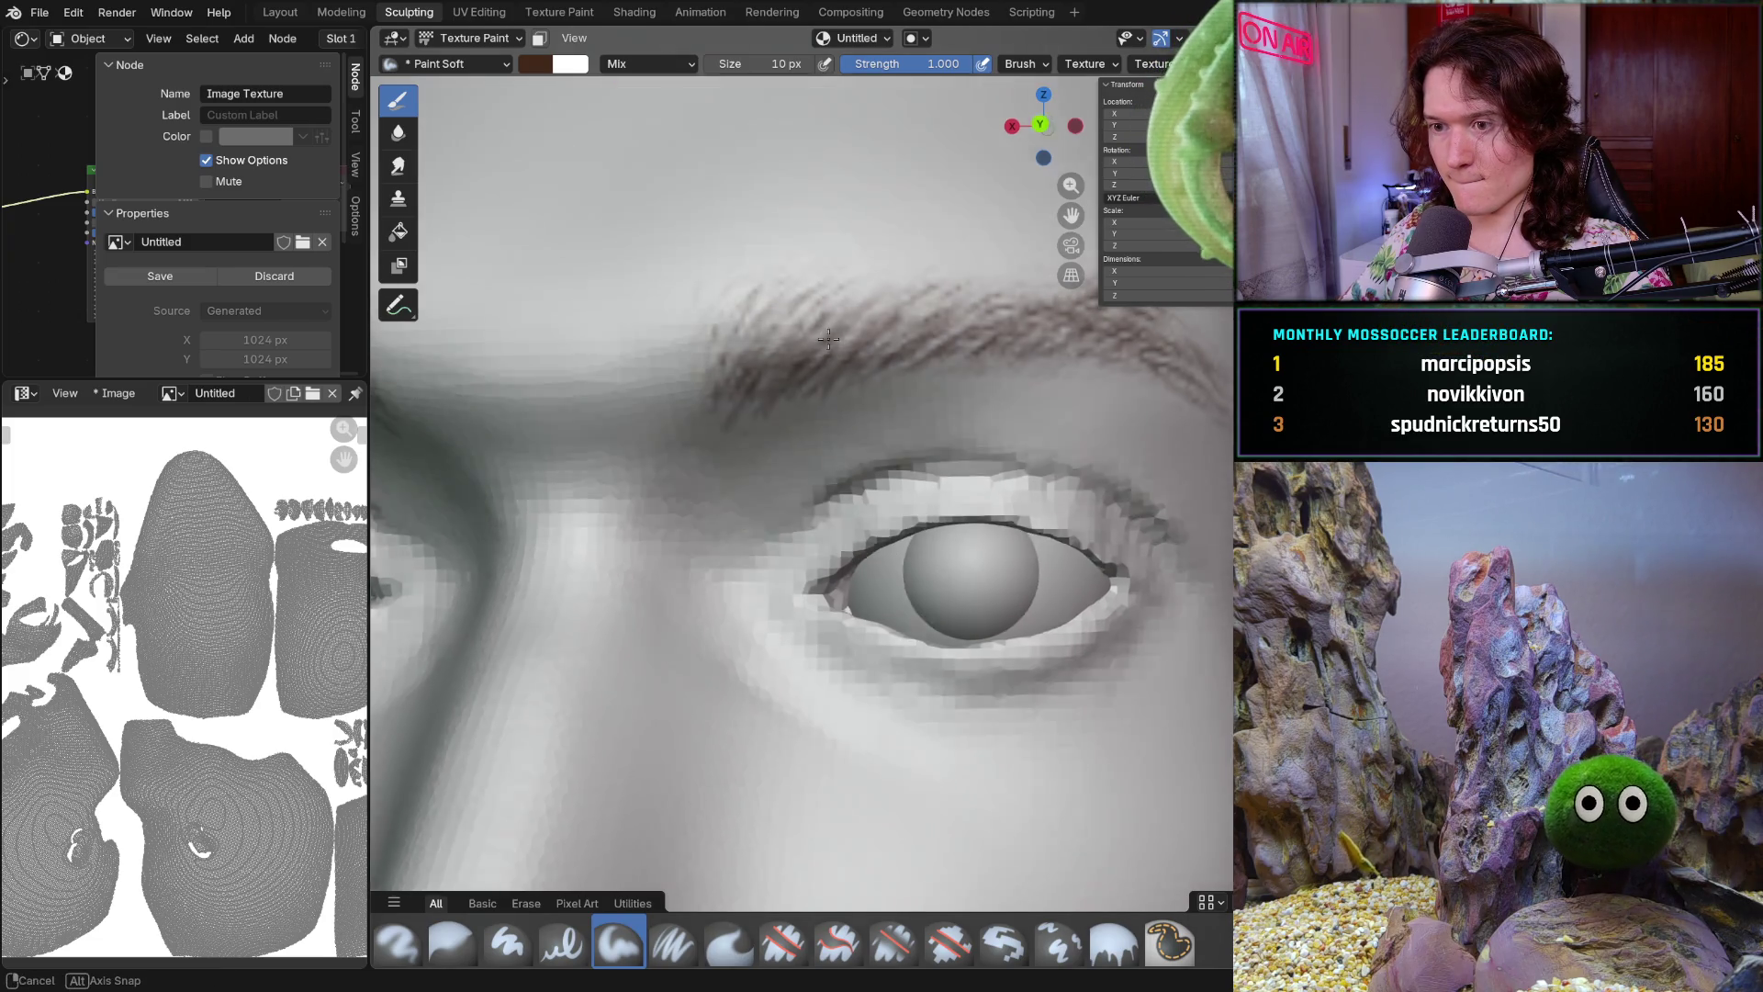
Frame the right eye and brow, then paint a Paint Soft hair stroke over the eyebrow
middle_drag(721, 419, 731, 405)
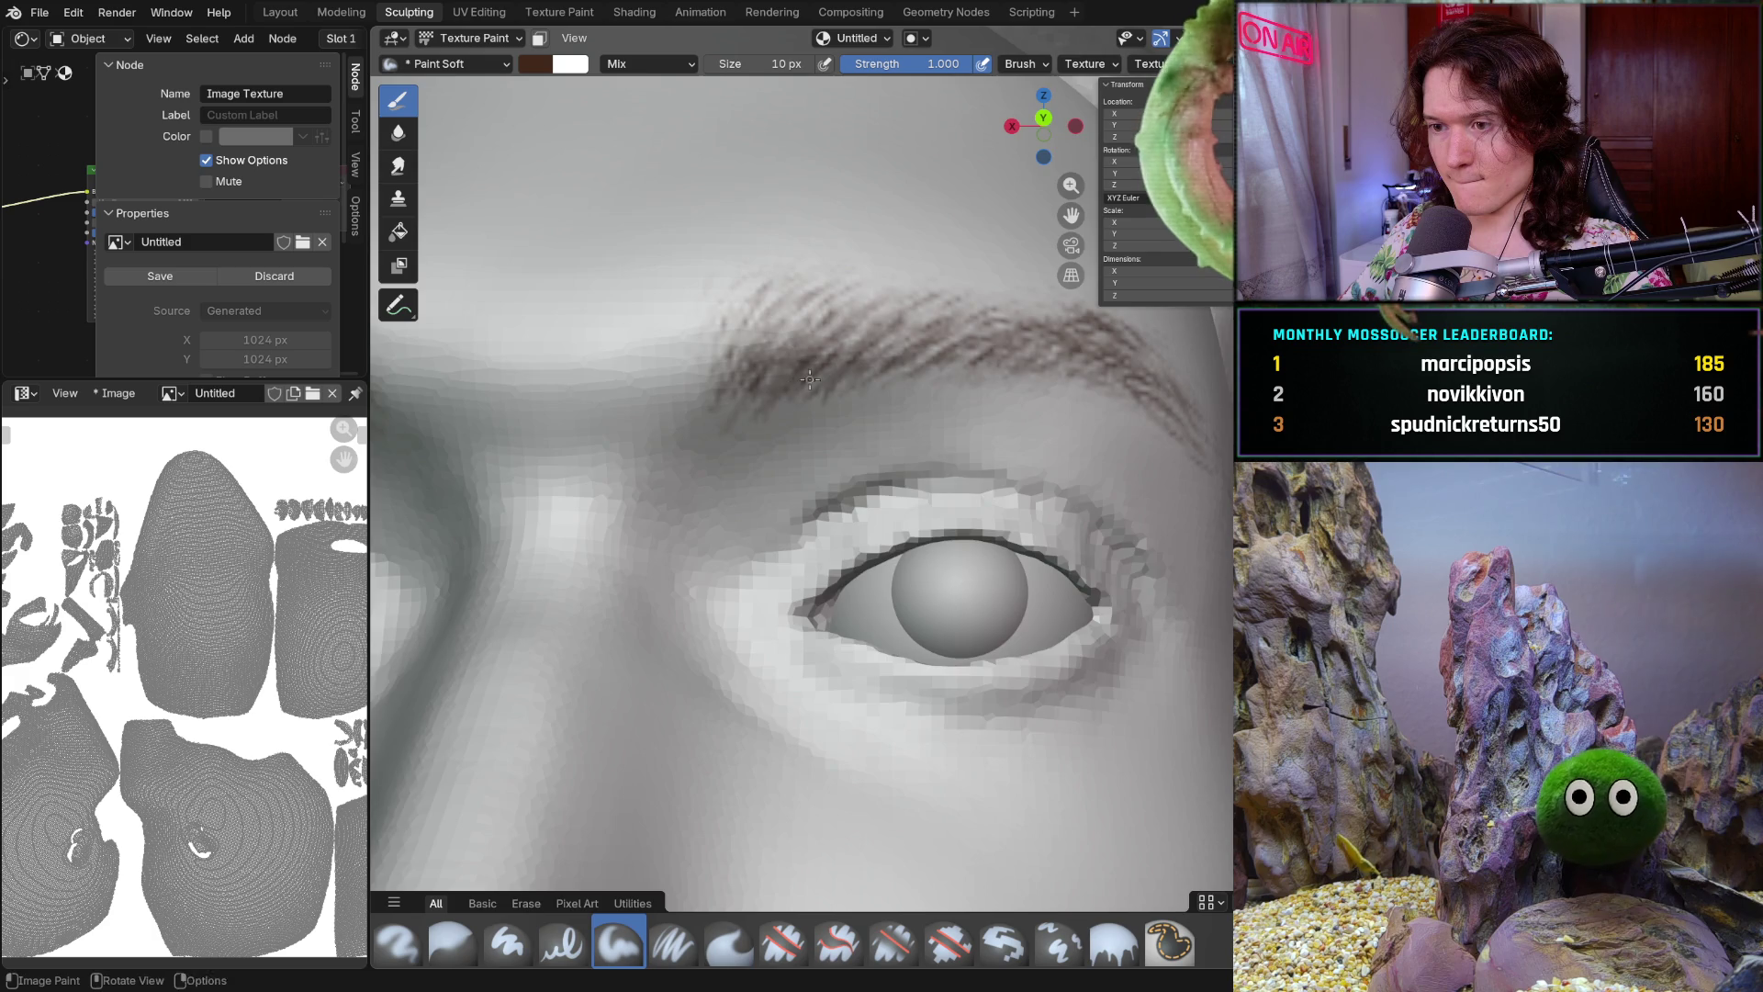
middle_drag(794, 384, 802, 306)
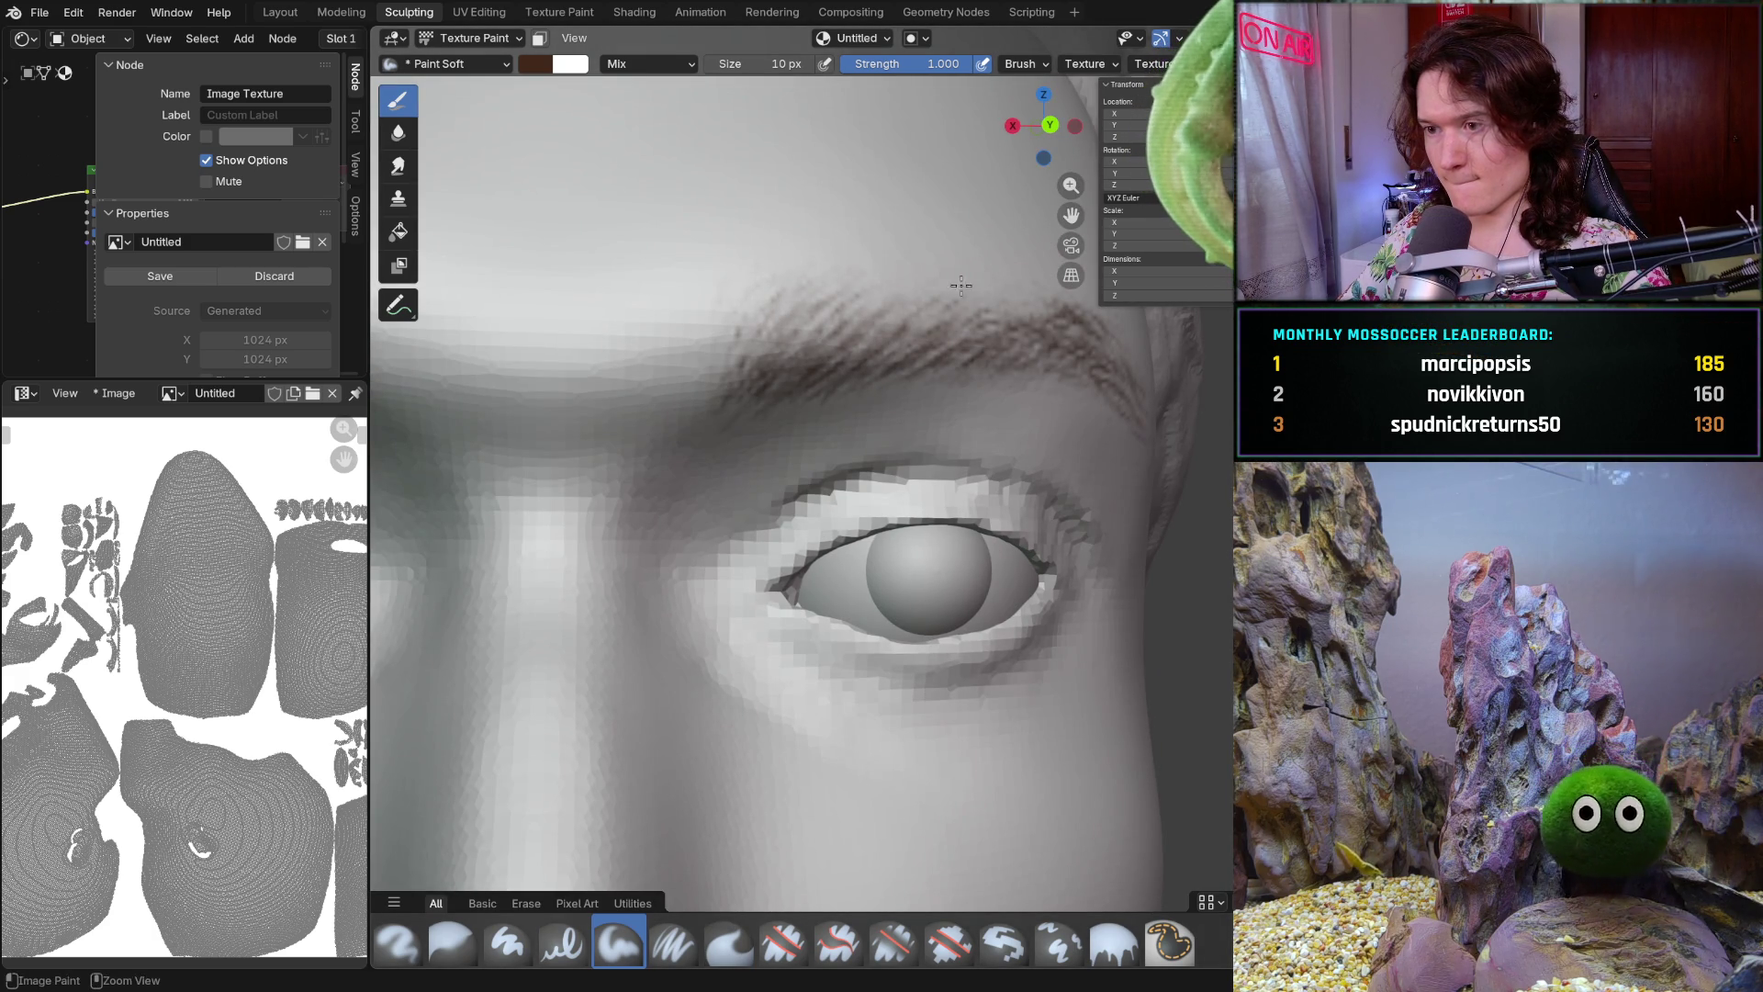
scroll(903, 343, down, 2)
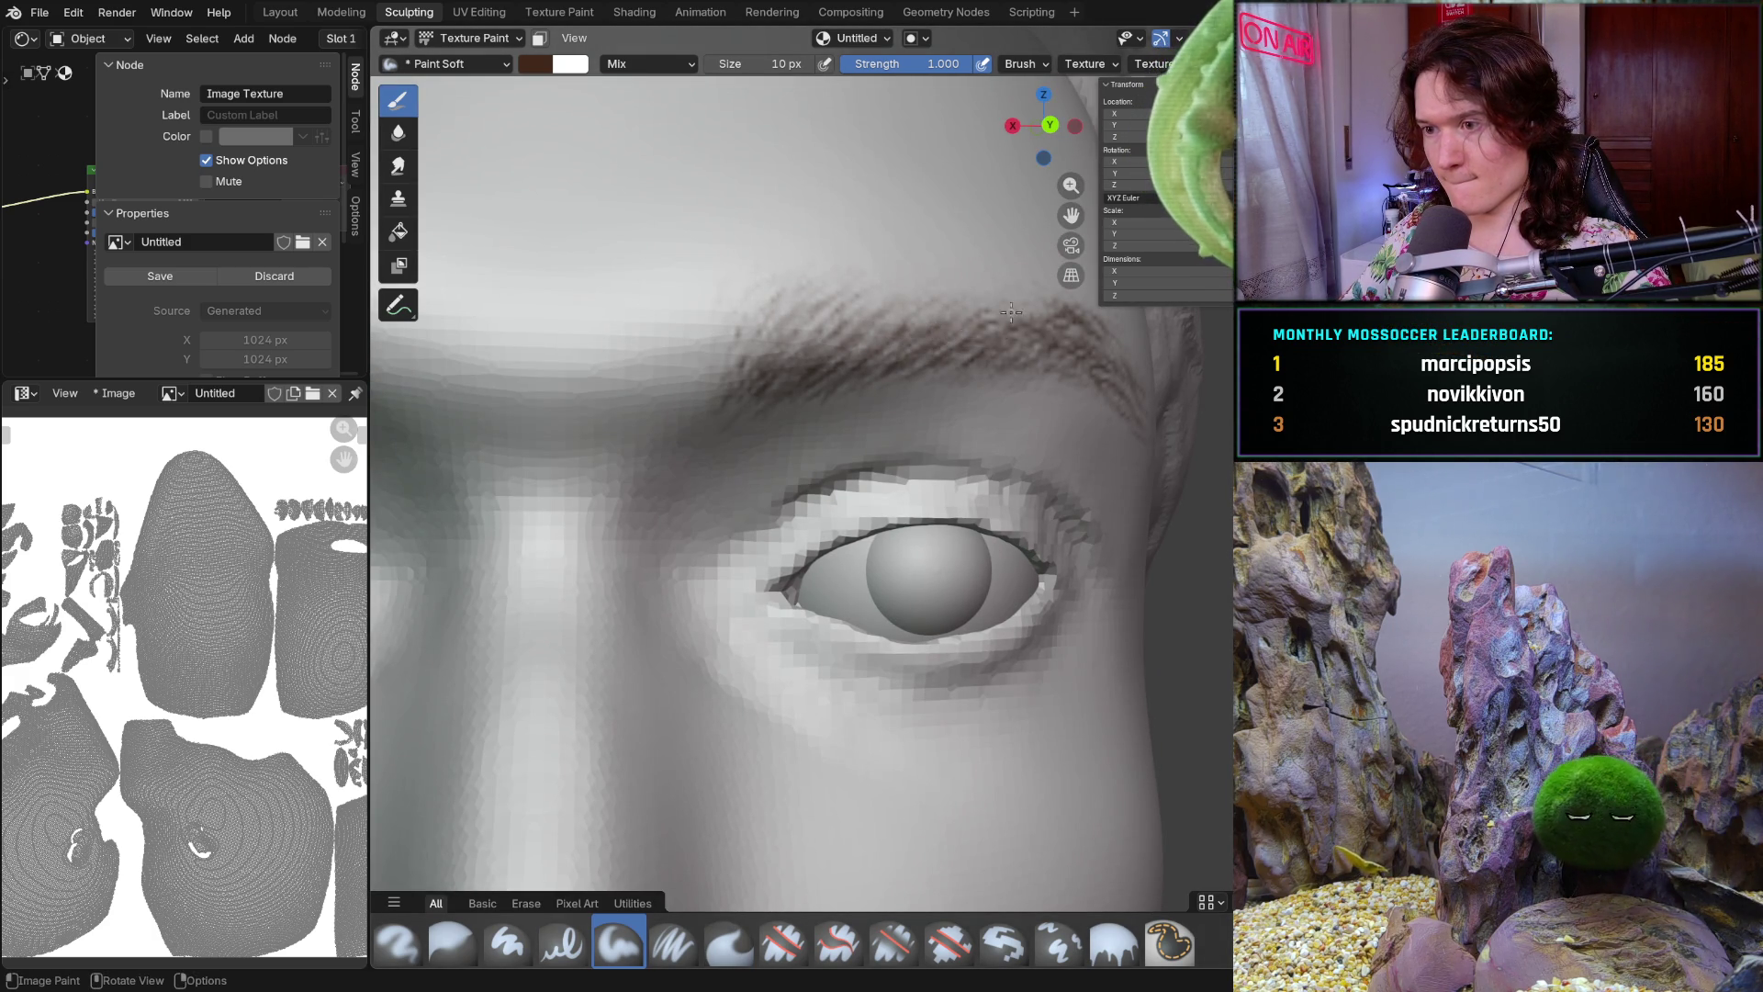
scroll(903, 358, down, 5)
middle_drag(900, 422, 943, 419)
scroll(943, 417, up, 3)
scroll(941, 415, up, 2)
scroll(937, 428, up, 2)
scroll(923, 456, up, 2)
scroll(909, 481, up, 1)
middle_drag(910, 480, 947, 456)
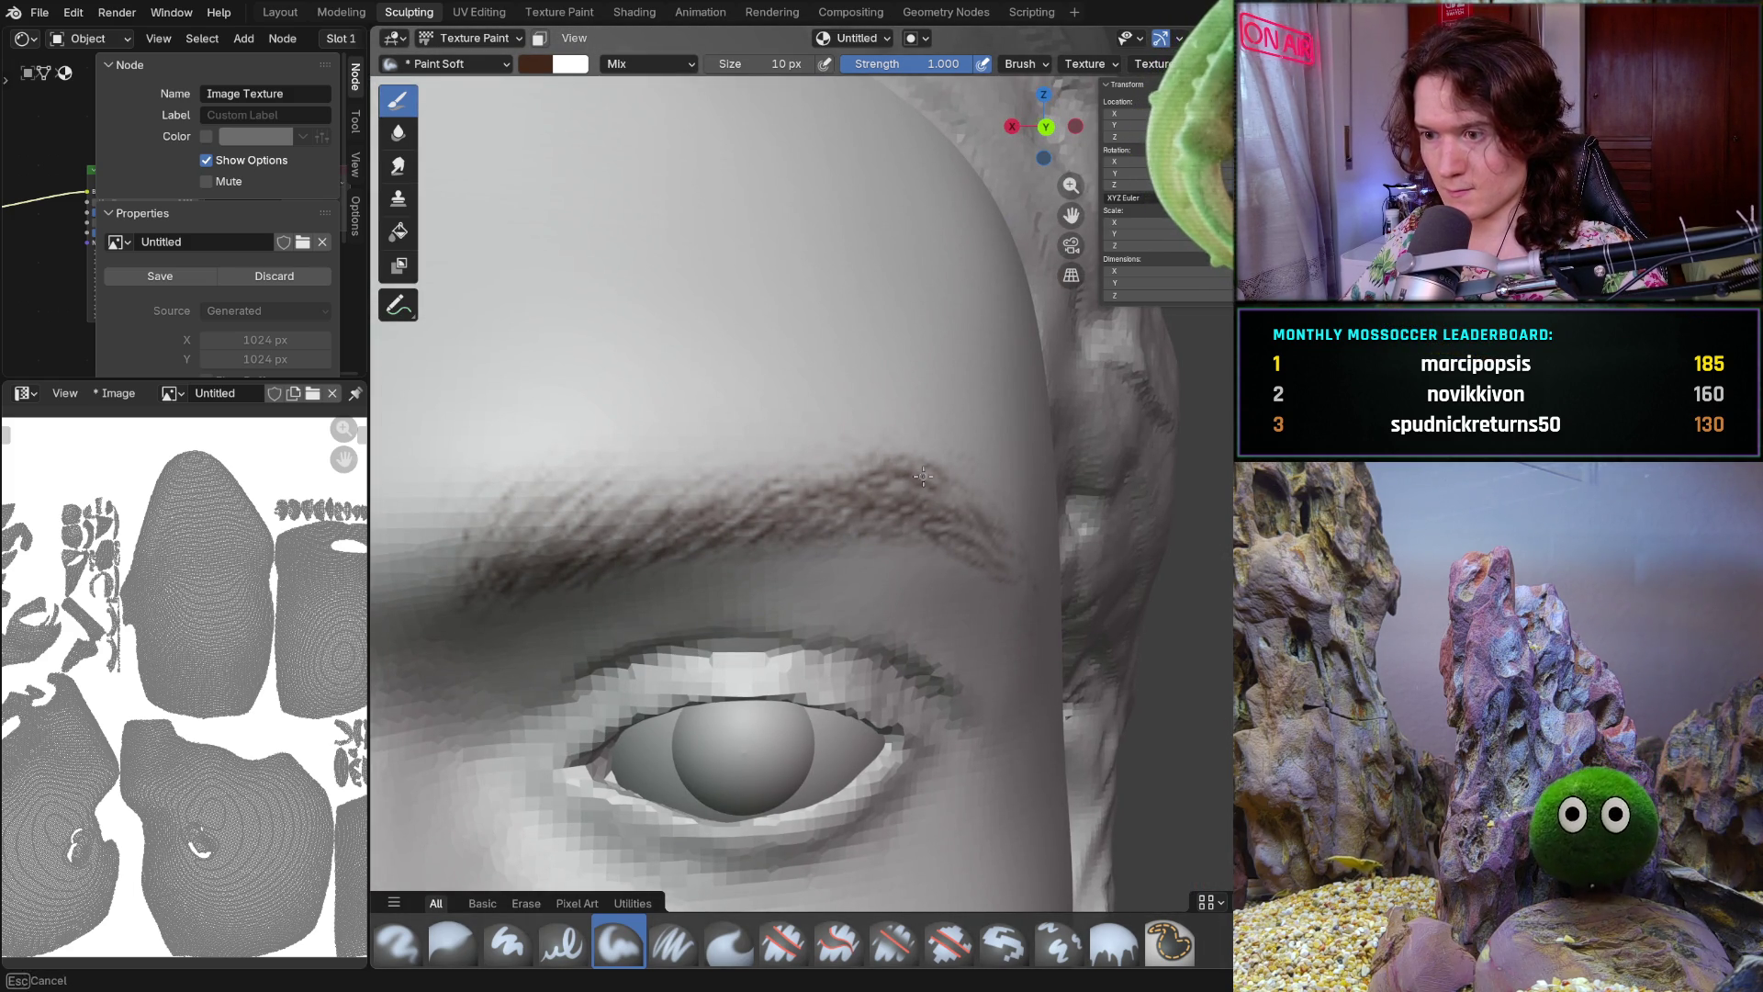
middle_drag(978, 438, 1030, 537)
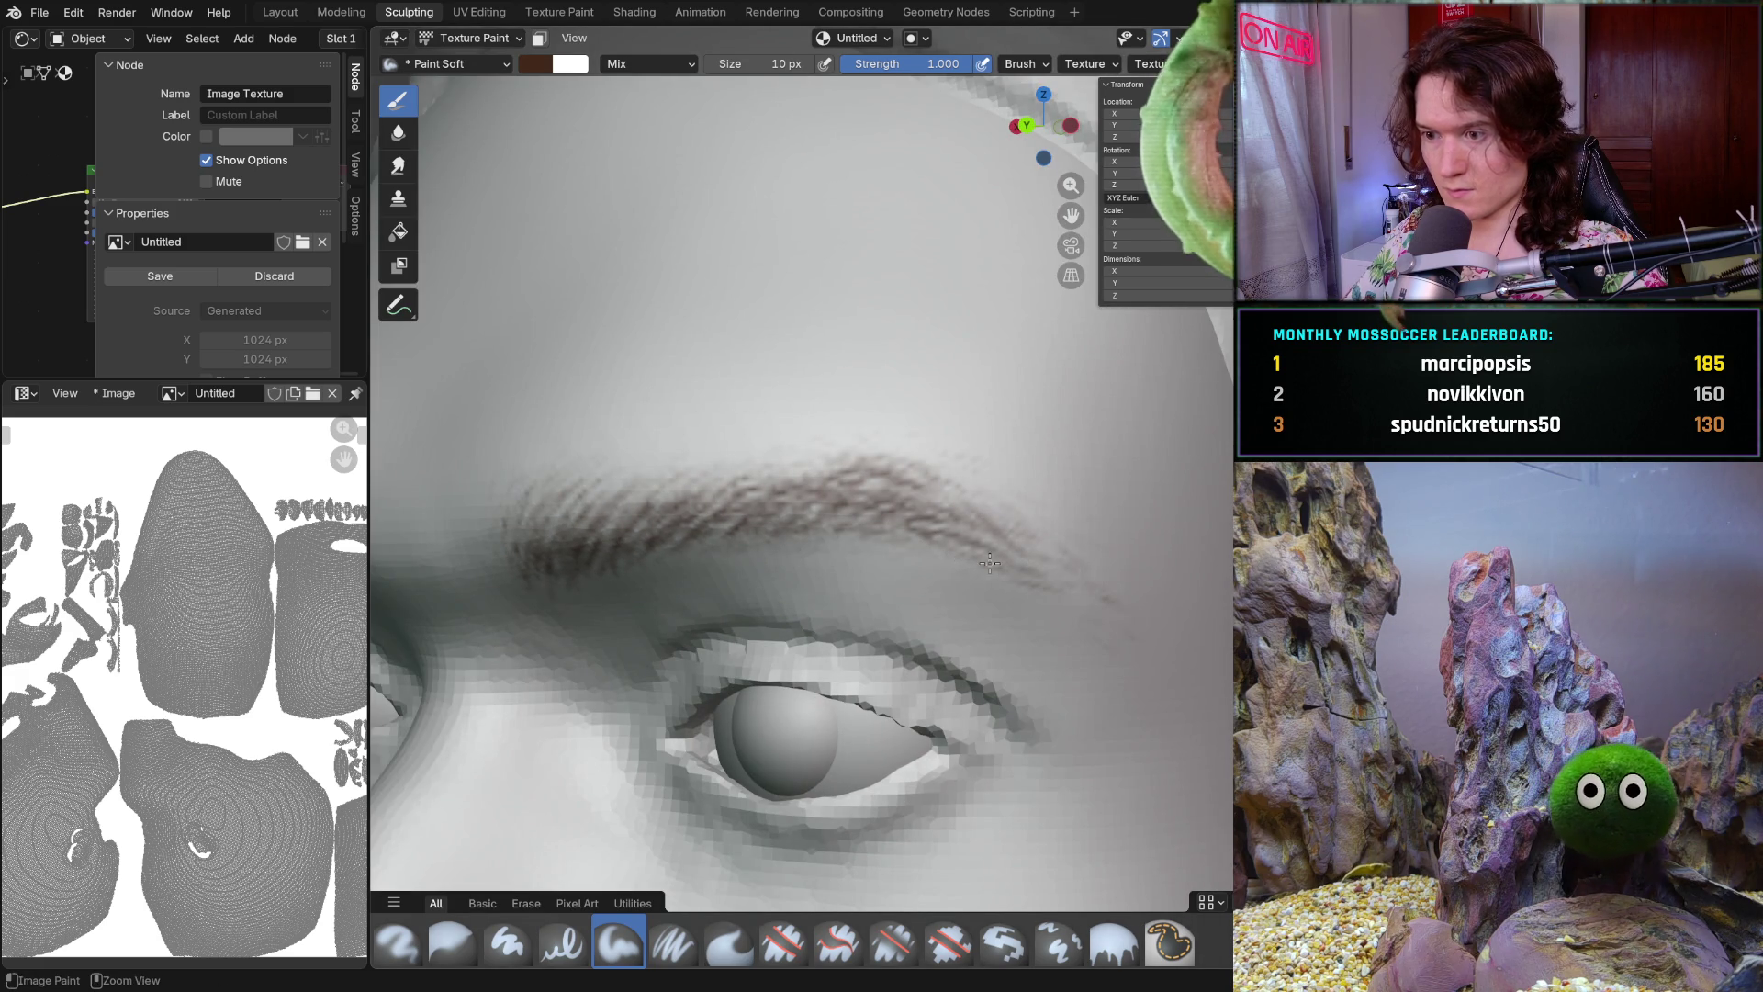
drag(1056, 593, 1124, 601)
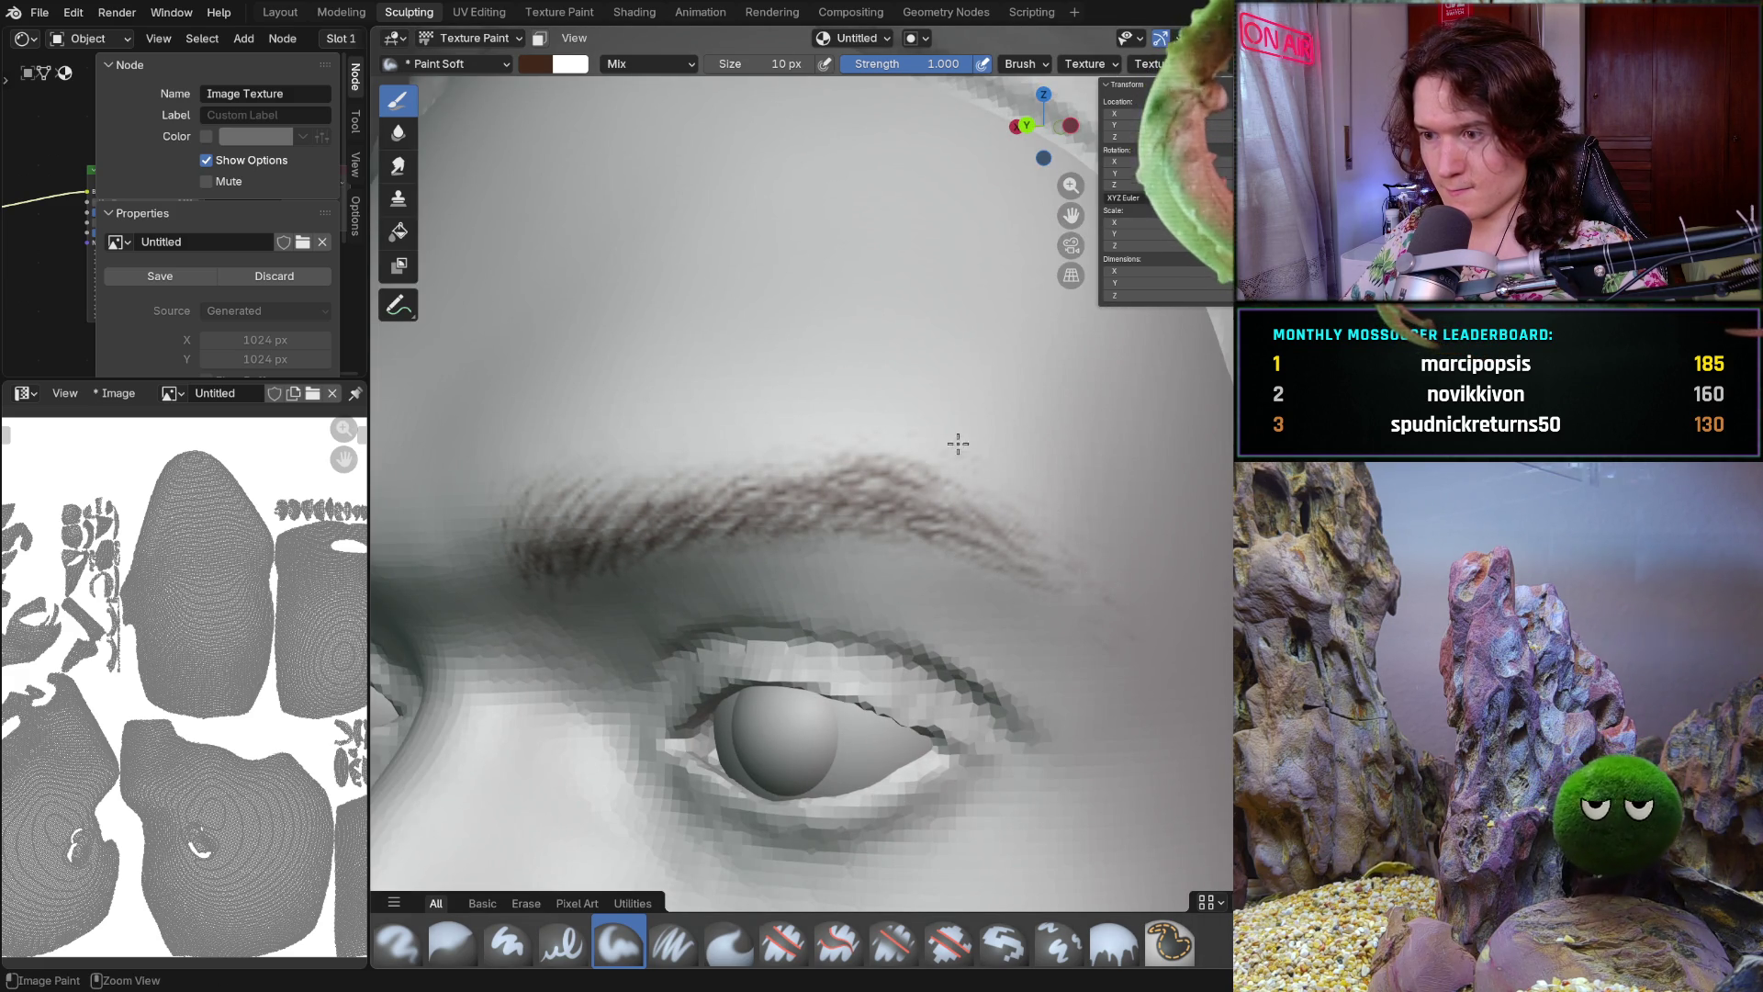
scroll(984, 460, down, 8)
Turn the head back to a frontal view and orbit to review the whole head
mouse_move(984, 462)
middle_down()
mouse_move(990, 524)
mouse_move(1050, 539)
mouse_move(816, 483)
middle_up()
scroll(1020, 531, up, 5)
scroll(815, 484, up, 2)
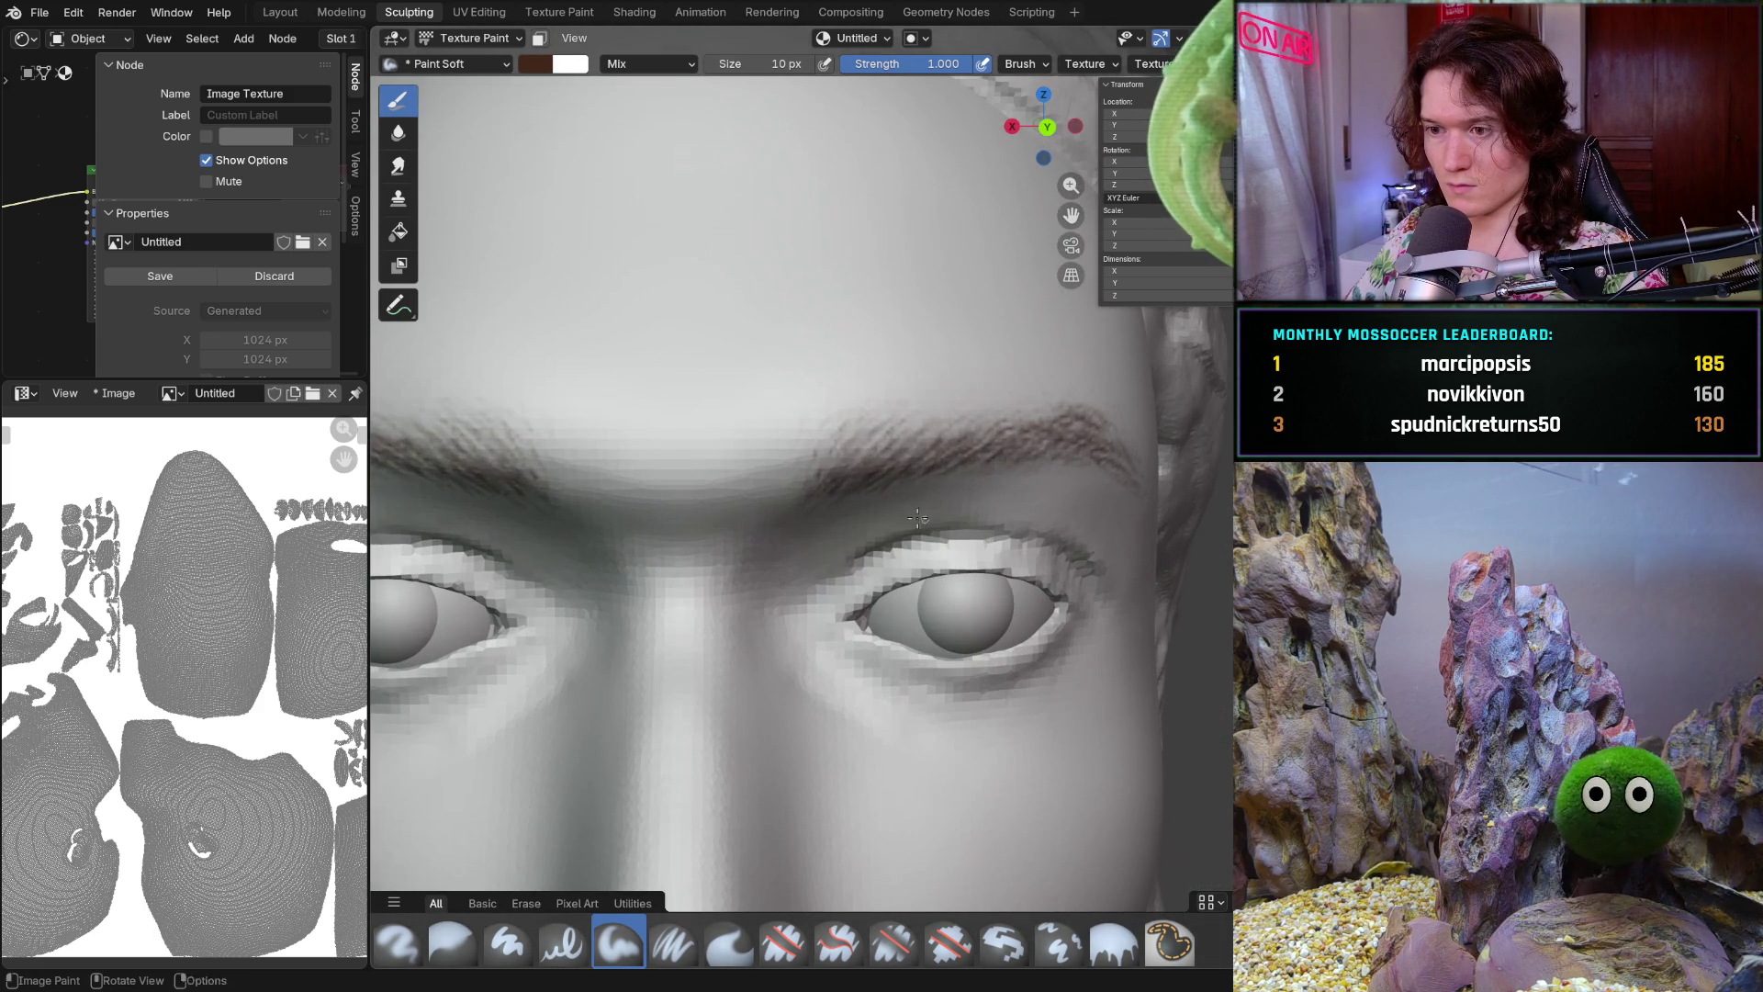
scroll(815, 484, up, 2)
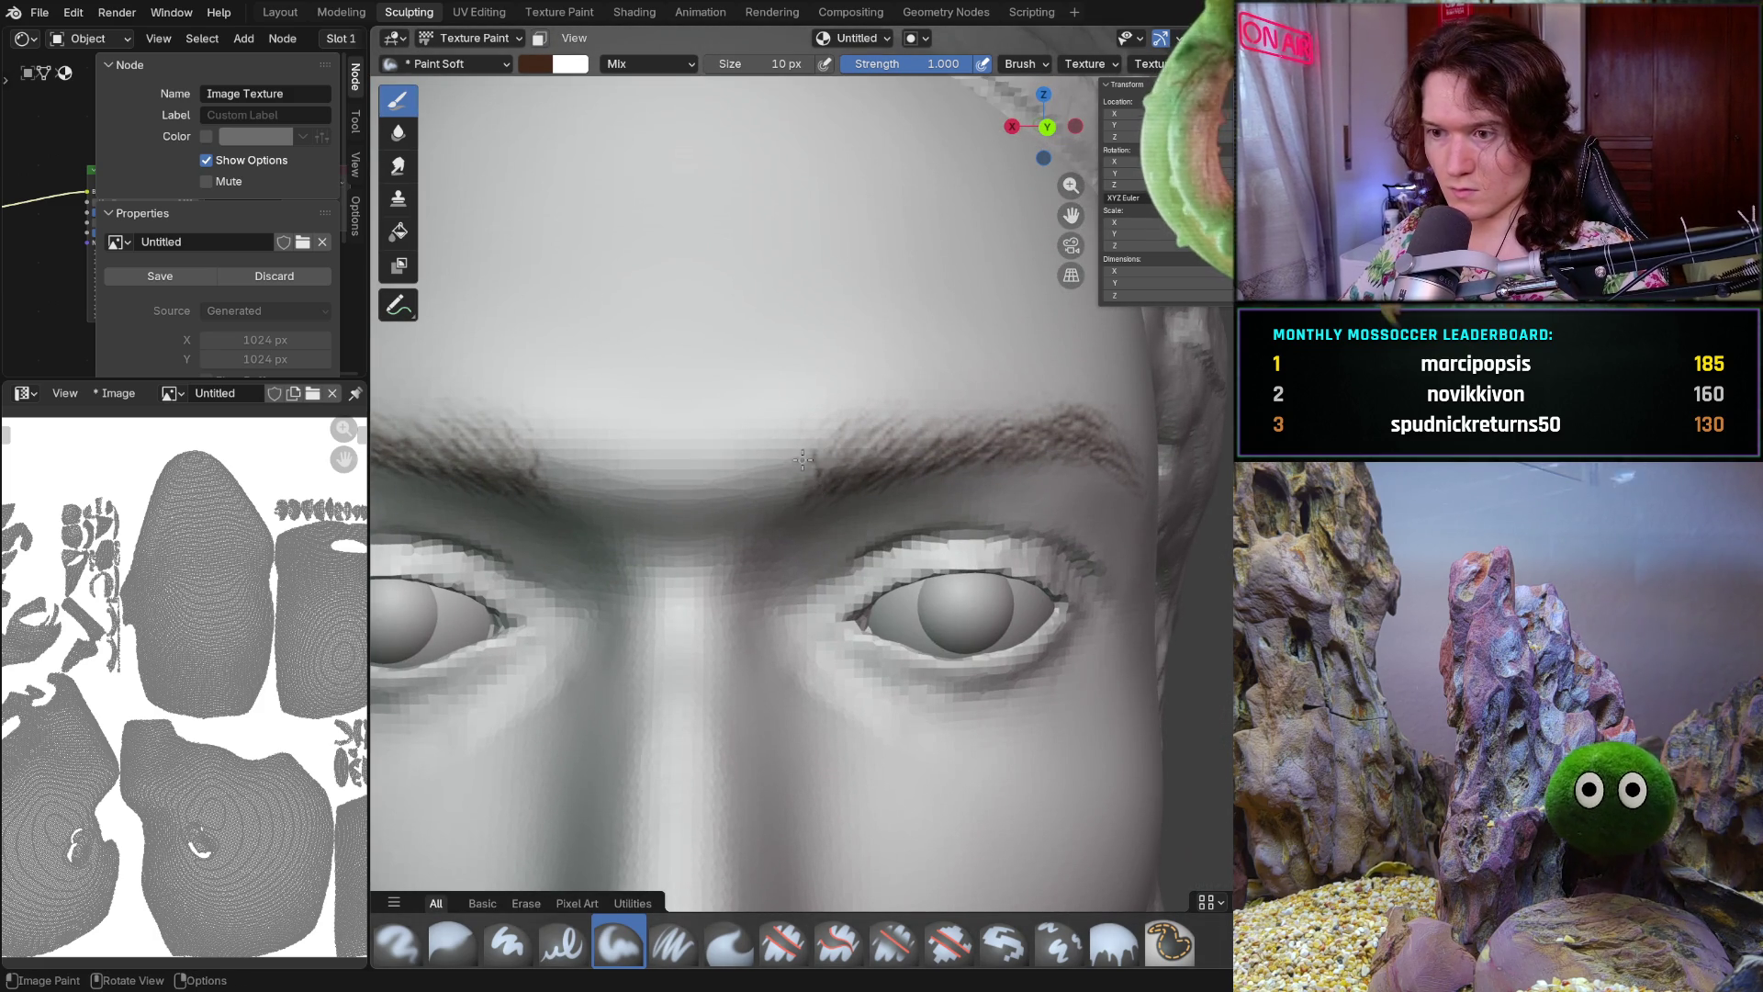
mouse_move(824, 473)
middle_down()
mouse_move(771, 476)
mouse_move(826, 483)
middle_up()
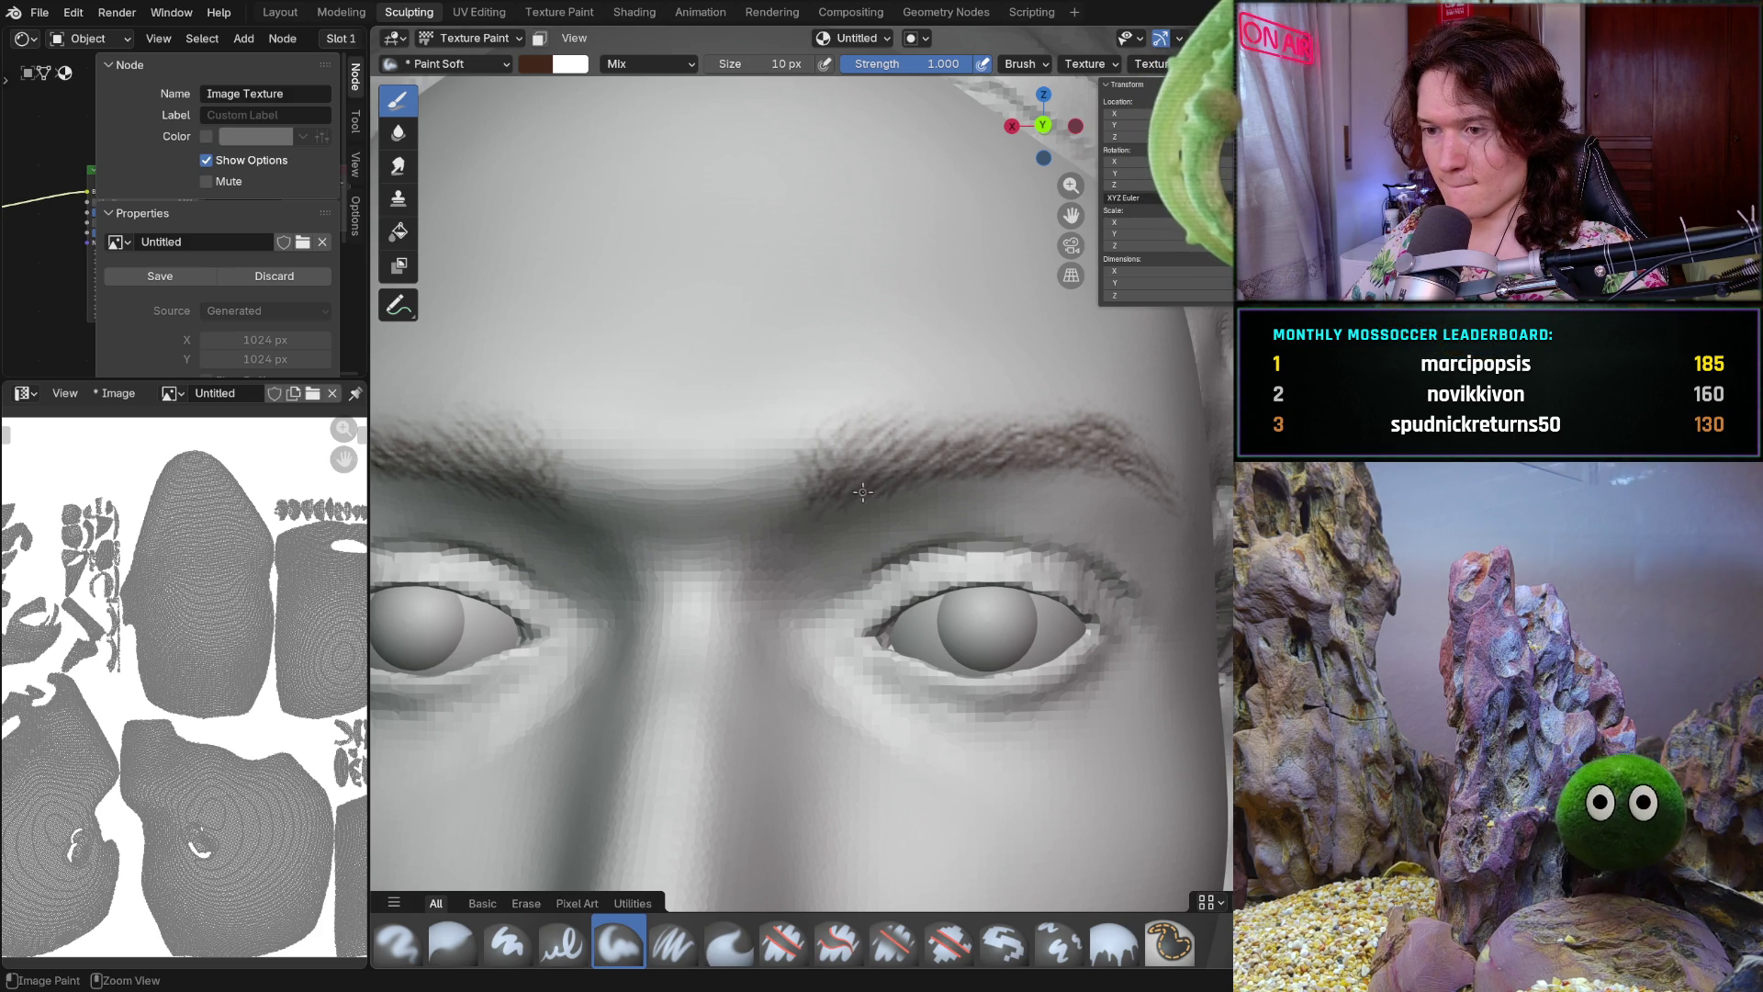
mouse_move(857, 494)
ctrl+middle_down()
mouse_move(948, 539)
mouse_move(783, 447)
mouse_move(858, 485)
mouse_move(825, 508)
mouse_move(816, 441)
ctrl+middle_up()
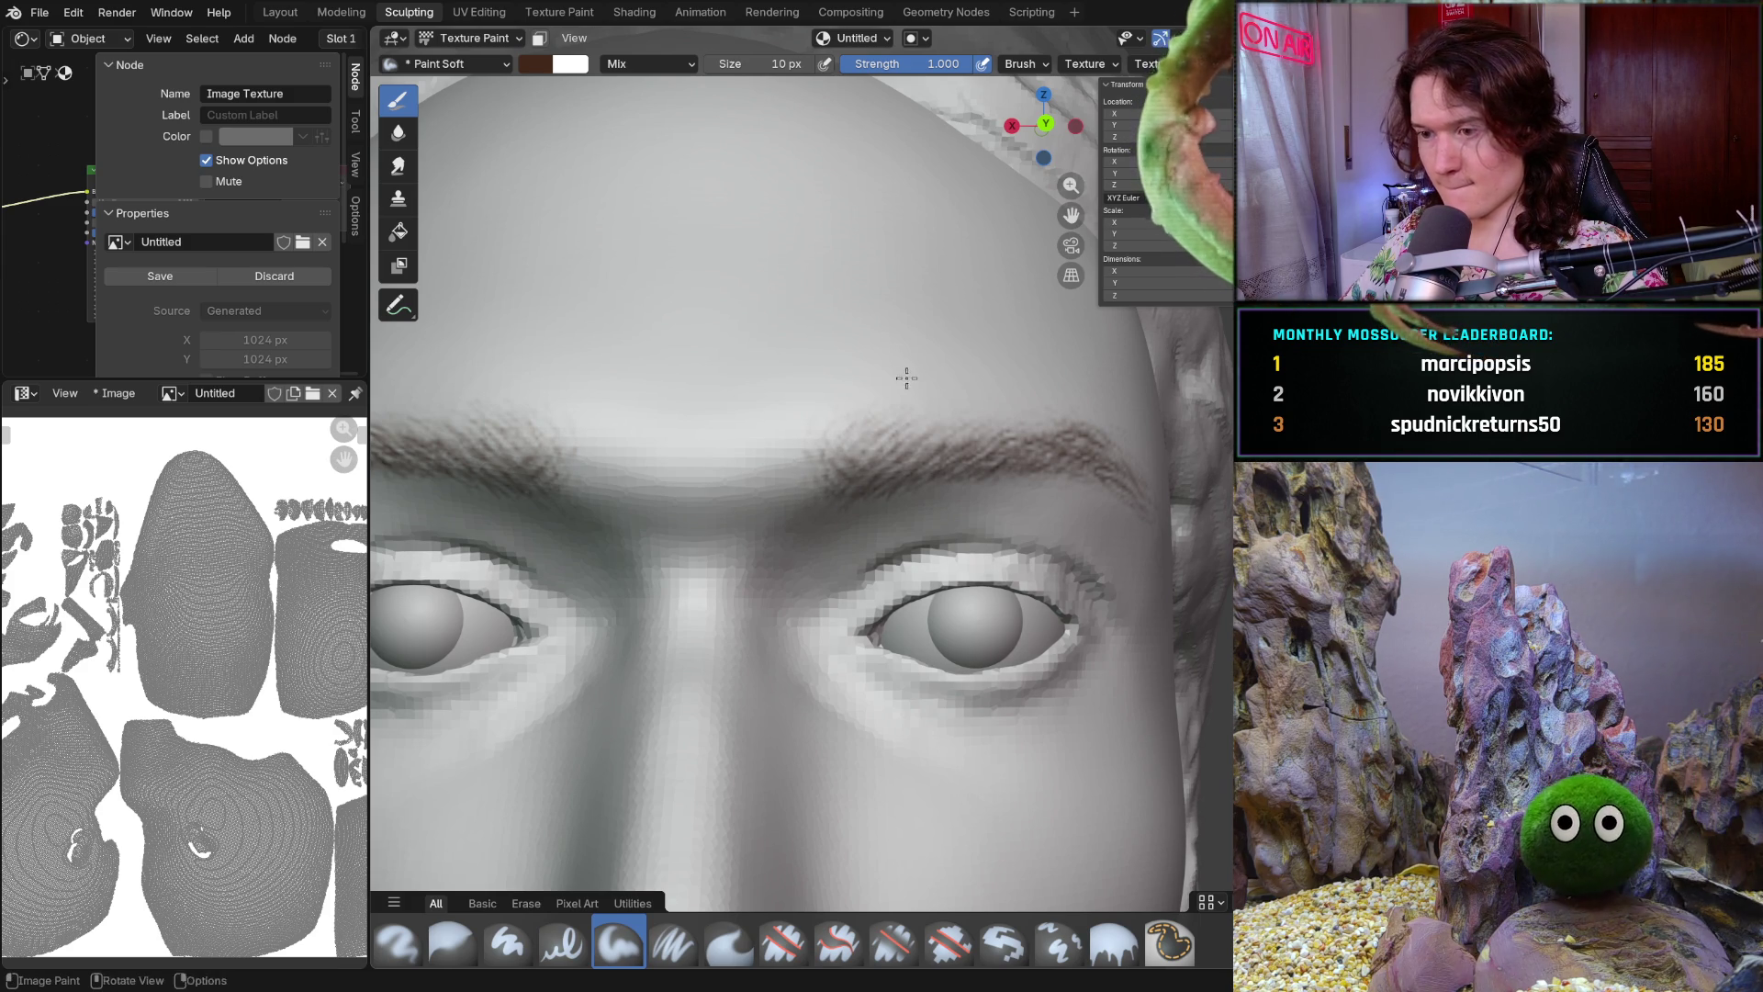
scroll(901, 390, down, 5)
mouse_move(902, 389)
middle_down()
mouse_move(974, 510)
mouse_move(1027, 536)
middle_up()
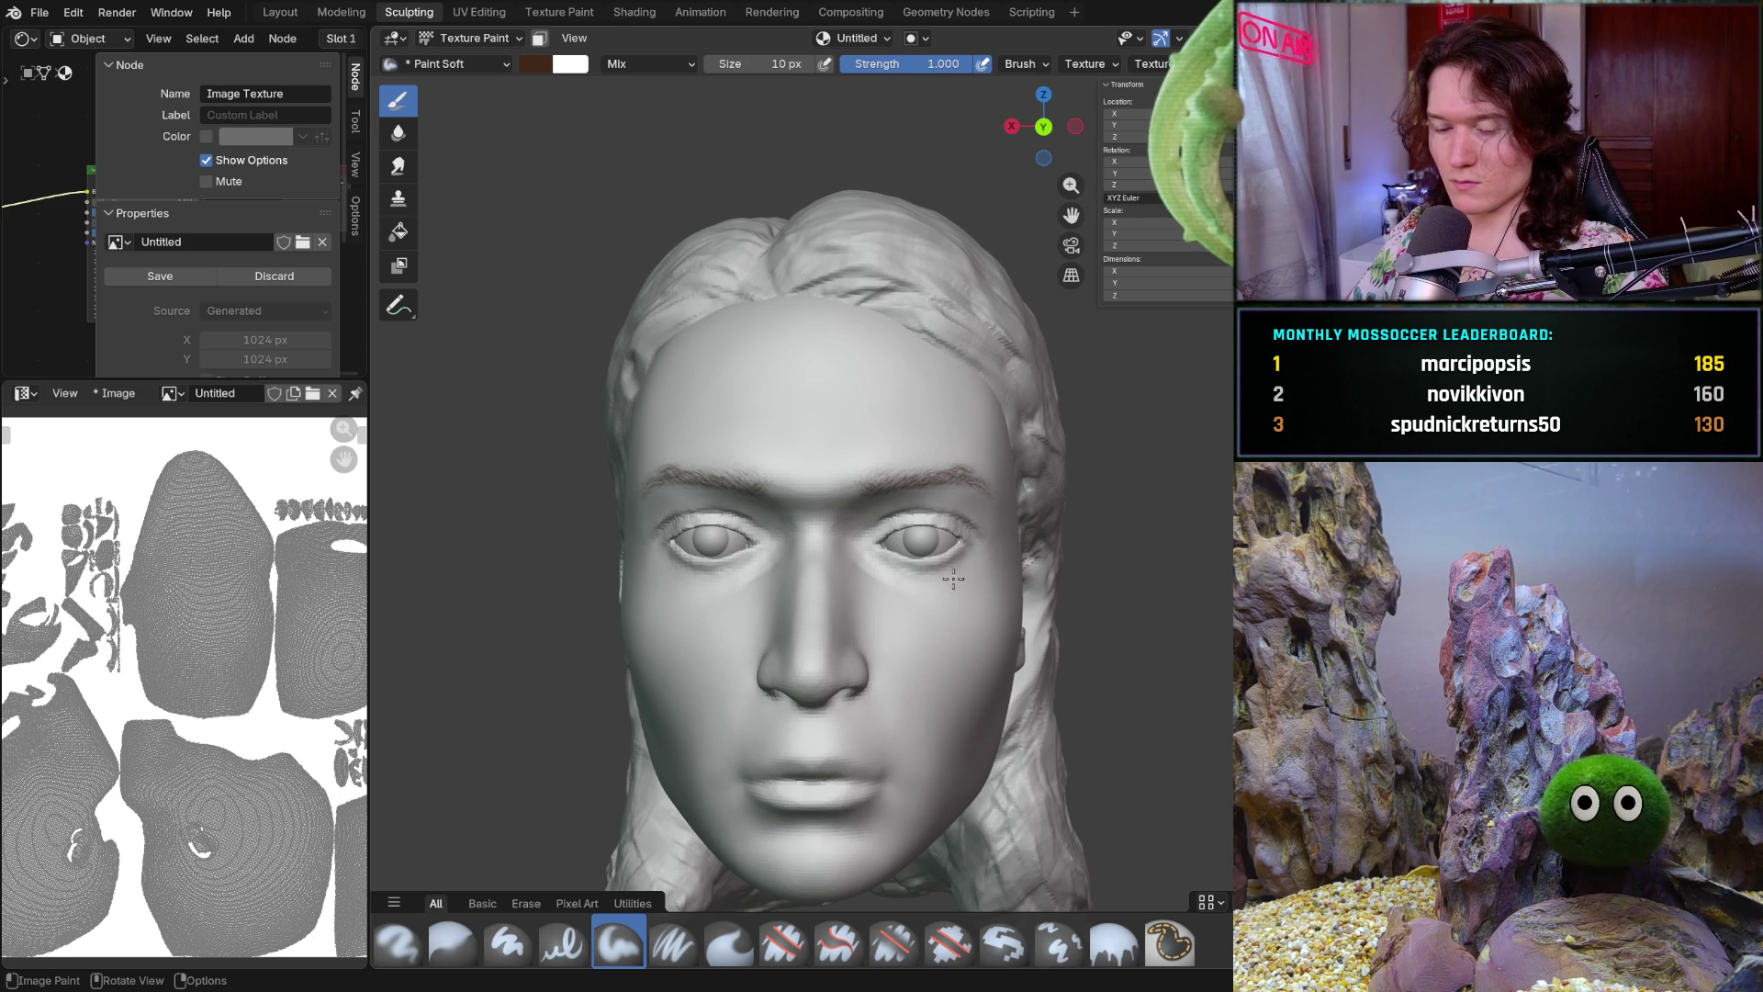
scroll(964, 595, up, 5)
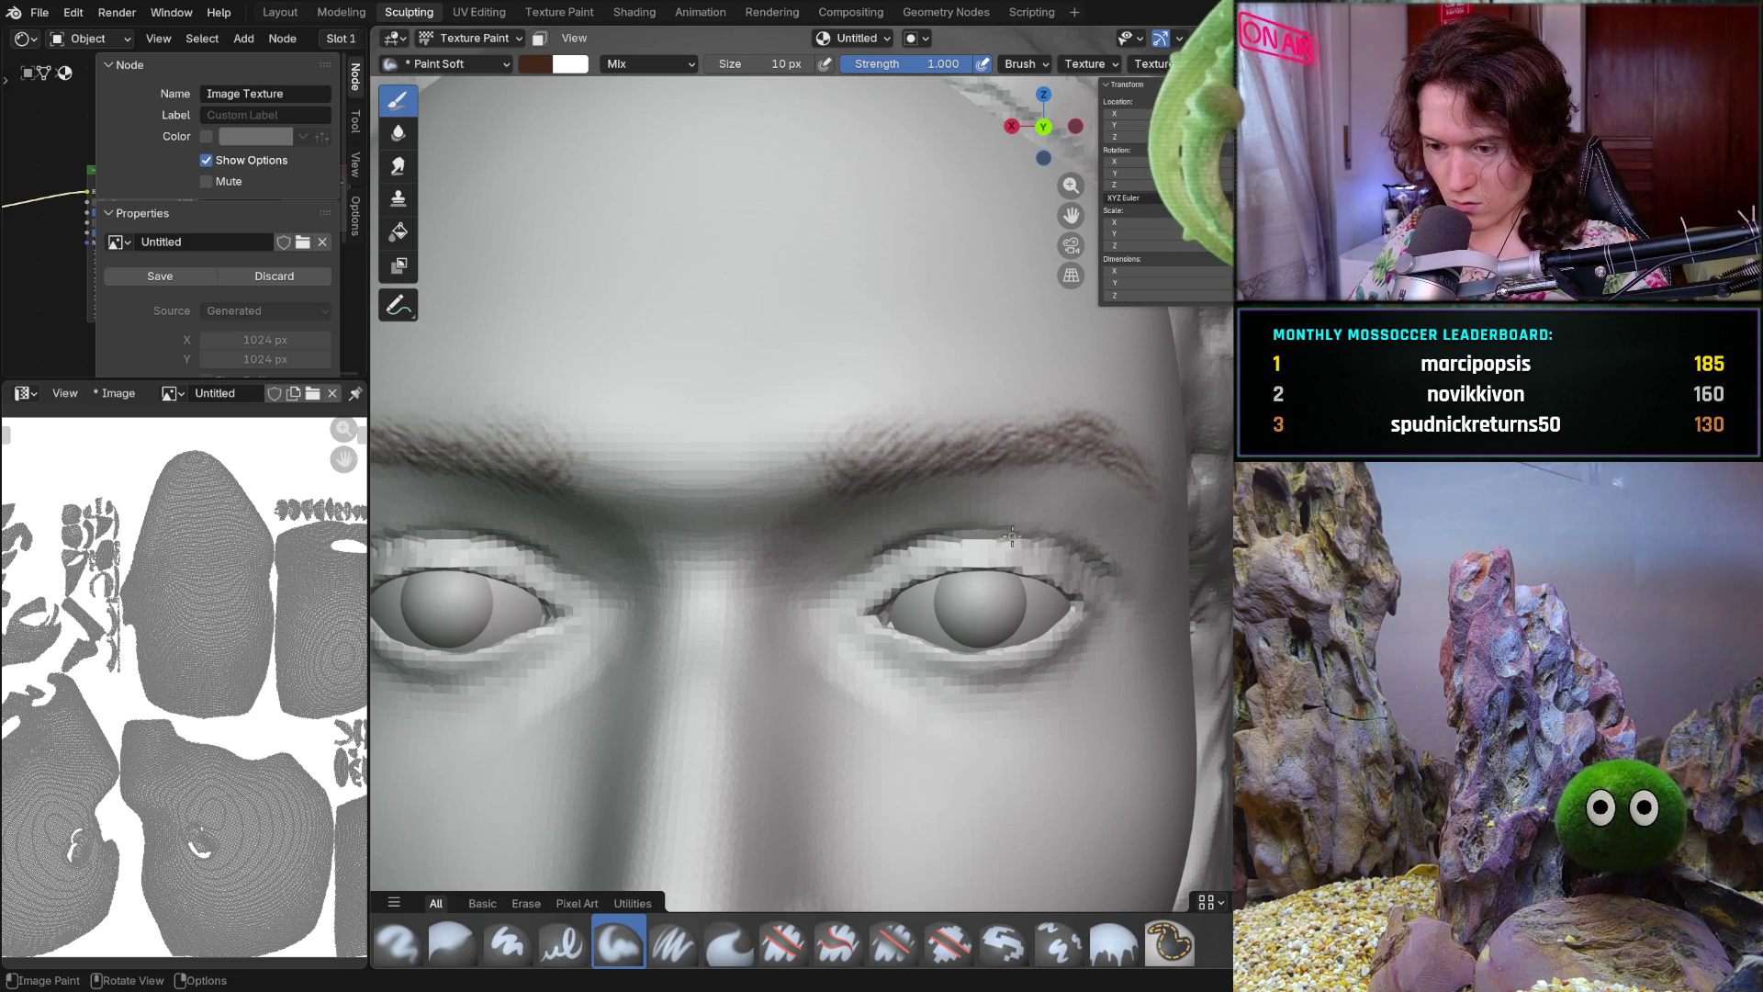
Lay another Paint Soft stroke along the length of the right eyebrow
middle_drag(1046, 504, 916, 446)
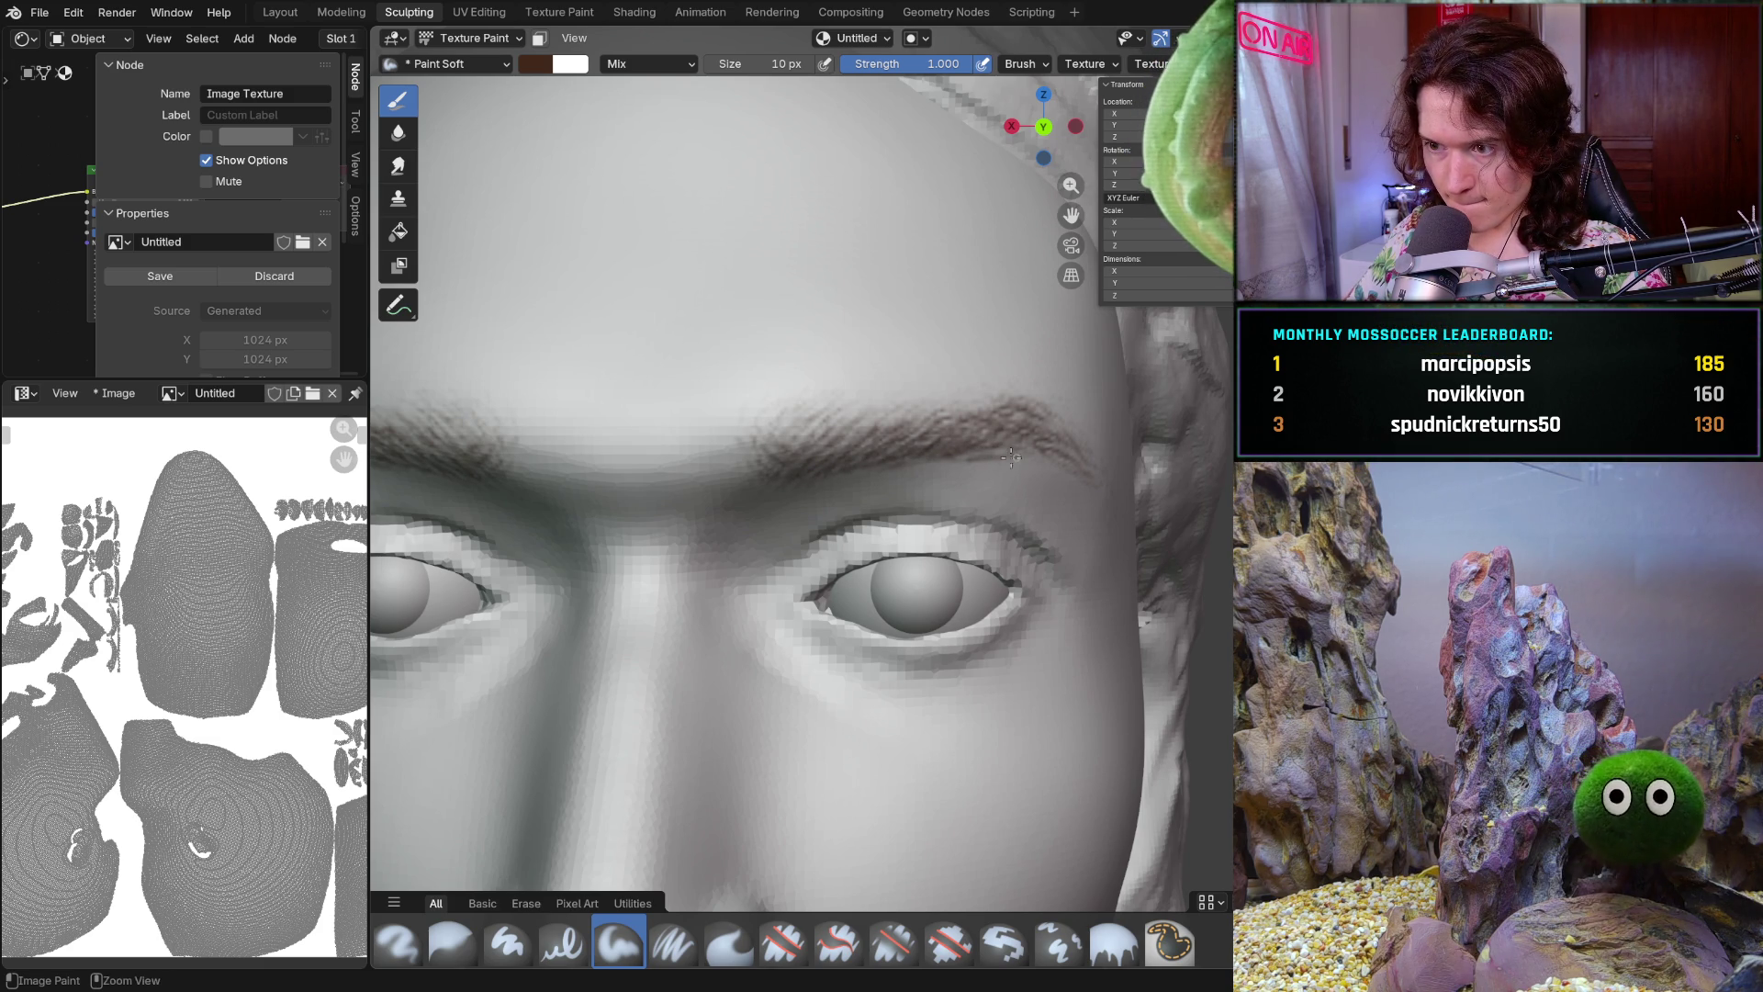
mouse_move(1015, 455)
mouse_down()
mouse_move(1030, 449)
mouse_move(1022, 464)
mouse_up()
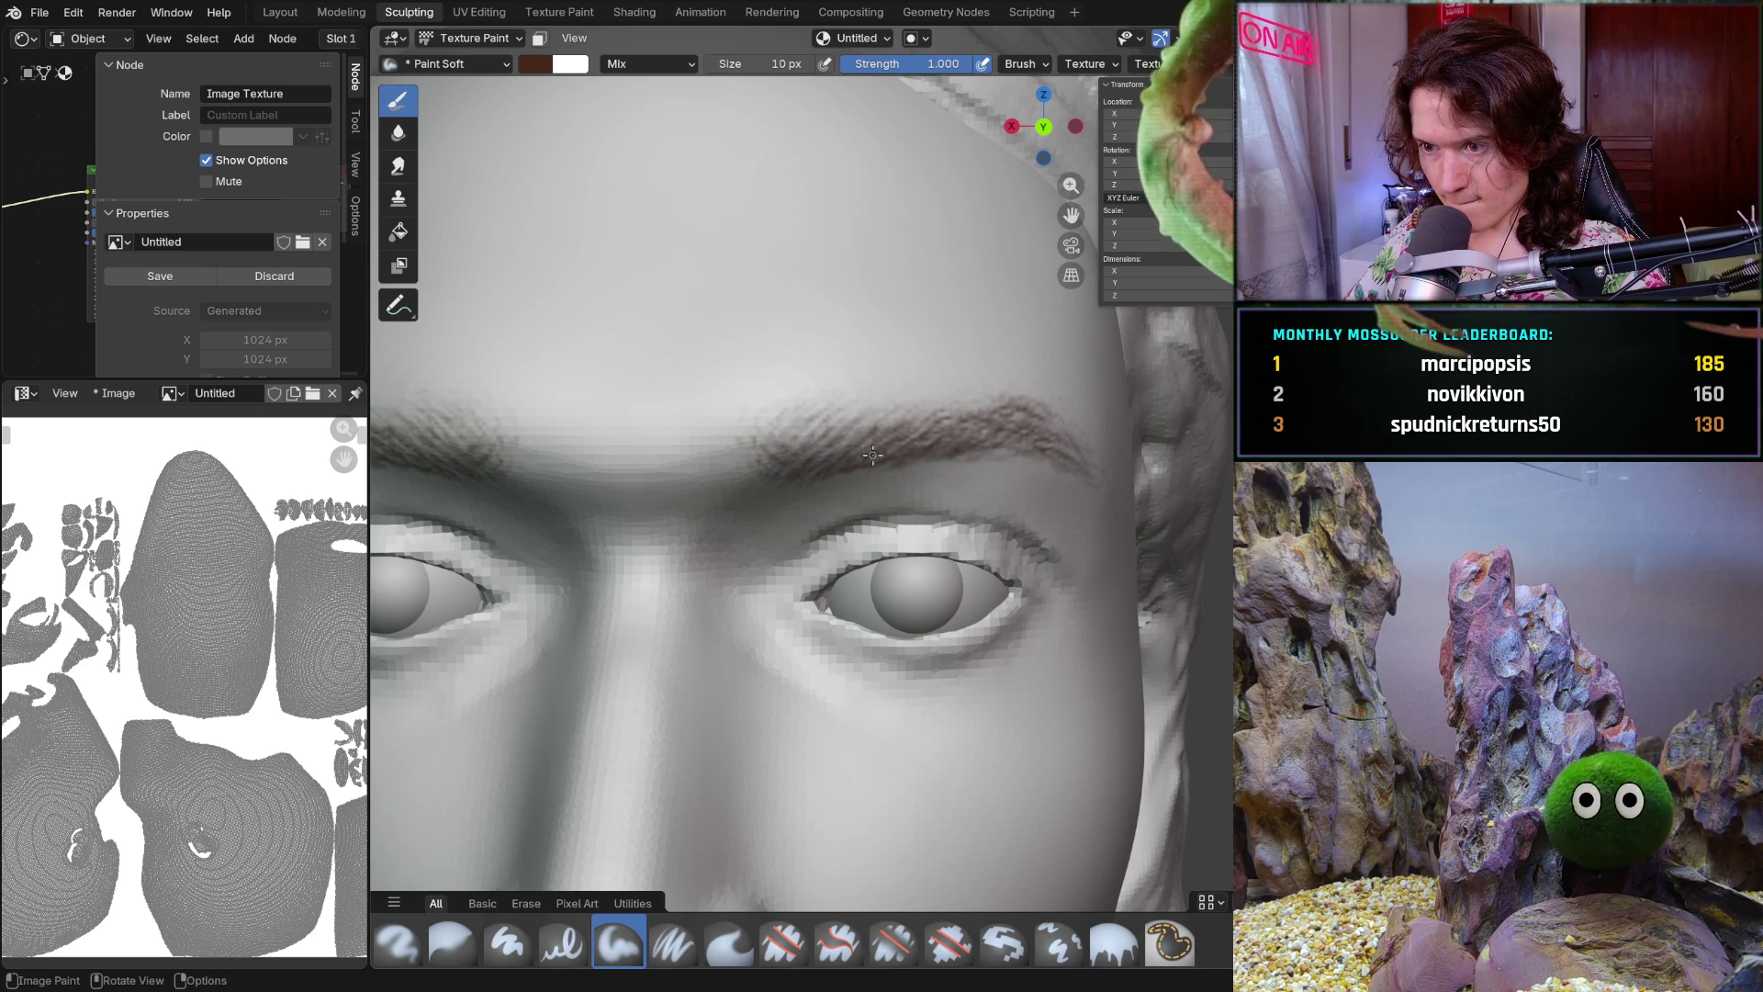
drag(842, 472, 937, 449)
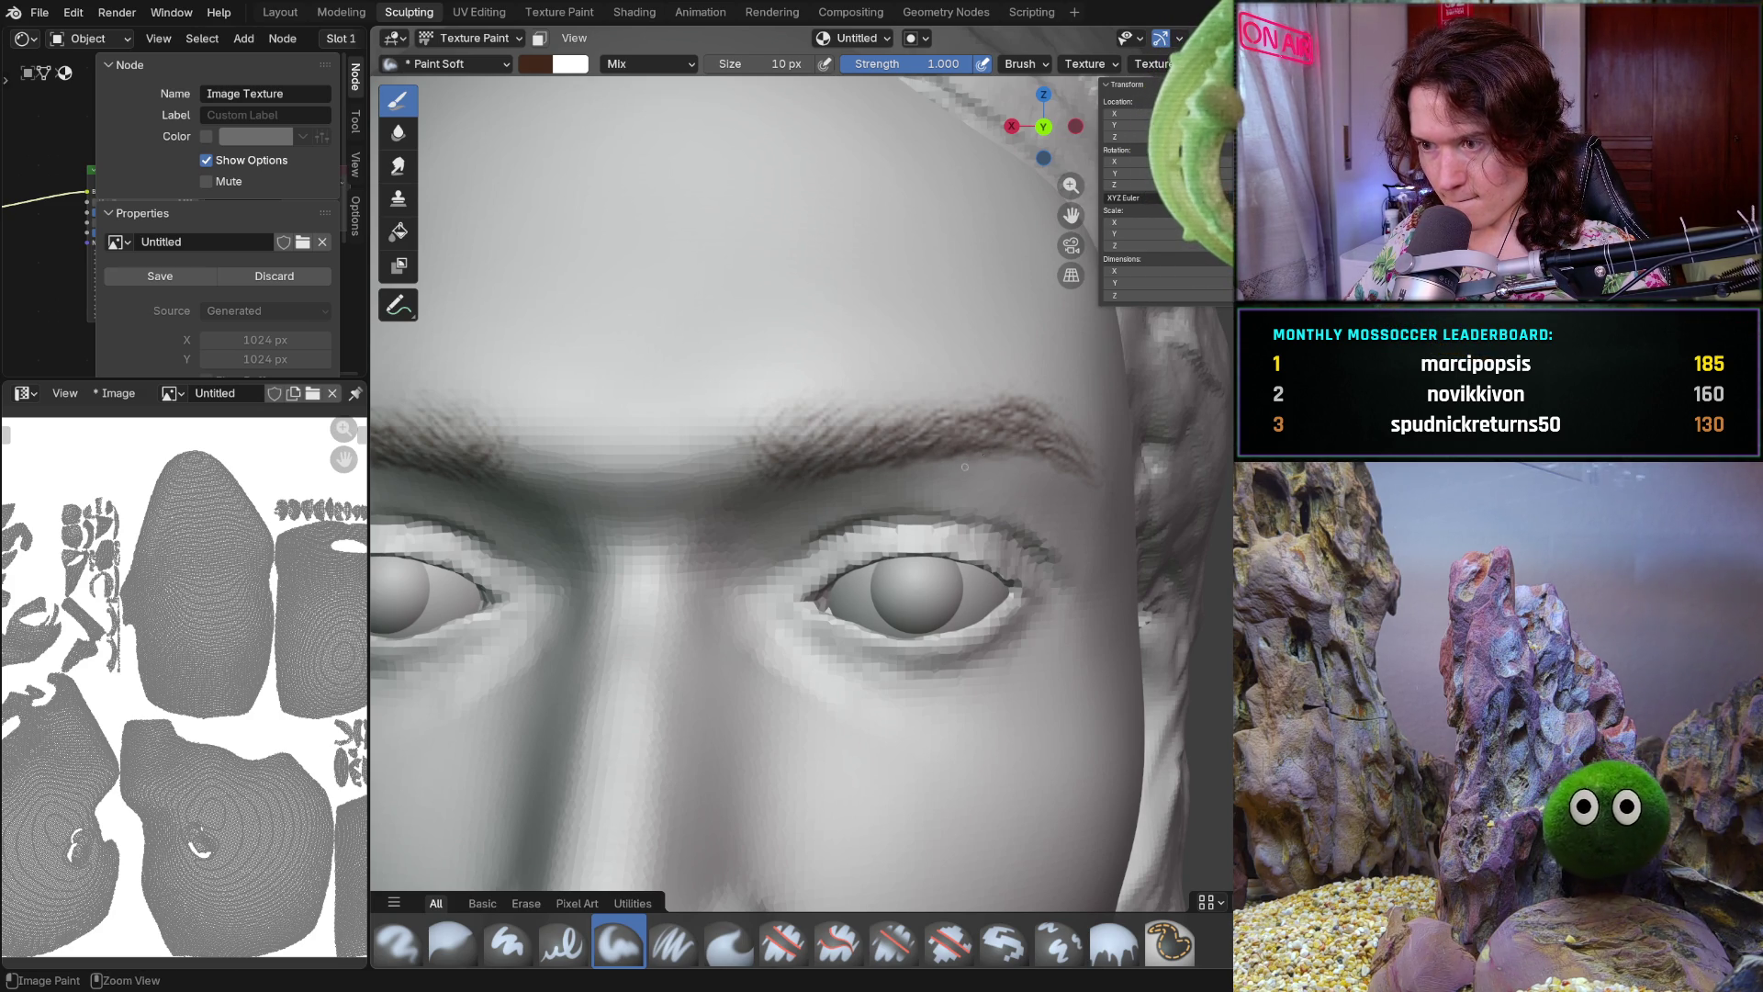
scroll(1125, 429, down, 4)
middle_drag(1126, 429, 965, 441)
scroll(872, 445, up, 3)
scroll(872, 446, up, 2)
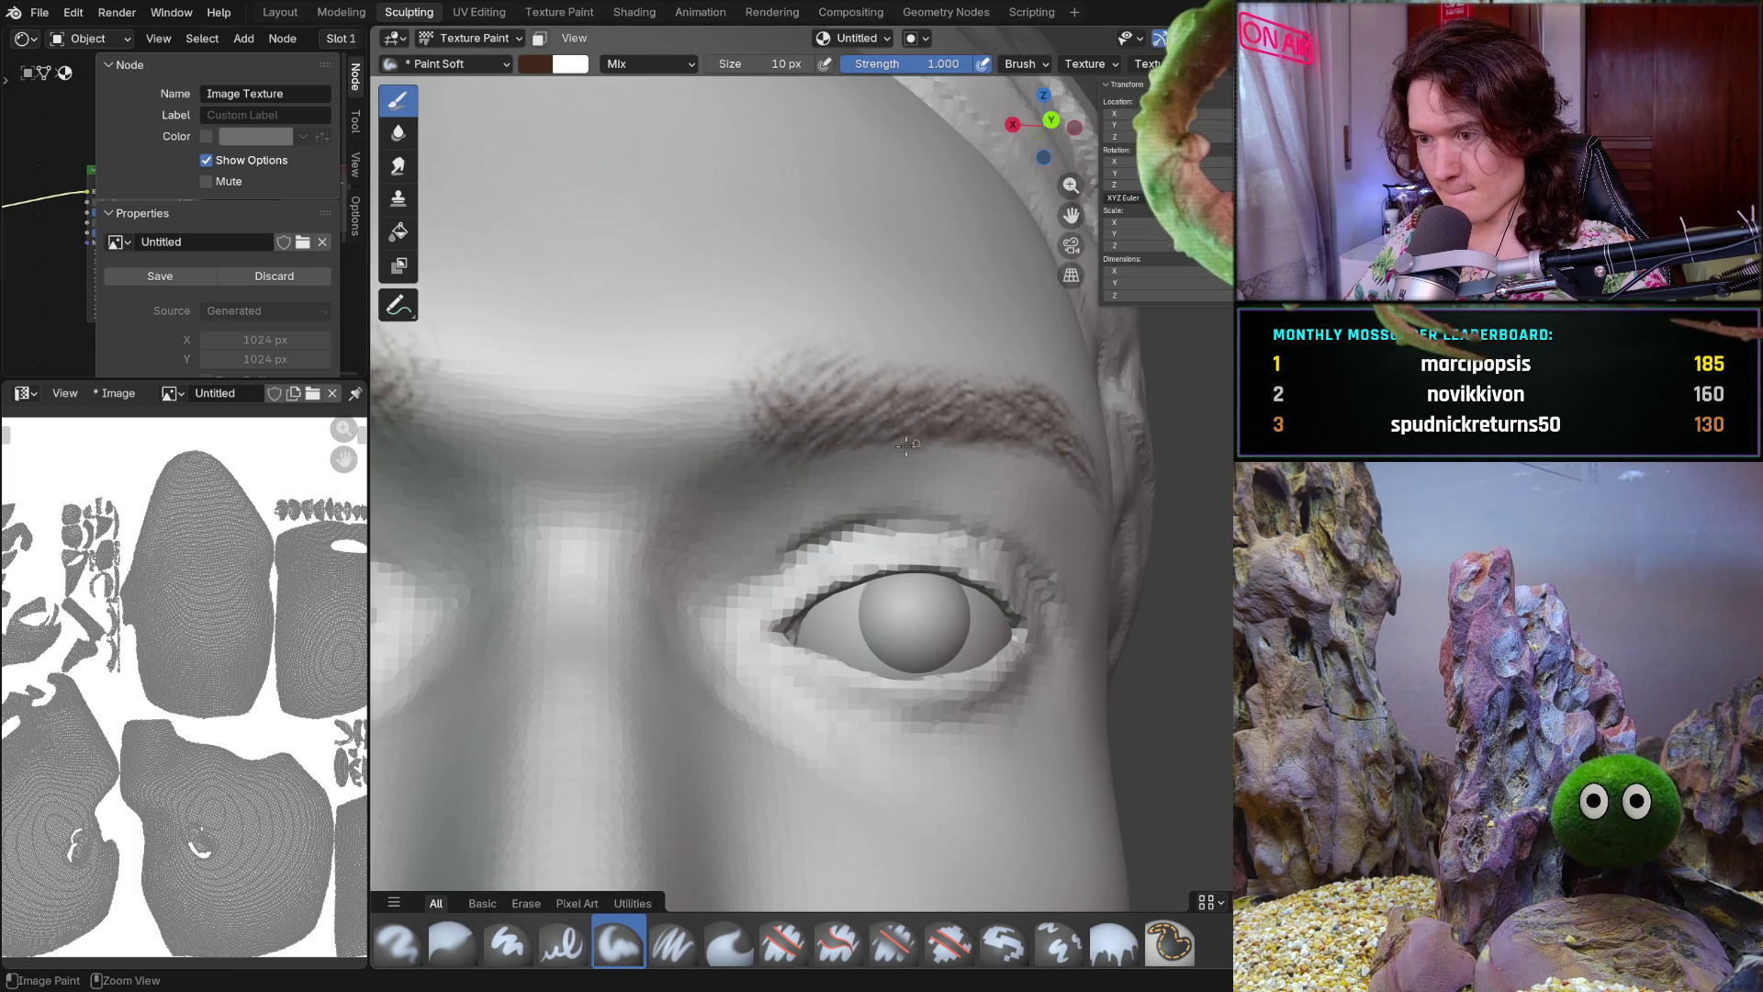
scroll(1015, 432, down, 2)
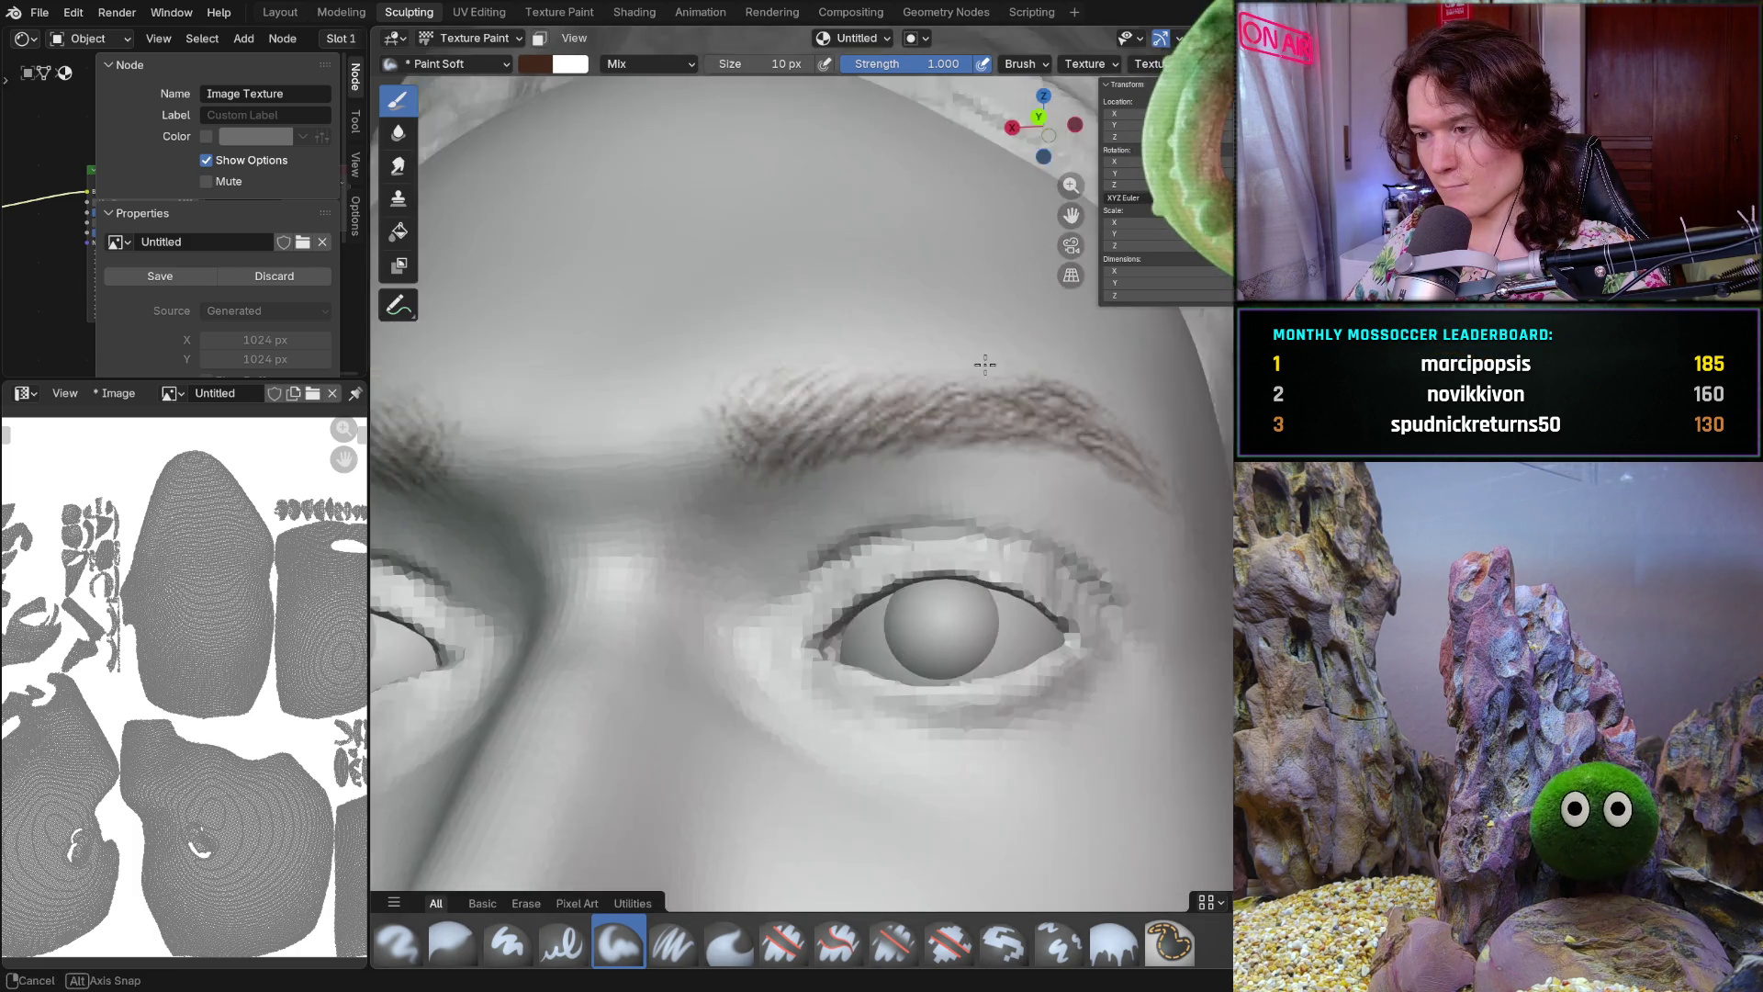
scroll(1014, 433, down, 3)
mouse_move(1014, 432)
middle_down()
mouse_move(962, 490)
mouse_move(1113, 456)
mouse_move(1078, 472)
middle_up()
scroll(1078, 472, up, 3)
scroll(1079, 472, up, 2)
scroll(893, 491, up, 2)
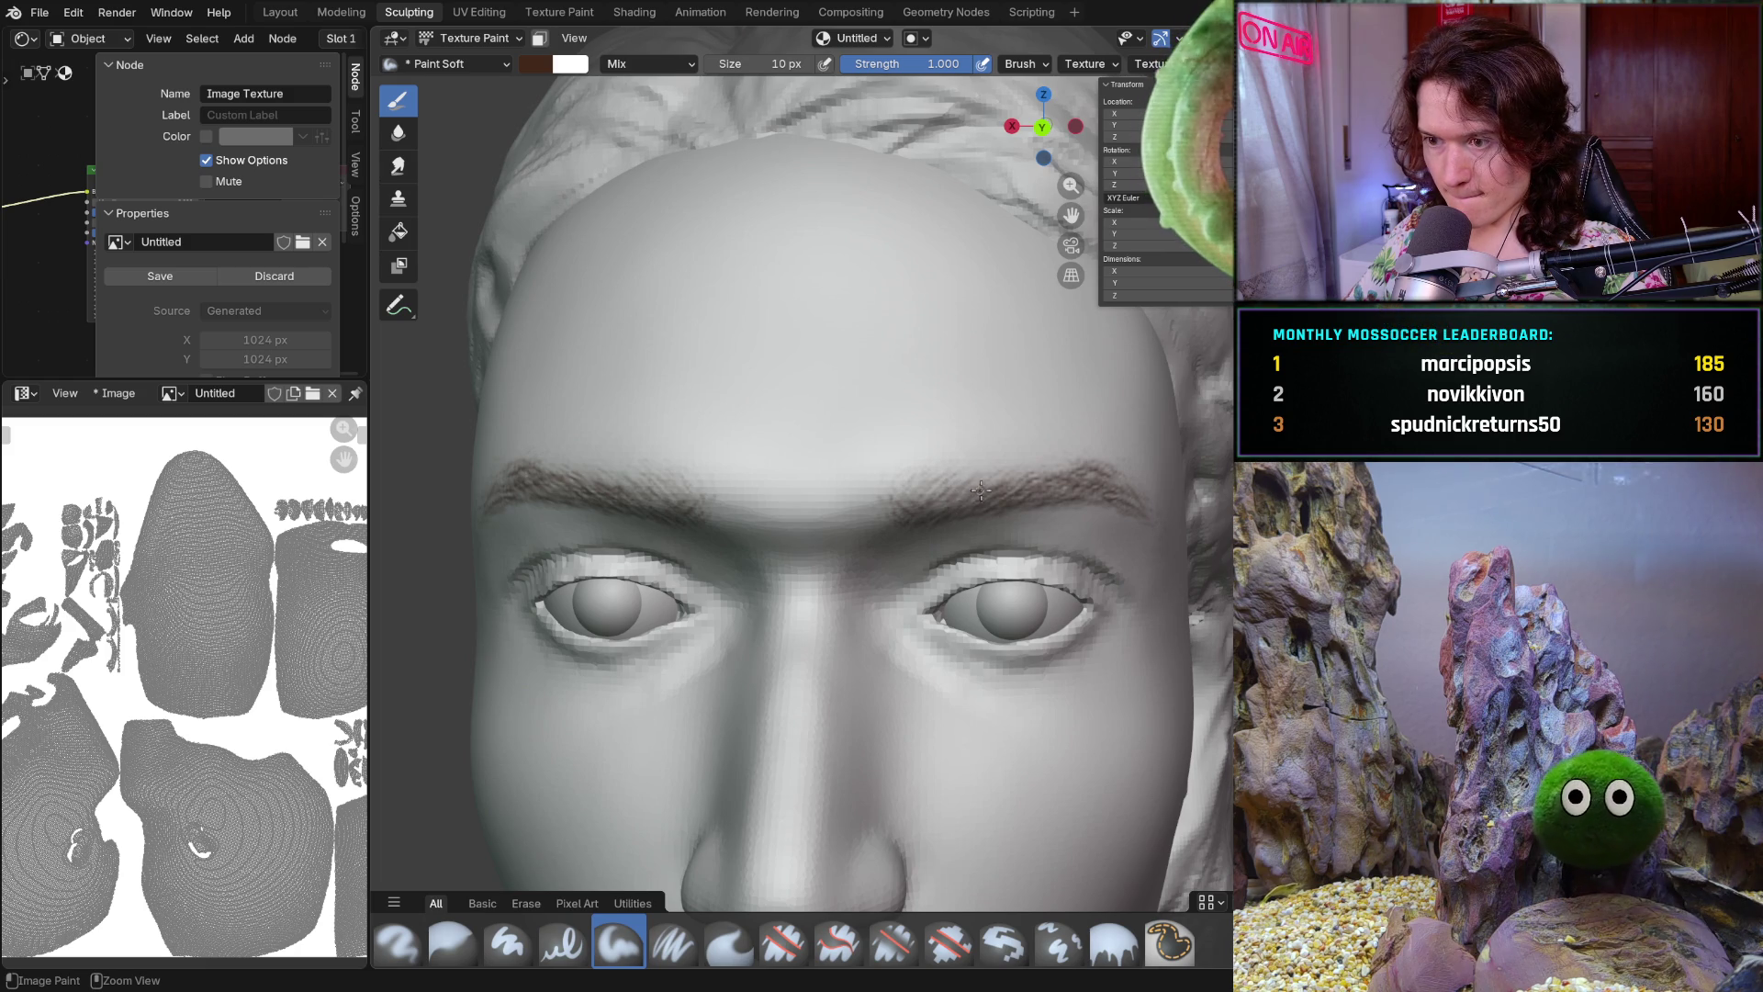
scroll(1037, 470, up, 2)
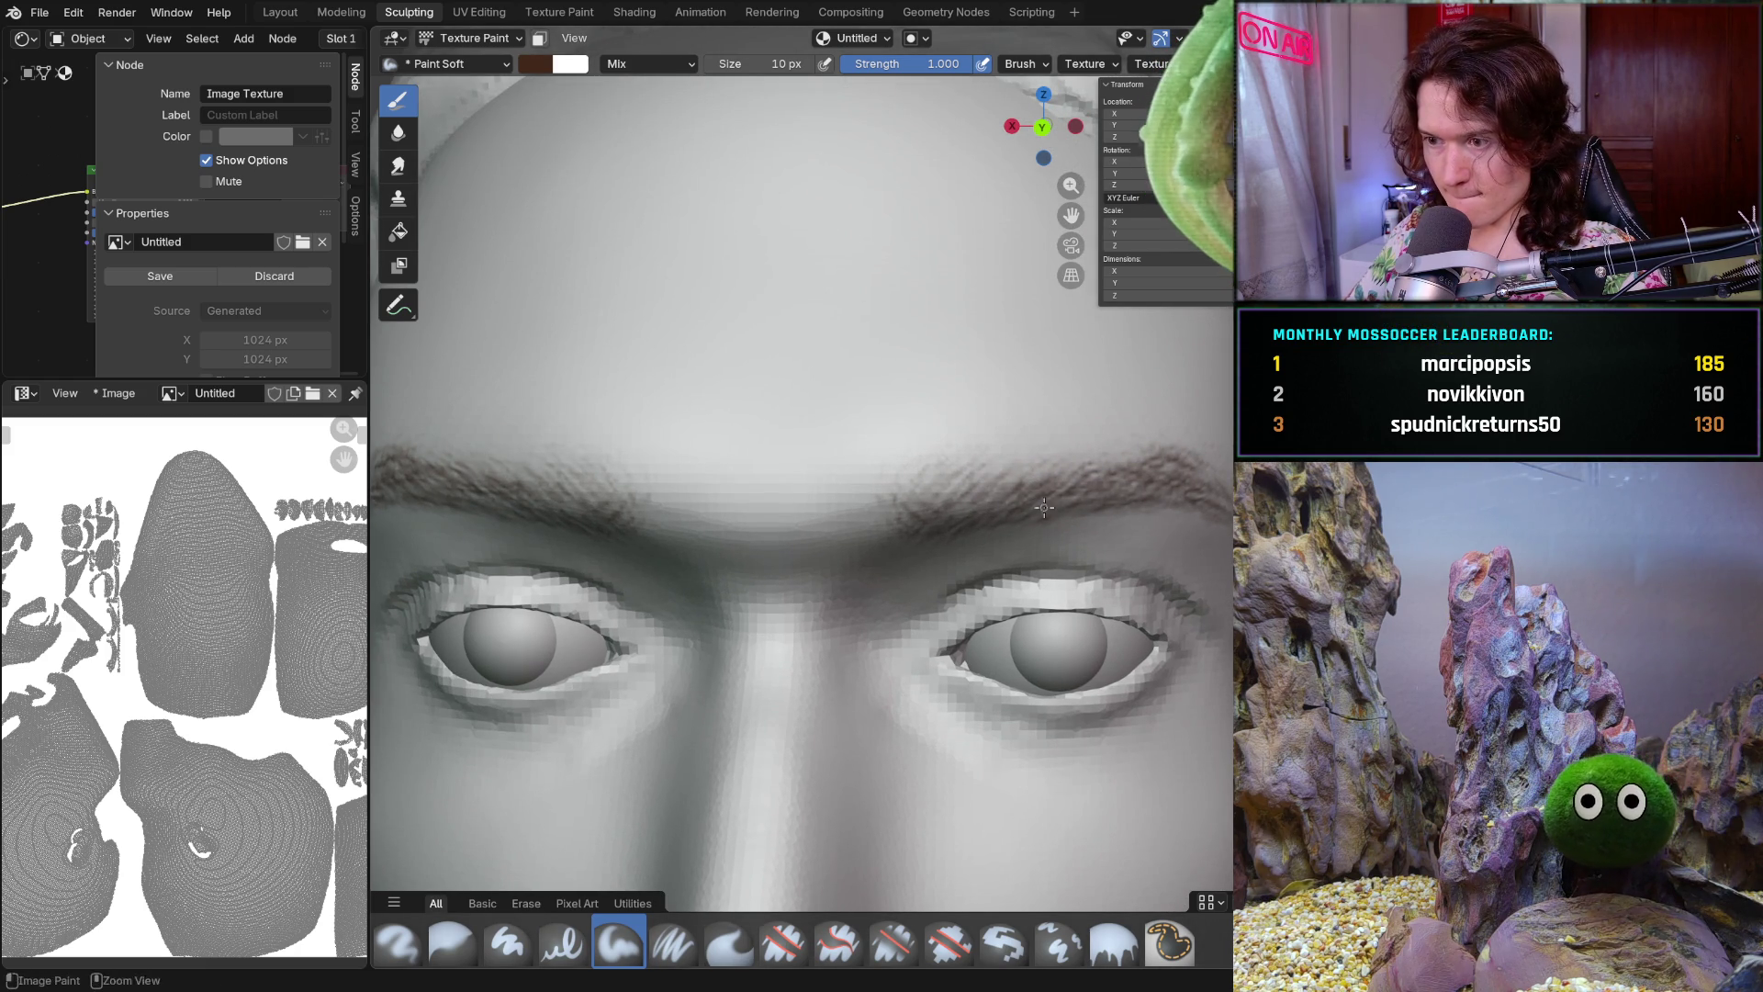
middle_drag(1043, 508, 915, 514)
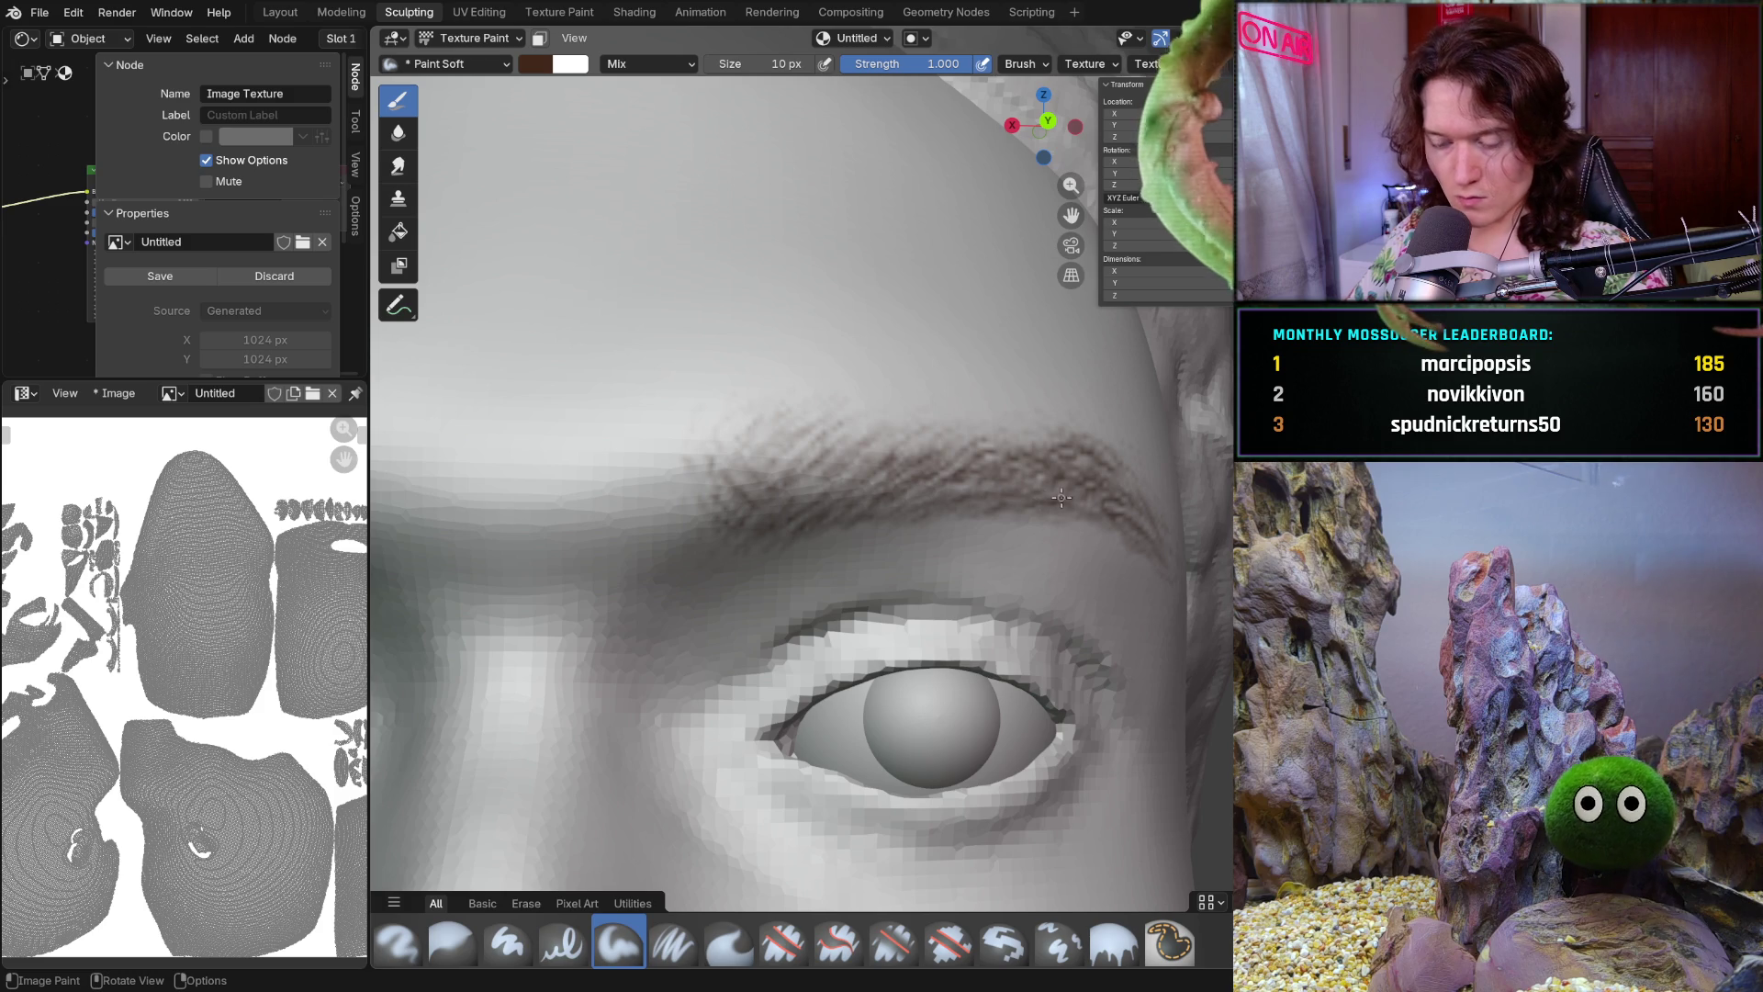
mouse_move(1052, 498)
middle_down()
mouse_move(1039, 481)
mouse_move(1056, 494)
middle_up()
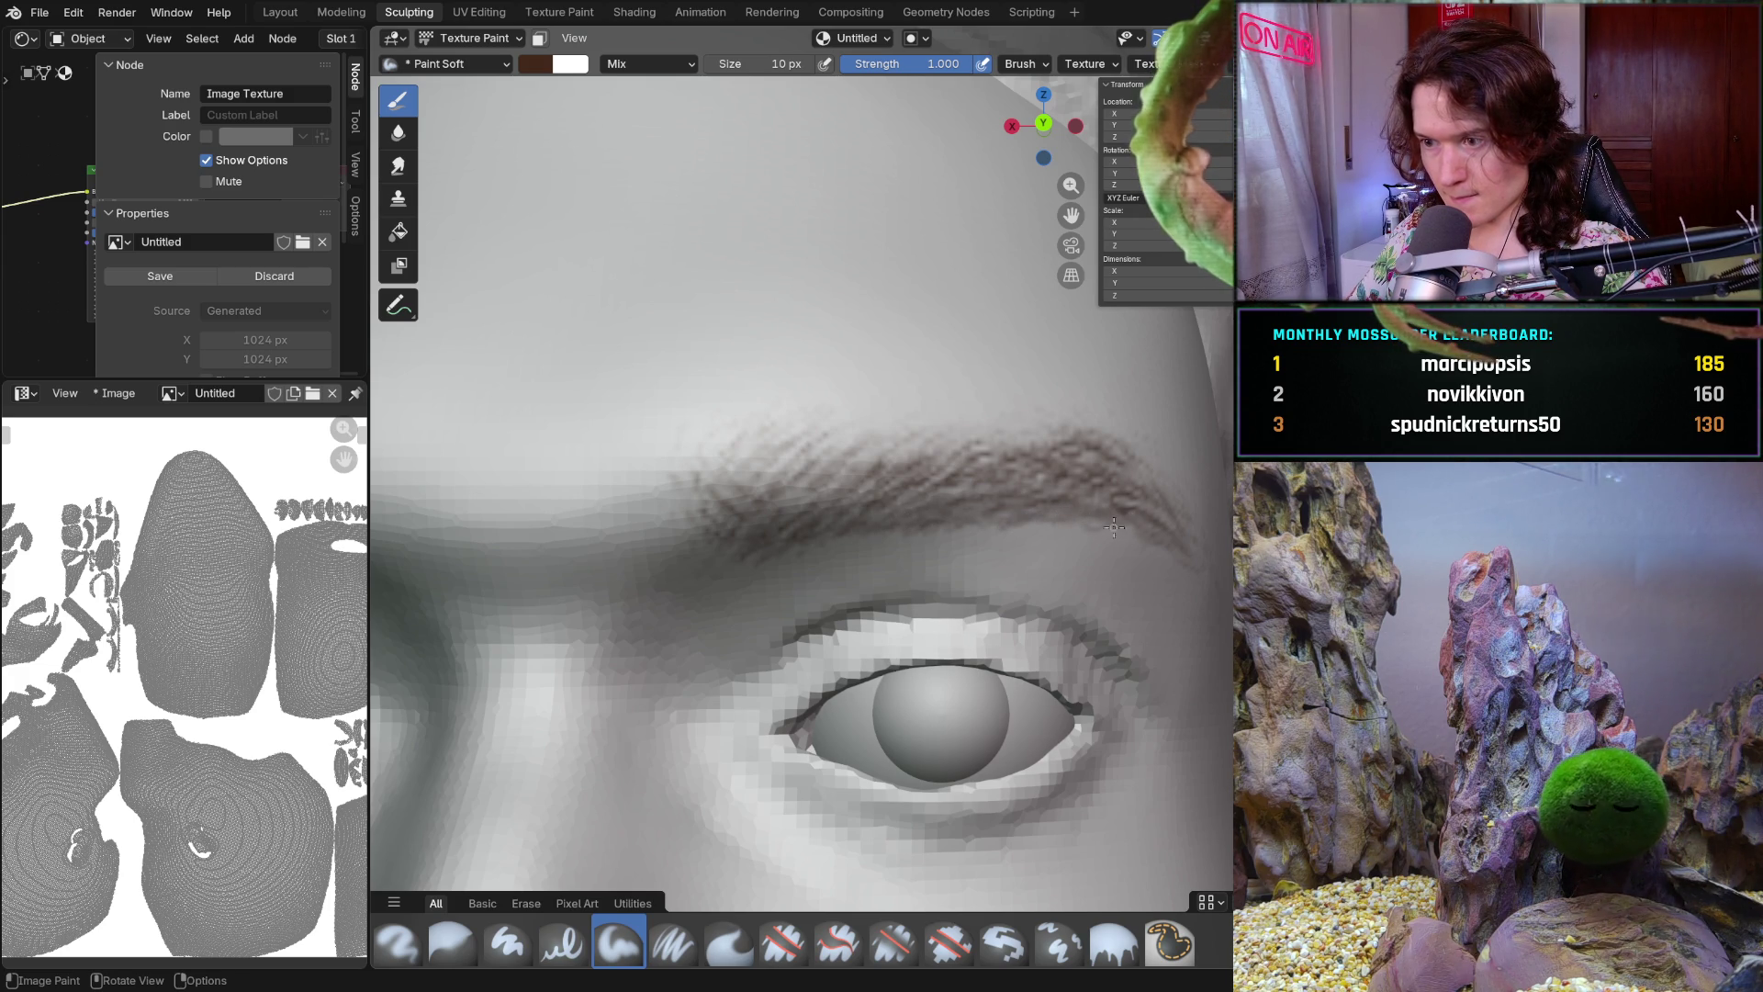
scroll(1102, 552, down, 8)
mouse_move(1102, 551)
middle_down()
mouse_move(1062, 596)
mouse_move(1039, 441)
middle_up()
scroll(1035, 423, up, 5)
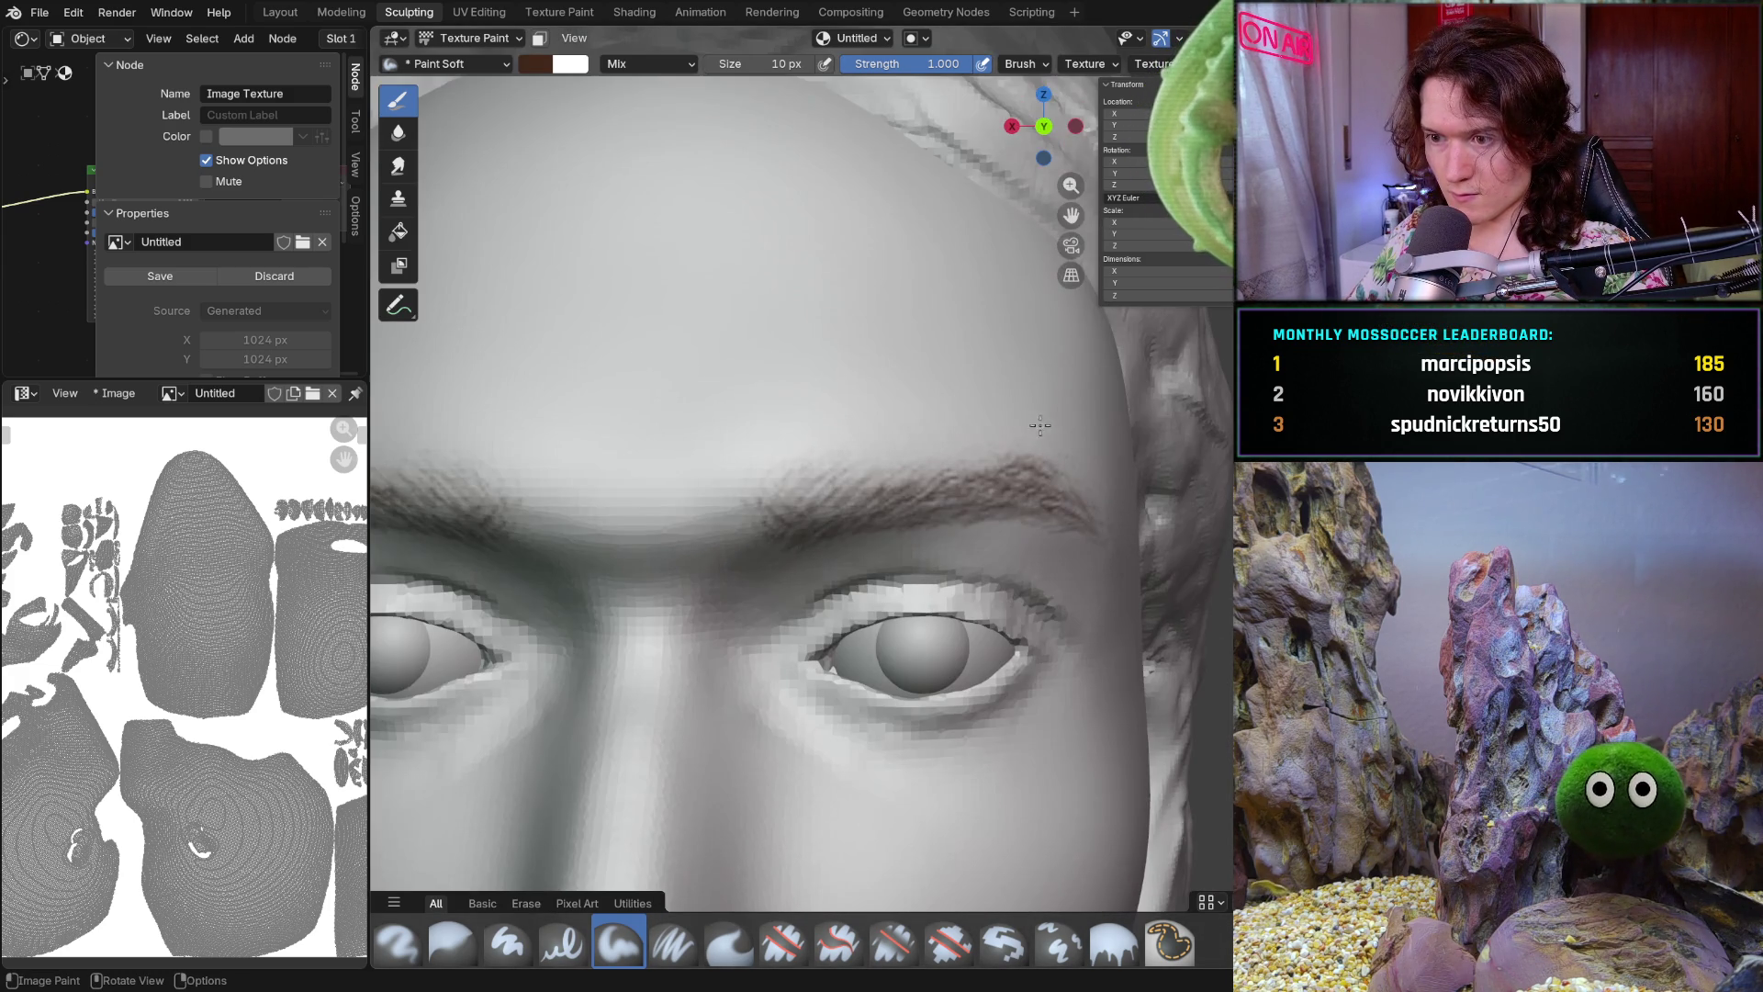
scroll(1061, 525, up, 2)
scroll(914, 561, up, 2)
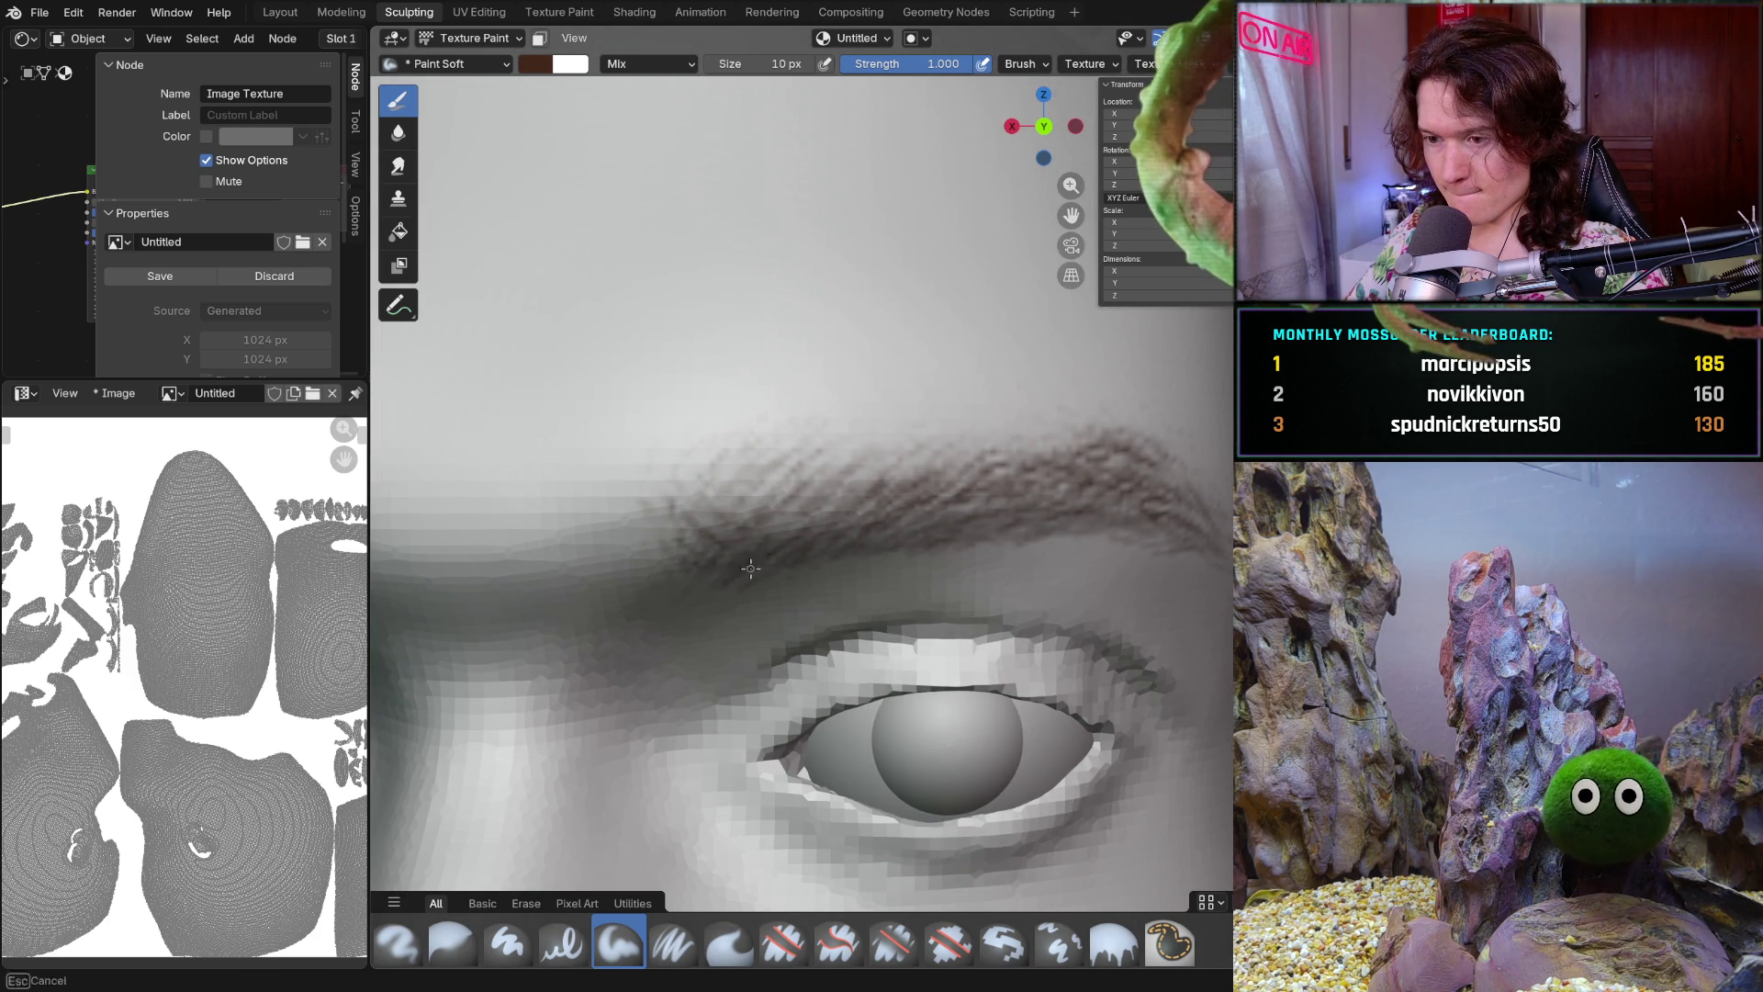
Paint brown hair strokes near the right eyebrow and check them from several angles
mouse_move(732, 590)
middle_down()
mouse_move(804, 442)
mouse_move(954, 555)
middle_up()
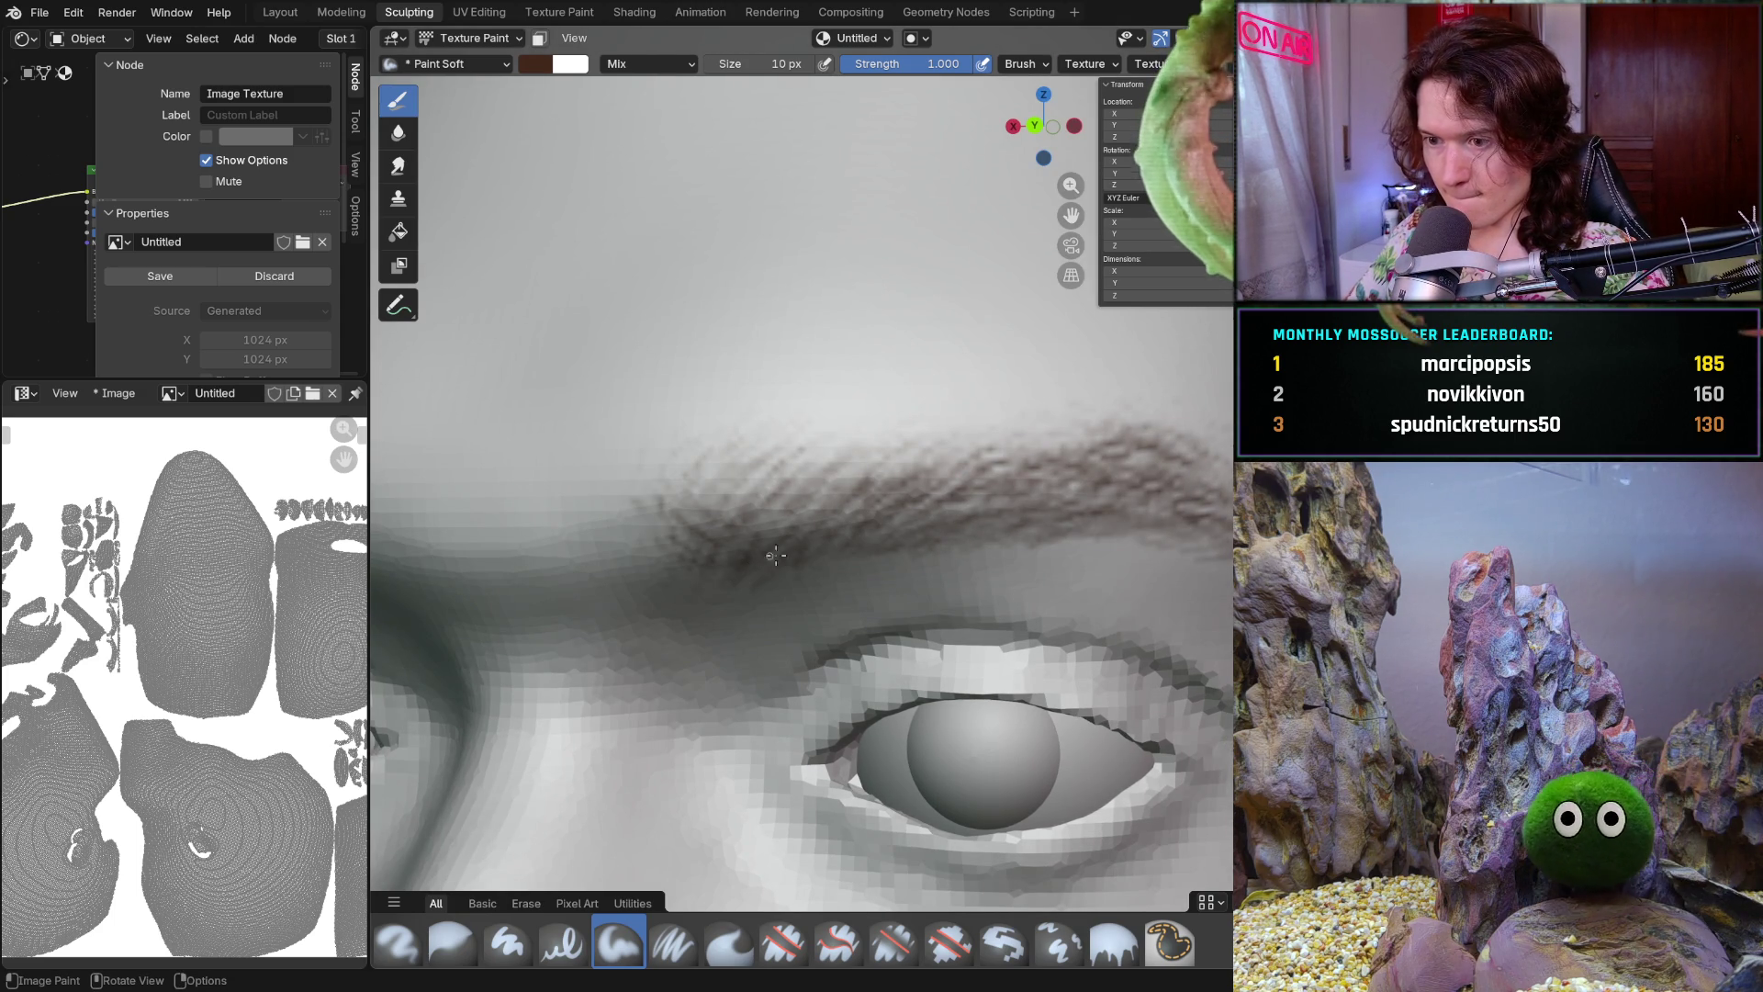
mouse_move(778, 578)
middle_down()
mouse_move(941, 478)
mouse_move(776, 572)
middle_up()
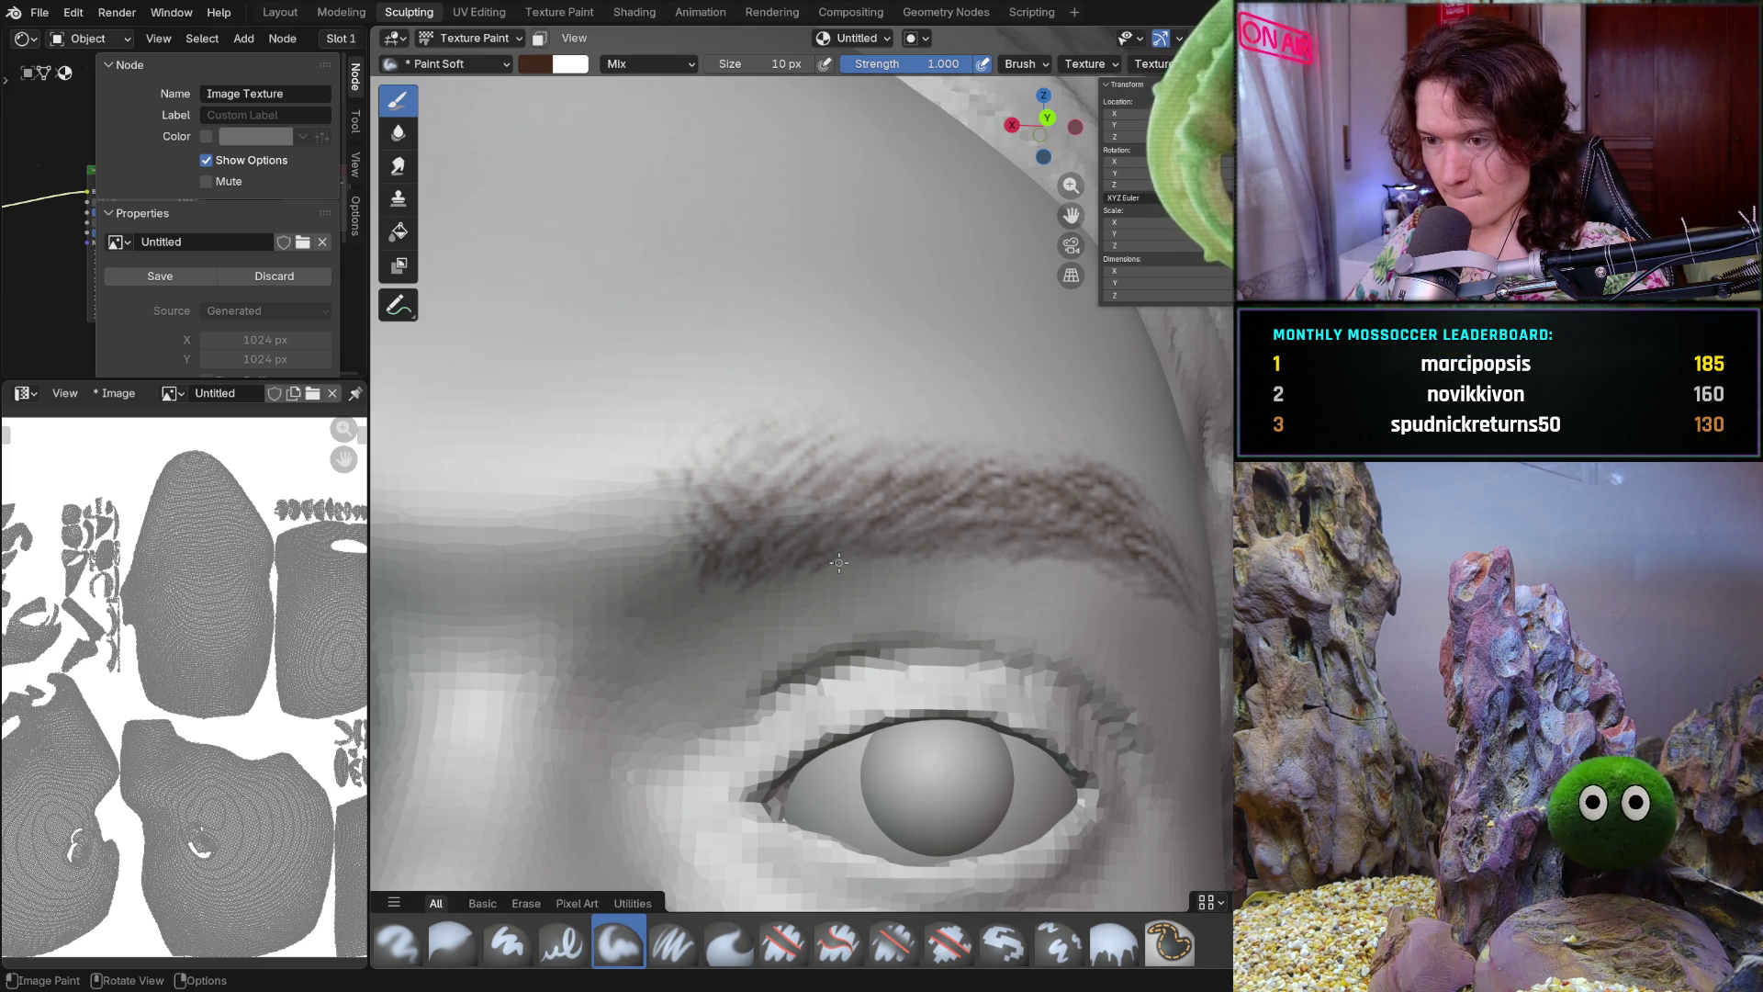
mouse_move(865, 558)
mouse_down()
mouse_move(978, 510)
mouse_move(1037, 454)
mouse_up()
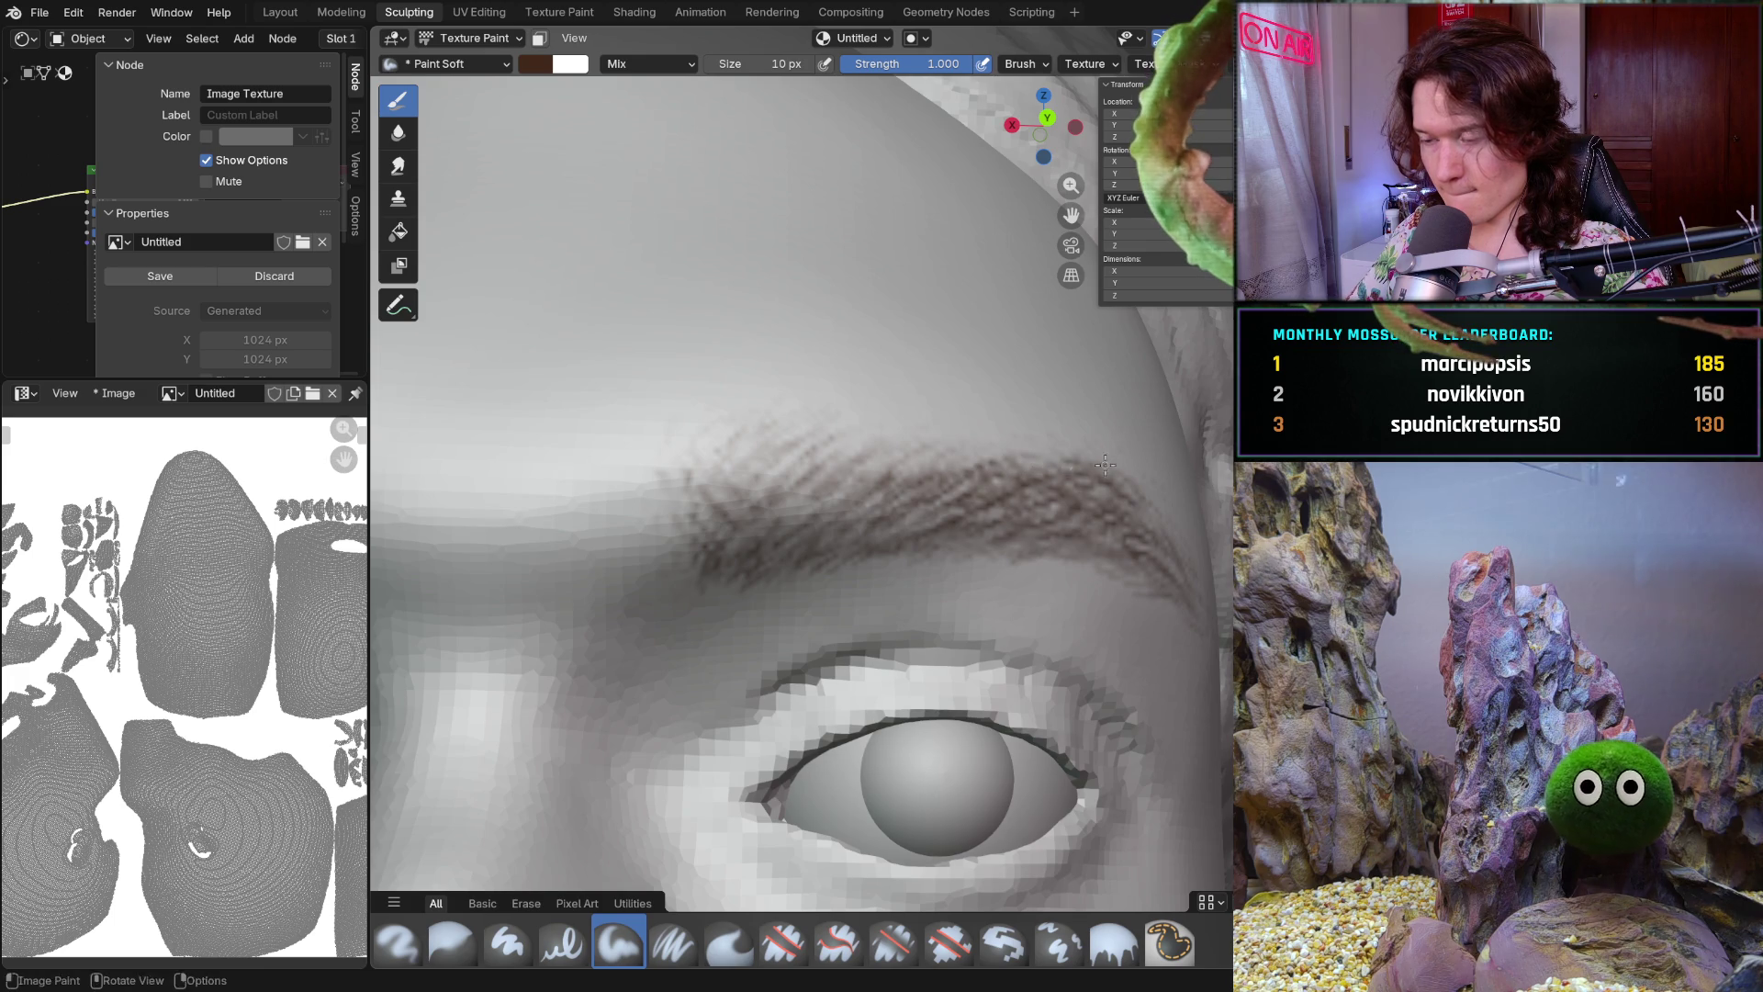
scroll(1090, 470, down, 3)
middle_drag(1029, 457, 880, 511)
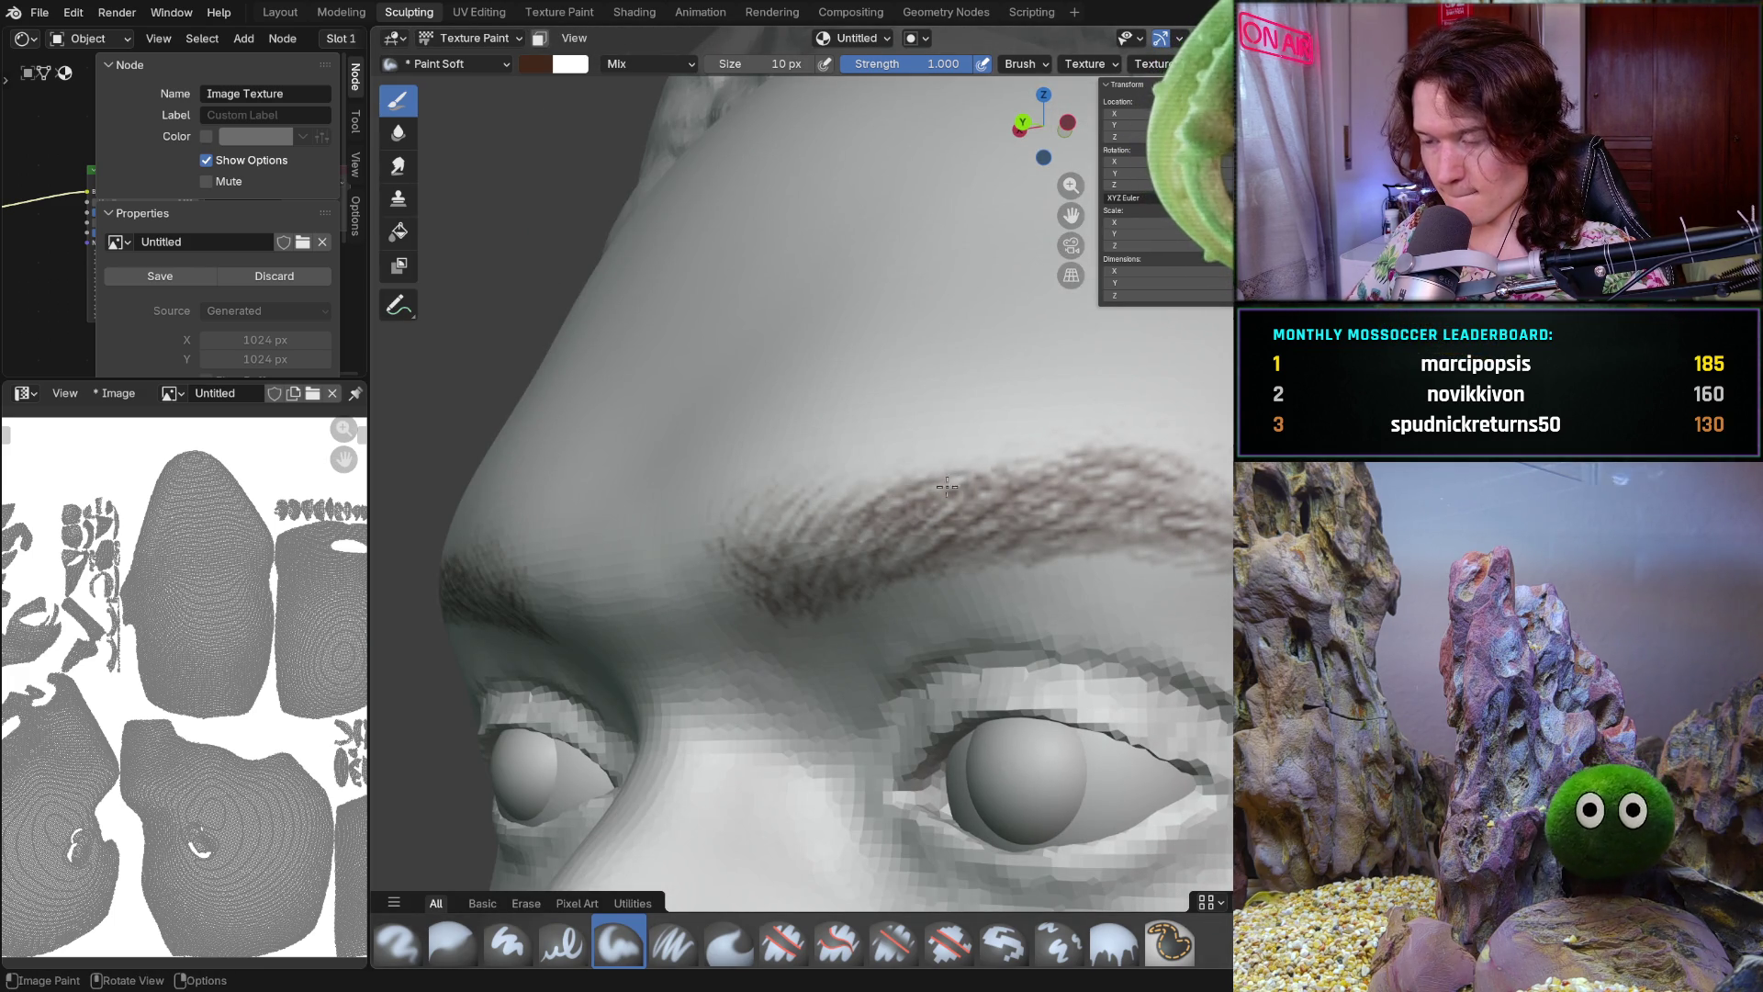
mouse_move(978, 474)
middle_down()
mouse_move(1046, 495)
mouse_move(1030, 494)
middle_up()
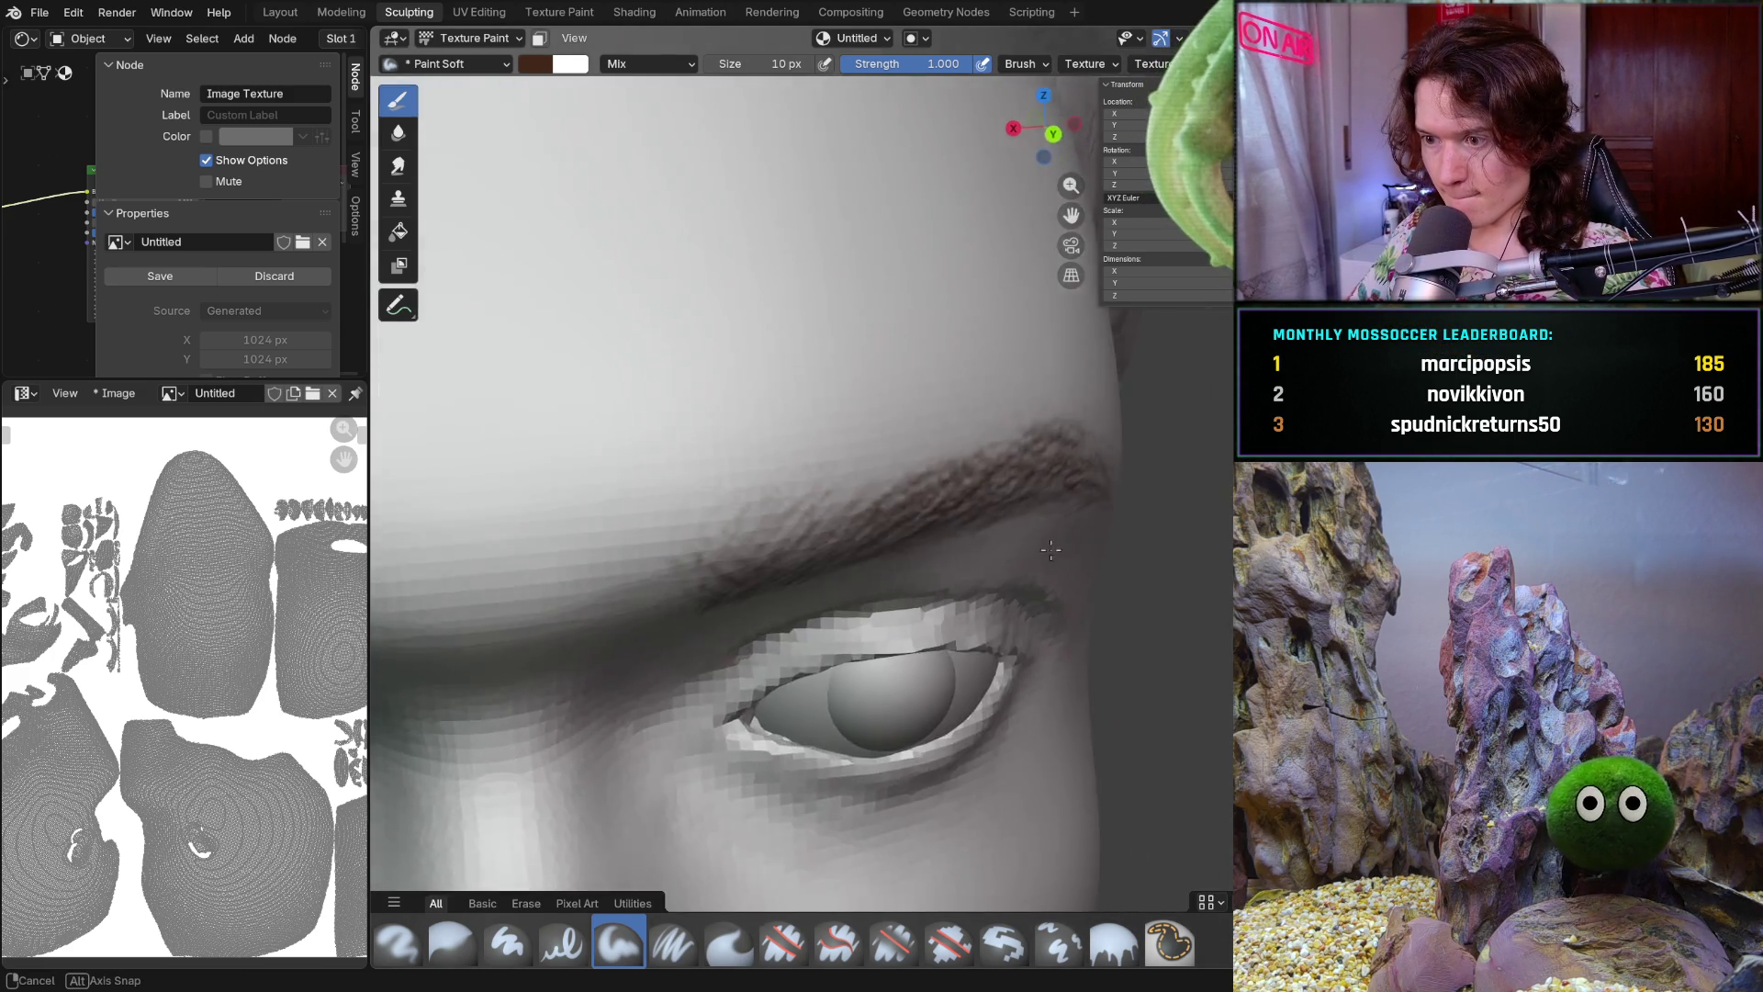
middle_drag(940, 493, 905, 499)
middle_drag(1016, 469, 997, 480)
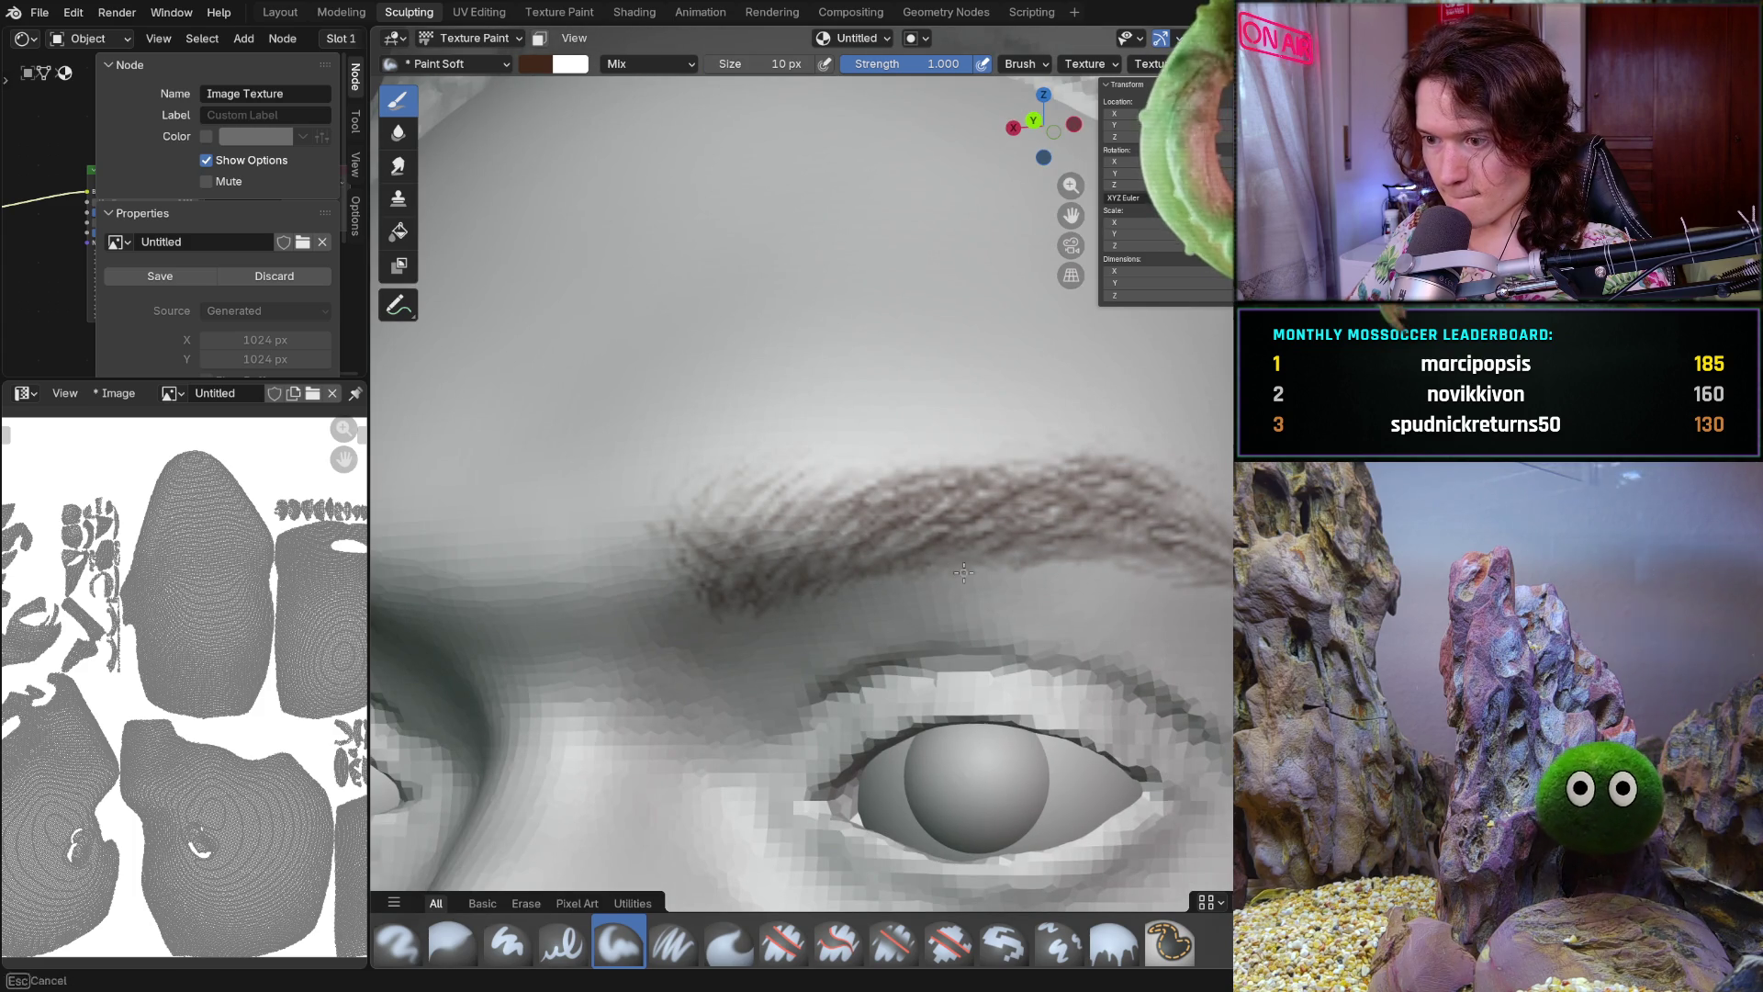
Add more fine hair strokes along the right brow, then review the whole head
middle_drag(954, 577, 1045, 510)
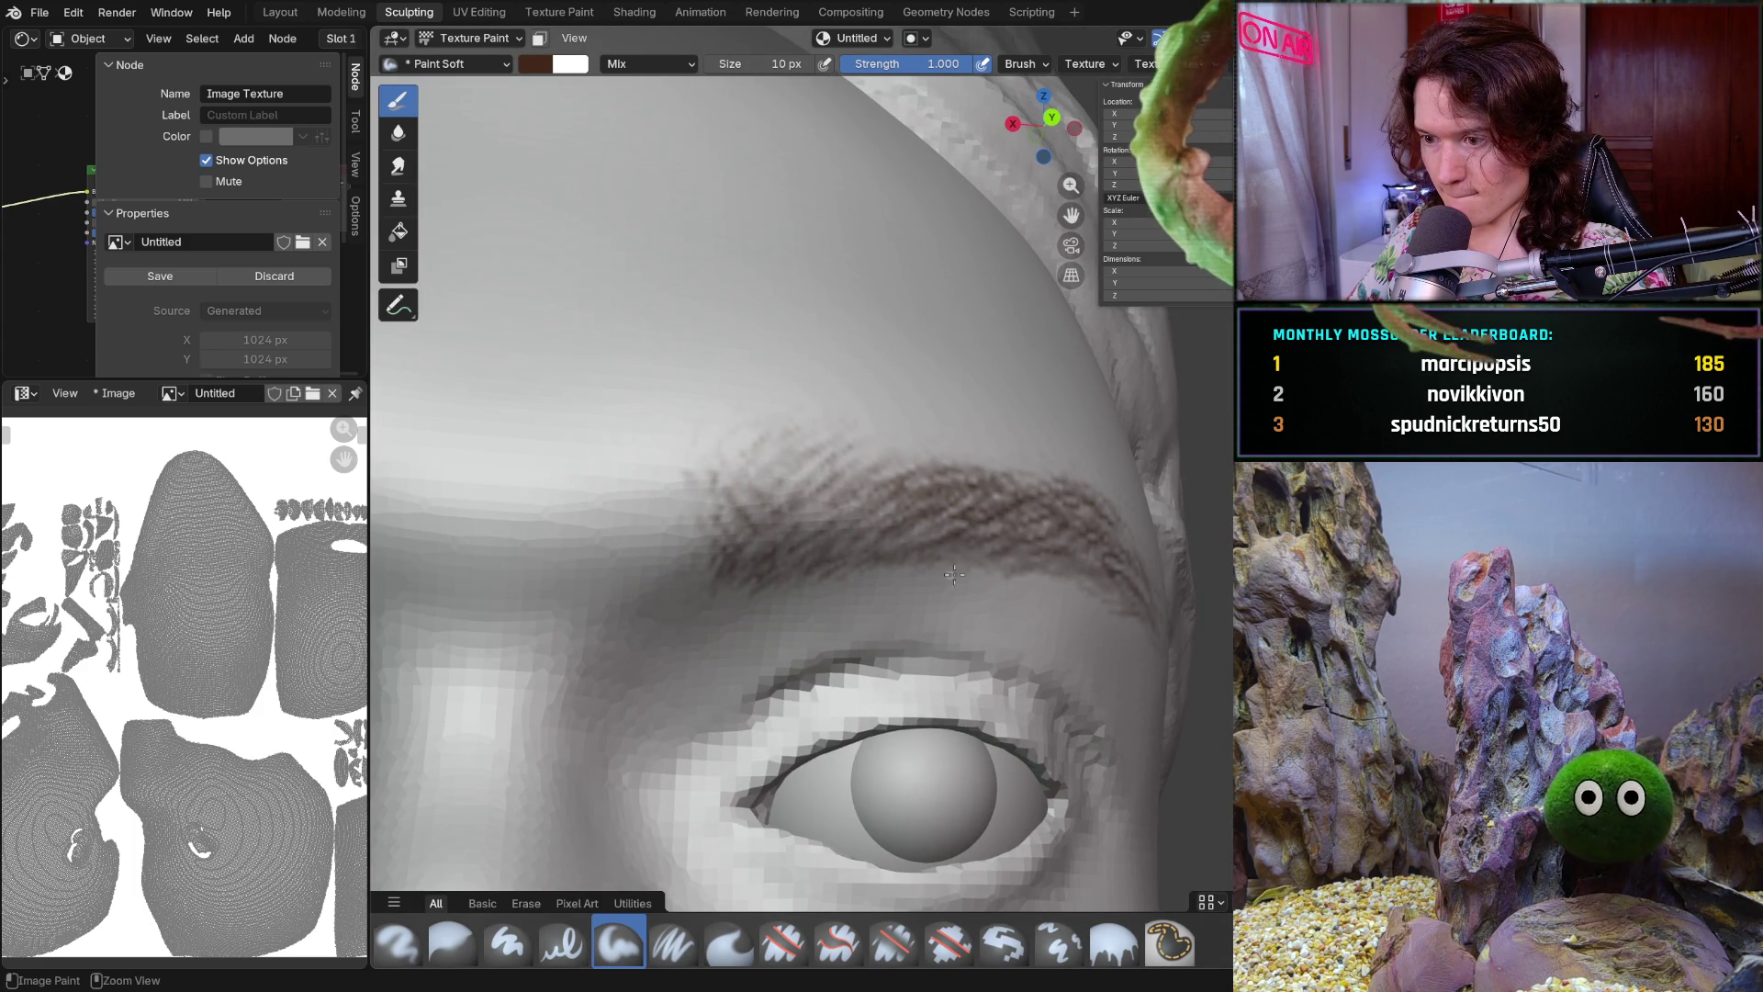
scroll(946, 578, down, 3)
mouse_move(945, 578)
middle_down()
mouse_move(835, 555)
mouse_move(772, 579)
middle_up()
scroll(758, 588, up, 3)
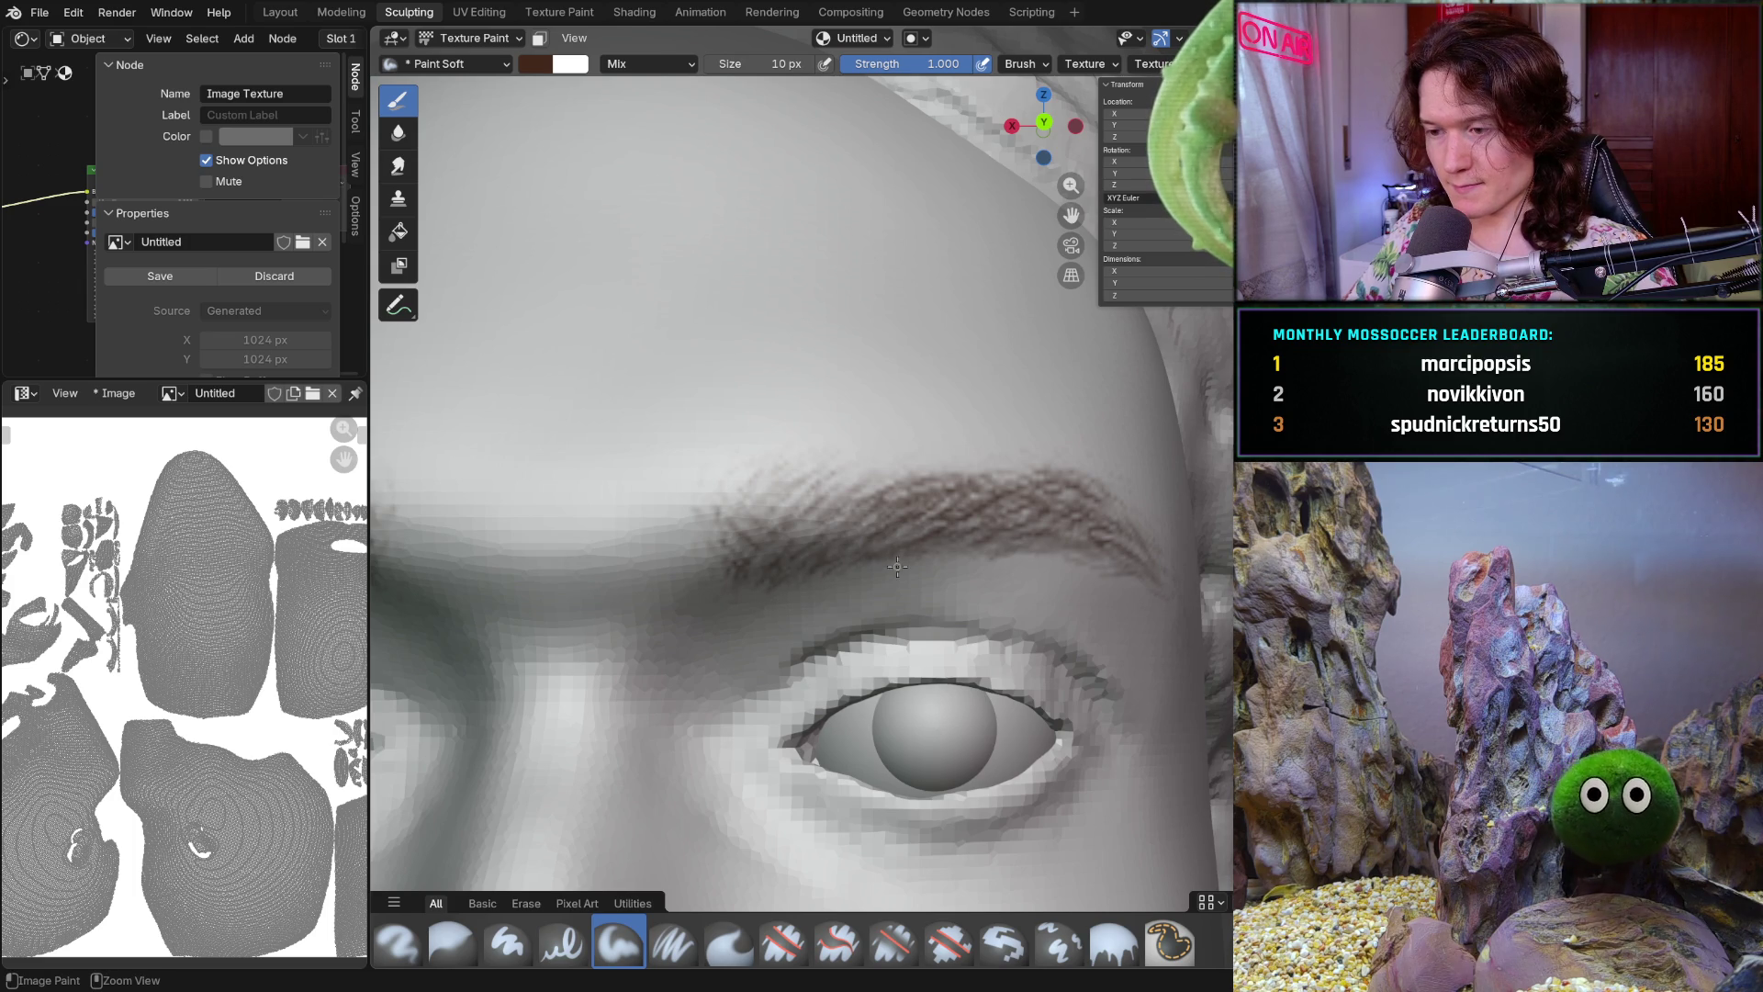
mouse_move(925, 563)
mouse_down()
mouse_move(996, 557)
mouse_move(979, 540)
mouse_up()
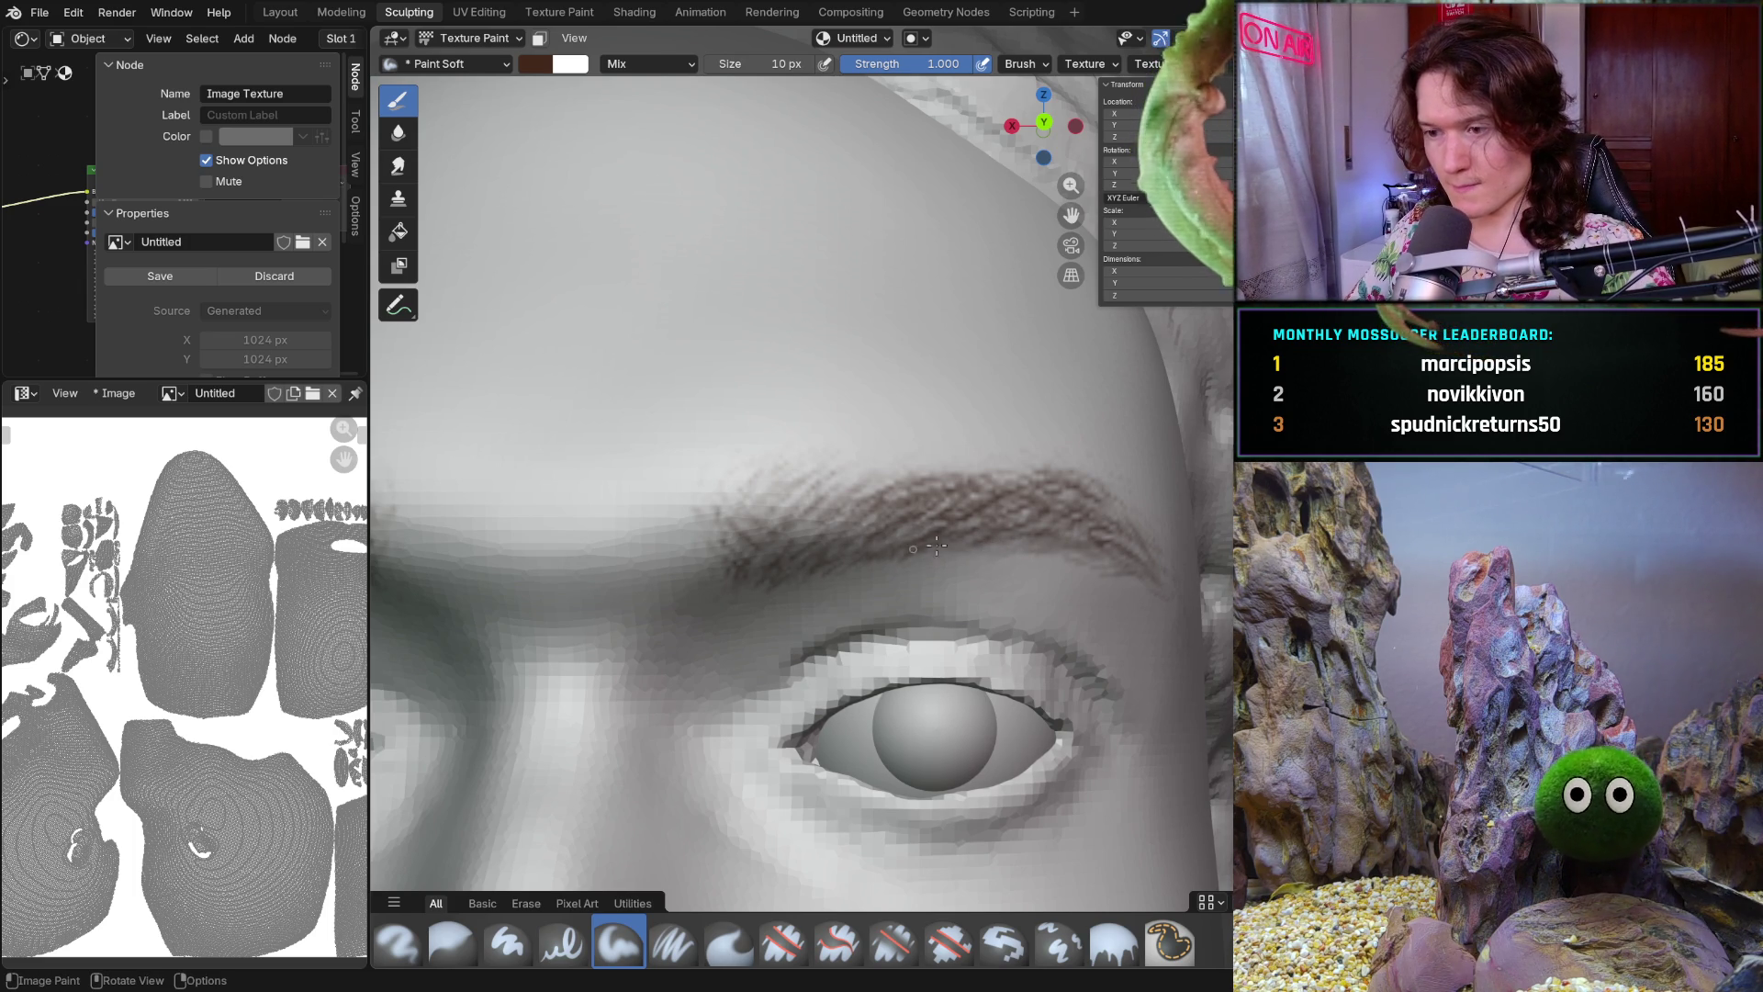
drag(1027, 526, 1039, 532)
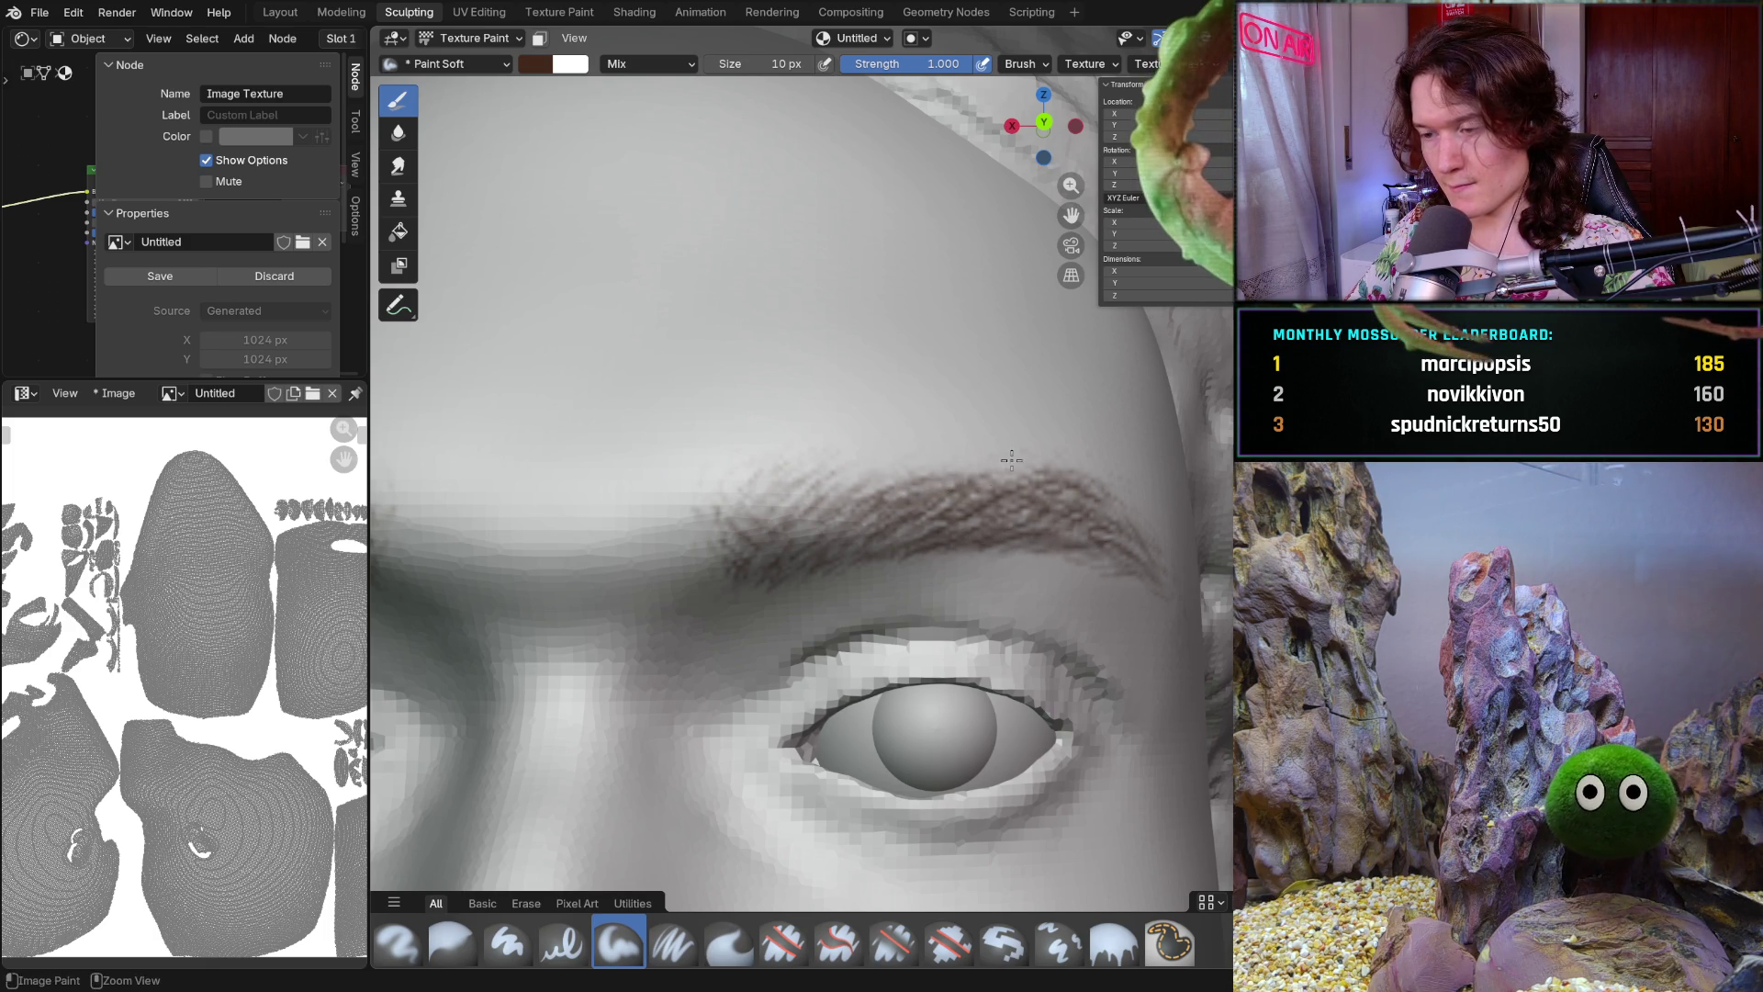
mouse_move(1016, 477)
ctrl+middle_down()
mouse_move(1015, 551)
mouse_move(951, 550)
ctrl+middle_up()
scroll(951, 549, up, 1)
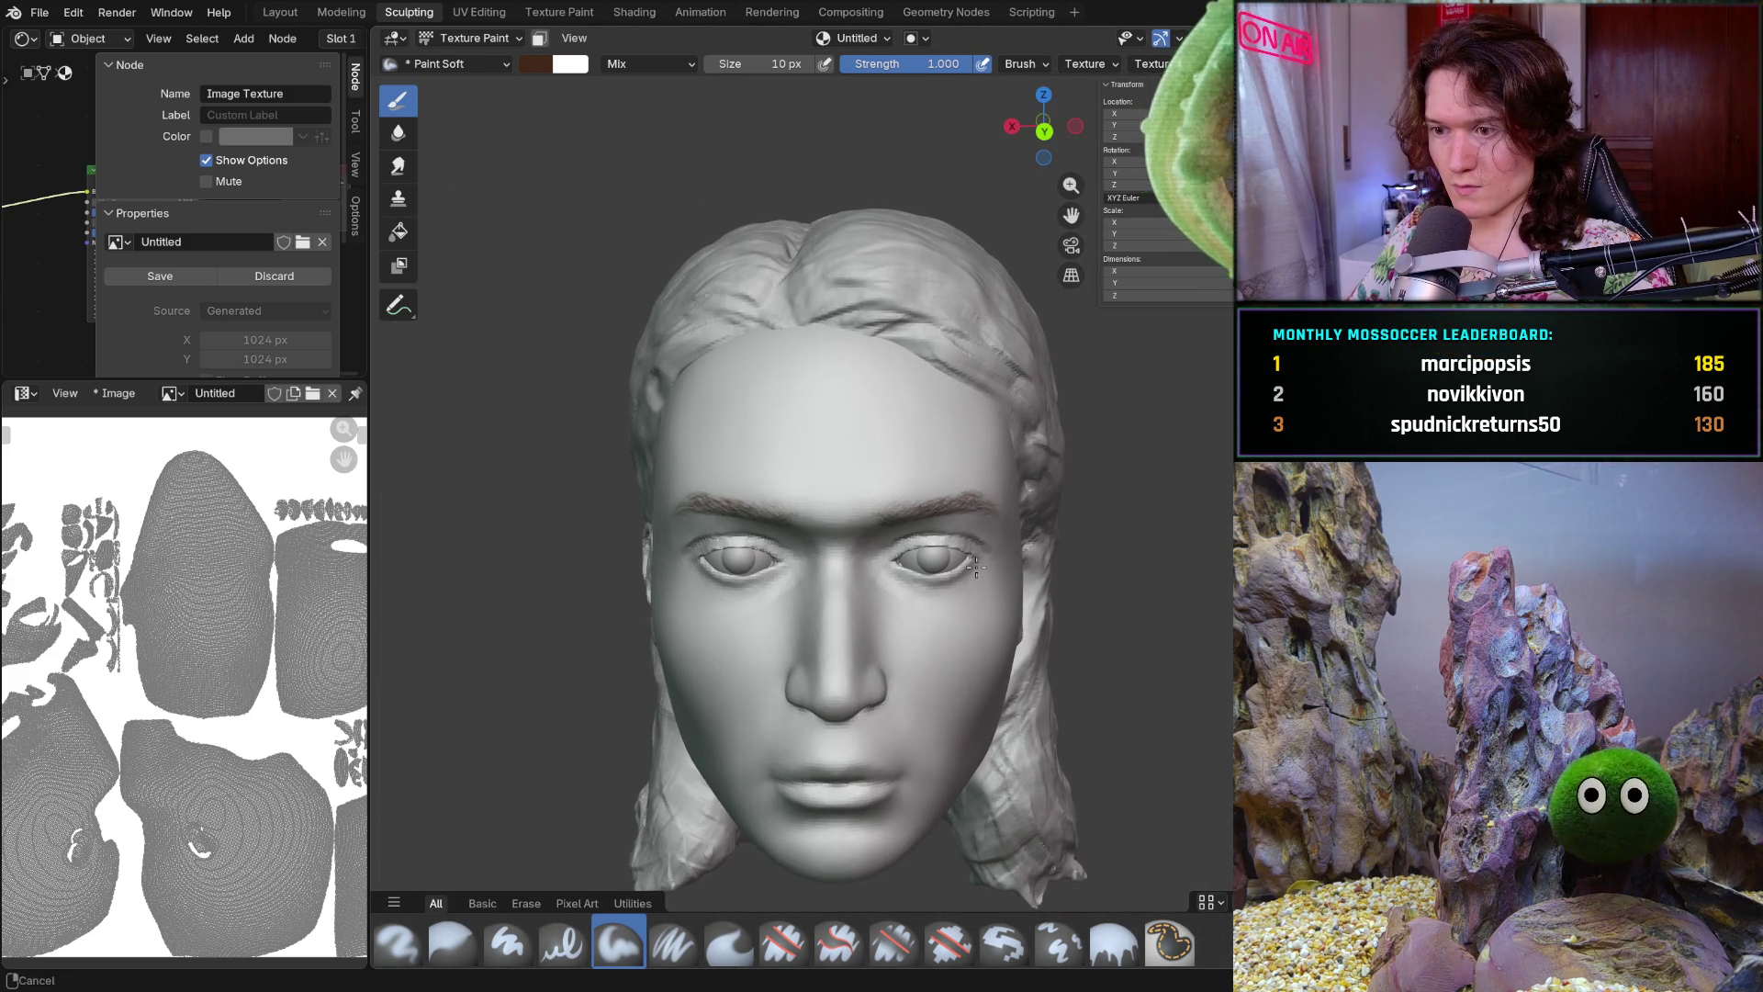
scroll(953, 585, up, 2)
scroll(858, 562, up, 2)
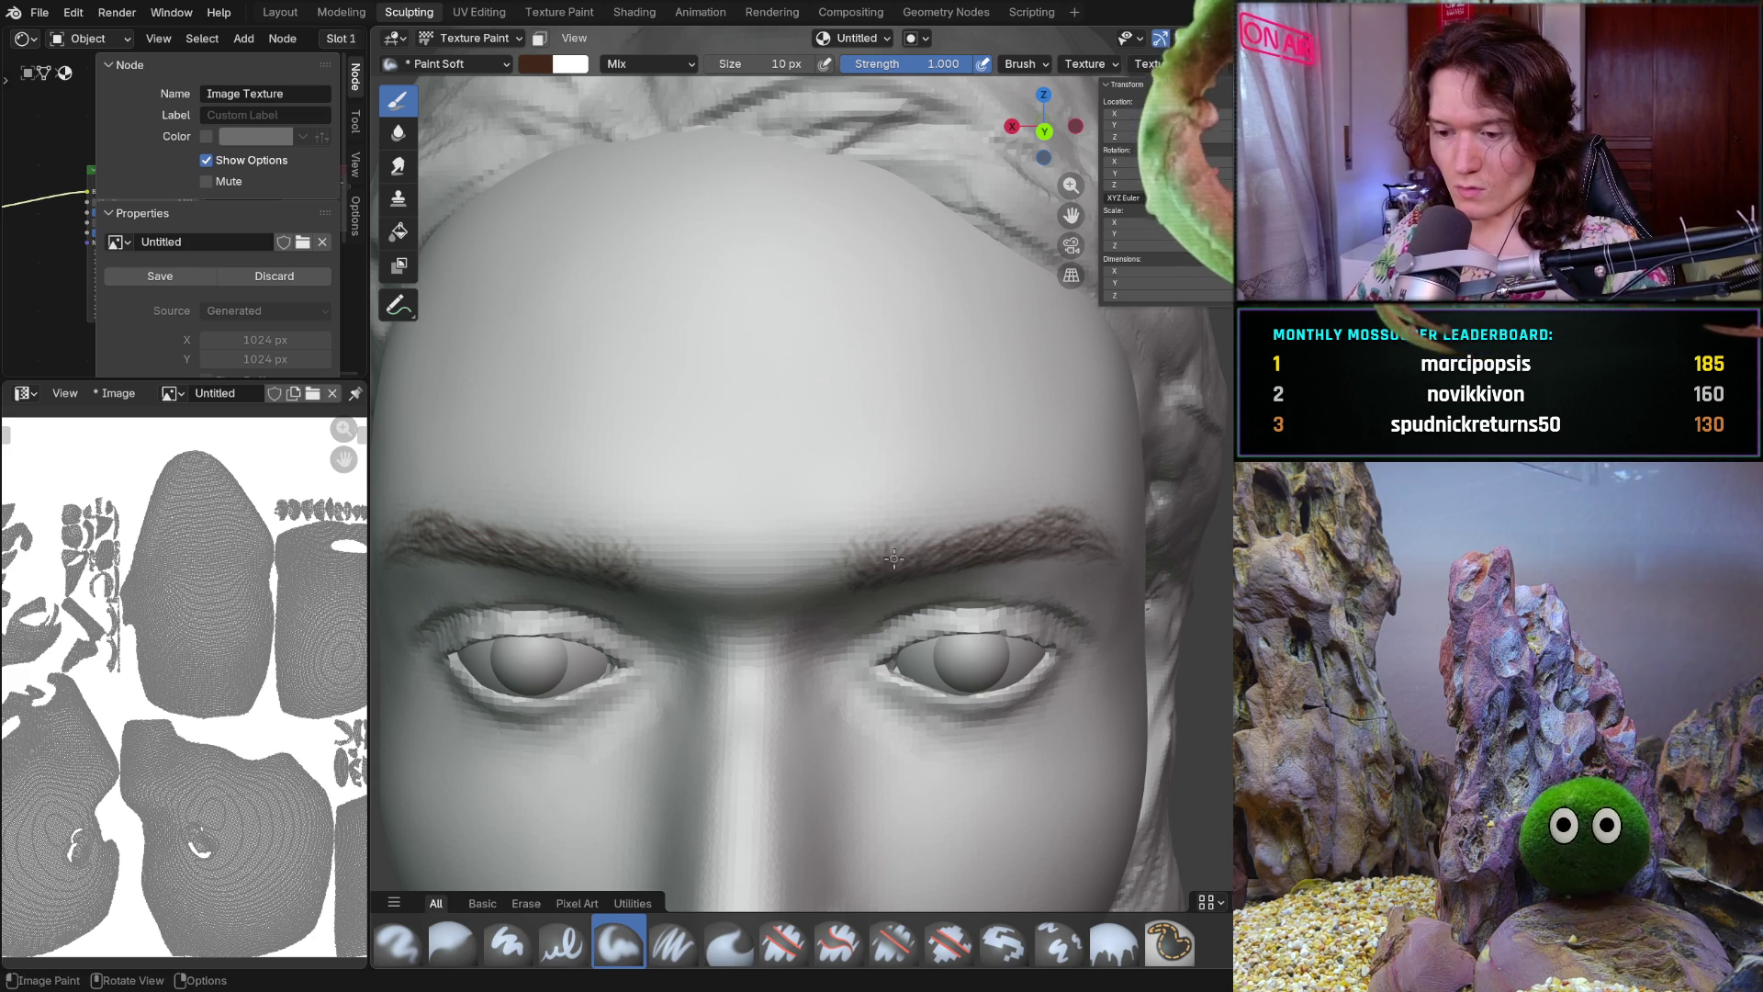
Paint denser brown hair strokes along the right brow, orbiting between strokes to review
middle_drag(909, 585, 875, 558)
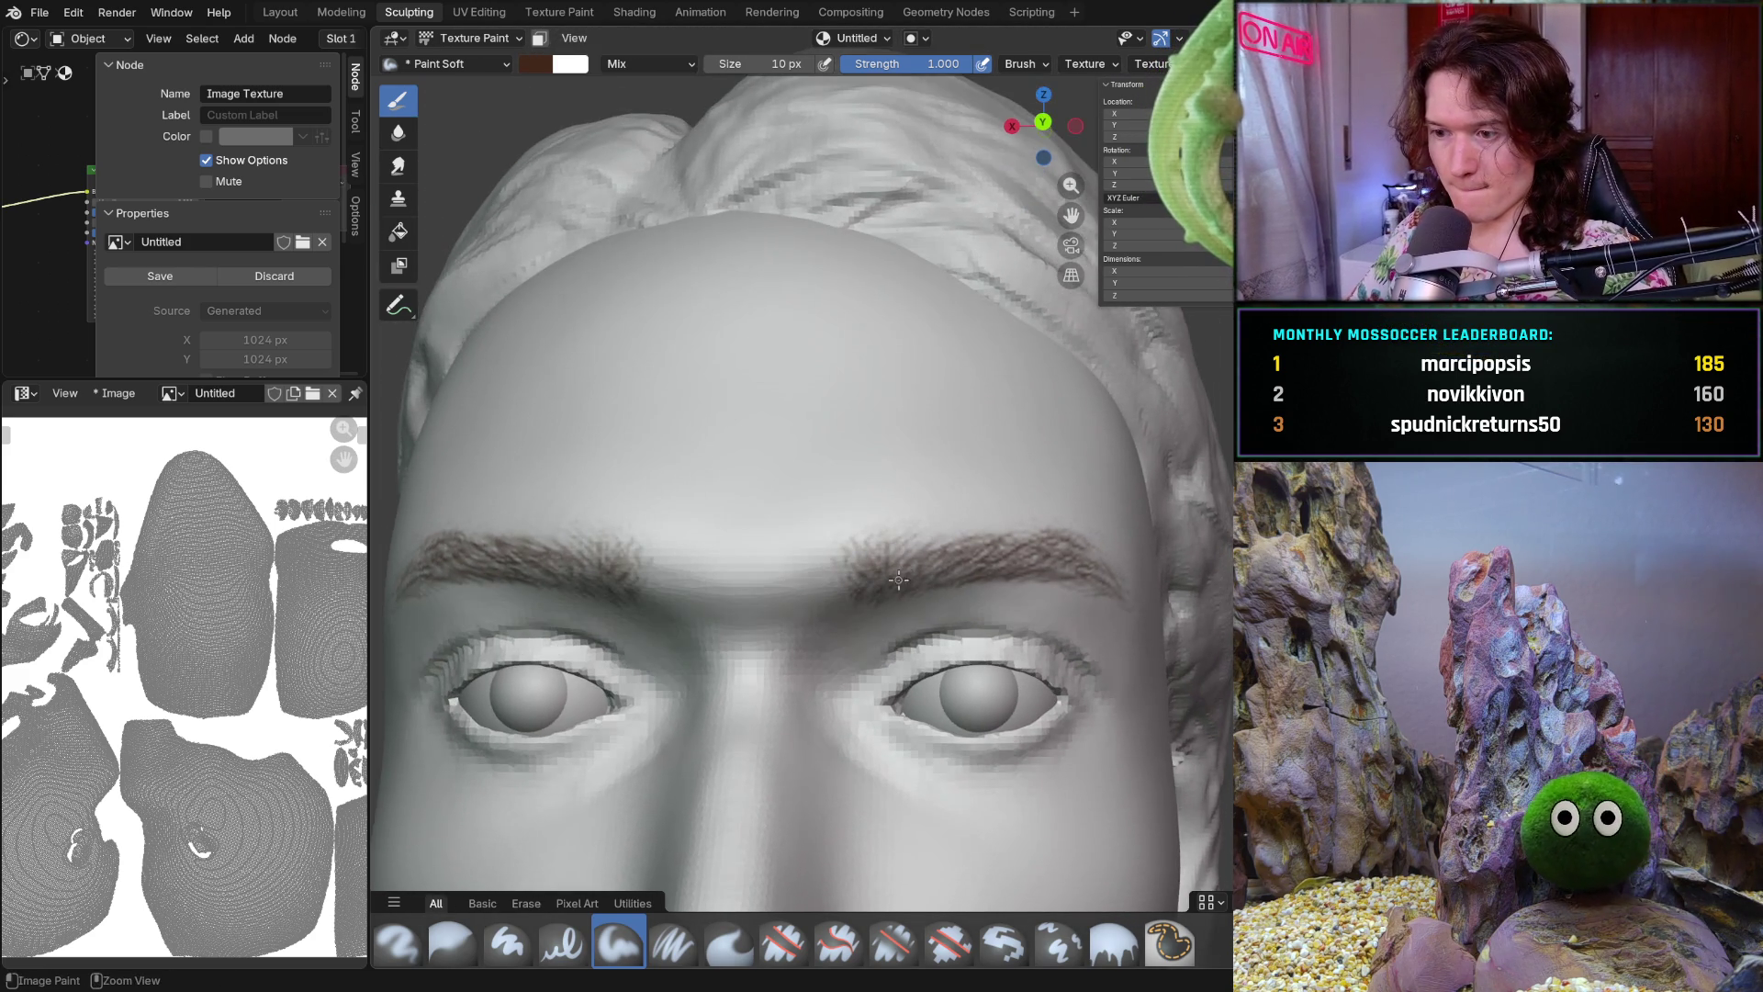
scroll(893, 583, up, 2)
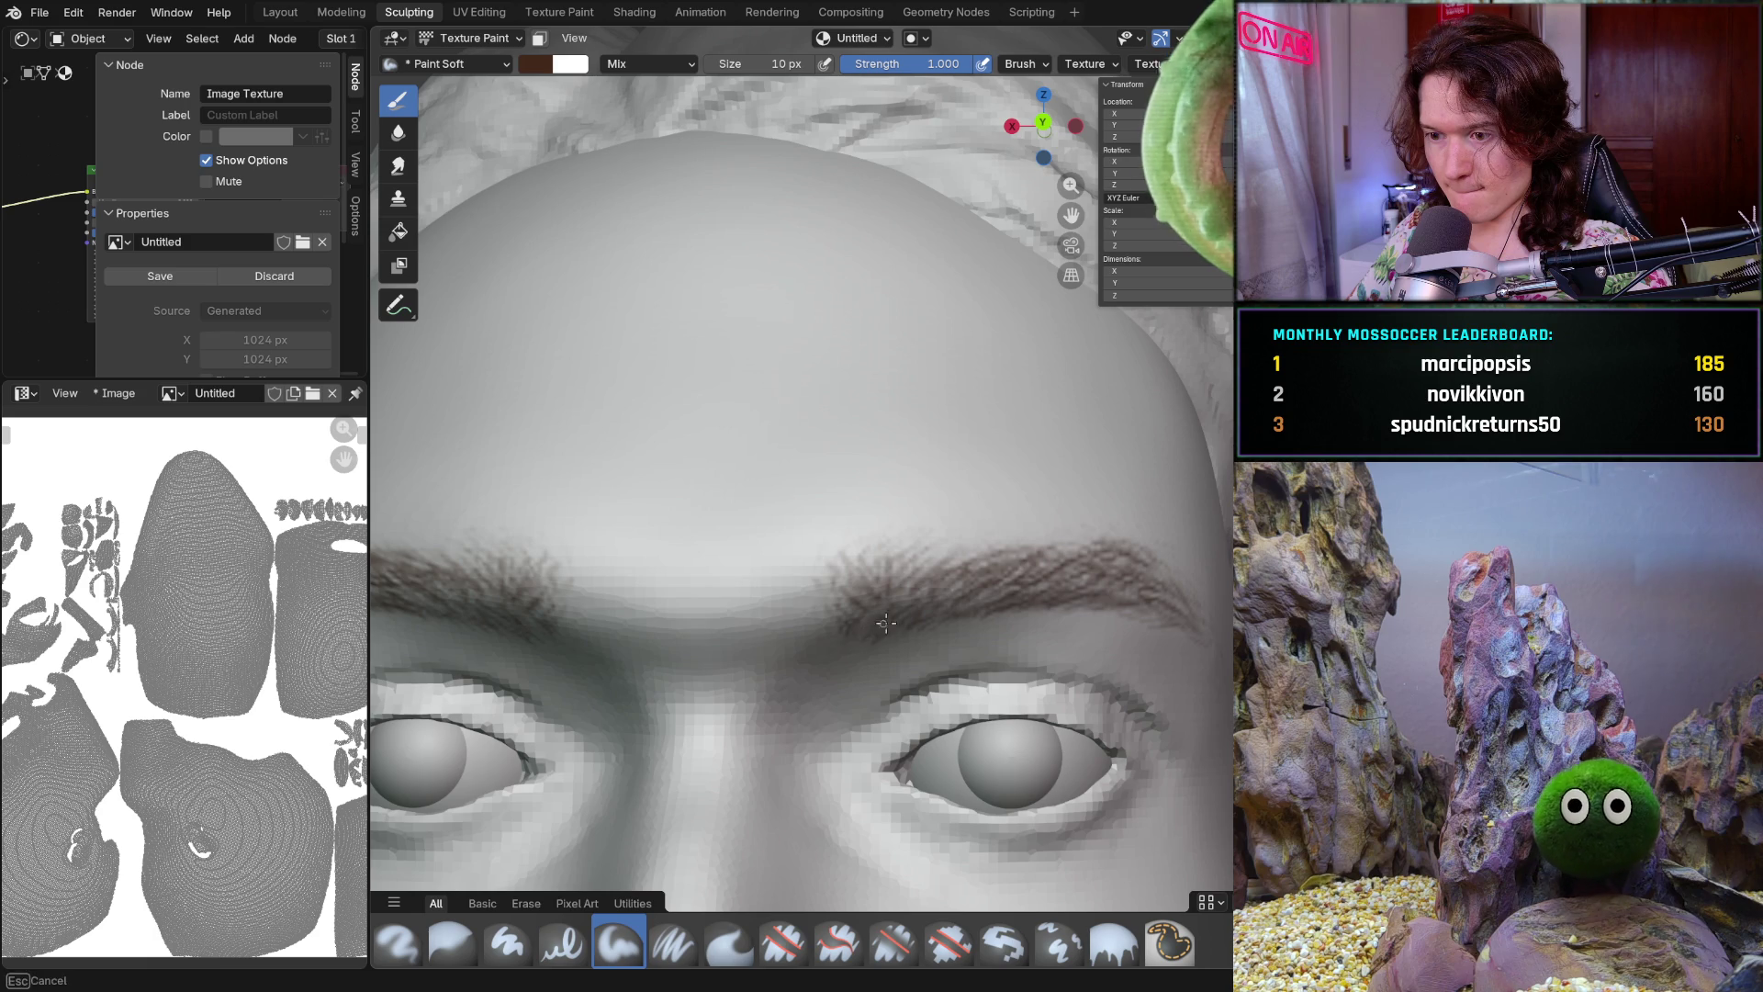
drag(878, 642, 931, 619)
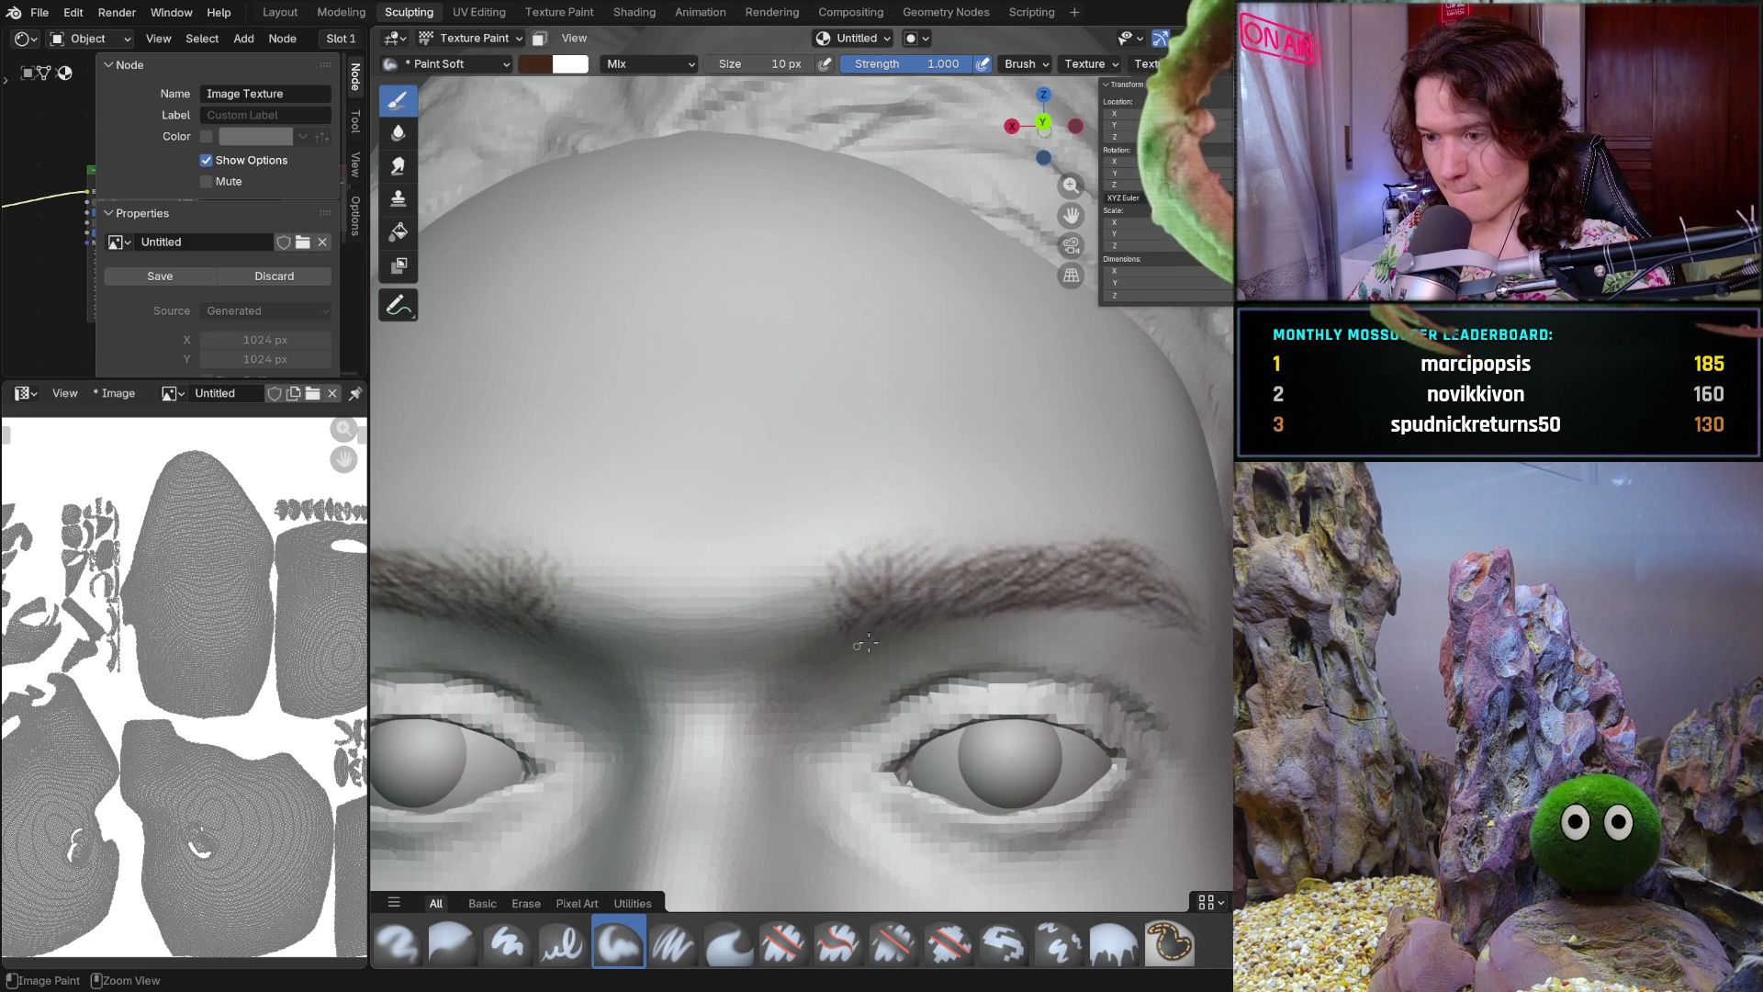
middle_drag(931, 617, 948, 625)
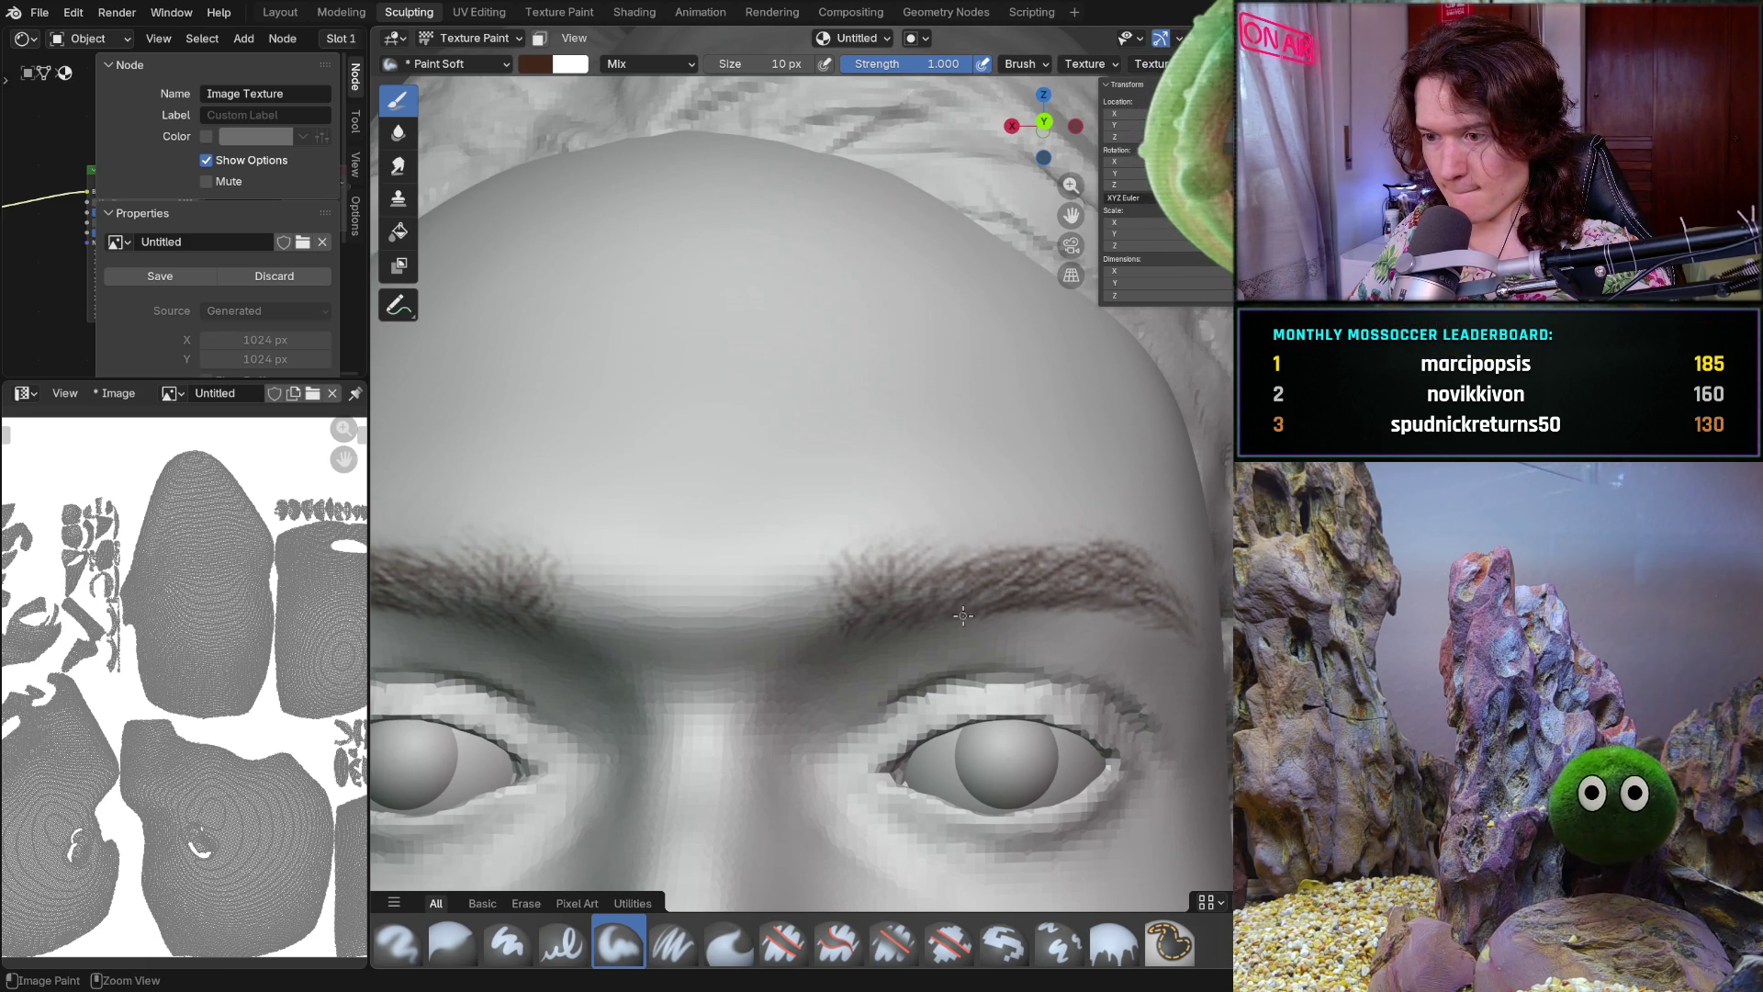
mouse_move(961, 560)
middle_down()
mouse_move(947, 577)
mouse_move(842, 572)
mouse_move(977, 609)
middle_up()
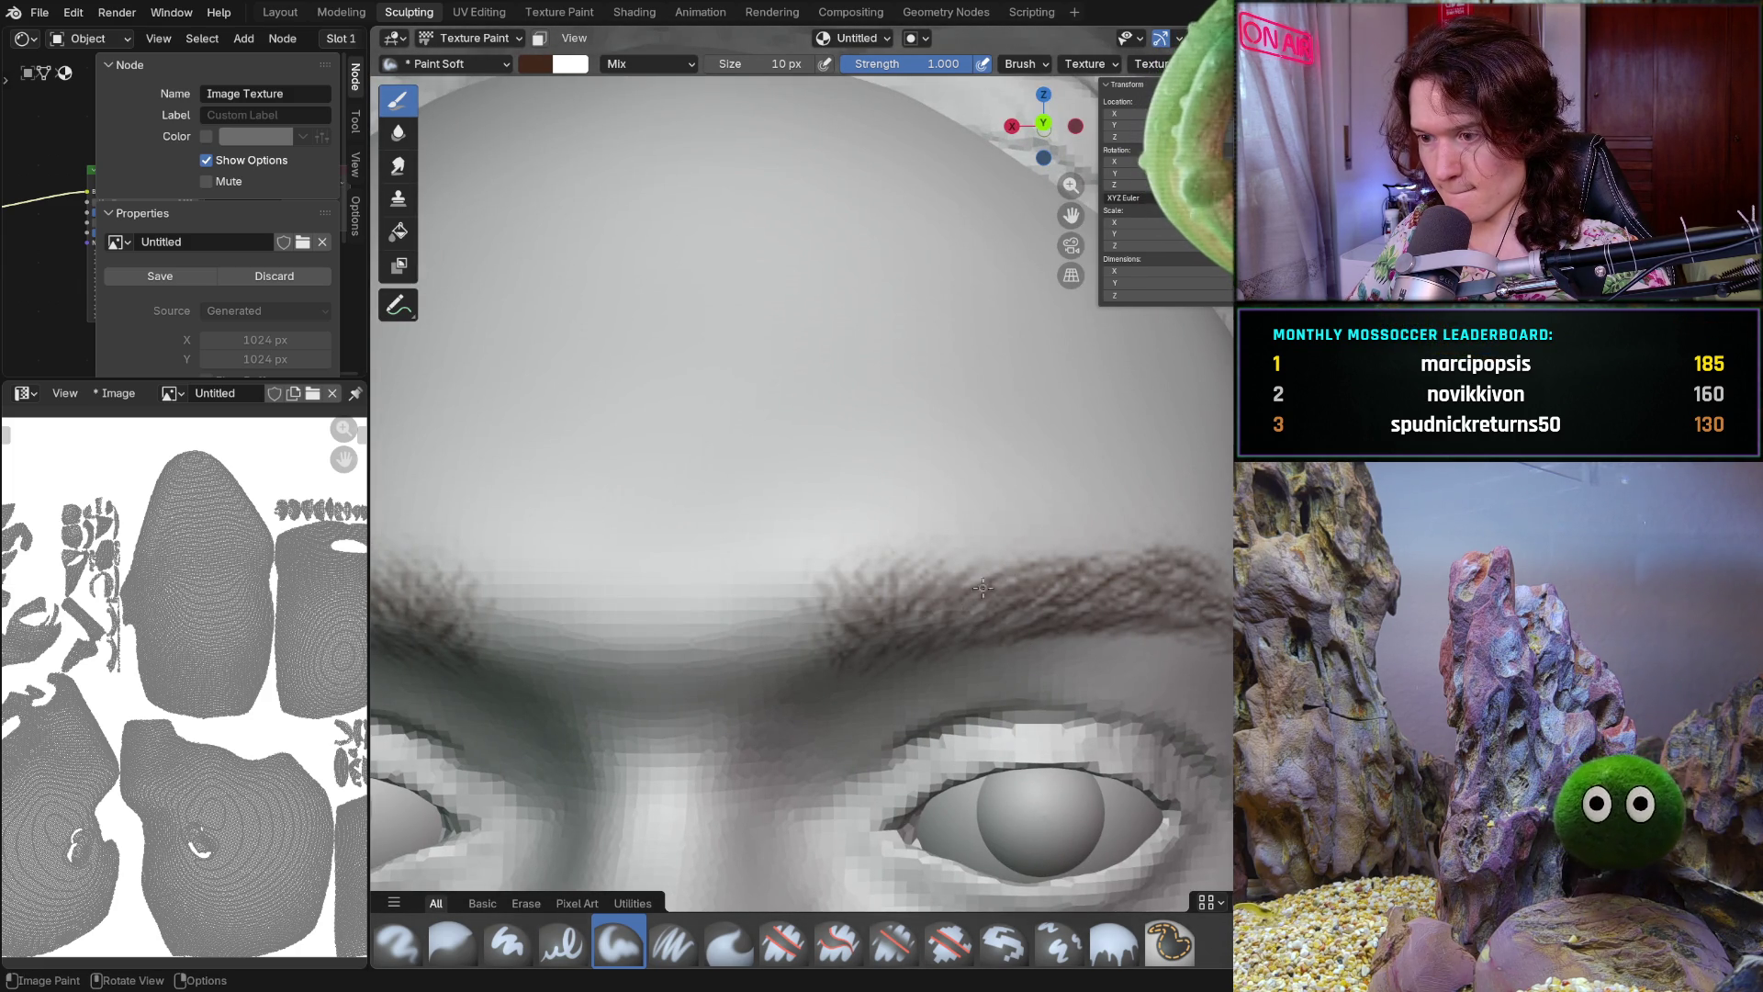
mouse_move(993, 592)
mouse_down()
mouse_move(1020, 544)
mouse_move(1044, 568)
mouse_up()
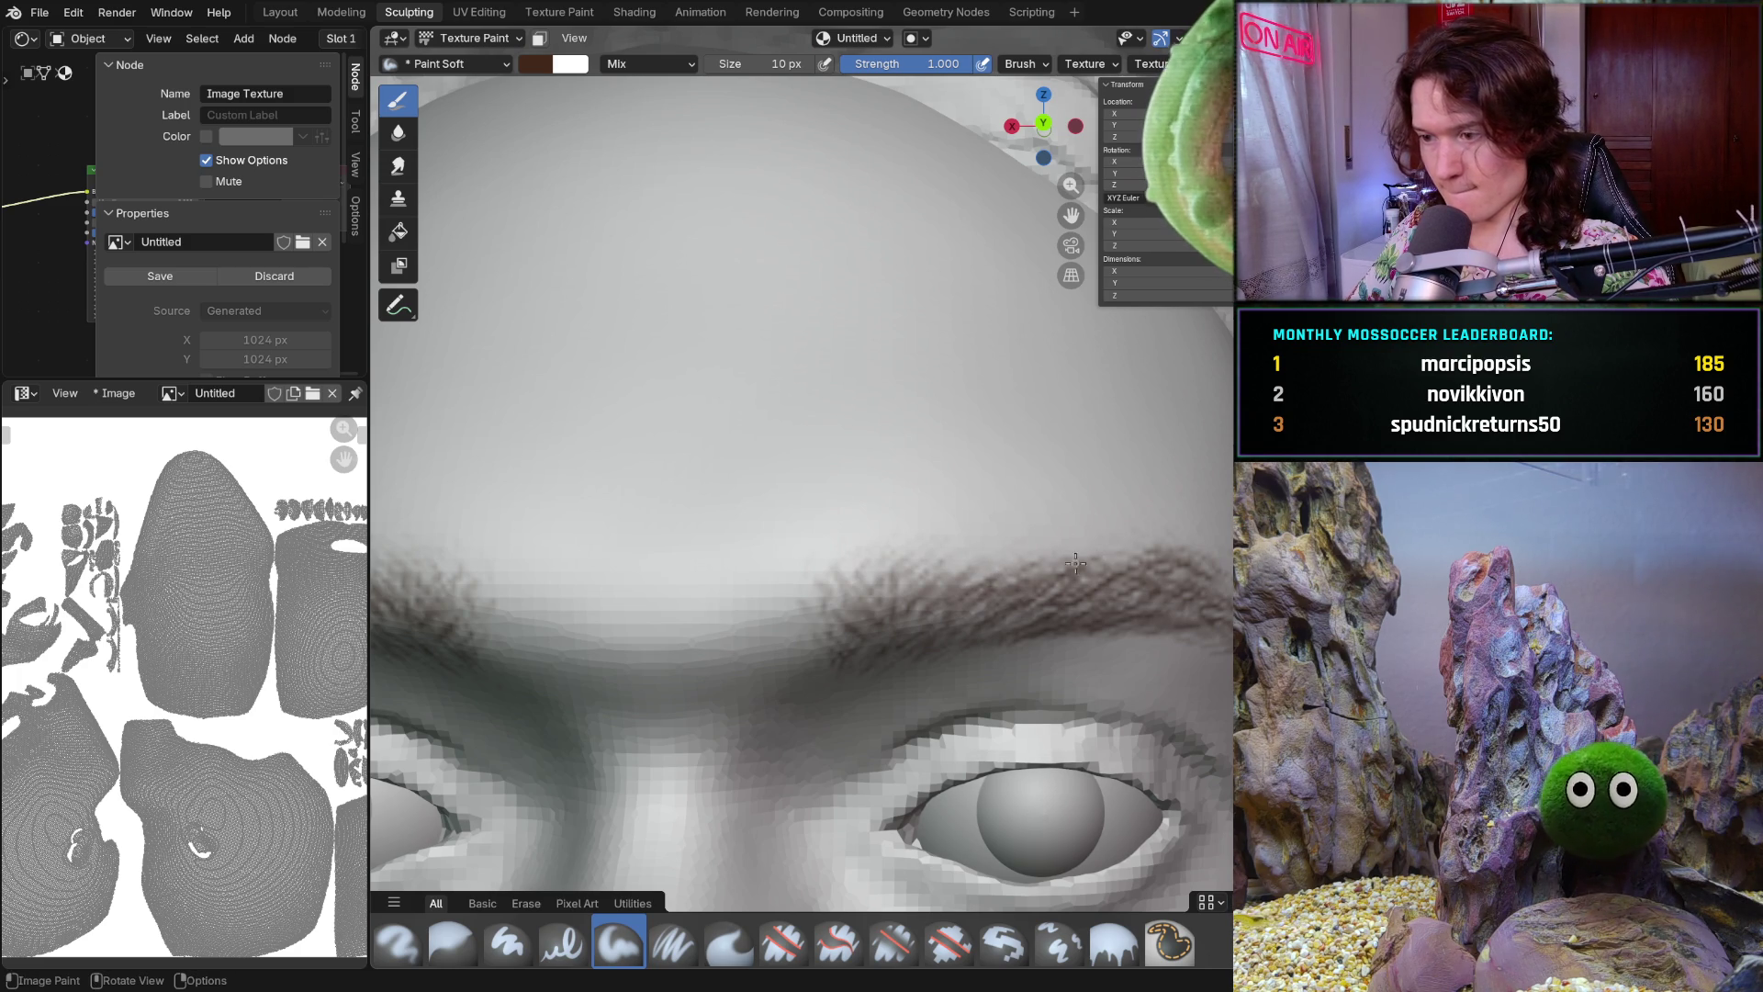
scroll(1116, 563, down, 8)
middle_drag(1116, 563, 949, 596)
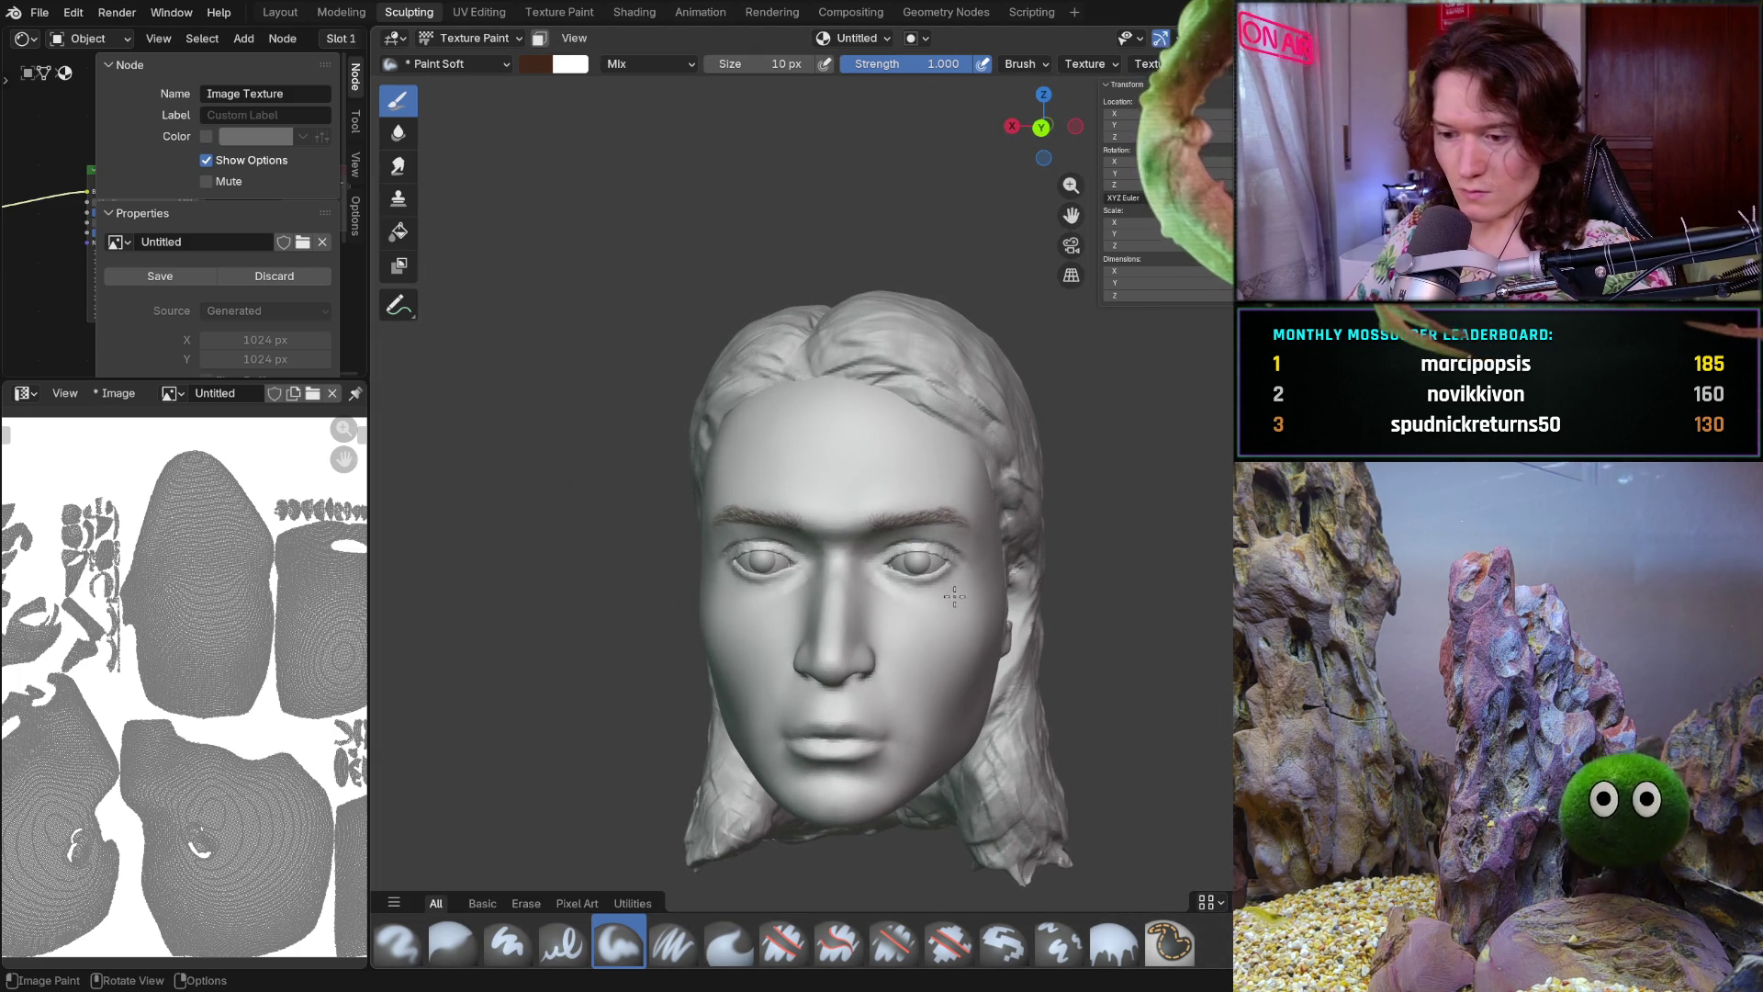
scroll(948, 596, up, 4)
scroll(947, 562, up, 5)
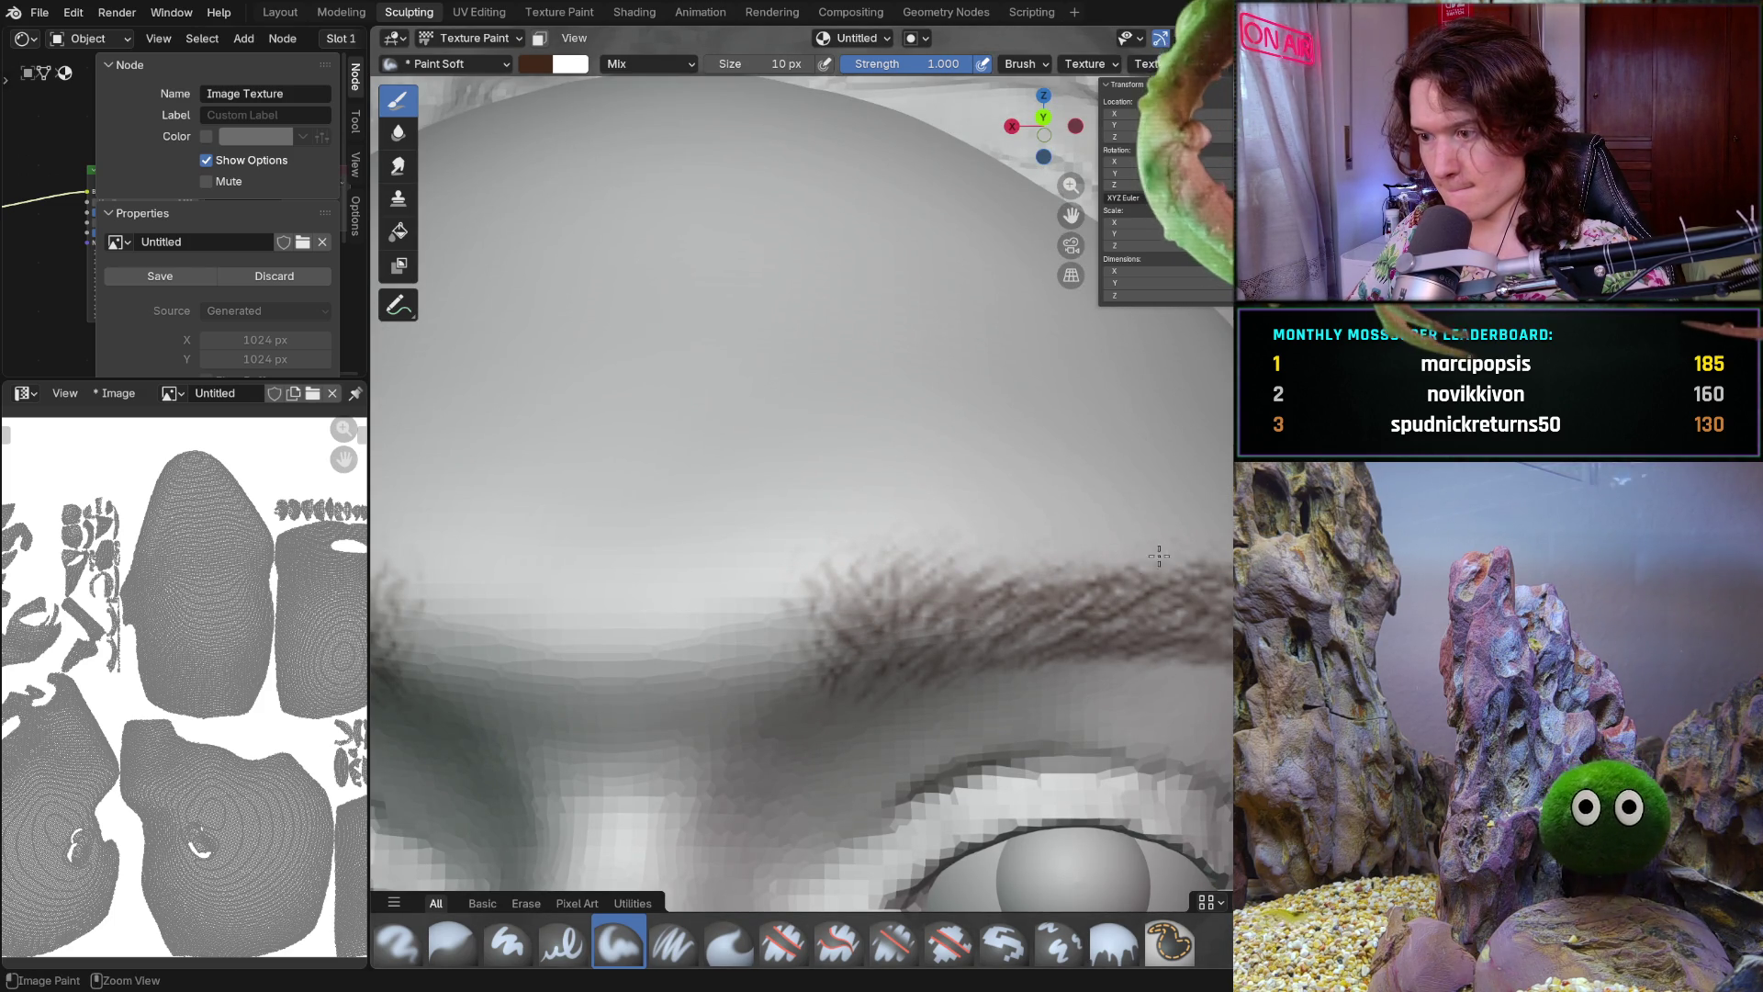
Fill in and blend the right brow with another Paint Soft stroke from a frontal view
mouse_move(1193, 571)
ctrl+middle_down()
mouse_move(1111, 487)
mouse_move(1147, 557)
mouse_move(1098, 549)
ctrl+middle_up()
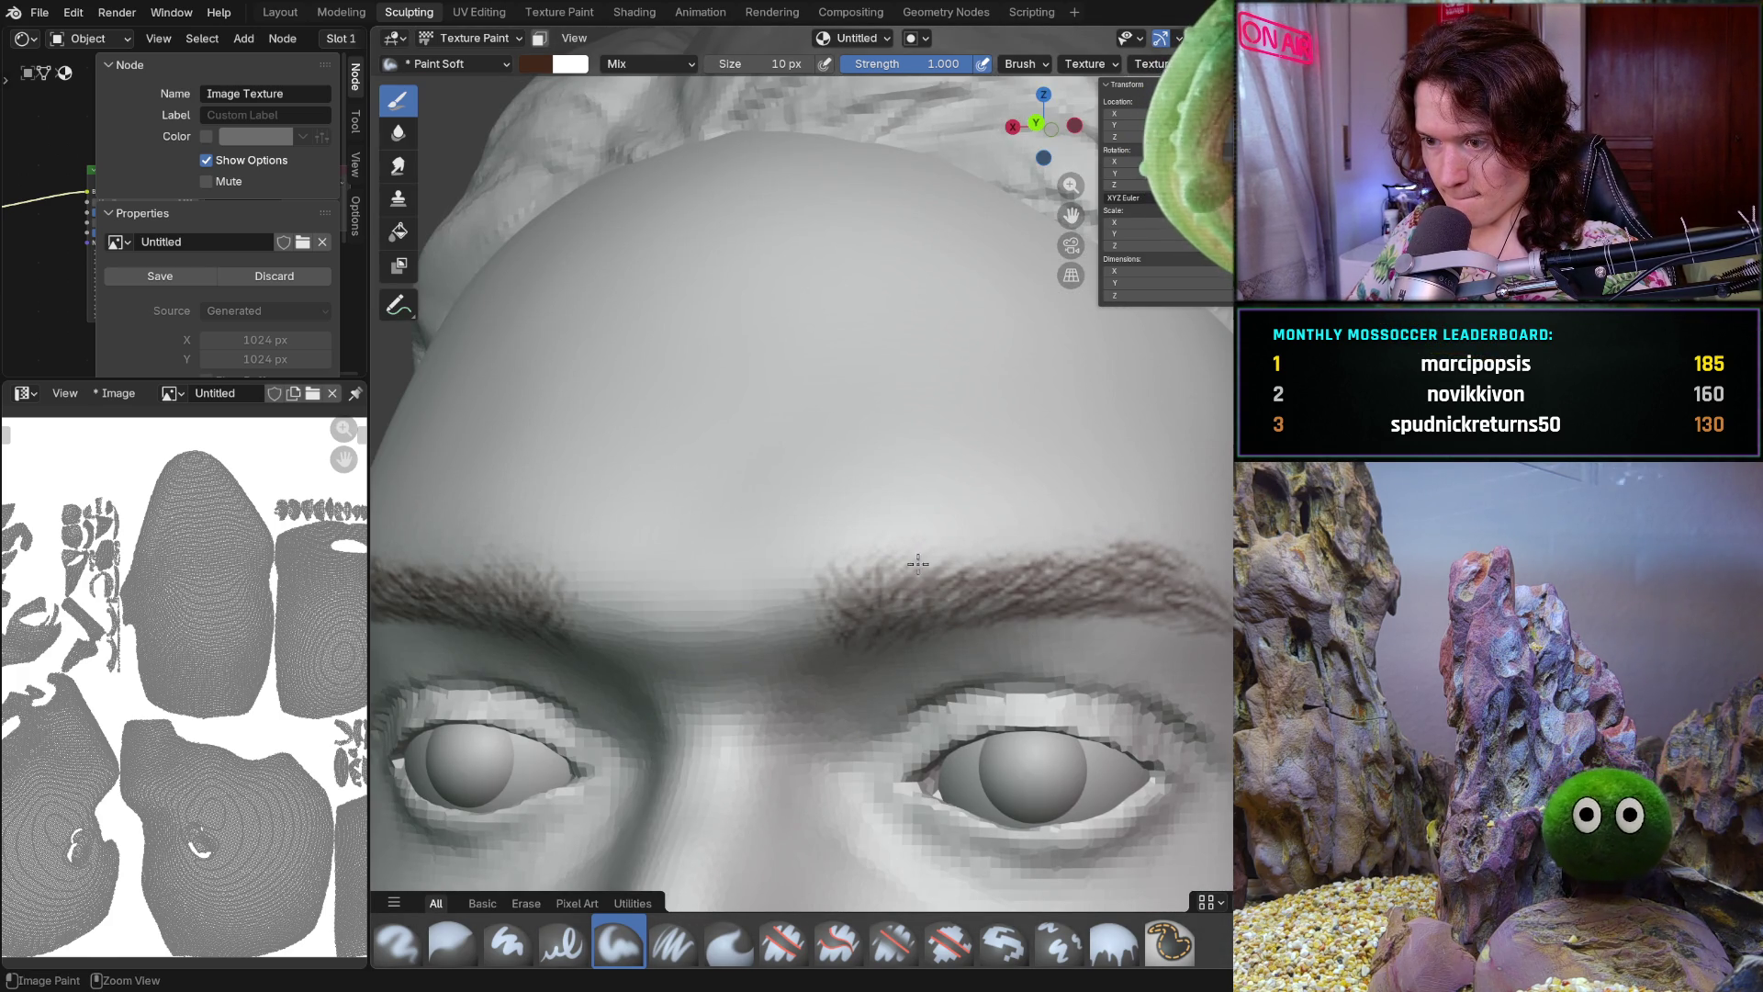
ctrl+drag(847, 565, 828, 590)
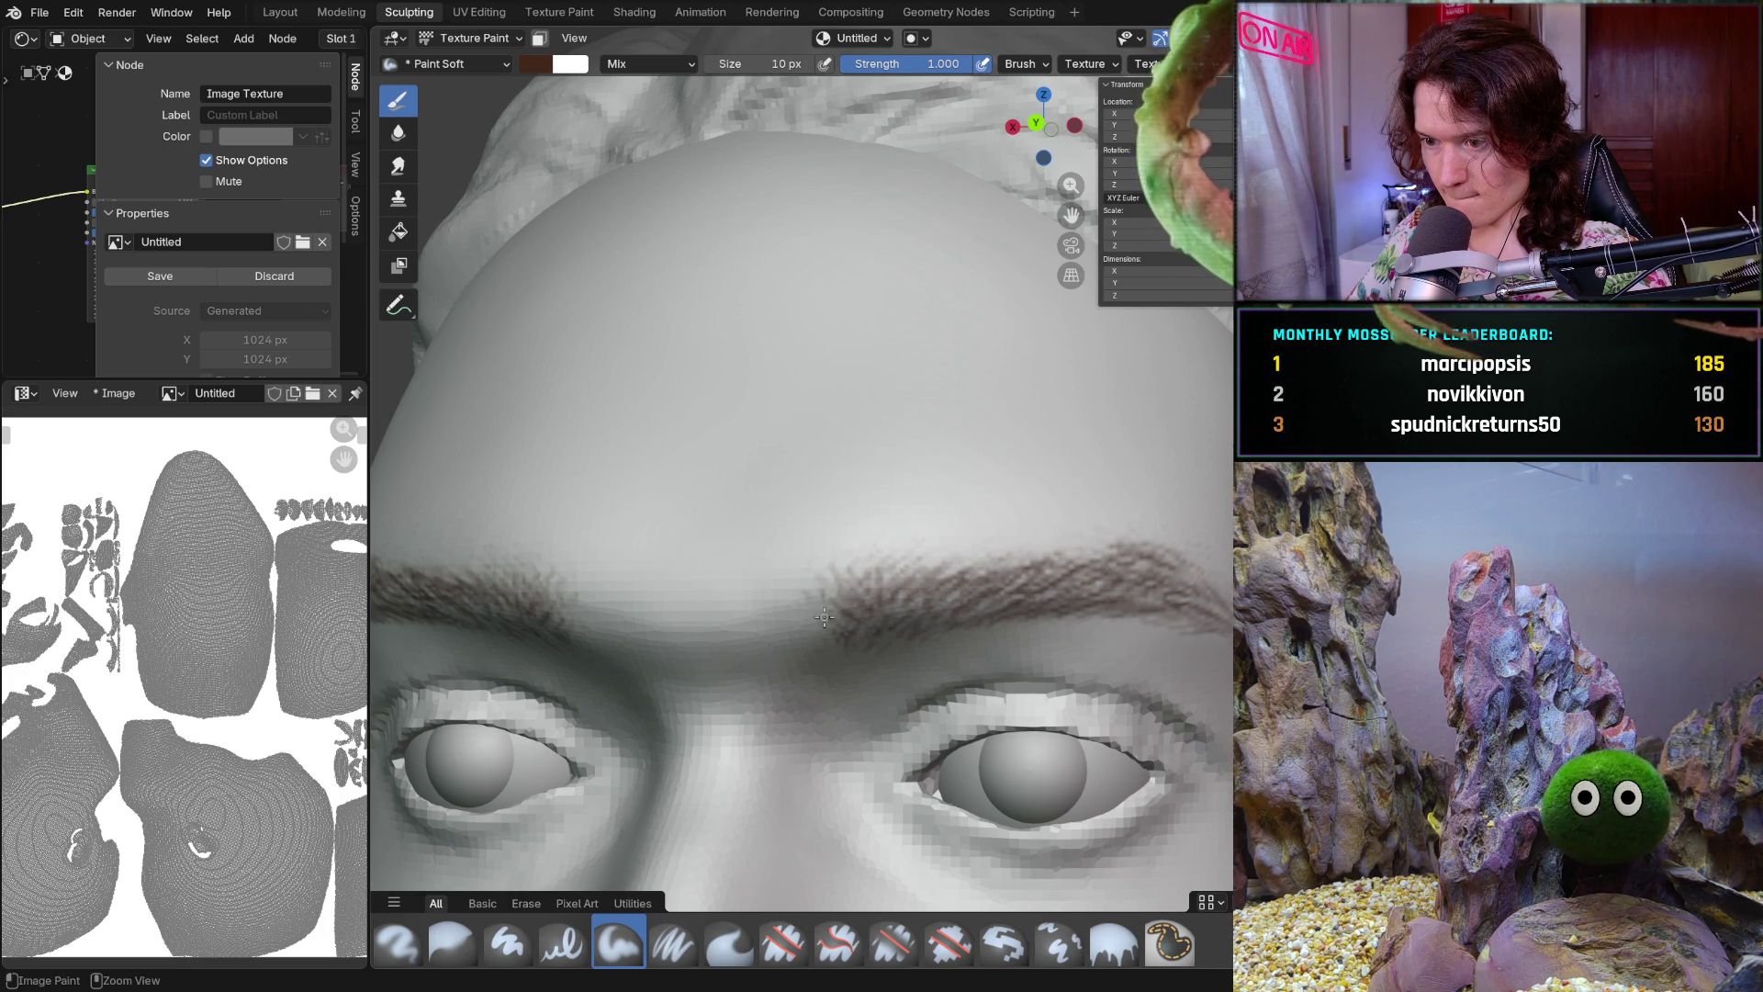
ctrl+middle_drag(810, 611, 854, 639)
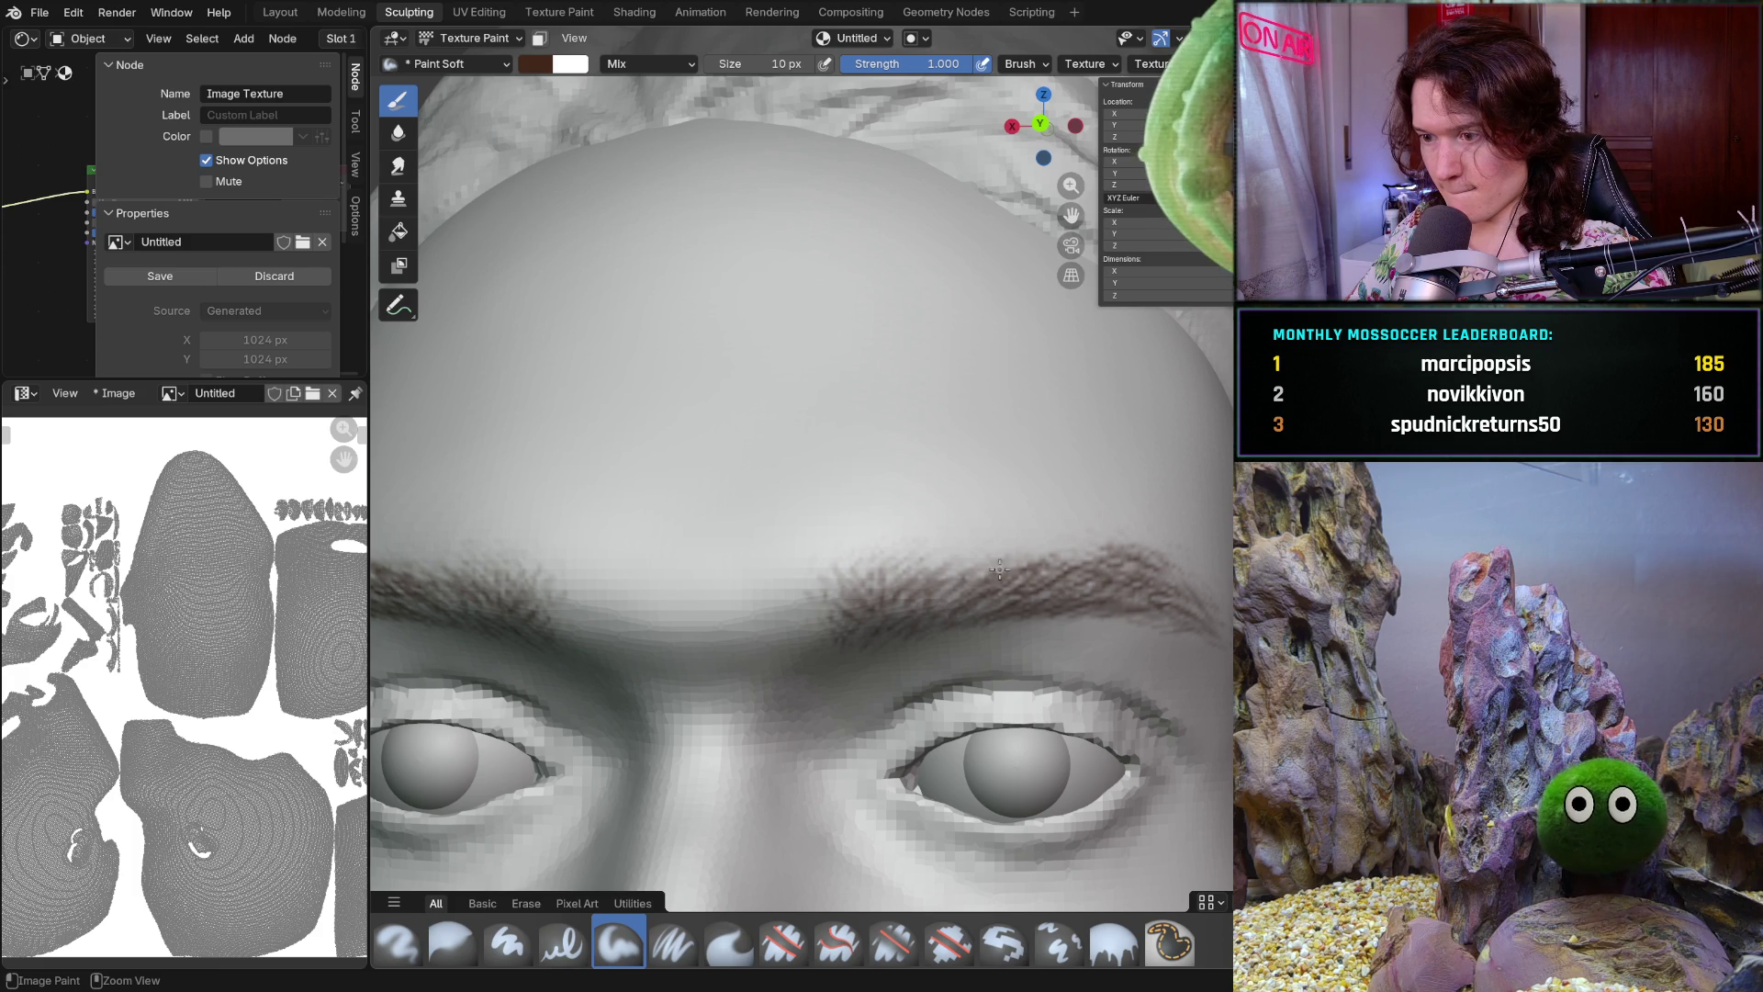
scroll(1053, 558, down, 2)
scroll(1048, 551, down, 3)
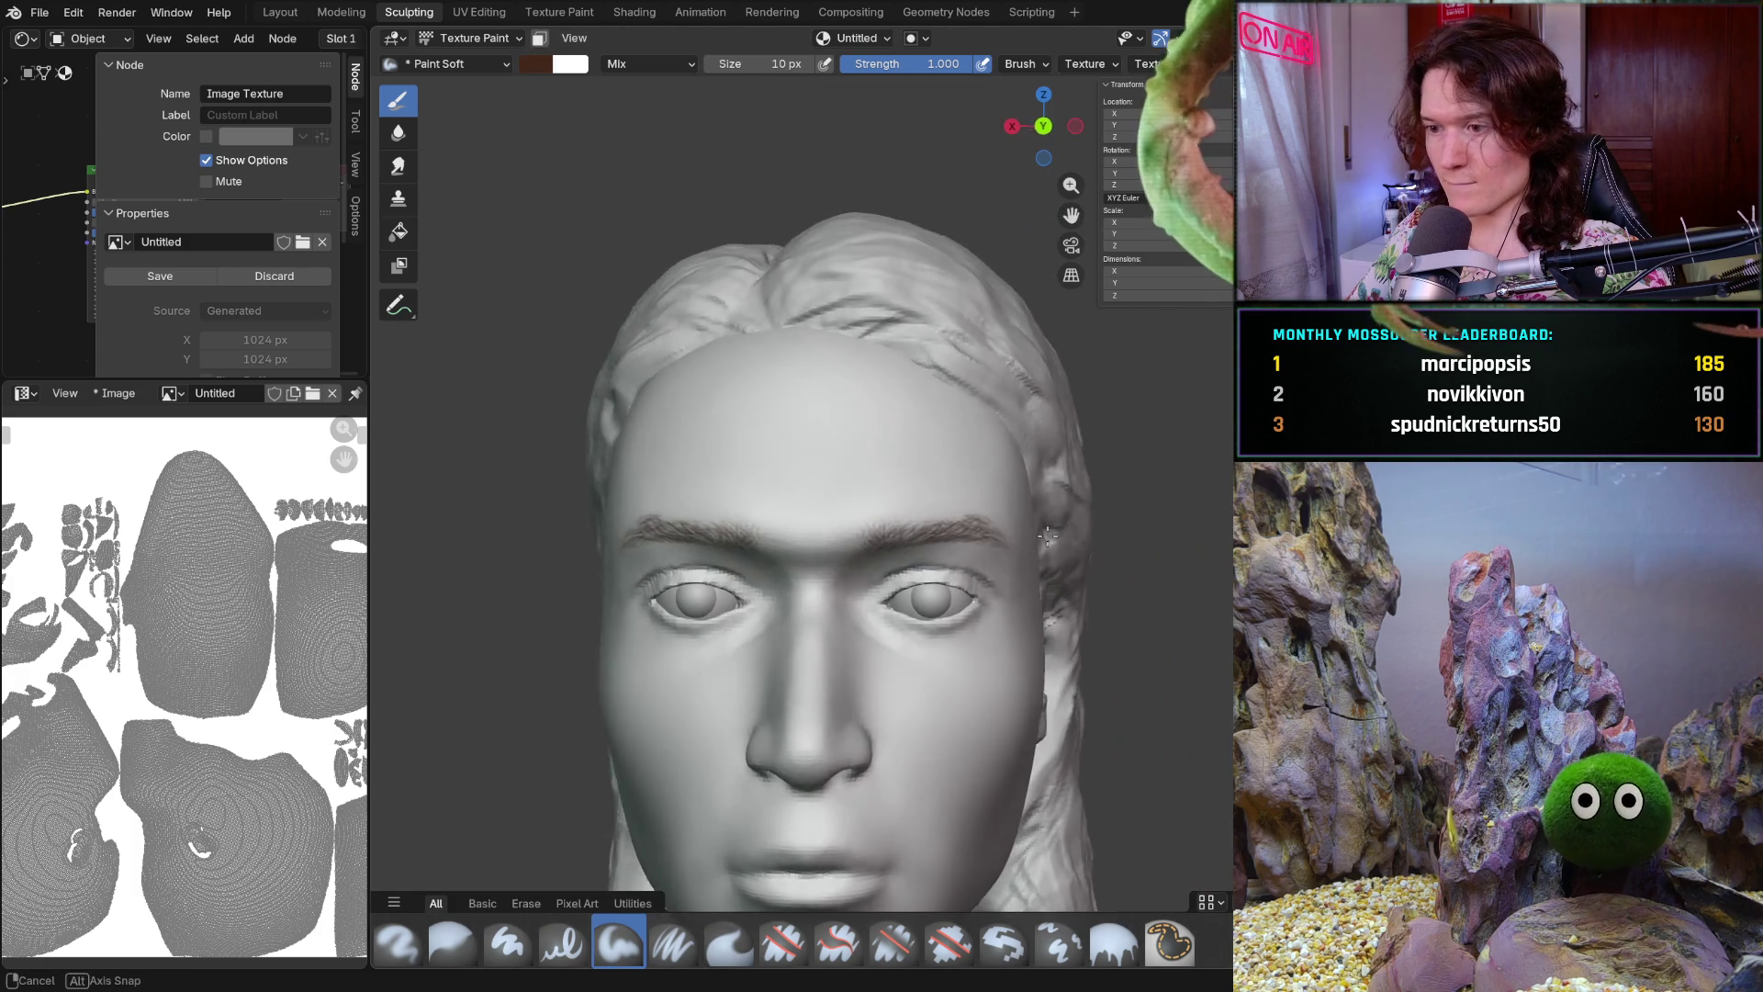
scroll(1027, 535, up, 5)
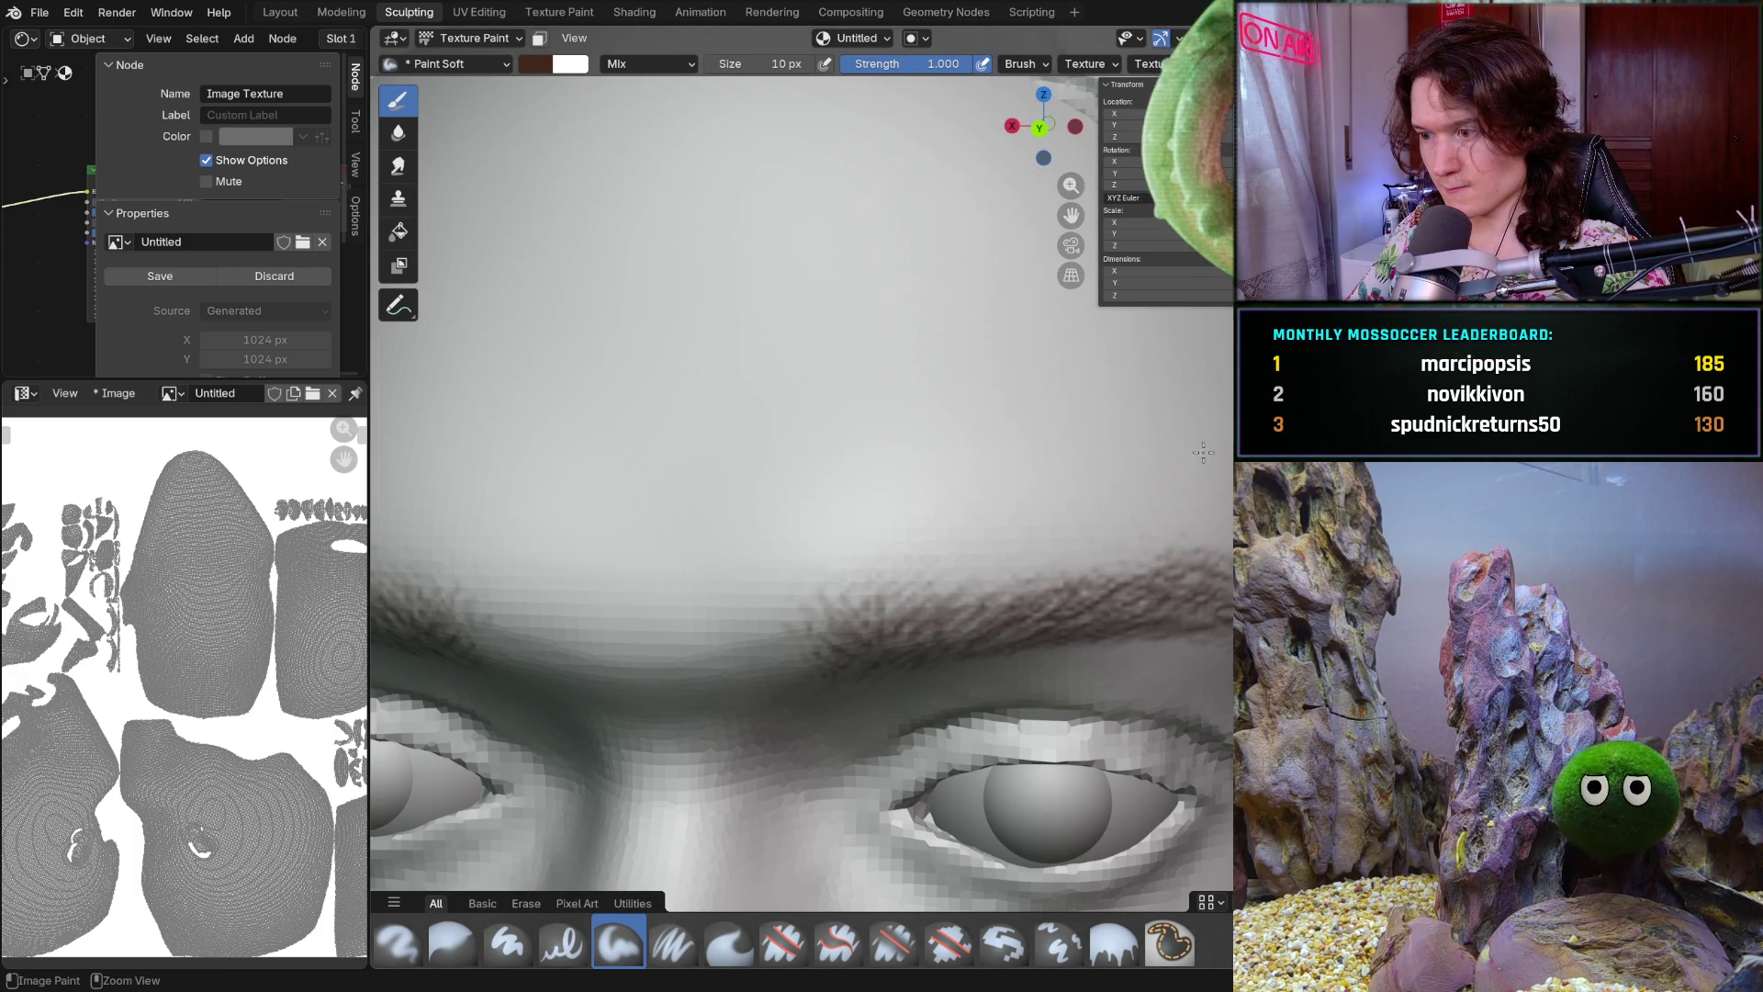
scroll(1205, 480, down, 5)
mouse_move(1048, 524)
middle_down()
mouse_move(993, 532)
mouse_move(1001, 595)
mouse_move(980, 601)
middle_up()
scroll(993, 533, up, 2)
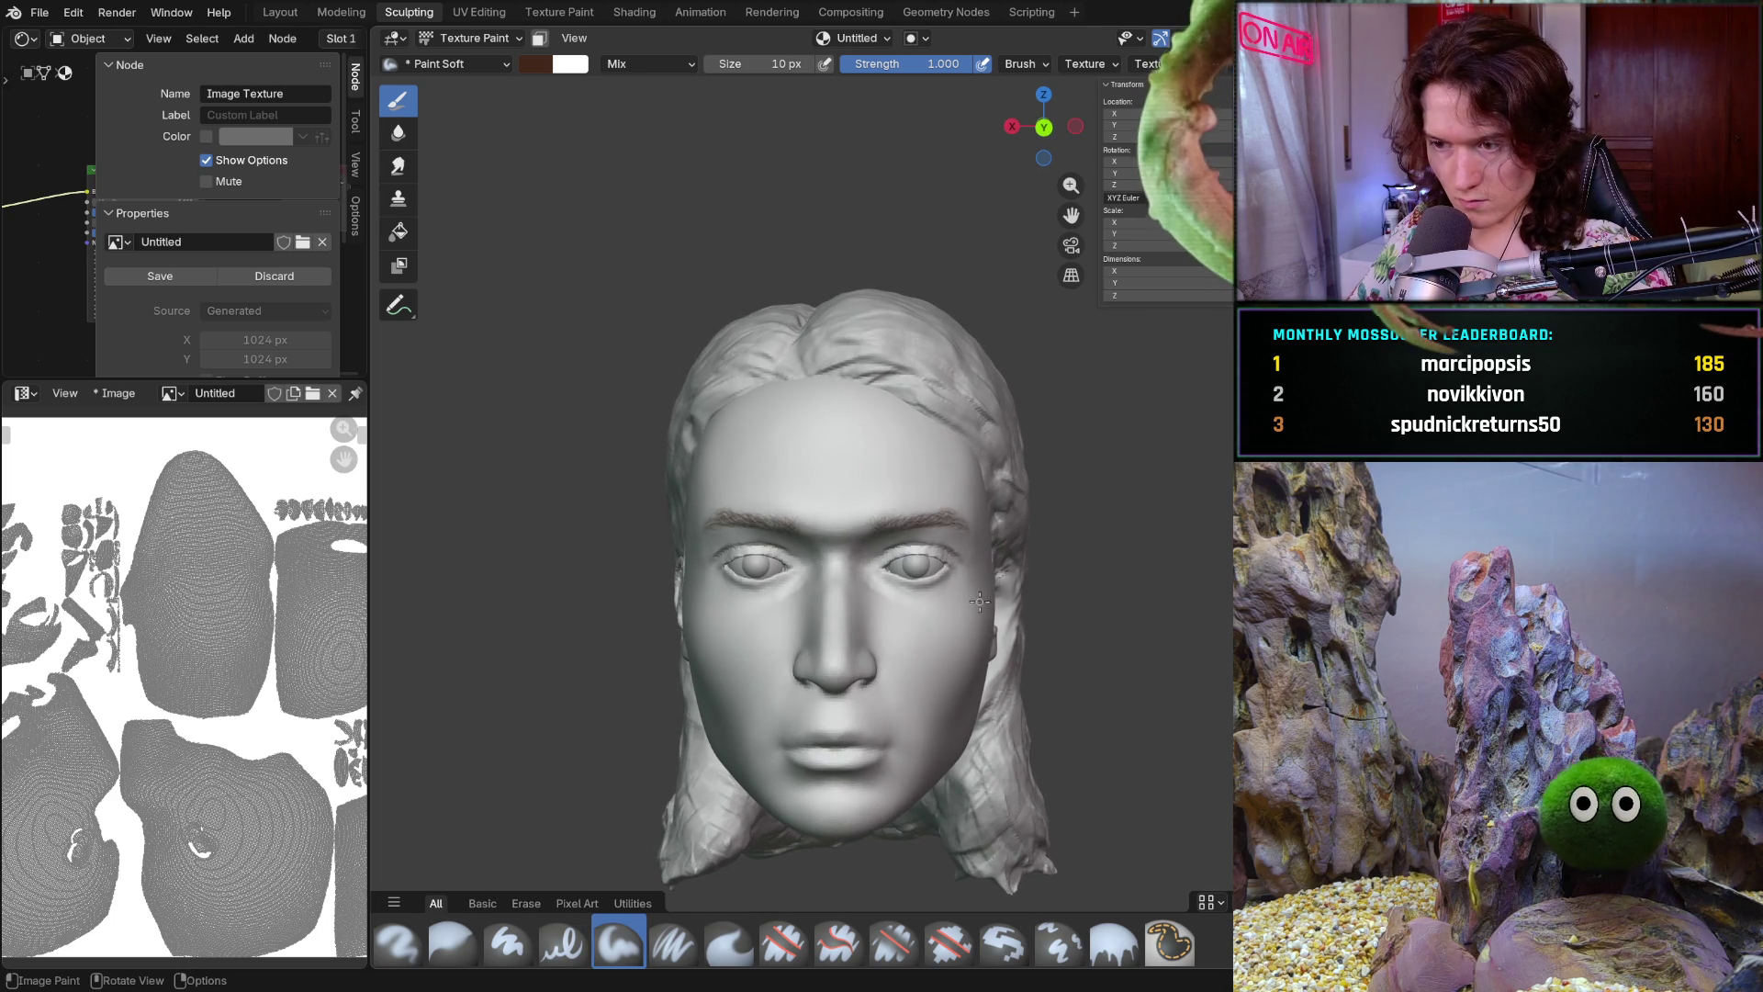
scroll(980, 601, up, 5)
Thicken both brows with extra hair strokes close up, then save the file (V2_main_char_10.blend)
ctrl+middle_drag(979, 600, 1035, 636)
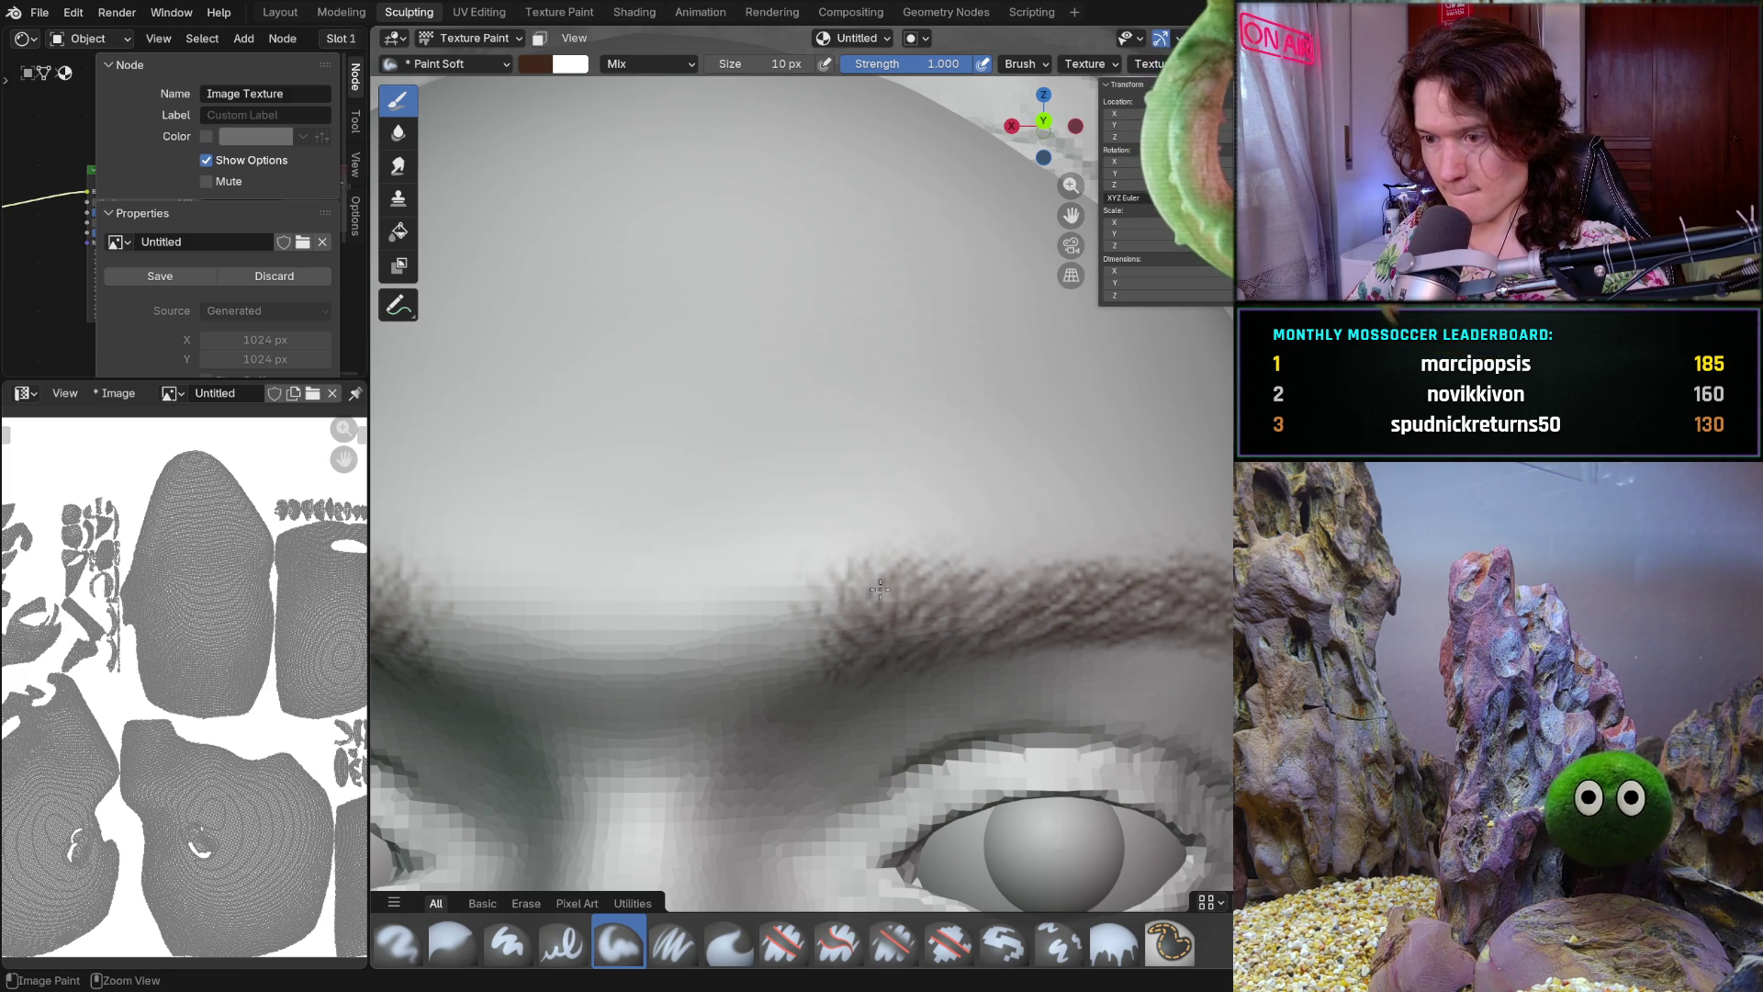
scroll(867, 608, down, 10)
mouse_move(867, 608)
middle_down()
mouse_move(890, 566)
mouse_move(898, 629)
middle_up()
scroll(923, 564, up, 2)
scroll(923, 563, up, 3)
scroll(937, 607, up, 2)
ctrl+middle_drag(949, 642, 1054, 630)
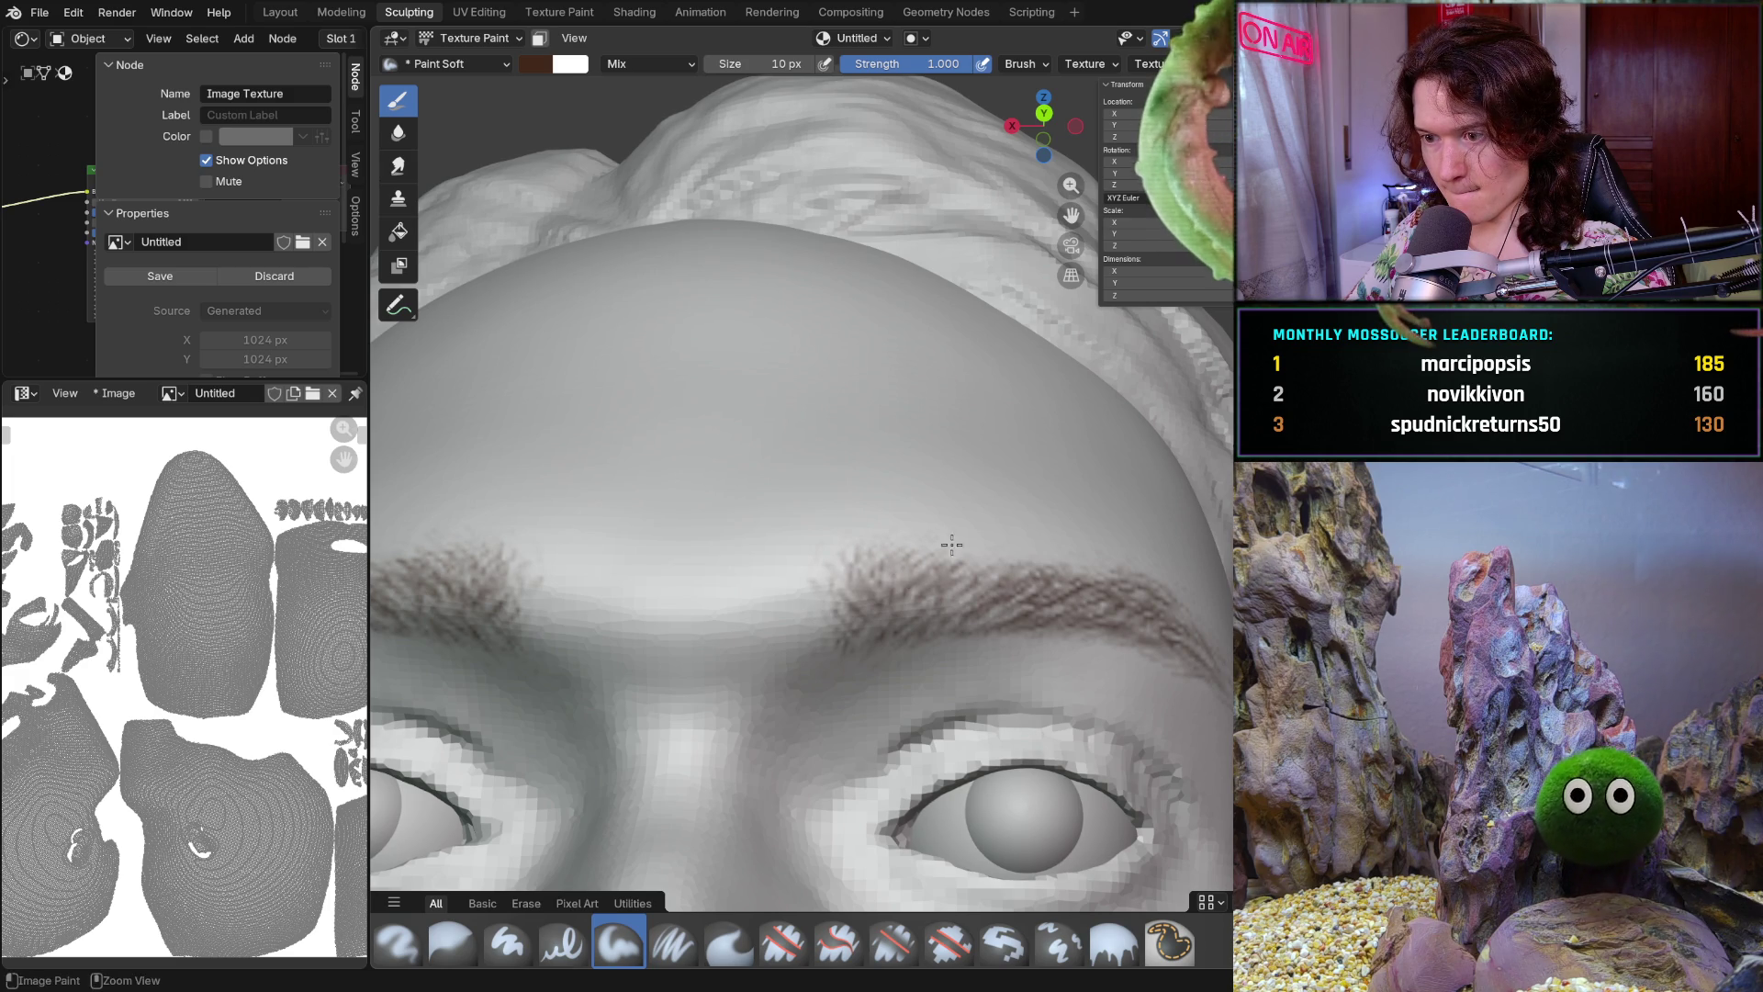
drag(926, 558, 882, 543)
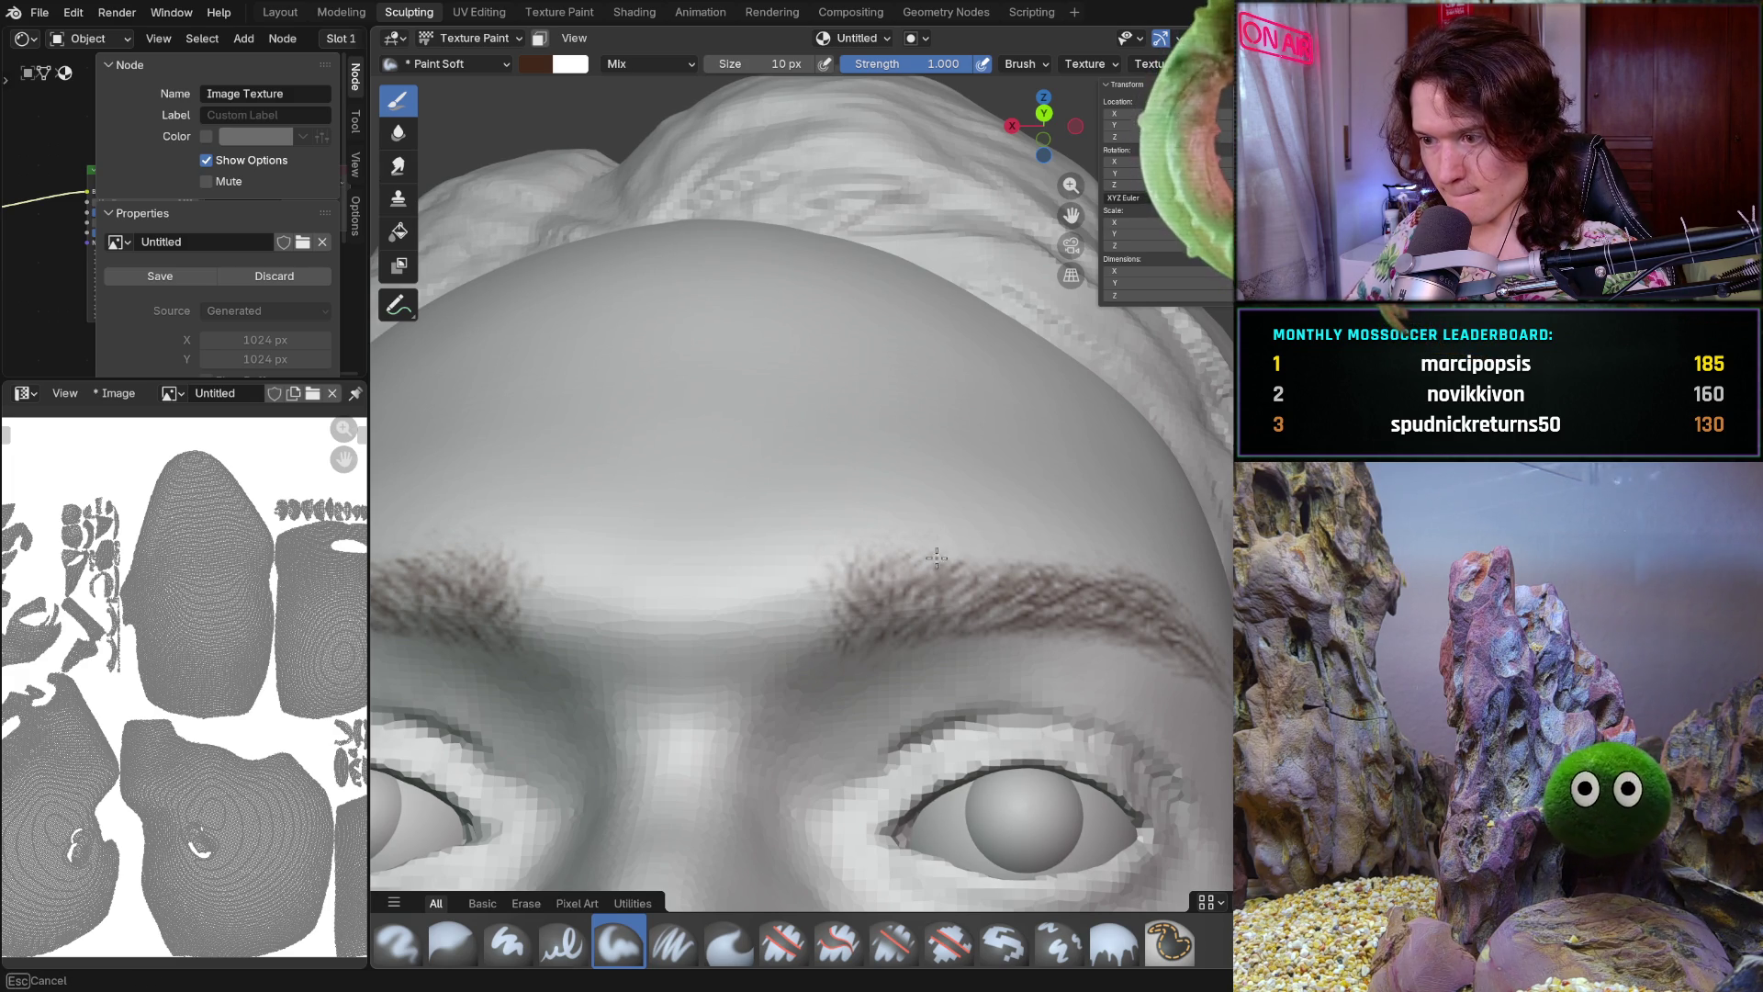
mouse_move(1168, 586)
ctrl+middle_down()
mouse_move(1026, 477)
mouse_move(973, 581)
ctrl+middle_up()
key(ctrl+s)
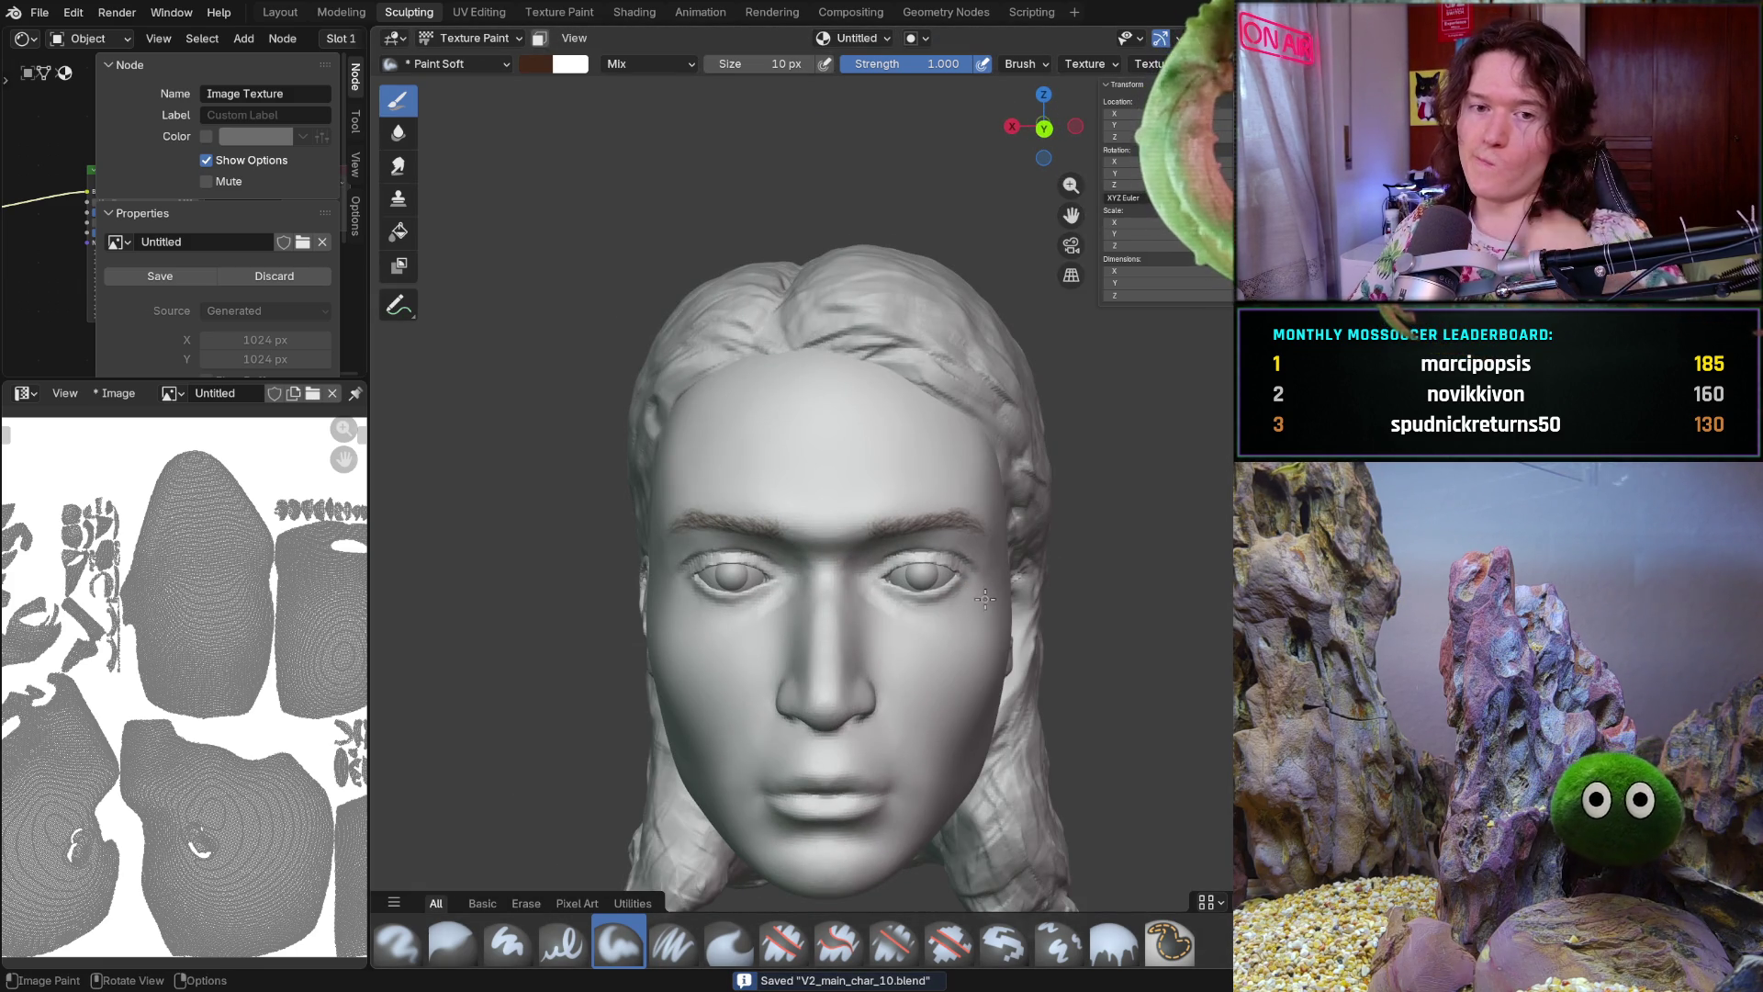
Review the painted brows from profile and close up, then switch the head into mesh editing
middle_drag(933, 630, 949, 610)
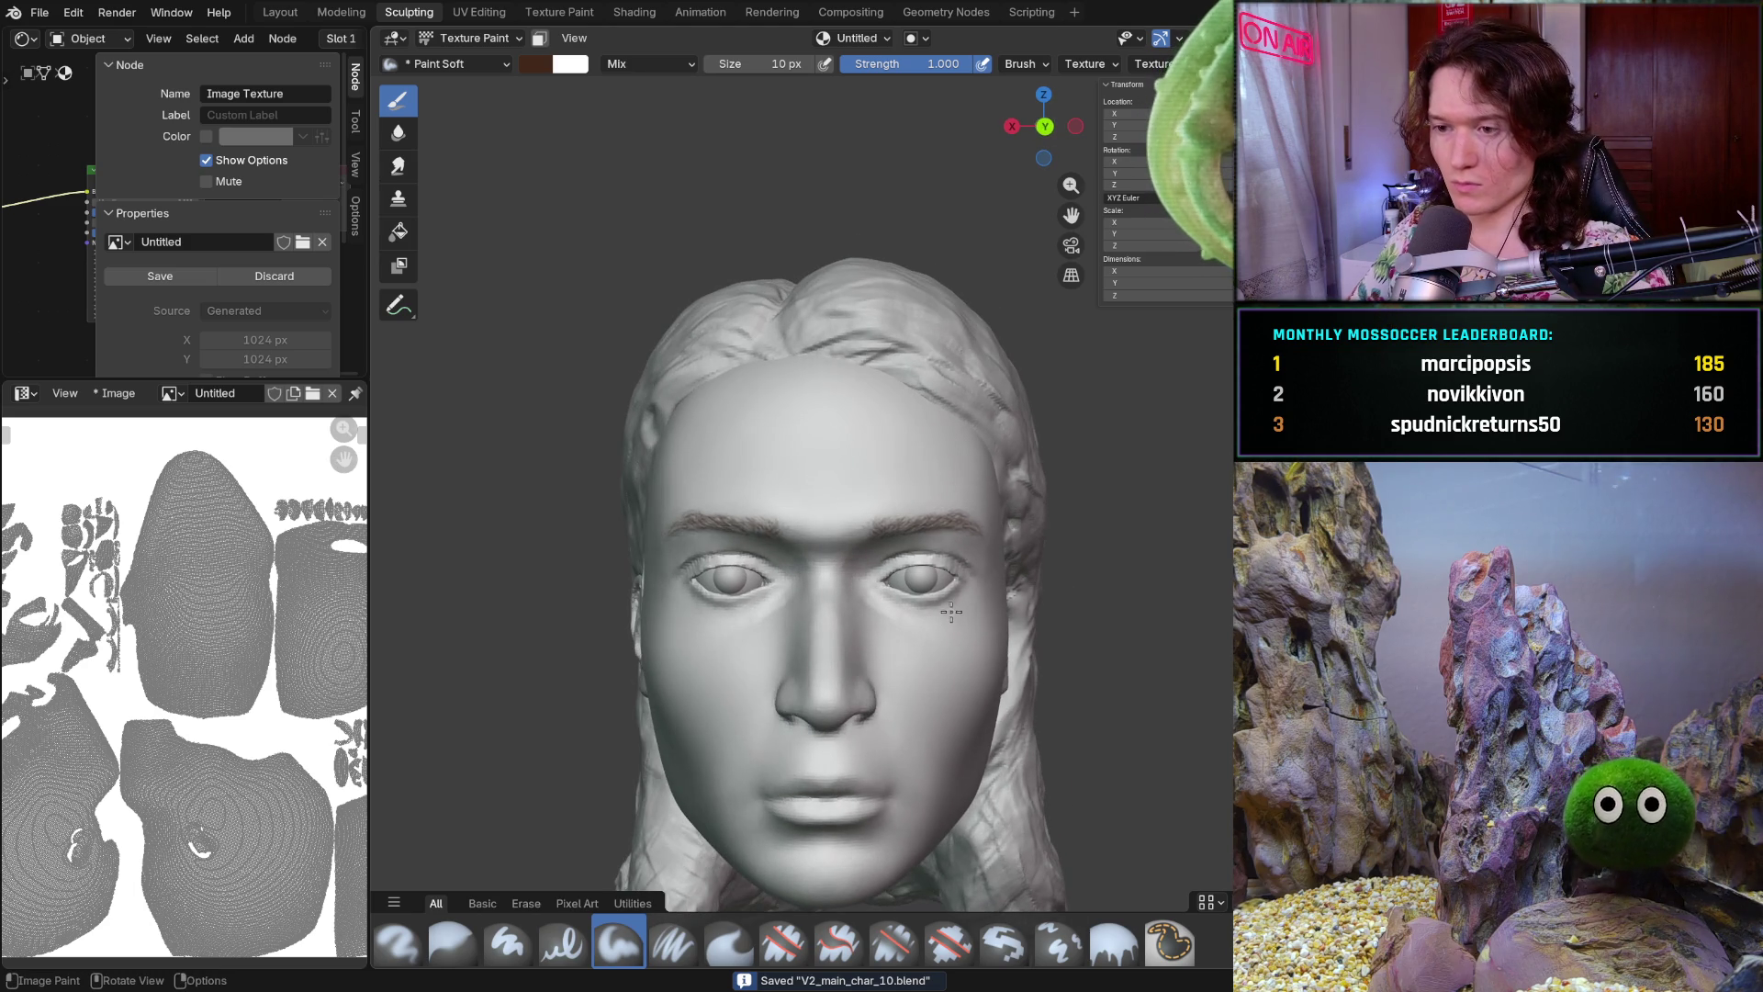
mouse_move(939, 630)
middle_down()
mouse_move(963, 635)
mouse_move(1020, 475)
mouse_move(869, 601)
middle_up()
scroll(976, 553, up, 5)
scroll(1020, 476, up, 3)
scroll(1021, 474, down, 3)
scroll(870, 601, up, 6)
scroll(923, 515, down, 5)
scroll(921, 538, down, 2)
scroll(918, 565, down, 1)
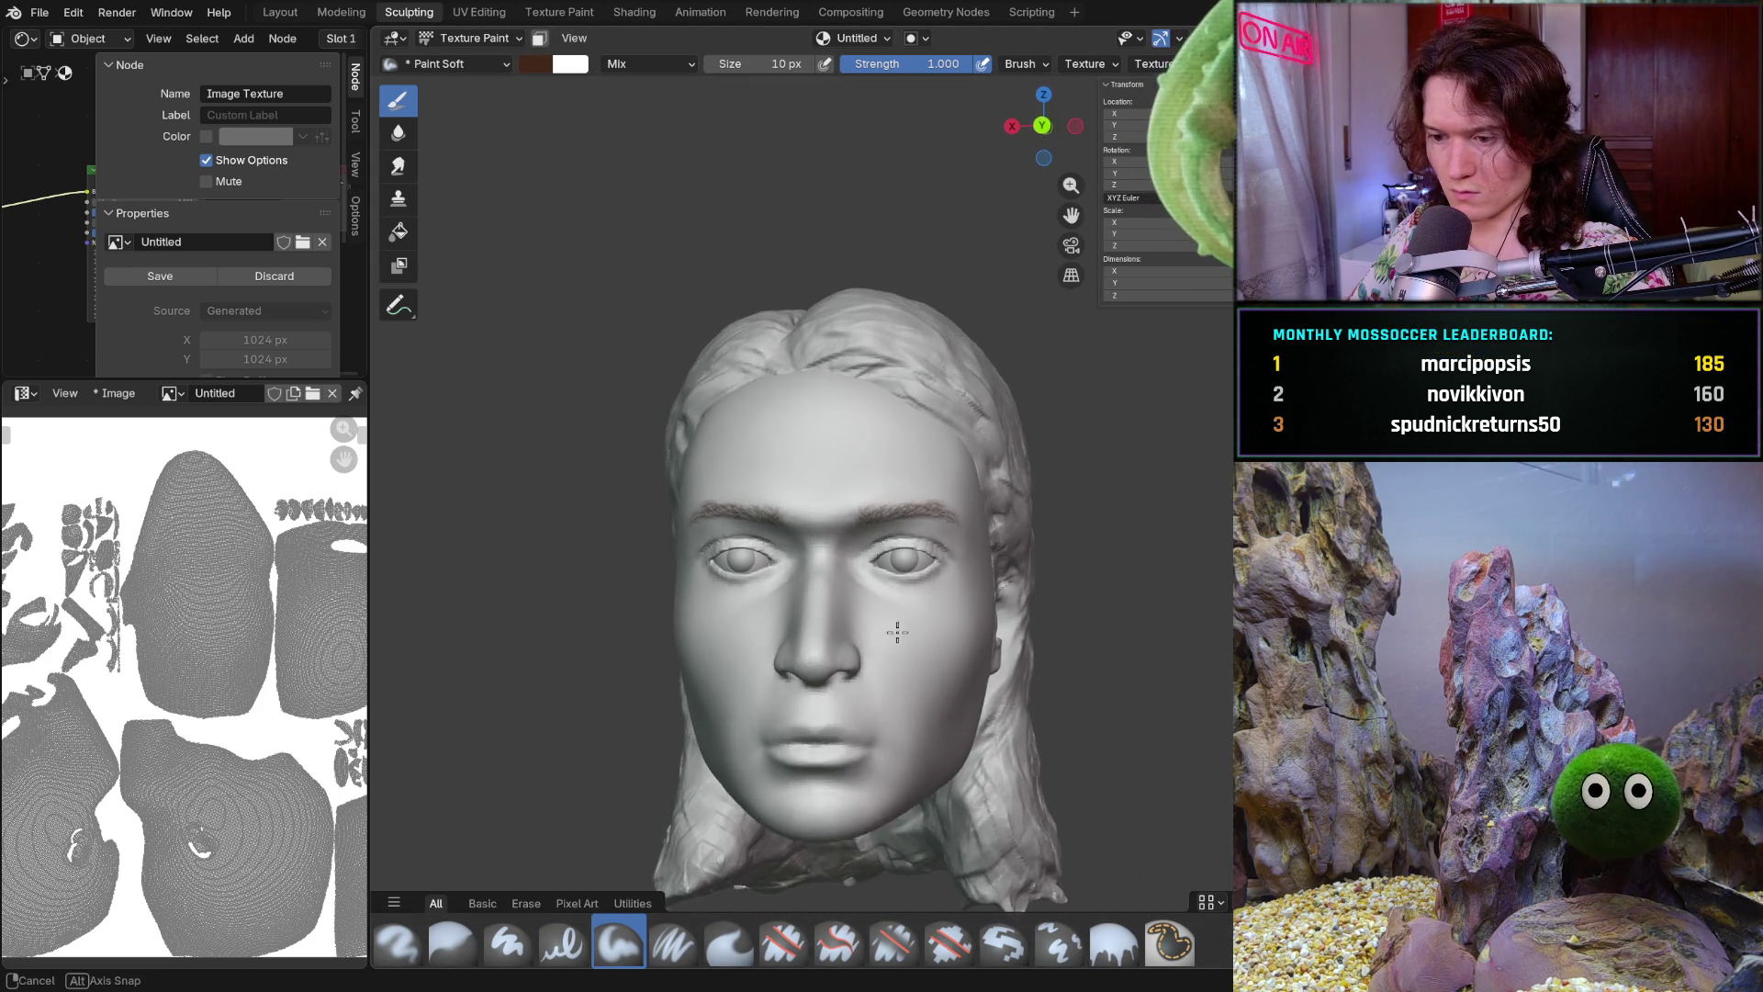
scroll(902, 653, down, 1)
middle_drag(895, 631, 917, 611)
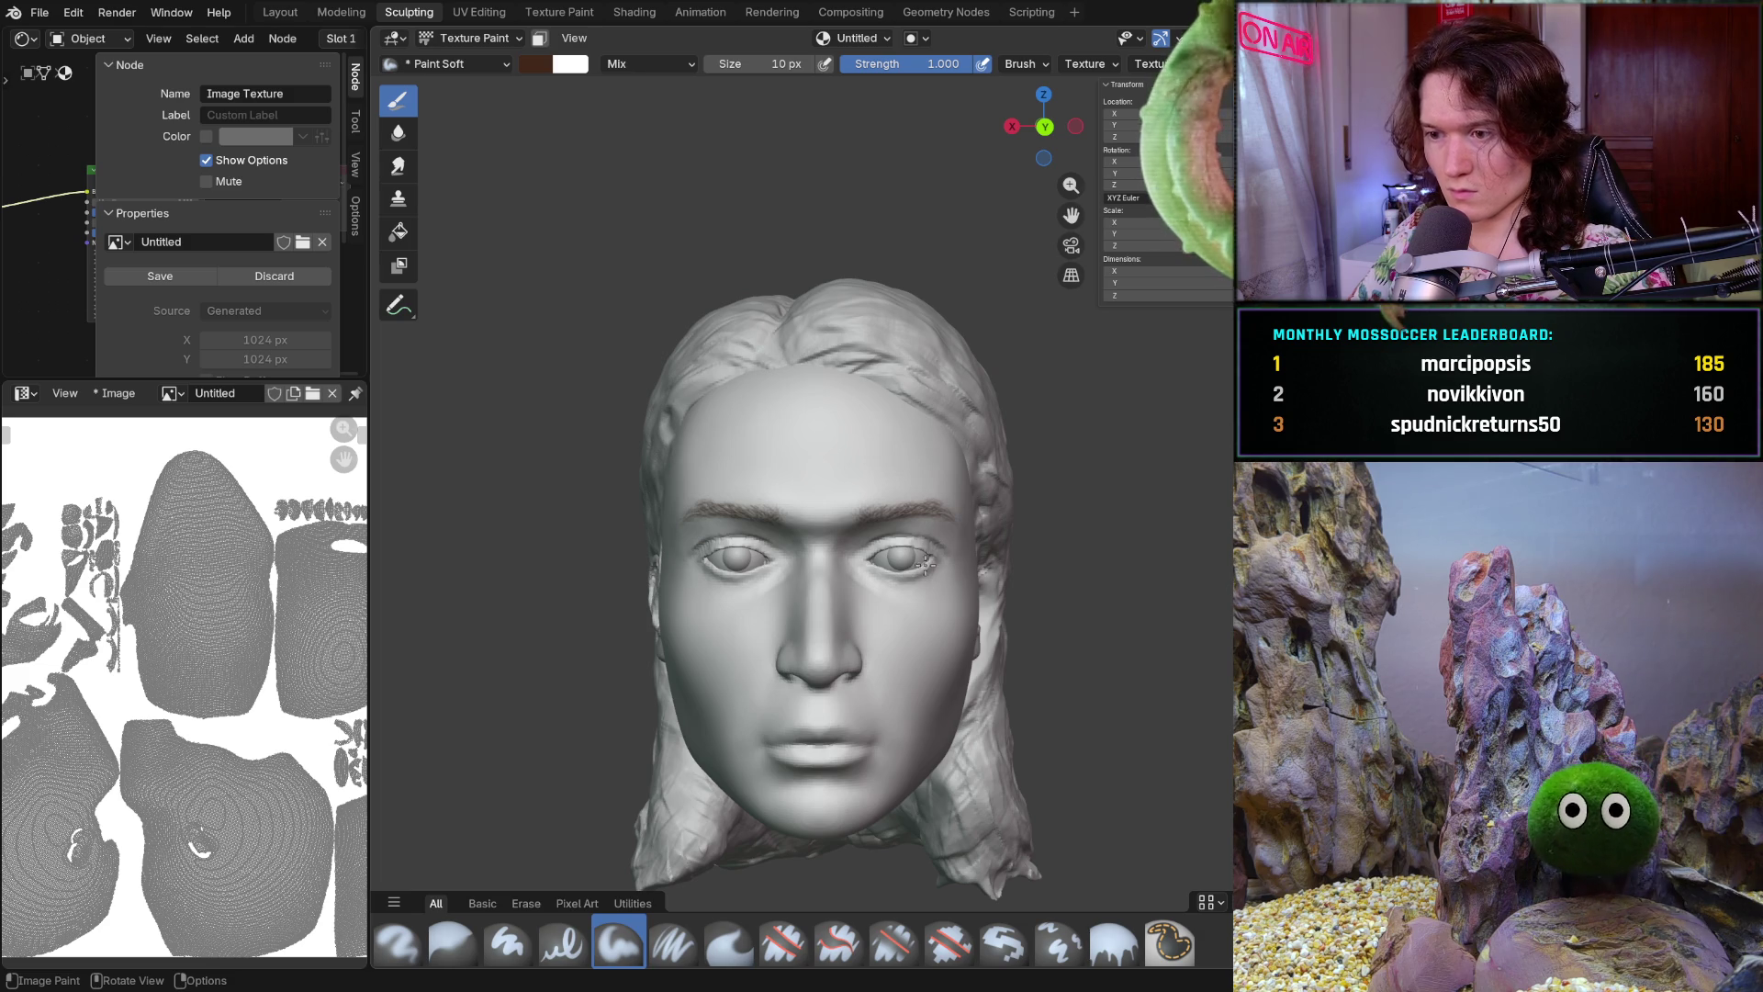
ctrl+middle_drag(923, 546, 978, 532)
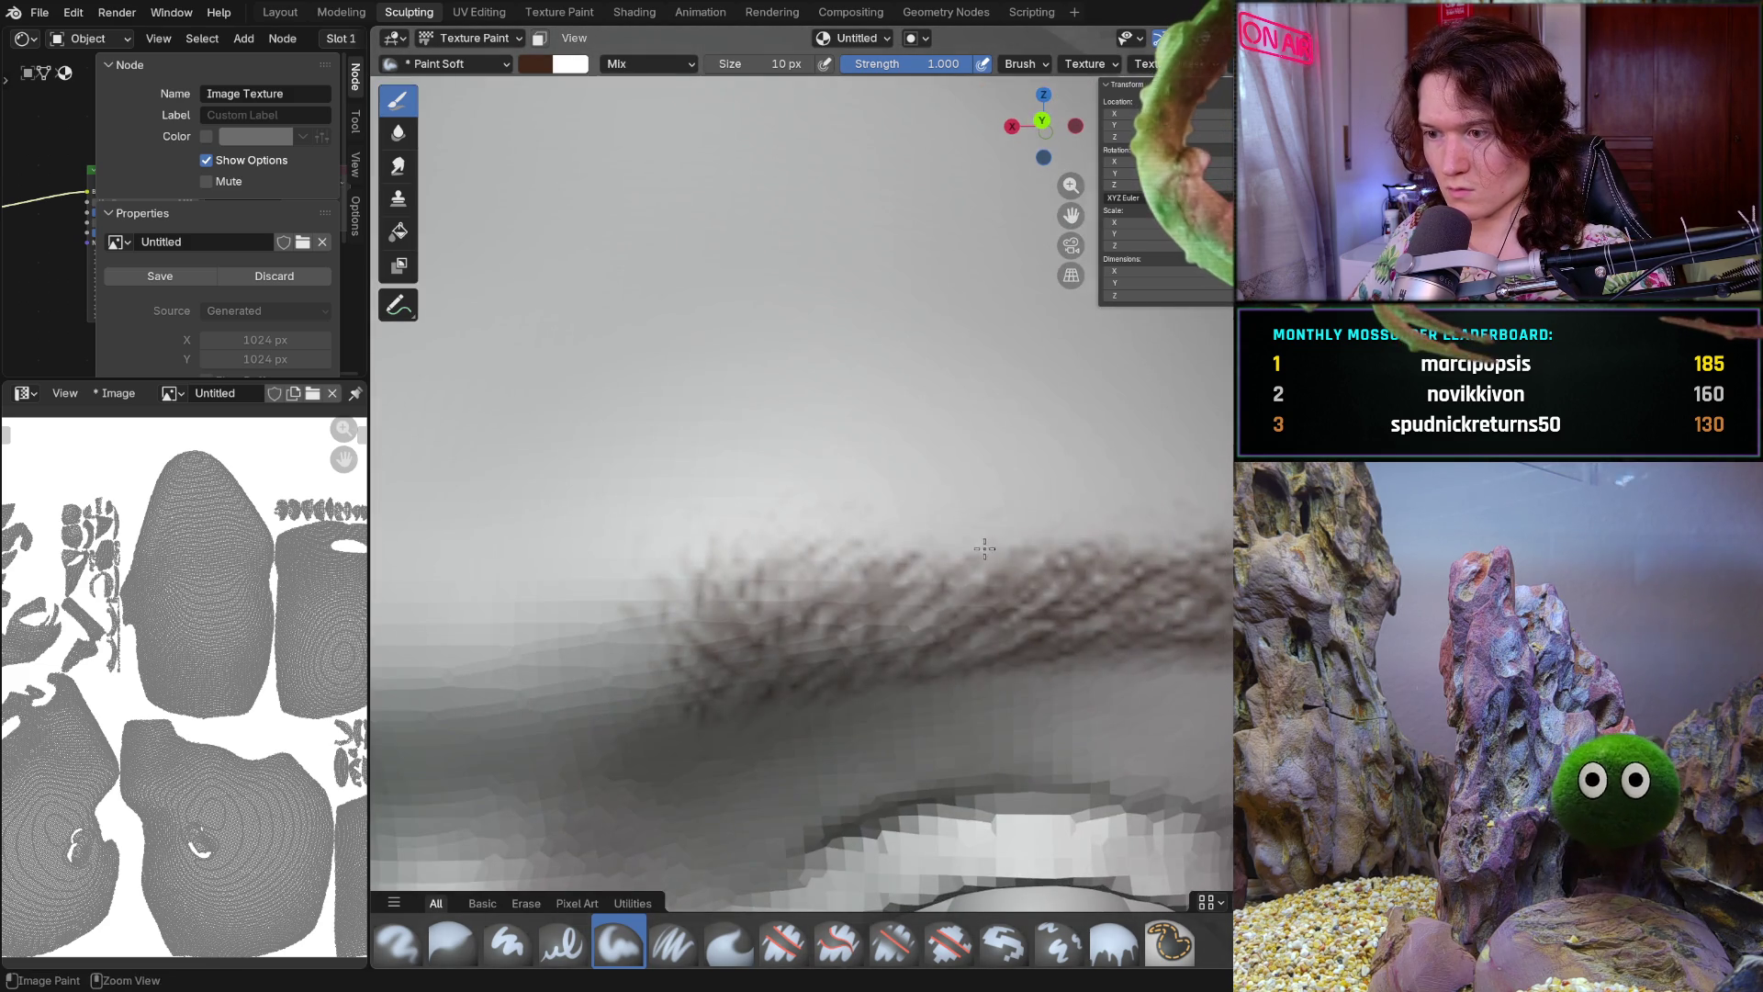
scroll(977, 533, down, 5)
mouse_move(977, 533)
middle_down()
mouse_move(854, 625)
mouse_move(977, 598)
middle_up()
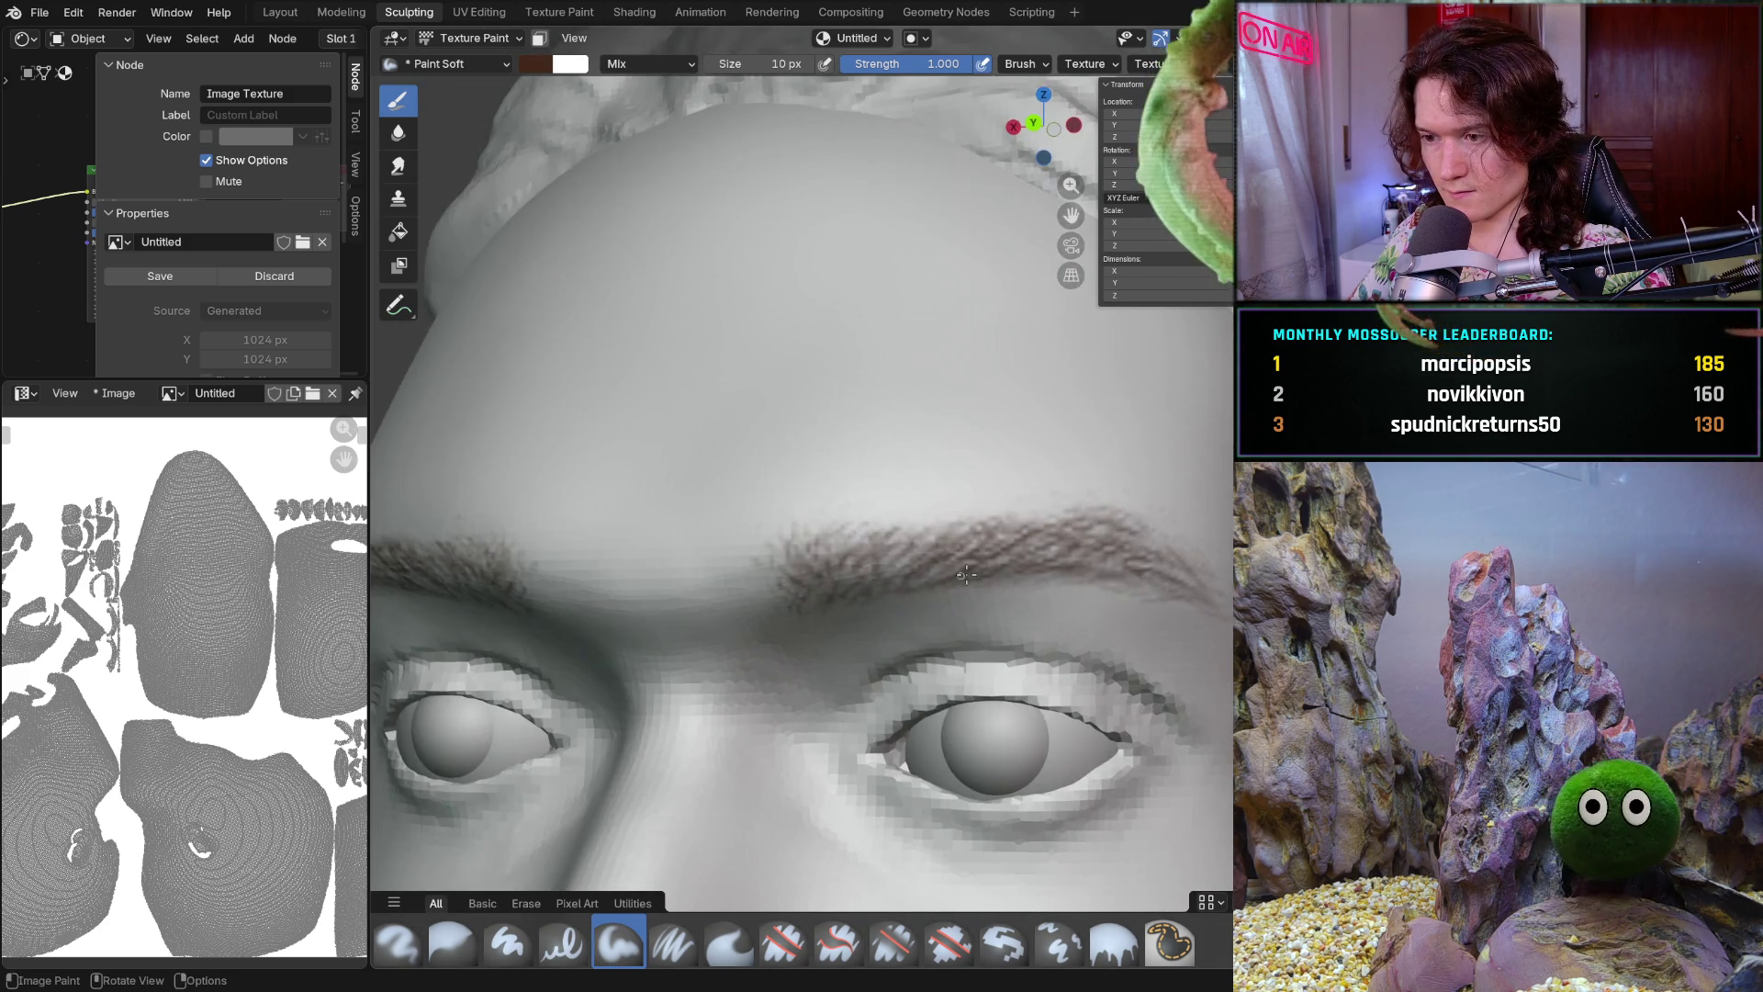
scroll(965, 599, down, 2)
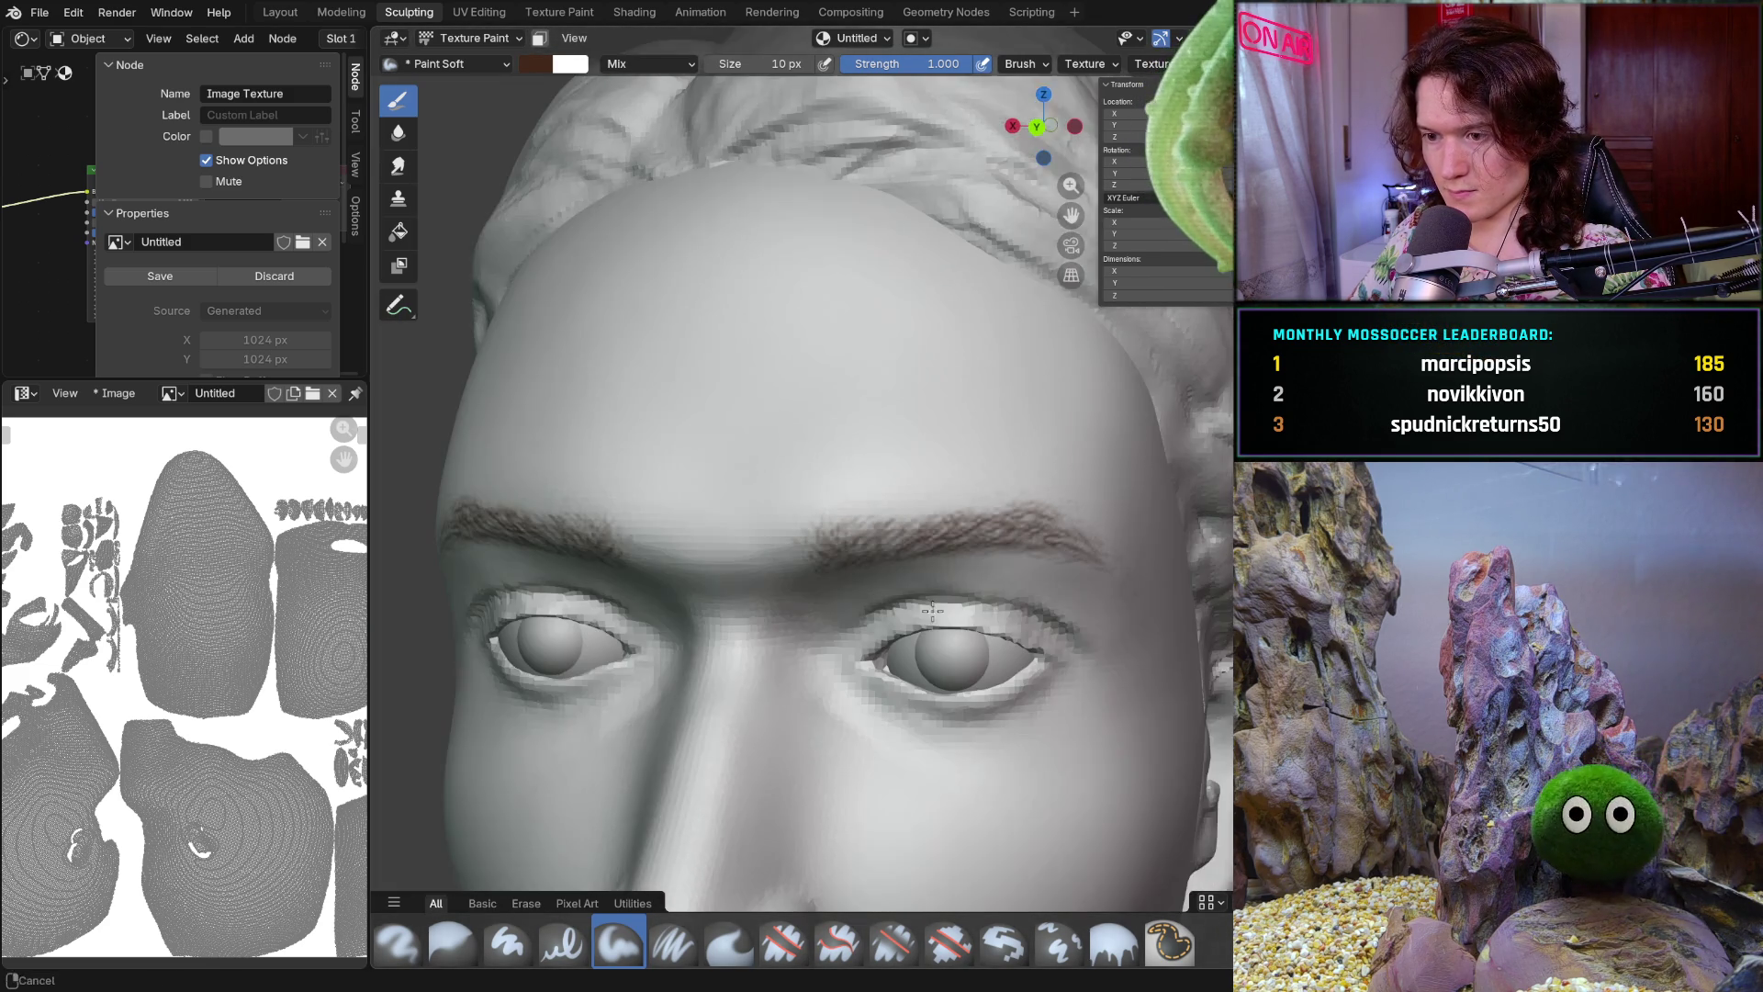
mouse_move(1008, 536)
middle_down()
mouse_move(909, 643)
mouse_move(1056, 428)
mouse_move(985, 561)
middle_up()
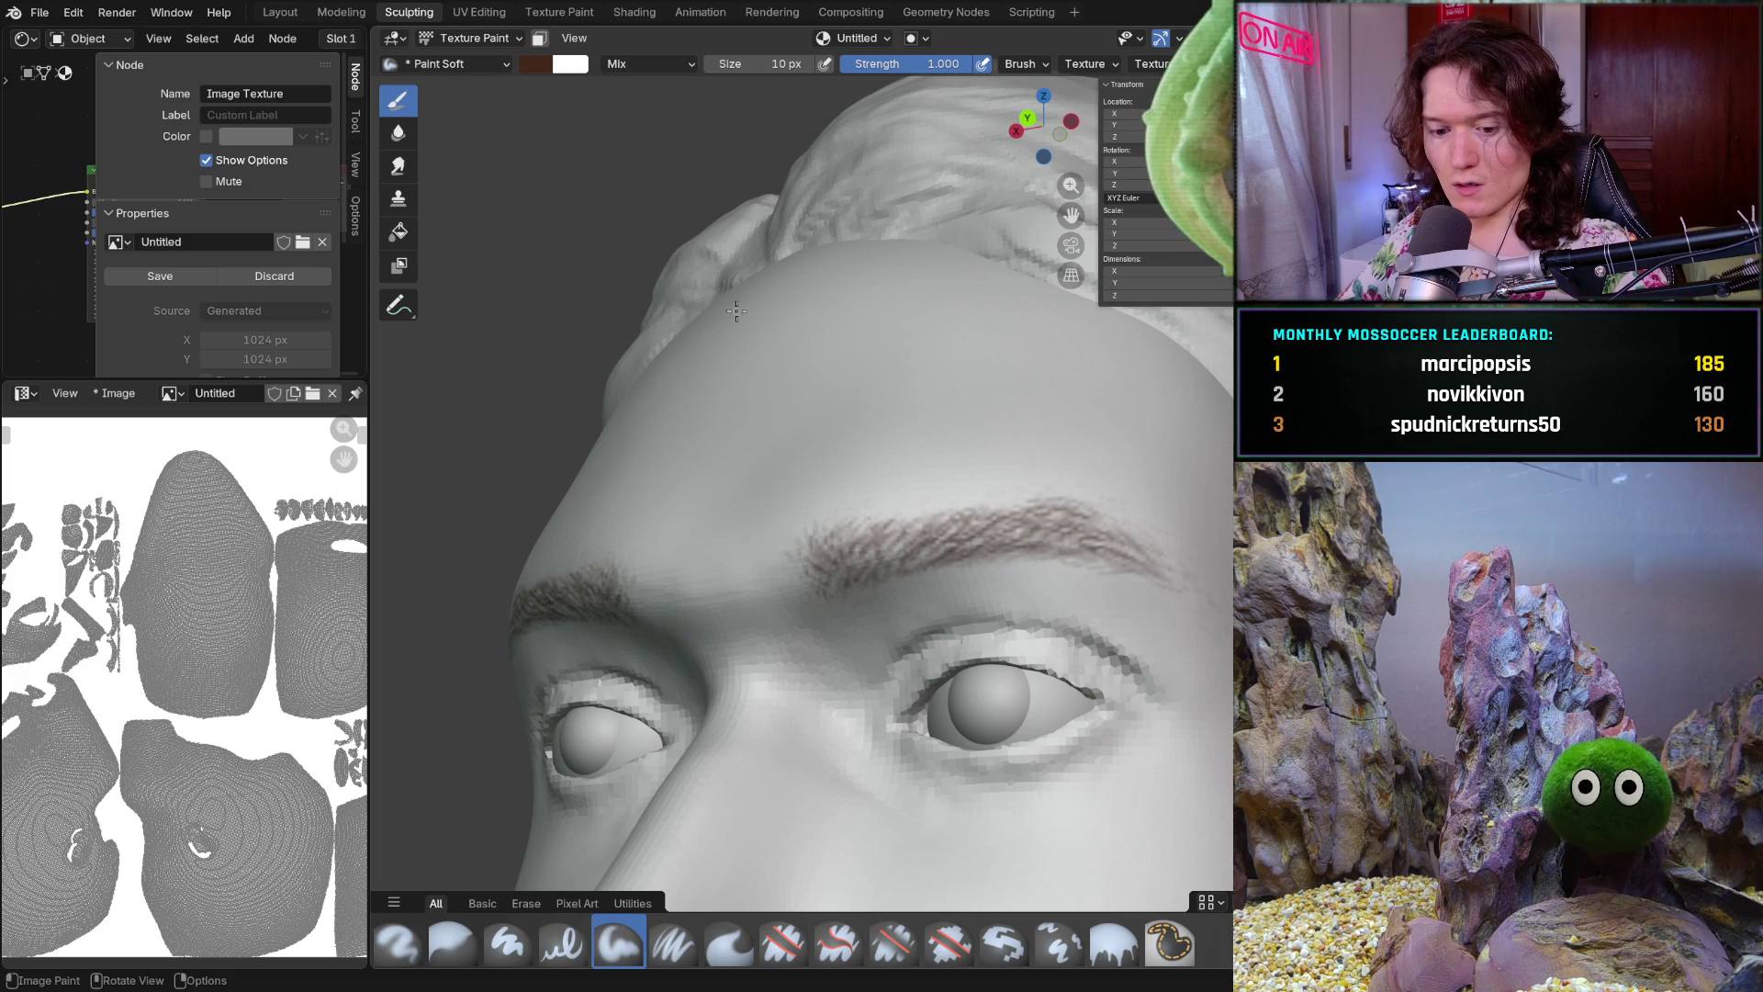
key(Tab)
Switch the head to Sculpt Mode, set the Smooth brush to 210 px and smooth the forehead
key(Tab)
key(Tab)
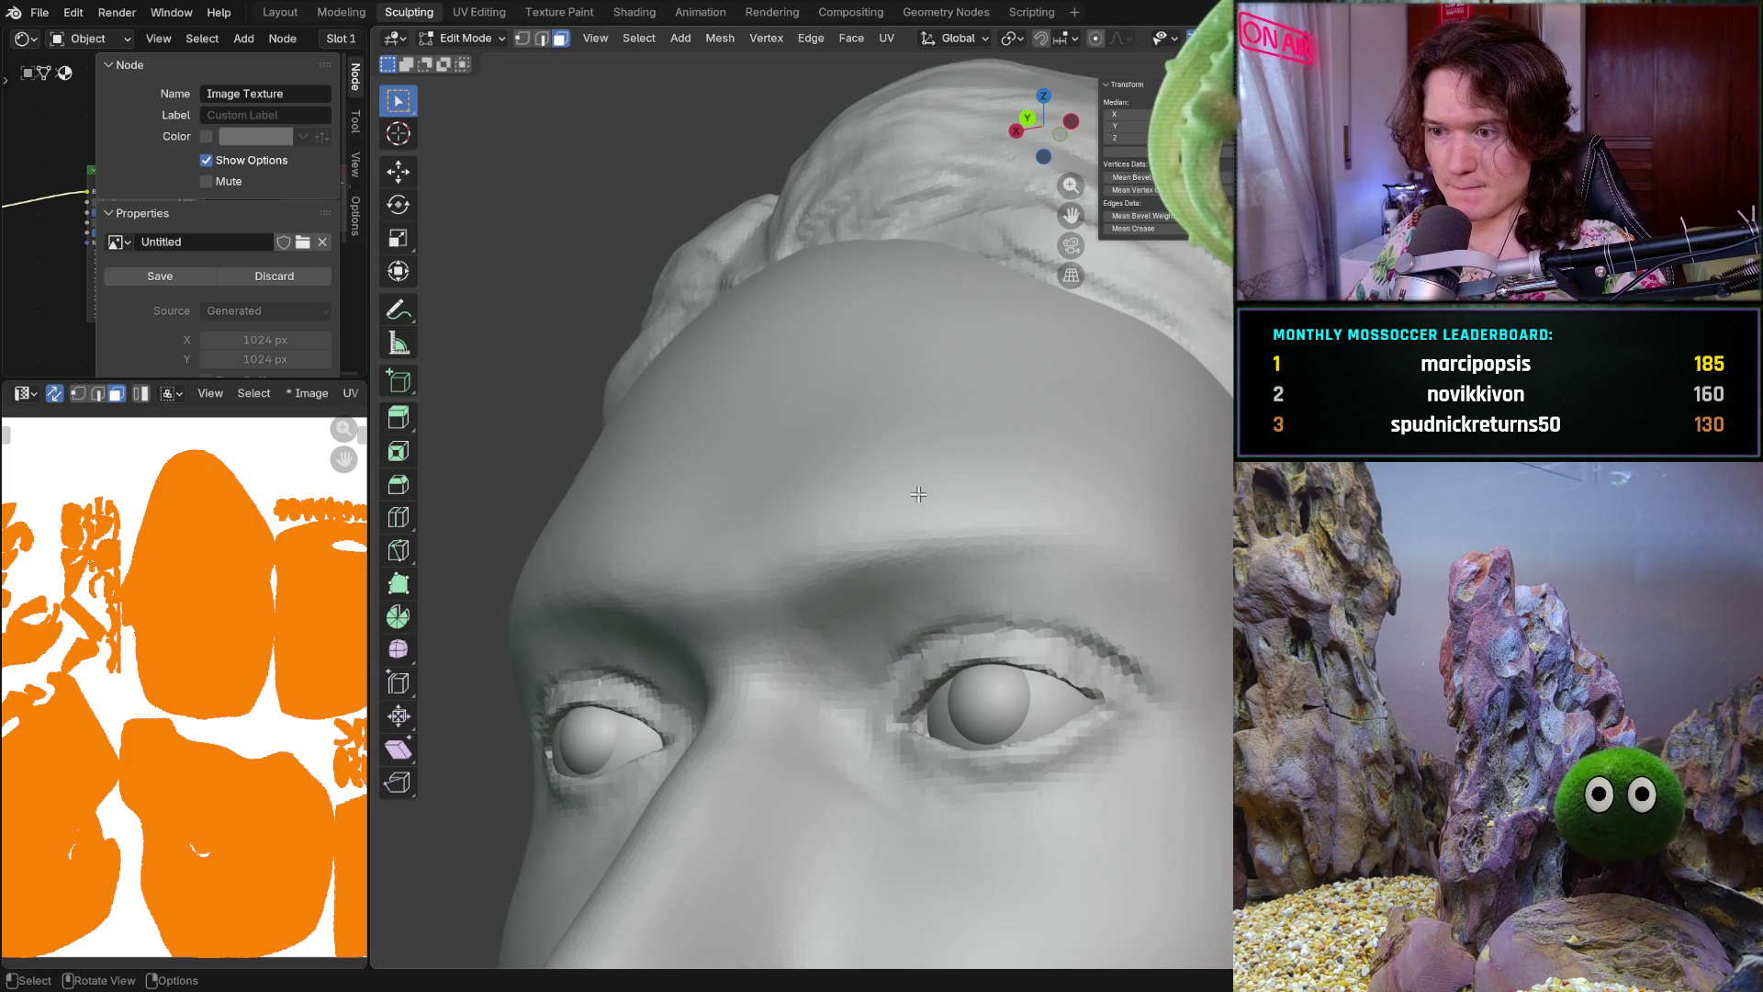
key(Tab)
key(Tab)
key(Tab)
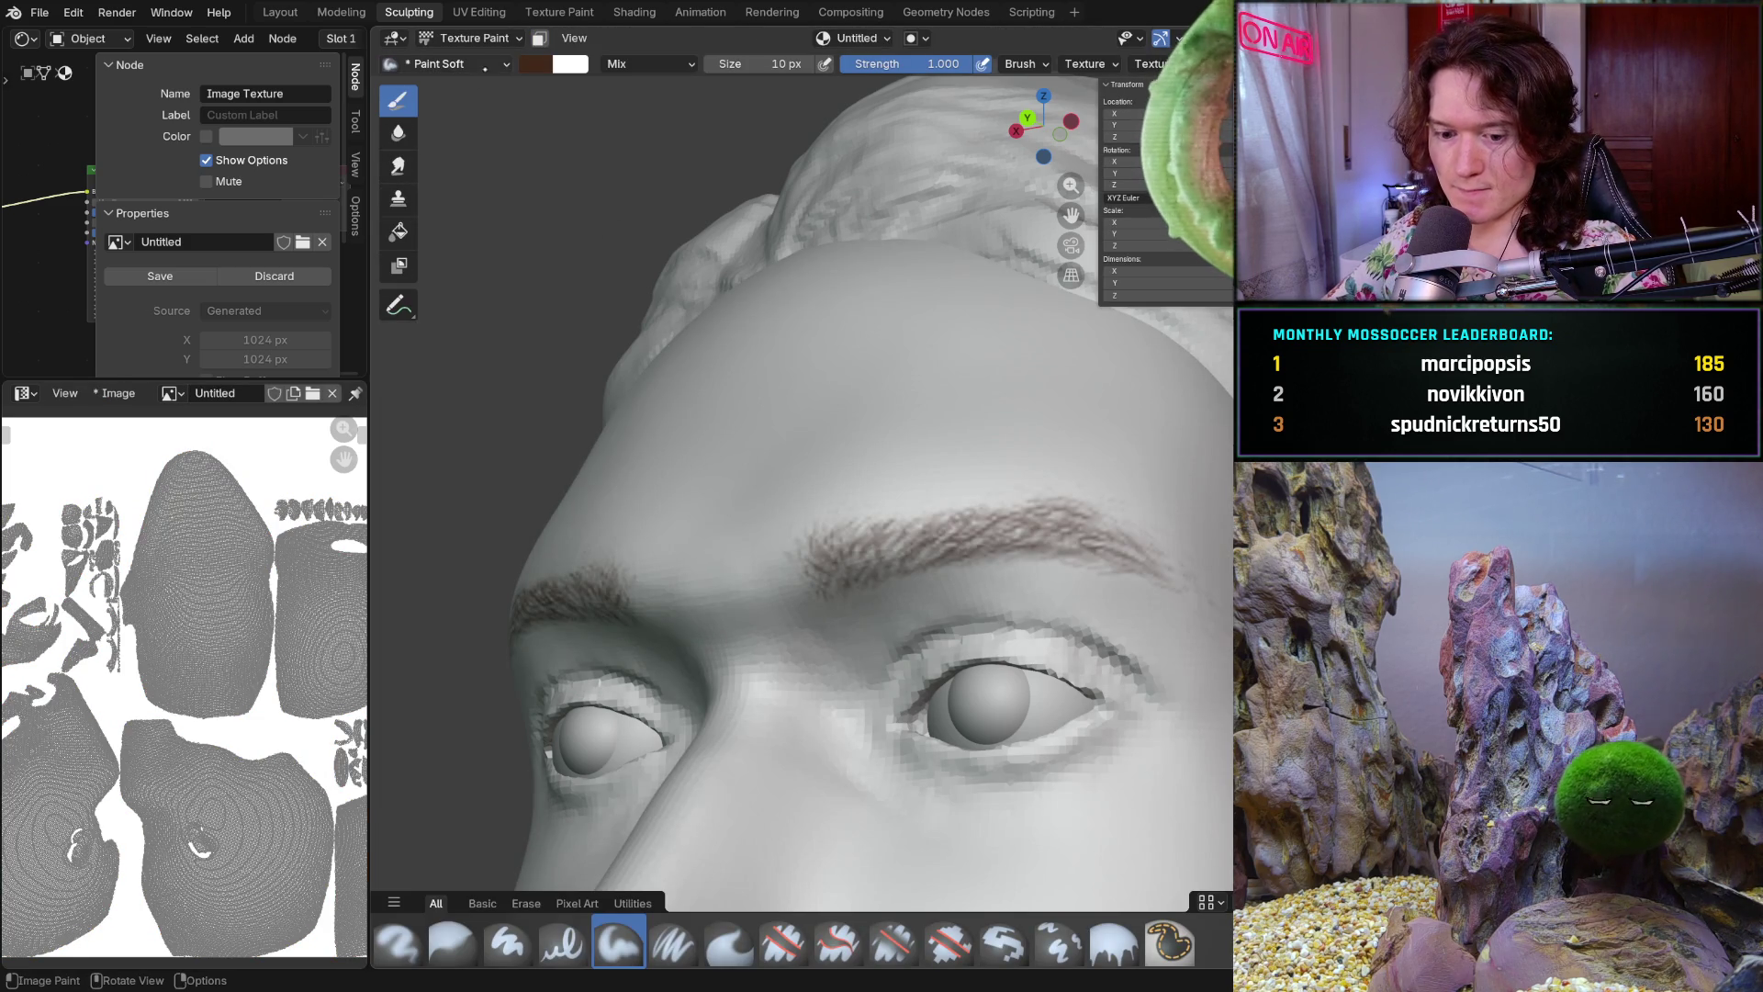
click(475, 38)
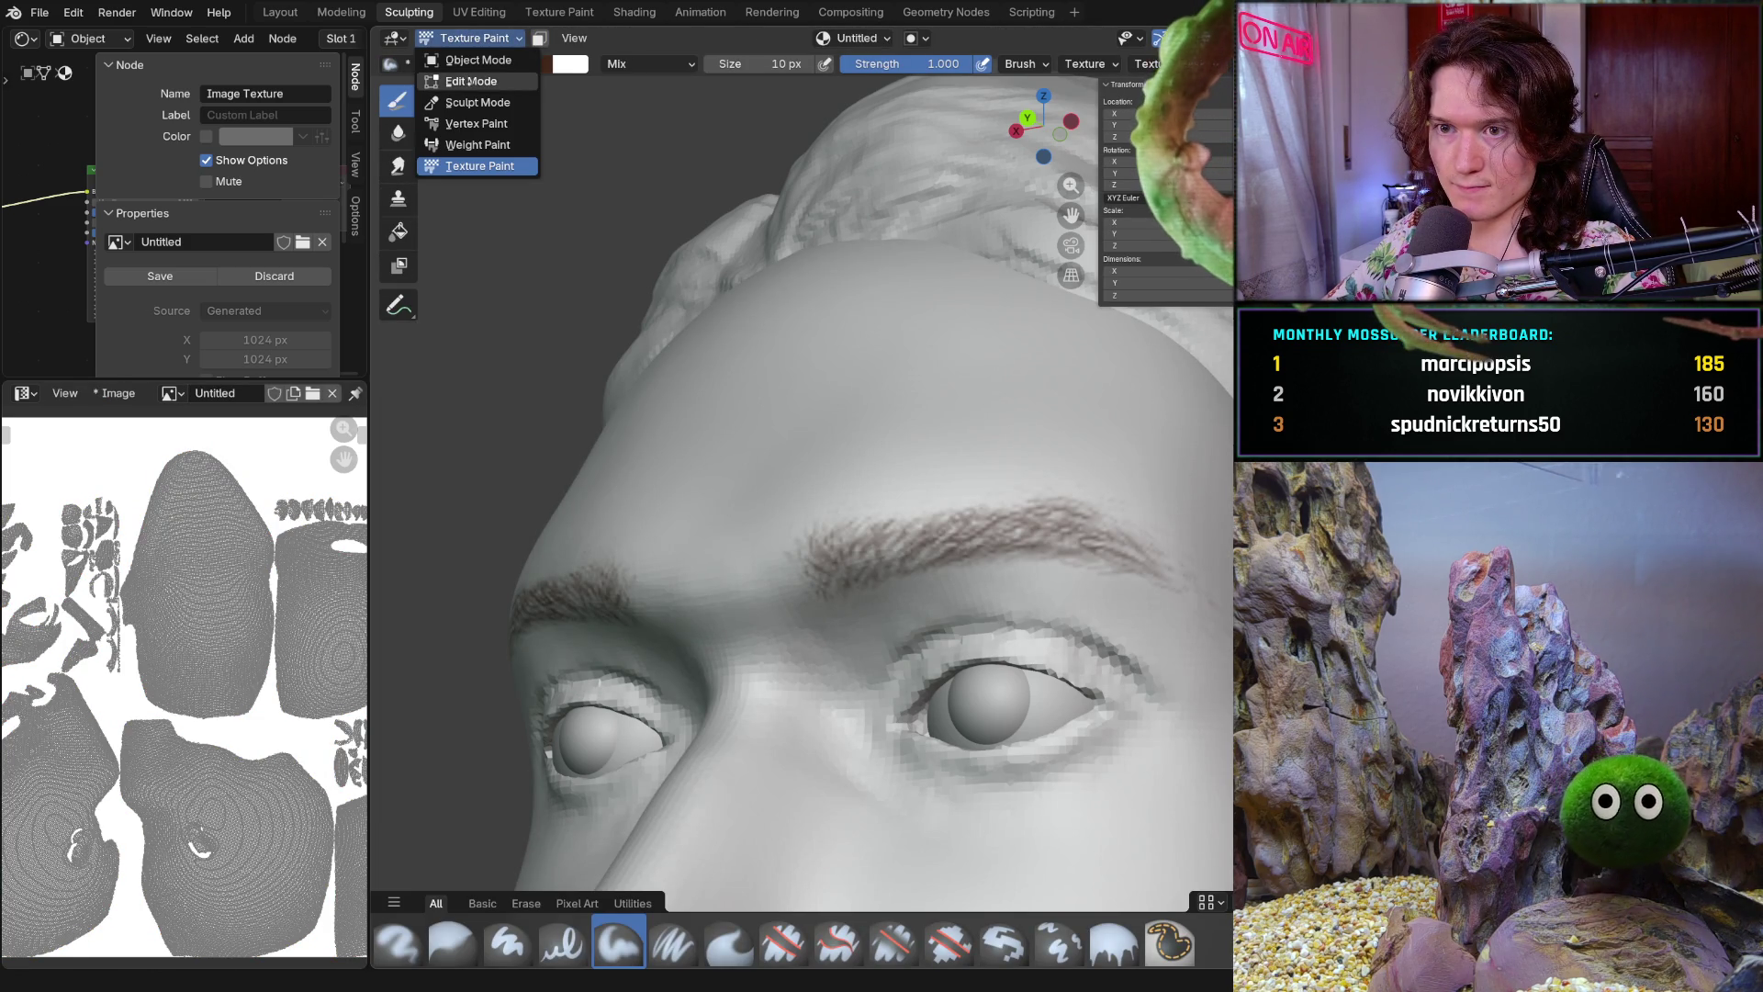
click(484, 95)
mouse_move(895, 523)
middle_down()
mouse_move(946, 597)
mouse_move(900, 516)
mouse_move(1028, 570)
middle_up()
key(f)
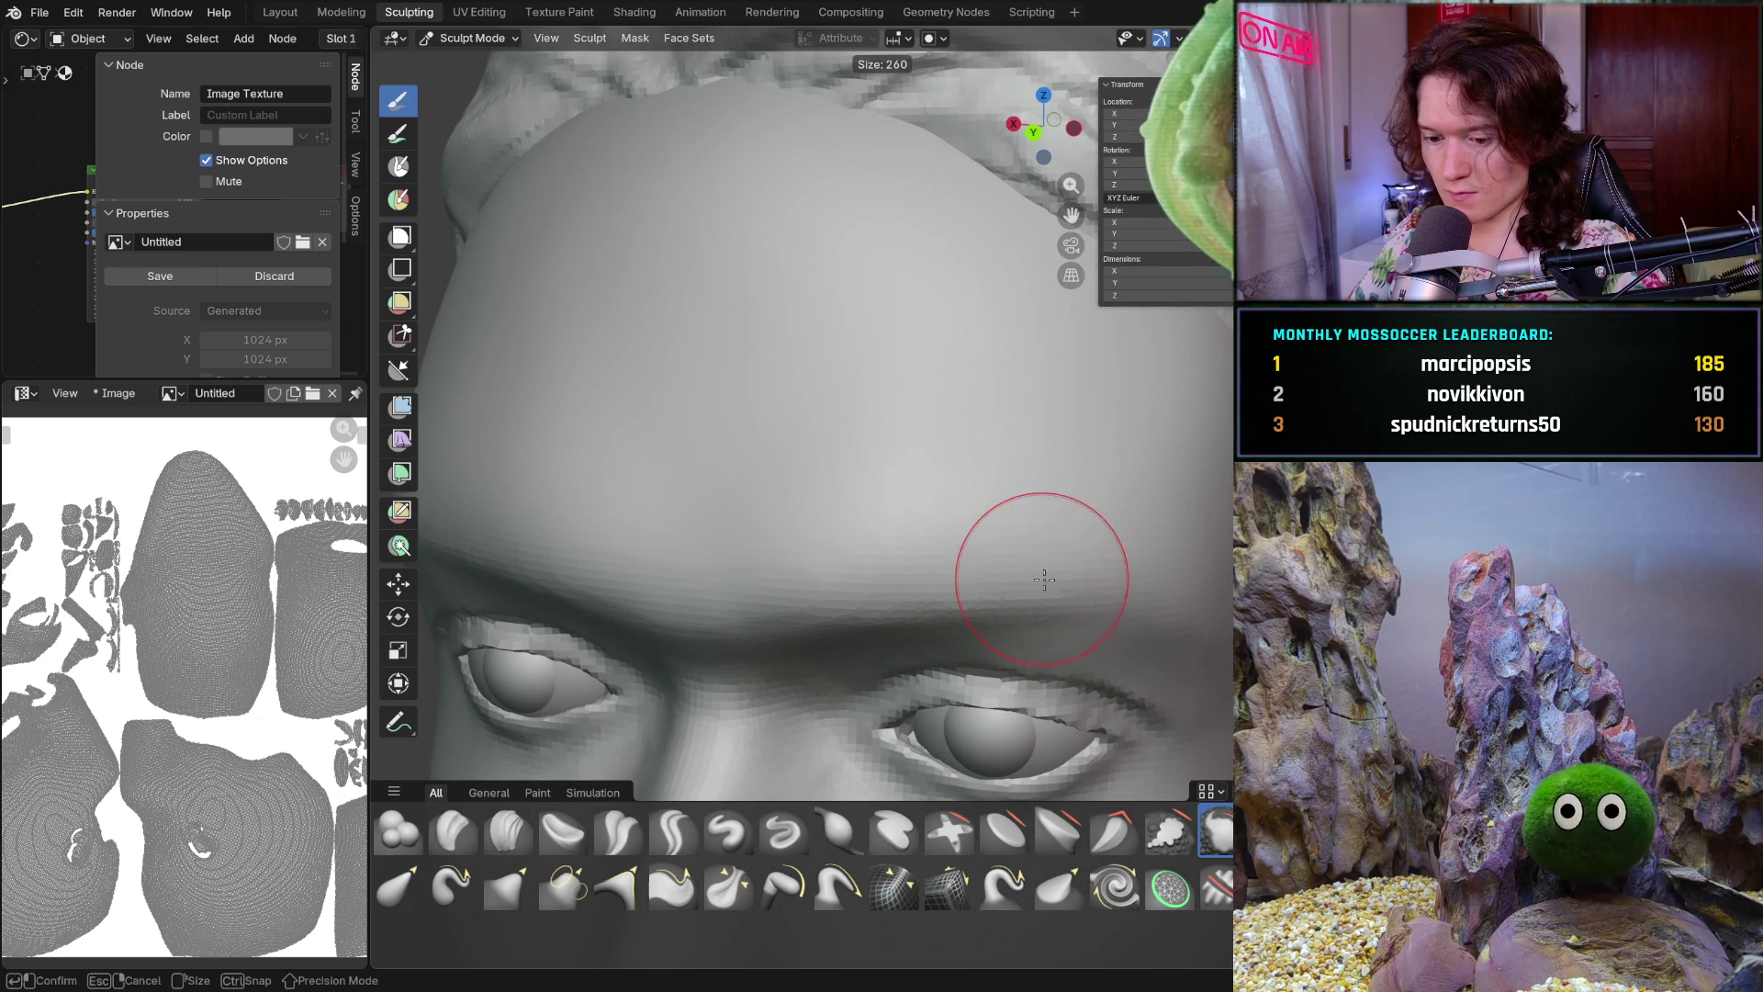
click(1030, 582)
drag(962, 585, 869, 585)
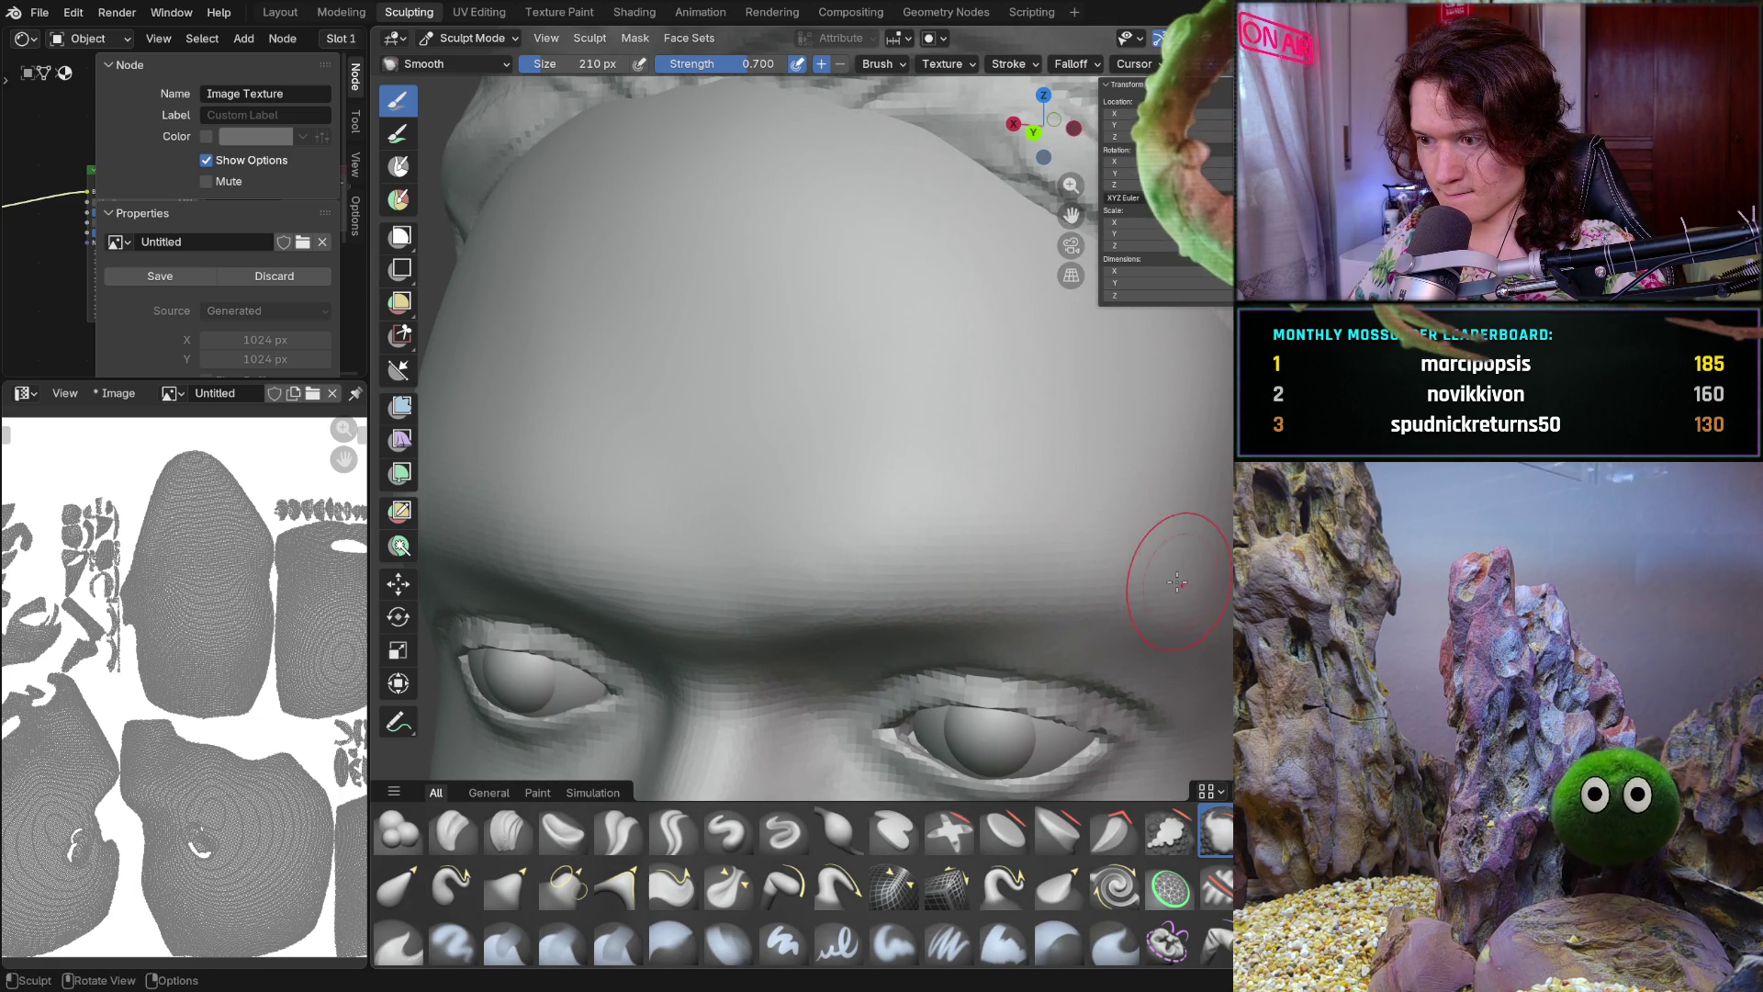
scroll(1215, 615, down, 5)
Inspect the forehead from above and the side, then smooth the brow ridge
mouse_move(1215, 616)
middle_down()
mouse_move(1050, 666)
mouse_move(1102, 511)
mouse_move(1168, 551)
mouse_move(1090, 517)
middle_up()
scroll(1102, 512, up, 5)
scroll(1089, 516, up, 2)
scroll(1088, 517, up, 2)
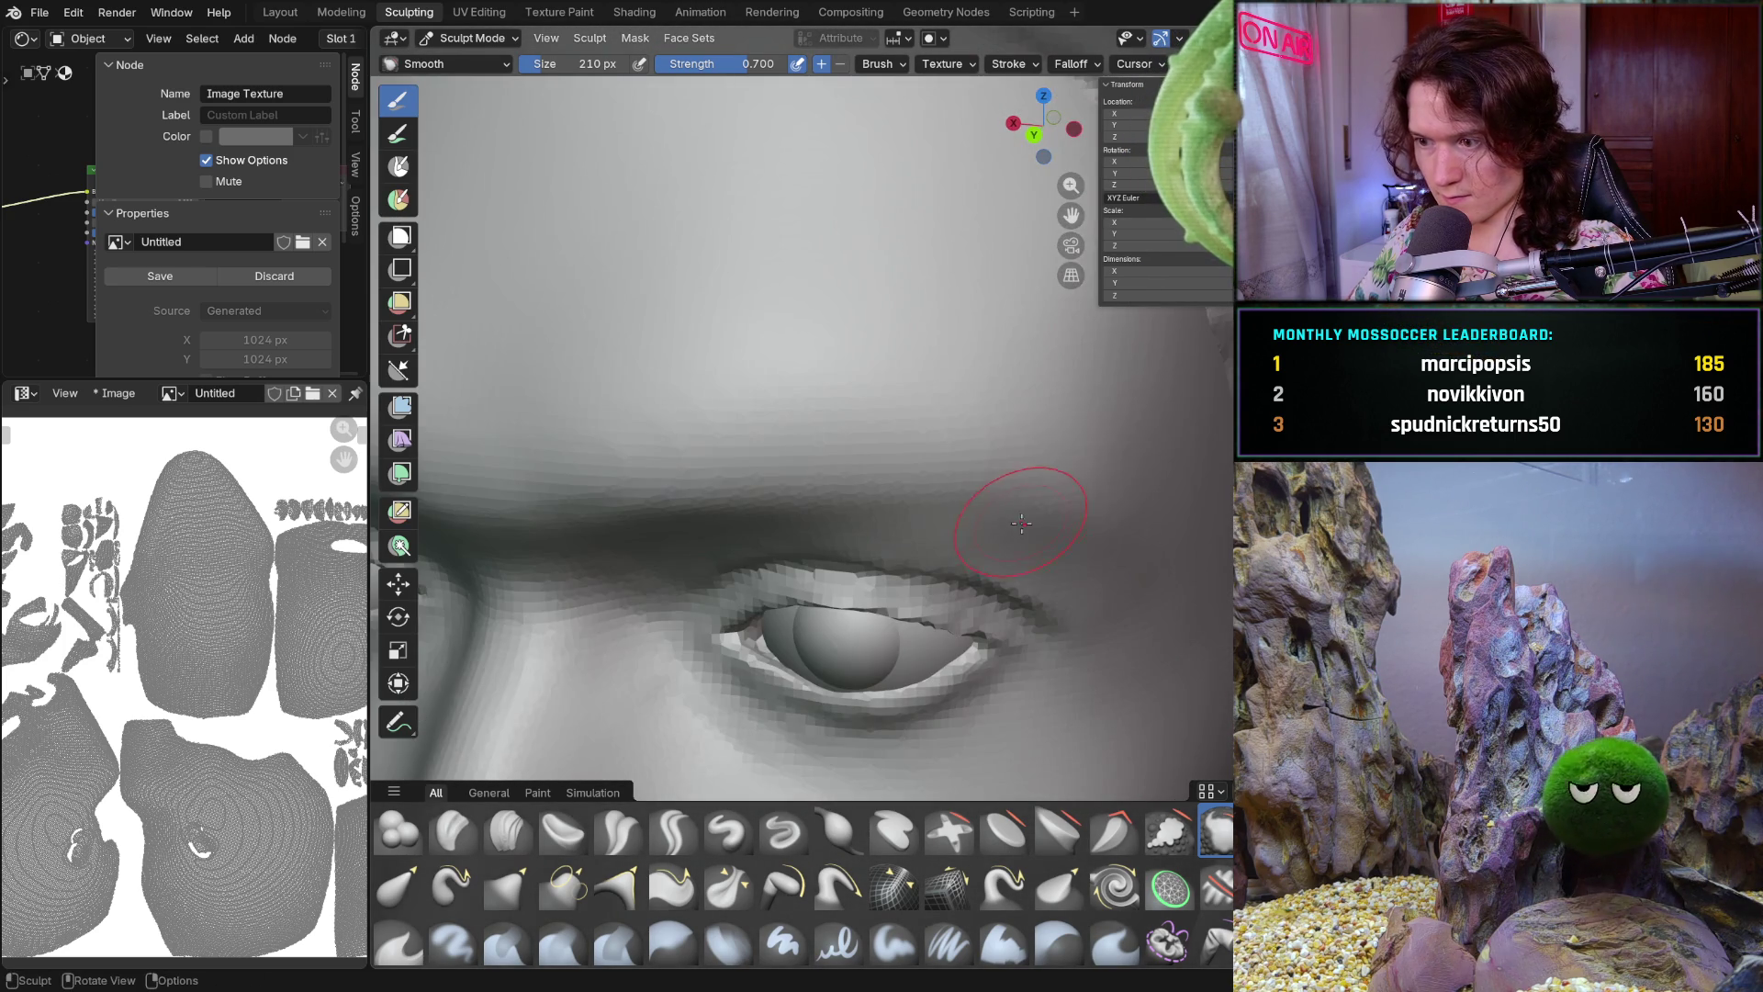
scroll(1168, 479, down, 3)
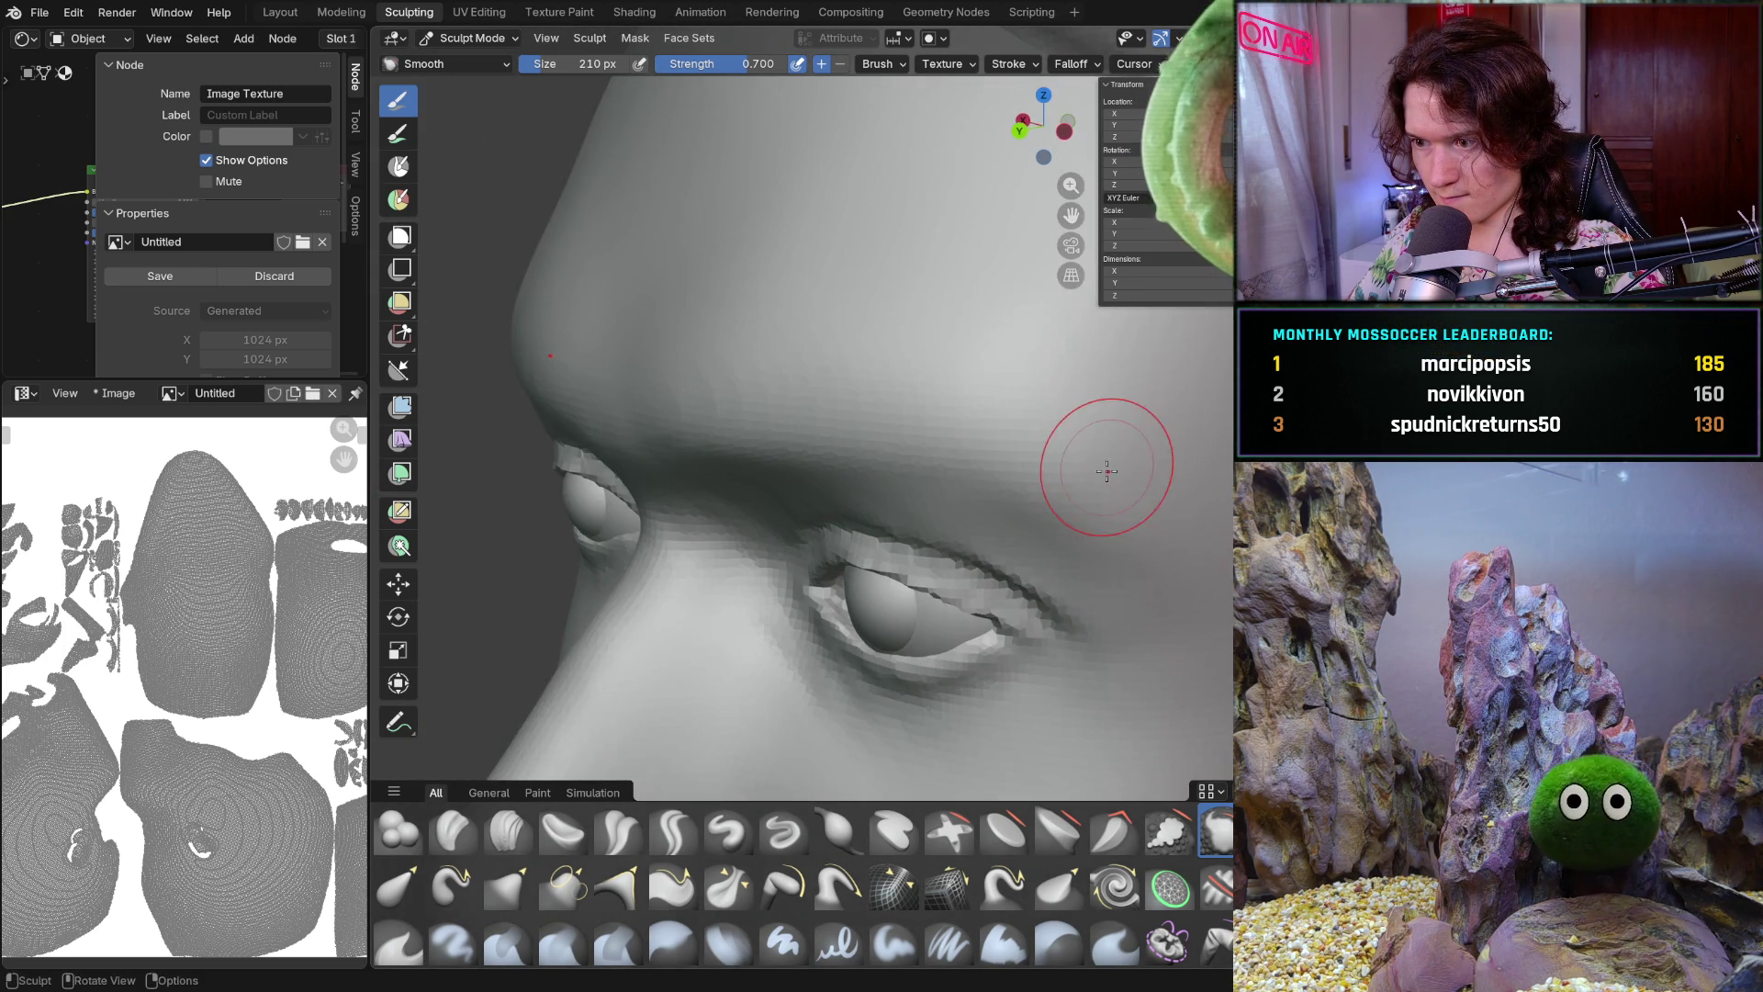
scroll(1113, 460, down, 4)
scroll(1114, 461, up, 5)
mouse_move(1113, 460)
middle_down()
mouse_move(1063, 506)
mouse_move(934, 448)
middle_up()
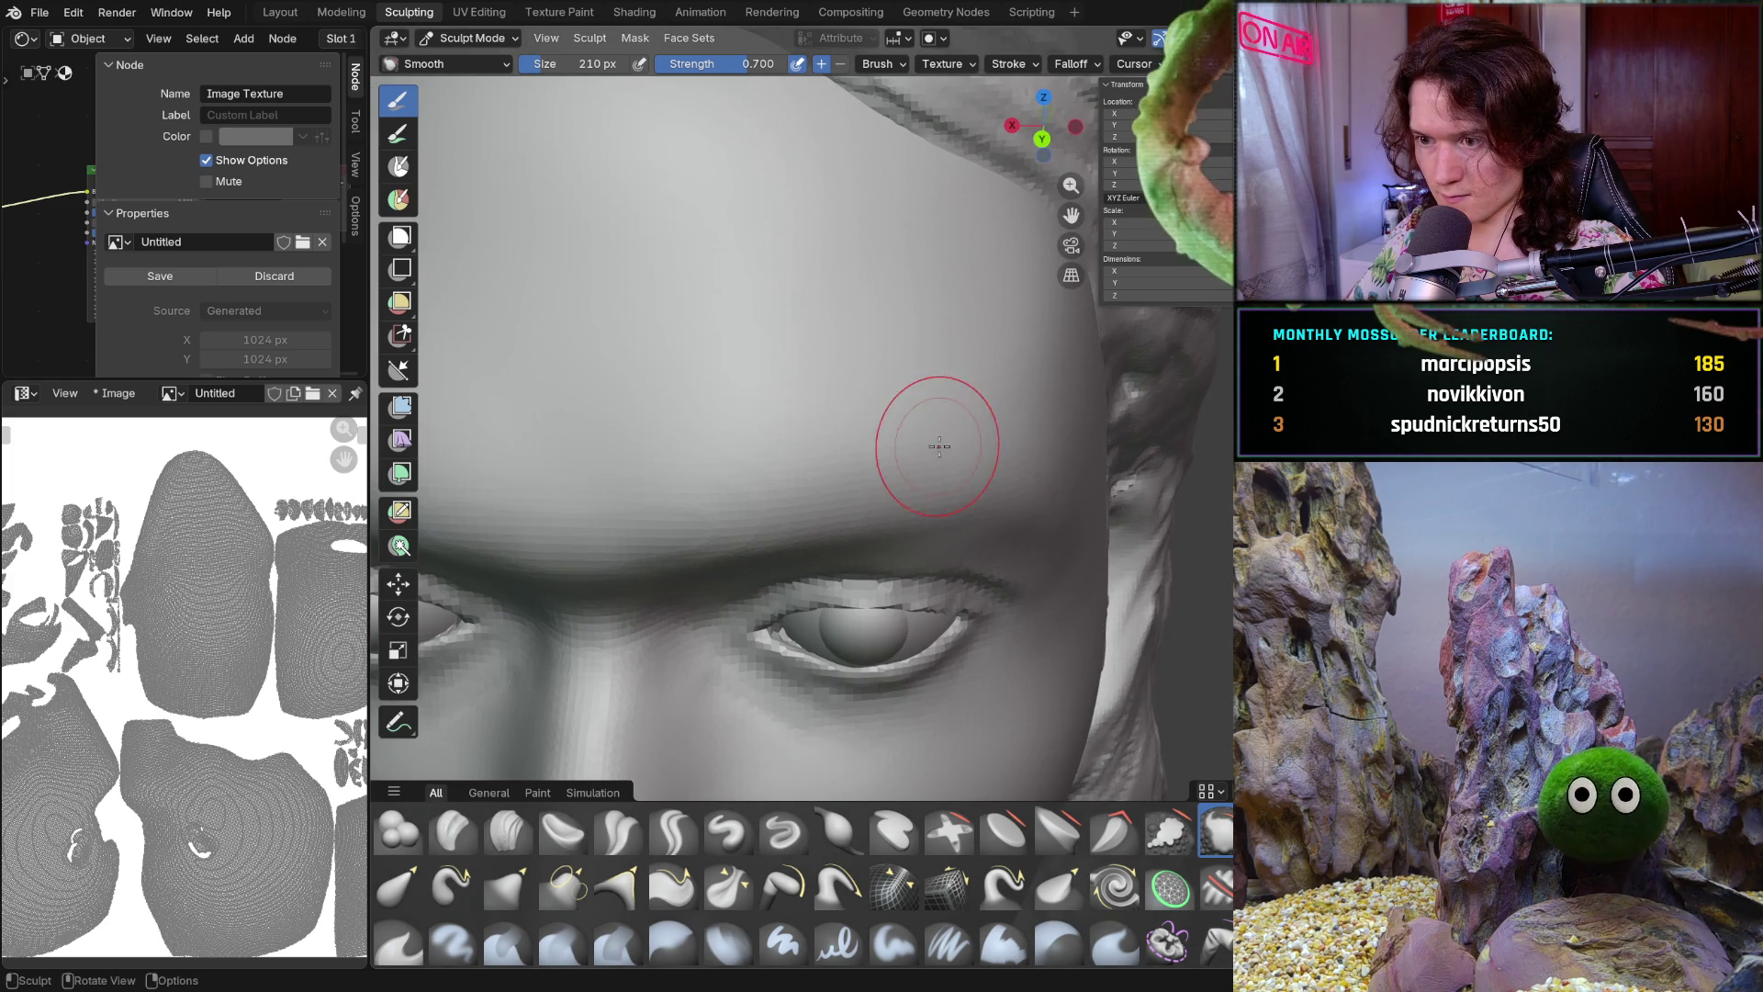
mouse_move(892, 513)
middle_down()
mouse_move(786, 464)
mouse_move(836, 474)
middle_up()
scroll(788, 464, down, 2)
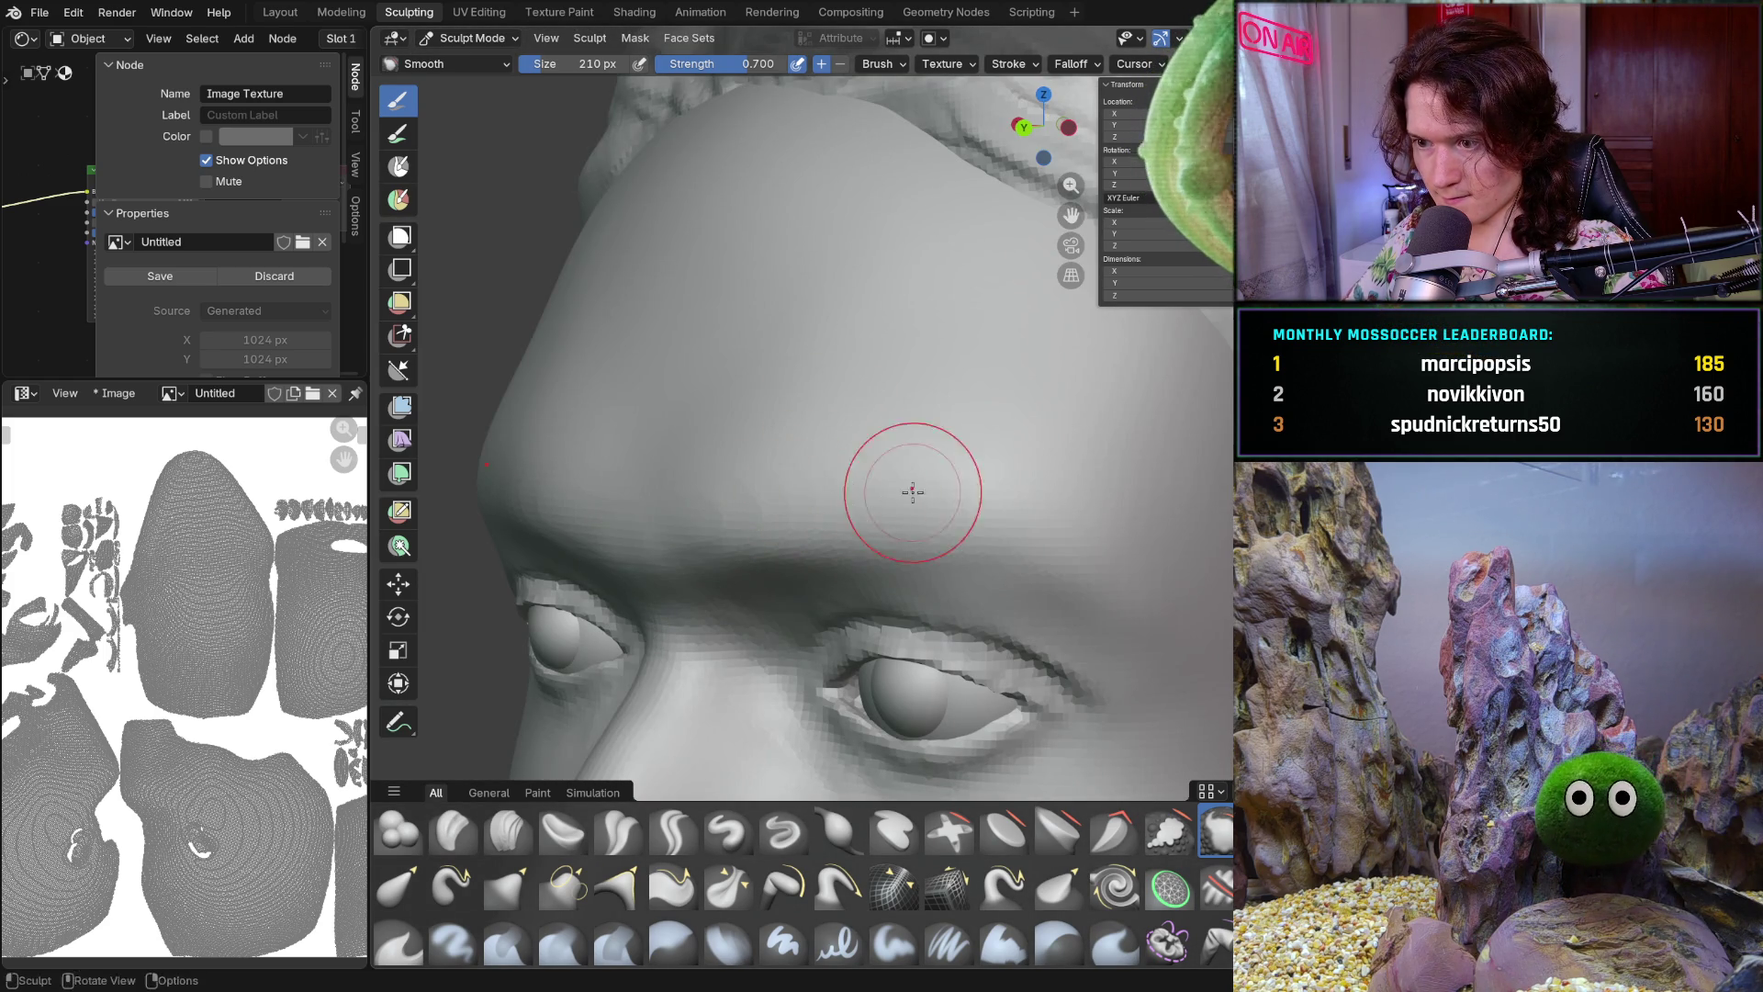
scroll(978, 497, down, 3)
mouse_move(978, 496)
middle_down()
mouse_move(1104, 574)
mouse_move(952, 440)
mouse_move(813, 478)
mouse_move(892, 458)
middle_up()
scroll(1104, 573, down, 2)
scroll(891, 458, up, 2)
scroll(892, 458, up, 2)
scroll(891, 458, up, 2)
scroll(892, 457, up, 3)
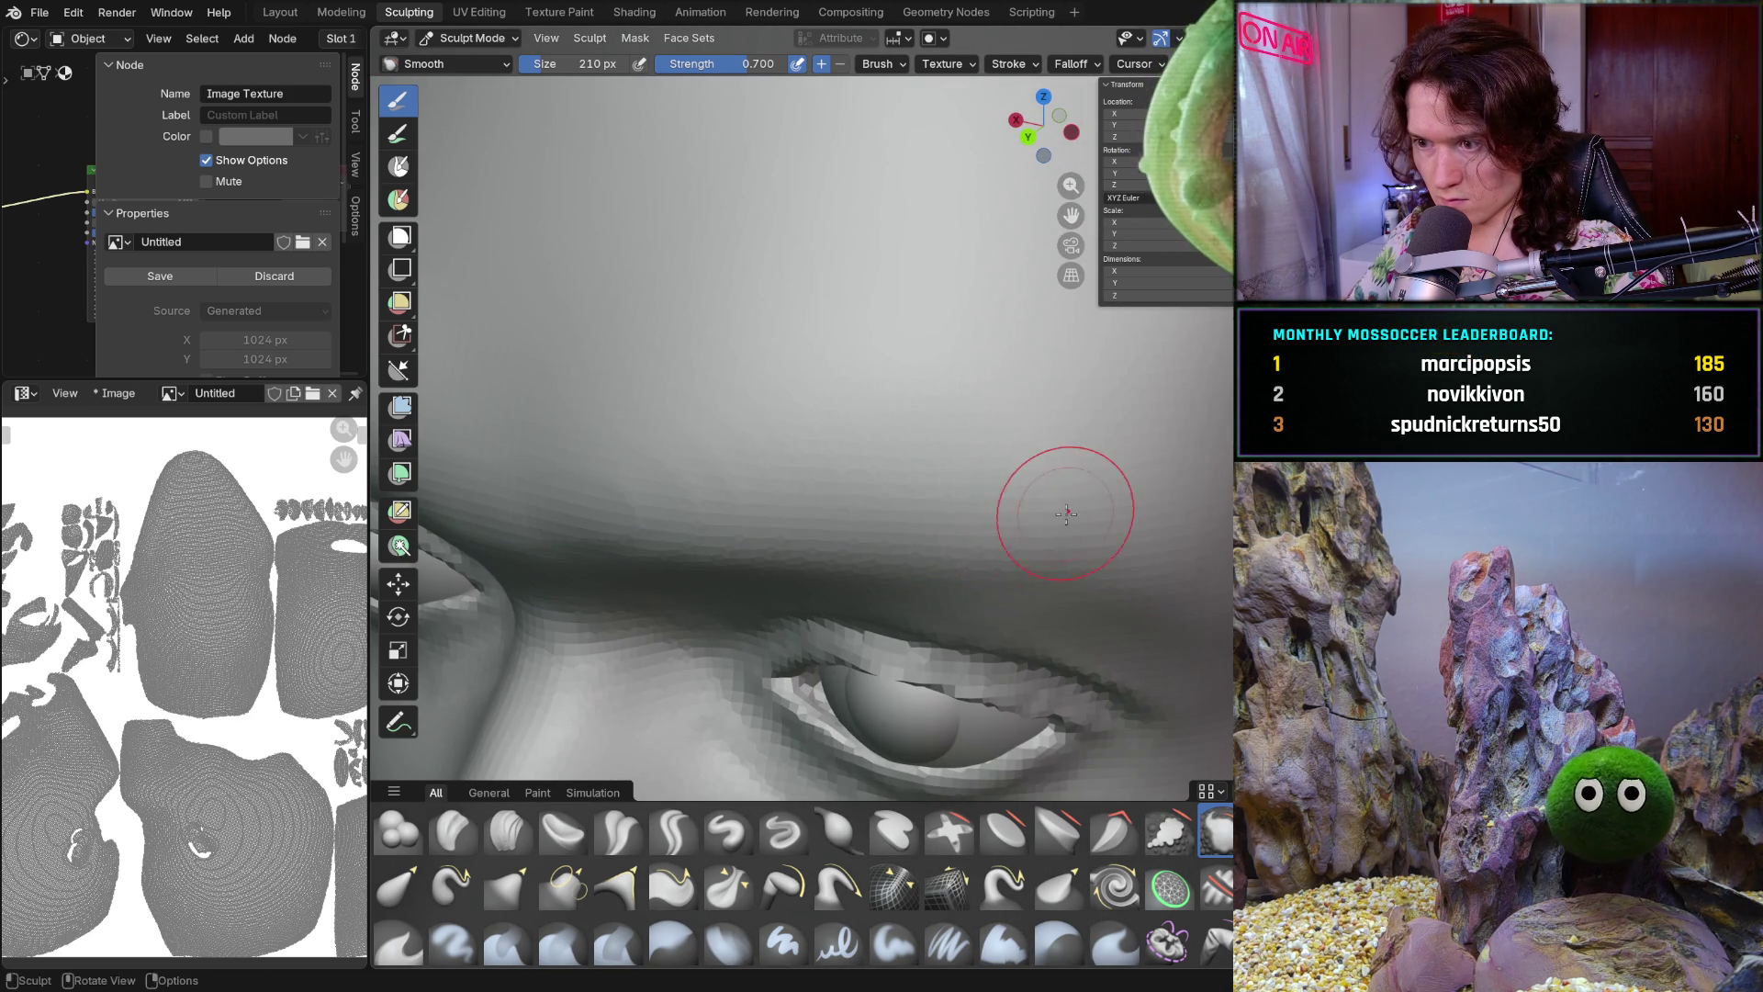
middle_drag(1066, 509, 1019, 476)
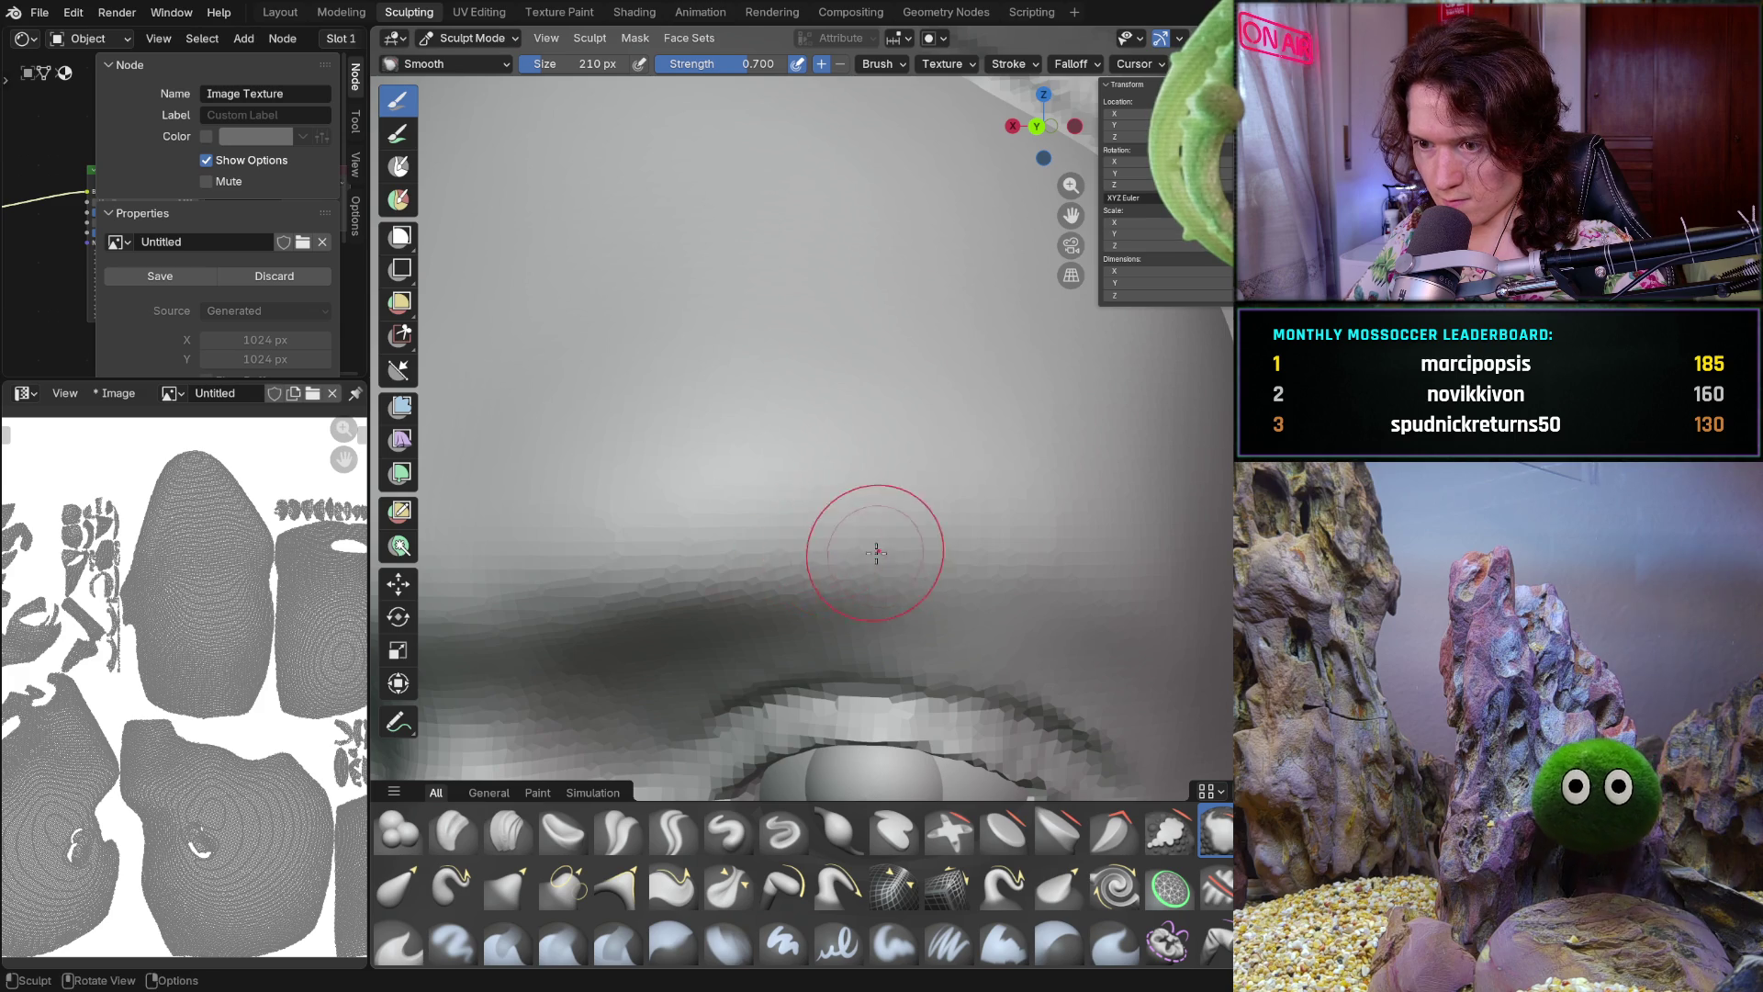
mouse_move(1055, 520)
middle_down()
mouse_move(997, 517)
mouse_move(1157, 619)
mouse_move(1076, 571)
mouse_move(1092, 536)
mouse_move(1043, 552)
middle_up()
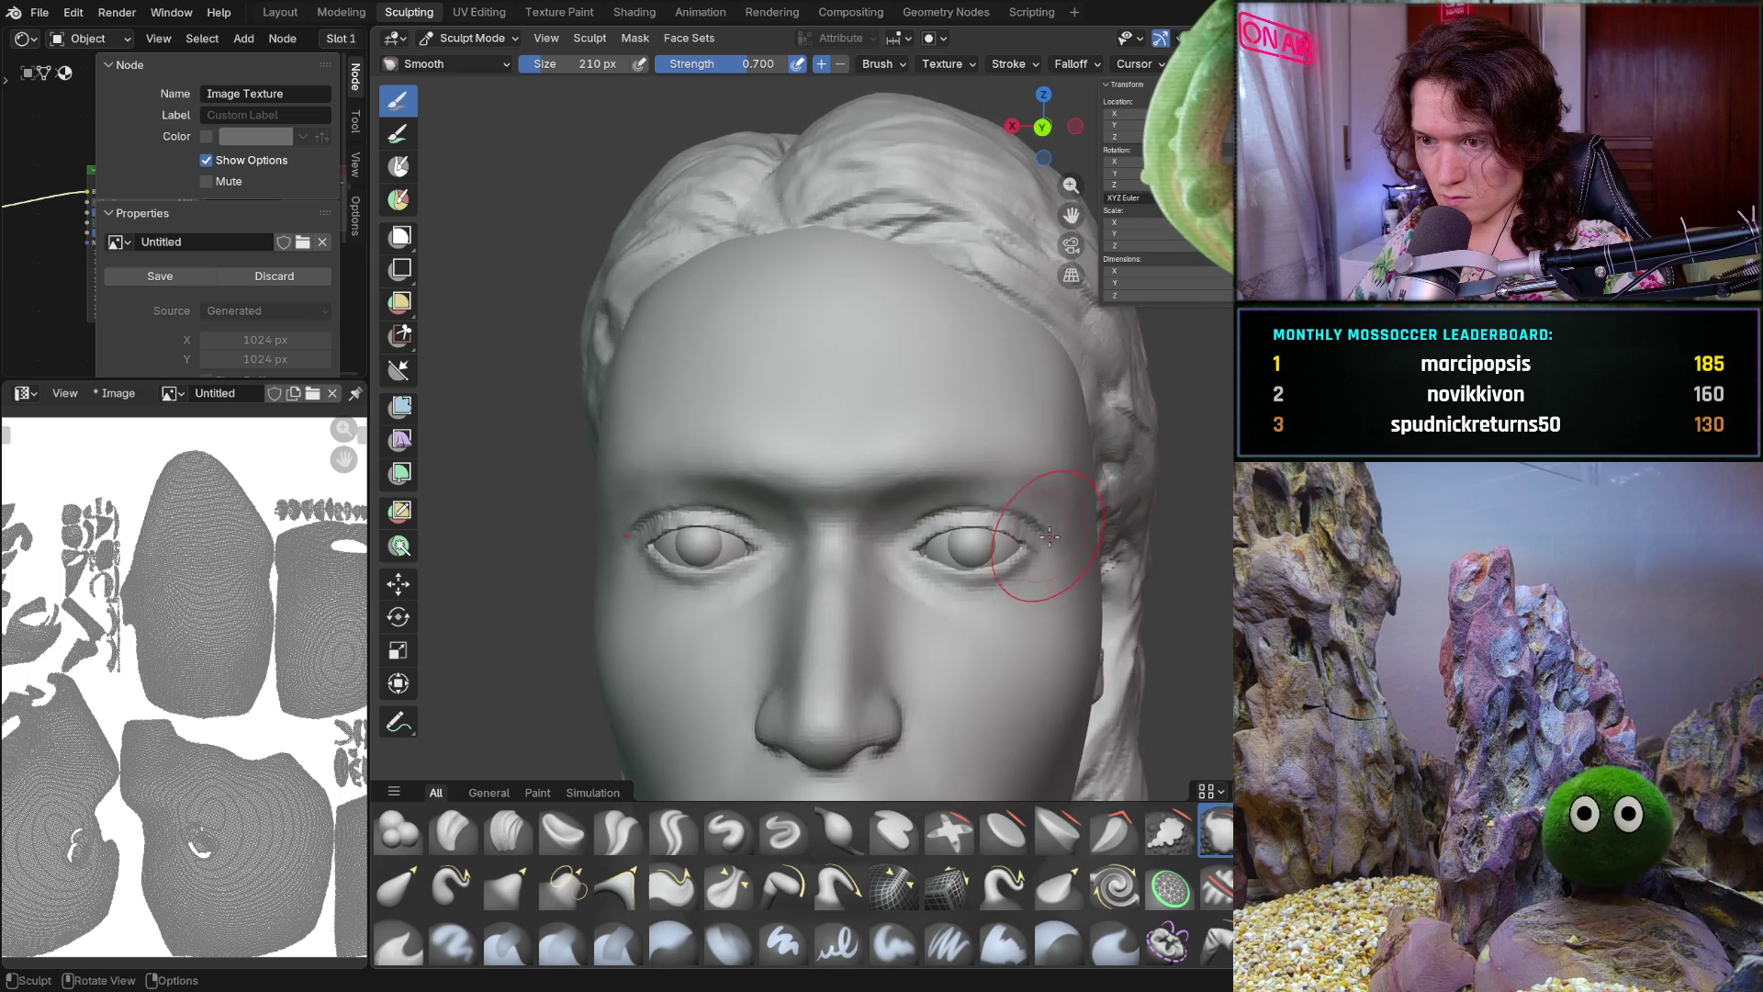
scroll(1027, 455, up, 3)
drag(959, 440, 821, 471)
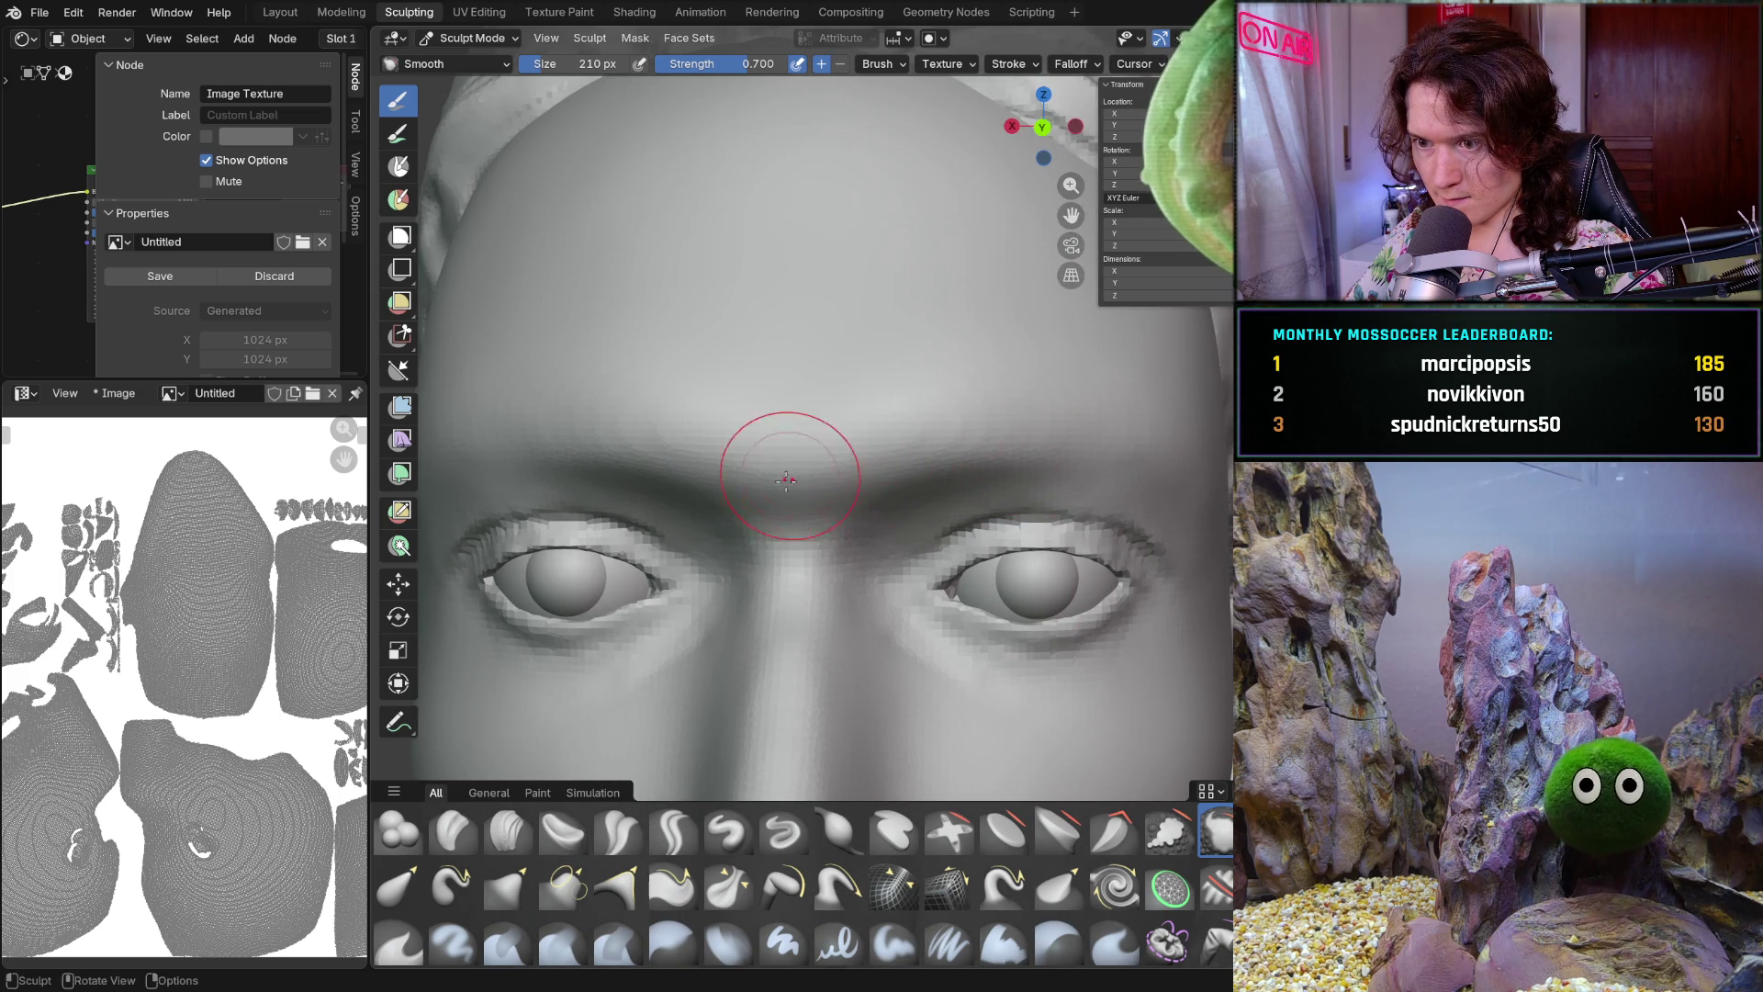
Check the brow transition from frontal and low angles and begin resizing the brush
mouse_move(887, 425)
middle_down()
mouse_move(965, 345)
mouse_move(1051, 446)
middle_up()
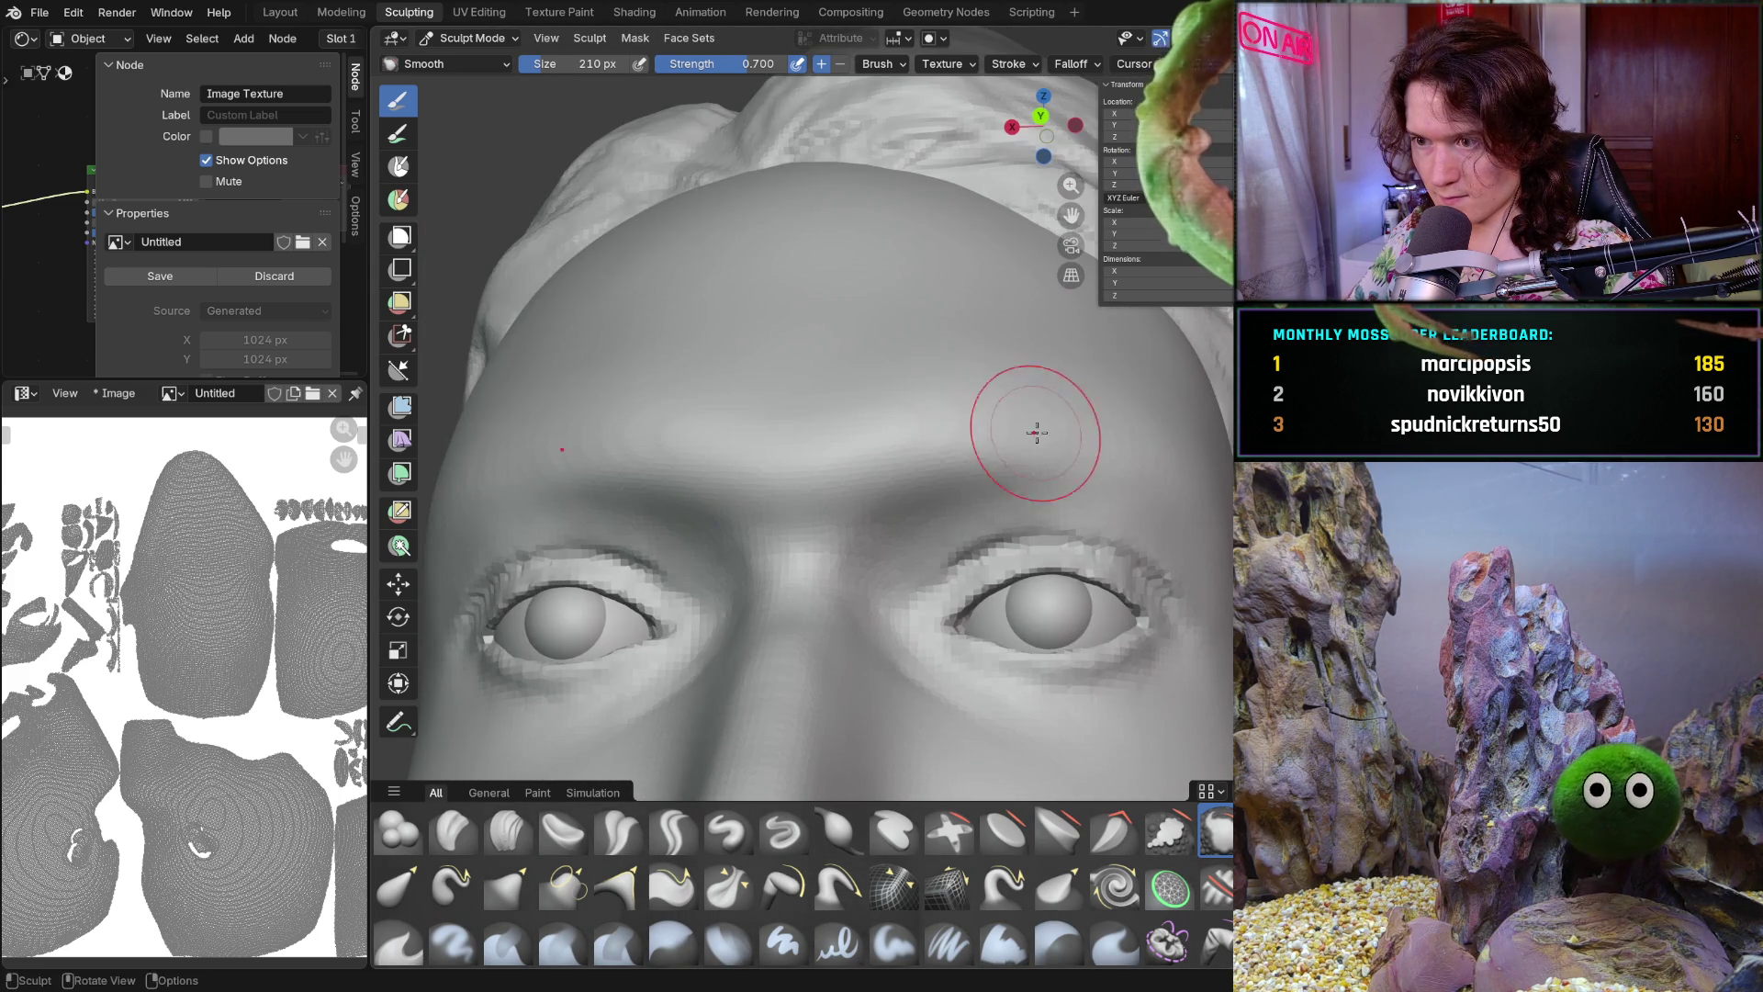
mouse_move(1095, 342)
middle_down()
mouse_move(993, 414)
mouse_move(932, 393)
mouse_move(953, 455)
mouse_move(924, 394)
middle_up()
scroll(802, 376, down, 5)
scroll(924, 394, down, 5)
mouse_move(1052, 464)
middle_down()
mouse_move(1069, 499)
mouse_move(953, 407)
middle_up()
scroll(1069, 499, up, 3)
scroll(1072, 499, up, 2)
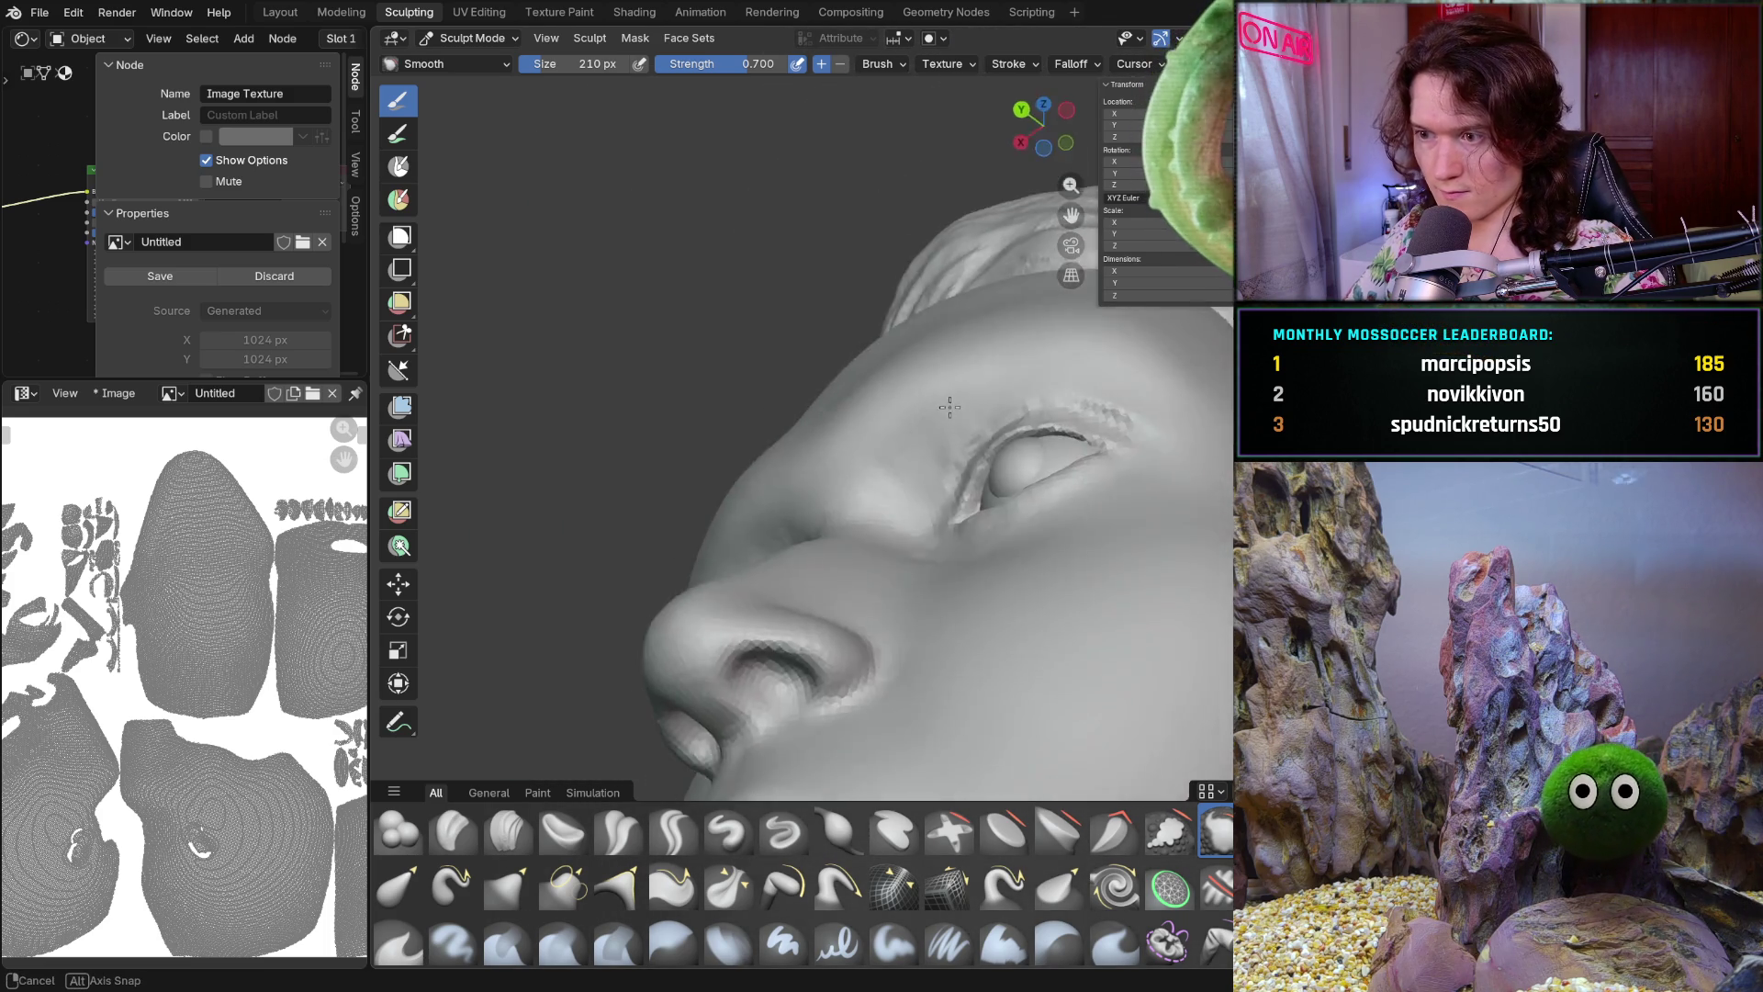
mouse_move(954, 407)
middle_down()
mouse_move(1106, 489)
mouse_move(1134, 473)
middle_up()
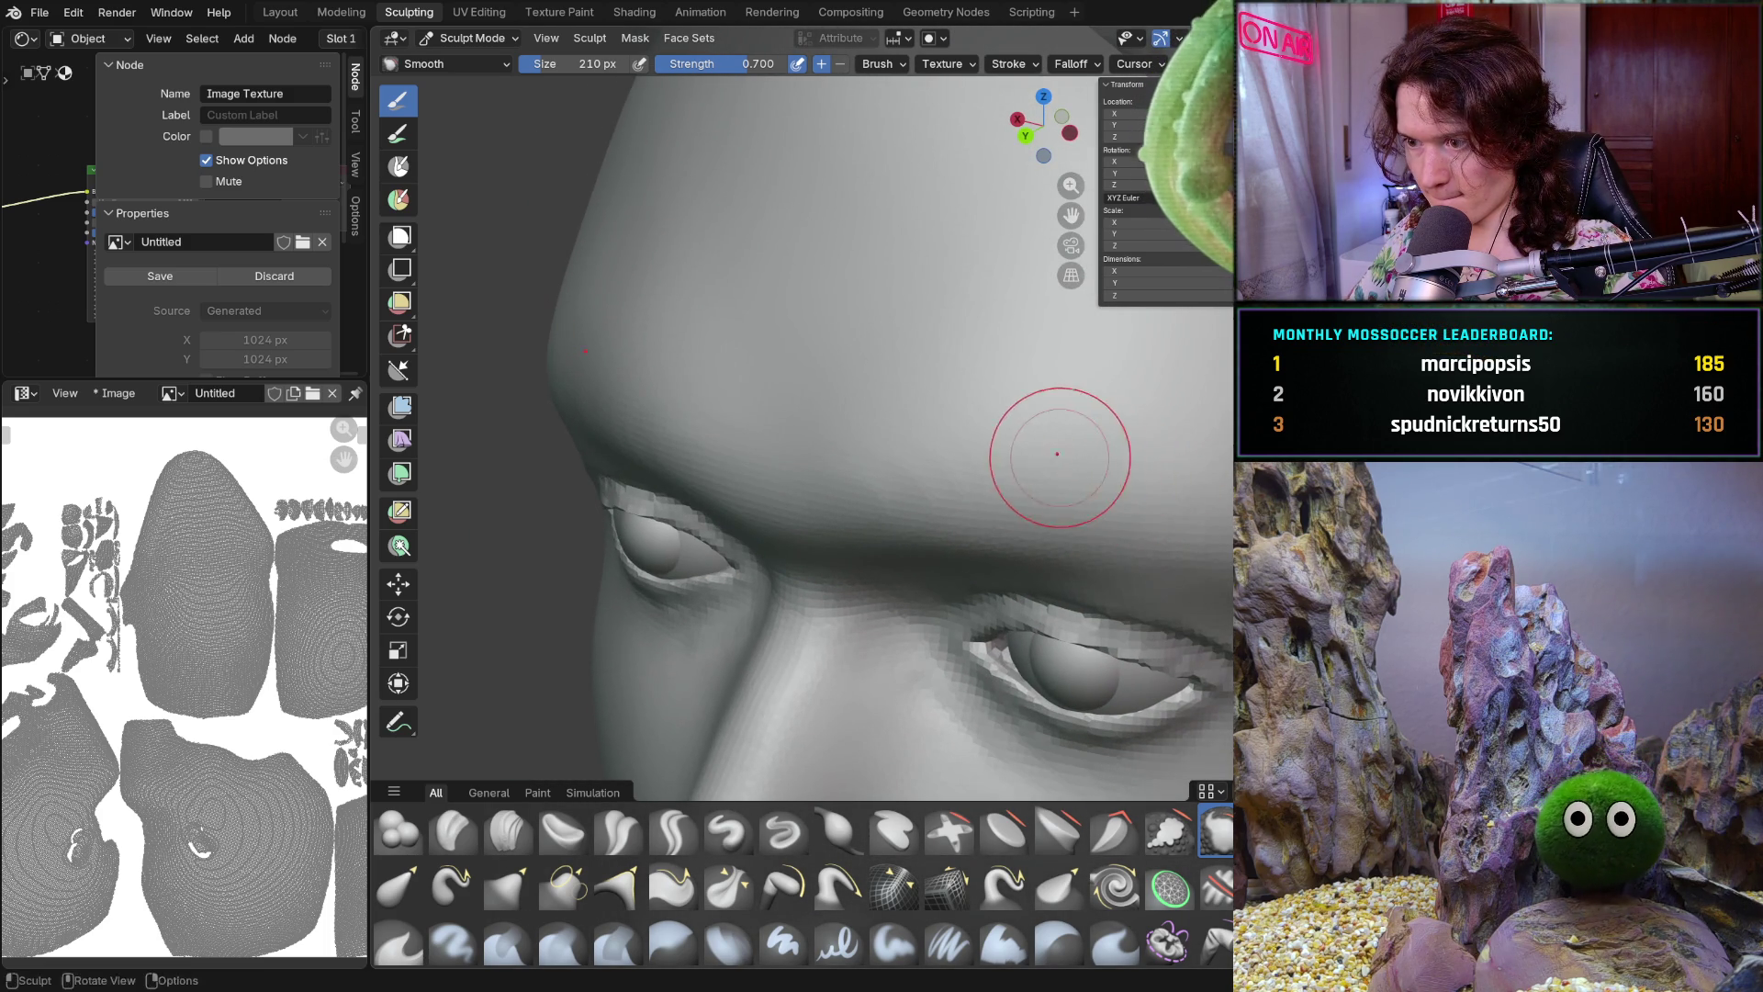
mouse_move(1220, 428)
middle_down()
mouse_move(1182, 513)
mouse_move(1108, 589)
mouse_move(1187, 569)
middle_up()
scroll(1109, 591, up, 5)
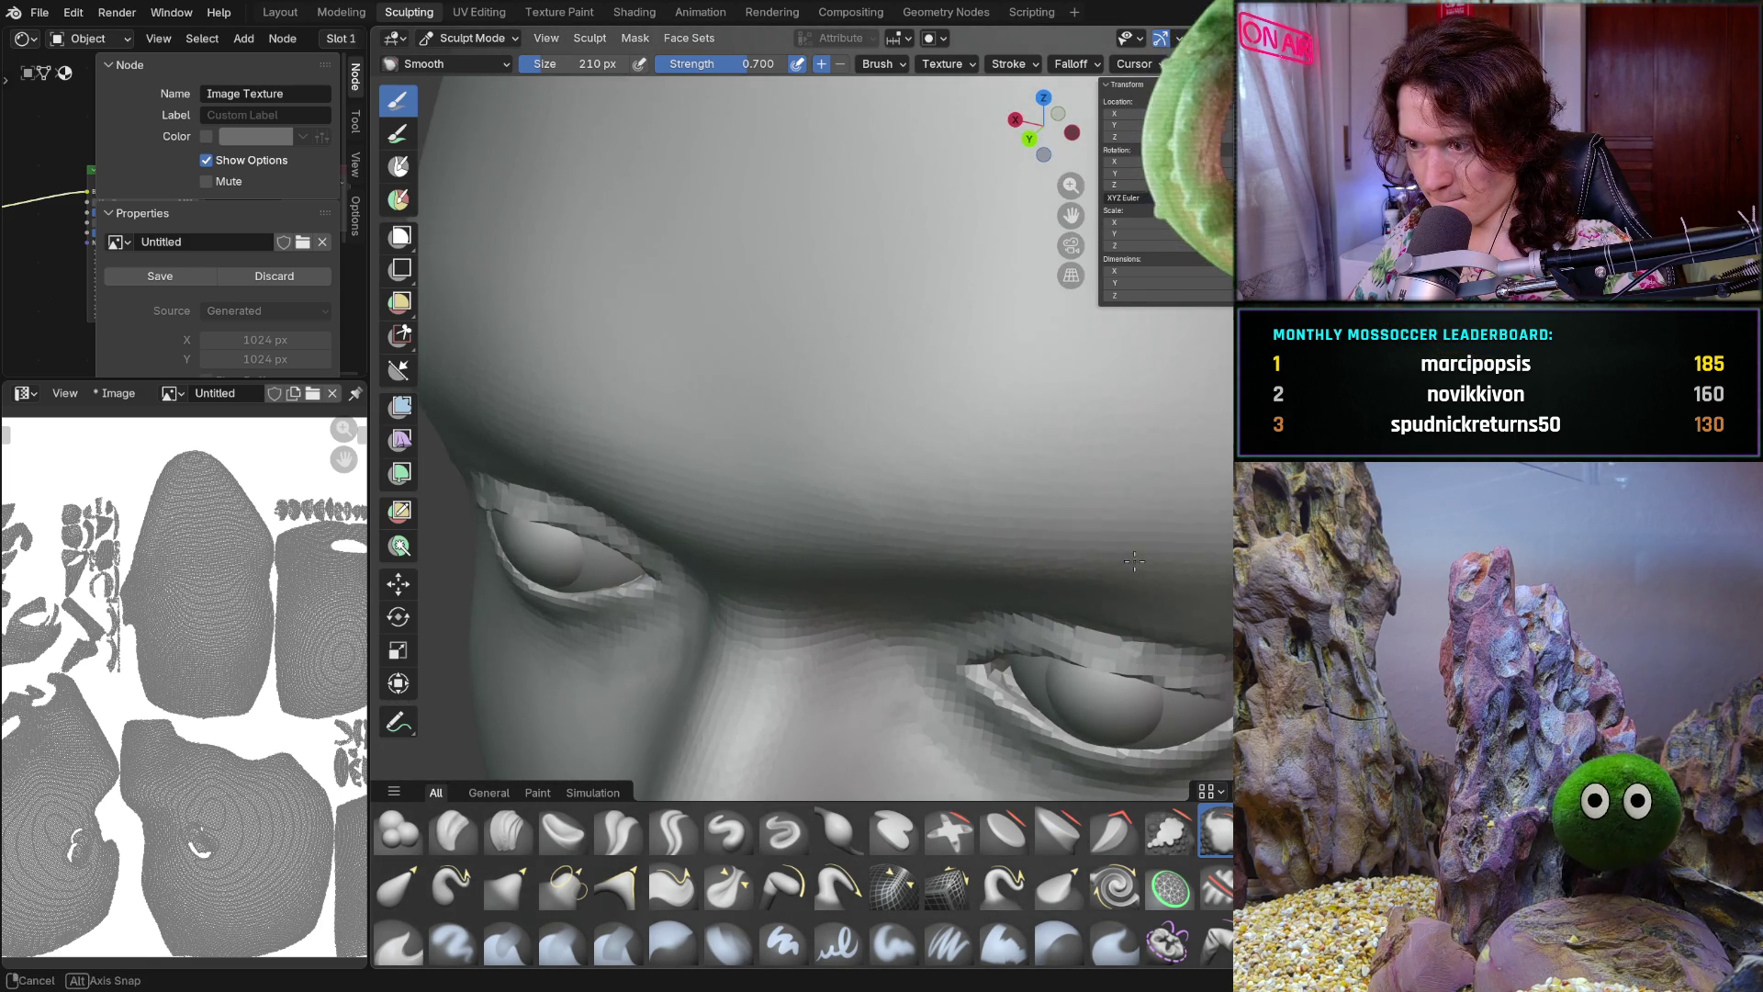
key(f)
Reduce the Smooth brush to 124 px and frame the right eye and brow for finer work
click(1130, 566)
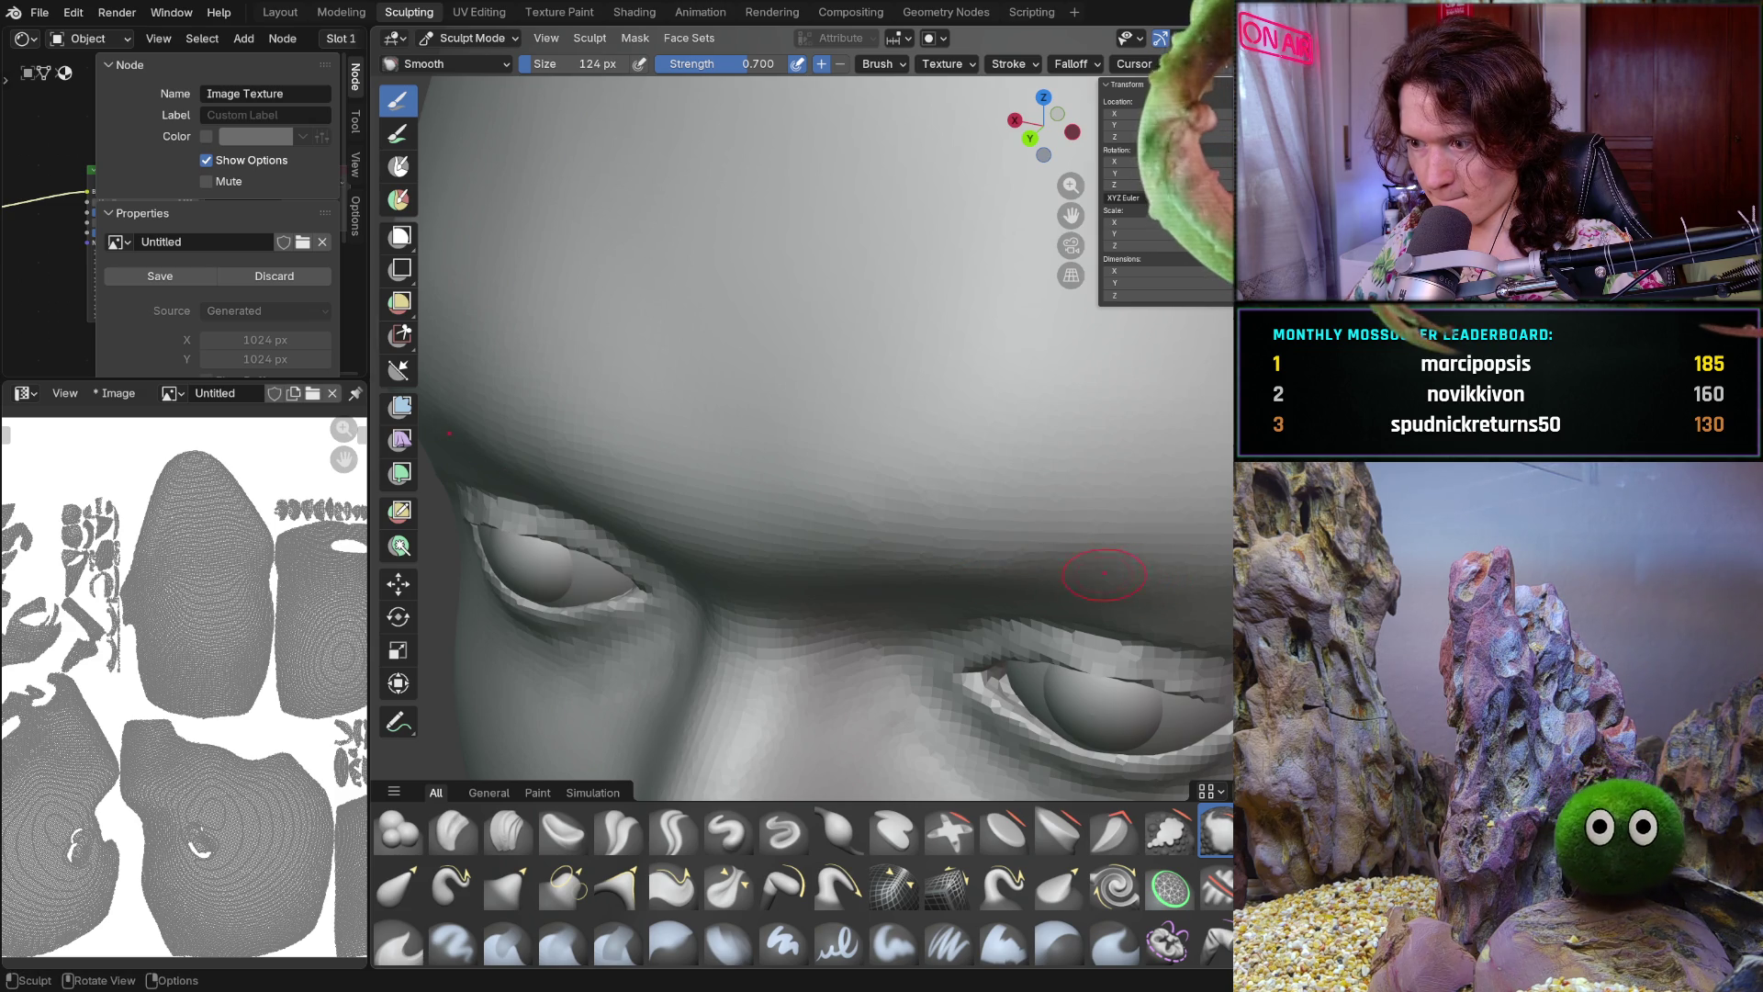
middle_drag(1186, 541, 1102, 455)
scroll(1094, 444, up, 5)
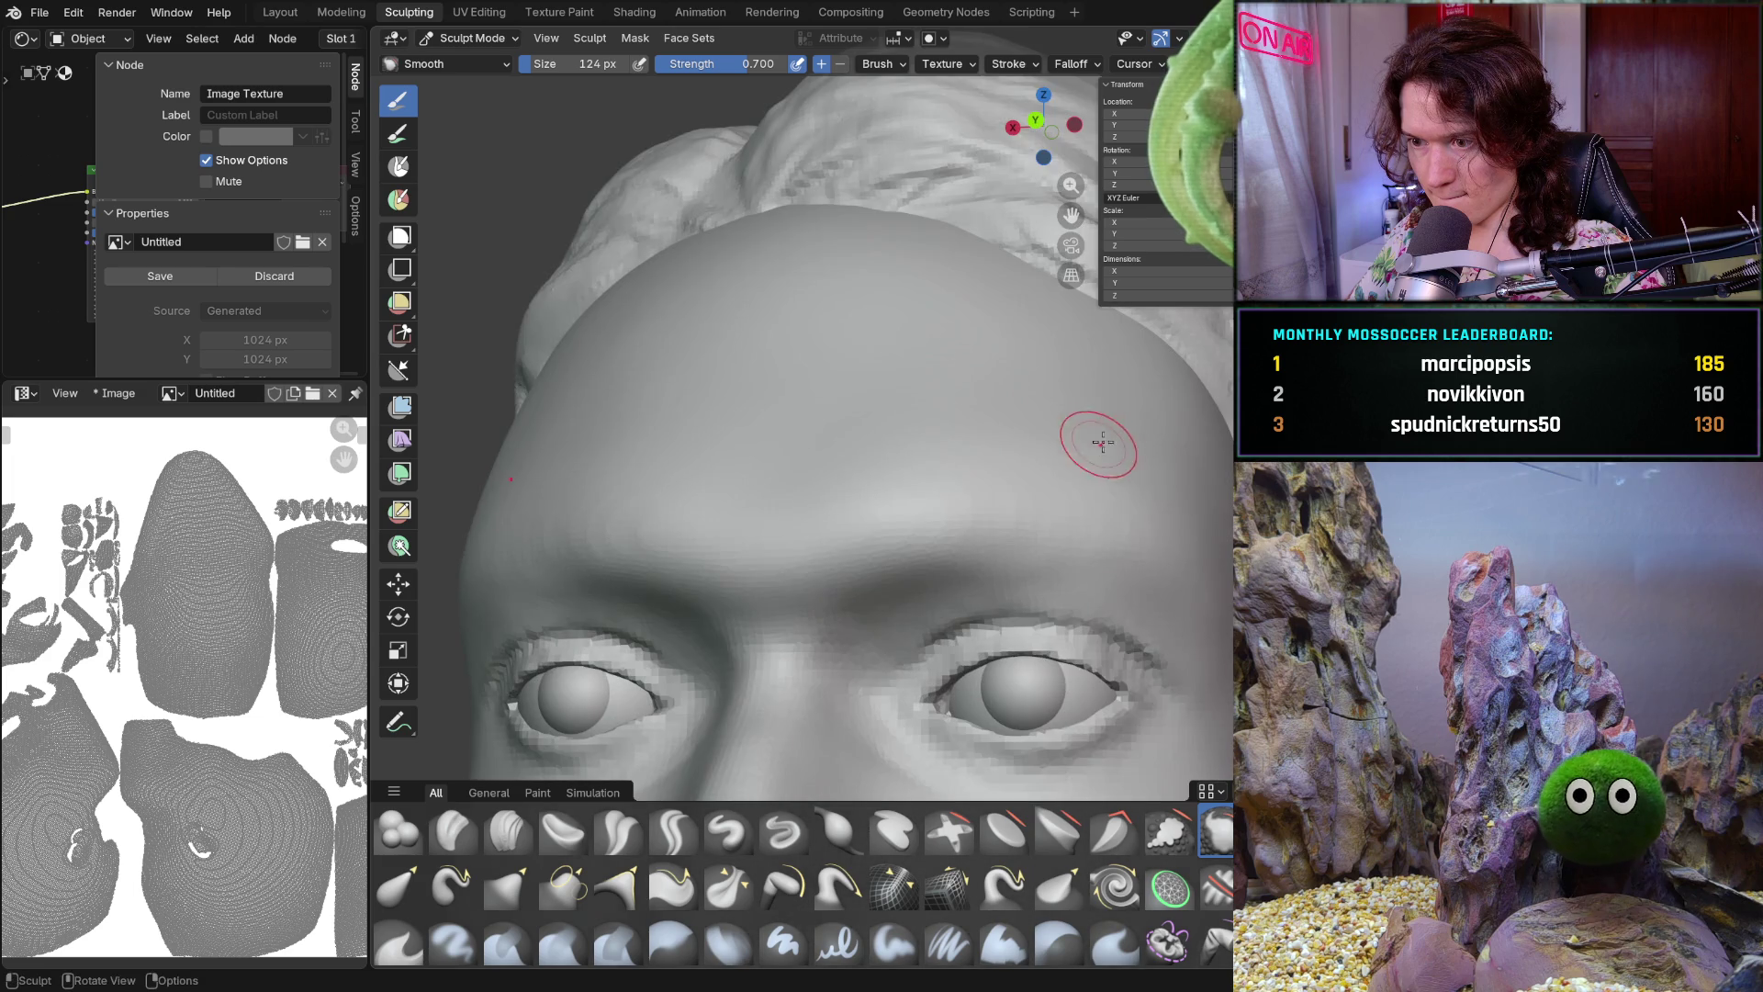
scroll(1095, 448, up, 2)
scroll(1096, 462, up, 2)
scroll(1096, 476, up, 2)
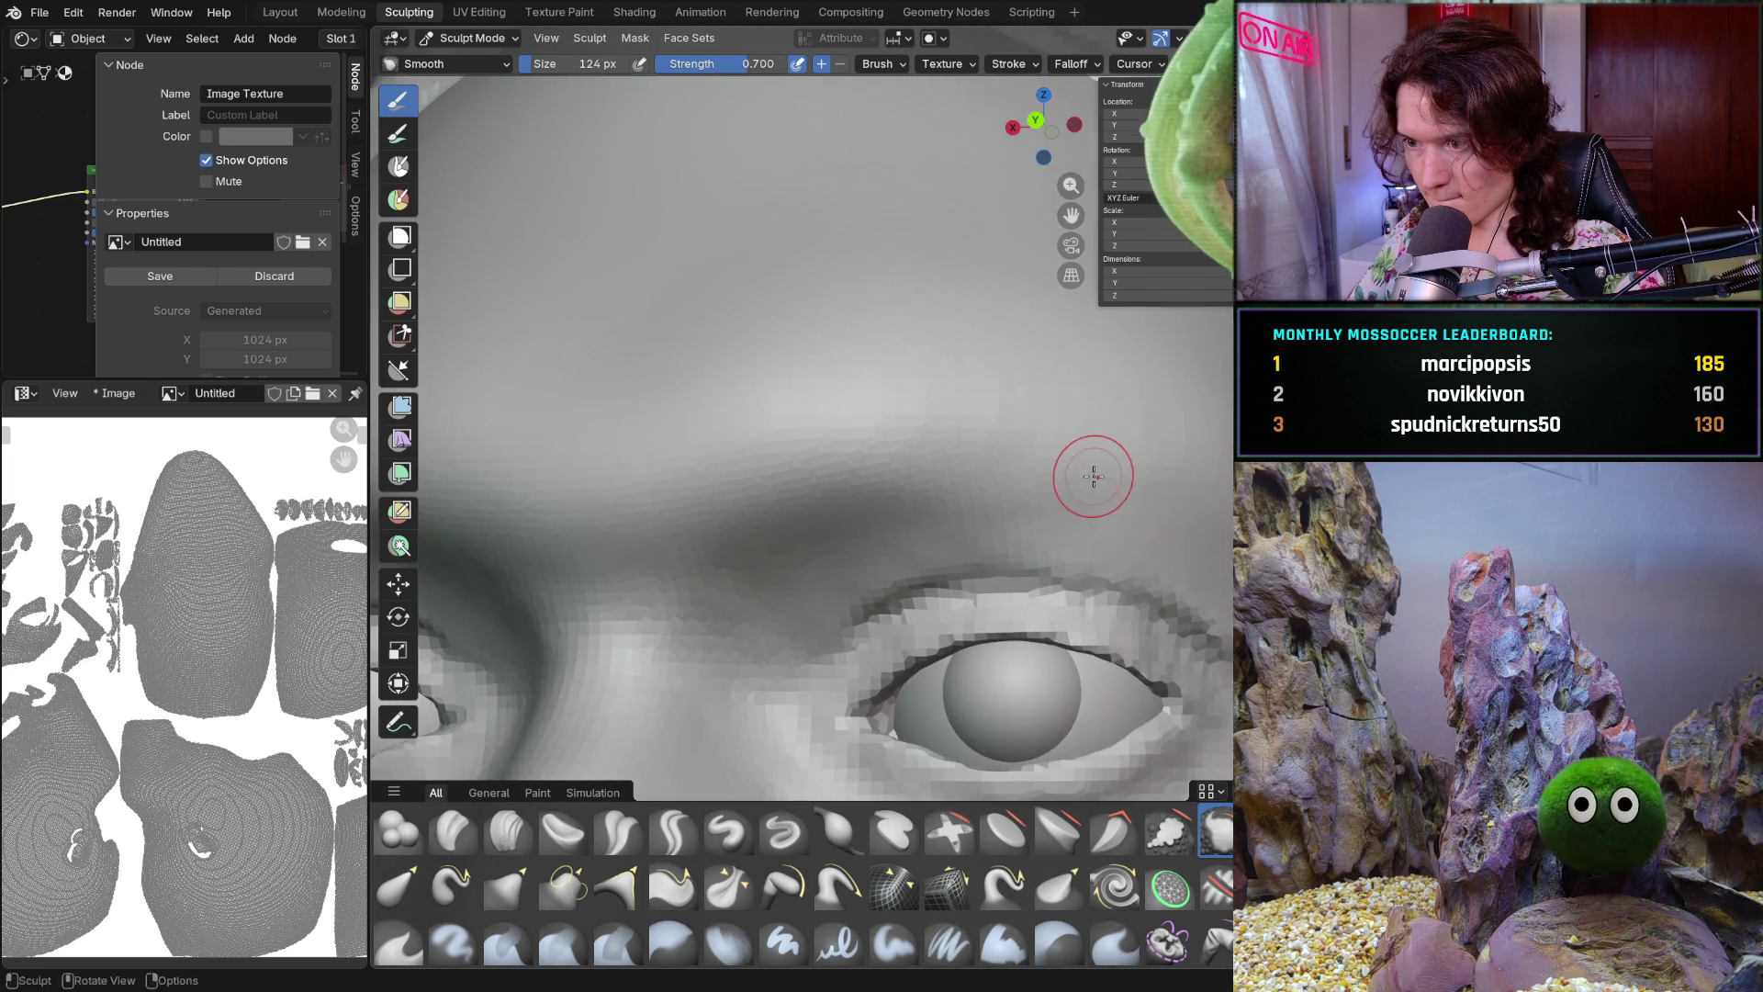
scroll(1093, 482, up, 2)
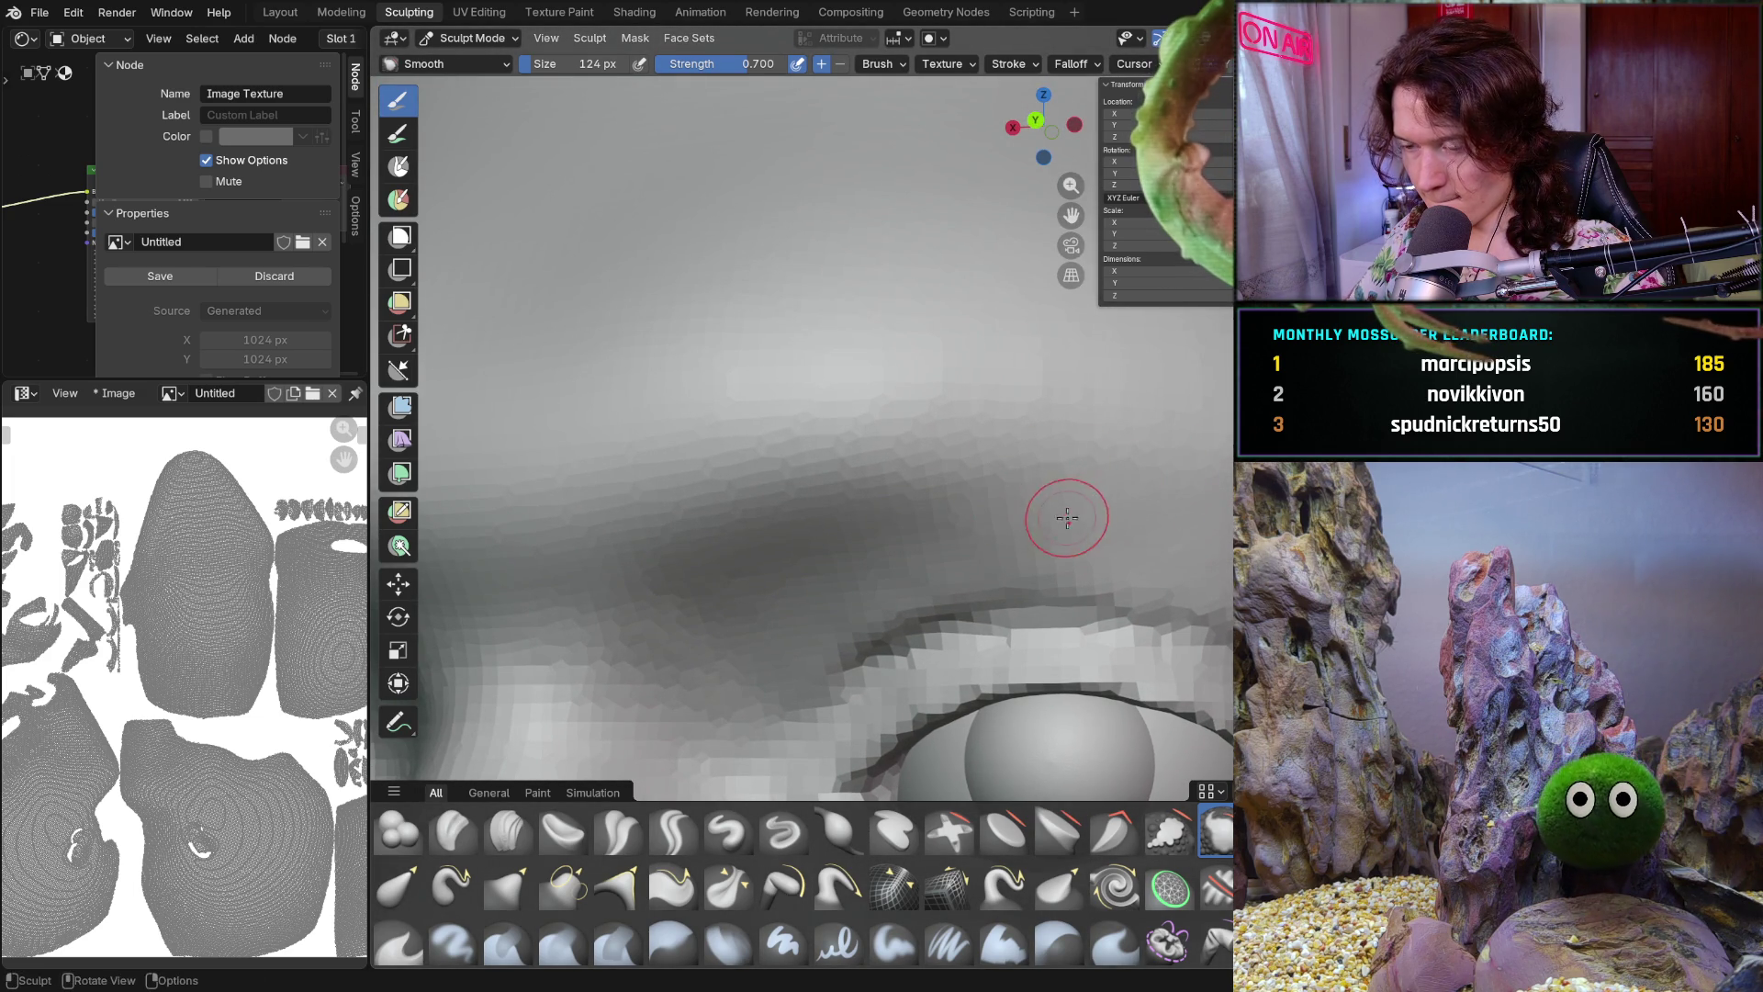
middle_drag(952, 530, 1139, 510)
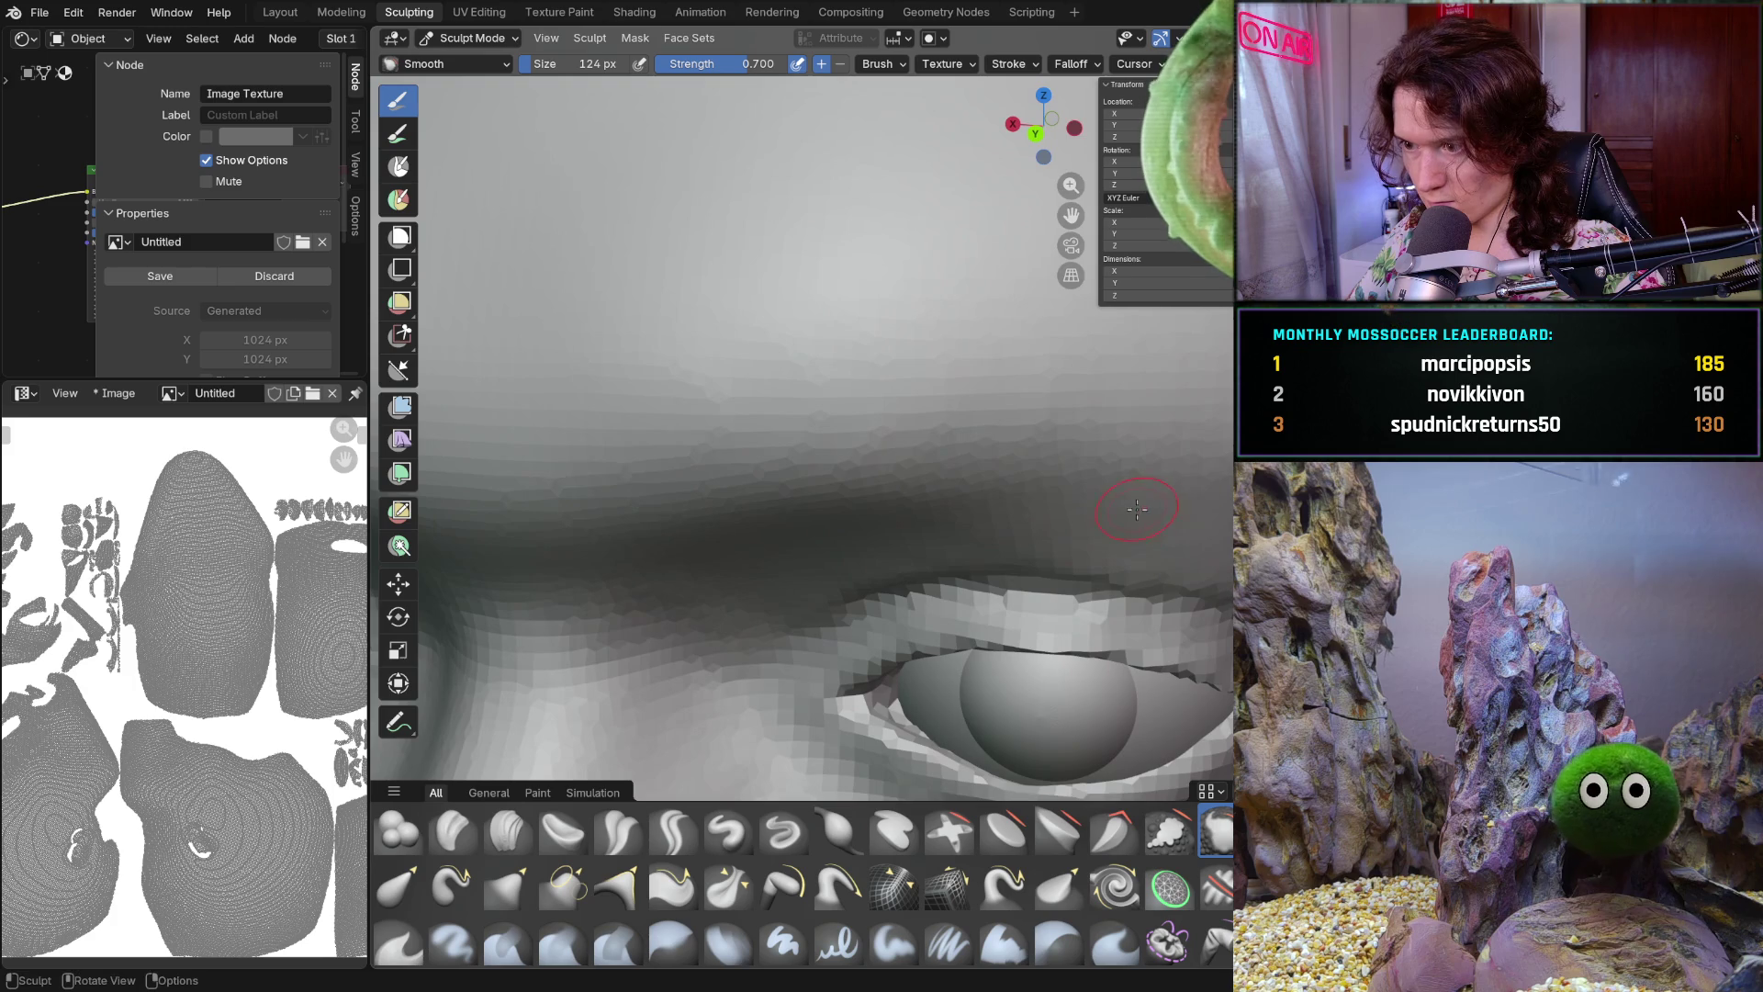
scroll(1183, 528, down, 5)
mouse_move(1183, 528)
middle_down()
mouse_move(1172, 455)
mouse_move(1128, 520)
mouse_move(937, 339)
mouse_move(1052, 416)
middle_up()
scroll(1171, 444, up, 5)
scroll(1148, 515, down, 2)
scroll(1144, 513, up, 3)
scroll(1128, 472, up, 3)
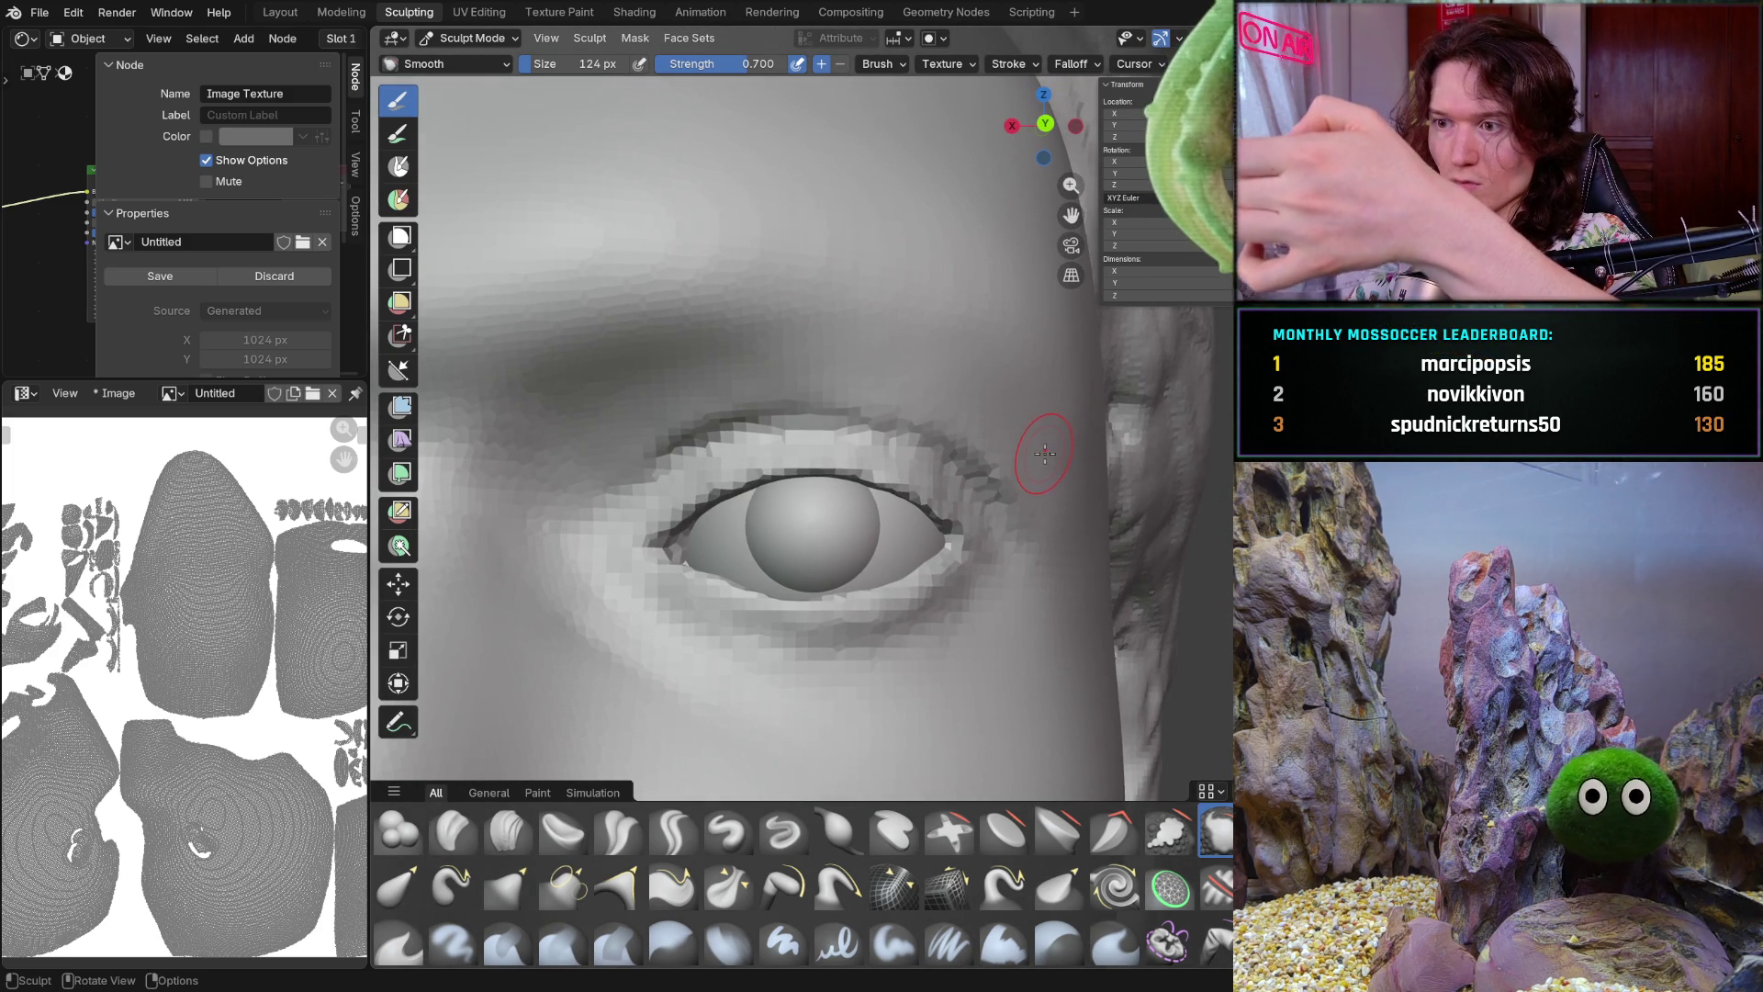
mouse_move(1042, 456)
middle_down()
mouse_move(981, 504)
mouse_move(1006, 492)
middle_up()
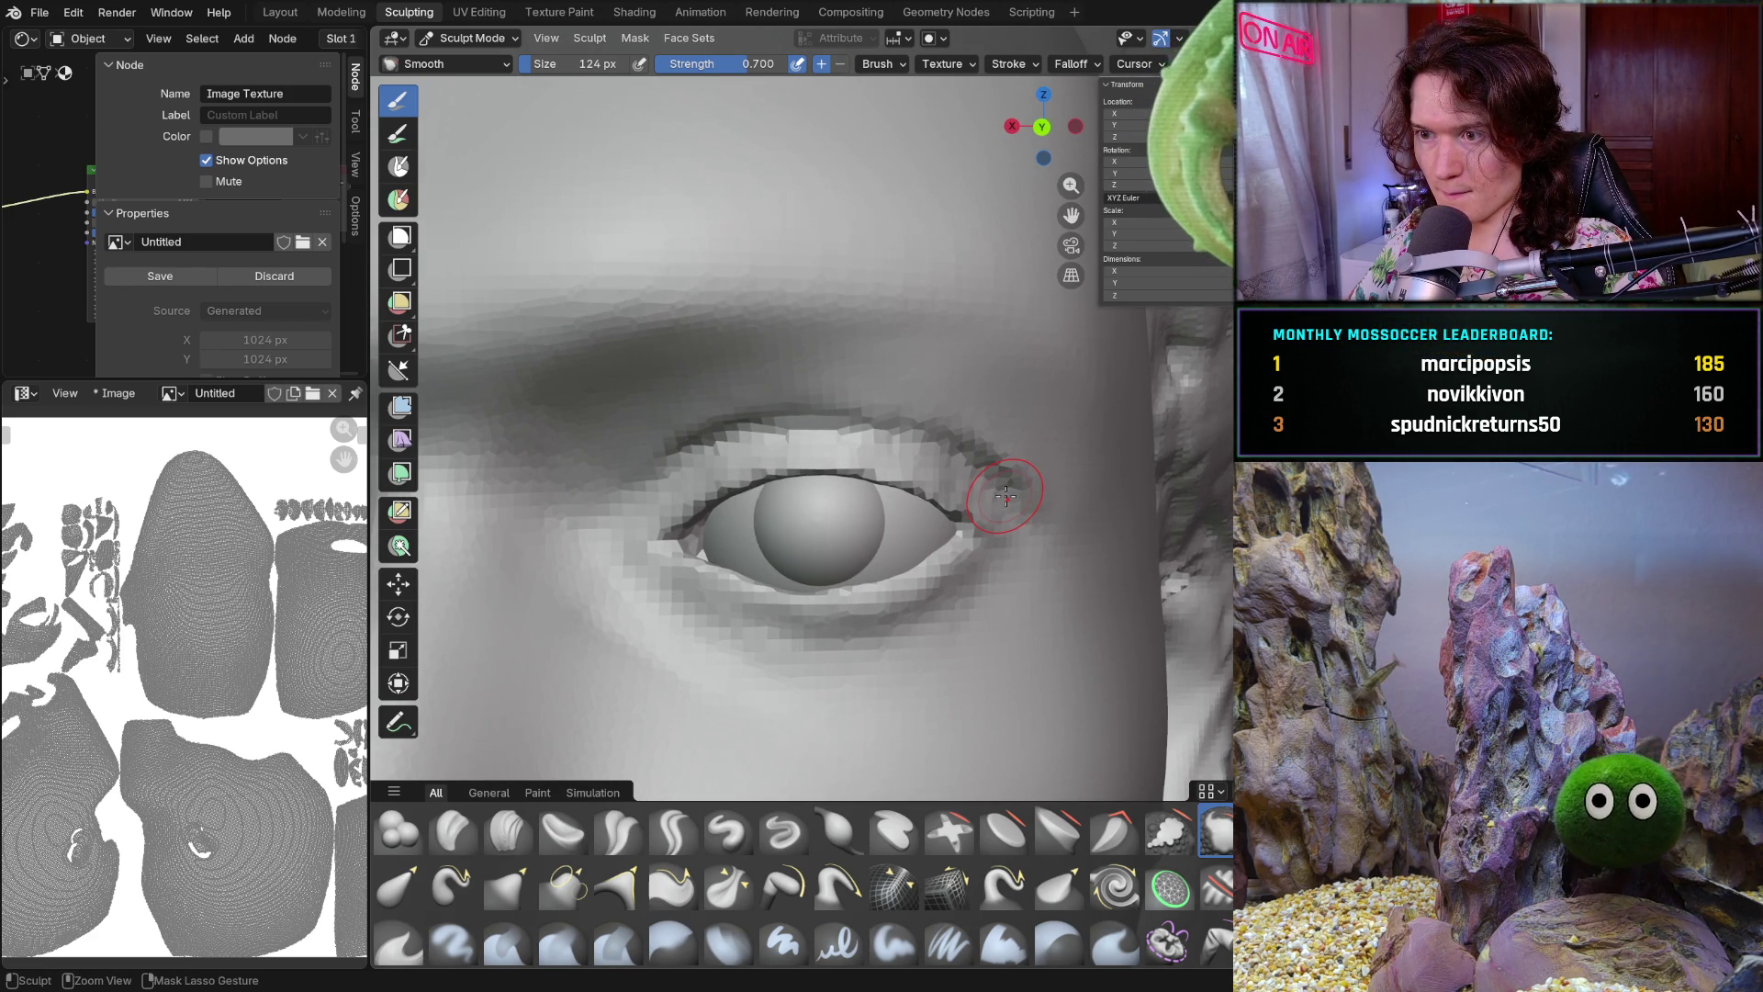
key(Tab)
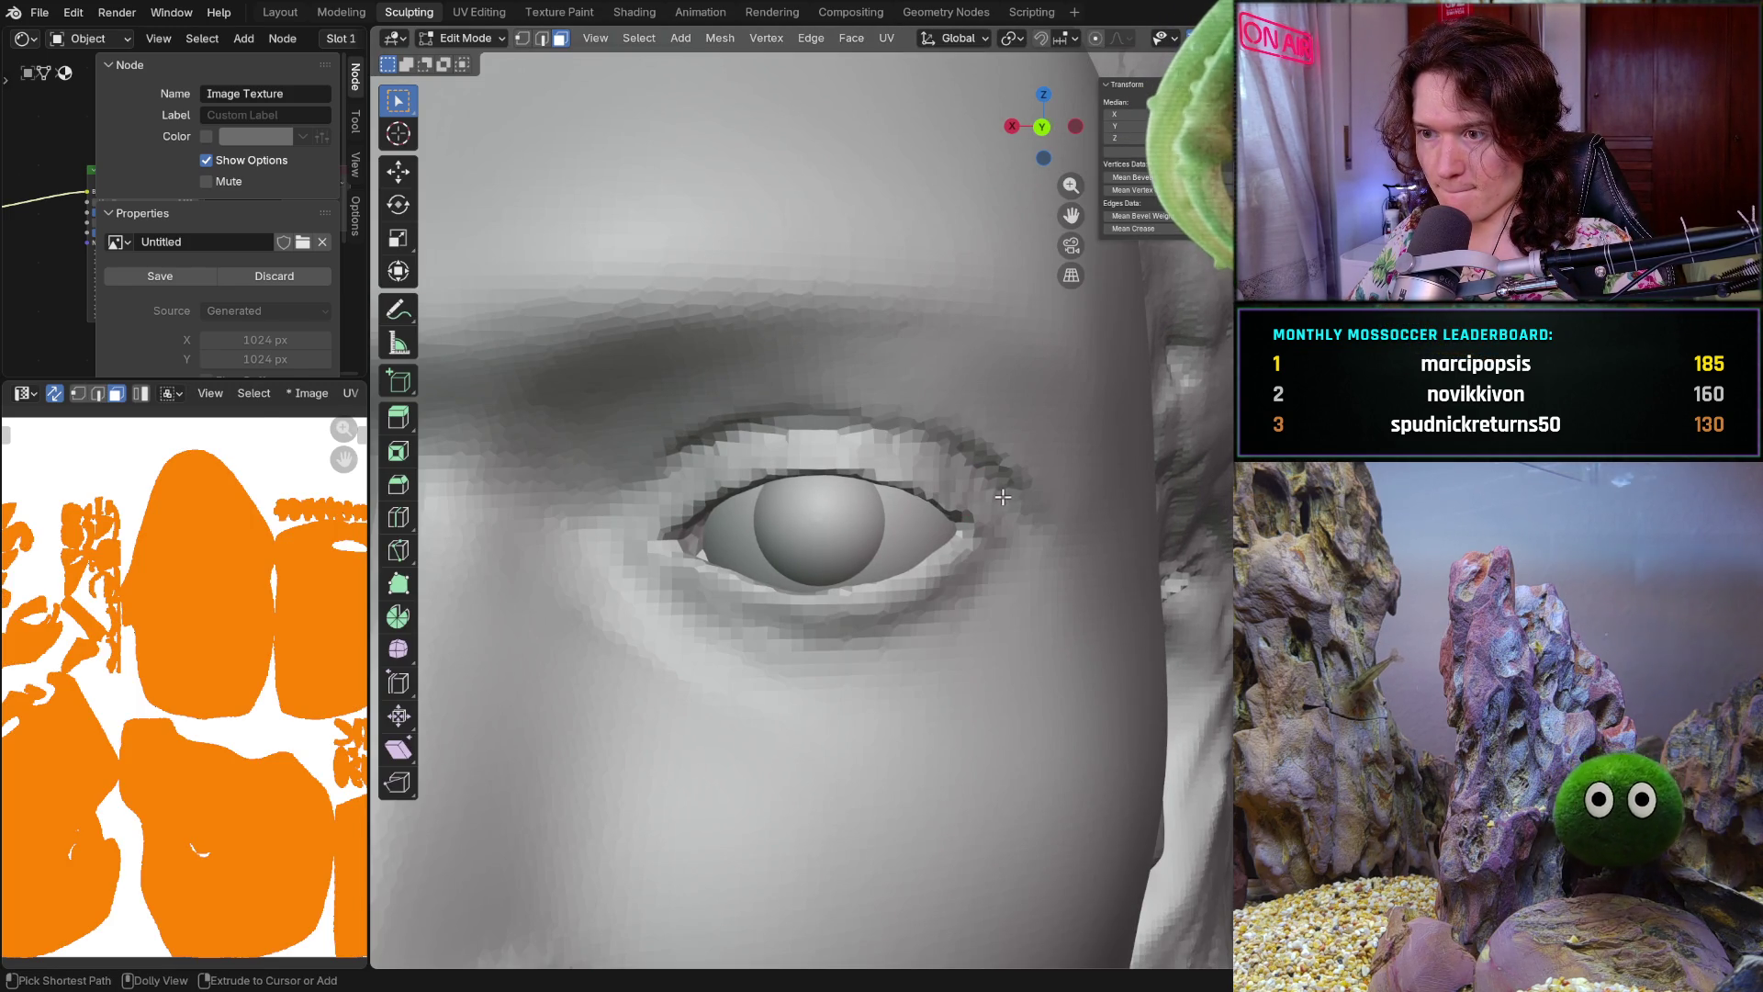
key(Tab)
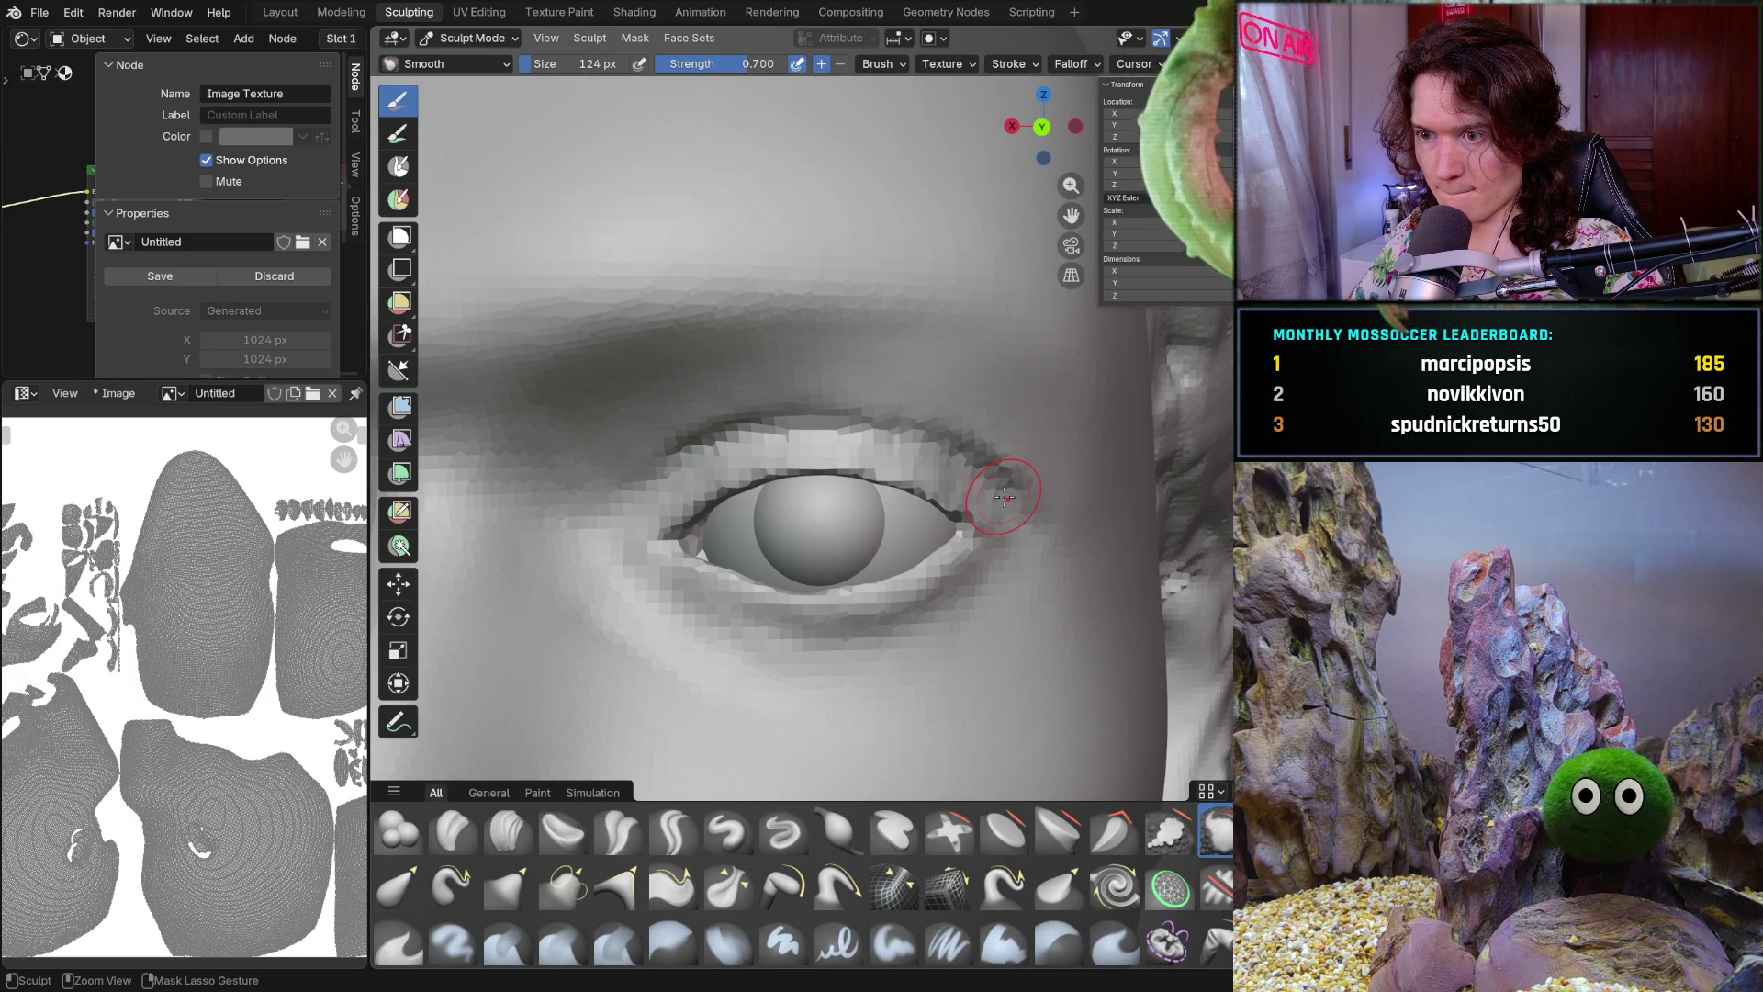
key(ctrl+Tab)
key(ctrl+Tab)
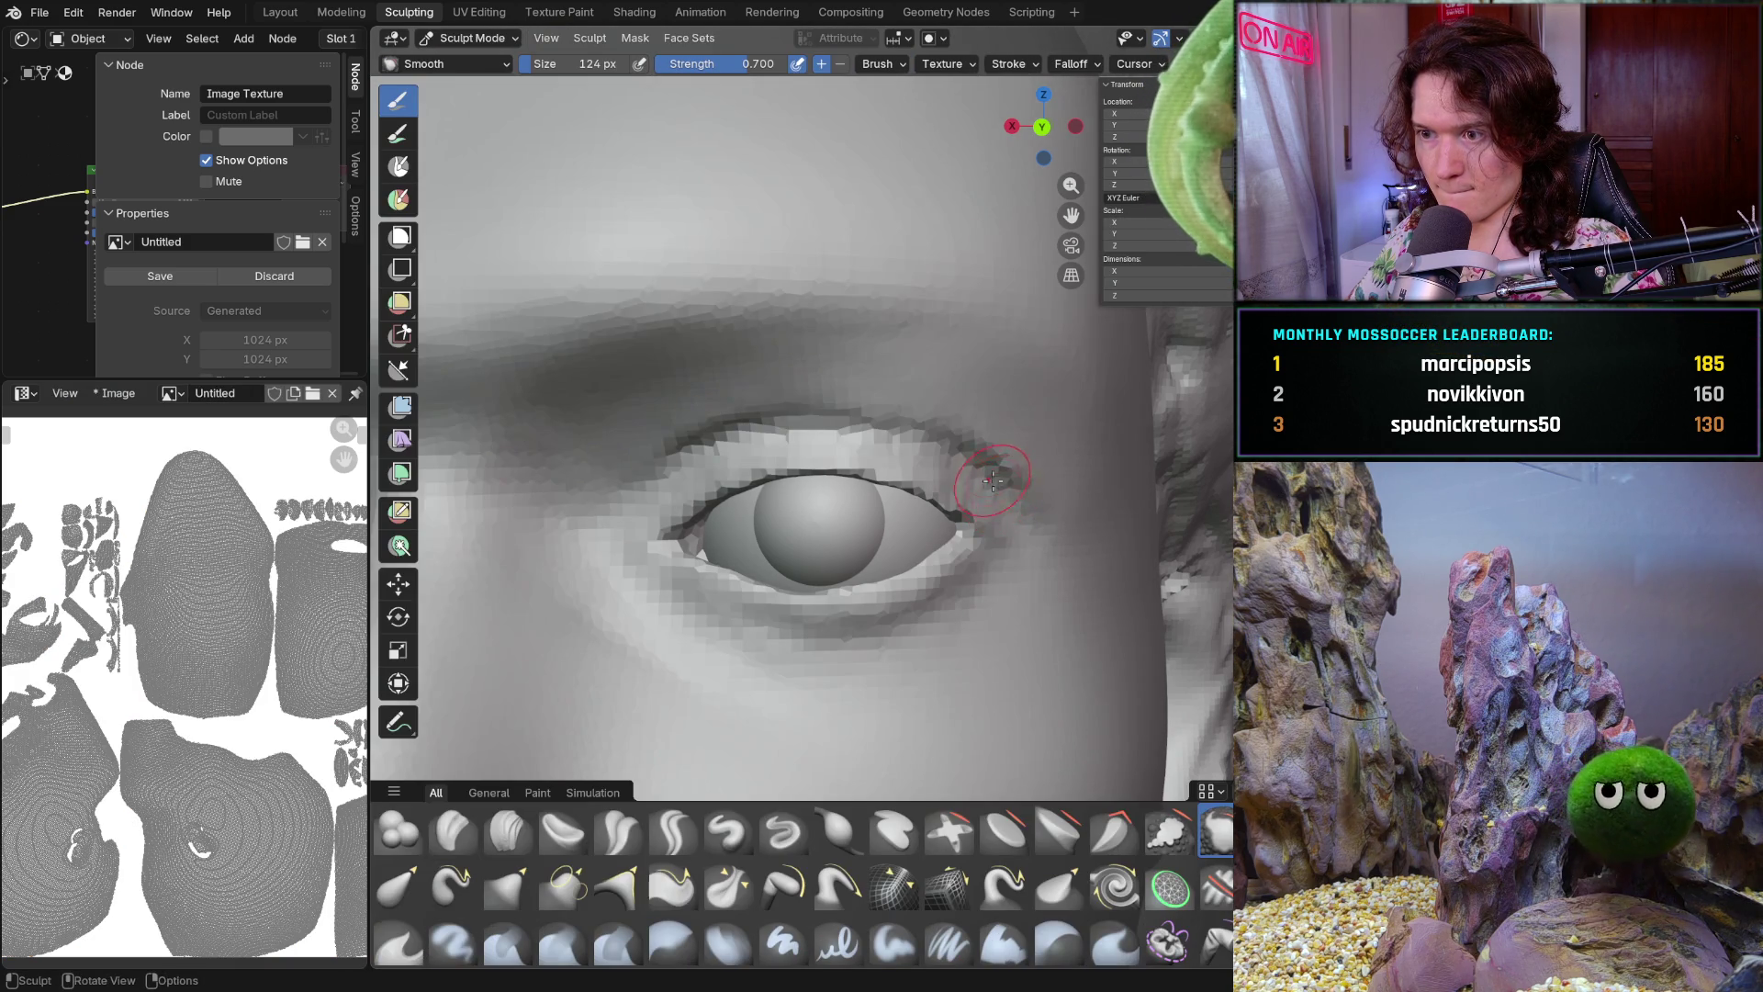
mouse_move(900, 327)
shift+middle_down()
mouse_move(979, 420)
mouse_move(964, 433)
shift+middle_up()
Build up the brow above the right eye with Clay Strips strokes, checking from several angles
click(507, 829)
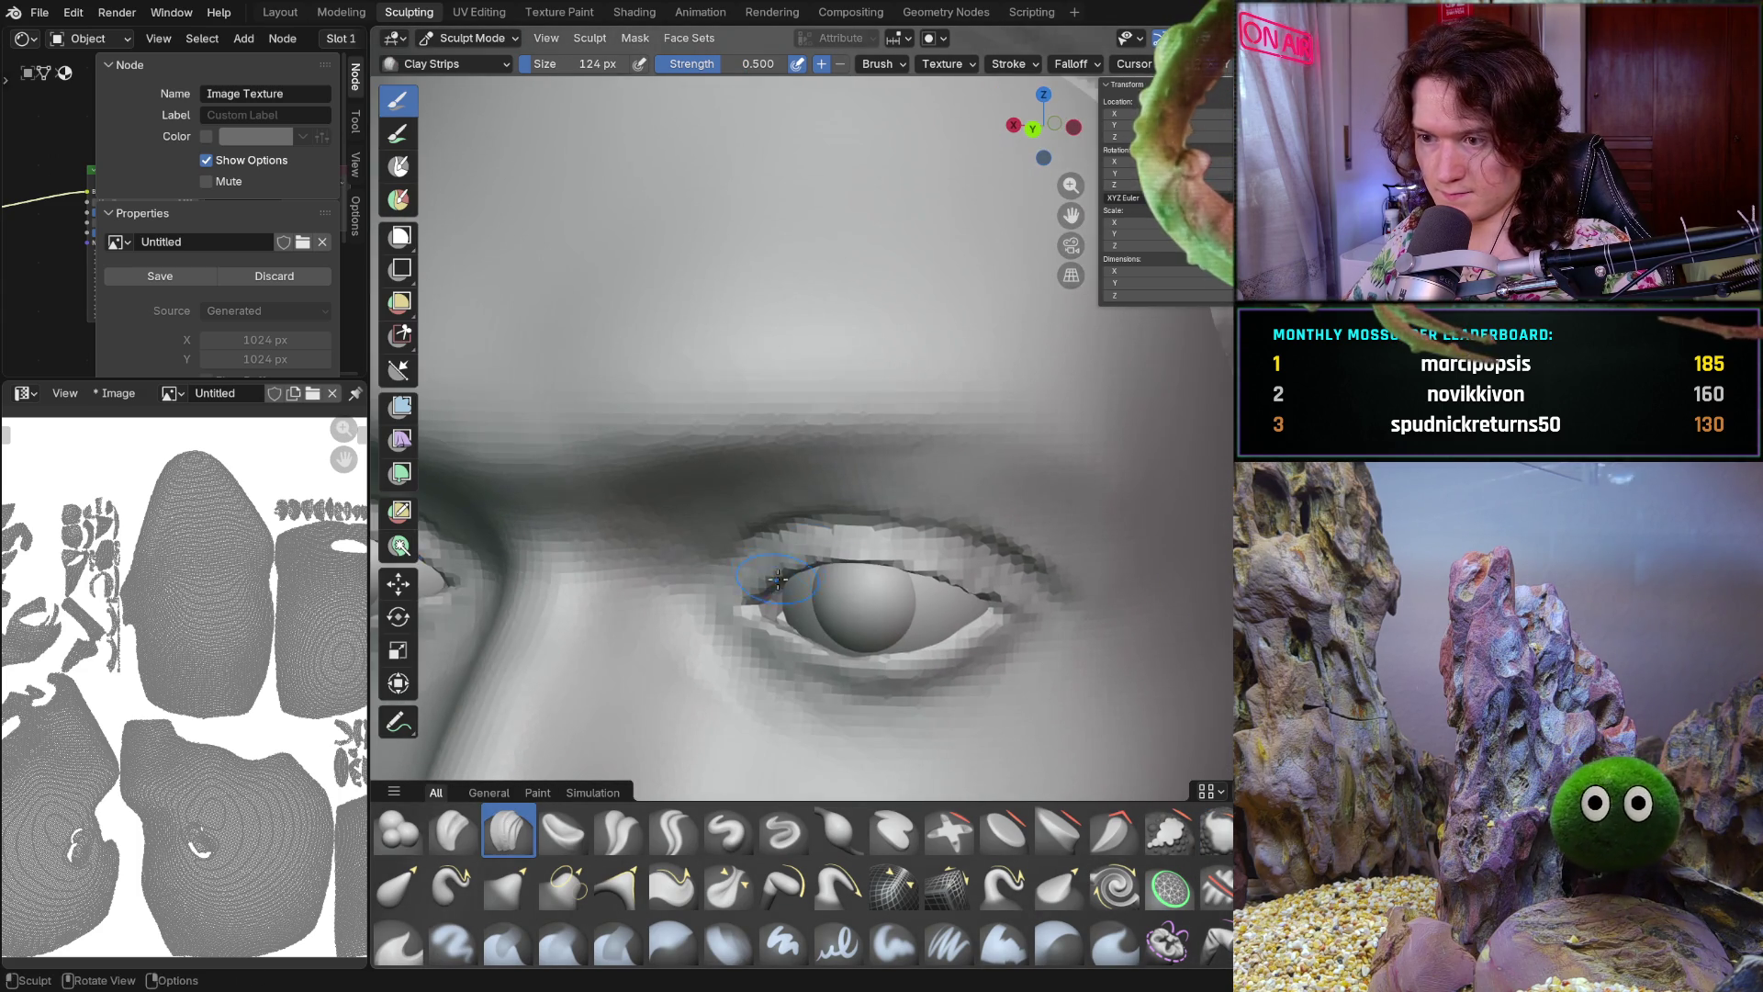
scroll(920, 466, up, 5)
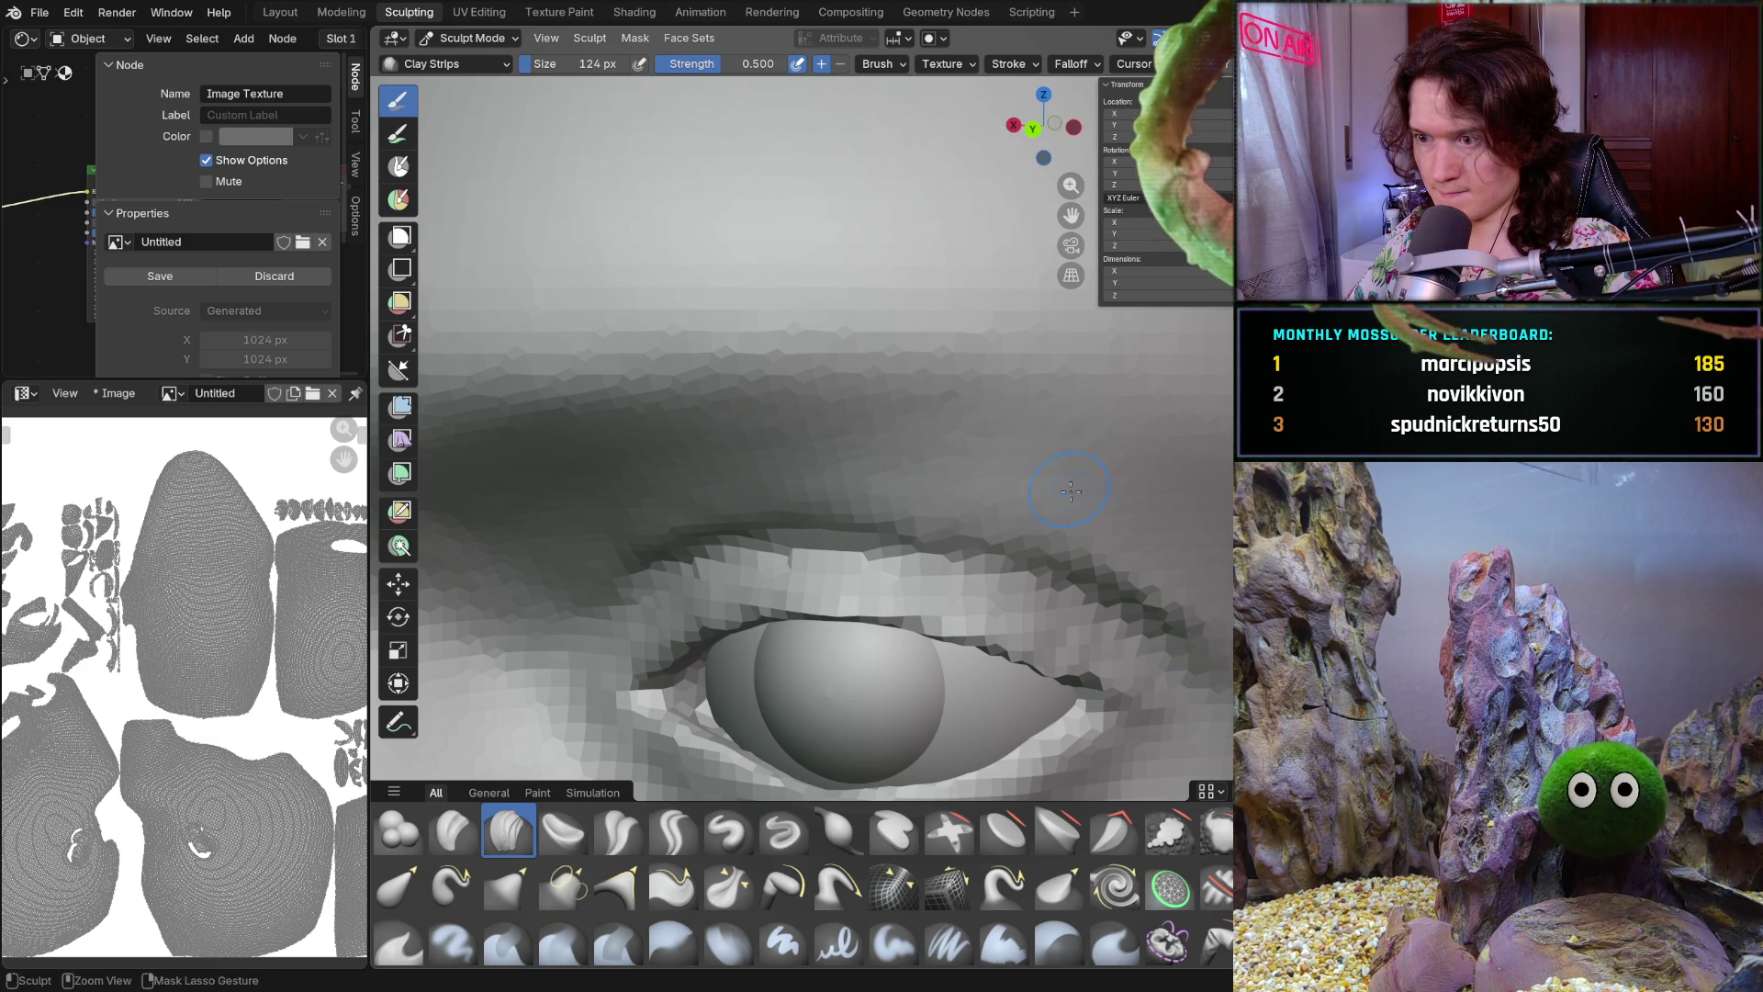
middle_drag(1070, 482, 1072, 401)
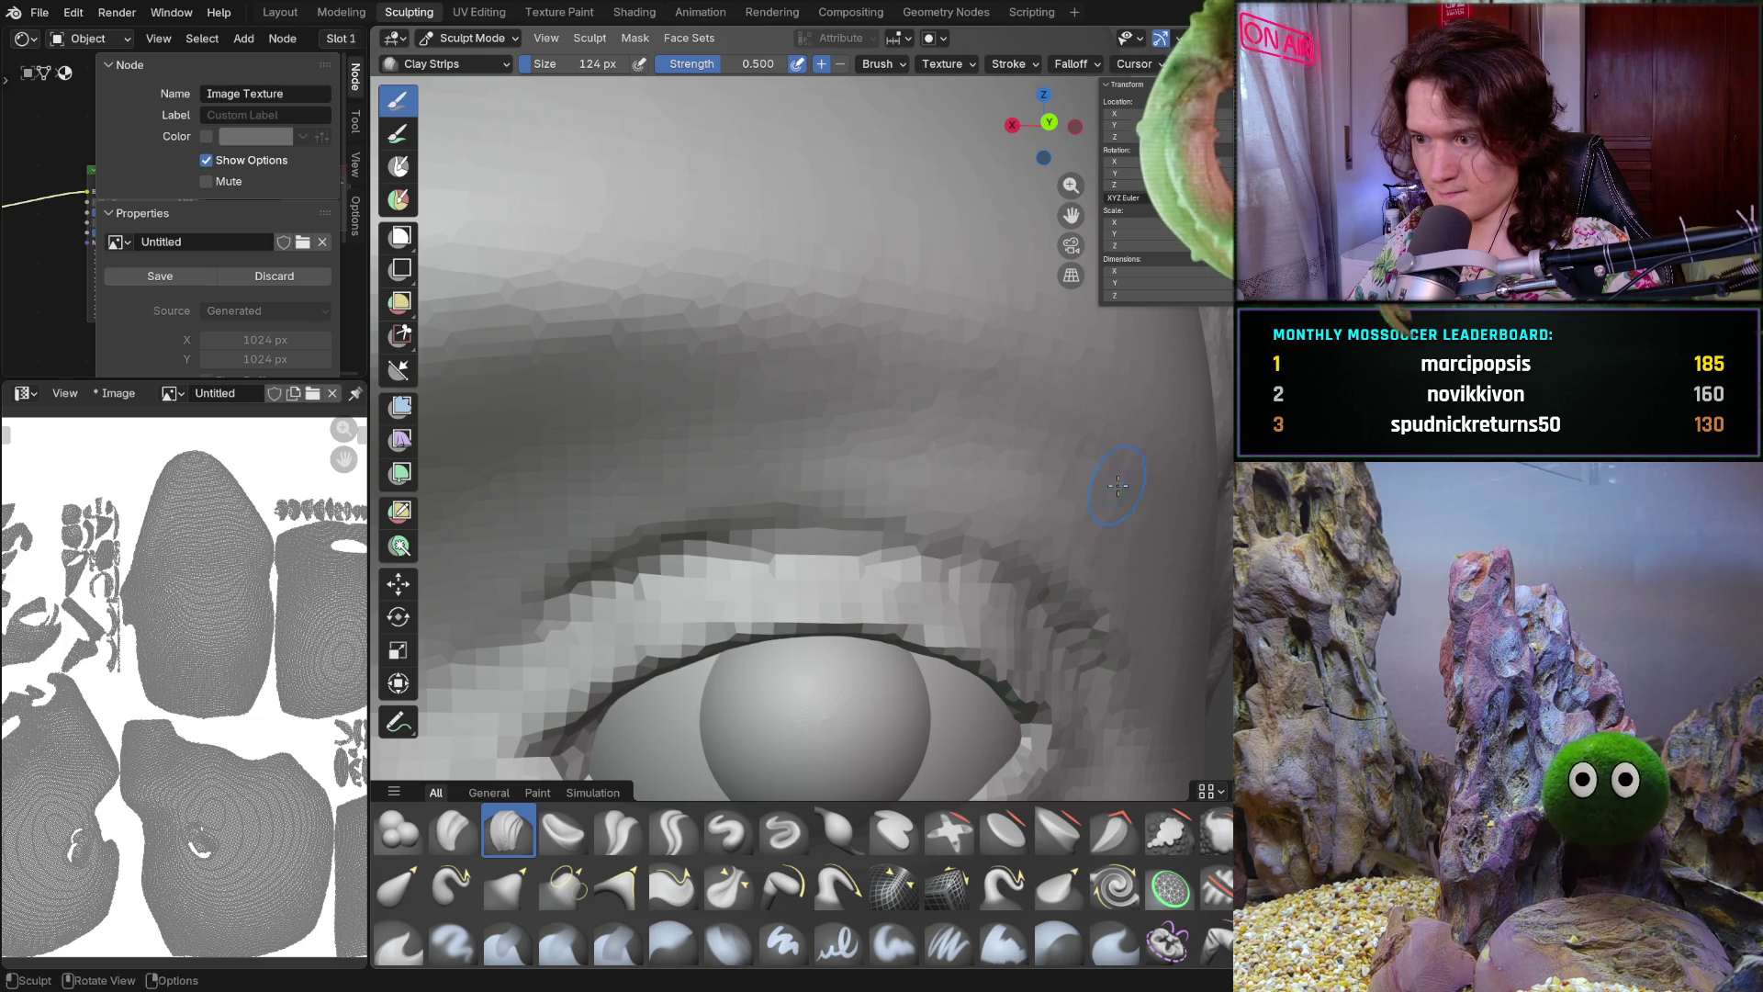
middle_drag(1118, 489, 1028, 477)
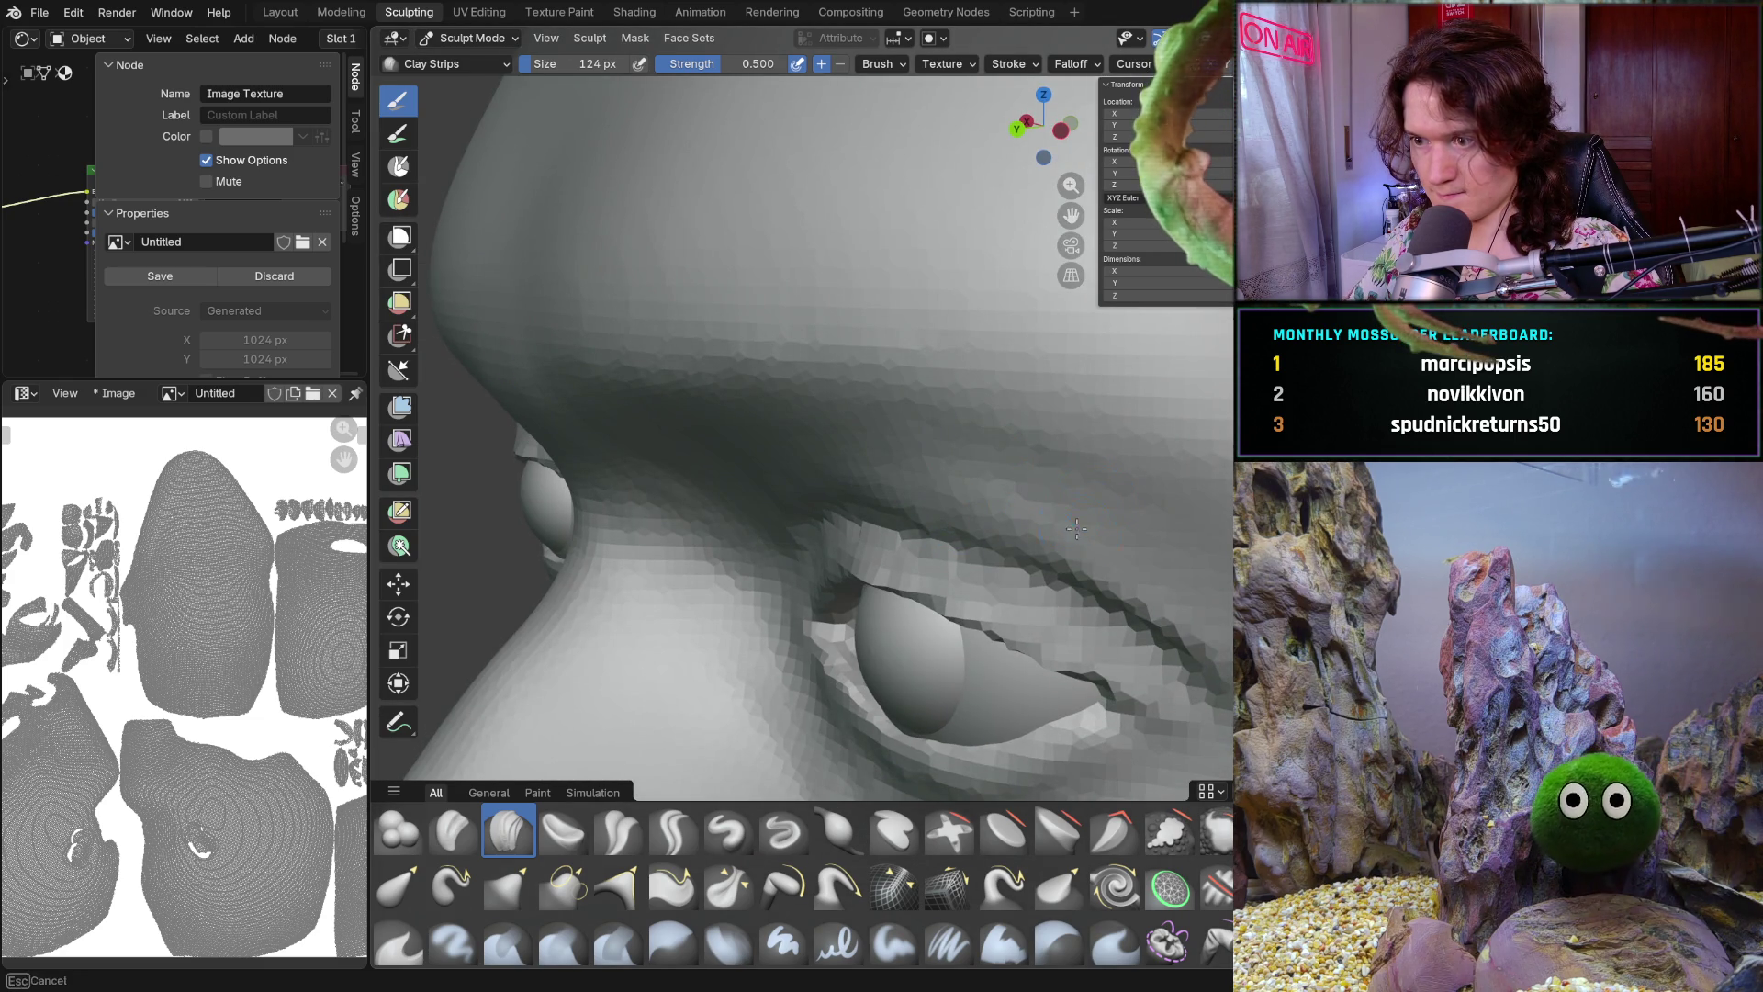
mouse_move(1130, 562)
middle_down()
mouse_move(972, 481)
mouse_move(926, 492)
middle_up()
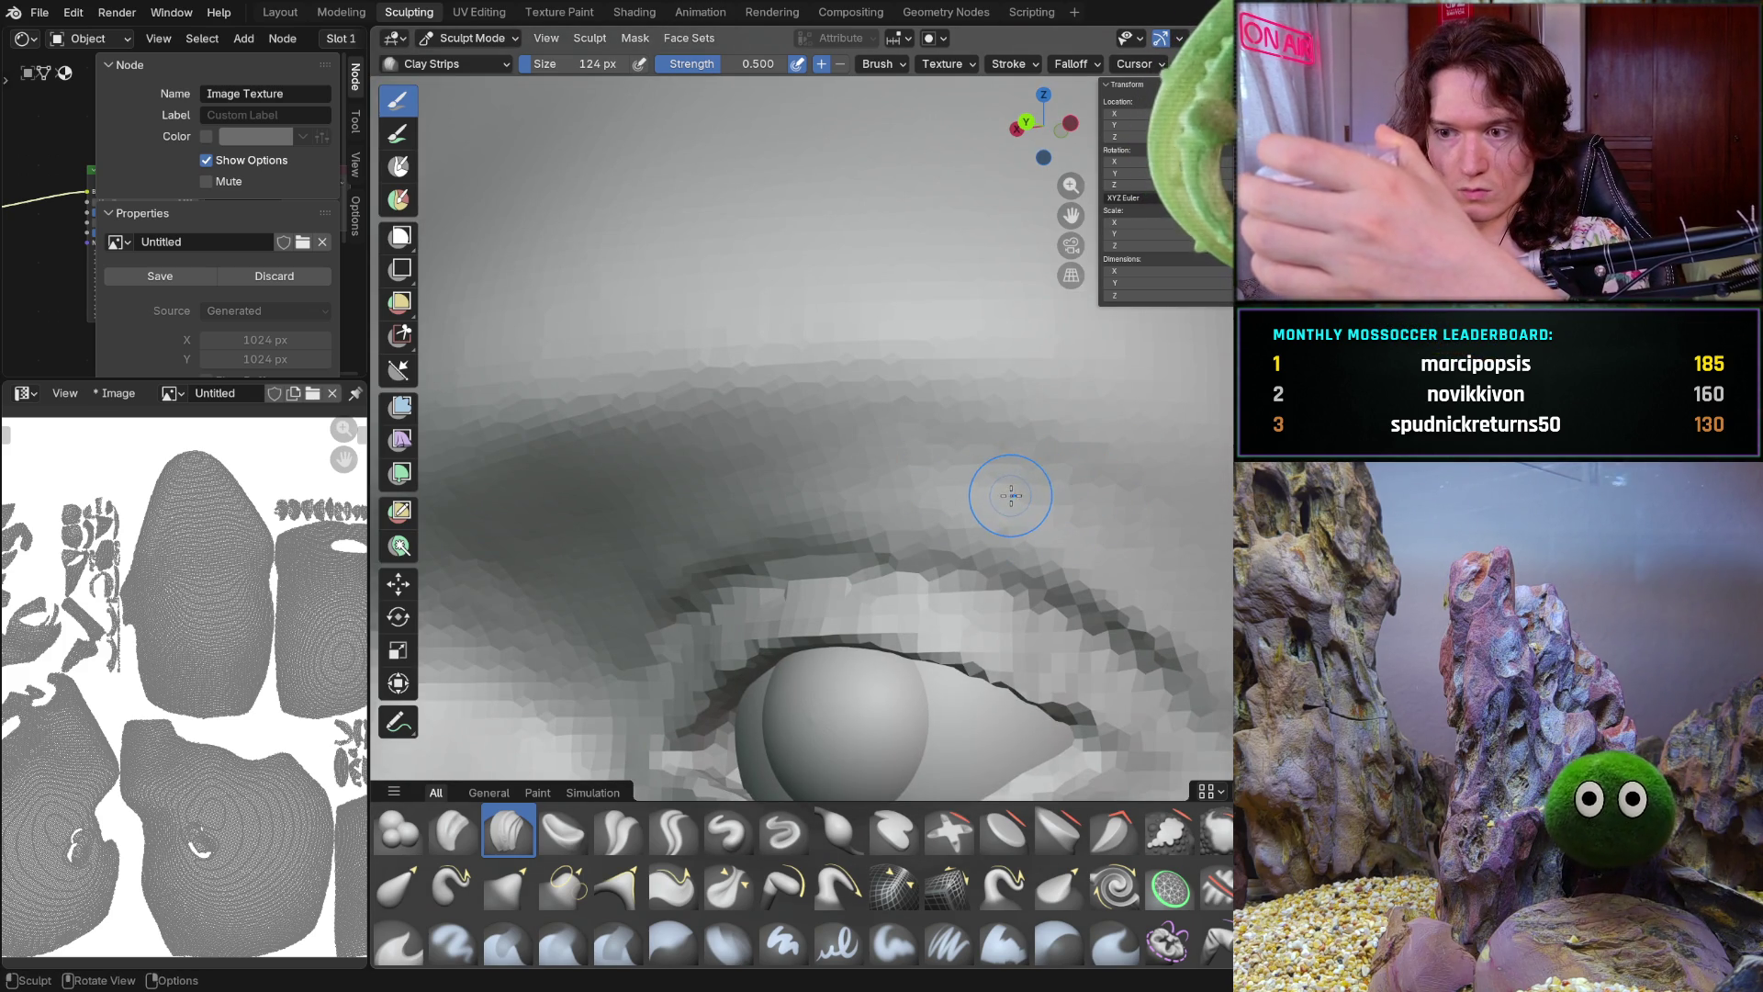
mouse_move(1052, 511)
middle_down()
mouse_move(1130, 531)
mouse_move(1125, 510)
mouse_move(881, 441)
middle_up()
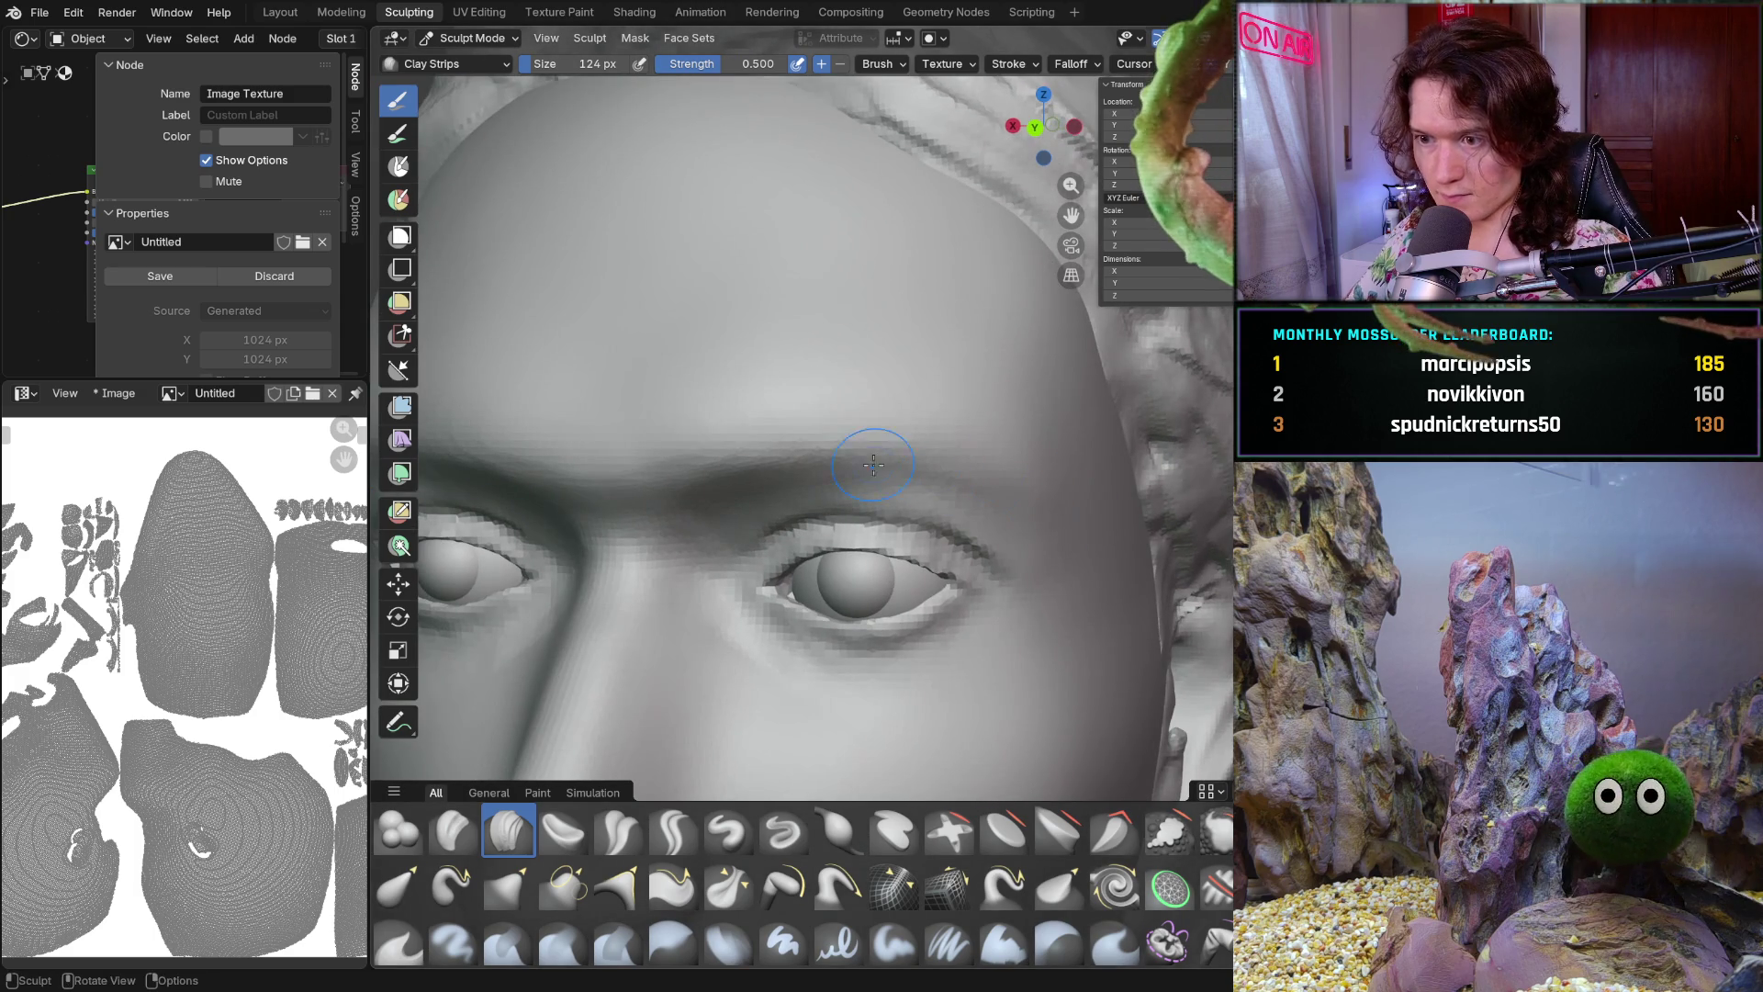
key(shift+s)
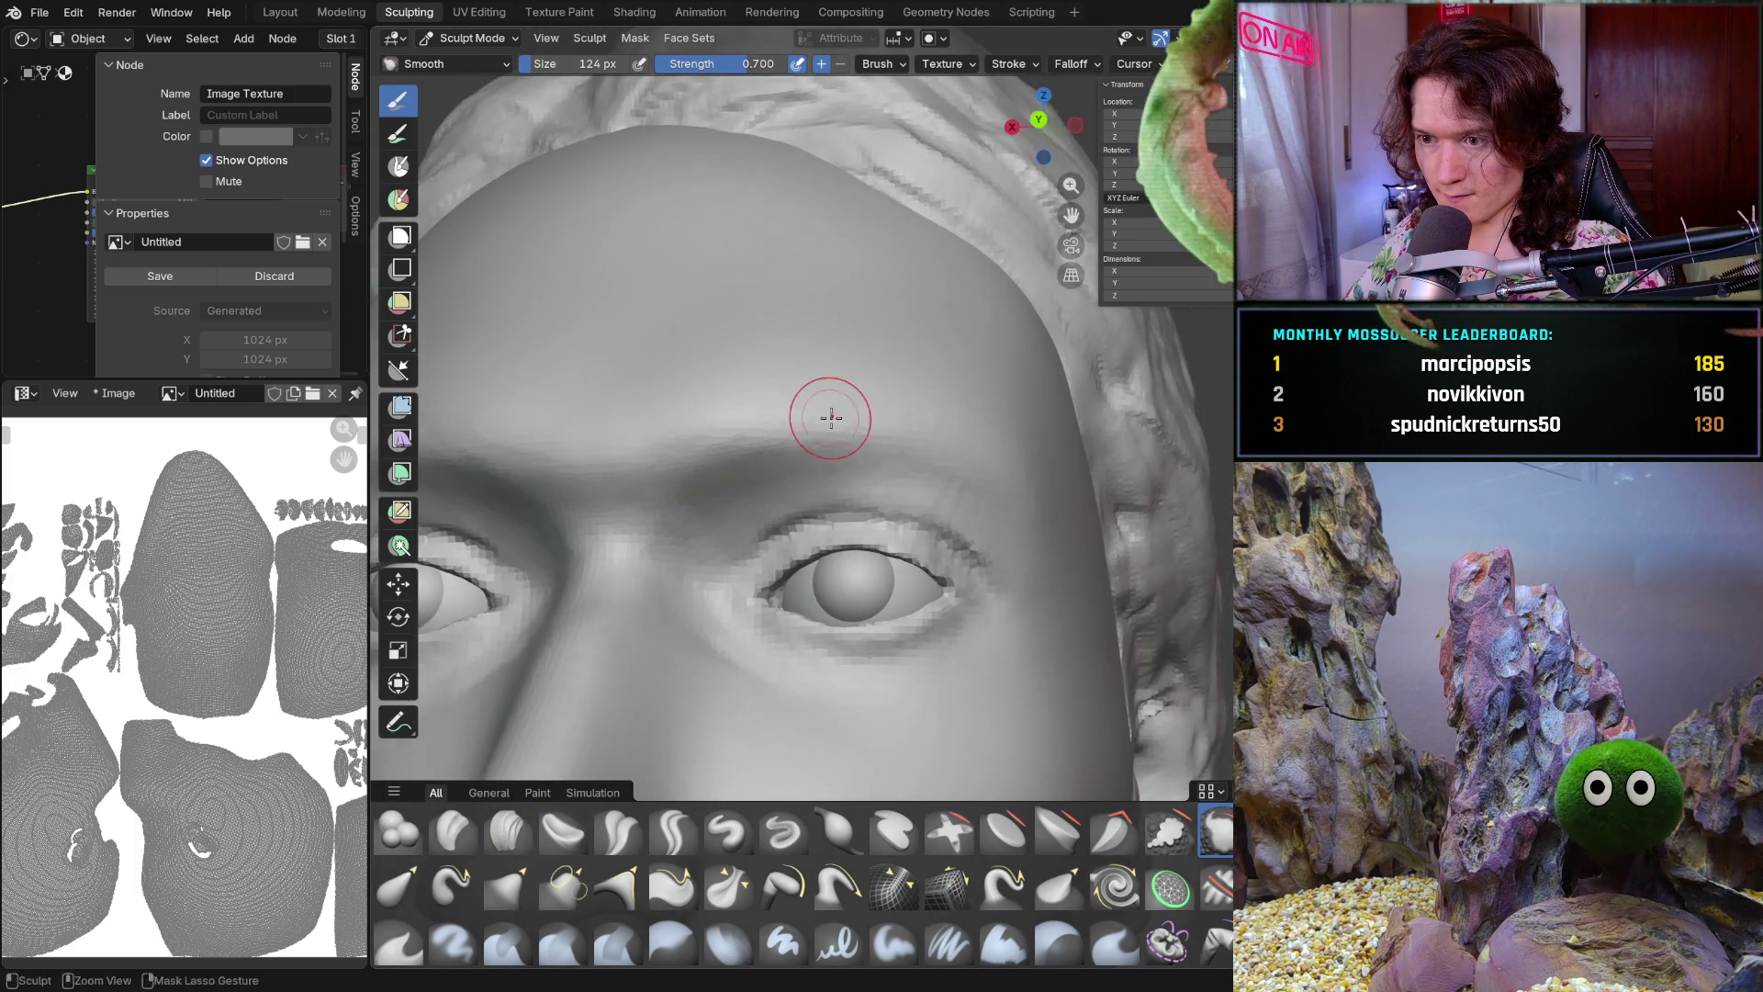
scroll(807, 415, up, 2)
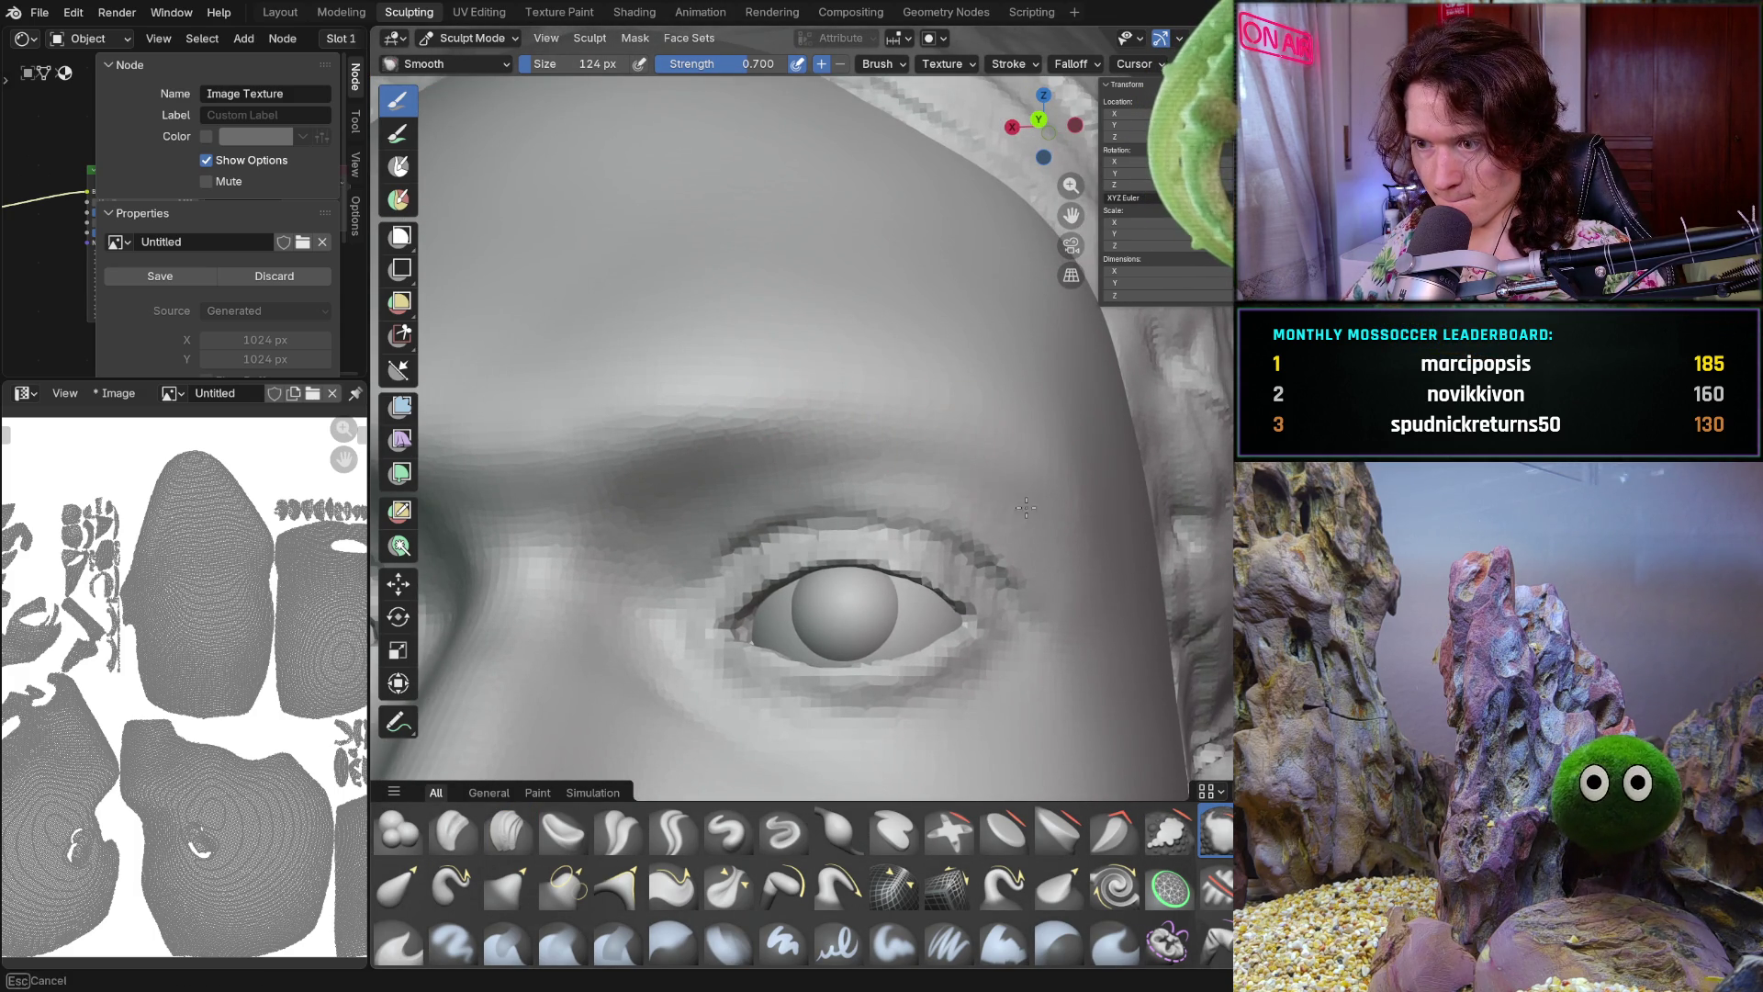
scroll(960, 422, up, 2)
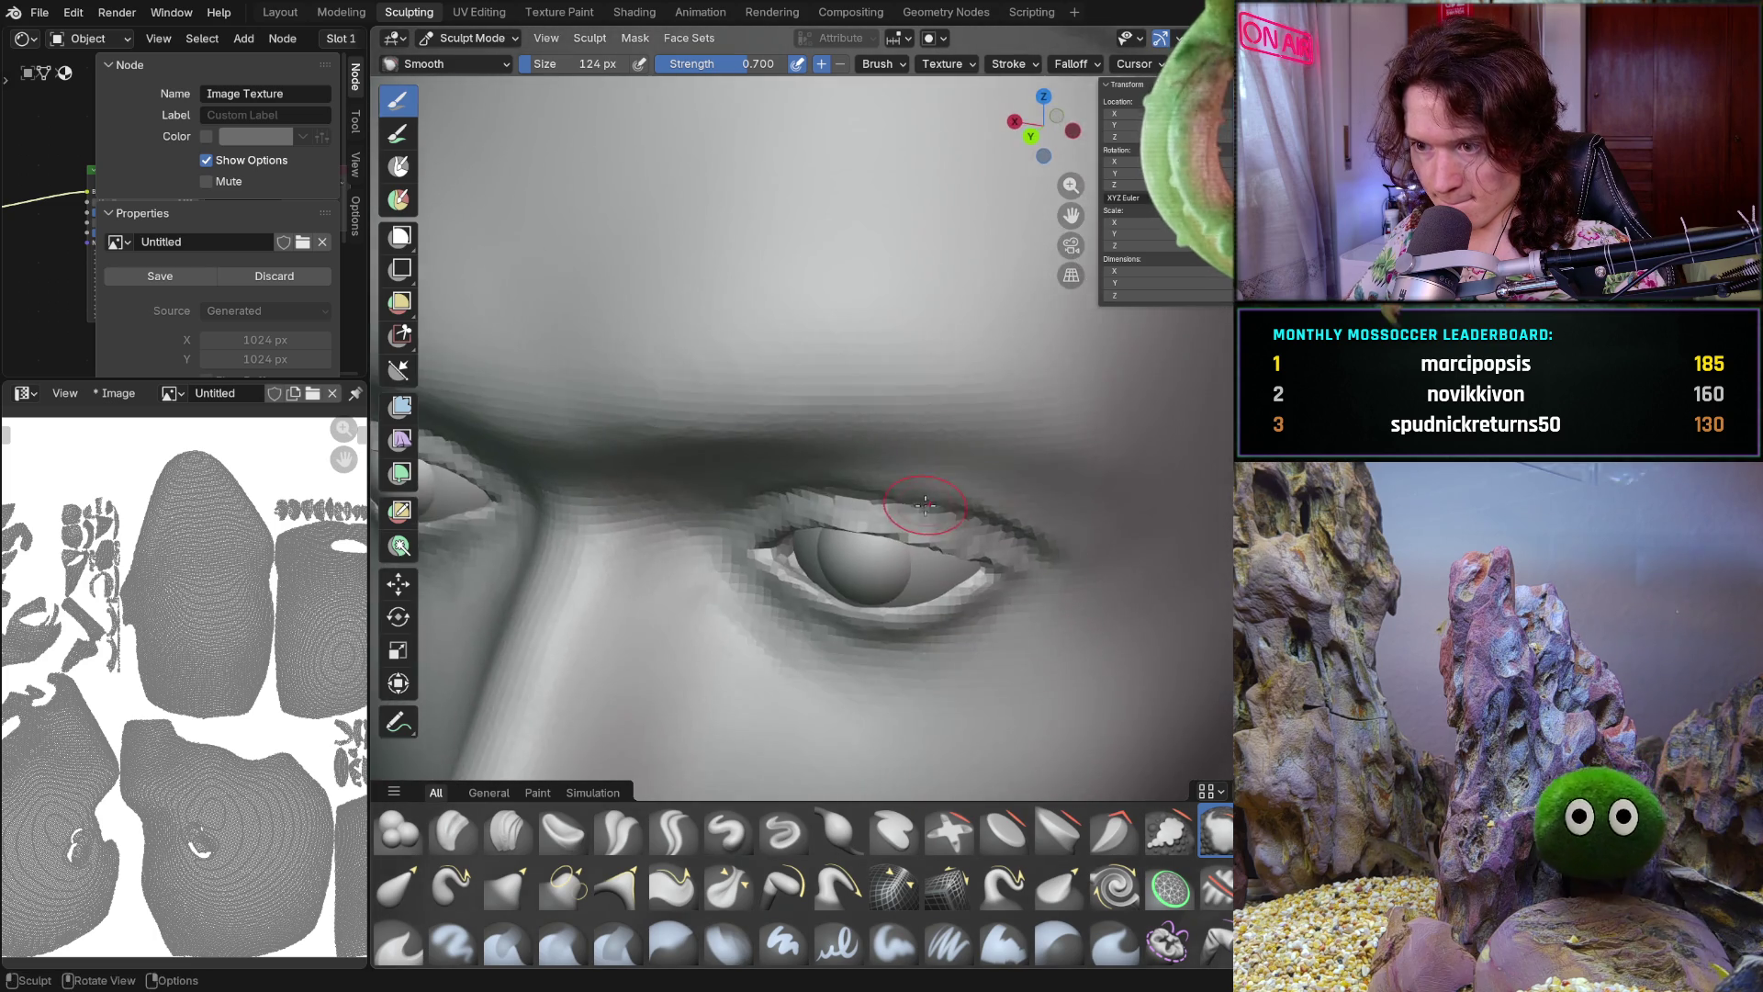
scroll(983, 436, up, 2)
scroll(988, 435, down, 2)
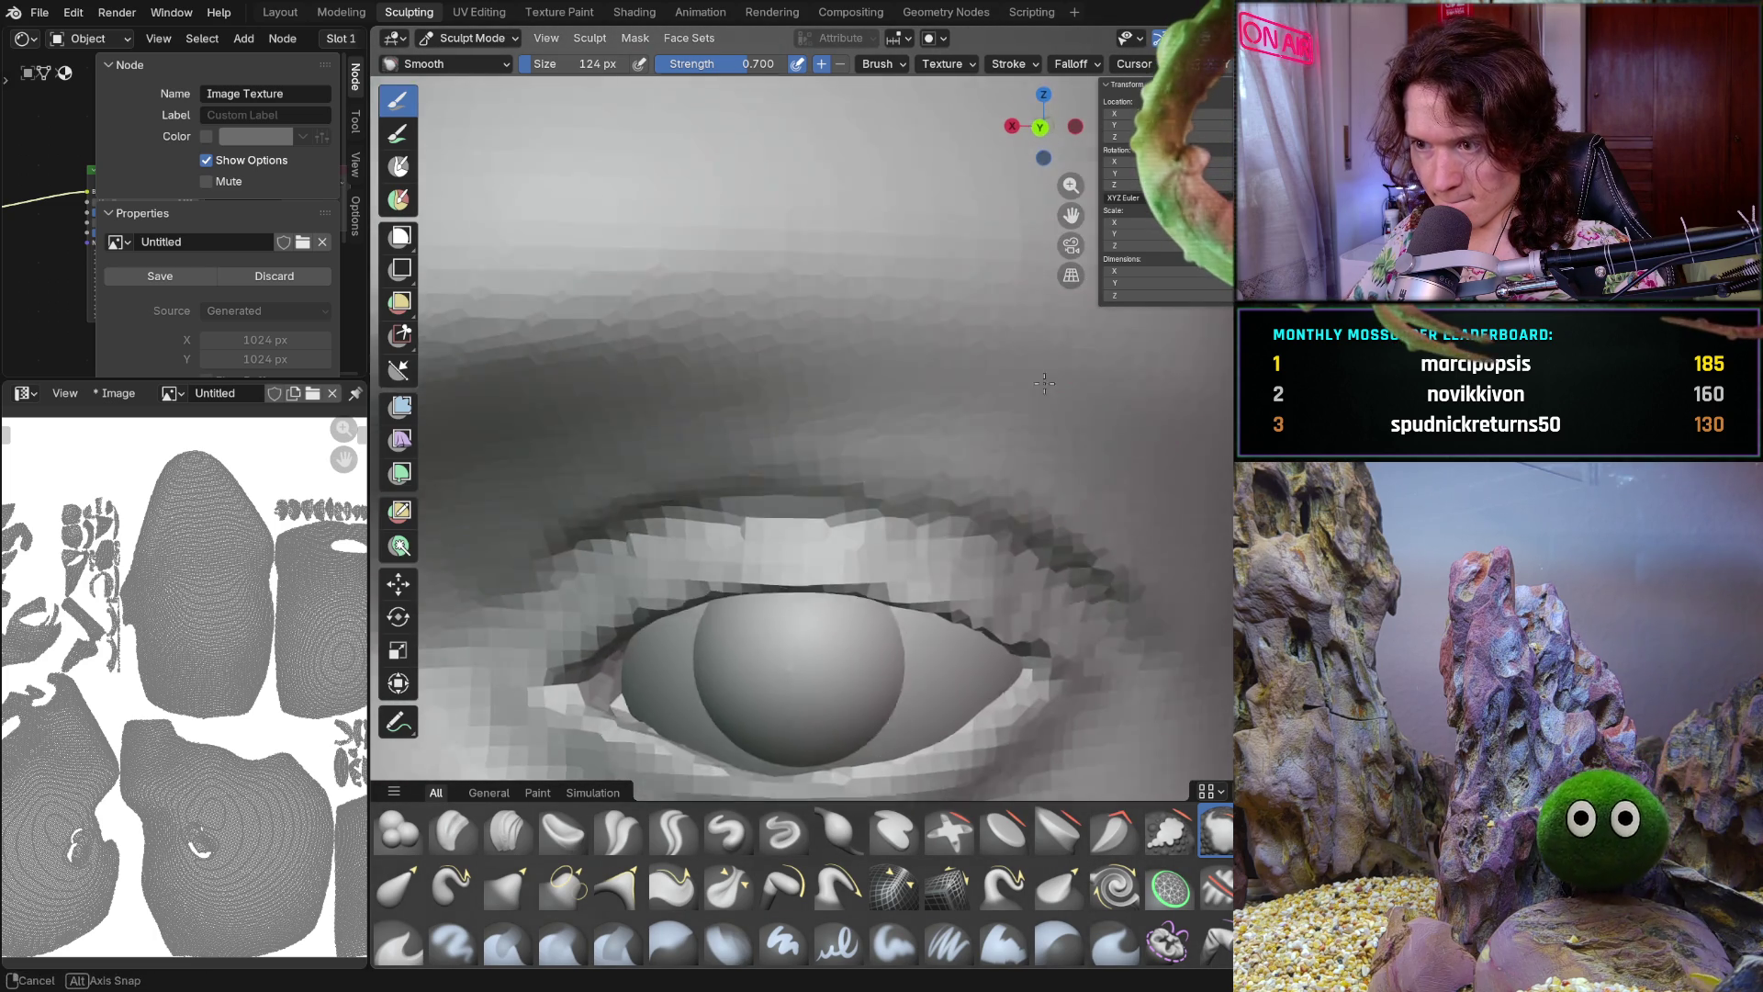
scroll(992, 413, down, 2)
Soften the brow ridge with the Smooth brush at 0.7 strength, checking front, side and below
middle_drag(1003, 374, 992, 395)
scroll(824, 394, up, 3)
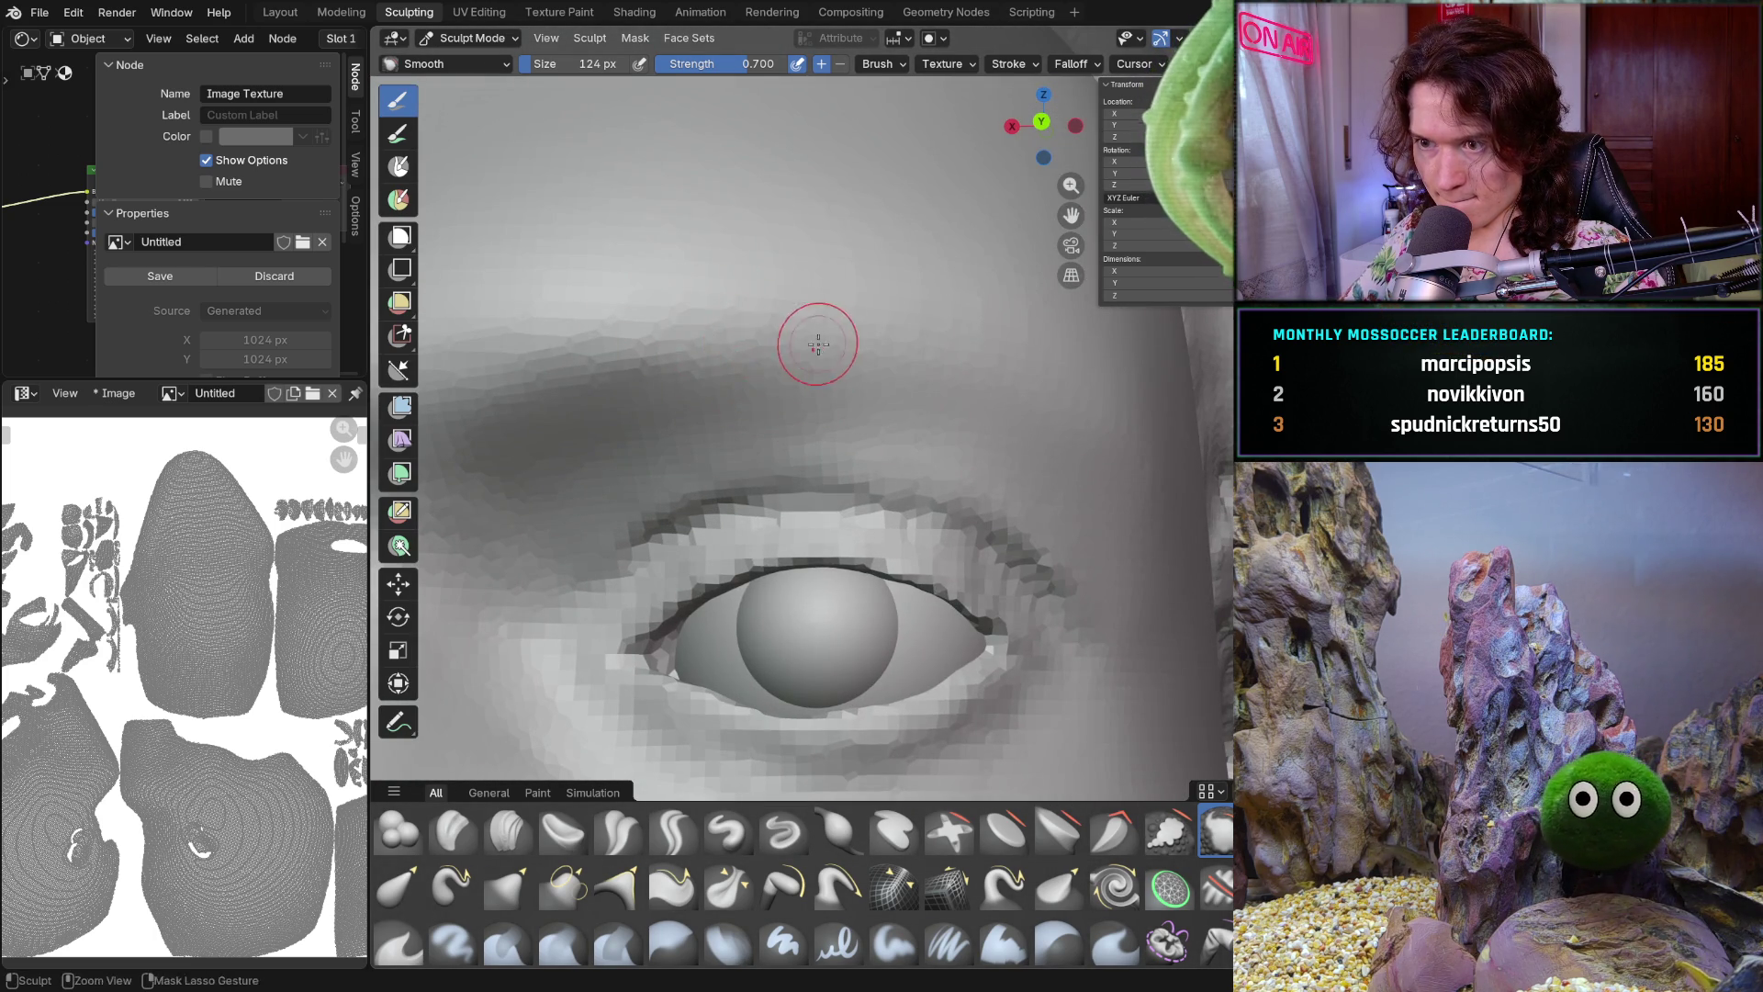
scroll(801, 355, down, 4)
middle_drag(800, 354, 780, 394)
scroll(781, 394, up, 1)
scroll(780, 394, up, 2)
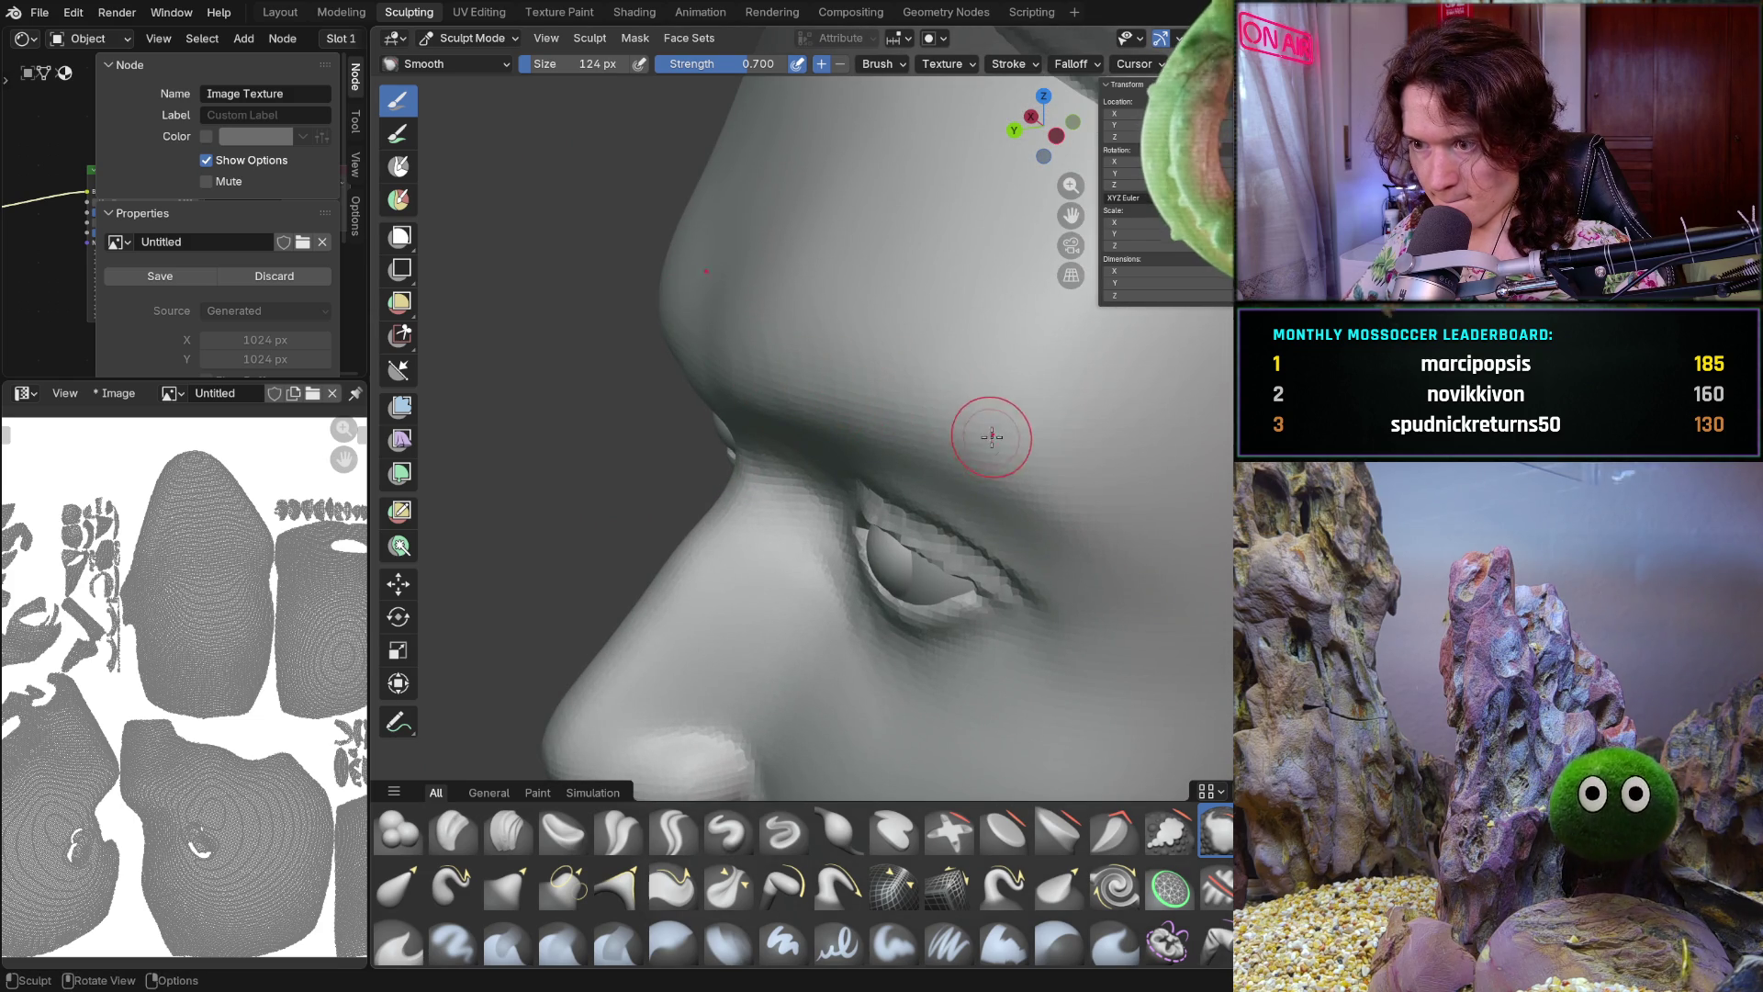
middle_drag(1057, 494, 1185, 438)
scroll(1130, 469, down, 2)
scroll(1022, 427, up, 3)
middle_drag(996, 430, 1051, 439)
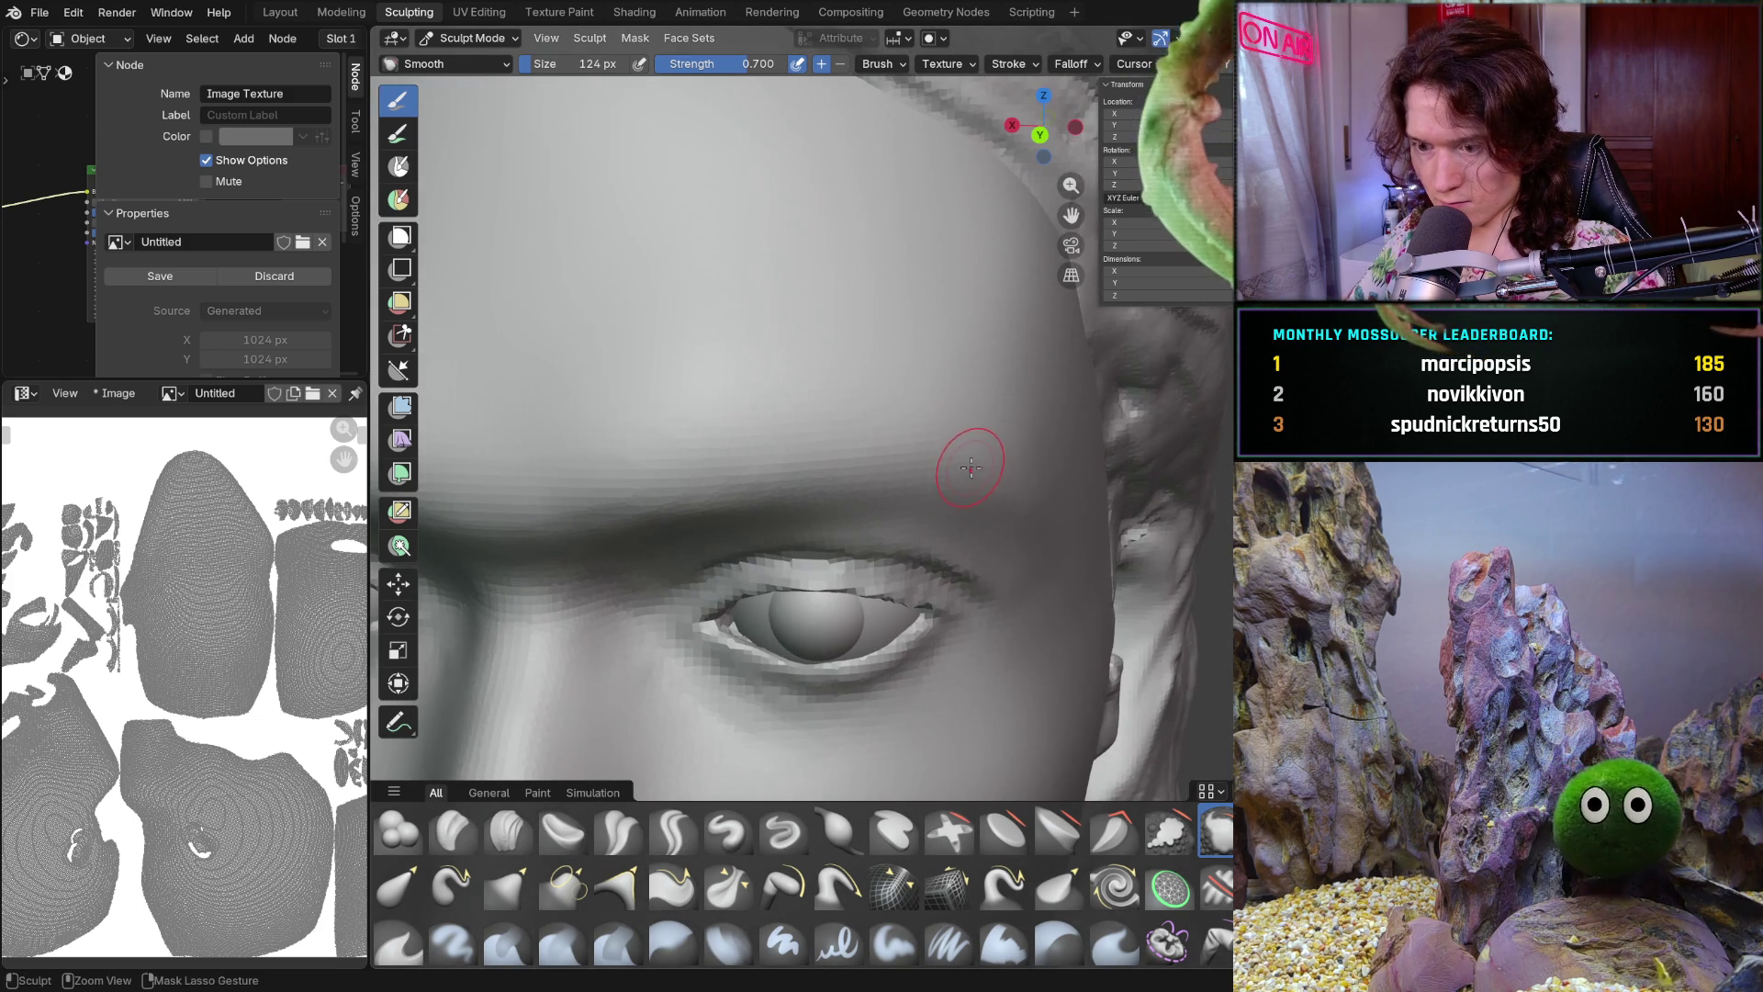
middle_drag(967, 483, 926, 465)
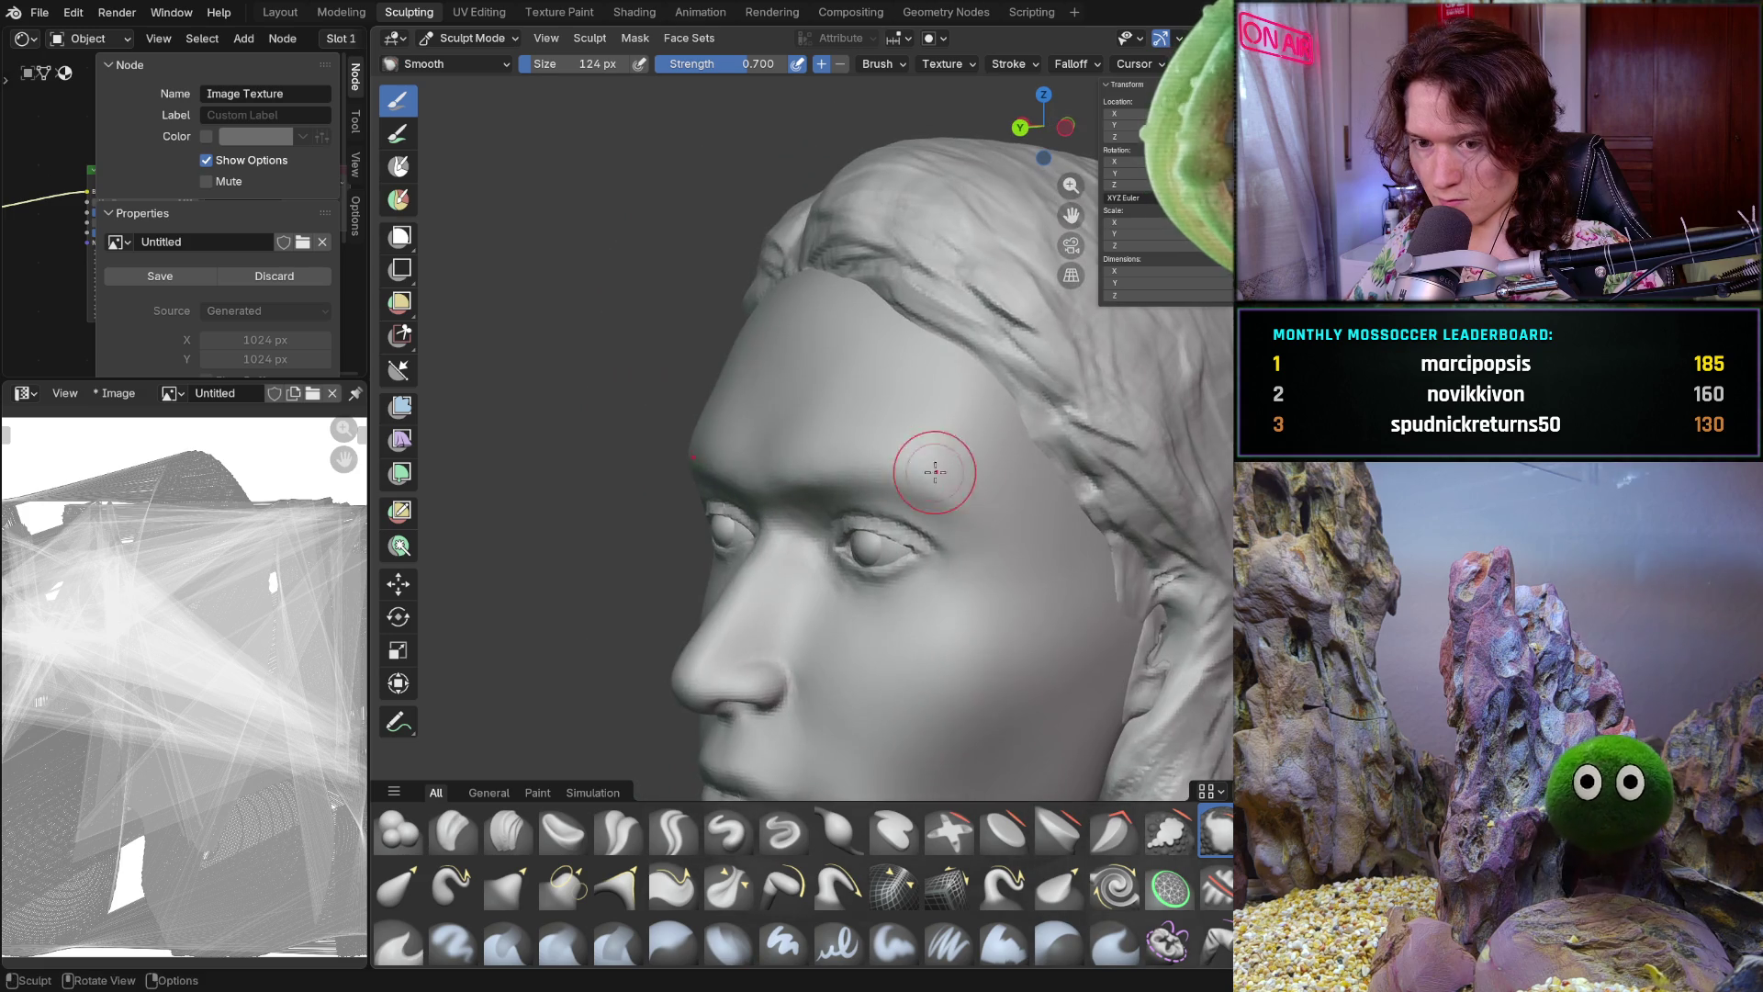
scroll(951, 571, up, 4)
mouse_move(950, 571)
middle_down()
mouse_move(988, 636)
mouse_move(1071, 499)
middle_up()
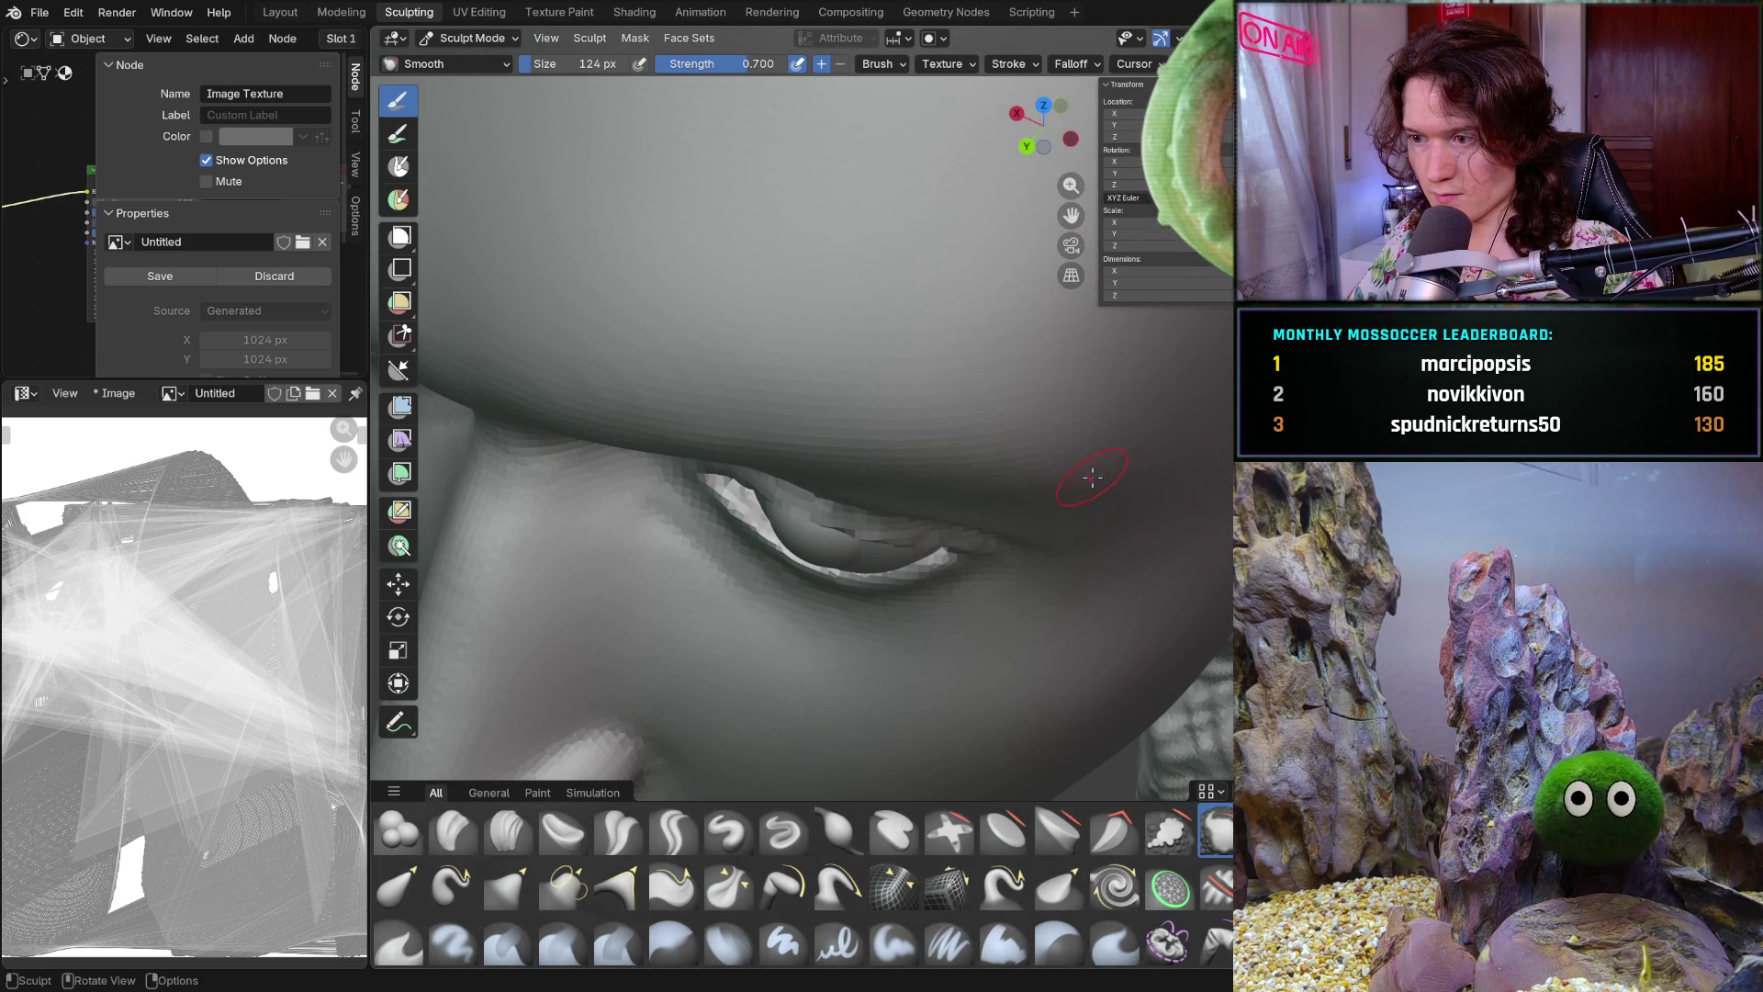
scroll(799, 413, down, 5)
middle_drag(1102, 441, 1182, 356)
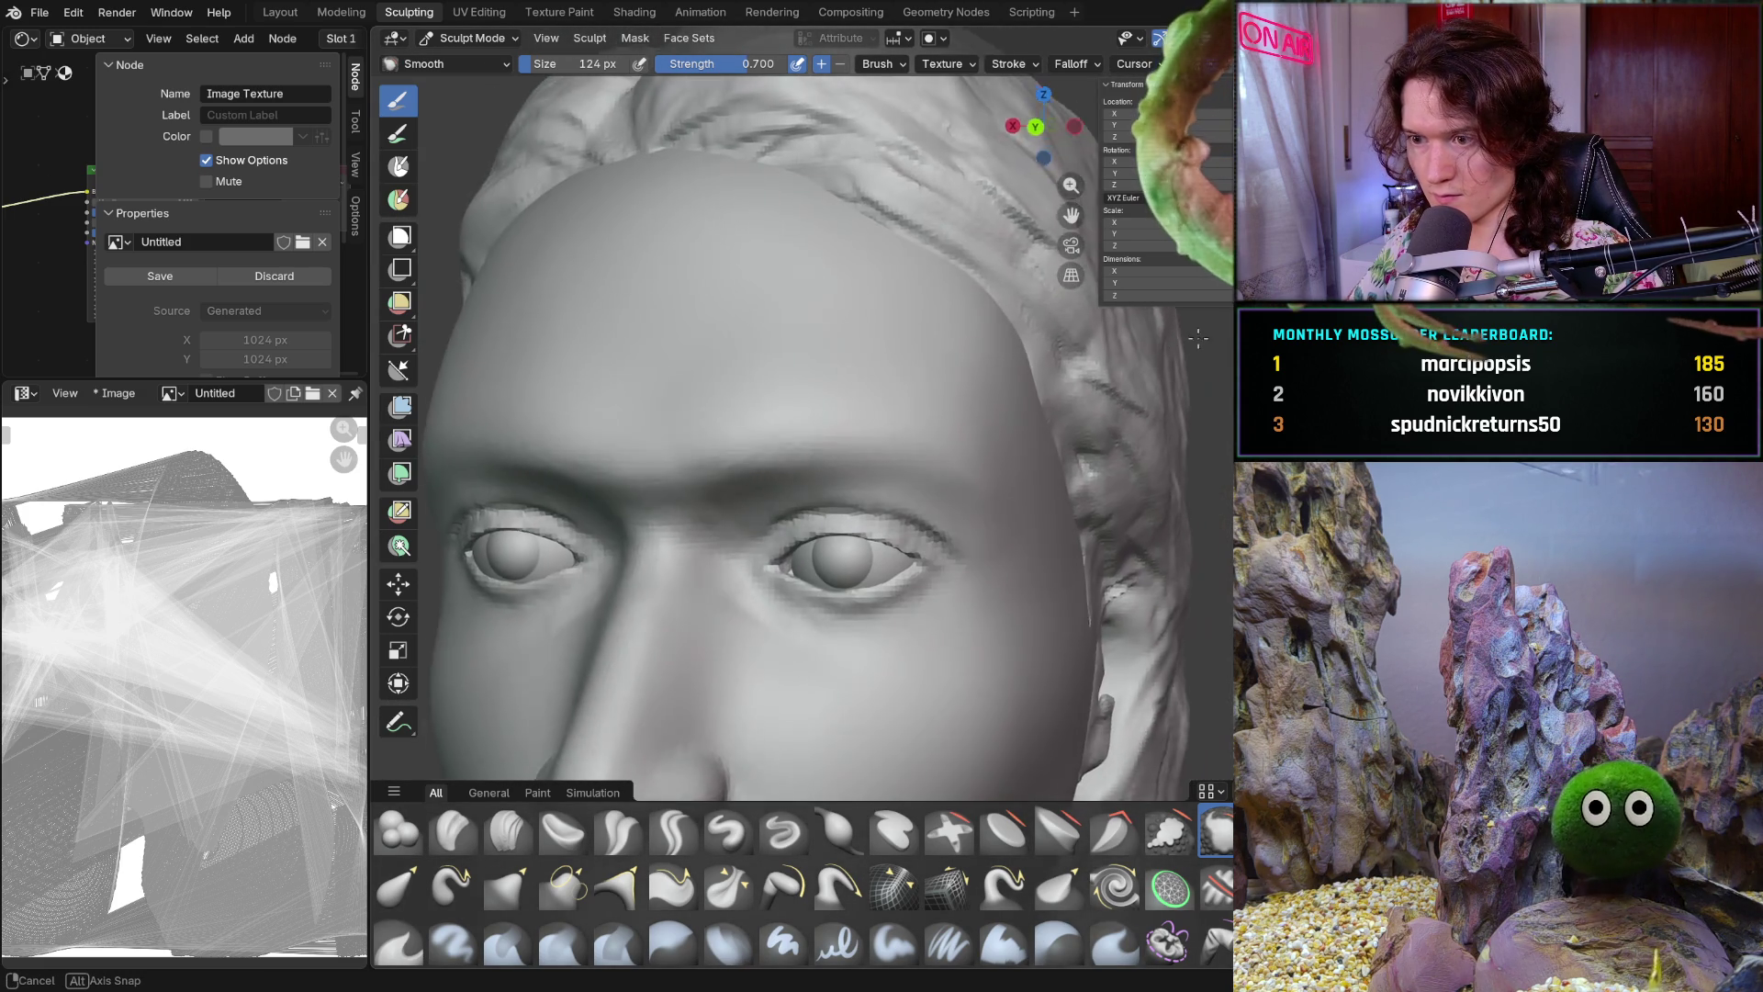
scroll(1102, 414, up, 2)
scroll(1032, 453, up, 2)
Smooth the upper eyelid region close around the right eye from frontal and low angles
middle_drag(1031, 454, 1027, 467)
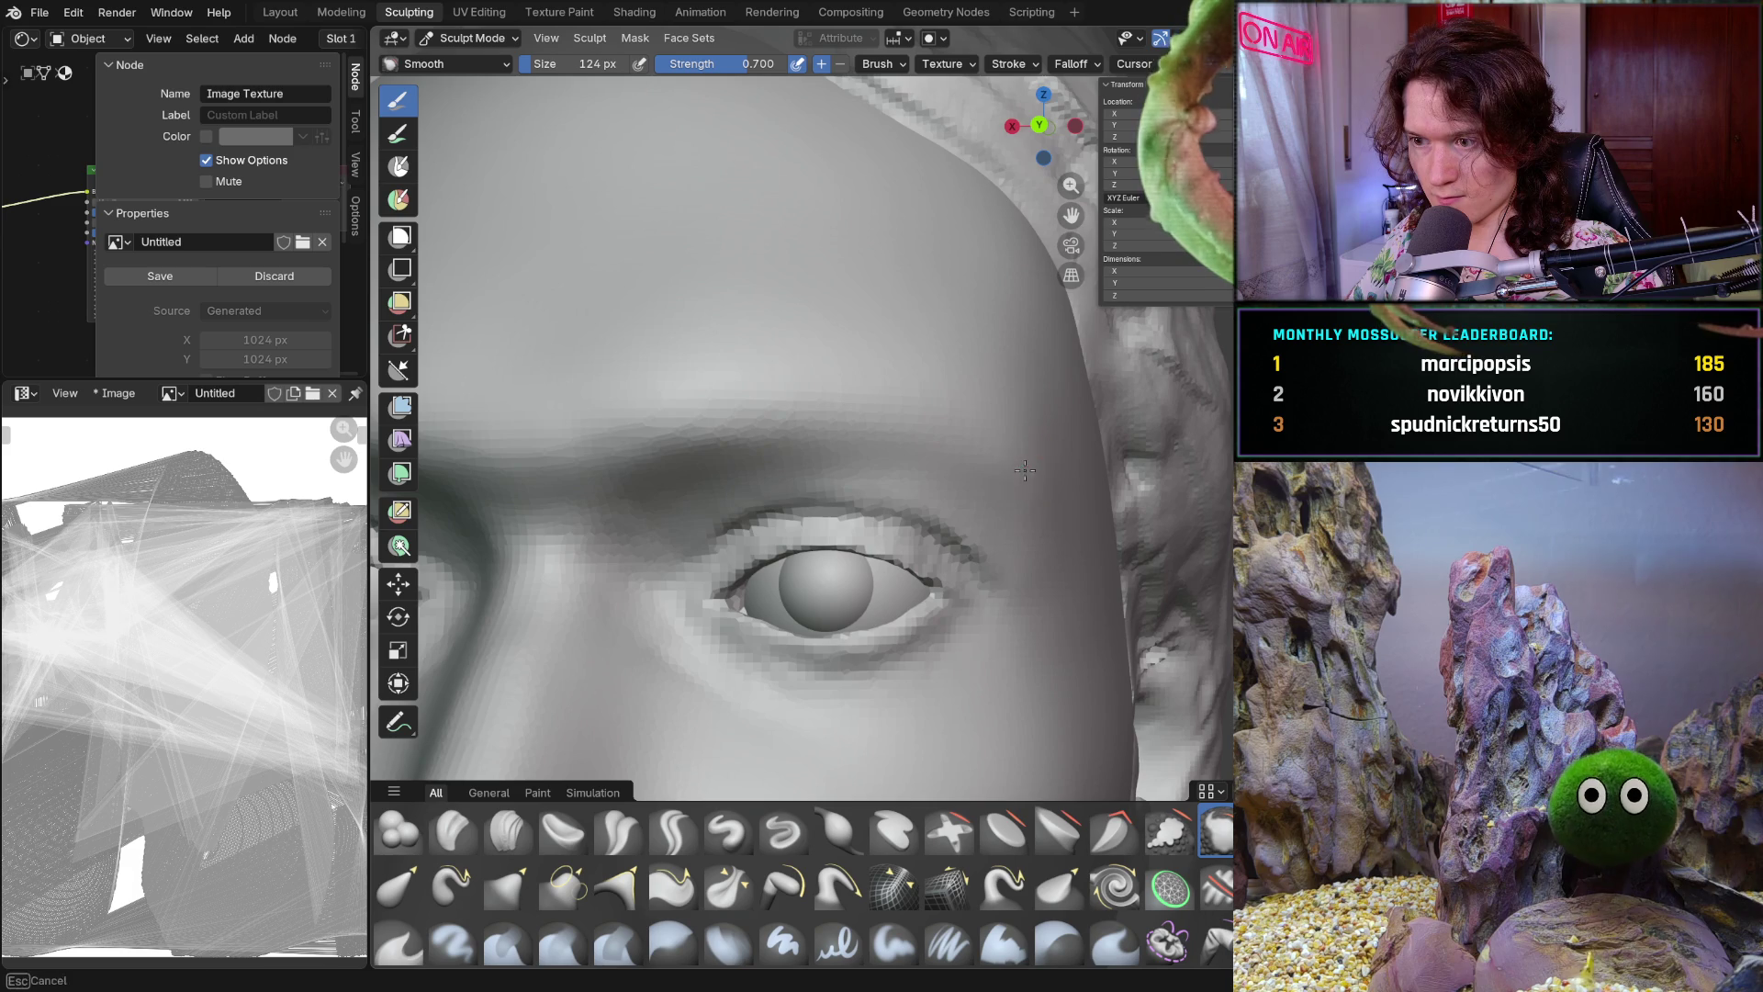
mouse_move(1177, 445)
middle_down()
mouse_move(1182, 537)
mouse_move(1142, 461)
mouse_move(1210, 570)
mouse_move(1061, 589)
mouse_move(732, 567)
mouse_move(808, 484)
middle_up()
scroll(932, 486, up, 5)
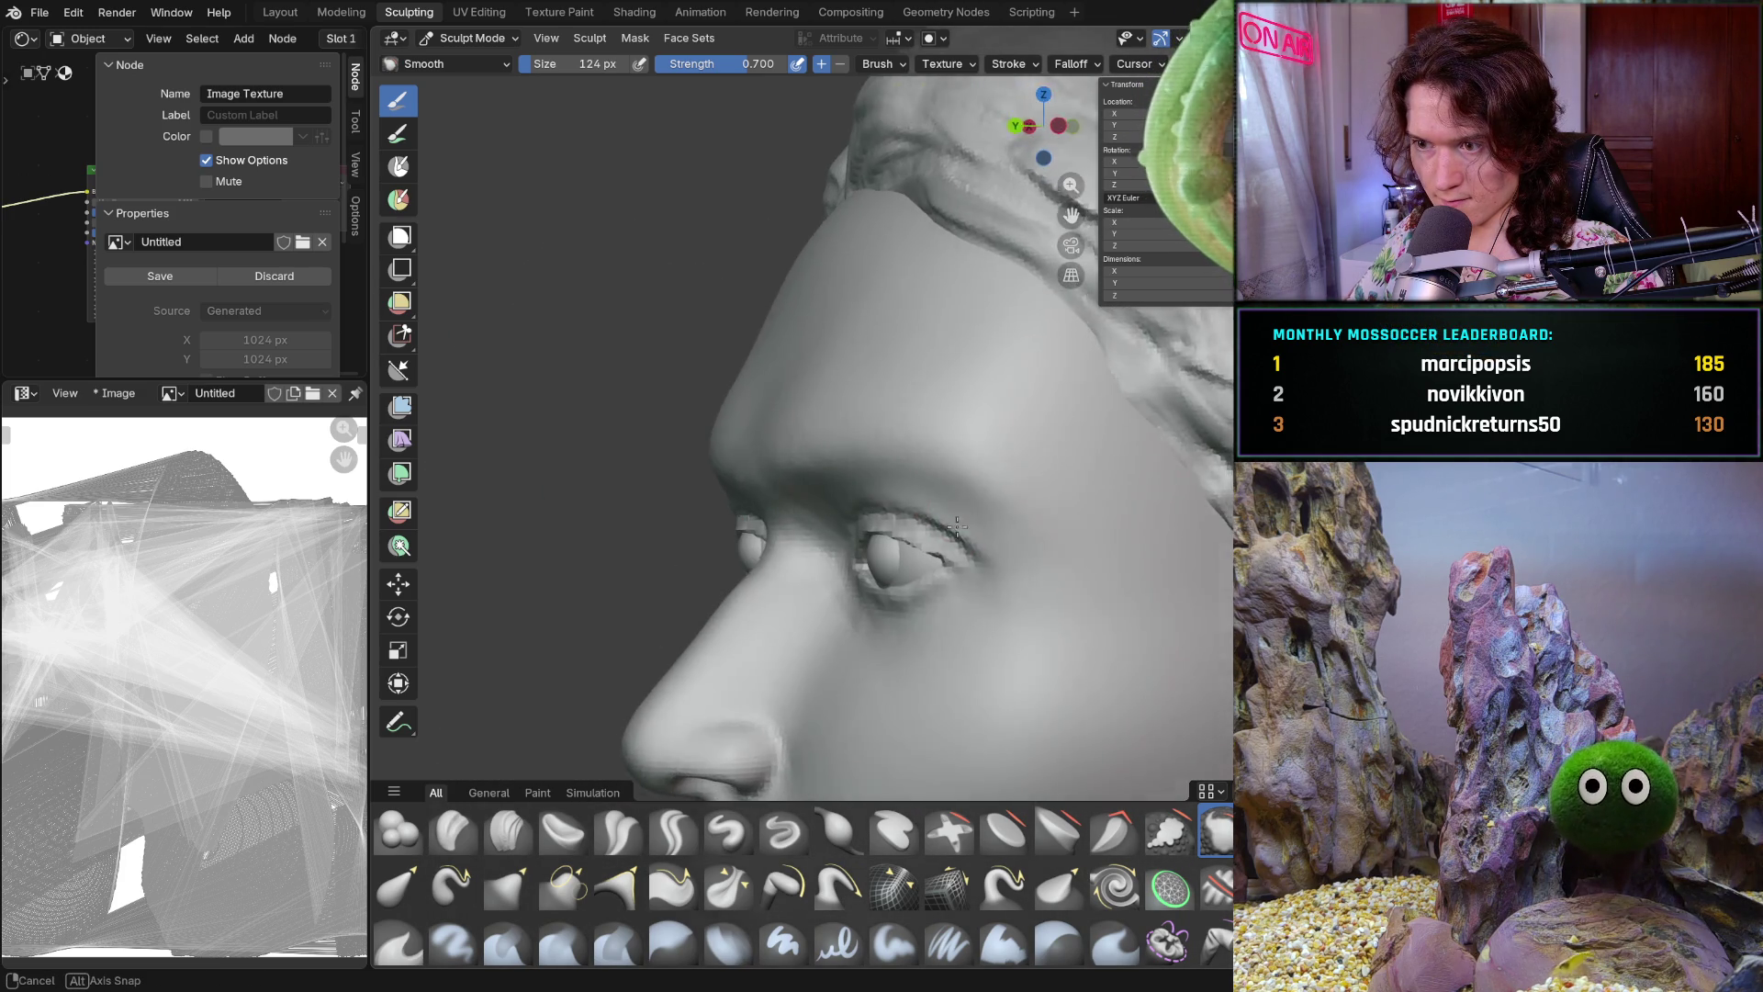
mouse_move(1025, 496)
middle_down()
mouse_move(1070, 477)
mouse_move(909, 438)
middle_up()
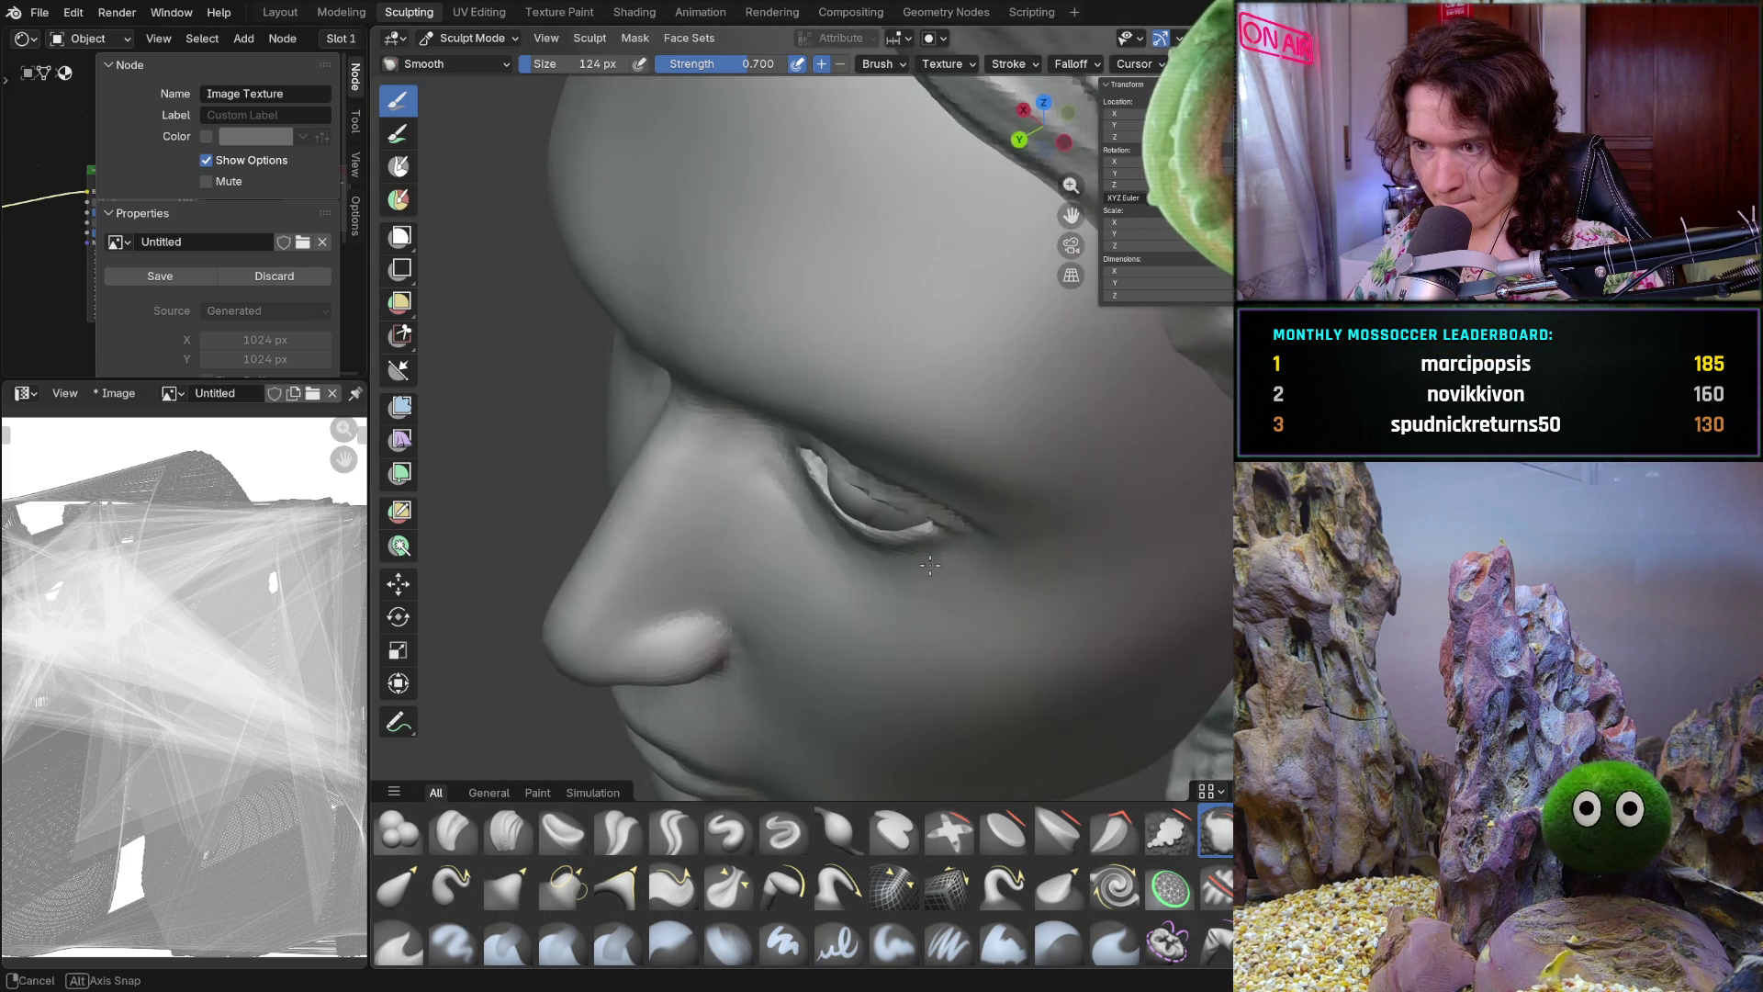
middle_drag(1070, 541, 1019, 456)
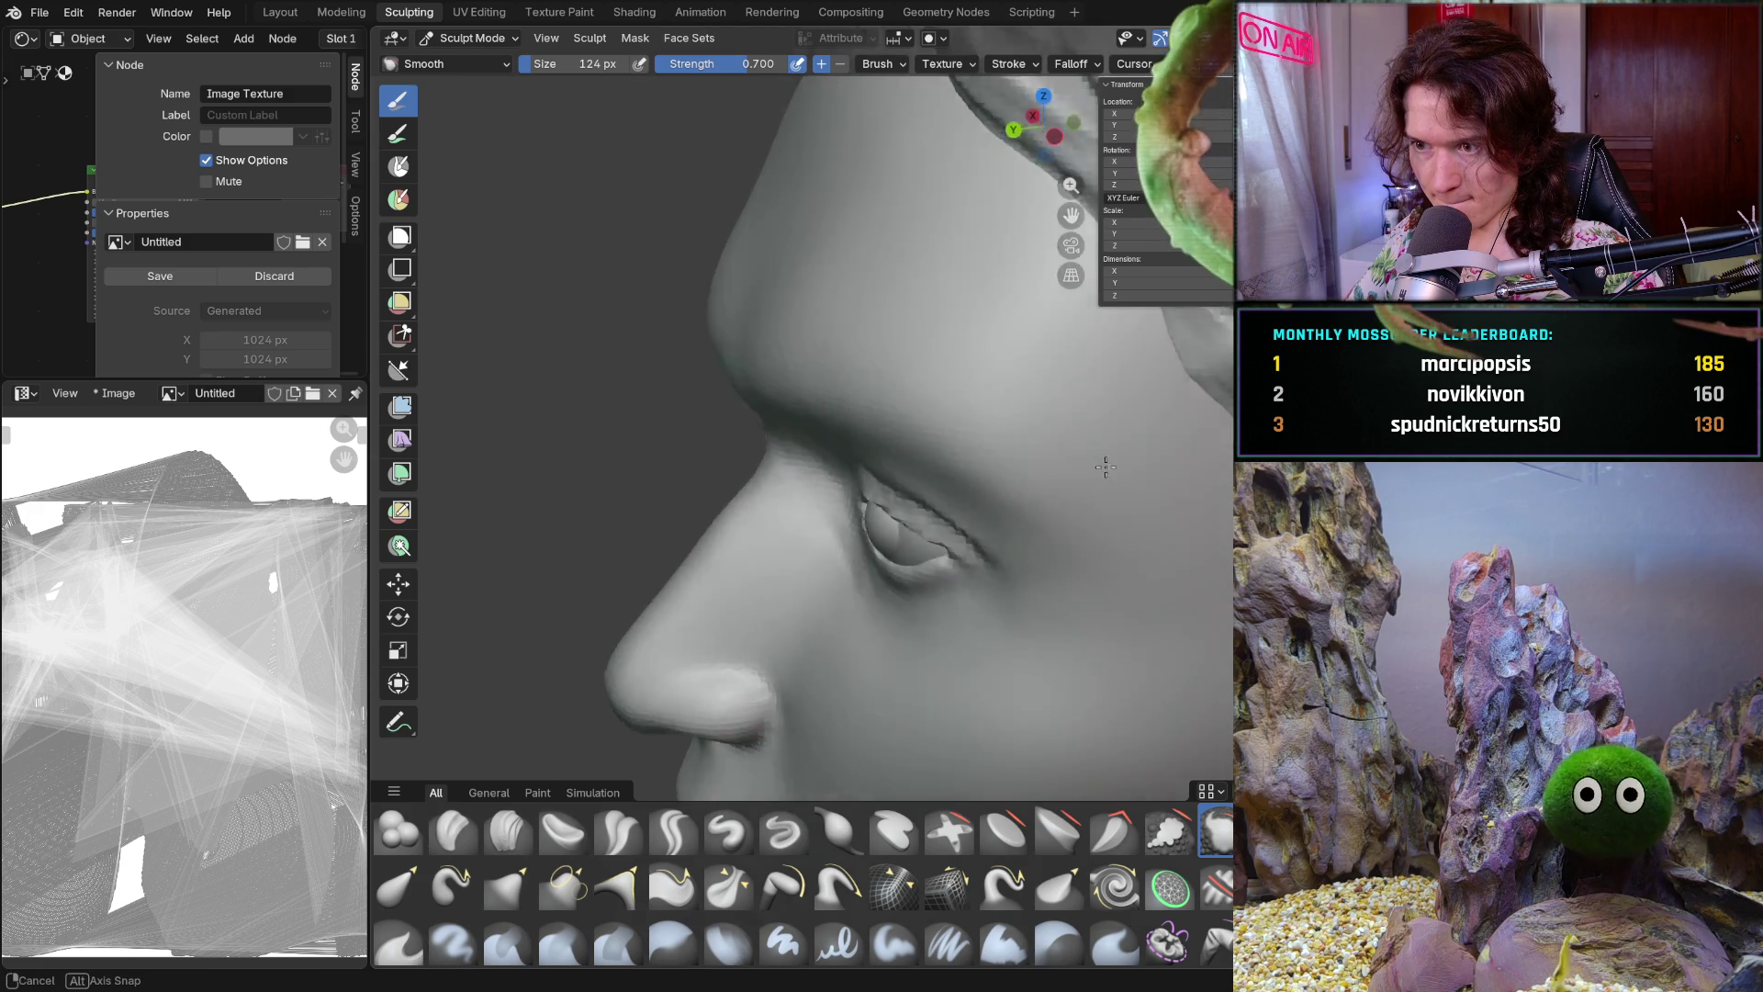
scroll(1020, 455, up, 3)
middle_drag(933, 345, 860, 462)
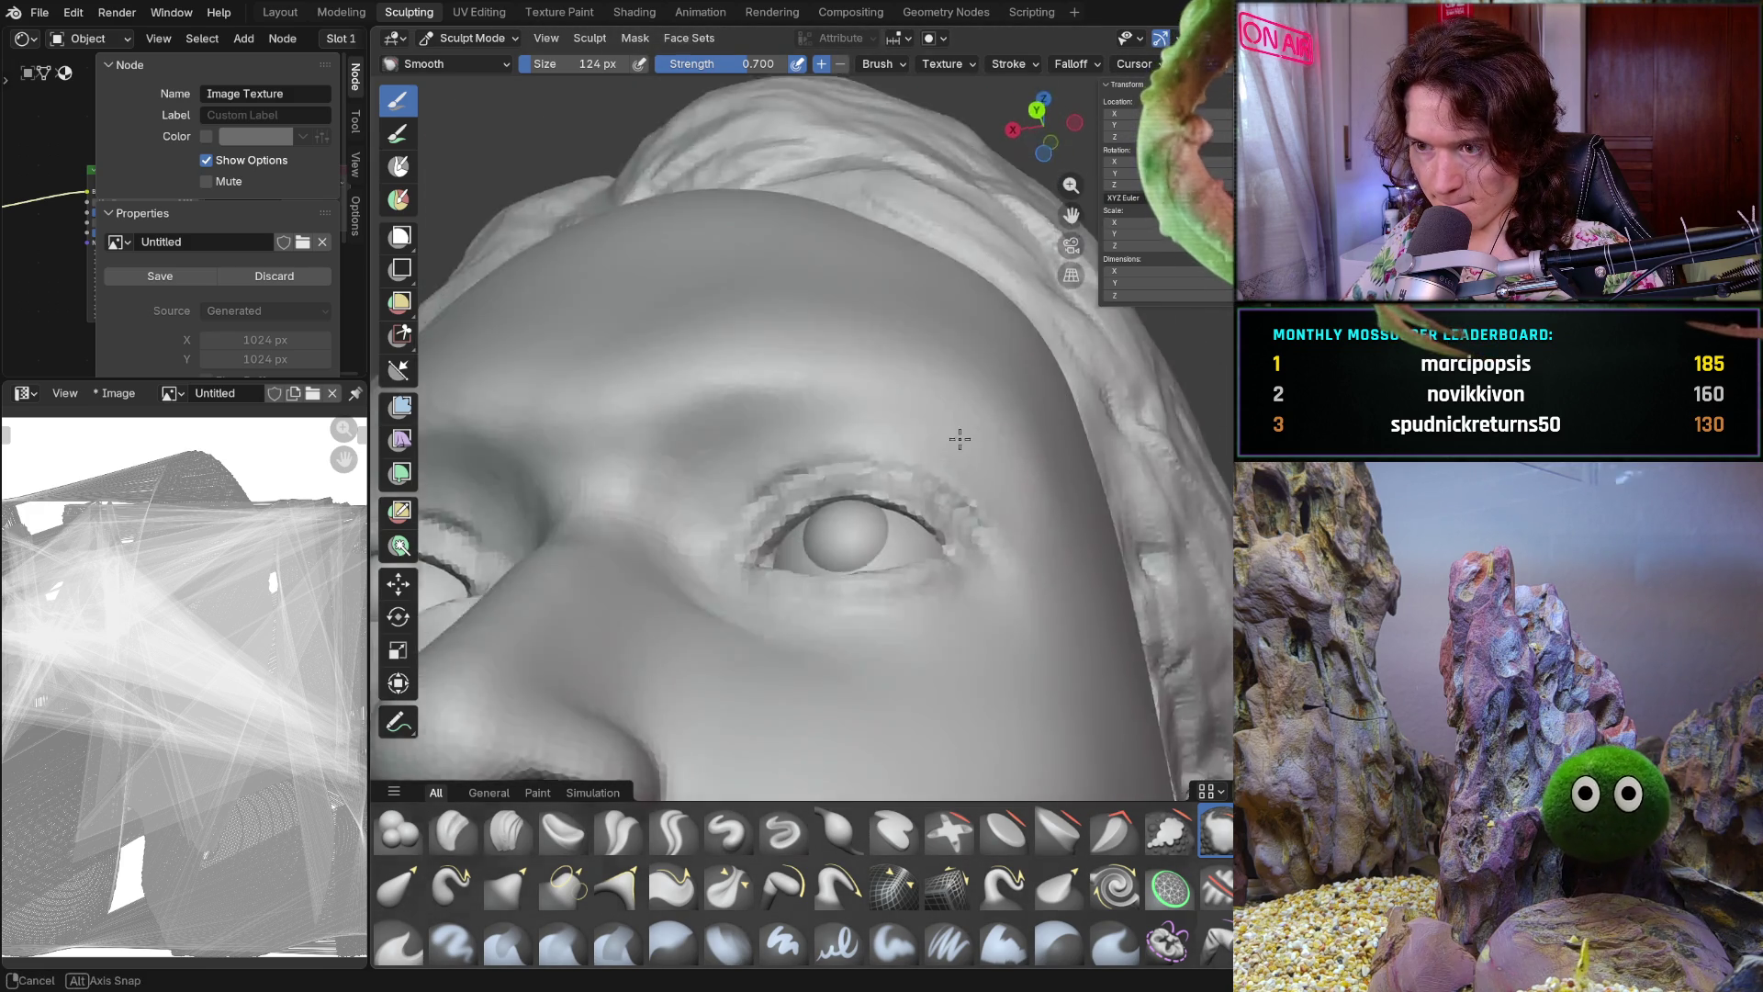
scroll(860, 462, up, 4)
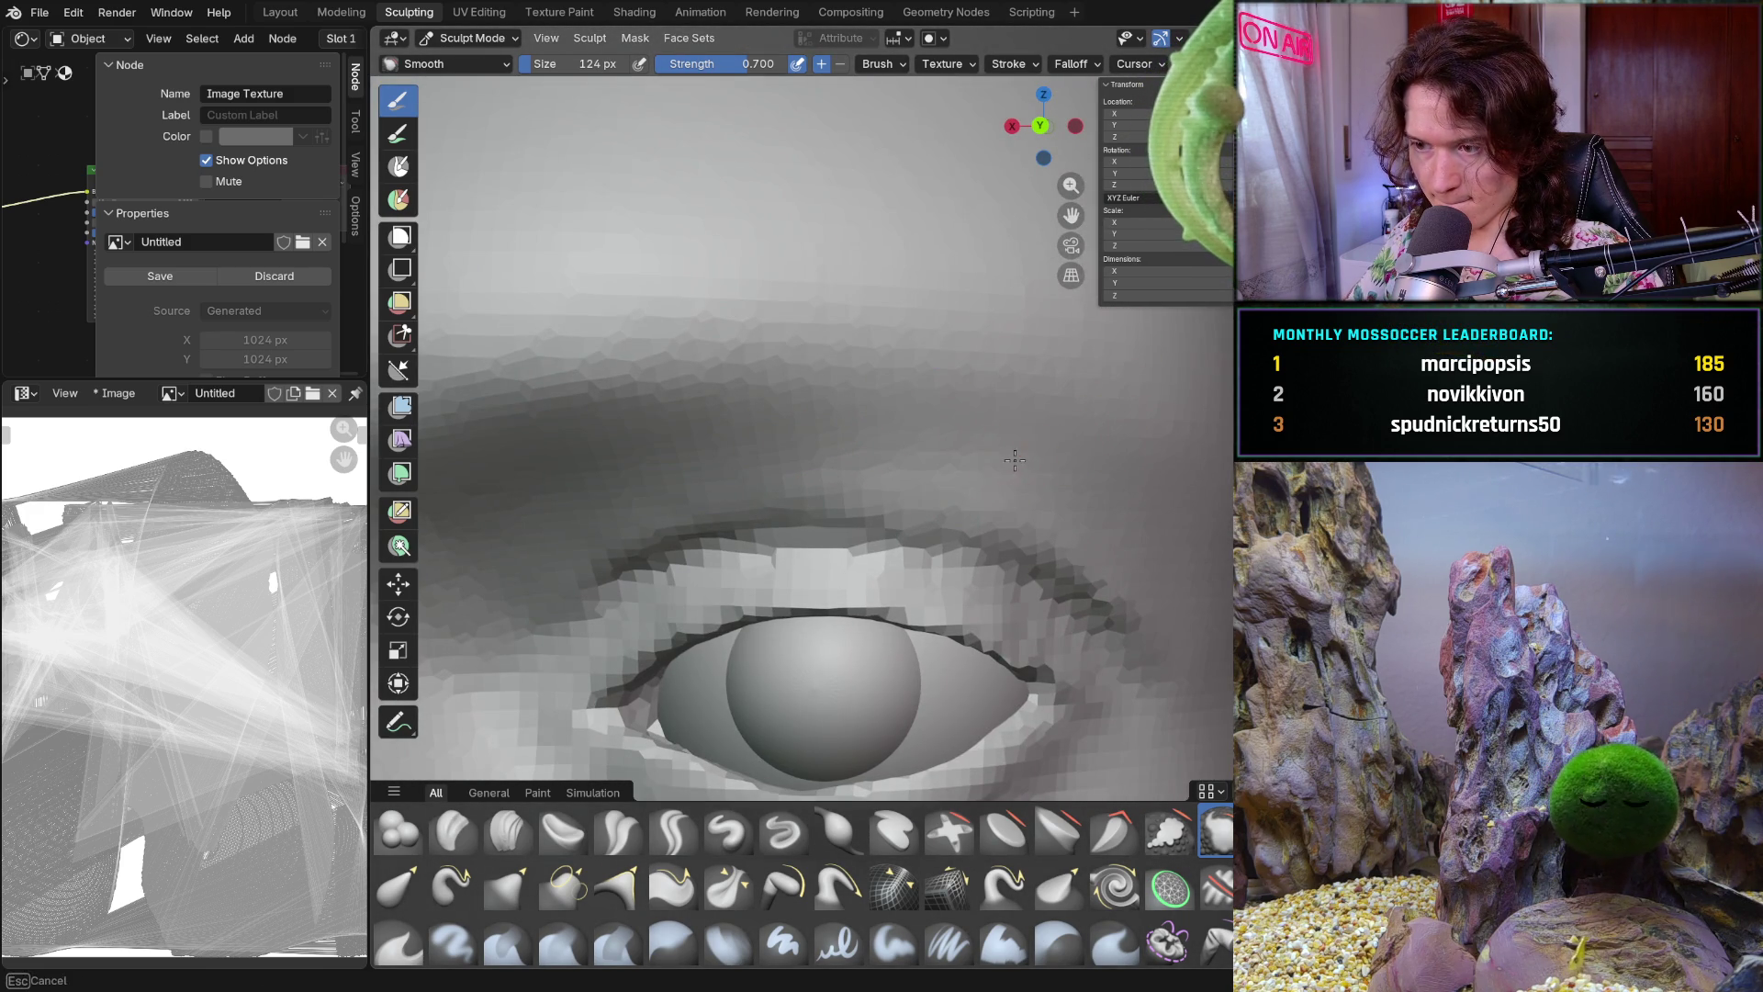
scroll(1040, 419, down, 5)
mouse_move(1040, 421)
middle_down()
mouse_move(1014, 313)
mouse_move(904, 501)
middle_up()
scroll(905, 499, up, 3)
scroll(738, 442, up, 2)
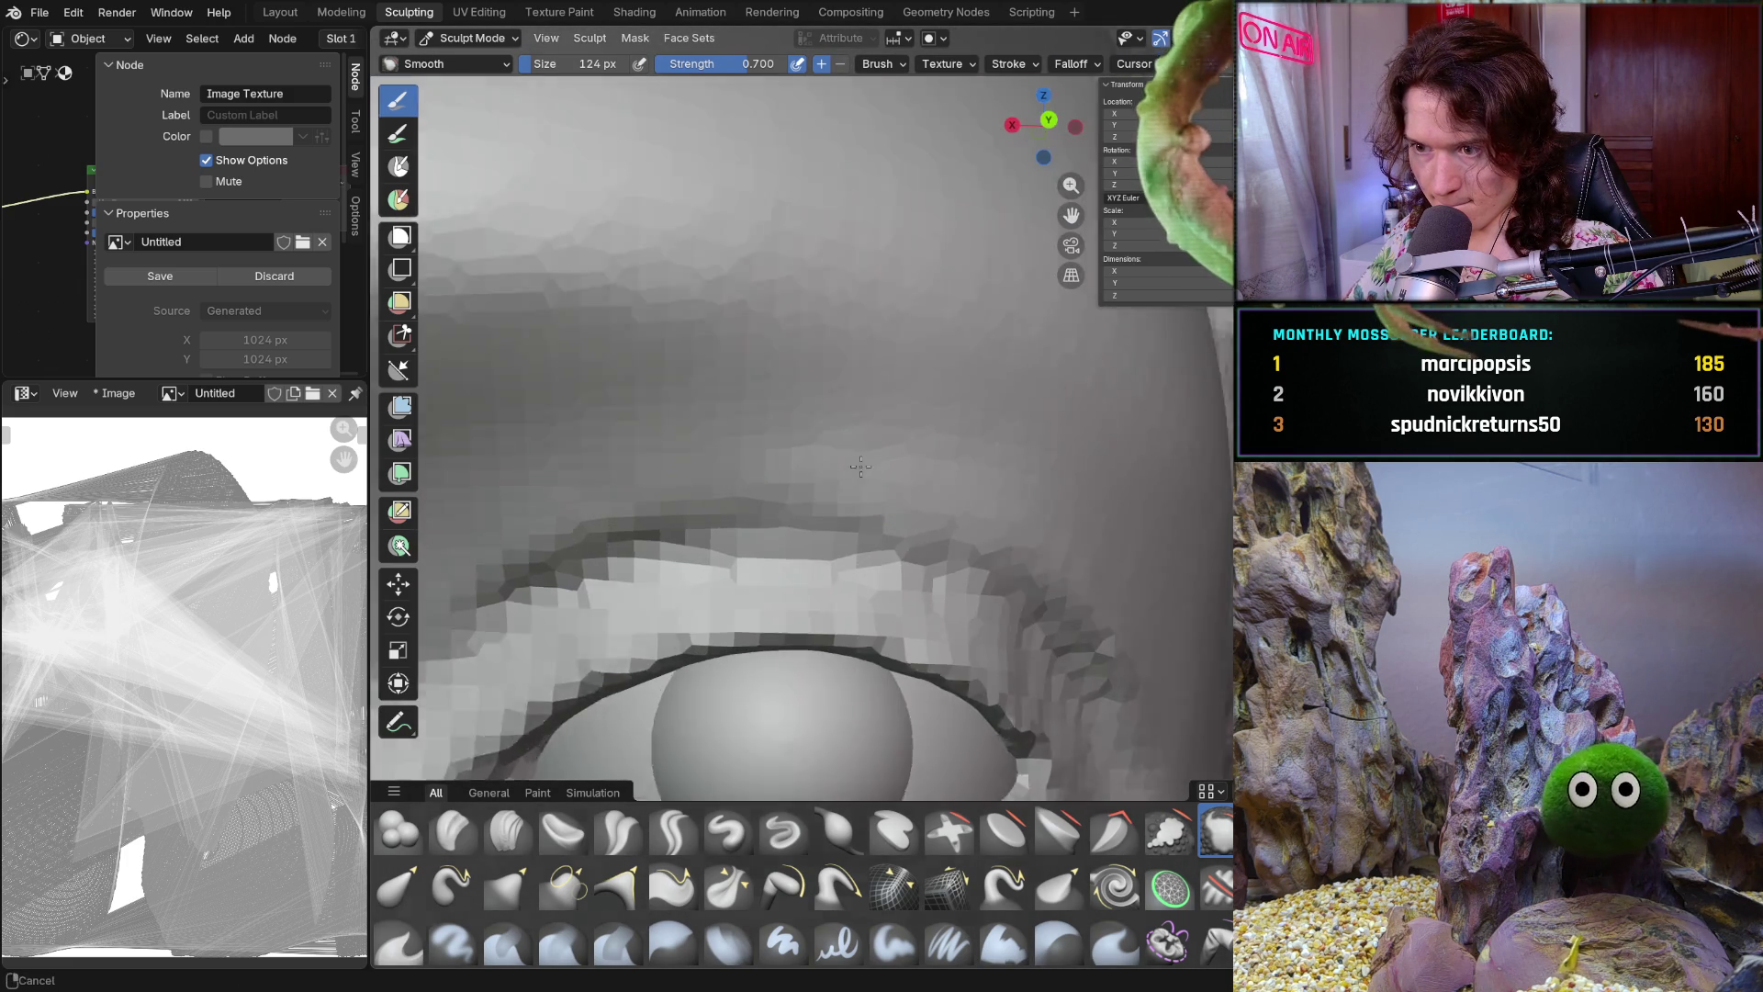
key(c)
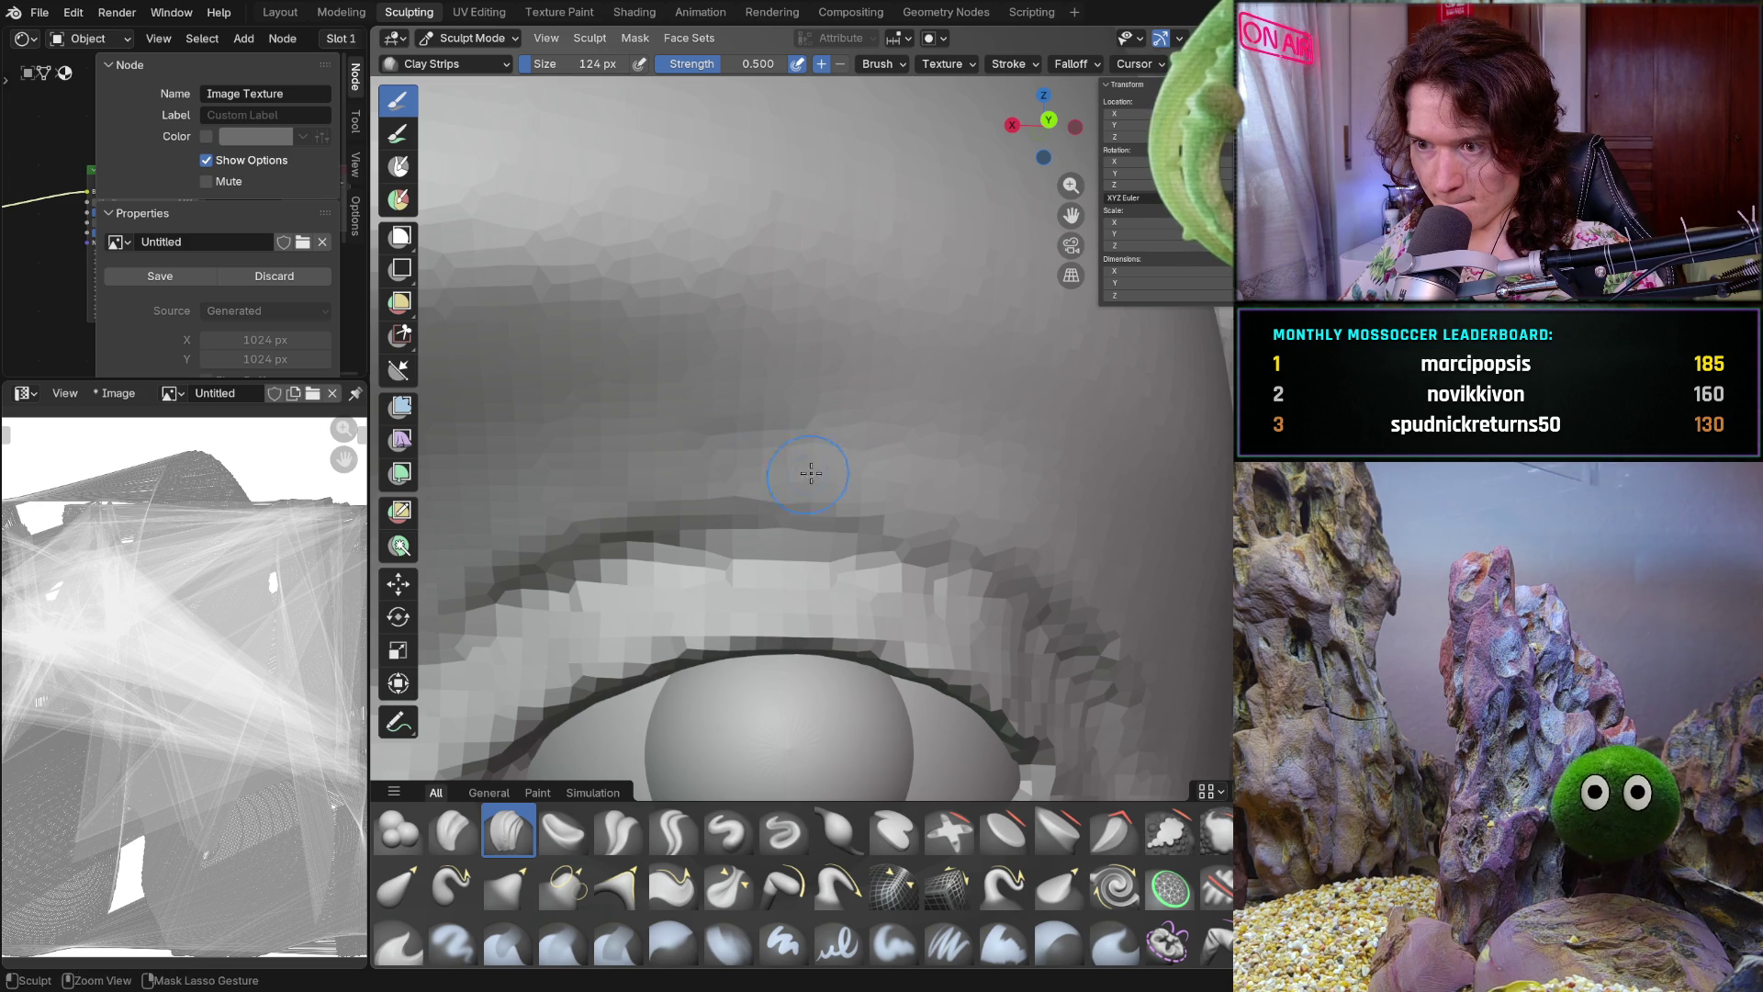
Define the brow ridge above the eye with further Clay Strips strokes, then review the whole head
middle_drag(803, 472, 788, 470)
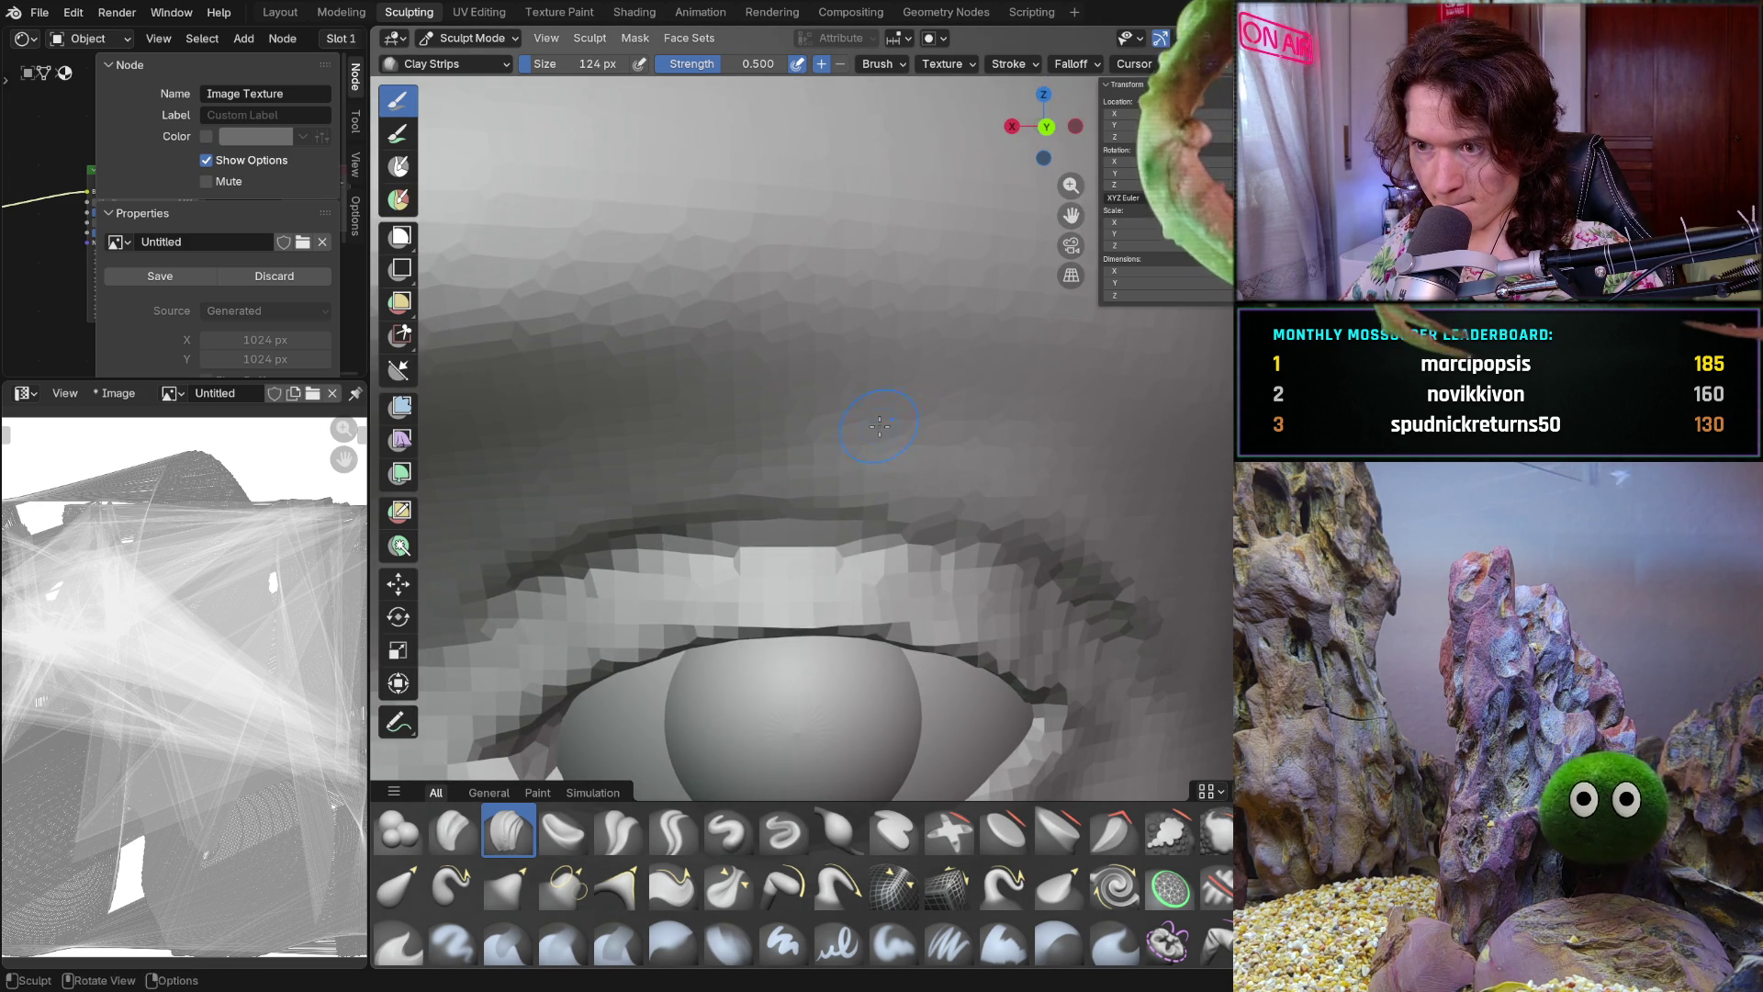
middle_drag(767, 429, 920, 344)
mouse_move(756, 464)
middle_down()
mouse_move(753, 532)
mouse_move(749, 493)
middle_up()
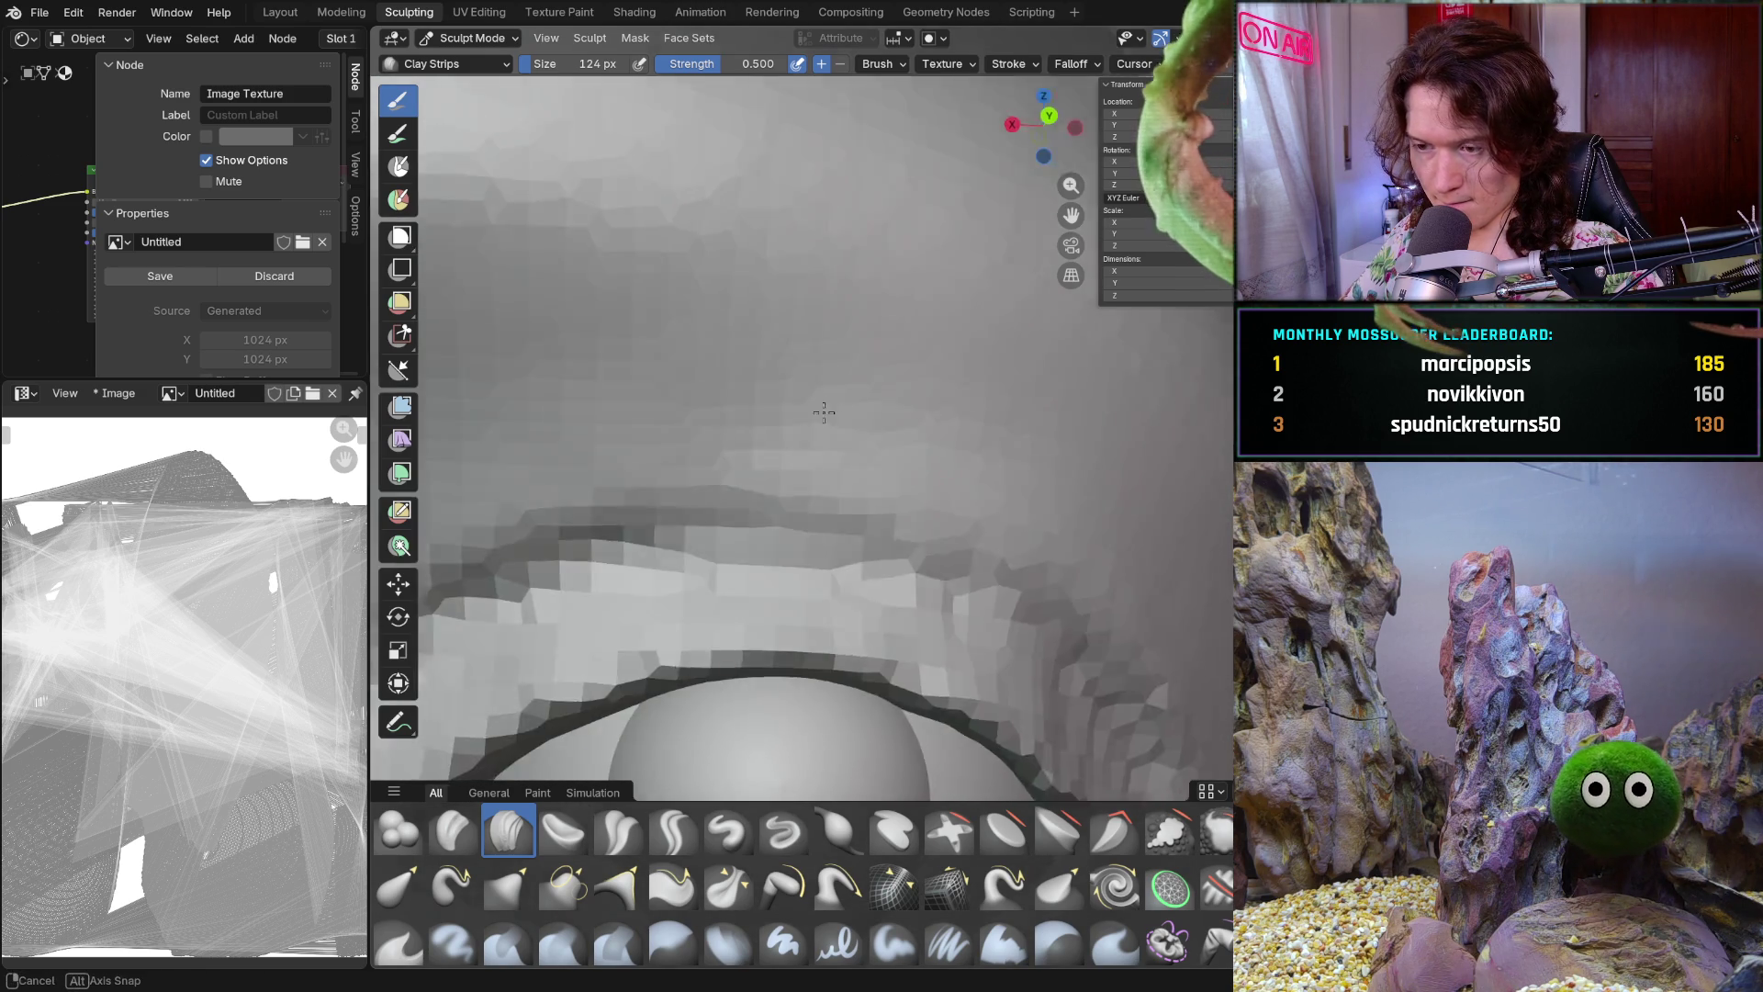
middle_drag(734, 506, 785, 410)
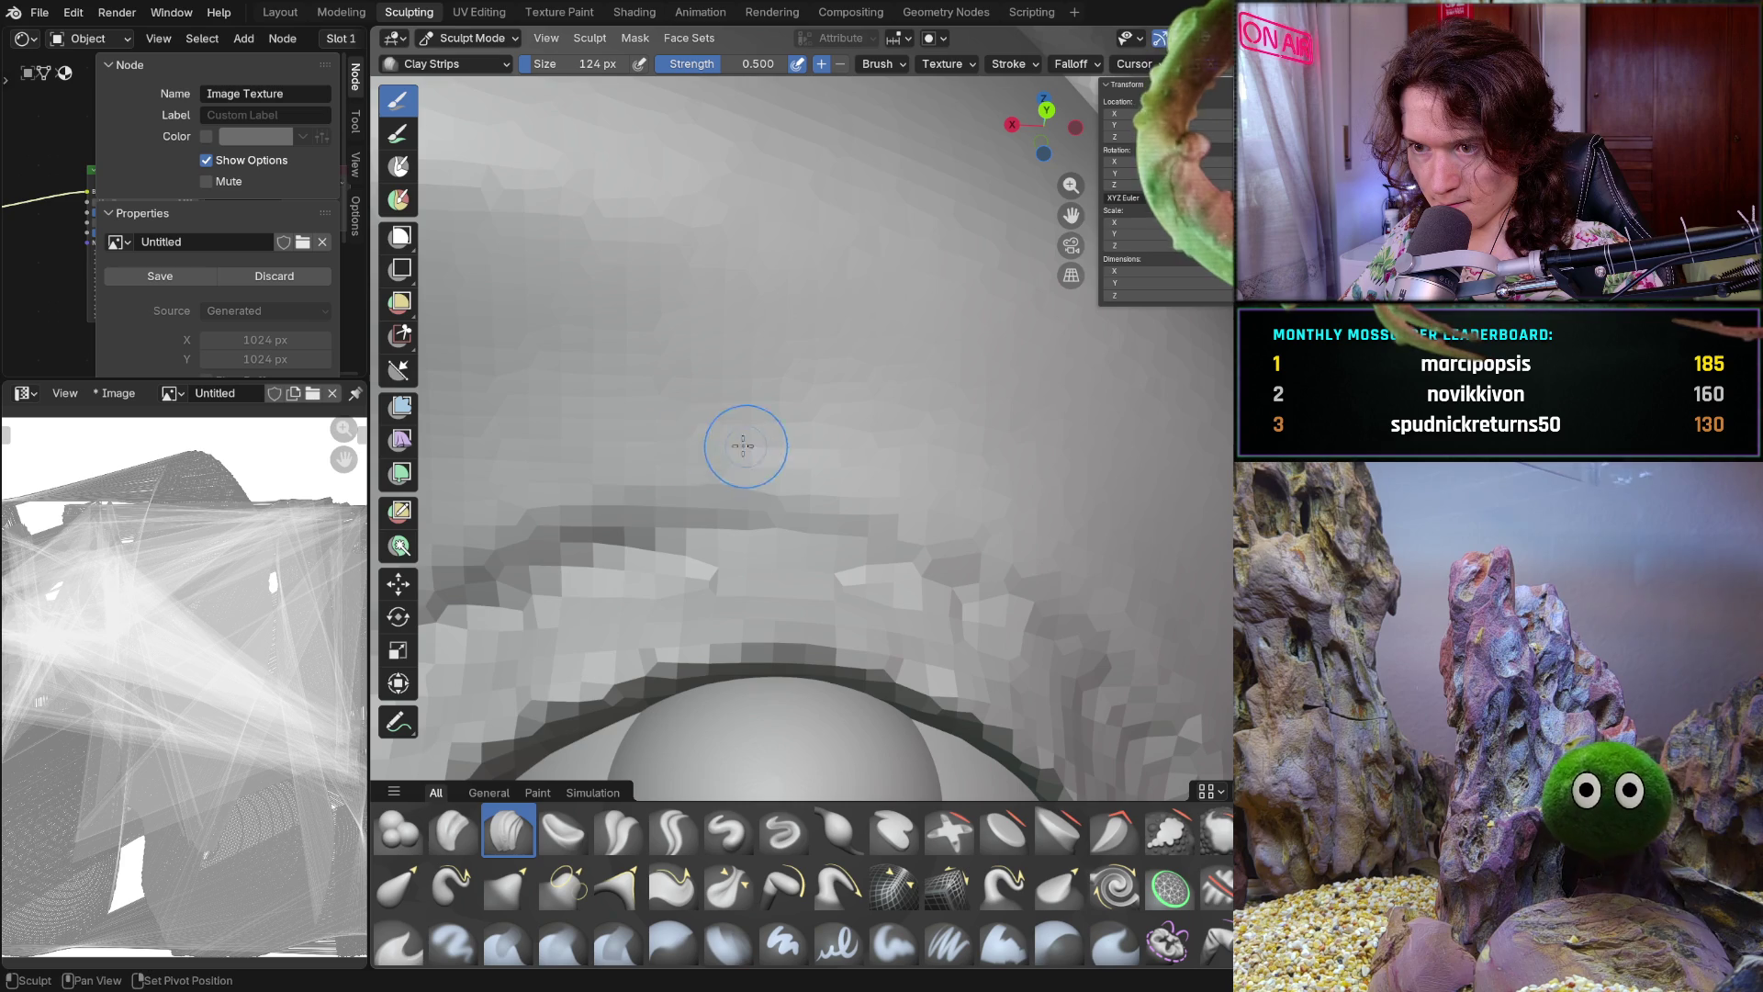
mouse_move(745, 449)
middle_down()
mouse_move(817, 507)
mouse_move(817, 486)
middle_up()
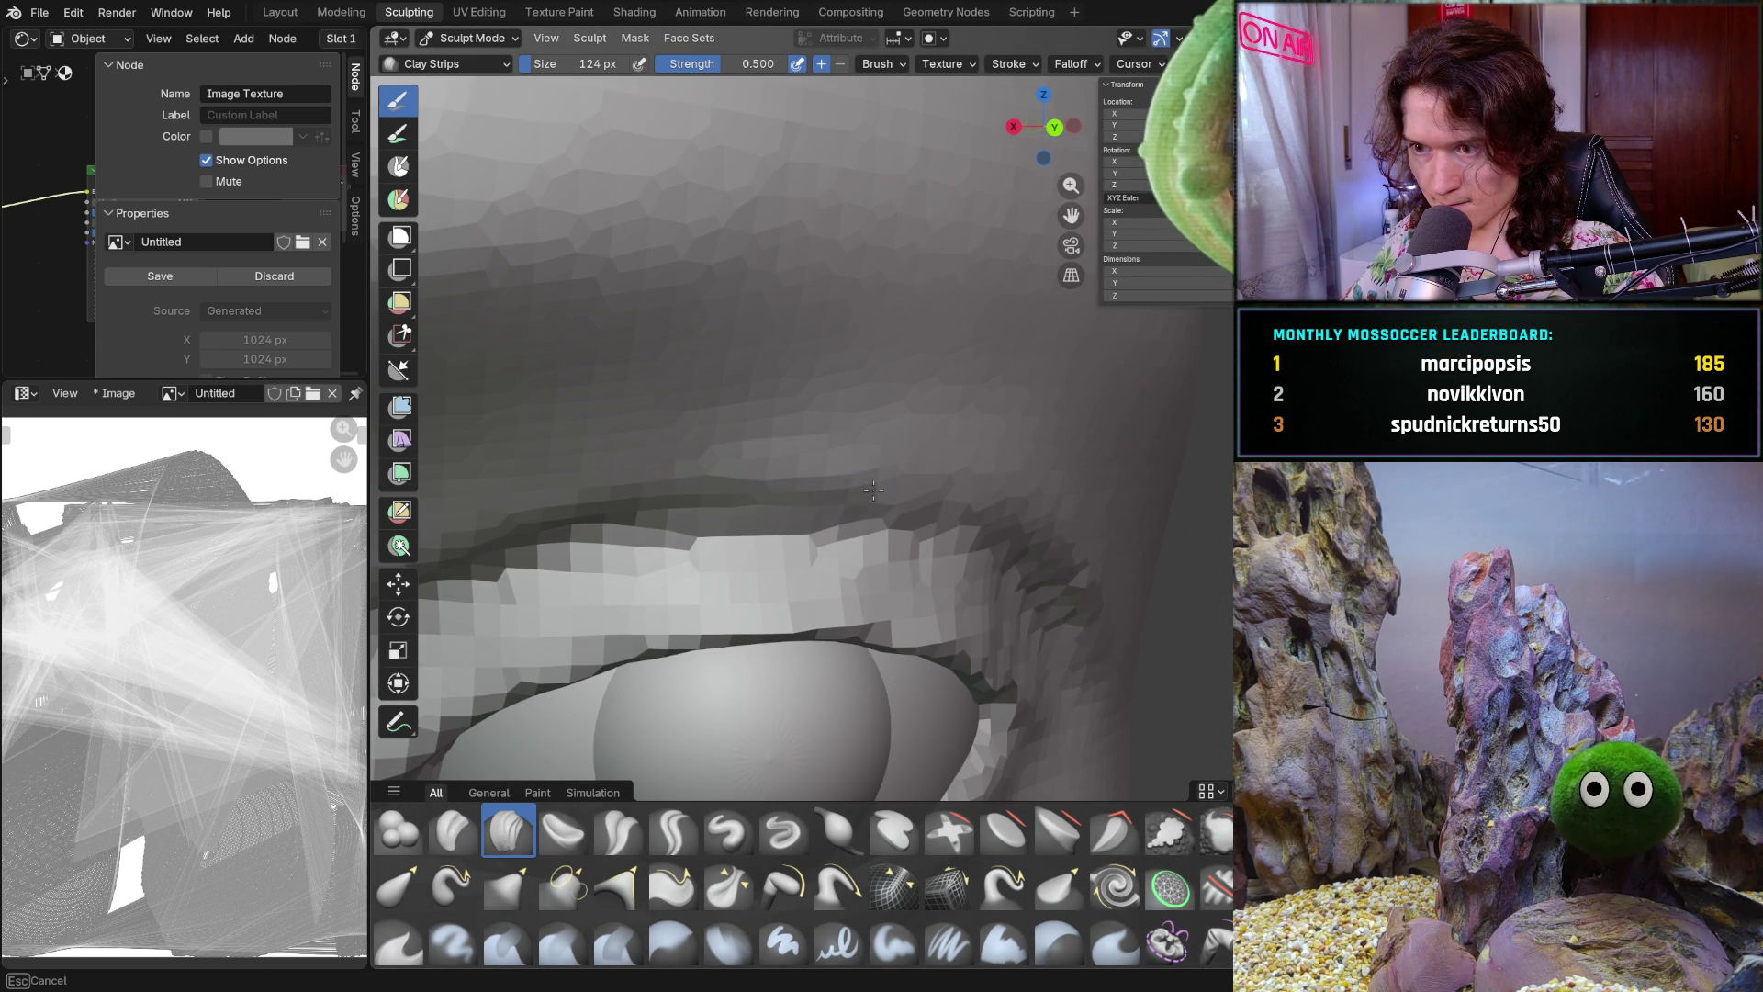
middle_drag(908, 492, 855, 439)
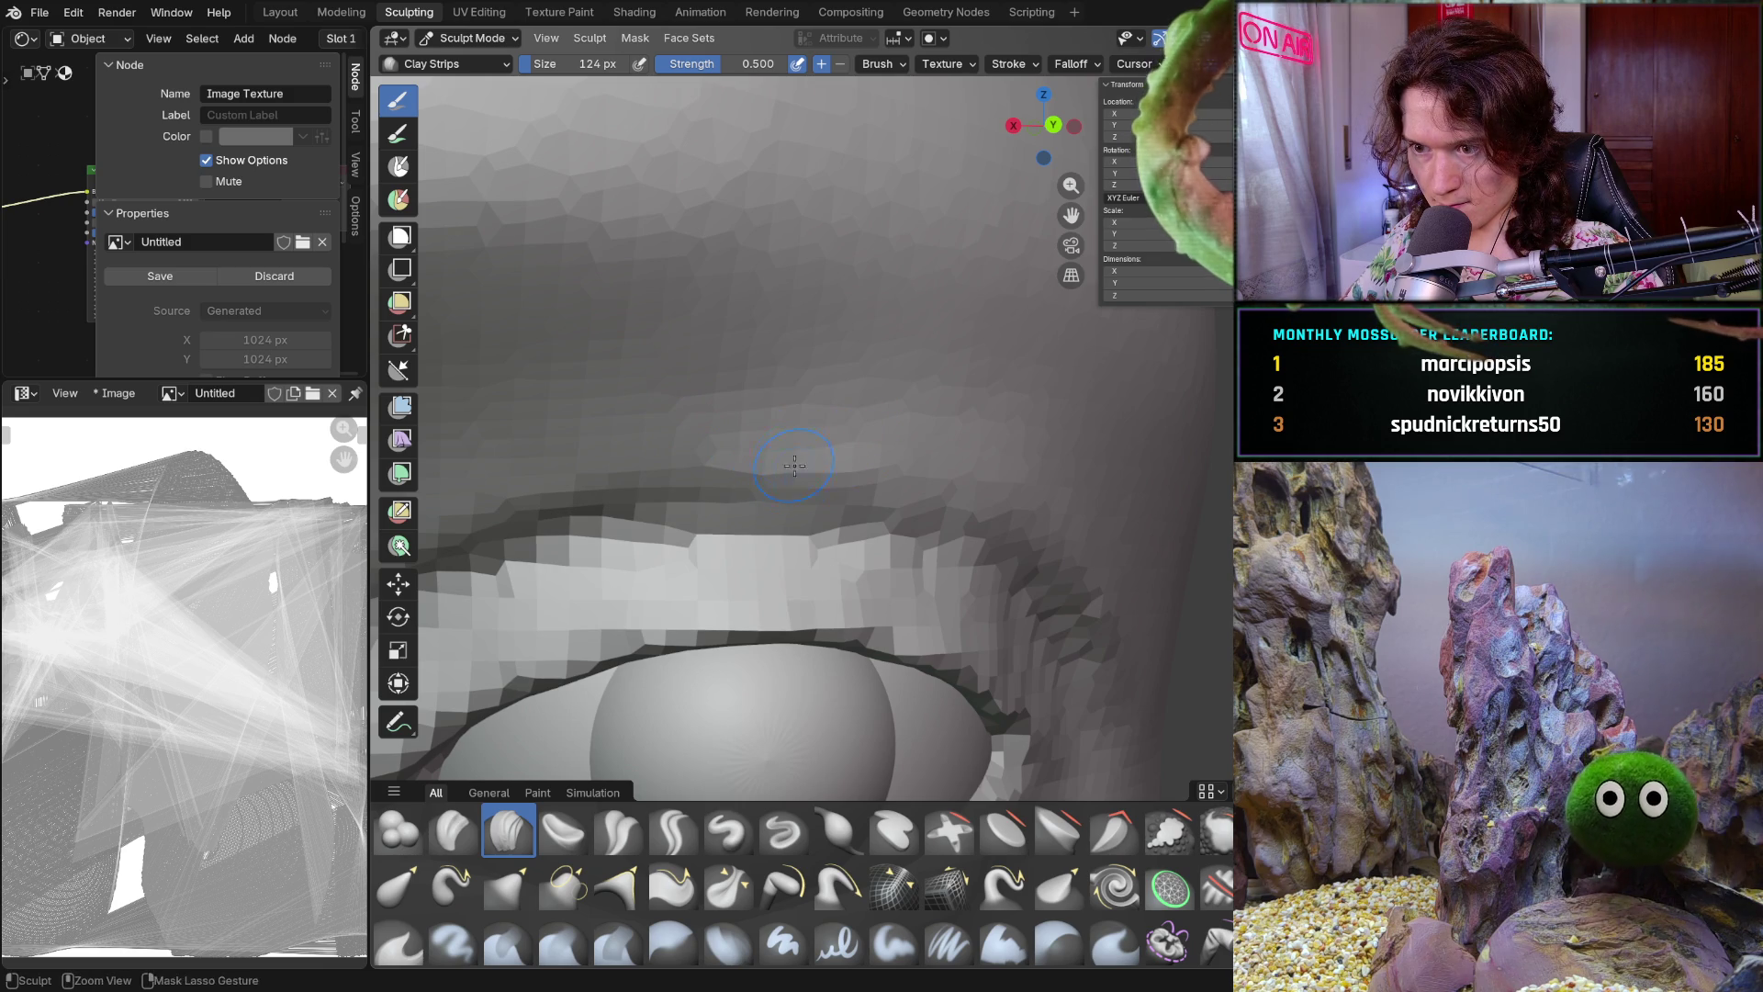
middle_drag(855, 469, 758, 488)
mouse_move(896, 474)
middle_down()
mouse_move(927, 483)
mouse_move(1043, 406)
middle_up()
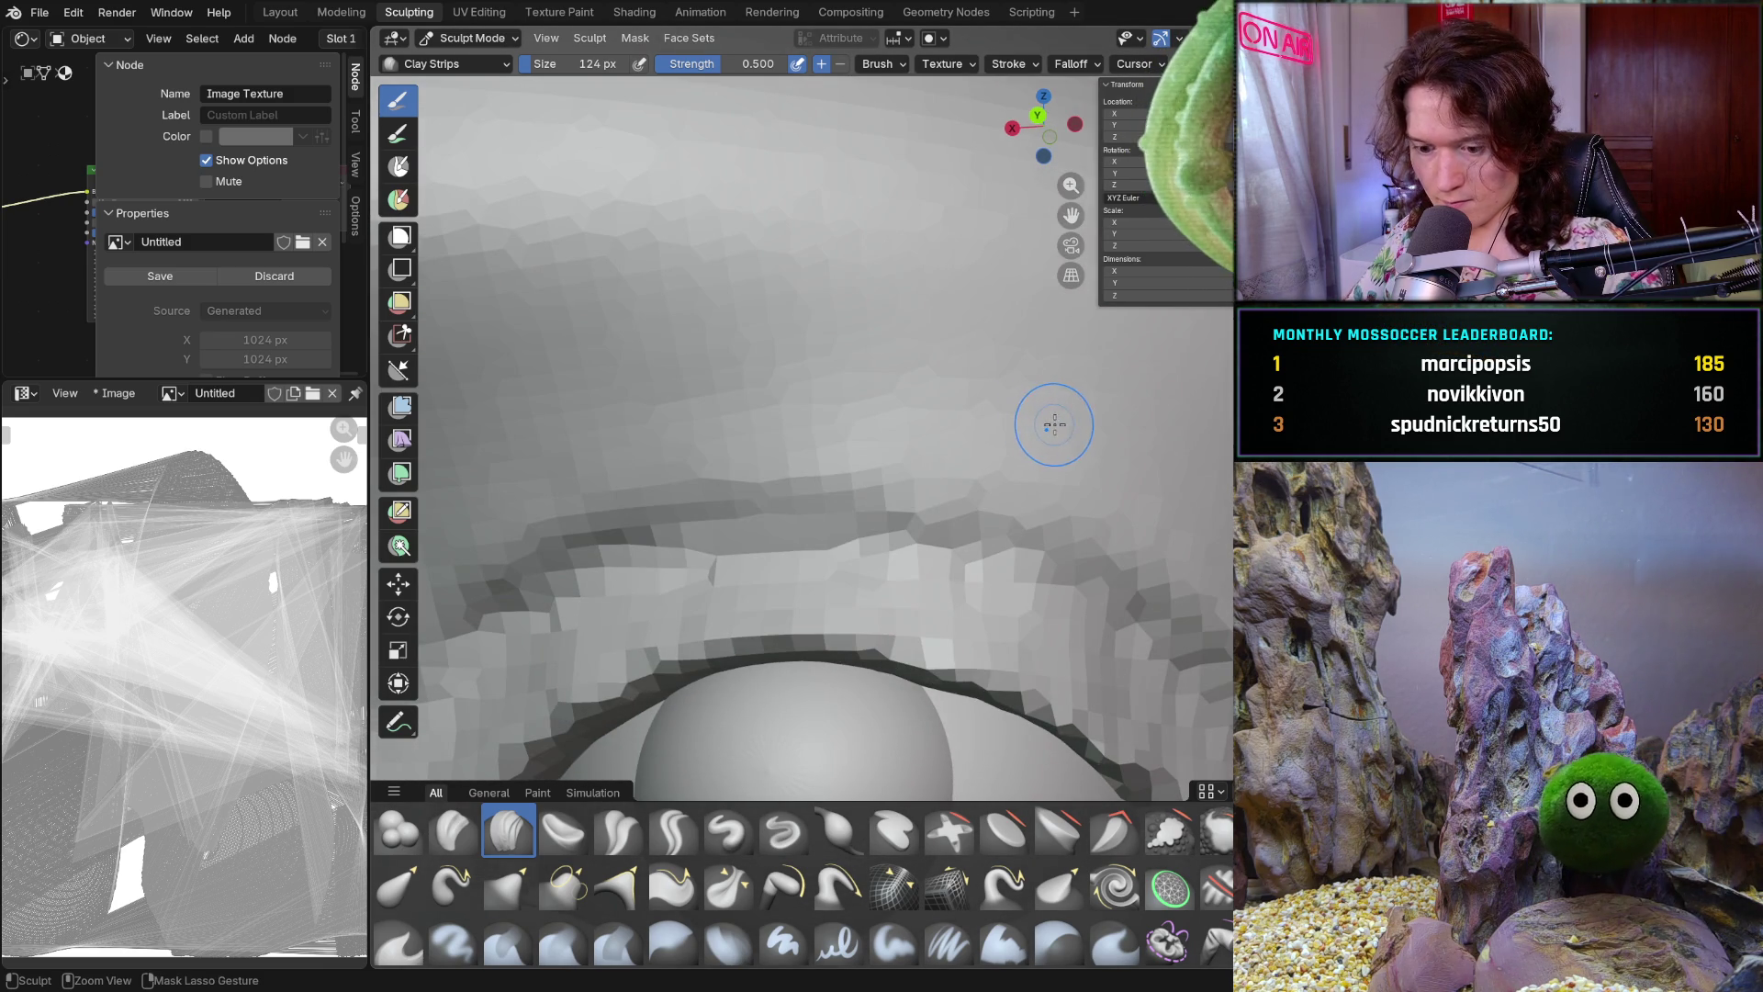
scroll(1063, 503, down, 5)
mouse_move(1063, 504)
ctrl+middle_down()
mouse_move(1011, 516)
mouse_move(906, 588)
ctrl+middle_up()
scroll(915, 546, down, 5)
scroll(929, 576, down, 4)
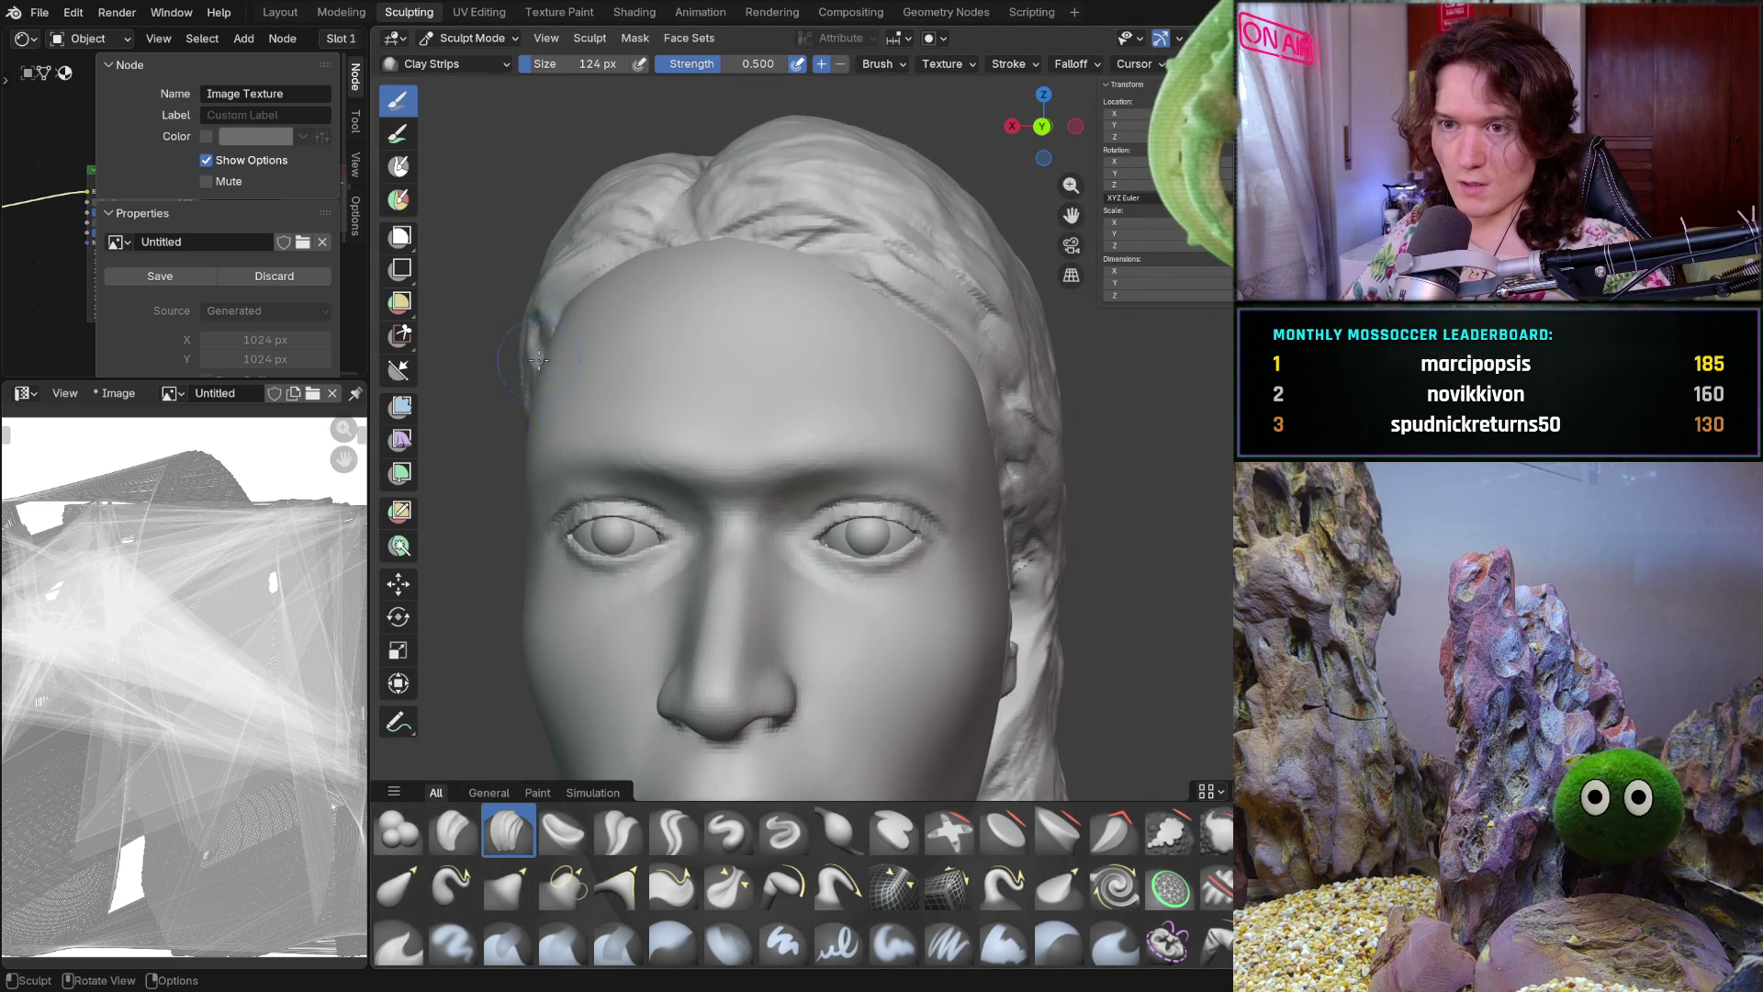
click(460, 37)
Switch to Texture Paint mode and inspect the painted brows around both eyes without adding paint
click(483, 165)
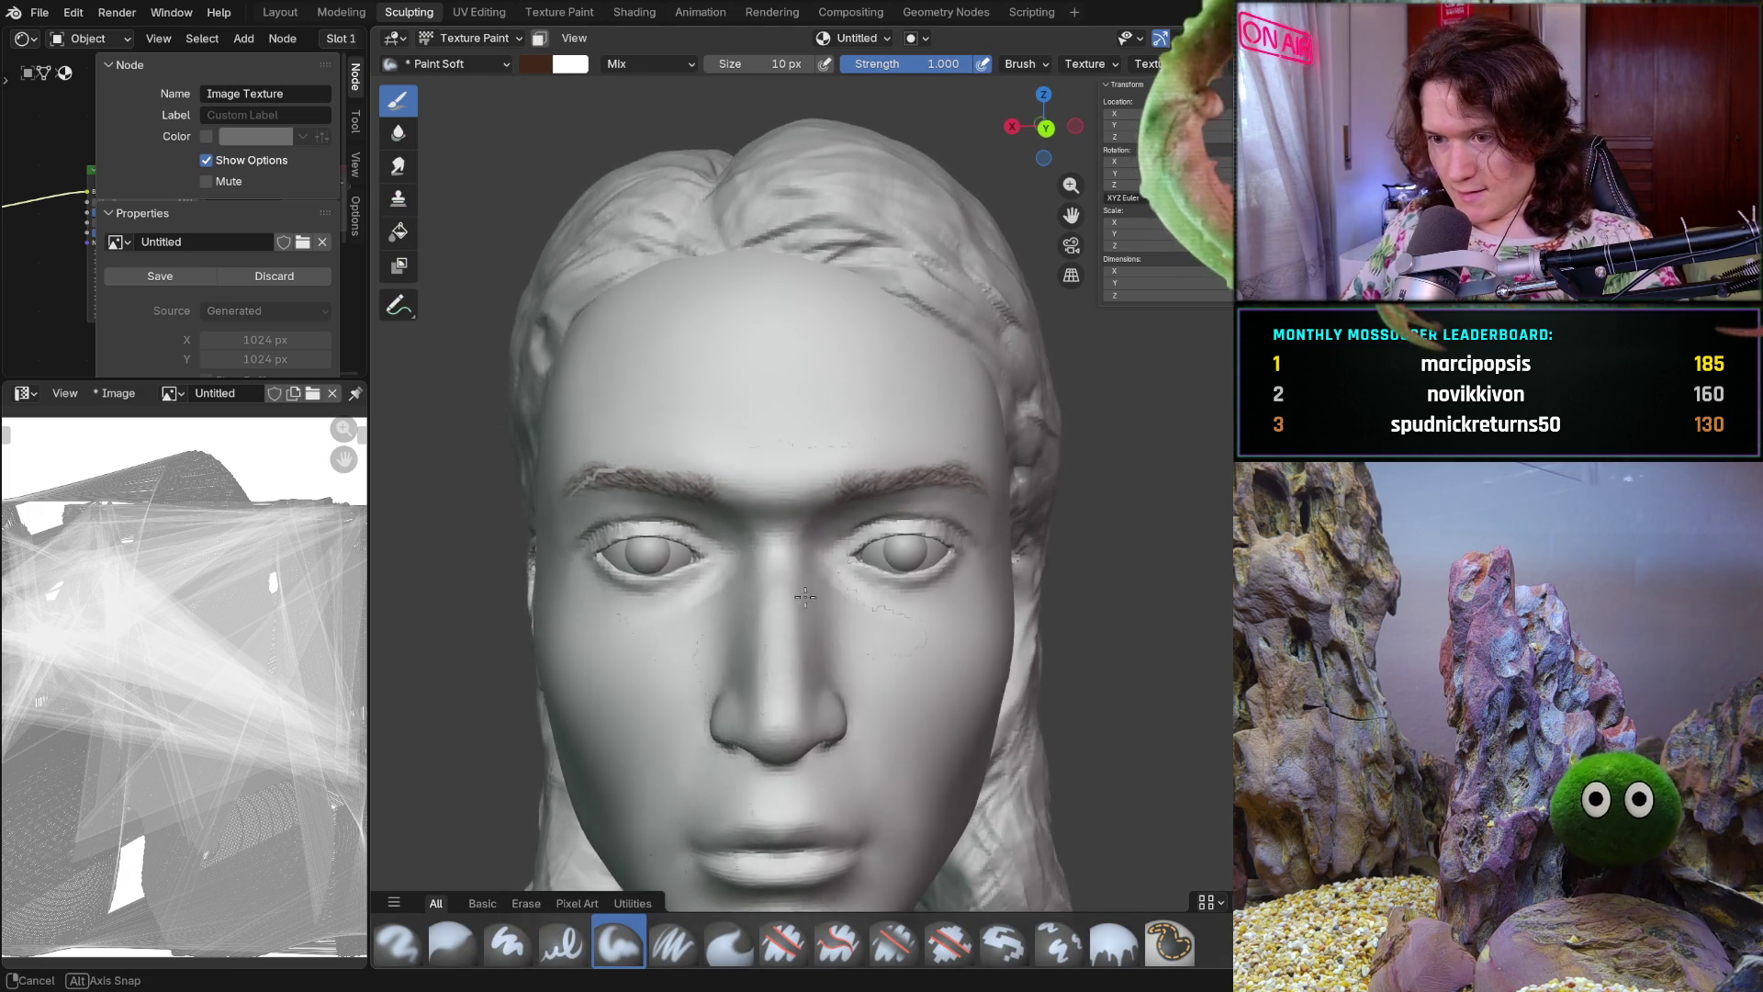
scroll(810, 571, up, 1)
scroll(801, 566, up, 3)
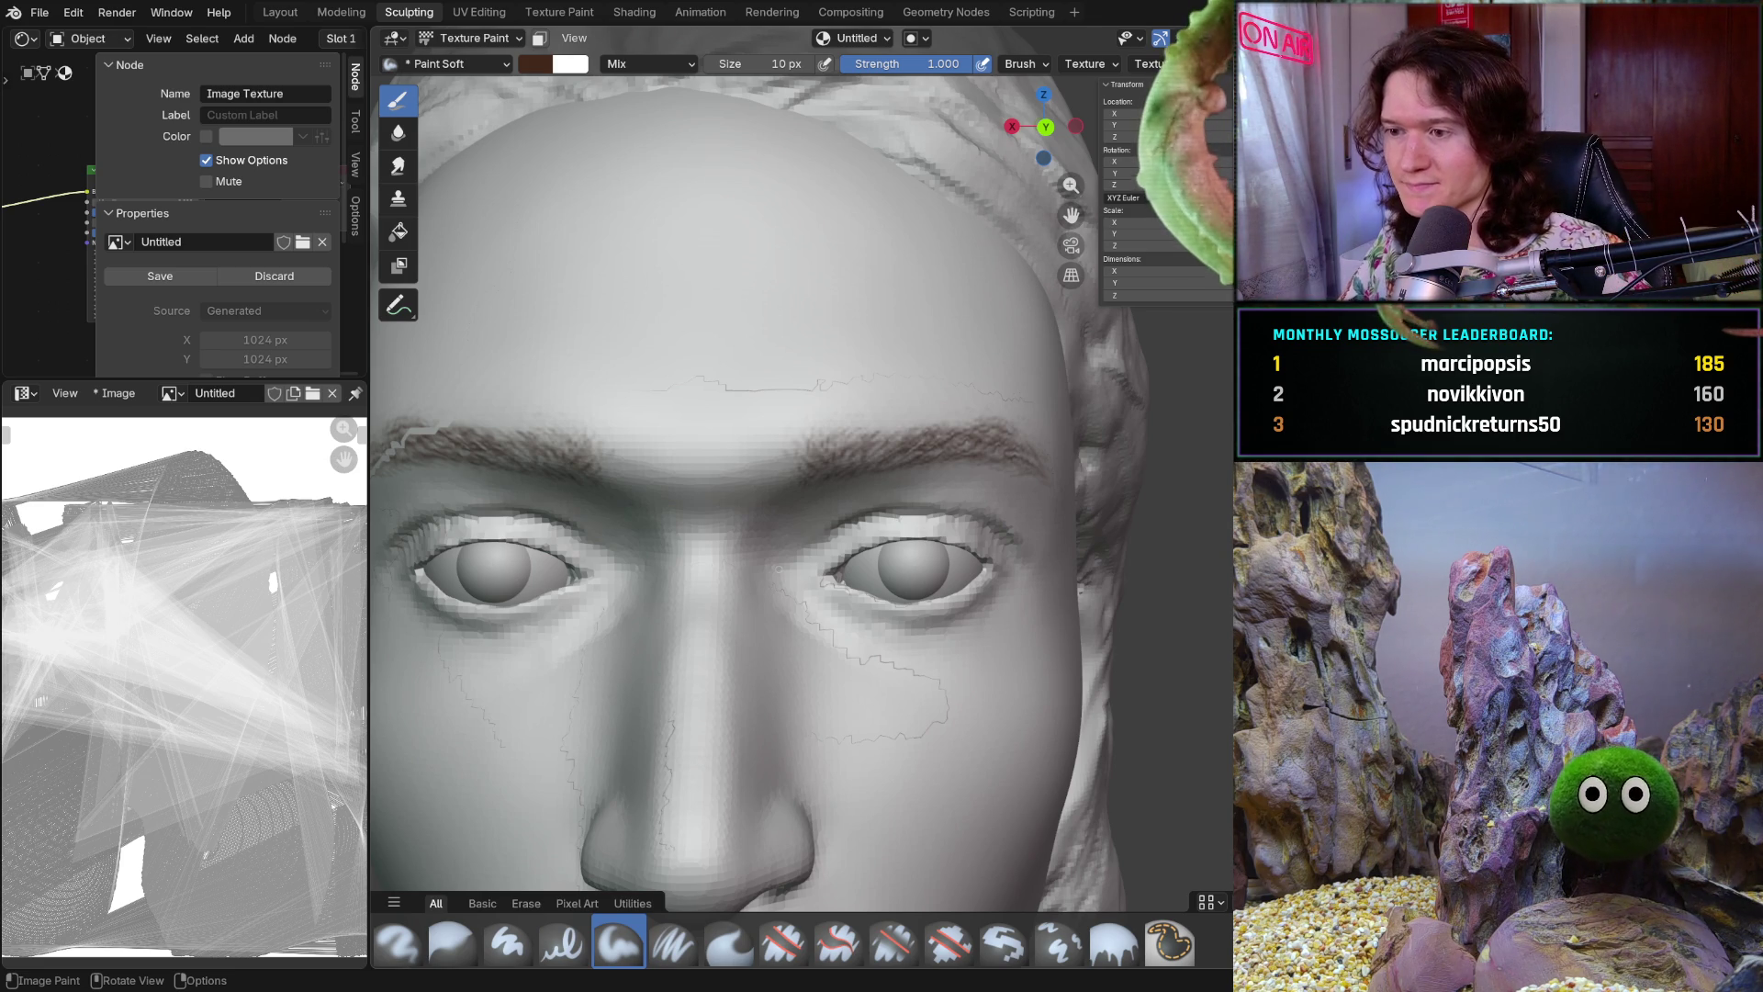
mouse_move(890, 602)
middle_down()
mouse_move(828, 583)
mouse_move(807, 606)
mouse_move(772, 585)
mouse_move(739, 611)
mouse_move(806, 613)
middle_up()
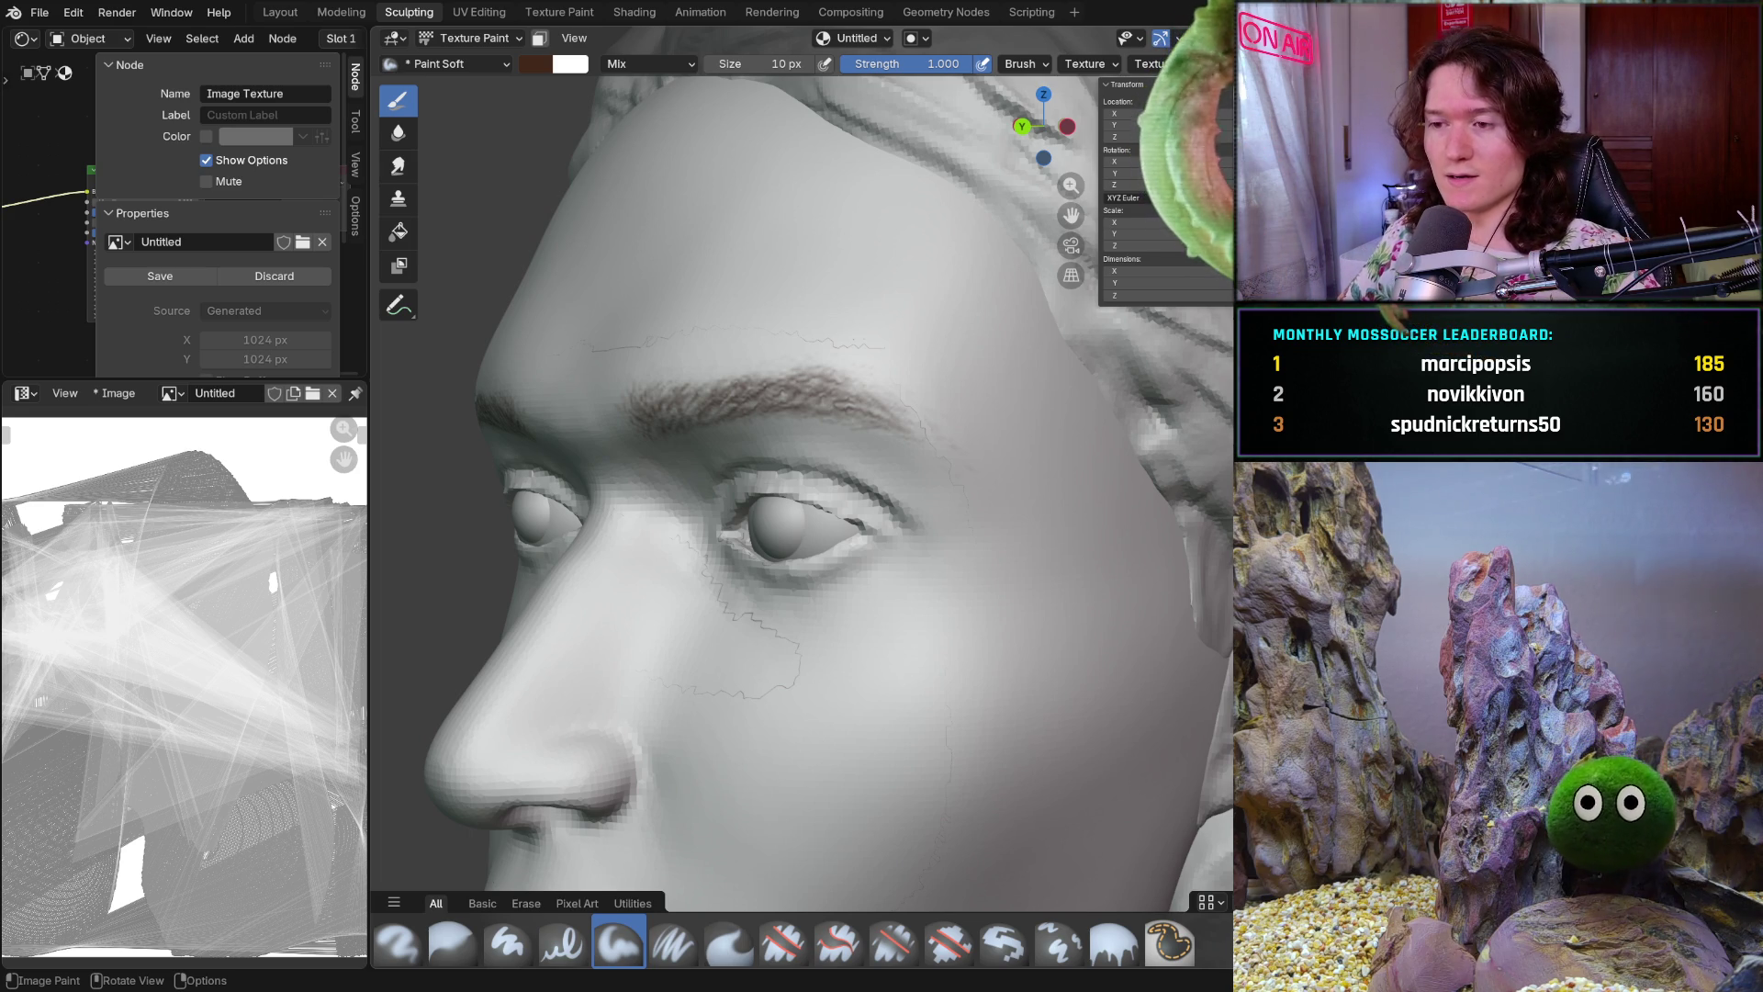
scroll(949, 600, up, 3)
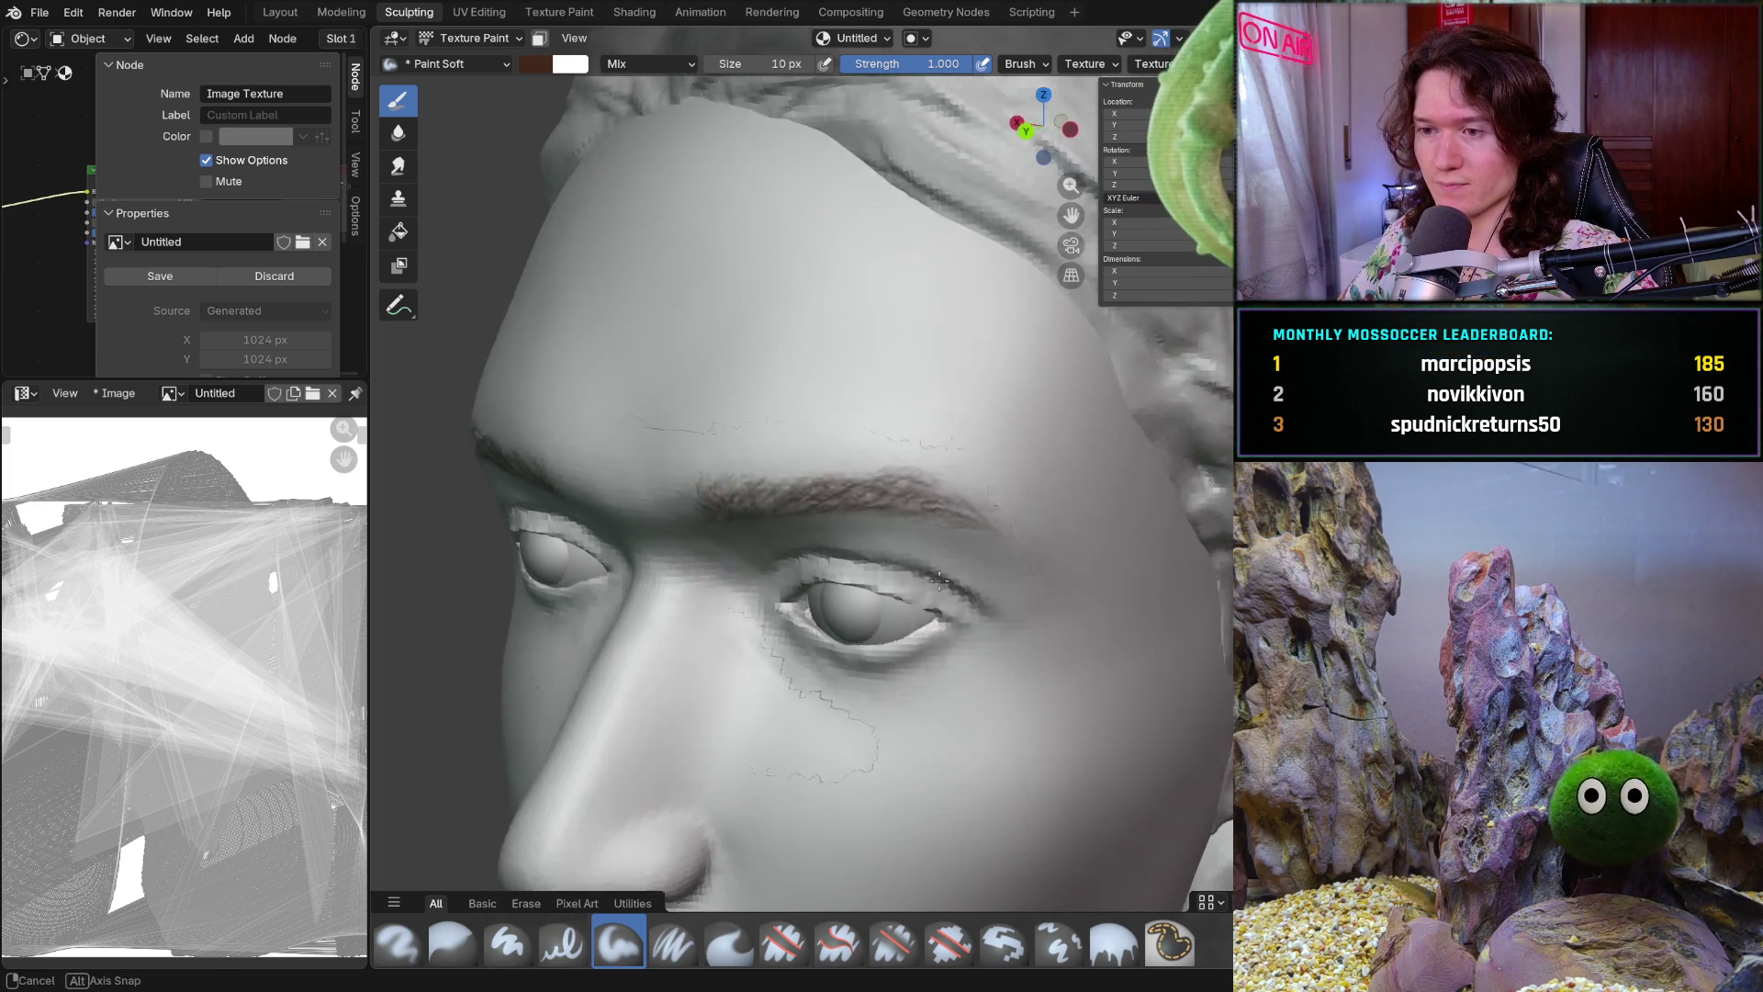
scroll(949, 600, up, 3)
middle_drag(949, 598, 947, 590)
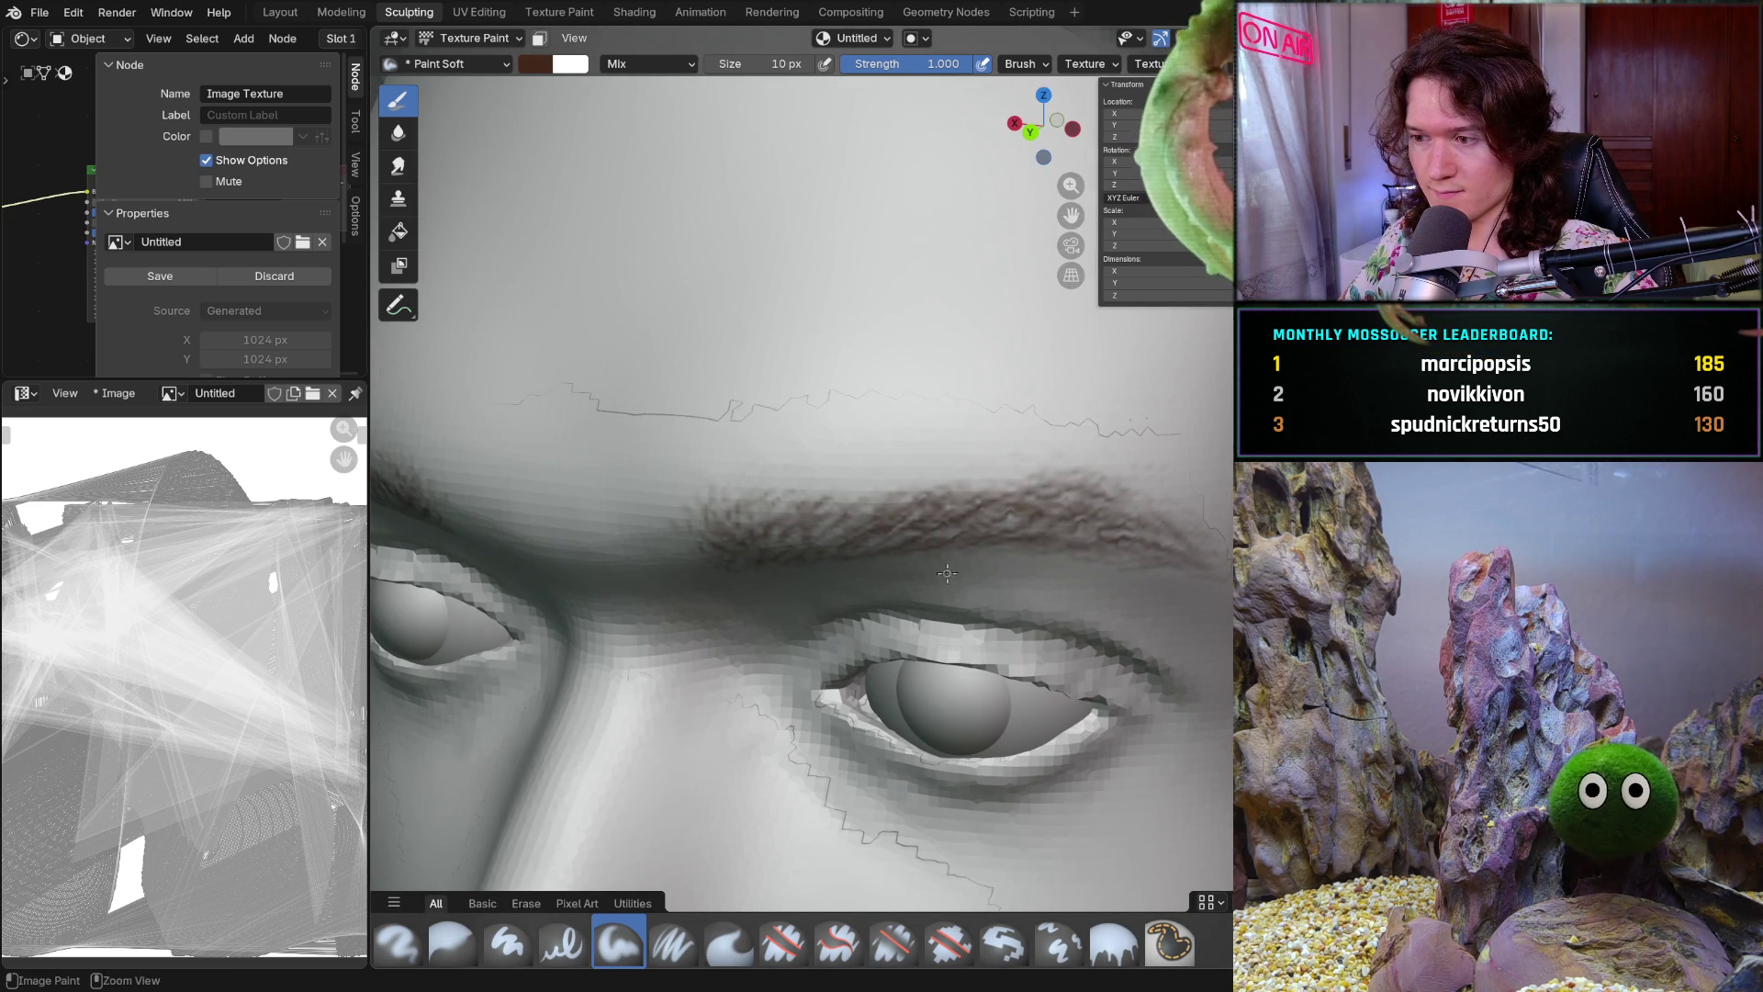
scroll(947, 579, down, 3)
scroll(938, 600, down, 2)
scroll(925, 629, down, 2)
mouse_move(919, 627)
middle_down()
mouse_move(996, 563)
mouse_move(925, 571)
mouse_move(1008, 544)
mouse_move(975, 555)
middle_up()
scroll(1002, 582, up, 3)
scroll(1000, 551, up, 1)
scroll(998, 550, up, 1)
scroll(926, 571, up, 2)
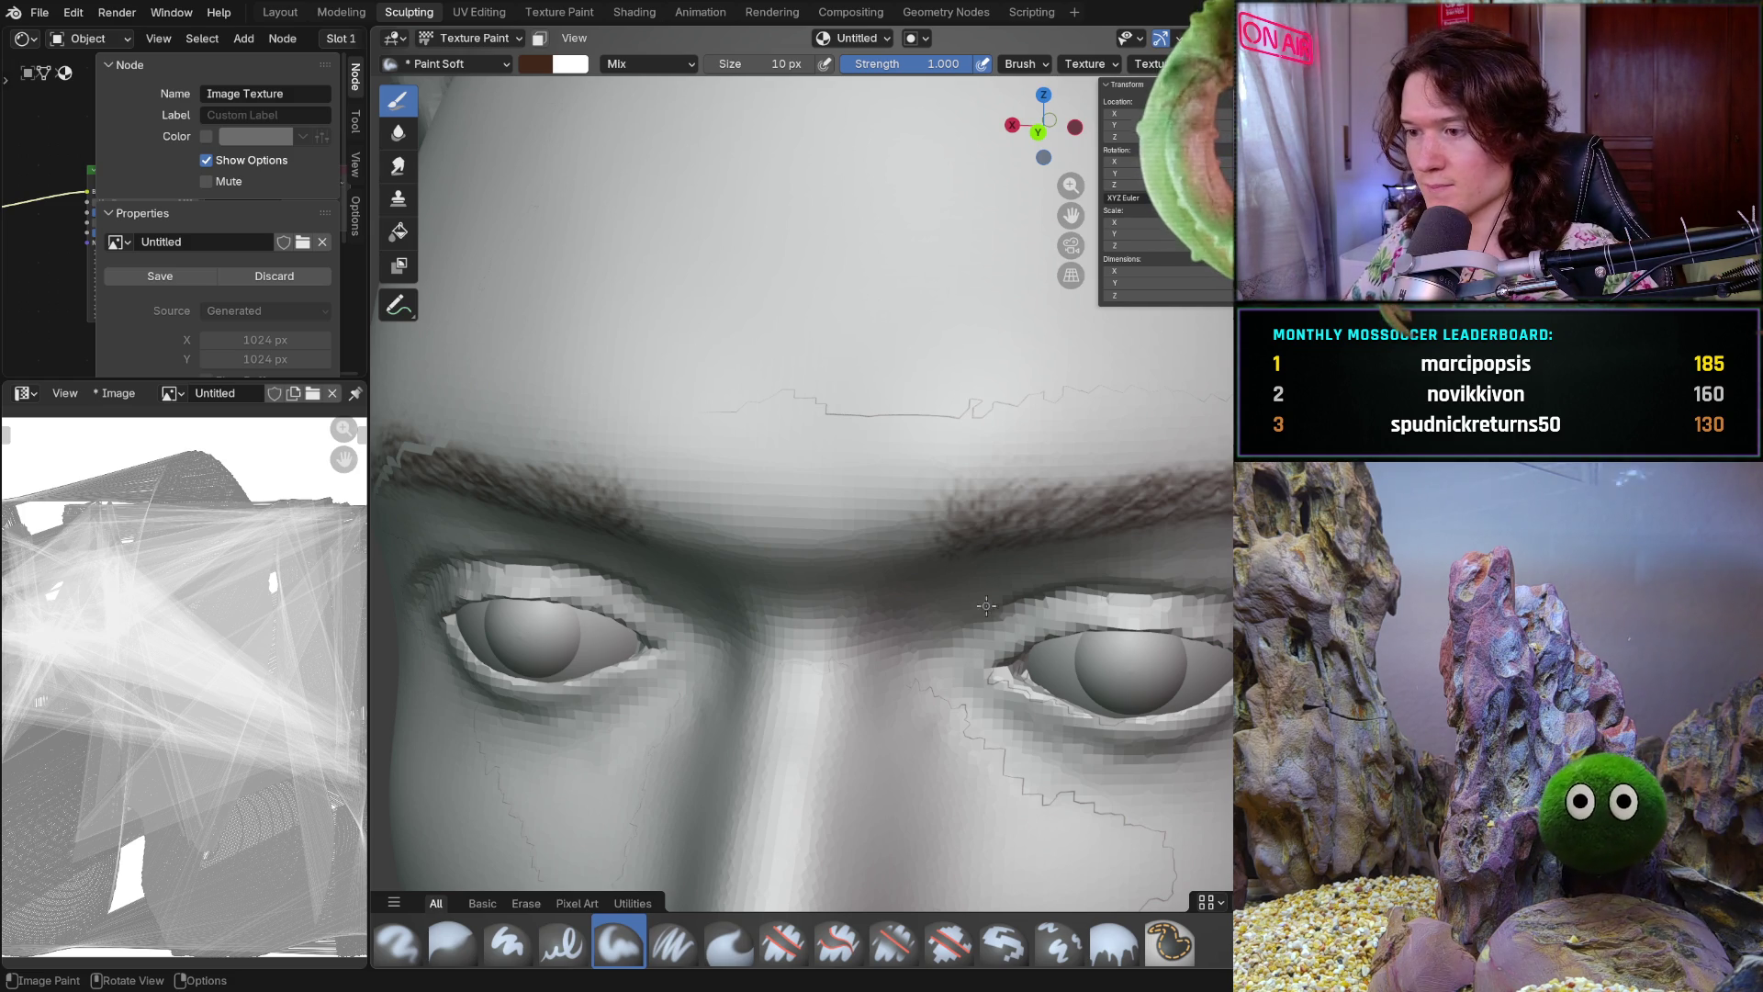
middle_drag(1026, 532, 992, 527)
scroll(991, 528, down, 2)
scroll(993, 528, up, 1)
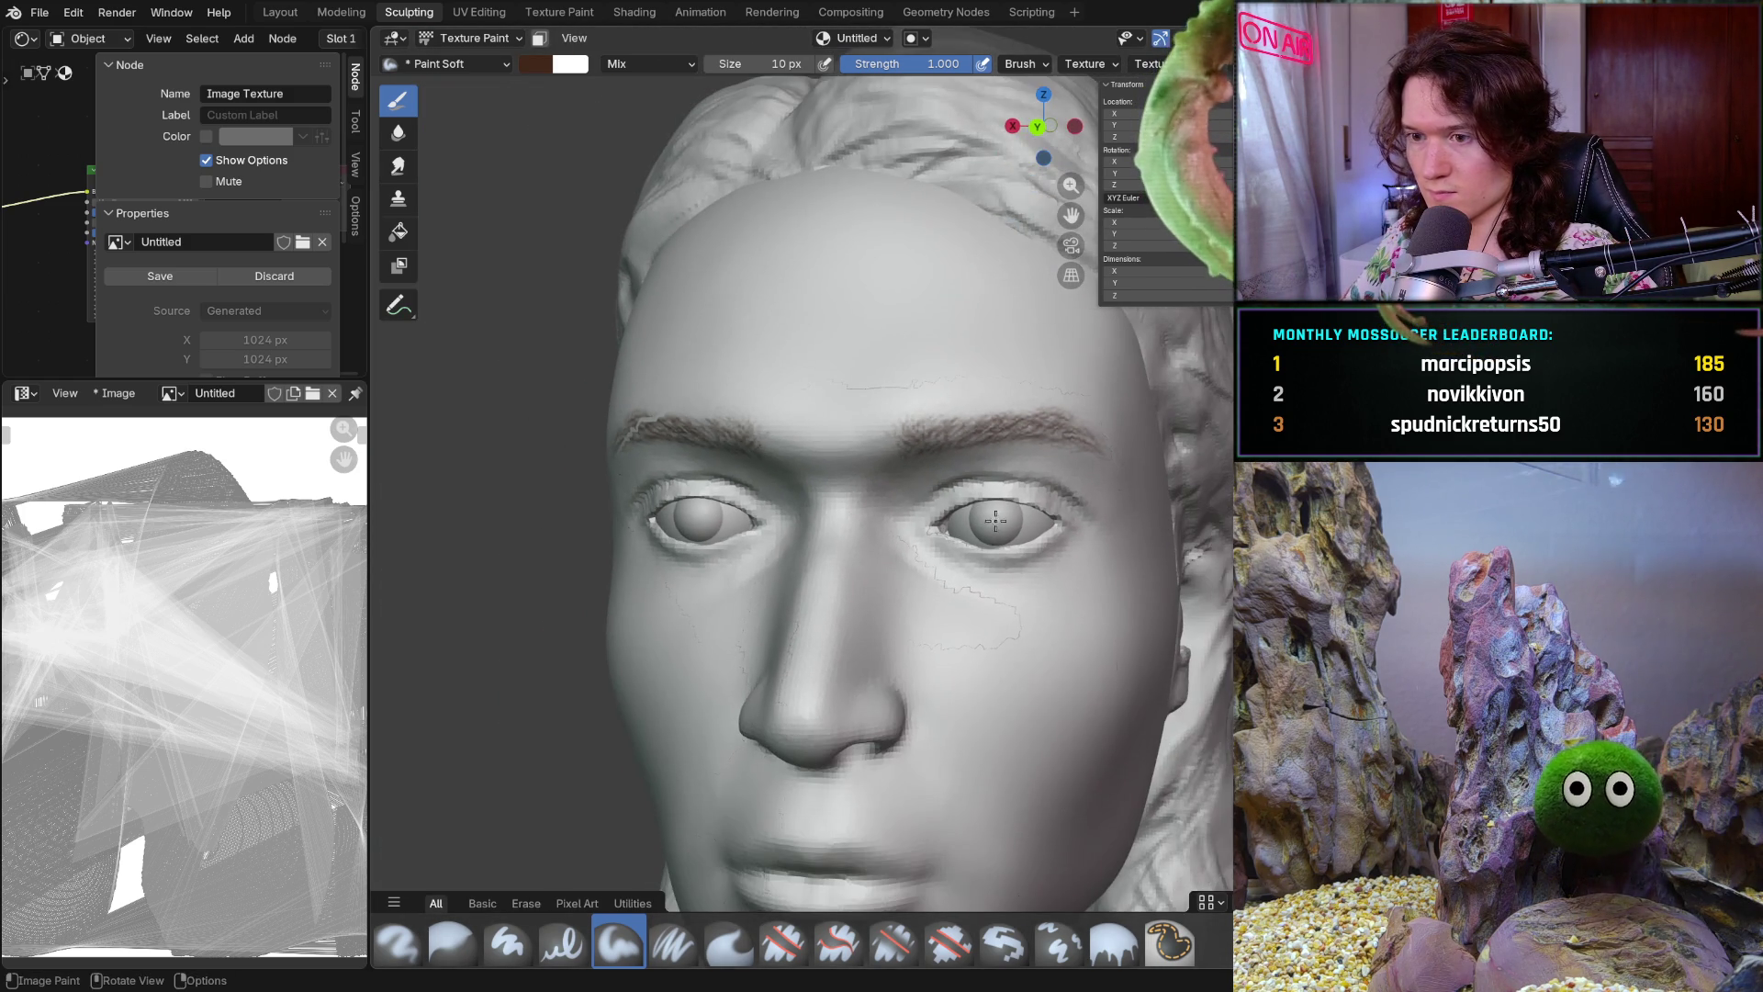
scroll(1005, 530, up, 3)
scroll(1004, 530, up, 2)
middle_drag(1005, 531, 956, 521)
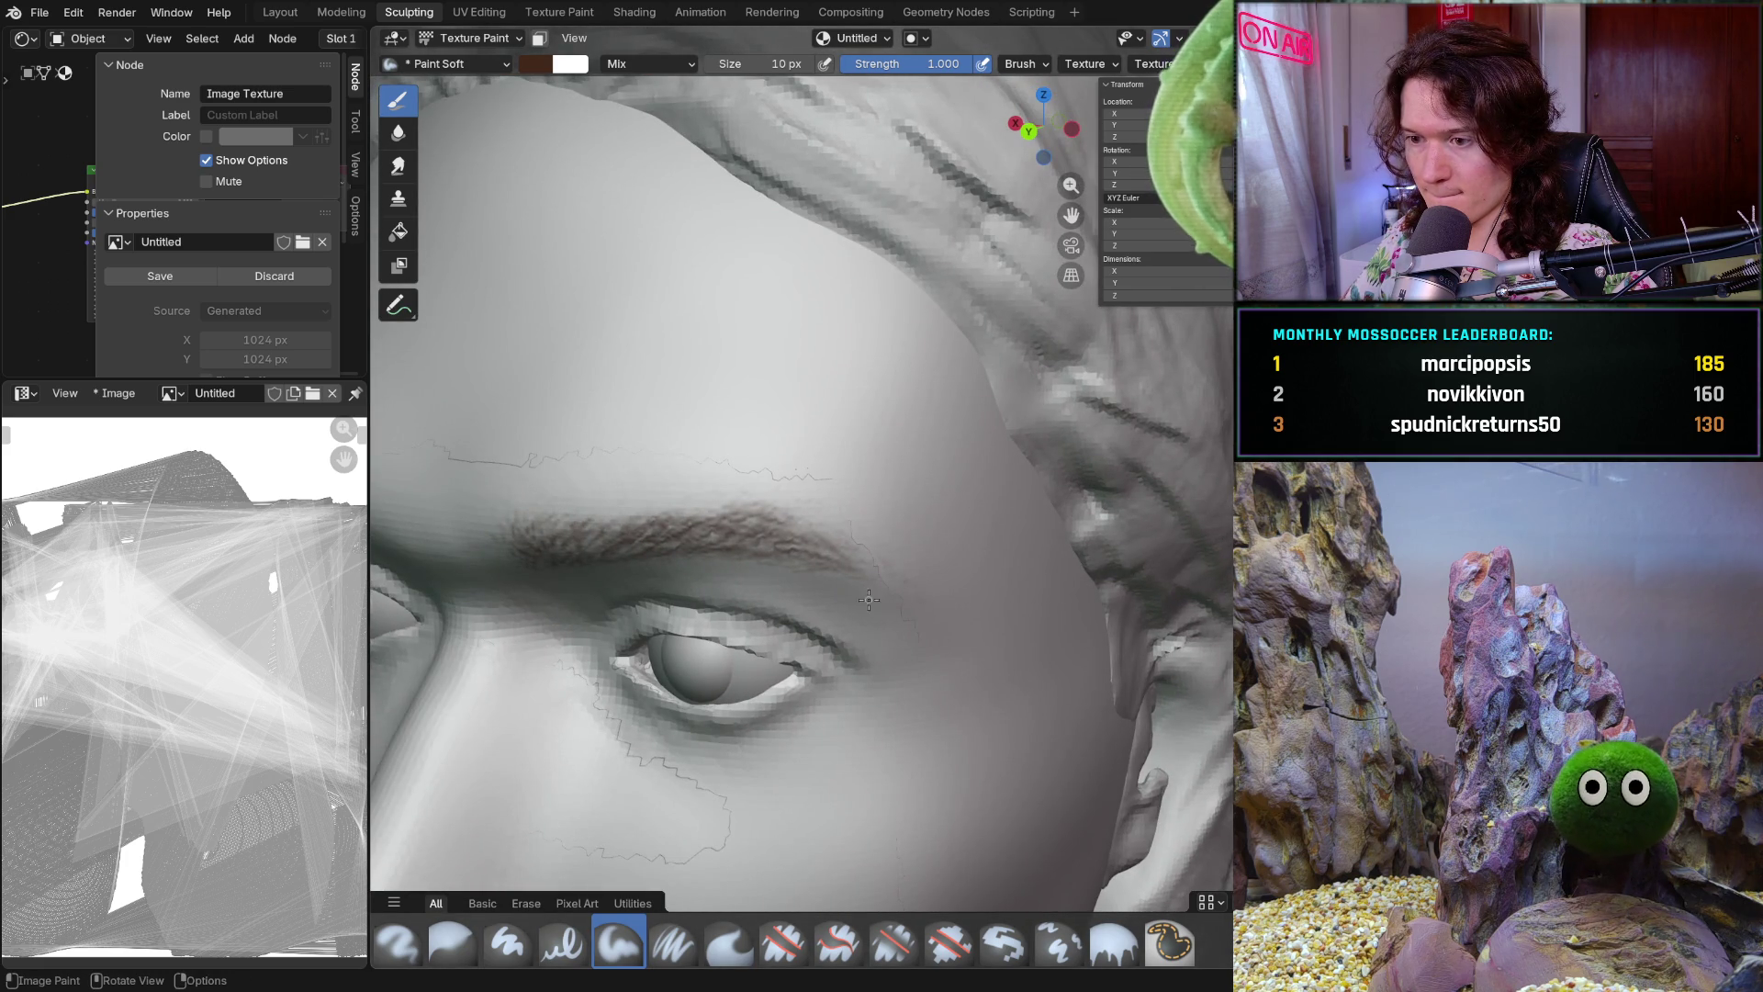
middle_drag(867, 589, 819, 579)
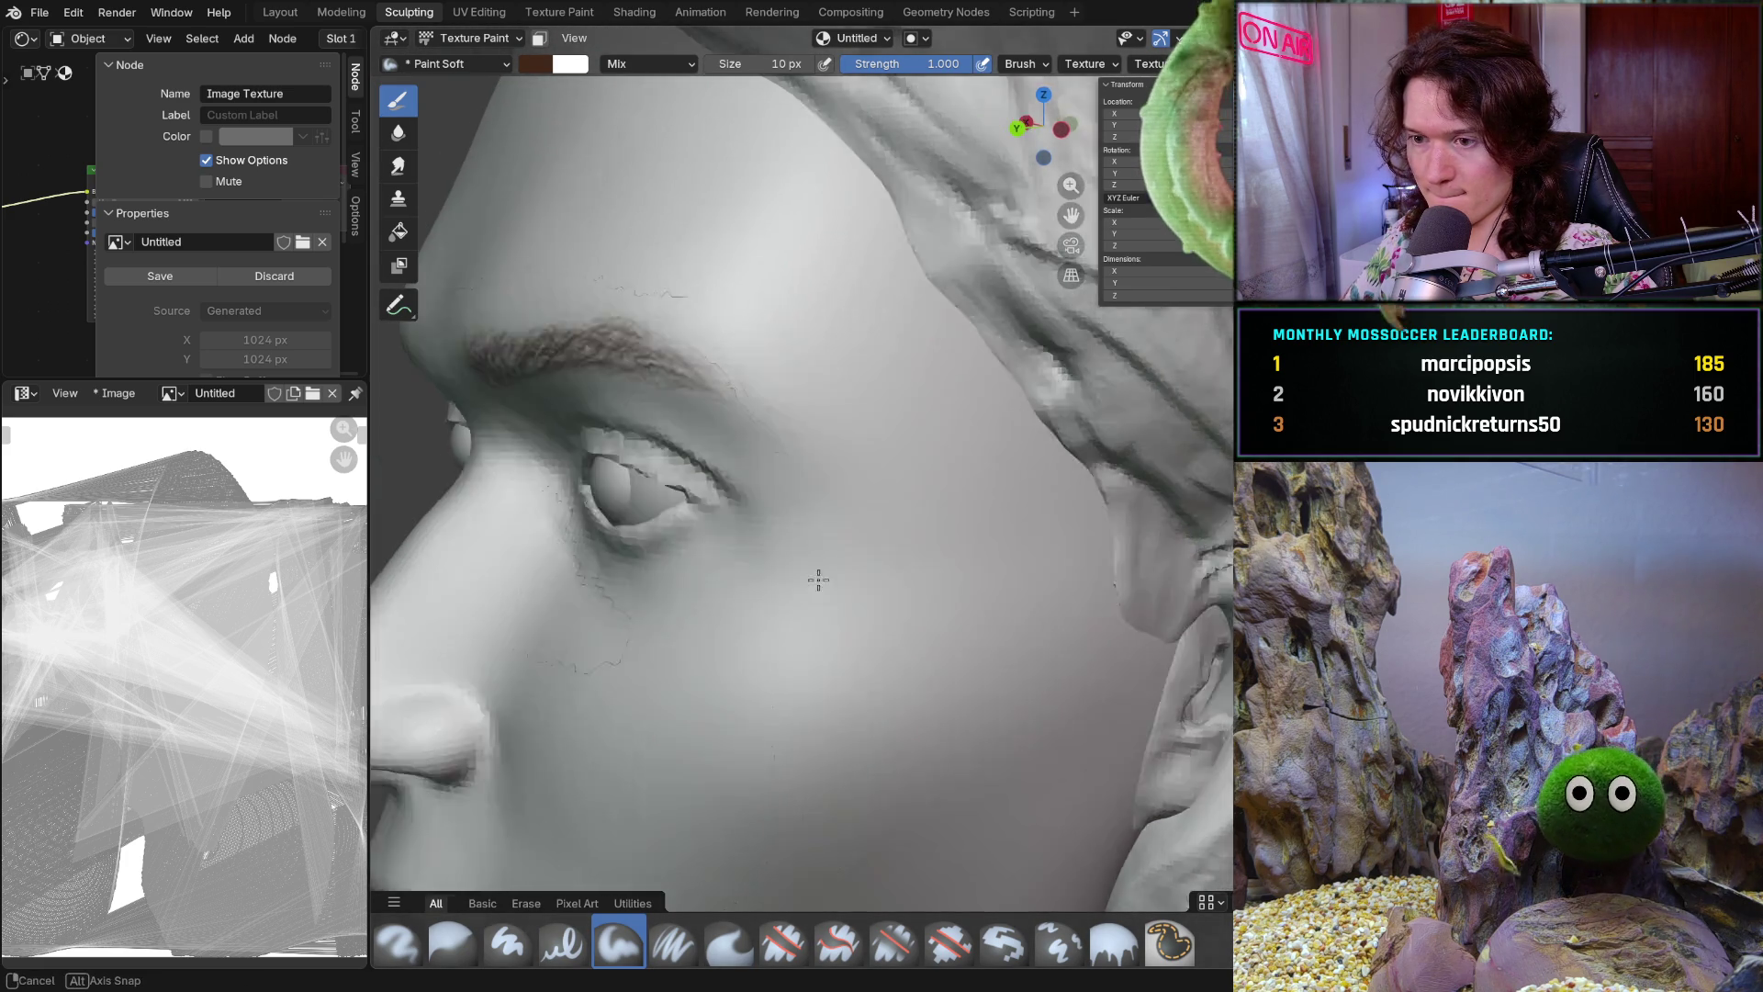
scroll(819, 581, down, 4)
scroll(818, 580, down, 2)
mouse_move(818, 580)
middle_down()
mouse_move(779, 585)
mouse_move(953, 619)
middle_up()
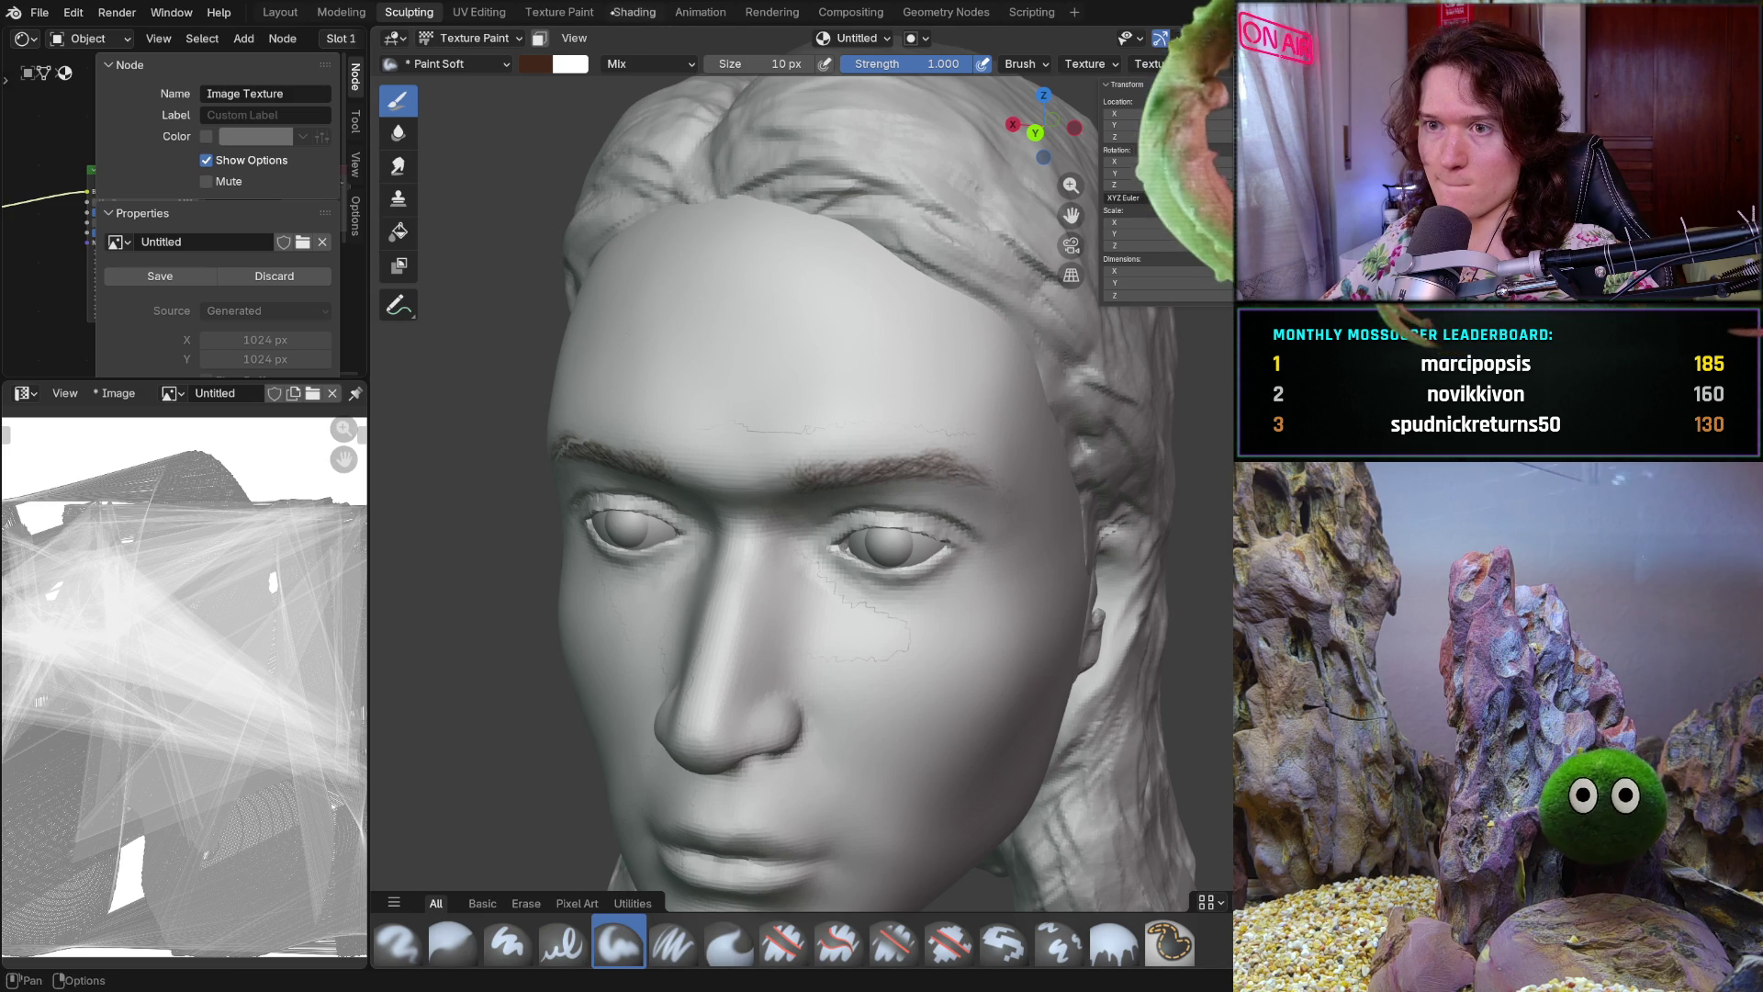
click(468, 37)
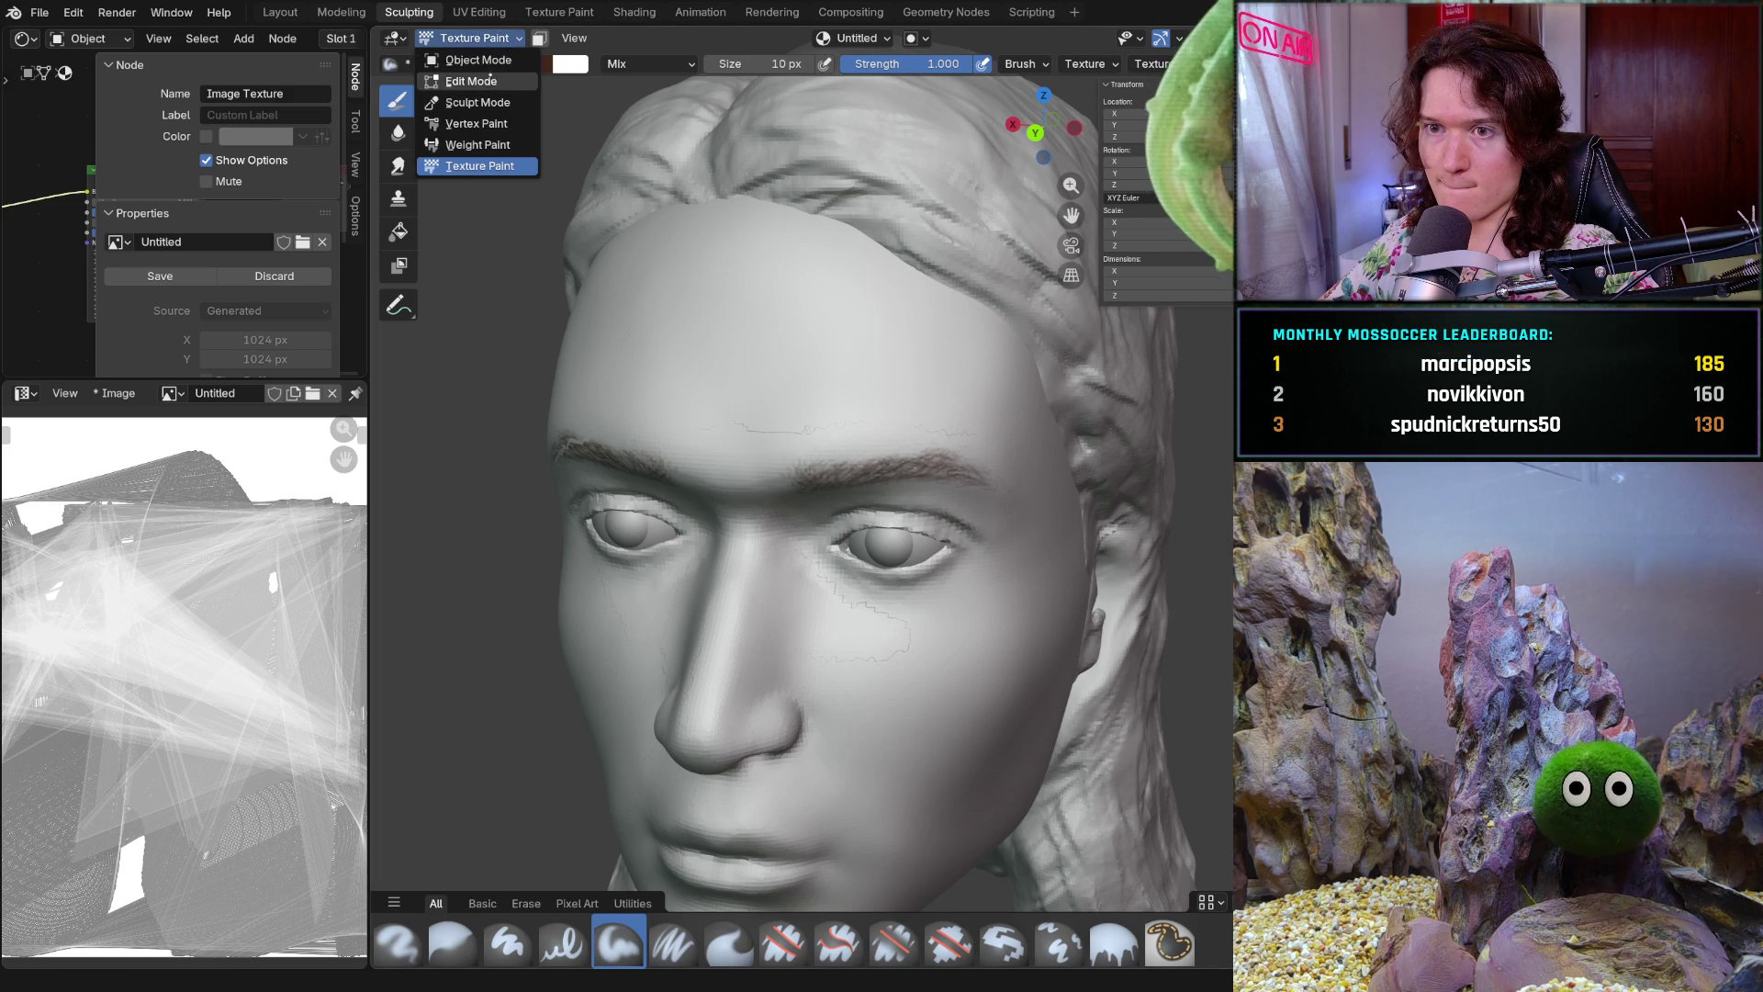
Return to Sculpt Mode and work the outer brow above the eye with Clay Strips
click(476, 102)
scroll(1050, 568, up, 4)
mouse_move(1050, 570)
middle_down()
mouse_move(938, 534)
mouse_move(889, 429)
middle_up()
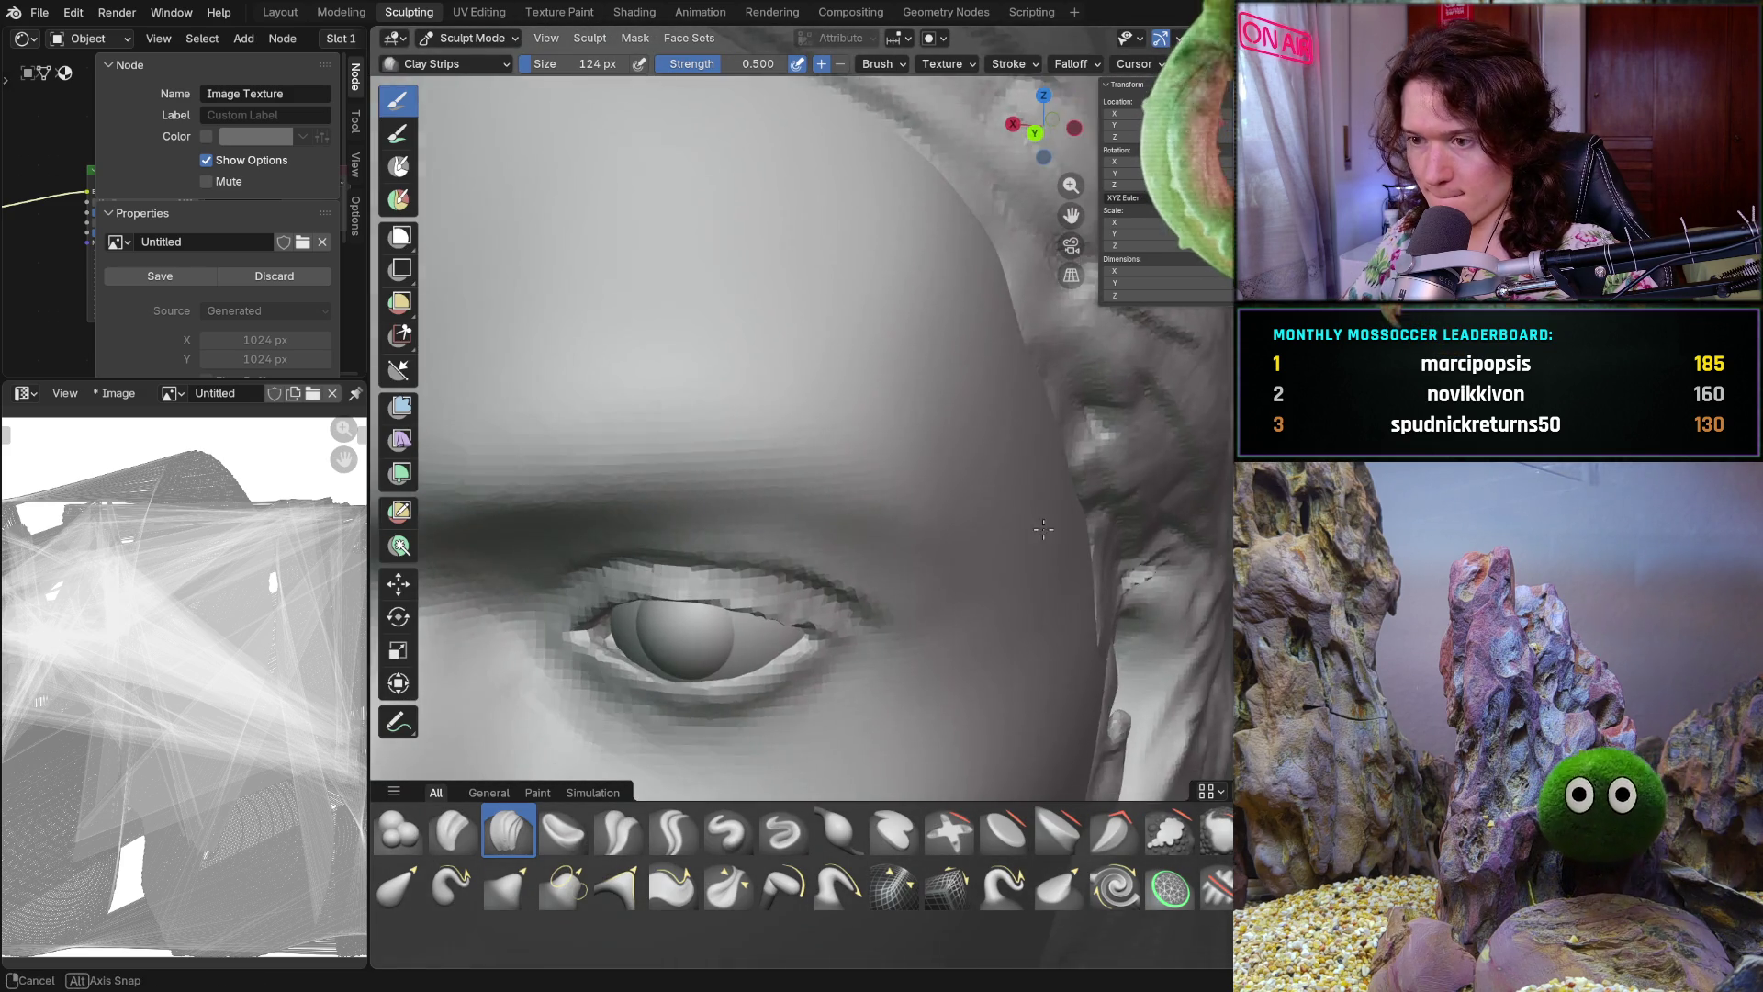
scroll(888, 428, up, 3)
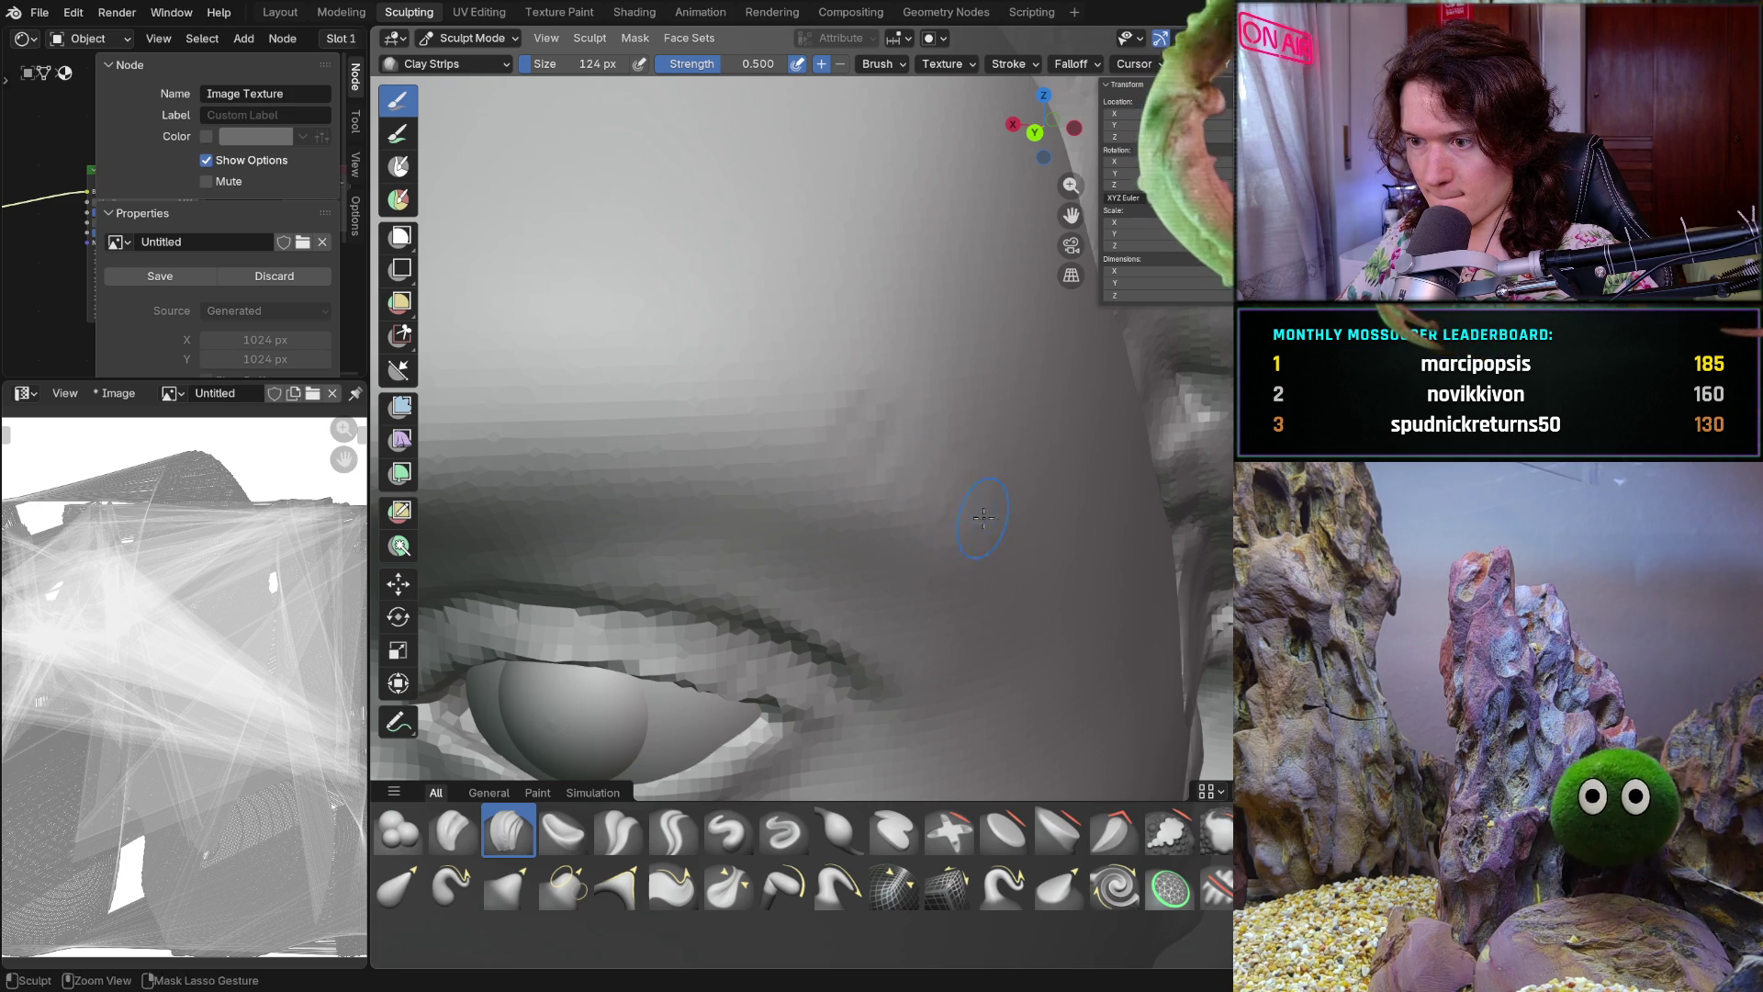
middle_drag(932, 463, 860, 411)
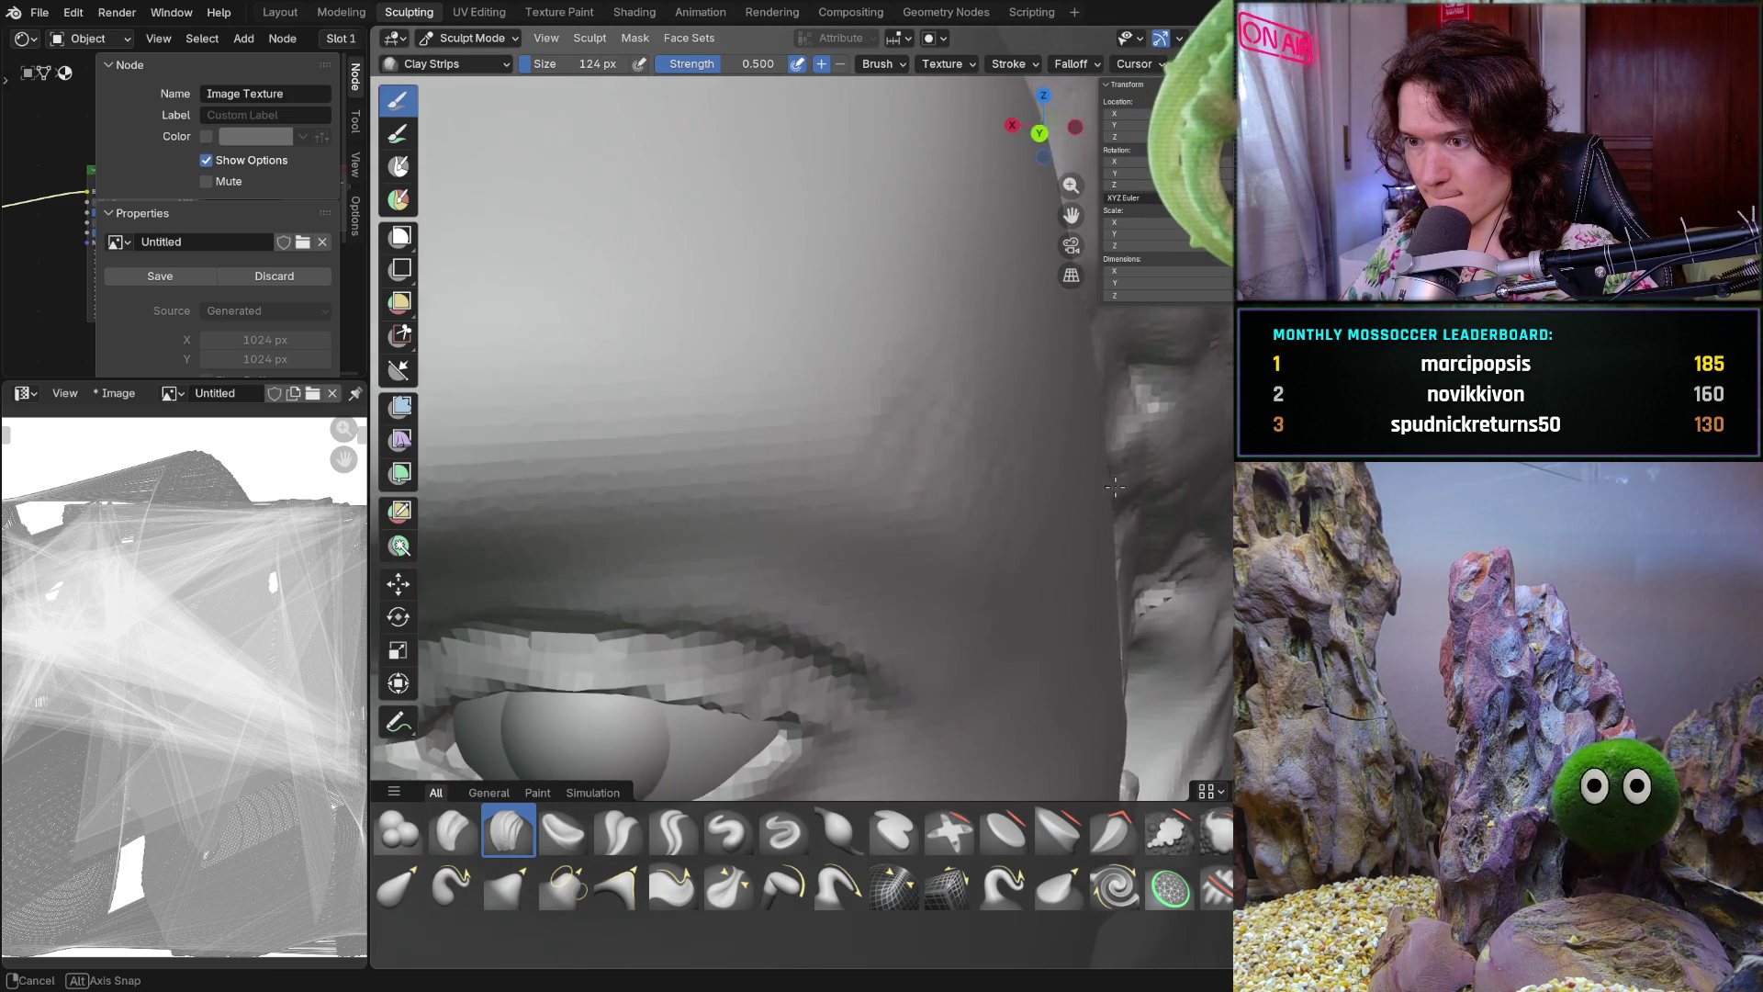
middle_drag(1022, 505, 997, 428)
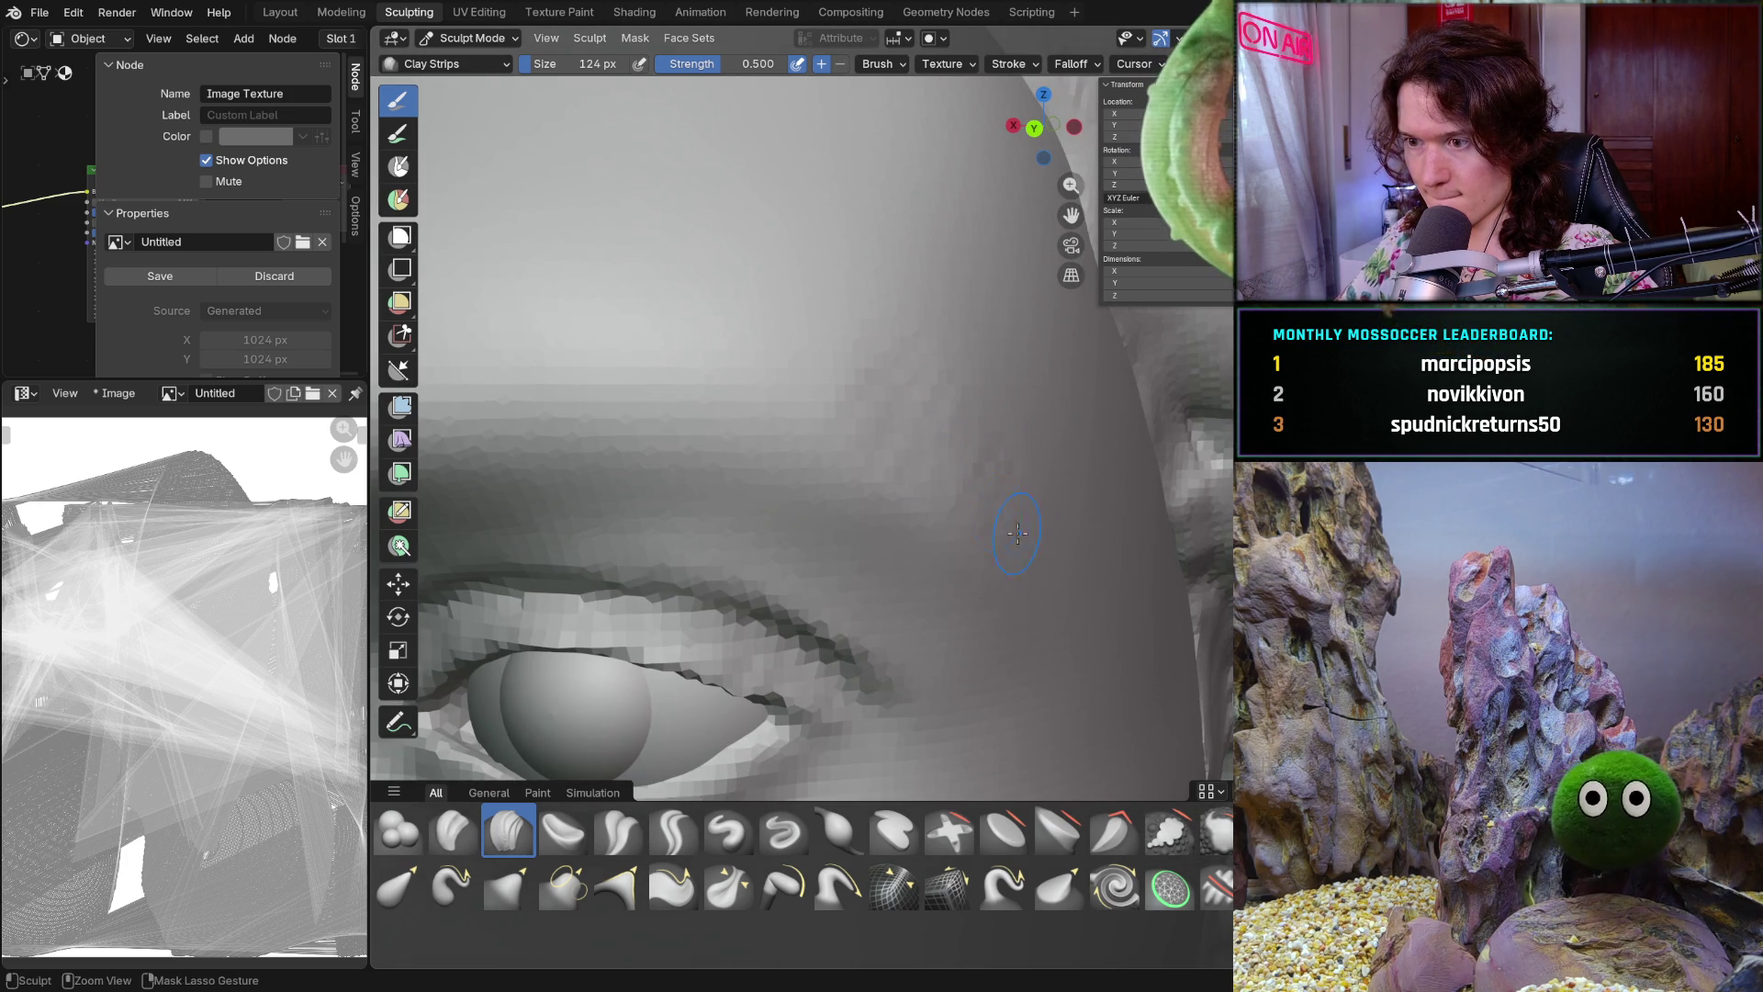
mouse_move(921, 433)
middle_down()
mouse_move(875, 339)
mouse_move(882, 437)
mouse_move(932, 410)
middle_up()
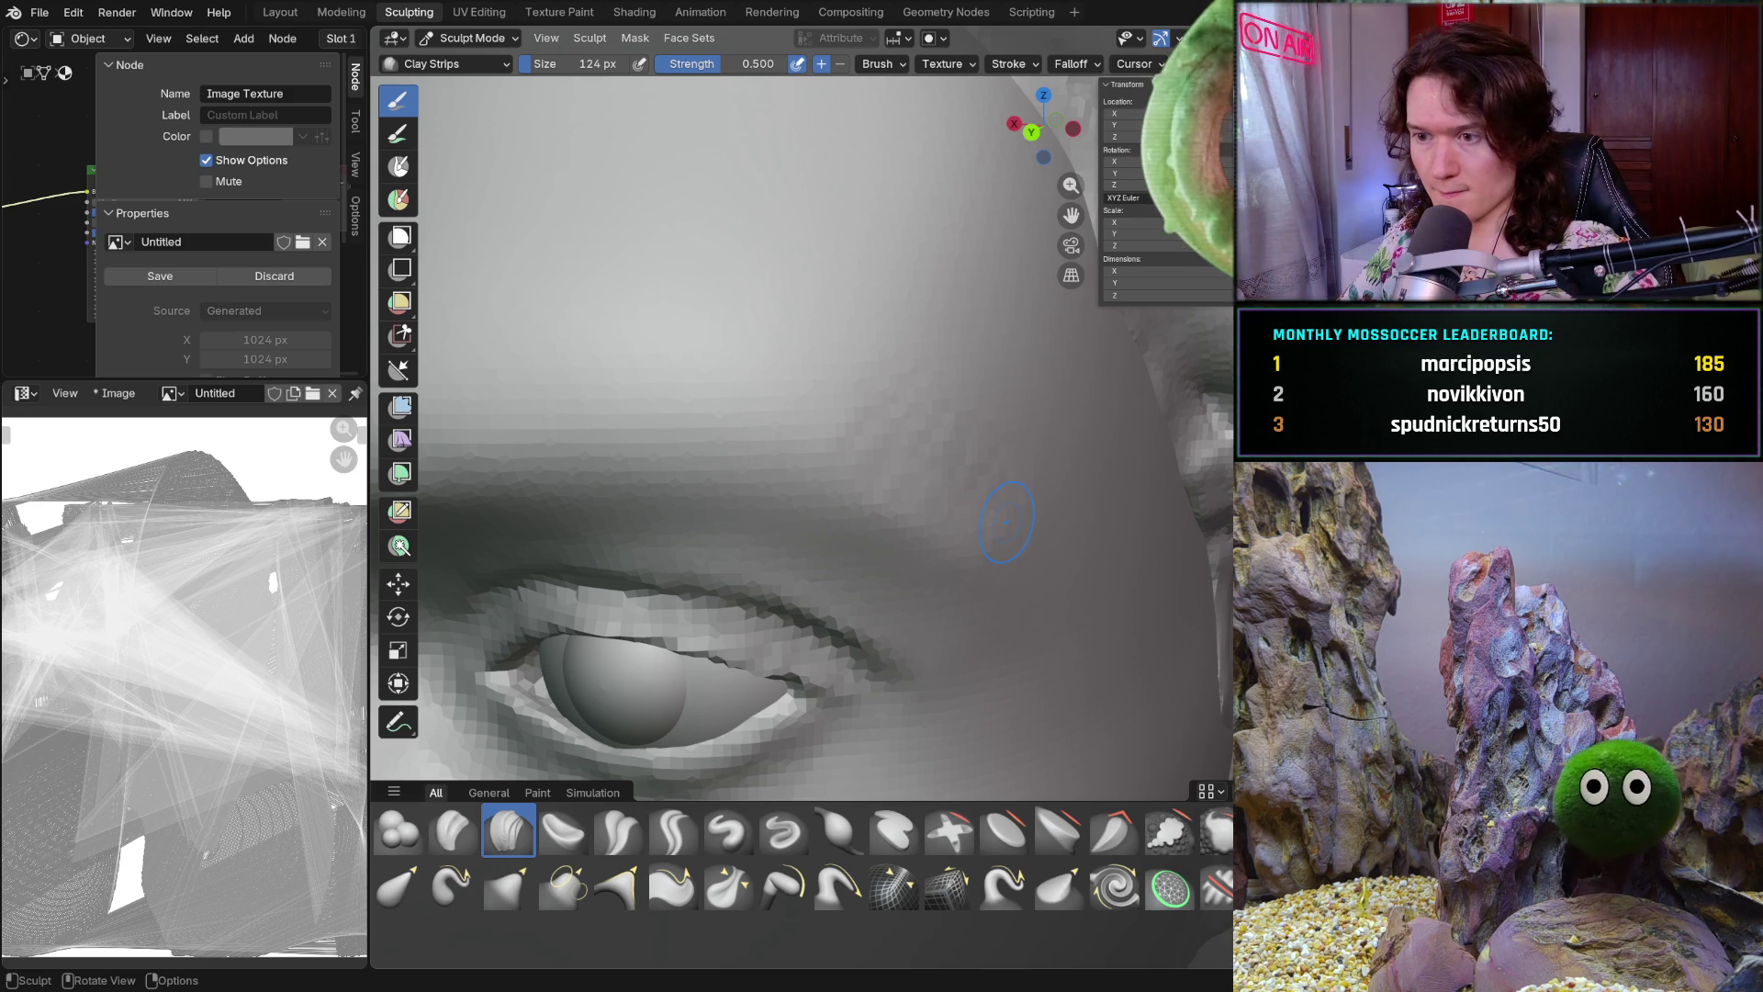
middle_drag(1007, 521, 863, 493)
ctrl+right_drag(863, 493, 822, 501)
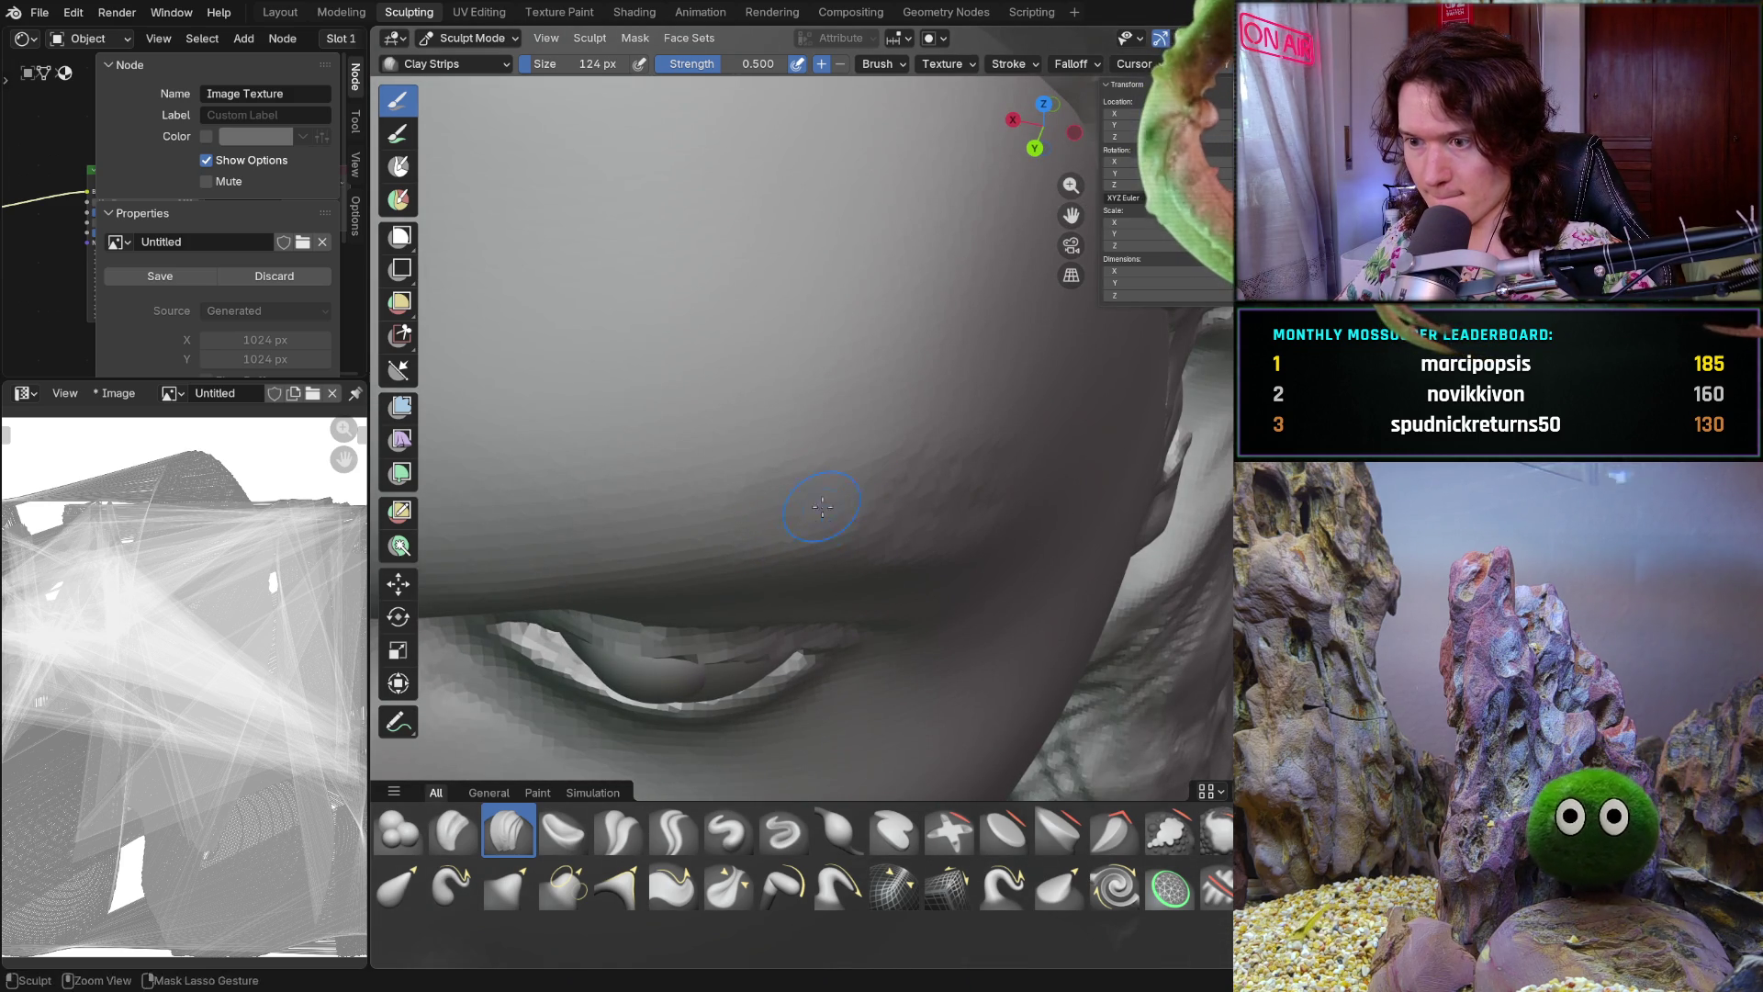
mouse_move(774, 535)
middle_down()
mouse_move(856, 491)
mouse_move(723, 463)
mouse_move(886, 394)
middle_up()
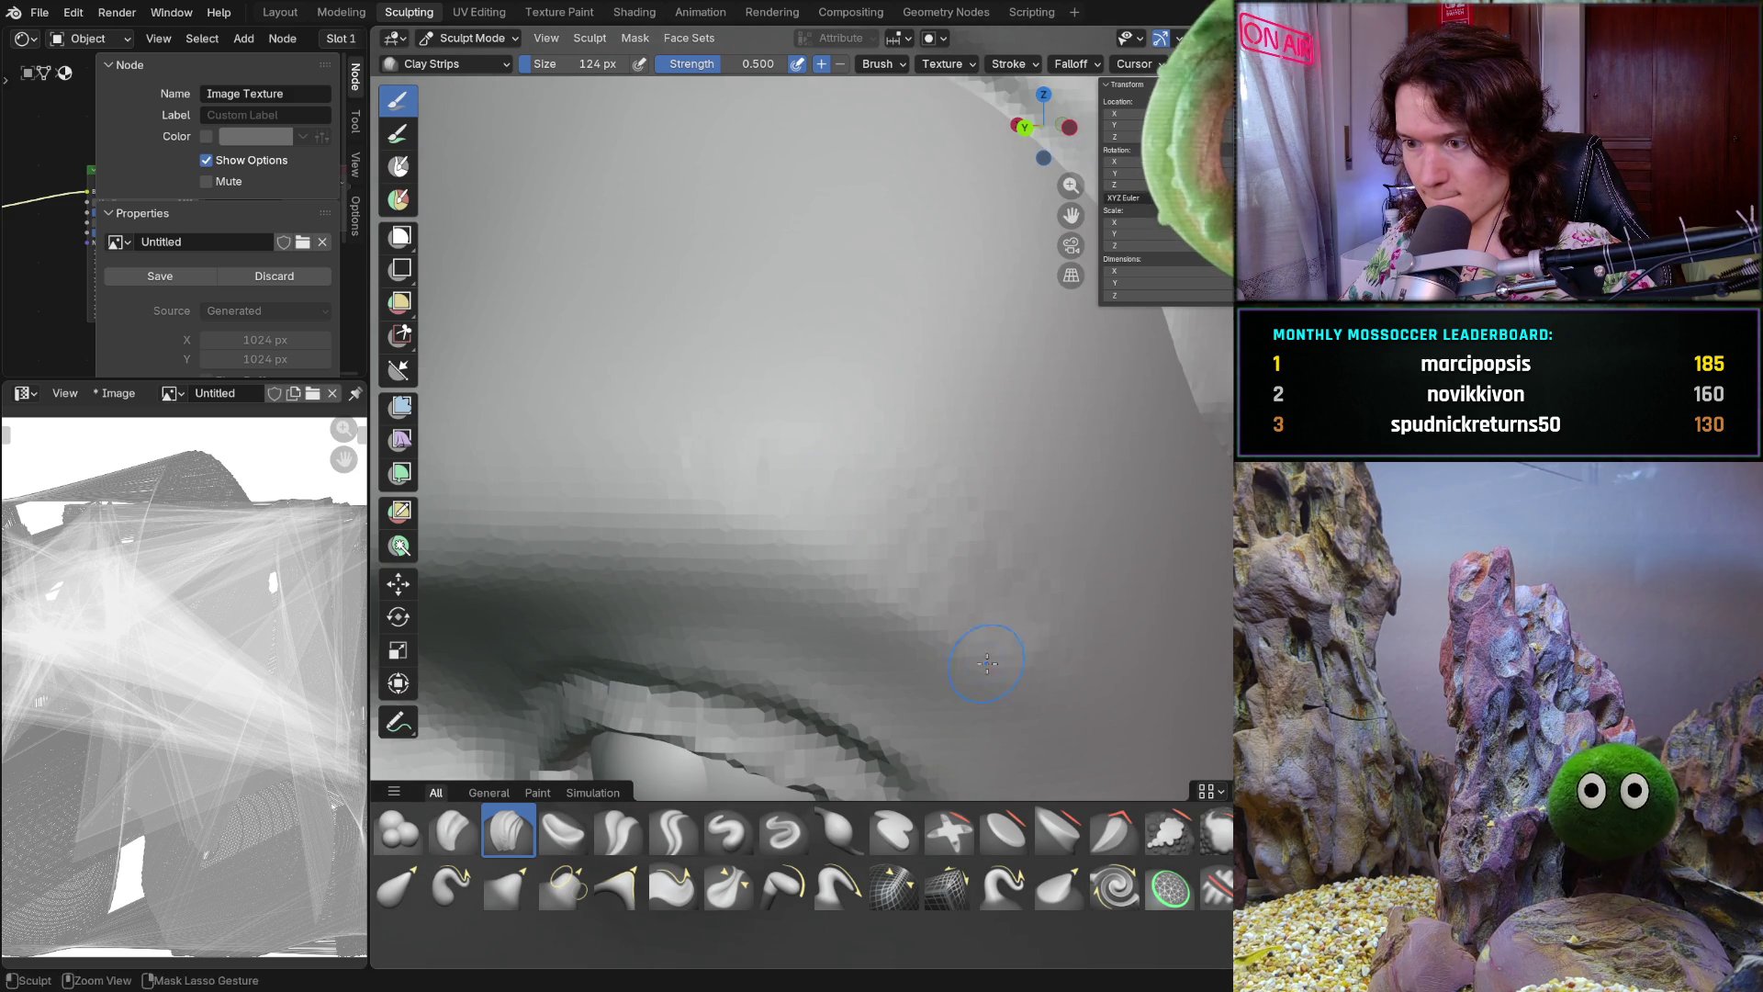
mouse_move(1033, 661)
middle_down()
mouse_move(1115, 680)
mouse_move(1038, 610)
middle_up()
scroll(1037, 610, up, 5)
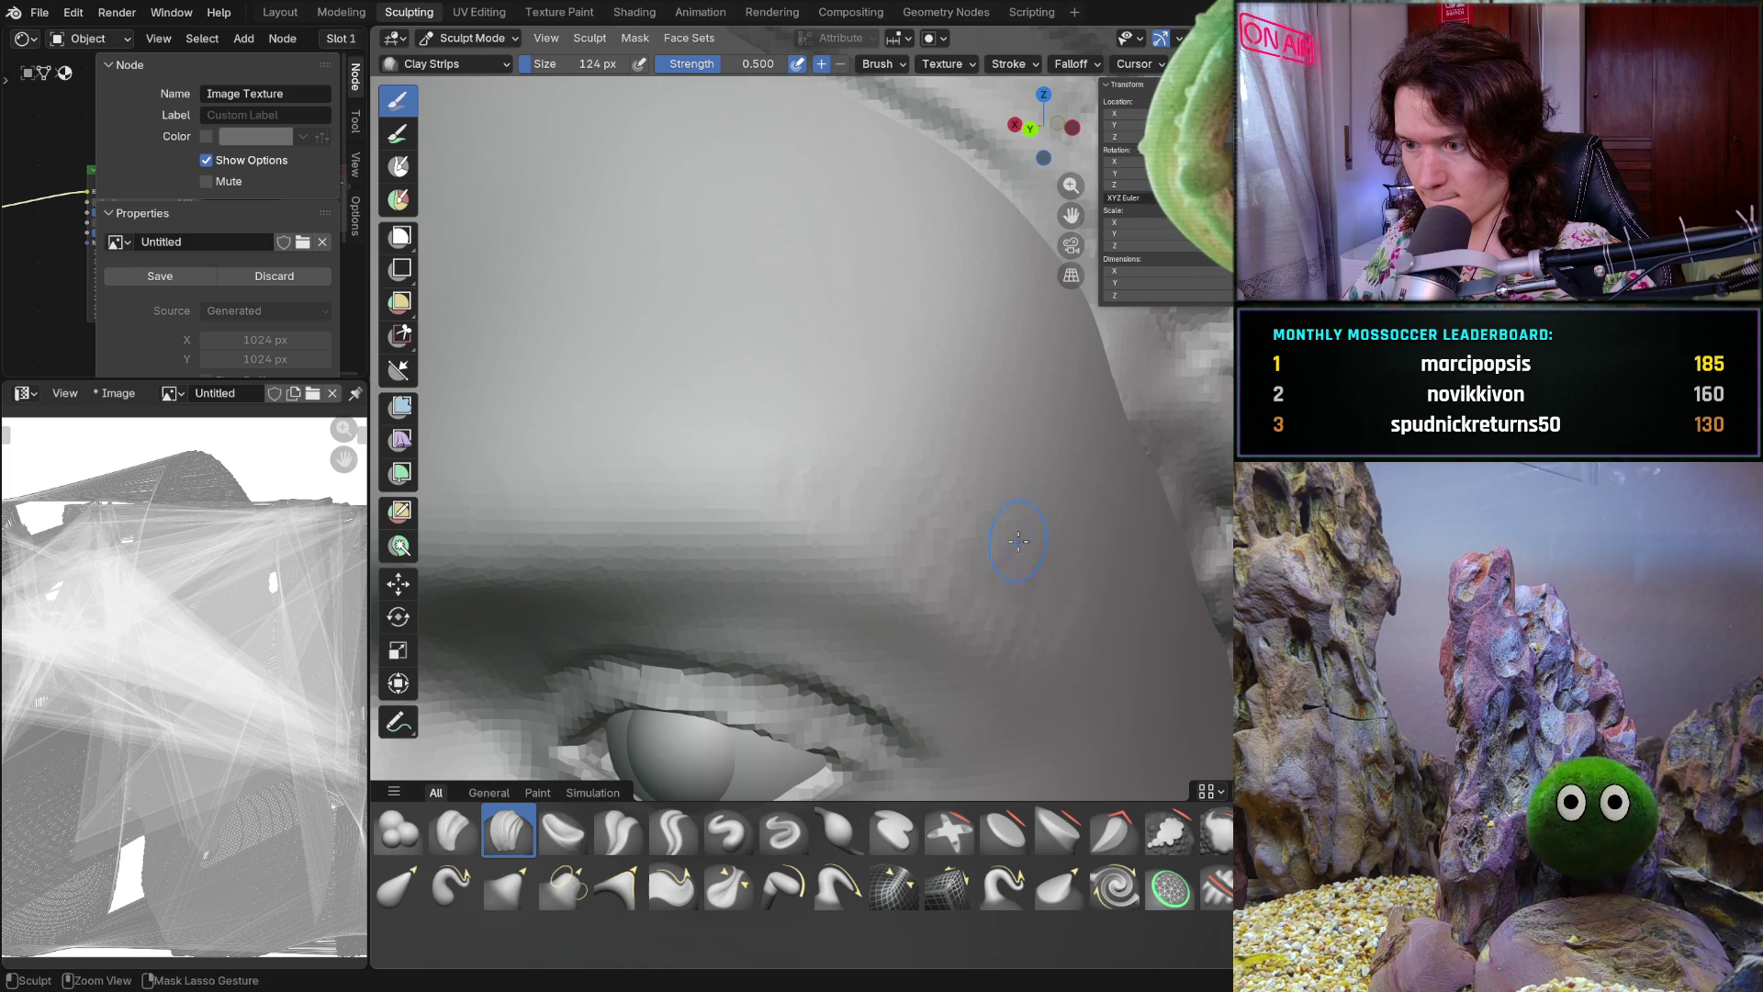
Continue Clay Strips work along the brow and temple, checking frontal and foreshortened views
middle_drag(960, 503, 950, 511)
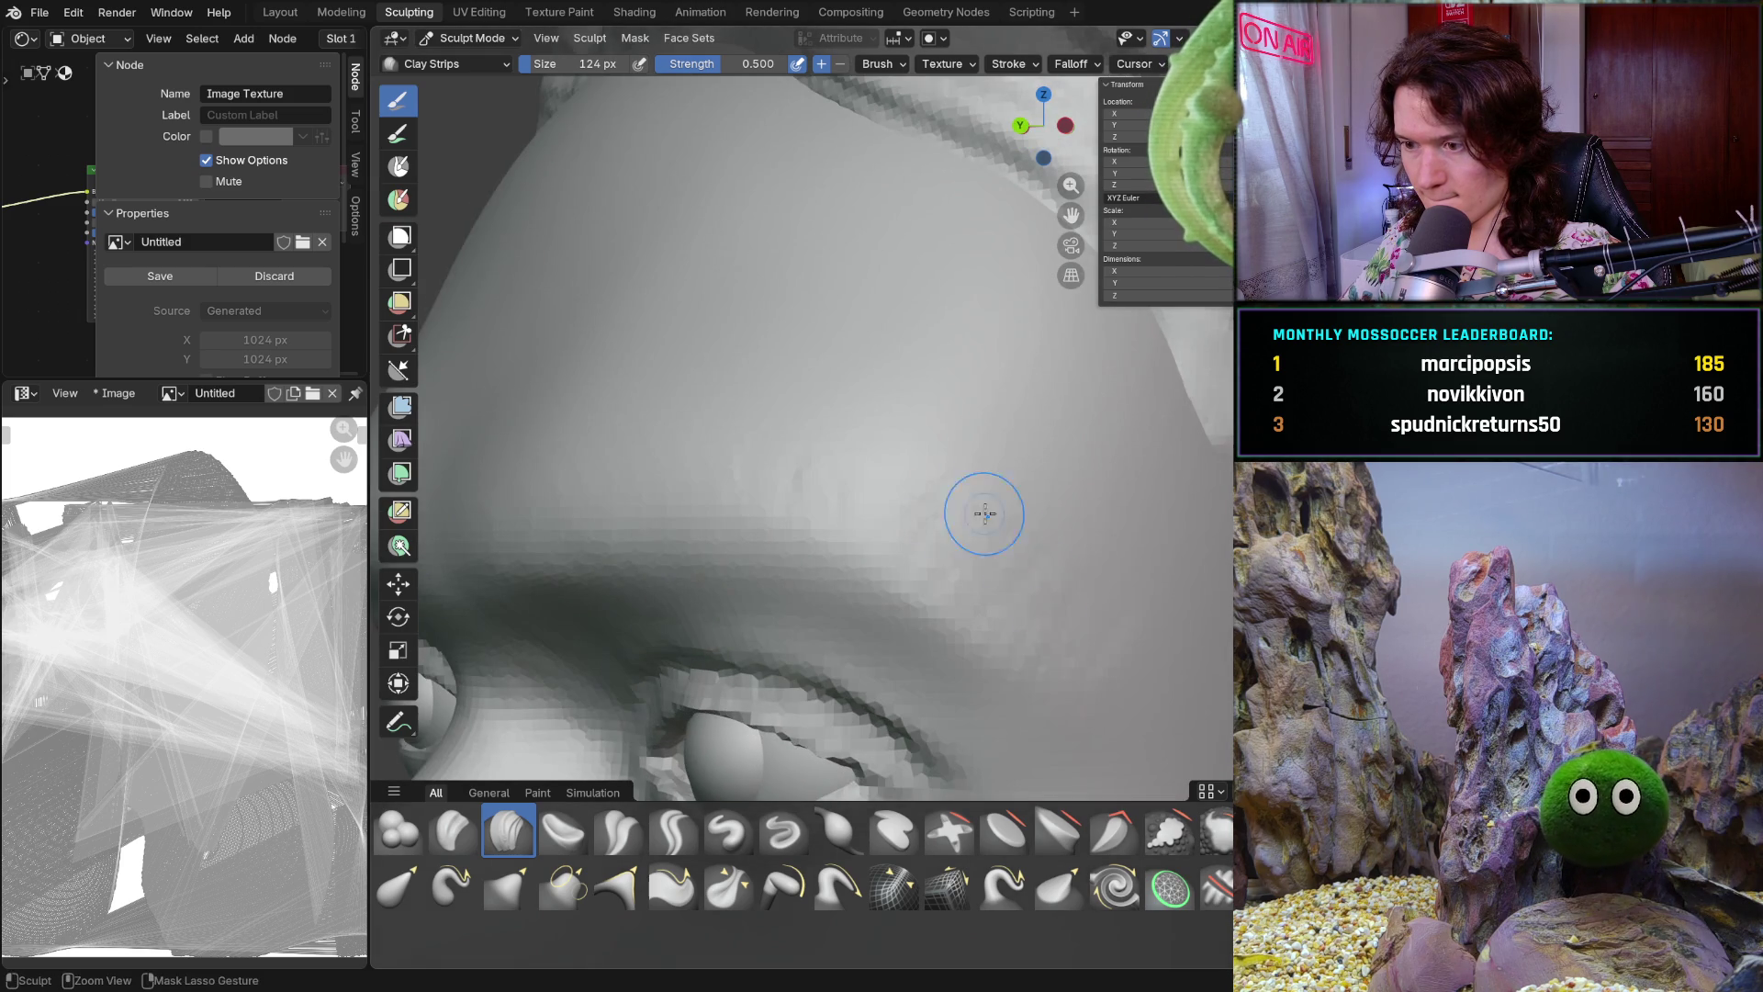
middle_drag(1133, 619, 1108, 623)
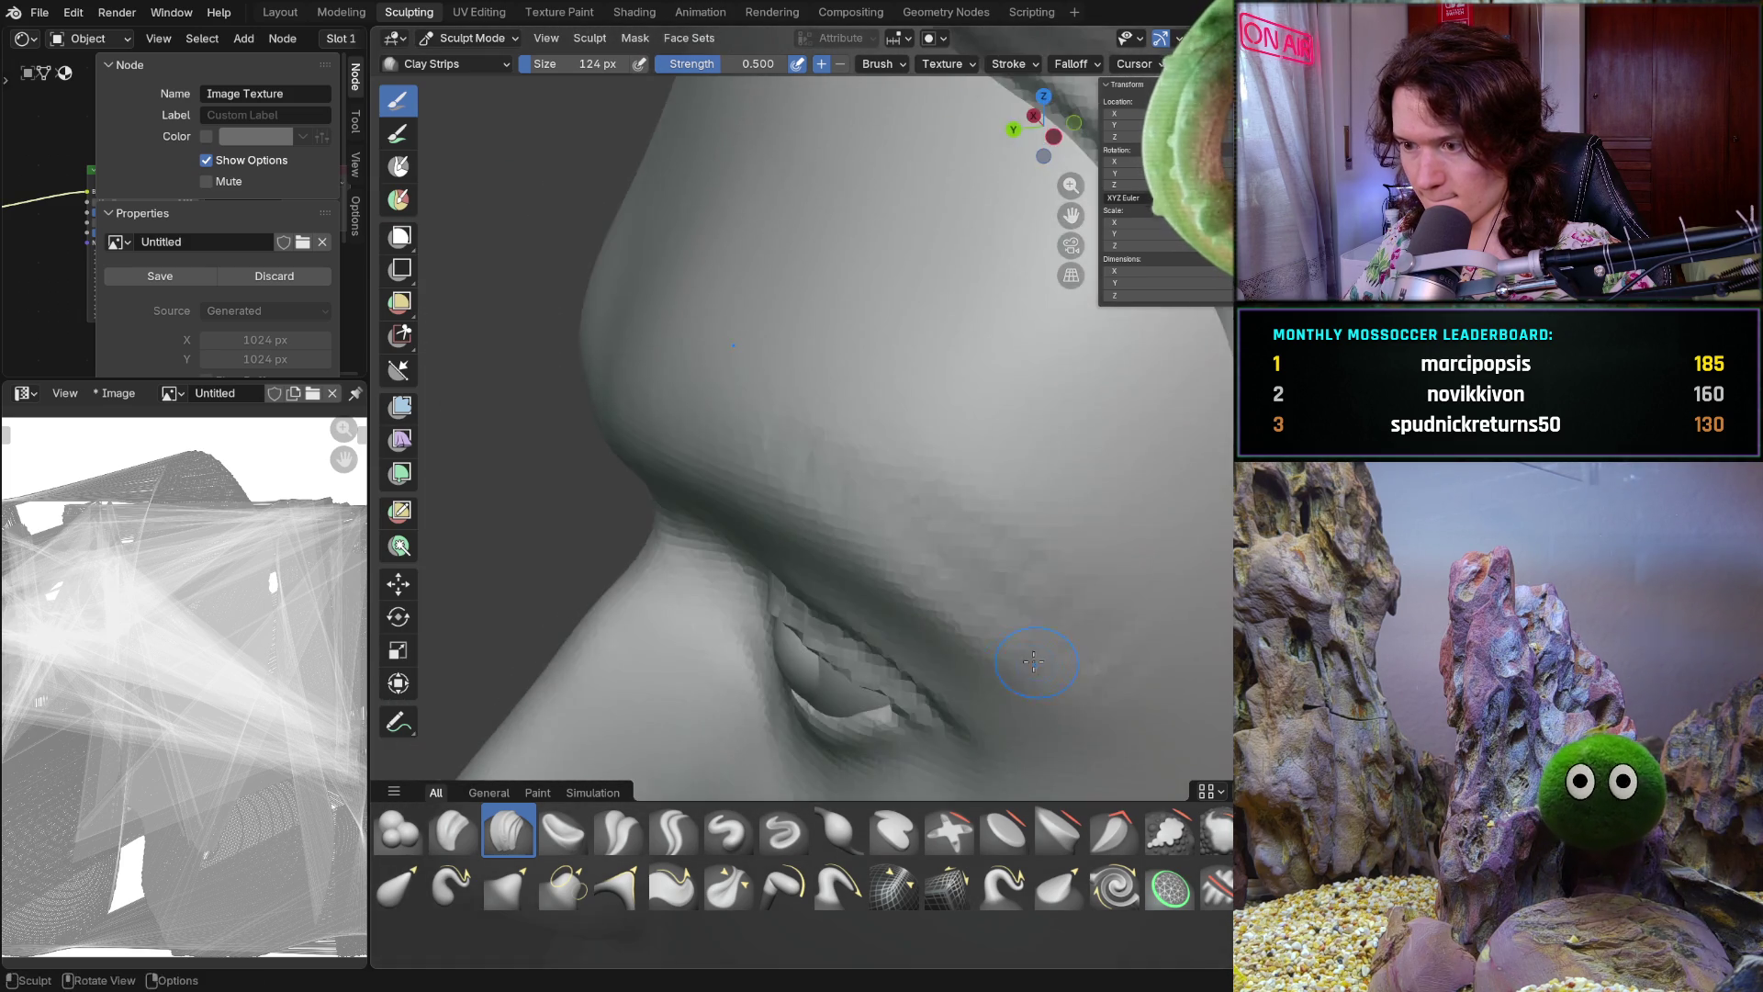
mouse_move(955, 576)
middle_down()
mouse_move(954, 629)
mouse_move(981, 580)
middle_up()
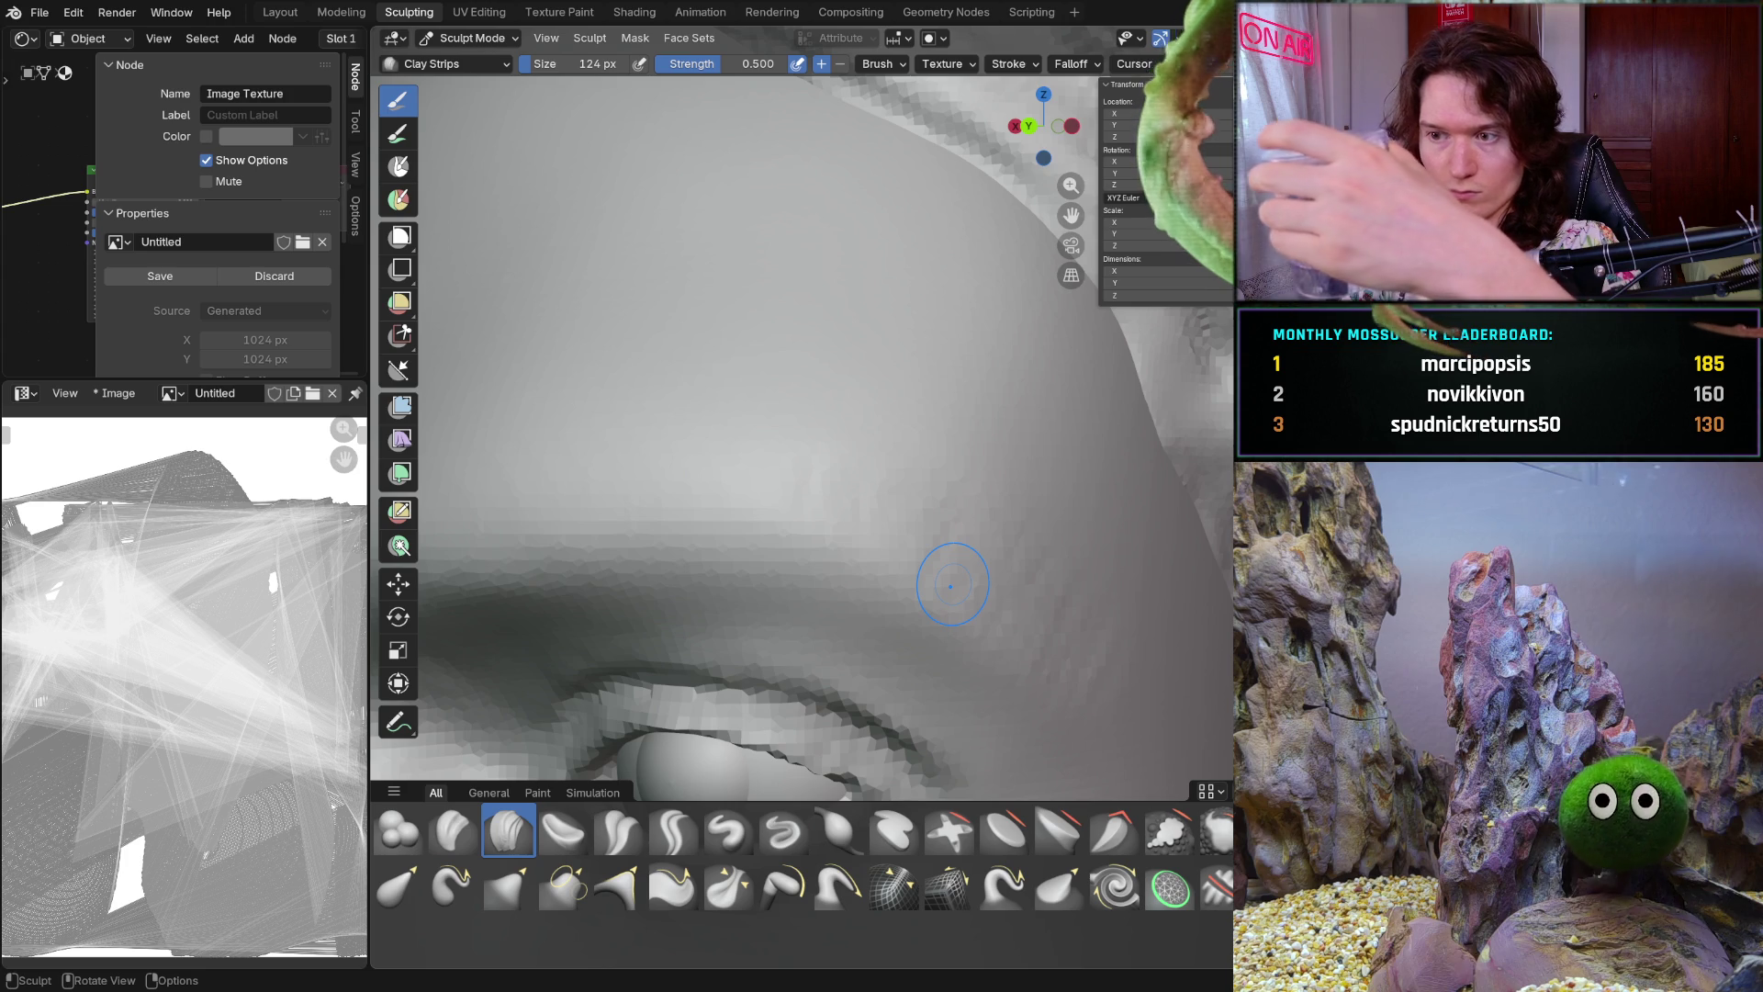
middle_drag(1028, 600, 1026, 627)
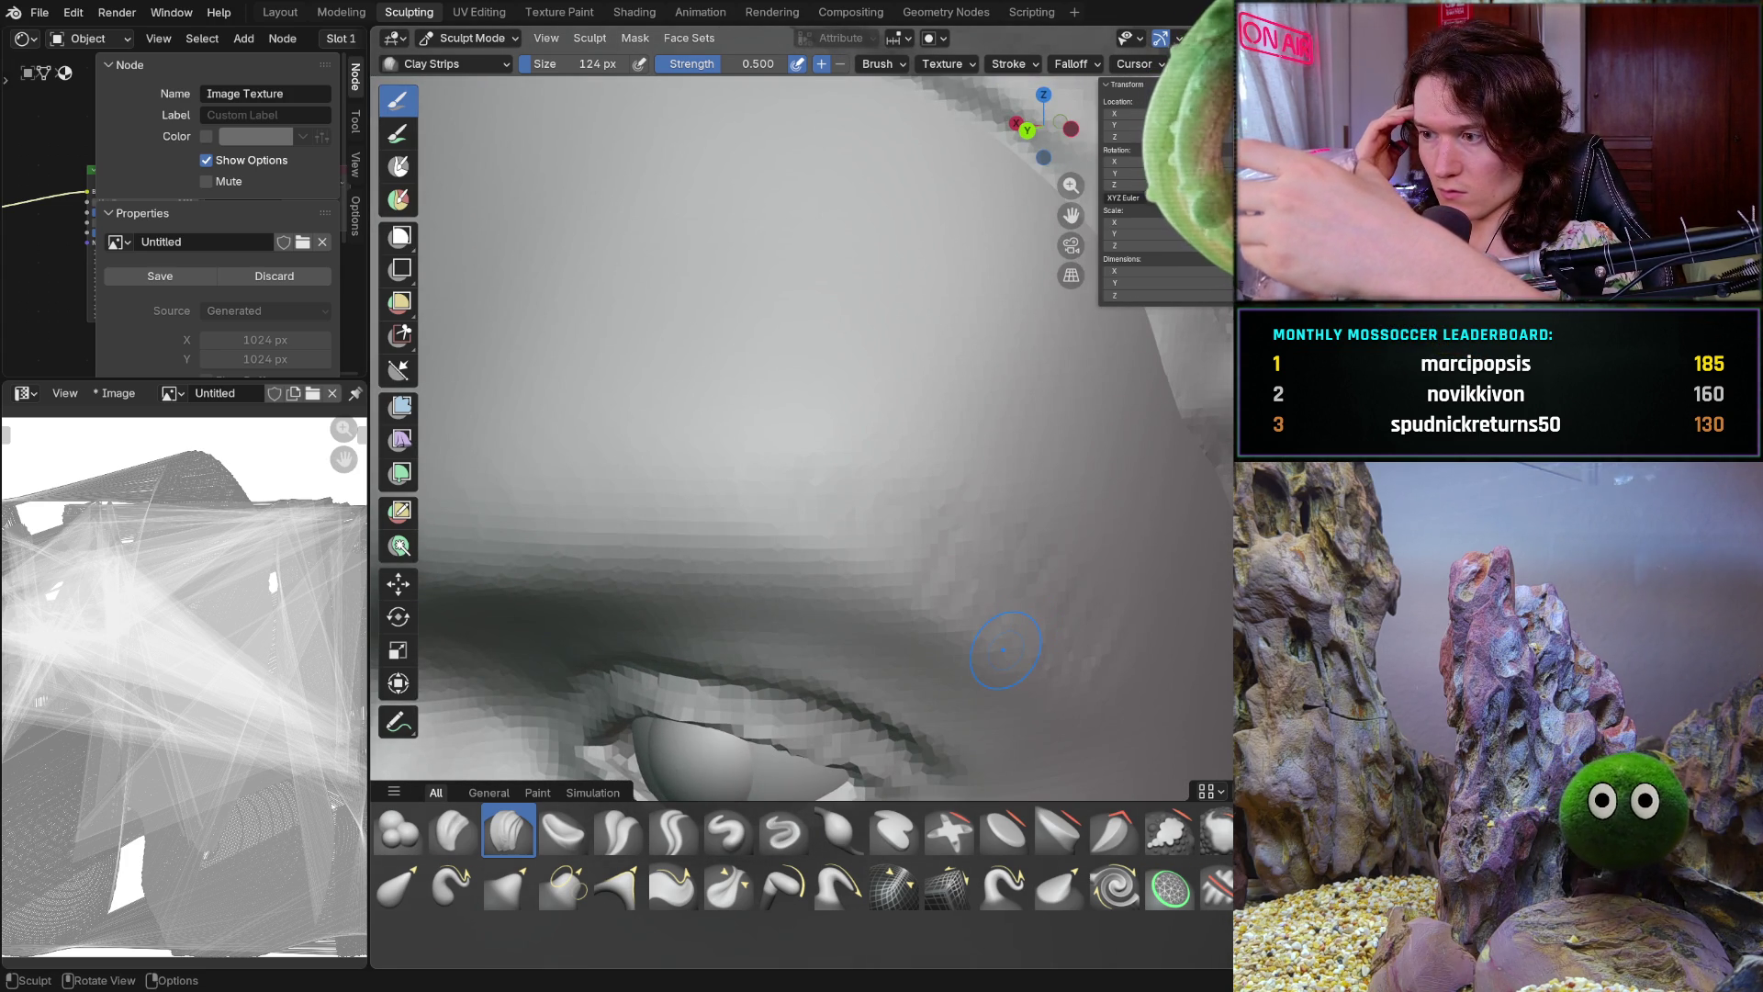
scroll(820, 503, down, 5)
scroll(989, 574, up, 4)
scroll(990, 575, up, 1)
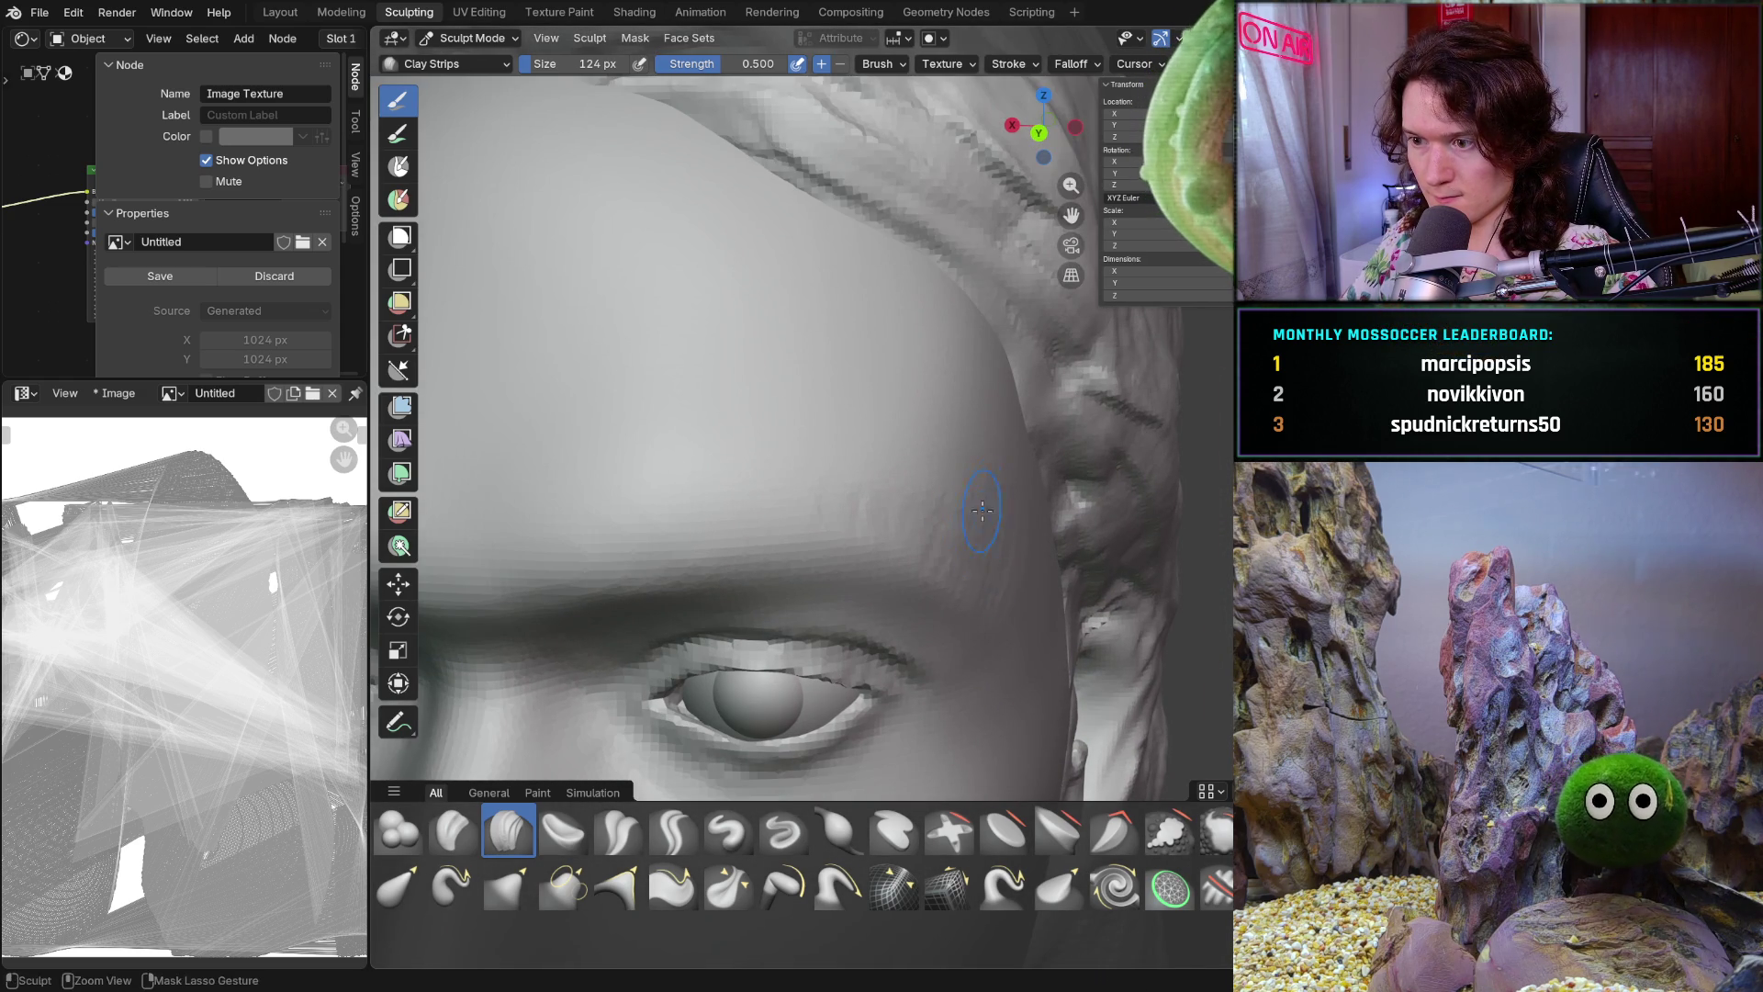
middle_drag(987, 499, 1035, 482)
middle_drag(1014, 574, 1028, 525)
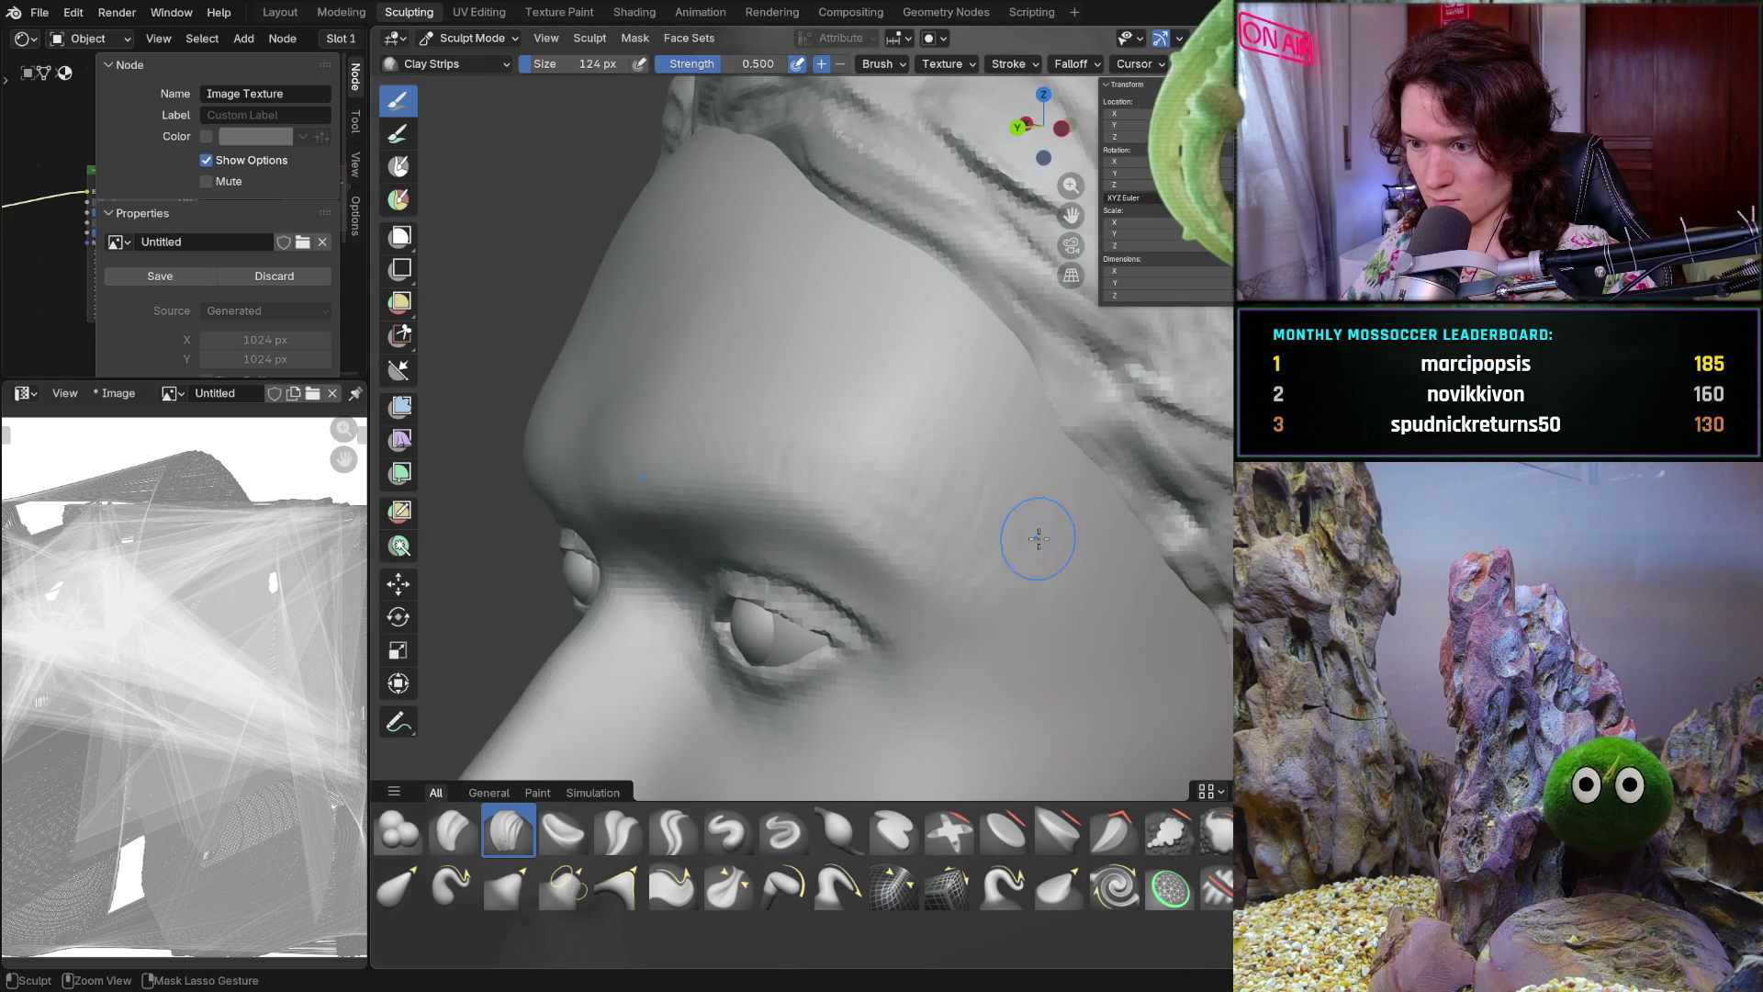
middle_drag(971, 617, 1019, 569)
scroll(1019, 568, up, 2)
scroll(1018, 569, up, 2)
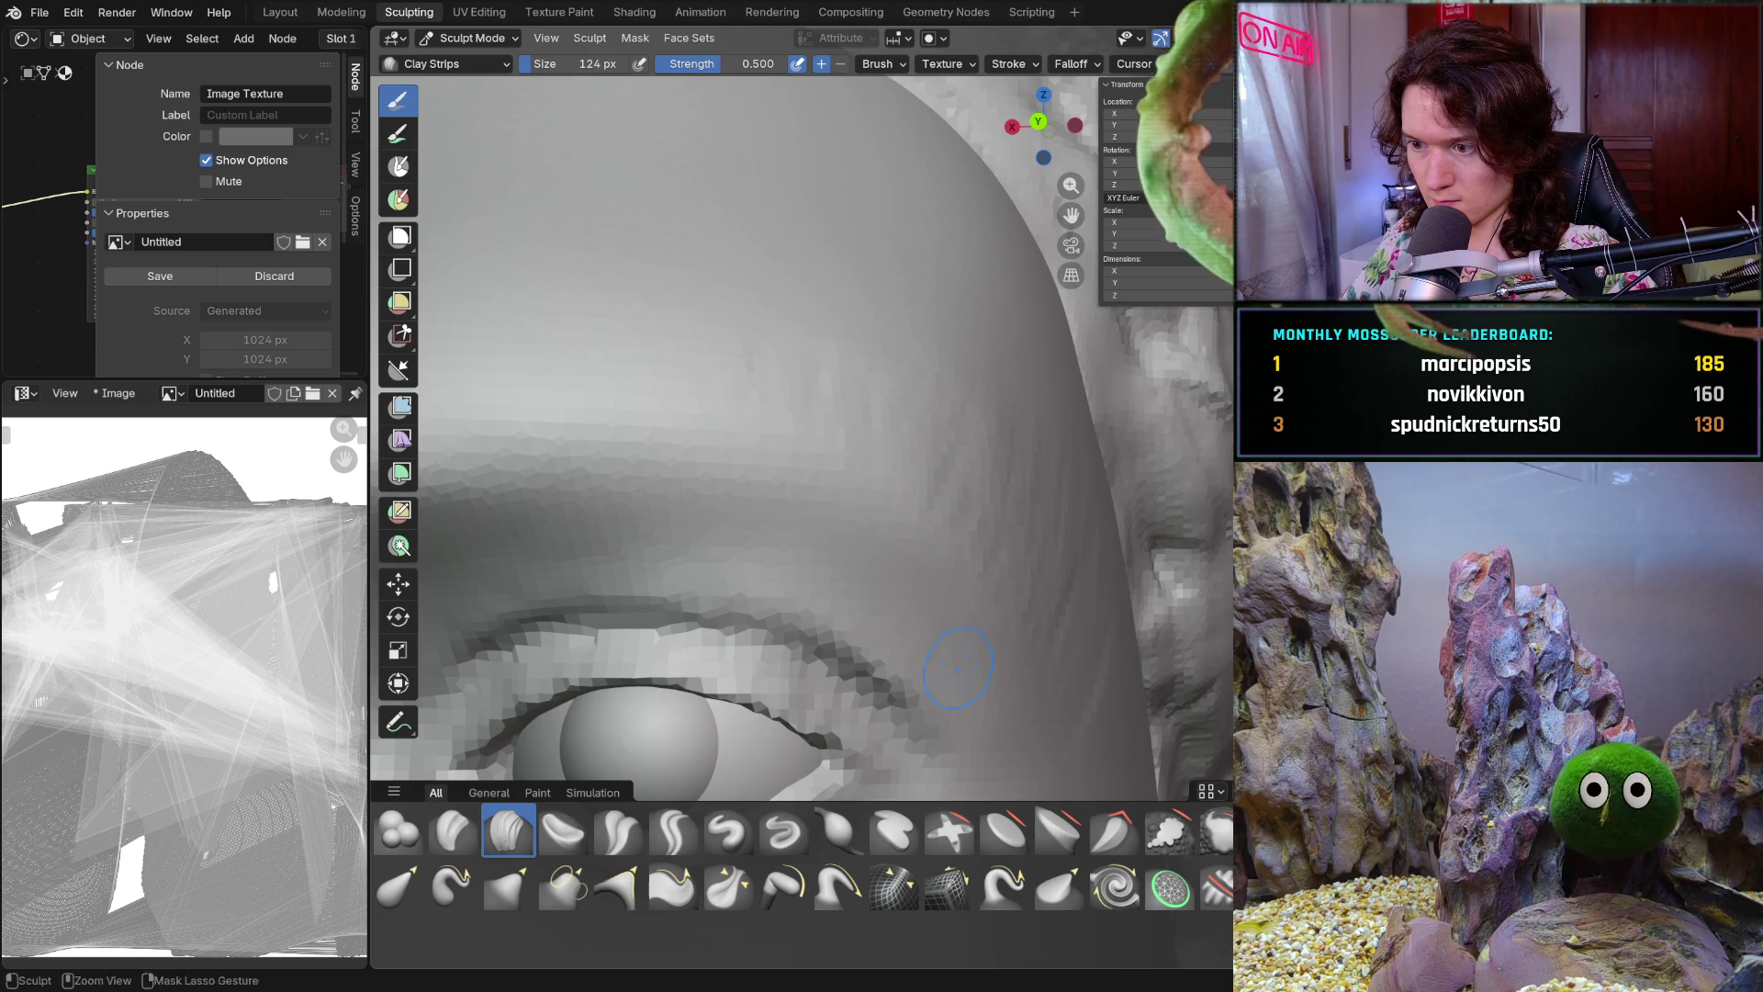
middle_drag(1006, 730, 1027, 748)
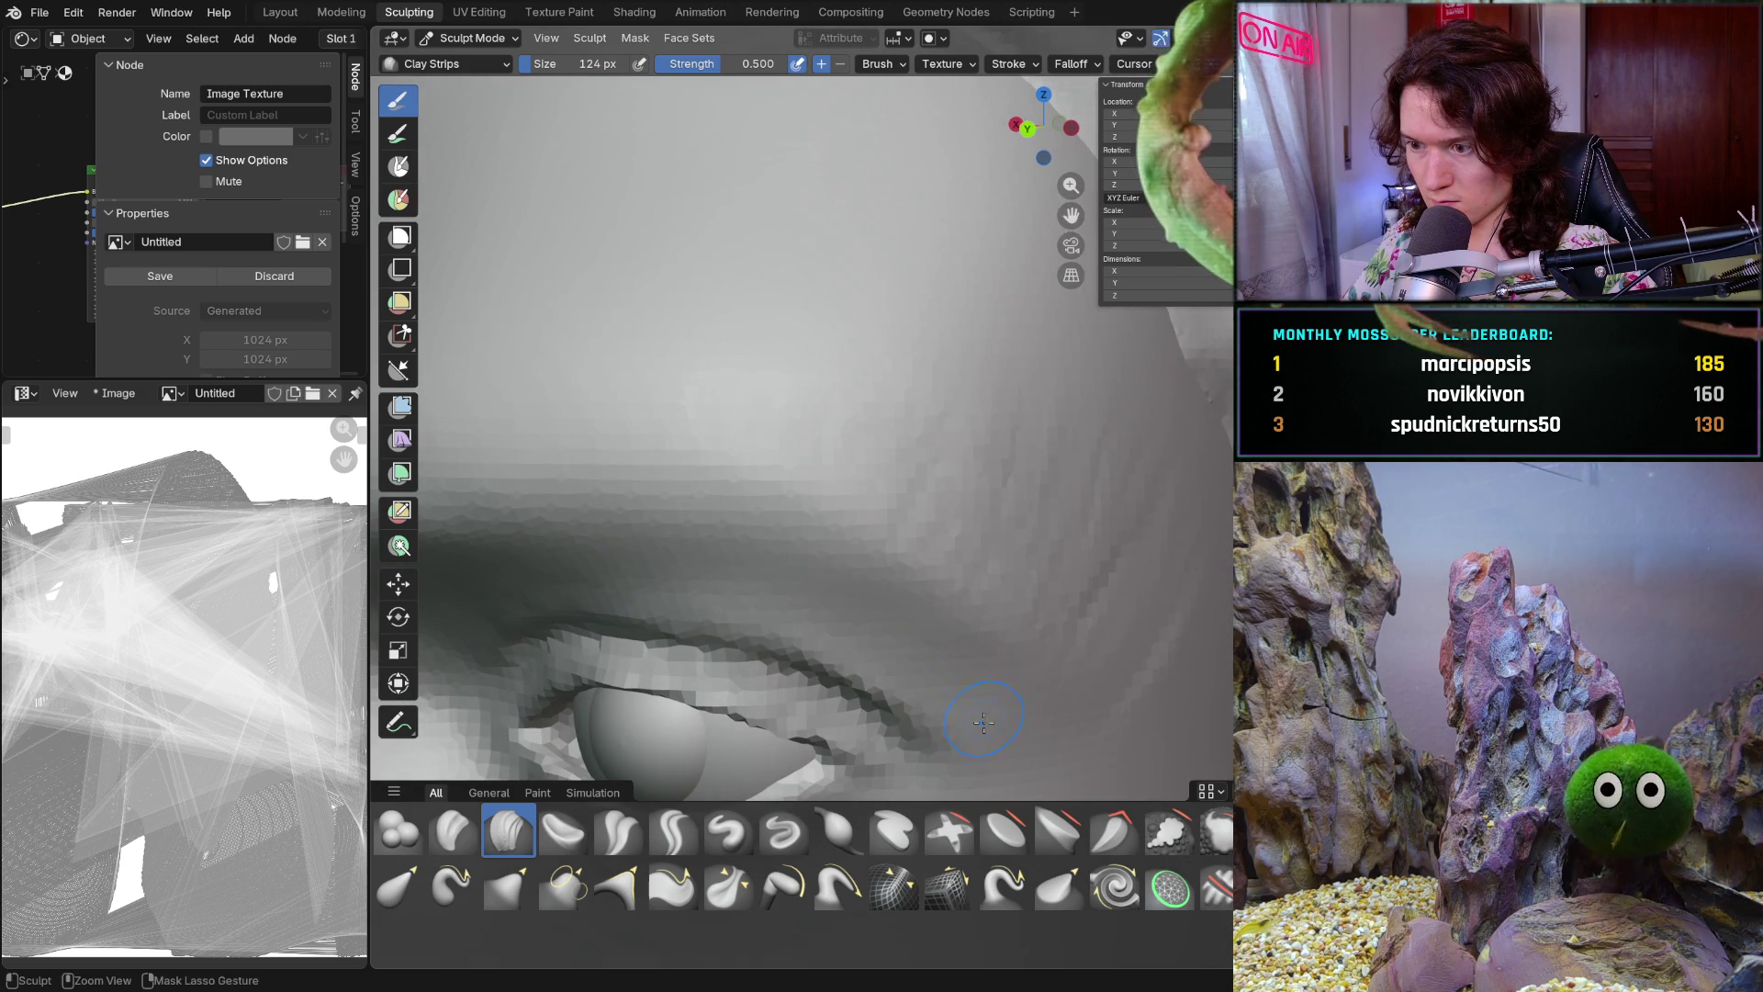
scroll(1032, 754, down, 4)
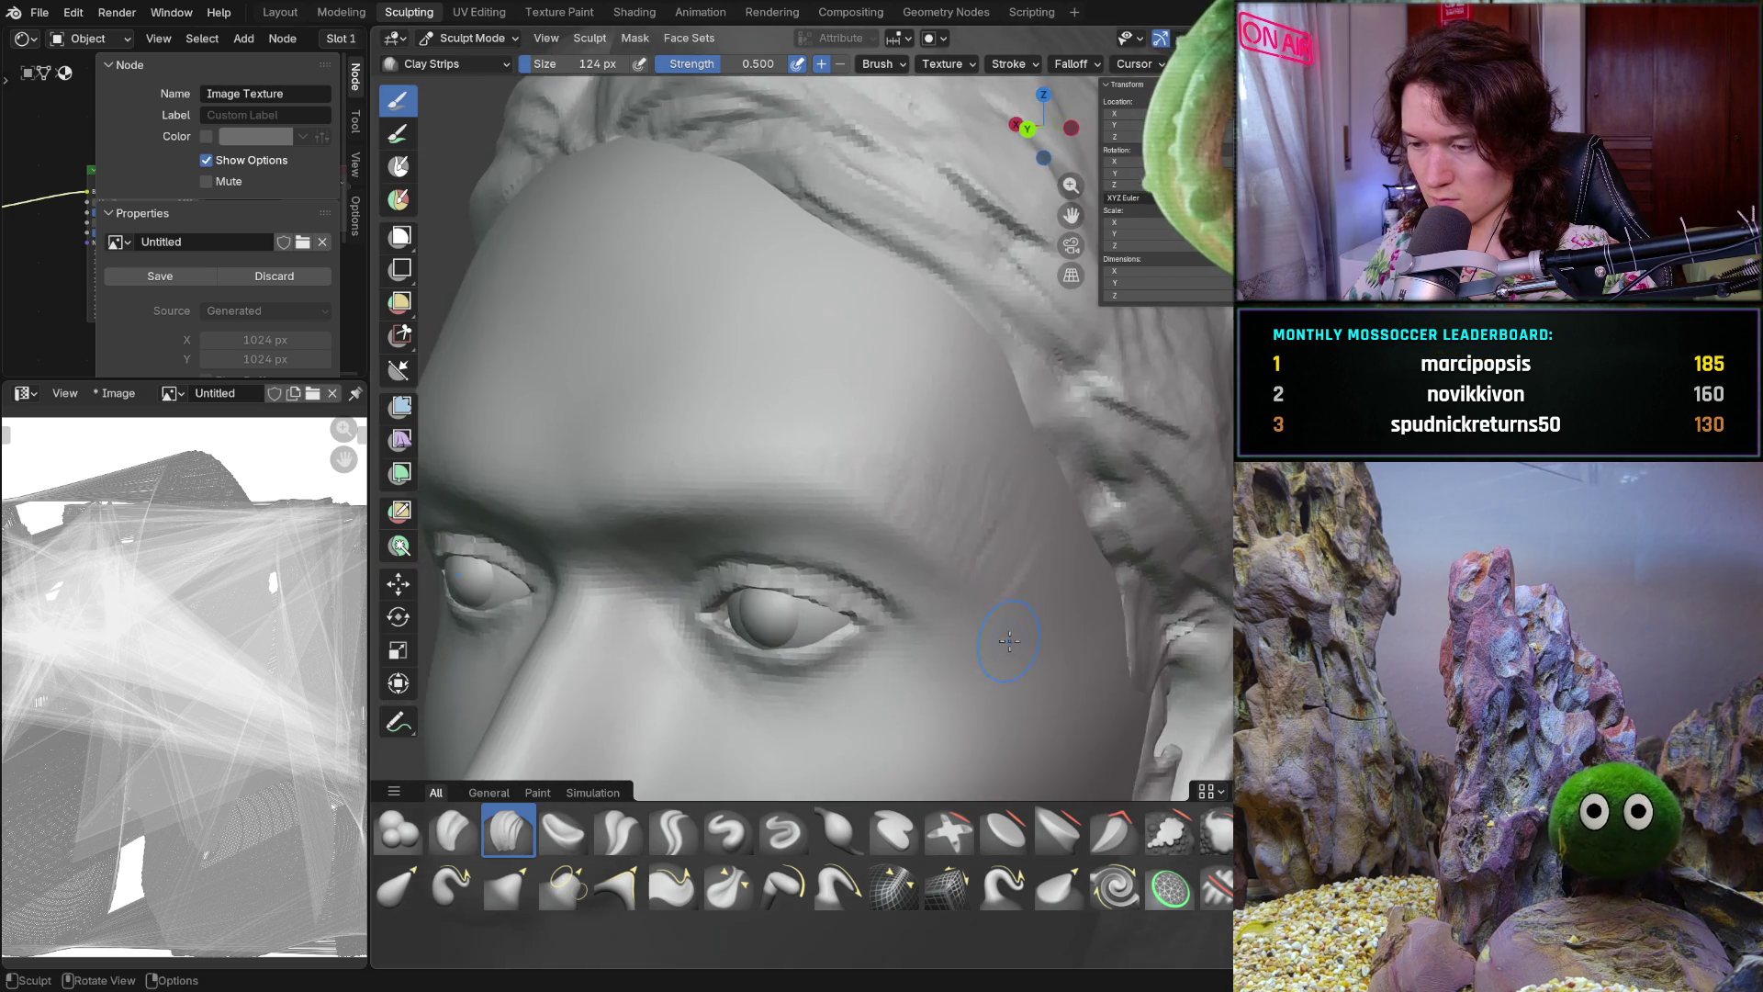
scroll(1123, 653, up, 3)
scroll(1002, 635, up, 1)
ctrl+middle_drag(1001, 633, 980, 522)
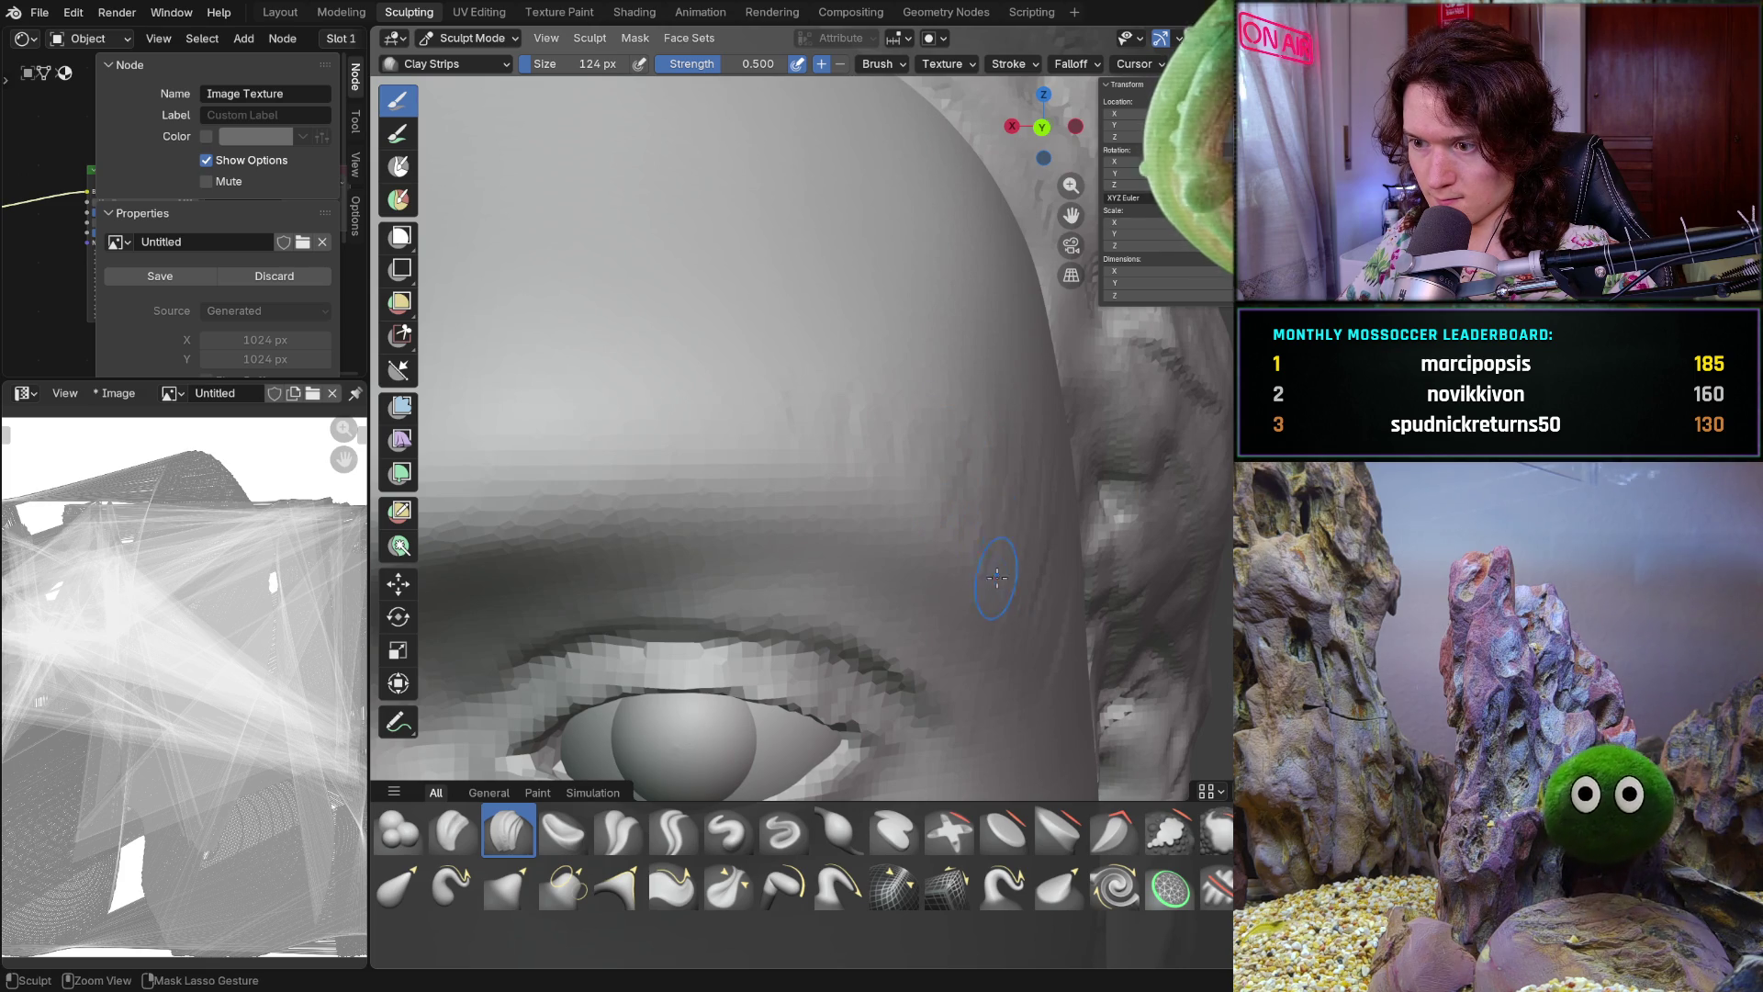
mouse_move(996, 580)
middle_down()
mouse_move(963, 480)
mouse_move(866, 336)
middle_up()
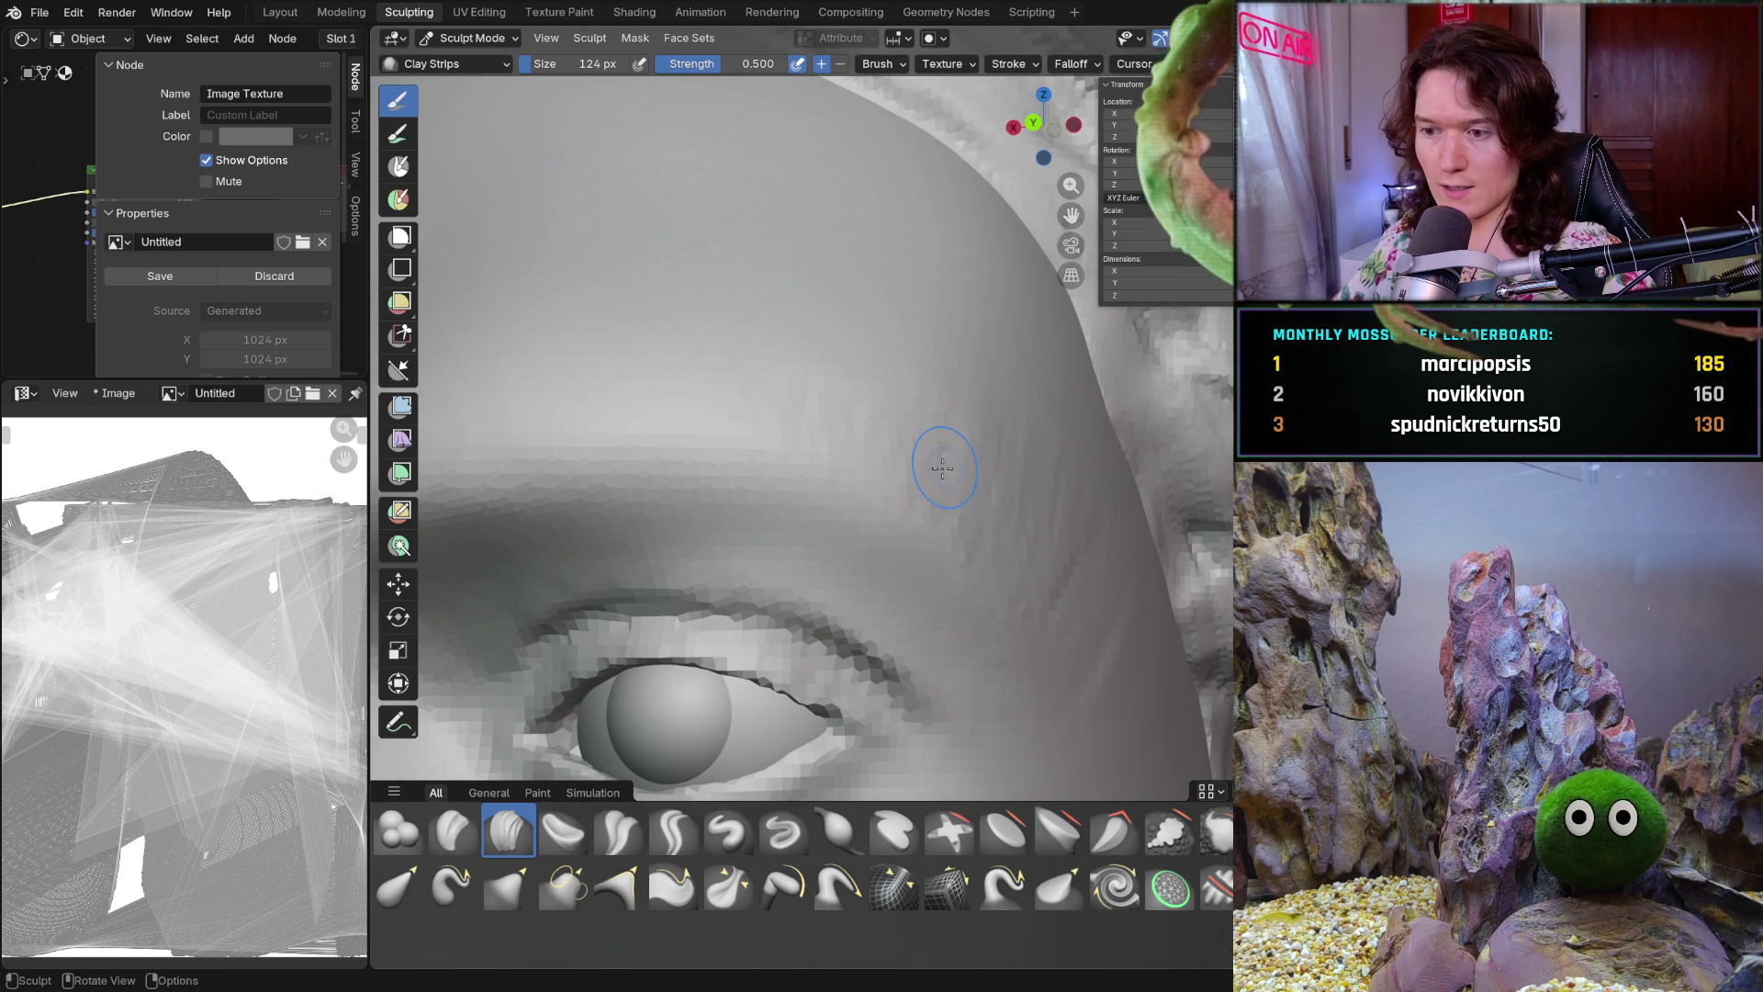
click(473, 37)
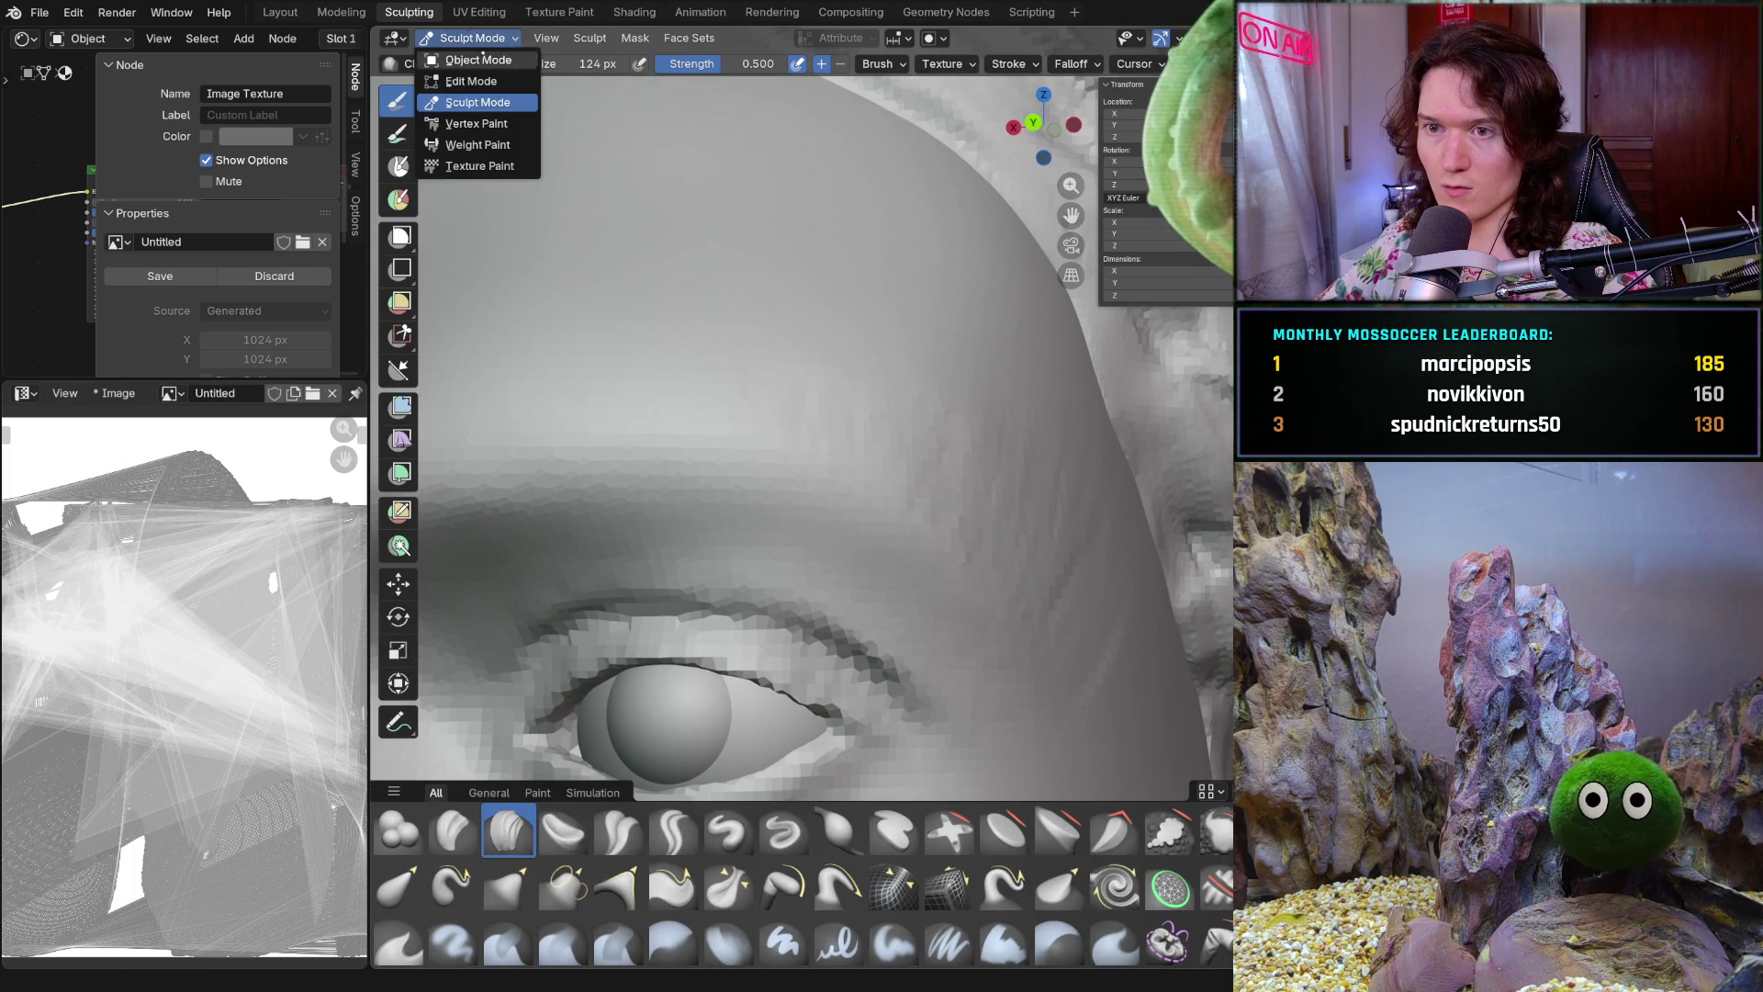
Toggle between Texture Paint and Sculpt Mode to compare the brow, finishing in Sculpt with Clay Strips
click(531, 166)
mouse_move(1013, 525)
middle_down()
mouse_move(1030, 558)
mouse_move(965, 762)
middle_up()
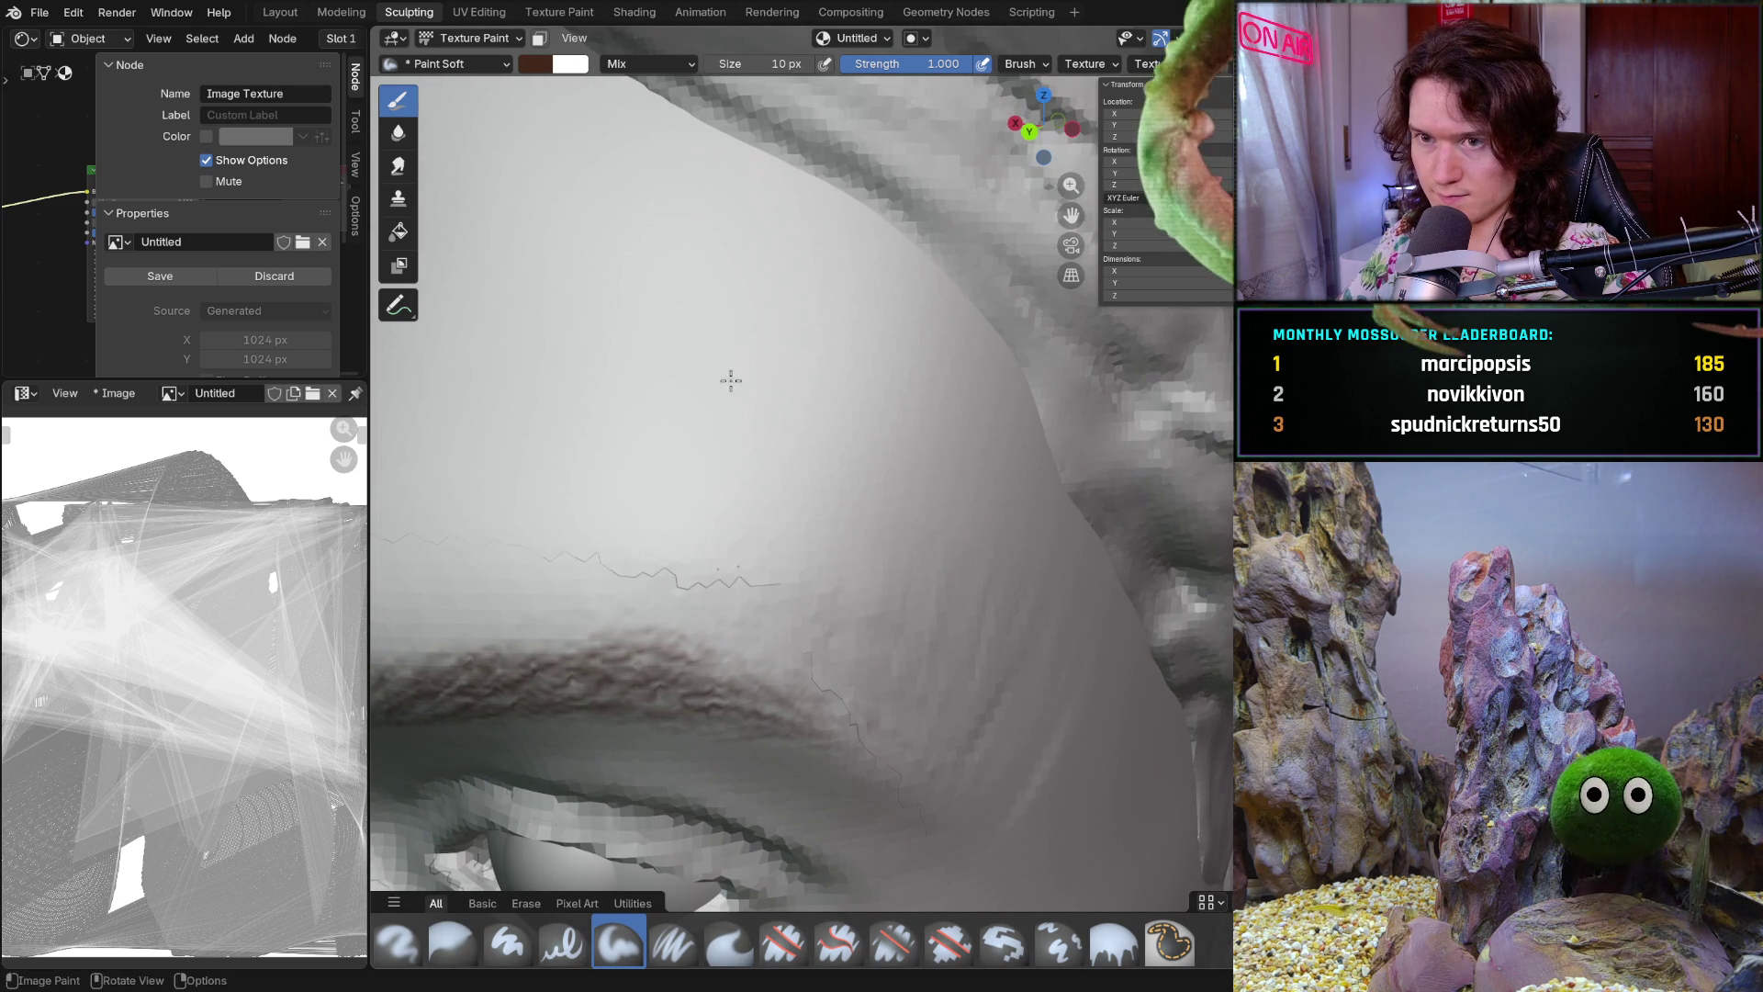
click(469, 38)
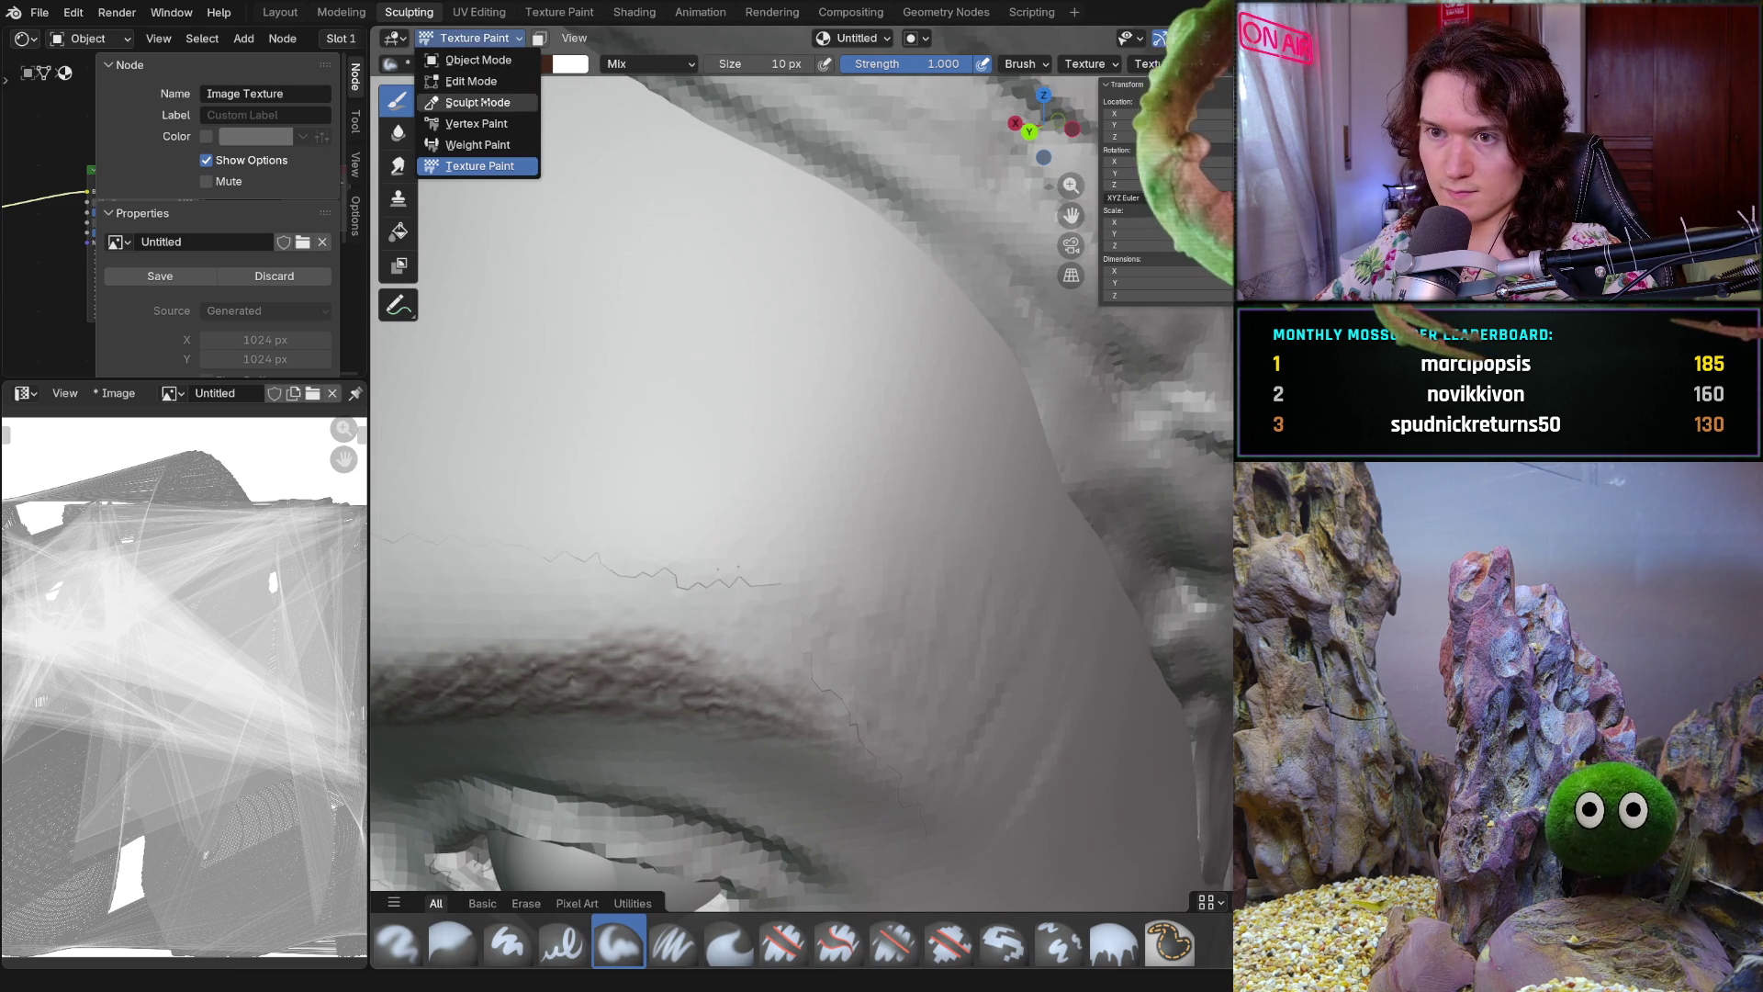
click(469, 104)
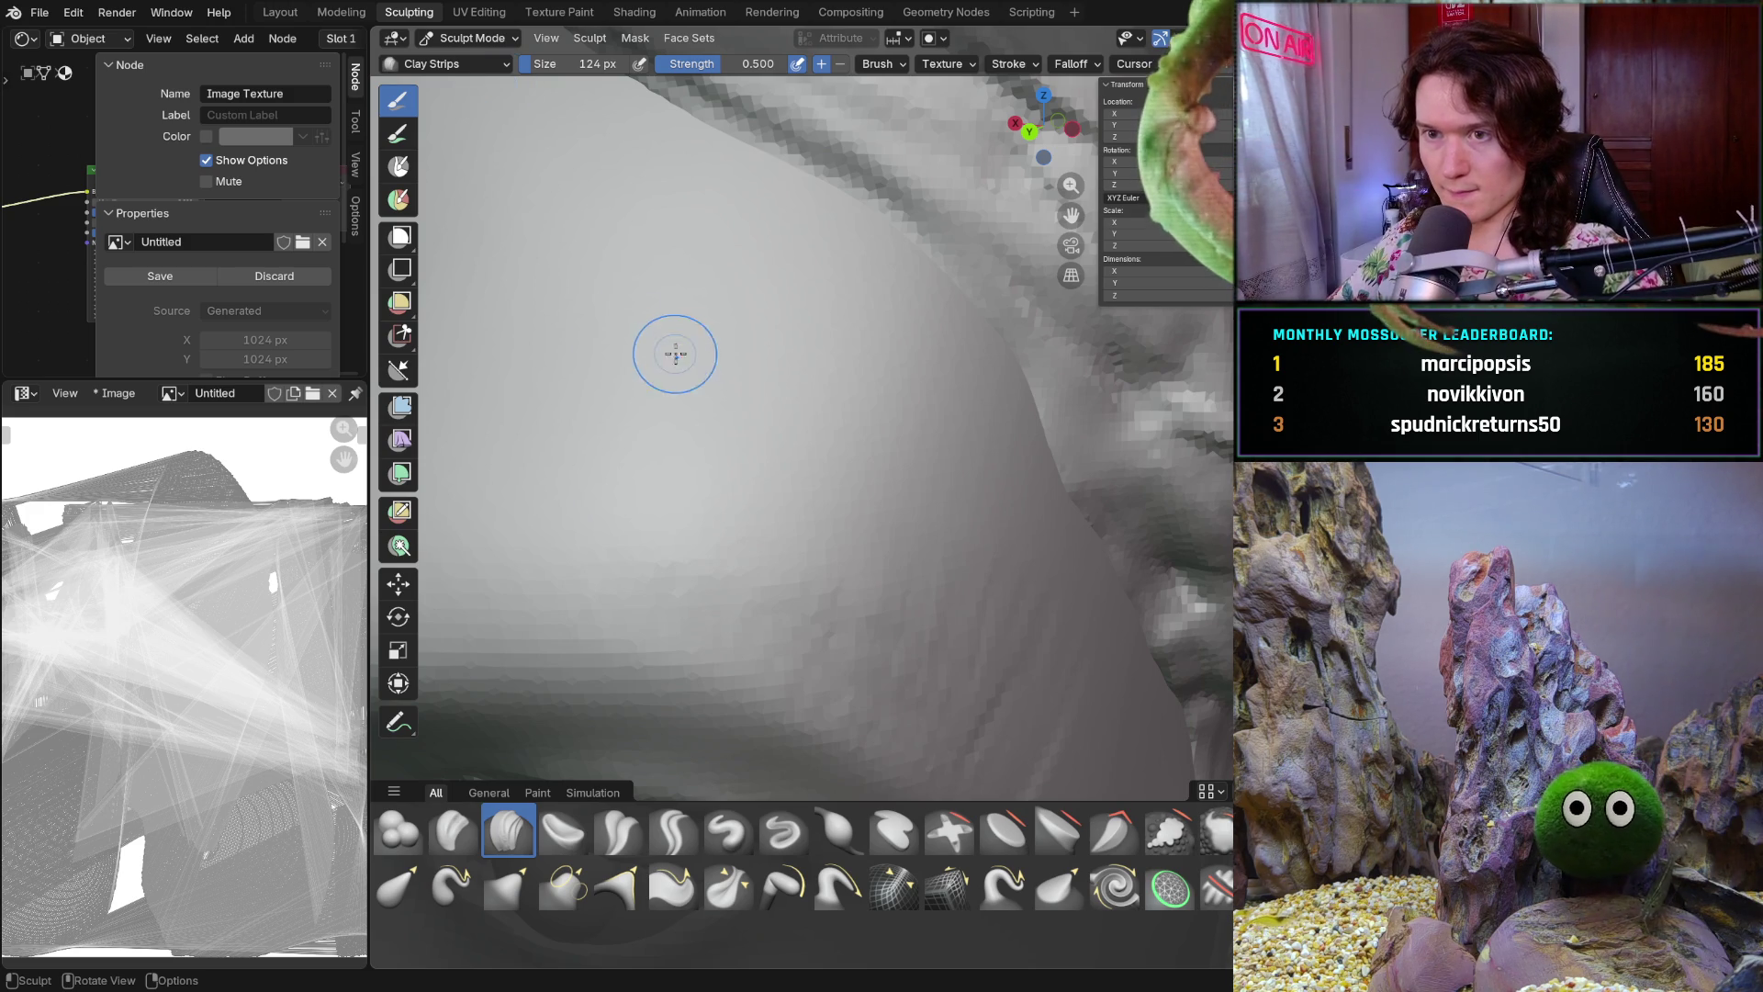
click(468, 37)
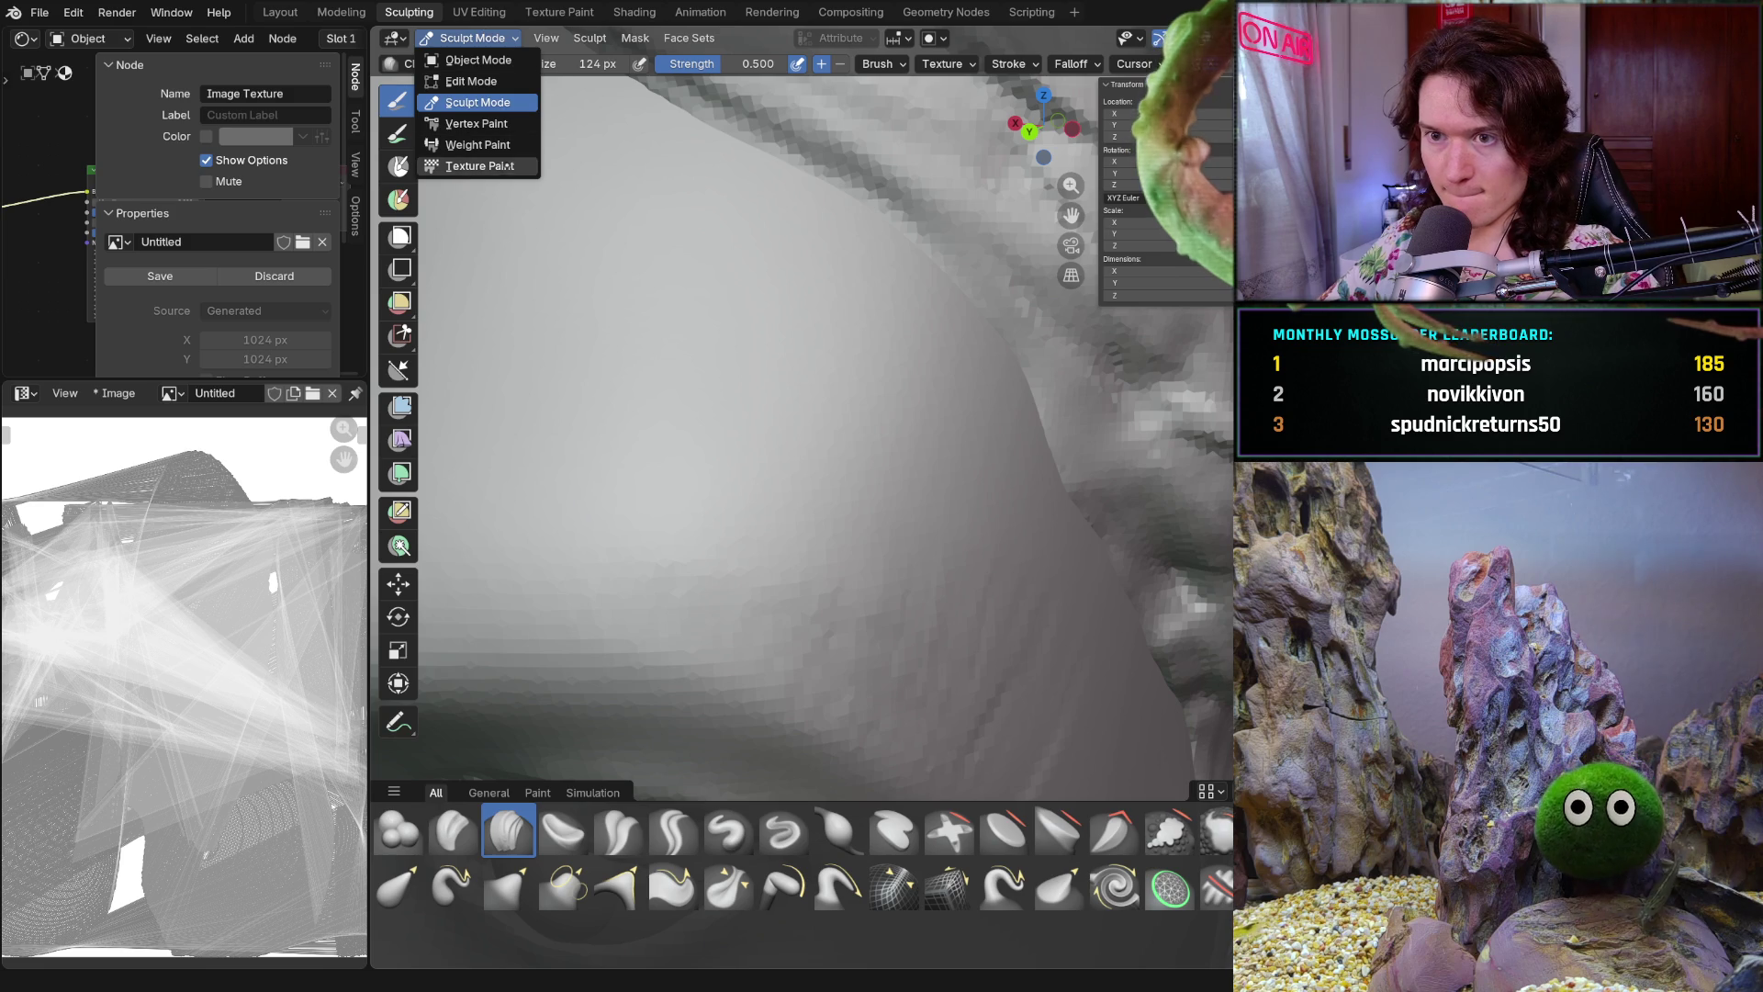
click(476, 167)
scroll(831, 557, down, 4)
middle_drag(831, 557, 923, 549)
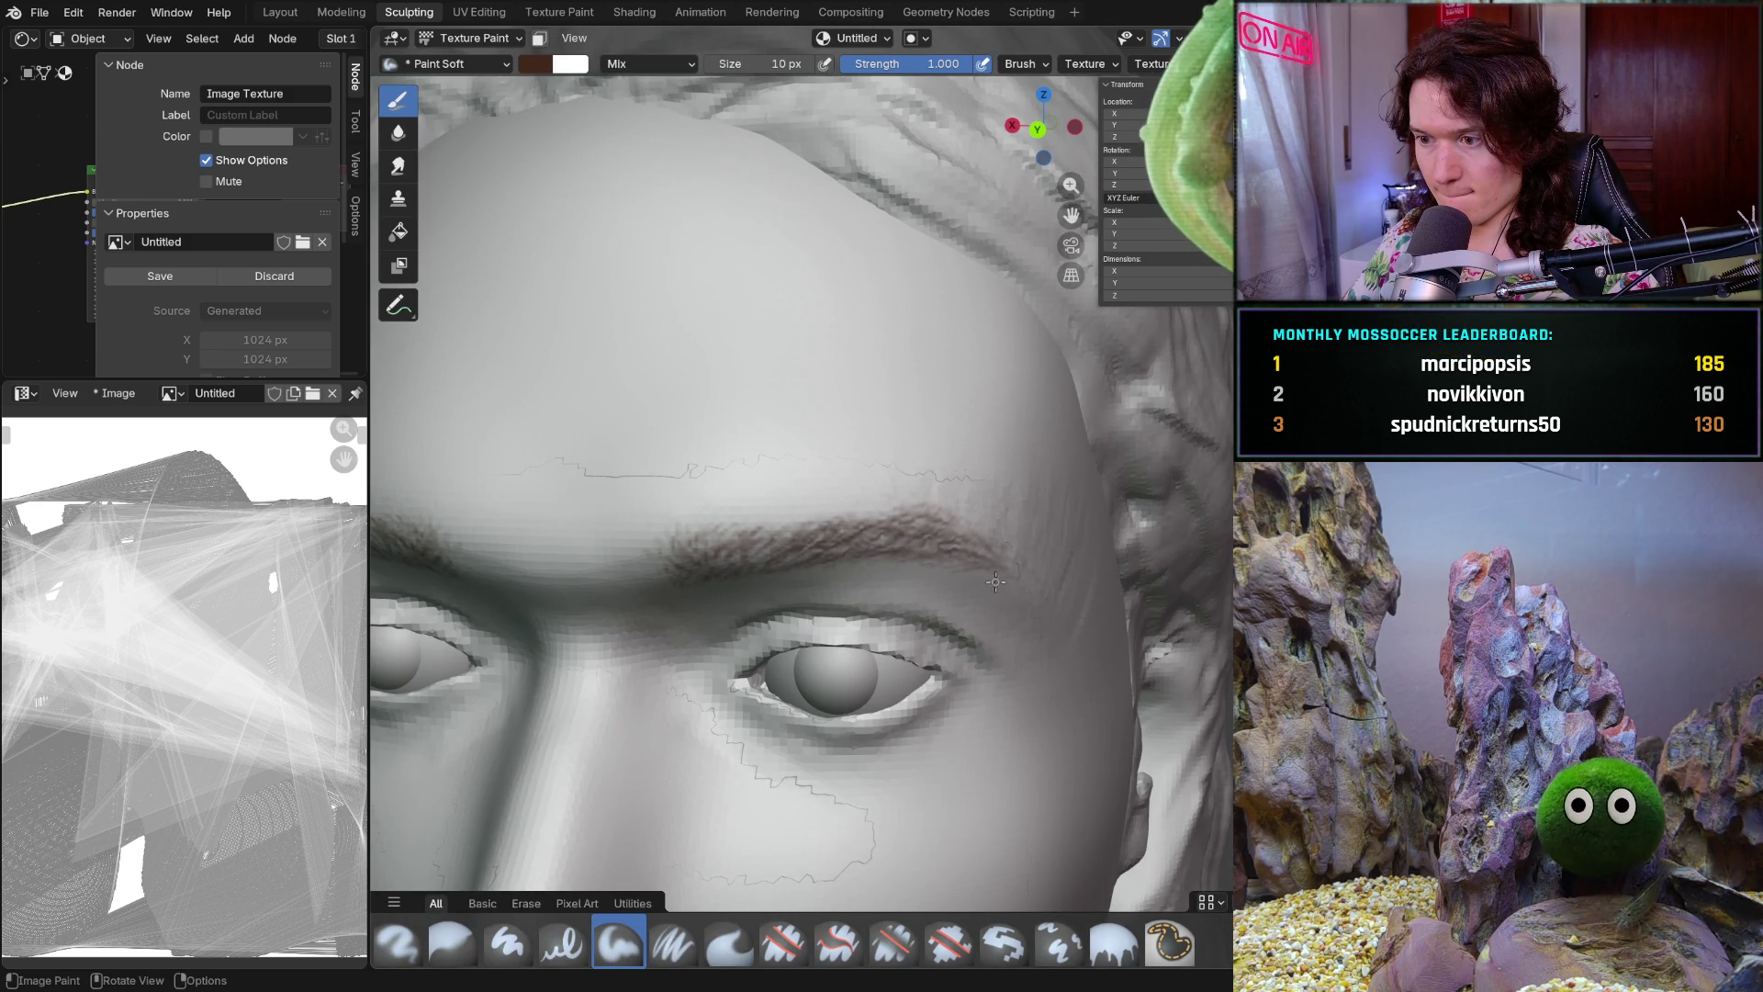
click(472, 38)
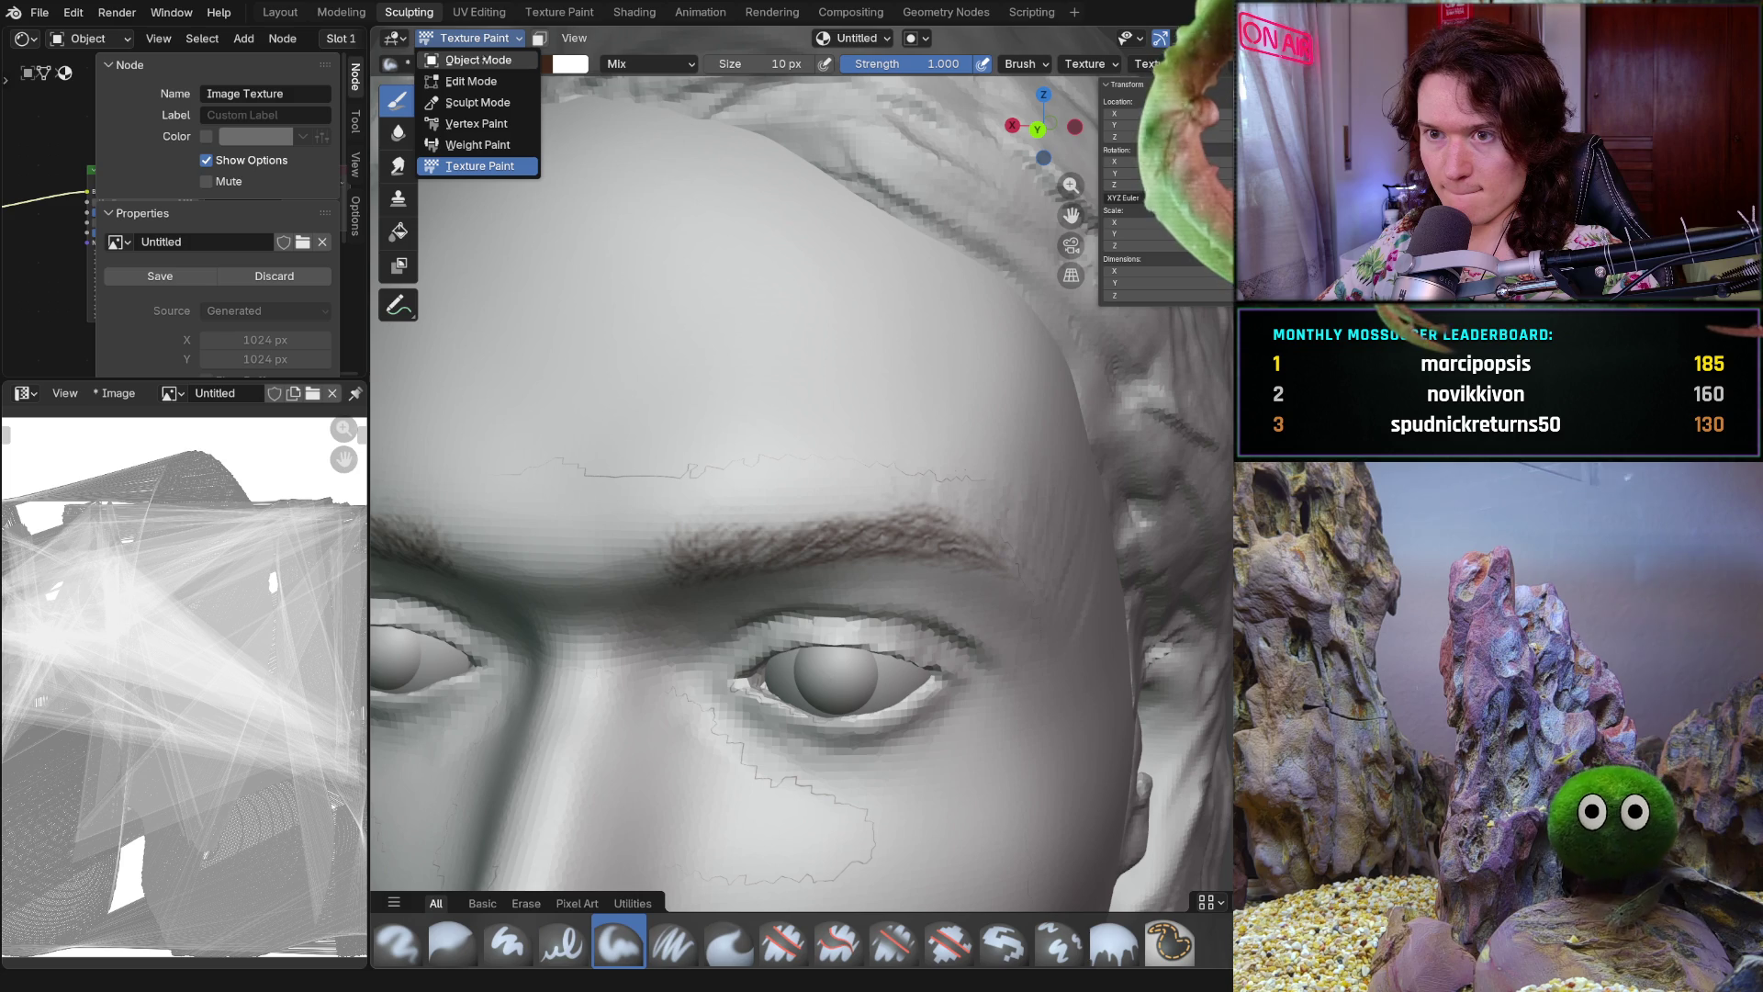
click(477, 102)
scroll(1044, 554, up, 3)
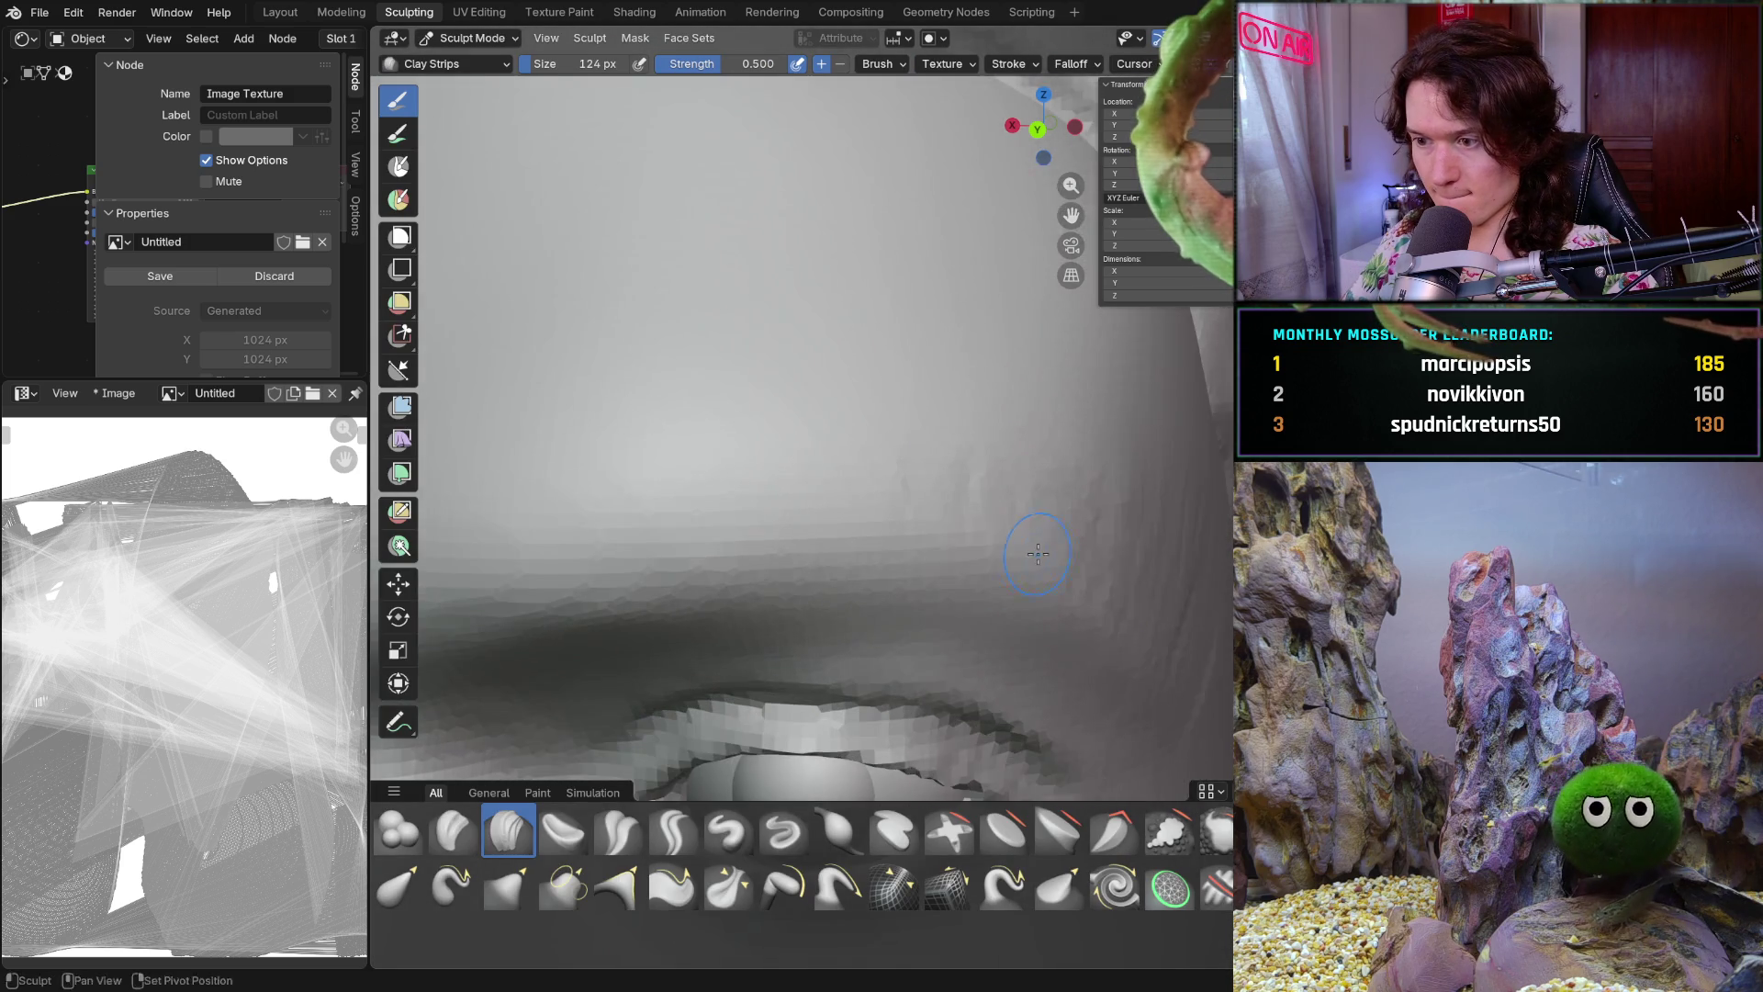
scroll(1043, 554, down, 3)
scroll(936, 404, up, 1)
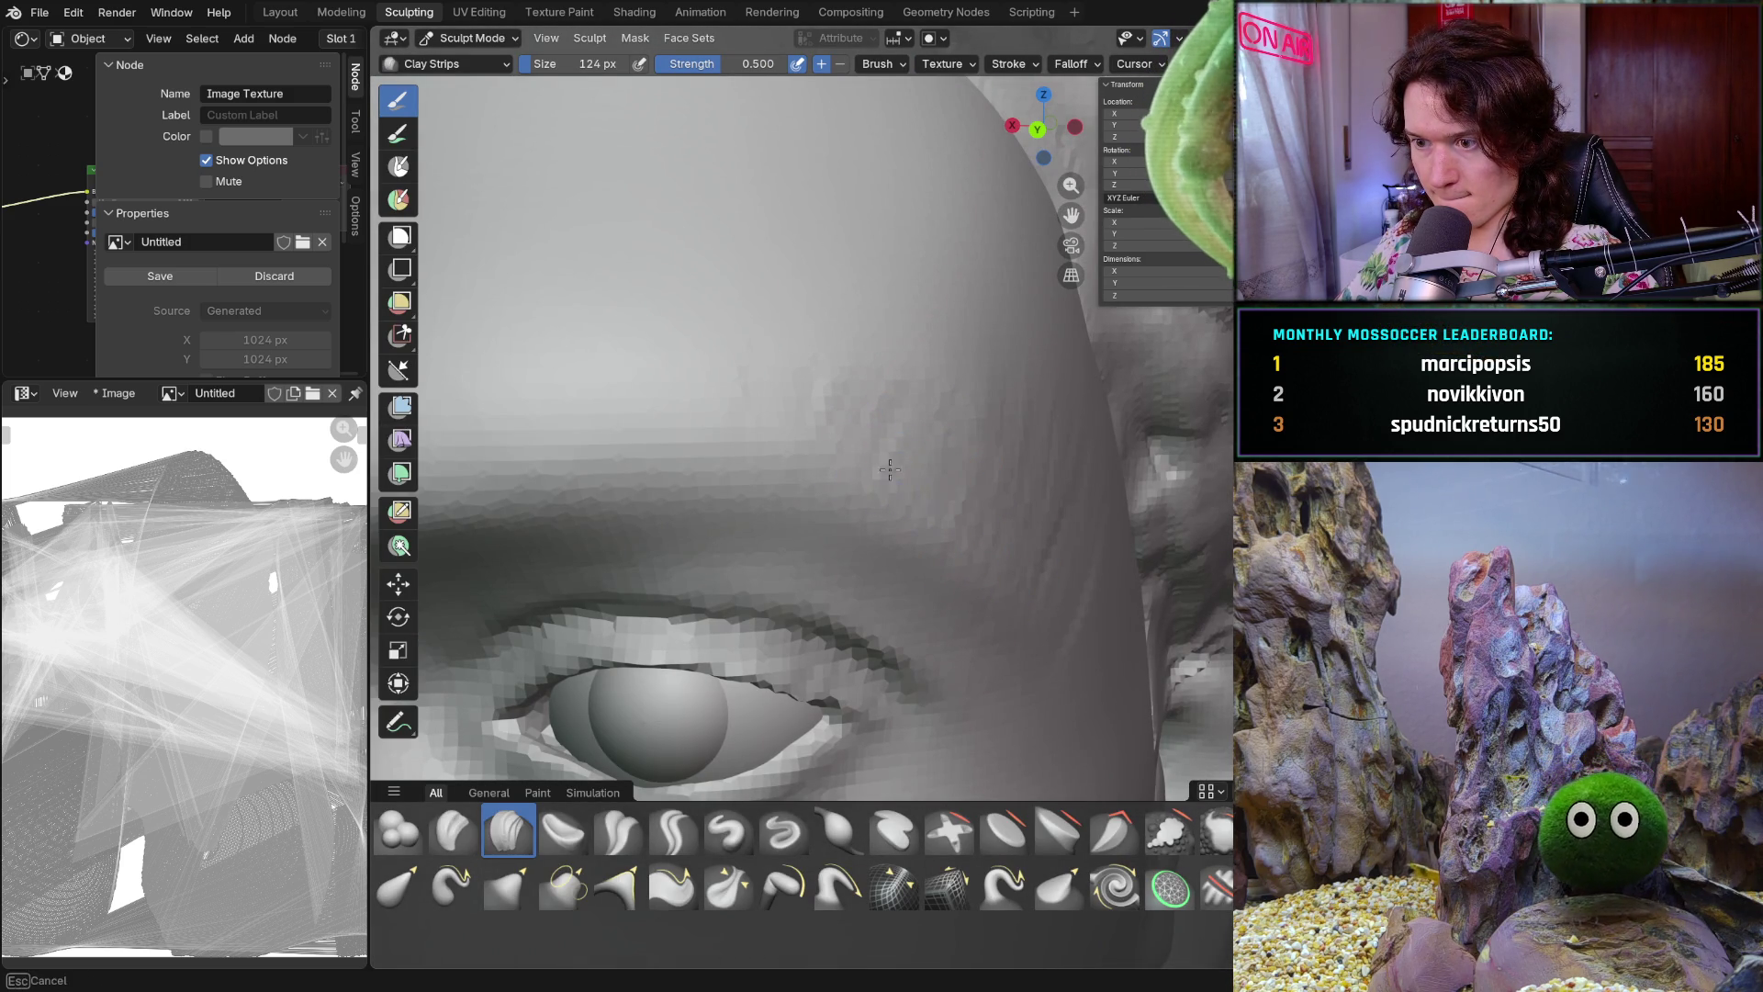
middle_drag(927, 433, 898, 418)
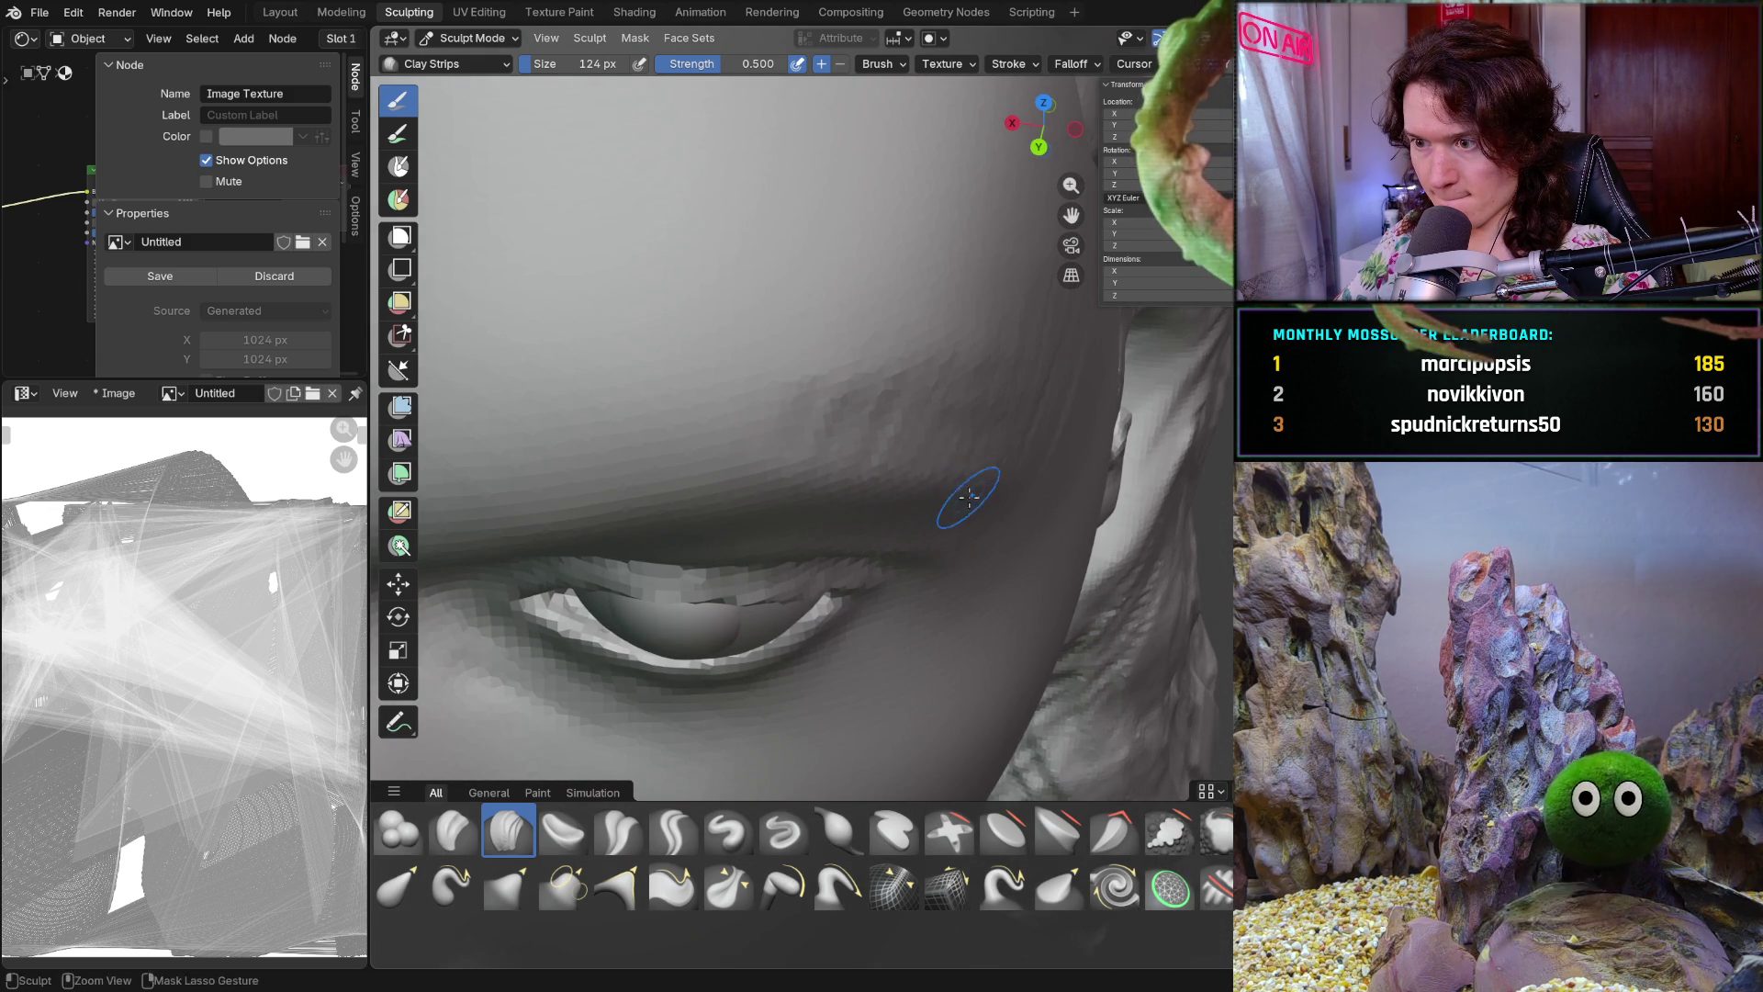
middle_drag(965, 504, 906, 373)
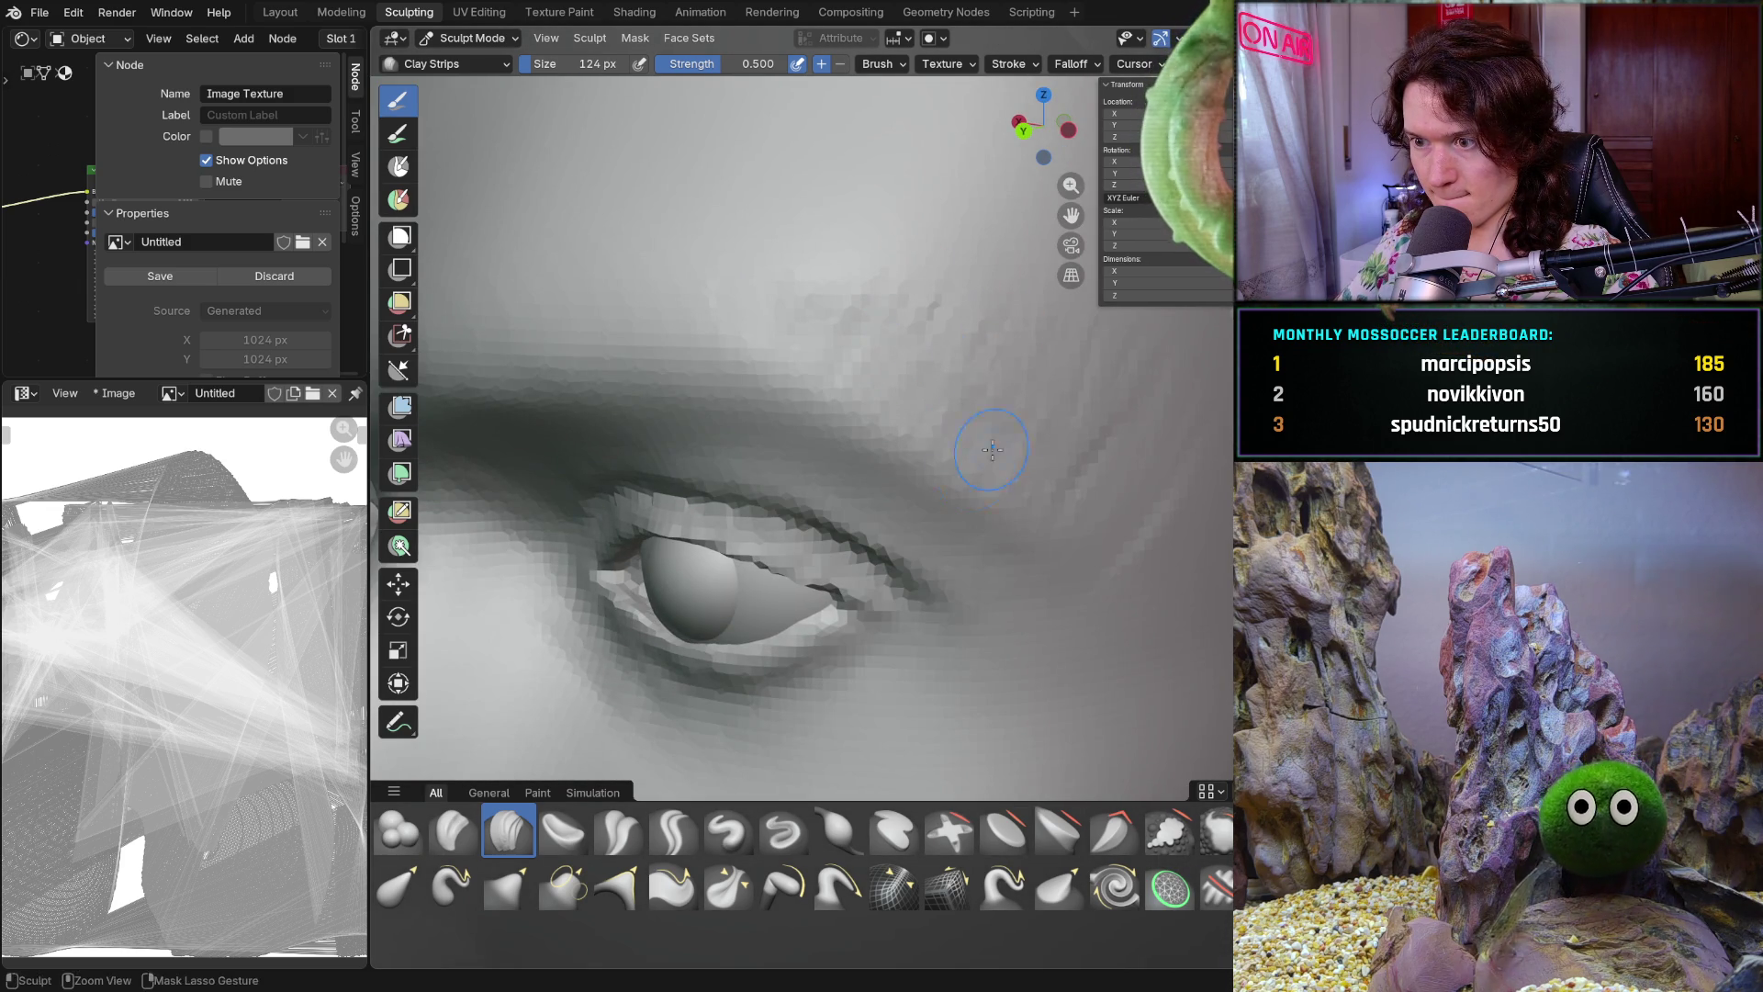
middle_drag(1085, 497, 954, 535)
scroll(954, 535, down, 5)
scroll(954, 535, up, 5)
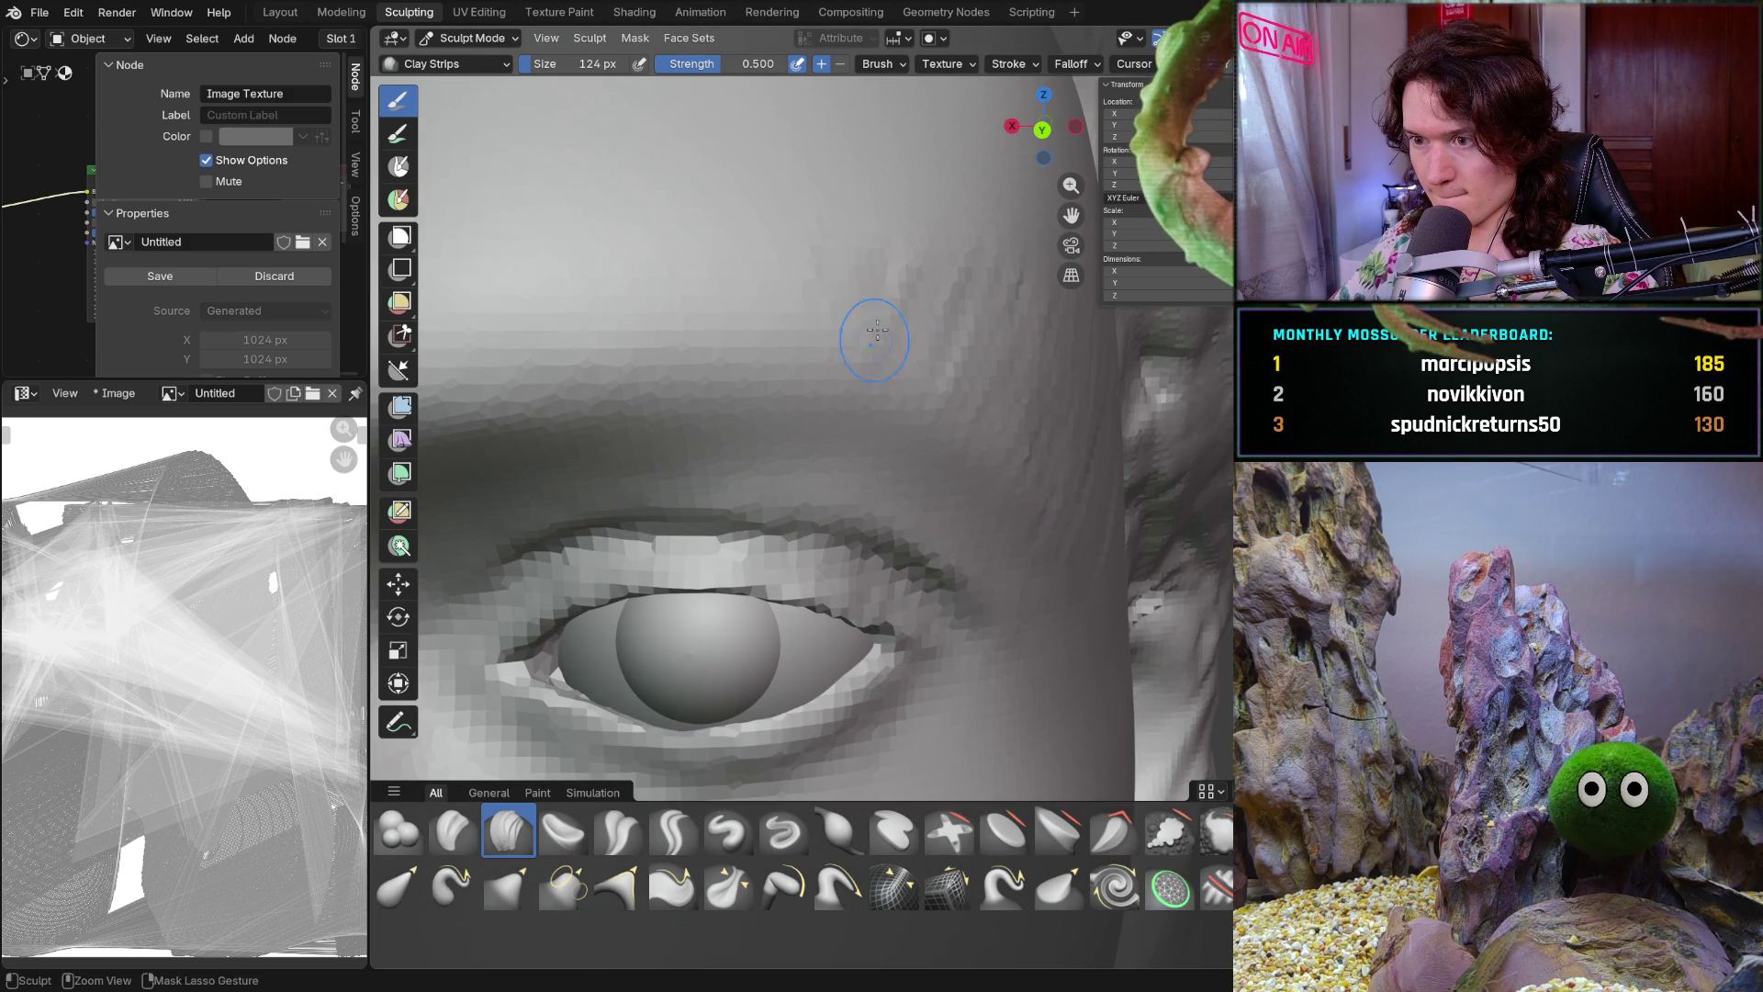
middle_drag(978, 344, 895, 384)
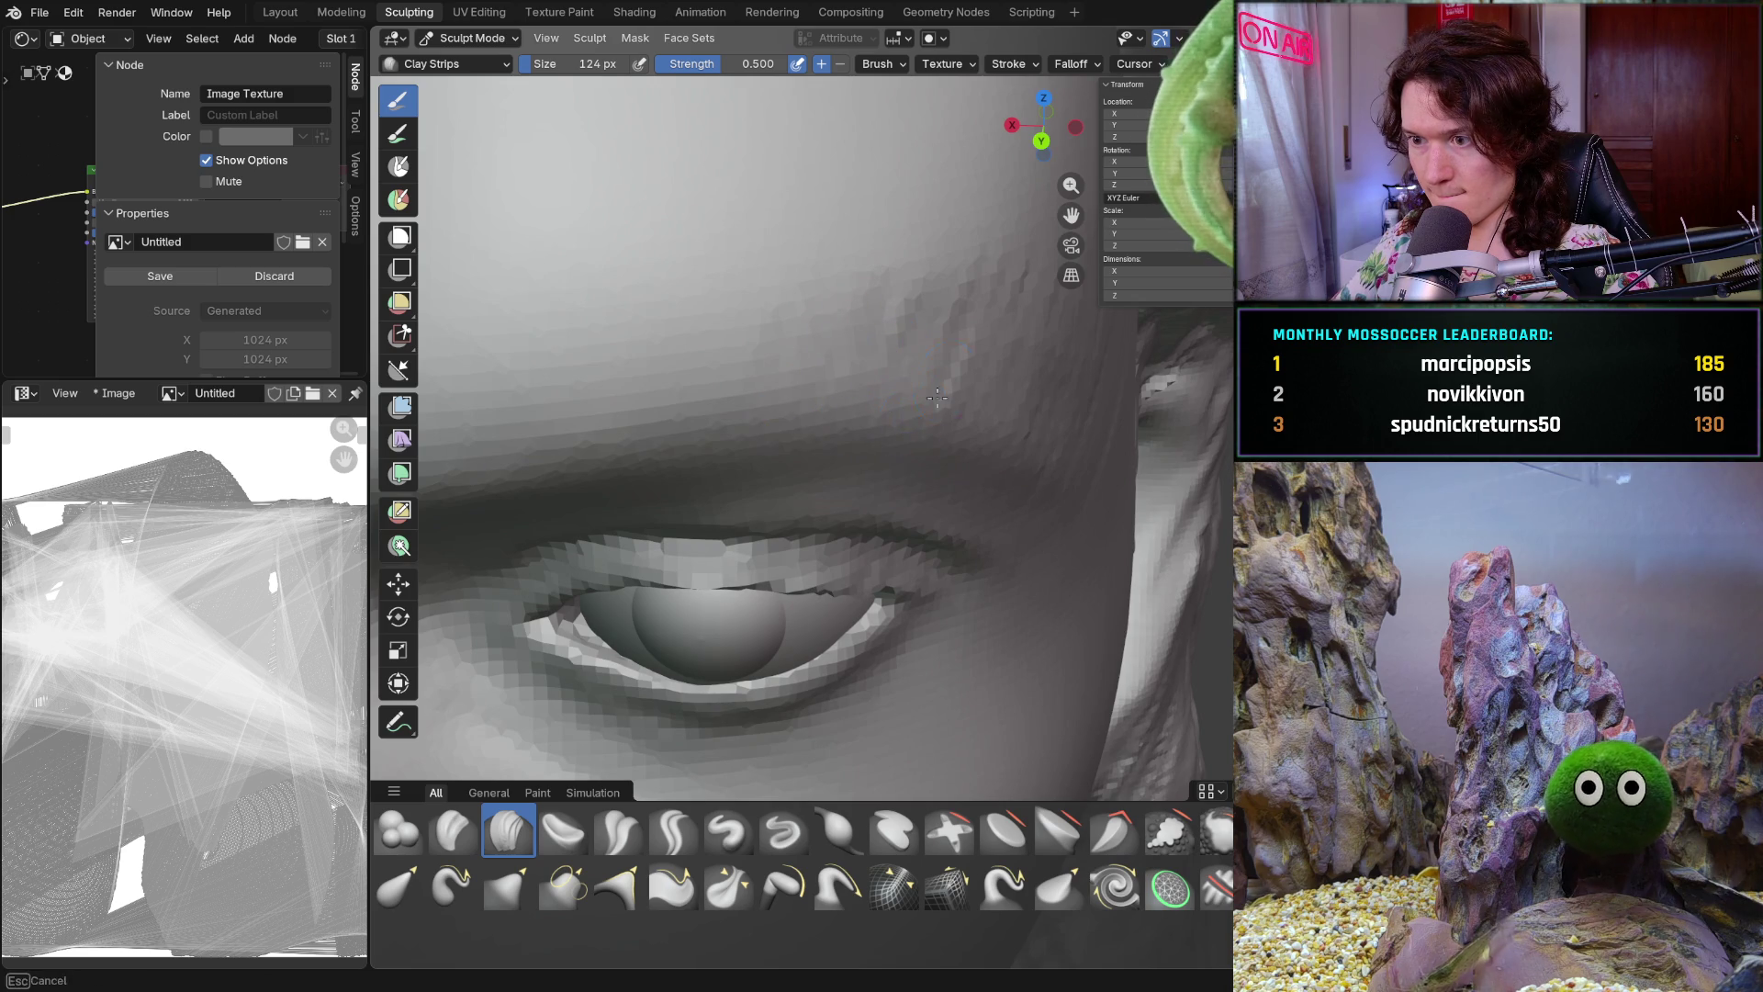
scroll(944, 382, down, 3)
scroll(943, 401, down, 6)
mouse_move(946, 451)
middle_down()
mouse_move(1087, 518)
mouse_move(1085, 496)
middle_up()
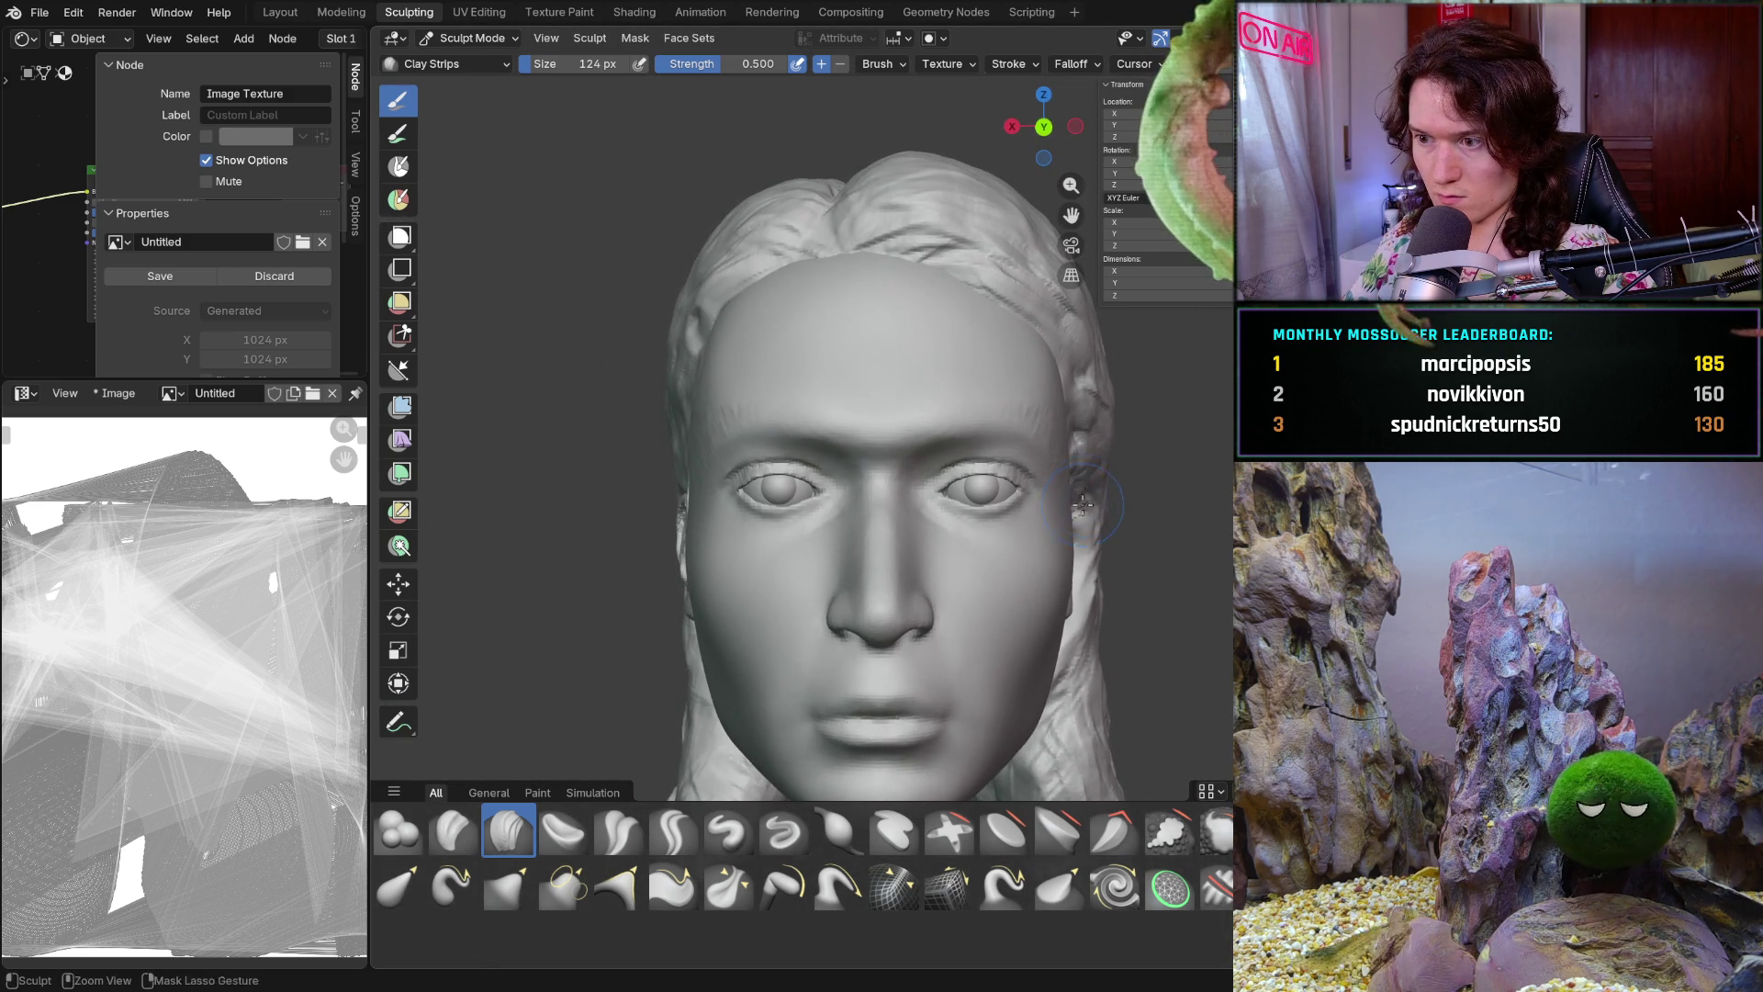
scroll(1086, 496, up, 2)
scroll(1075, 485, up, 2)
scroll(1061, 475, up, 2)
scroll(1042, 462, up, 2)
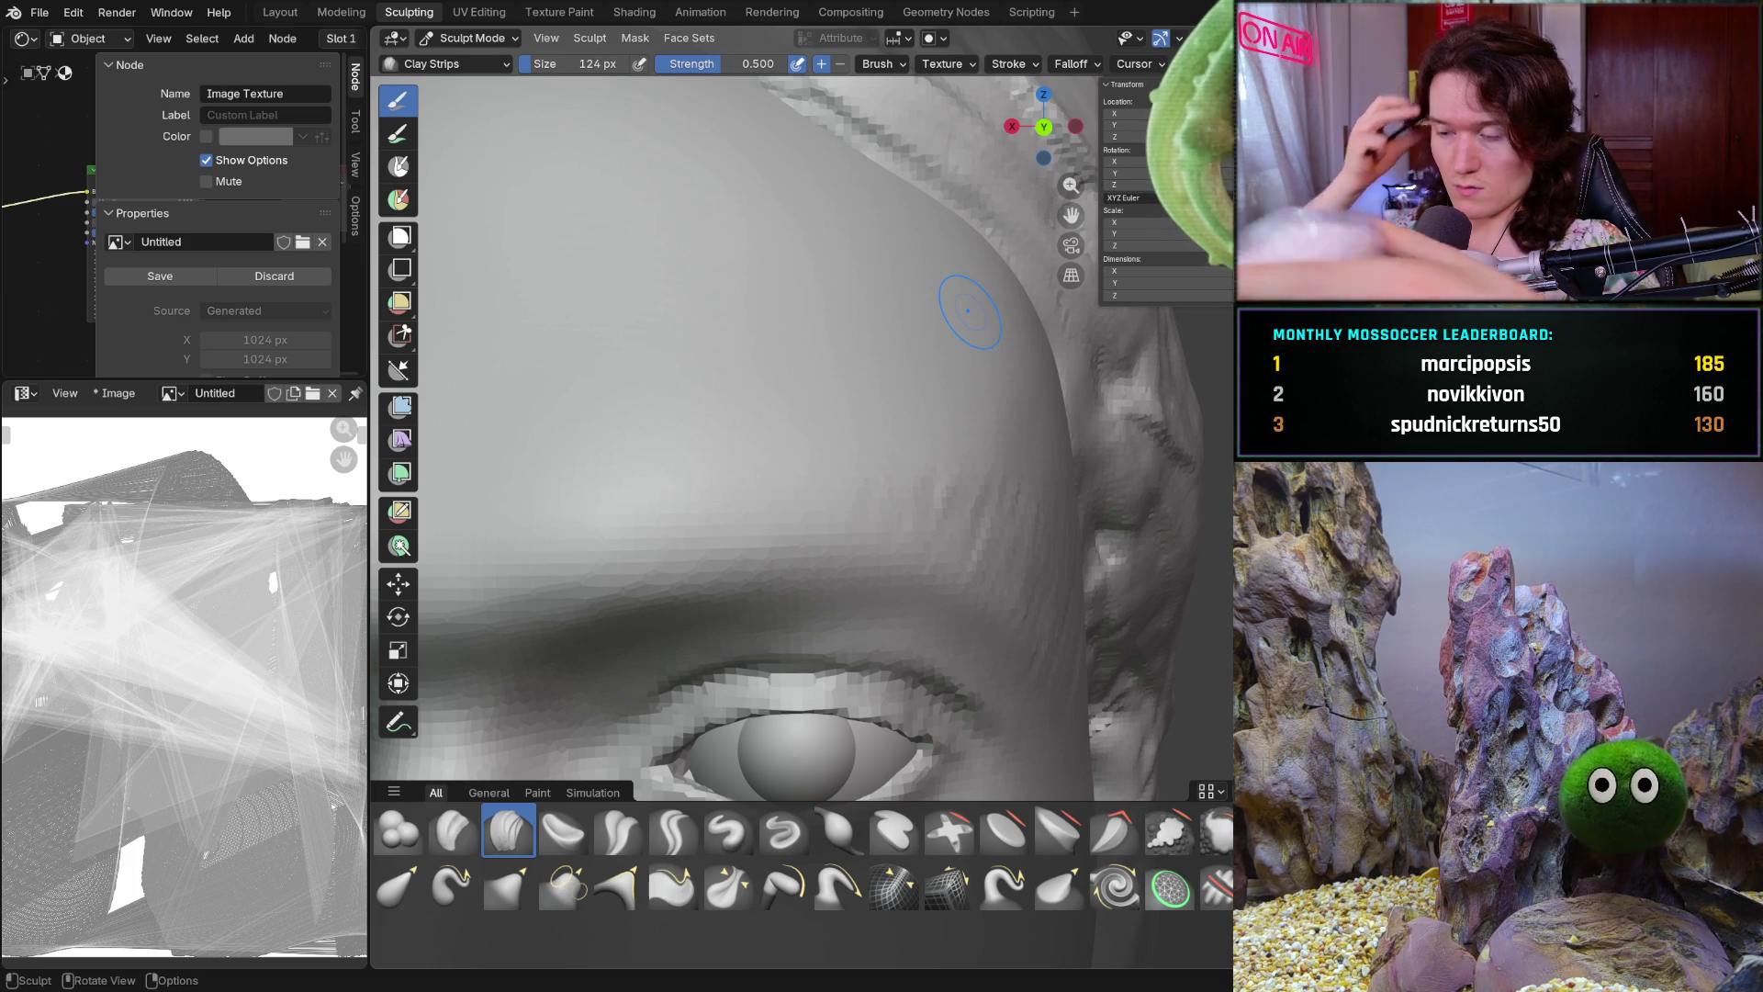
scroll(1031, 533, down, 3)
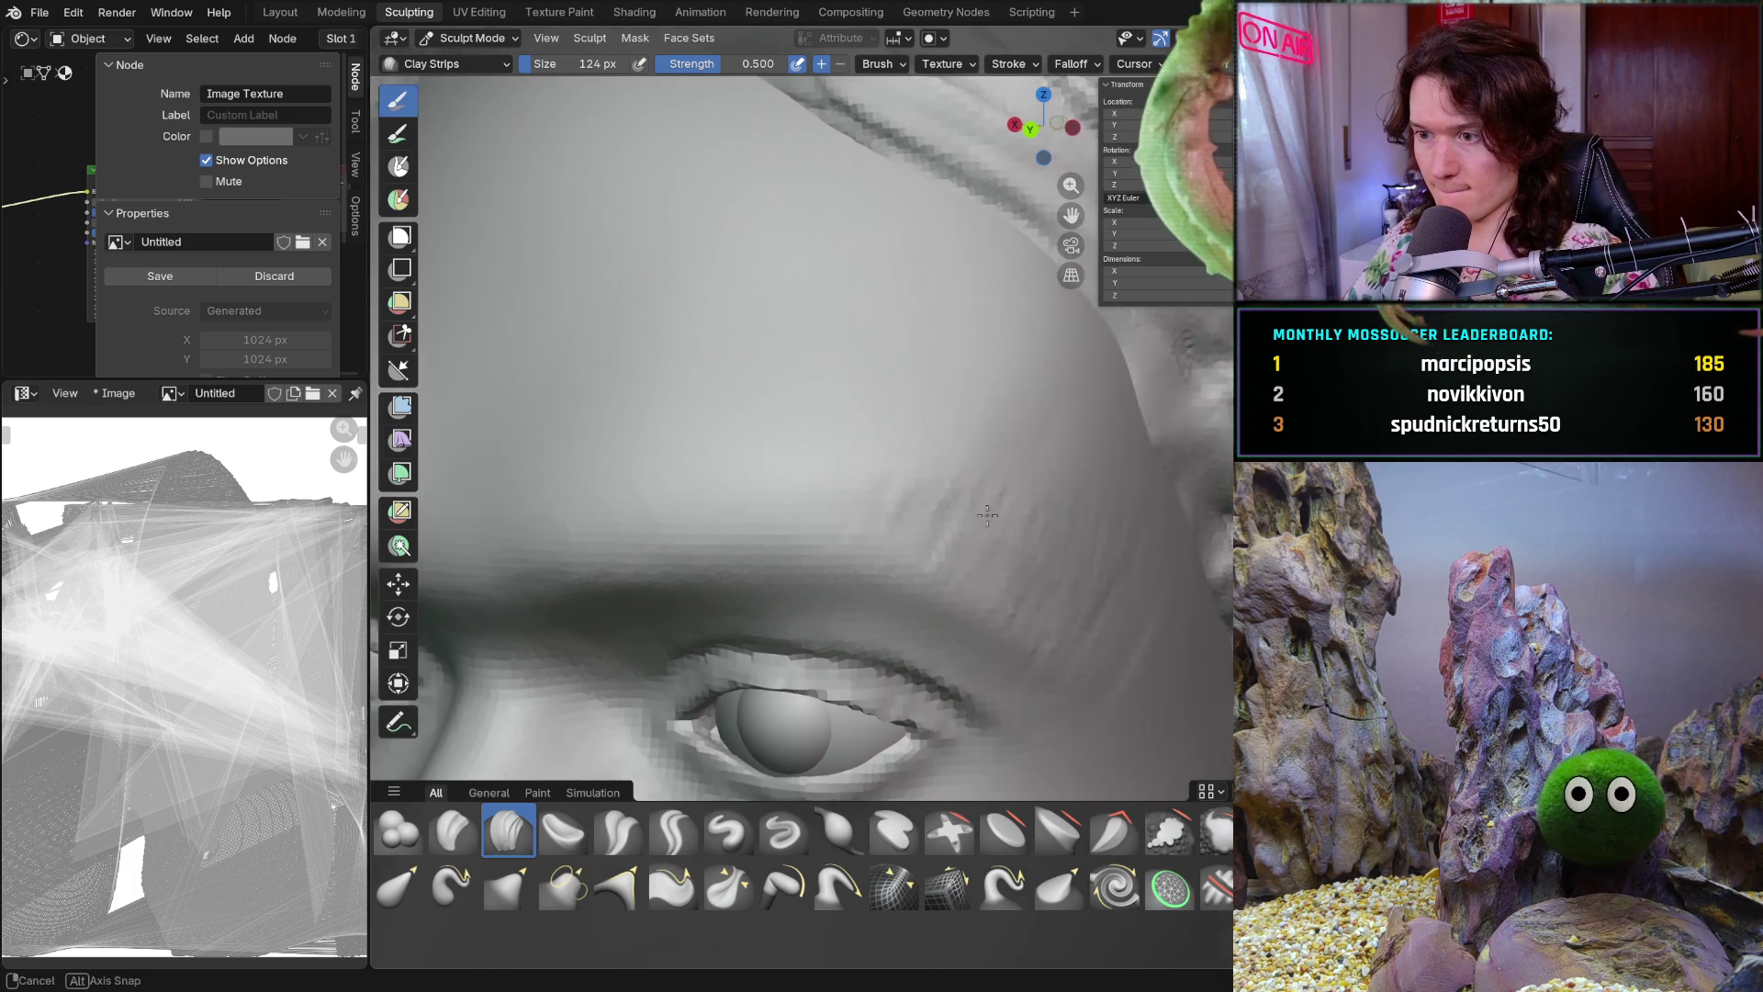
scroll(1041, 549, down, 3)
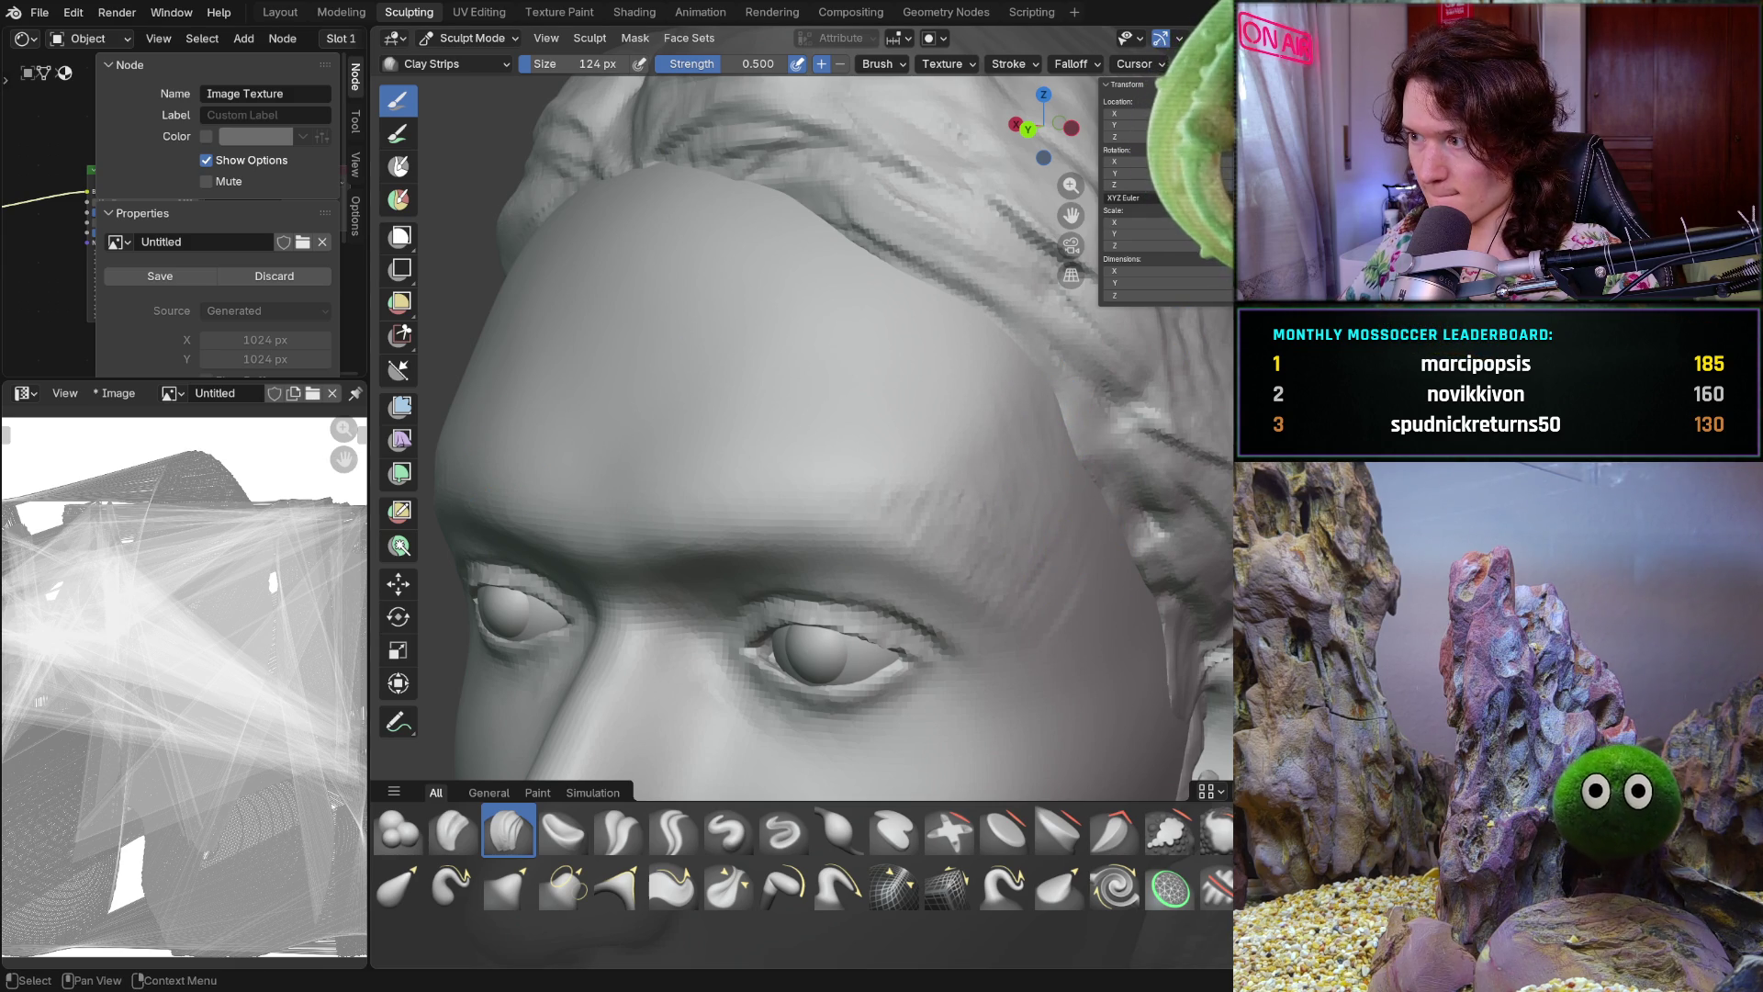
scroll(1047, 468, down, 2)
Lay Clay Strips strokes over the brow above the eye, checking three-quarter, side and front views
middle_drag(909, 441, 1051, 425)
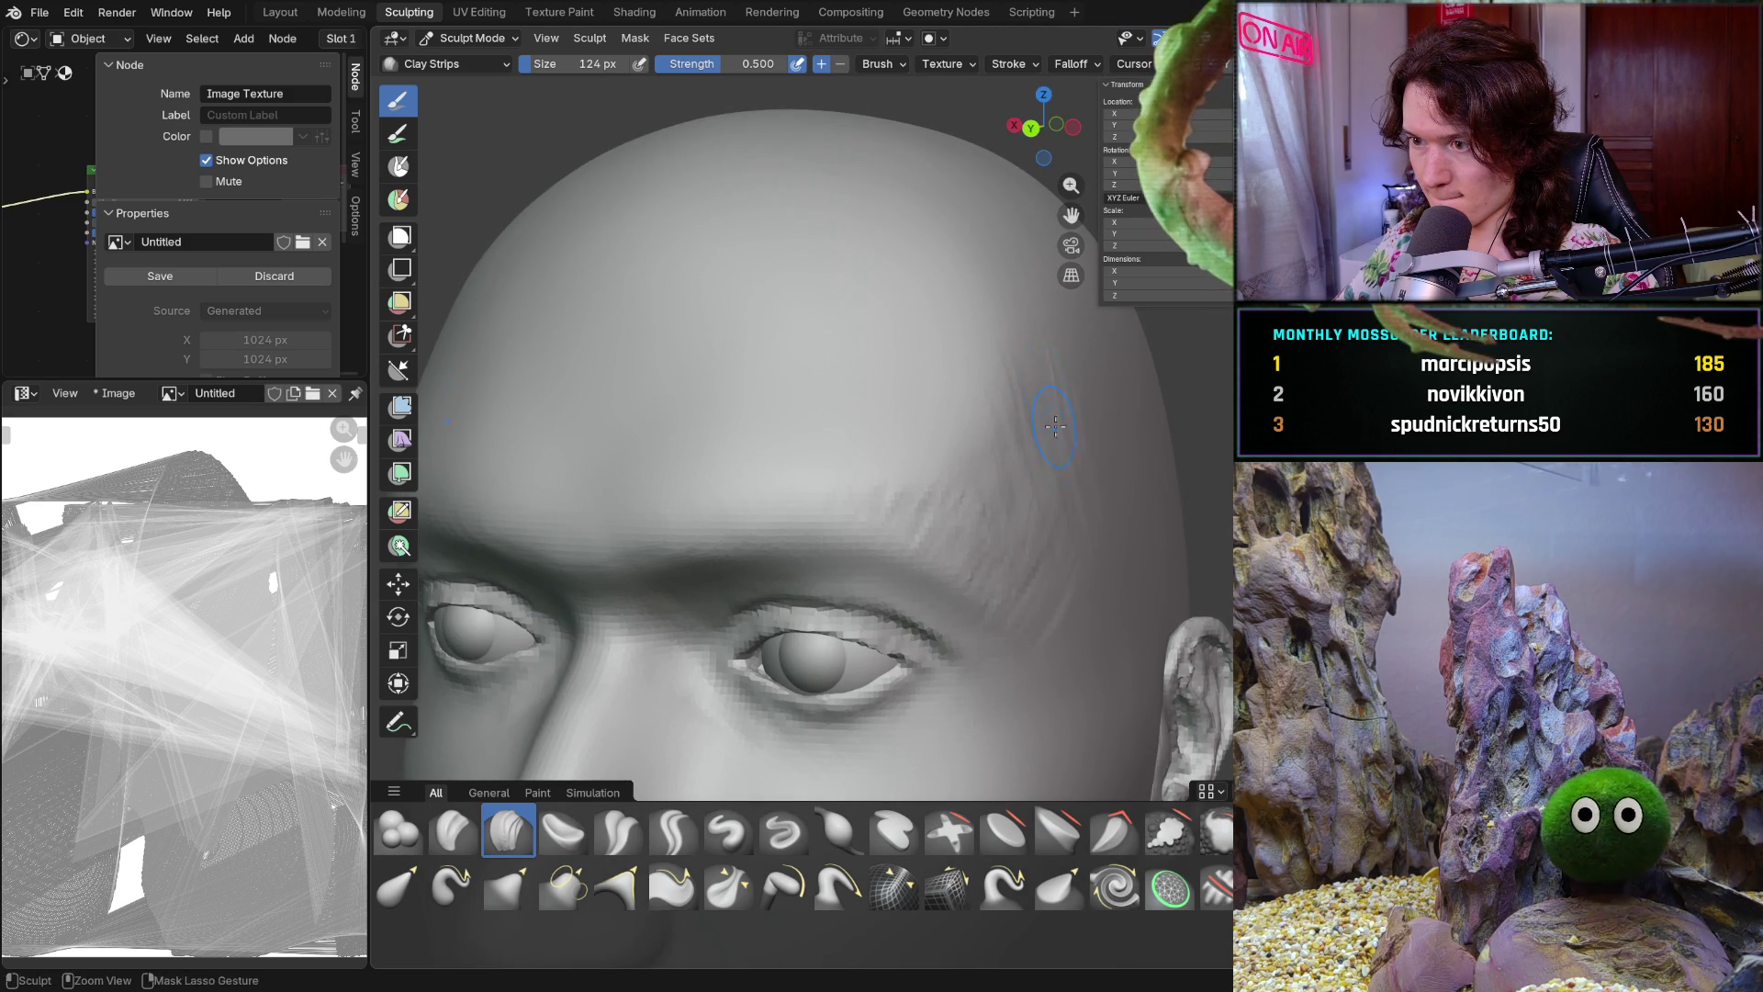
middle_drag(1068, 592, 998, 491)
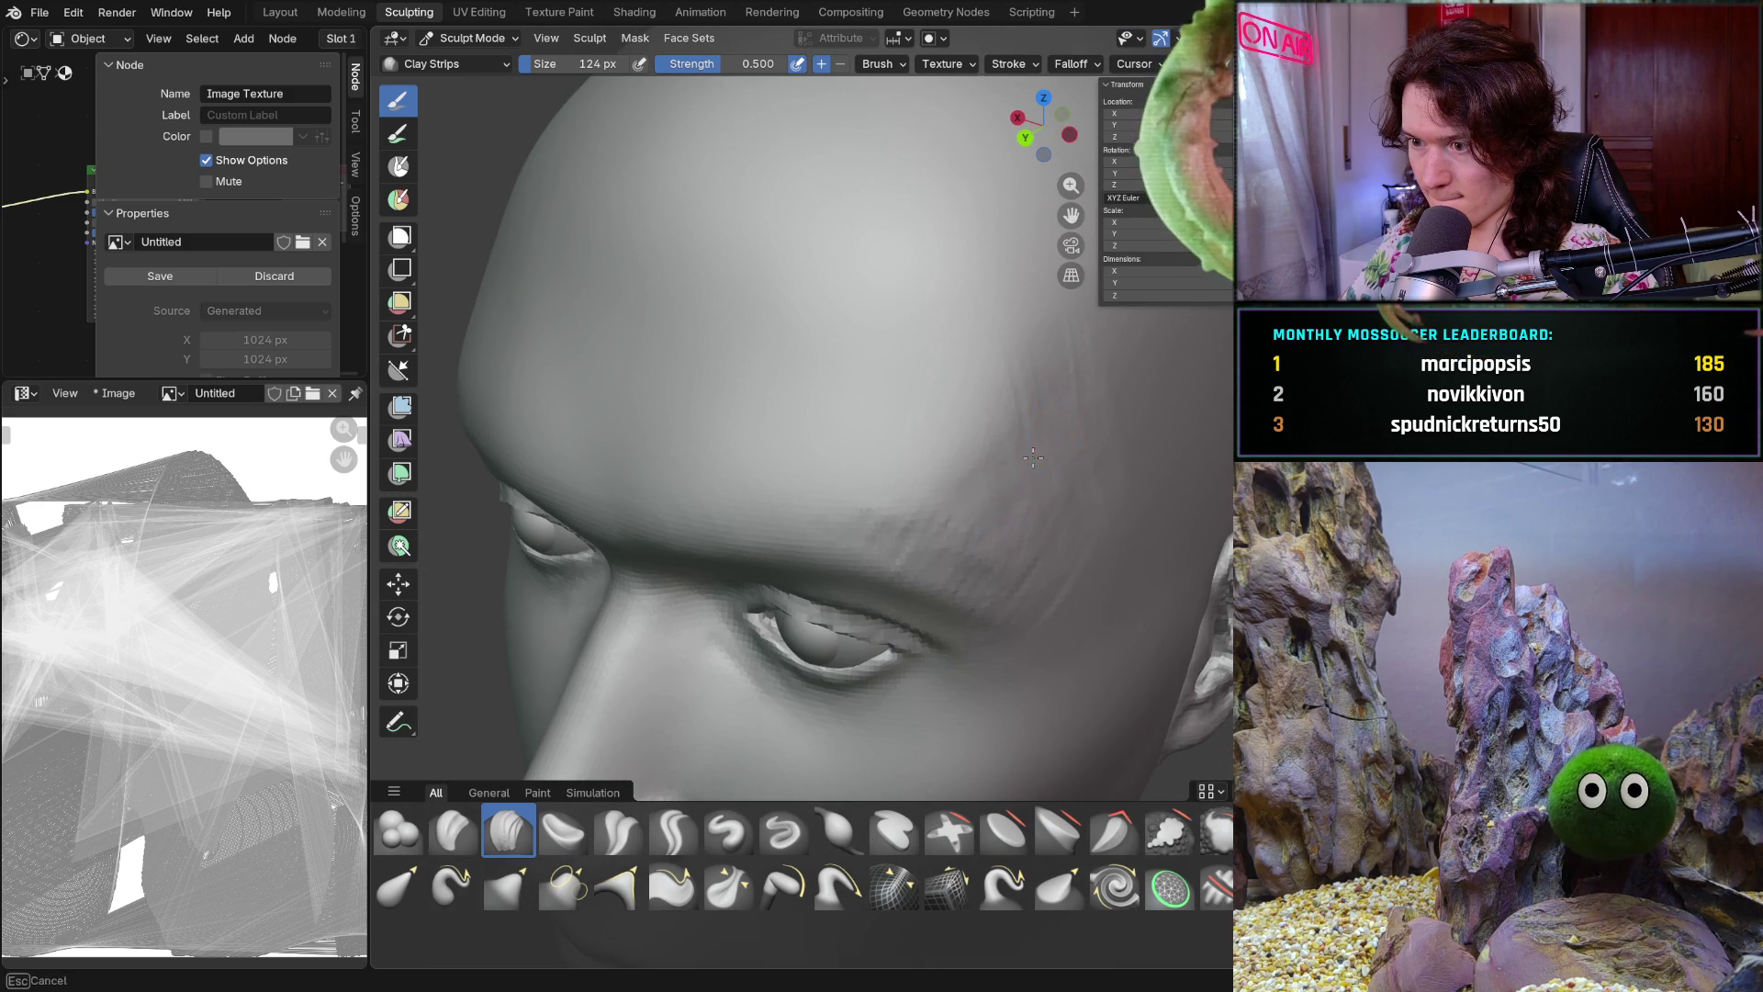
middle_drag(1045, 342, 1020, 517)
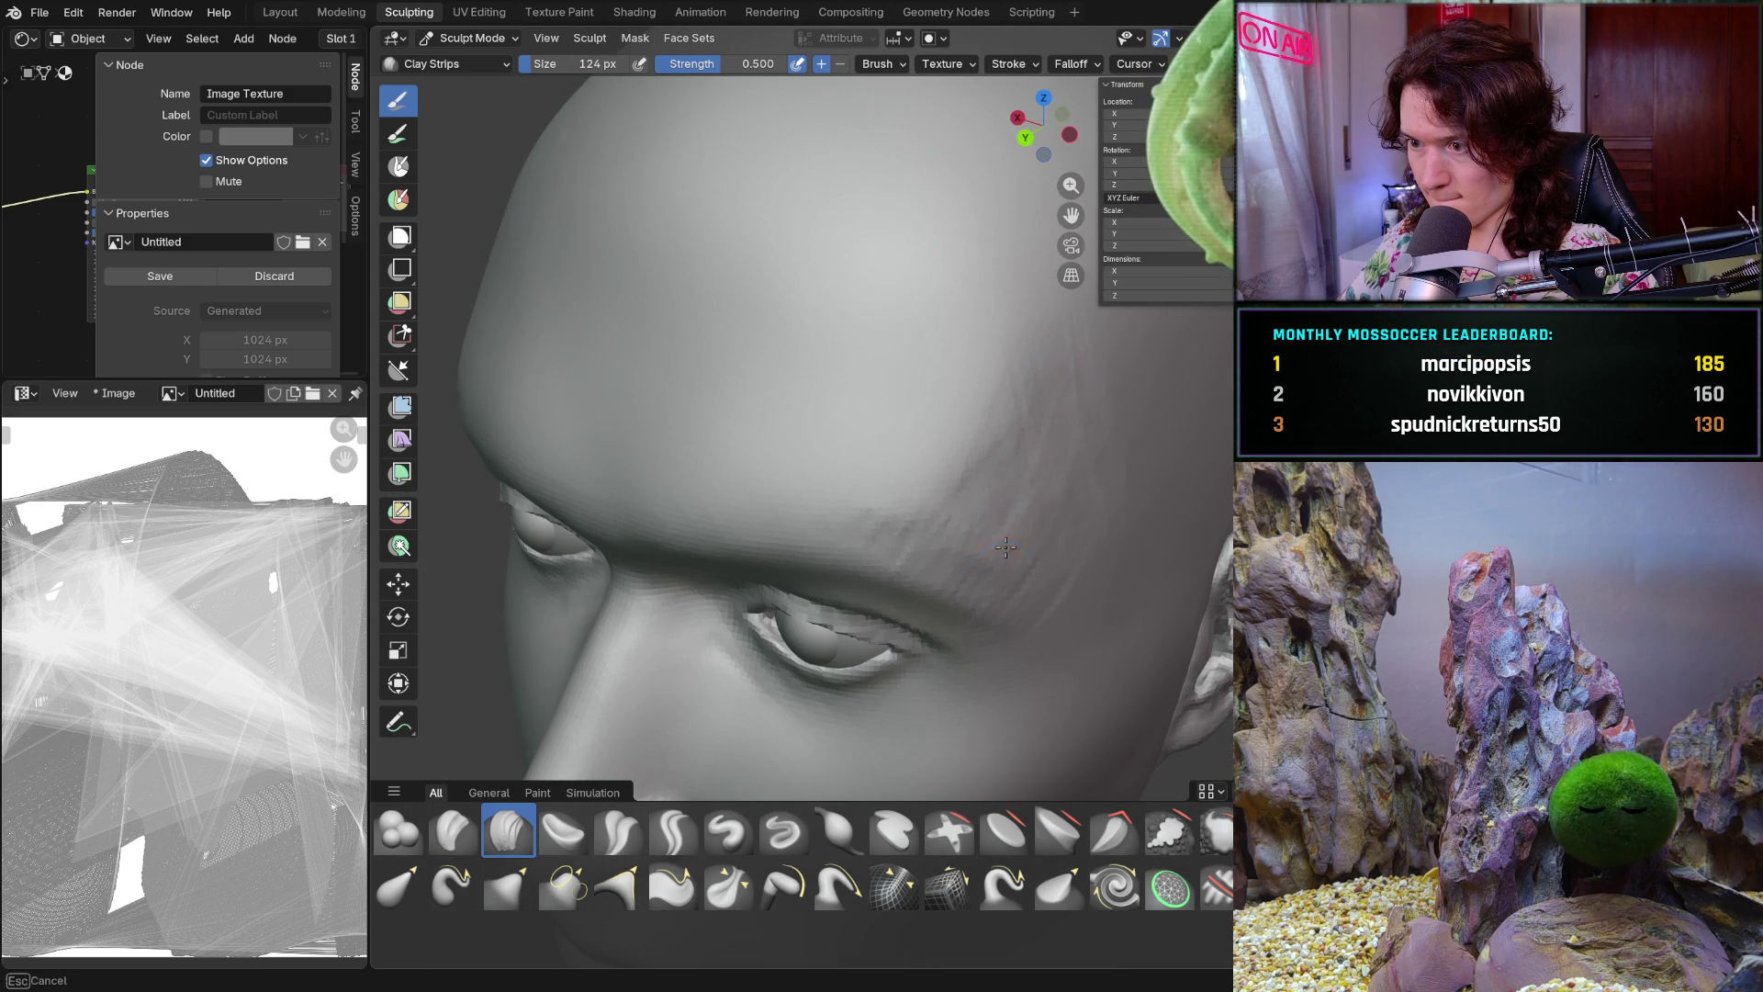
middle_drag(1051, 599, 1045, 438)
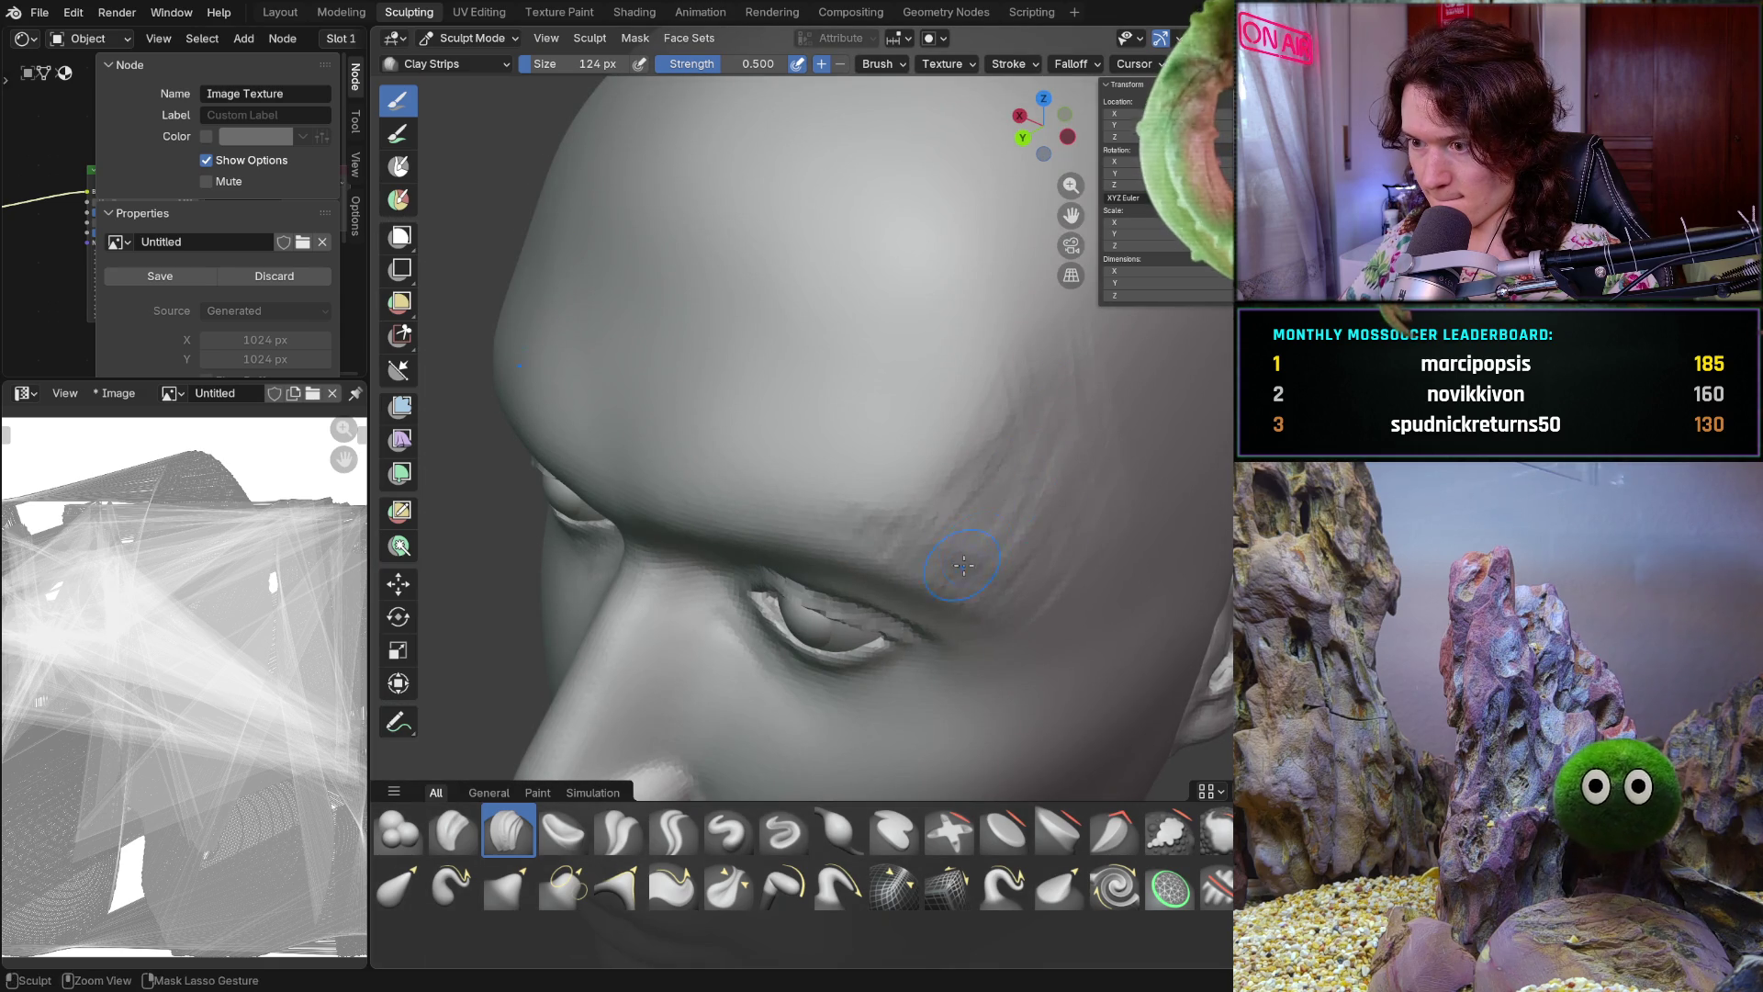
mouse_move(999, 594)
middle_down()
mouse_move(999, 523)
mouse_move(1081, 524)
mouse_move(1011, 562)
middle_up()
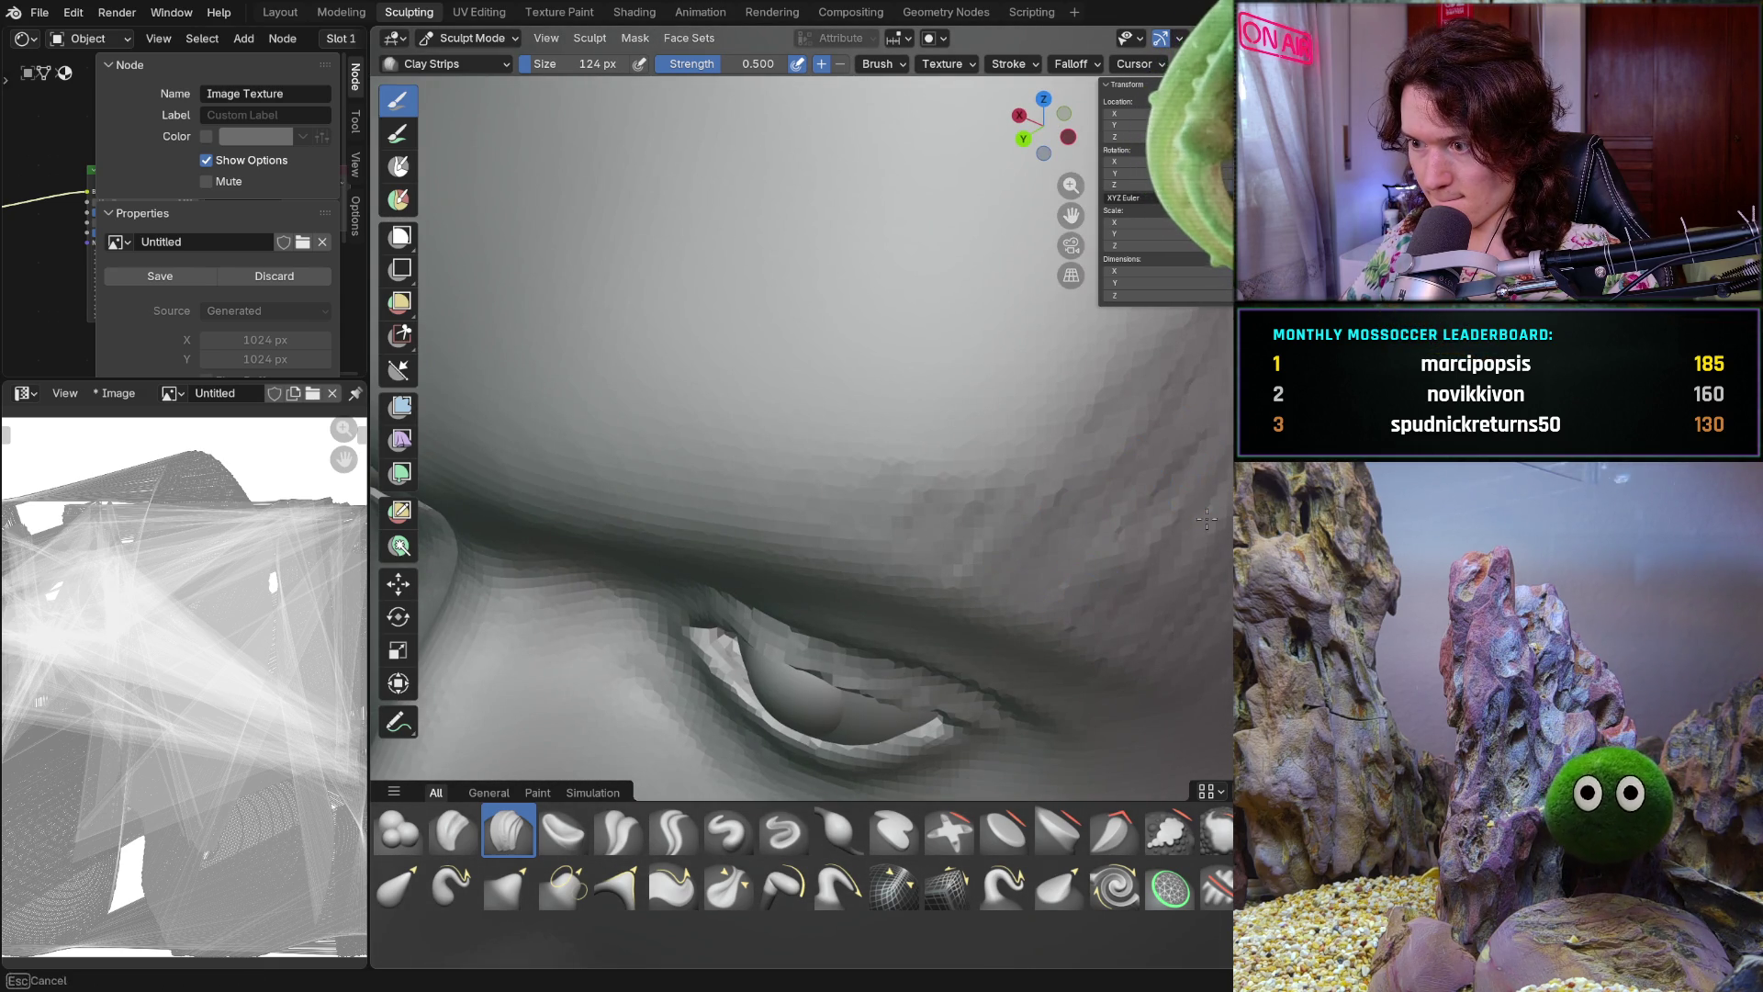
scroll(993, 414, down, 5)
mouse_move(993, 414)
middle_down()
mouse_move(987, 369)
mouse_move(1212, 420)
middle_up()
scroll(1212, 420, down, 3)
scroll(1213, 420, up, 1)
scroll(1046, 555, up, 8)
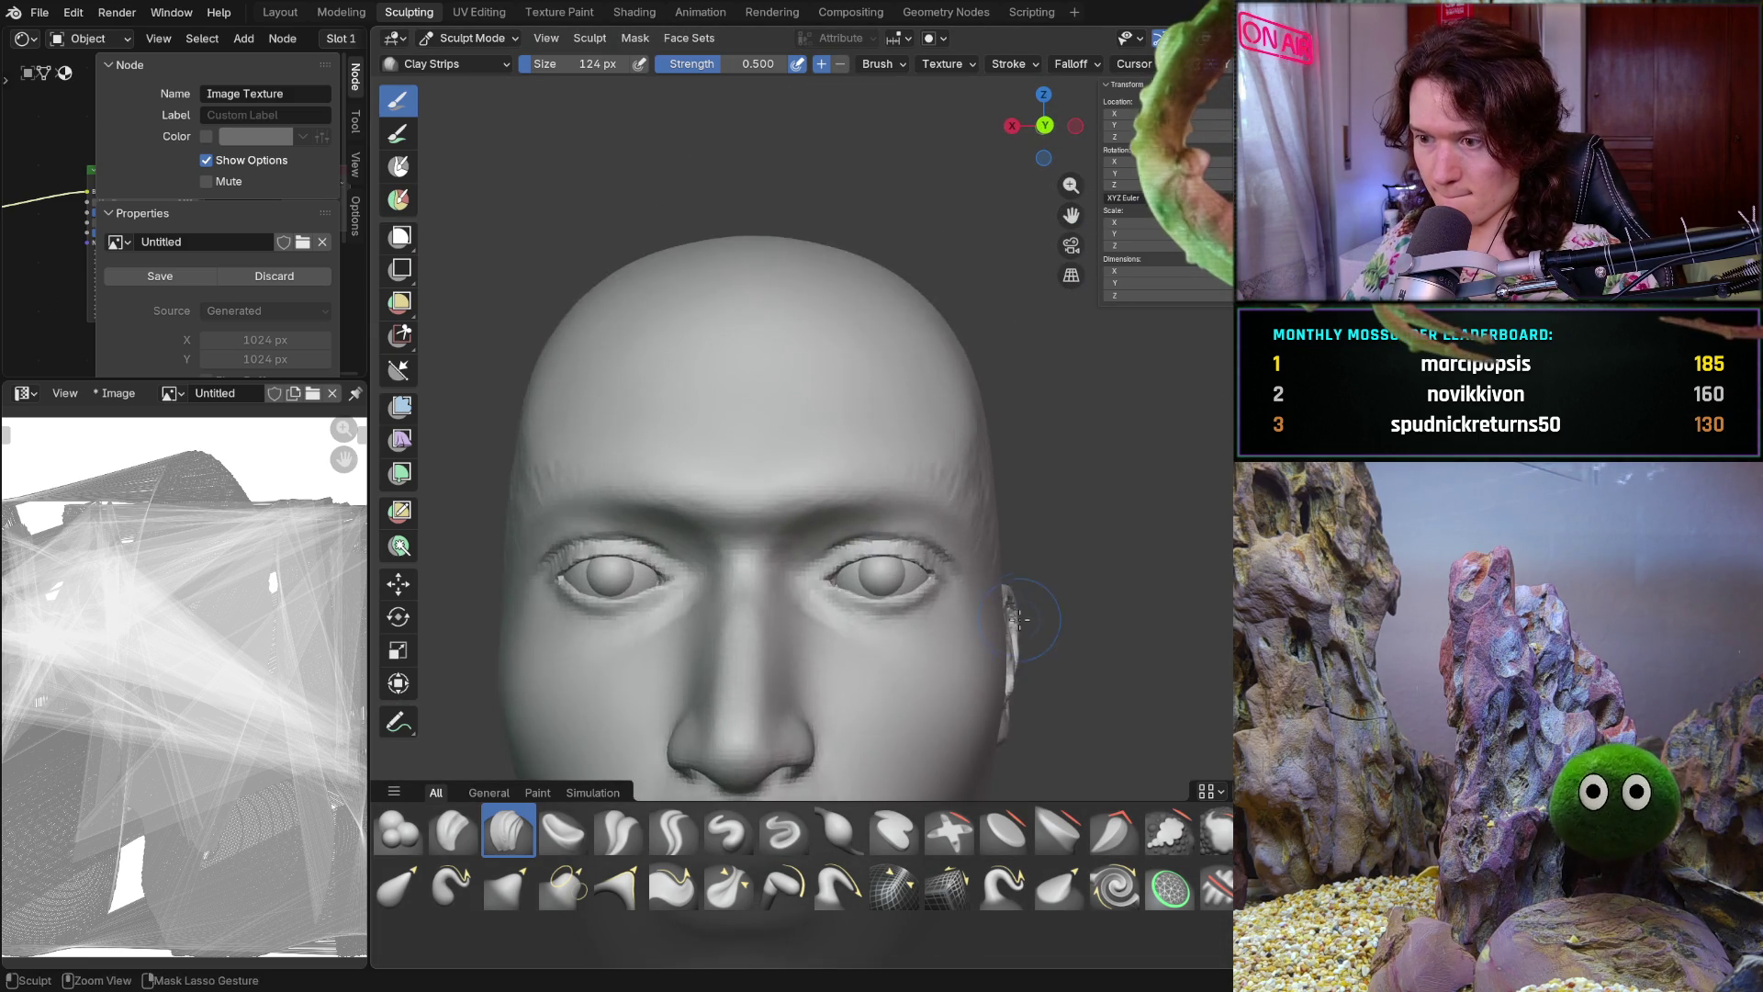
mouse_move(1045, 555)
middle_down()
mouse_move(1002, 461)
mouse_move(1010, 483)
middle_up()
scroll(1001, 460, down, 5)
scroll(1006, 468, up, 5)
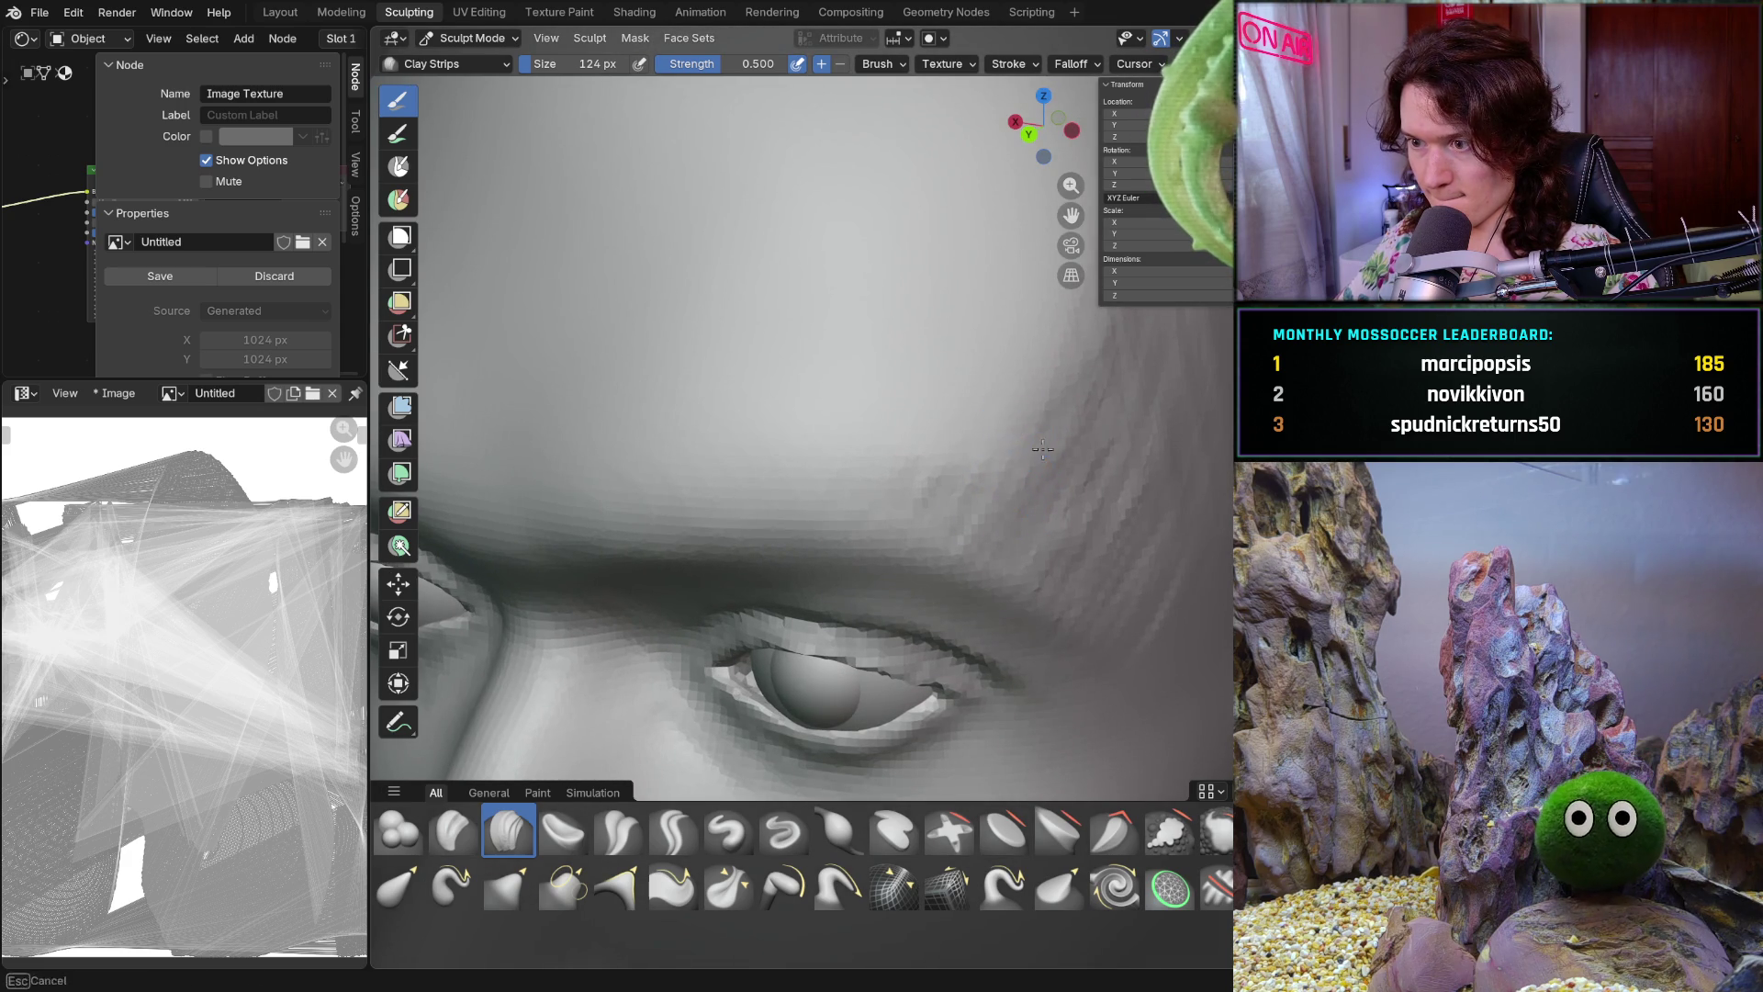
middle_drag(1062, 372, 1019, 415)
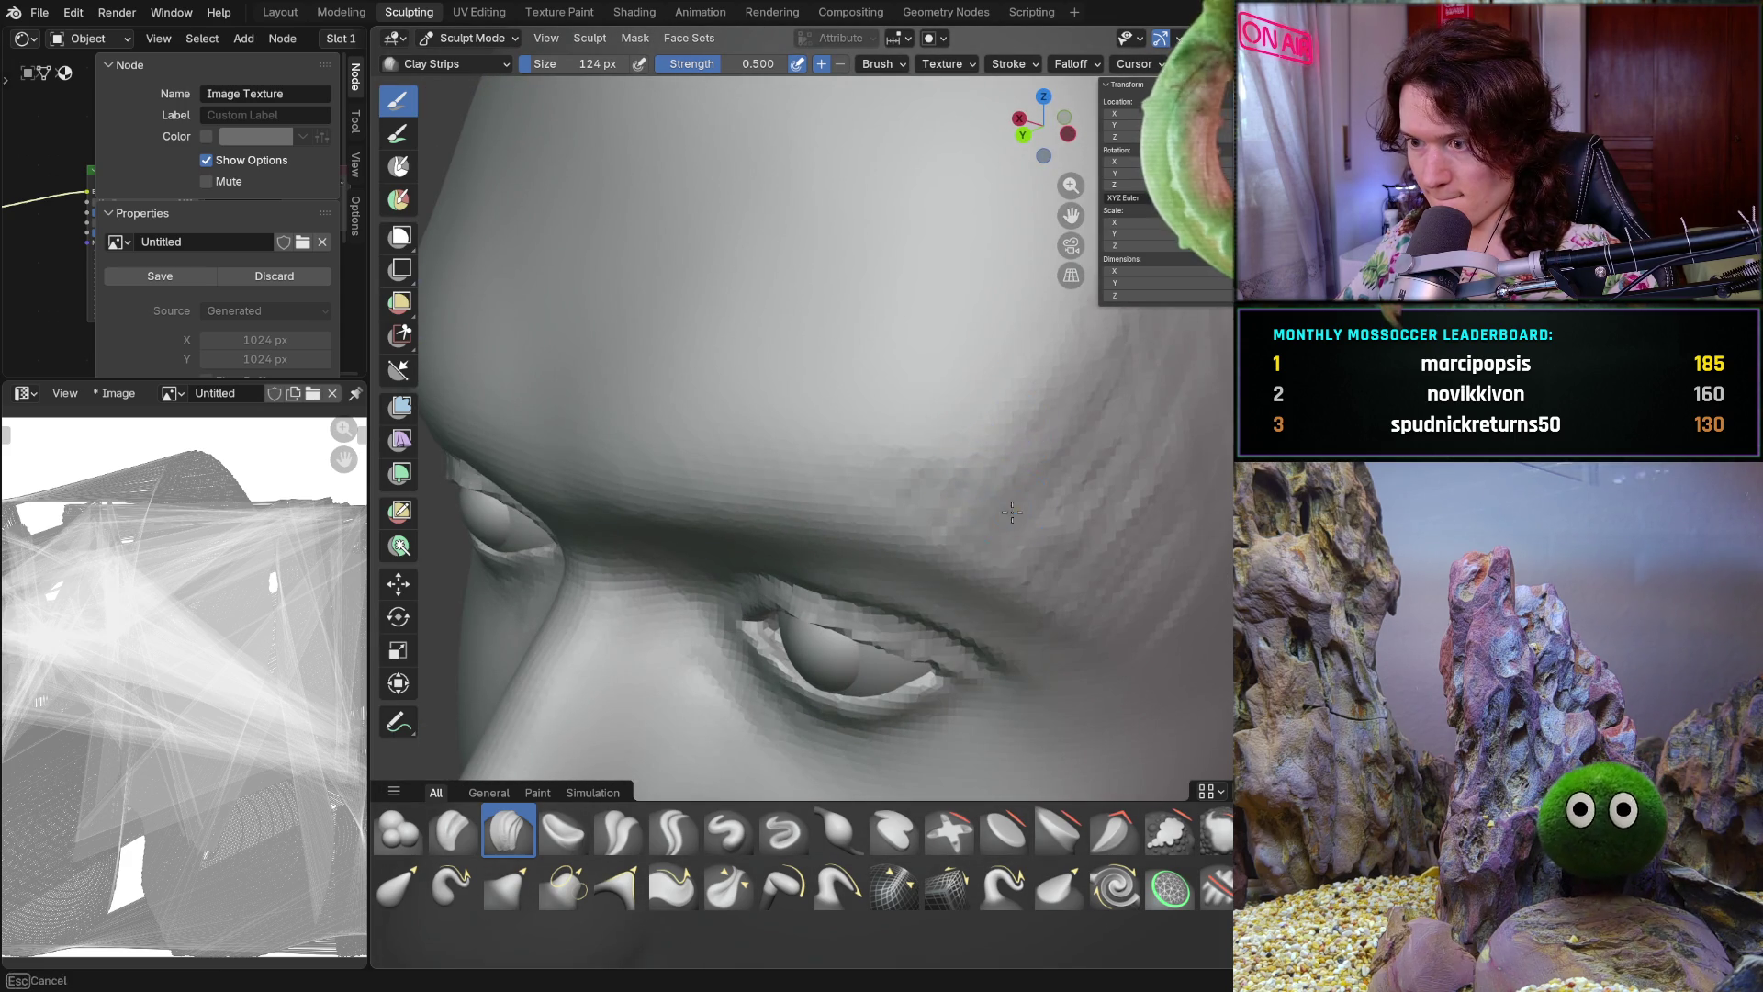
middle_drag(1085, 399, 1126, 432)
scroll(1103, 414, down, 4)
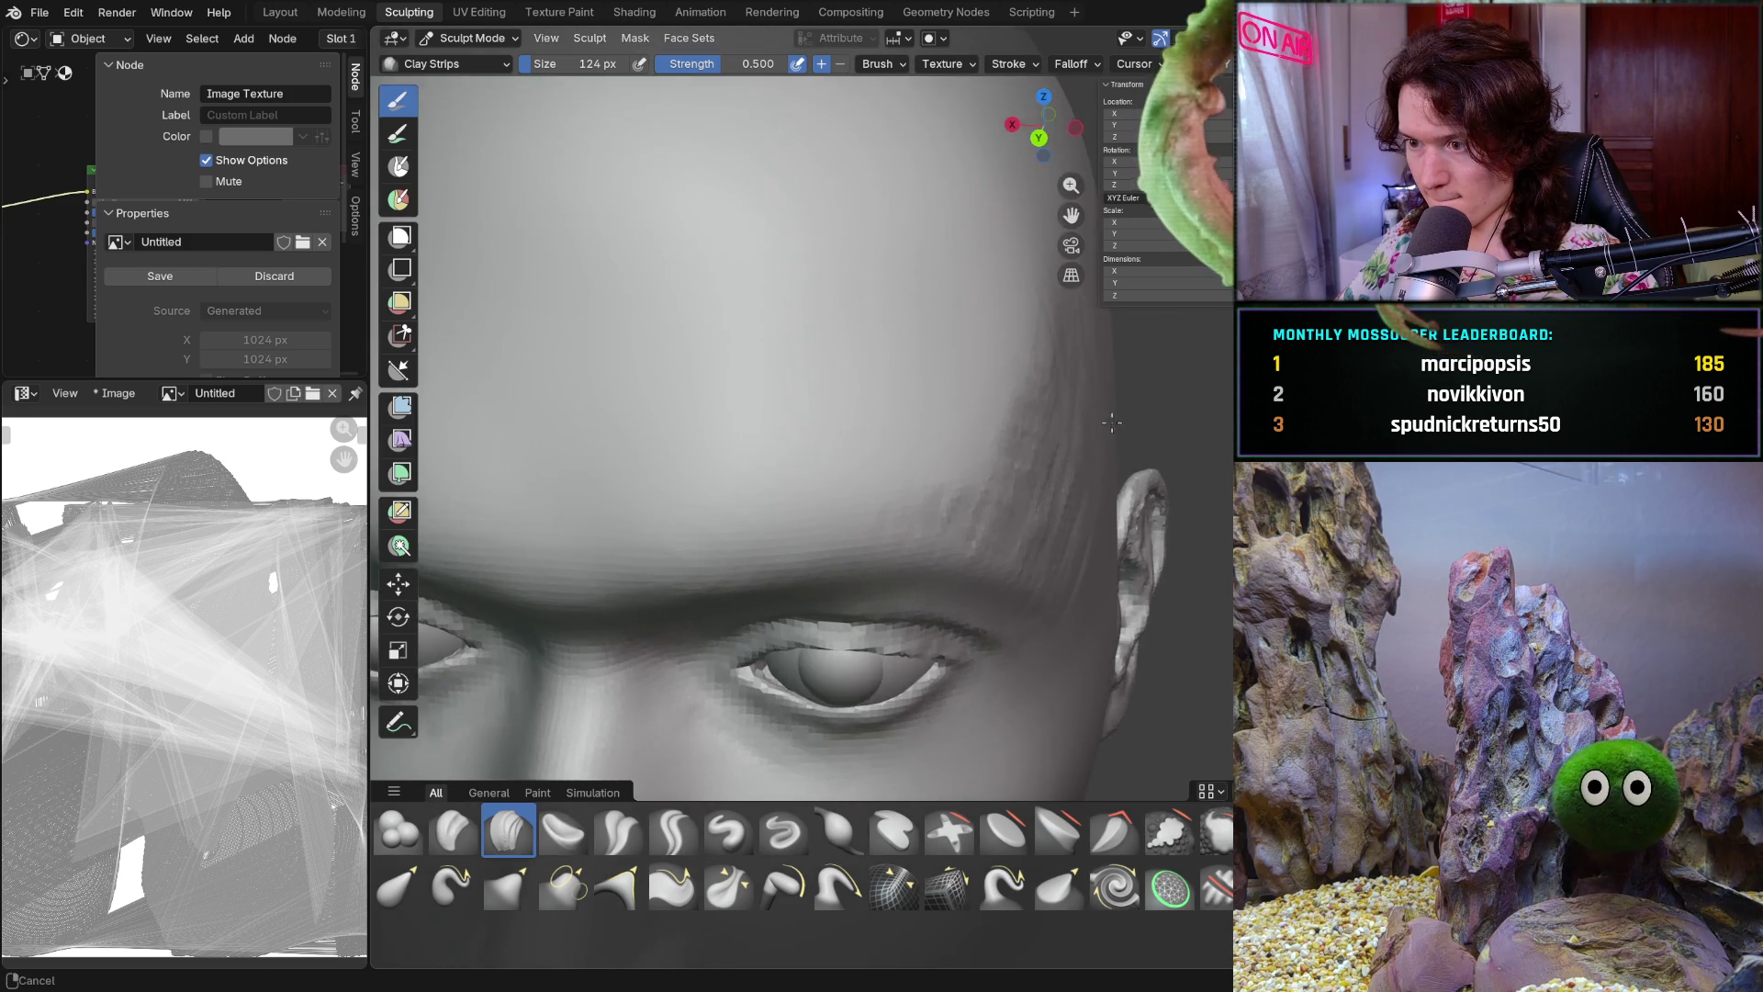
scroll(1076, 468, up, 2)
scroll(1033, 489, up, 2)
scroll(1009, 503, up, 1)
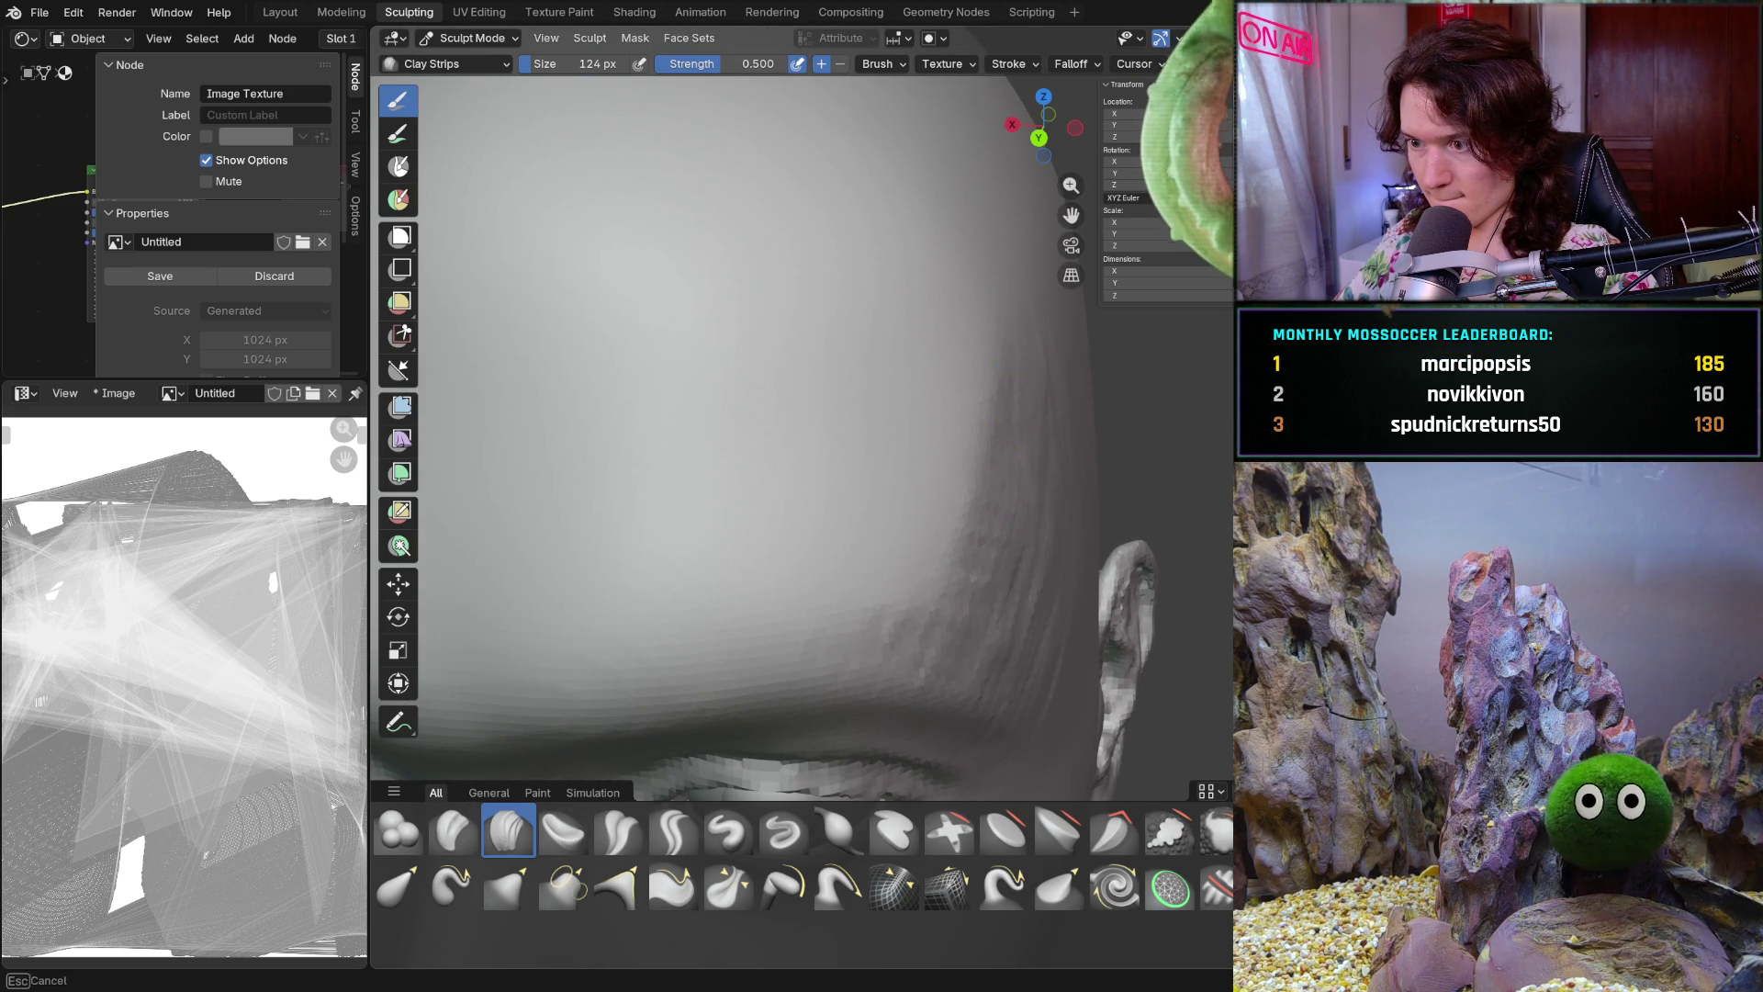
Extend the clay strip build-up across the forehead toward the ear and temple
middle_drag(1038, 516, 1001, 606)
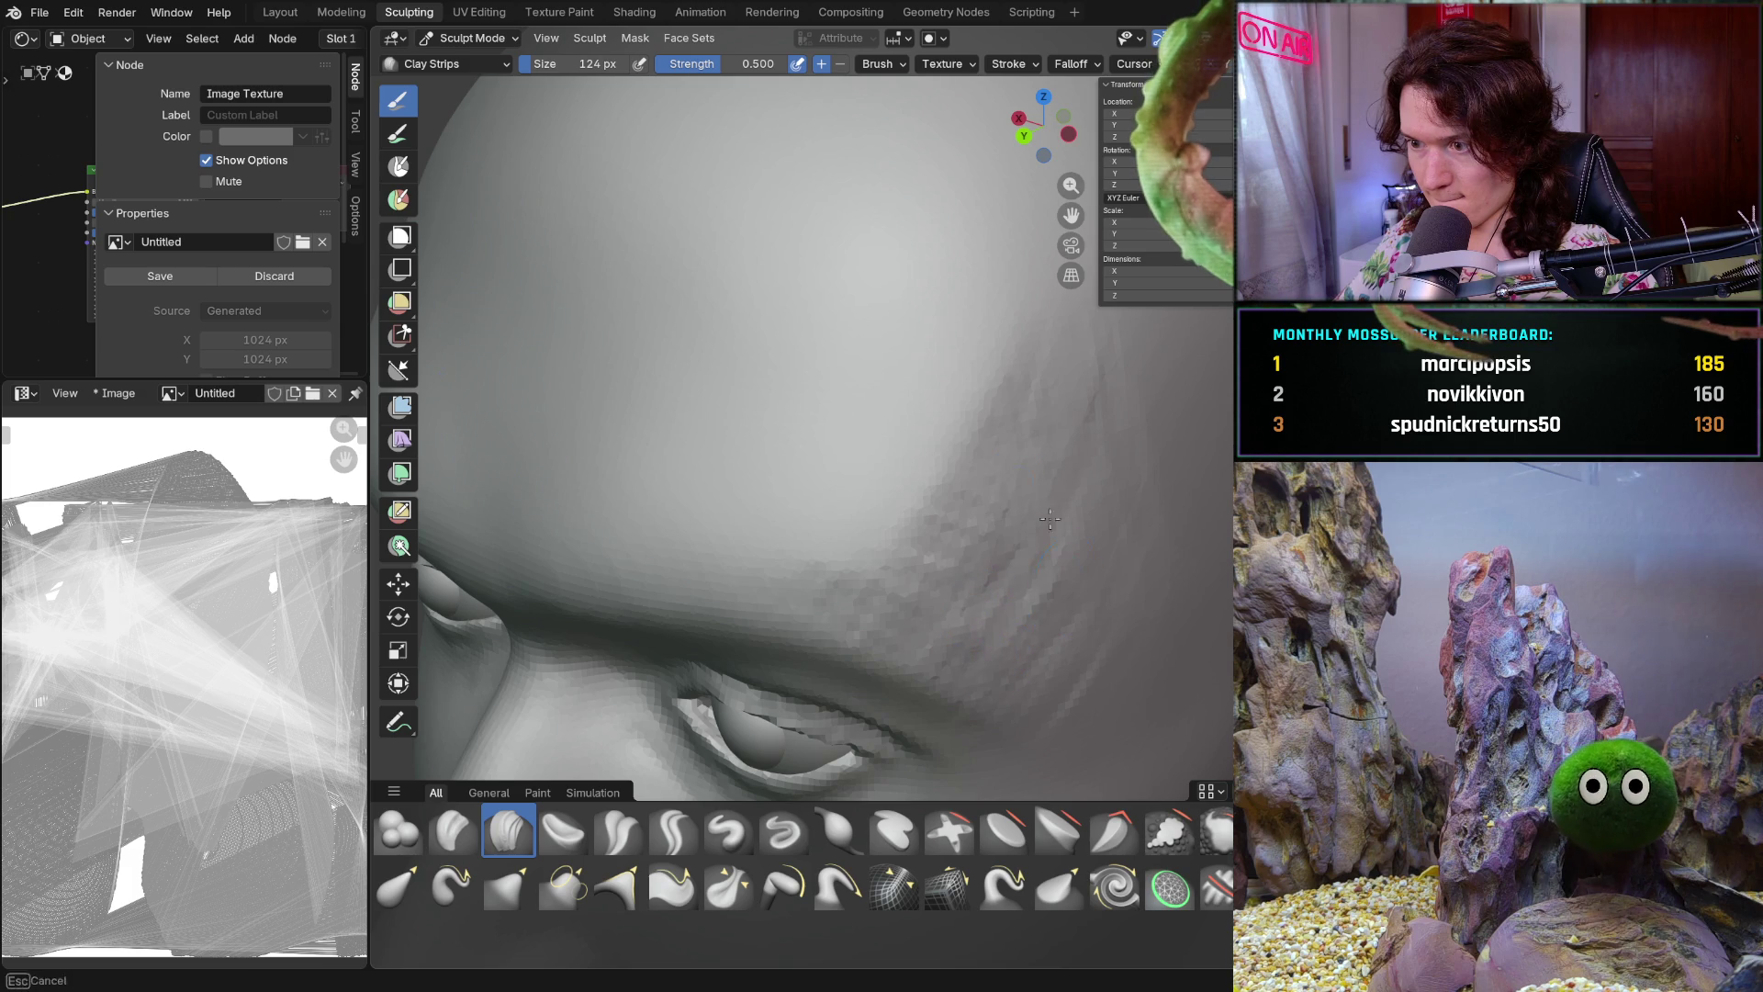
middle_drag(1033, 470, 1033, 470)
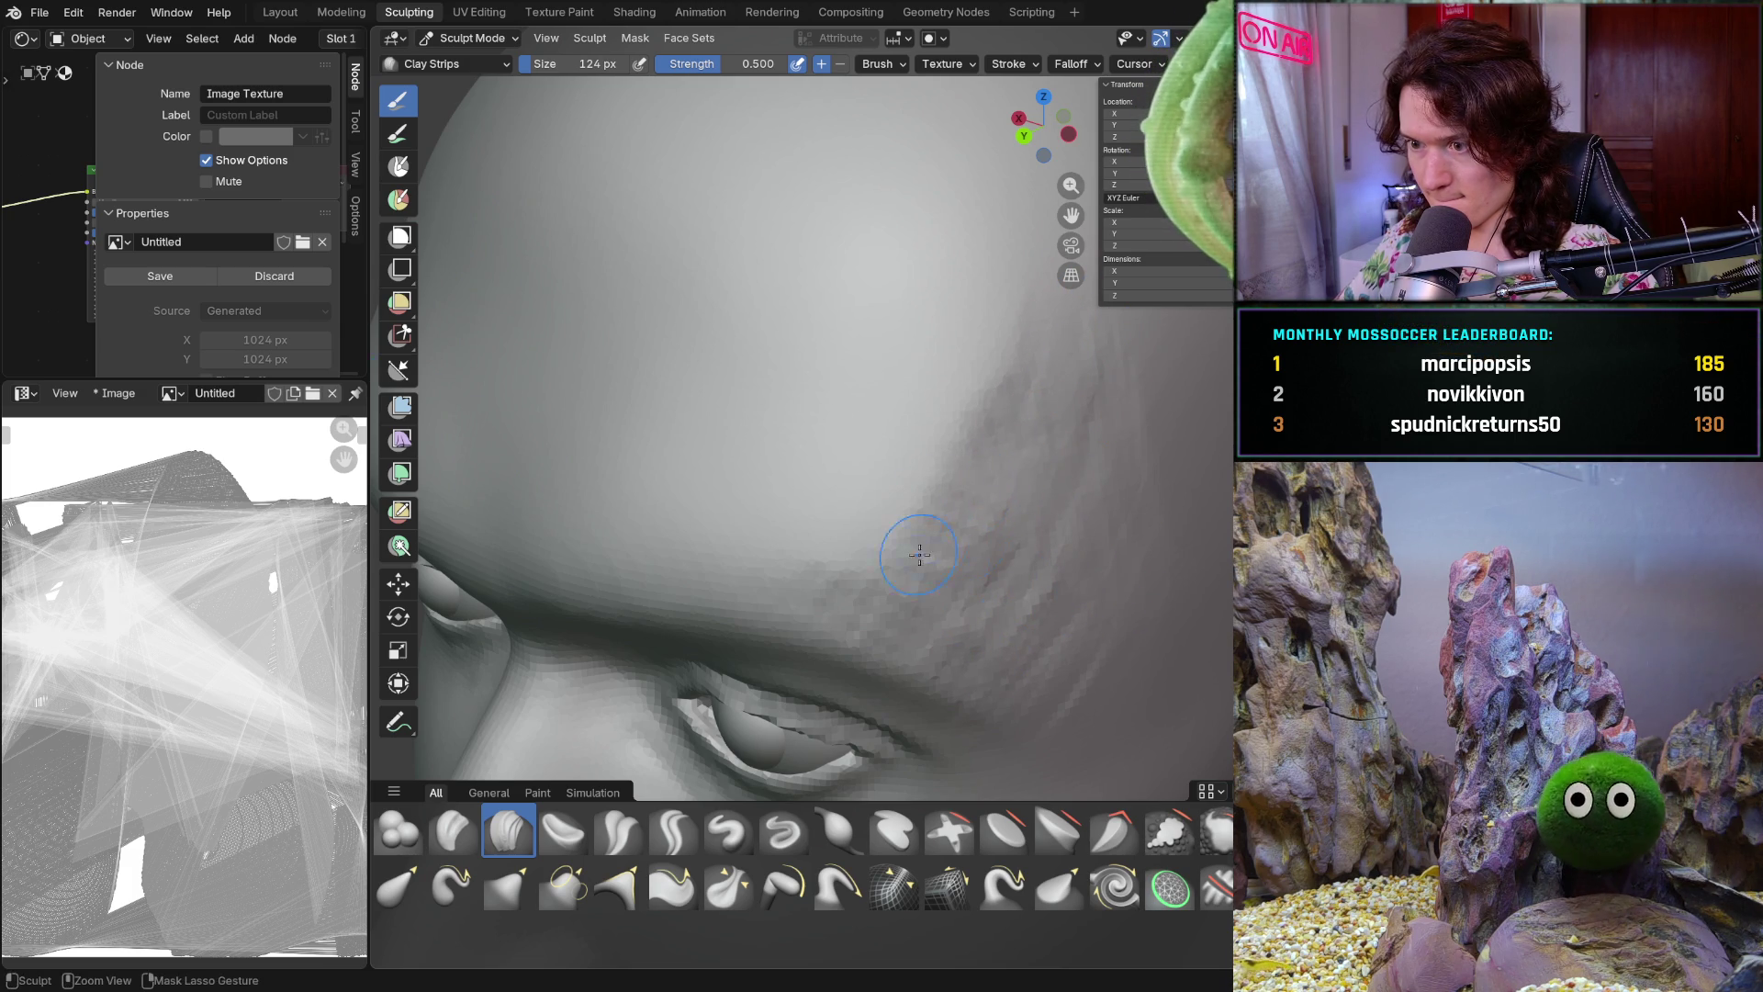
middle_drag(932, 542, 1048, 497)
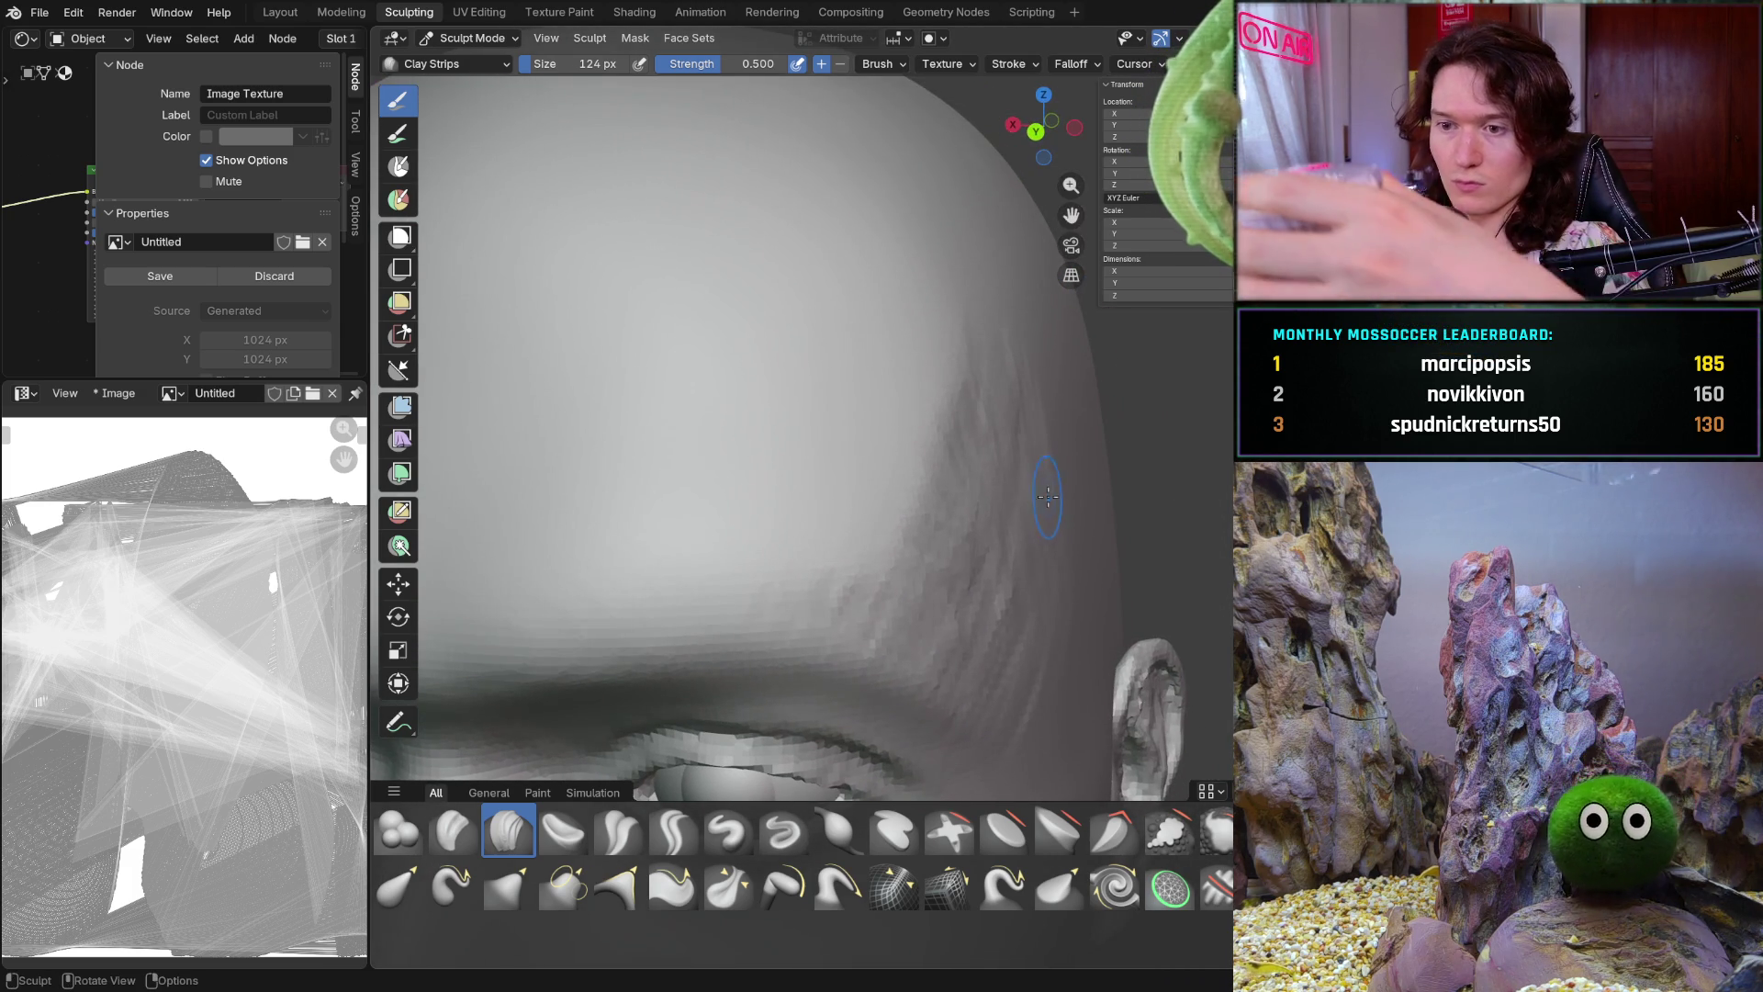
mouse_move(1049, 496)
middle_down()
mouse_move(1036, 485)
mouse_move(941, 548)
middle_up()
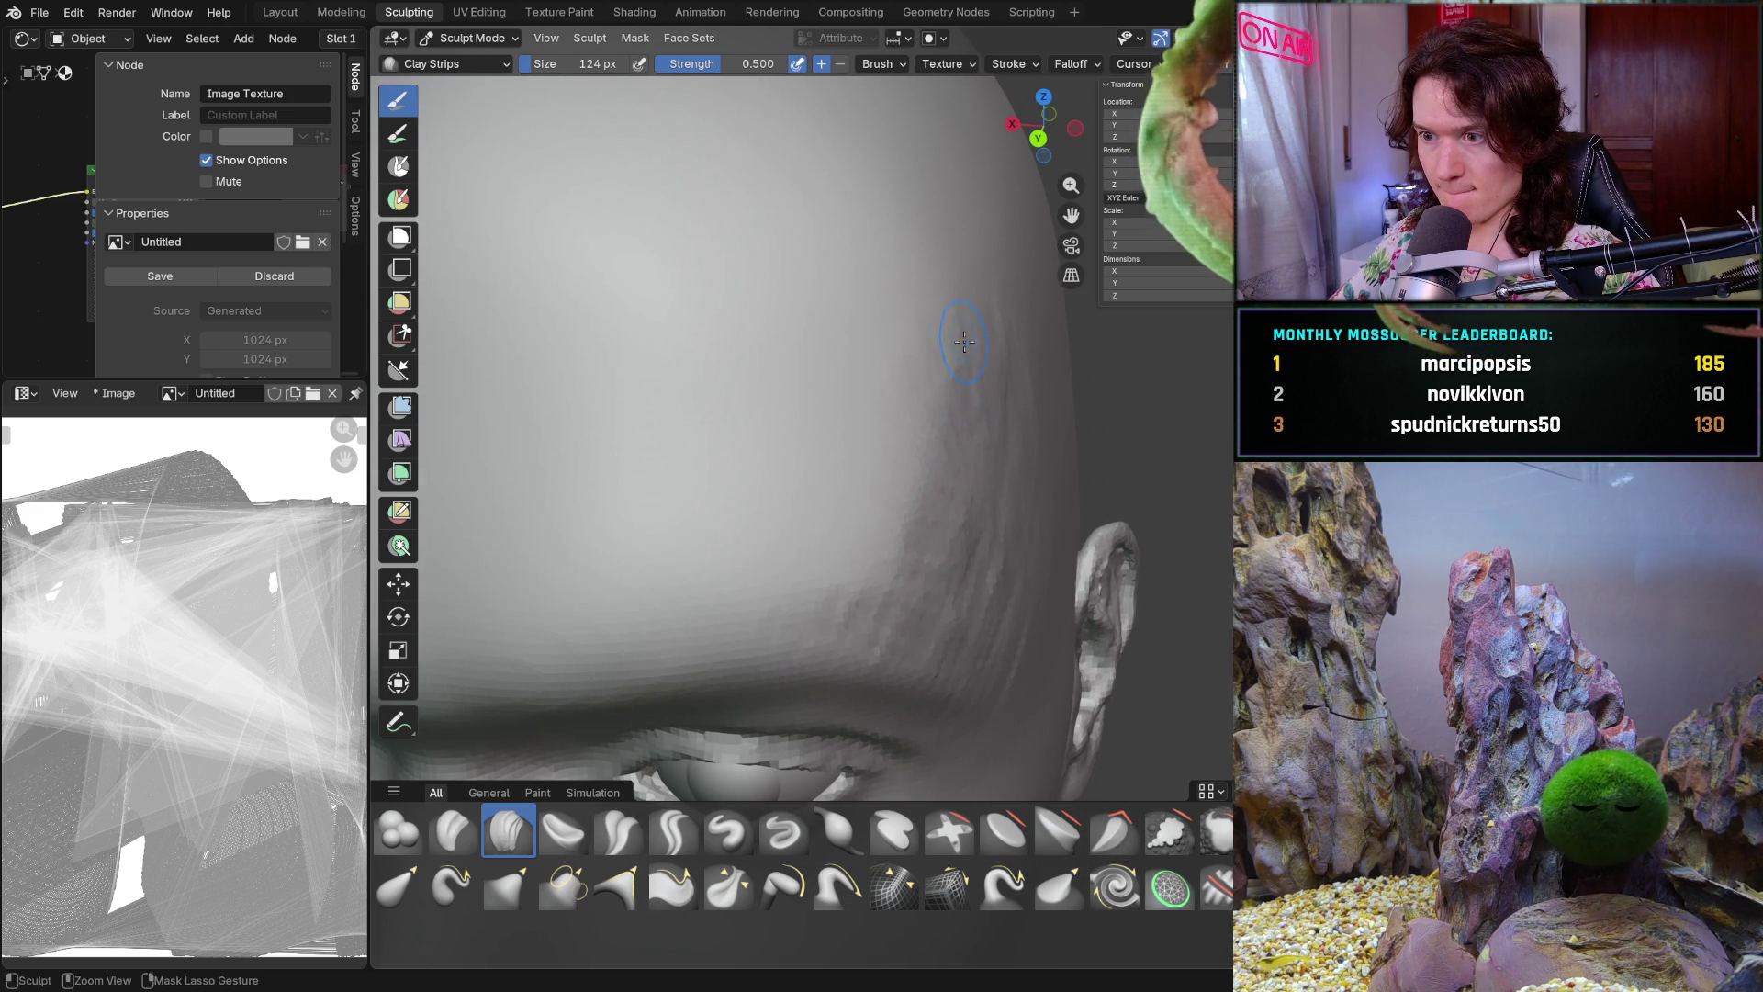
scroll(959, 390, down, 3)
scroll(968, 326, down, 2)
ctrl+middle_drag(967, 326, 950, 357)
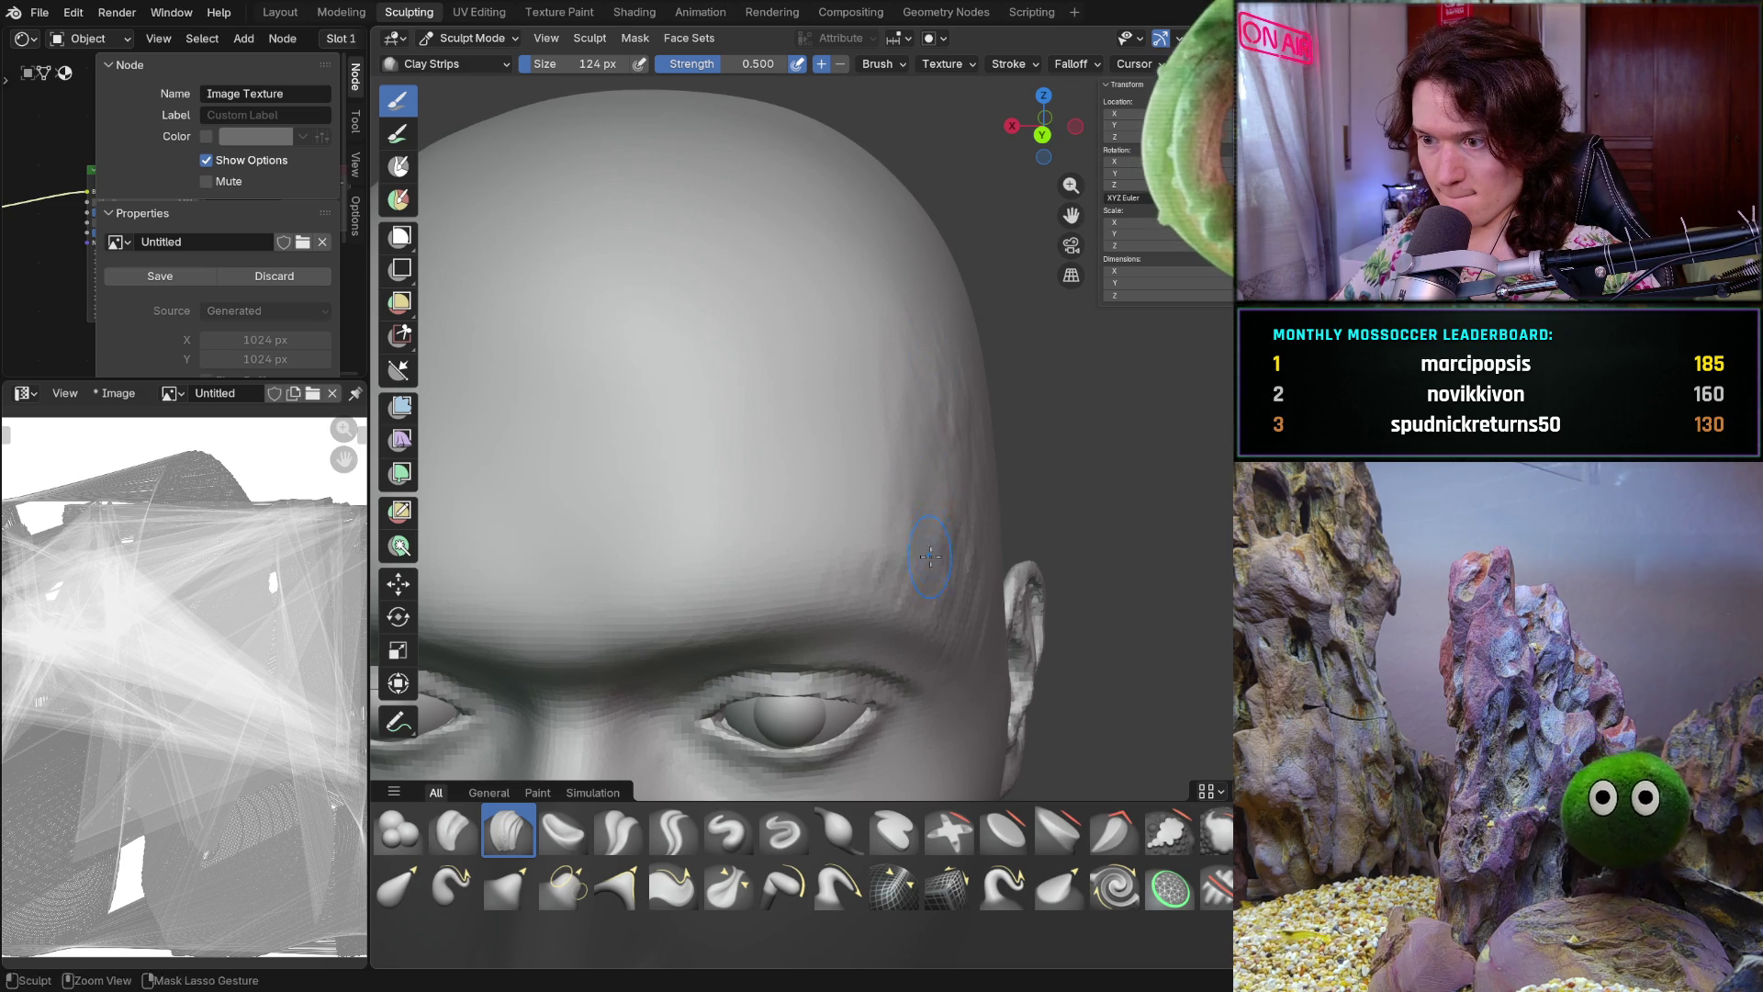
mouse_move(932, 348)
middle_down()
mouse_move(966, 480)
mouse_move(939, 603)
mouse_move(910, 590)
mouse_move(951, 441)
middle_up()
scroll(1012, 470, down, 3)
scroll(900, 588, up, 3)
scroll(899, 588, up, 2)
scroll(959, 395, up, 2)
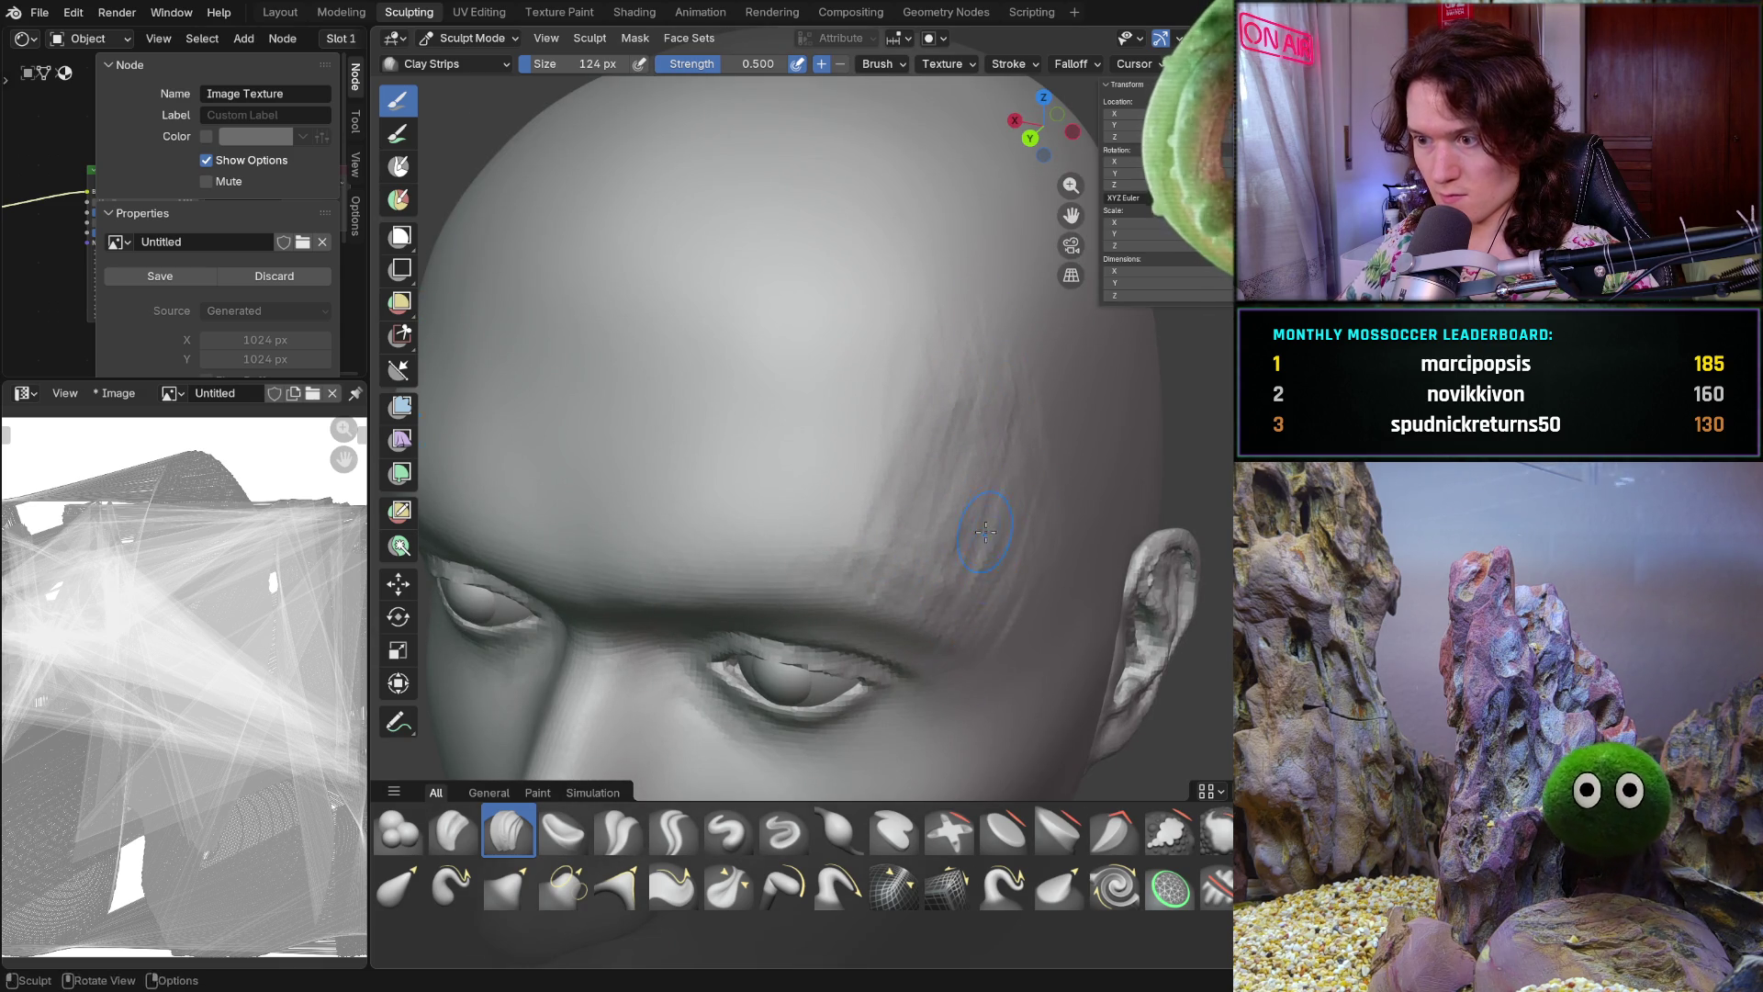
middle_drag(986, 524, 1008, 472)
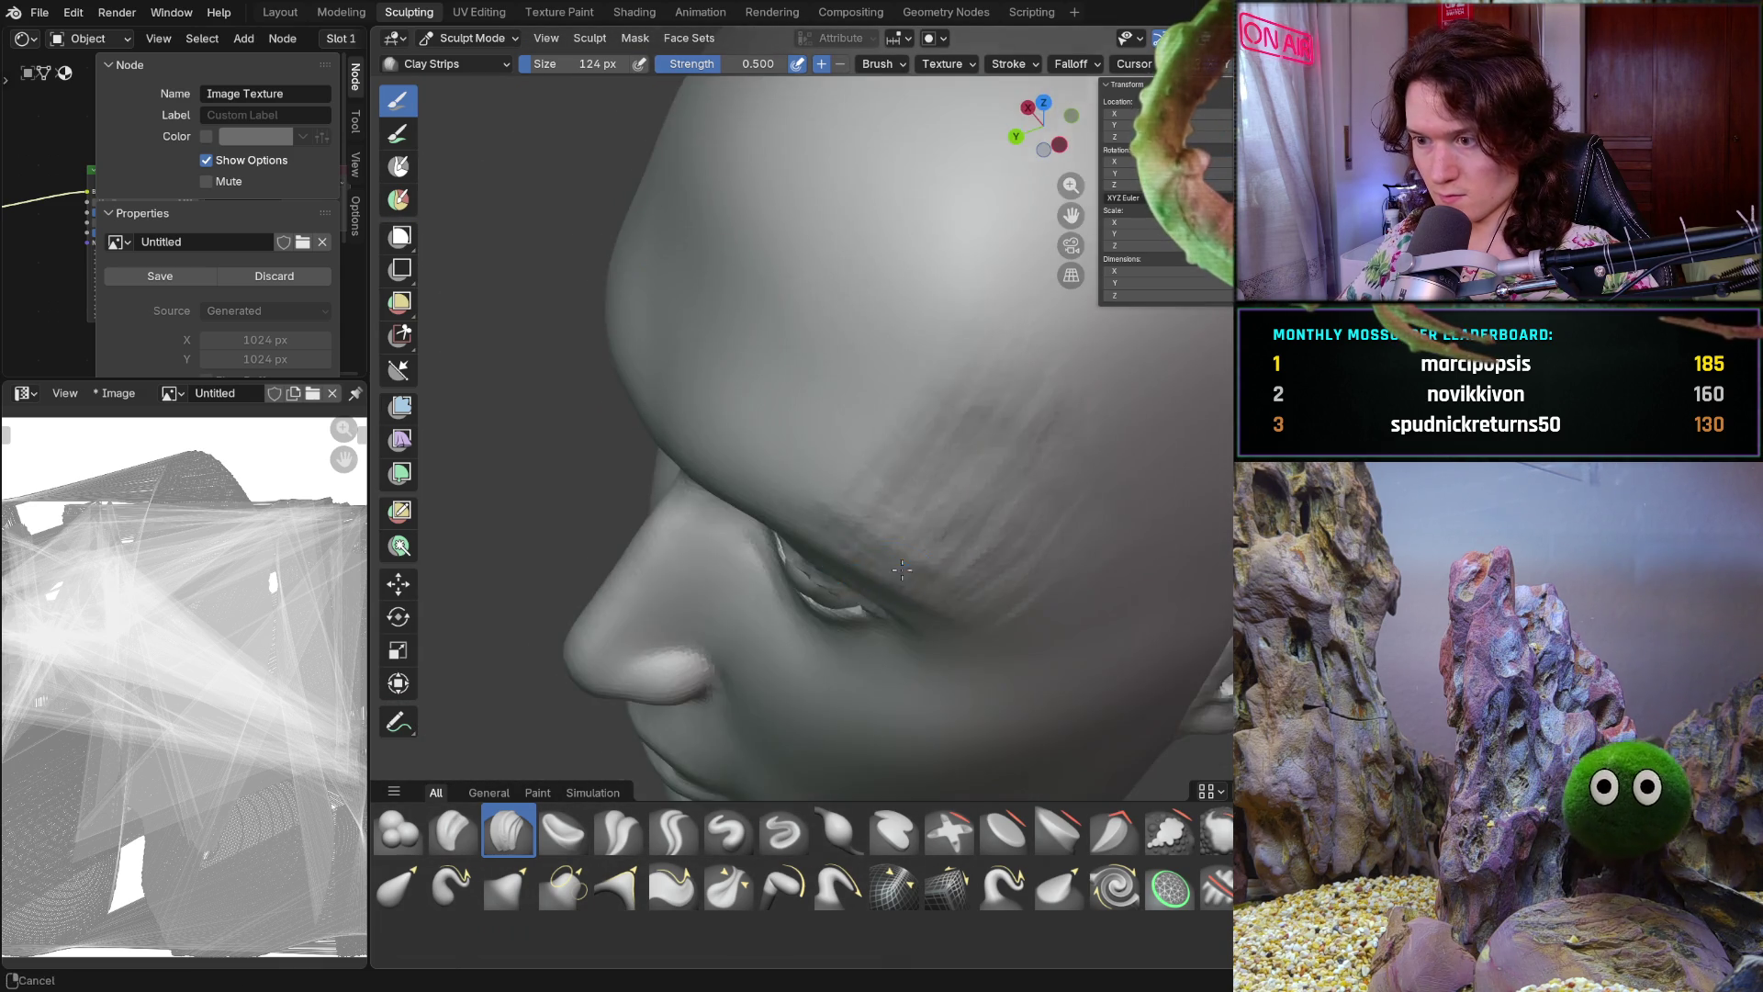
middle_drag(970, 519, 896, 578)
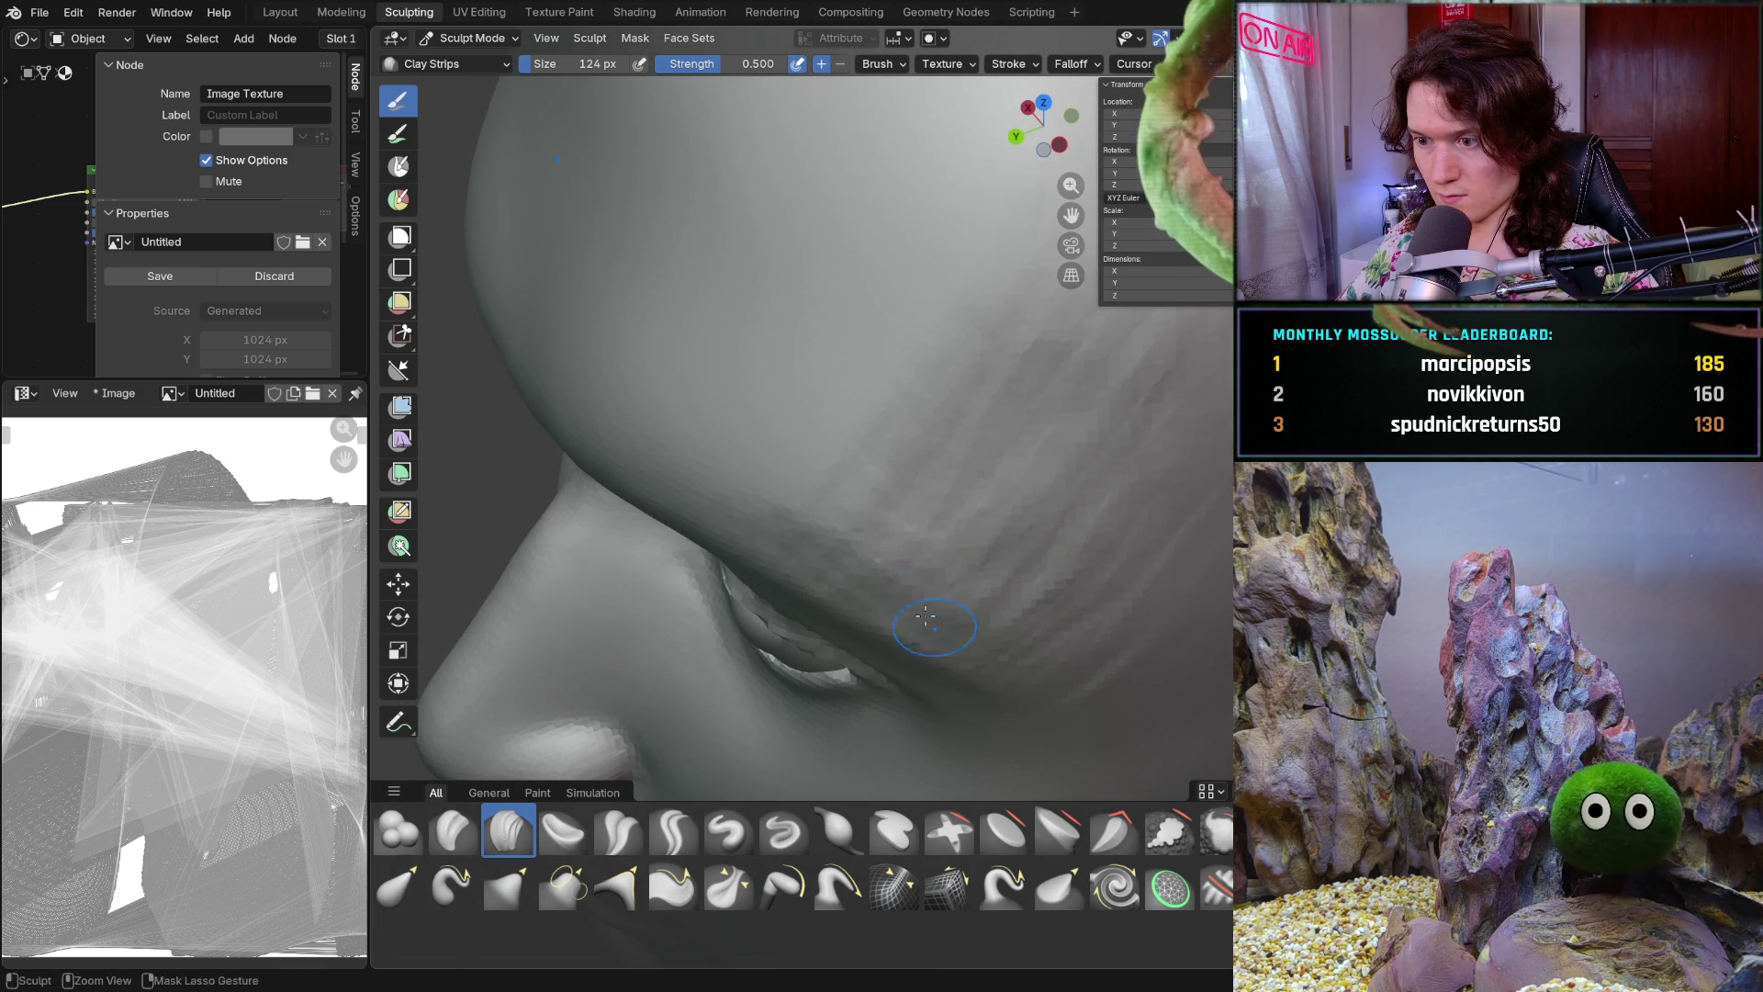
mouse_move(1031, 476)
middle_down()
mouse_move(1012, 589)
mouse_move(1027, 624)
middle_up()
scroll(1019, 551, down, 4)
scroll(1012, 589, up, 2)
scroll(1000, 590, up, 2)
scroll(1026, 625, up, 2)
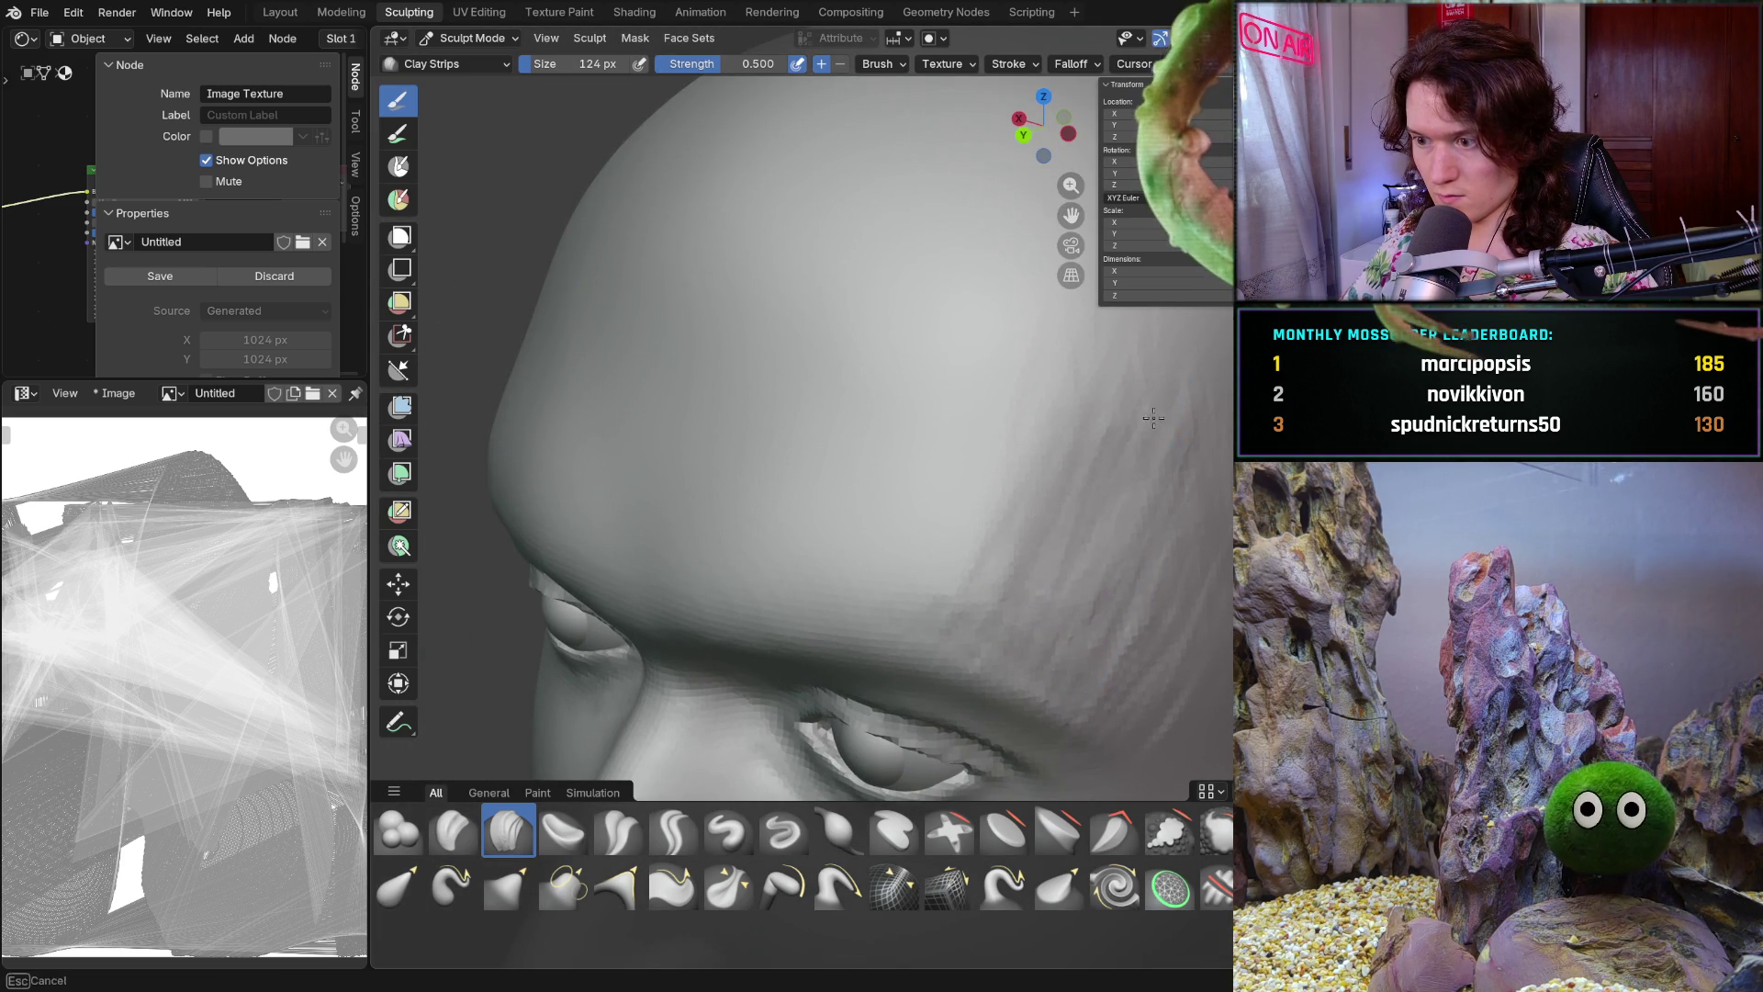
Add further forehead strokes from upper angles, leaving streaky texture toward the temple
middle_drag(1145, 580, 1218, 516)
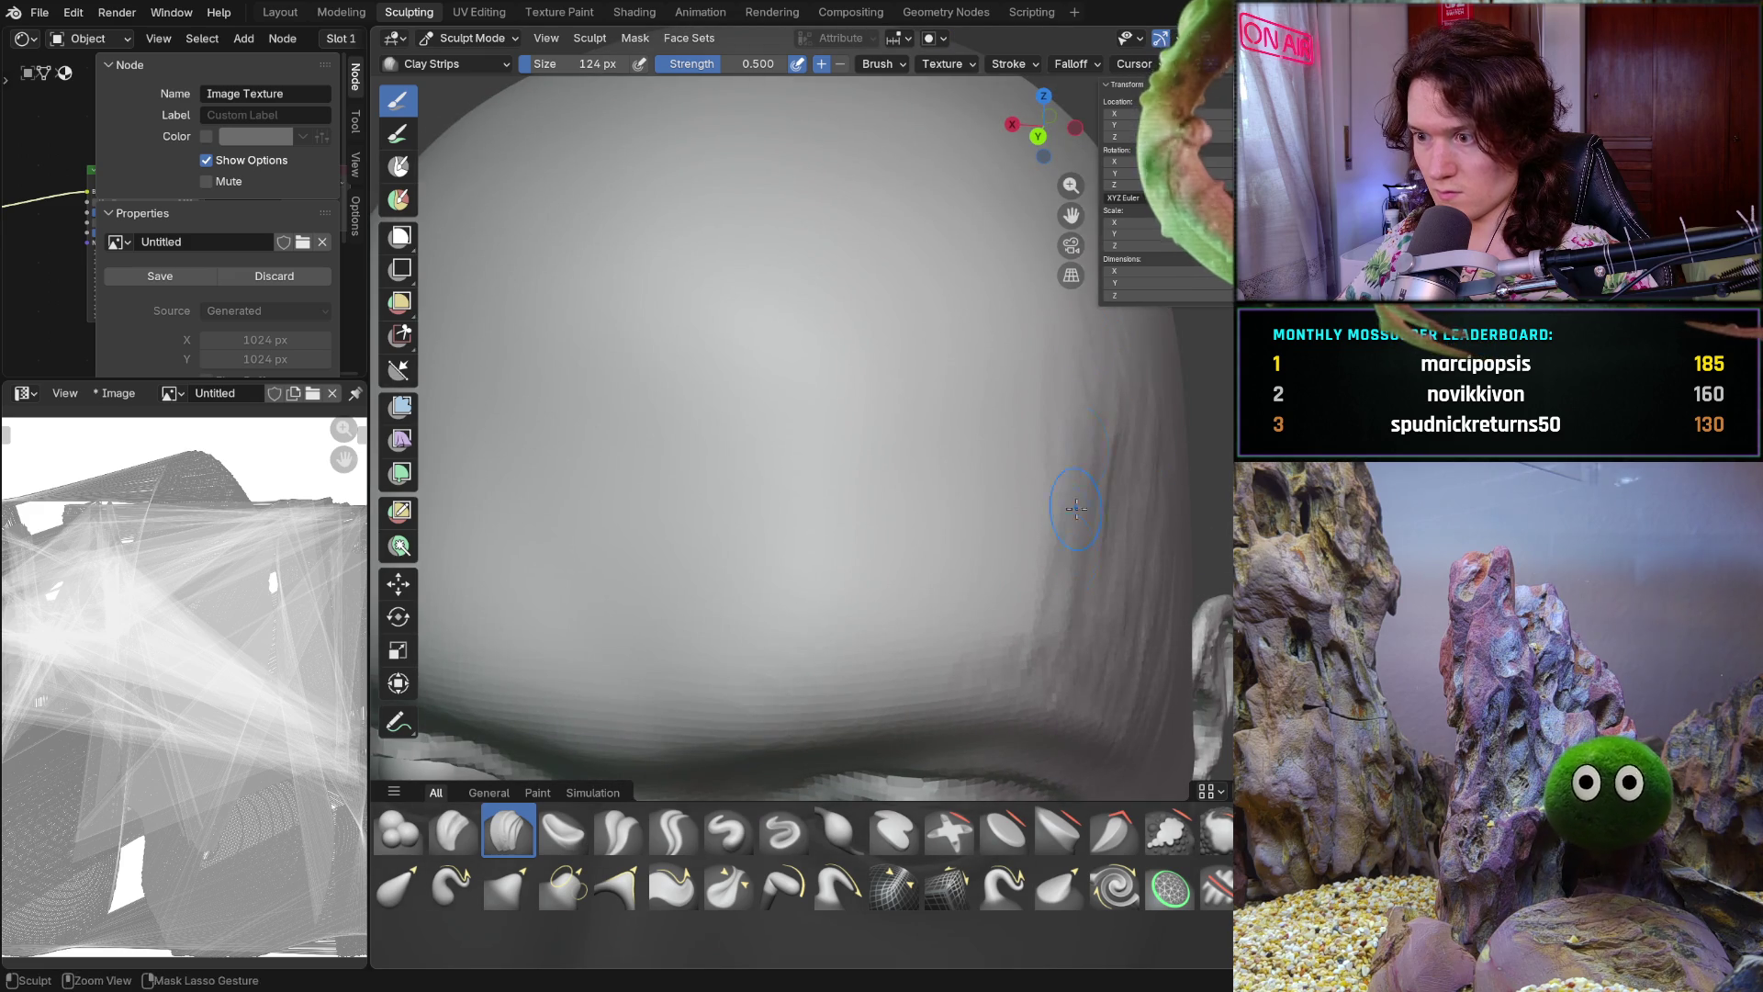
scroll(1129, 468, down, 5)
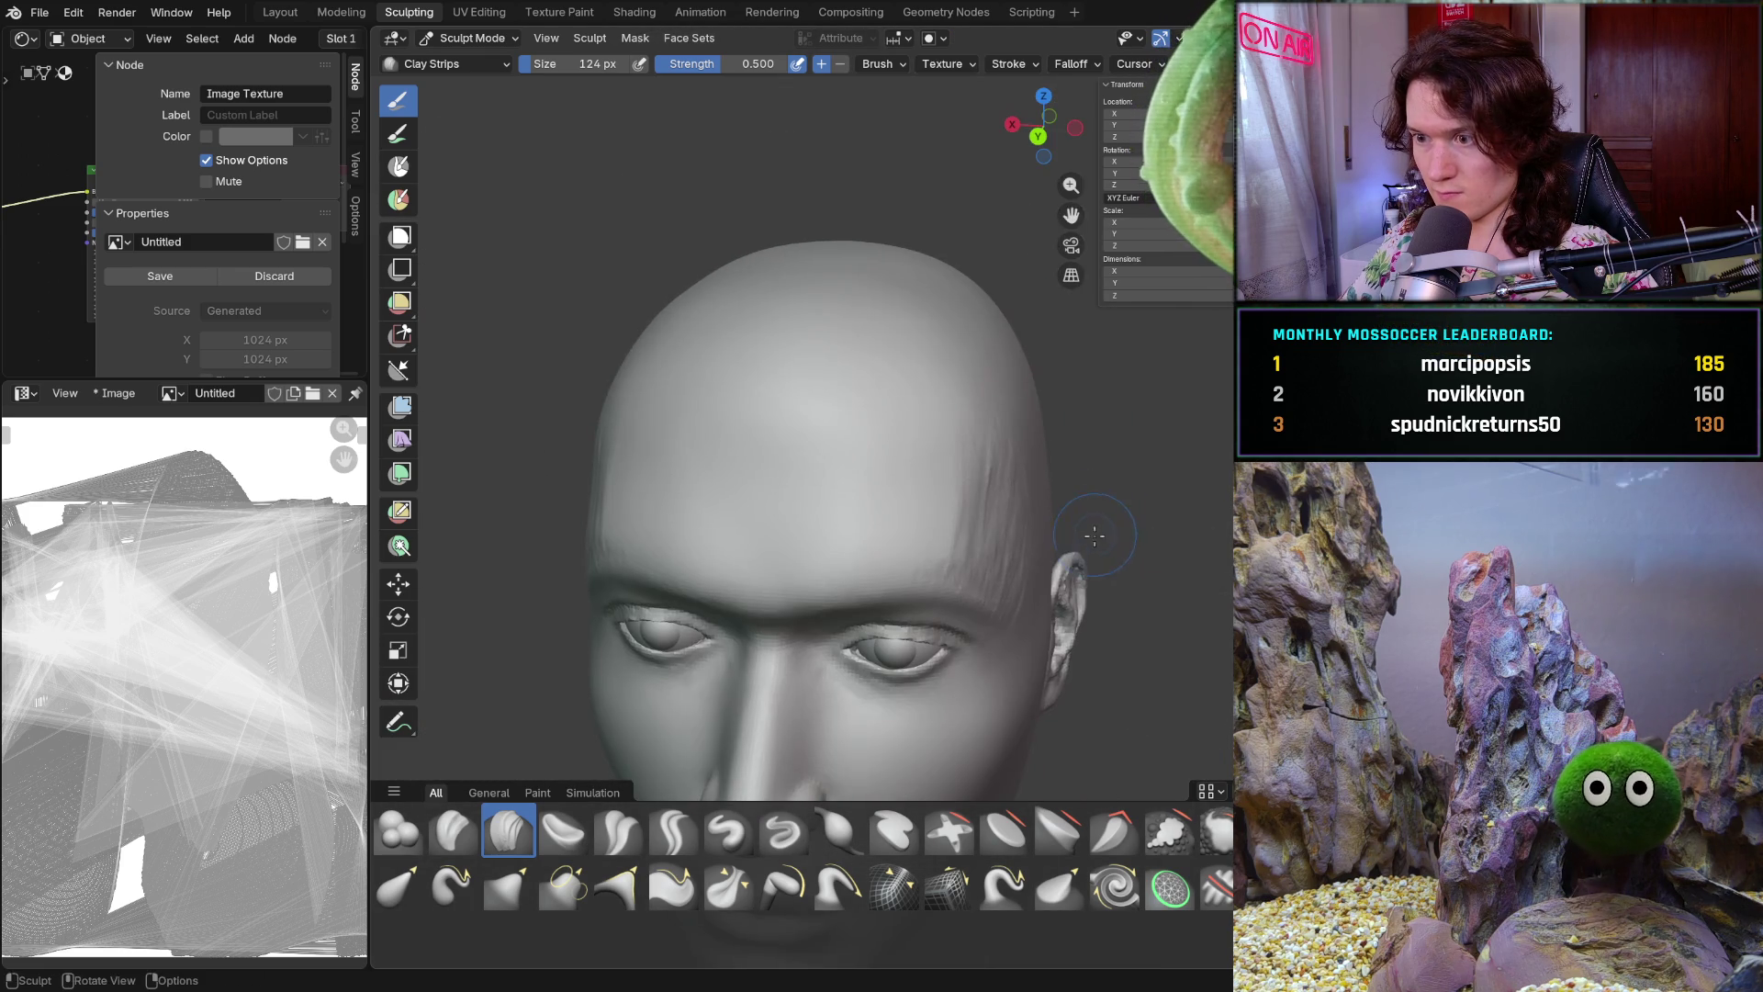
scroll(1045, 404, up, 2)
mouse_move(1047, 398)
middle_down()
mouse_move(945, 445)
mouse_move(1035, 442)
middle_up()
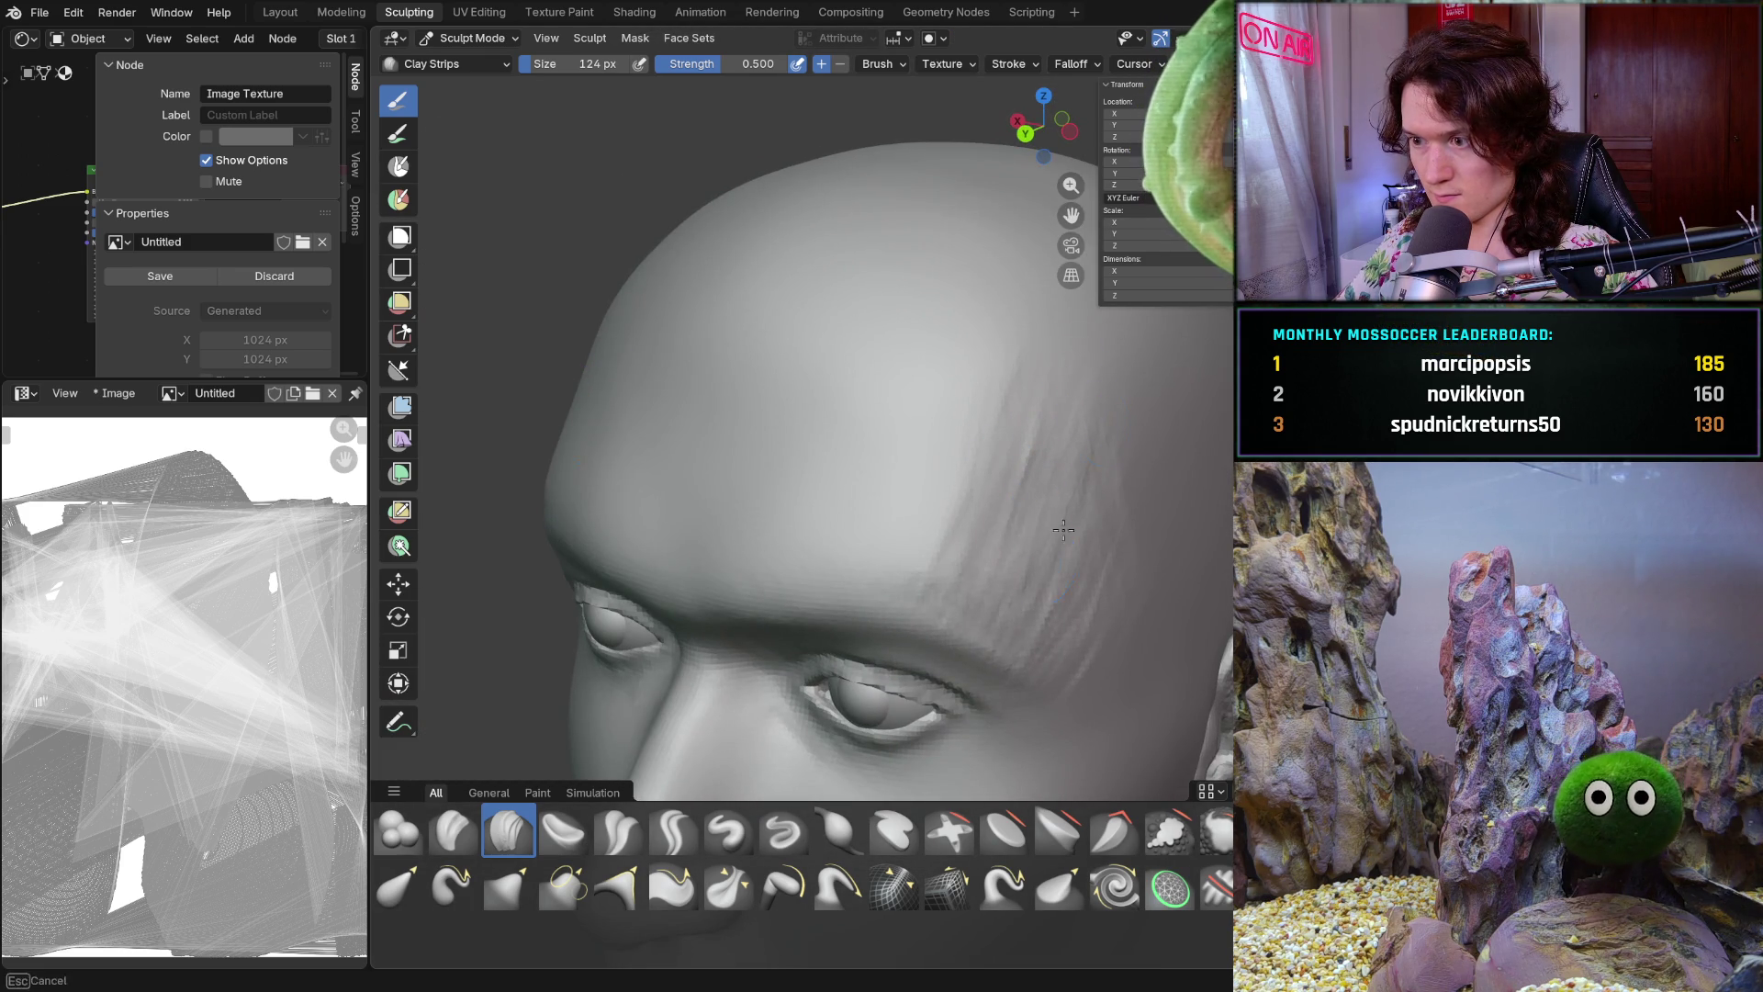
mouse_move(1142, 650)
middle_down()
mouse_move(1129, 401)
mouse_move(1085, 477)
middle_up()
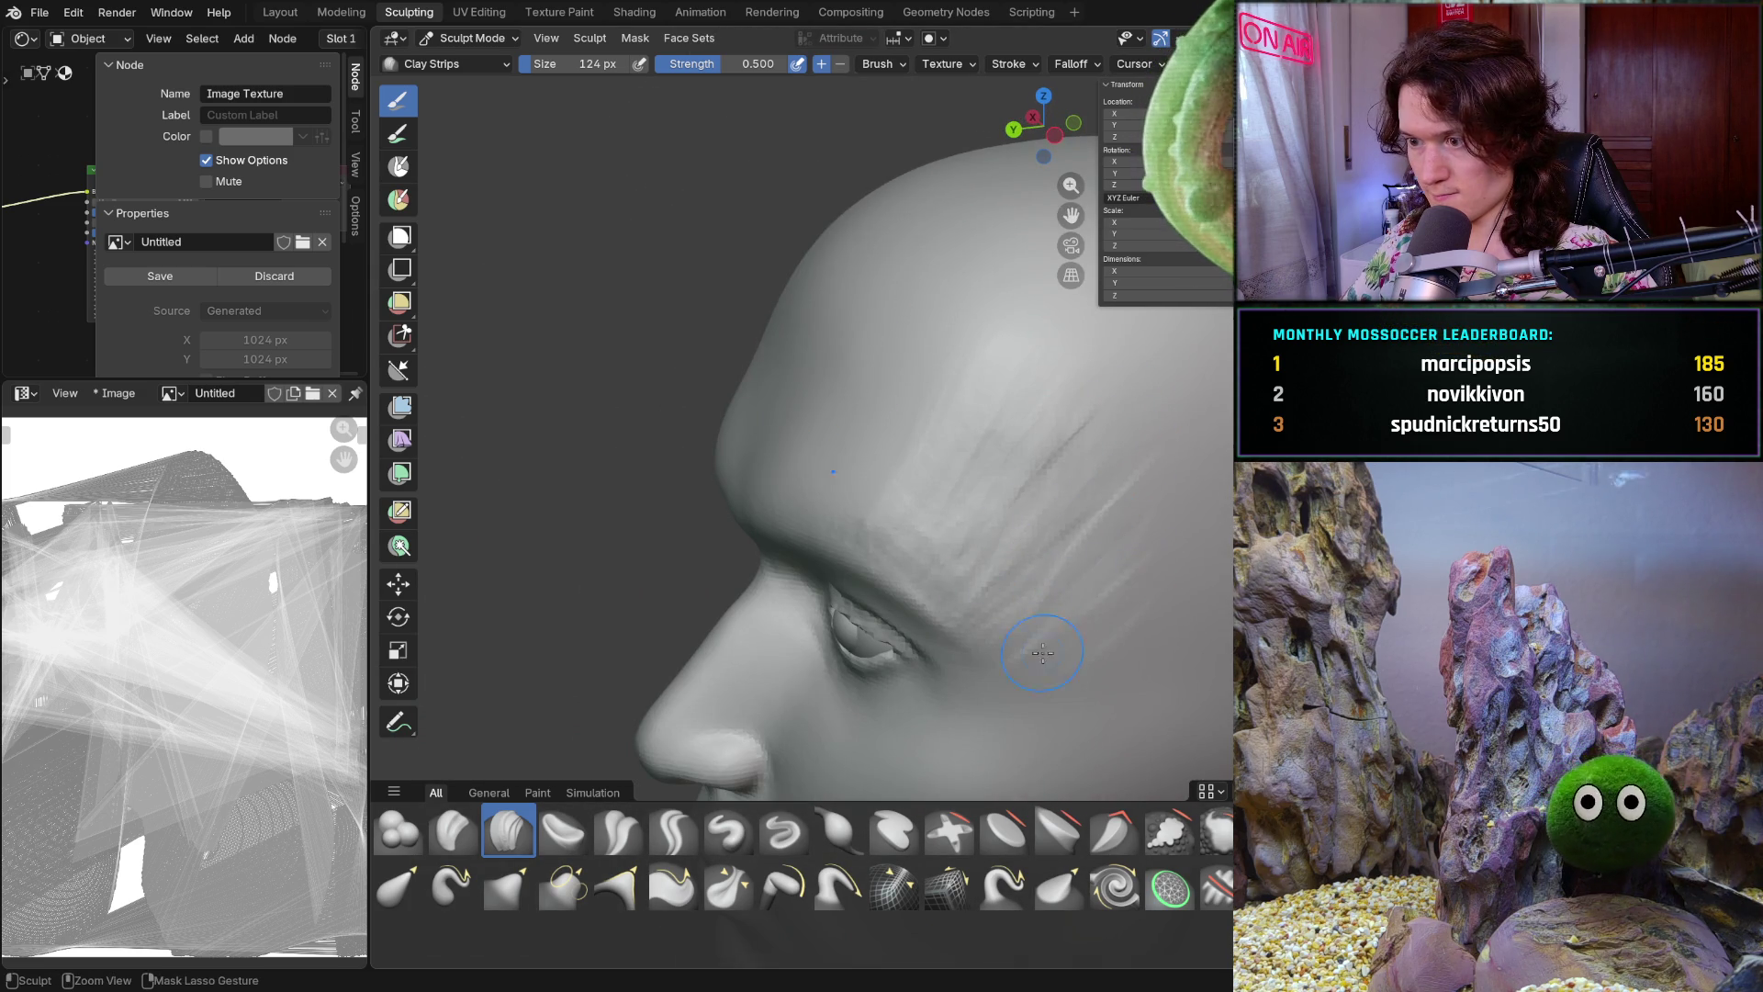
middle_drag(1019, 469, 1142, 460)
scroll(1088, 442, up, 2)
scroll(1051, 432, up, 2)
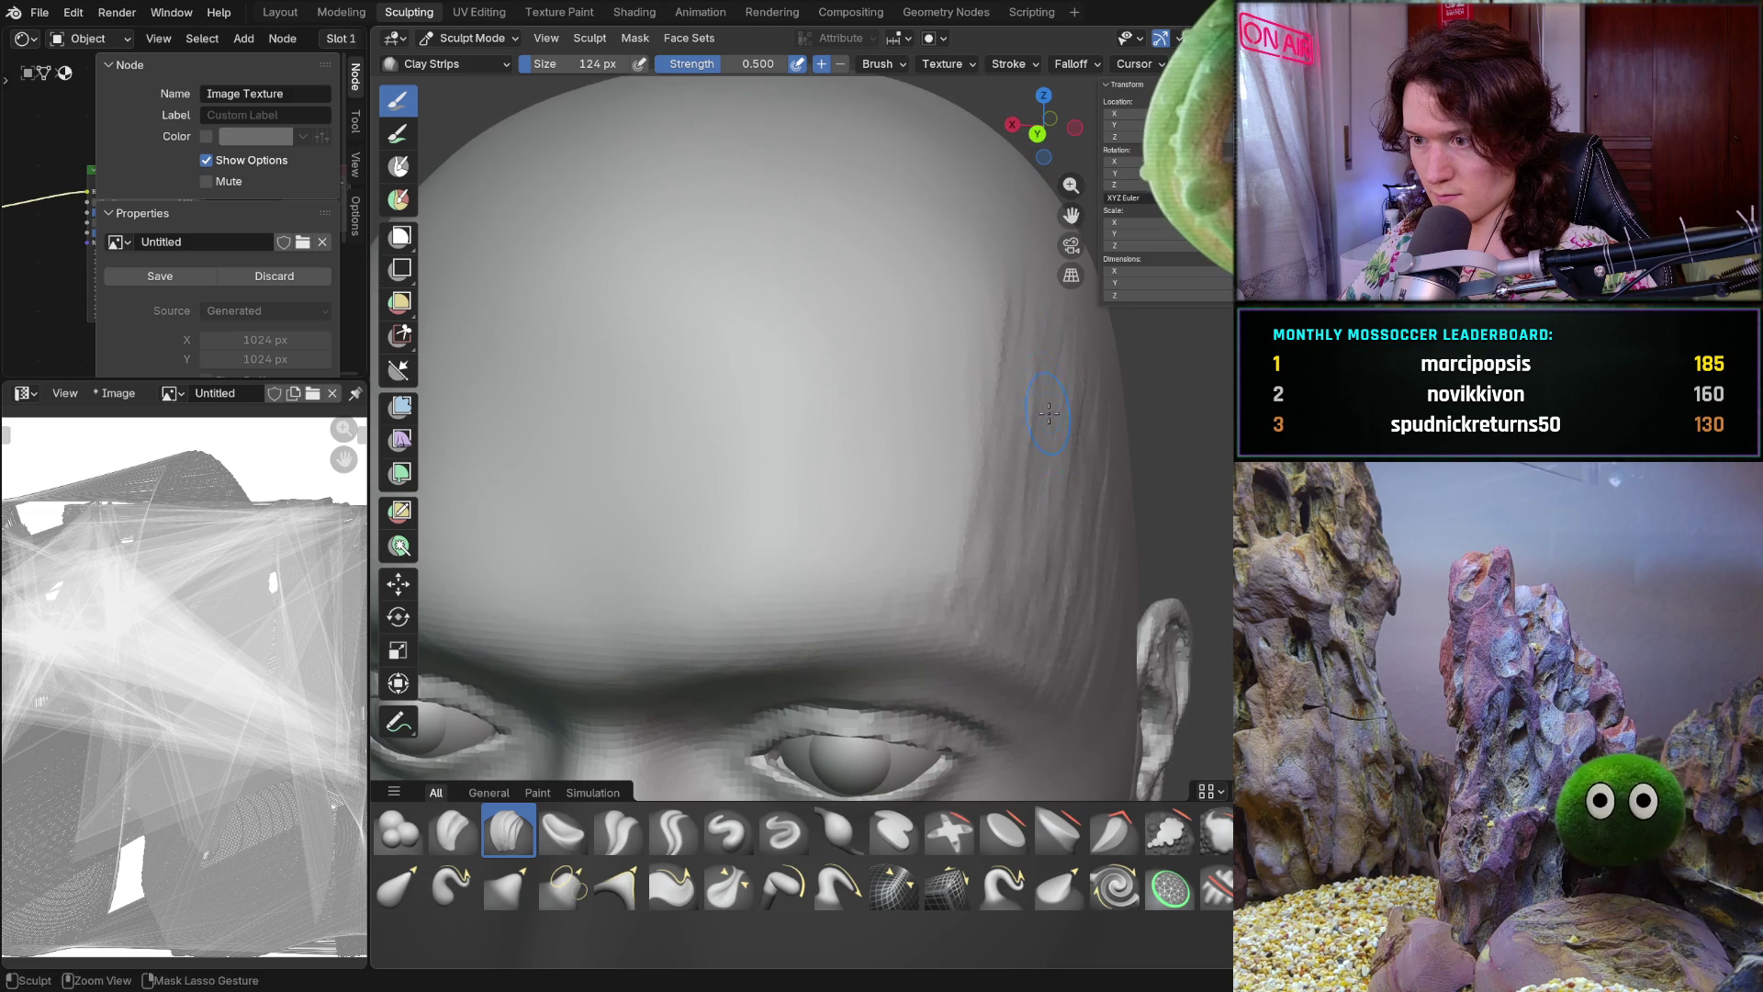
ctrl+middle_drag(974, 638, 1051, 412)
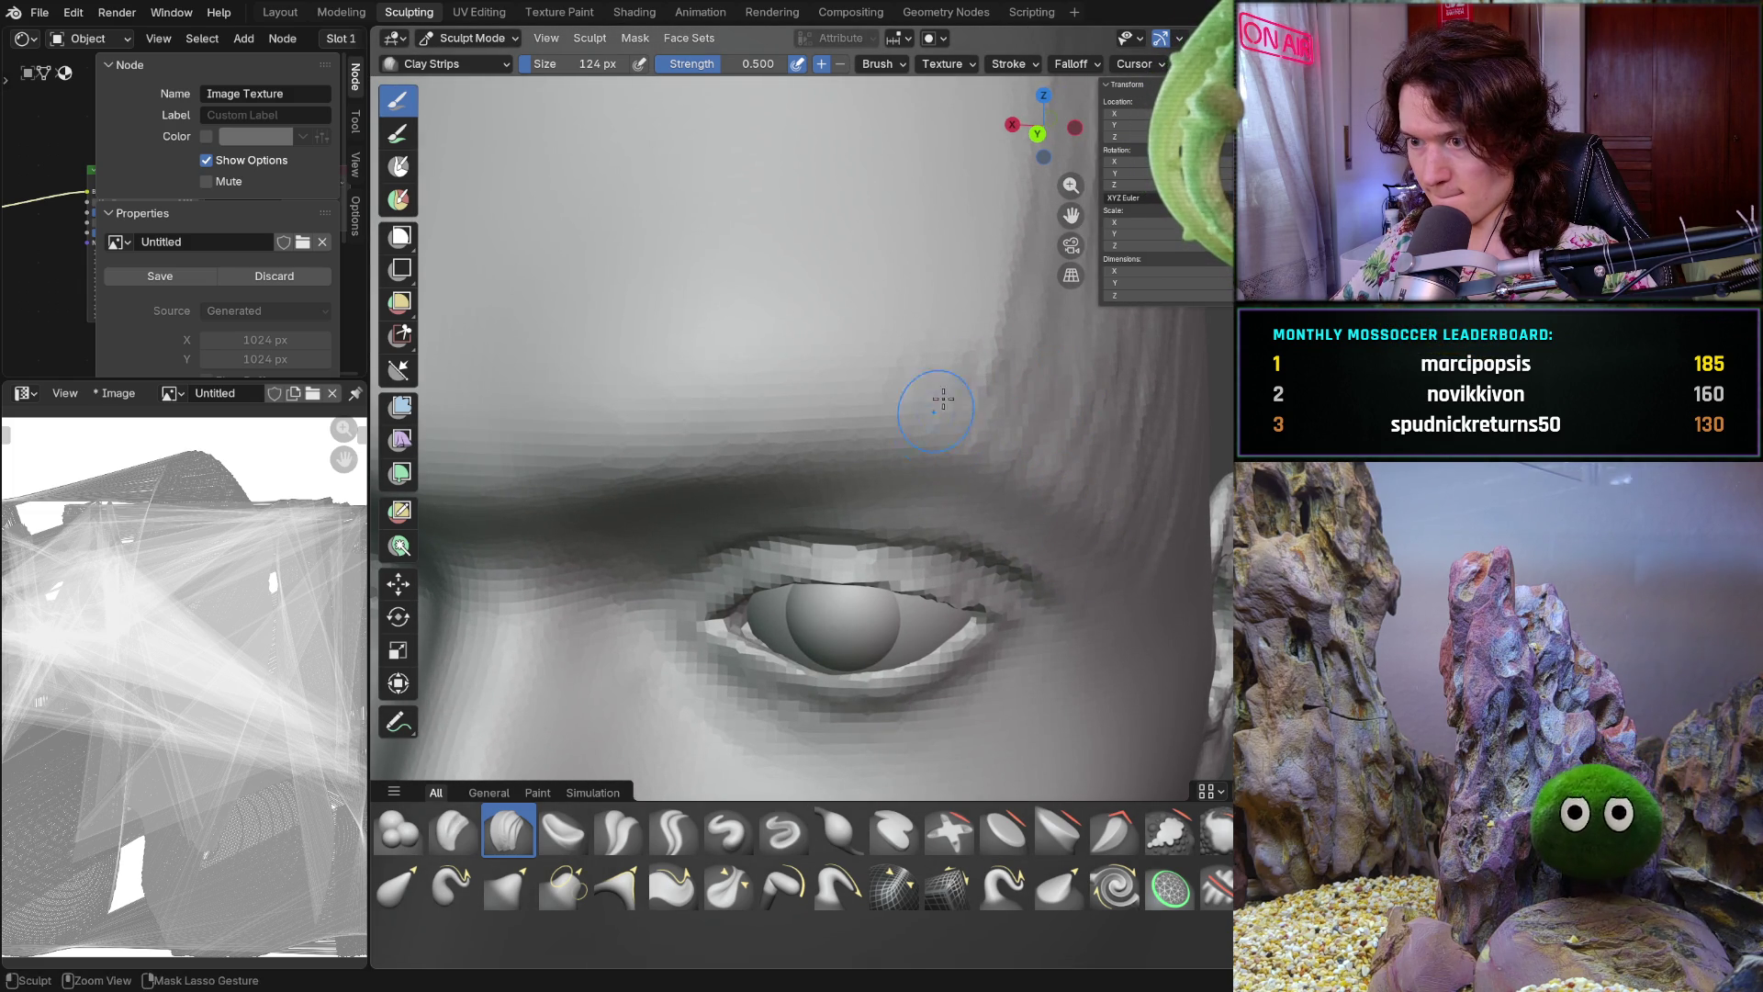
scroll(1050, 390, down, 6)
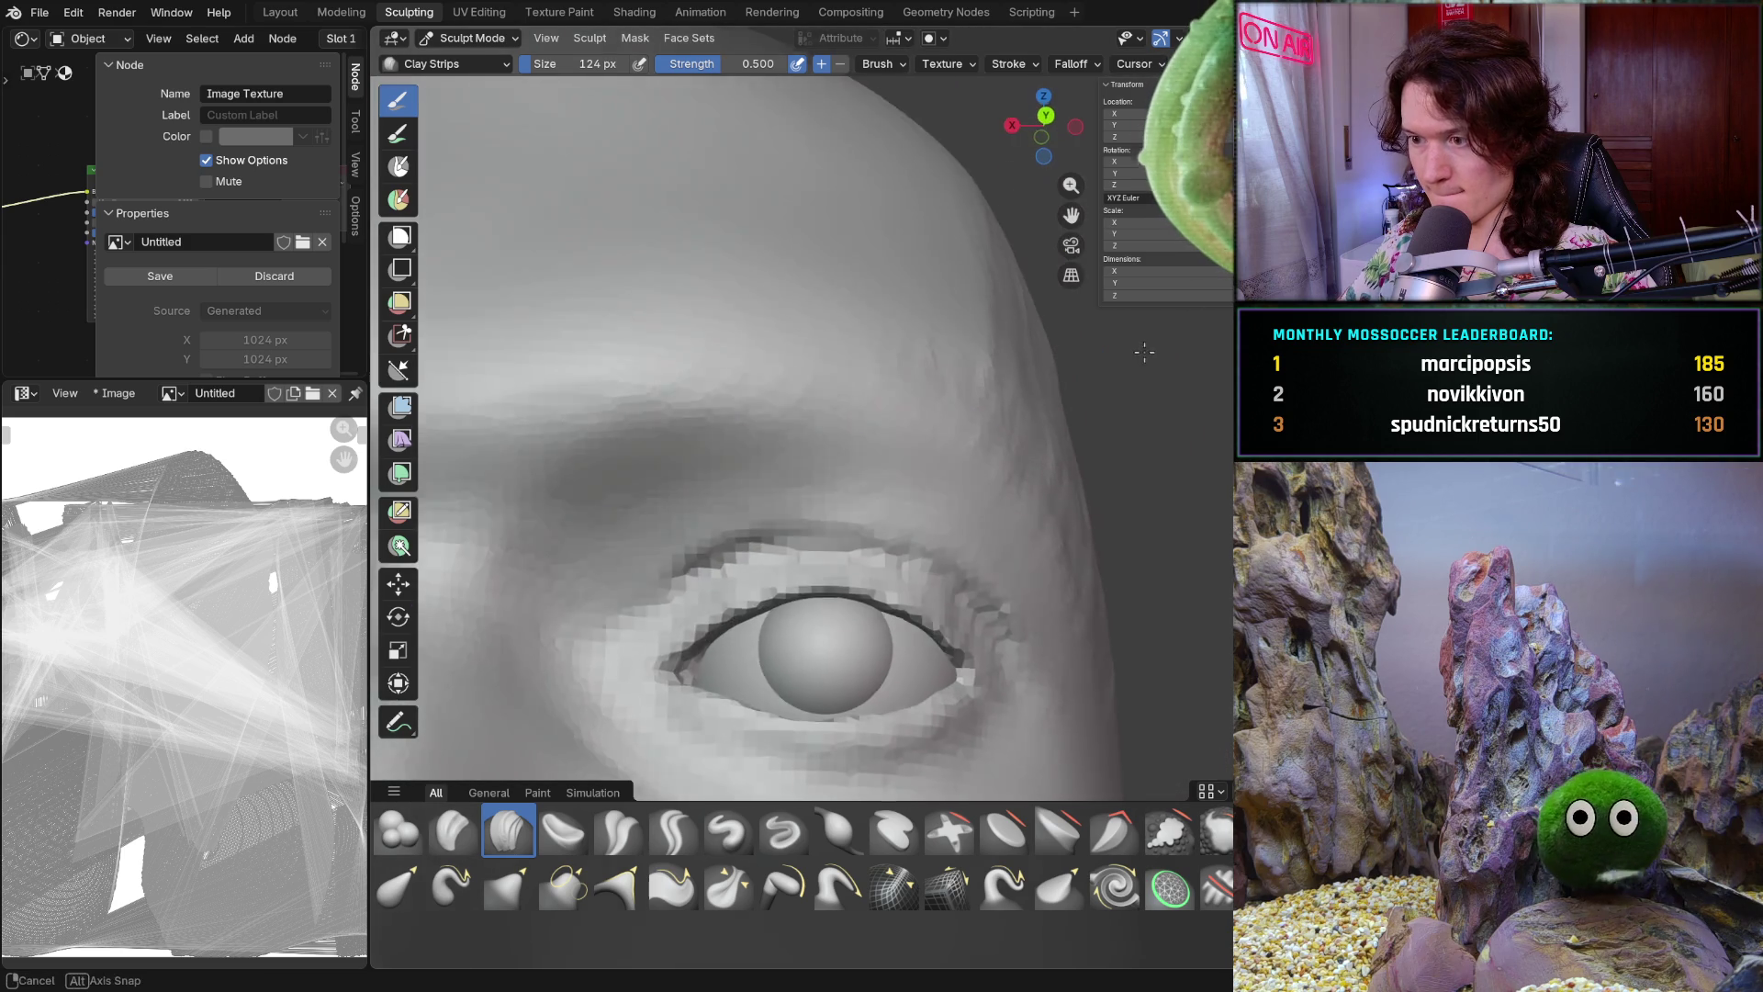
Layer more Clay Strips streaks along the brow and neighbouring temple, viewed close on the eye
mouse_move(1071, 501)
middle_down()
mouse_move(911, 487)
mouse_move(933, 622)
middle_up()
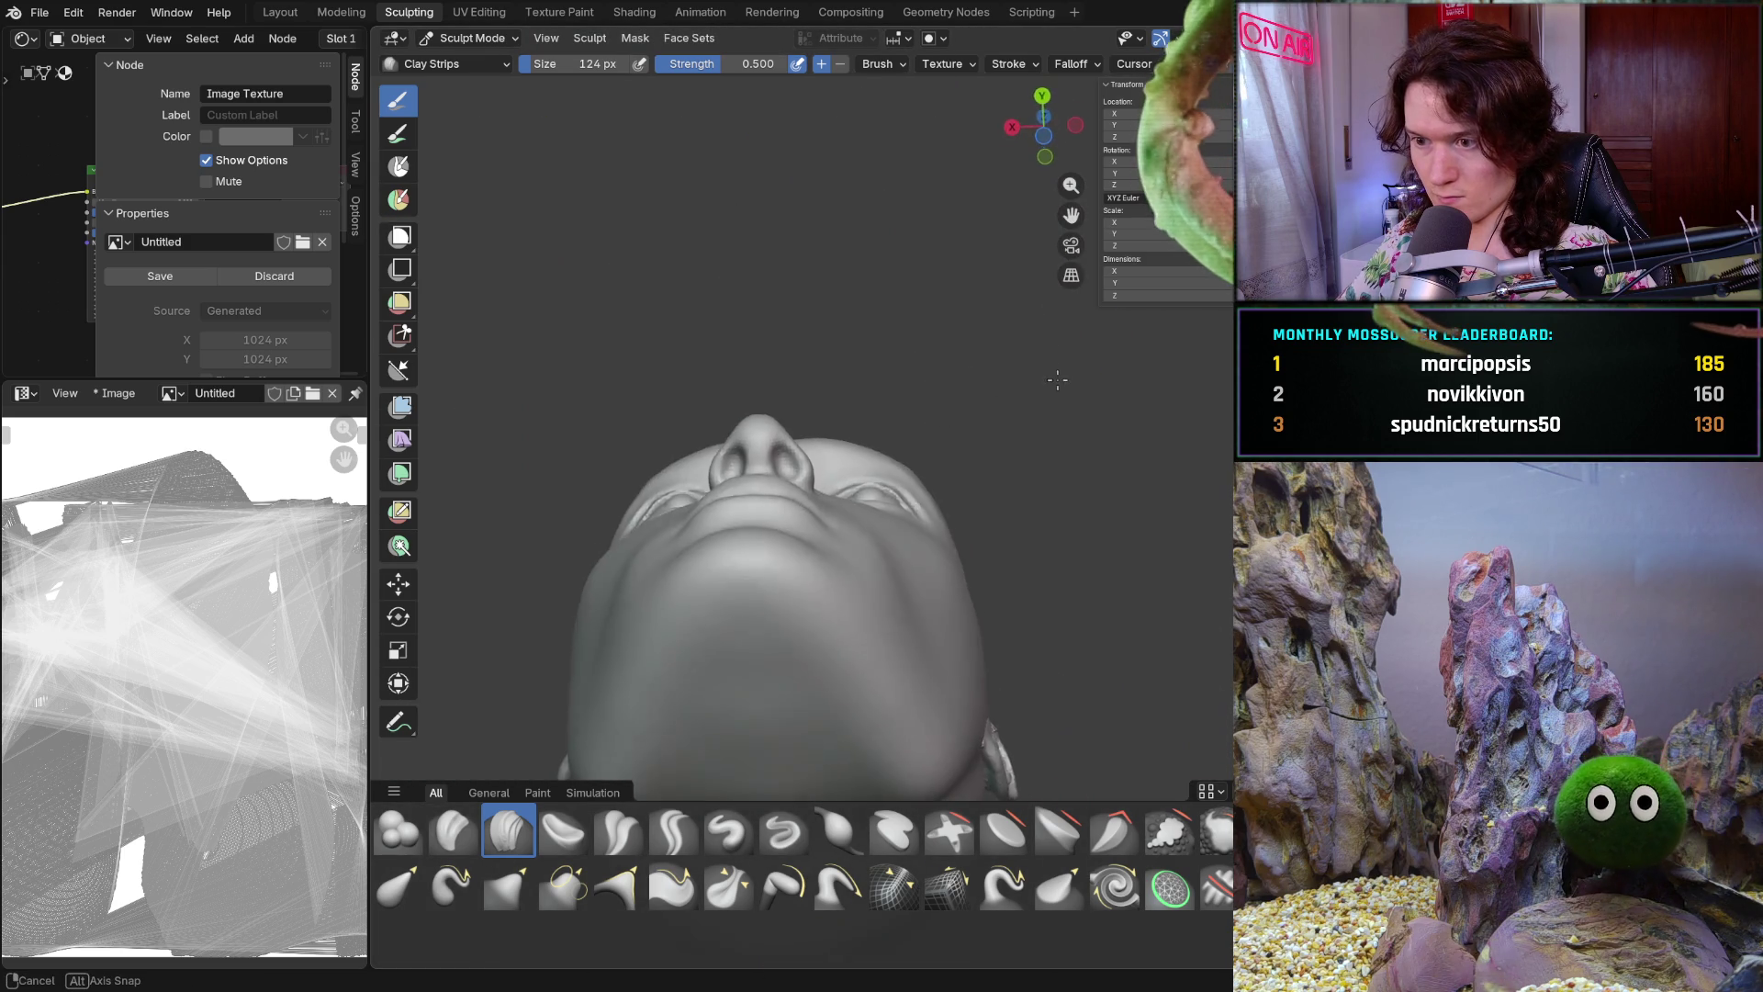
scroll(992, 524, up, 3)
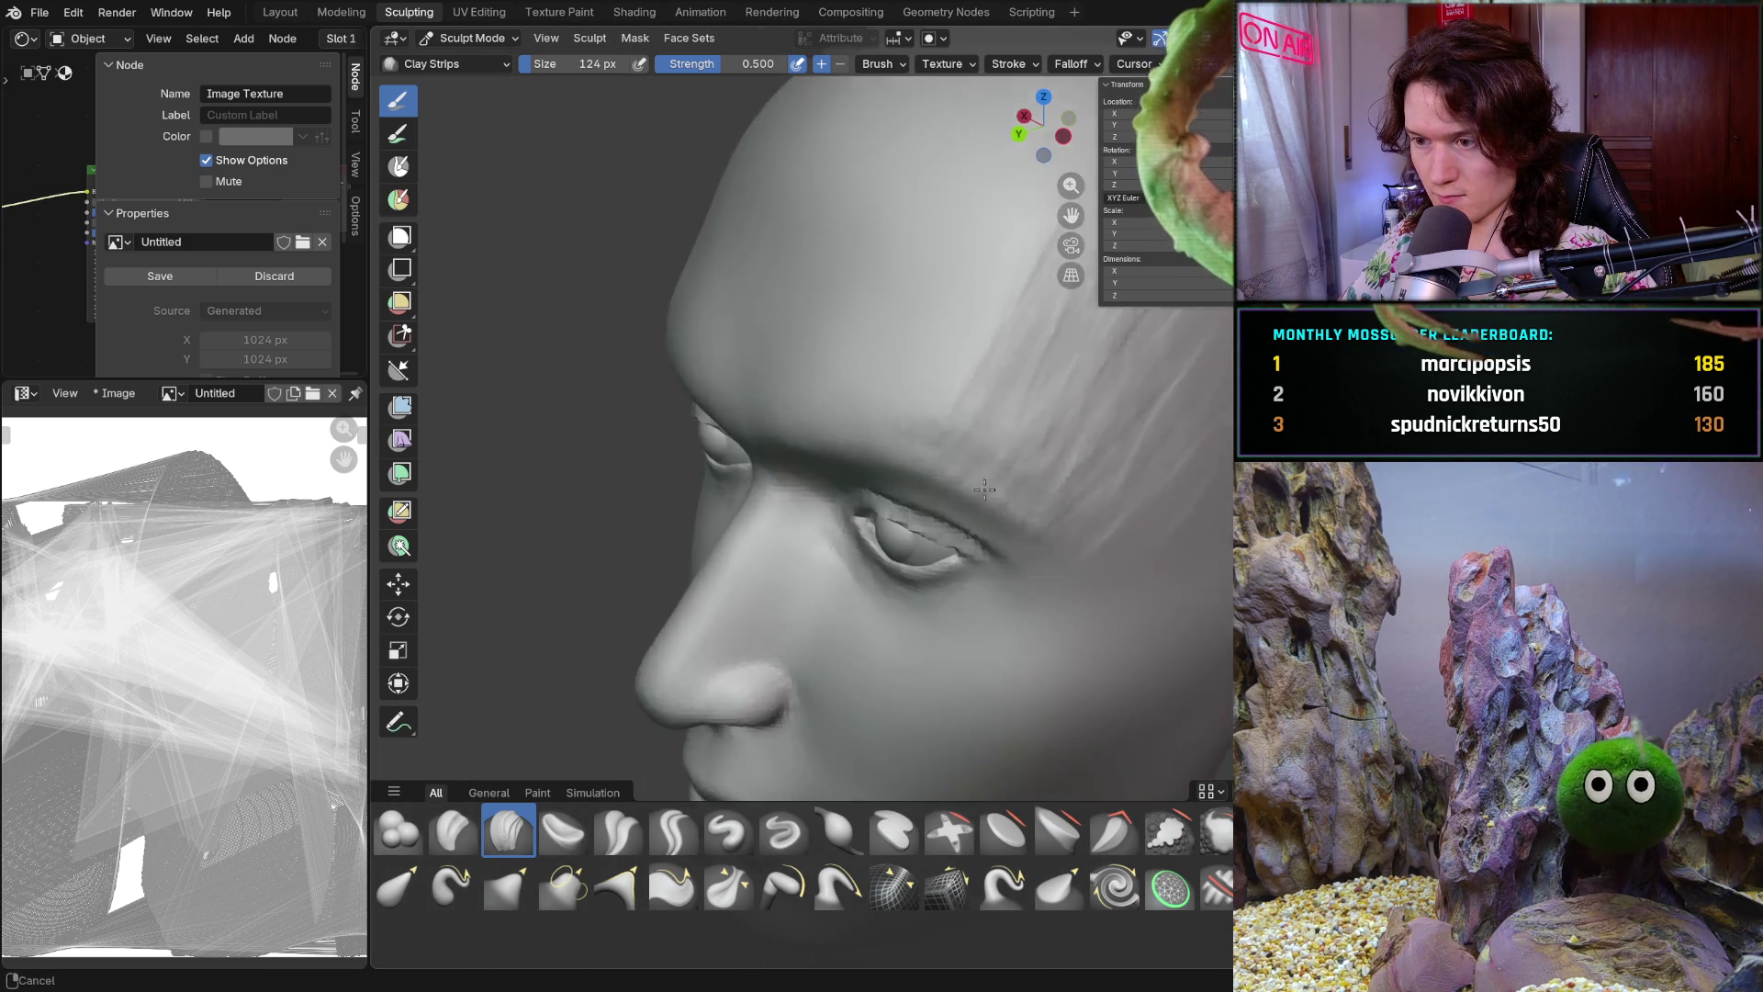
scroll(1034, 455, up, 2)
scroll(1053, 431, up, 2)
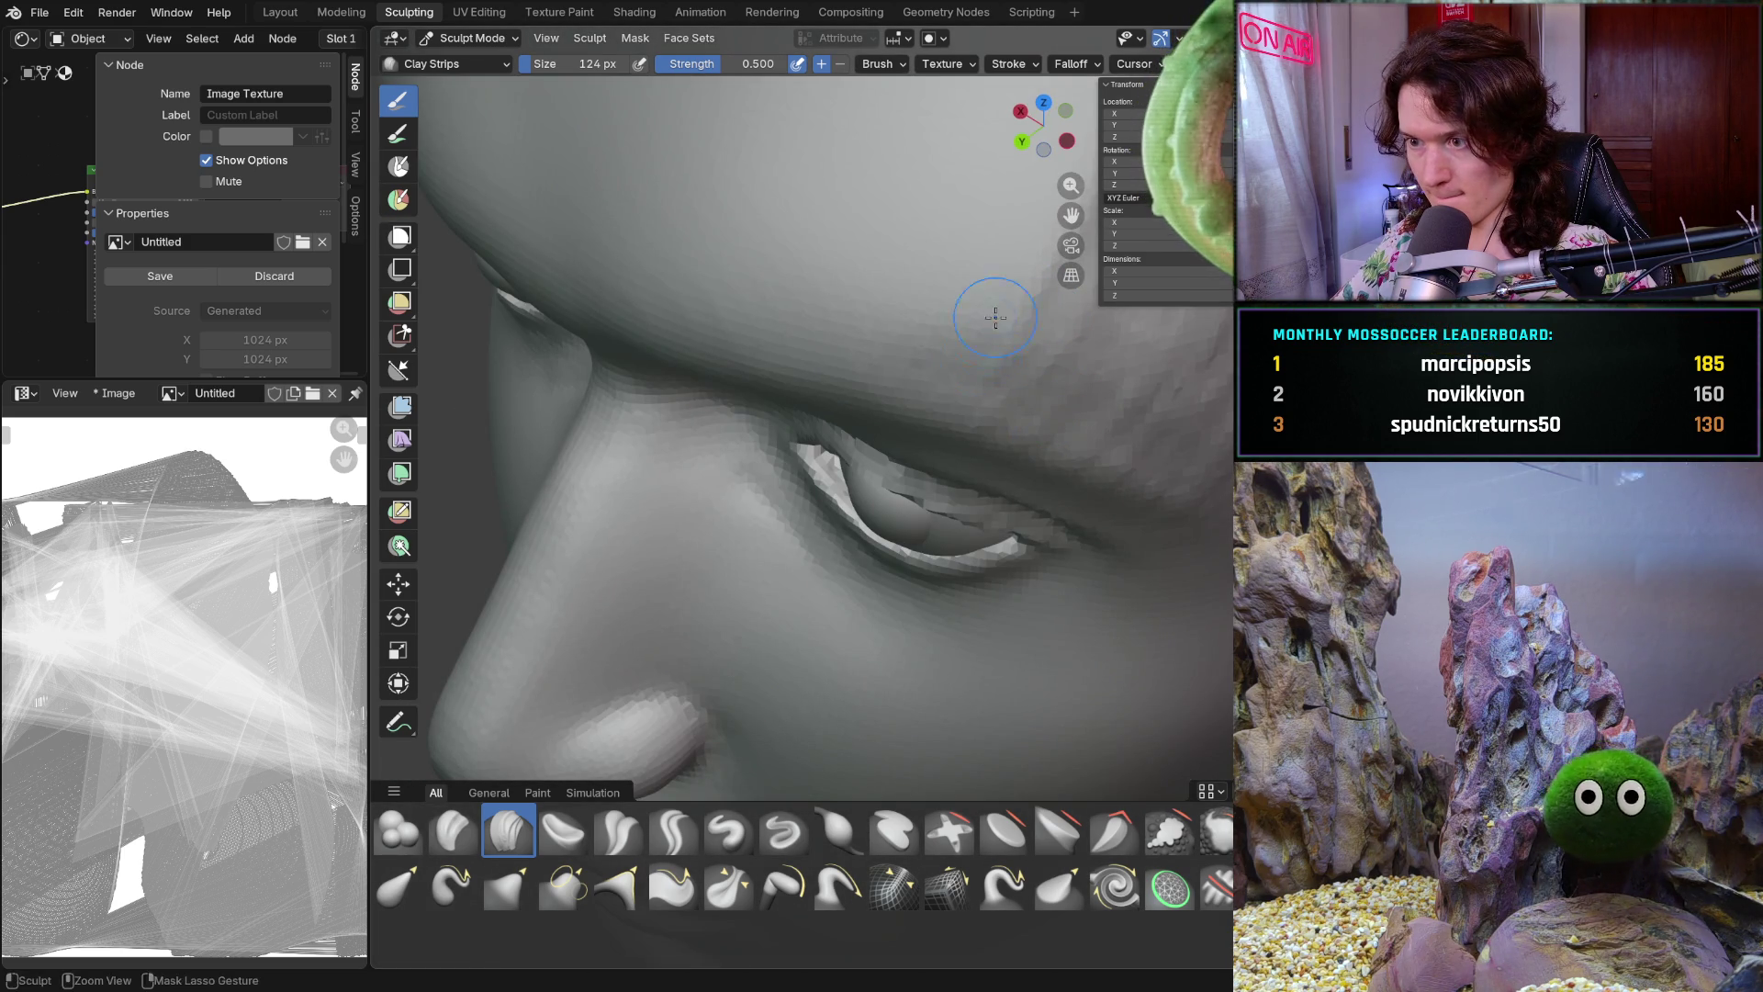
mouse_move(1054, 431)
middle_down()
mouse_move(969, 345)
mouse_move(1083, 496)
mouse_move(1062, 543)
middle_up()
scroll(1033, 390, down, 5)
scroll(1098, 480, up, 4)
ctrl+middle_drag(1097, 480, 1103, 413)
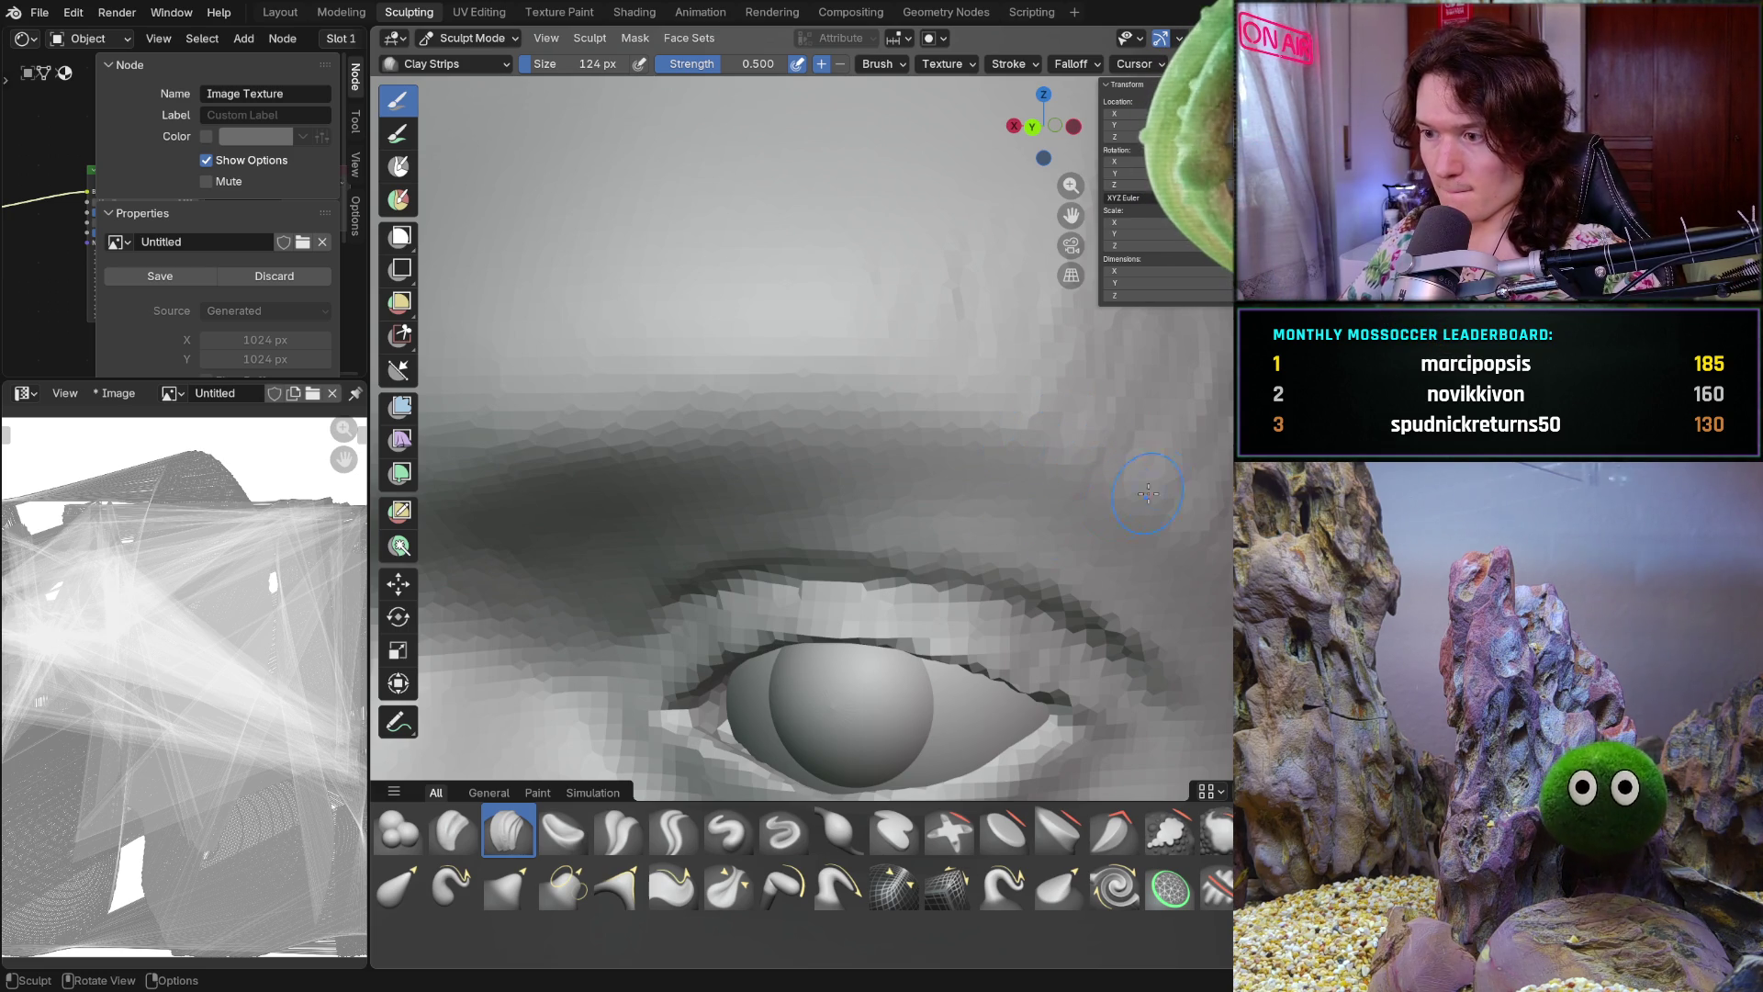
scroll(1219, 448, down, 2)
scroll(1185, 468, down, 4)
scroll(1103, 496, up, 3)
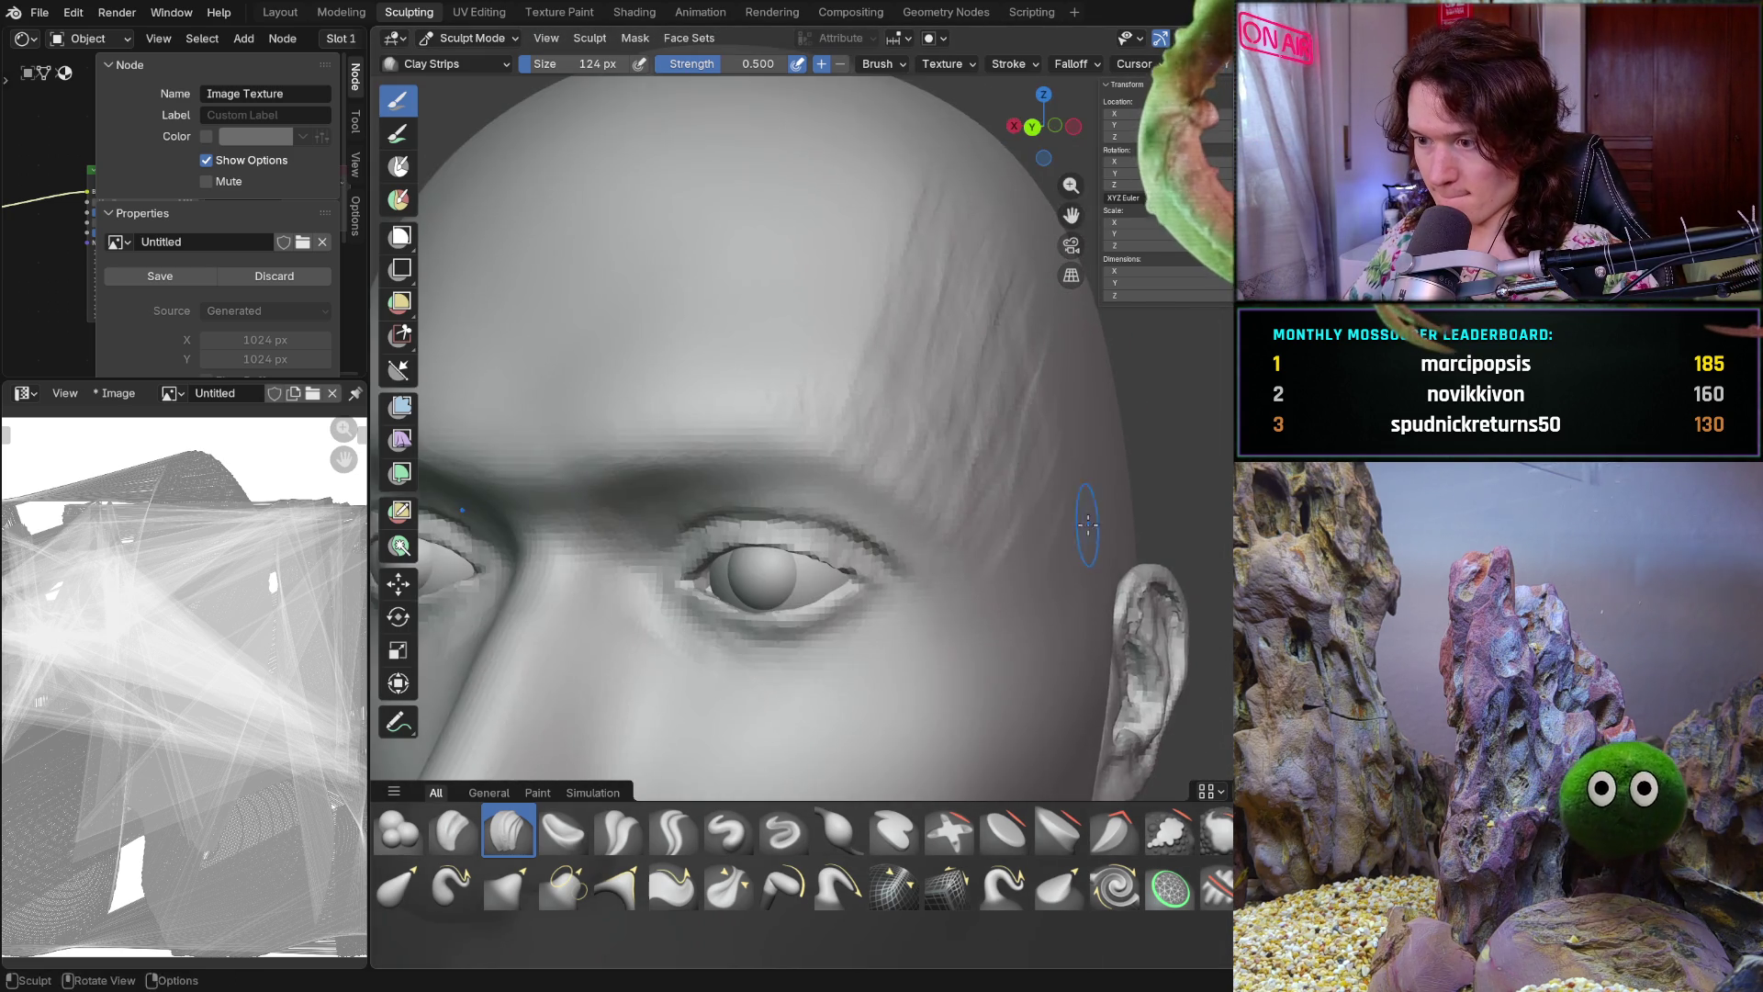
scroll(1088, 507, up, 2)
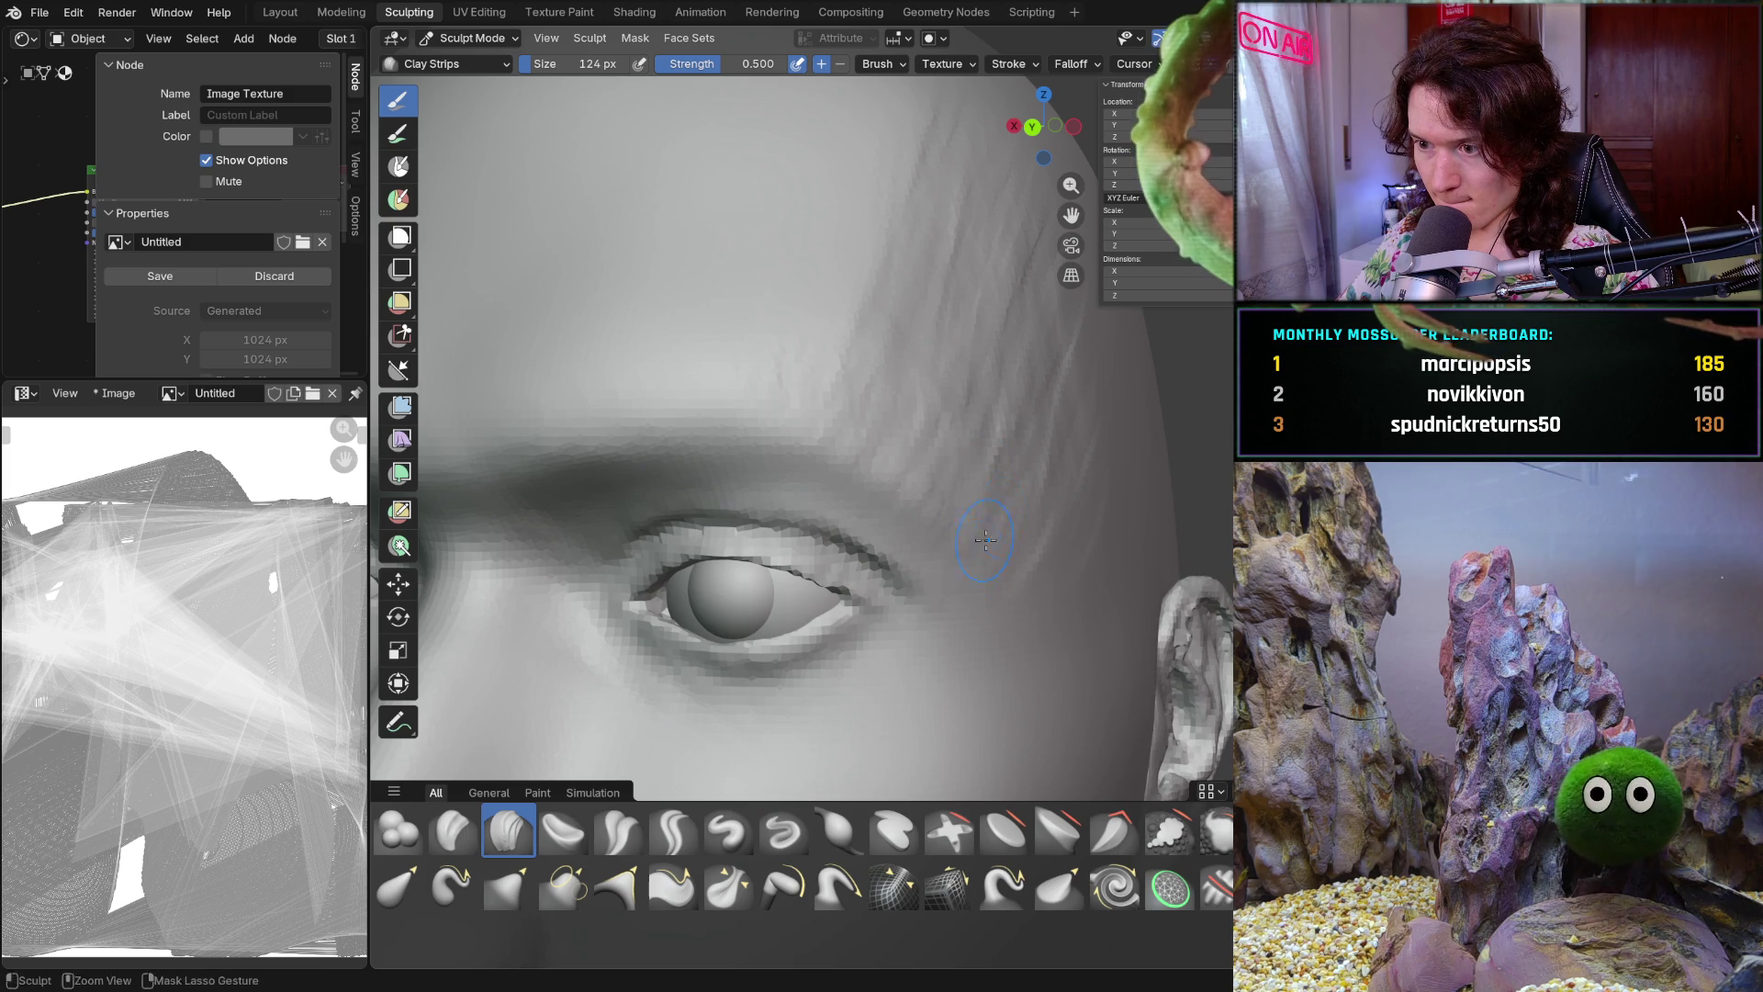
scroll(1000, 546, down, 3)
scroll(1088, 503, up, 2)
scroll(965, 511, up, 2)
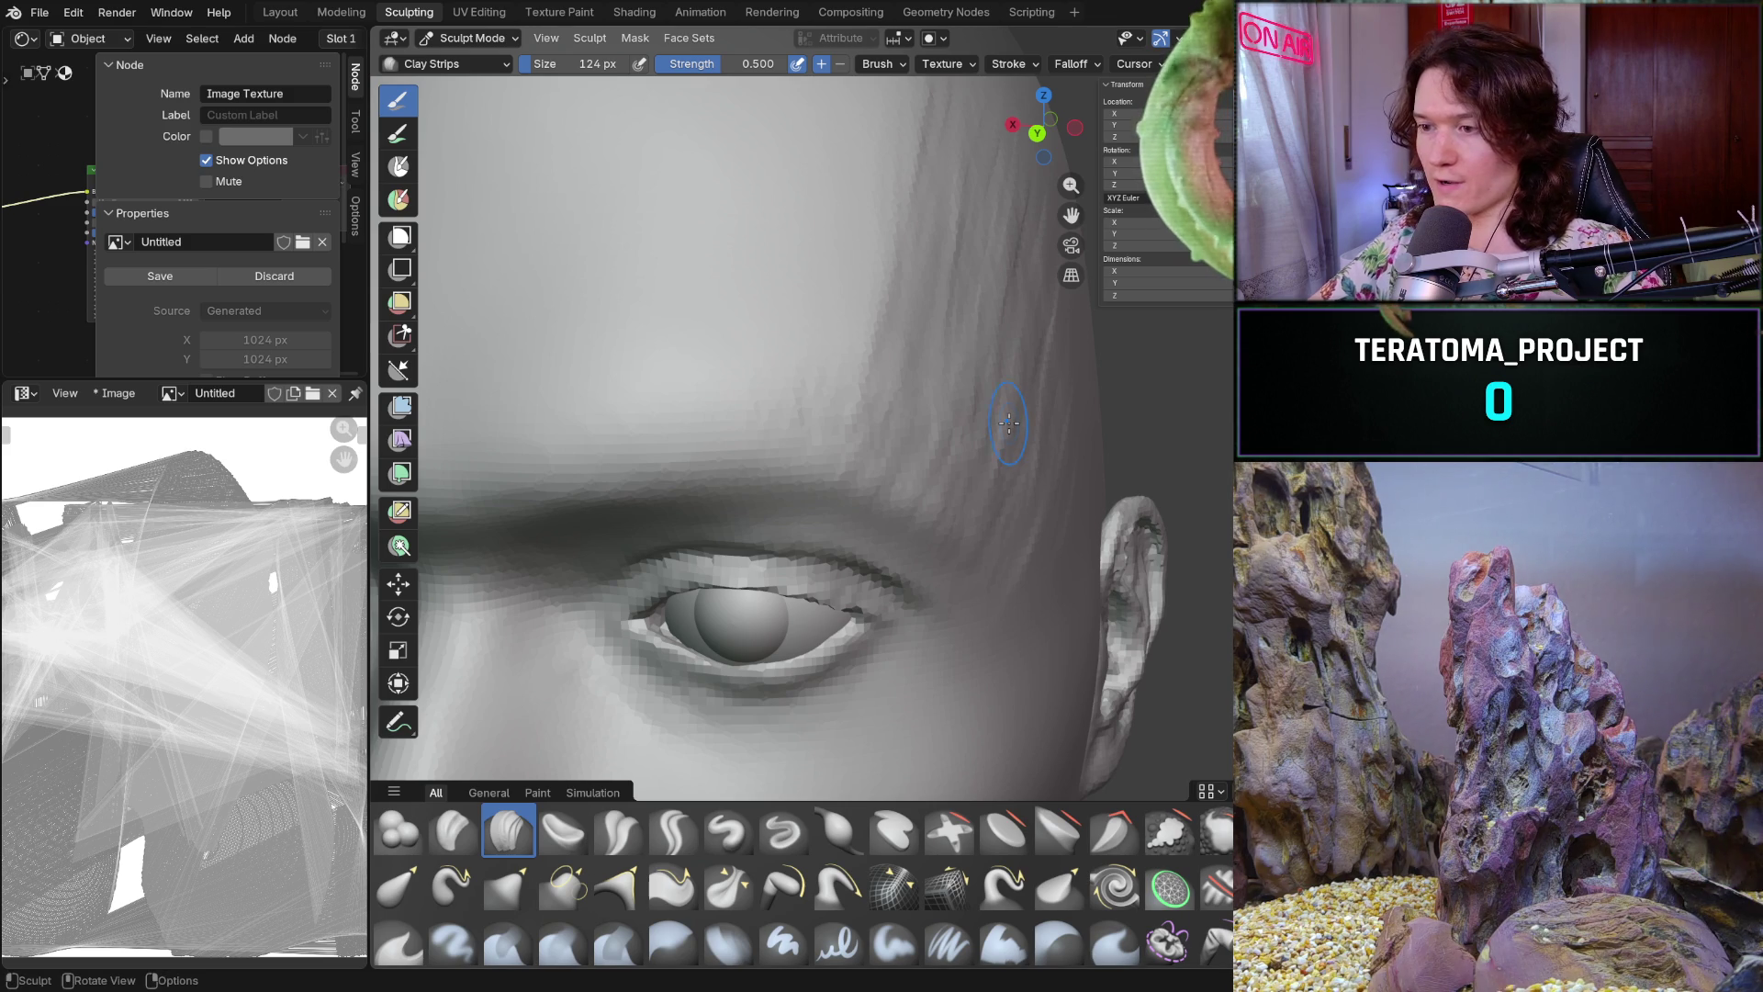
Build up the temple hairline beside the eye with broad 180 px Clay Strips strokes, reviewed from the front
middle_drag(979, 520, 1027, 474)
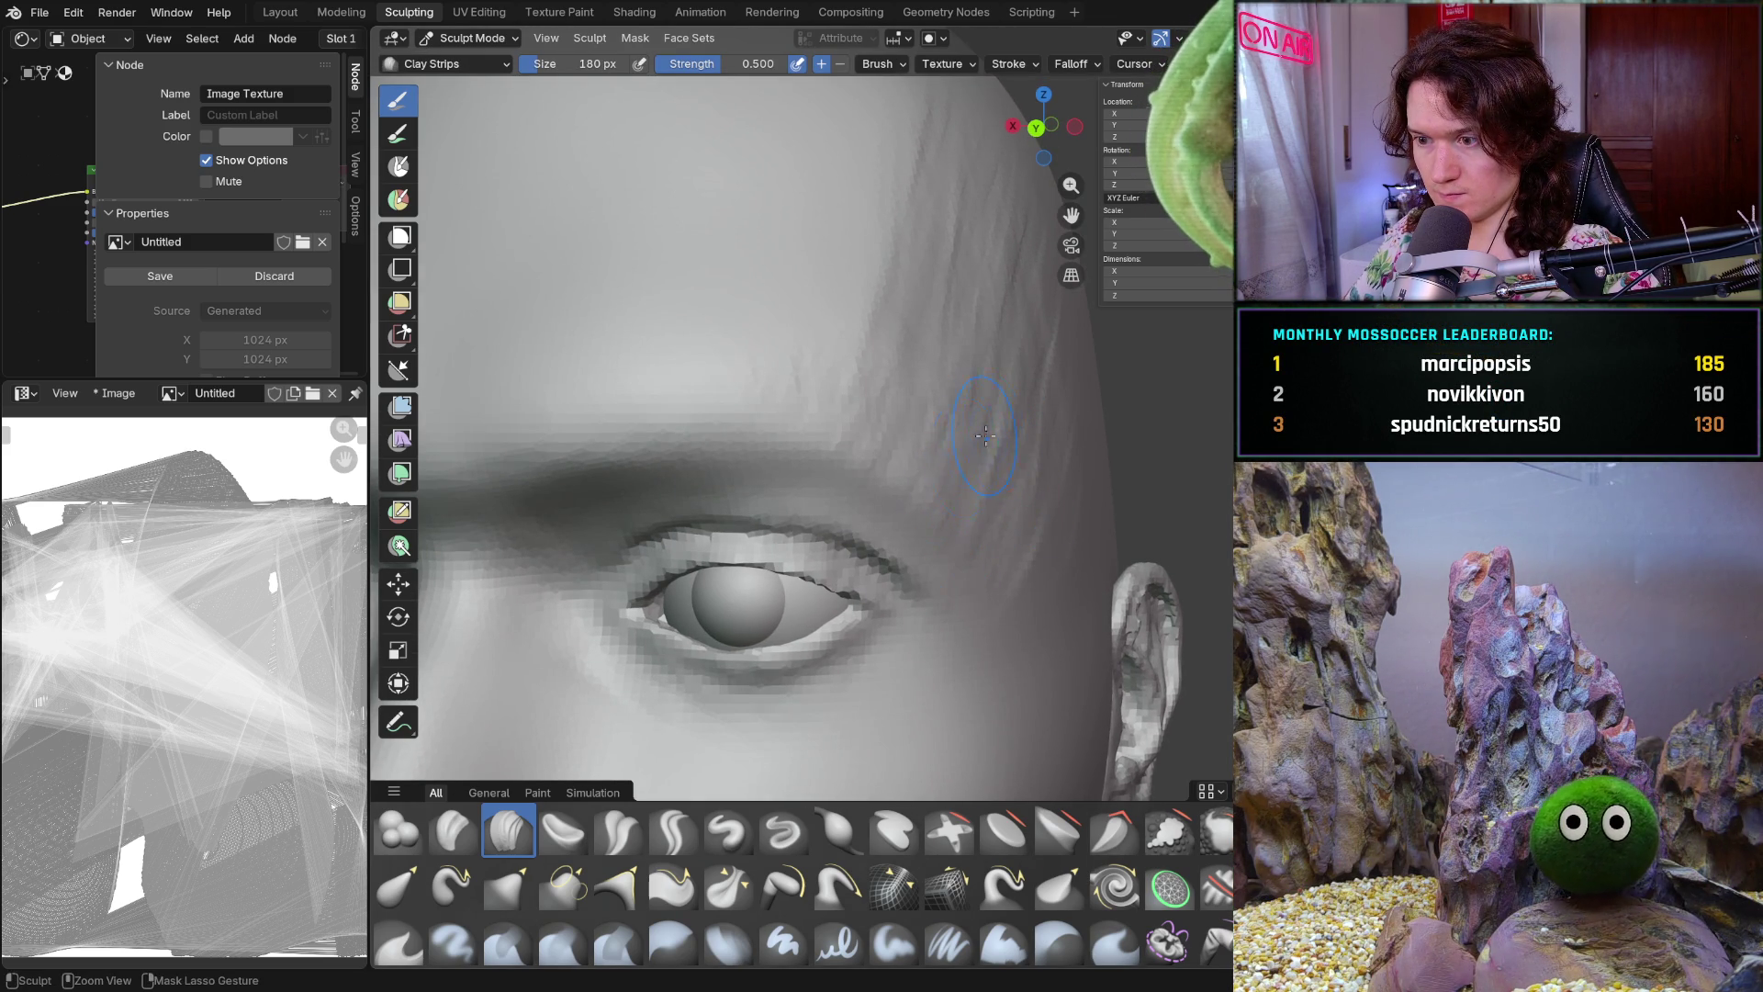
scroll(1023, 504, down, 3)
middle_drag(1024, 504, 1006, 525)
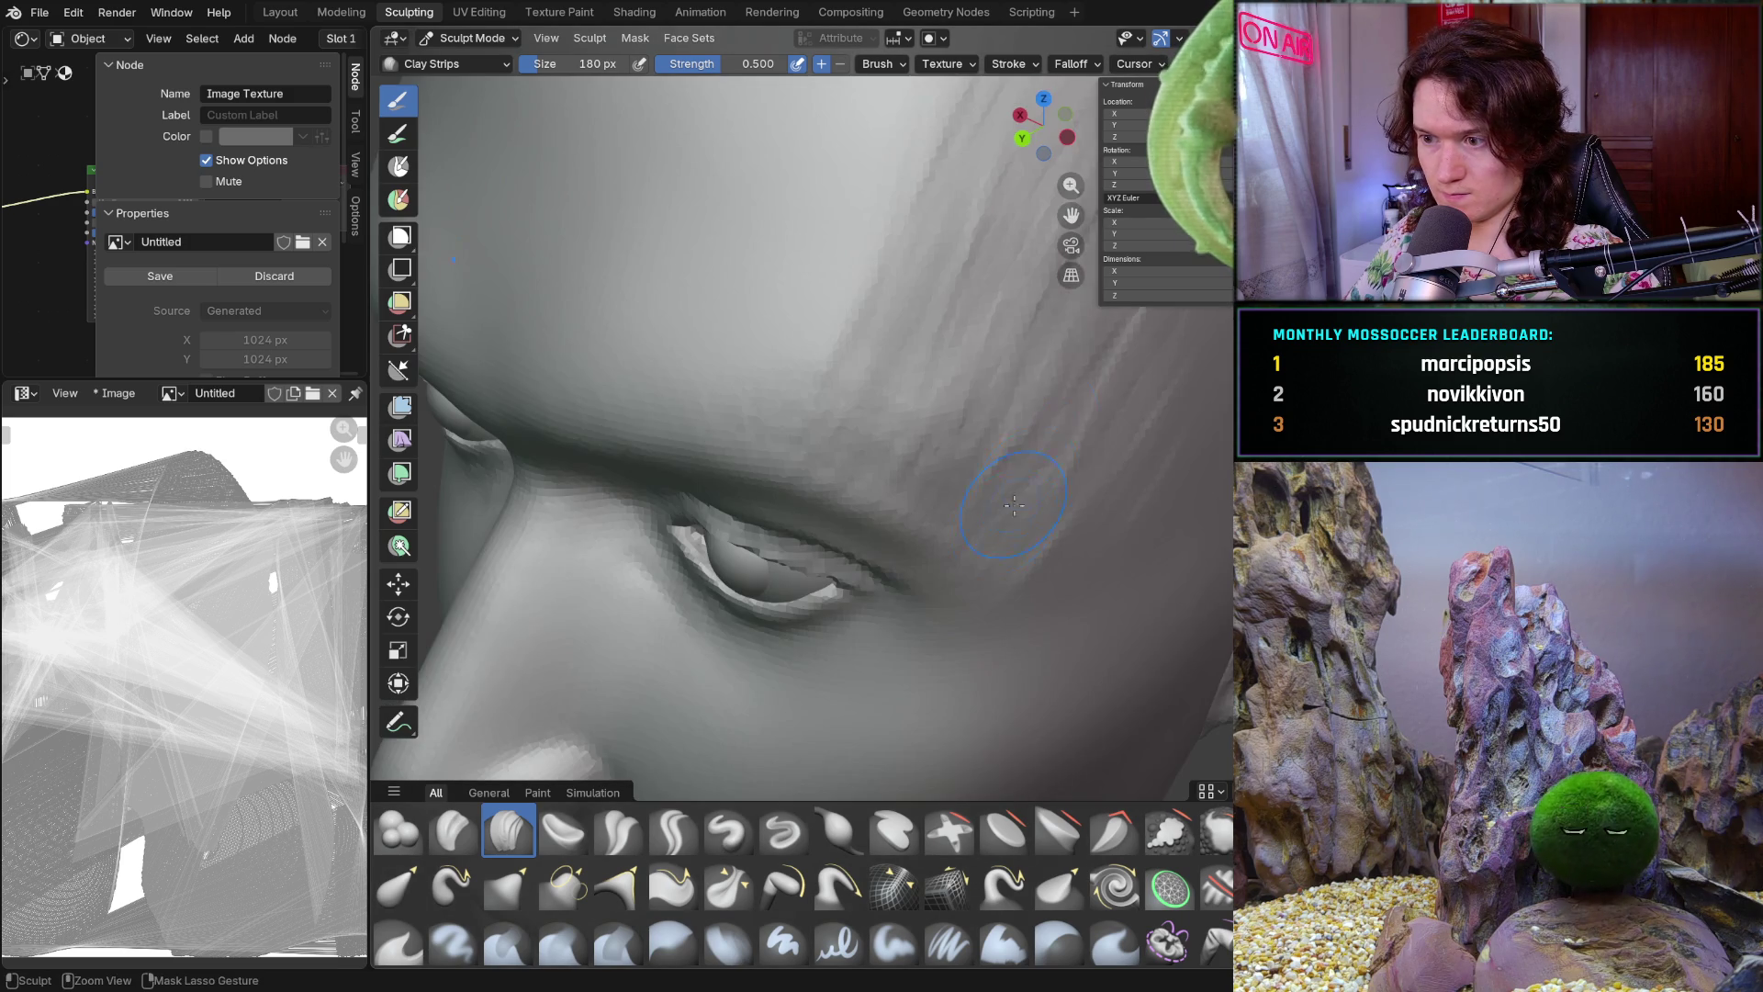
mouse_move(1083, 408)
middle_down()
mouse_move(986, 364)
mouse_move(1110, 311)
middle_up()
mouse_move(994, 334)
ctrl+middle_down()
mouse_move(992, 477)
mouse_move(993, 372)
mouse_move(1038, 327)
ctrl+middle_up()
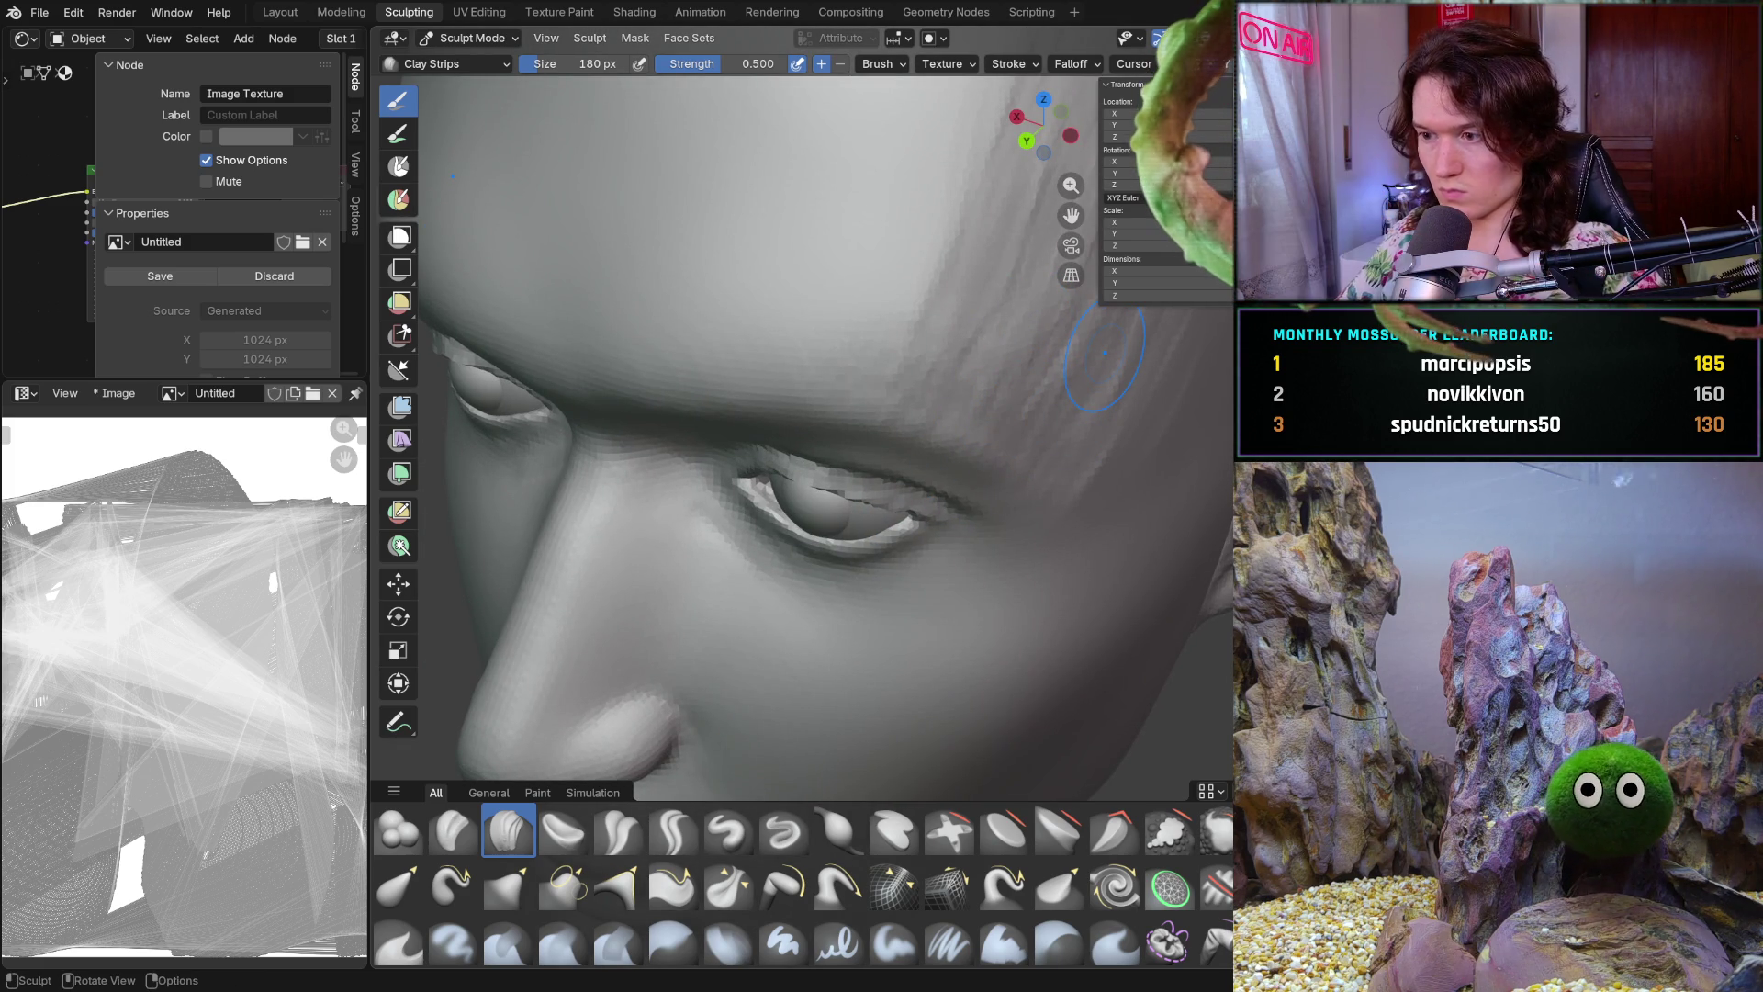
alt+middle_drag(1102, 355, 1074, 529)
scroll(1062, 483, up, 1)
scroll(1047, 441, up, 1)
scroll(1034, 399, up, 2)
scroll(1019, 376, up, 1)
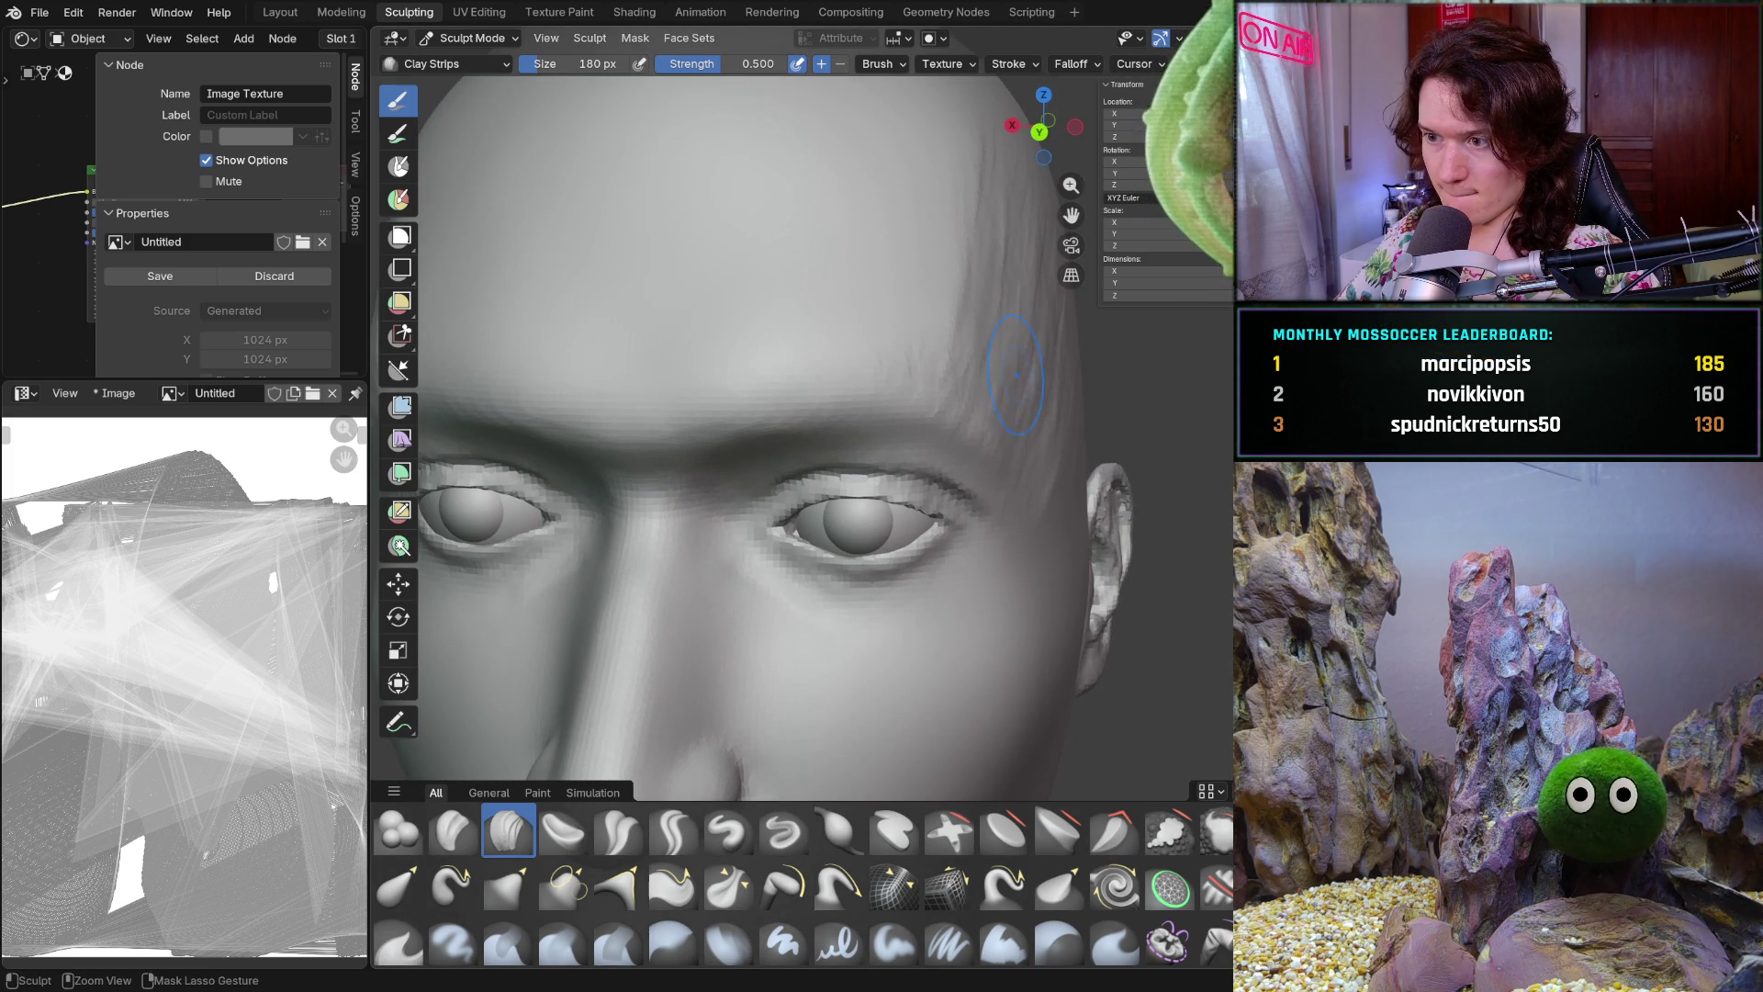
middle_drag(1052, 368, 1057, 392)
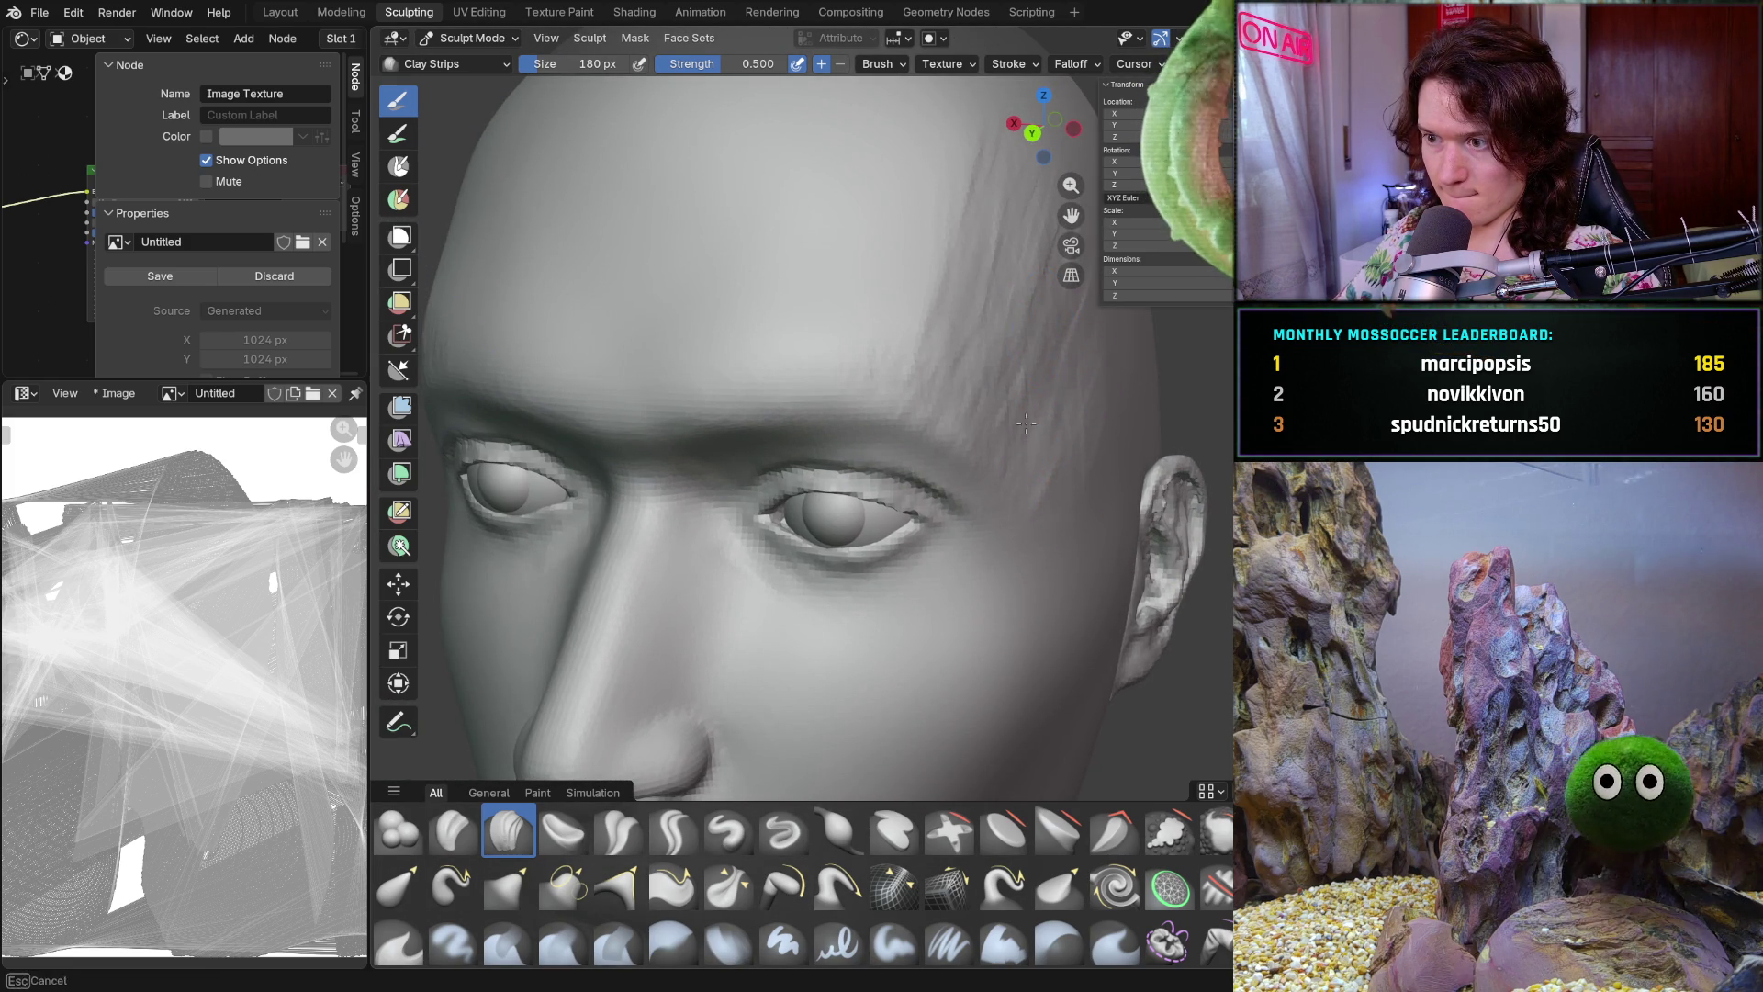
mouse_move(1014, 325)
middle_down()
mouse_move(1000, 390)
mouse_move(1079, 435)
middle_up()
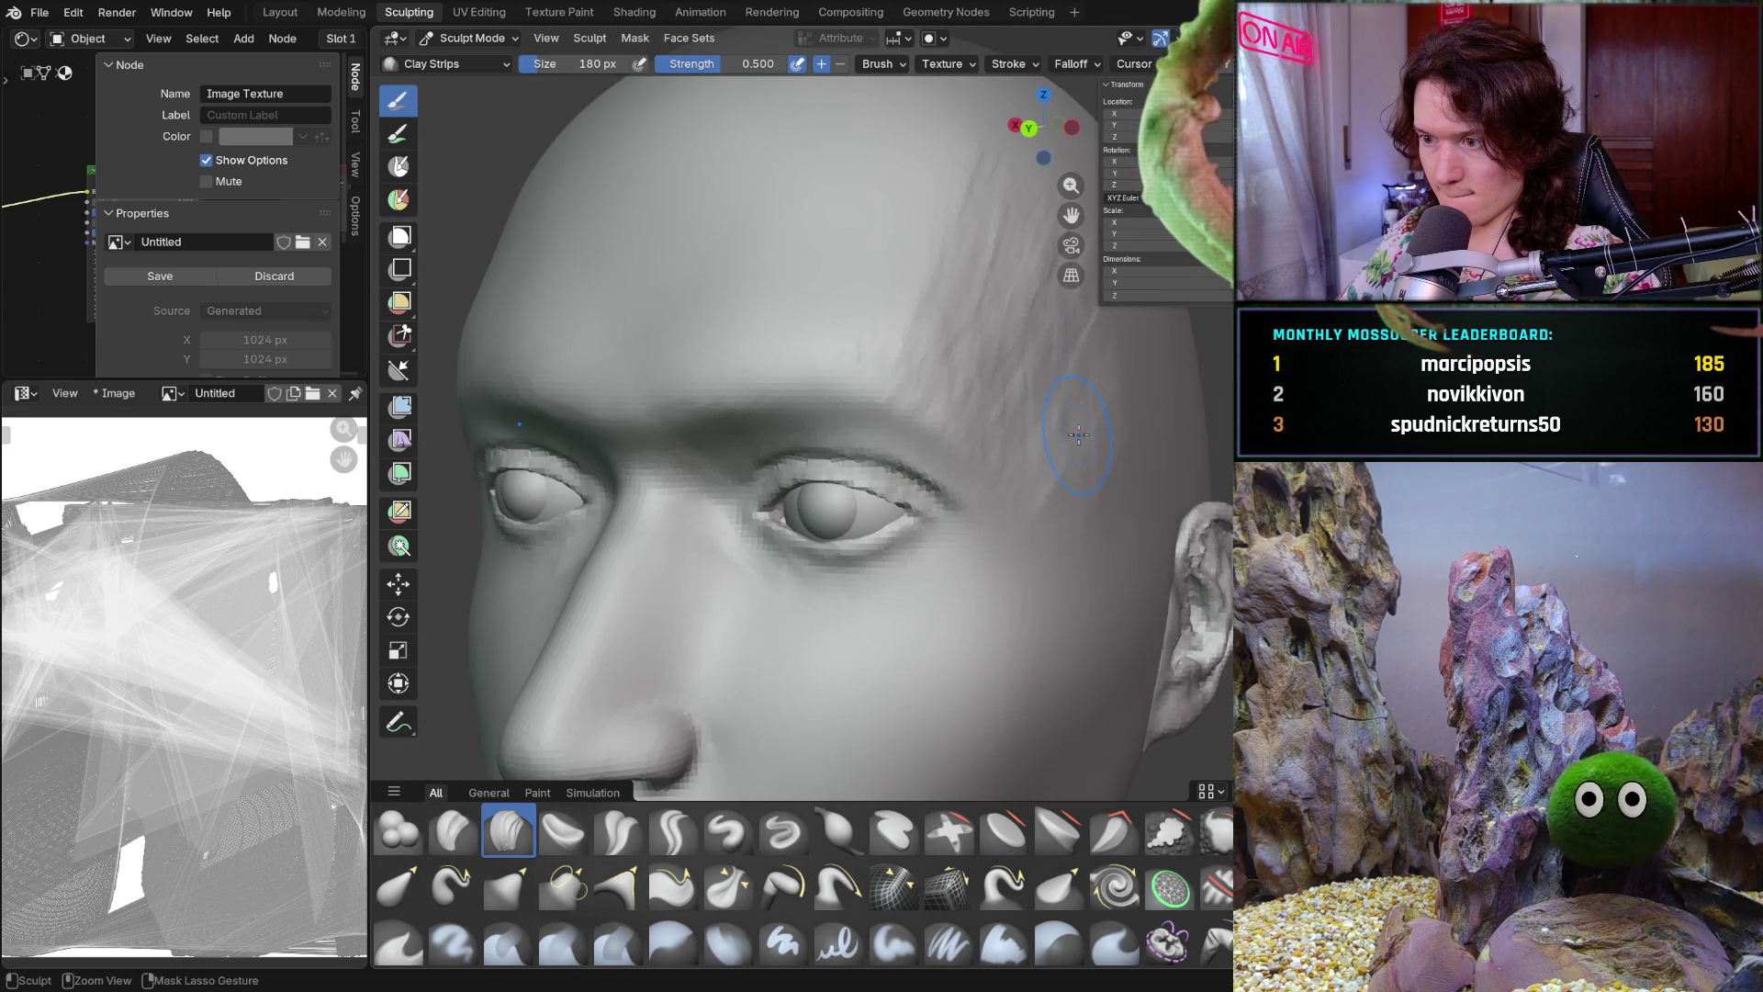
mouse_move(1080, 409)
middle_down()
mouse_move(1065, 378)
mouse_move(1001, 376)
mouse_move(1044, 401)
mouse_move(973, 465)
middle_up()
mouse_move(917, 365)
middle_down()
mouse_move(984, 489)
mouse_move(957, 591)
mouse_move(917, 537)
middle_up()
scroll(993, 526, down, 5)
scroll(916, 536, up, 3)
key(shift)
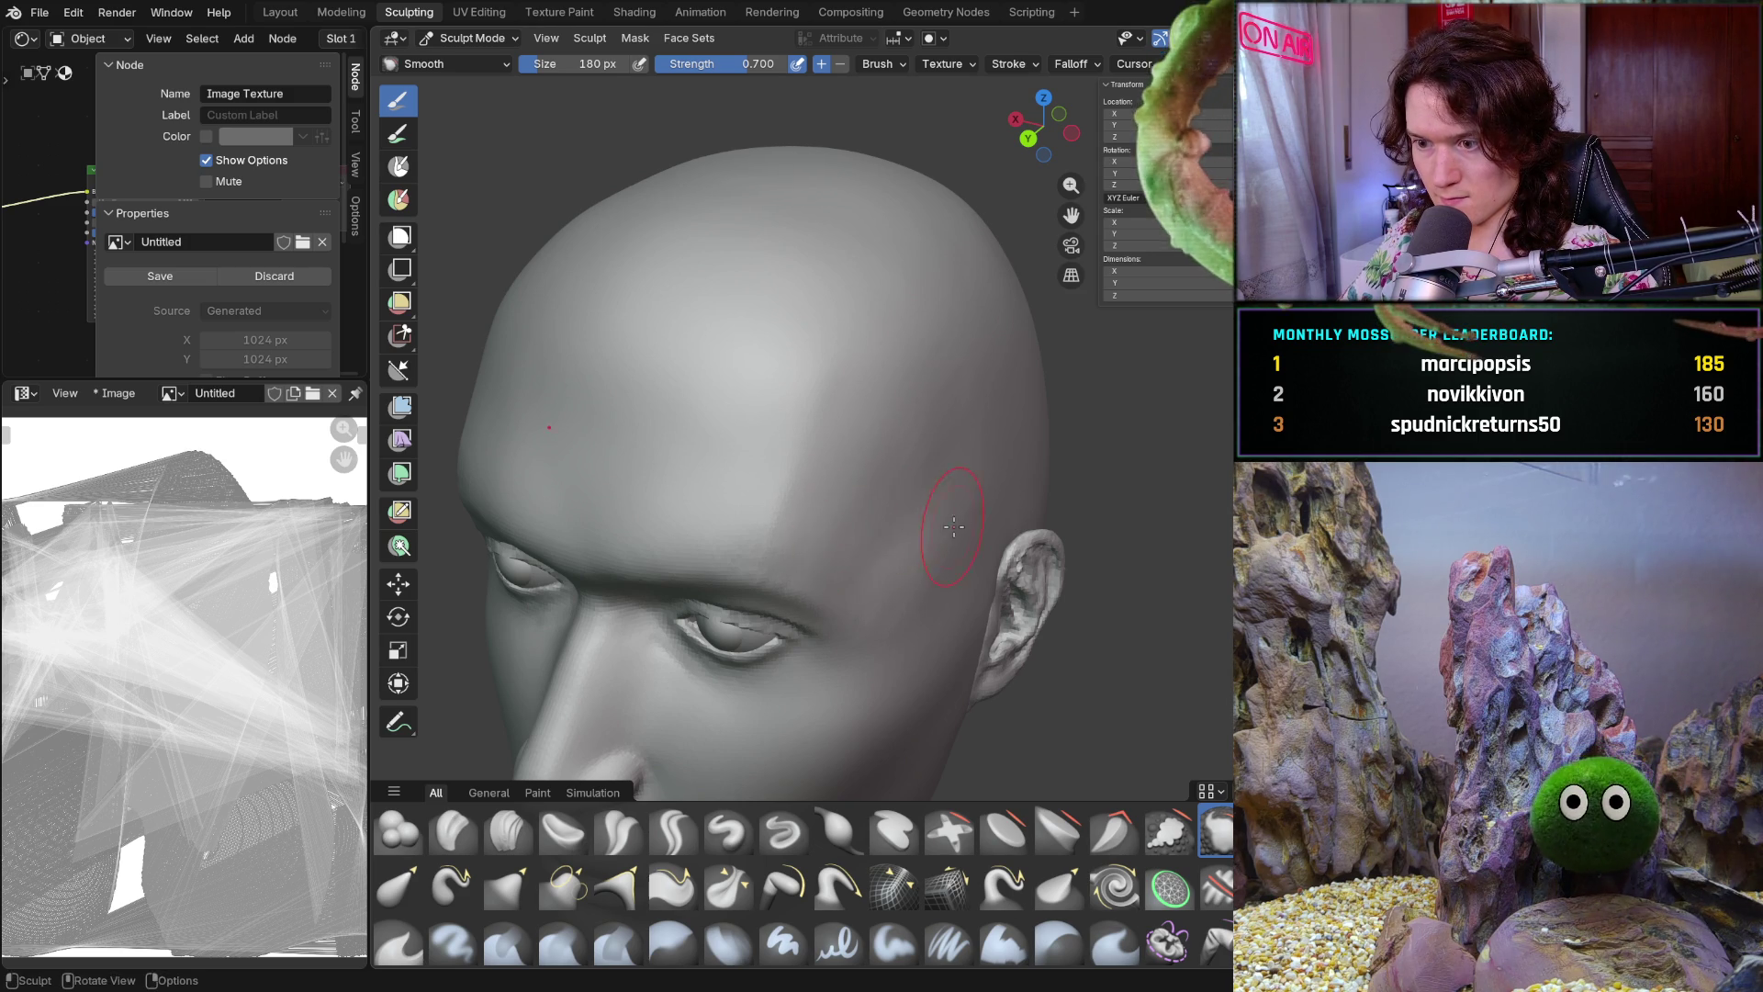
From a front view, resize the Smooth brush to 330 px and then settle on 230 px
key(KP_1)
scroll(948, 520, up, 2)
scroll(950, 516, up, 3)
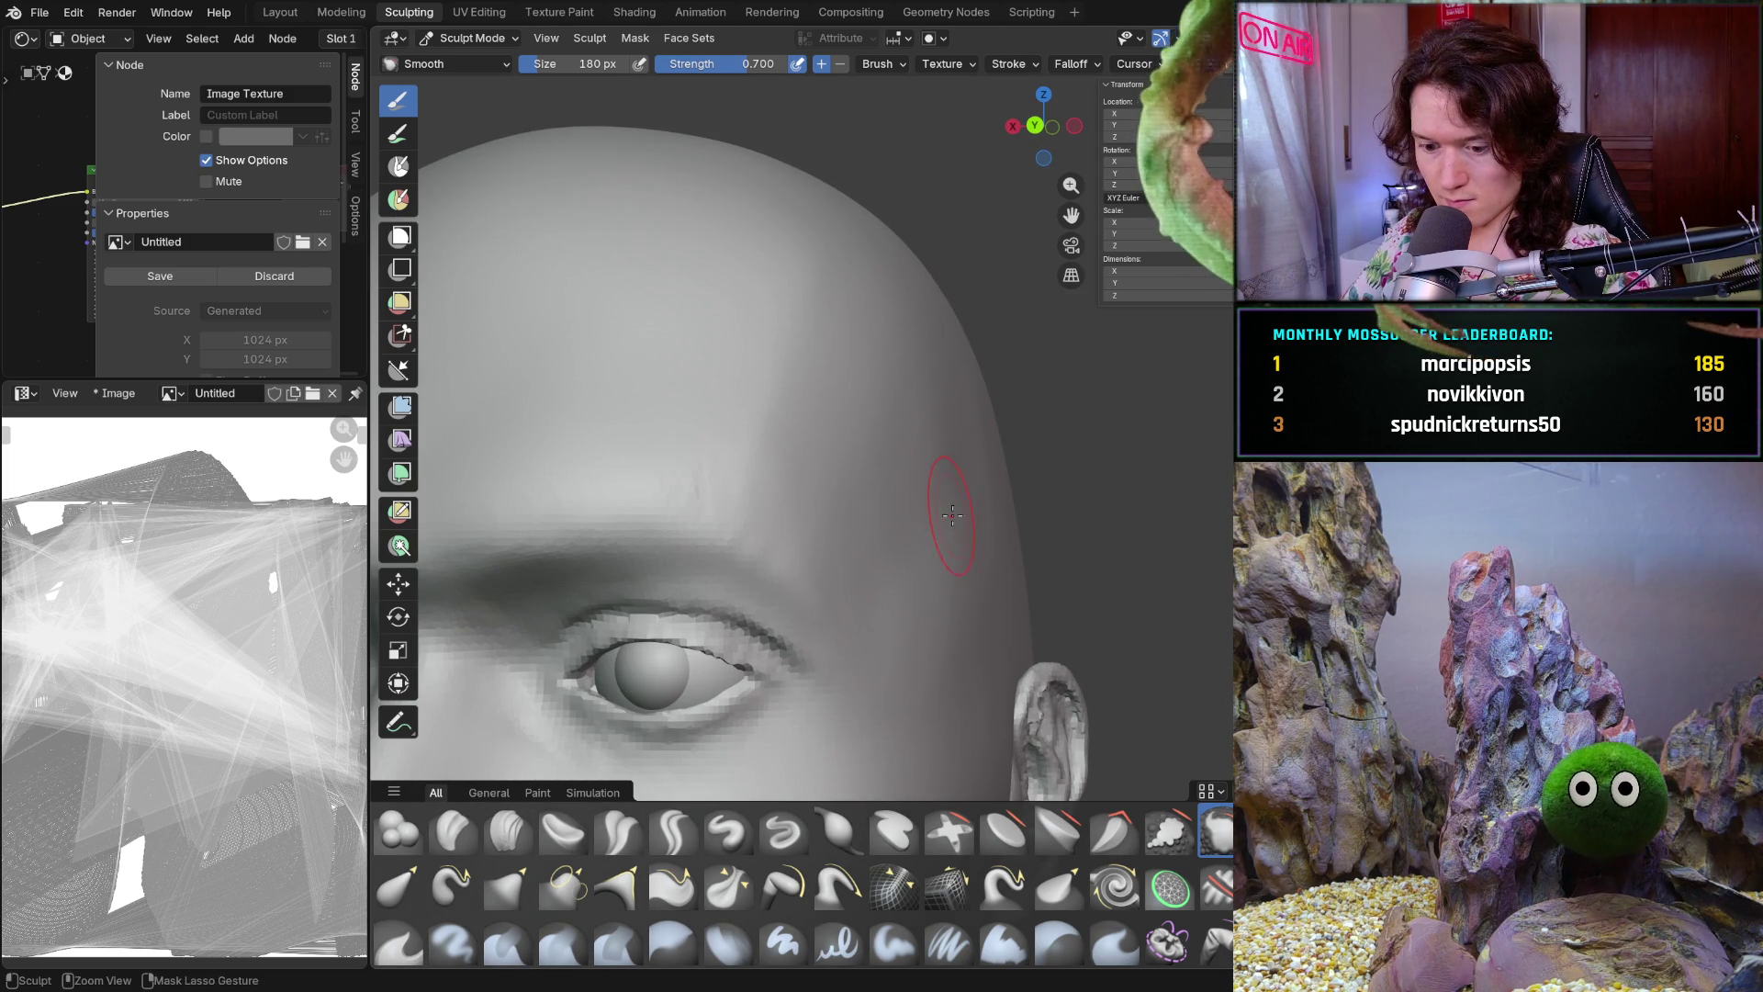
middle_drag(935, 500, 886, 492)
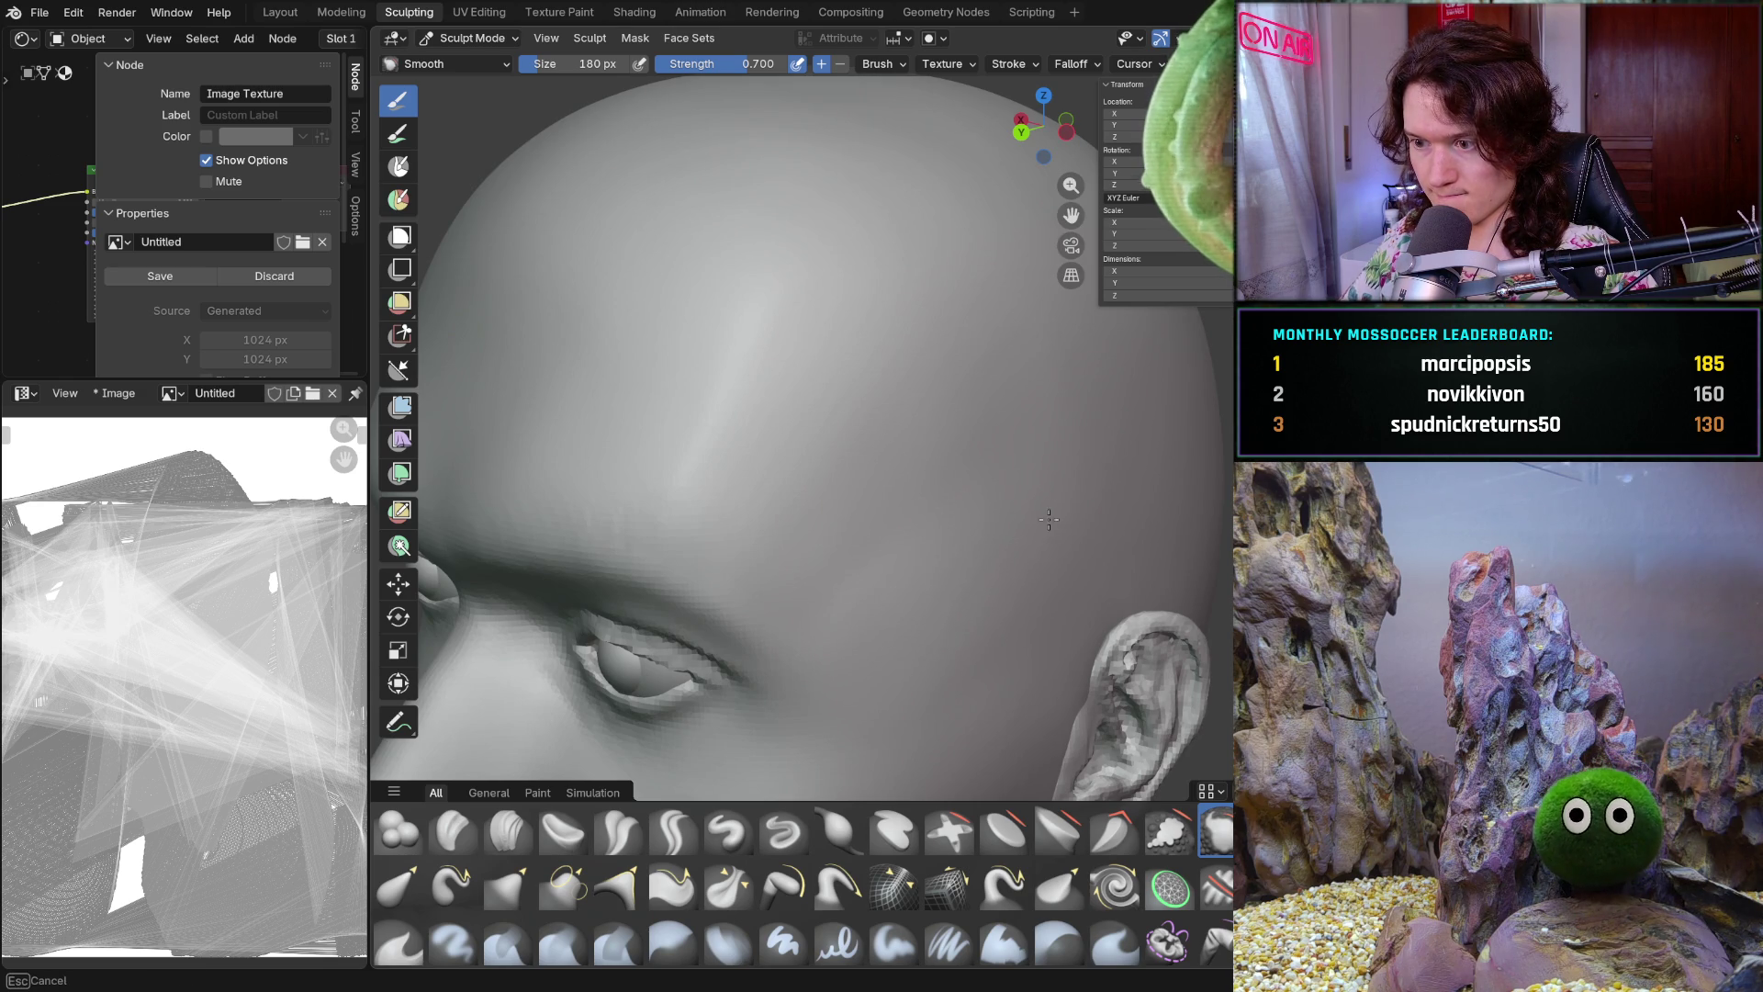
mouse_move(1027, 514)
middle_down()
mouse_move(921, 596)
mouse_move(924, 576)
middle_up()
key(f)
click(956, 476)
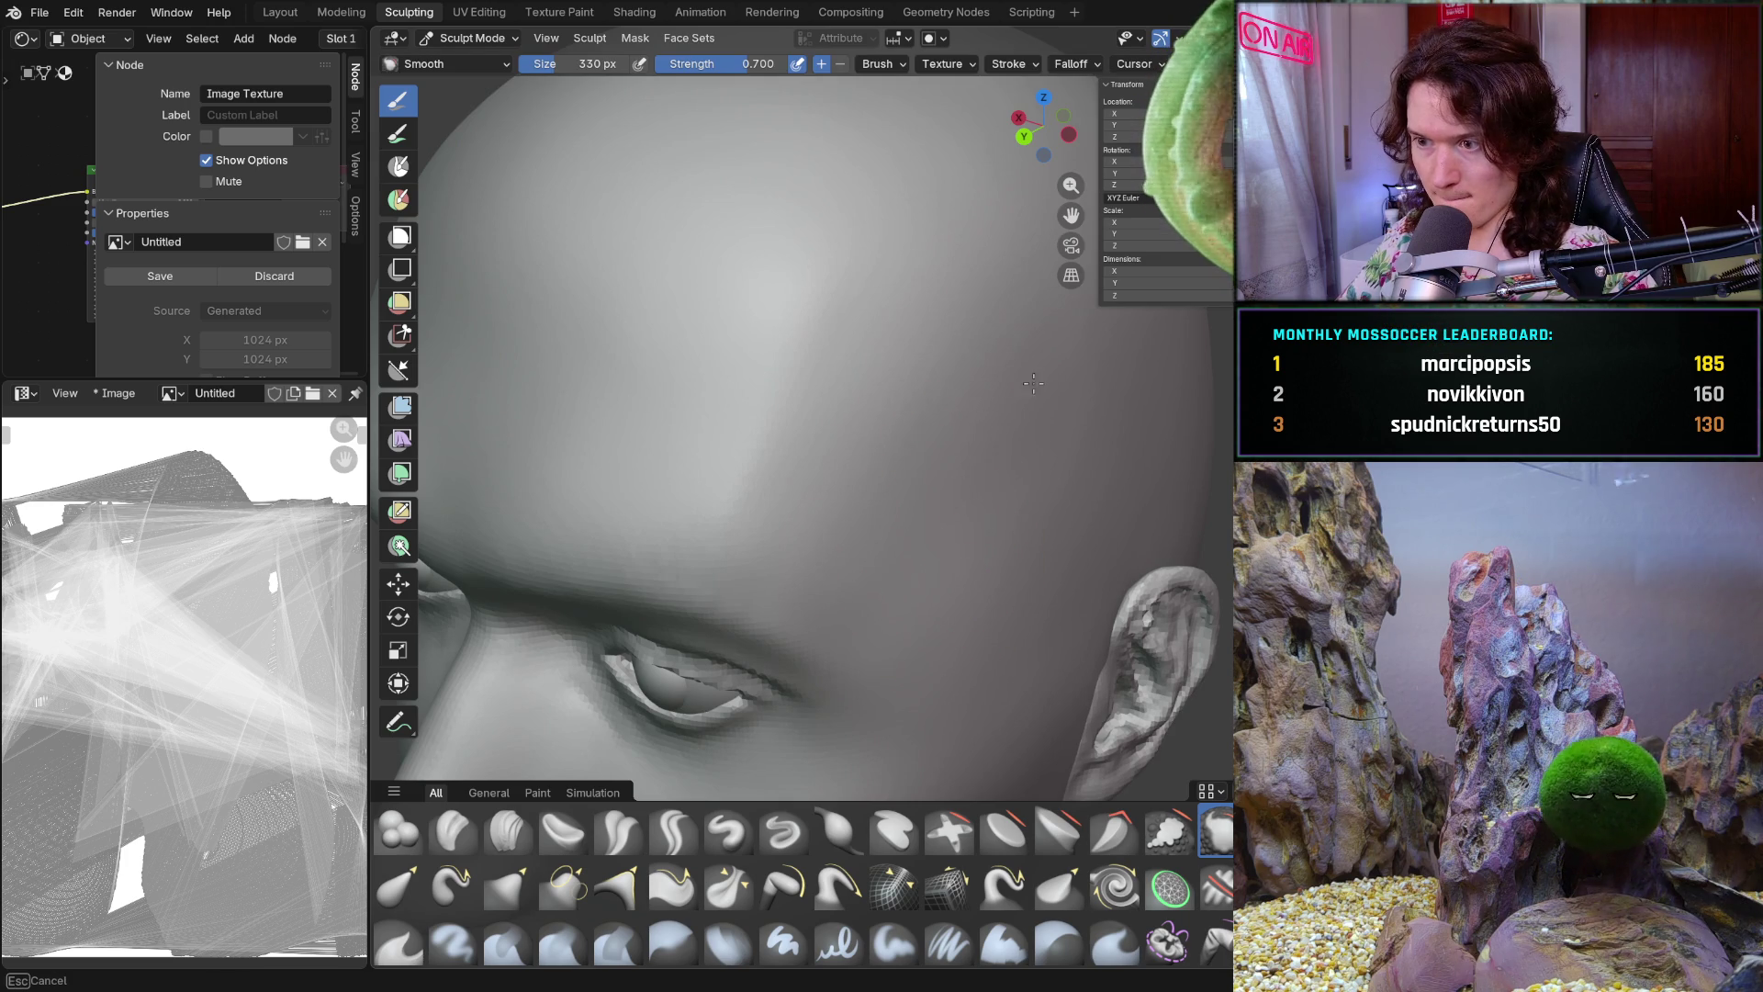
middle_drag(854, 398, 900, 376)
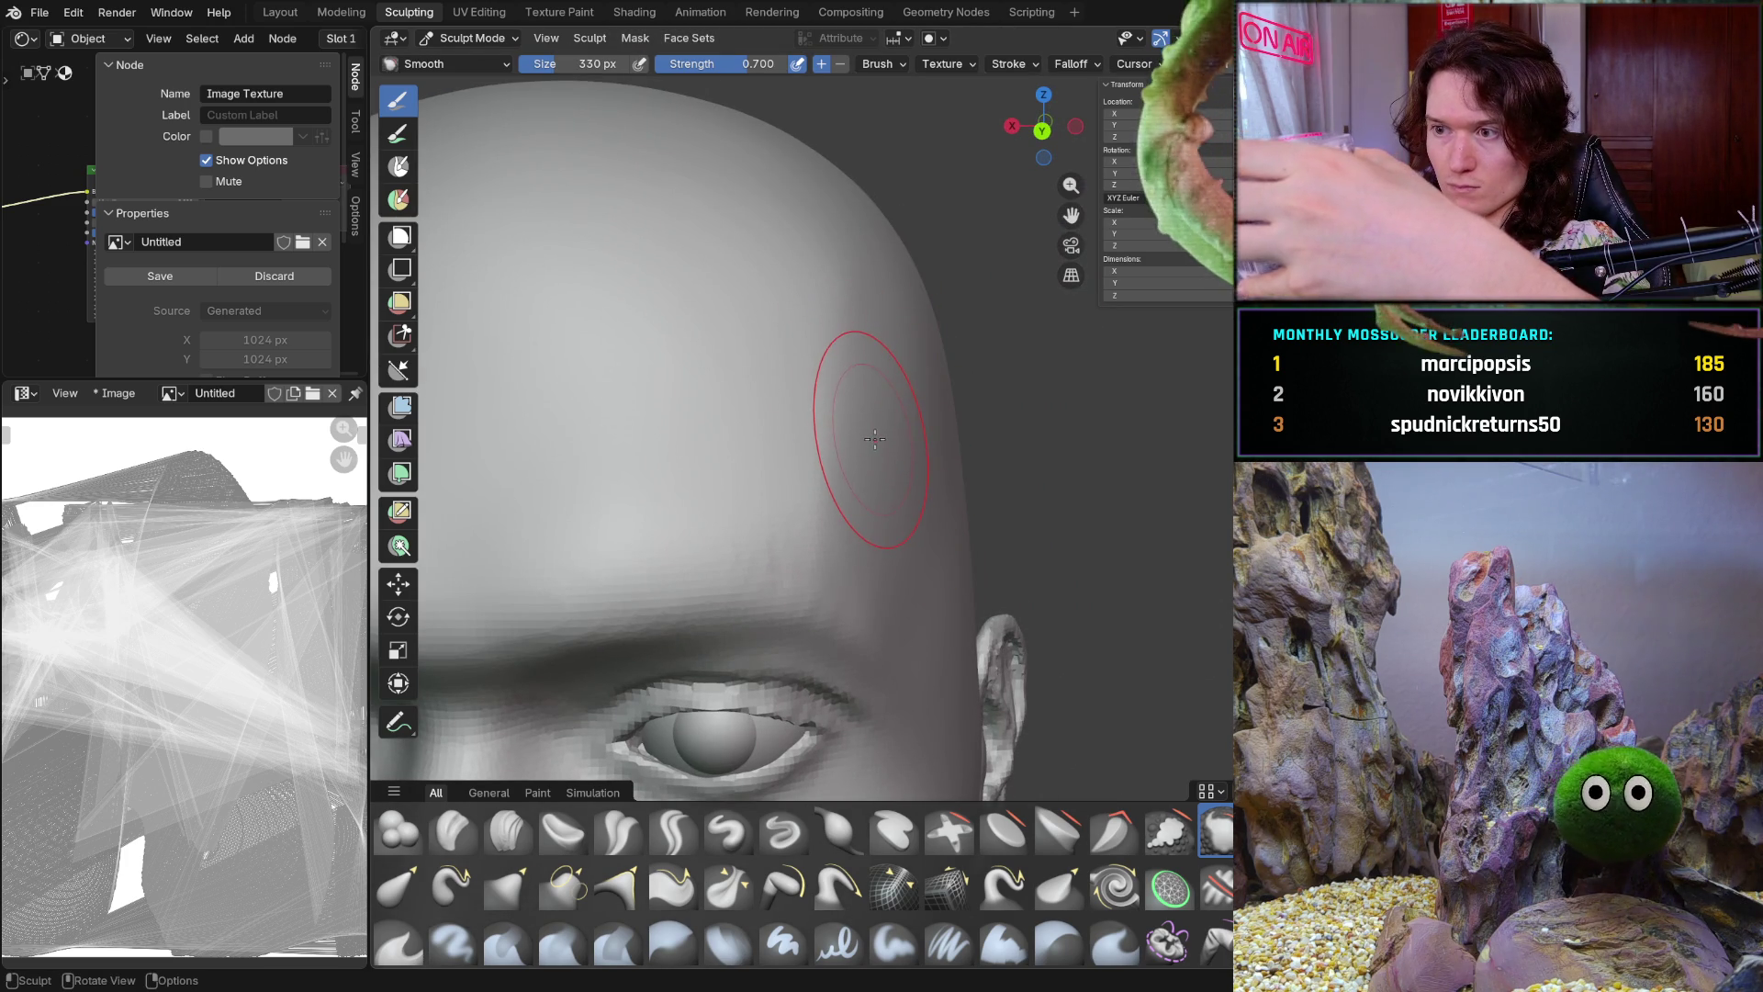
mouse_move(906, 489)
middle_down()
mouse_move(846, 492)
mouse_move(819, 455)
middle_up()
key(f)
click(835, 441)
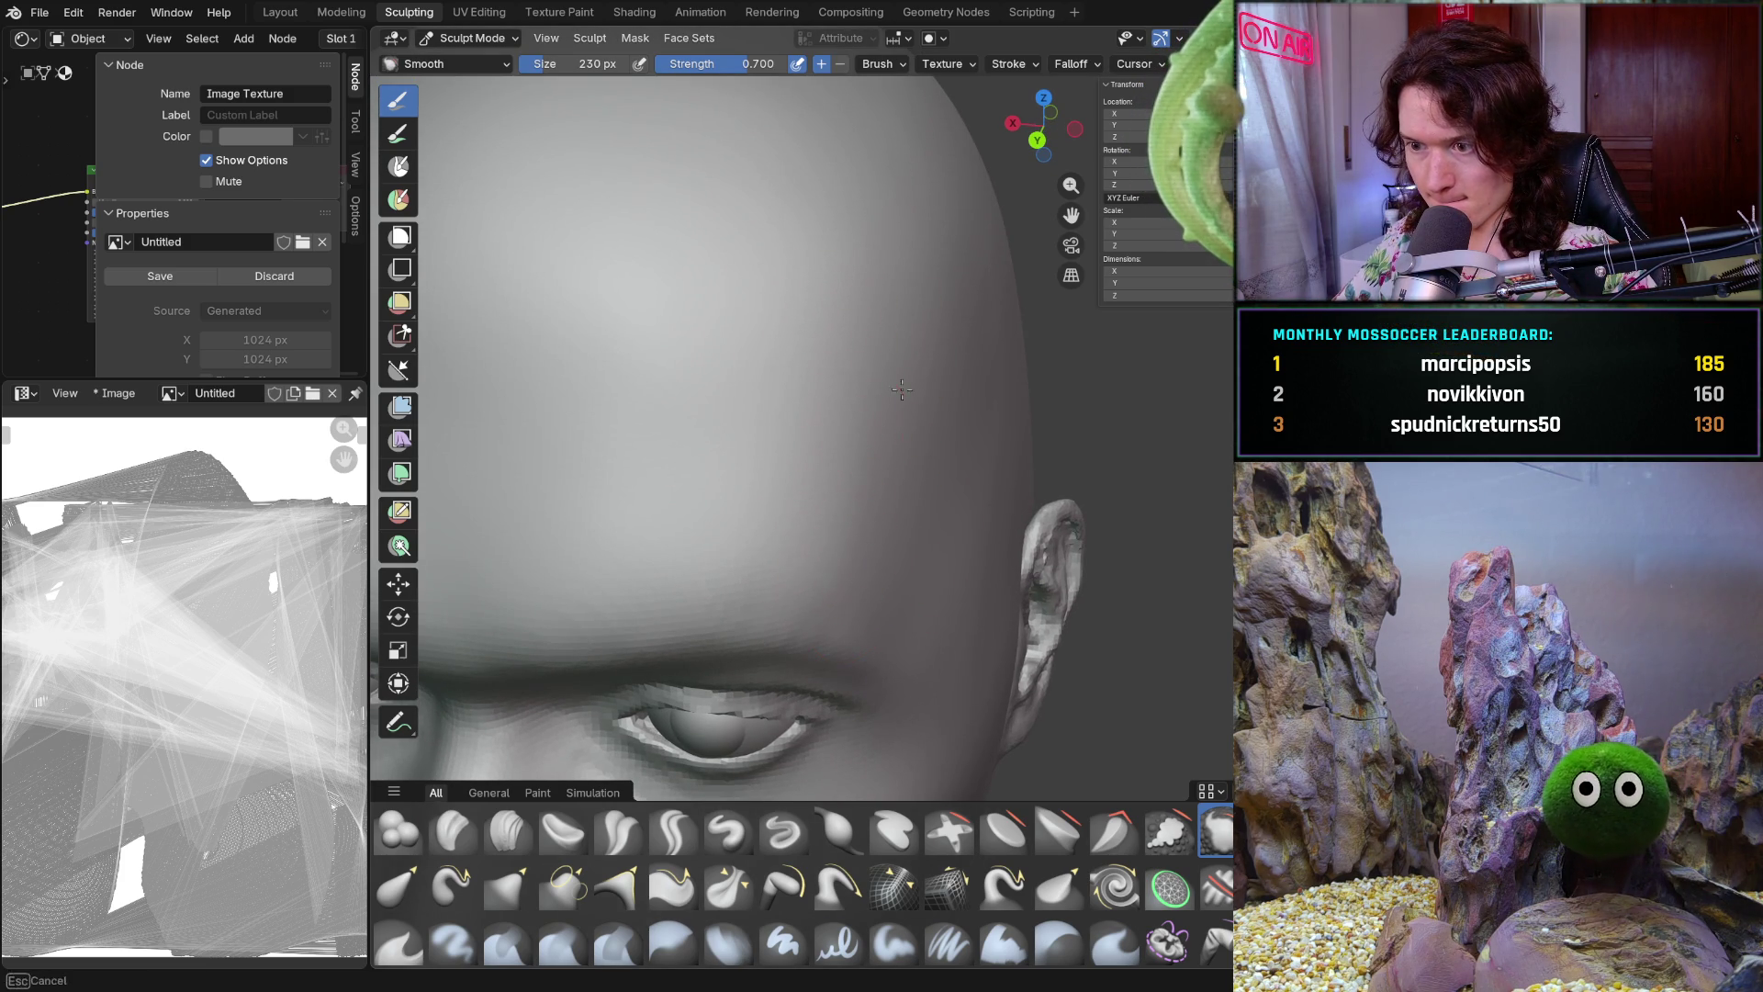
Smooth the forehead and brow ridge with the 230 px brush, checking frontal and side-on views
middle_drag(914, 348, 798, 555)
middle_drag(973, 598, 1042, 546)
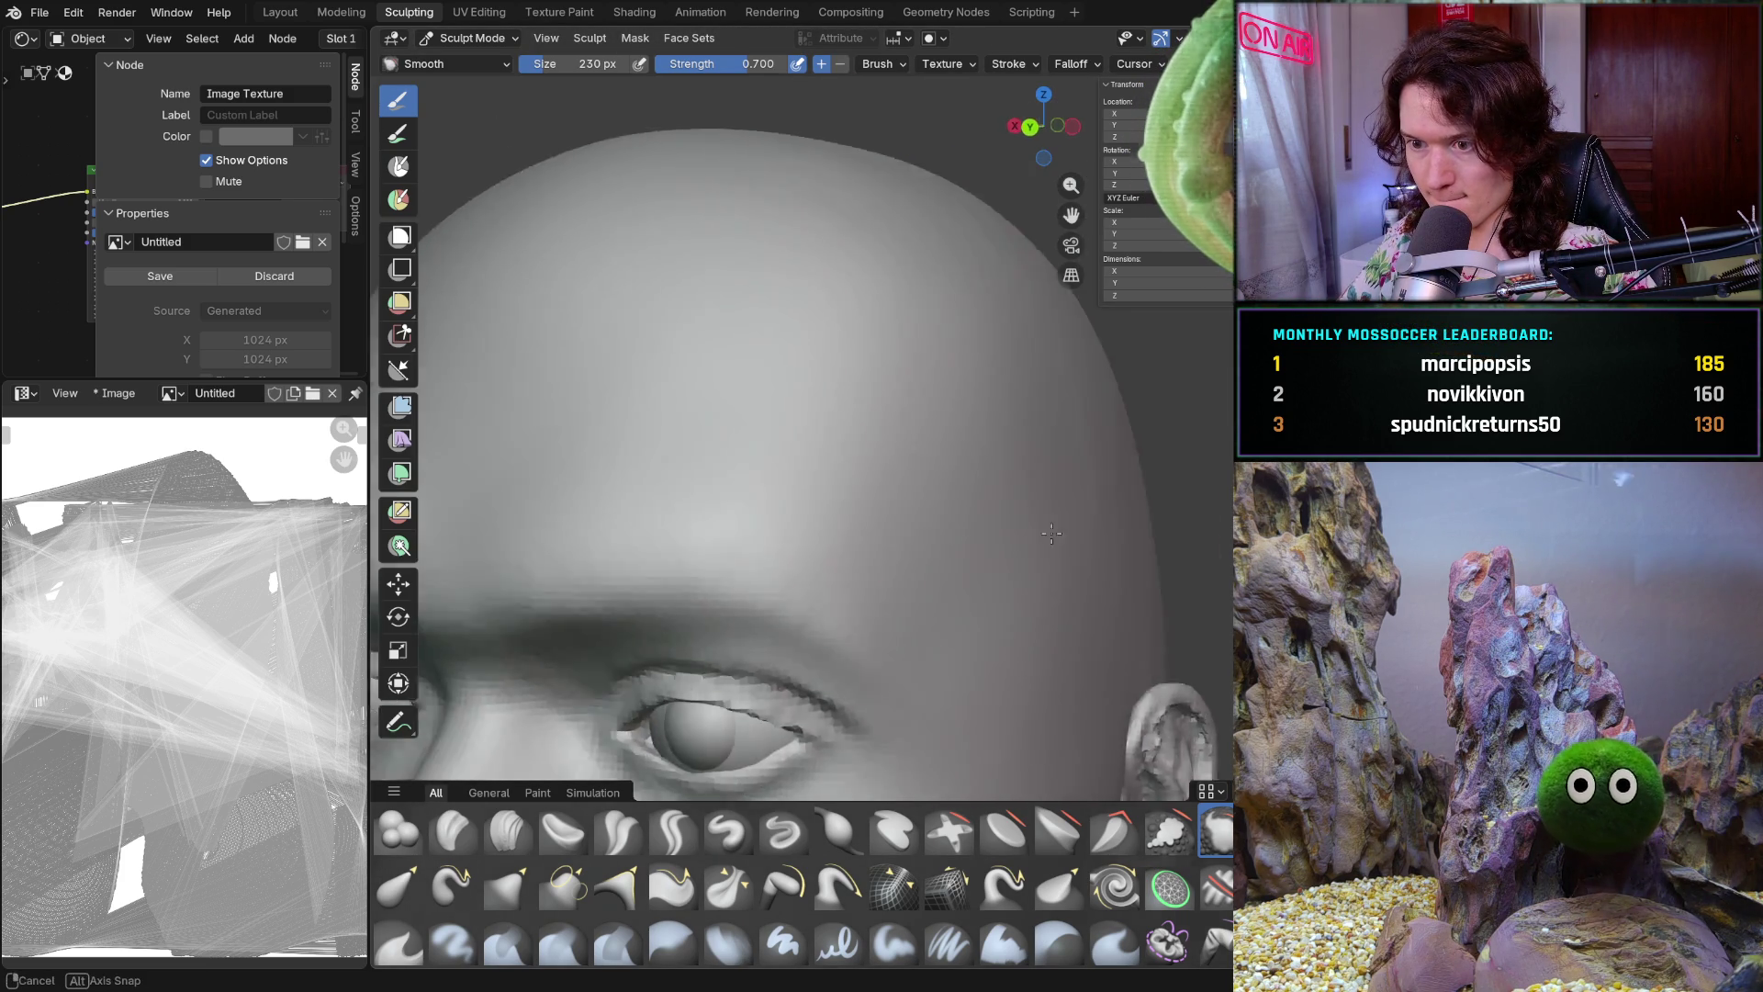
scroll(1042, 547, up, 2)
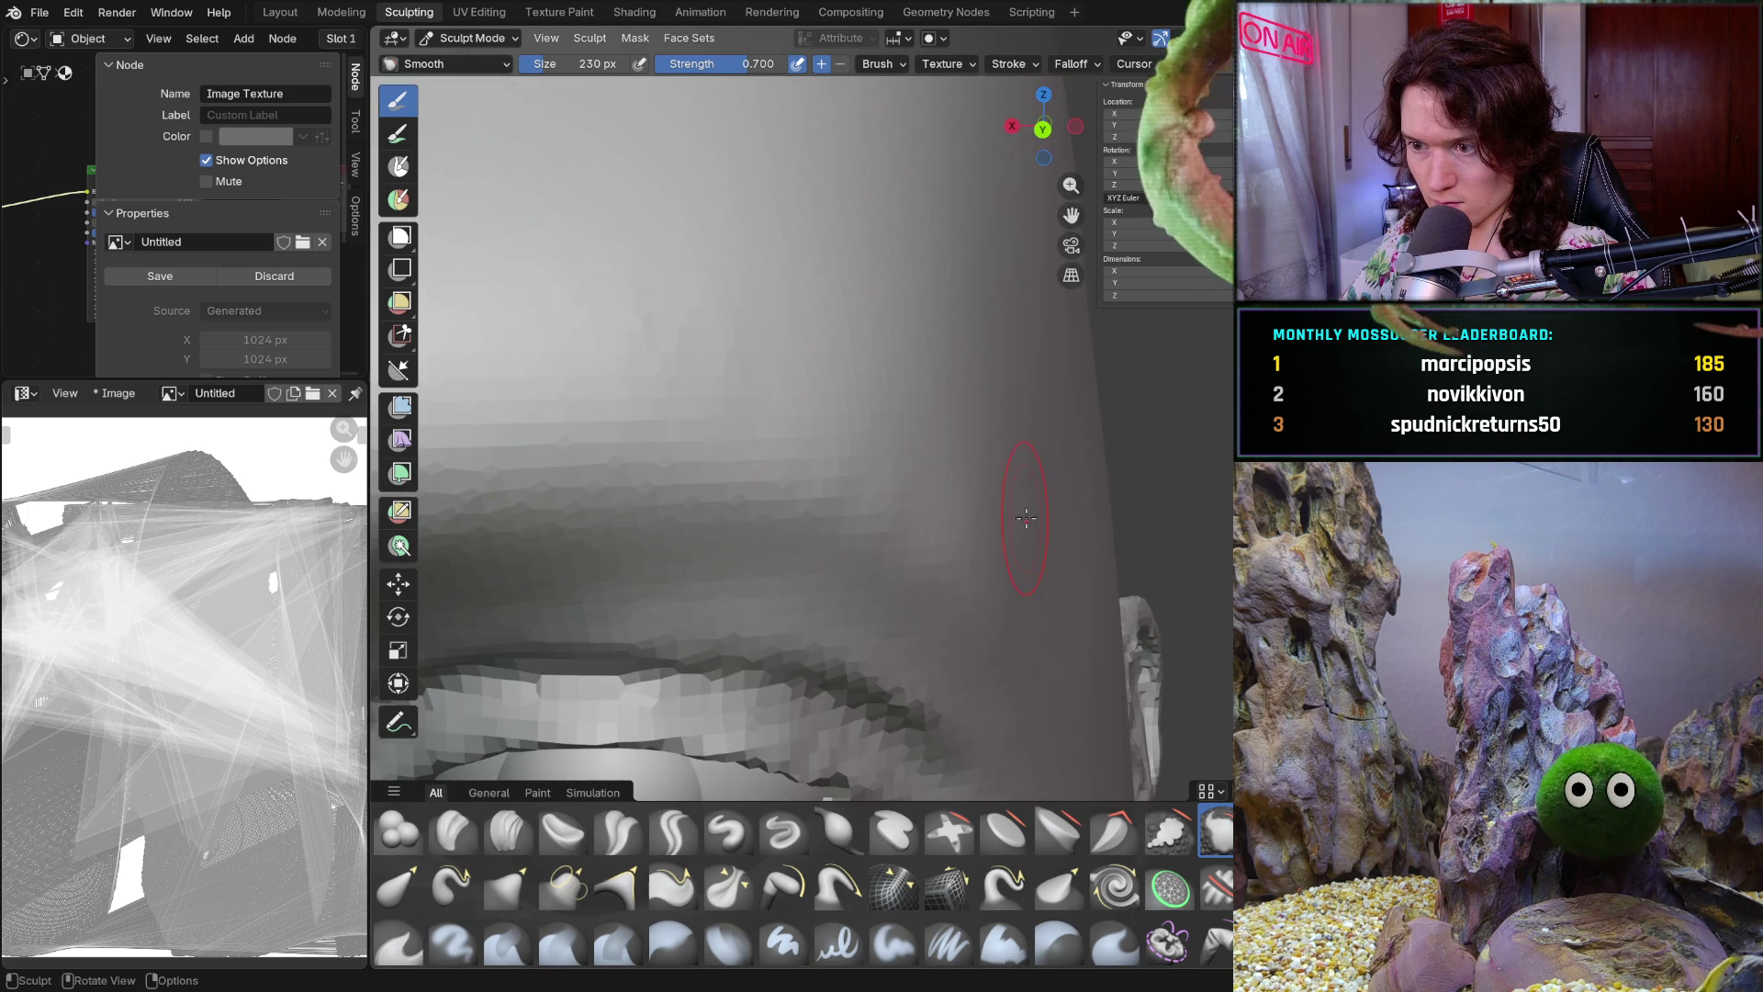
mouse_move(905, 453)
middle_down()
mouse_move(987, 536)
mouse_move(1016, 524)
middle_up()
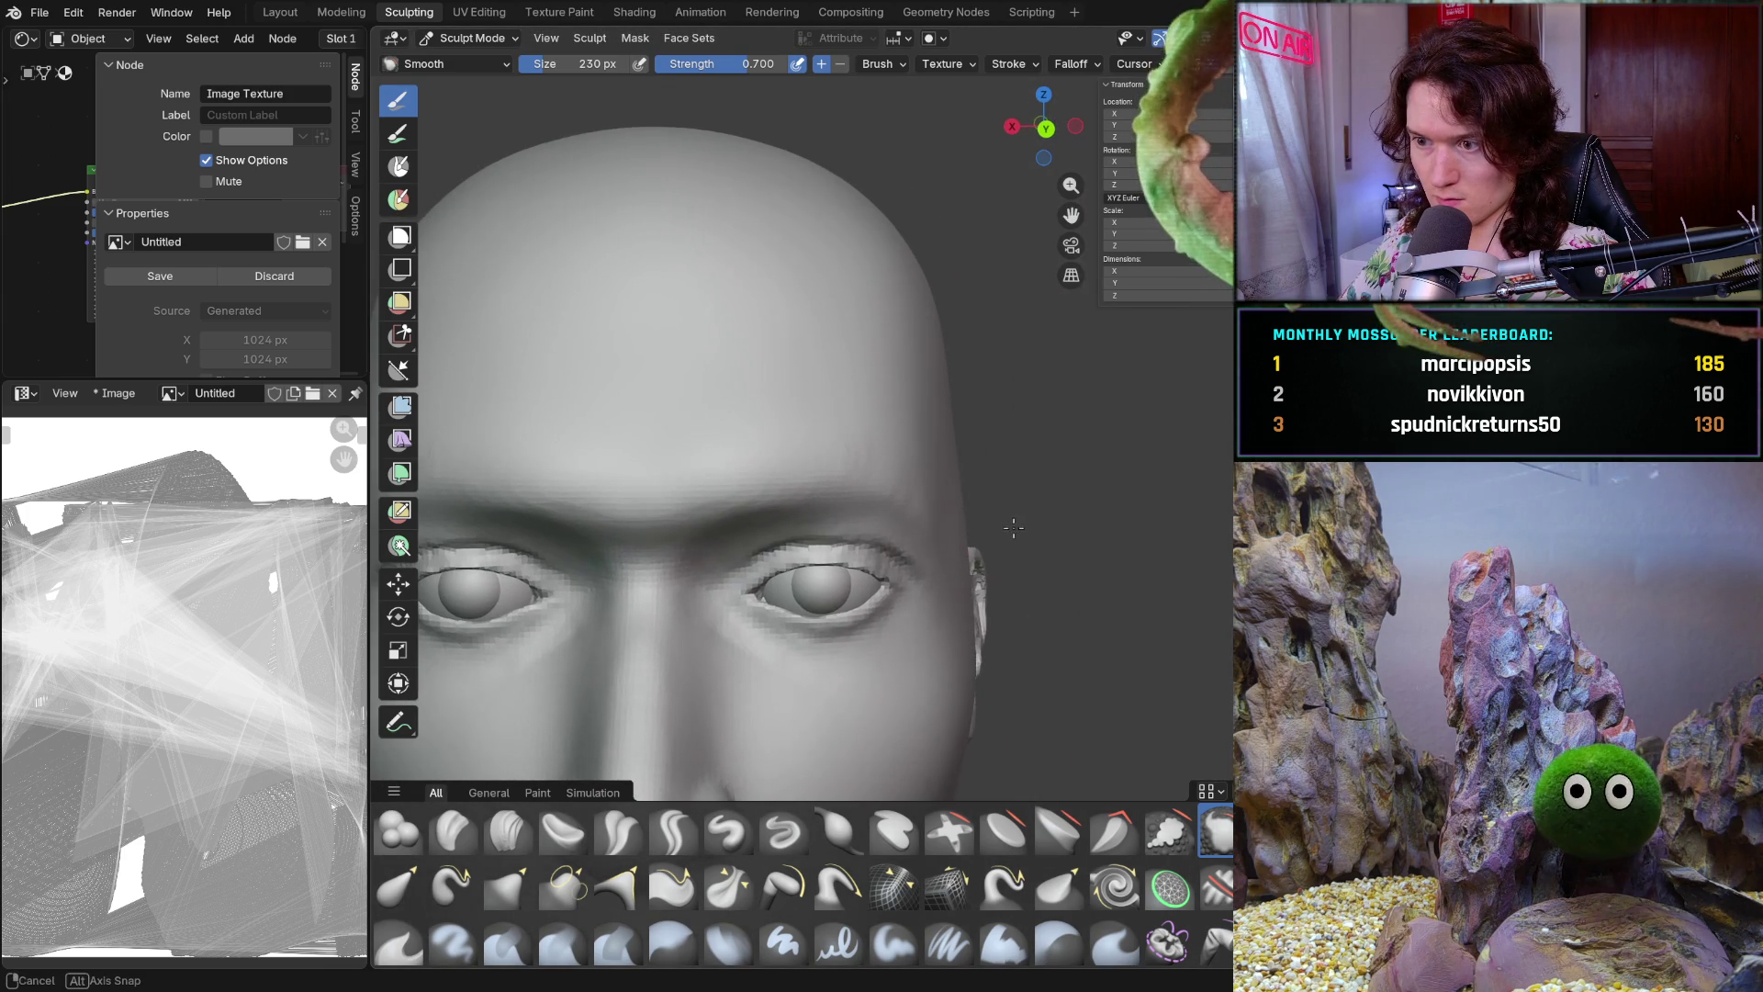
scroll(1019, 517, up, 2)
scroll(1029, 504, up, 1)
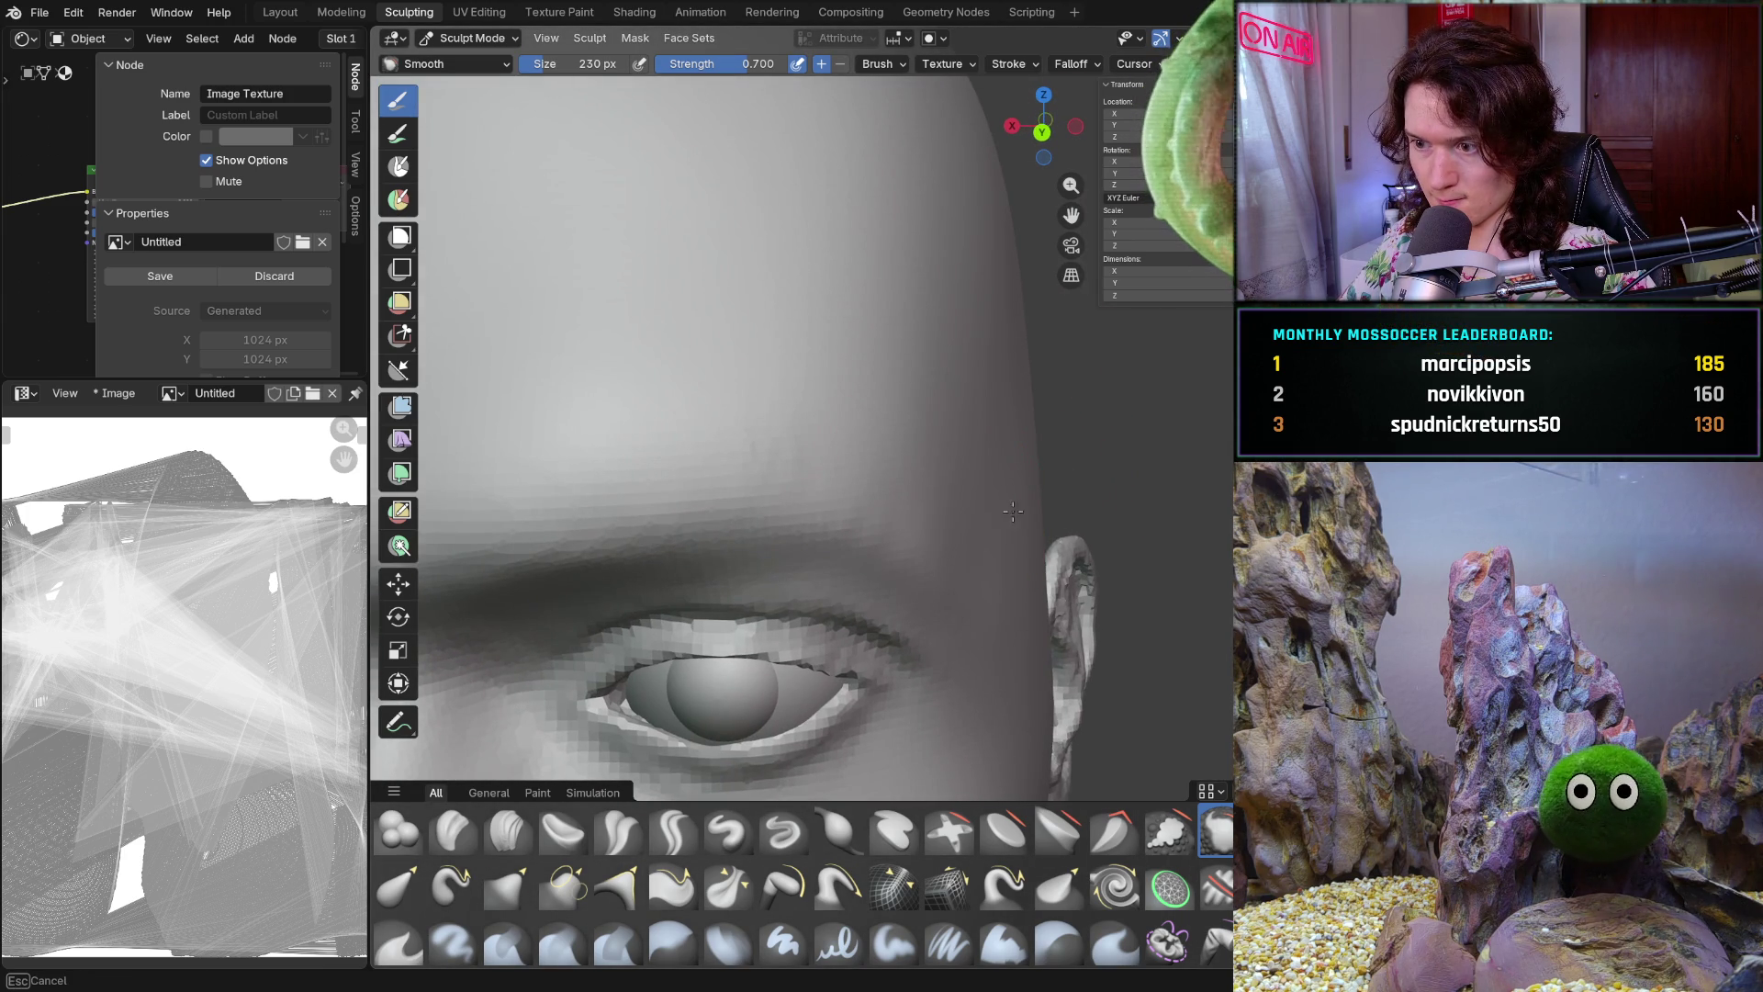
middle_drag(1013, 675, 920, 465)
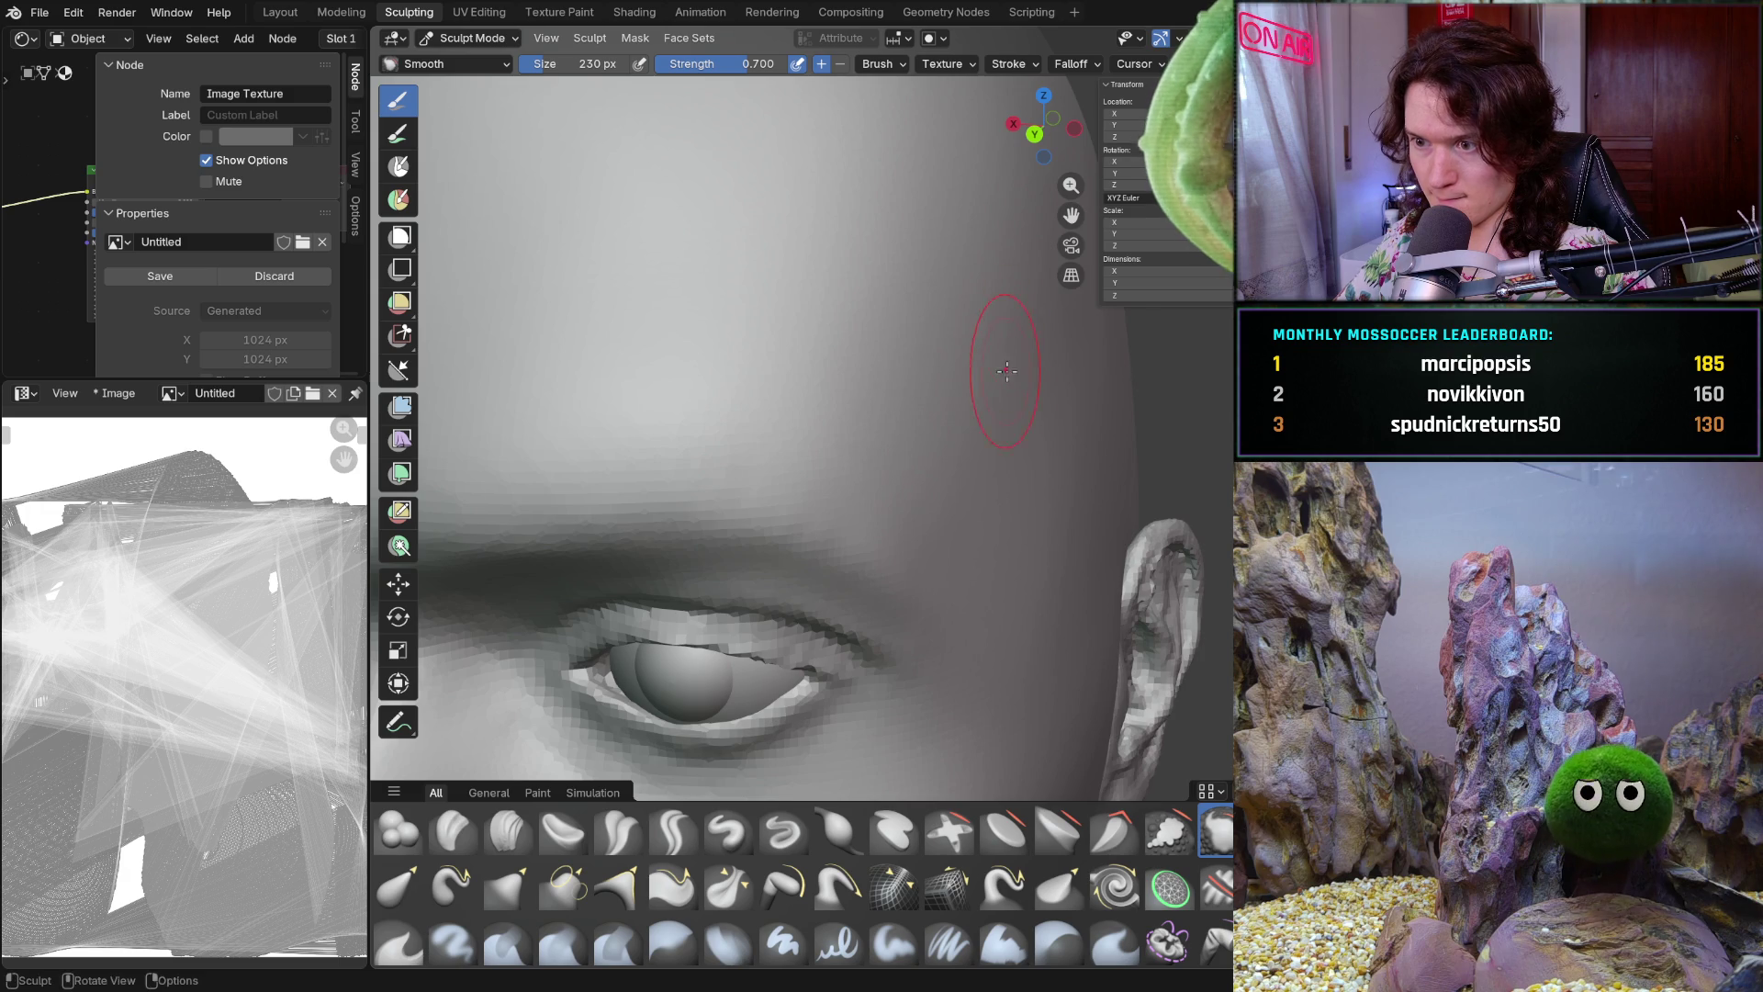
scroll(999, 414, down, 5)
middle_drag(991, 432, 1052, 422)
scroll(1052, 422, up, 2)
scroll(1006, 414, up, 2)
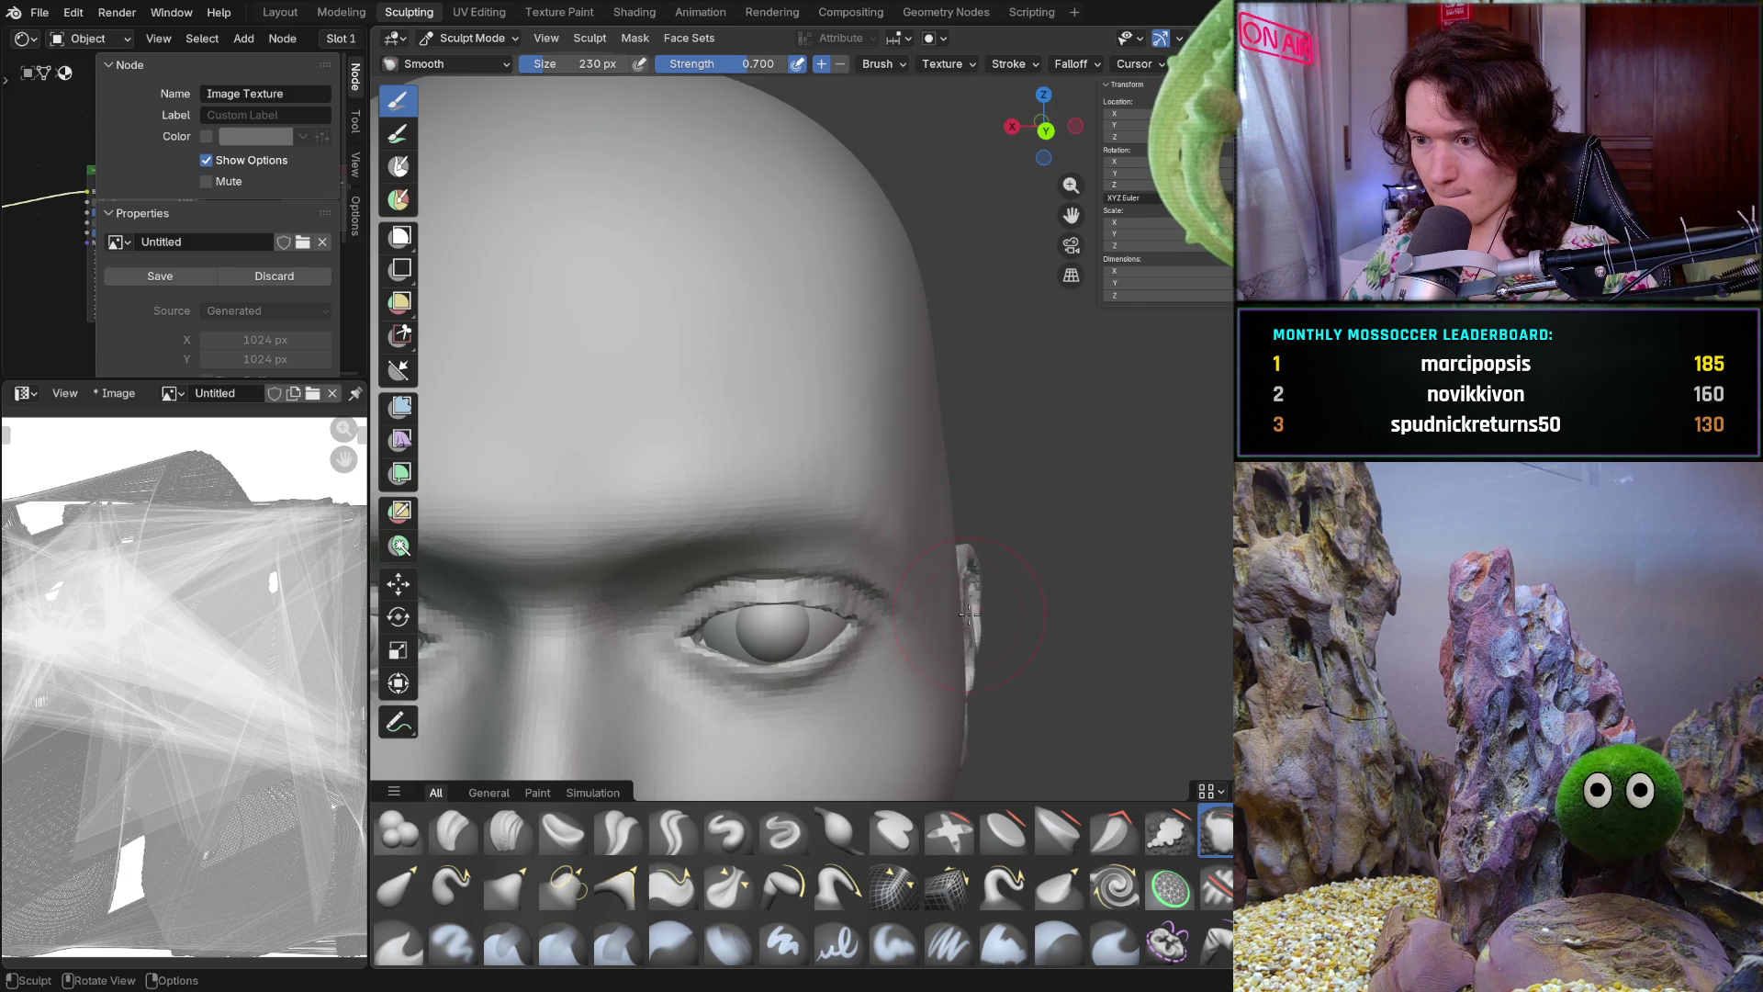
middle_drag(1061, 330, 966, 414)
scroll(826, 552, up, 3)
shift+middle_drag(950, 553, 950, 553)
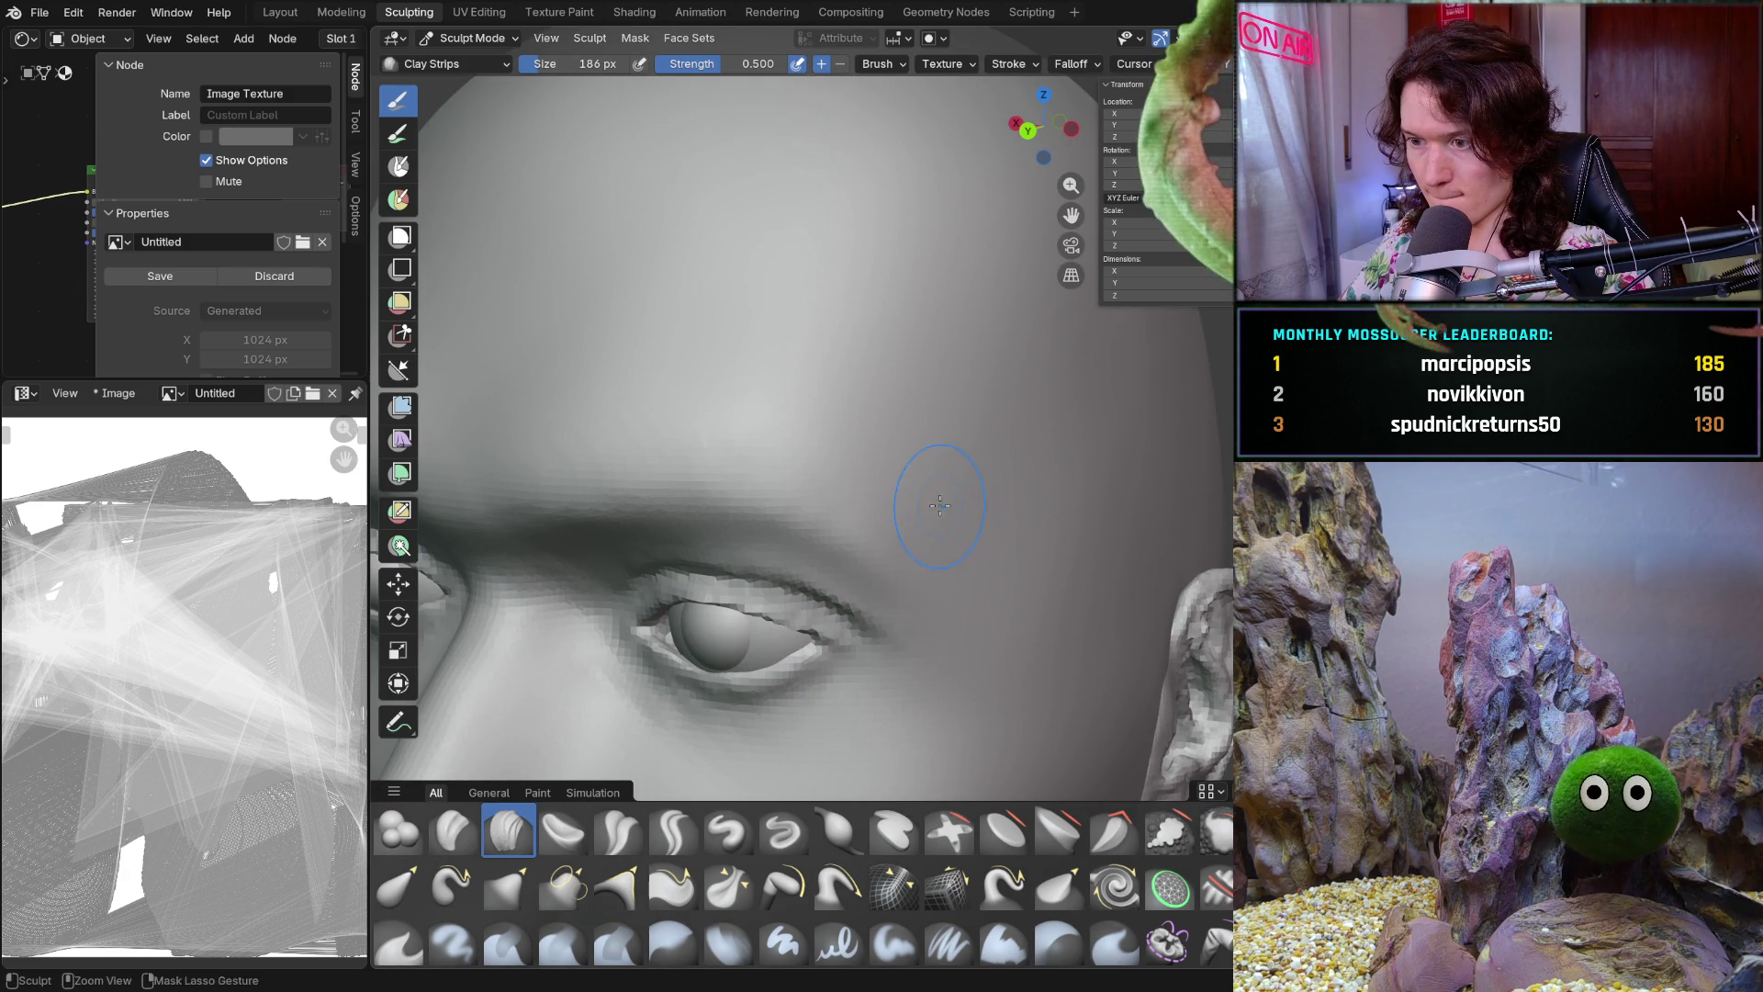
Build up the forehead above the brow with Clay Strips strokes, checking from the side
ctrl+middle_drag(967, 541, 977, 525)
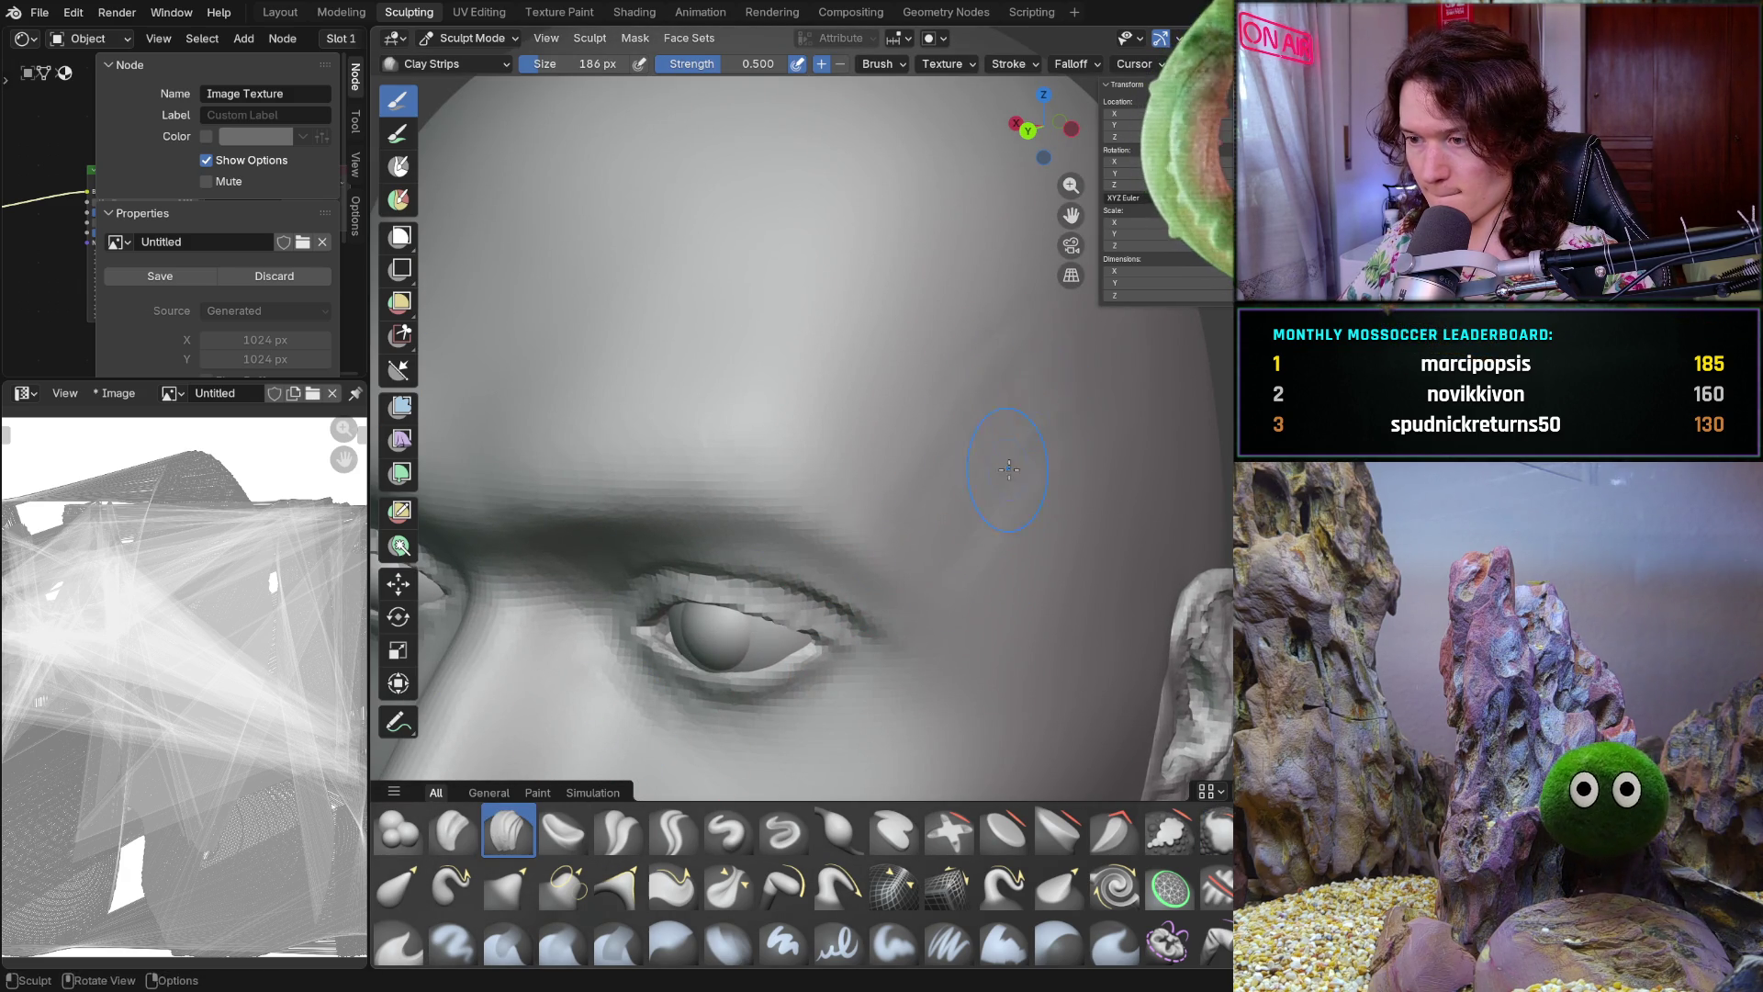
middle_drag(1009, 467, 929, 457)
ctrl+middle_drag(971, 369, 953, 472)
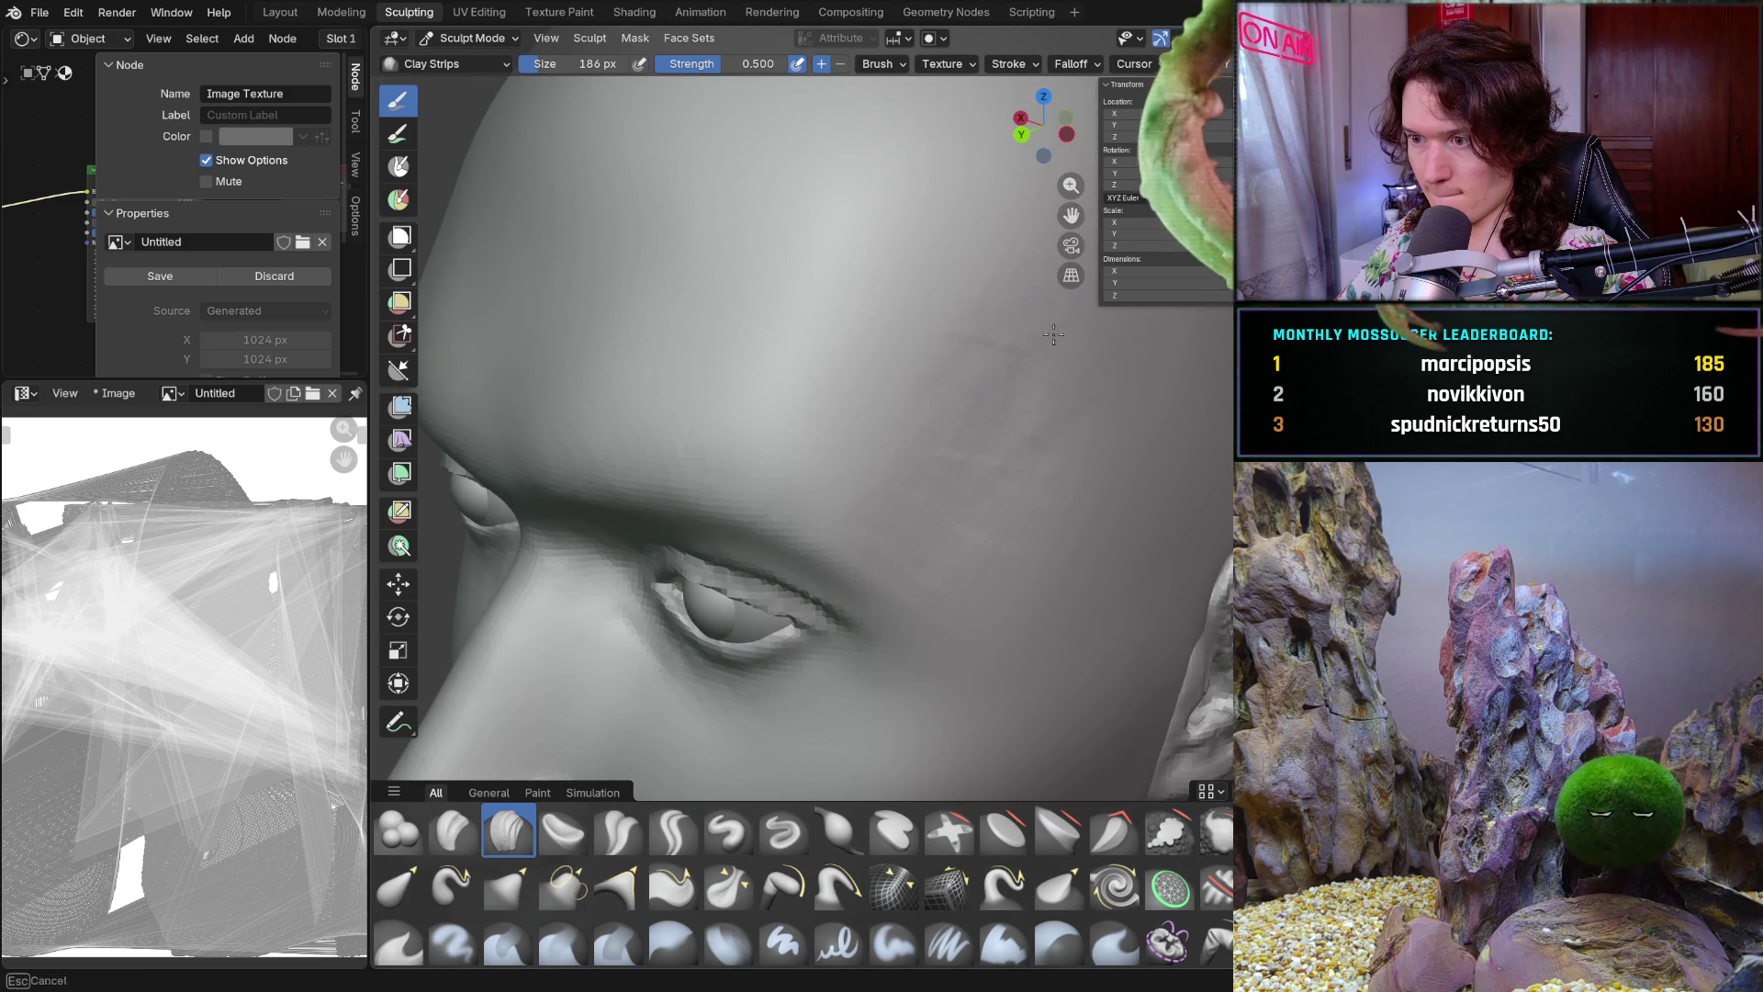
middle_drag(1051, 452, 950, 456)
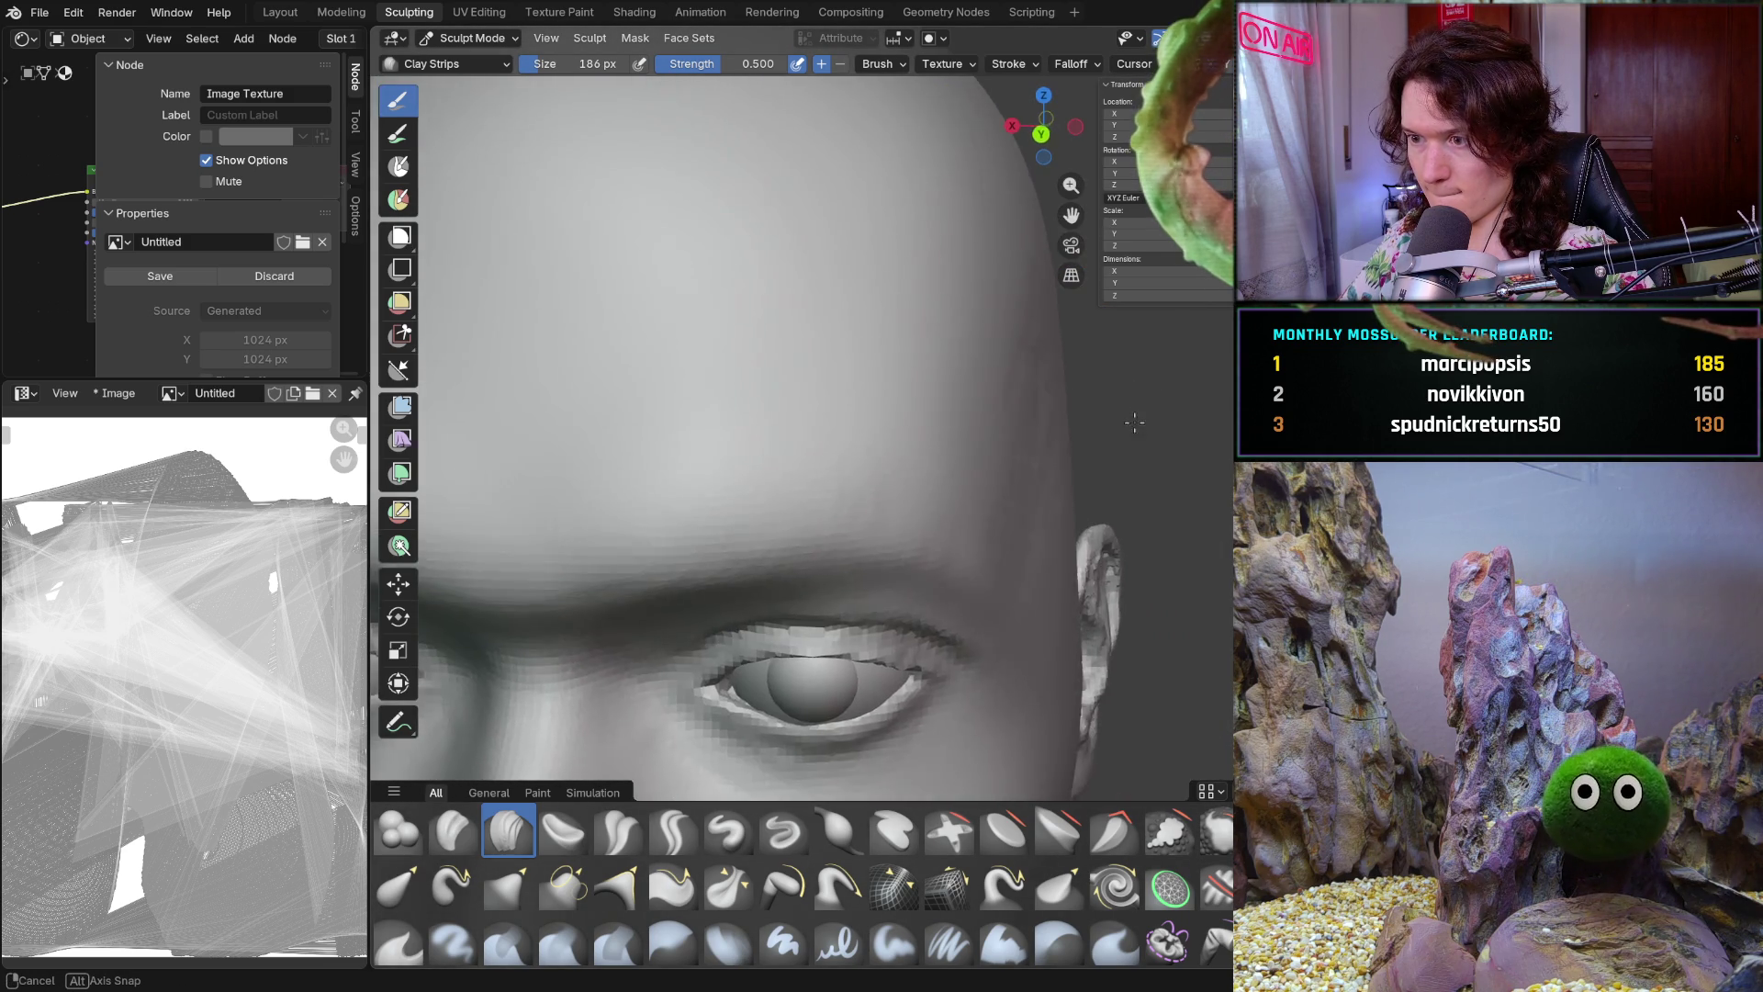
mouse_move(964, 394)
middle_down()
mouse_move(993, 330)
mouse_move(1011, 346)
mouse_move(877, 458)
middle_up()
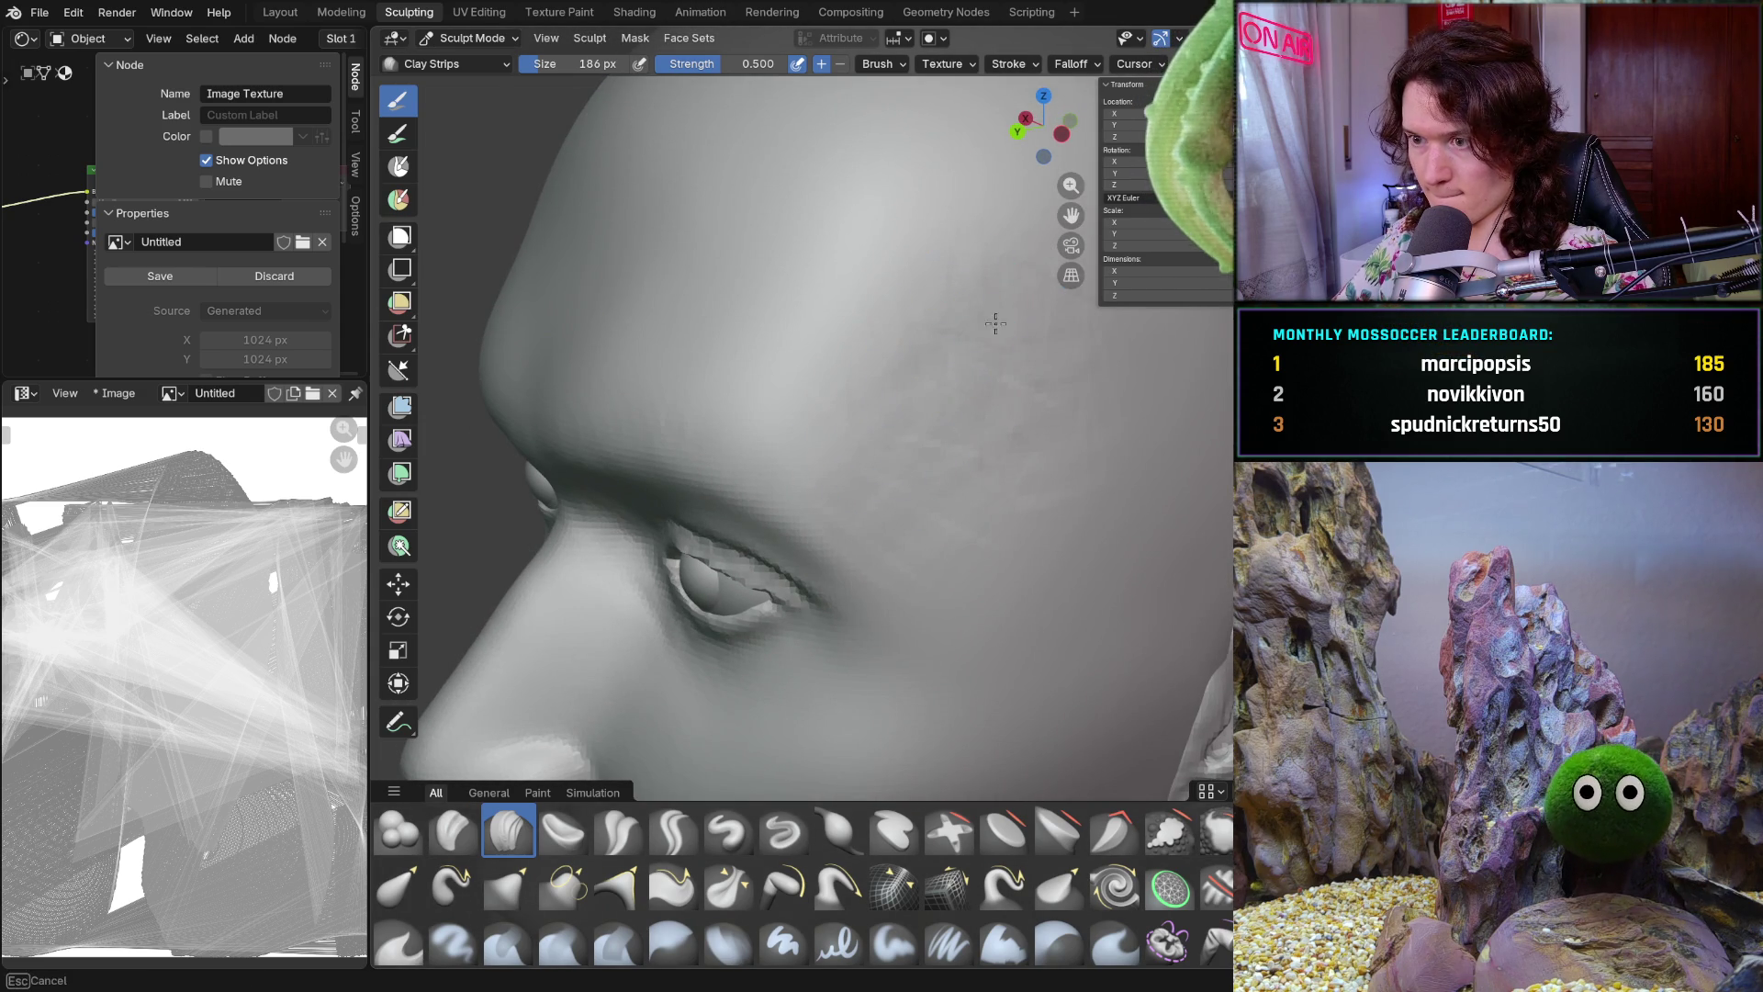
Orbit and zoom in close on the forehead to inspect the new clay from the front
middle_drag(1057, 334, 1058, 347)
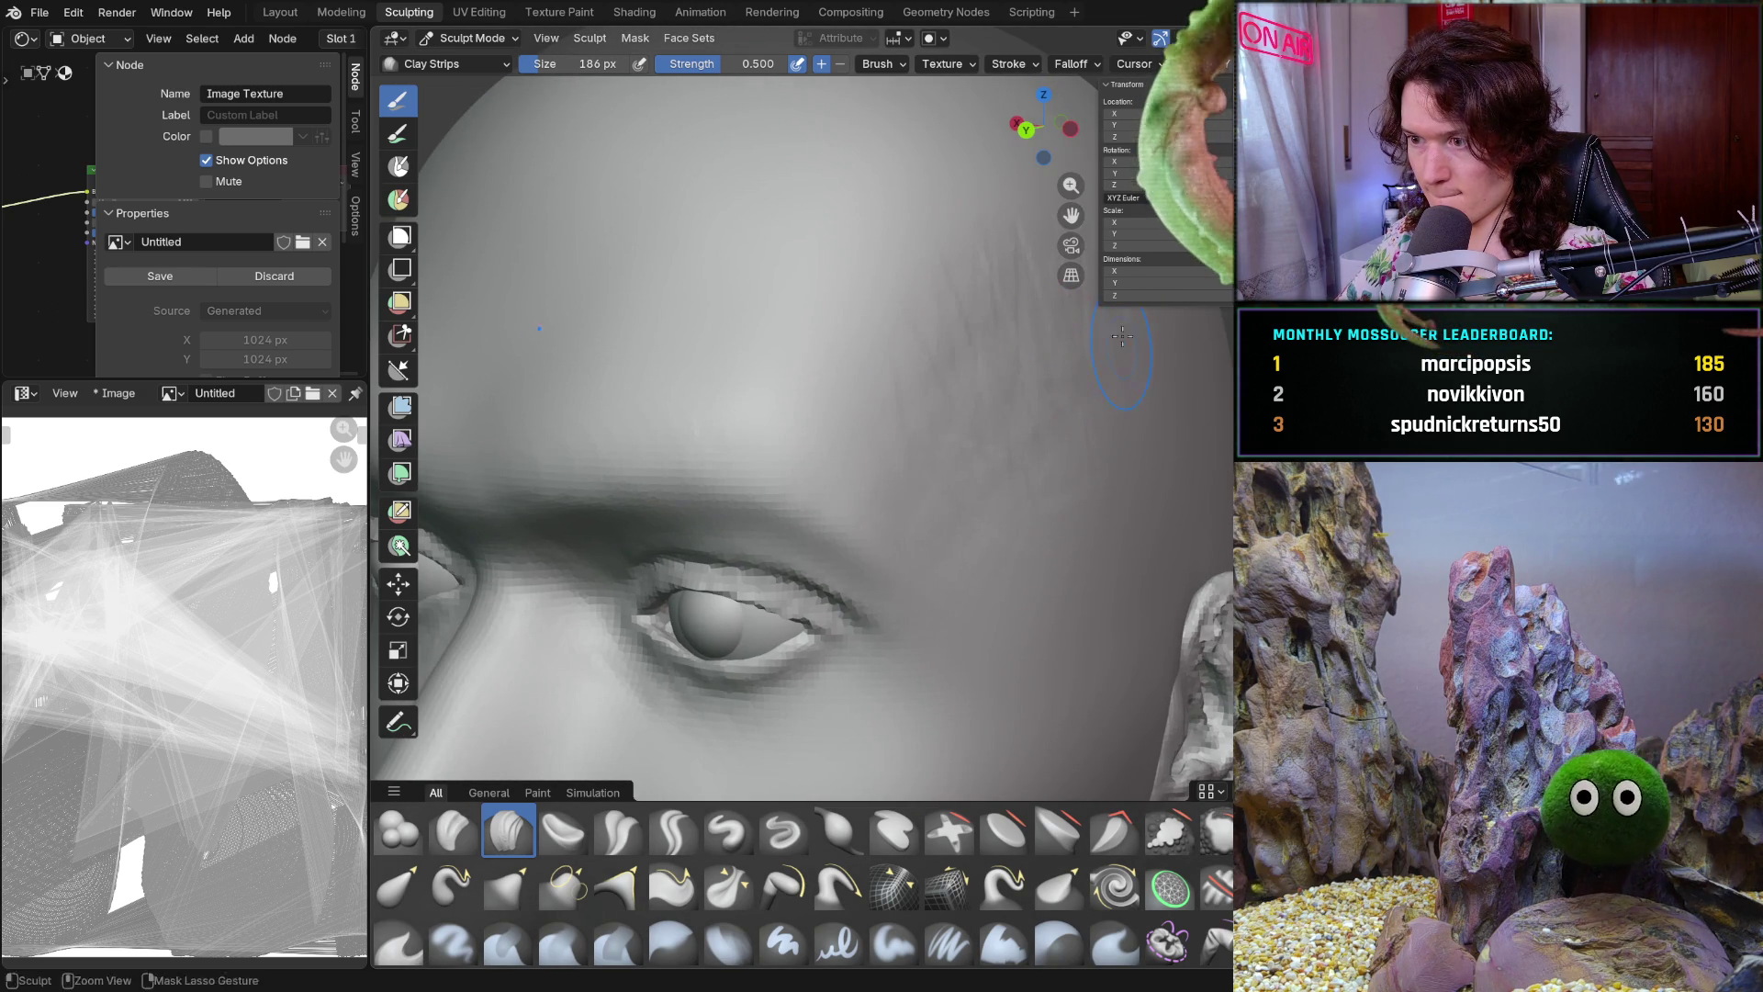
mouse_move(1198, 303)
middle_down()
mouse_move(1142, 460)
mouse_move(980, 299)
mouse_move(1056, 262)
mouse_move(1113, 387)
middle_up()
mouse_move(1014, 482)
ctrl+middle_down()
mouse_move(1076, 414)
mouse_move(1036, 423)
mouse_move(956, 382)
ctrl+middle_up()
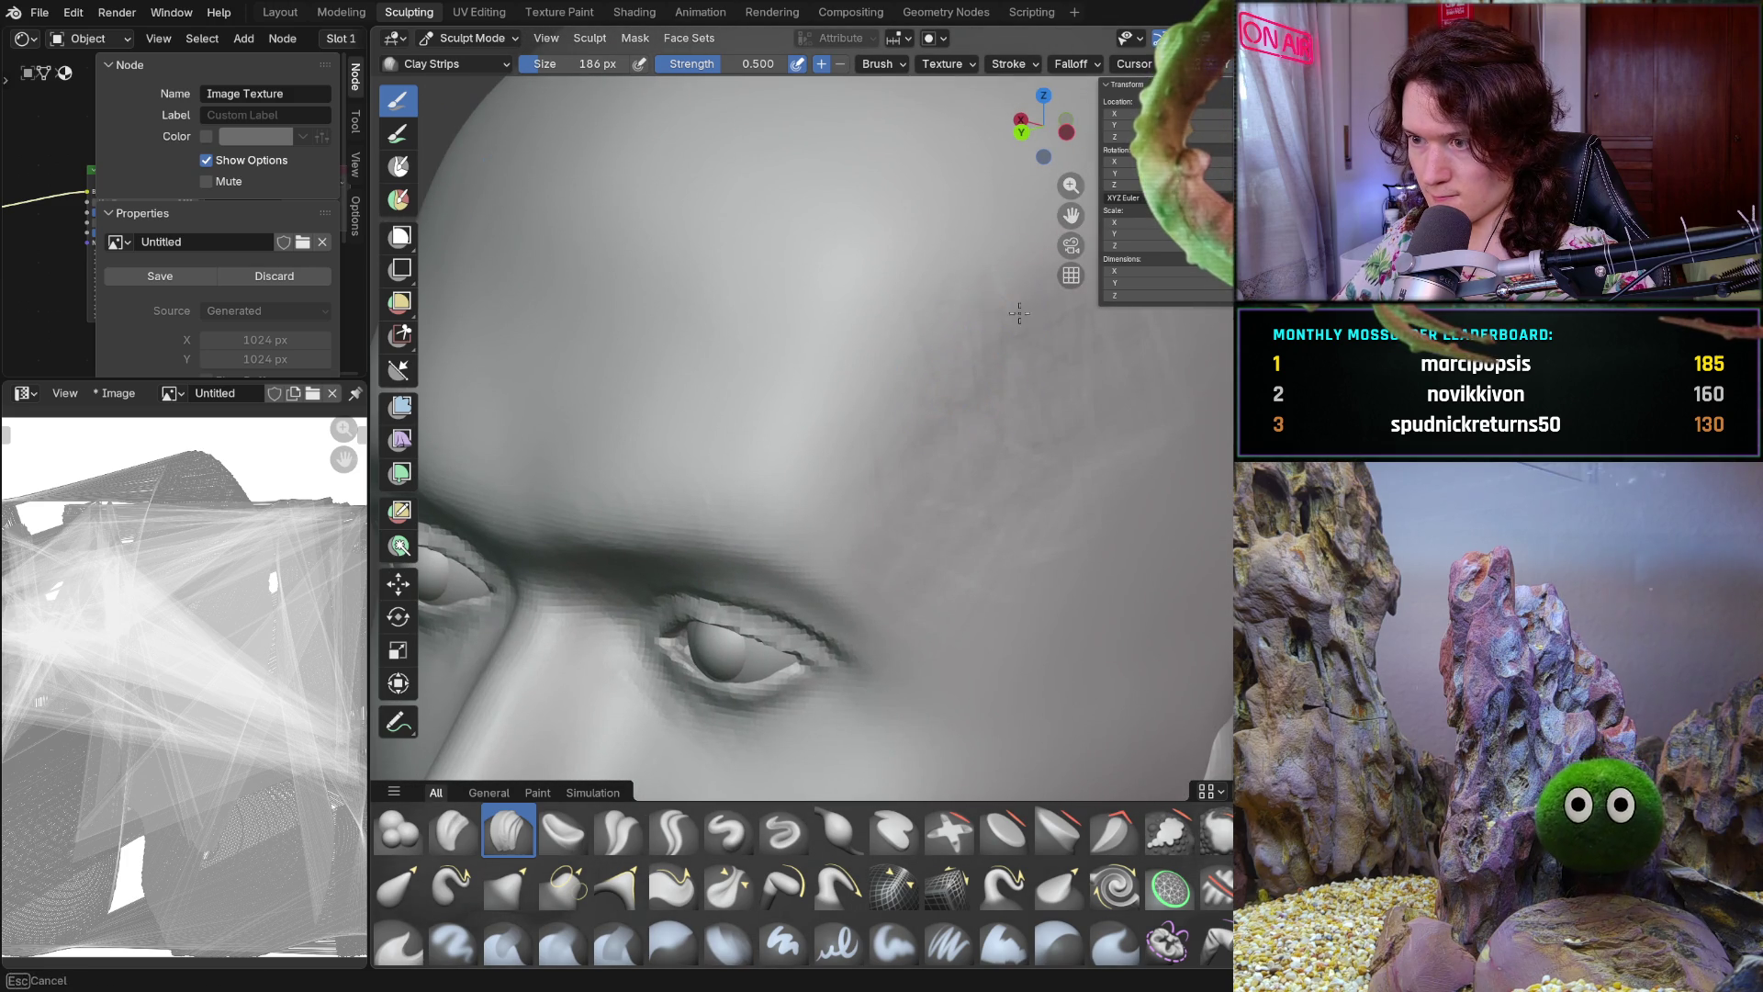
middle_drag(1048, 262, 1027, 373)
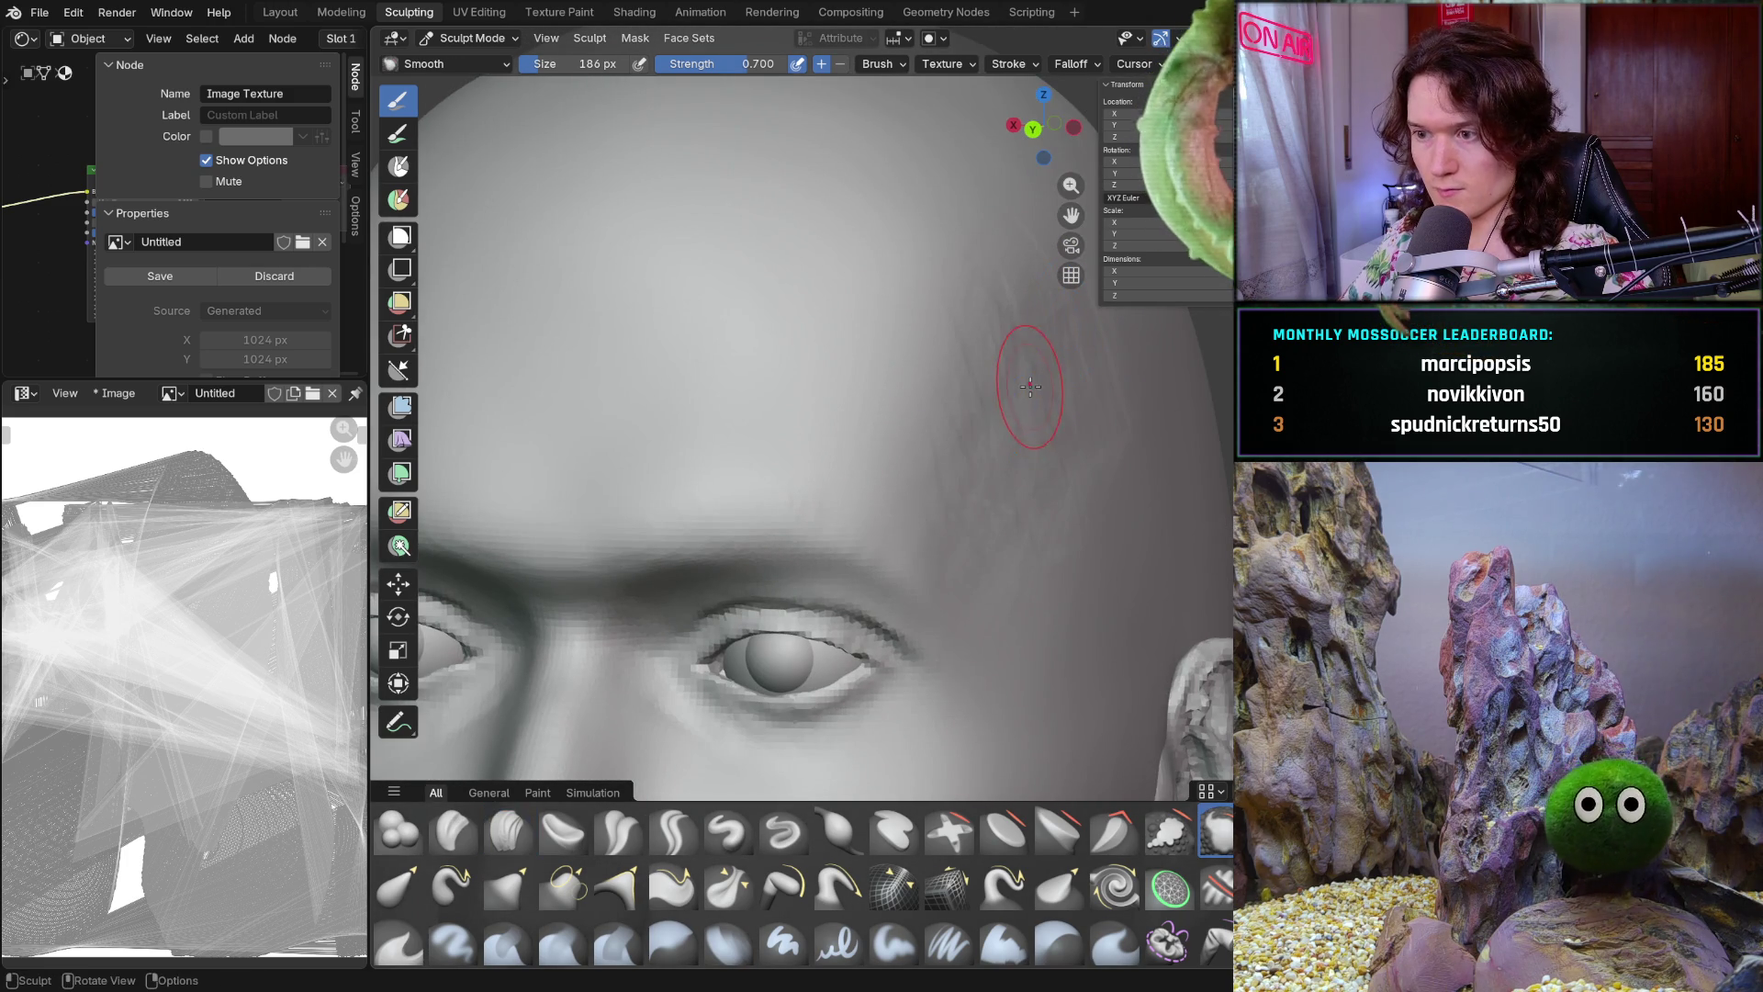
Rotate the Smooth brush angle and resize it to 192 px
key(f)
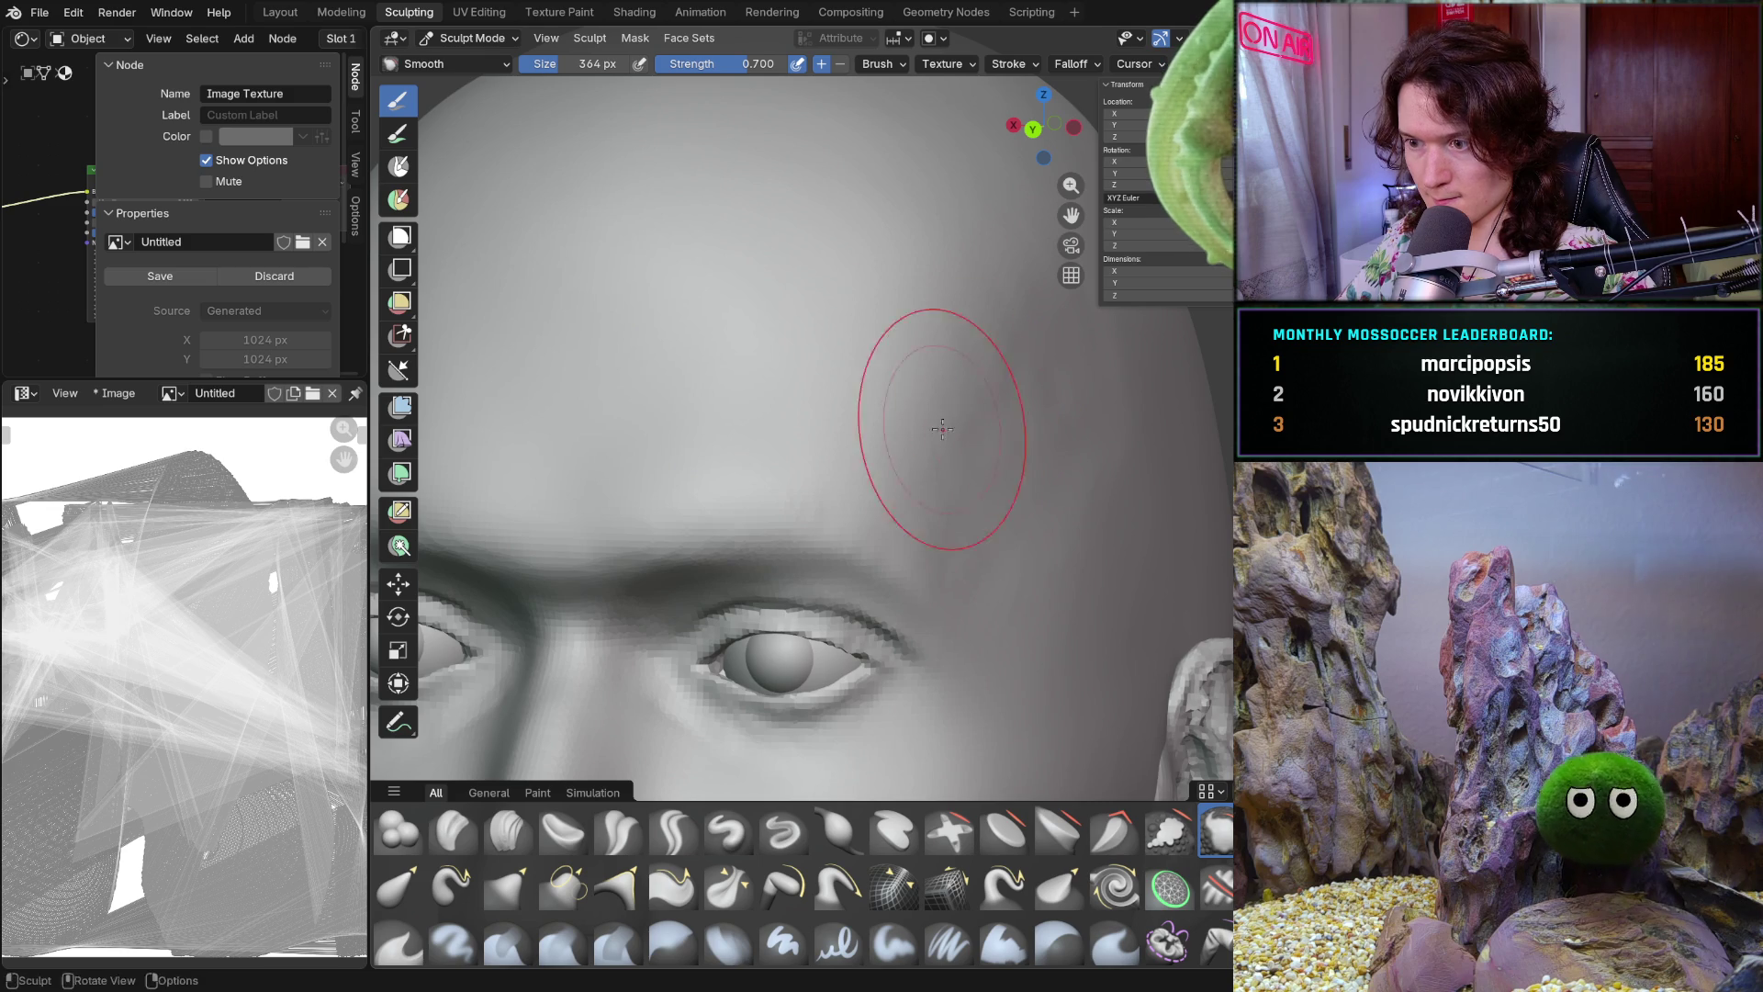
key(ctrl+f)
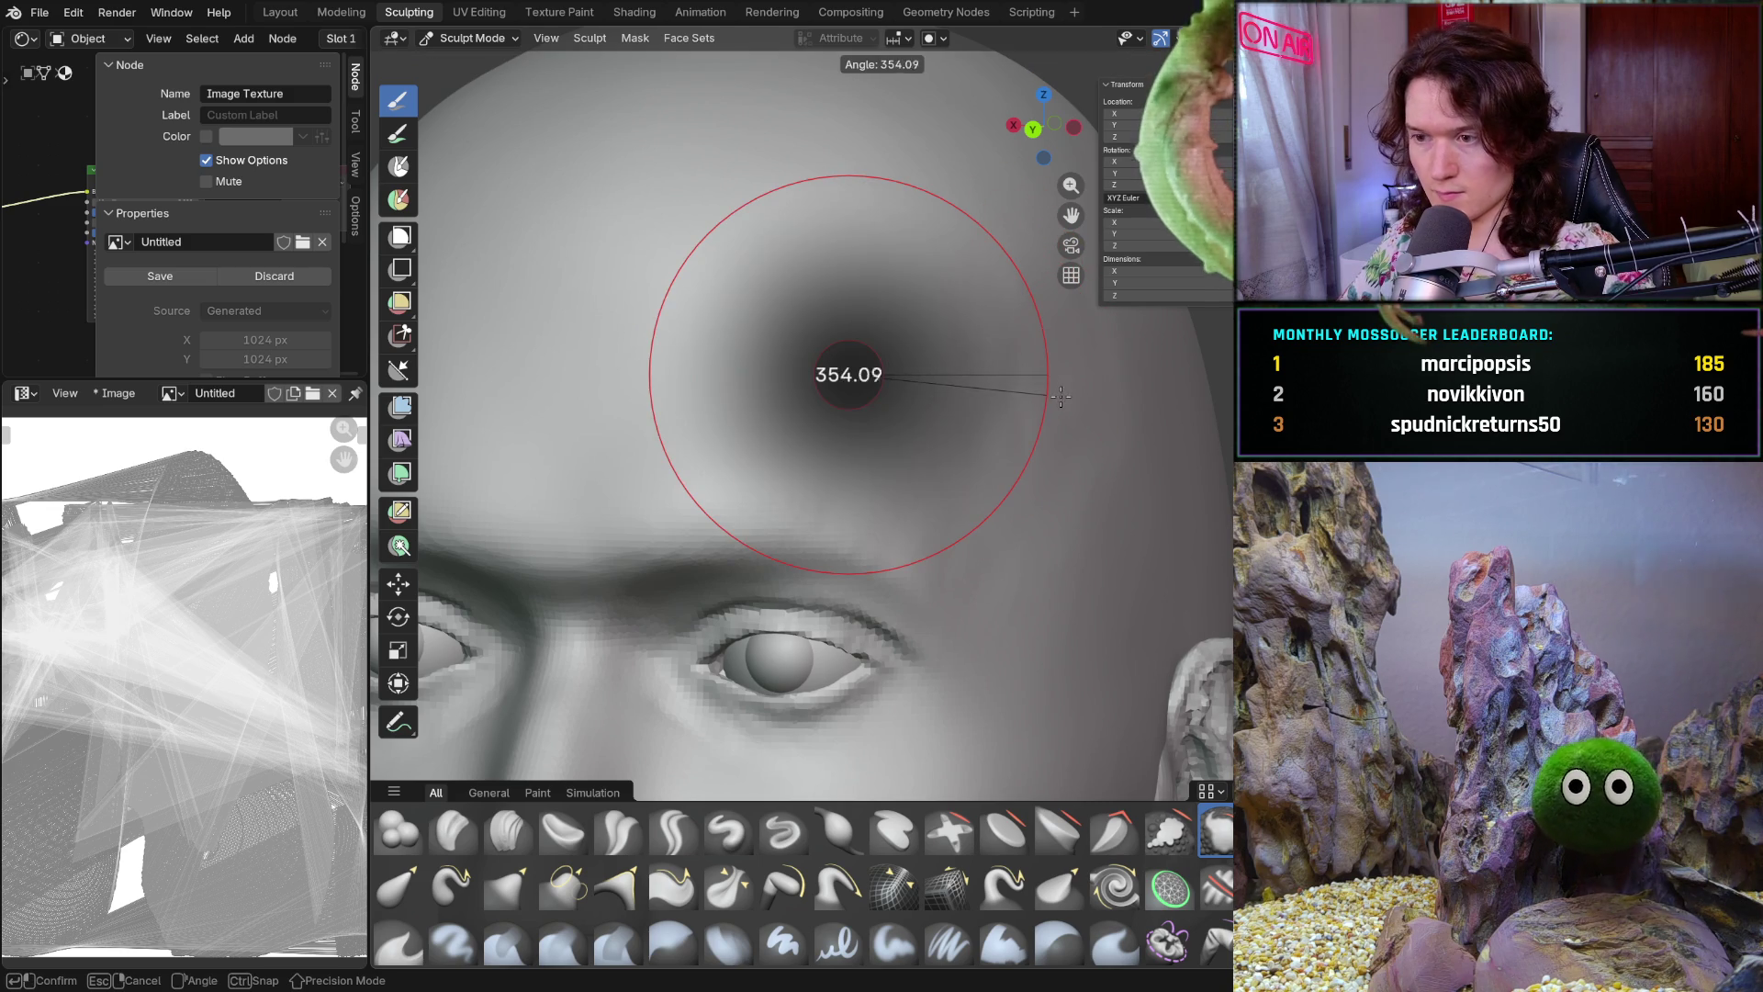
click(1040, 398)
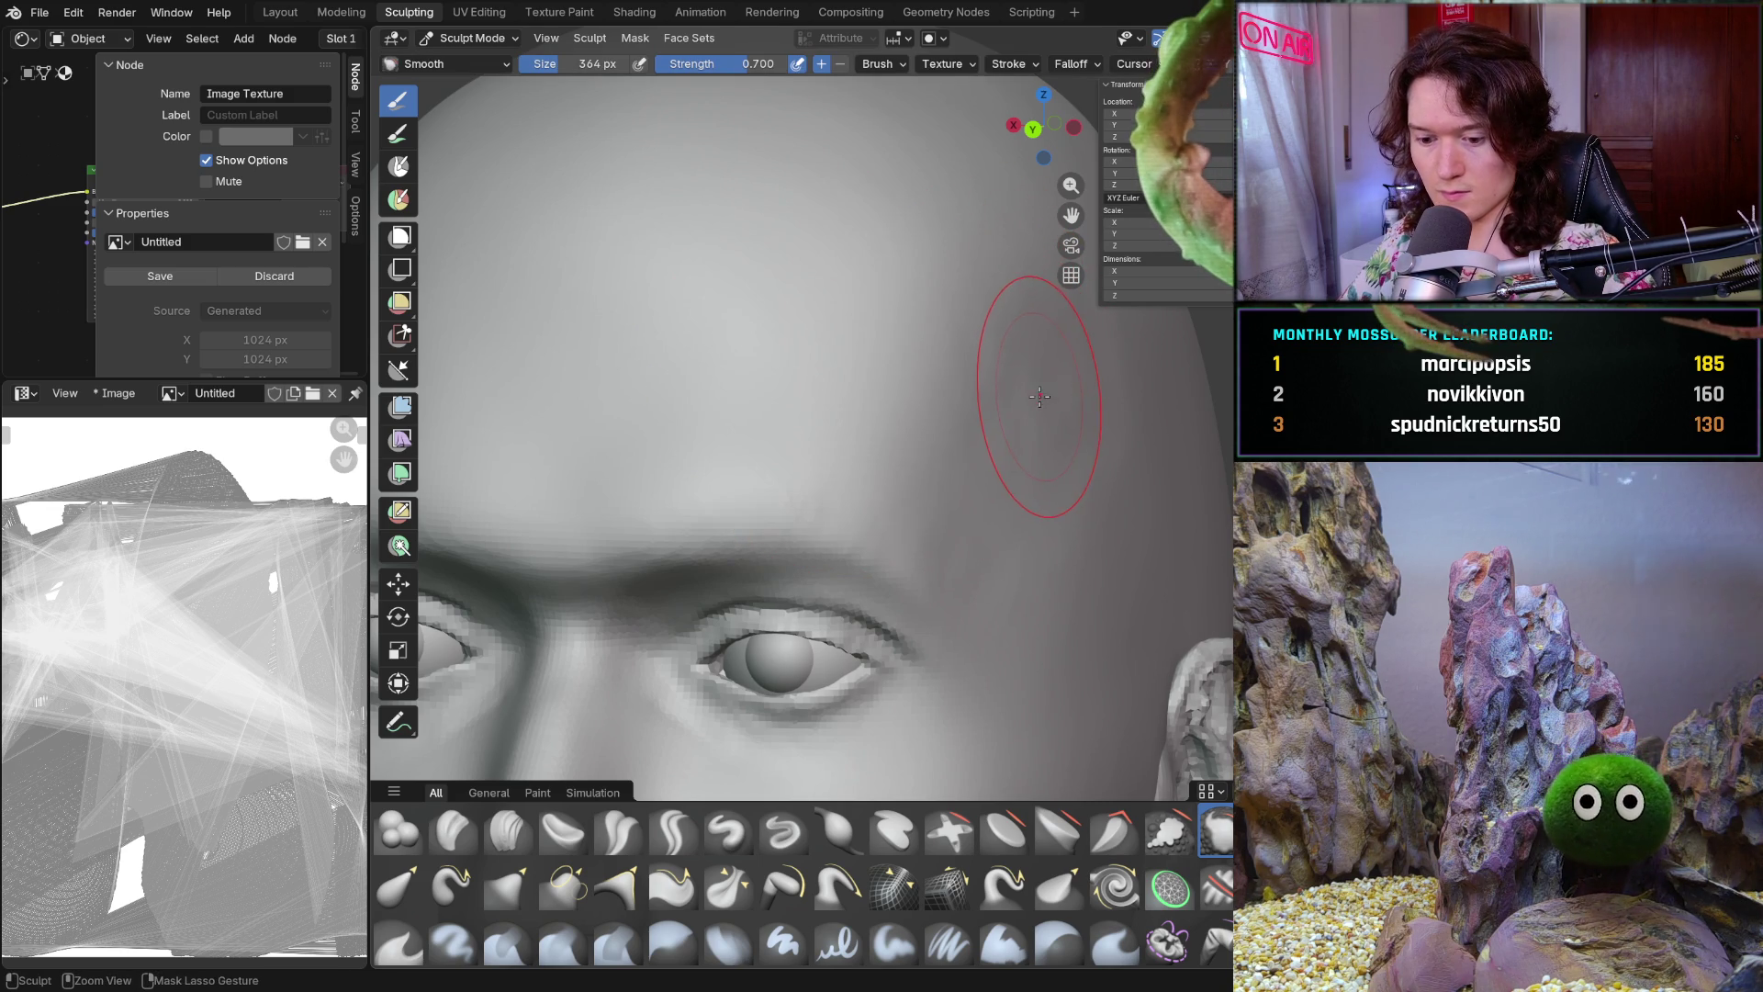
key(f)
click(1032, 453)
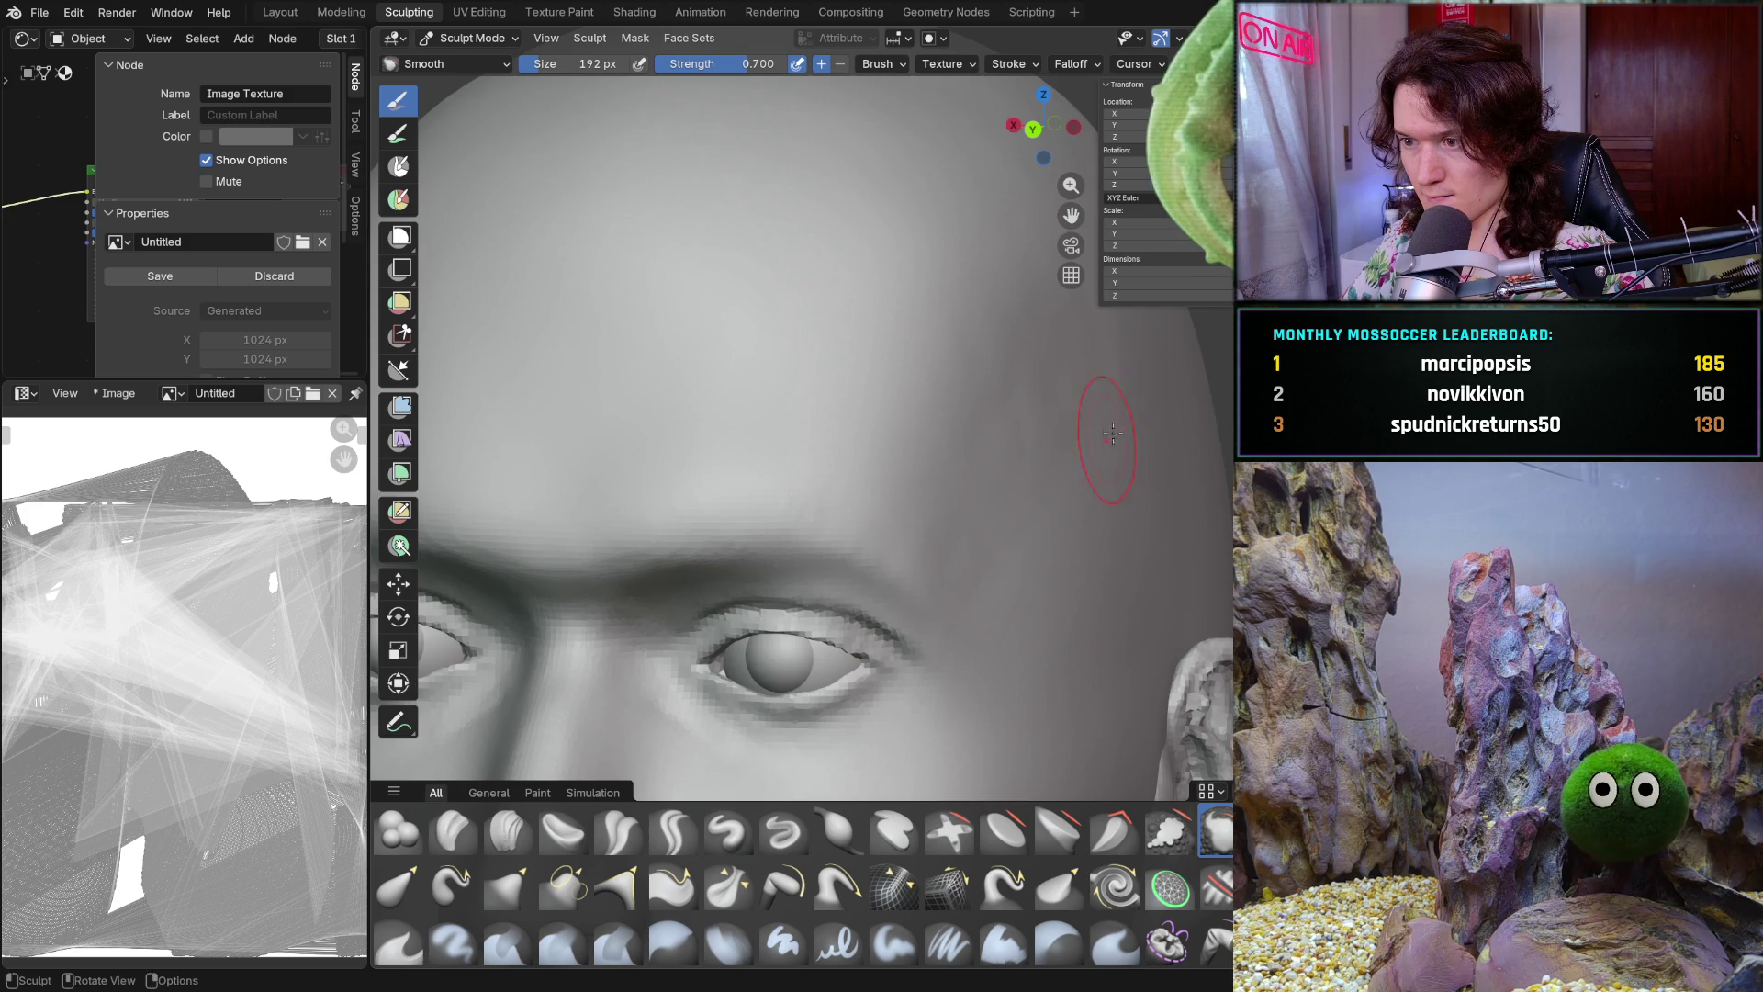
Smooth the forehead and temple while orbiting to frontal views of the whole head
middle_drag(1104, 445, 1132, 409)
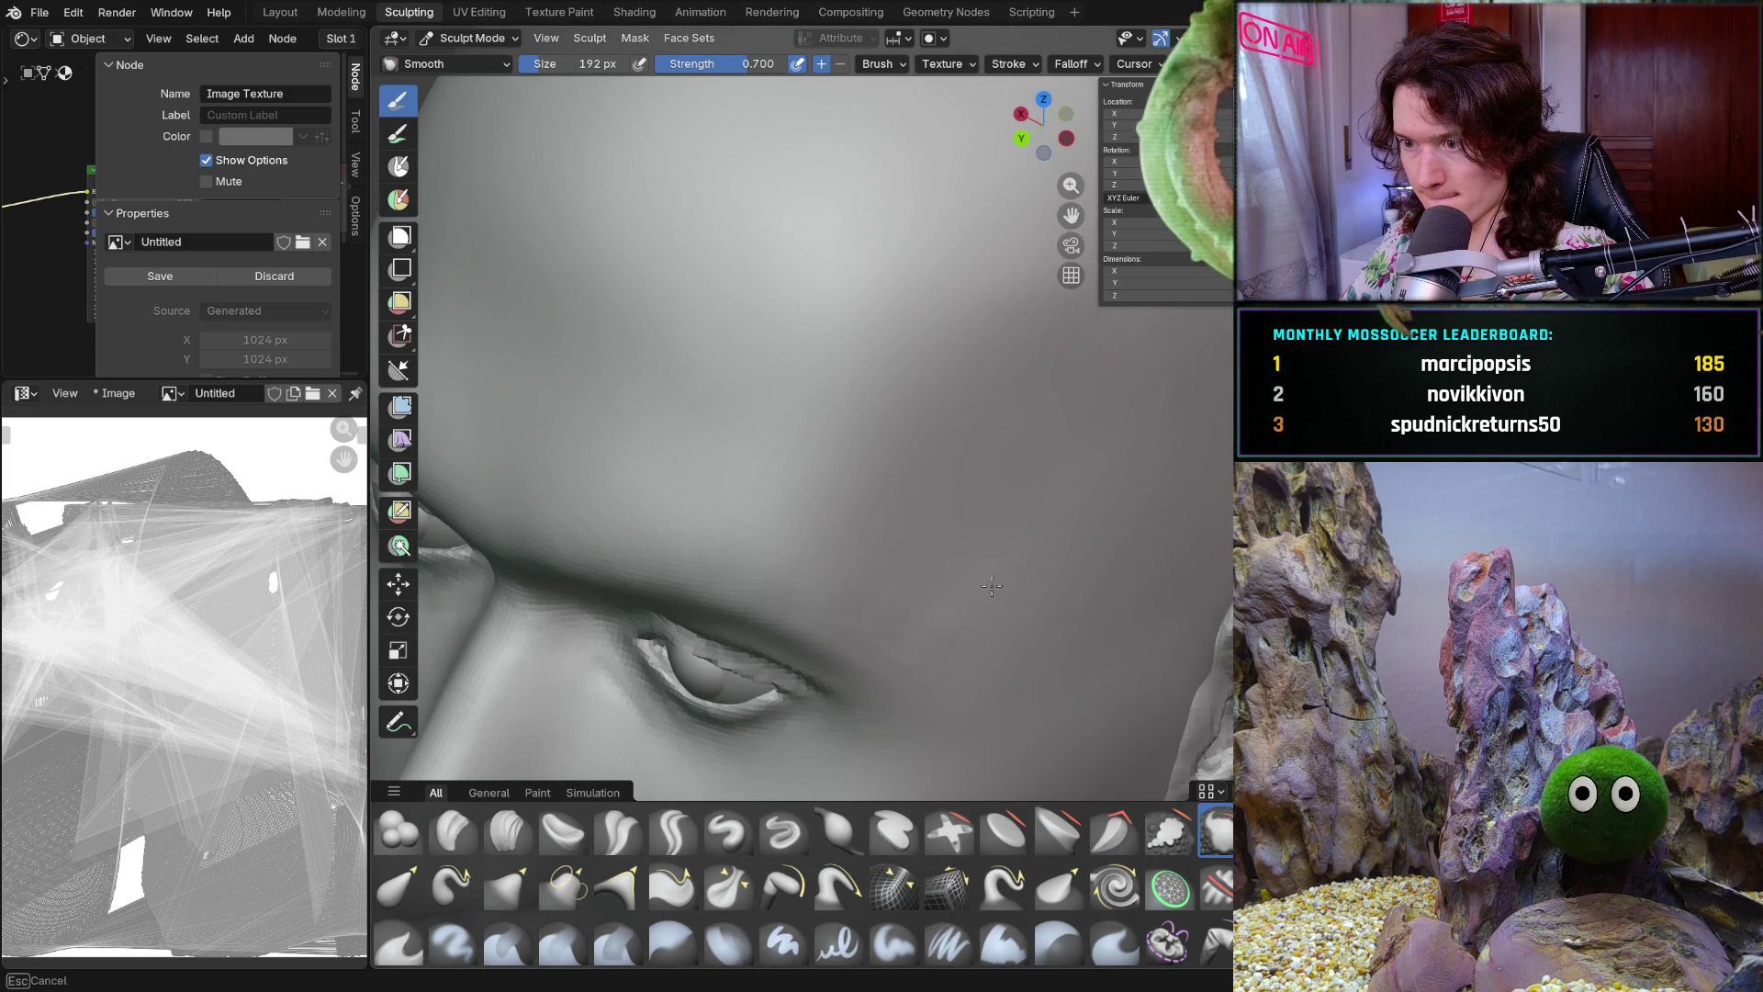
middle_drag(826, 583, 1004, 417)
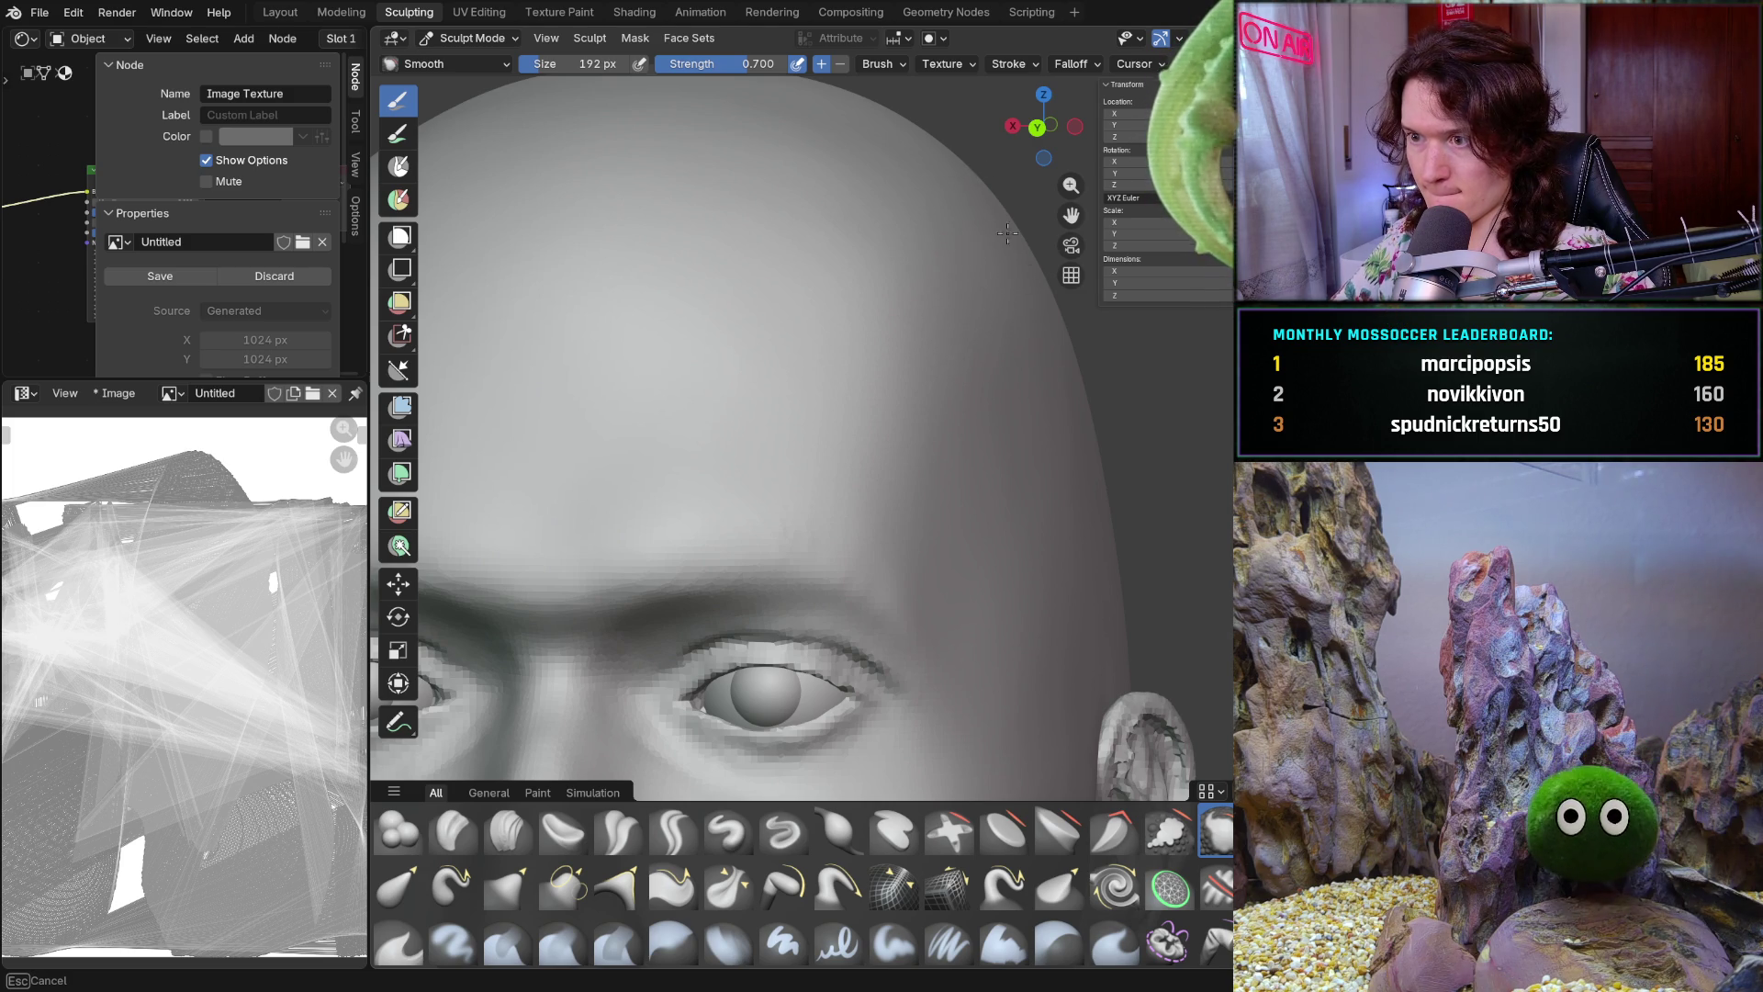
middle_drag(1047, 276, 1023, 413)
scroll(1008, 472, down, 3)
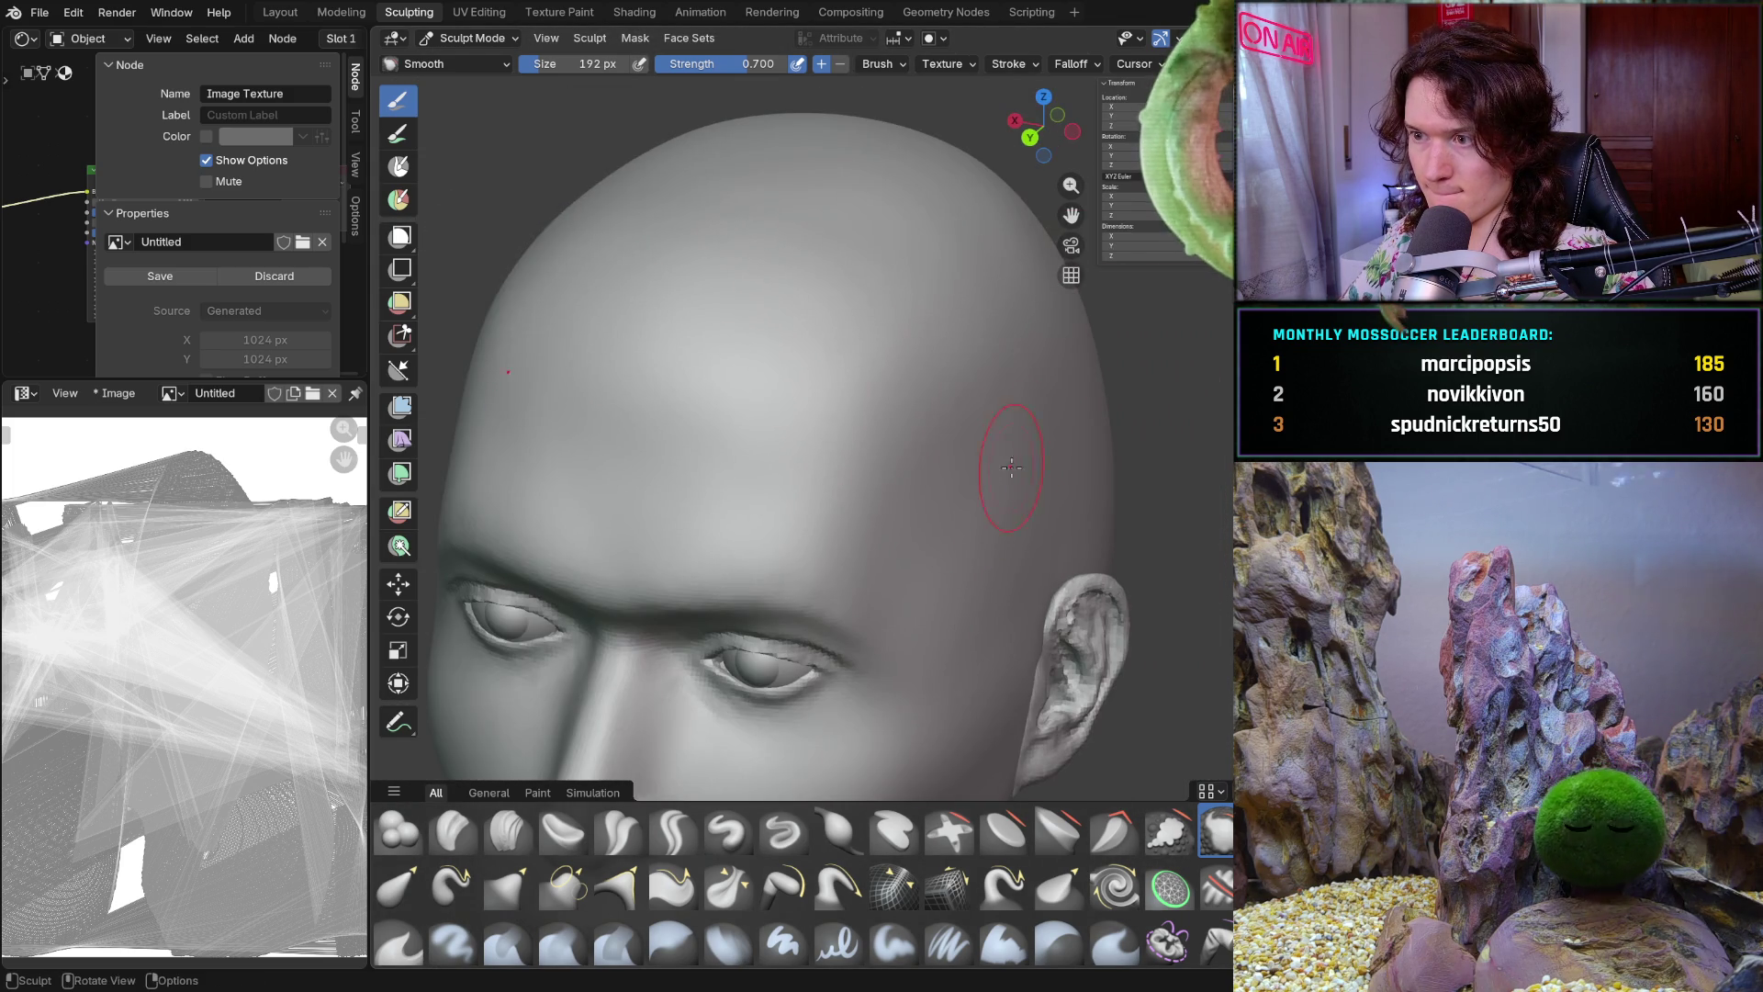
ctrl+middle_drag(1149, 243, 1227, 243)
mouse_move(983, 394)
middle_down()
mouse_move(1019, 552)
mouse_move(1061, 477)
middle_up()
scroll(1020, 552, down, 2)
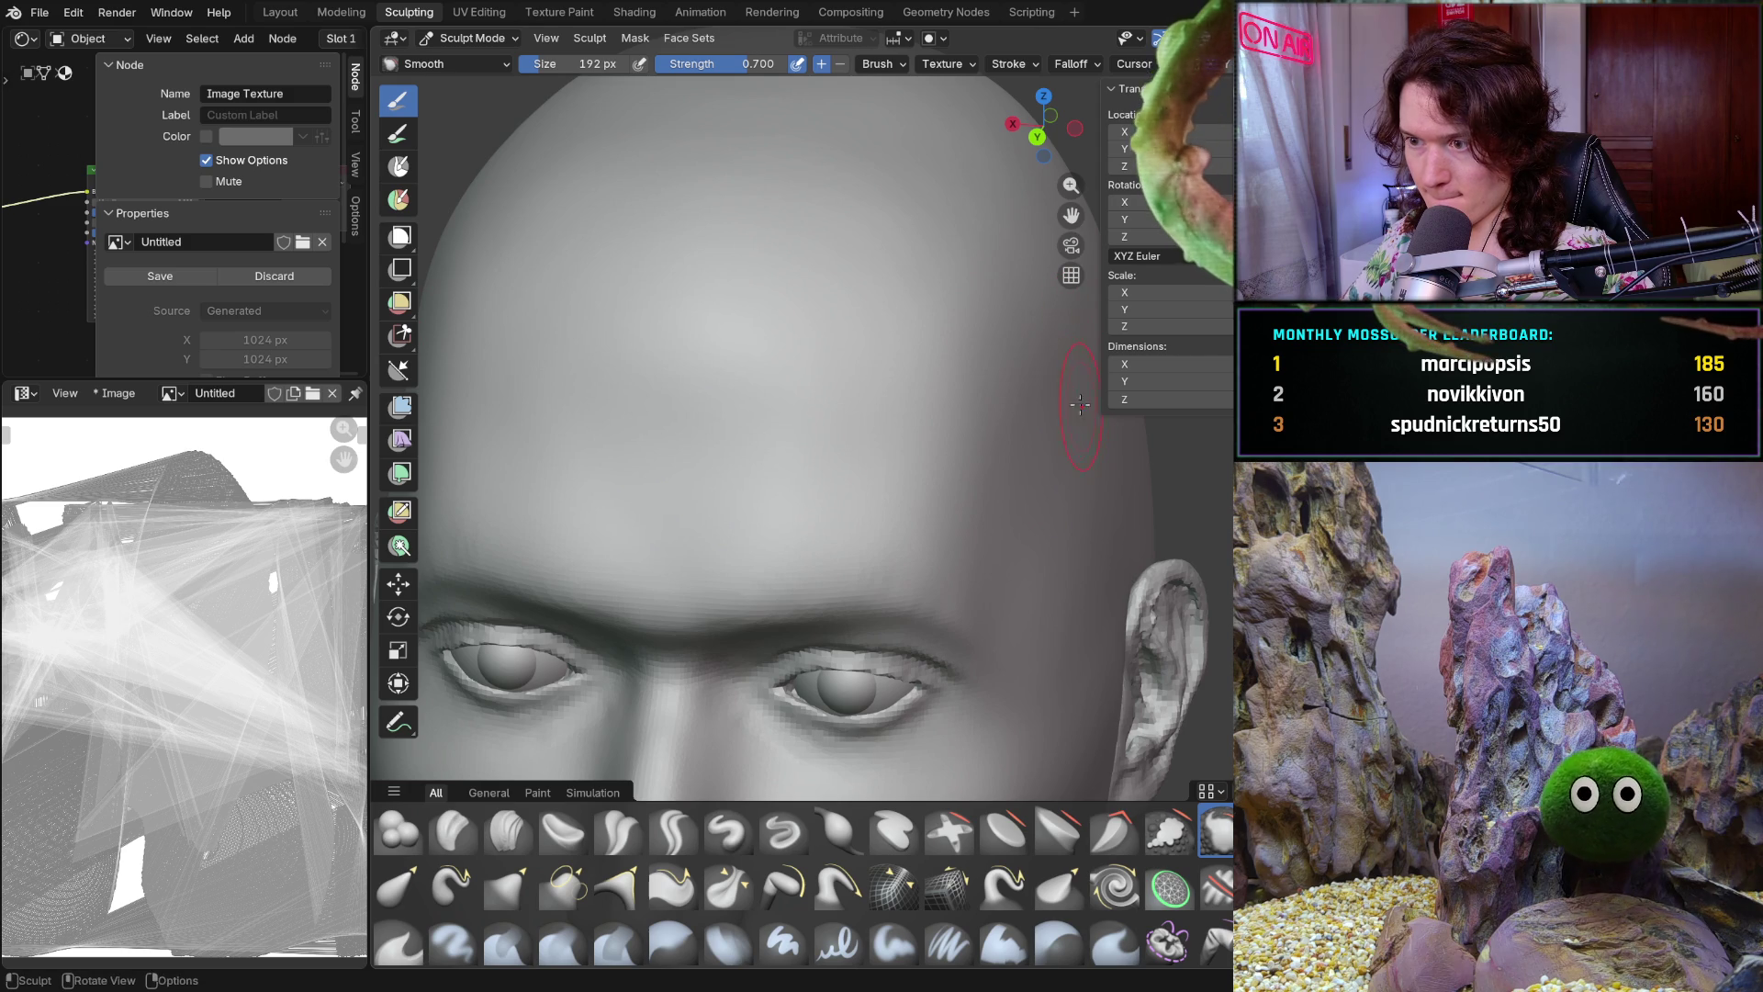
Inspect the eye and brow area closely from several angles, then pull back to a front view
ctrl+middle_drag(1055, 453, 881, 349)
mouse_move(968, 314)
middle_down()
mouse_move(861, 357)
mouse_move(866, 334)
middle_up()
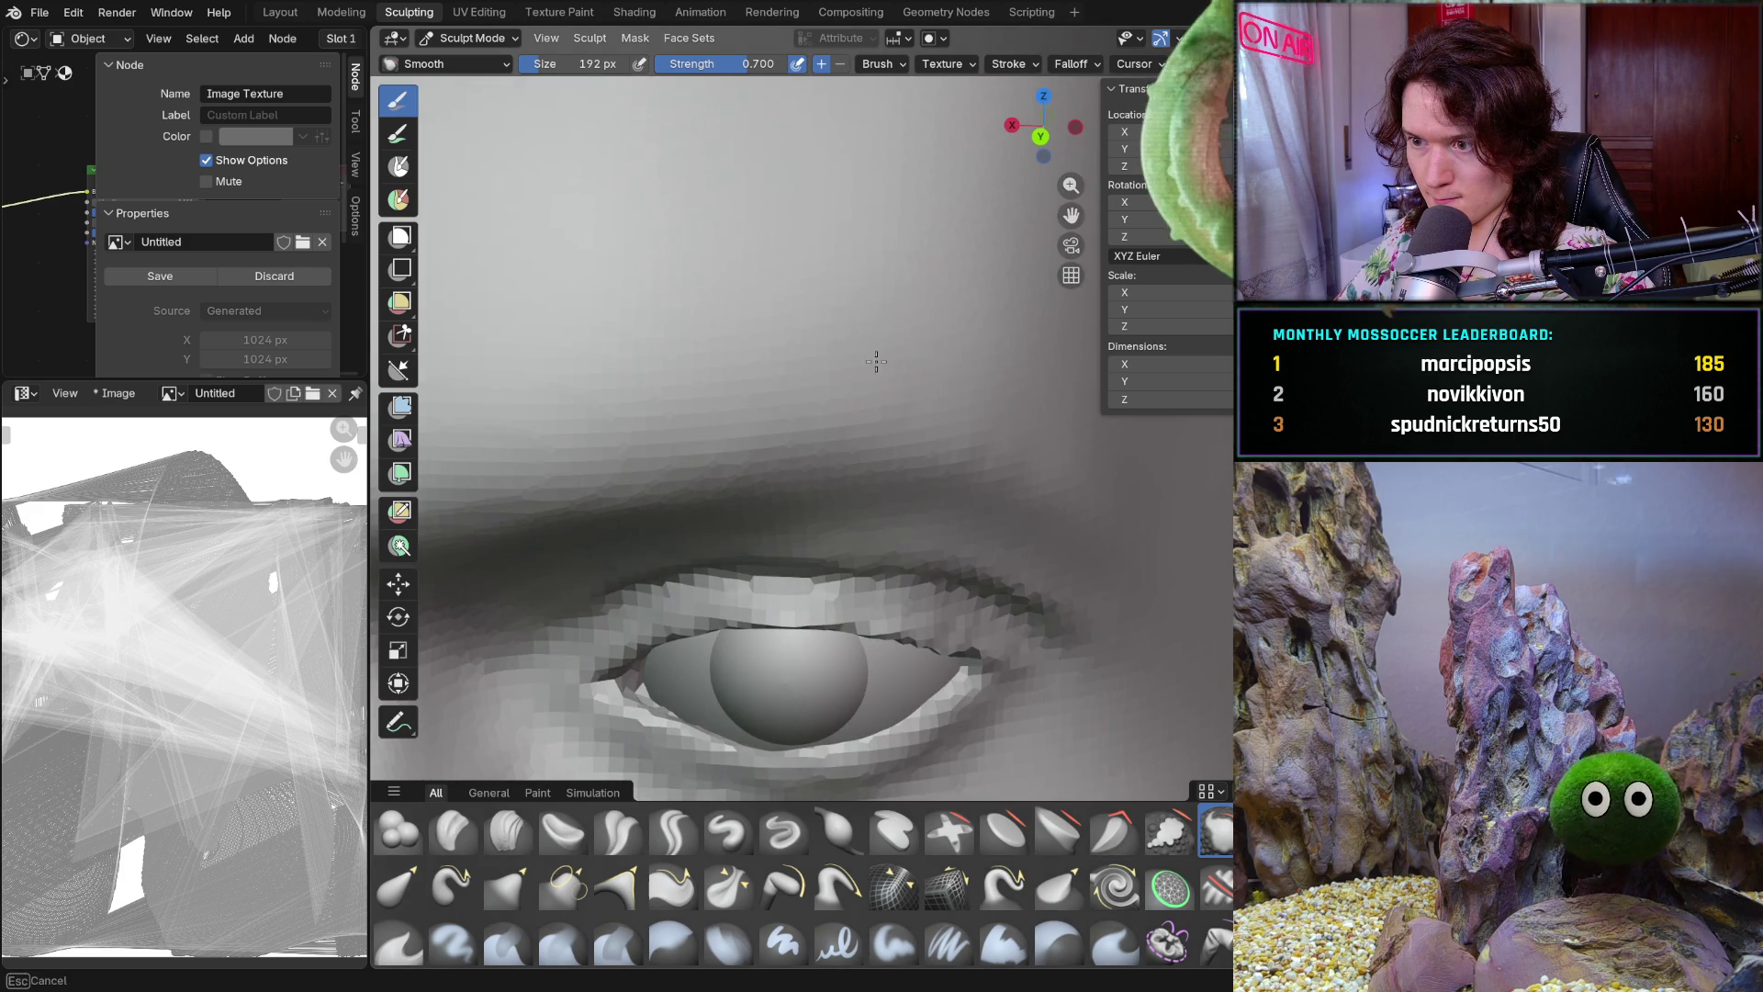
mouse_move(1188, 472)
middle_down()
mouse_move(1083, 413)
mouse_move(1149, 516)
middle_up()
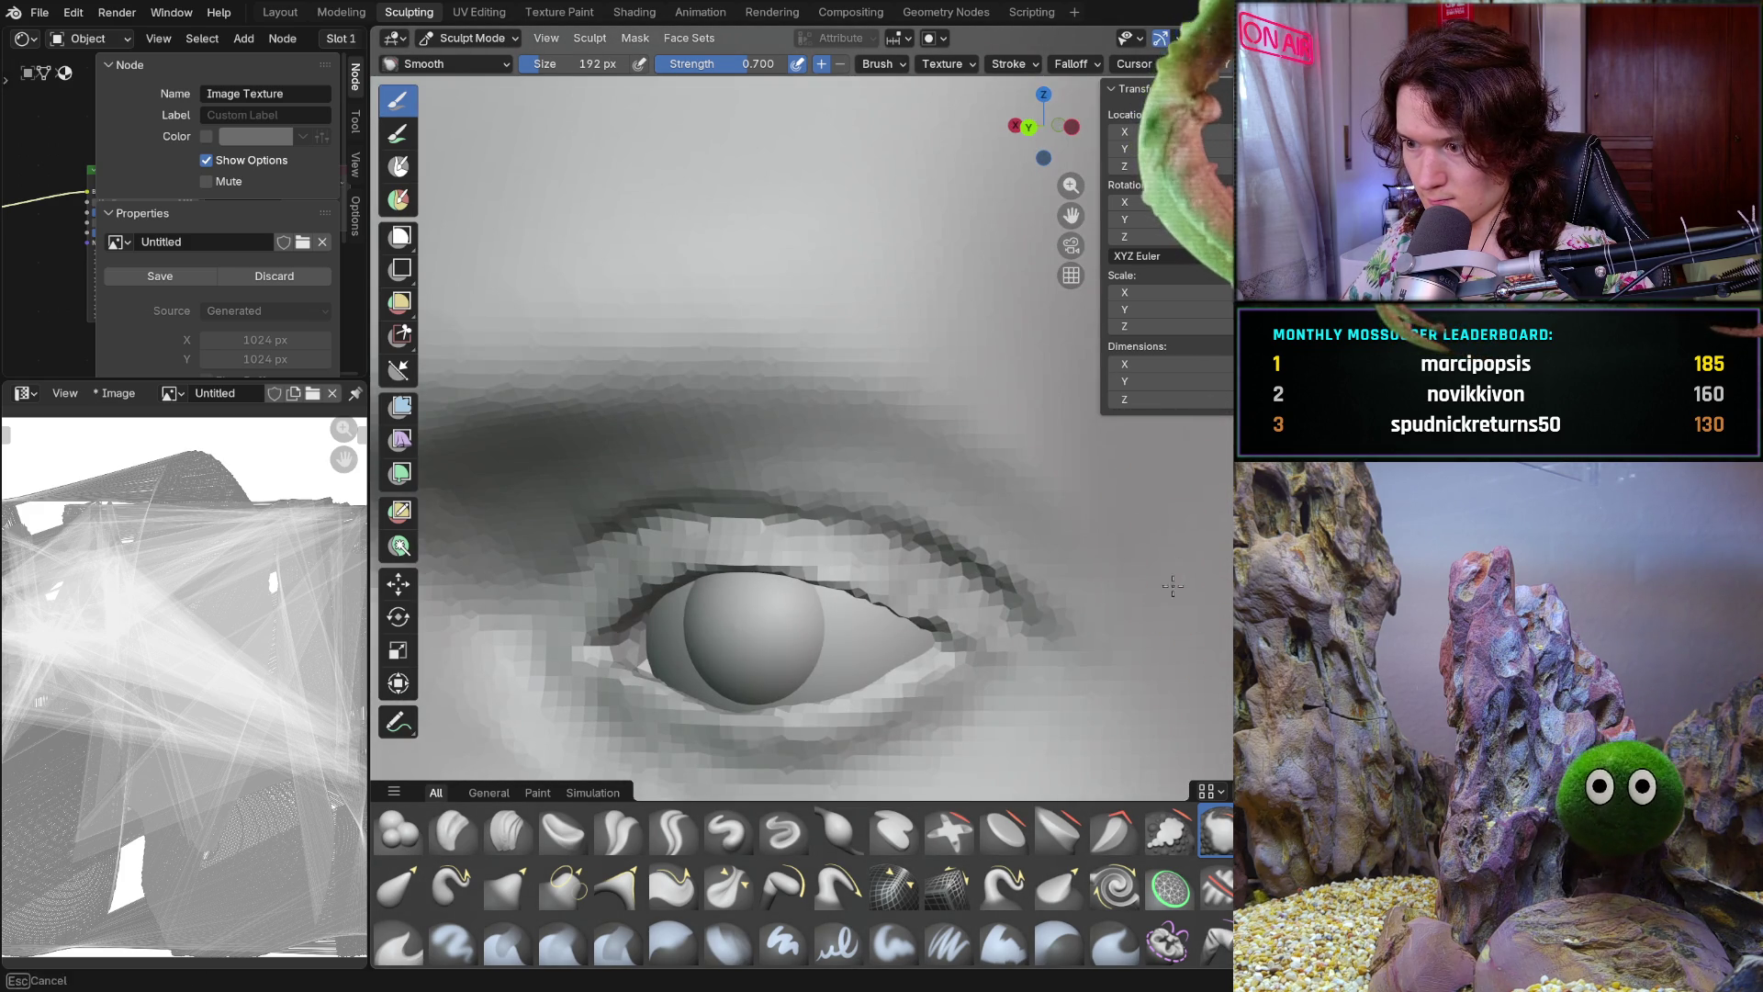
middle_drag(1213, 620, 1227, 538)
scroll(1231, 537, up, 1)
scroll(1018, 440, up, 1)
mouse_move(1189, 645)
middle_down()
mouse_move(1166, 358)
mouse_move(1074, 426)
middle_up()
scroll(1154, 483, down, 3)
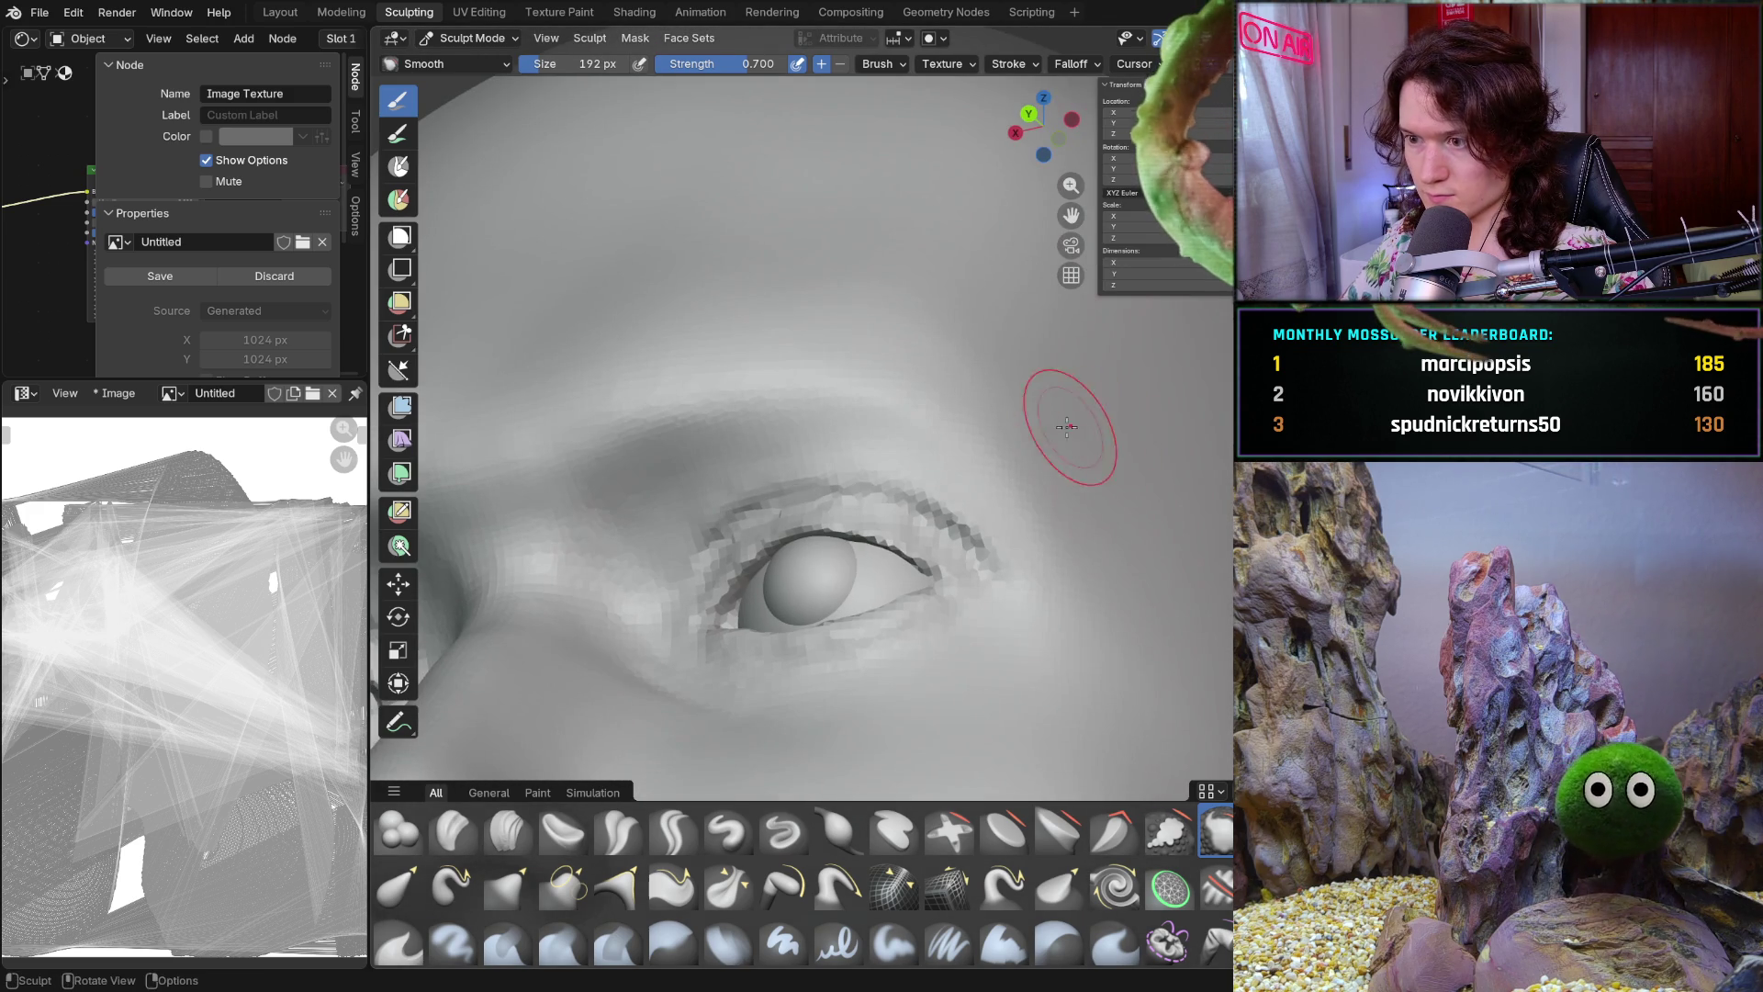
middle_drag(905, 307, 1043, 409)
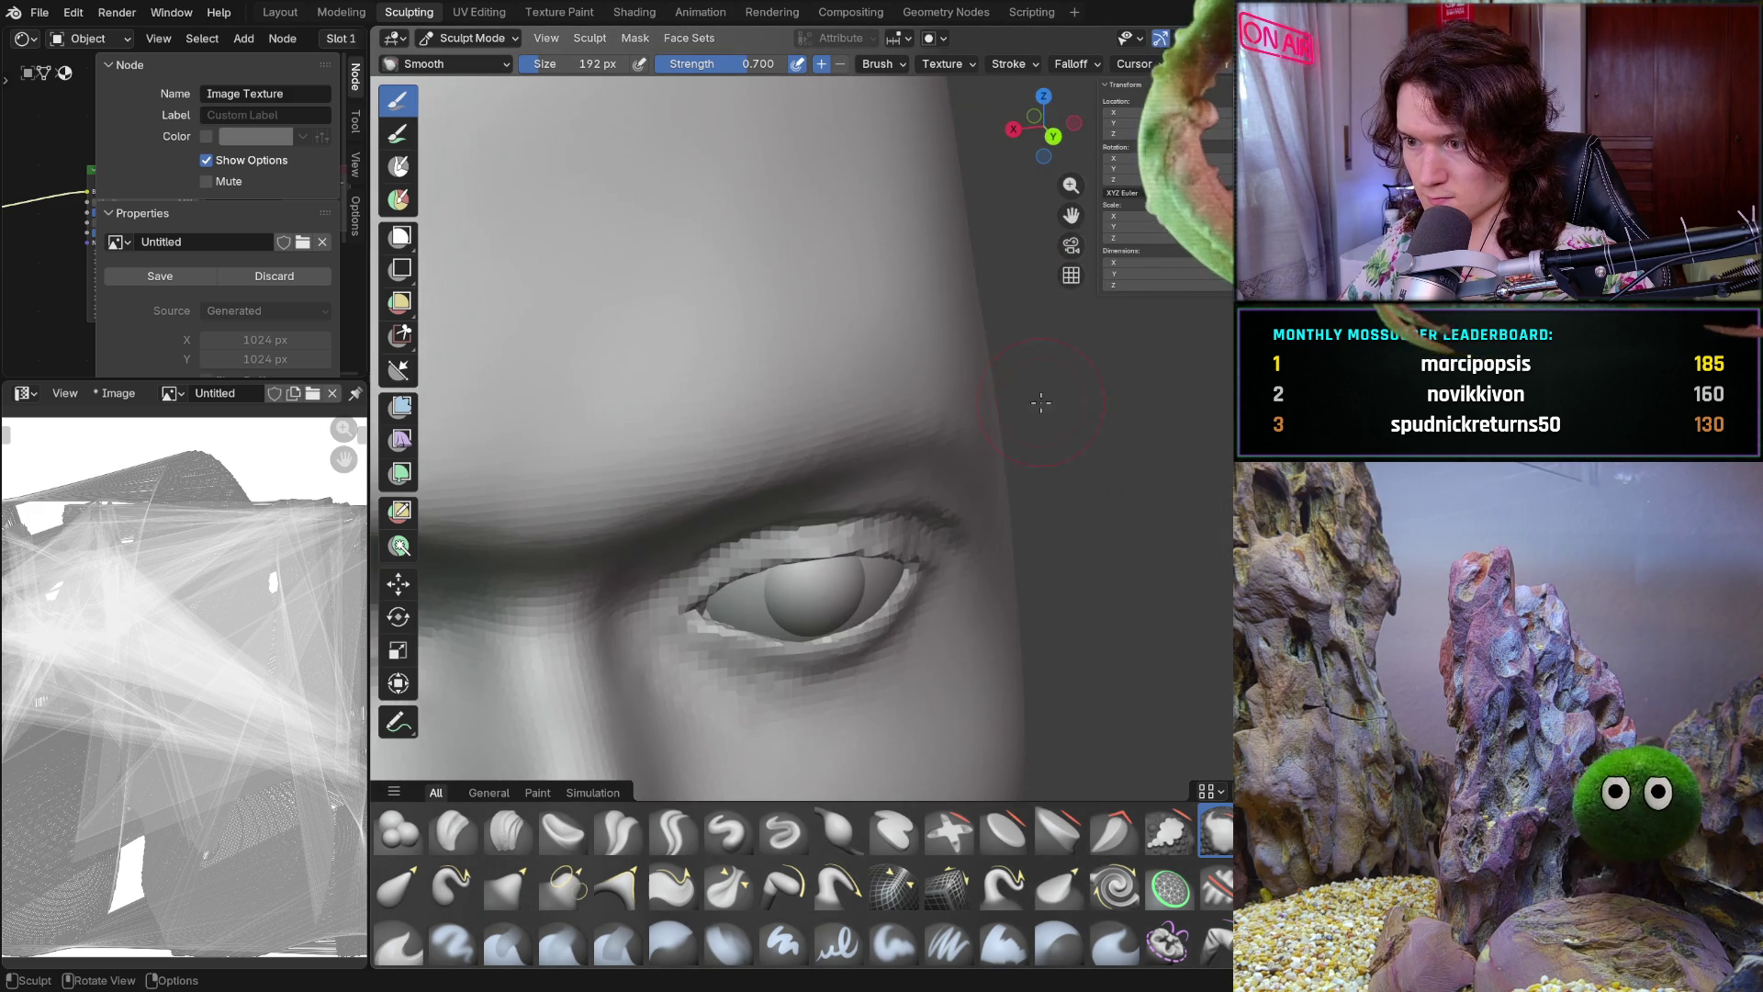
mouse_move(913, 325)
middle_down()
mouse_move(1024, 296)
mouse_move(1042, 504)
mouse_move(1062, 423)
middle_up()
scroll(1024, 295, down, 4)
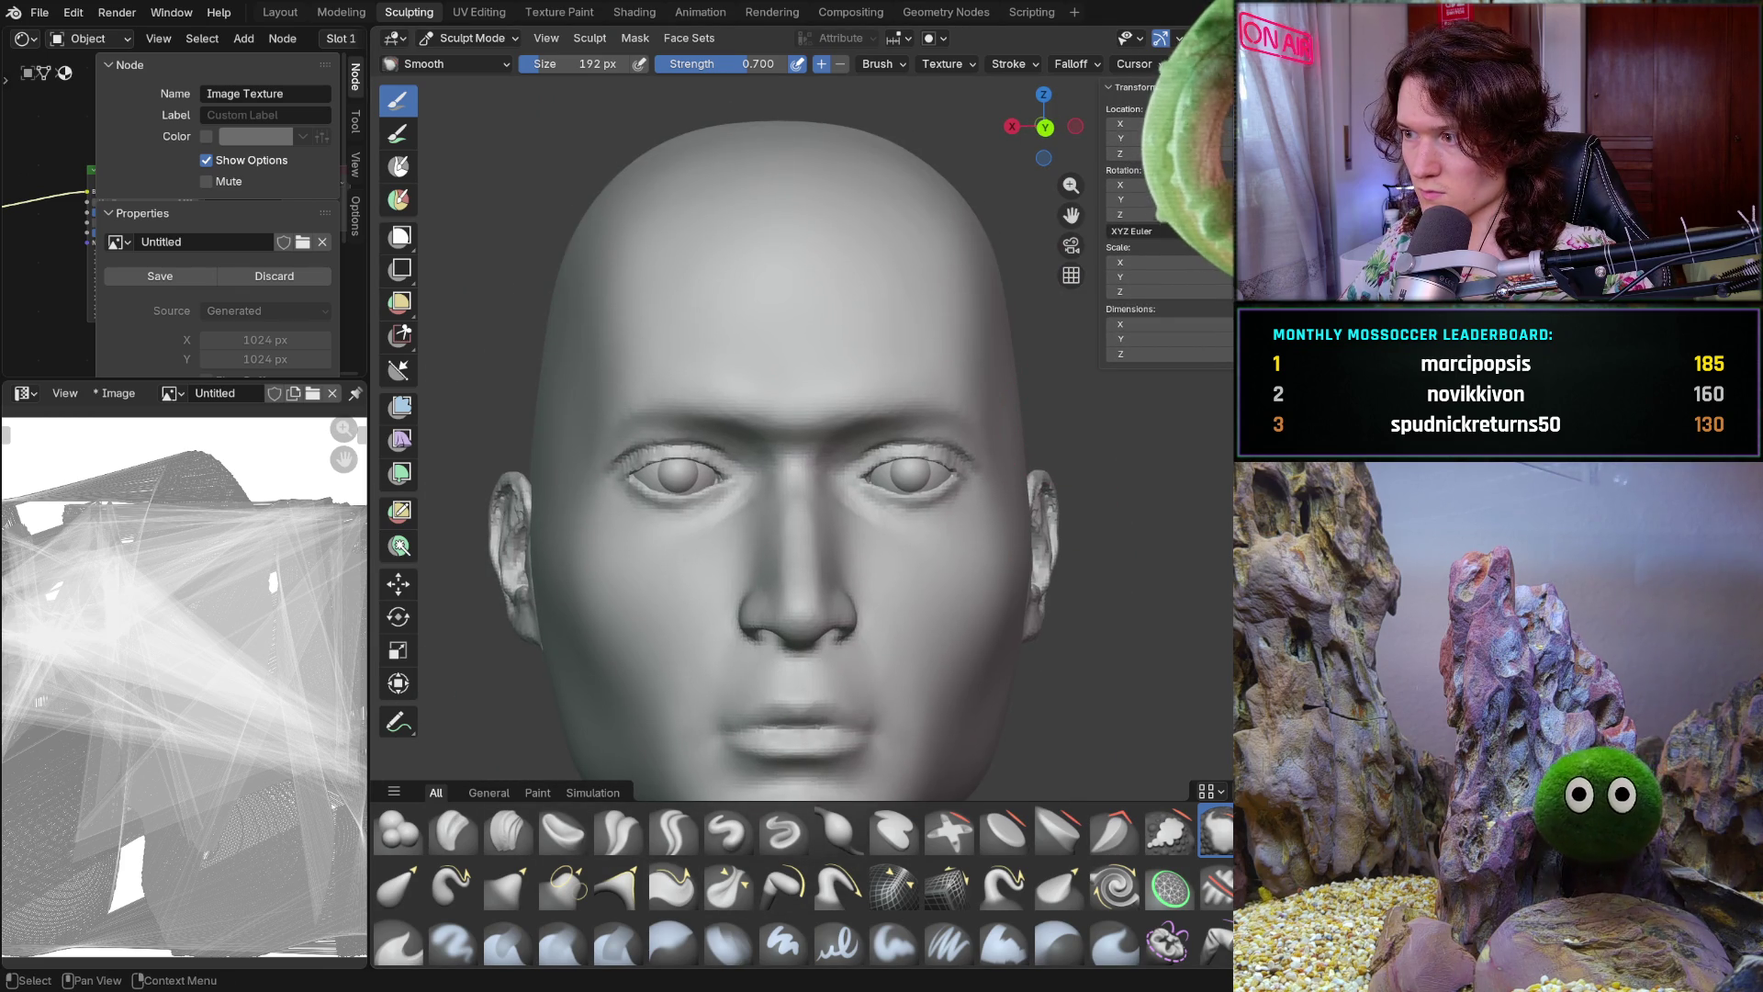
Unhide the hair mesh with Alt+H, move in on the temple hairline and switch to the Grab brush
key(alt+h)
scroll(633, 782, down, 2)
scroll(632, 781, down, 2)
mouse_move(633, 782)
middle_down()
mouse_move(1184, 527)
mouse_move(1281, 524)
middle_up()
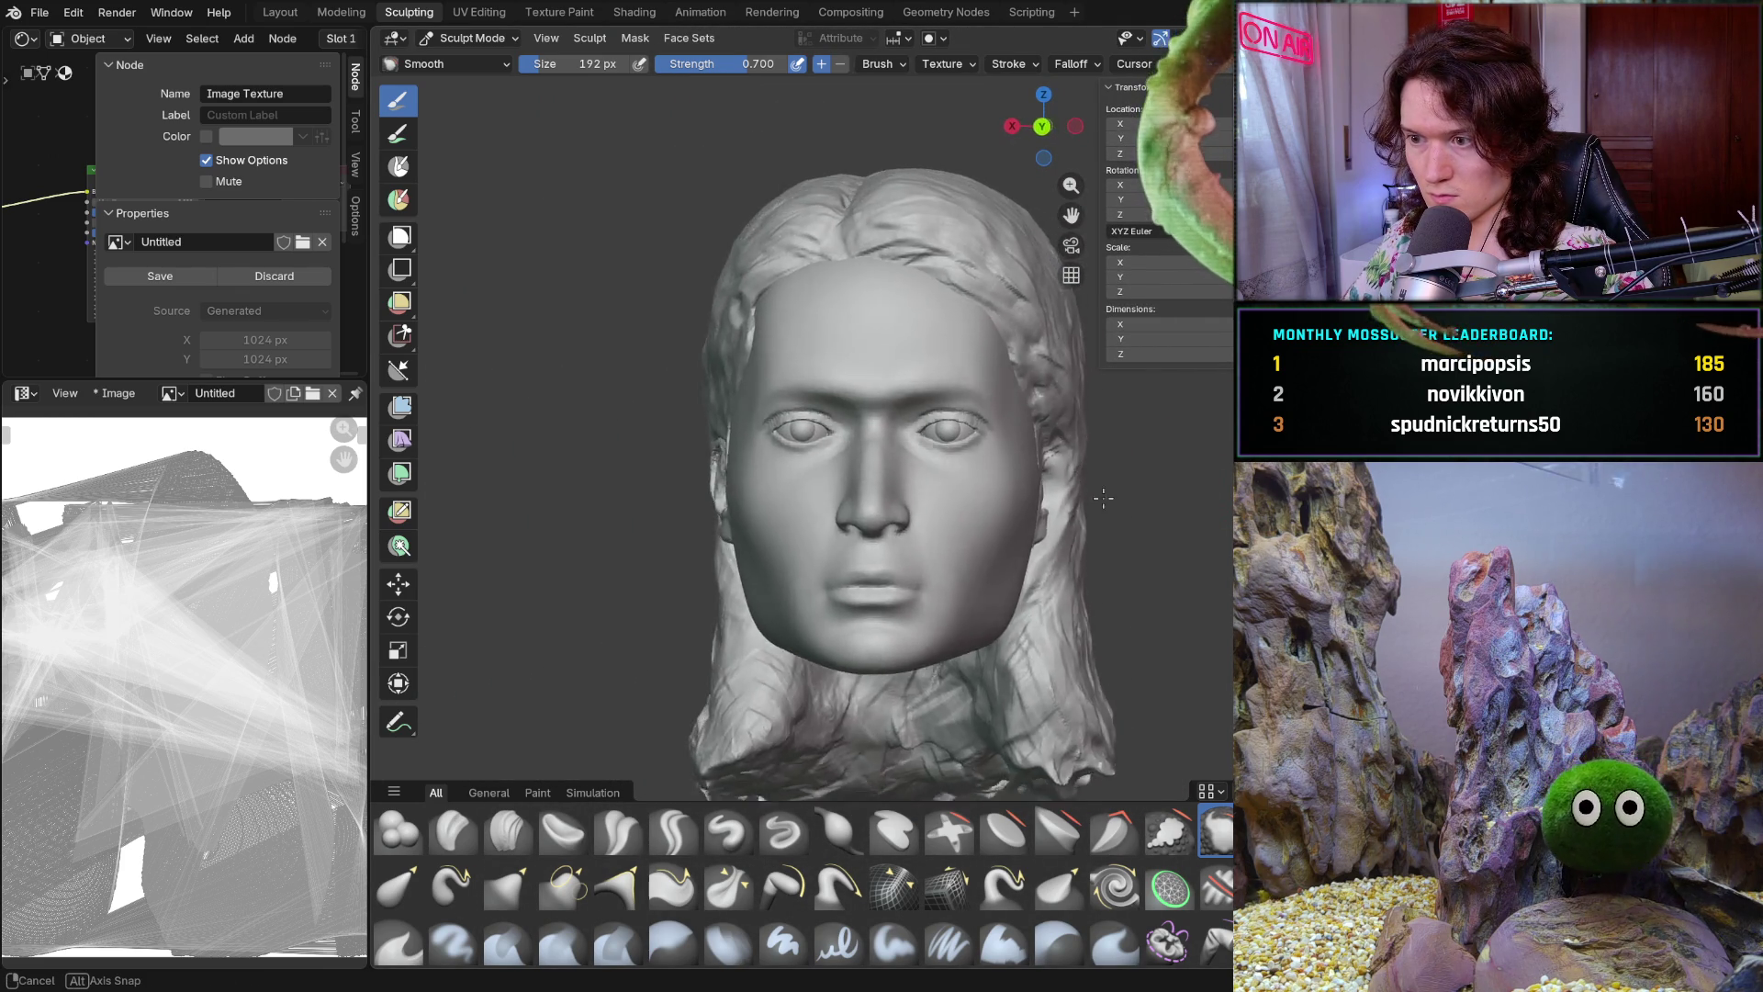
mouse_move(1281, 523)
middle_down()
mouse_move(1099, 533)
mouse_move(1116, 565)
mouse_move(1072, 586)
mouse_move(1064, 571)
middle_up()
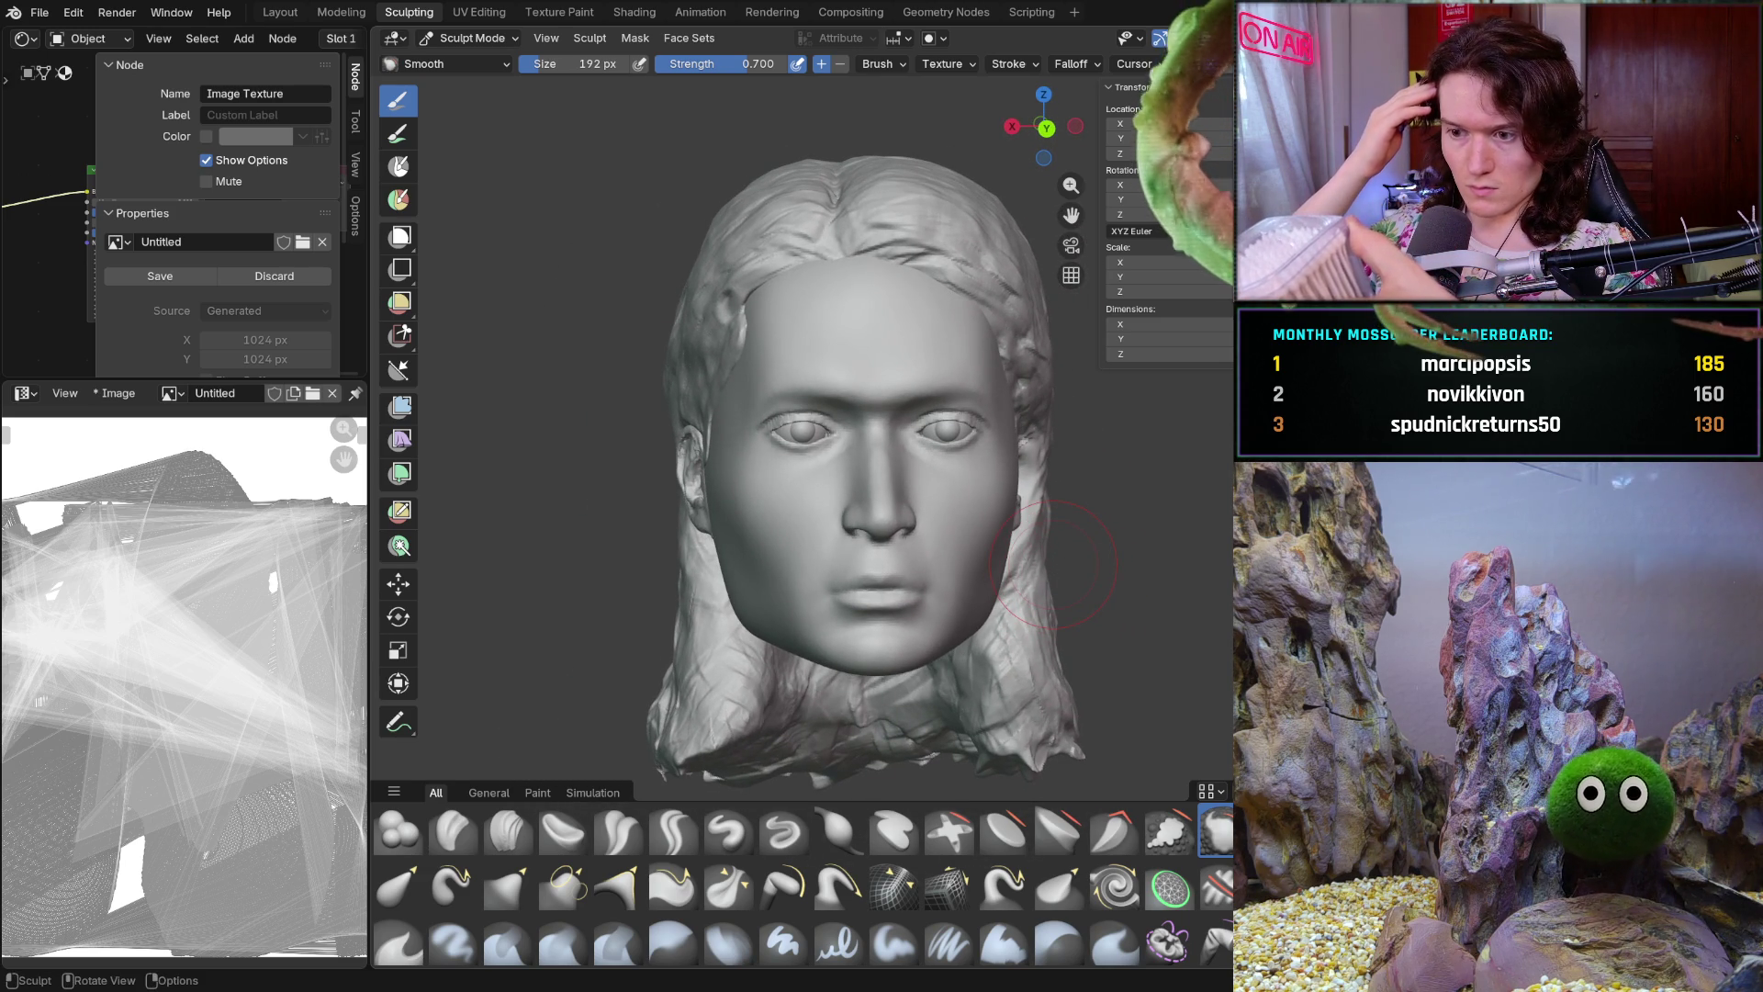
mouse_move(1103, 498)
ctrl+middle_down()
mouse_move(1016, 532)
mouse_move(1036, 498)
mouse_move(846, 546)
ctrl+middle_up()
scroll(1036, 498, down, 5)
mouse_move(665, 331)
middle_down()
mouse_move(689, 570)
mouse_move(671, 520)
mouse_move(579, 433)
mouse_move(810, 443)
mouse_move(931, 466)
mouse_move(960, 493)
middle_up()
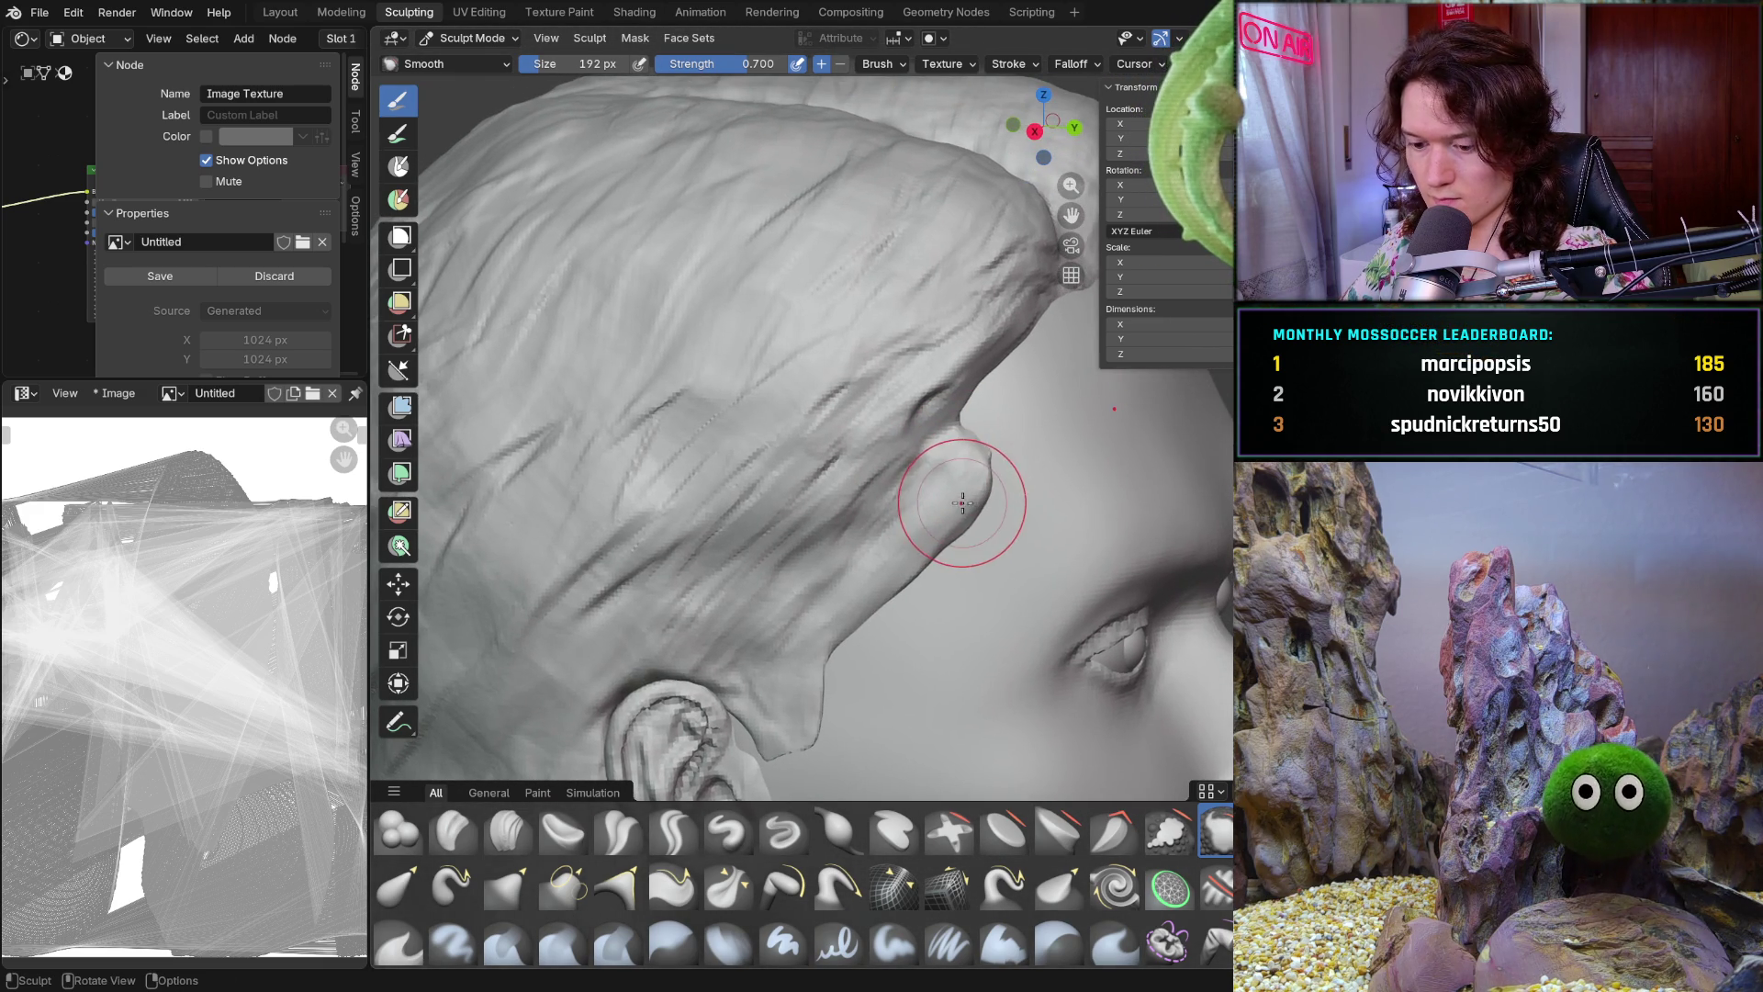
key(g)
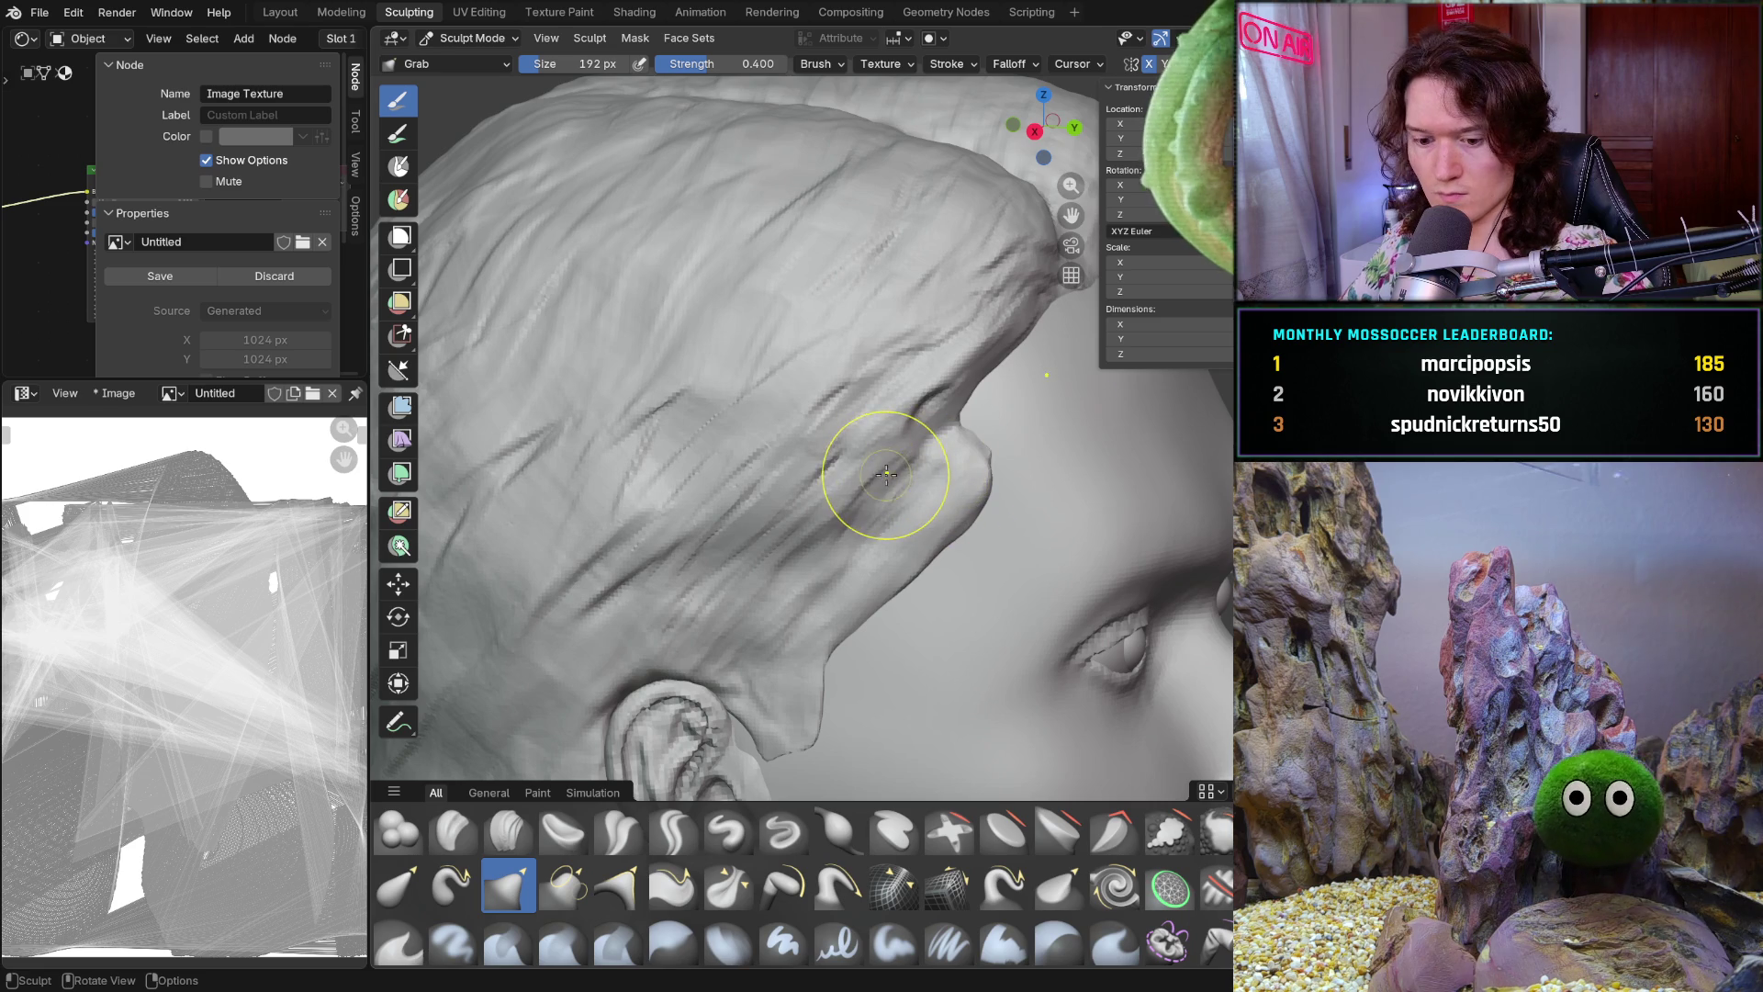
Grab a bulge out of the hair edge at the temple and push the contour beside it inward
drag(928, 470, 977, 476)
ctrl+middle_drag(976, 476, 1013, 447)
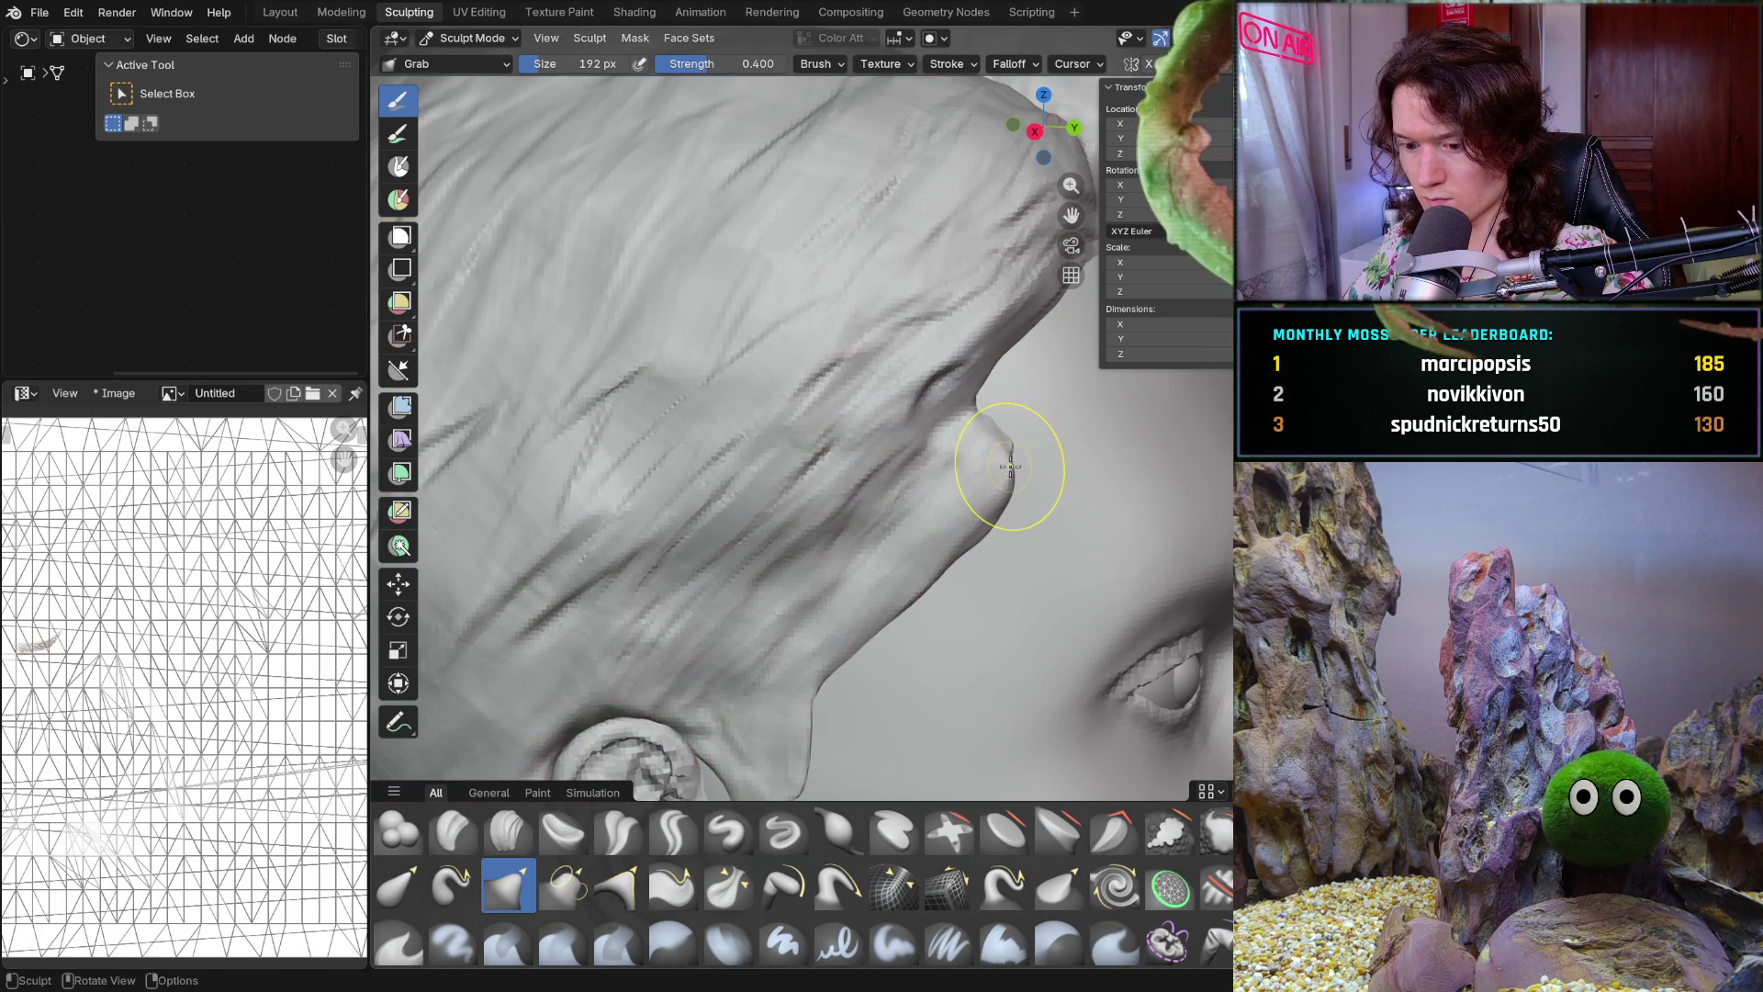
key(f)
click(1022, 473)
middle_drag(983, 441, 984, 376)
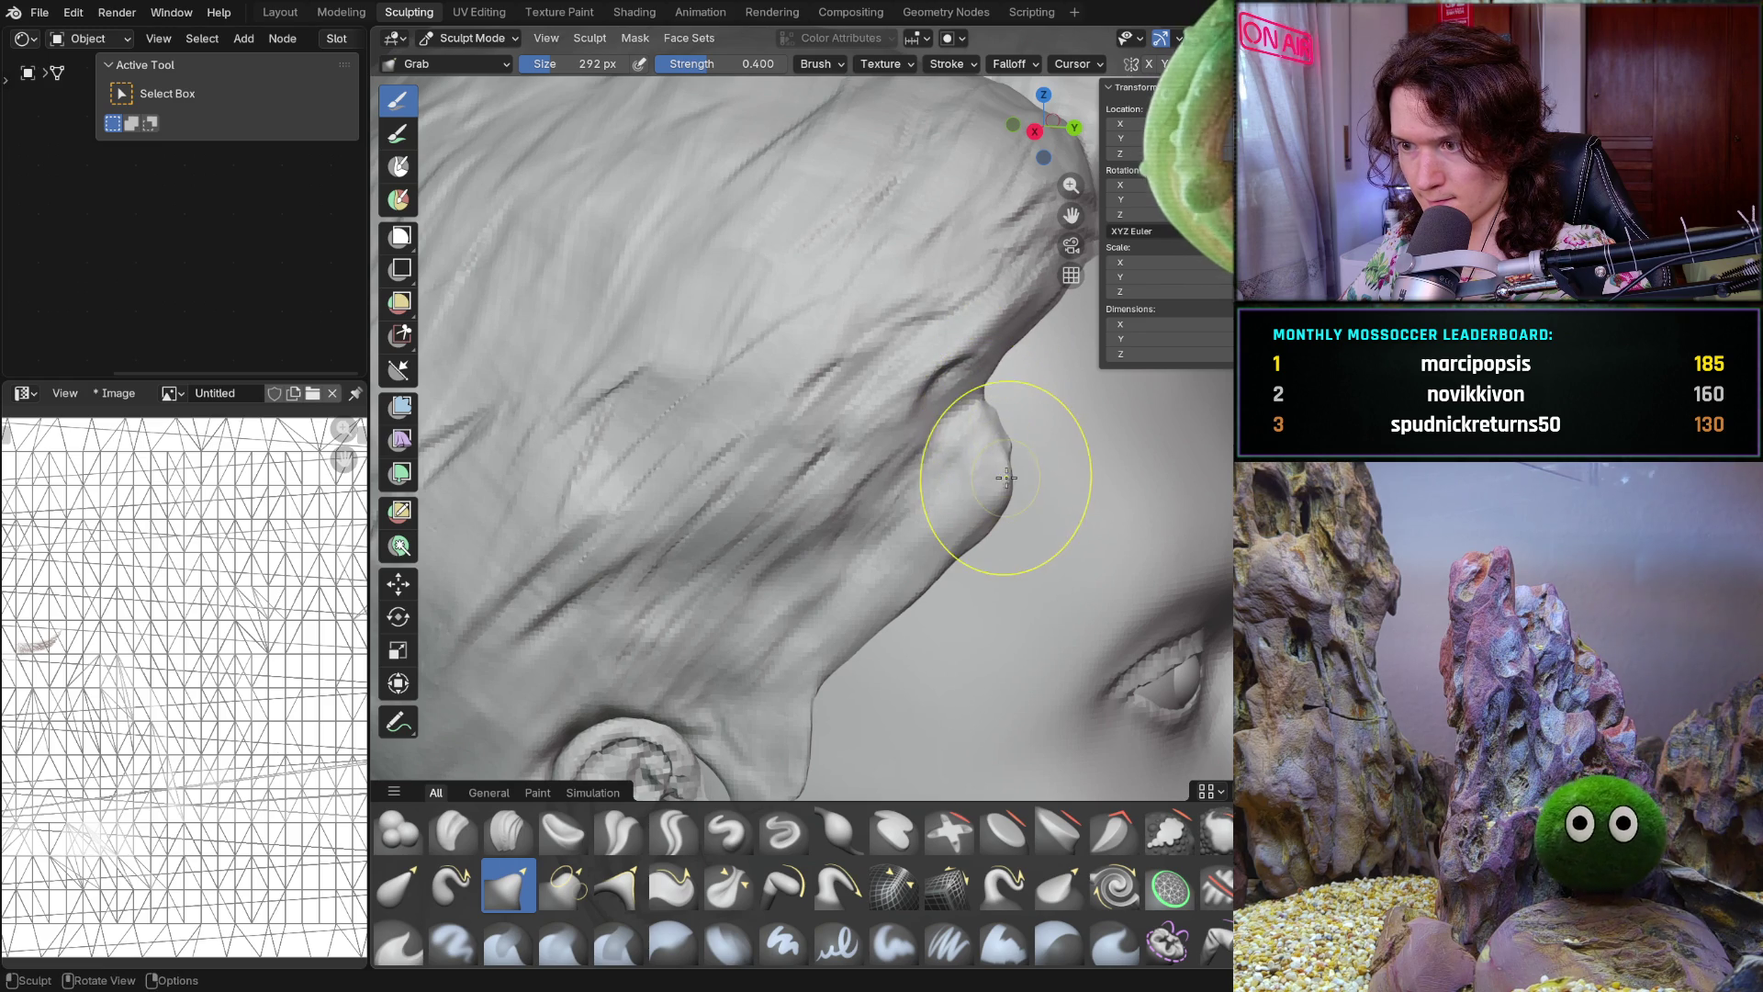
mouse_move(1019, 461)
mouse_down()
mouse_move(976, 414)
mouse_move(977, 460)
mouse_move(999, 461)
mouse_up()
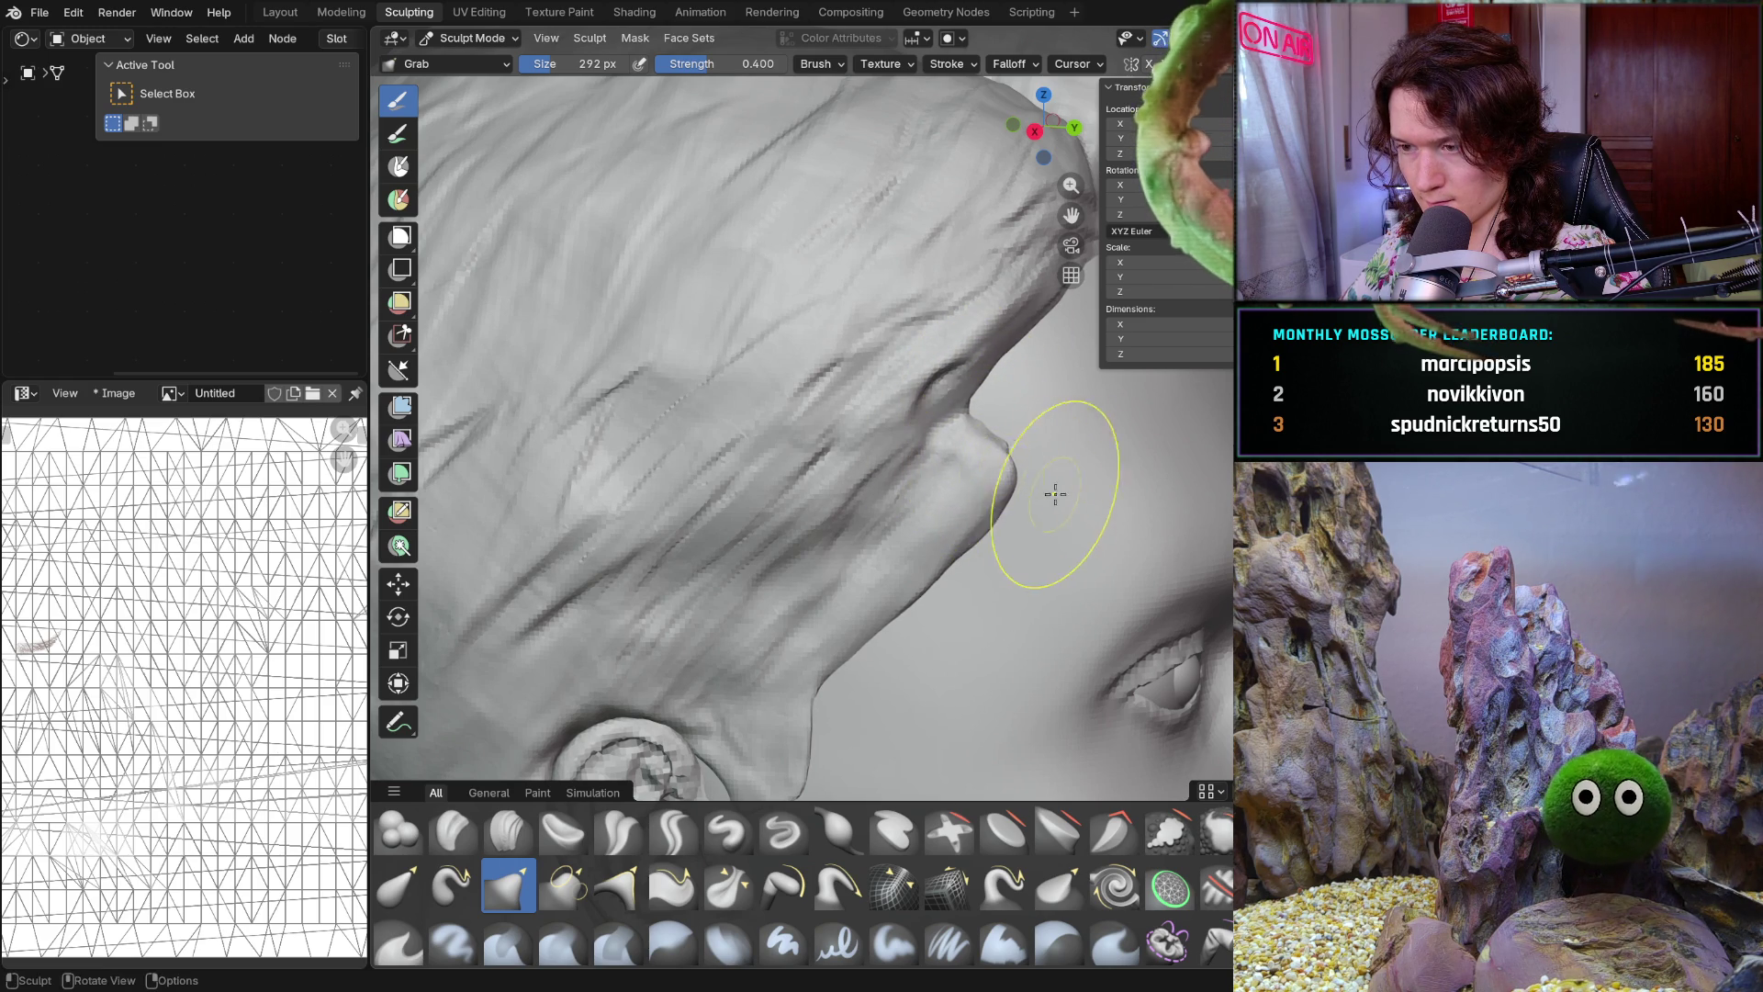
Orbit around the head to check the hairline and enlarge the Grab brush to 418 px
middle_drag(1047, 492, 1001, 477)
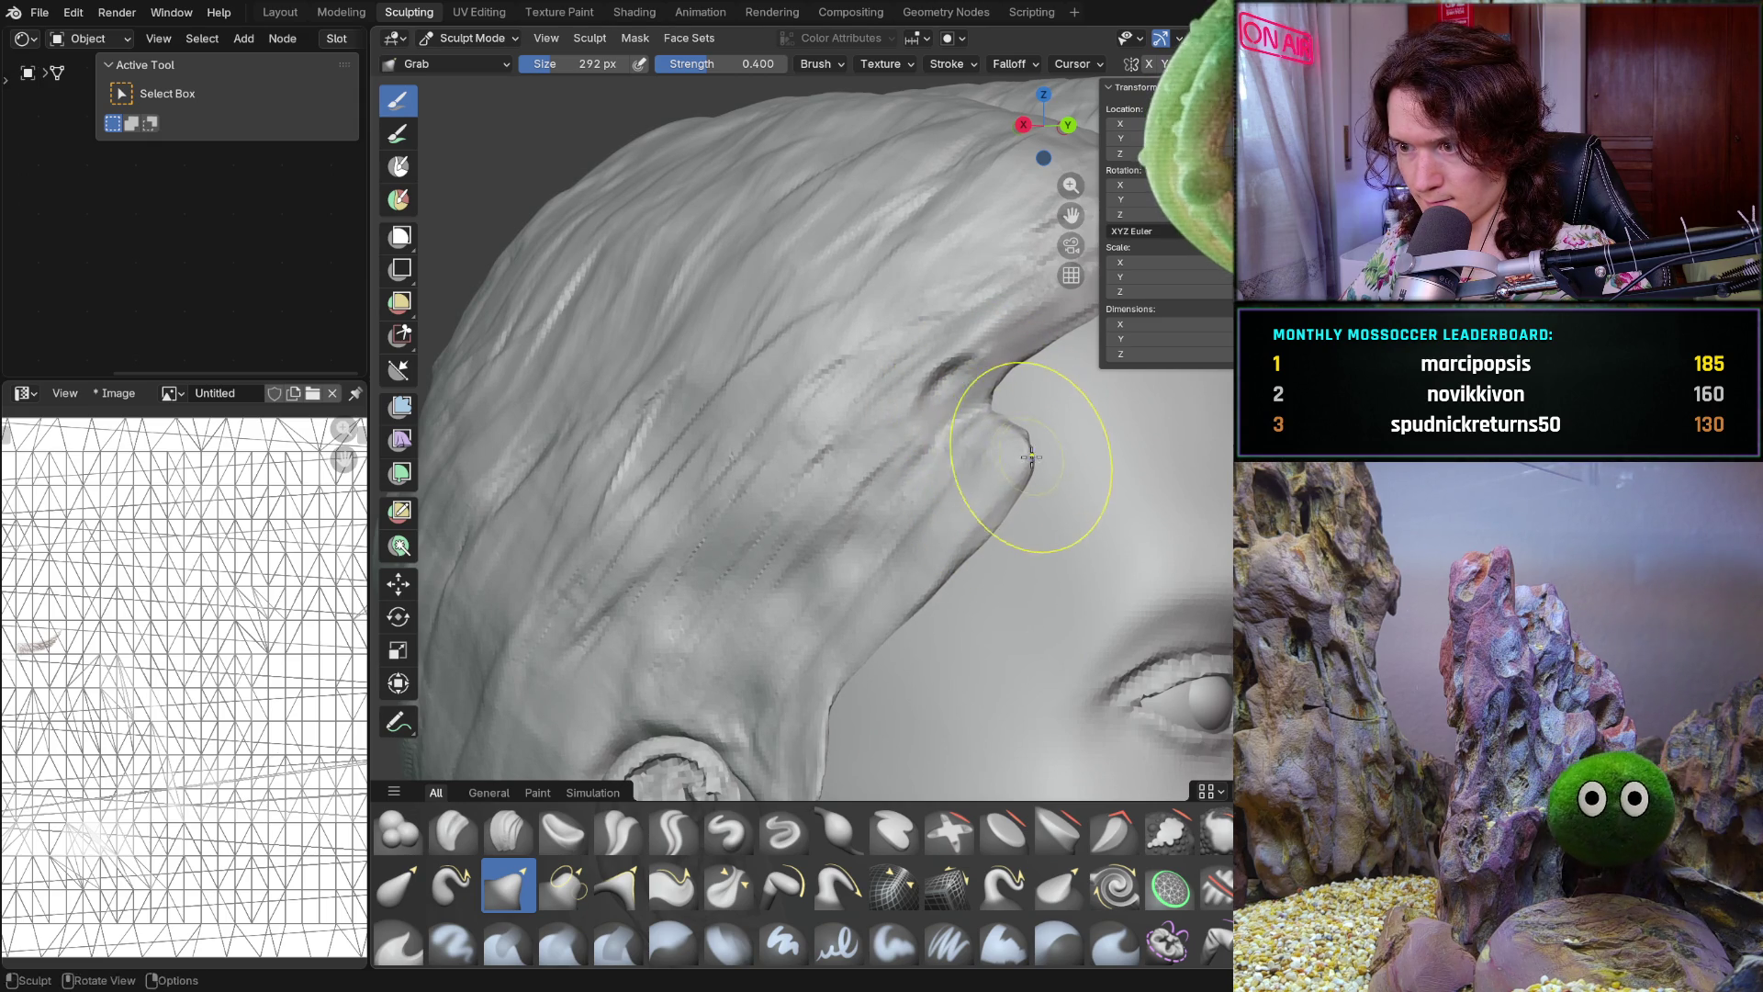
middle_drag(1027, 455, 1141, 471)
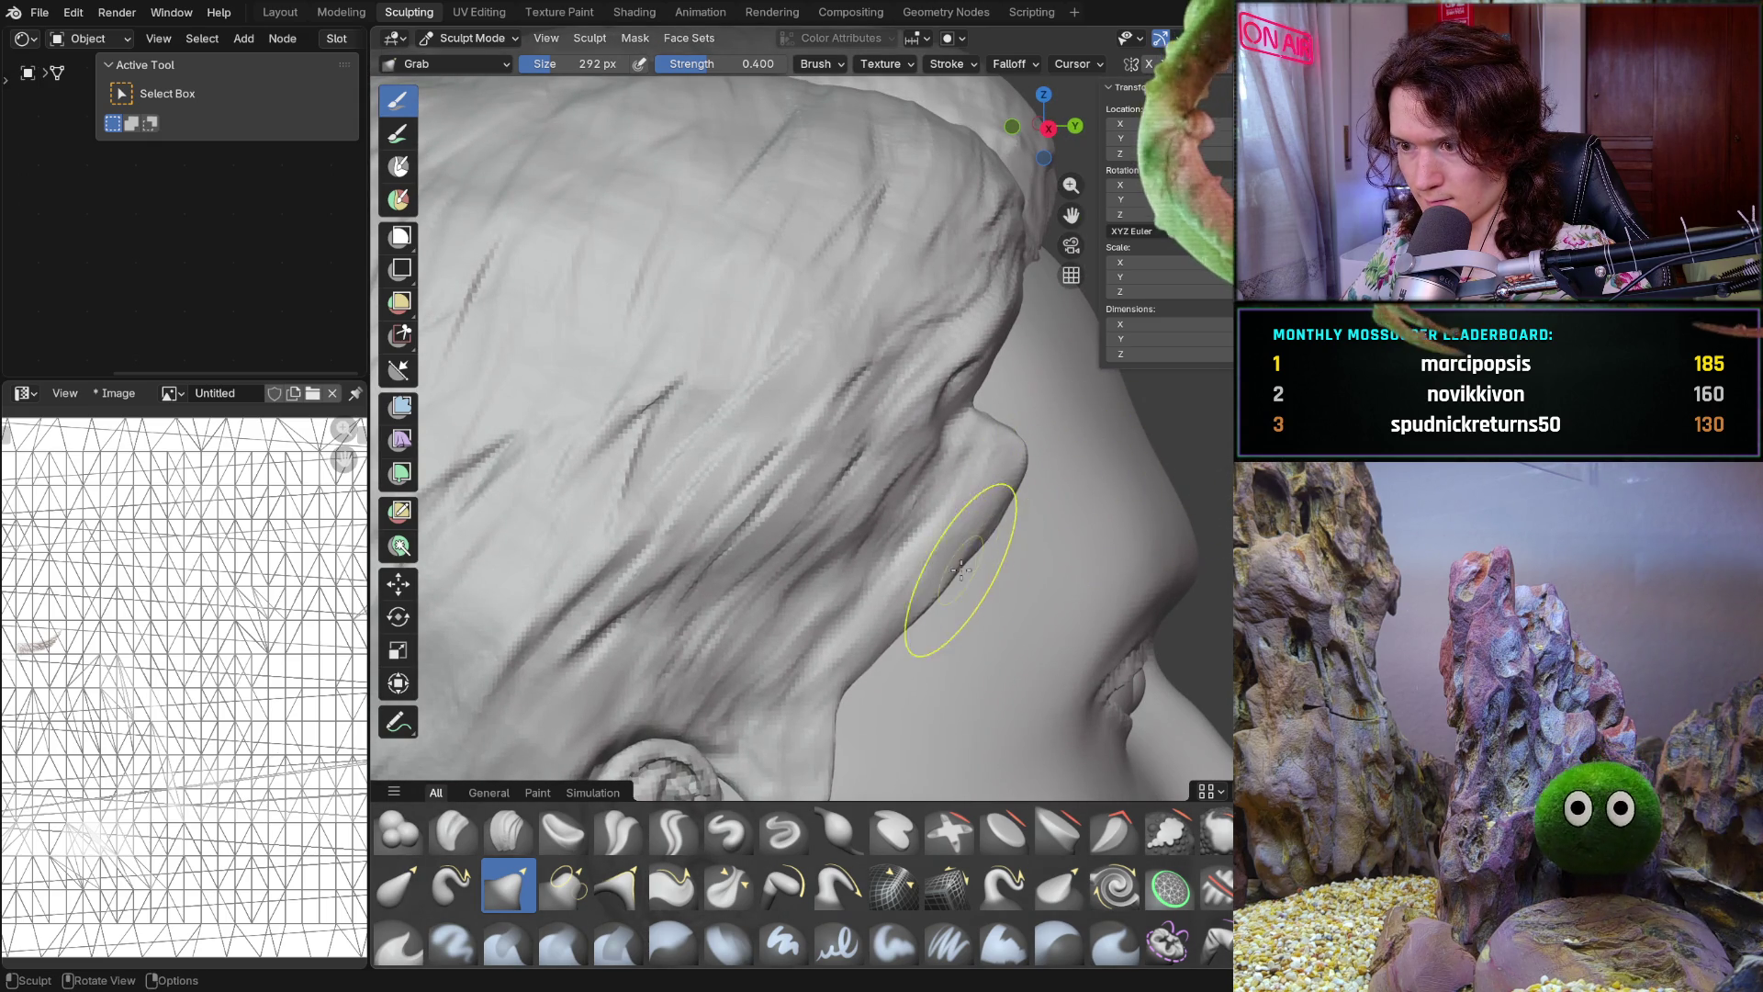
mouse_move(937, 590)
middle_down()
mouse_move(780, 531)
mouse_move(925, 453)
middle_up()
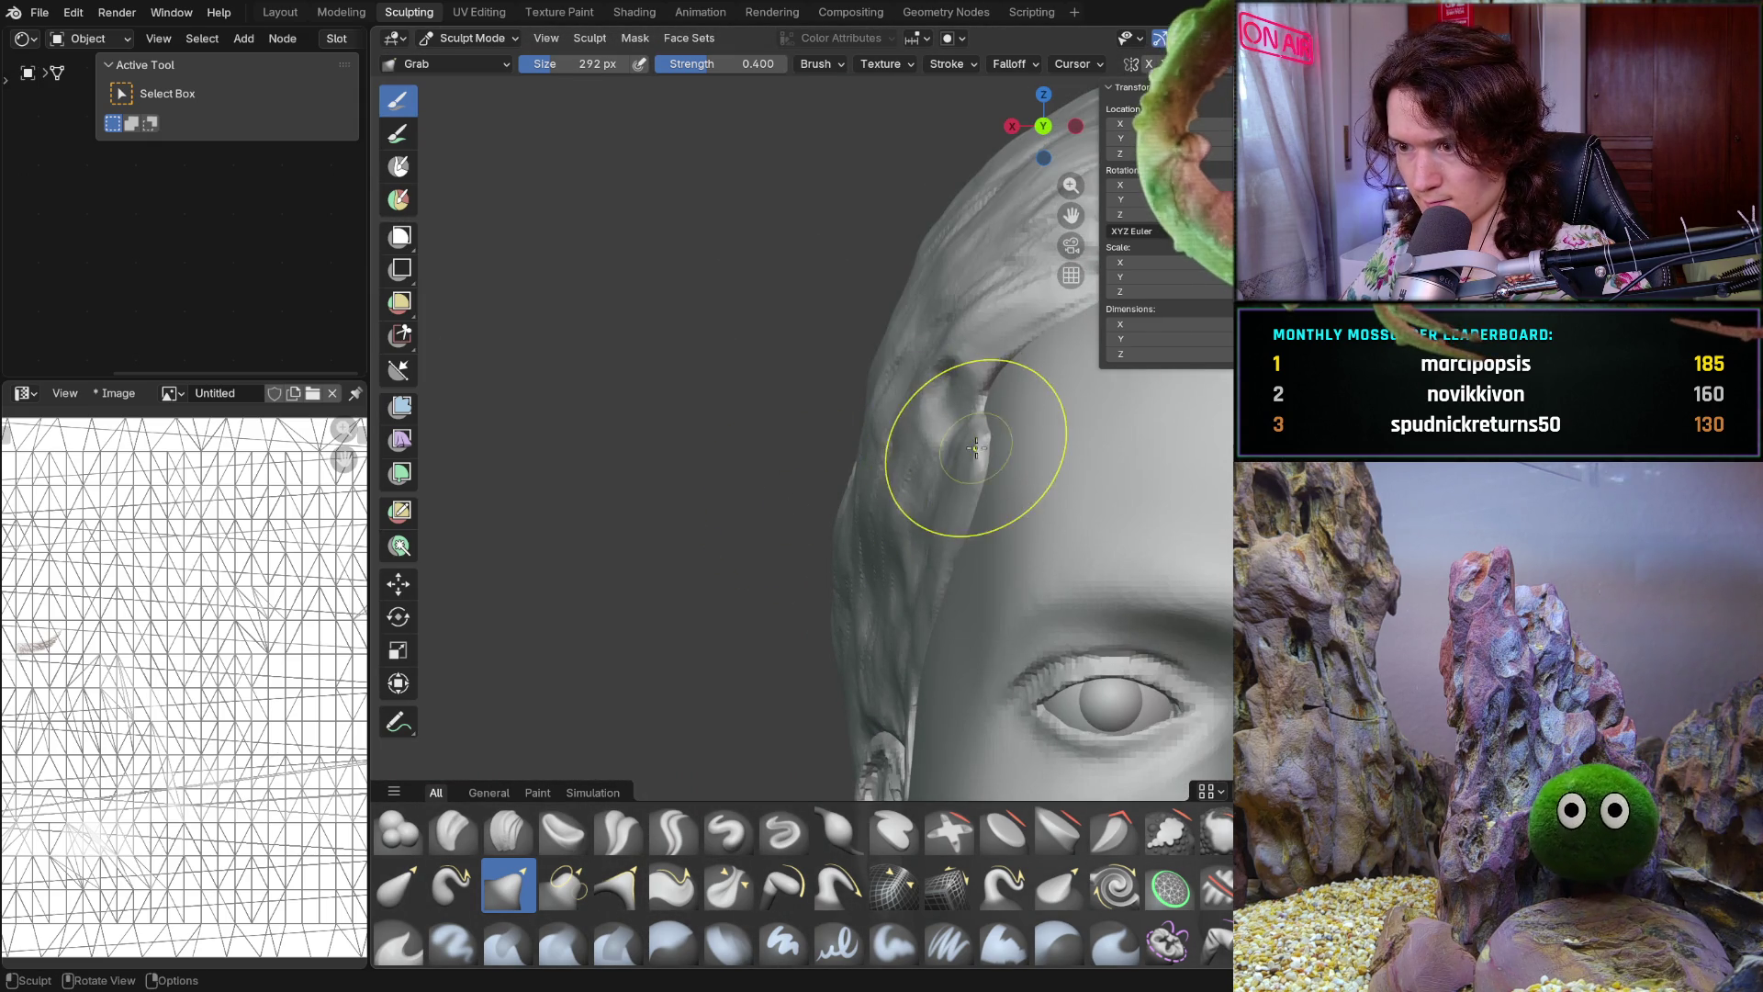
key(f)
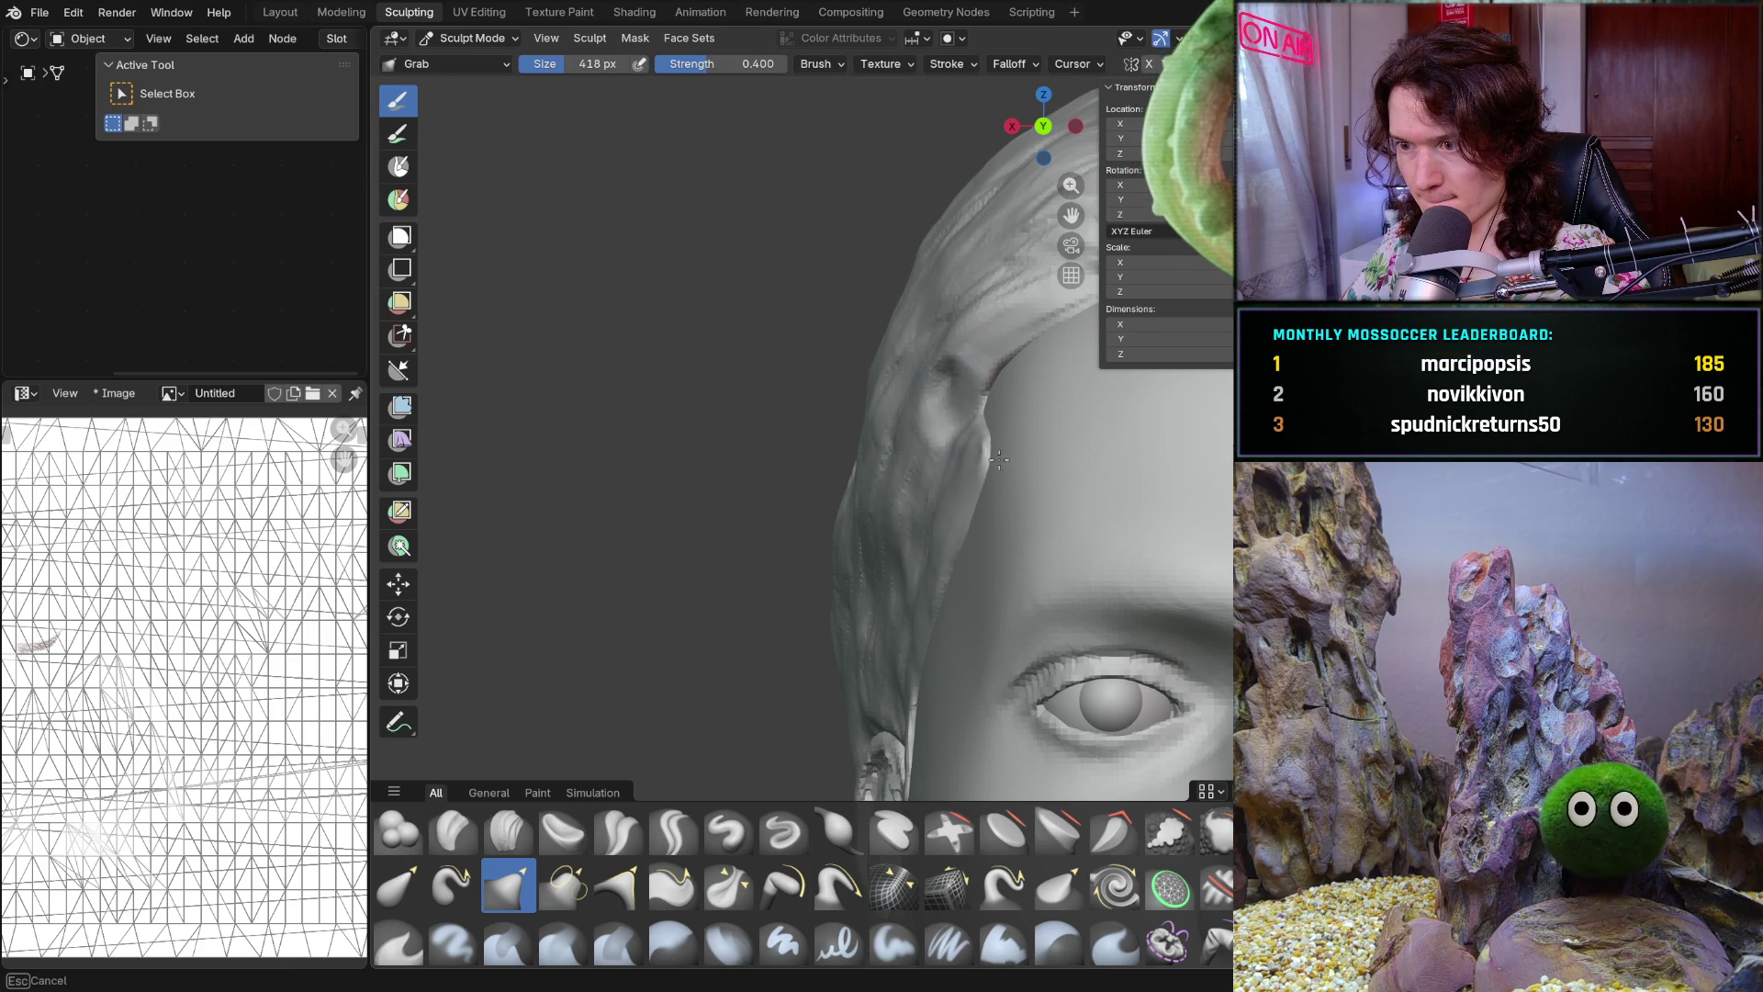
mouse_move(996, 458)
middle_down()
mouse_move(1201, 476)
mouse_move(934, 560)
mouse_move(951, 545)
middle_up()
scroll(1213, 429, down, 5)
scroll(957, 537, up, 3)
scroll(964, 527, up, 2)
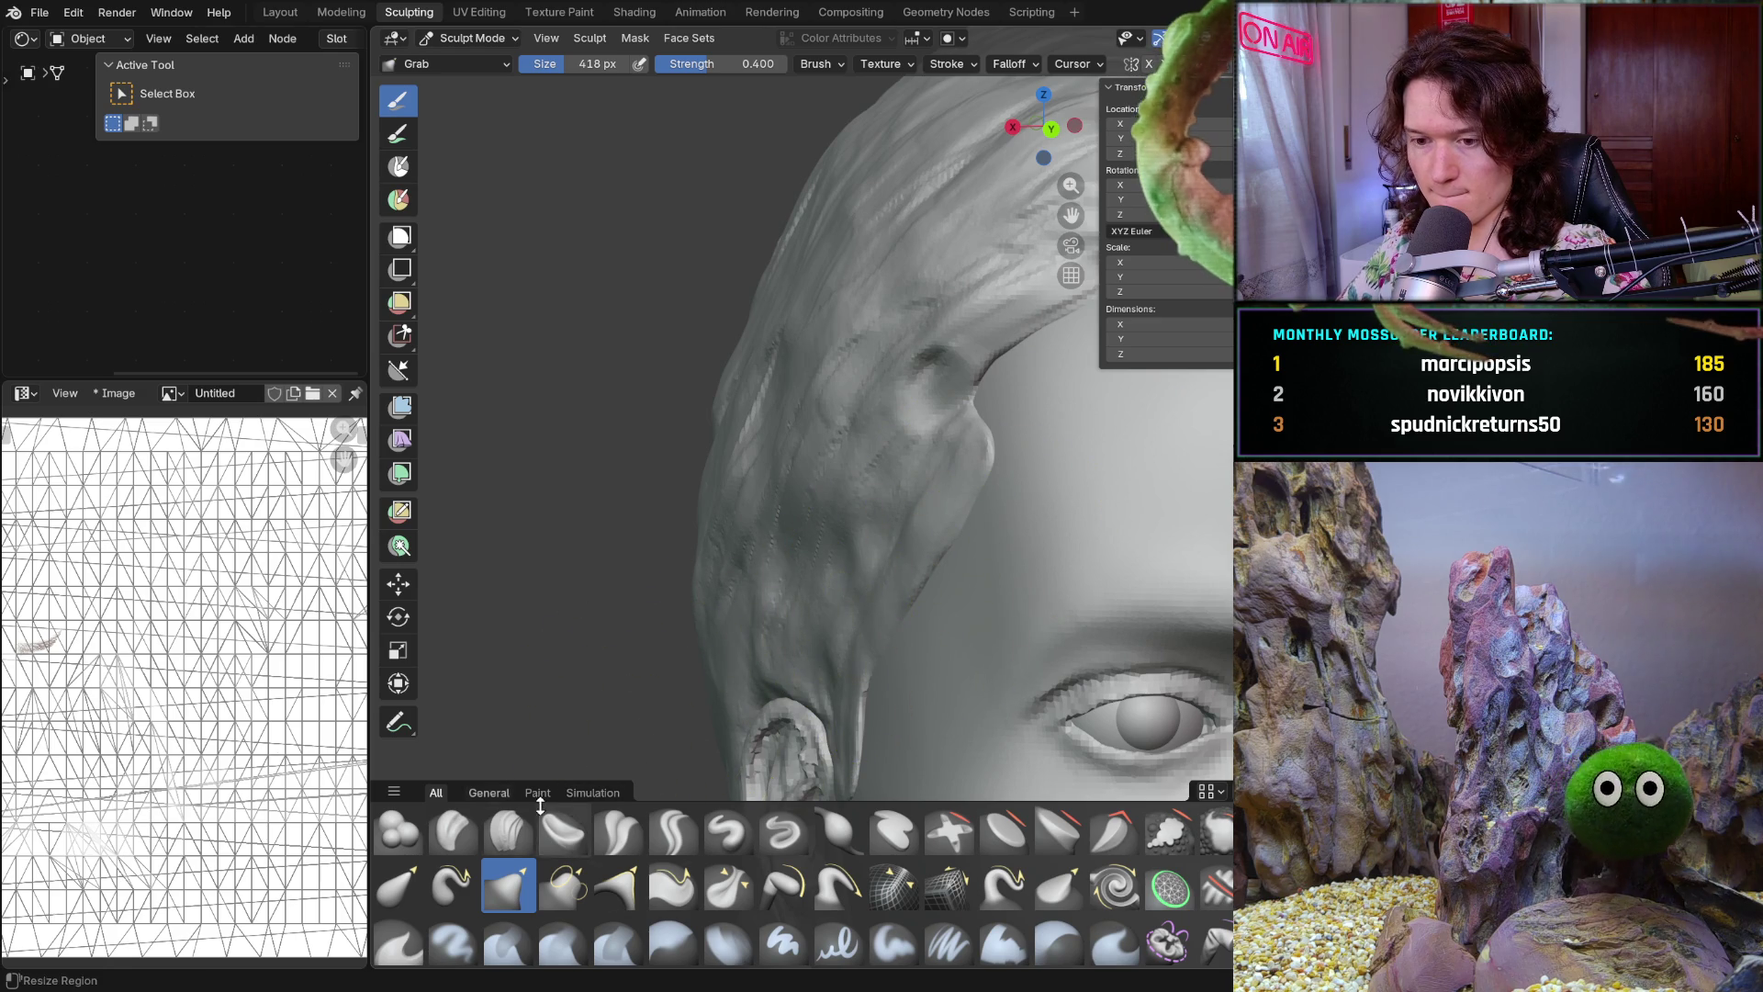
Switch to the Clay Strips brush and set its size to 102 px
click(507, 828)
key(f)
click(825, 601)
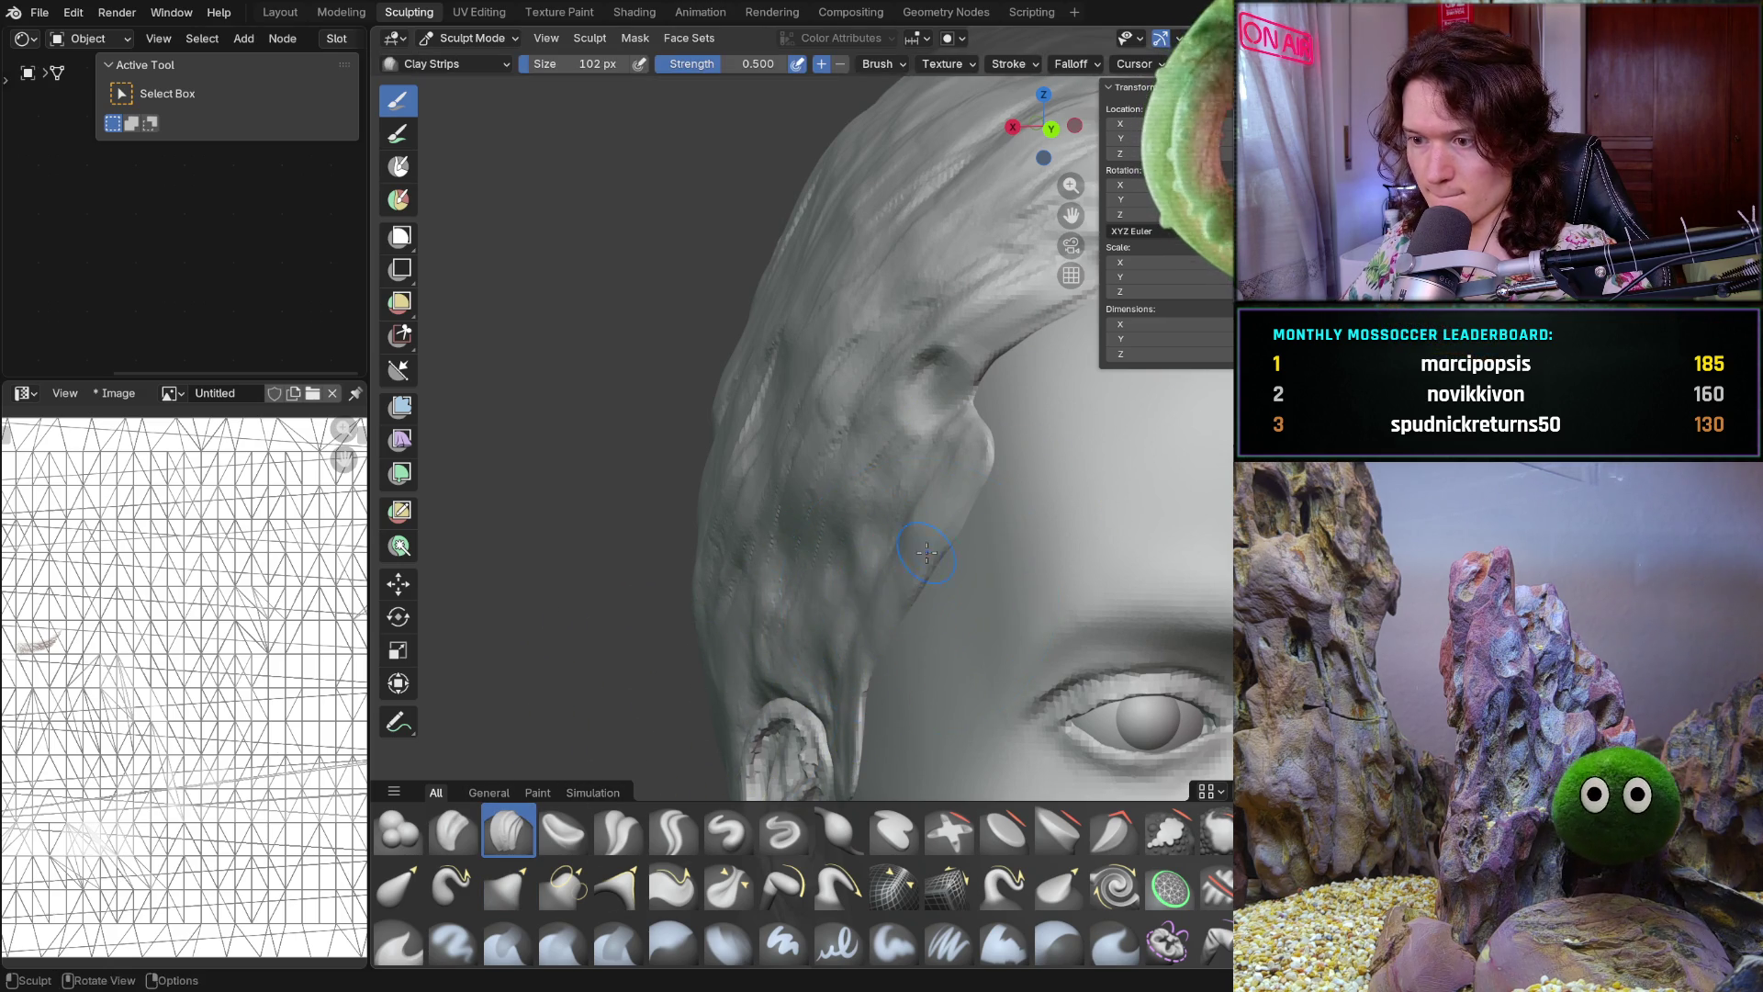
scroll(950, 551, up, 2)
scroll(973, 531, up, 1)
scroll(982, 483, up, 1)
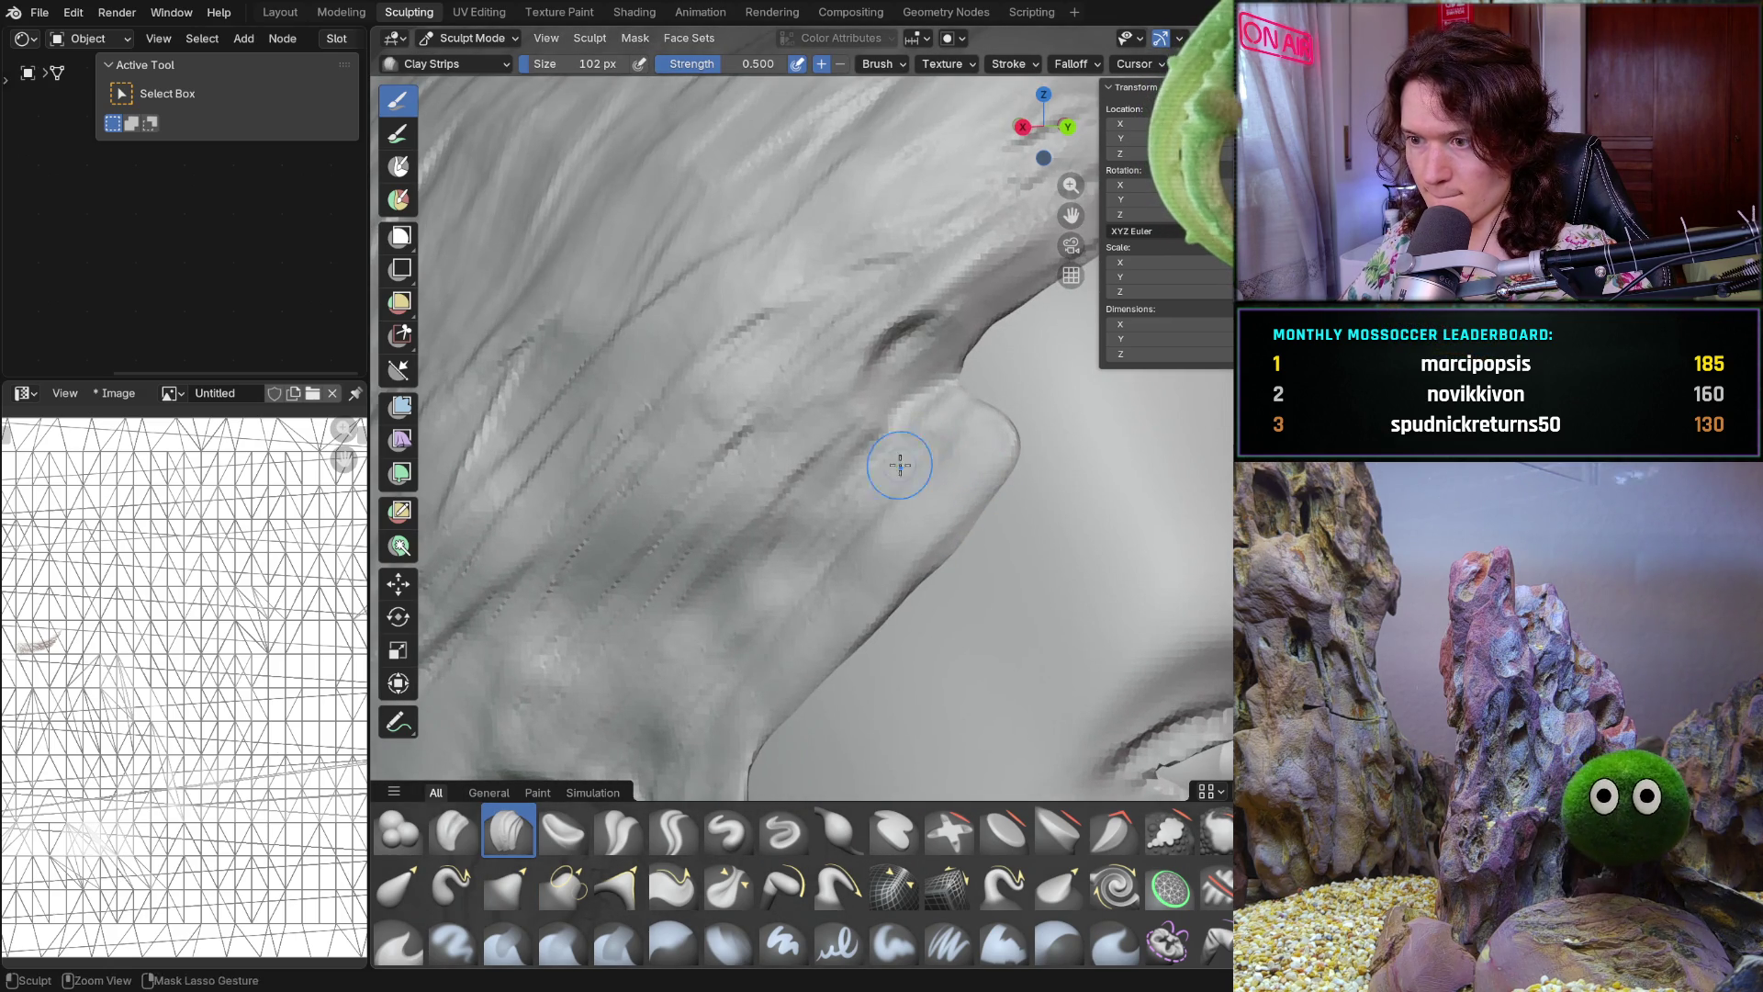
Stroke the temple hairline with Clay Strips and orbit around the head to check it
ctrl+right_drag(852, 542, 870, 554)
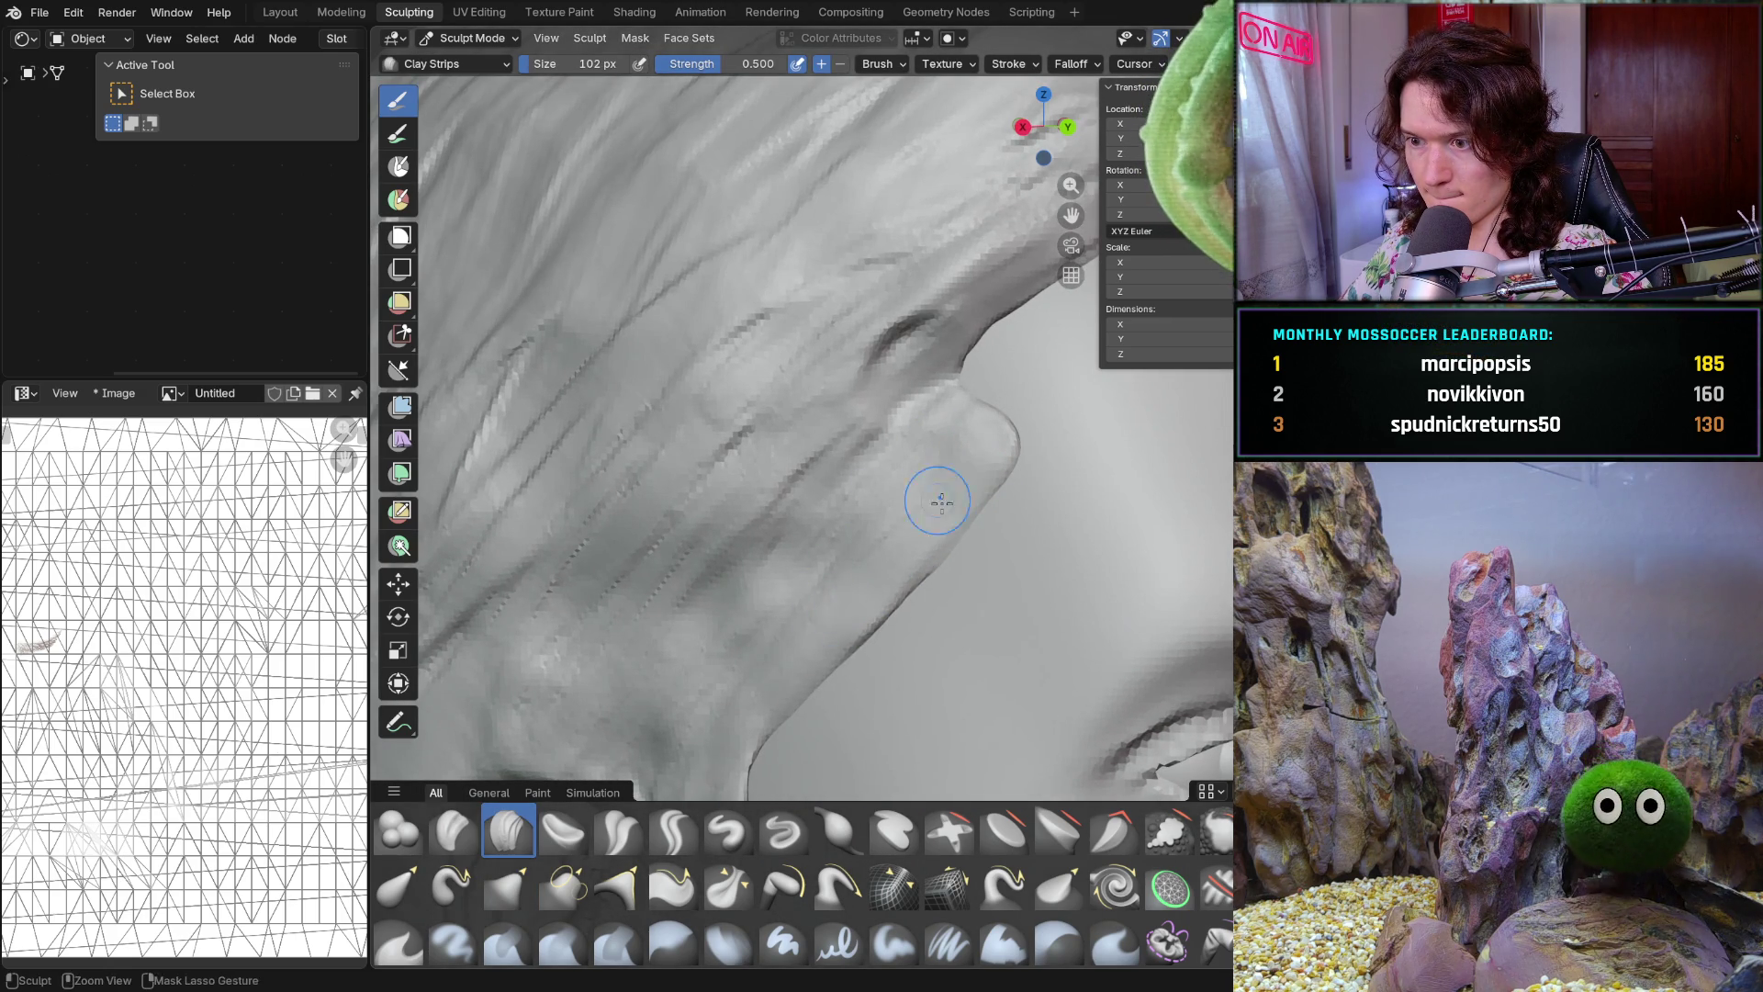
mouse_move(898, 559)
middle_down()
mouse_move(1034, 500)
mouse_move(854, 638)
middle_up()
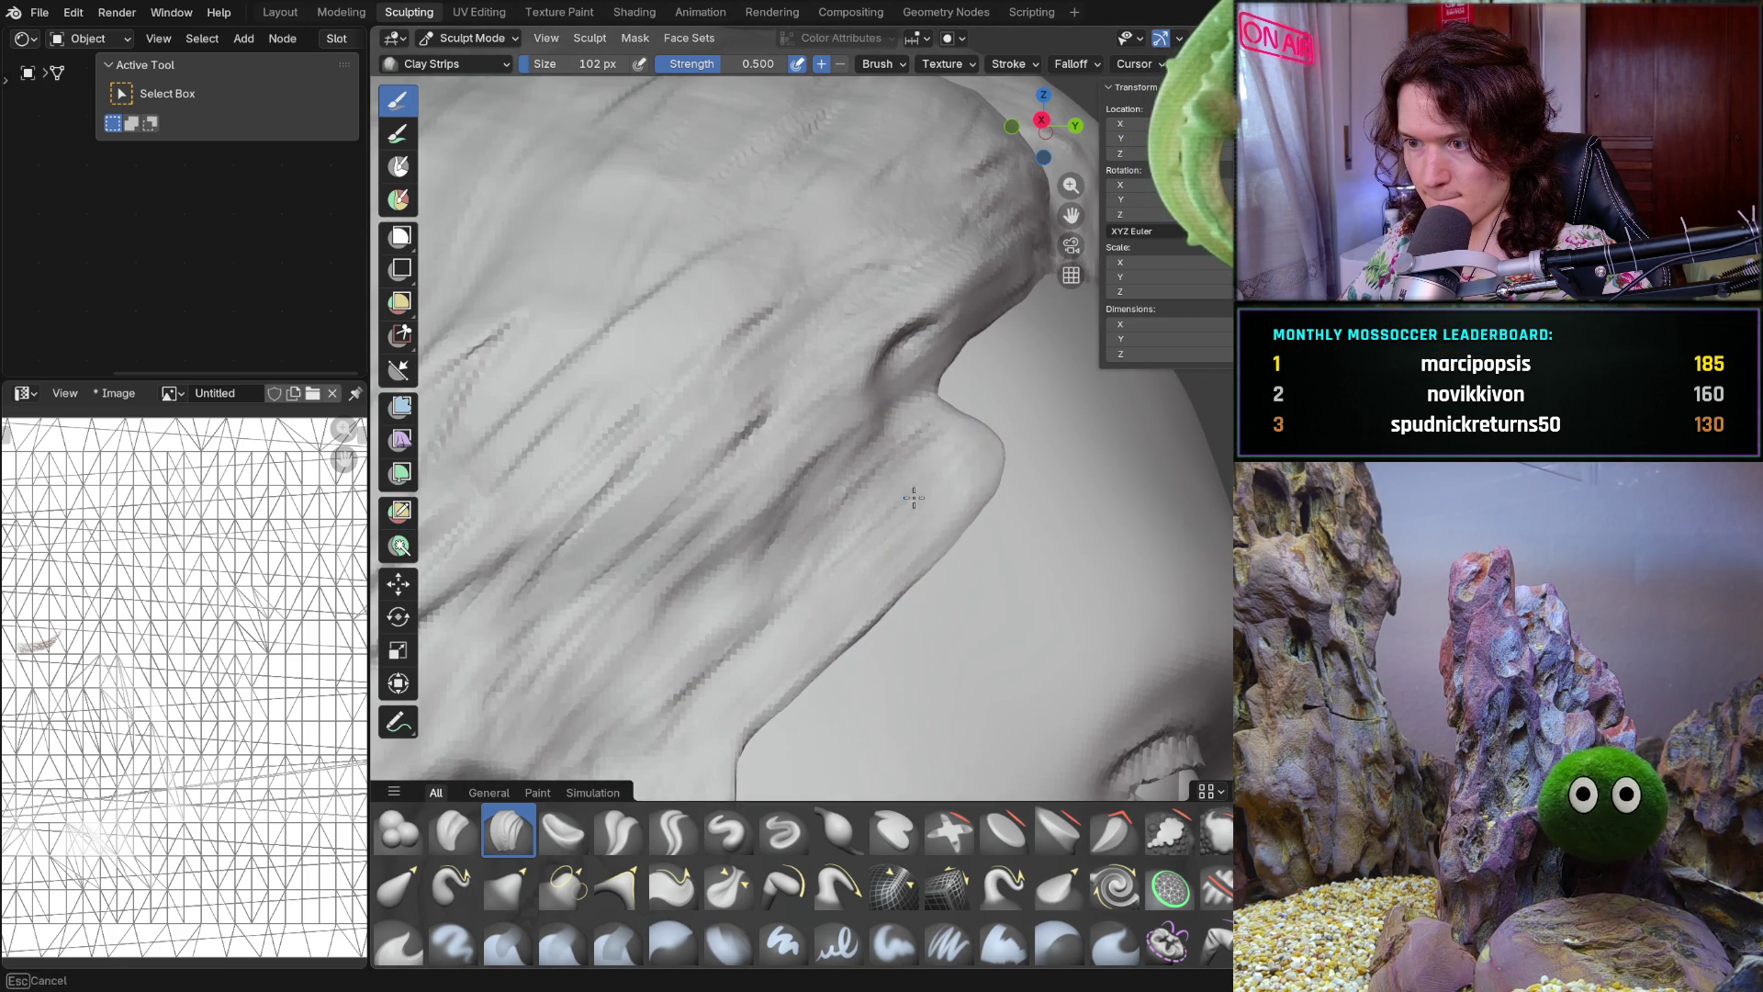
middle_drag(959, 485, 855, 523)
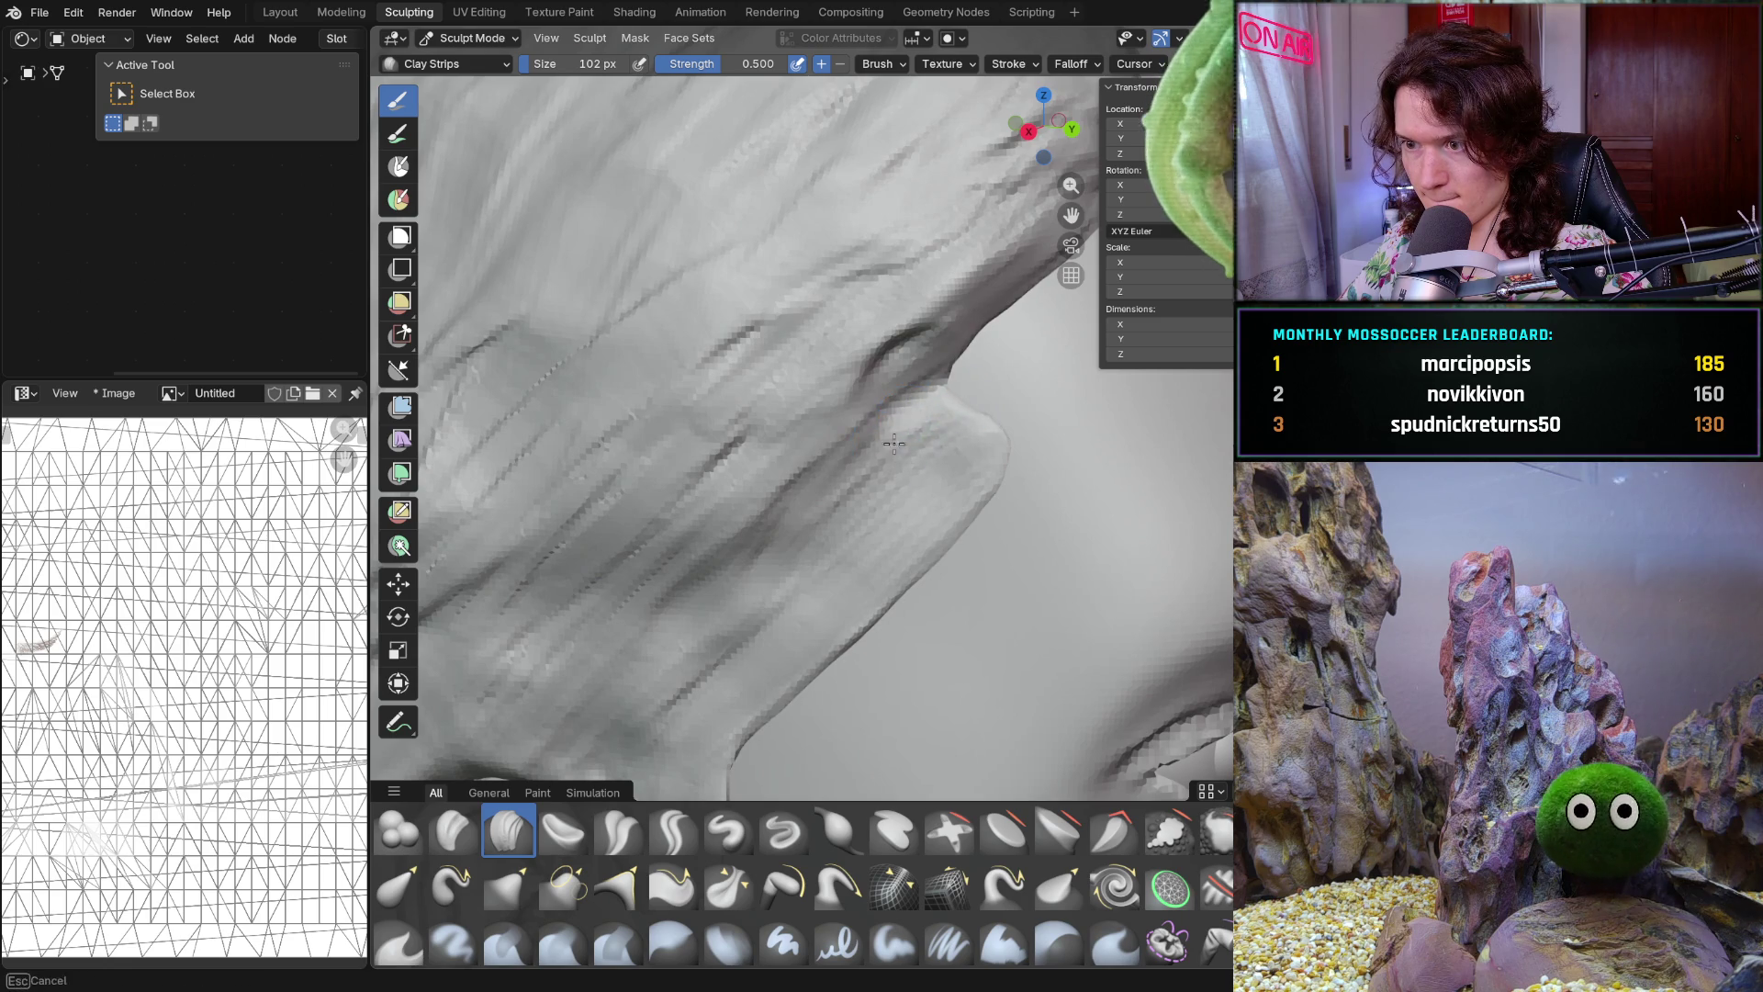
middle_drag(949, 438, 979, 473)
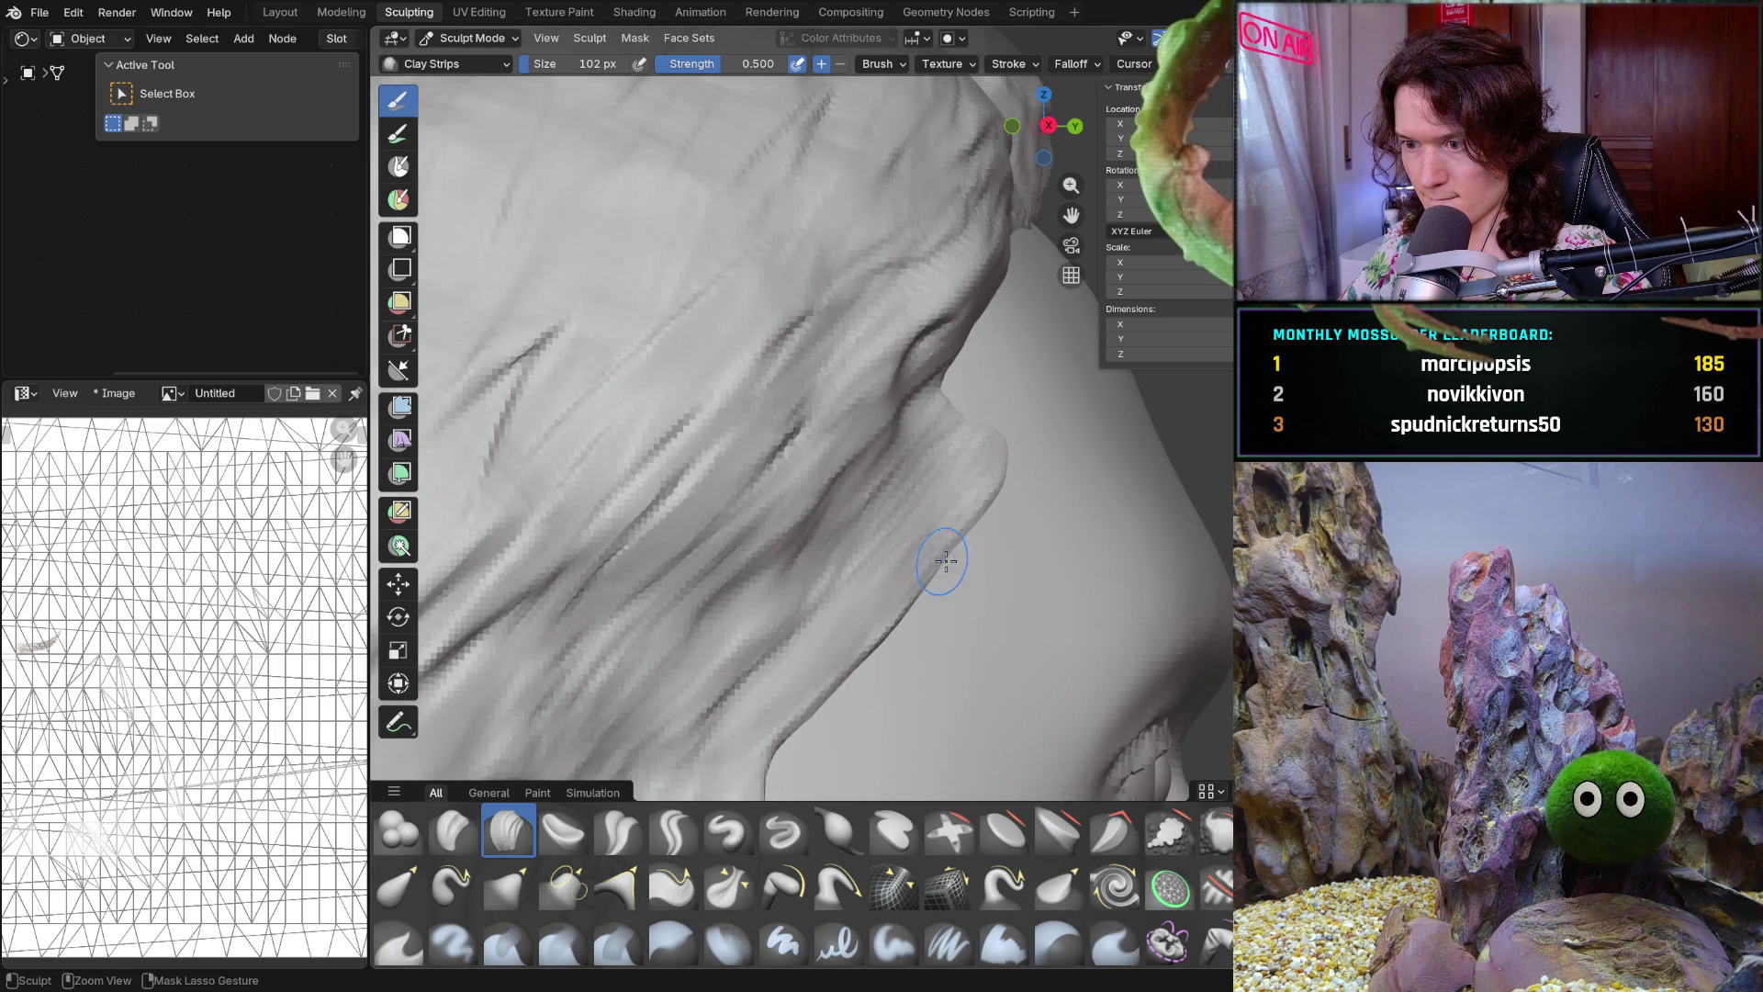
ctrl+middle_drag(860, 645, 806, 709)
scroll(761, 643, down, 4)
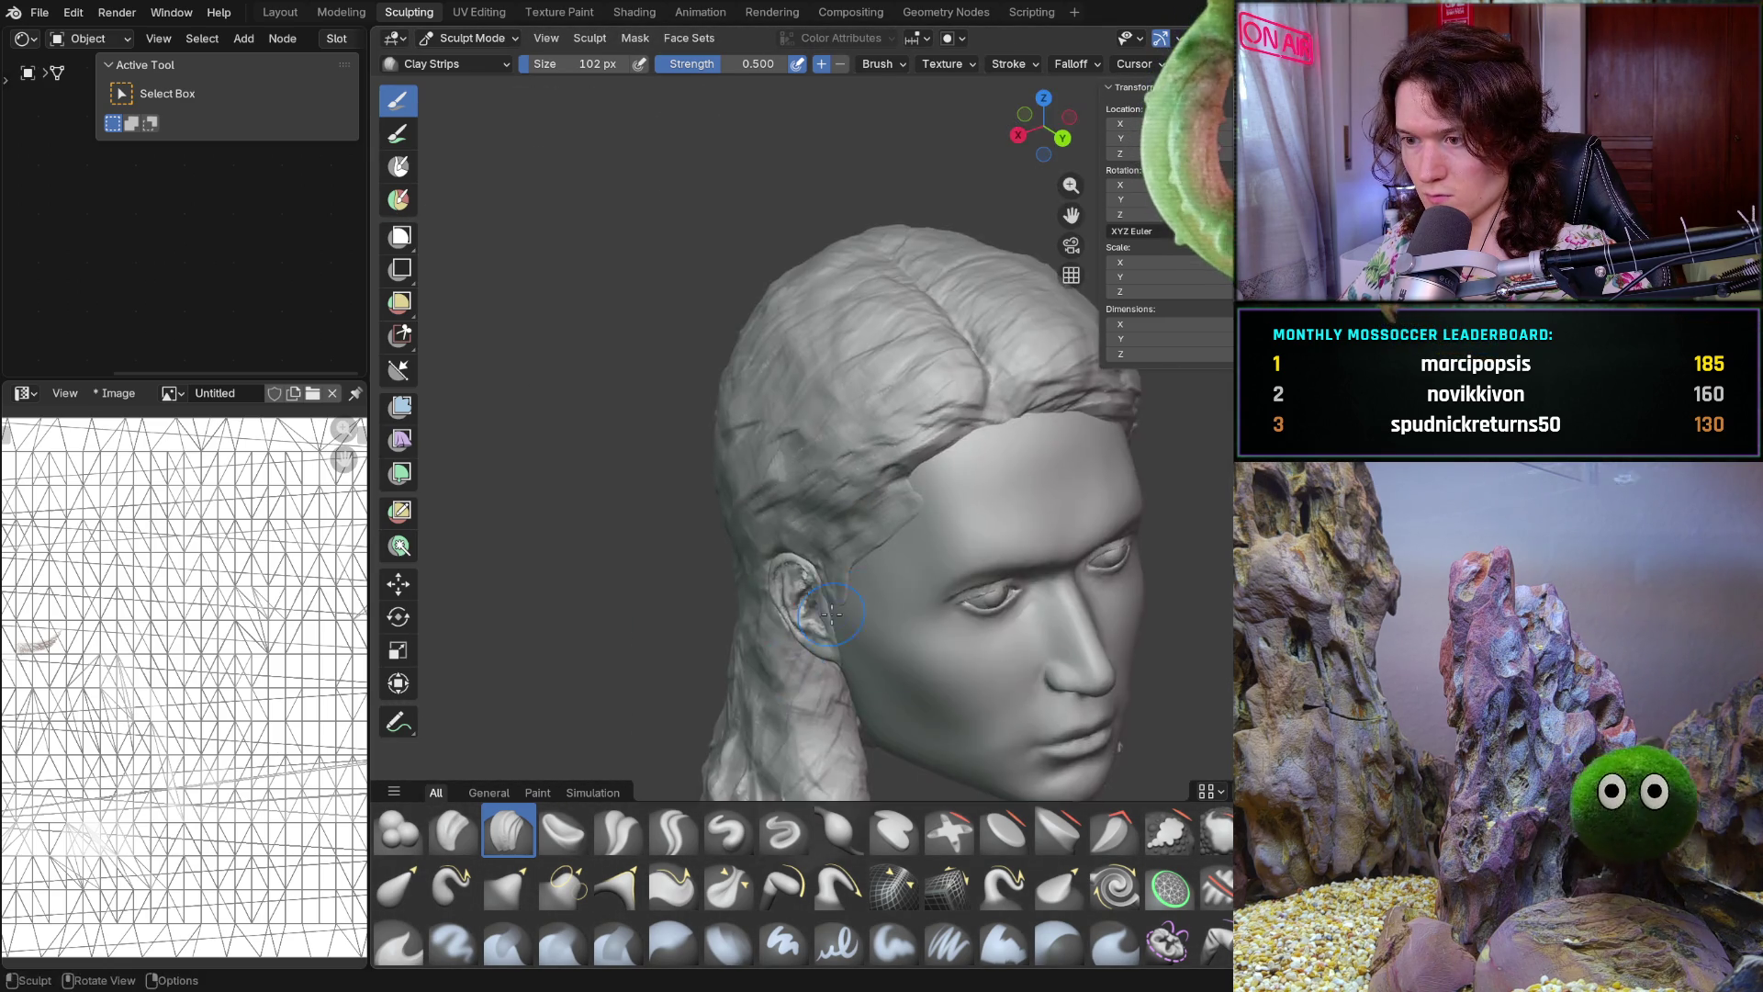
middle_drag(761, 641, 776, 552)
scroll(965, 433, up, 5)
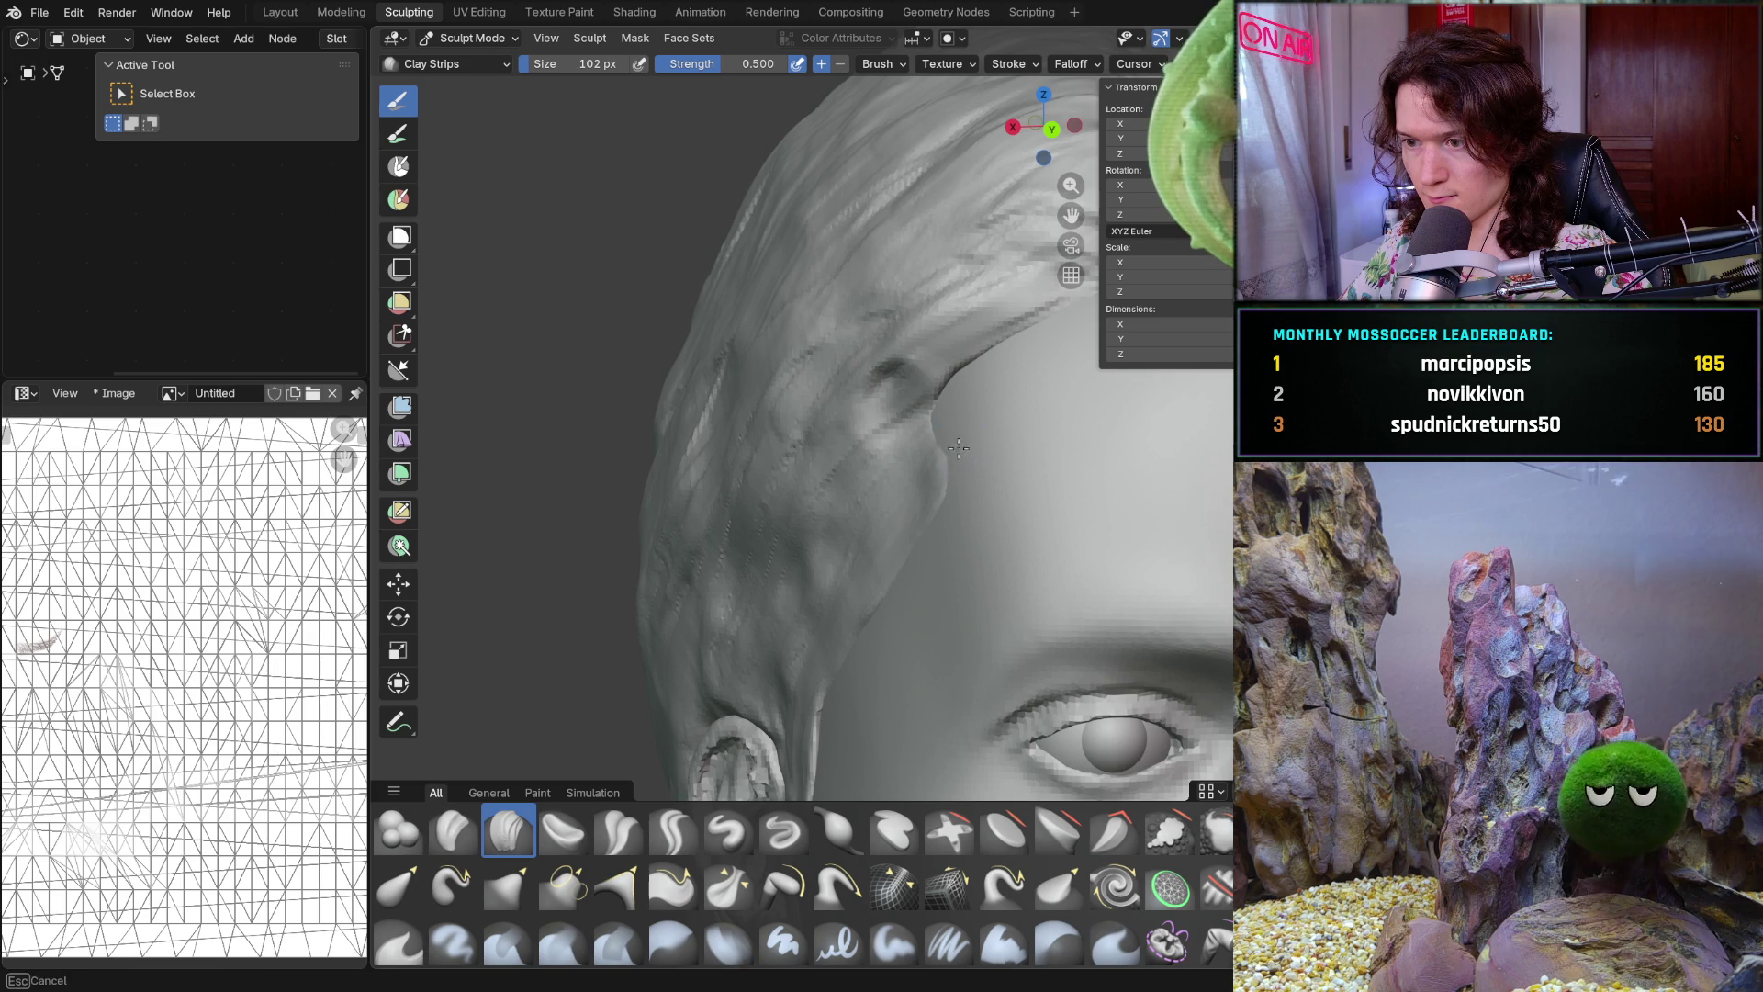
middle_drag(957, 445, 989, 442)
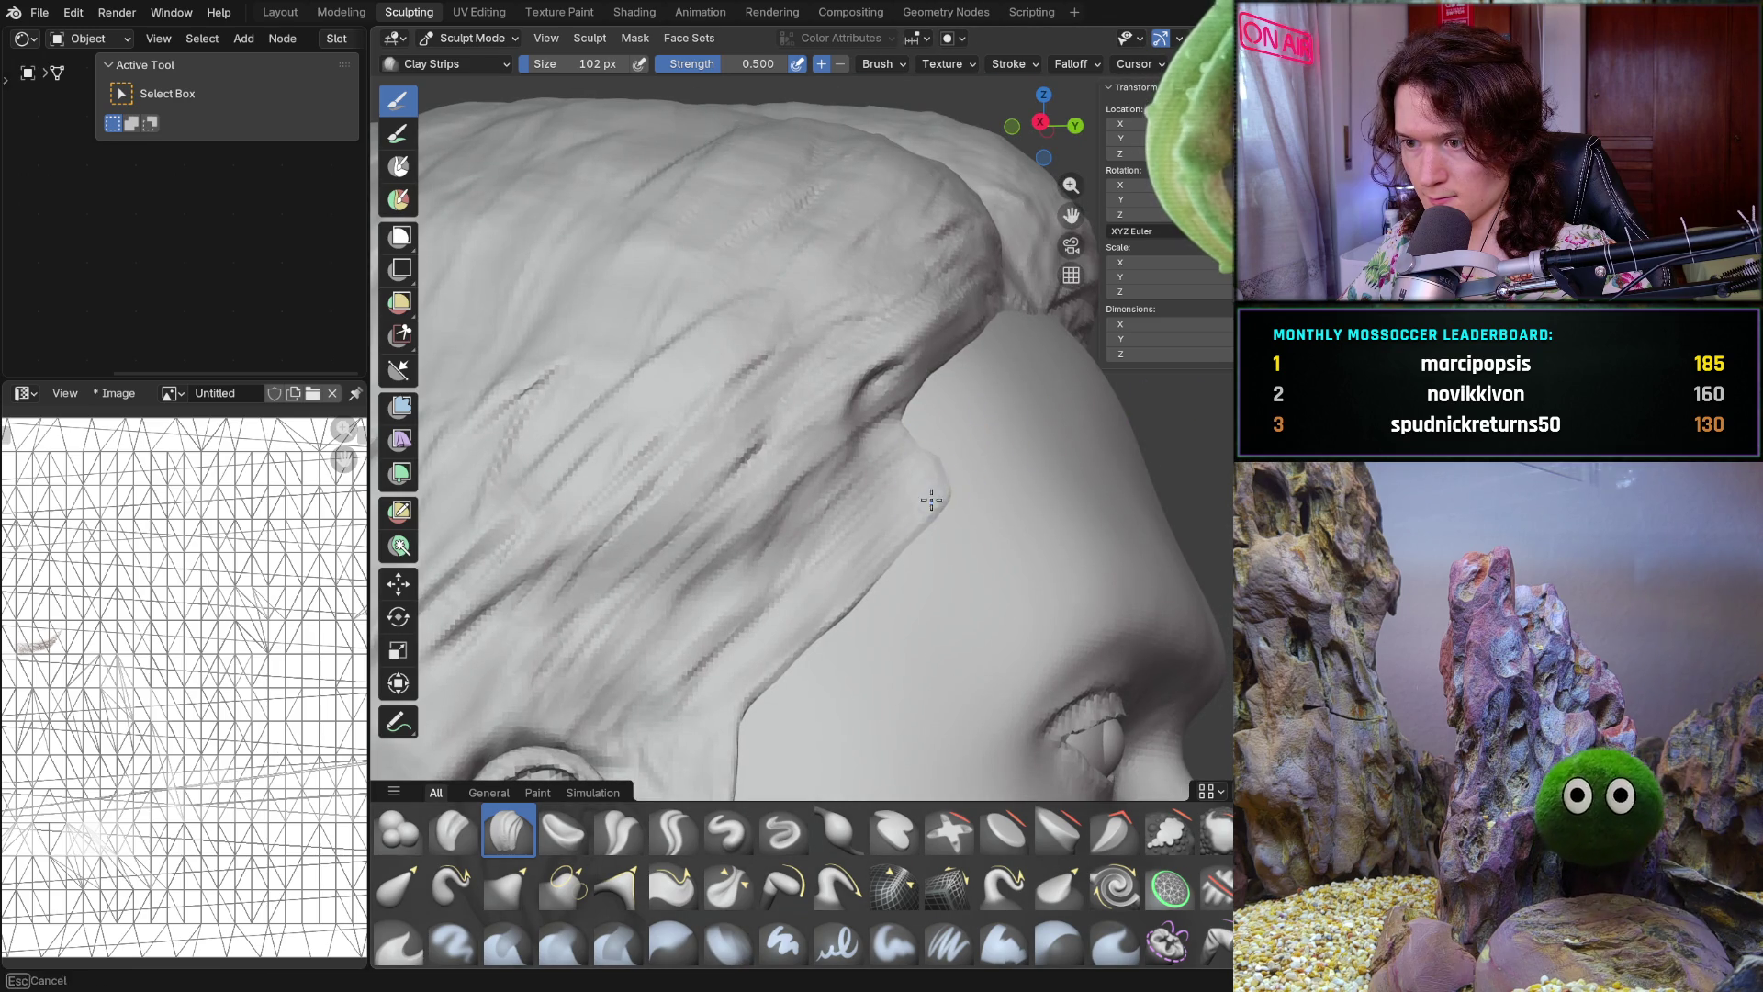
scroll(921, 451, down, 4)
Build up hair strands near the temple and inspect the hairline from new angles
middle_drag(922, 450, 965, 464)
scroll(964, 464, up, 3)
scroll(957, 394, up, 3)
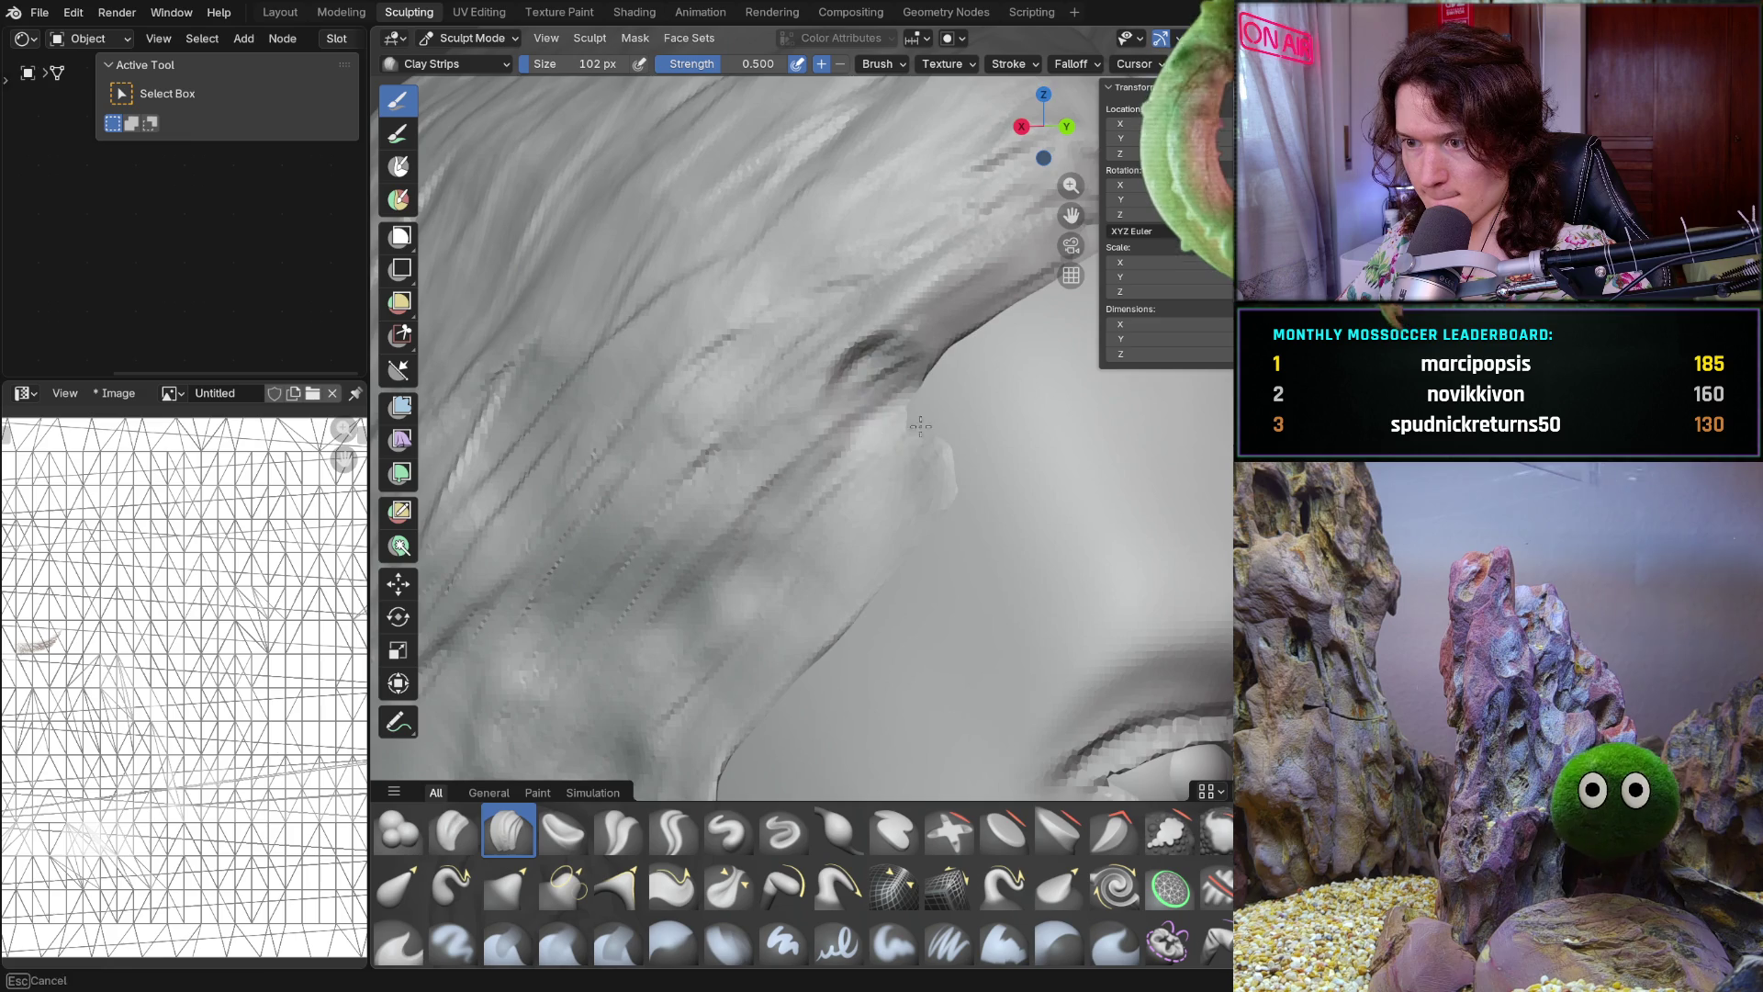
scroll(913, 419, down, 4)
mouse_move(913, 421)
middle_down()
mouse_move(876, 549)
mouse_move(892, 434)
middle_up()
scroll(896, 482, down, 2)
scroll(892, 434, up, 4)
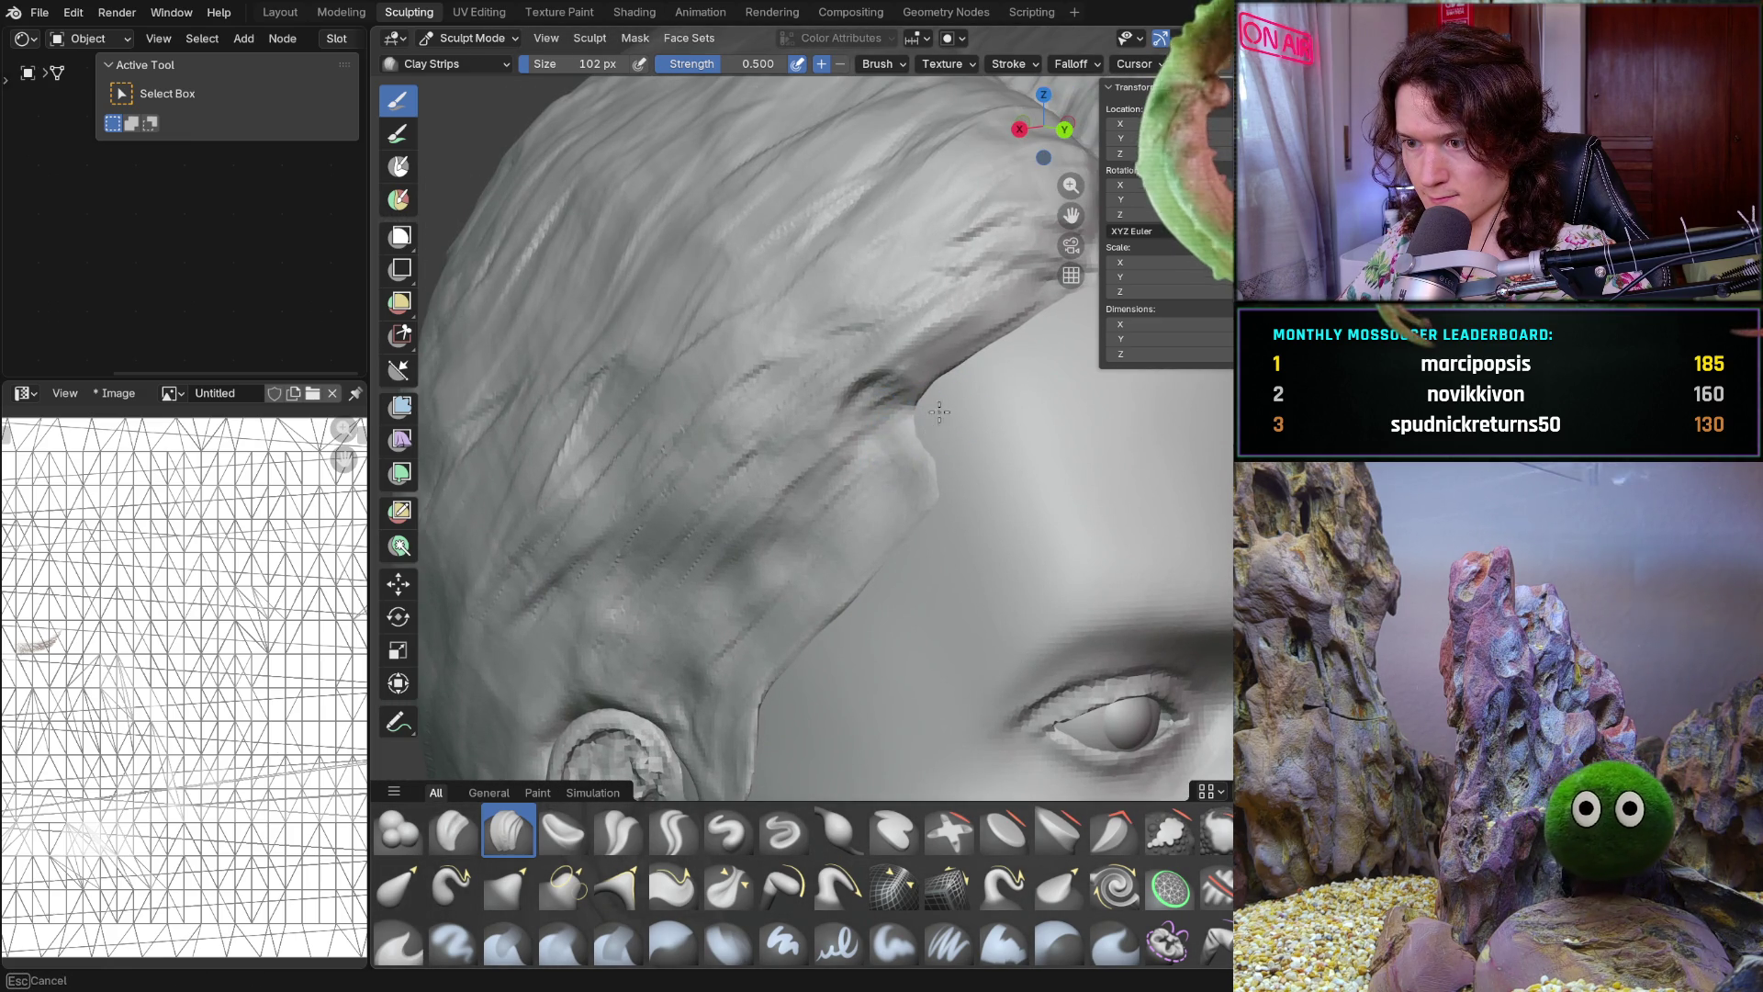
drag(808, 511, 783, 570)
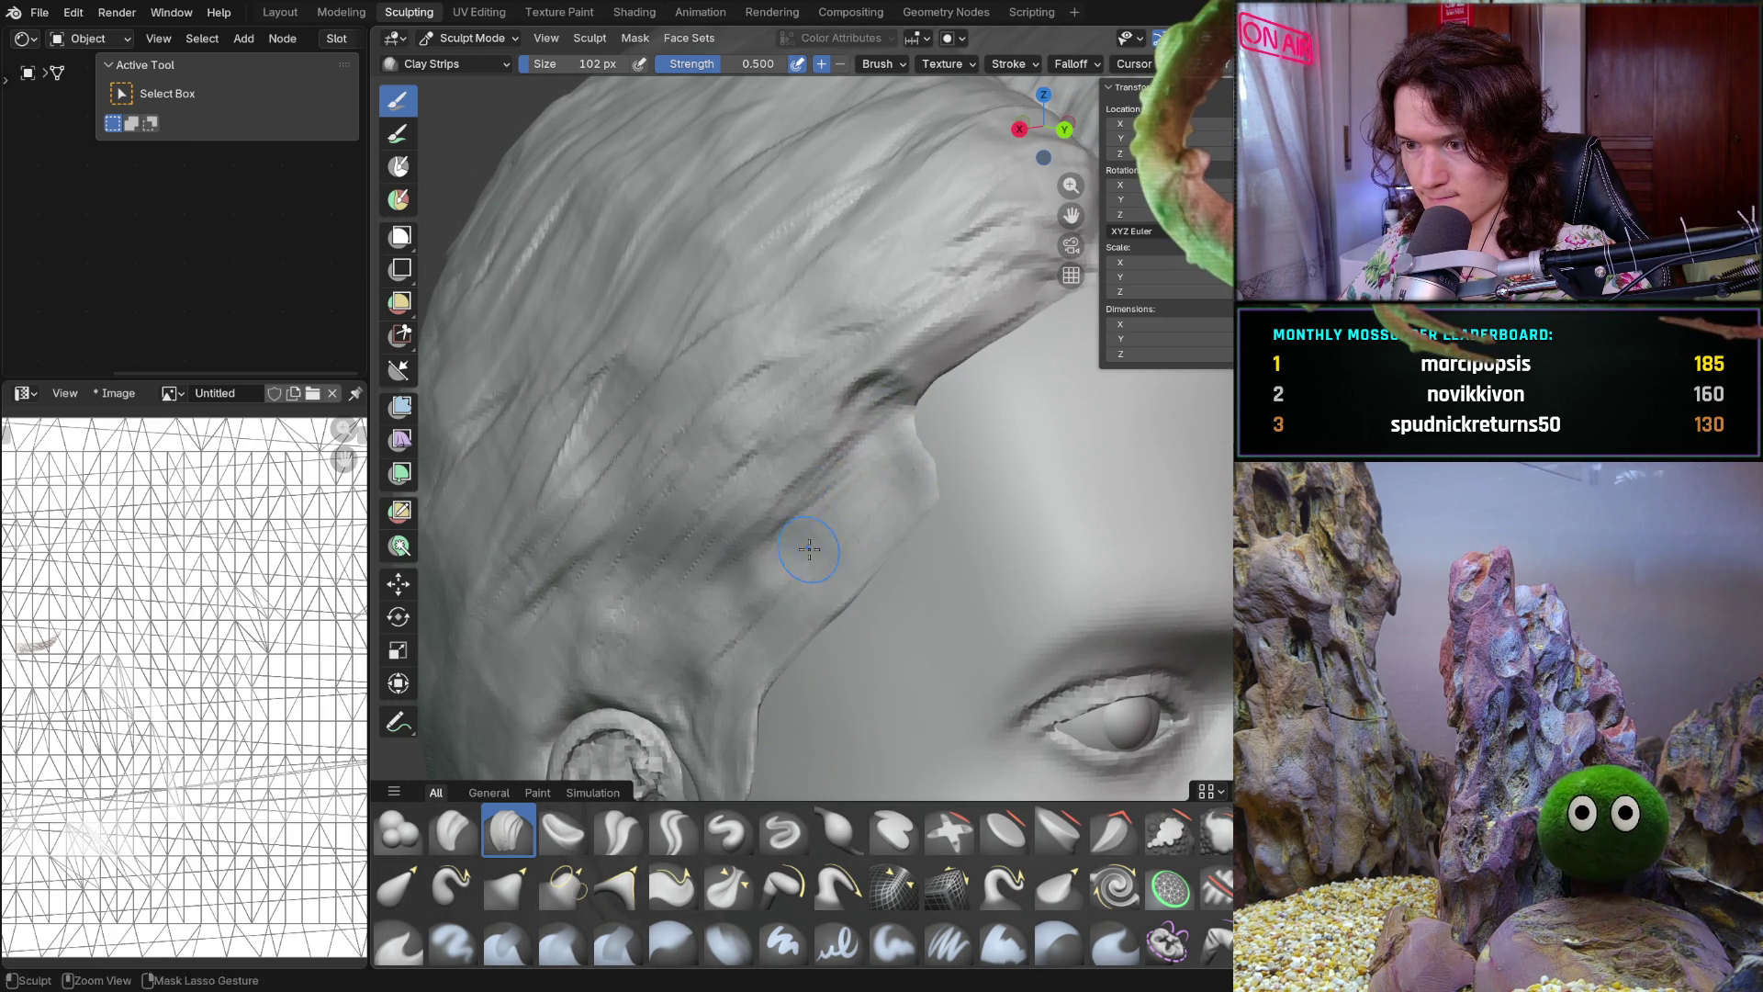
drag(730, 640, 819, 551)
mouse_move(820, 551)
middle_down()
mouse_move(968, 478)
mouse_move(967, 428)
middle_up()
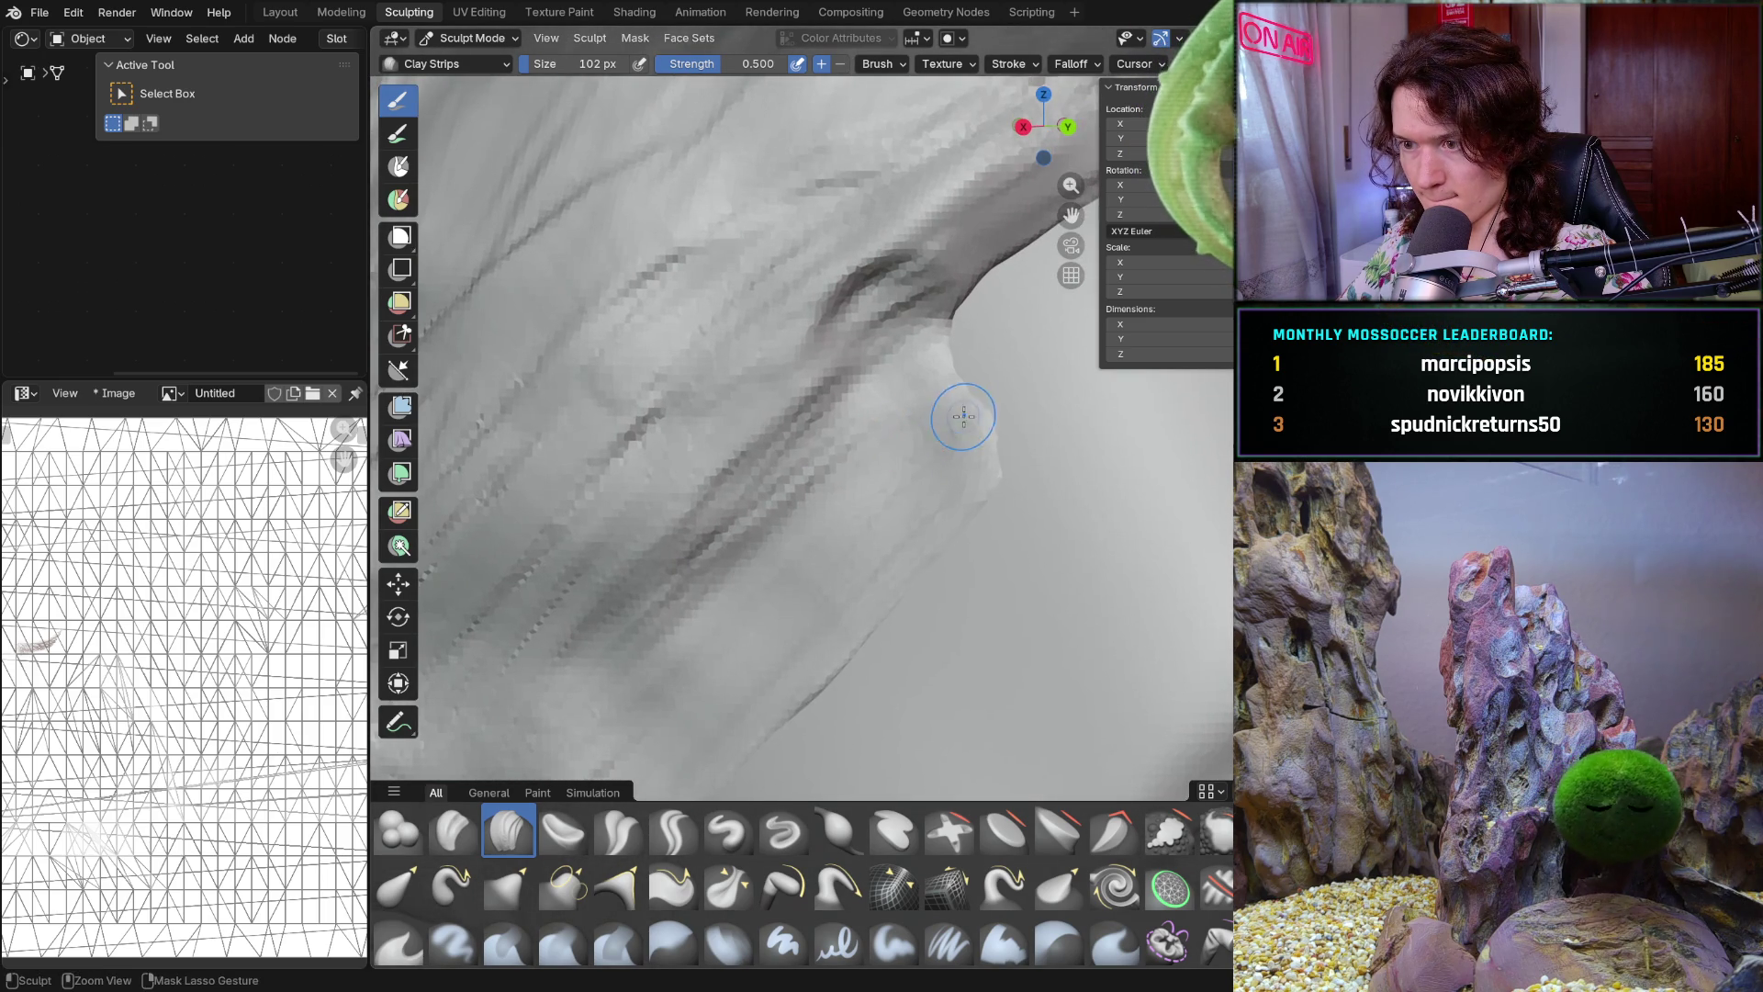
scroll(945, 362, down, 5)
mouse_move(964, 468)
middle_down()
mouse_move(983, 533)
mouse_move(937, 515)
mouse_move(958, 396)
middle_up()
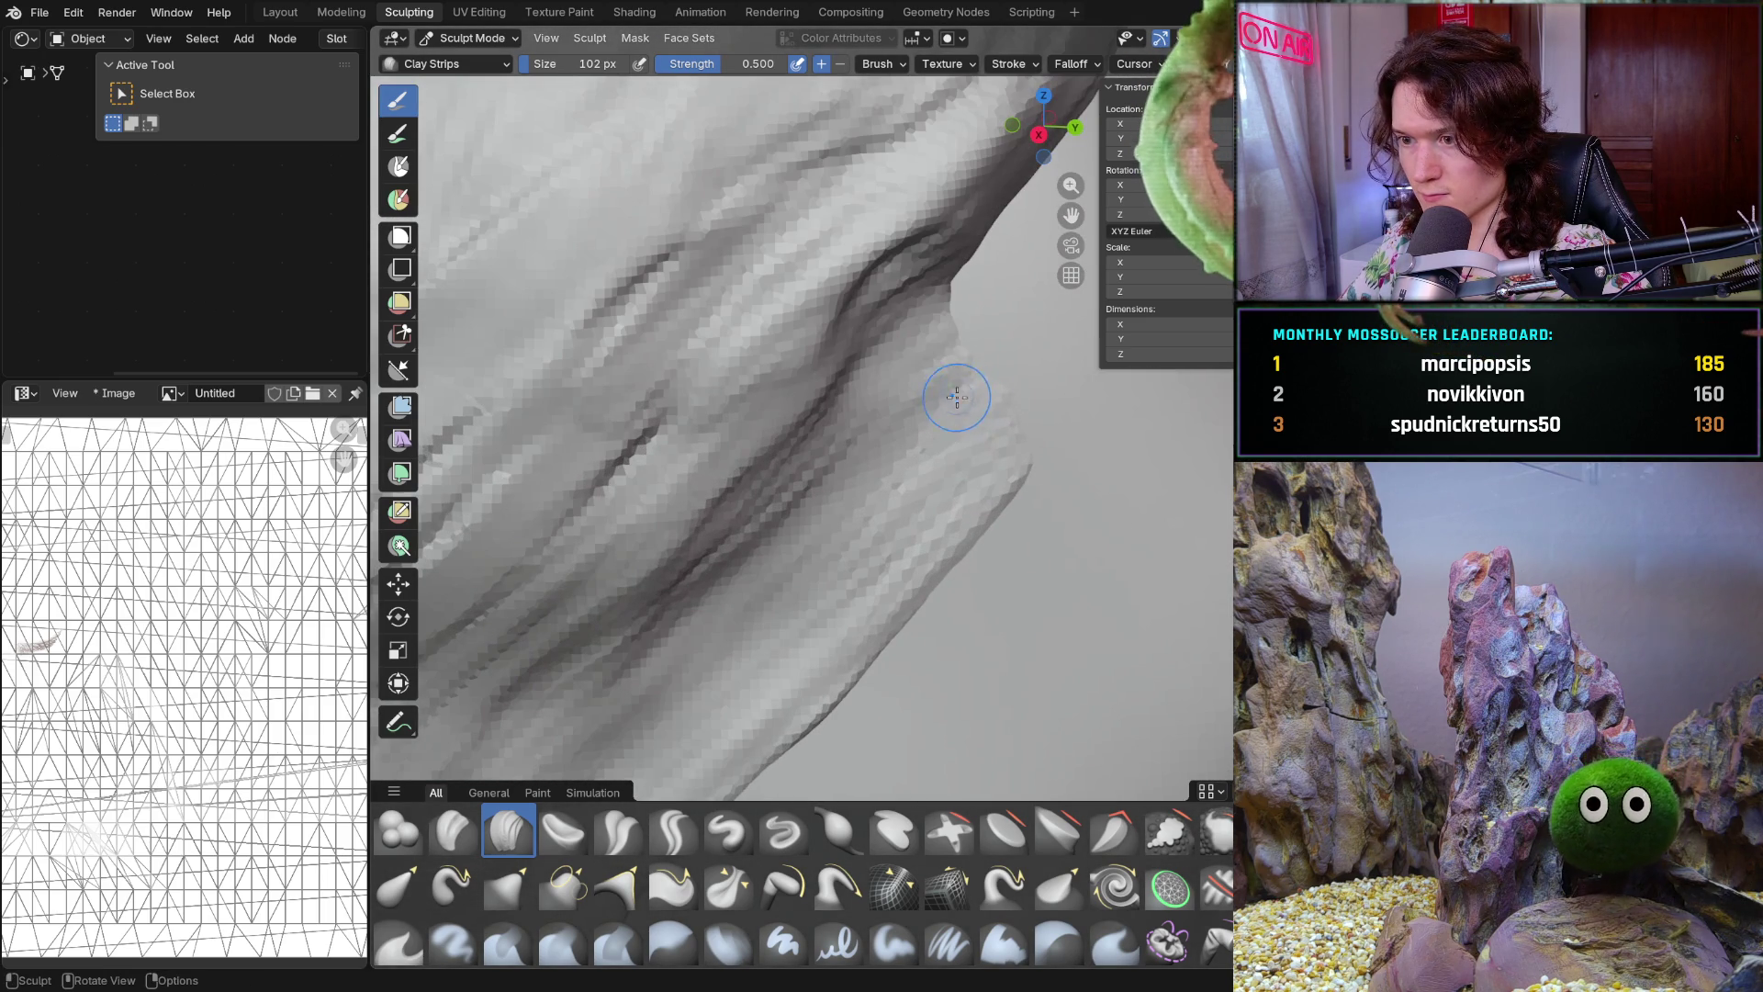
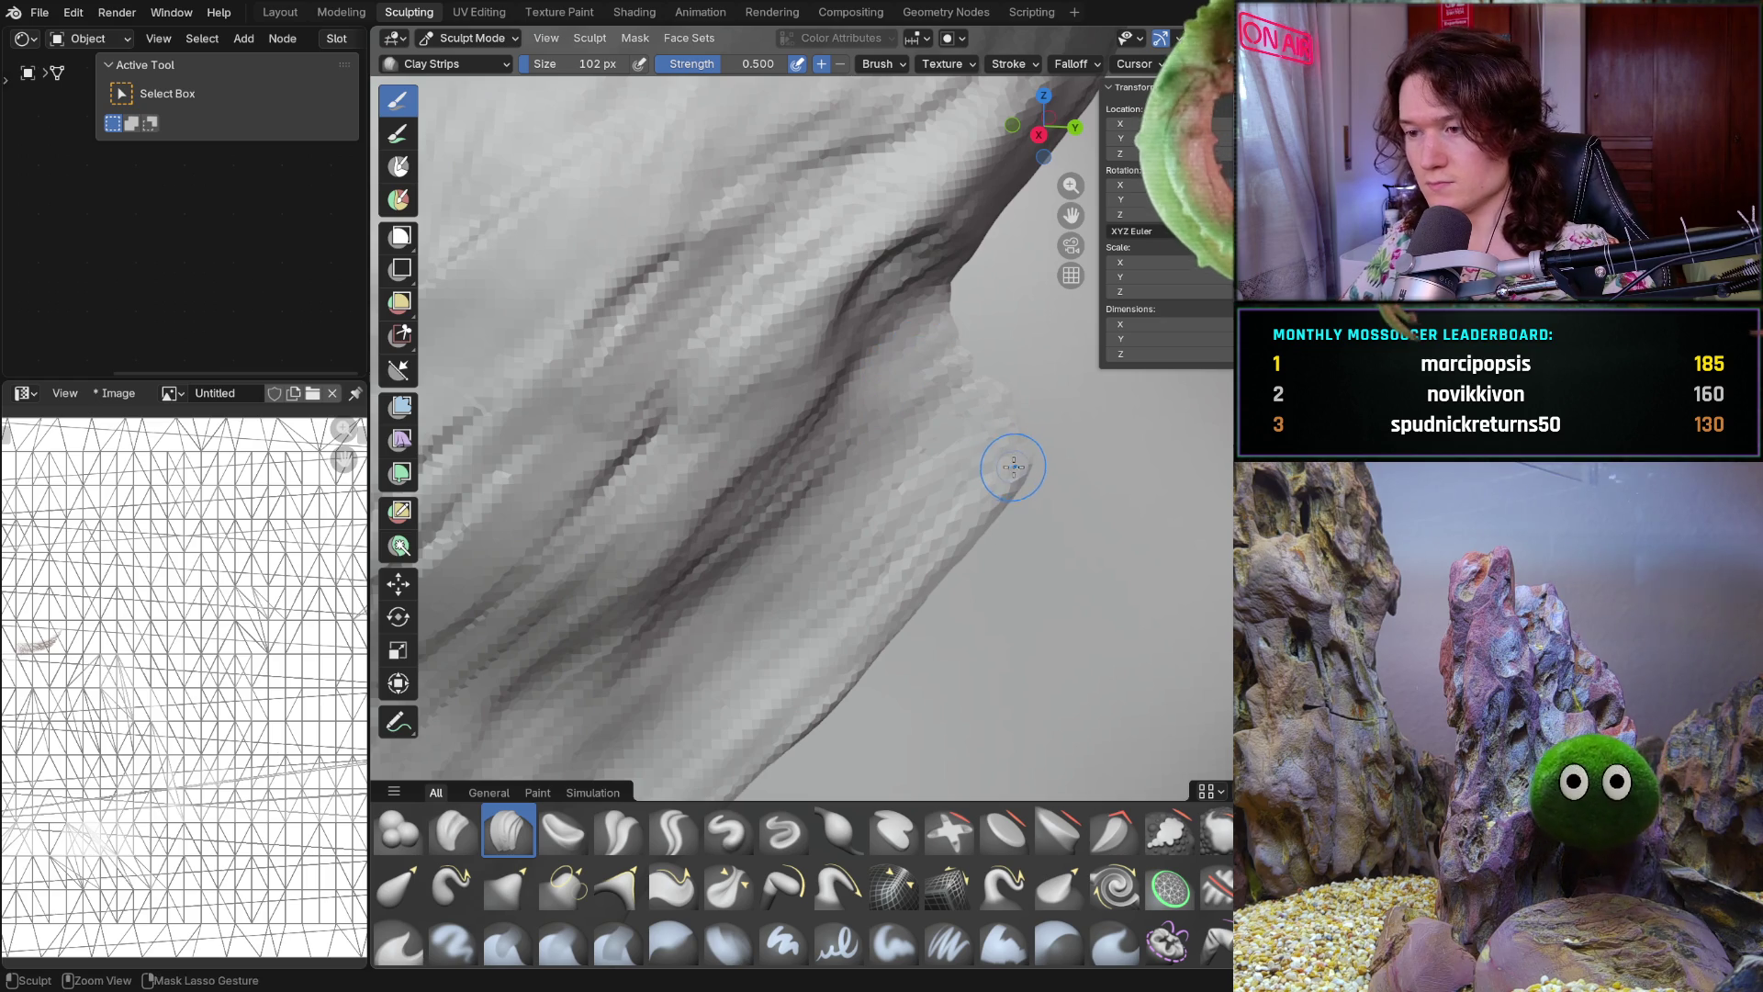
Build up clay along the long hair strand's edge and push its upper edge outward
shift+middle_drag(1038, 448, 933, 500)
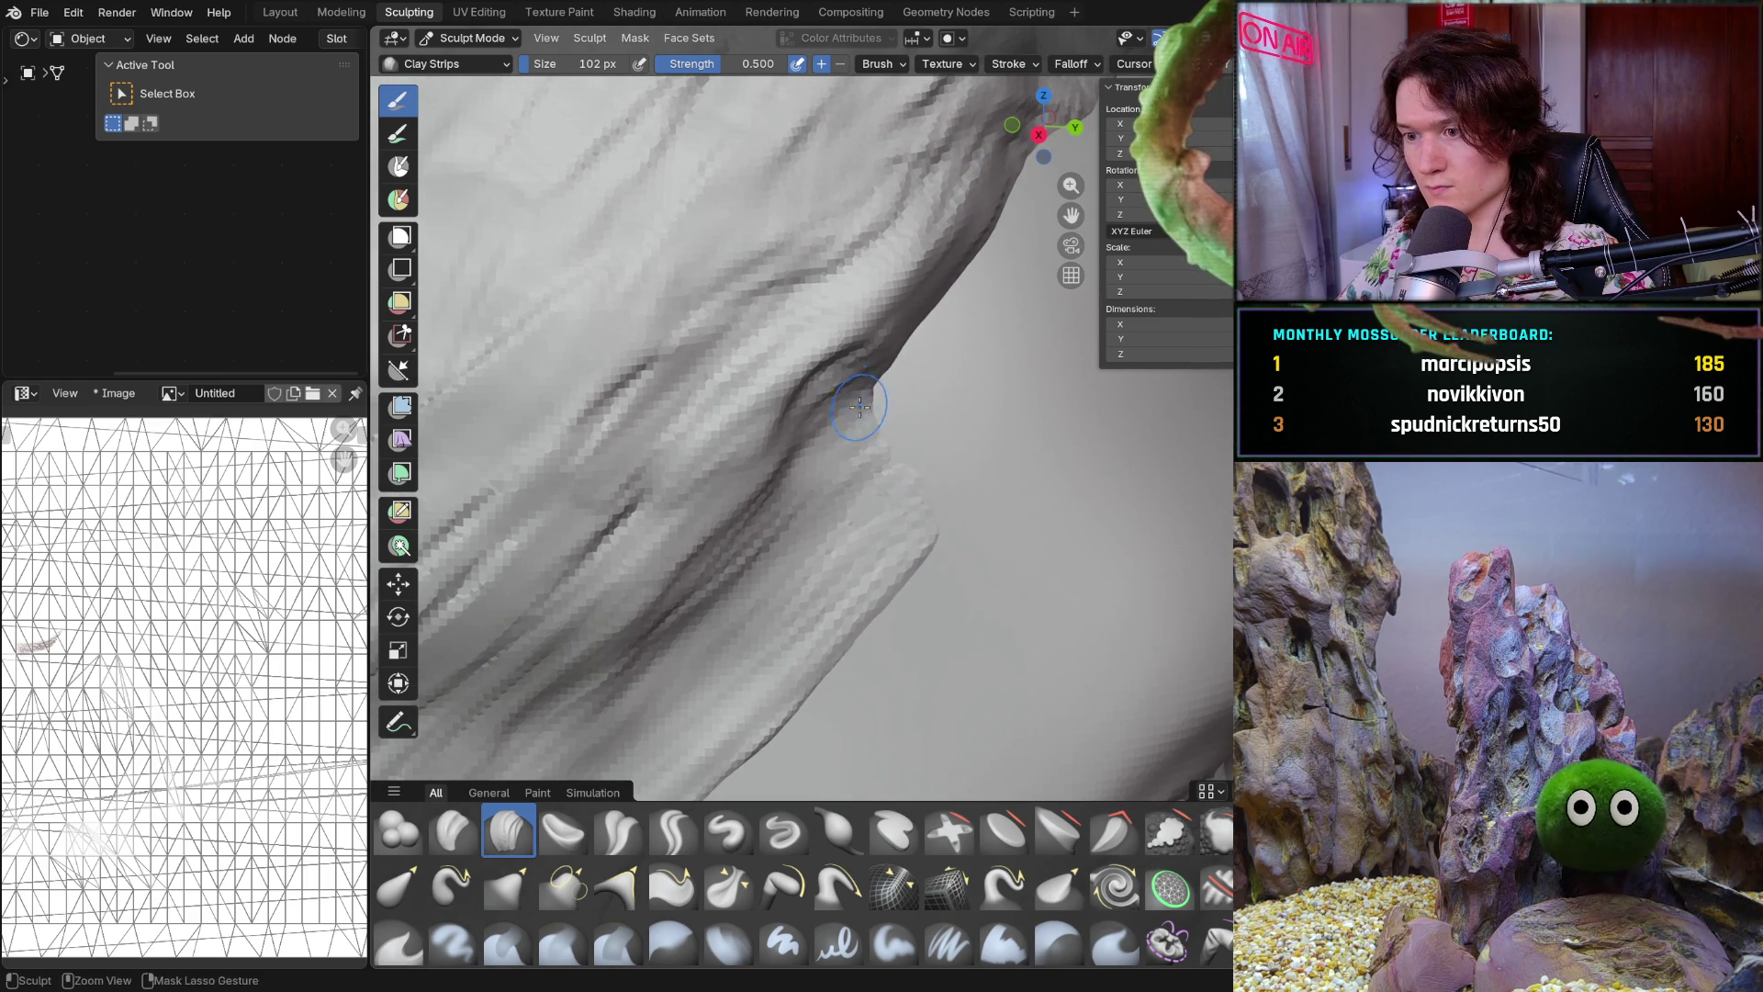
mouse_move(813, 438)
mouse_down()
mouse_move(869, 392)
mouse_move(843, 472)
mouse_move(864, 493)
mouse_move(832, 452)
mouse_up()
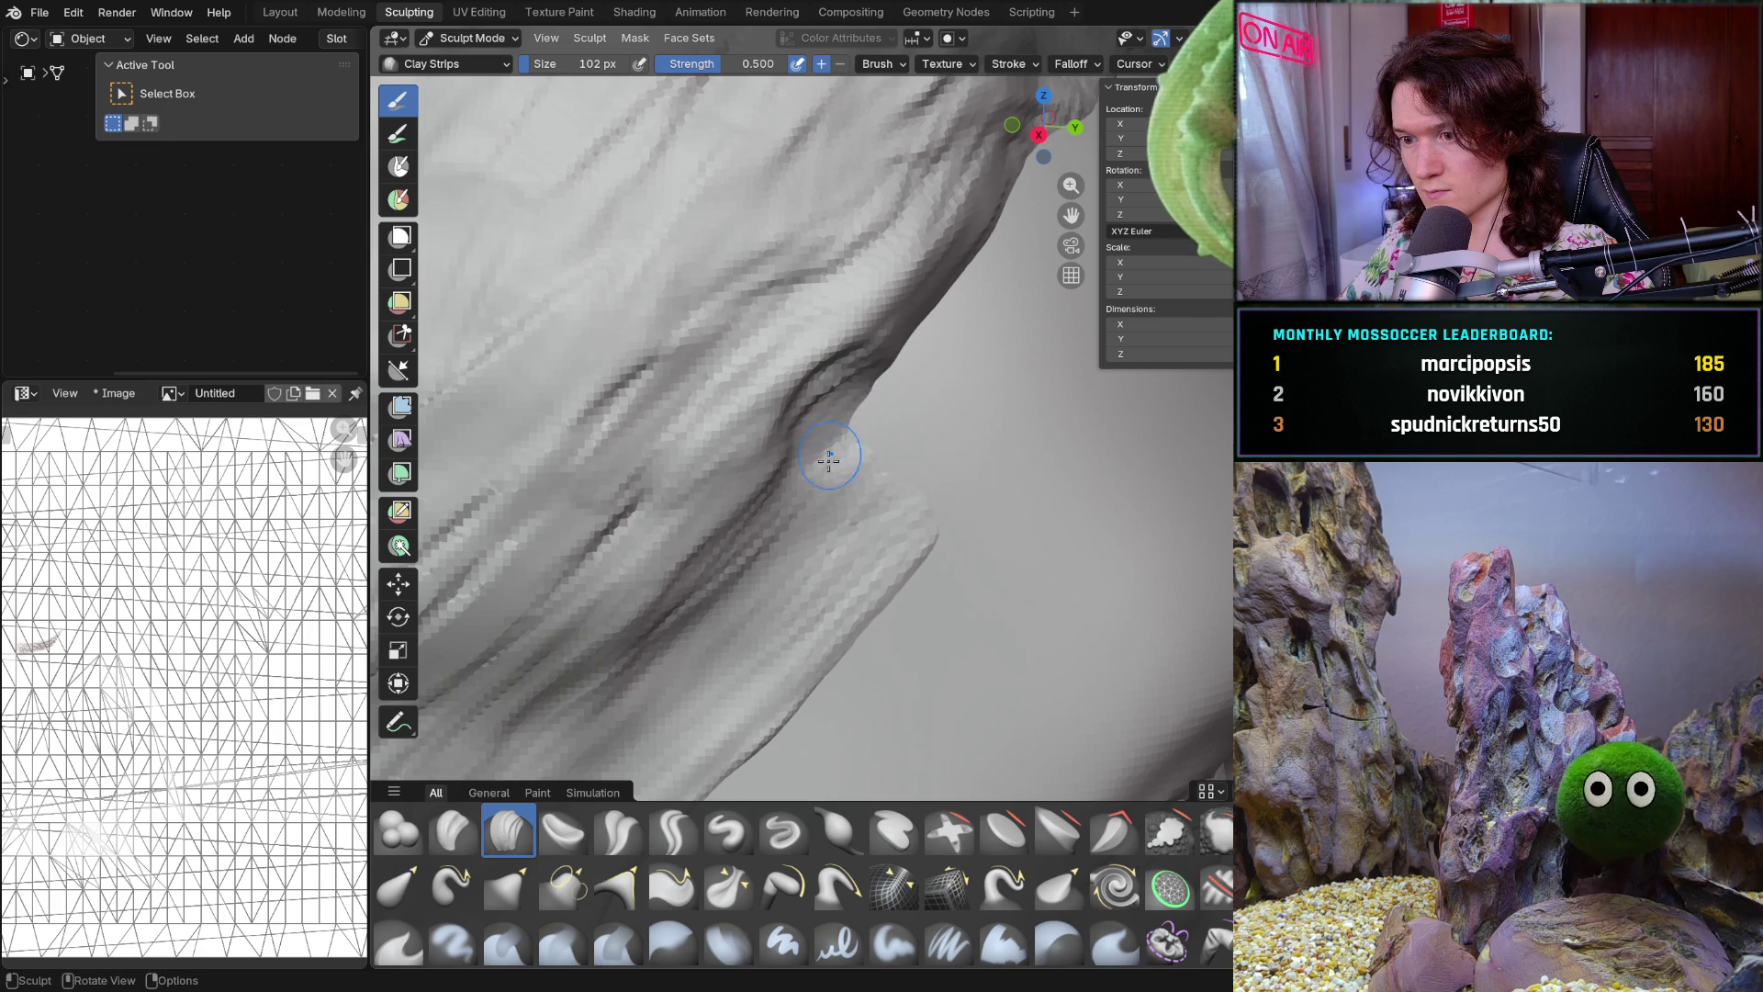
drag(933, 493, 926, 475)
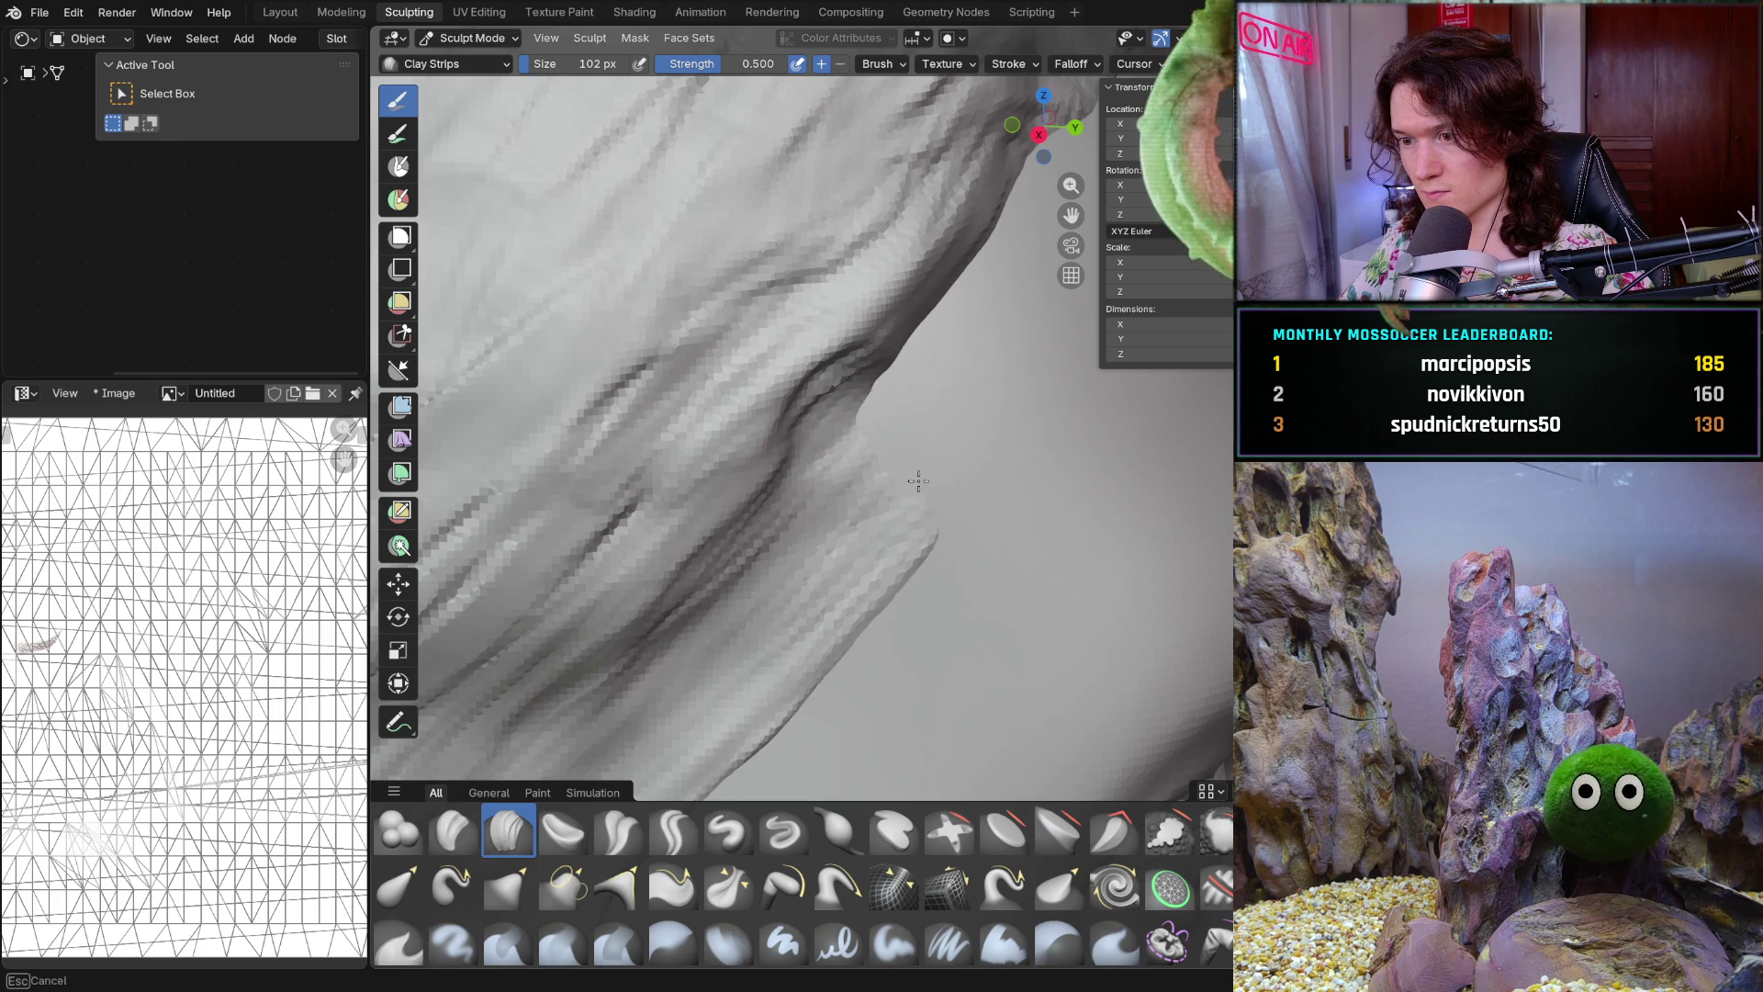
middle_drag(979, 492, 932, 514)
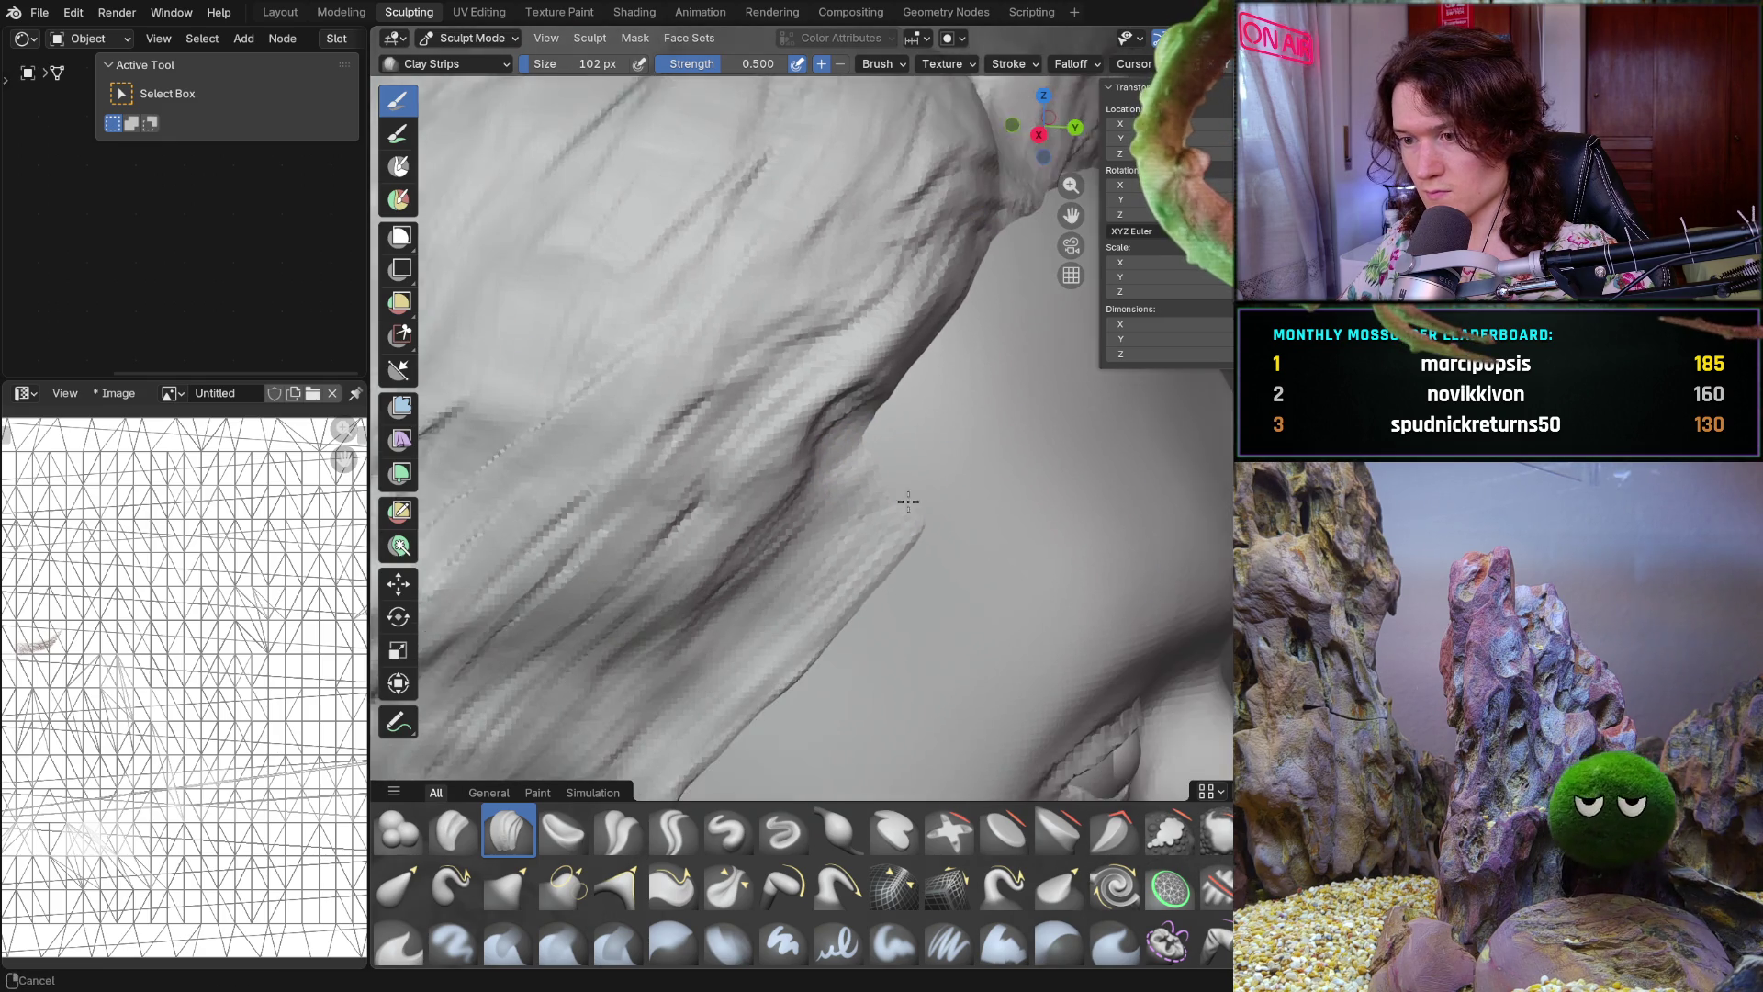
drag(932, 512, 932, 516)
mouse_move(984, 433)
middle_down()
mouse_move(928, 559)
mouse_move(884, 453)
middle_up()
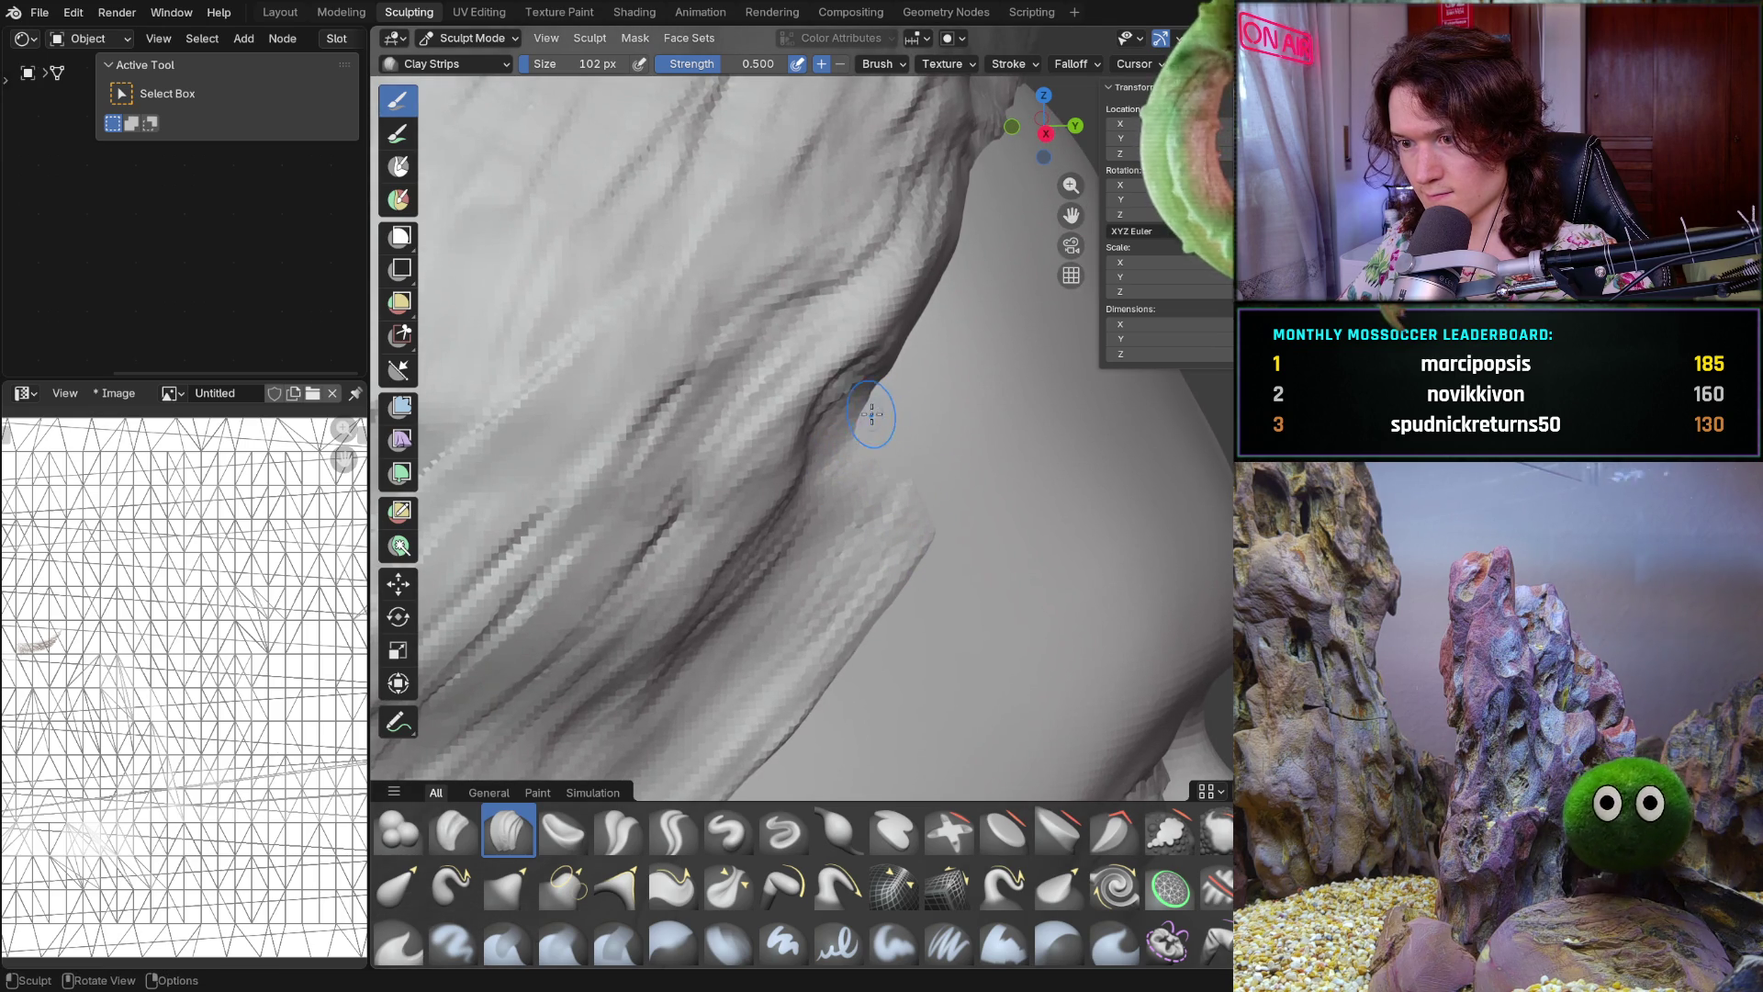
middle_drag(920, 369, 854, 388)
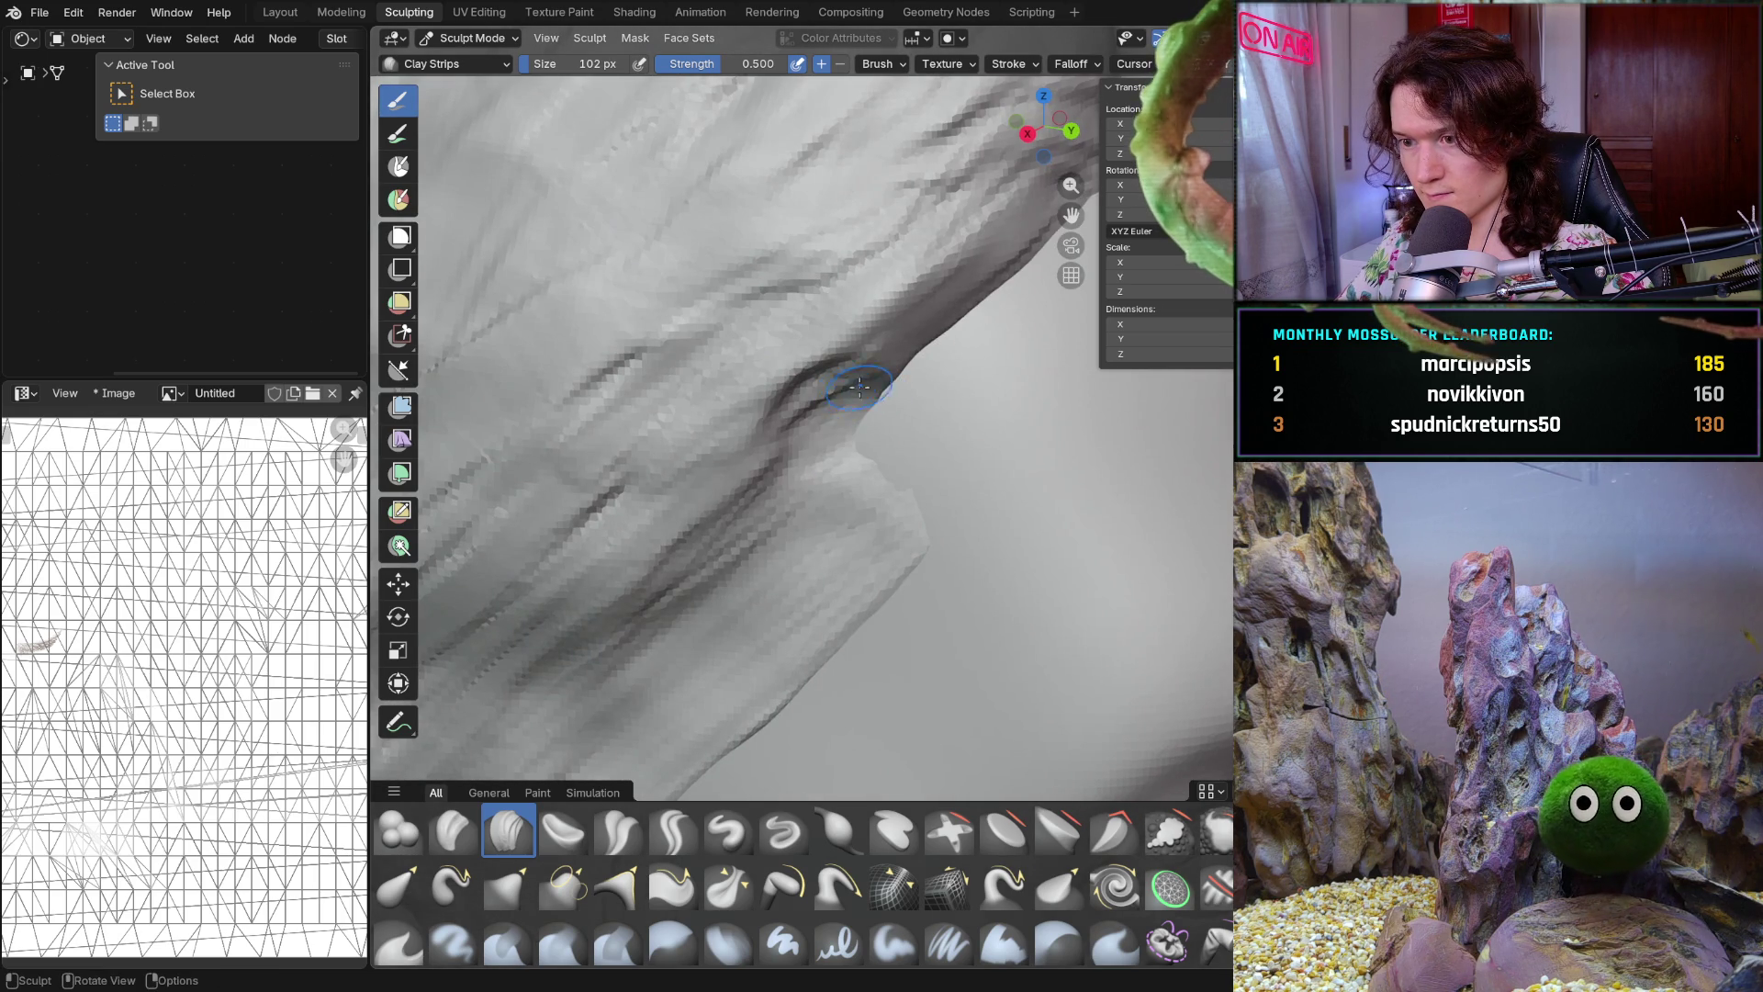
drag(855, 408, 1030, 322)
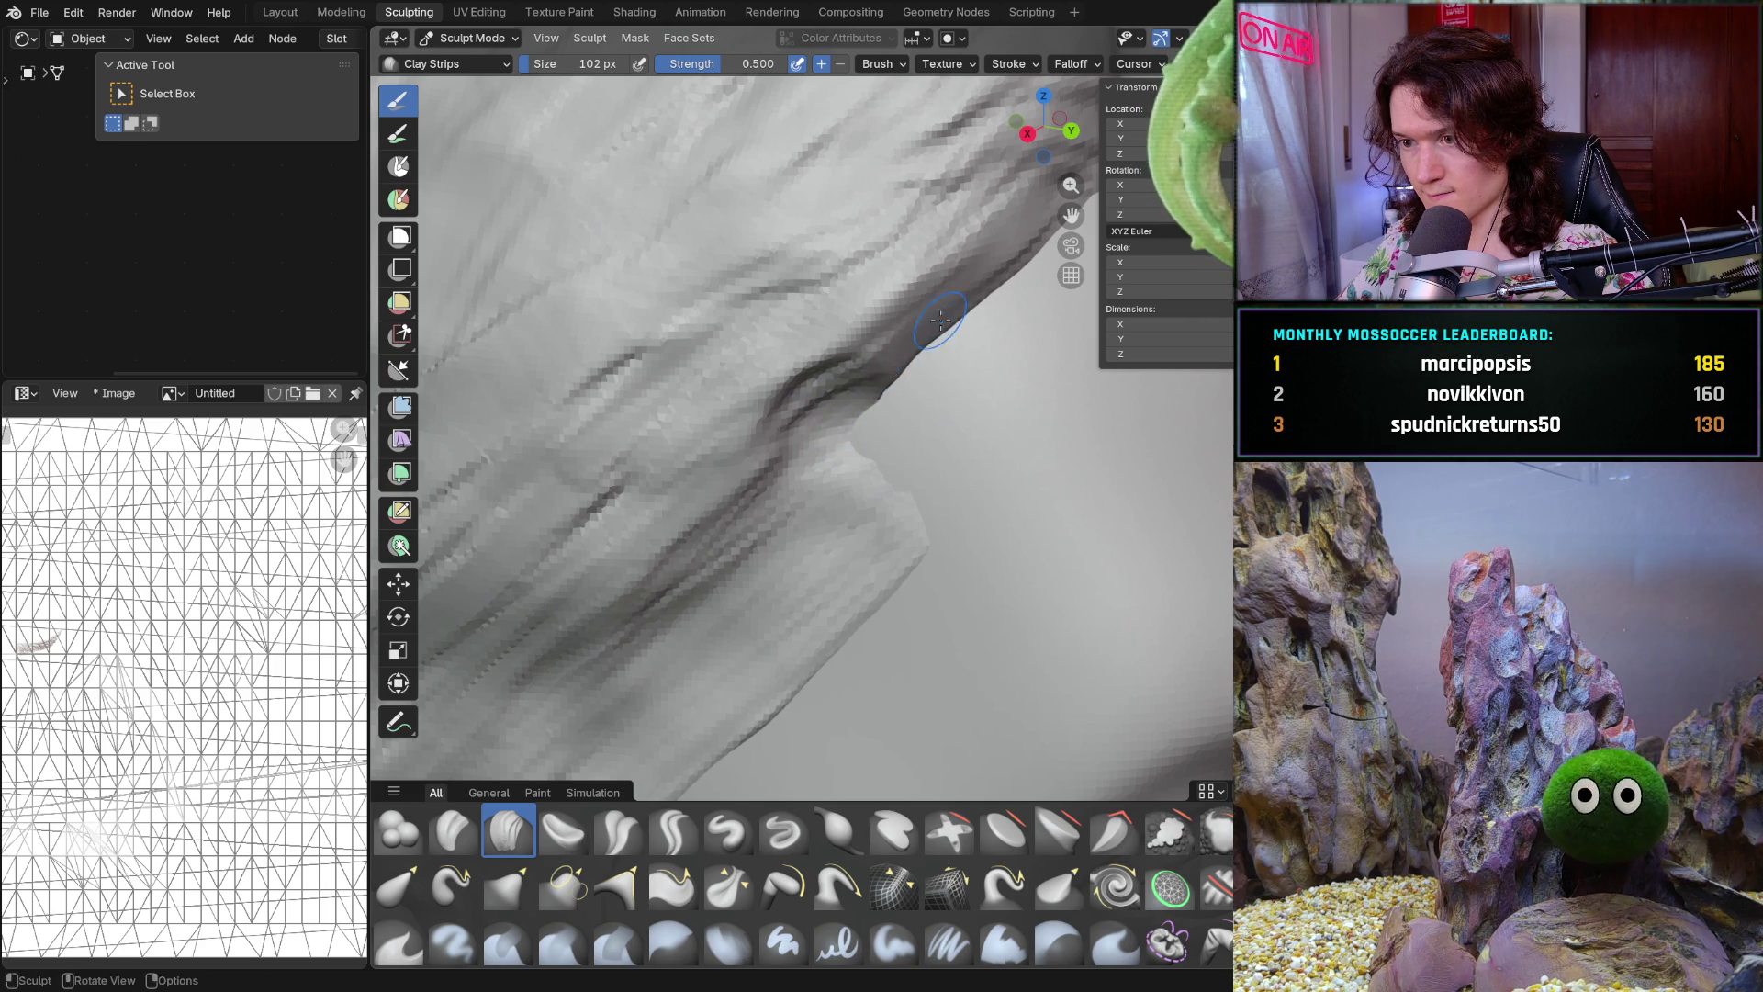
scroll(776, 471, down, 8)
Deepen the grooves between the temple hair strands with one Clay Strips stroke
mouse_move(775, 470)
middle_down()
mouse_move(890, 500)
mouse_move(840, 551)
middle_up()
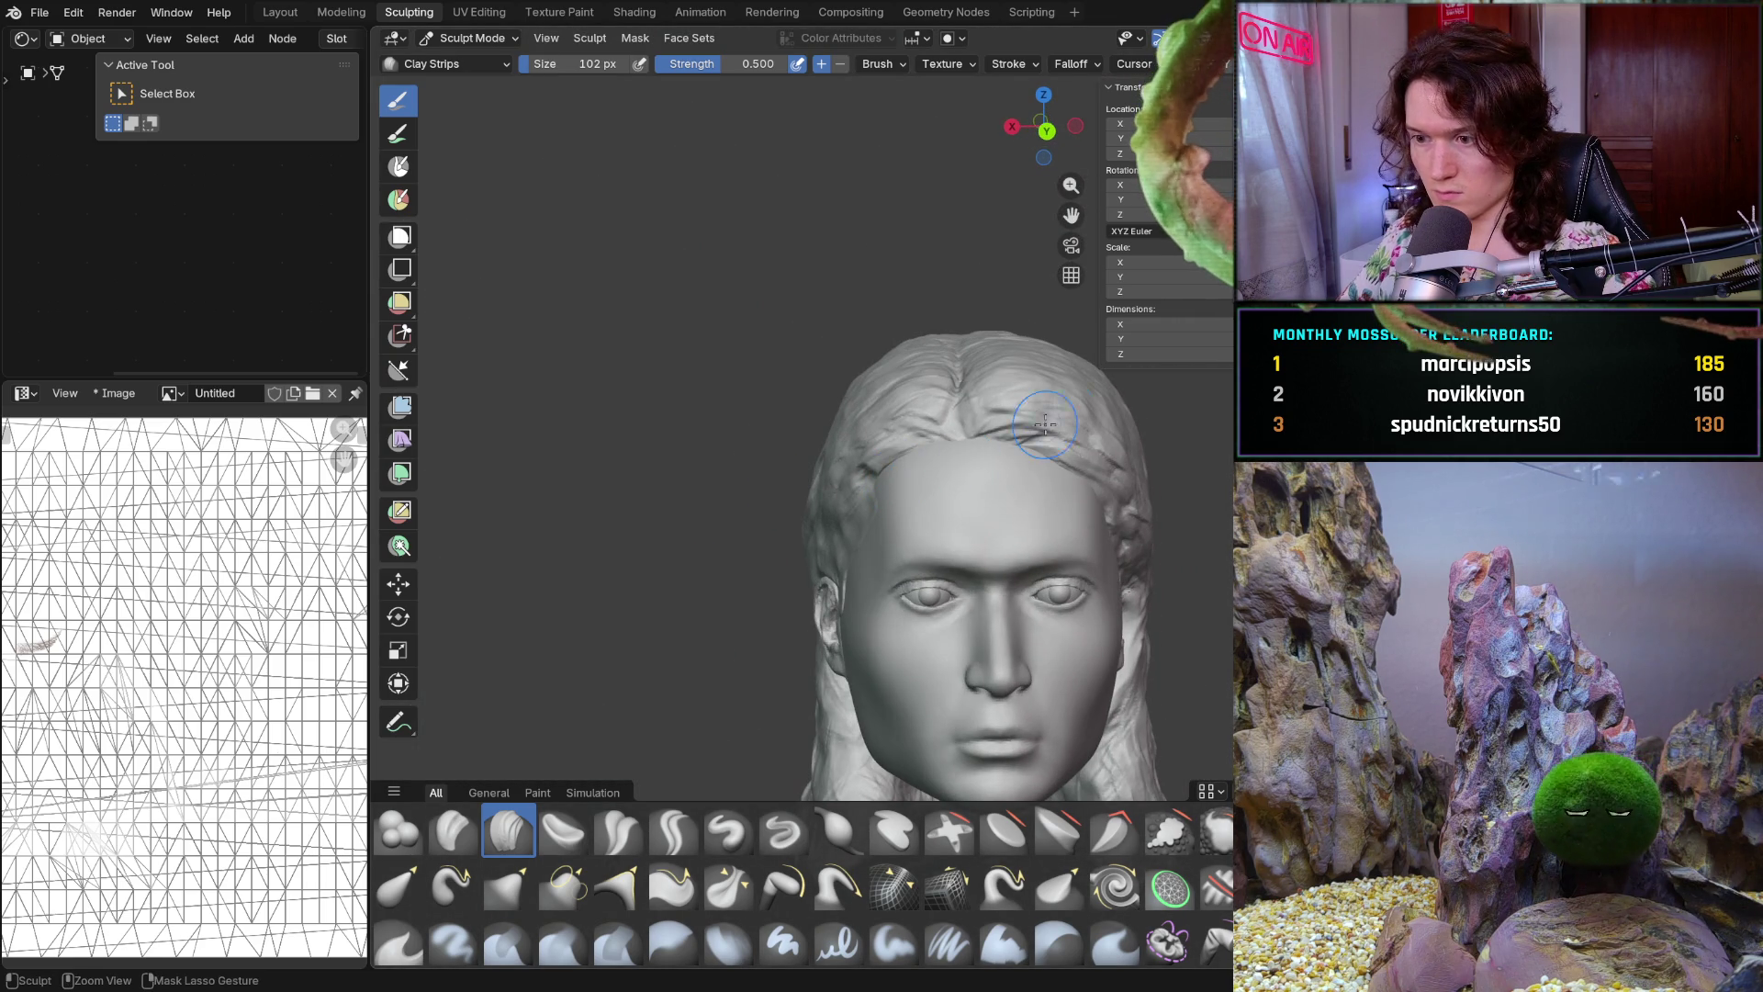
scroll(841, 551, up, 4)
scroll(790, 464, up, 3)
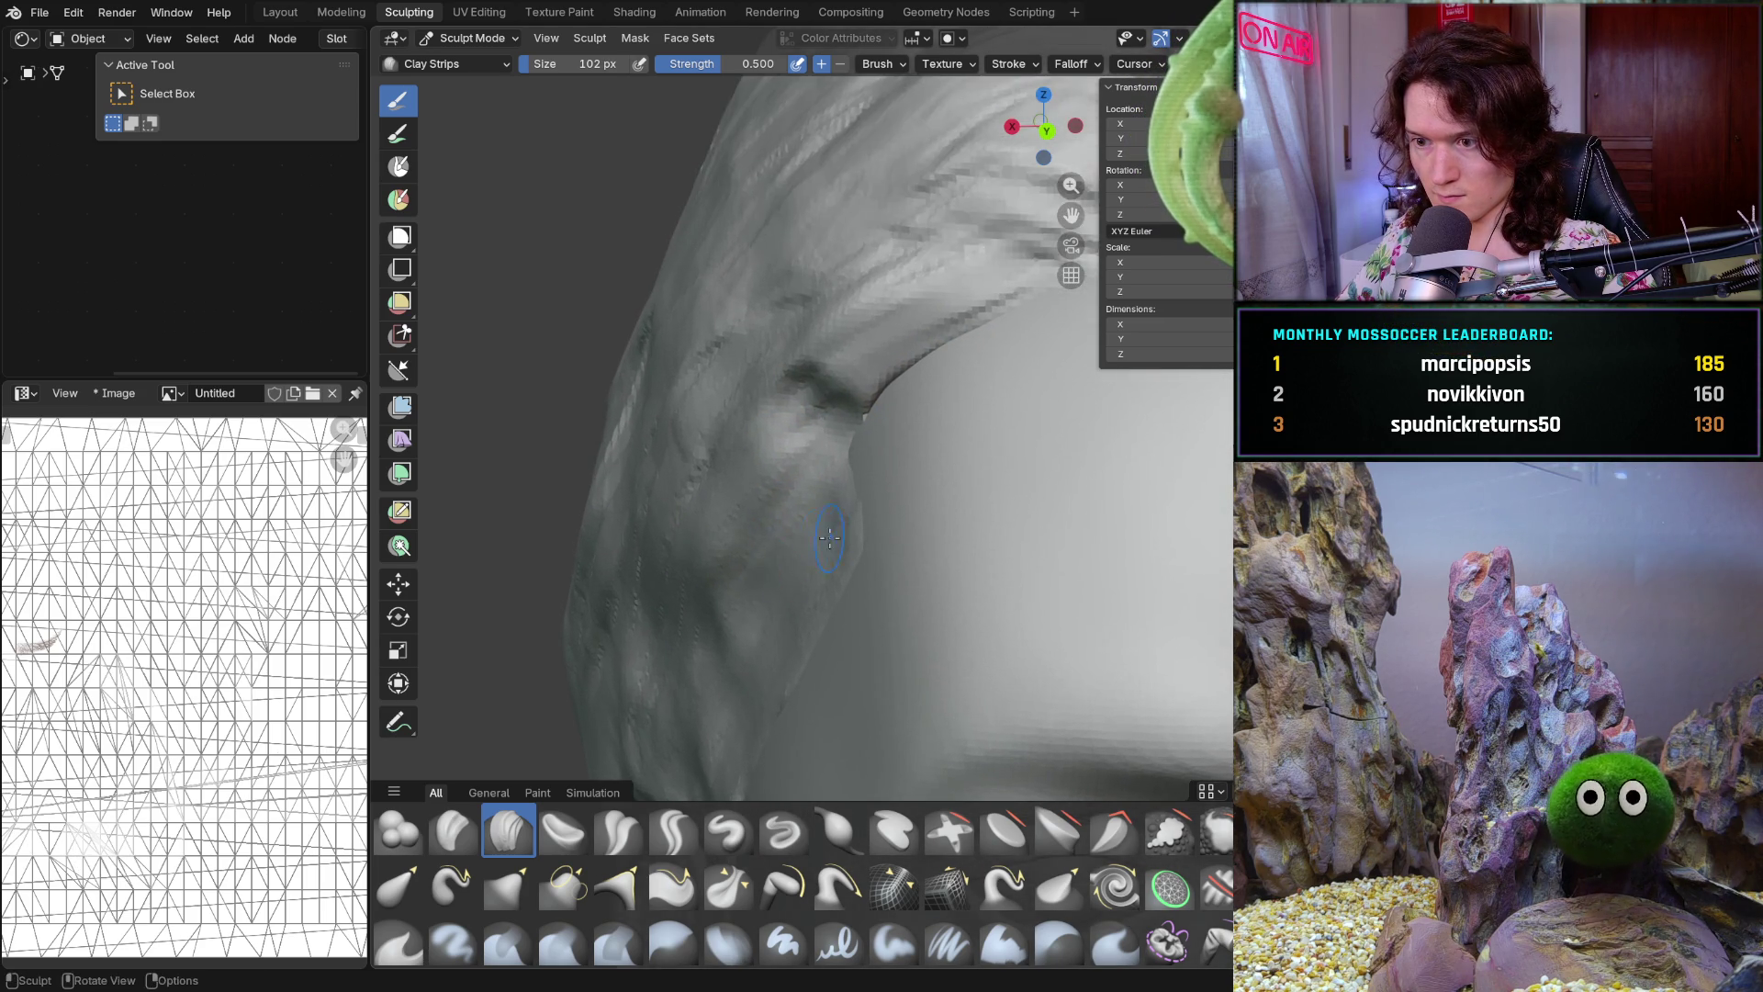
middle_drag(771, 563, 854, 497)
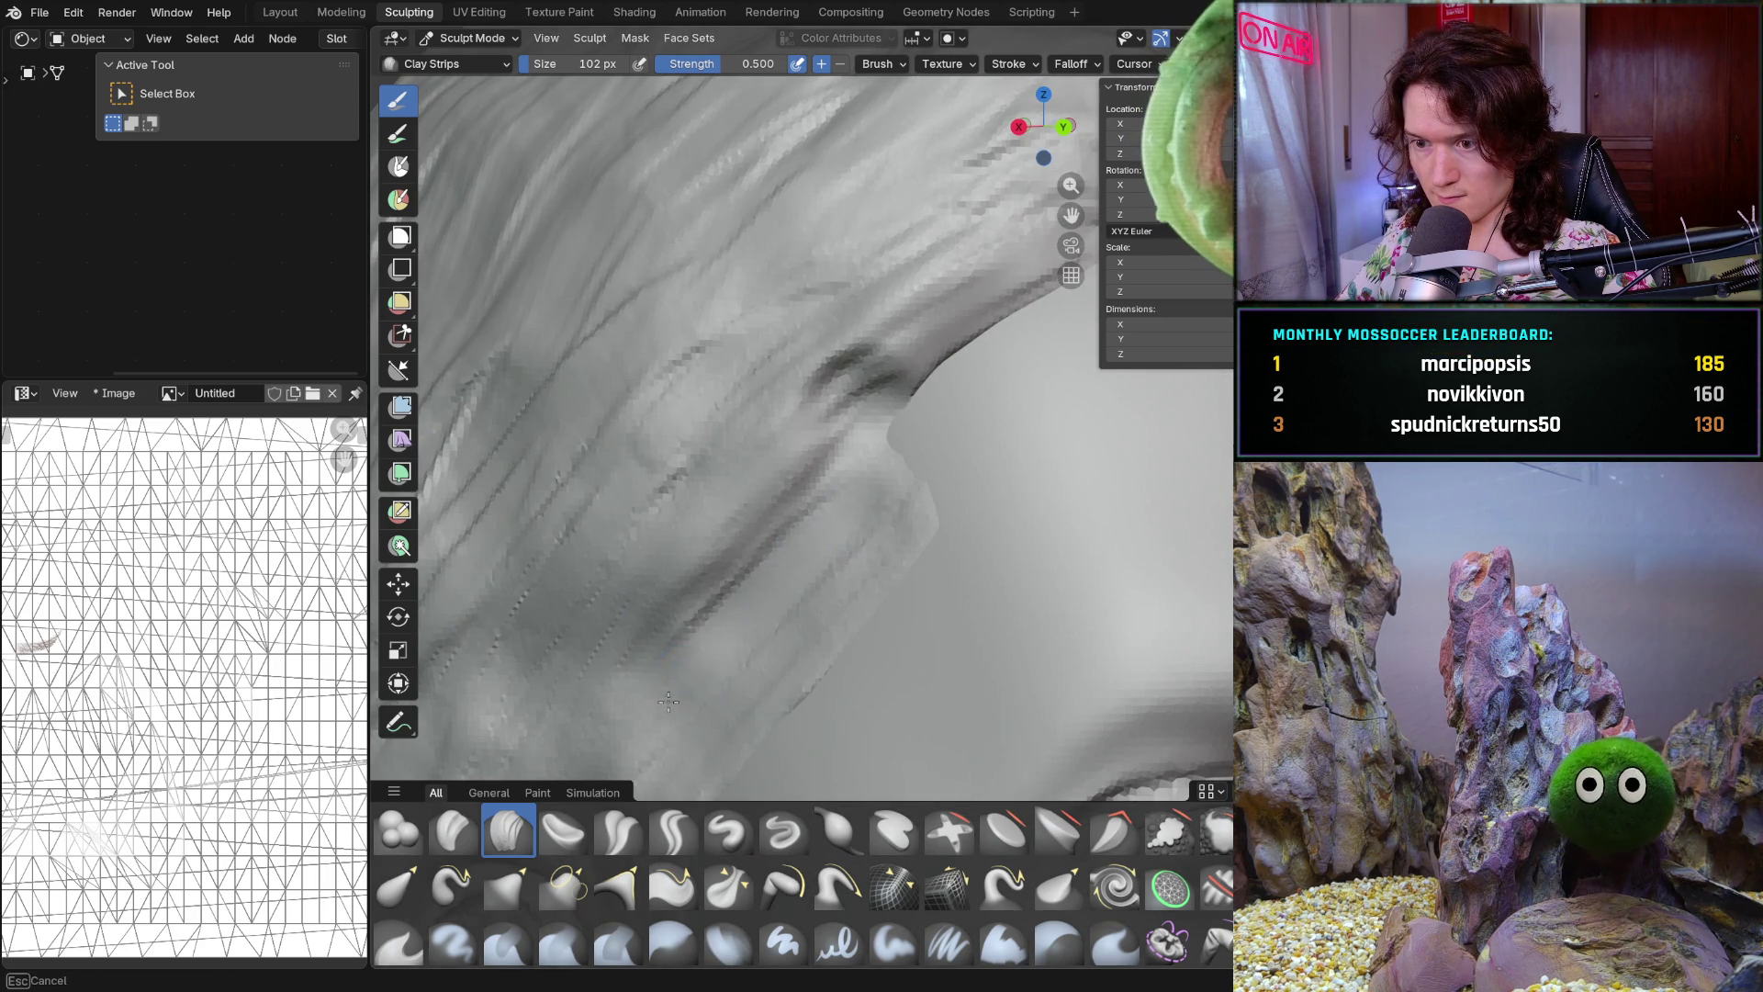
mouse_move(727, 633)
middle_down()
mouse_move(913, 525)
mouse_move(819, 558)
middle_up()
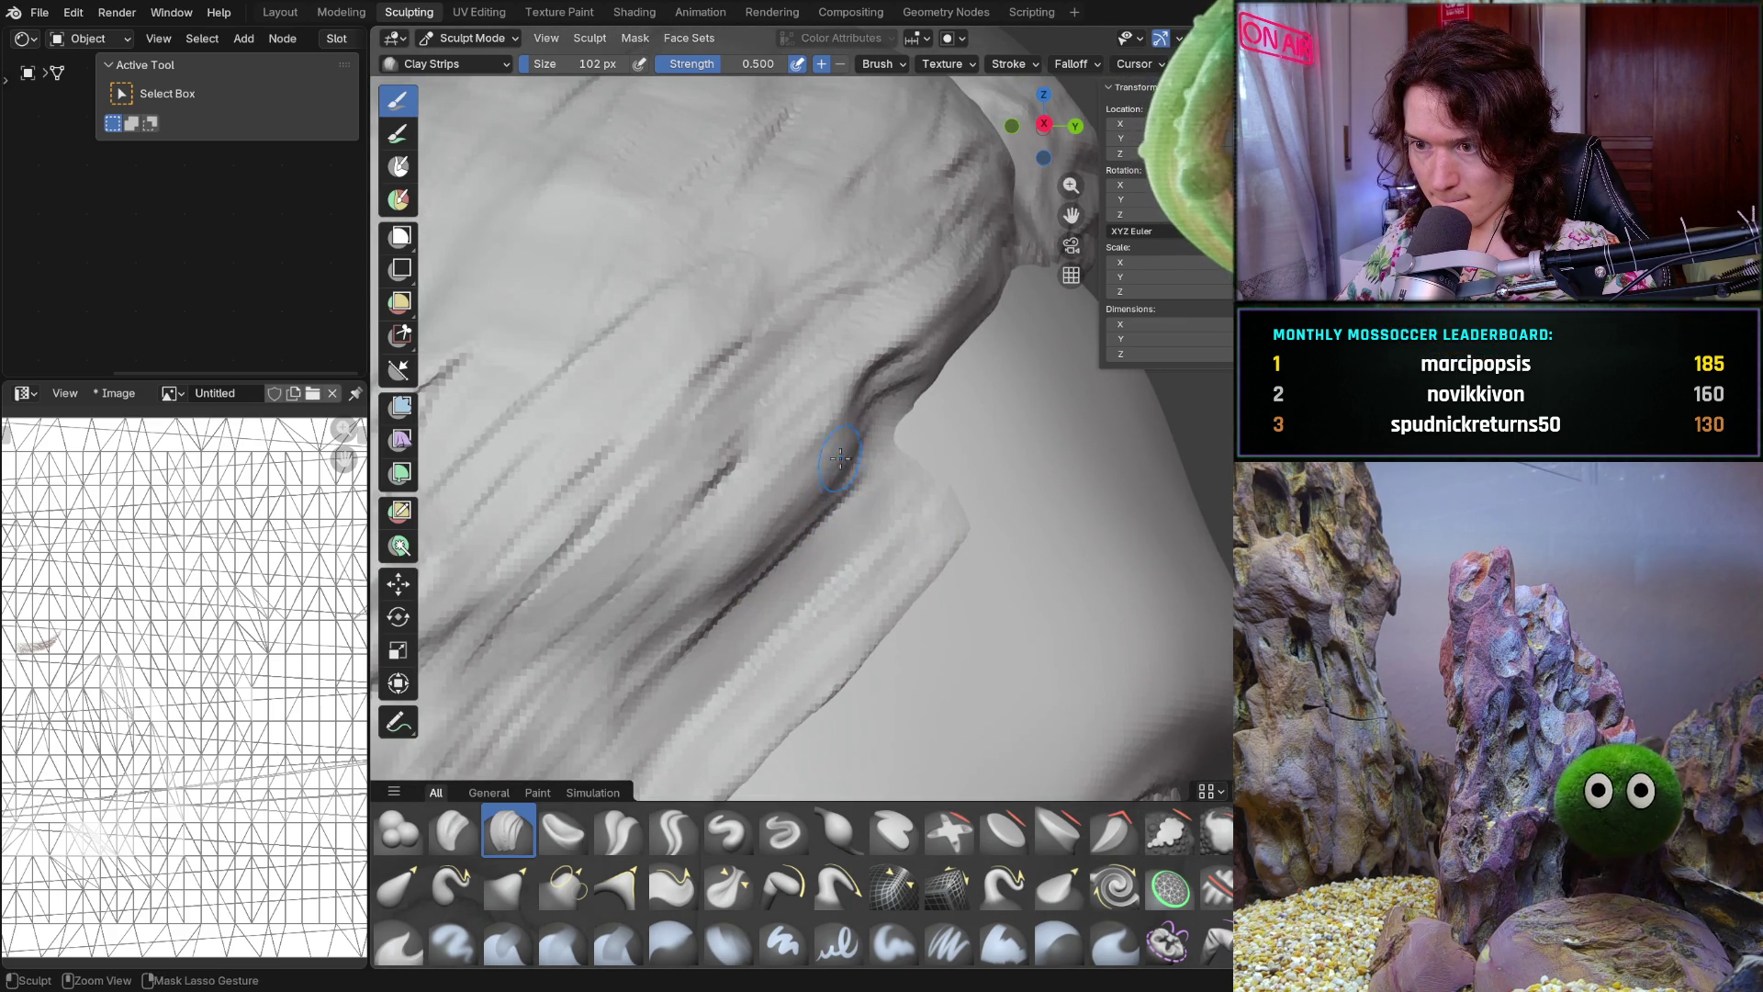
middle_drag(838, 463, 772, 420)
drag(799, 447, 687, 599)
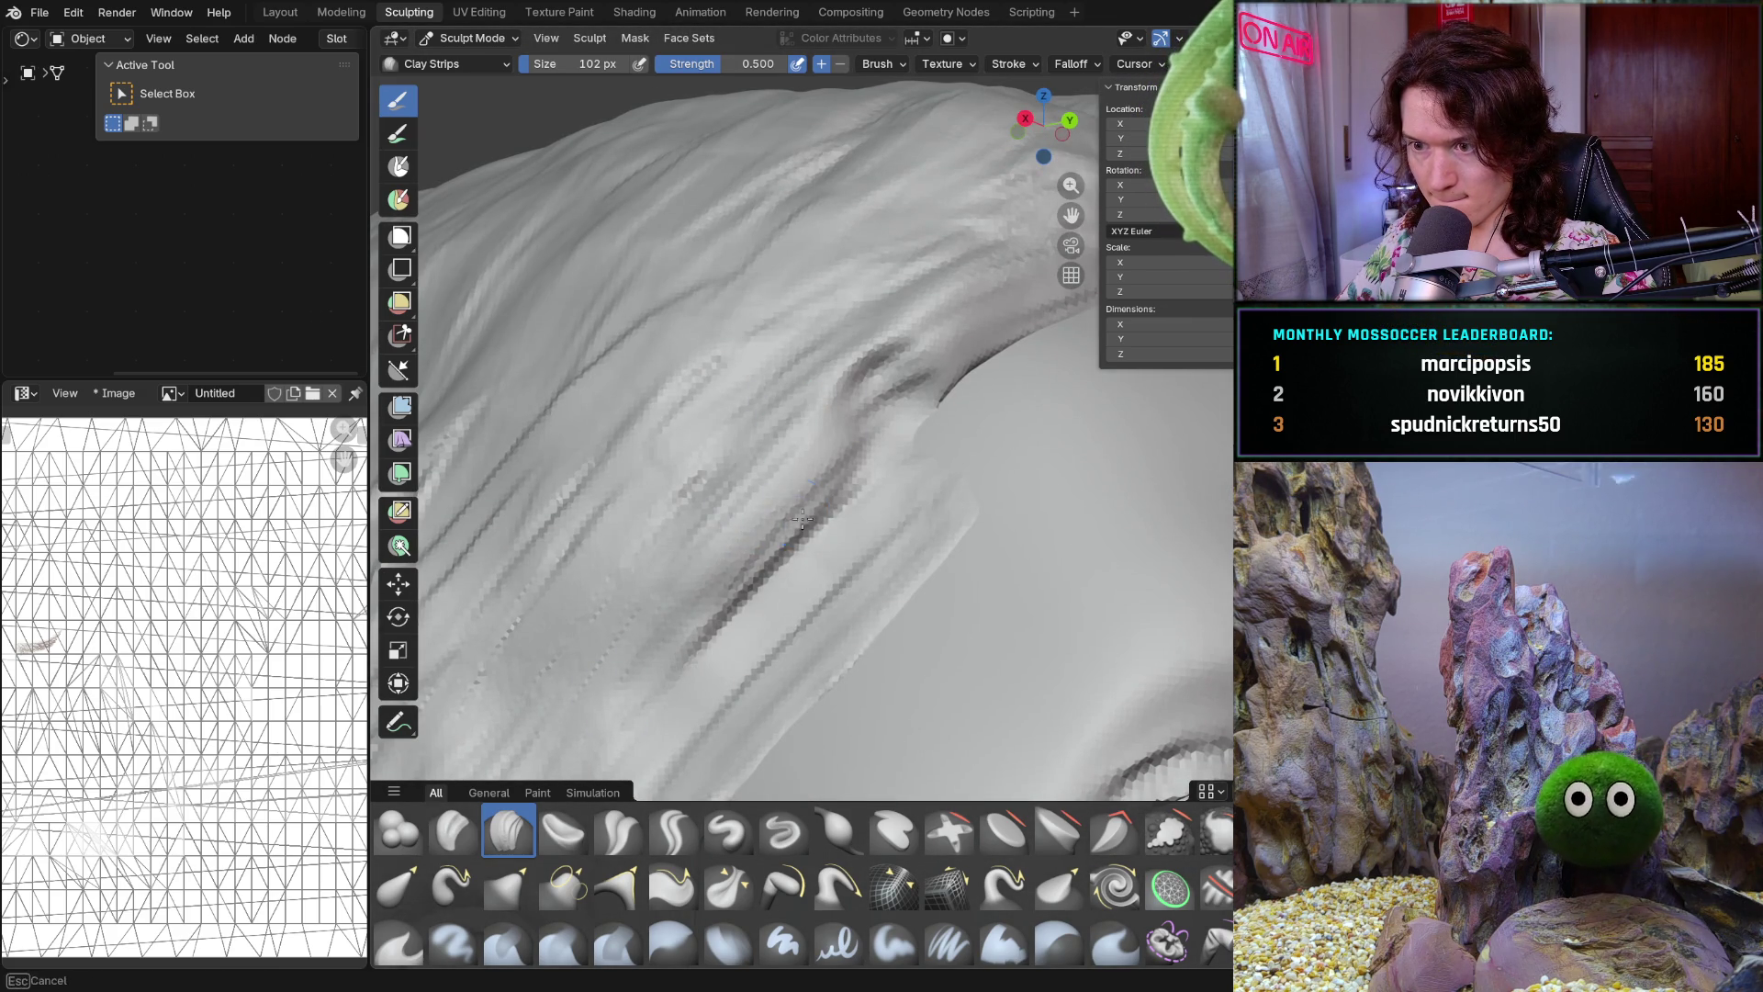
middle_drag(797, 513, 832, 569)
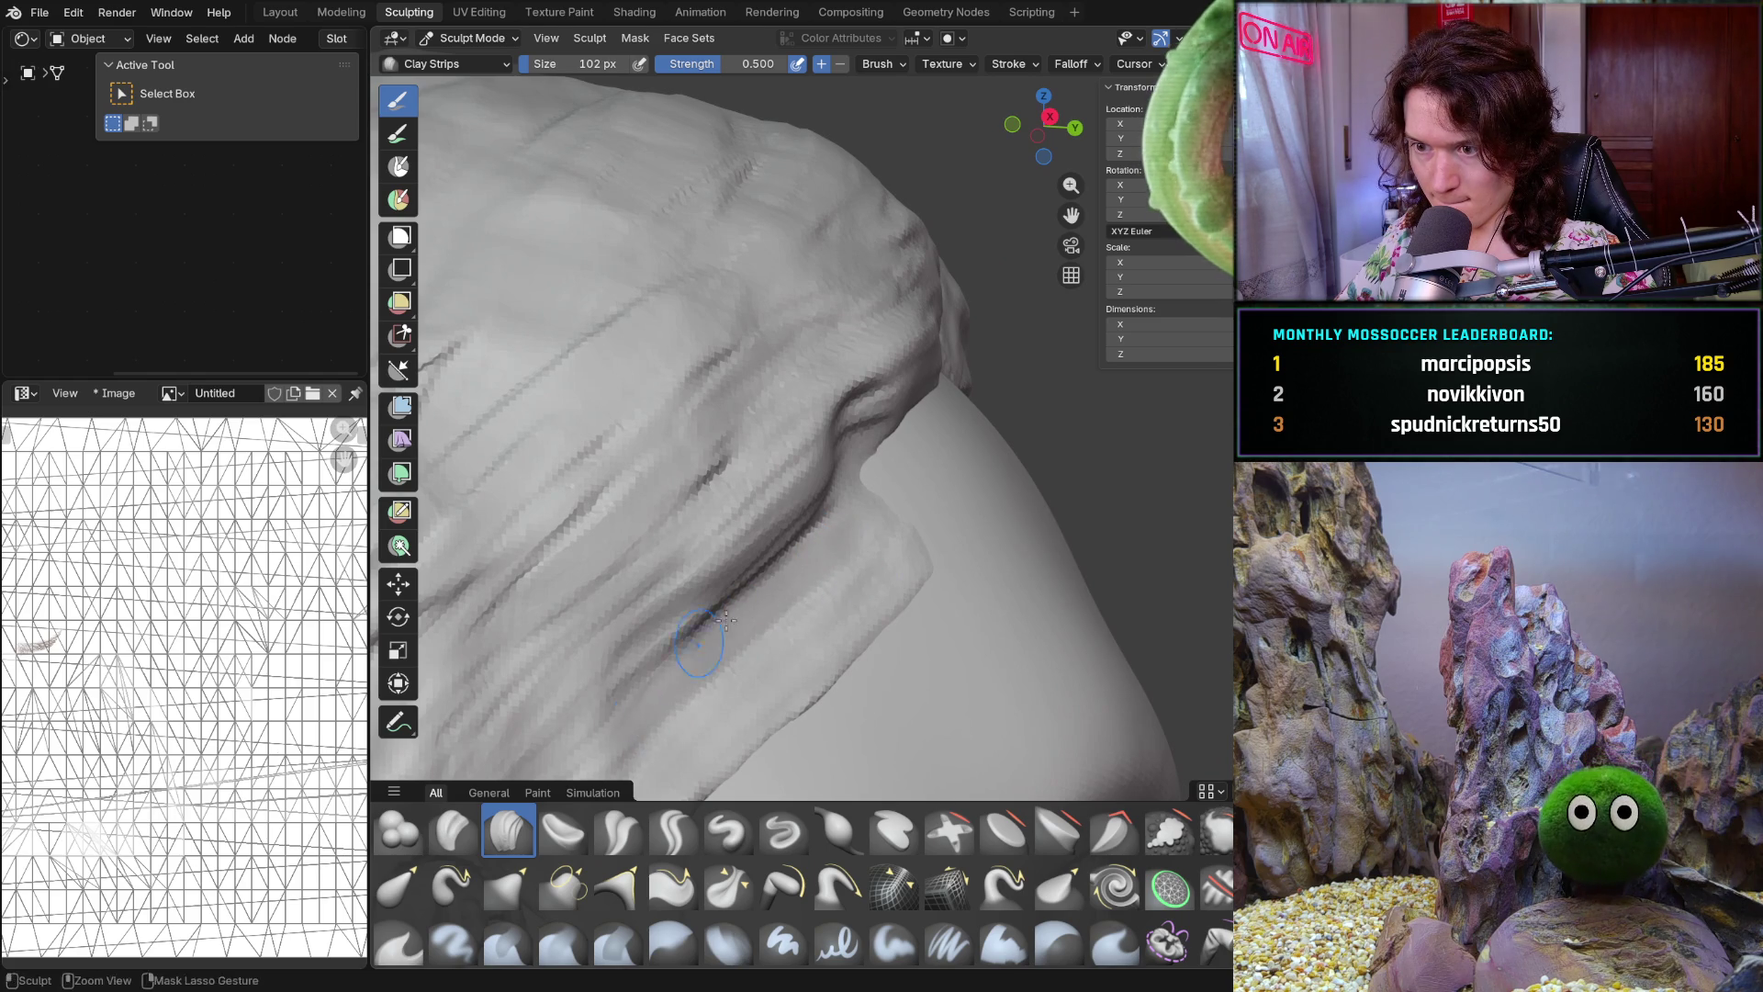
middle_drag(576, 747, 590, 588)
scroll(586, 662, down, 5)
scroll(731, 523, up, 4)
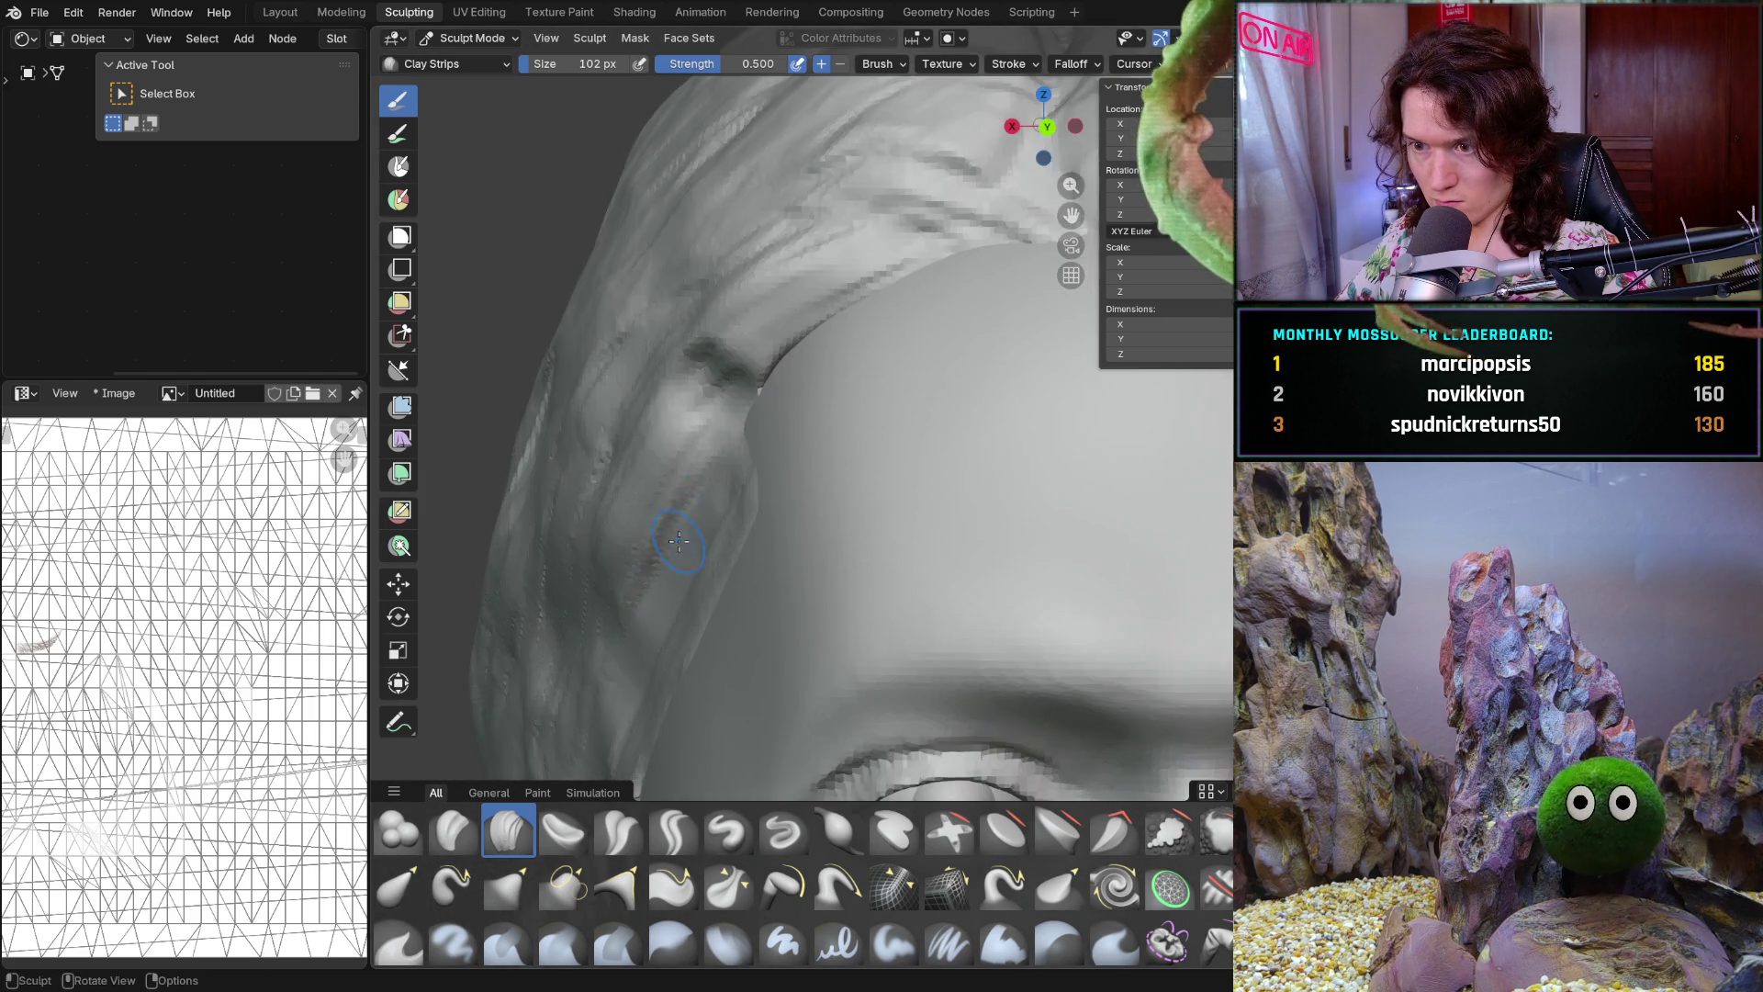
scroll(853, 395, up, 4)
Orbit around the forehead strands and ear hair, then pull out to the whole head
mouse_move(819, 417)
middle_down()
mouse_move(839, 452)
mouse_move(790, 470)
middle_up()
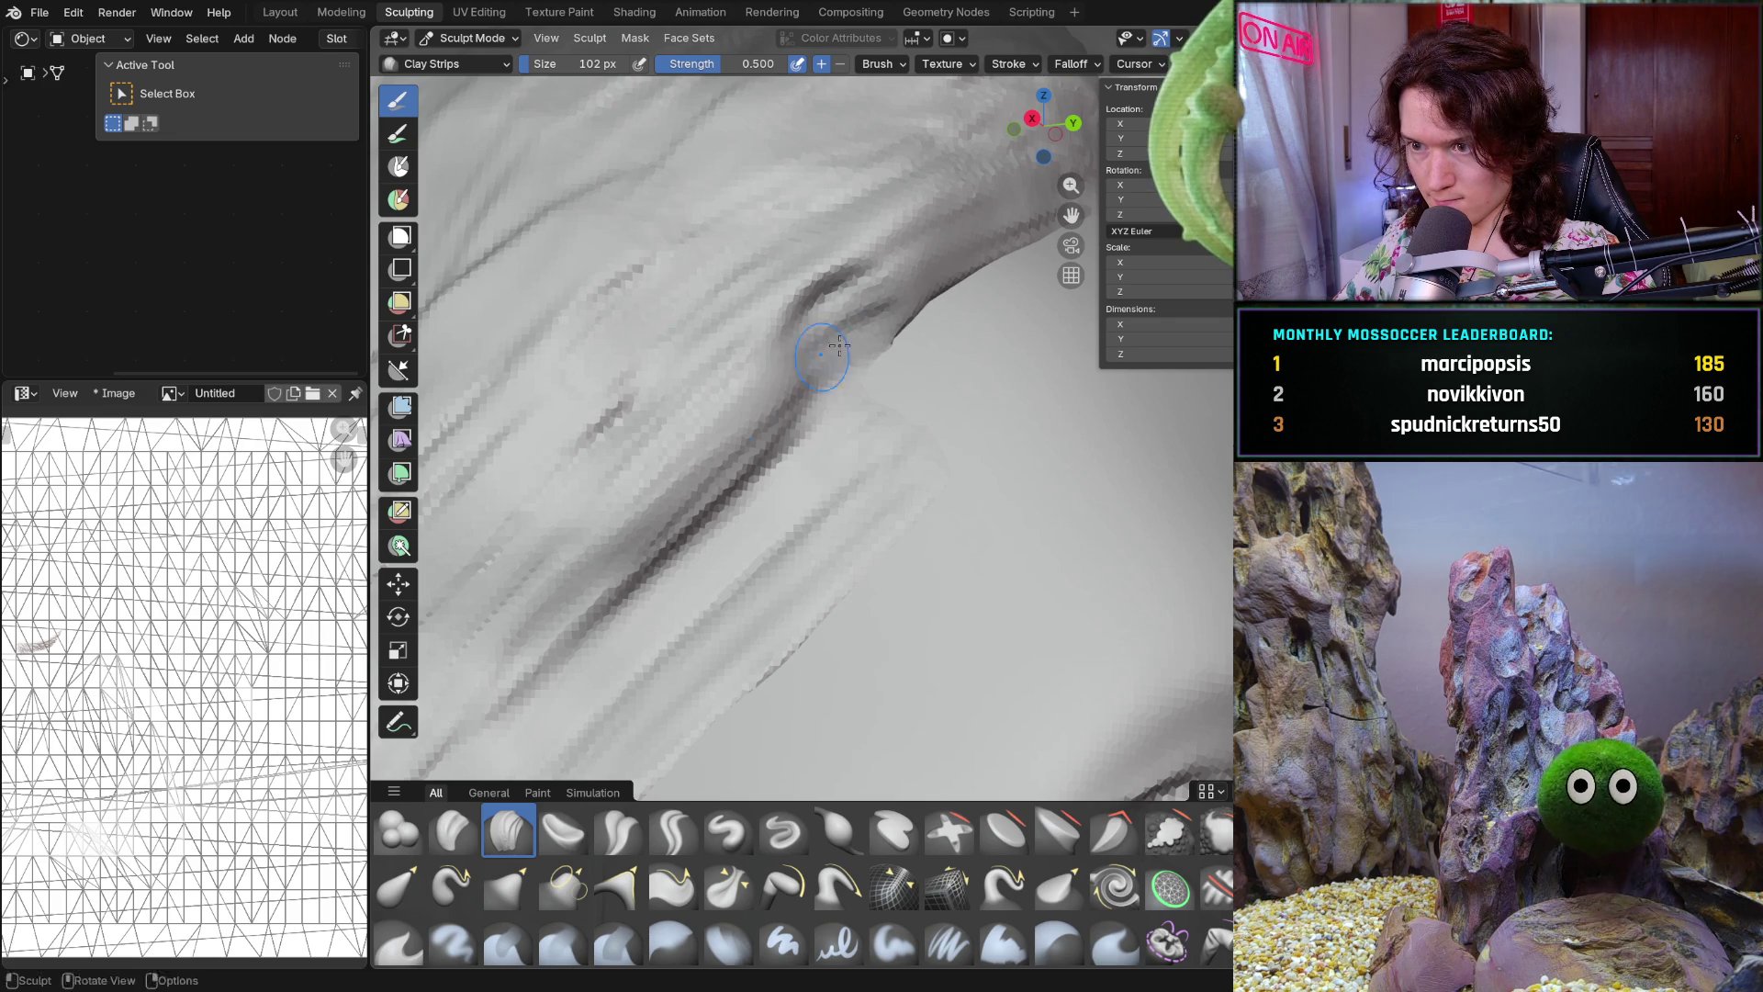
scroll(917, 284, down, 5)
mouse_move(917, 284)
middle_down()
mouse_move(772, 413)
mouse_move(800, 401)
middle_up()
scroll(827, 386, up, 3)
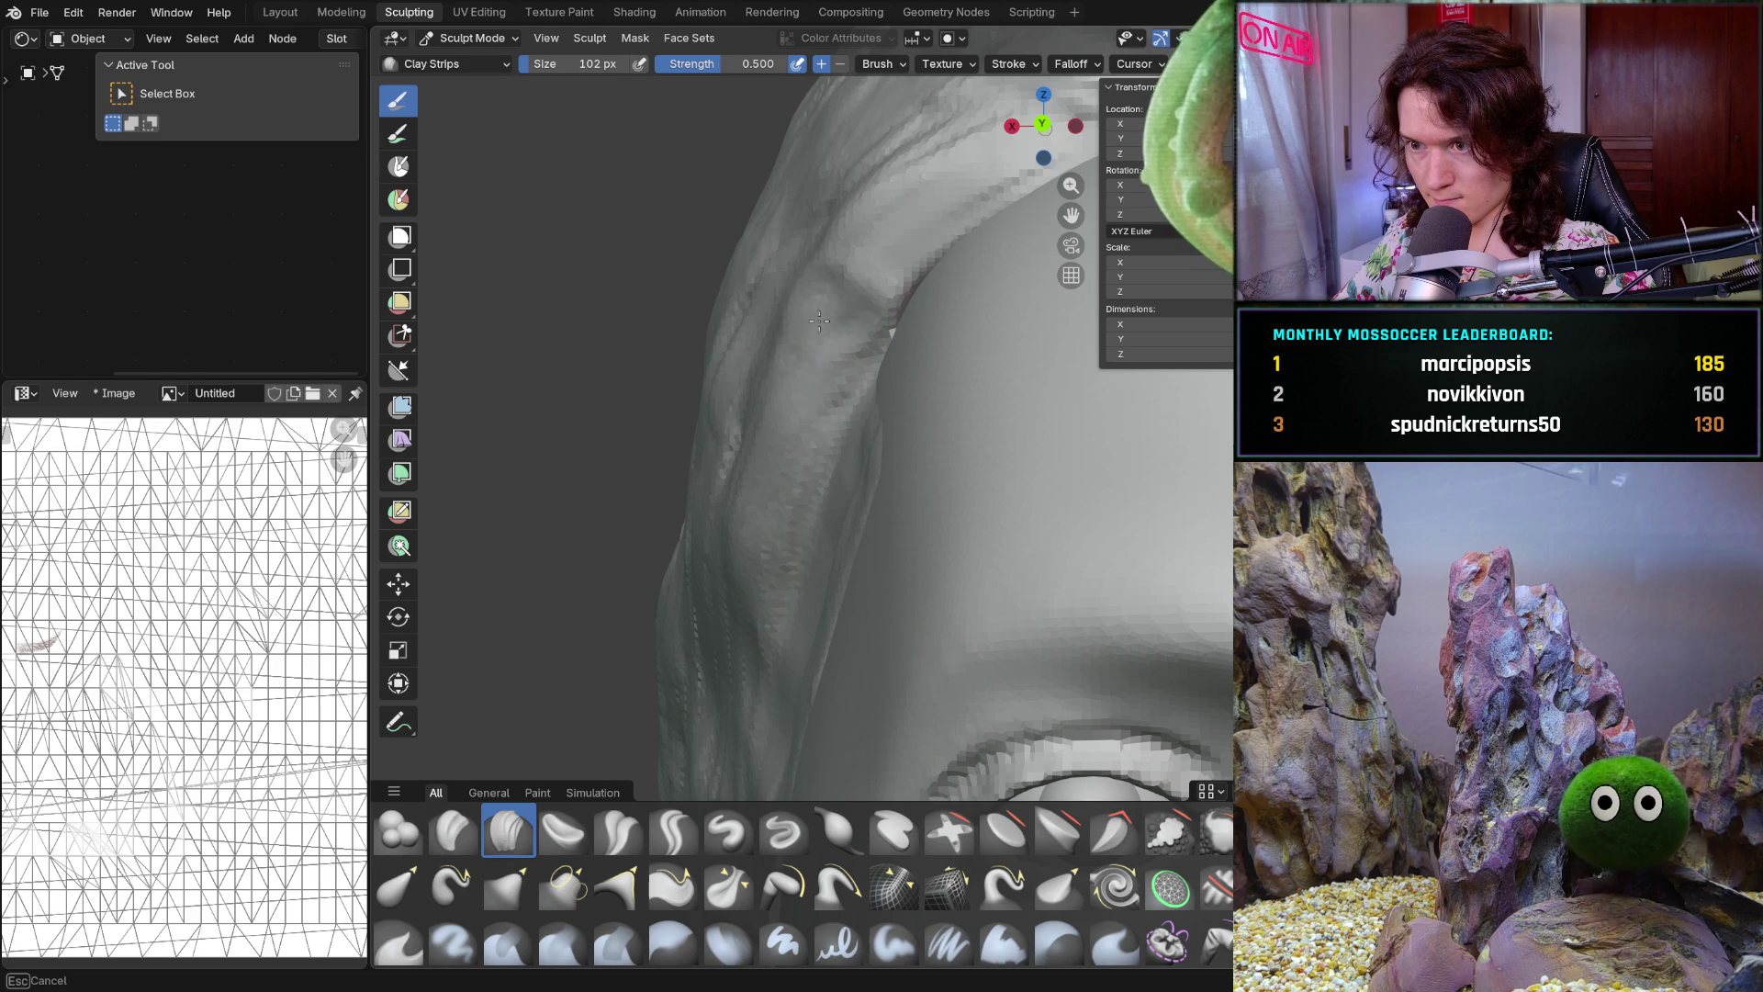
mouse_move(677, 544)
middle_down()
mouse_move(907, 344)
mouse_move(950, 330)
middle_up()
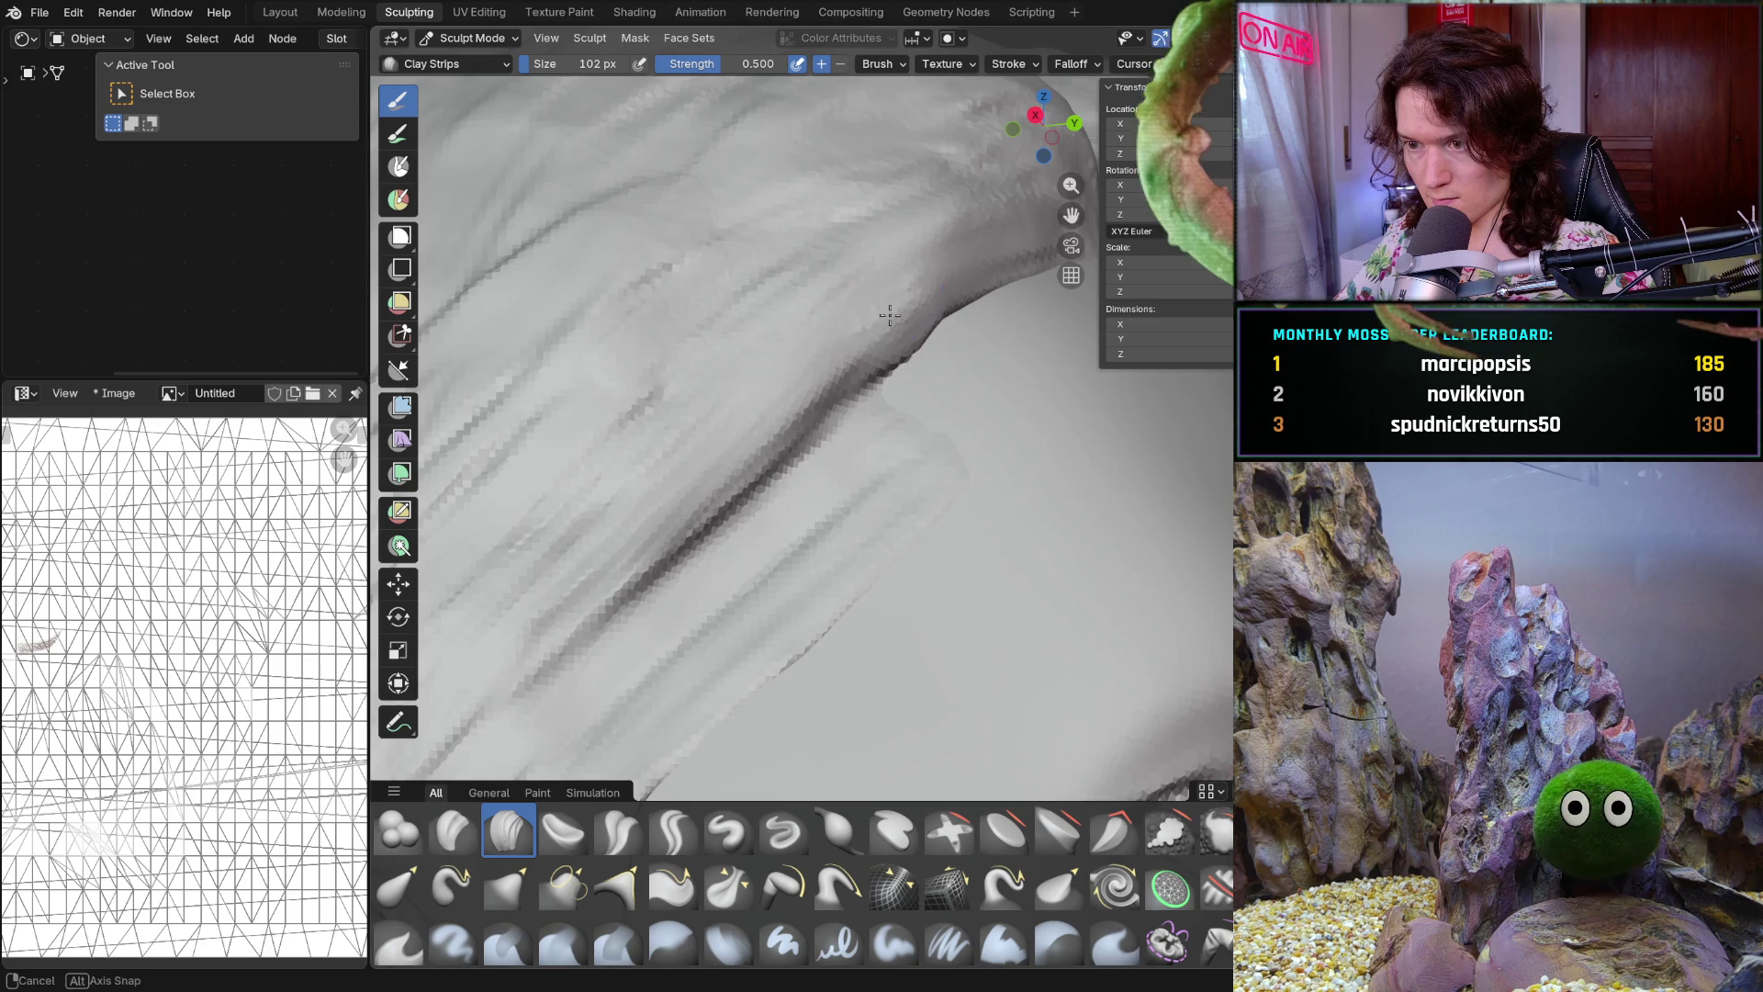
scroll(826, 296, down, 5)
mouse_move(828, 296)
middle_down()
mouse_move(693, 510)
mouse_move(884, 340)
middle_up()
scroll(885, 338, up, 4)
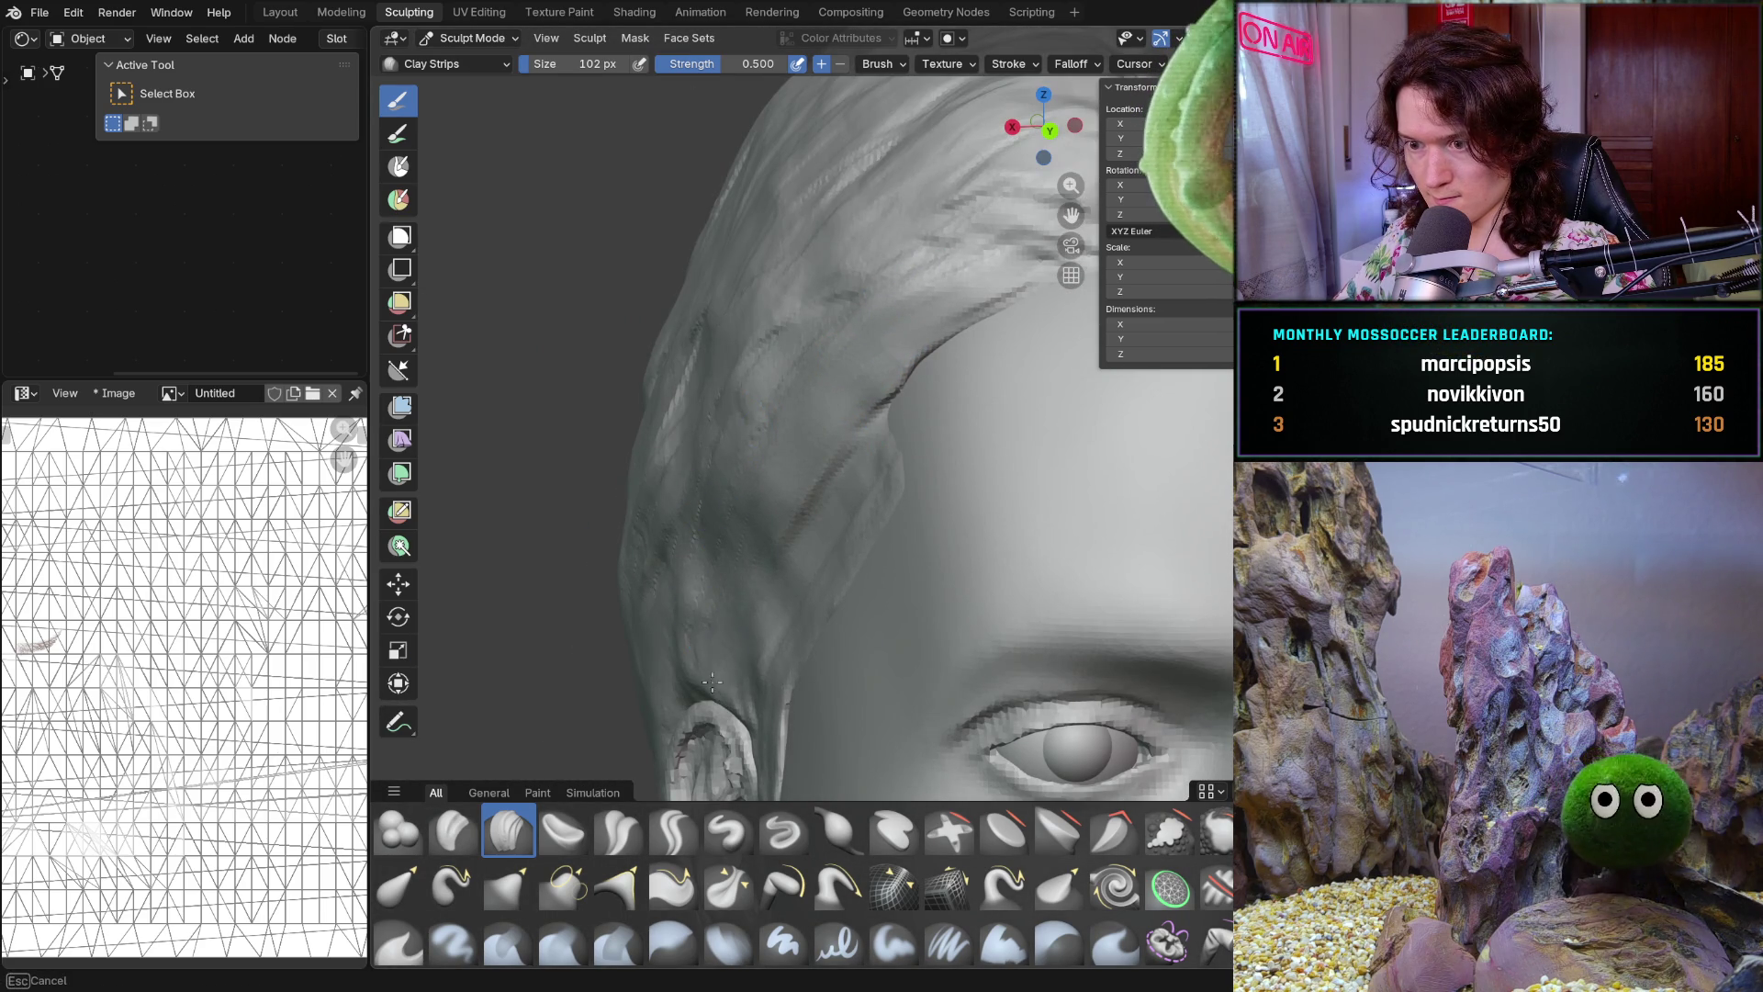
scroll(821, 507, up, 2)
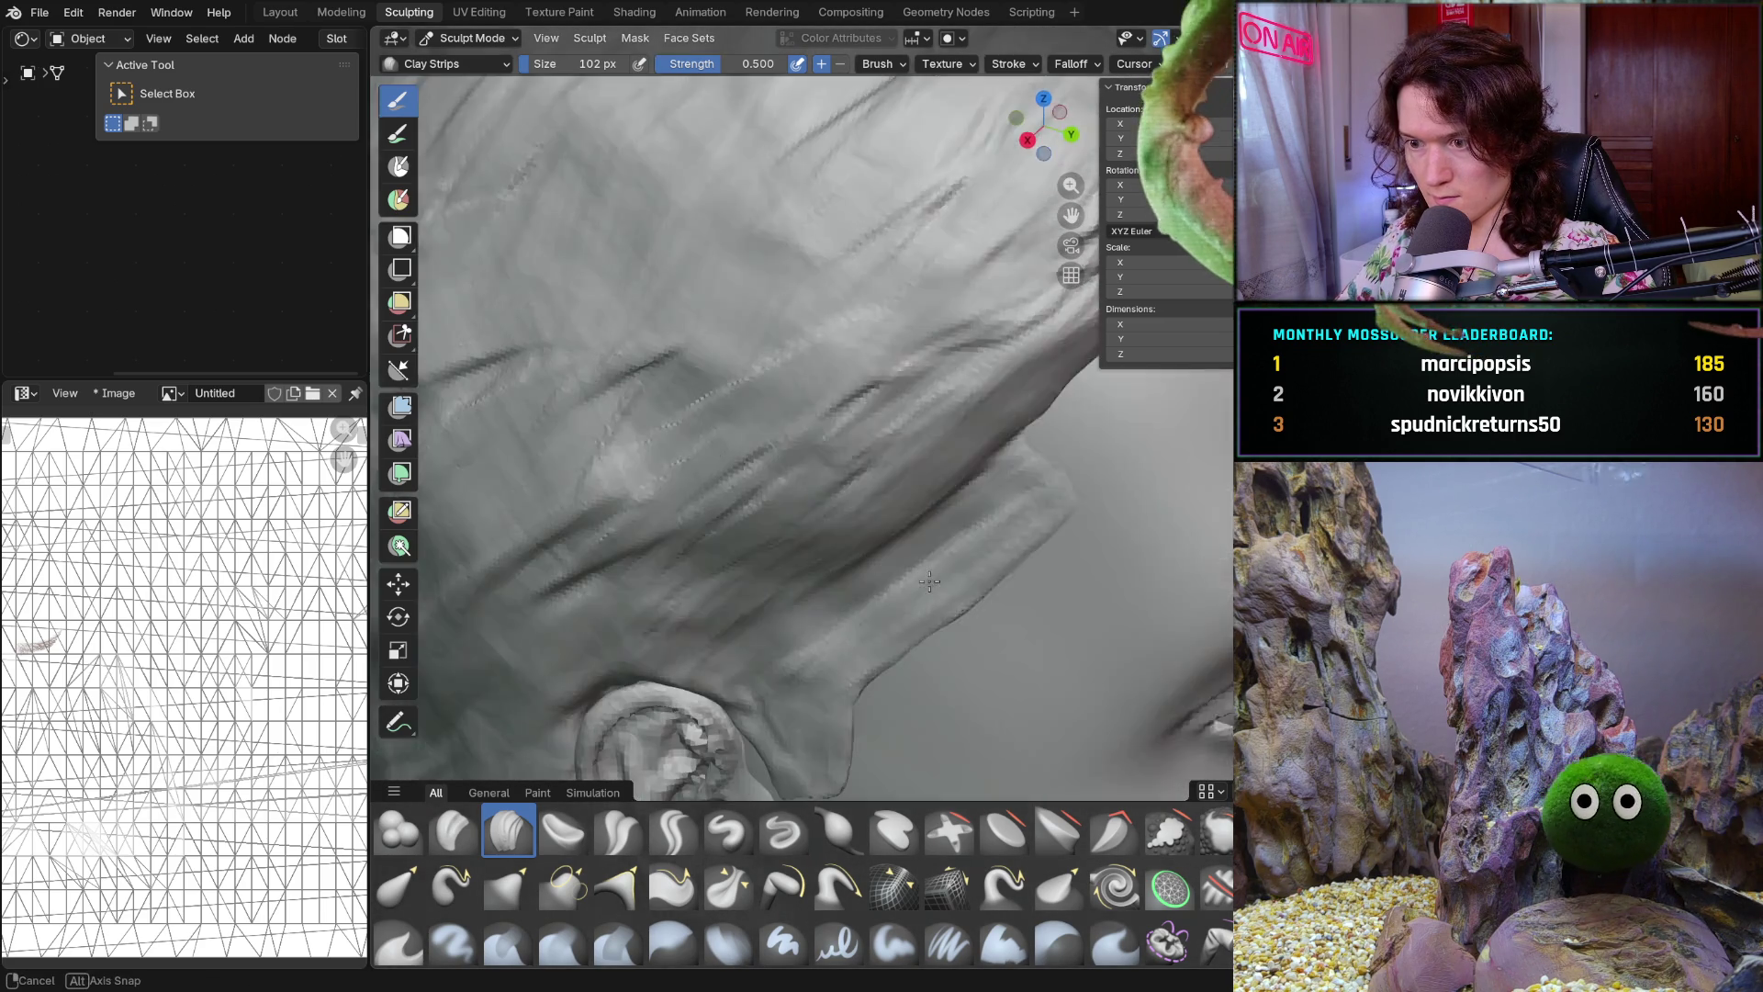
middle_drag(768, 610, 846, 632)
scroll(847, 631, up, 1)
scroll(828, 591, up, 1)
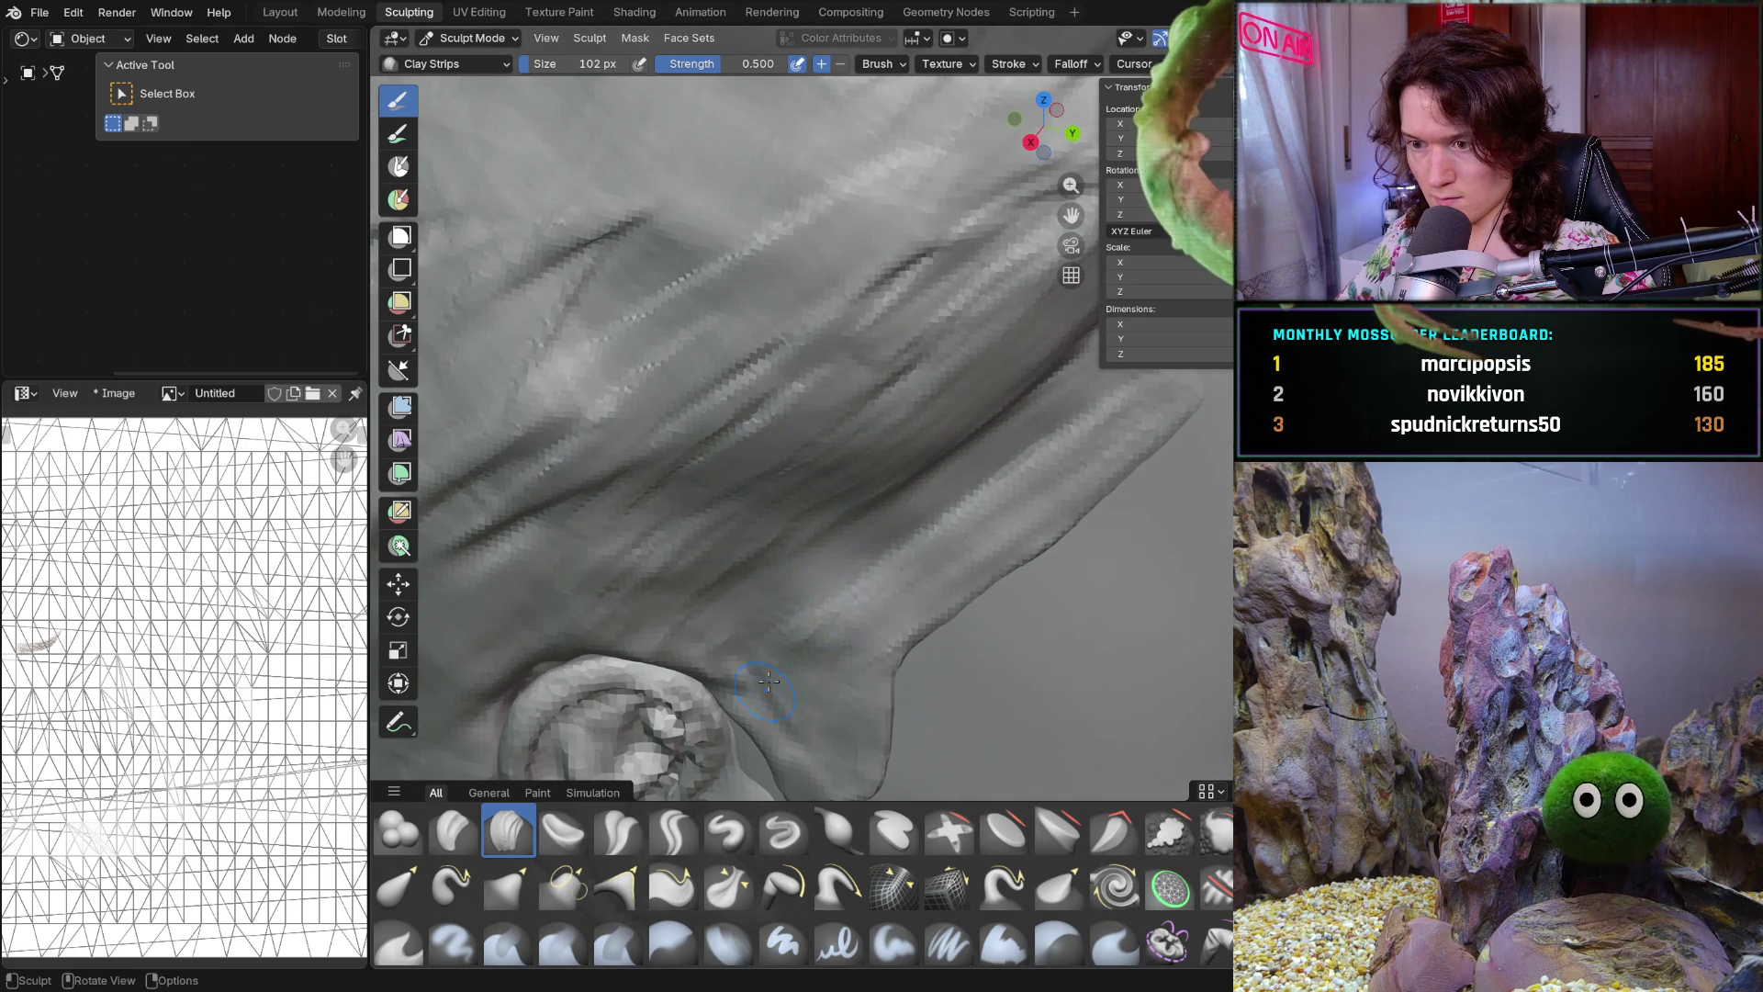
middle_drag(894, 484, 850, 570)
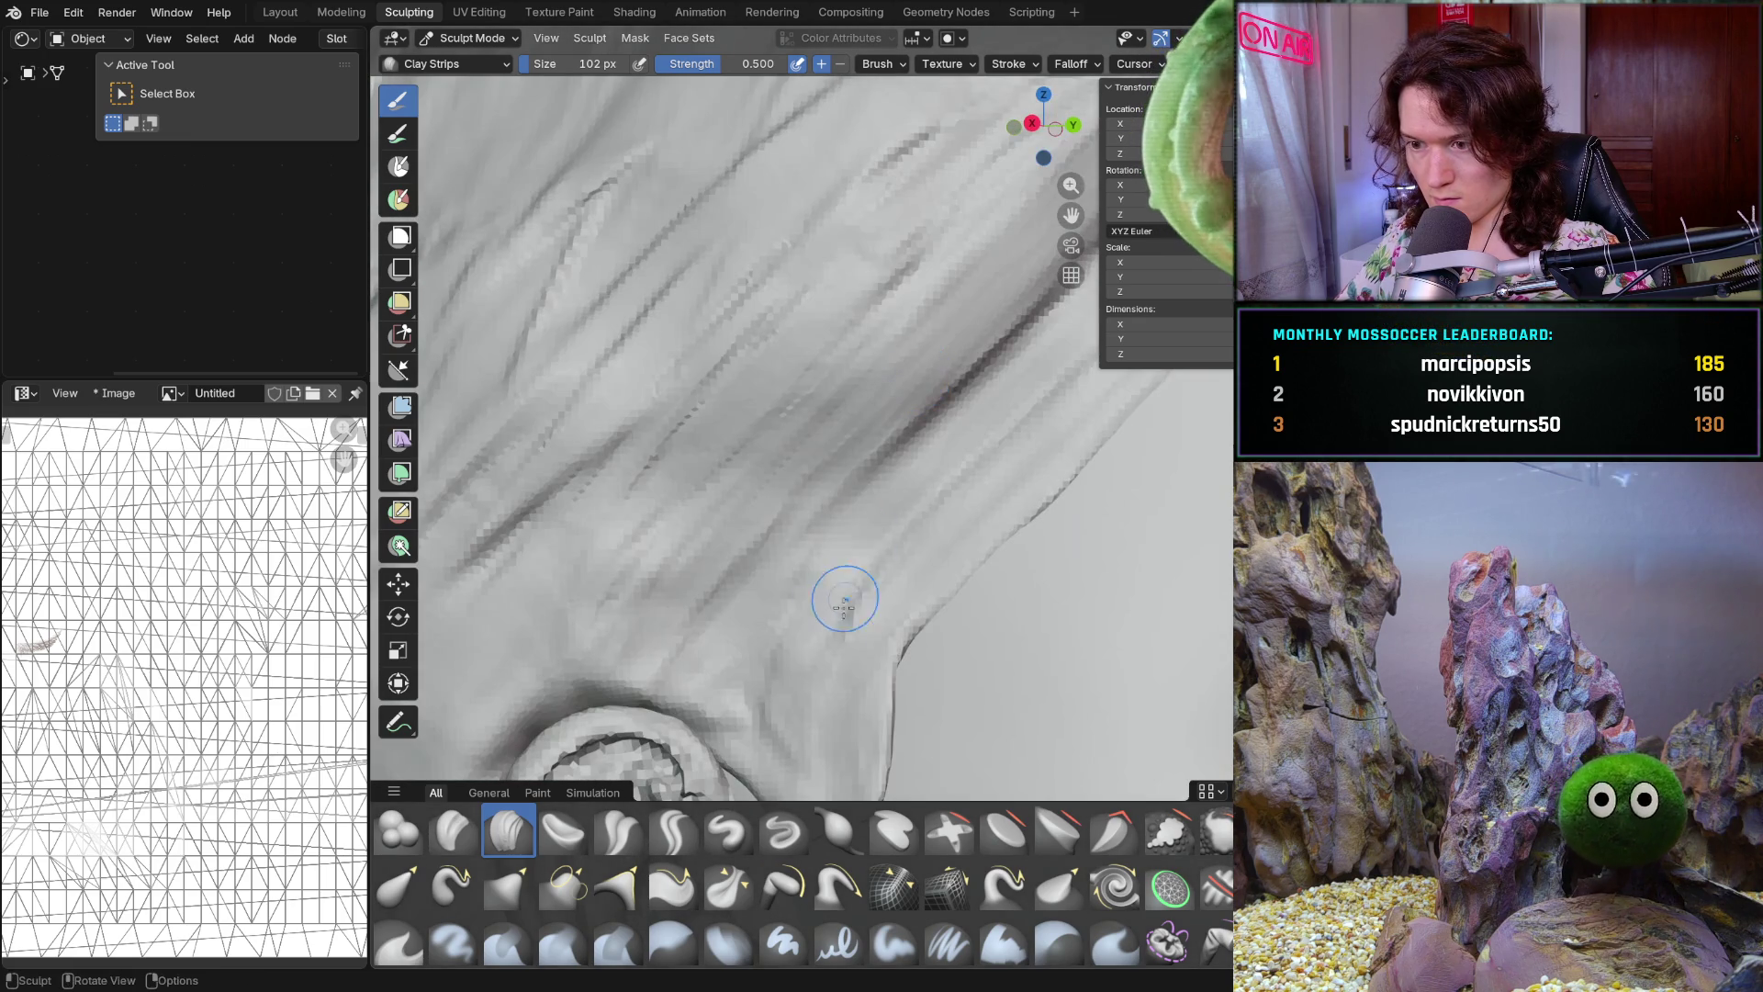
mouse_move(786, 653)
middle_down()
mouse_move(671, 522)
mouse_move(682, 606)
middle_up()
scroll(731, 593, down, 3)
scroll(688, 635, down, 2)
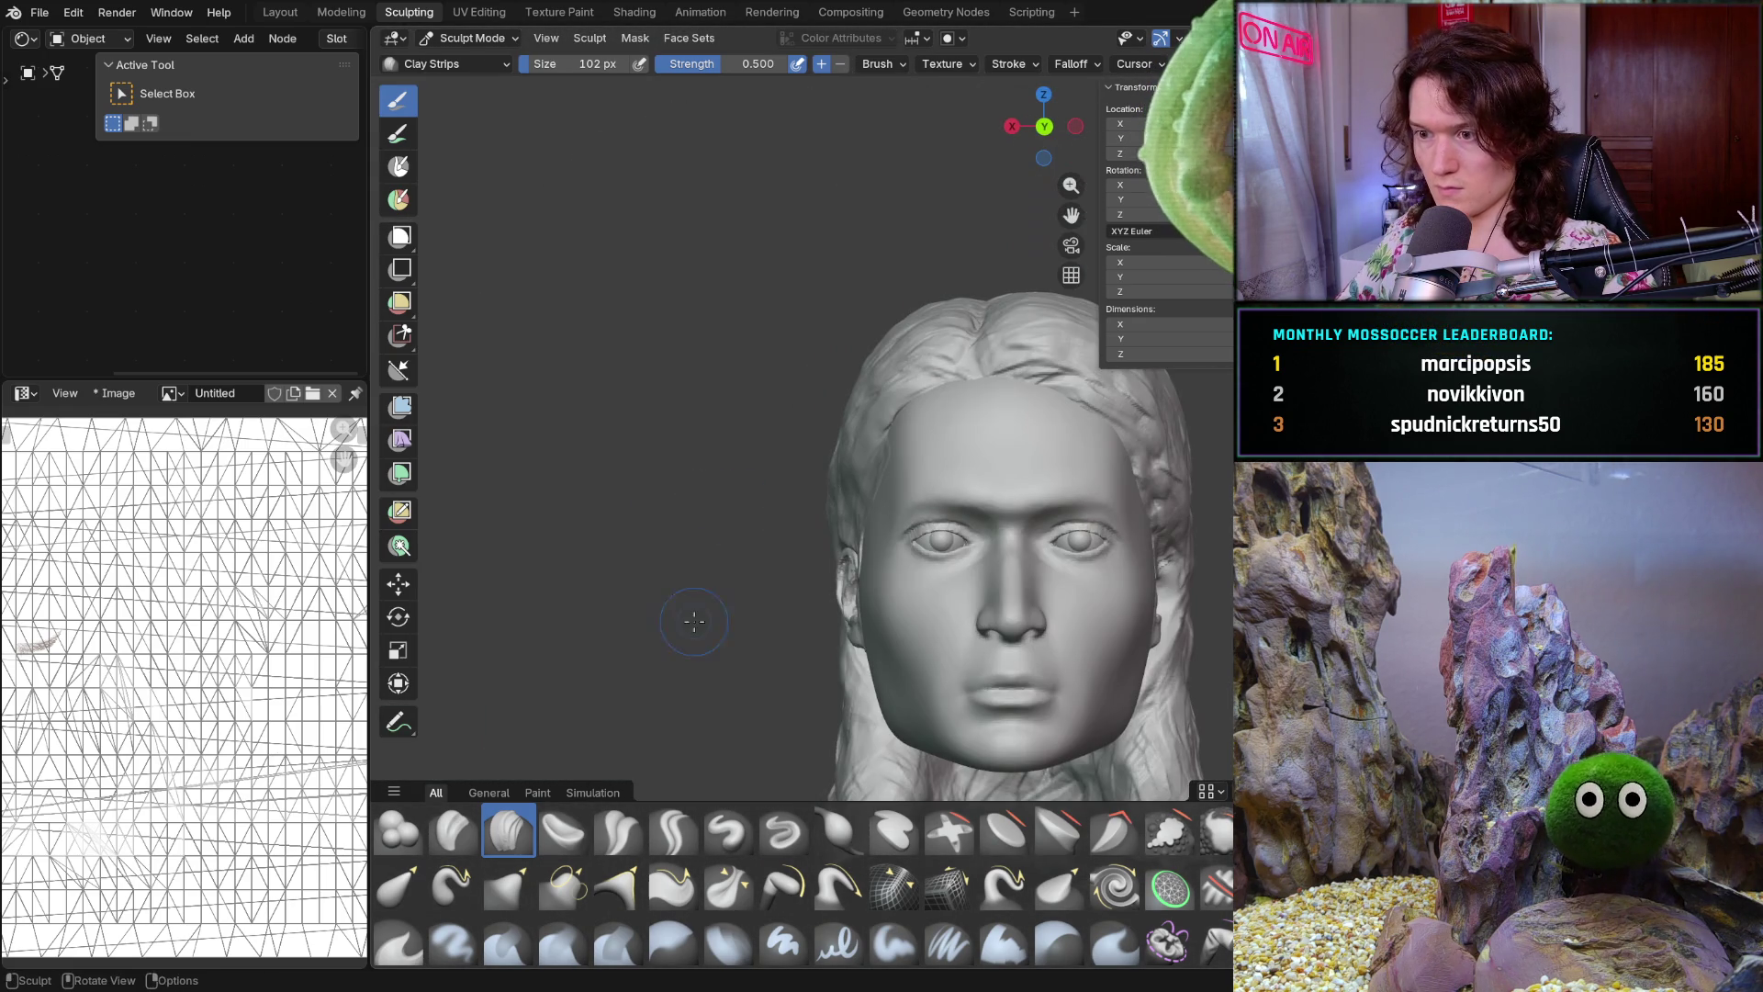
scroll(755, 557, up, 5)
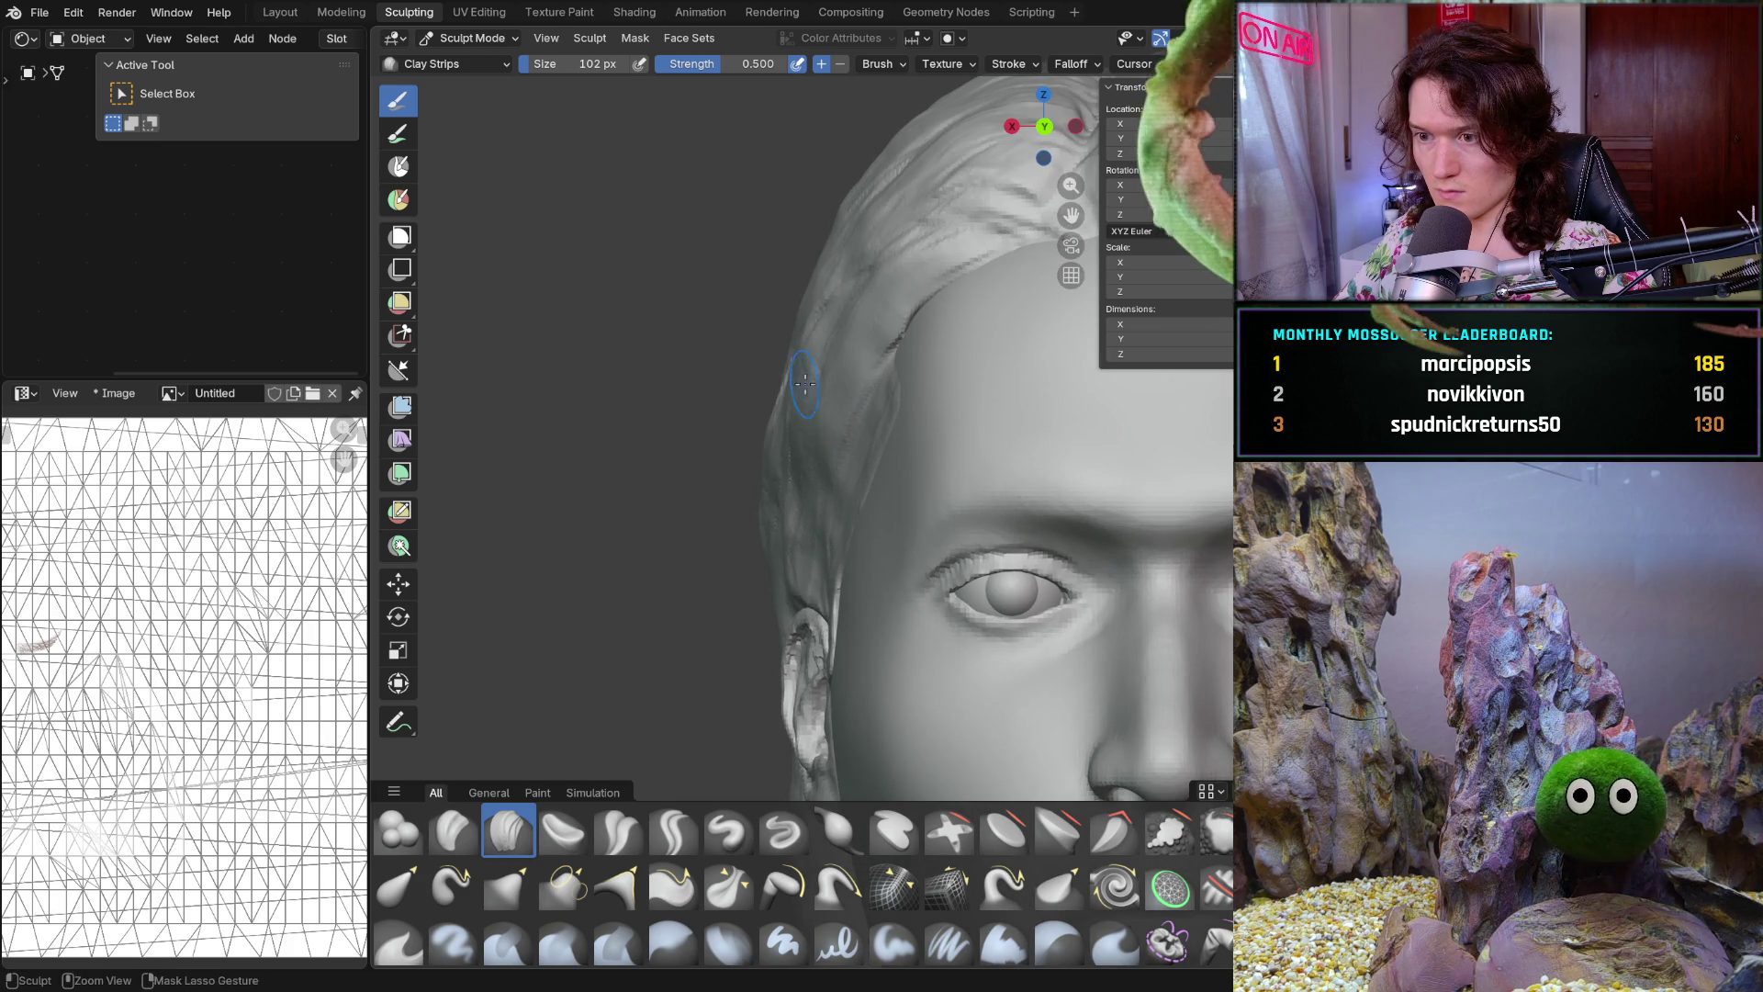
scroll(748, 480, down, 3)
scroll(749, 479, up, 2)
Orbit from a three-quarter view to the front and zoom in on the eye and hairline
middle_drag(749, 481, 1040, 478)
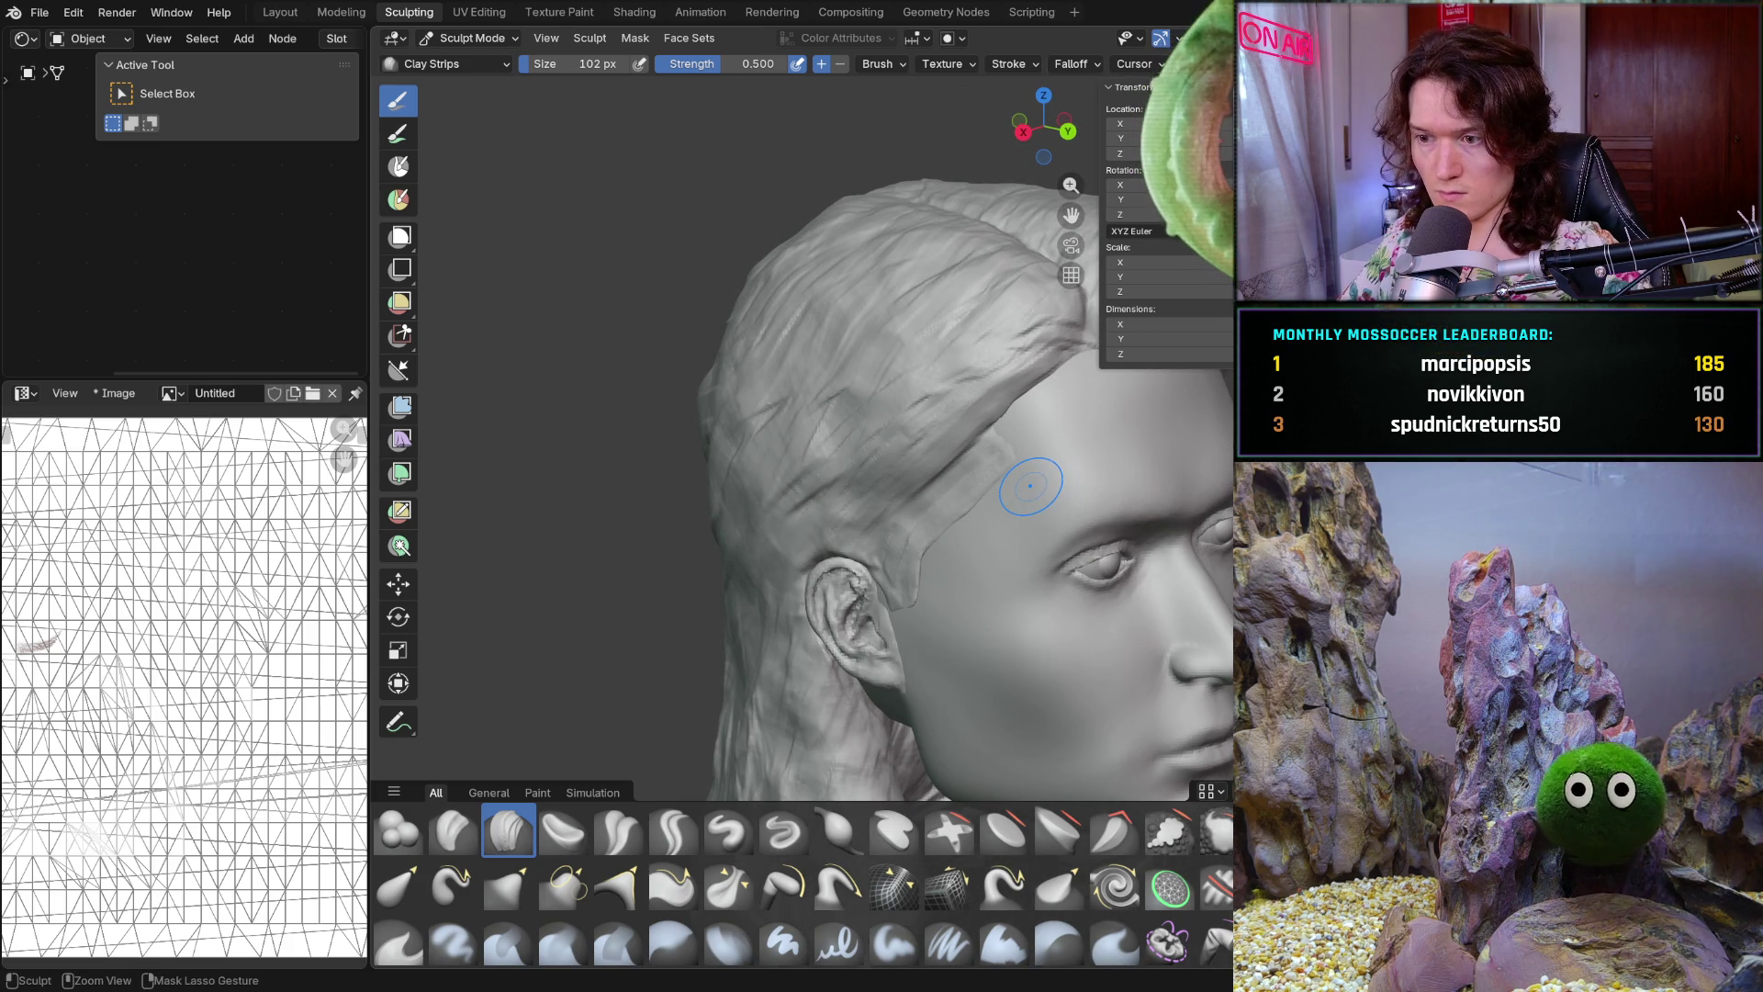
mouse_move(1078, 498)
middle_down()
mouse_move(899, 470)
mouse_move(873, 493)
mouse_move(907, 470)
middle_up()
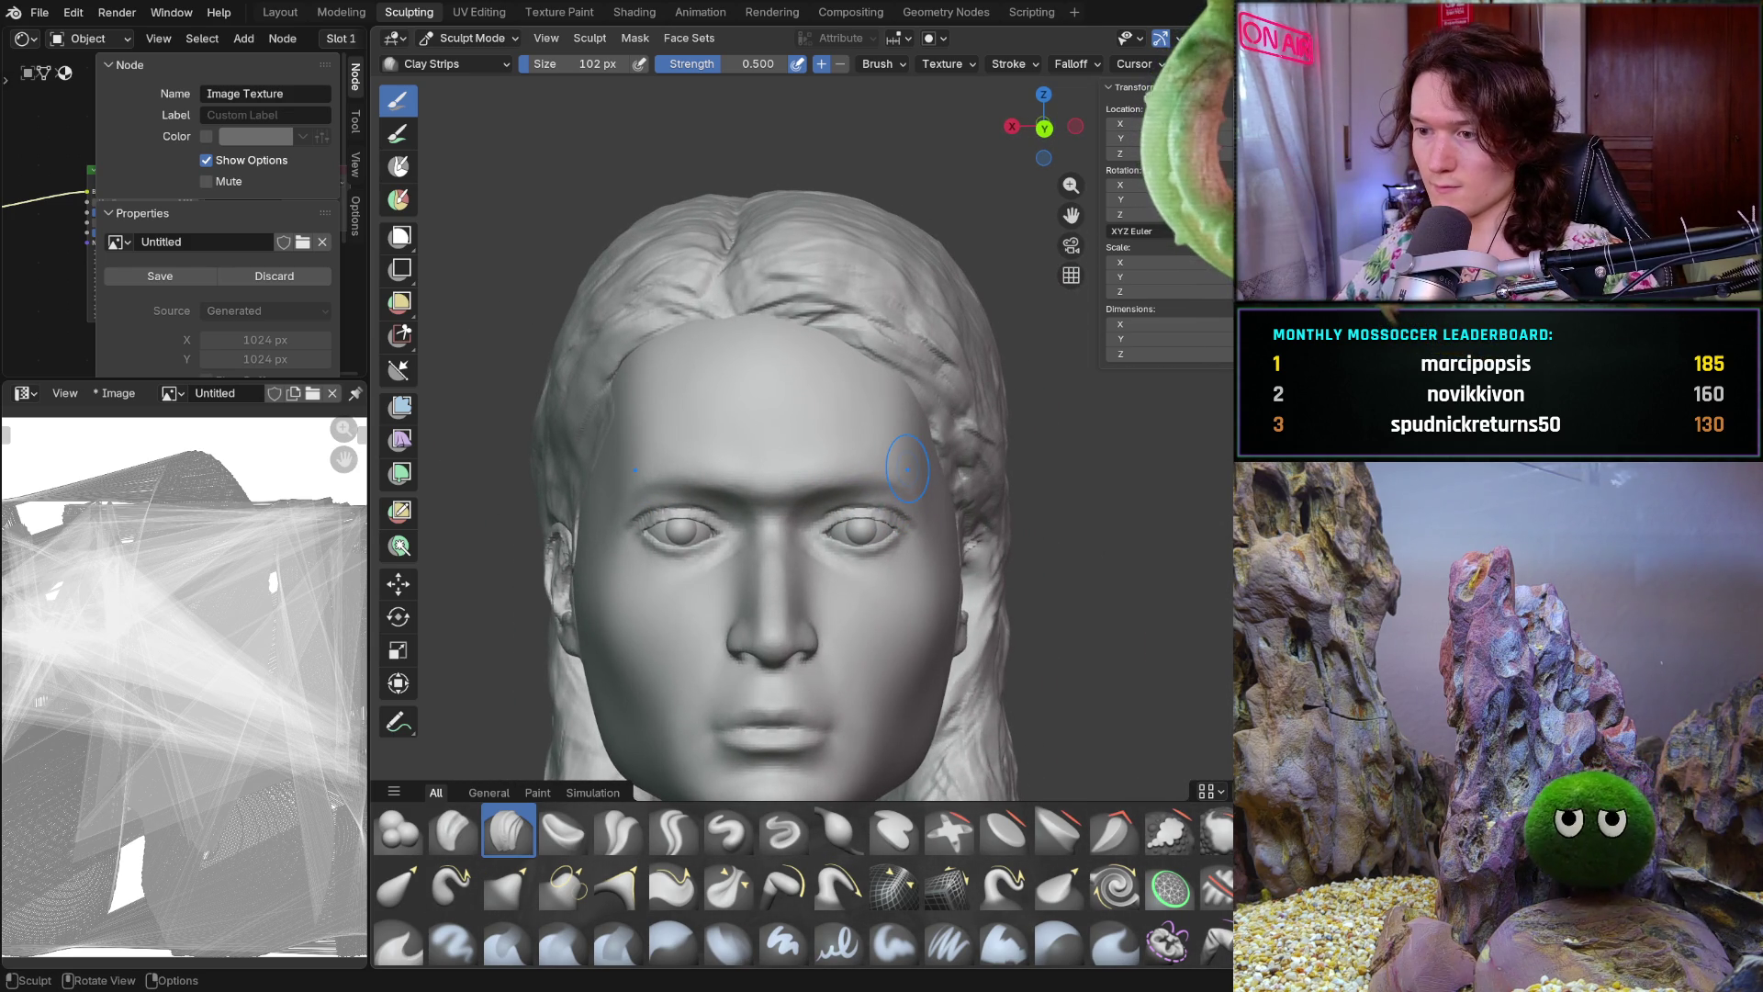
mouse_move(965, 466)
ctrl+middle_down()
mouse_move(899, 437)
mouse_move(895, 413)
ctrl+middle_up()
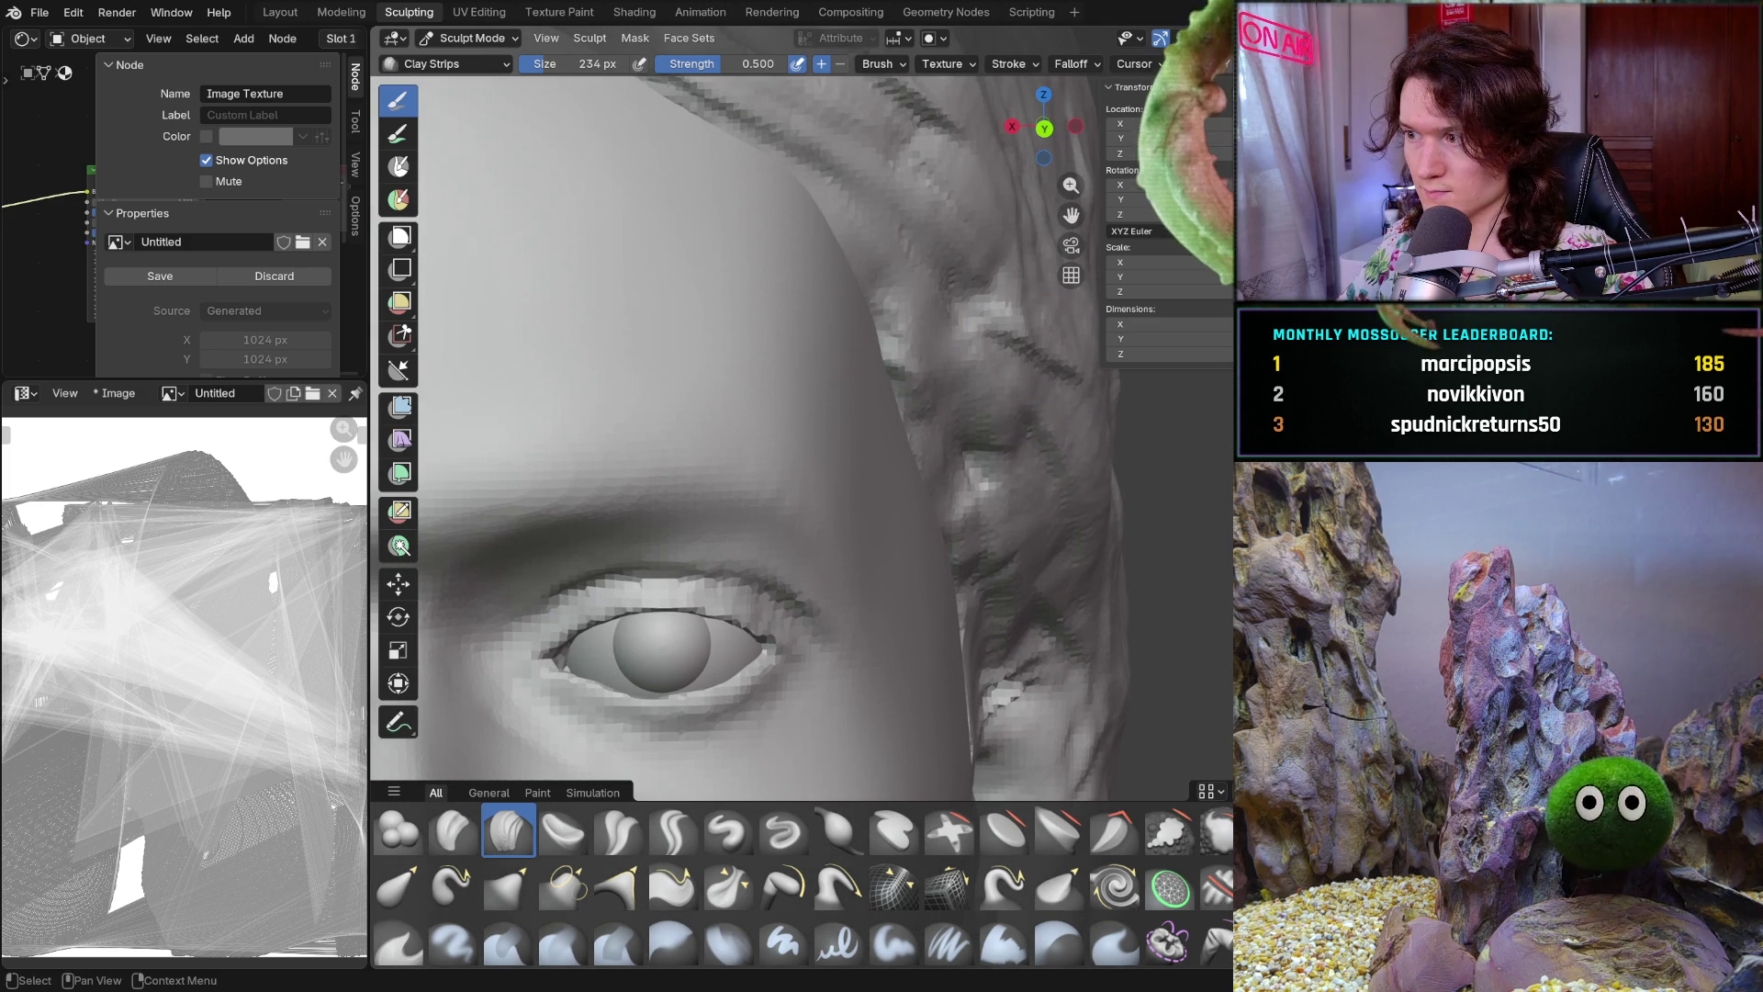
Hide the hair mesh with H to expose the bare head, then orbit to a frontal view of both eyes
middle_drag(874, 332, 944, 326)
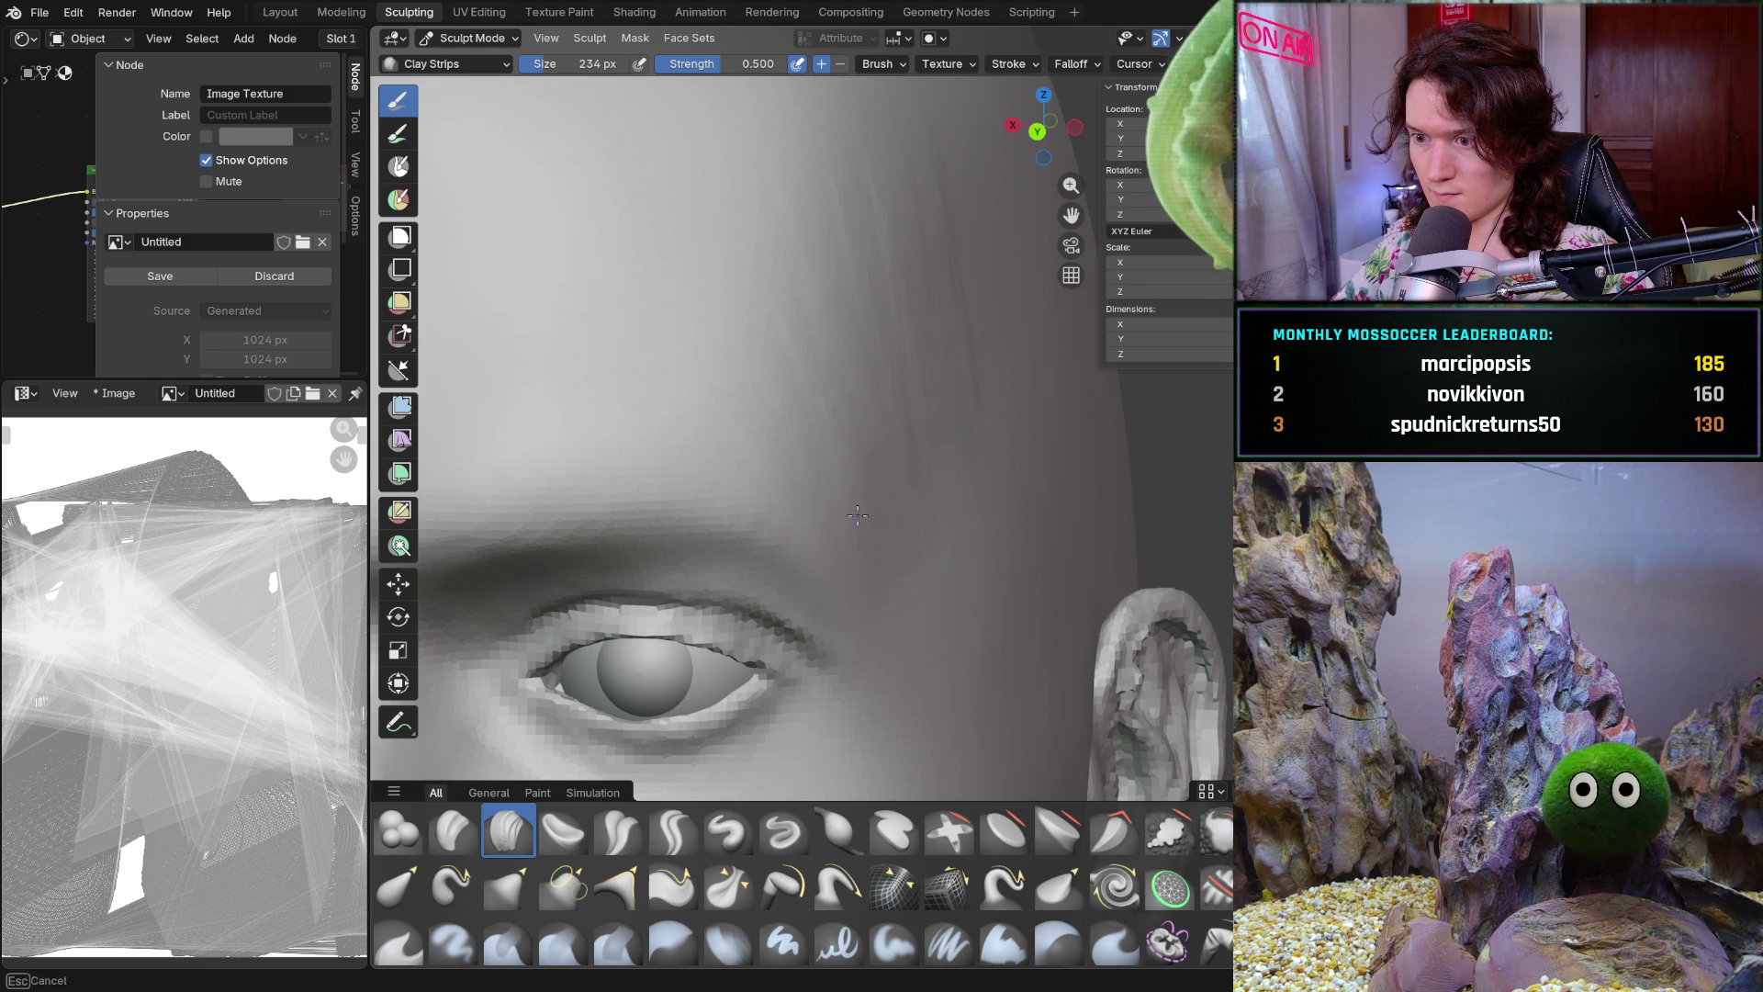
middle_drag(871, 504, 889, 448)
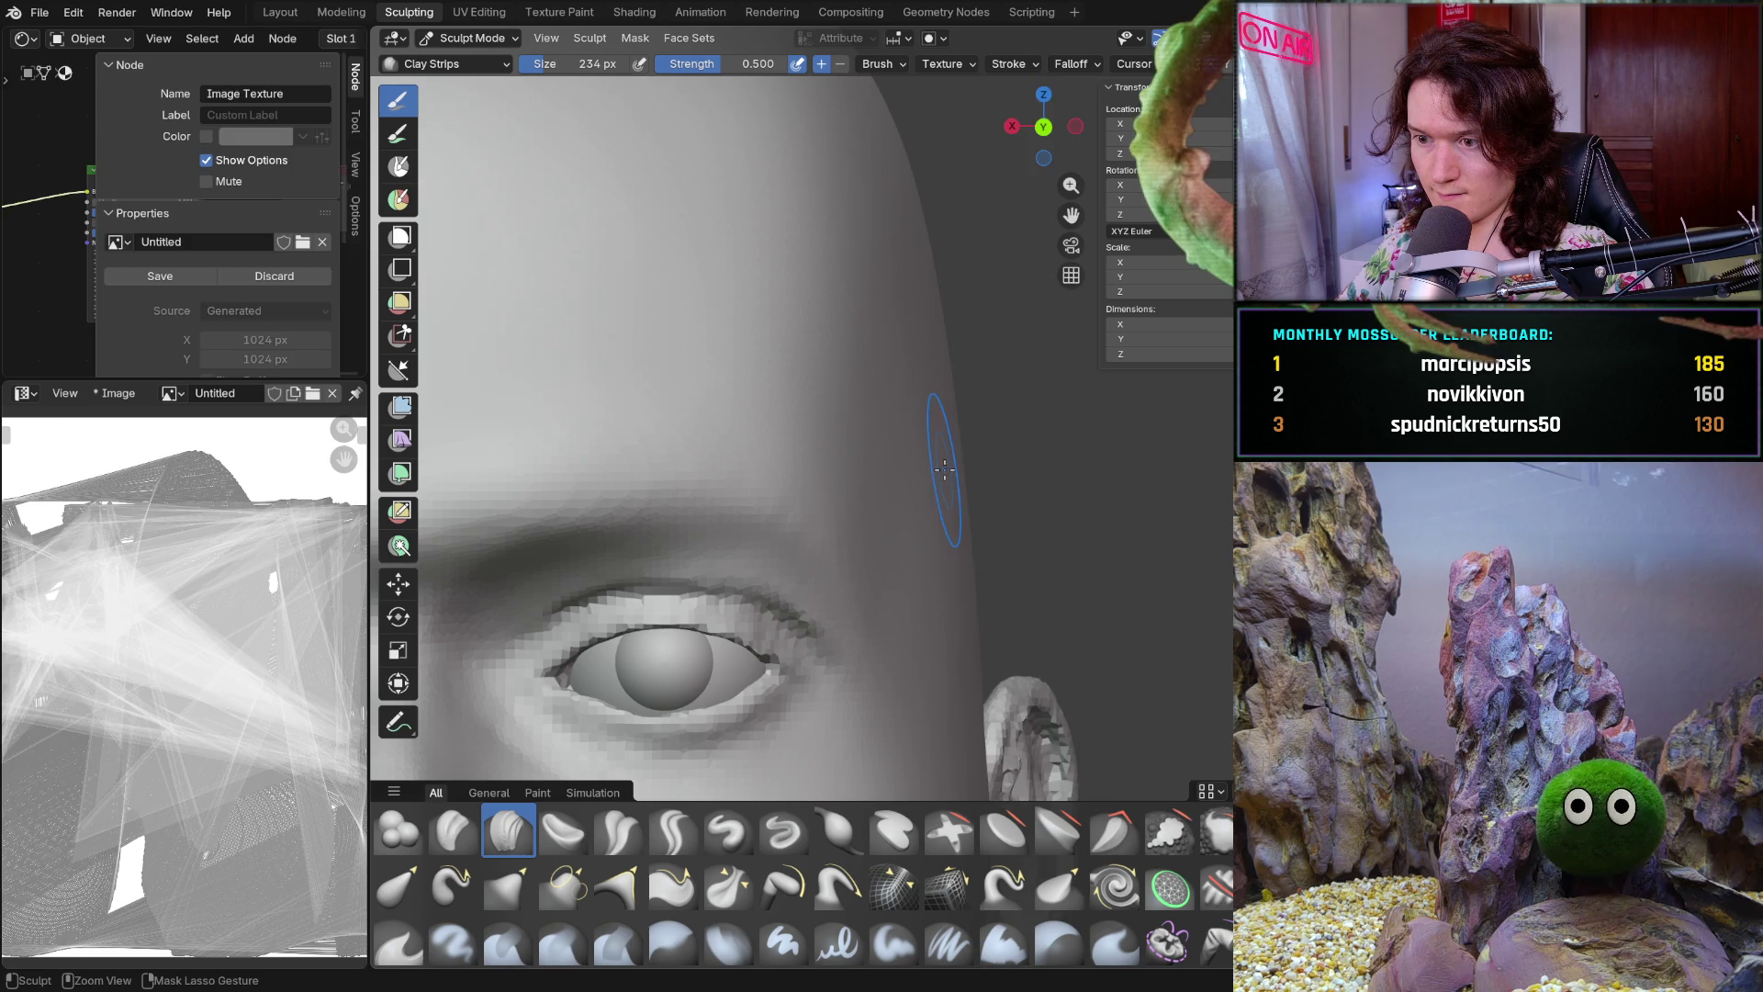
key(ctrl+z)
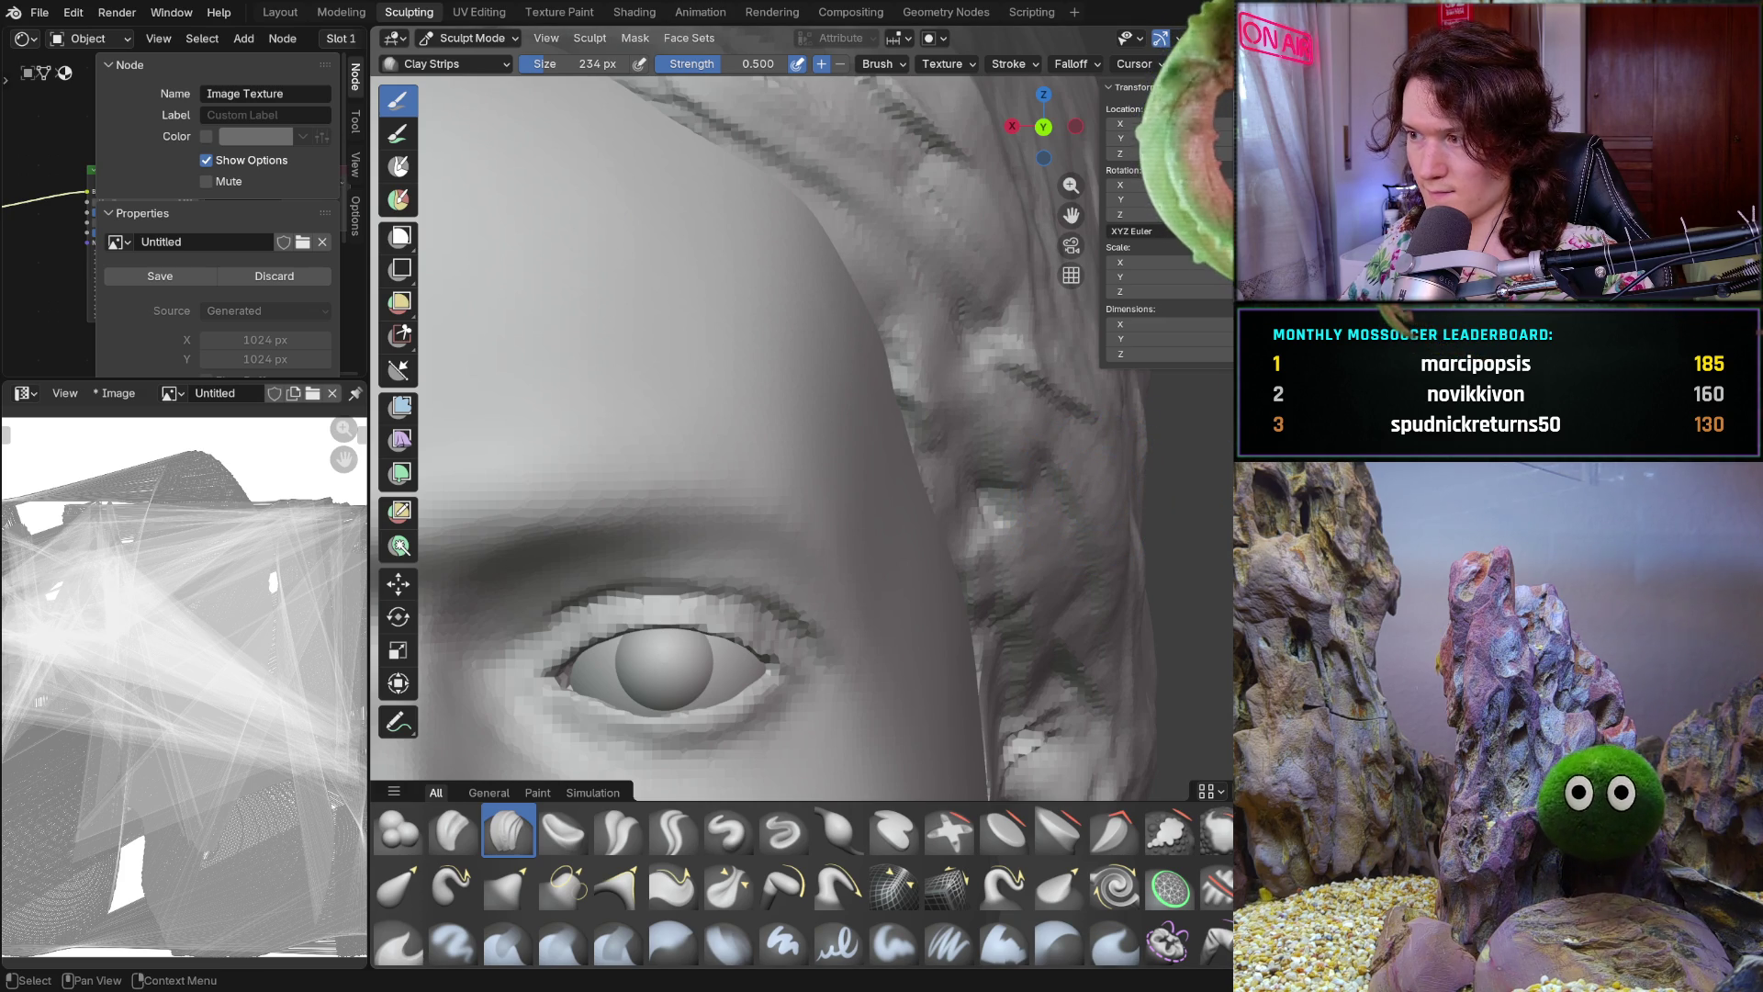
key(h)
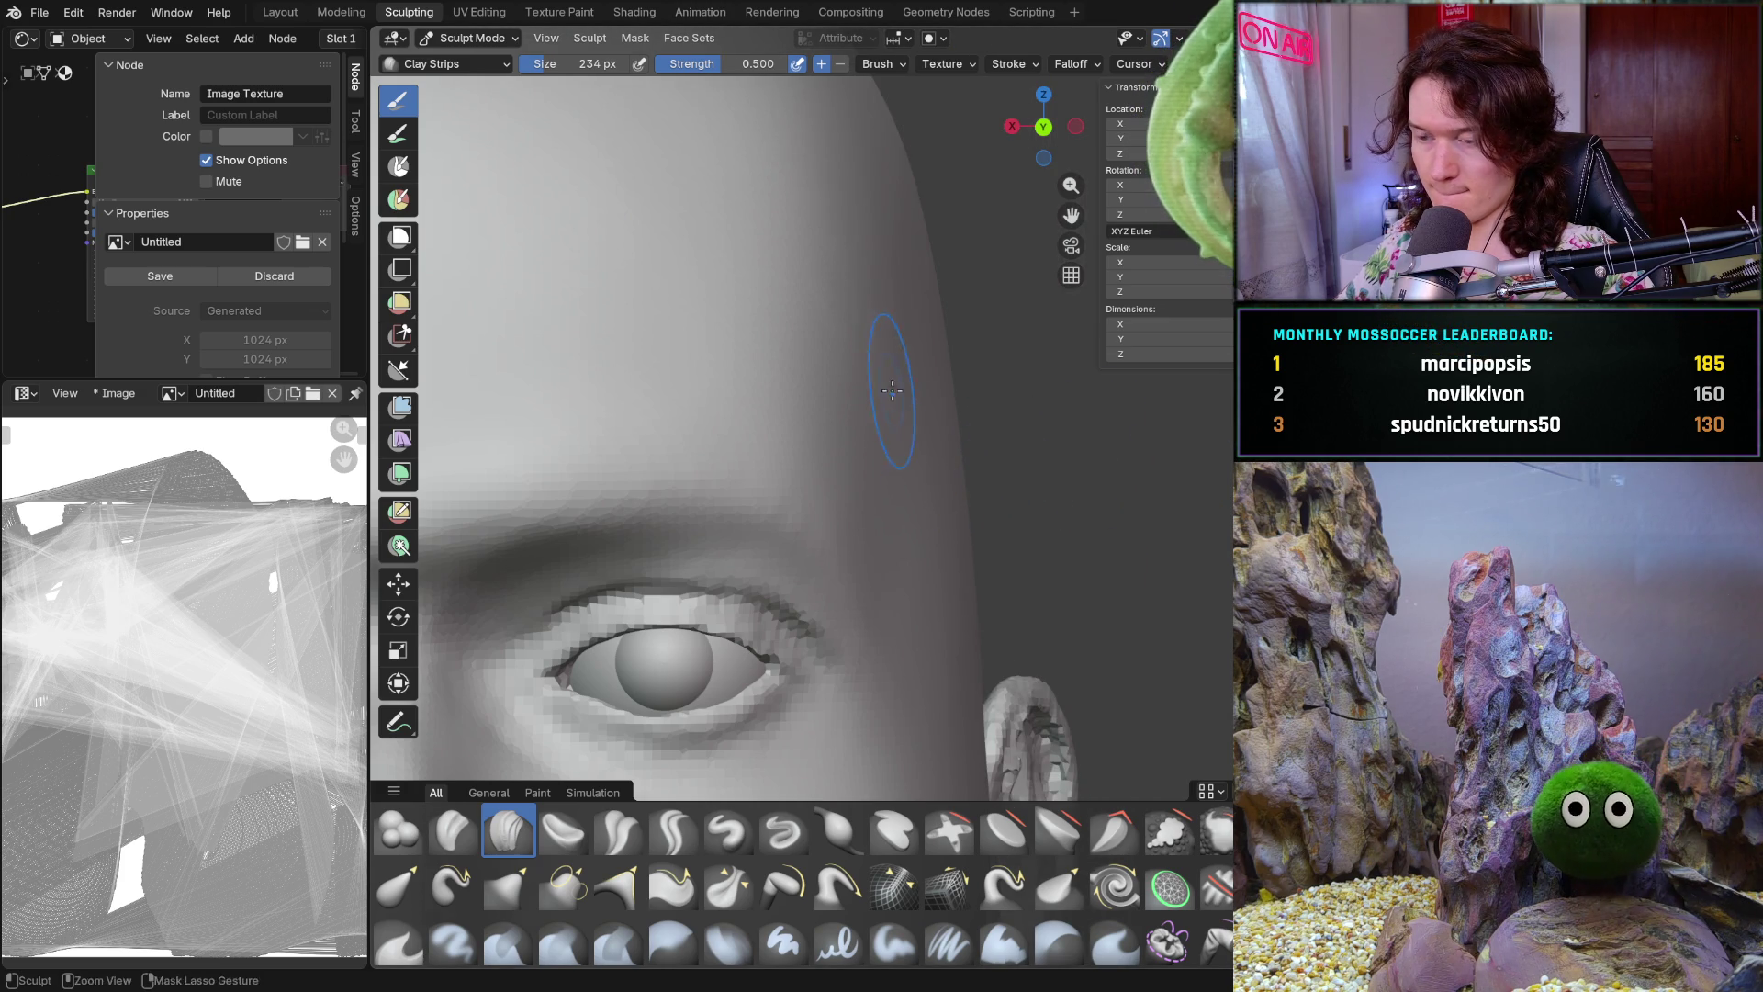
scroll(890, 390, down, 2)
middle_drag(890, 391, 977, 346)
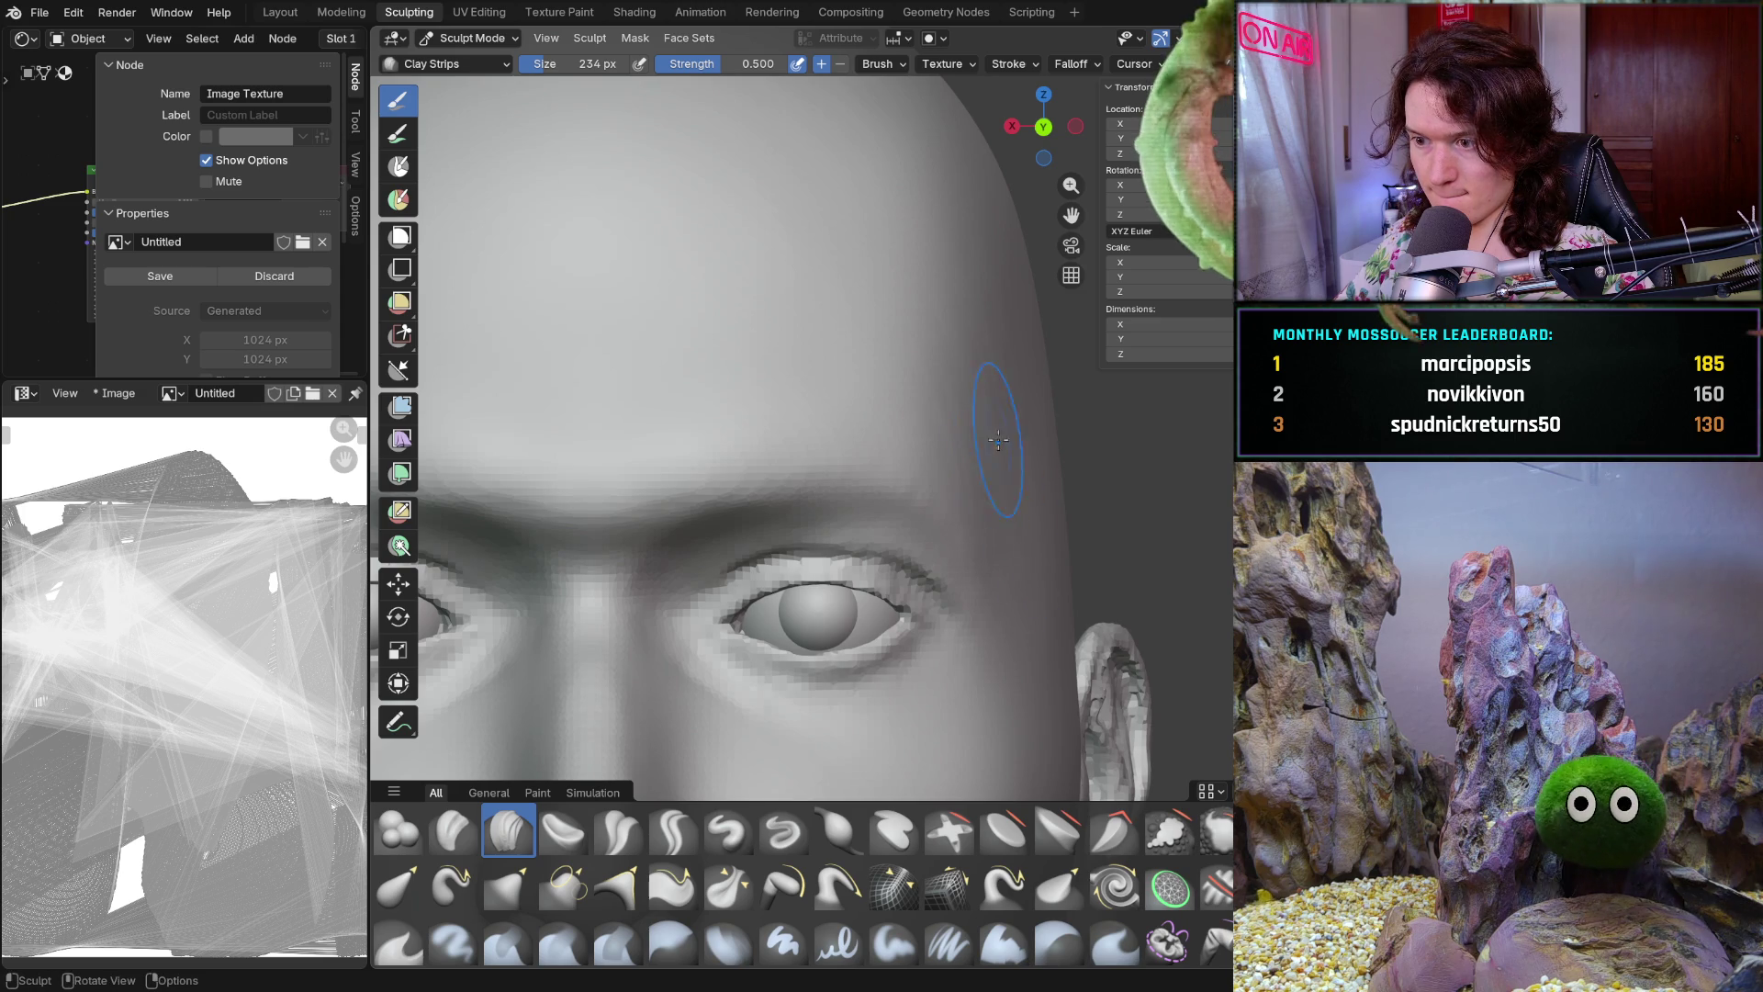
key(b)
Return to normal sculpting and reduce the Clay Strips brush to 162 px over the right eye
key(Escape)
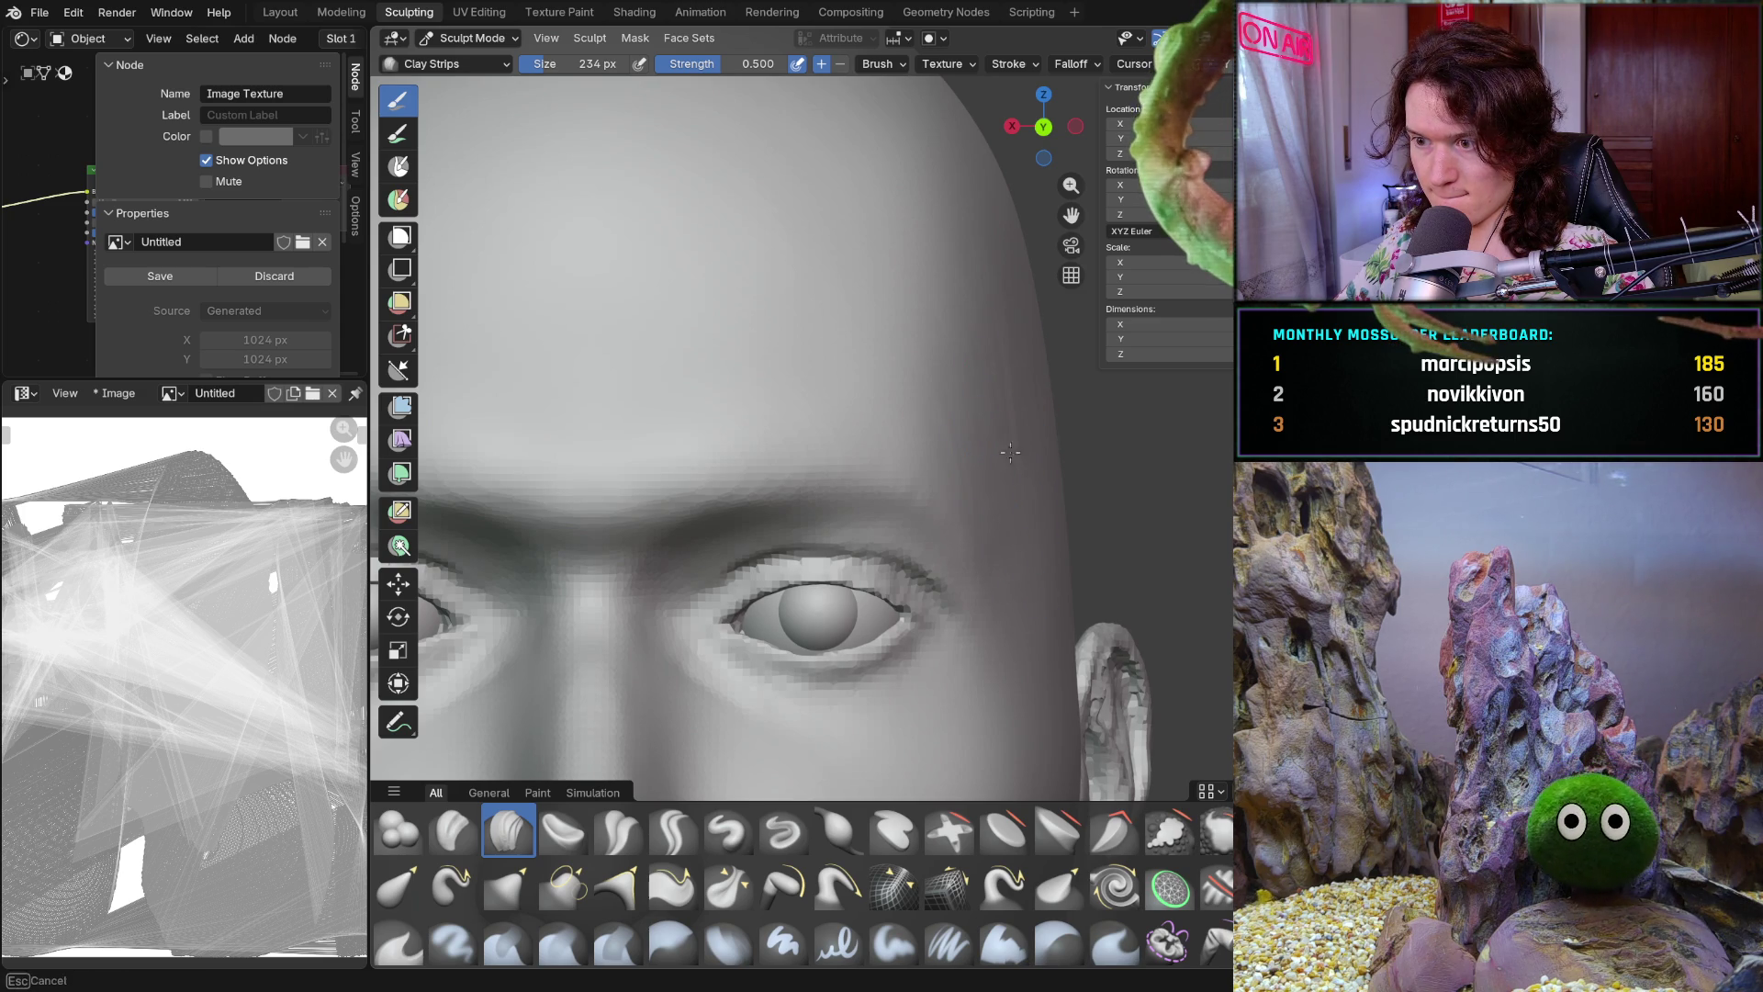
mouse_move(1001, 511)
middle_down()
mouse_move(987, 415)
mouse_move(1123, 386)
middle_up()
scroll(1062, 375, down, 5)
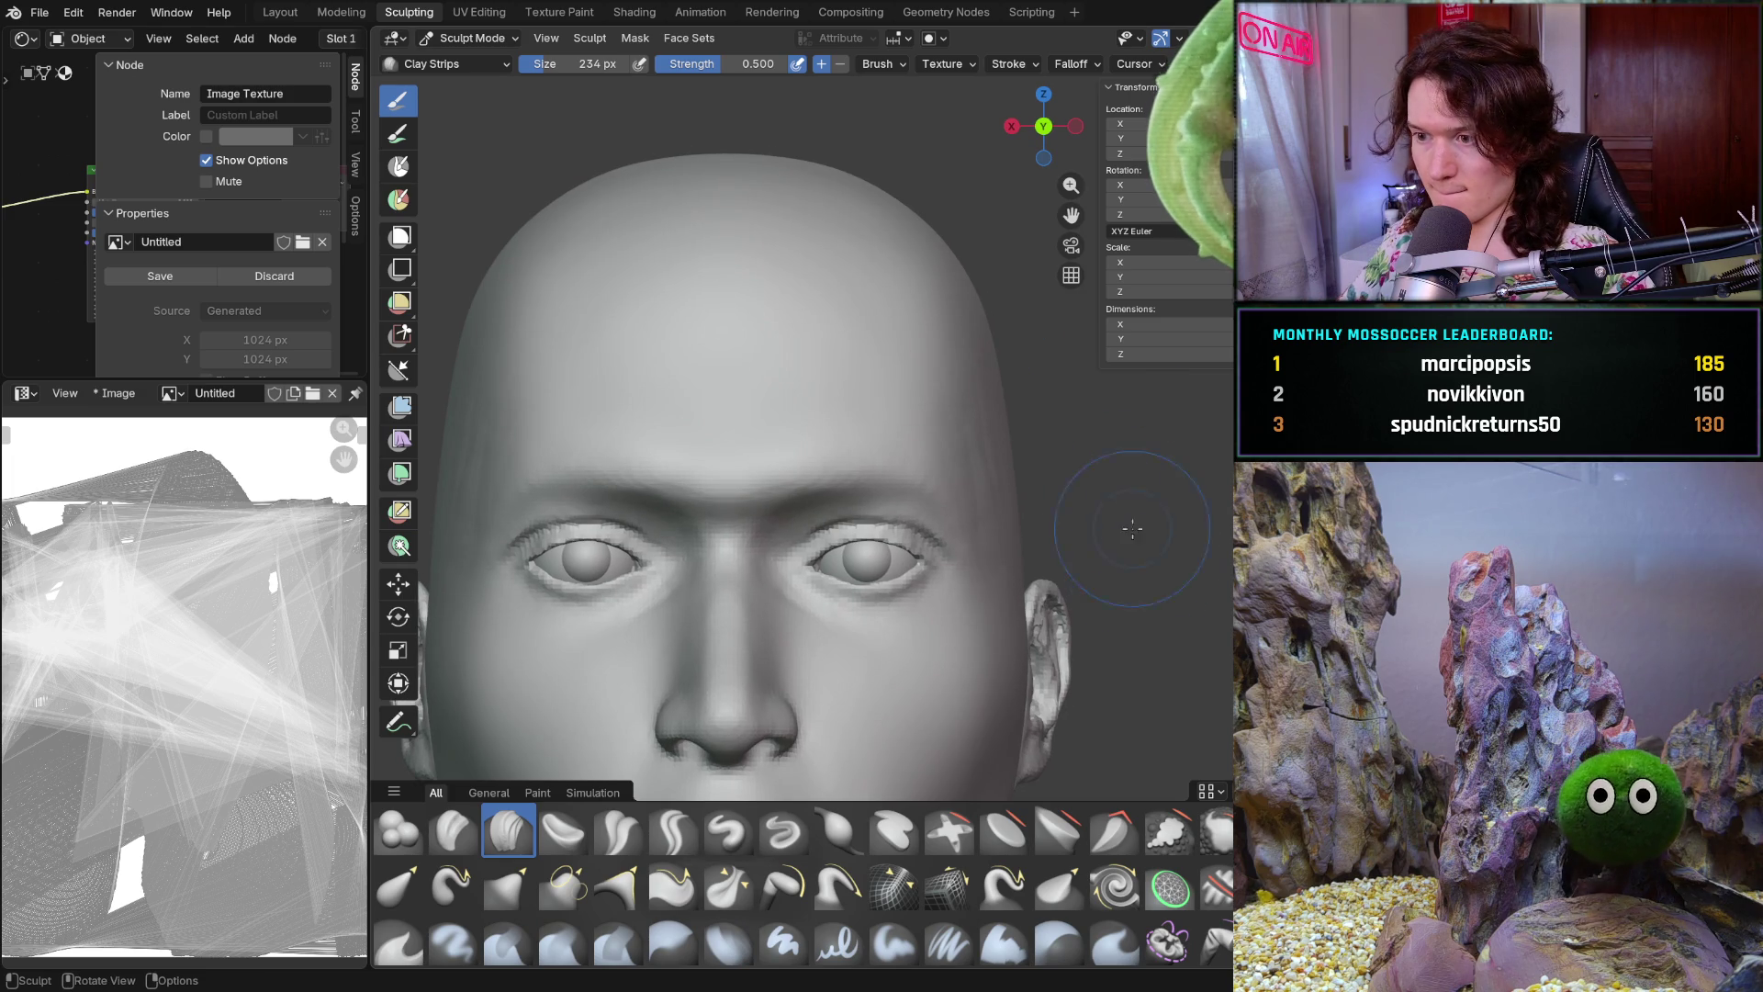
scroll(1104, 387, up, 4)
mouse_move(1104, 386)
middle_down()
mouse_move(1084, 503)
mouse_move(1013, 401)
mouse_move(1079, 435)
middle_up()
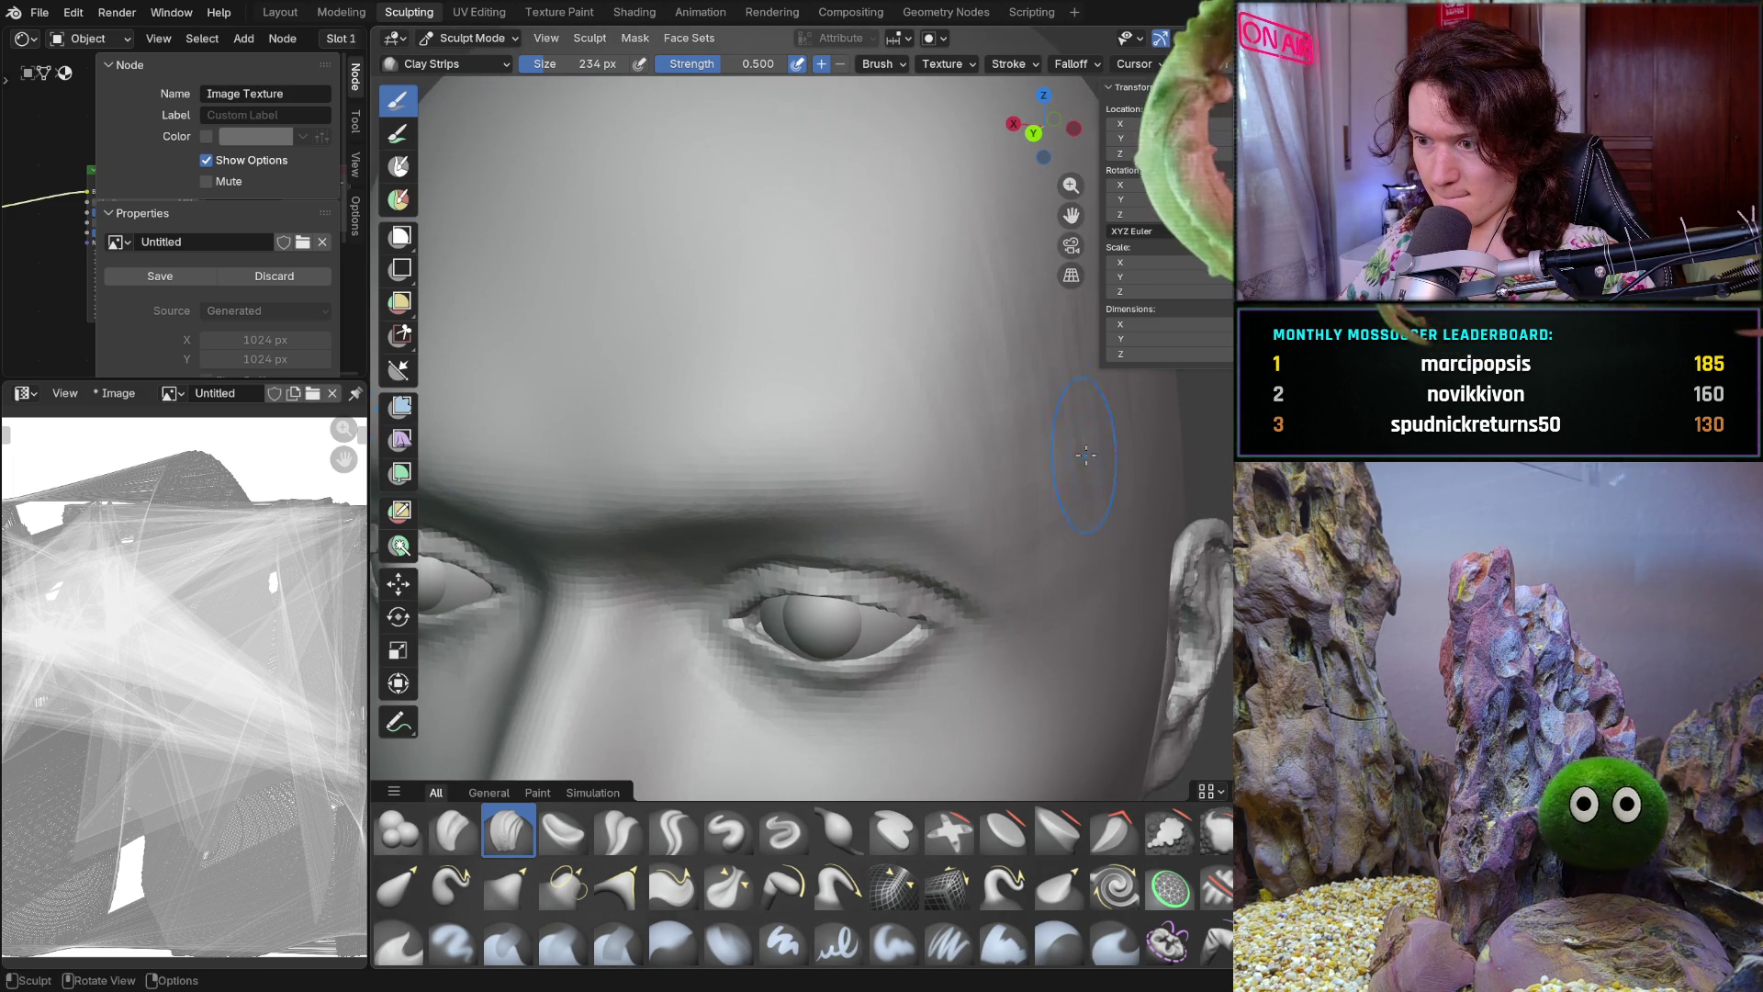
scroll(1113, 446, down, 1)
scroll(1081, 432, down, 1)
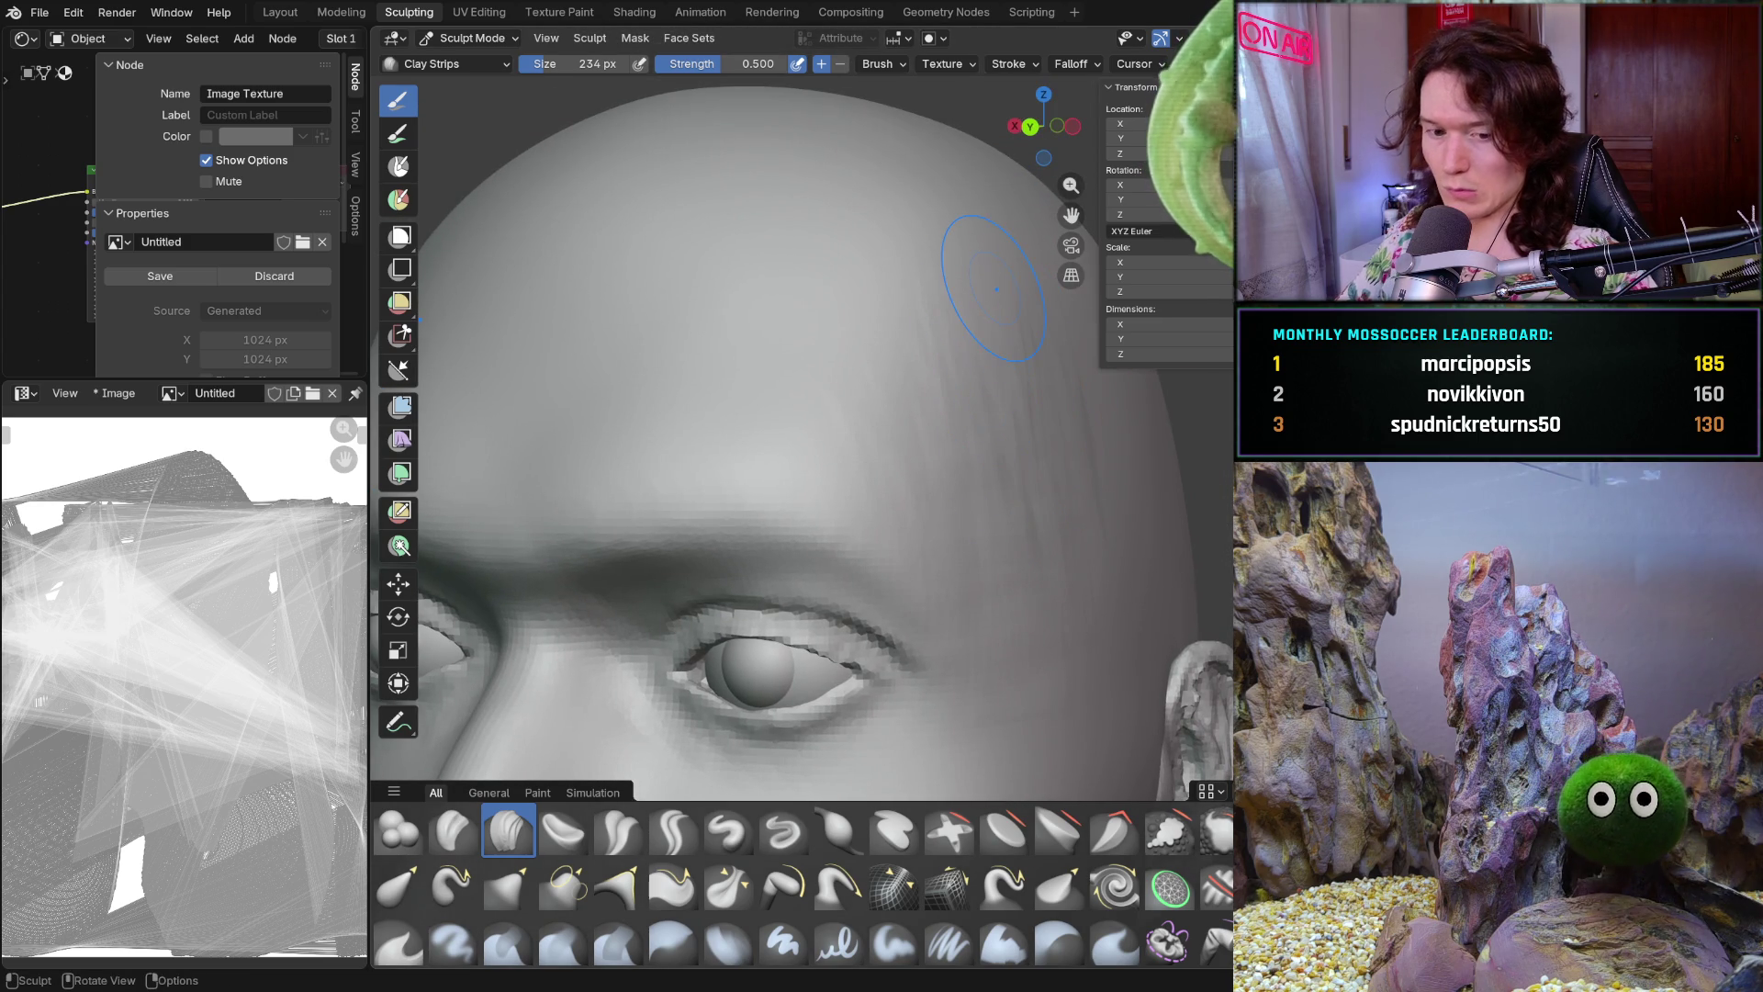
key(f)
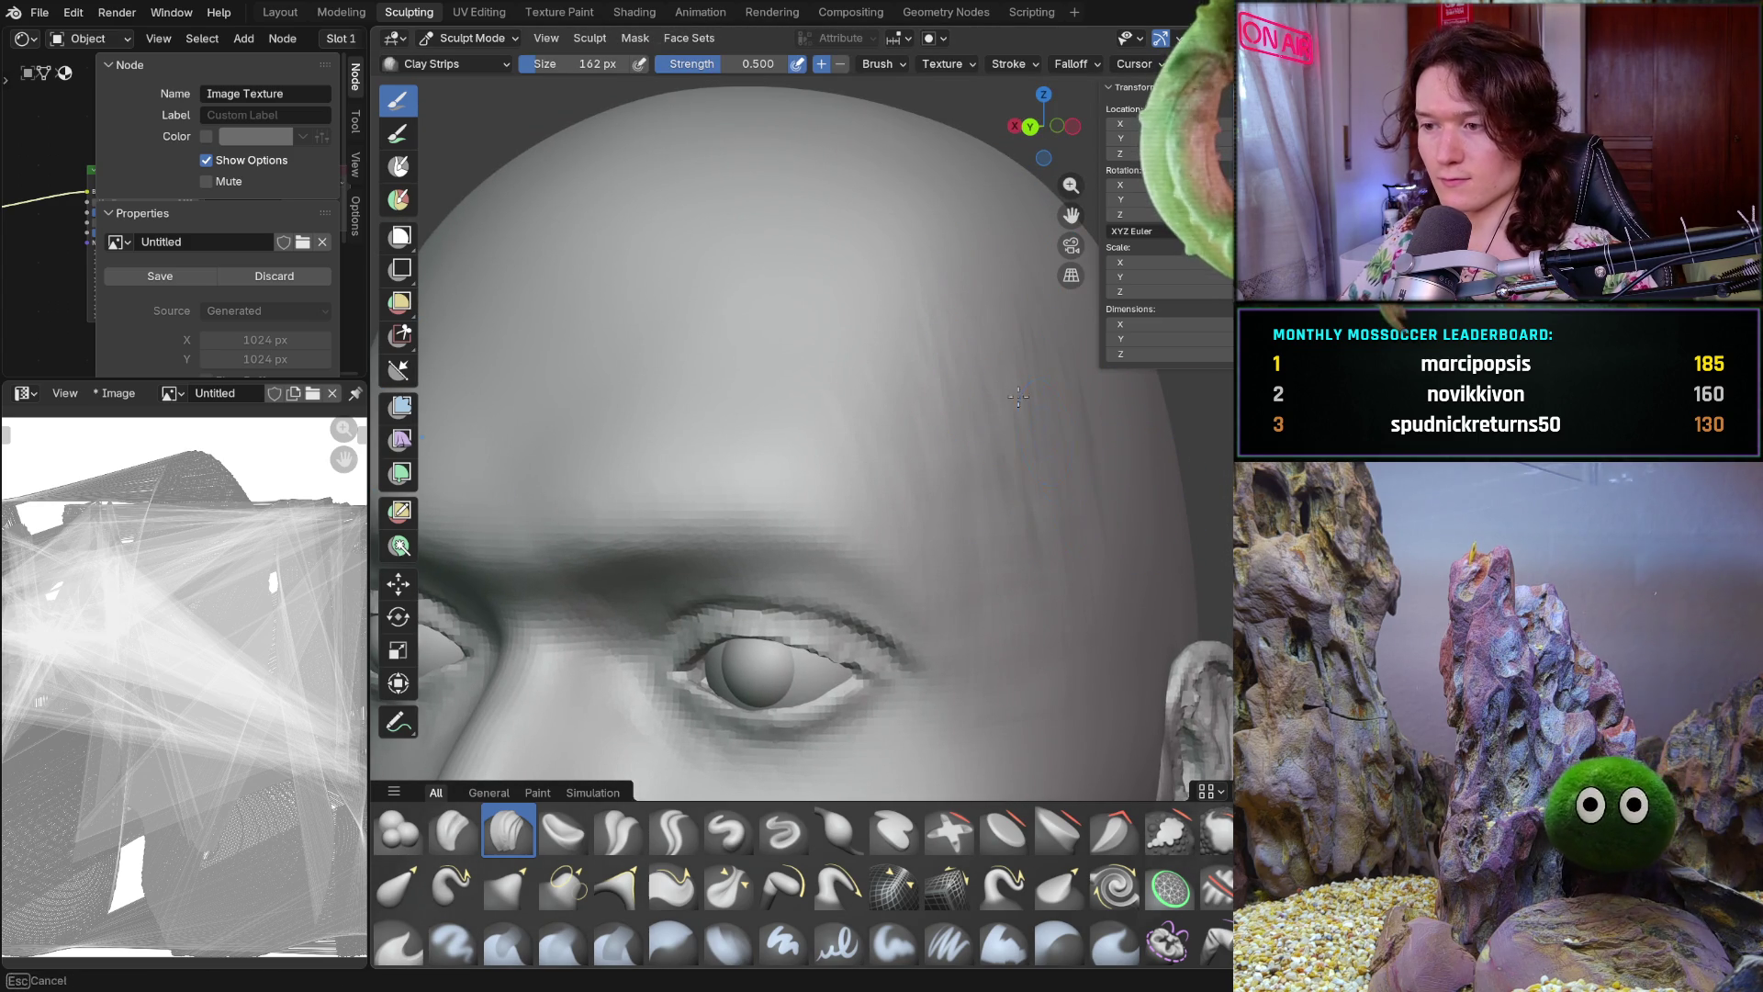
click(1063, 401)
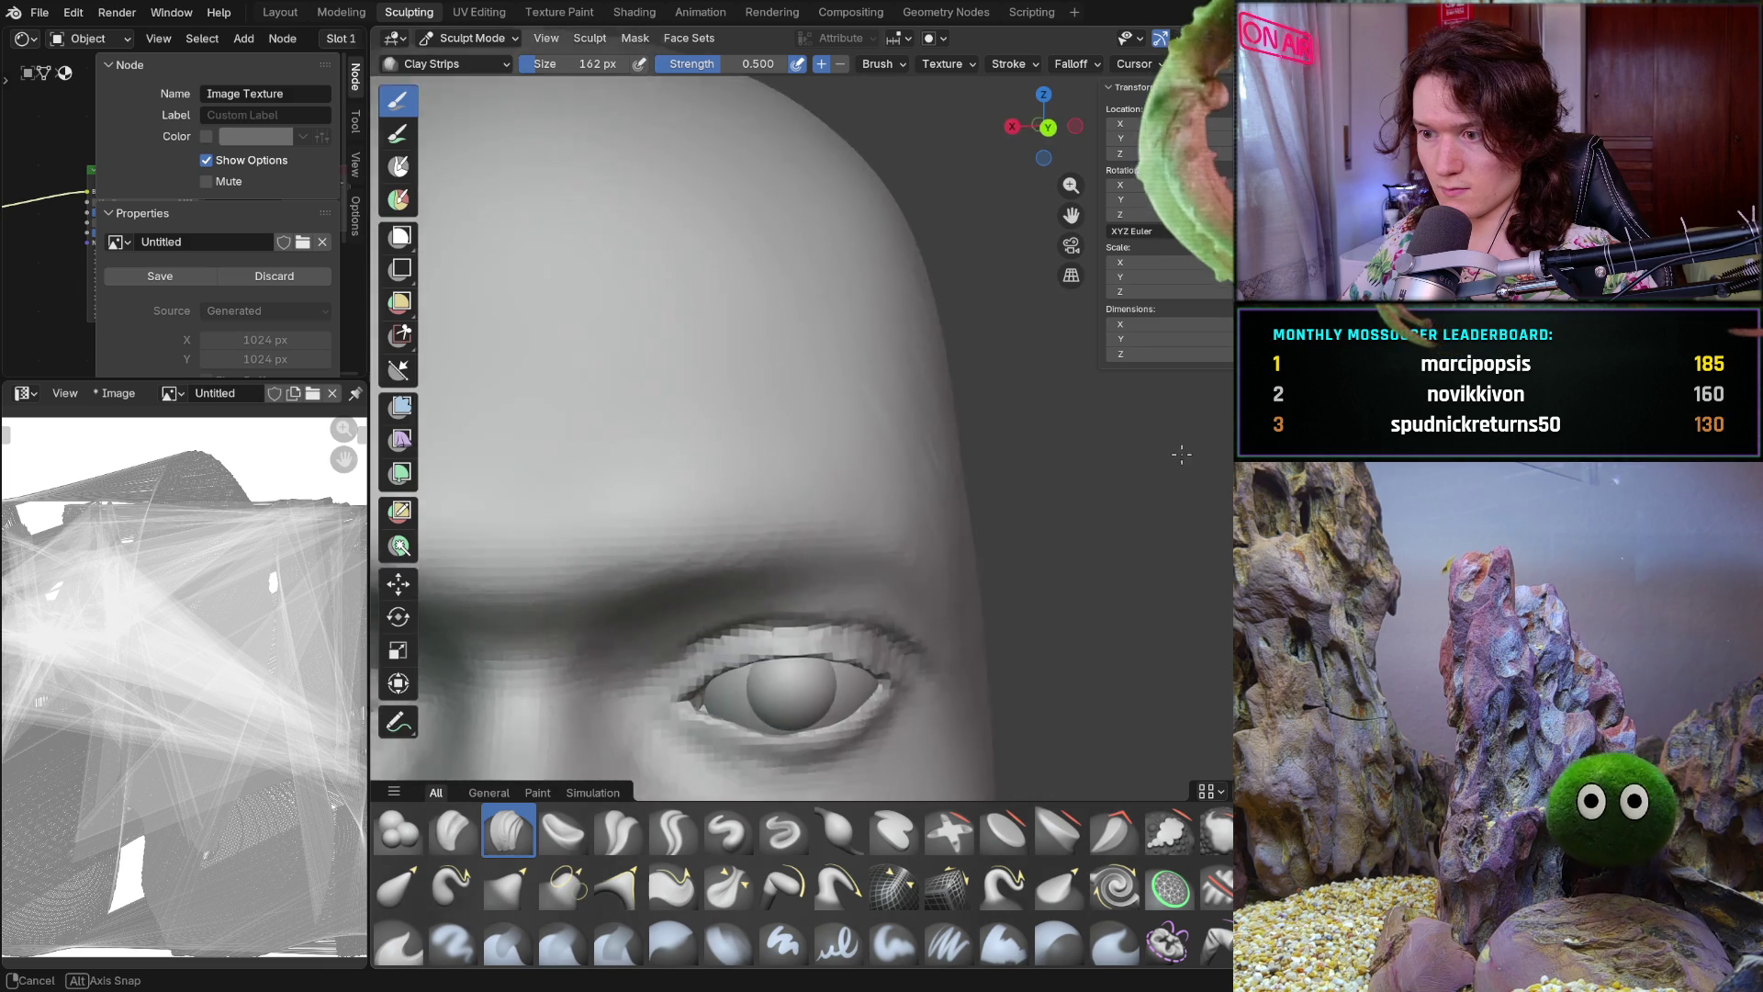
scroll(1076, 455, down, 4)
Build up the brow and forehead above the eyes with clay strips, ending on a side view
middle_drag(1082, 496, 932, 482)
scroll(1008, 509, up, 4)
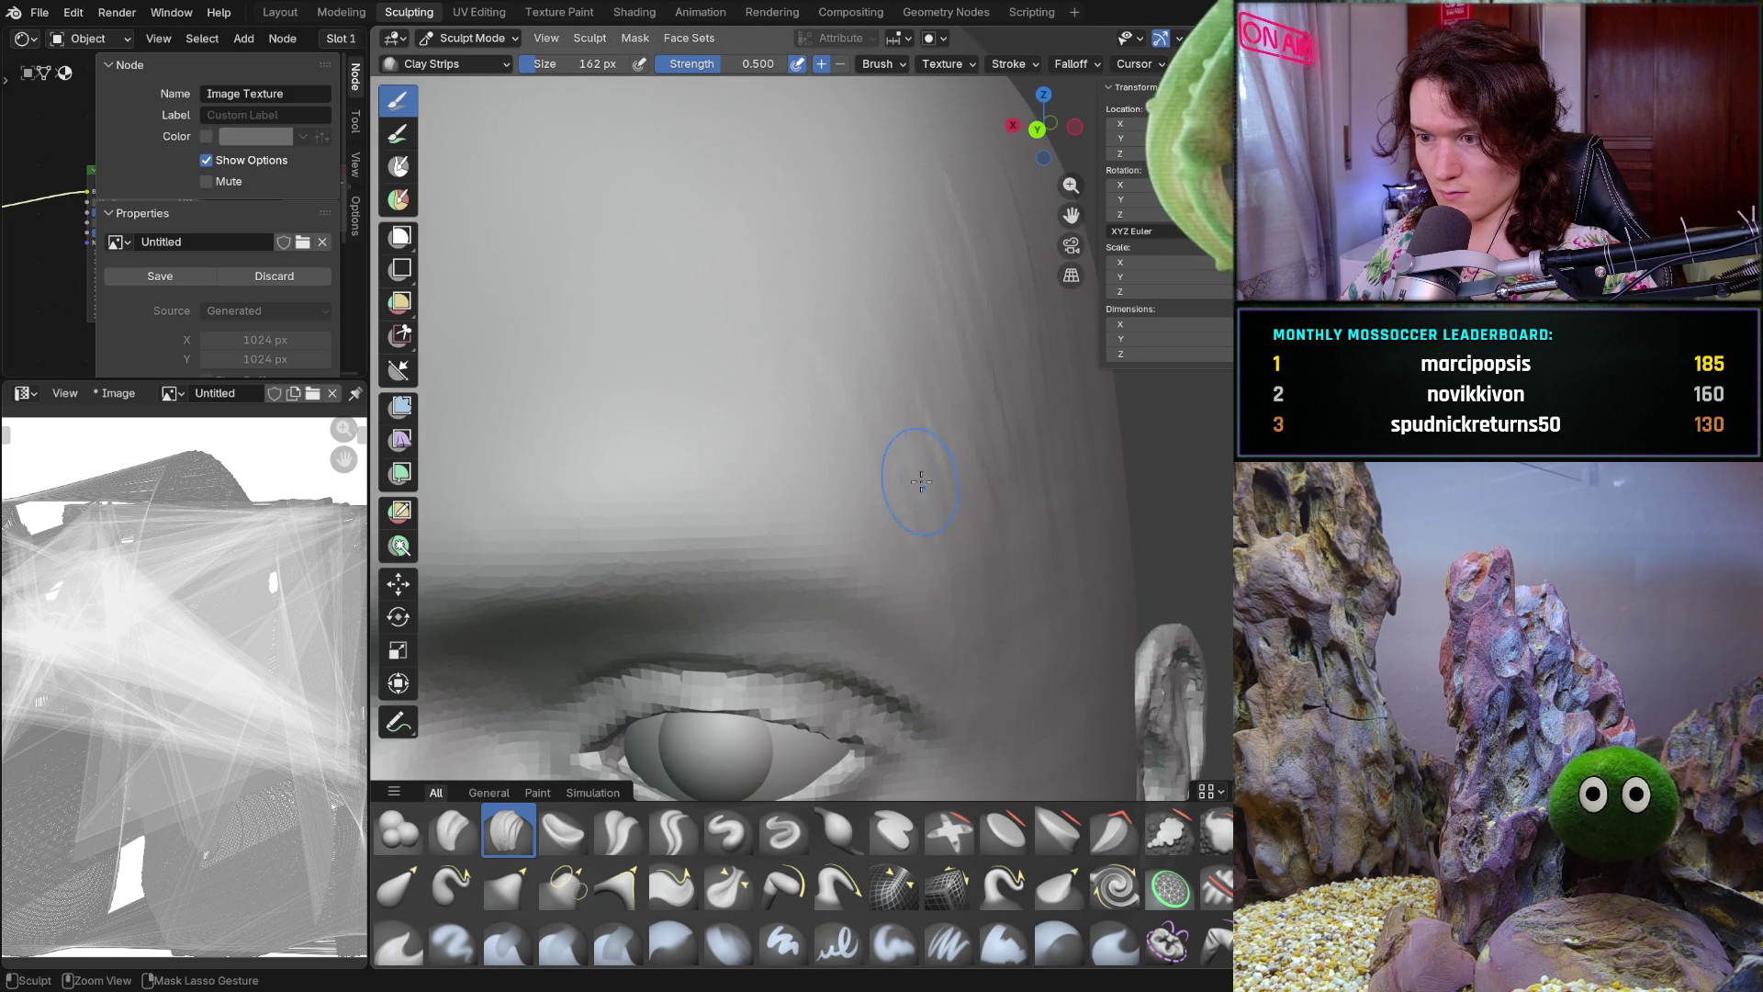
scroll(1006, 578, down, 5)
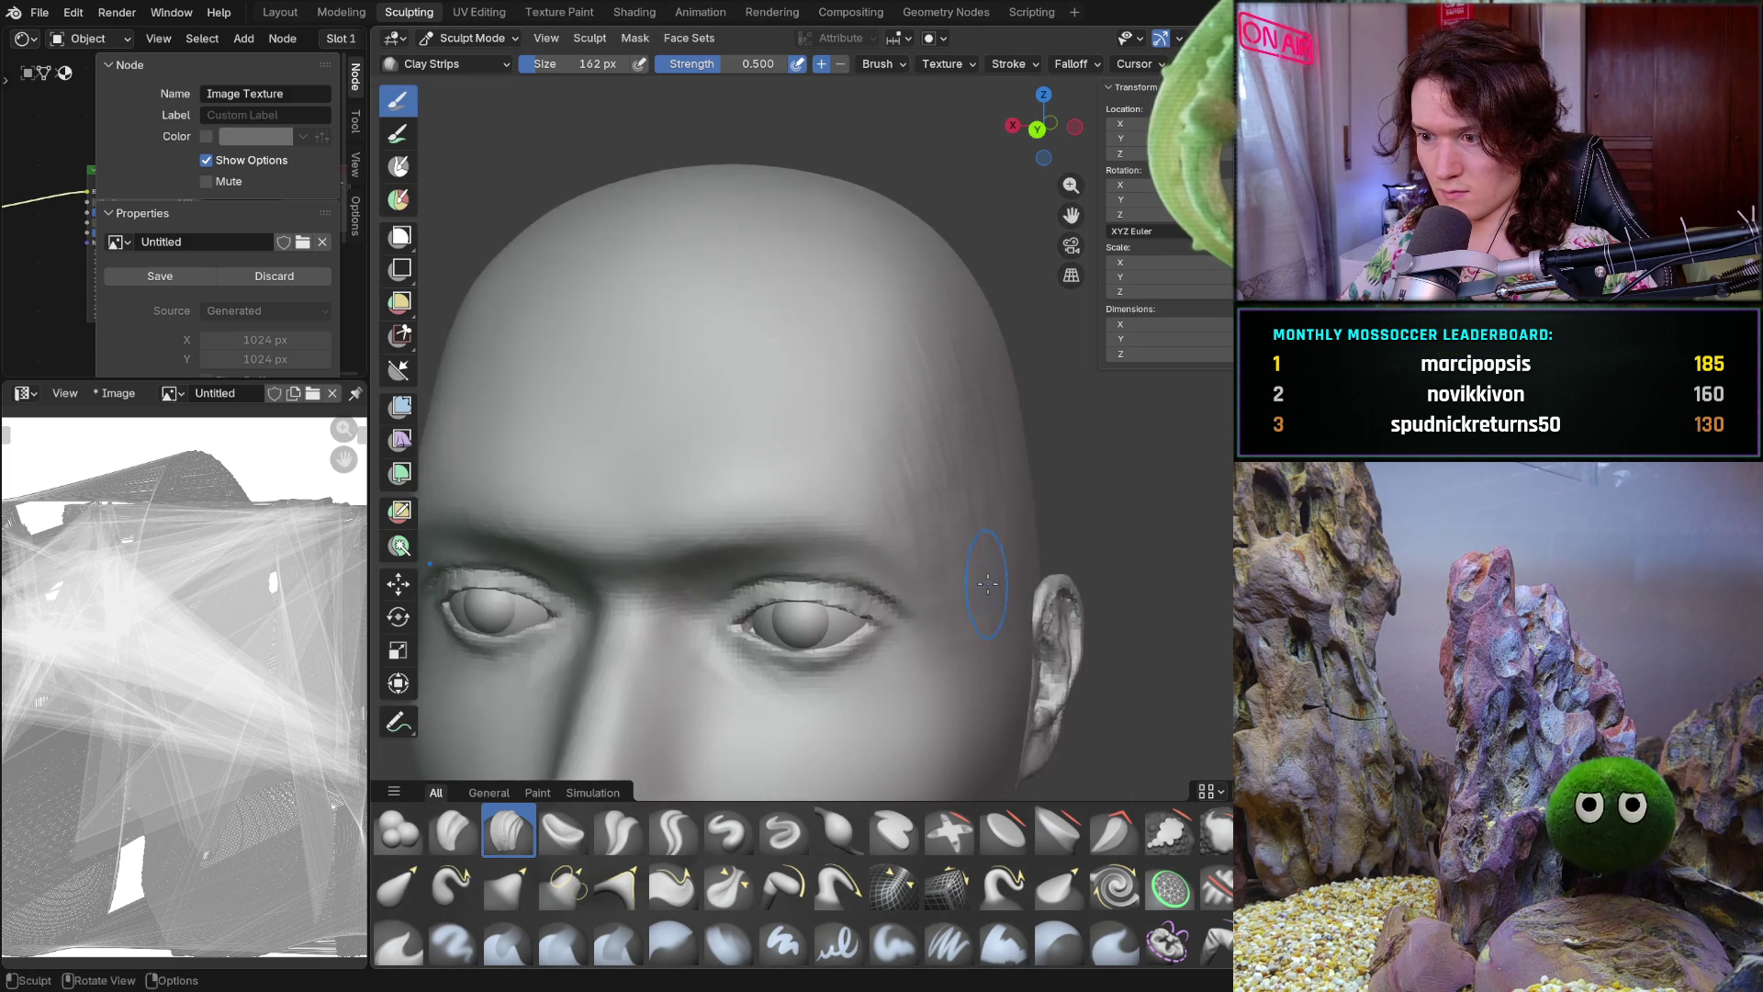
scroll(1019, 558, up, 1)
scroll(1031, 544, up, 2)
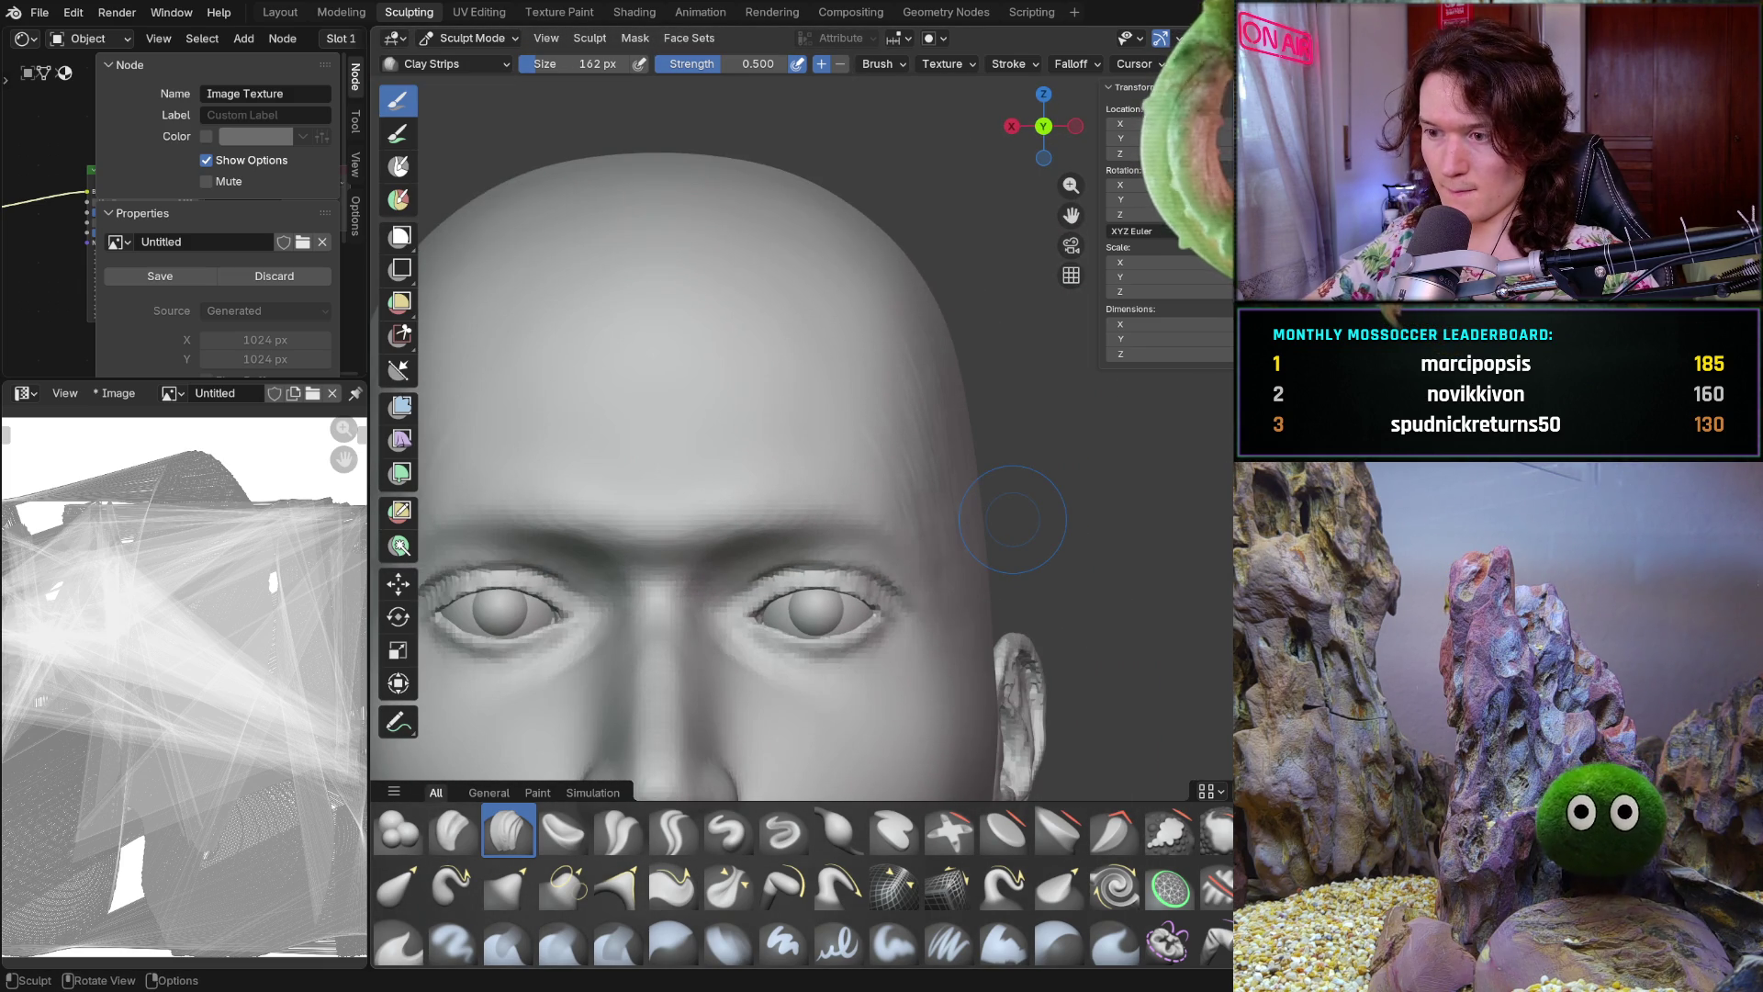
mouse_move(1013, 519)
middle_down()
mouse_move(1034, 554)
mouse_move(997, 499)
mouse_move(995, 626)
middle_up()
scroll(1027, 530, up, 3)
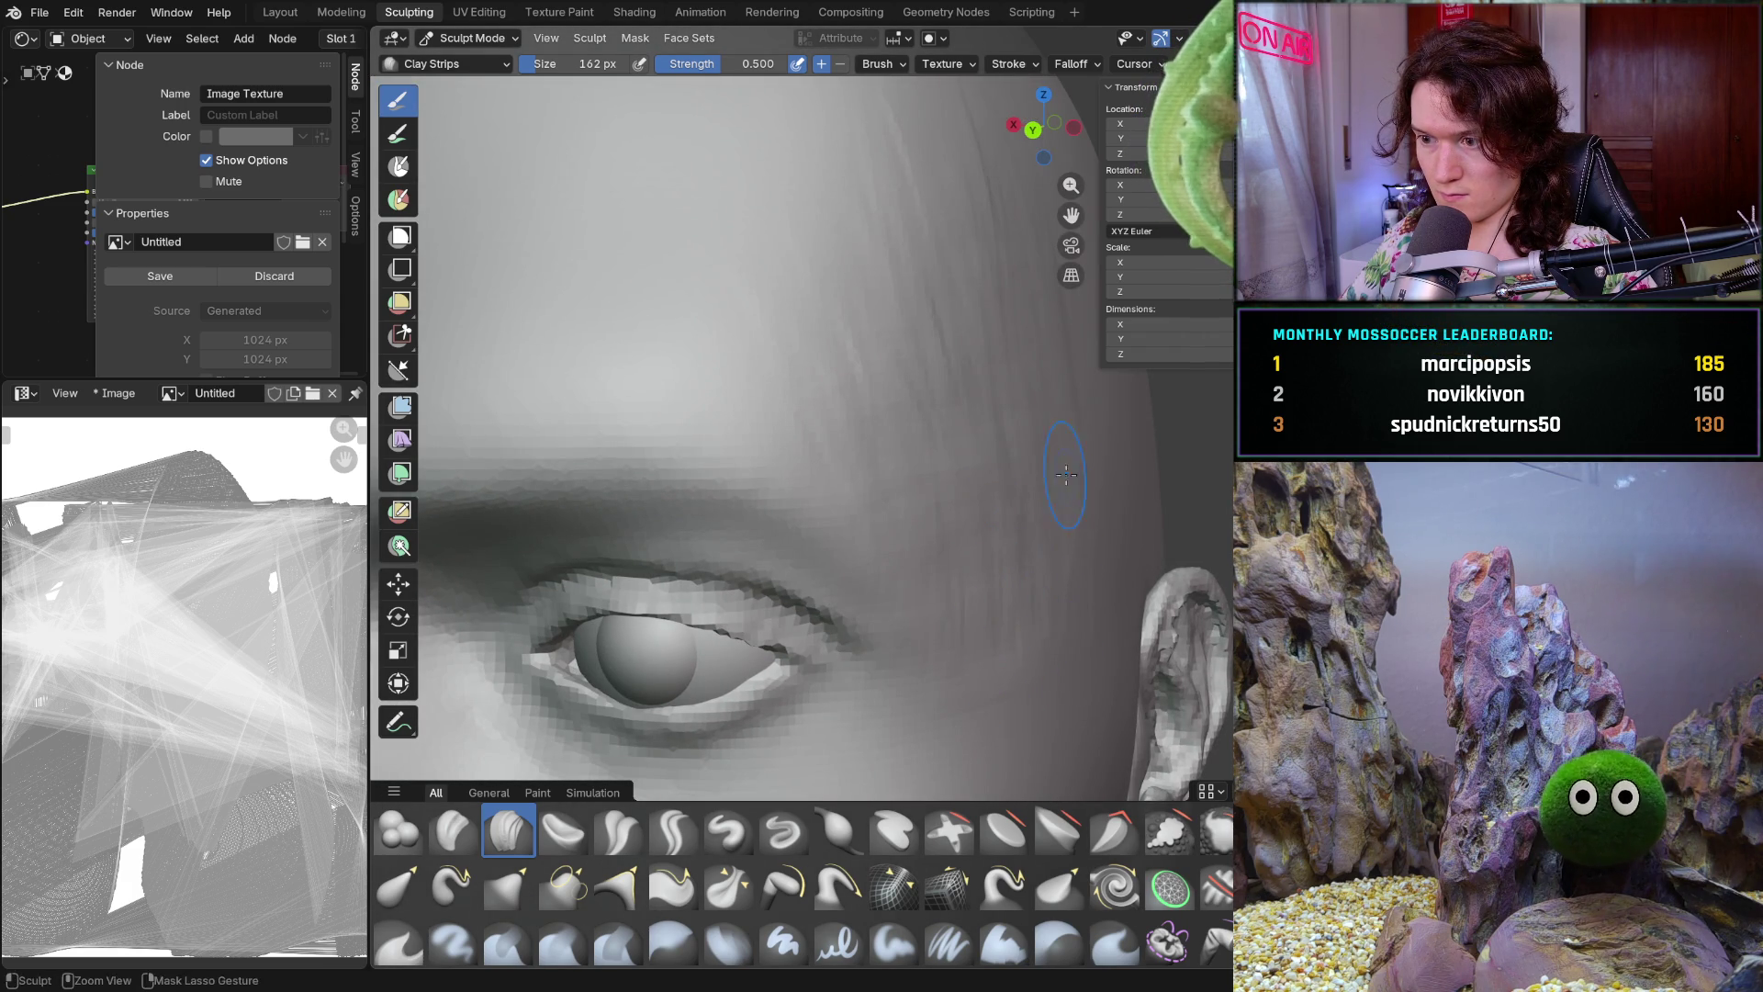
scroll(1087, 570, down, 5)
middle_drag(1085, 569, 1002, 579)
scroll(1001, 579, up, 3)
scroll(1005, 537, up, 3)
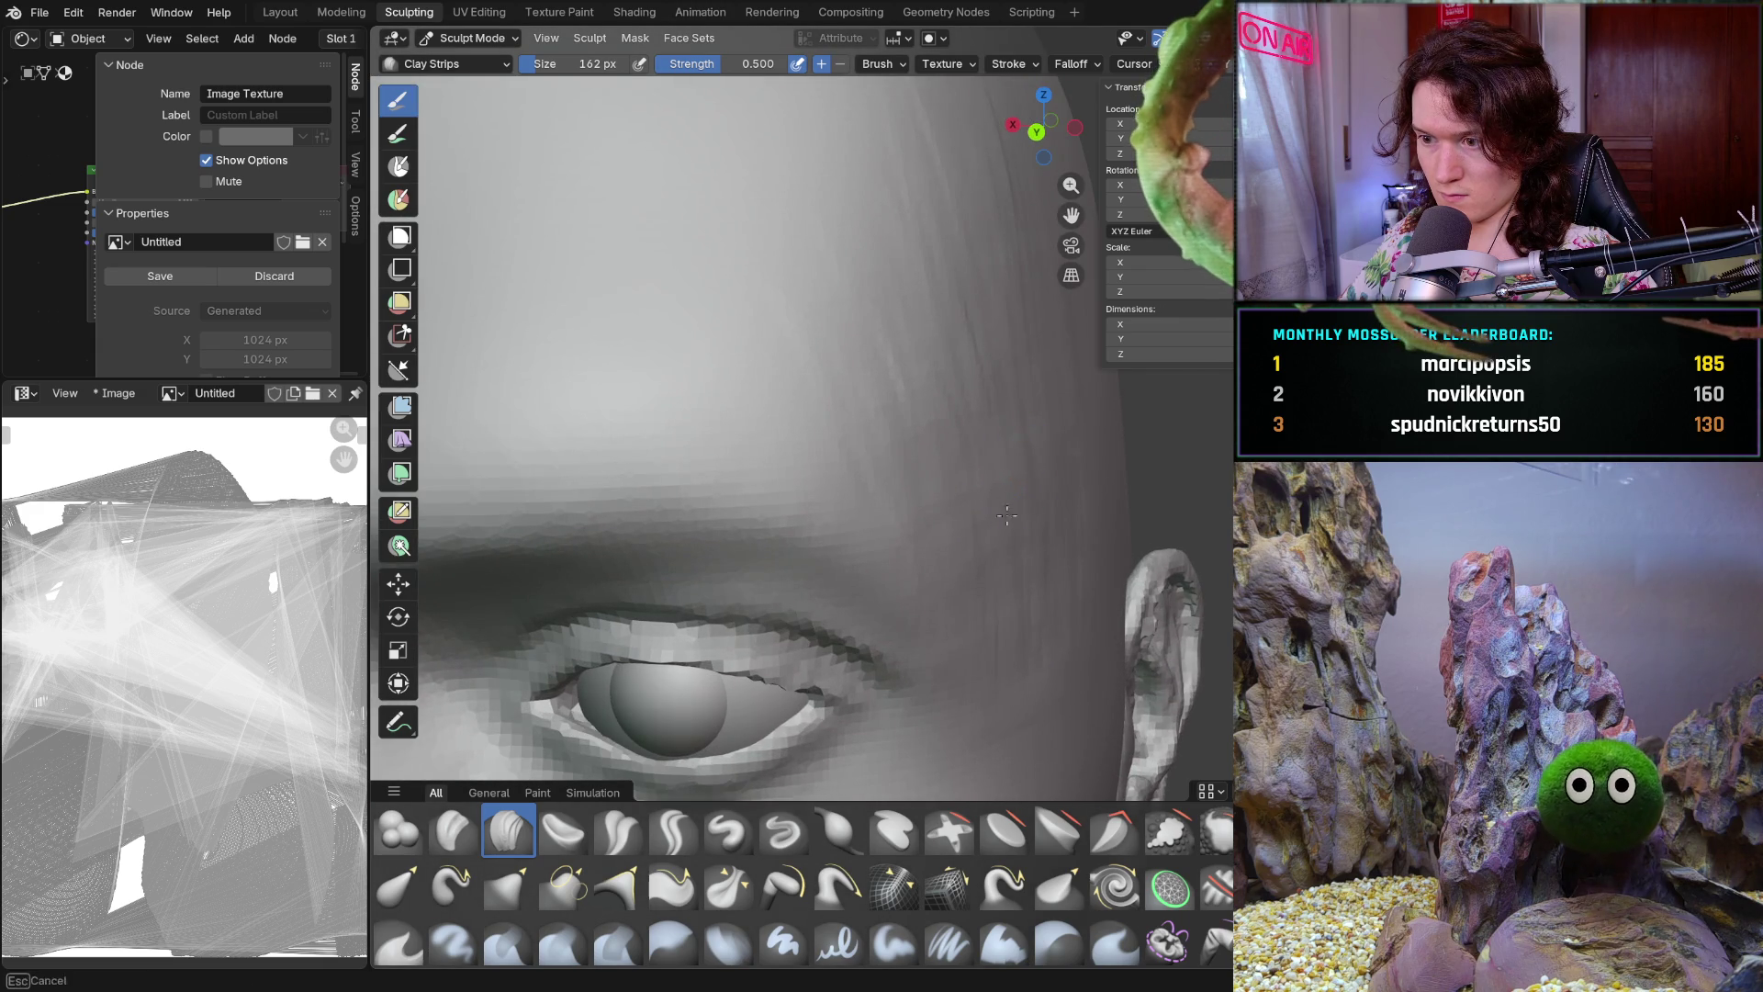
scroll(1127, 382, down, 5)
mouse_move(1128, 381)
middle_down()
mouse_move(1051, 492)
mouse_move(957, 497)
middle_up()
scroll(1051, 492, up, 5)
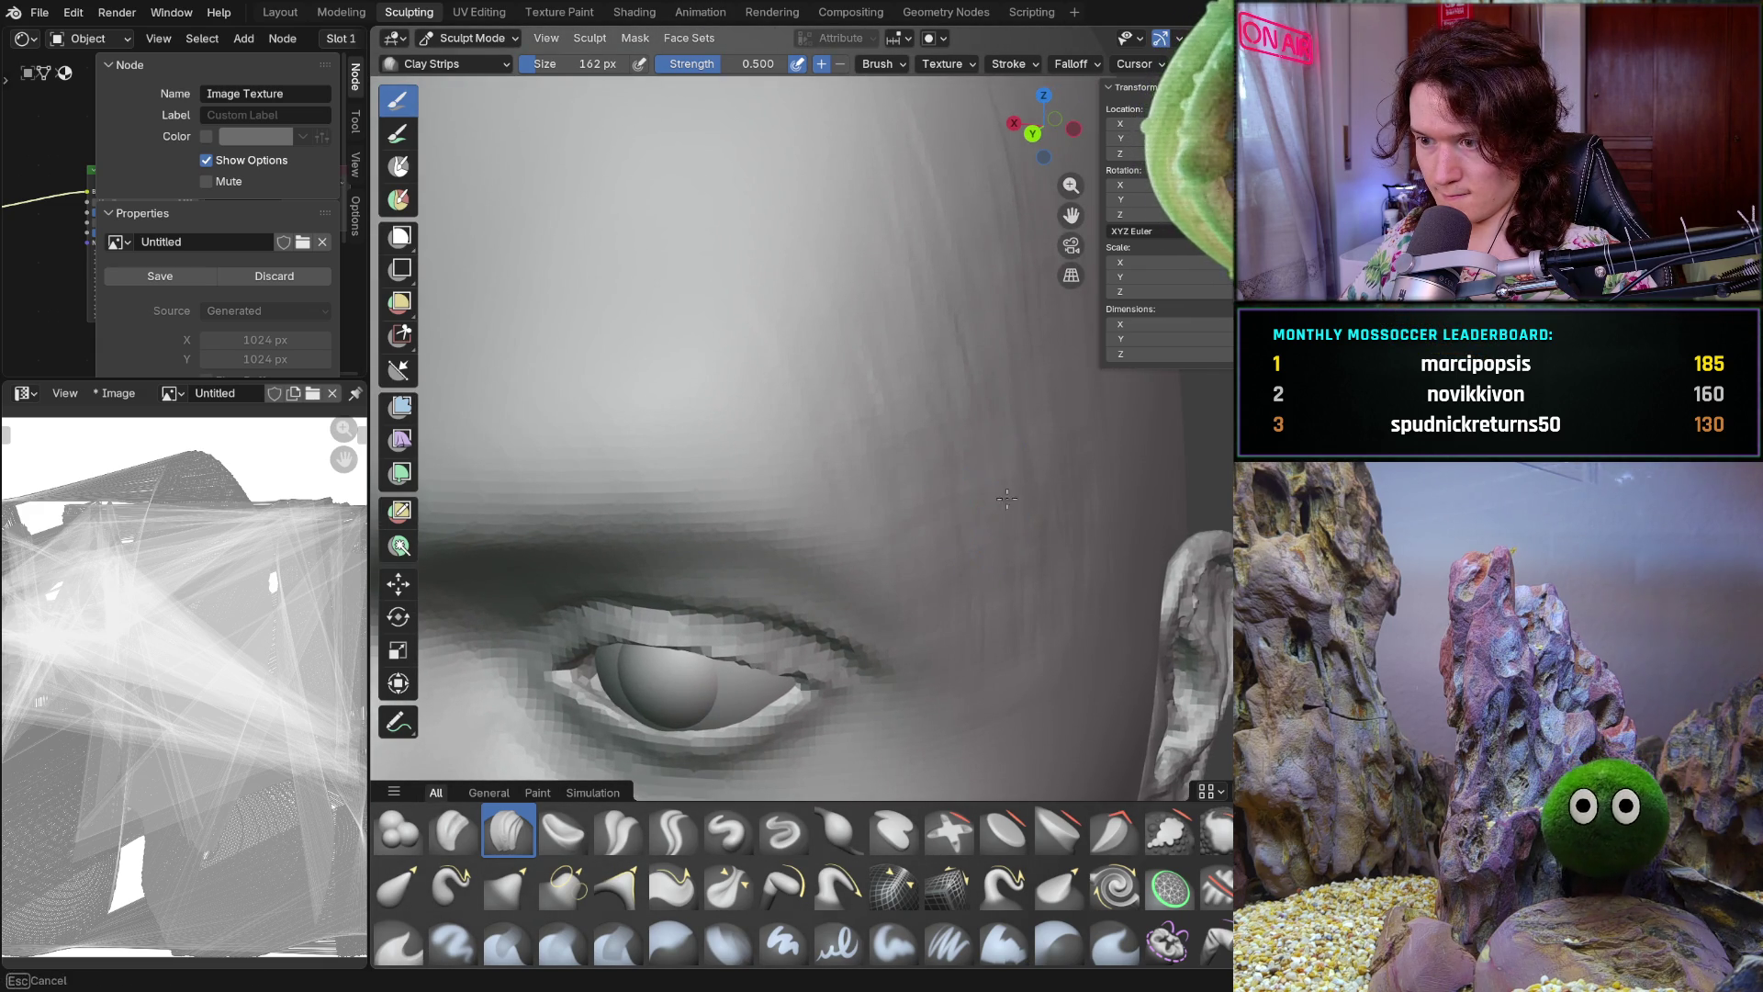
scroll(1071, 421, down, 5)
mouse_move(1063, 491)
middle_down()
mouse_move(1056, 551)
mouse_move(928, 520)
middle_up()
scroll(1029, 509, up, 5)
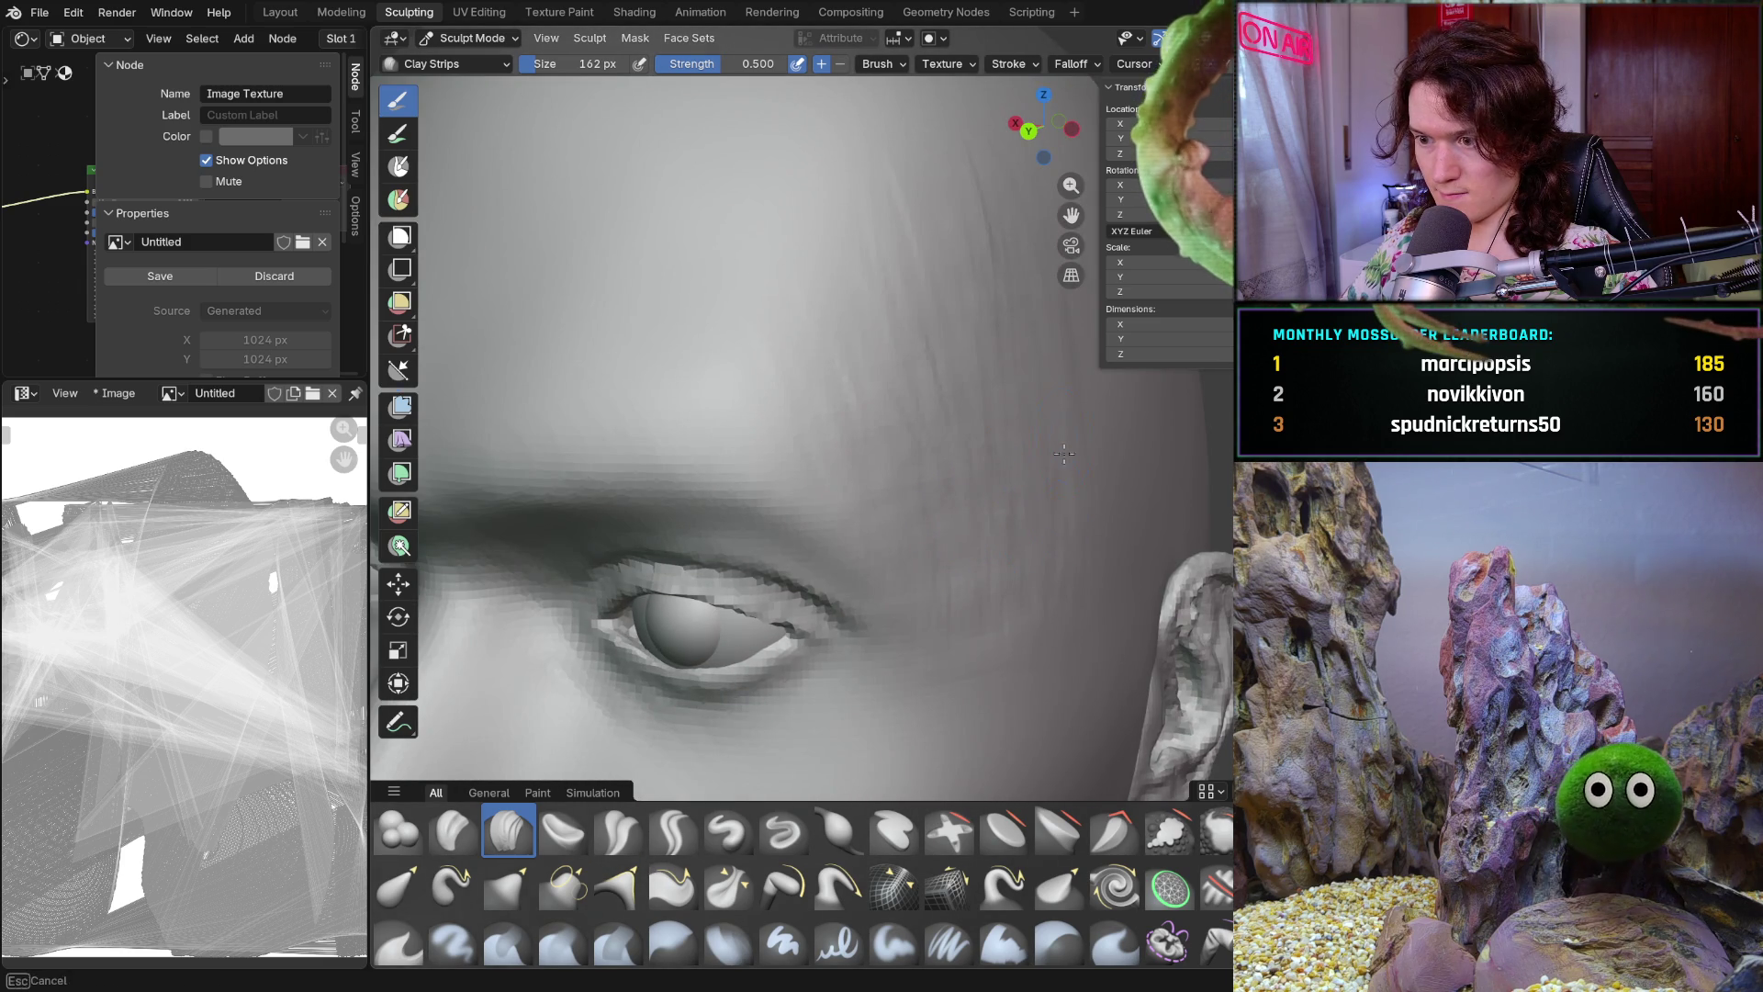
scroll(1065, 441, down, 5)
scroll(1026, 483, up, 1)
scroll(992, 522, up, 4)
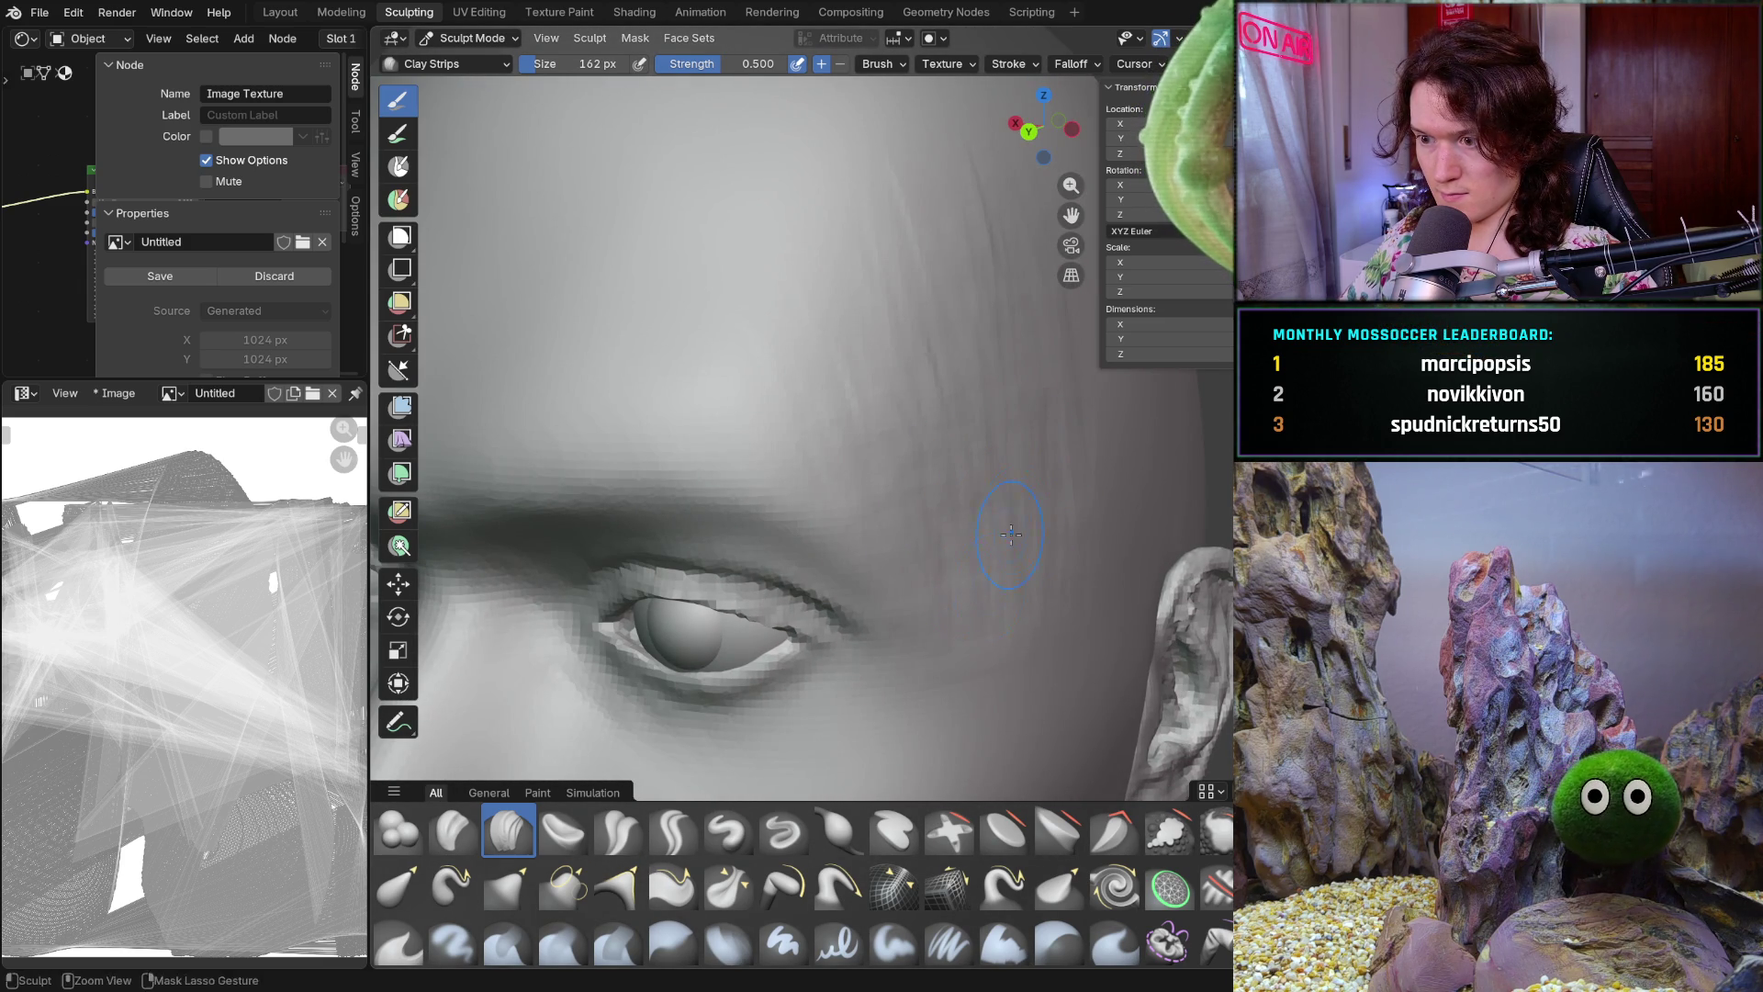
scroll(1012, 518, down, 3)
scroll(1013, 517, down, 2)
scroll(1006, 517, up, 2)
scroll(999, 515, up, 3)
middle_drag(998, 515, 854, 441)
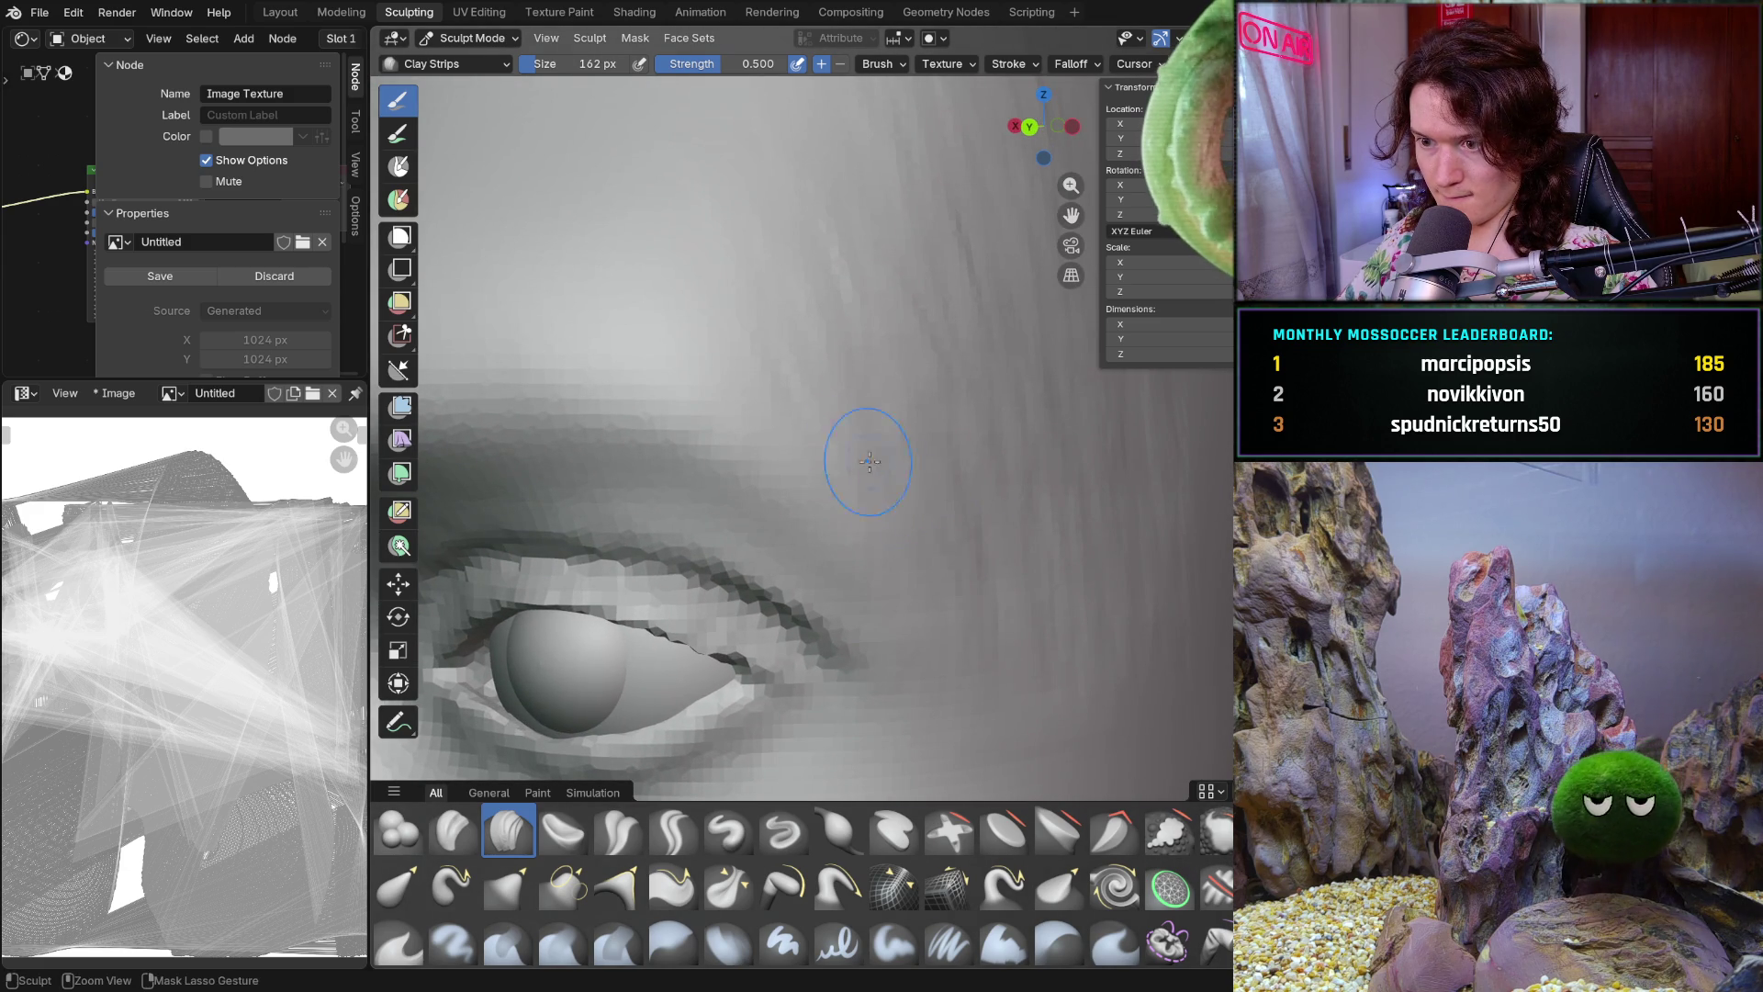
scroll(916, 520, down, 2)
scroll(915, 520, down, 2)
mouse_move(916, 521)
middle_down()
mouse_move(894, 602)
mouse_move(858, 649)
middle_up()
scroll(902, 579, up, 4)
scroll(858, 648, down, 2)
scroll(846, 629, up, 2)
scroll(846, 630, down, 3)
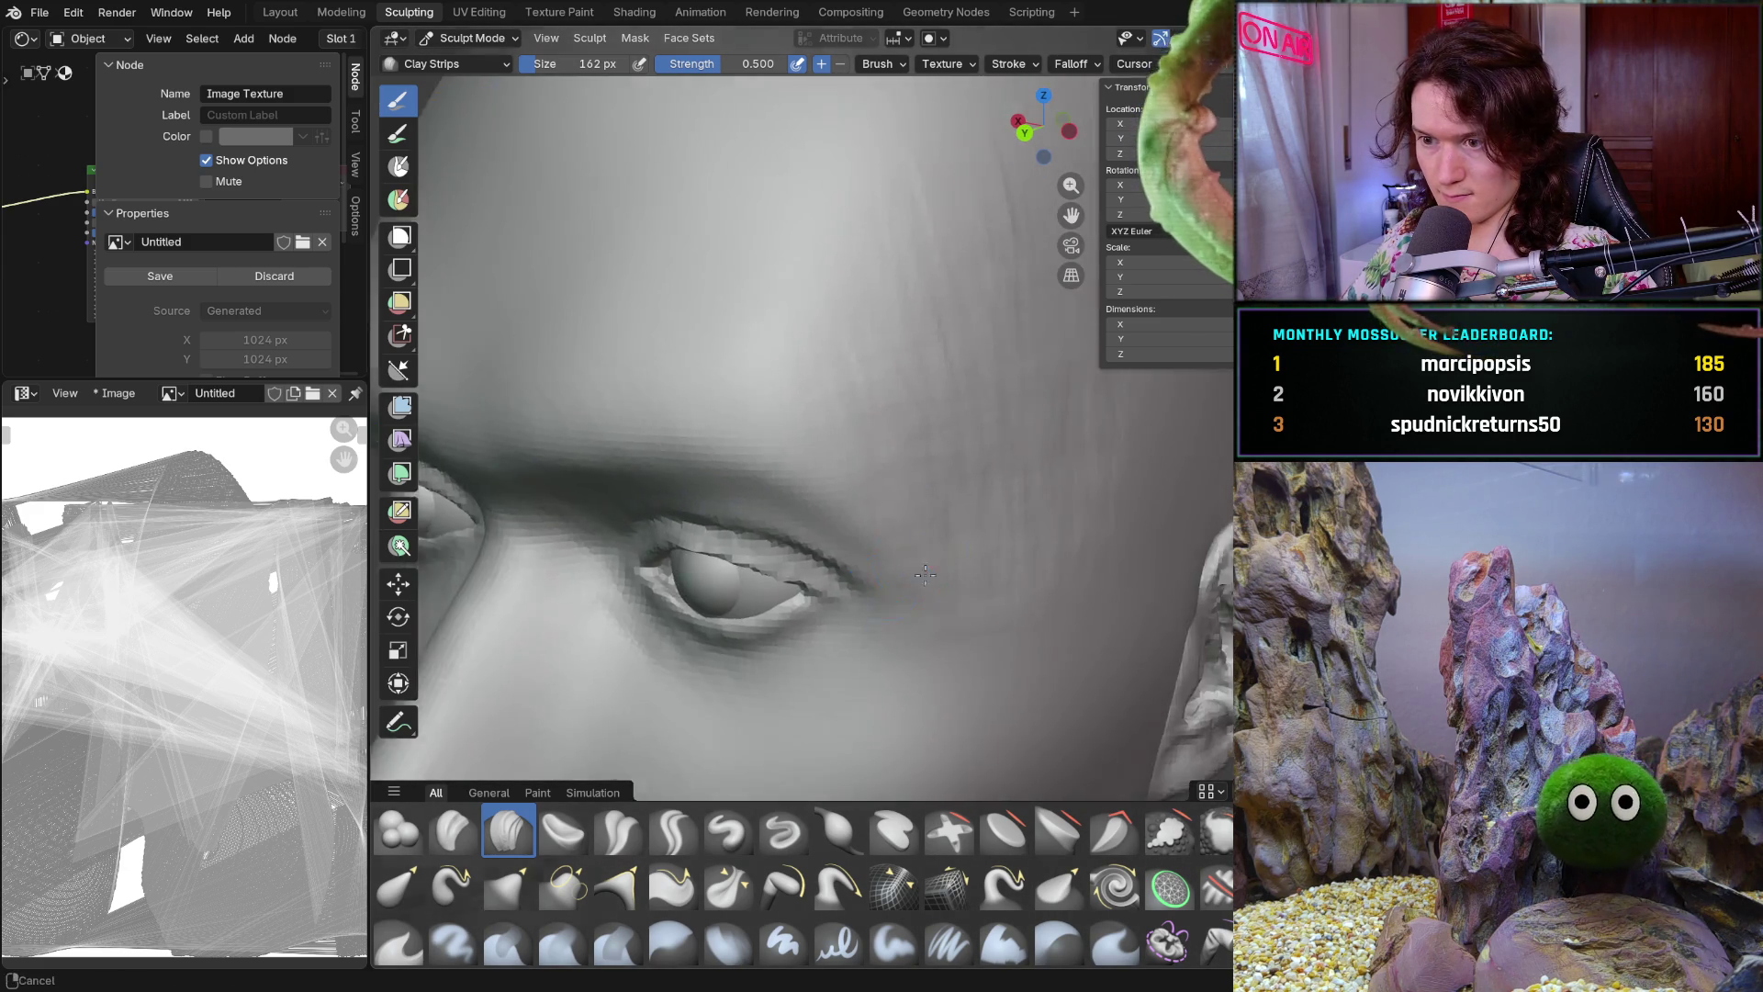
scroll(972, 500, down, 2)
scroll(972, 499, down, 3)
middle_drag(973, 499, 938, 511)
Switch to the Smooth brush and soften the brow ridge above the eye
key(shift)
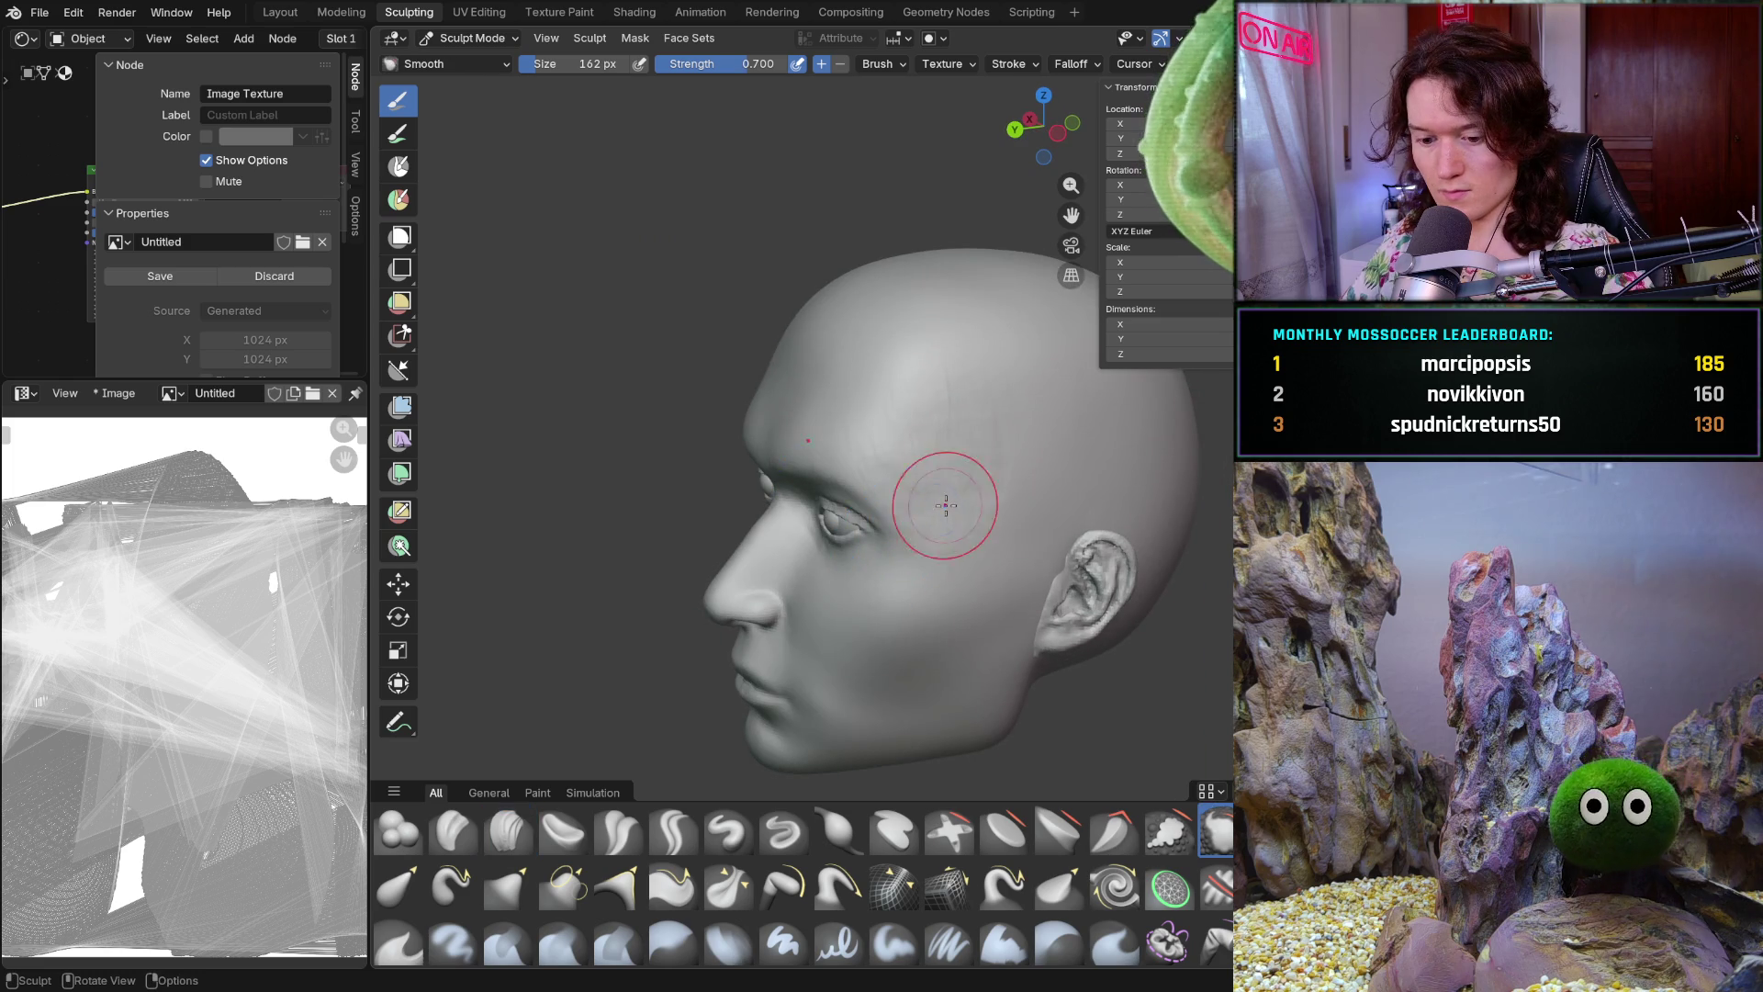
scroll(988, 457, up, 2)
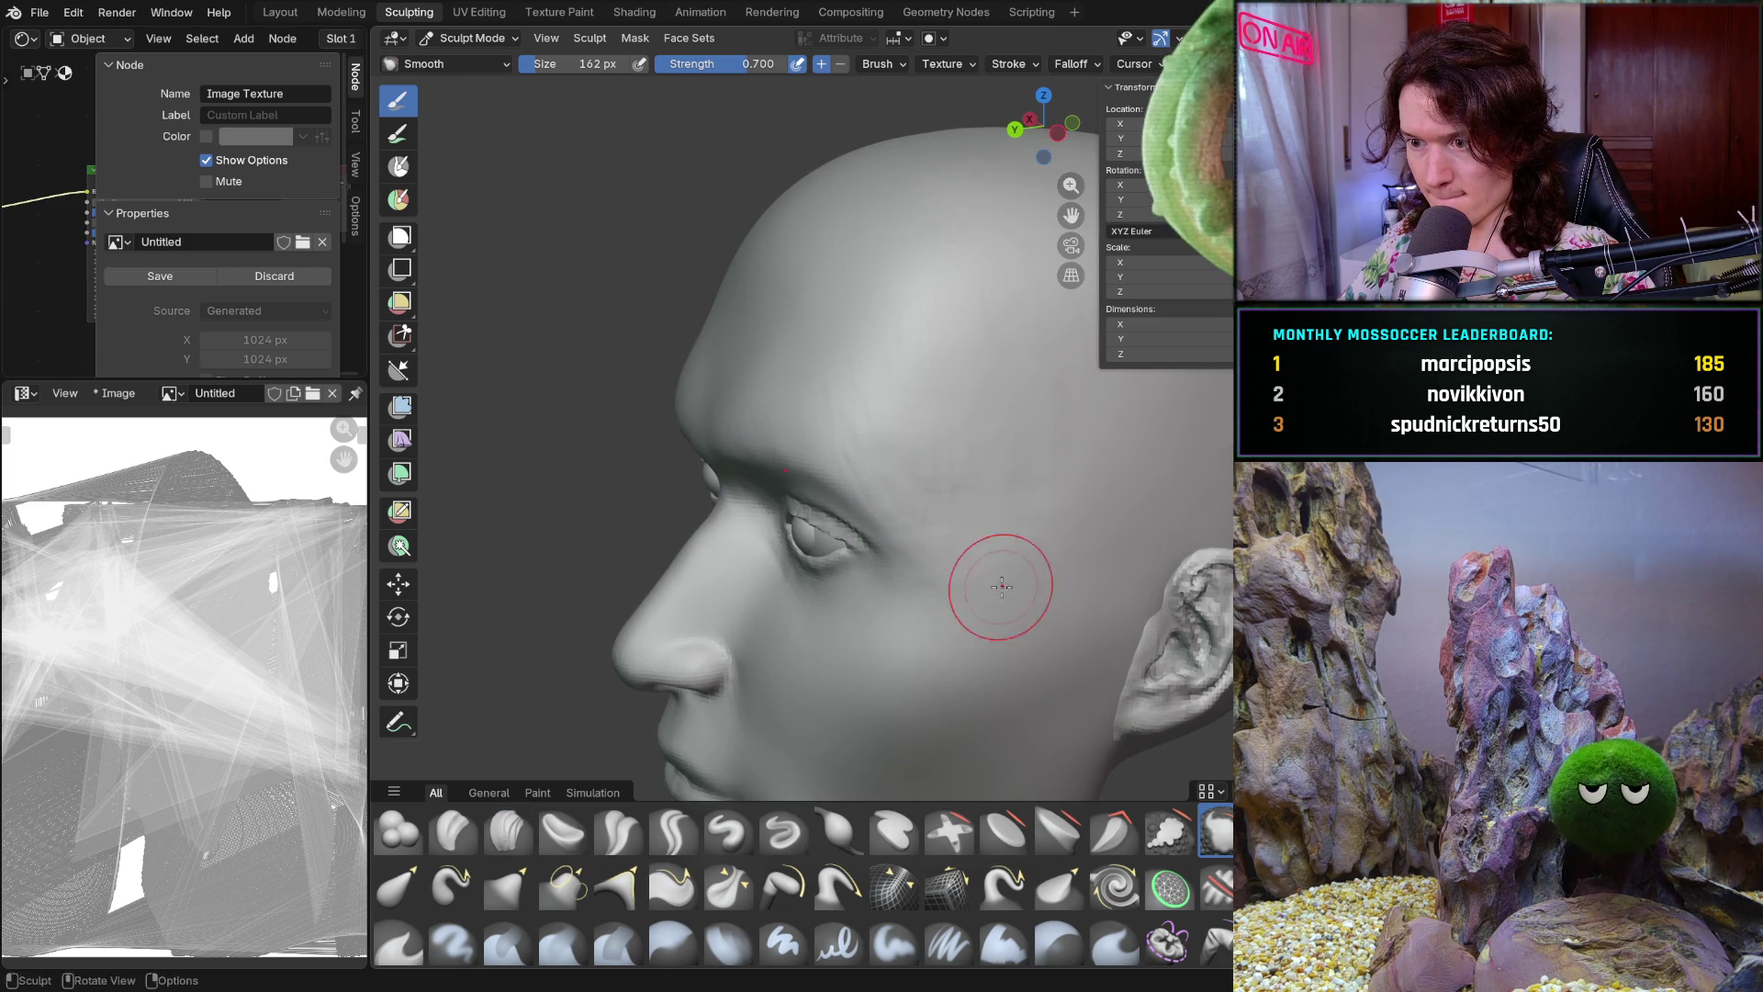
middle_drag(934, 476, 1050, 355)
scroll(1050, 356, up, 3)
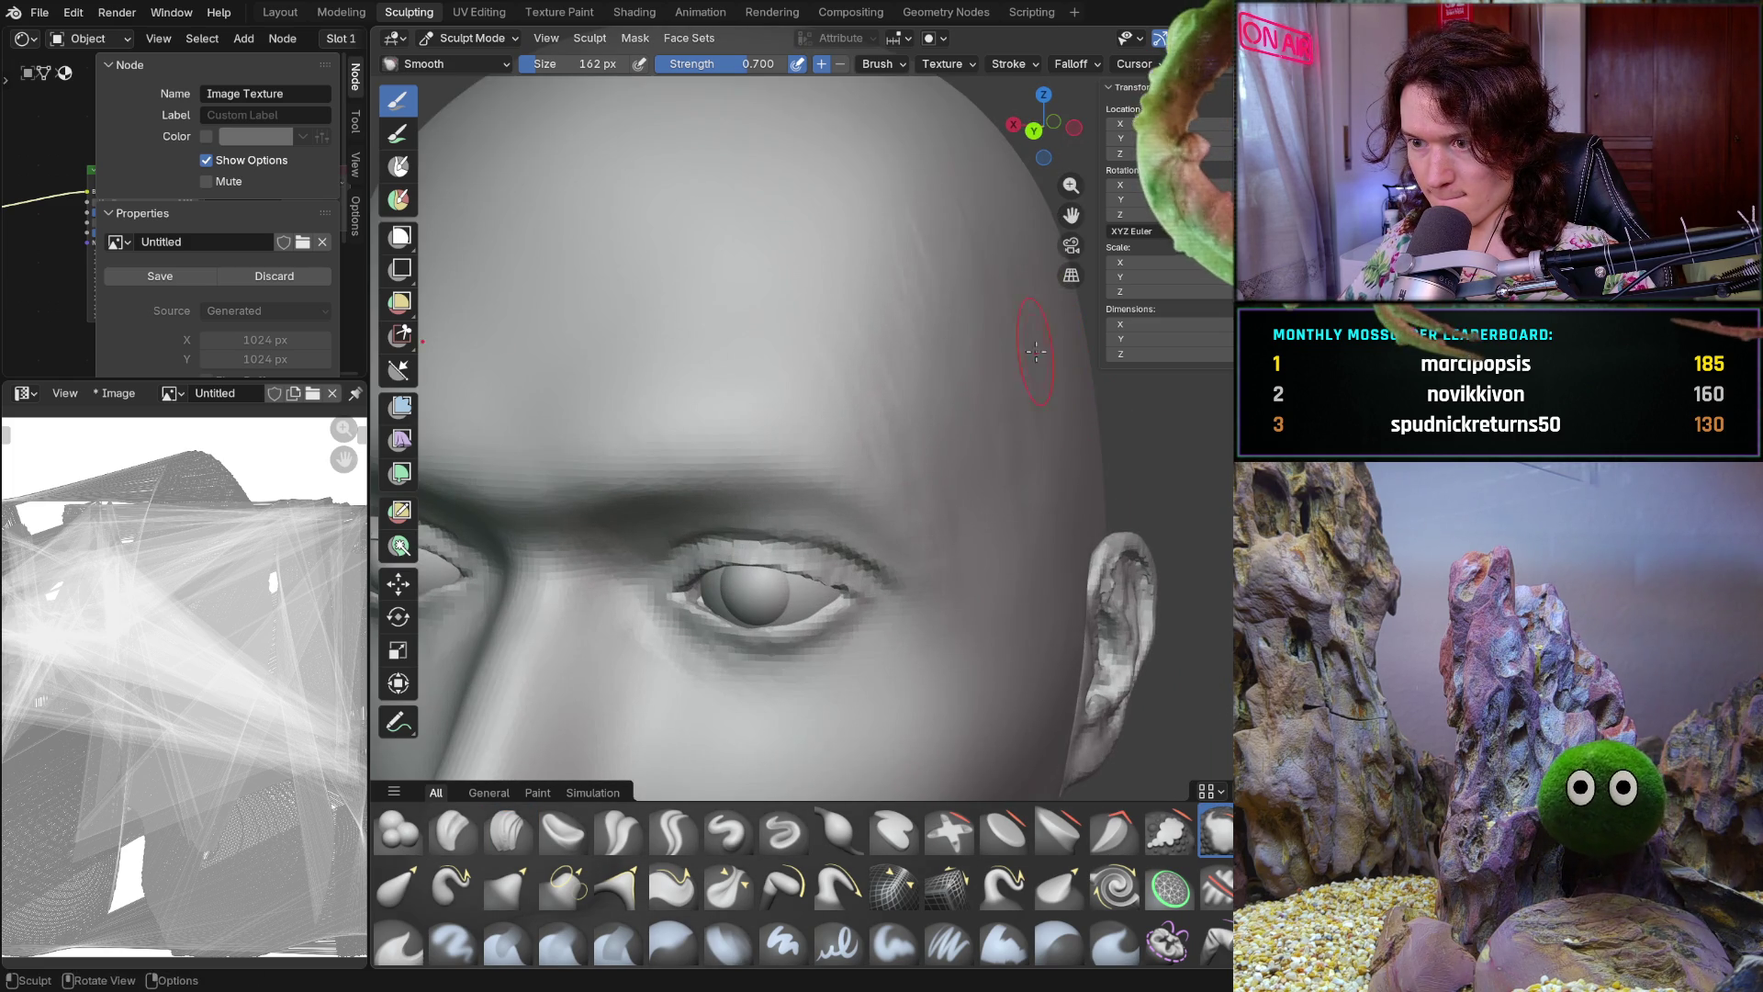
middle_drag(919, 220, 952, 255)
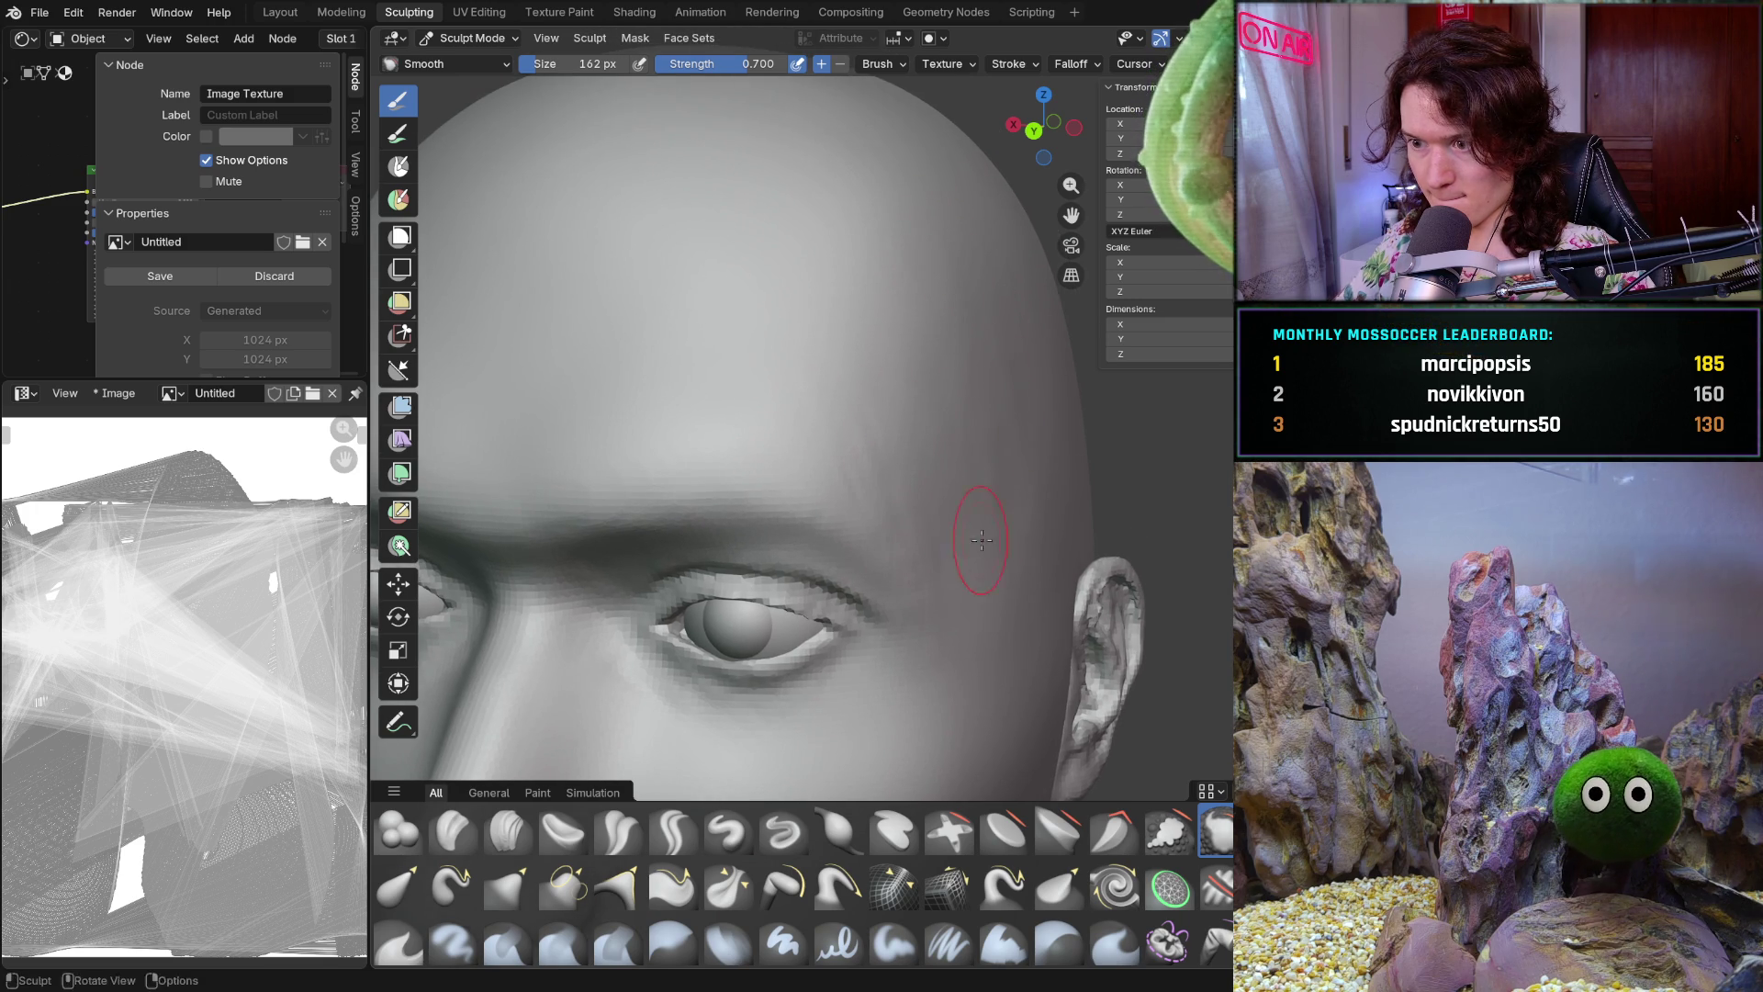
mouse_move(1030, 482)
middle_down()
mouse_move(934, 527)
mouse_move(929, 442)
middle_up()
scroll(929, 441, up, 2)
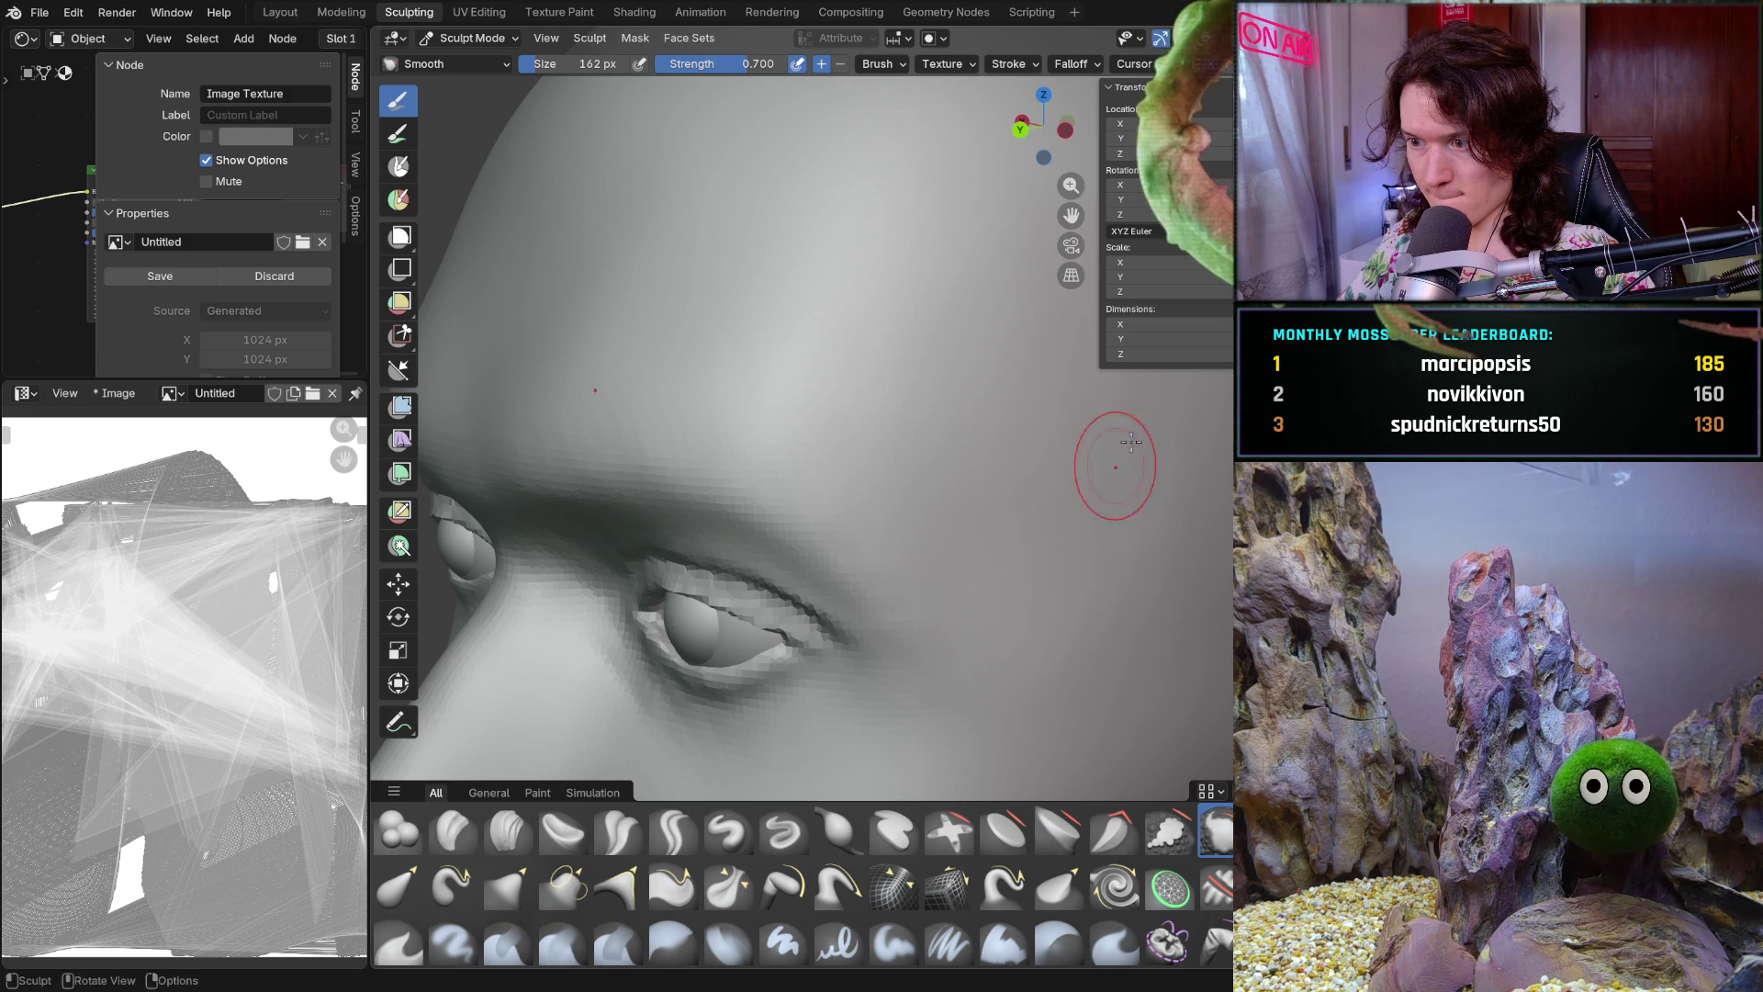
mouse_move(1173, 476)
middle_down()
mouse_move(1185, 523)
mouse_move(1085, 424)
middle_up()
scroll(1185, 551, down, 2)
scroll(1194, 580, up, 1)
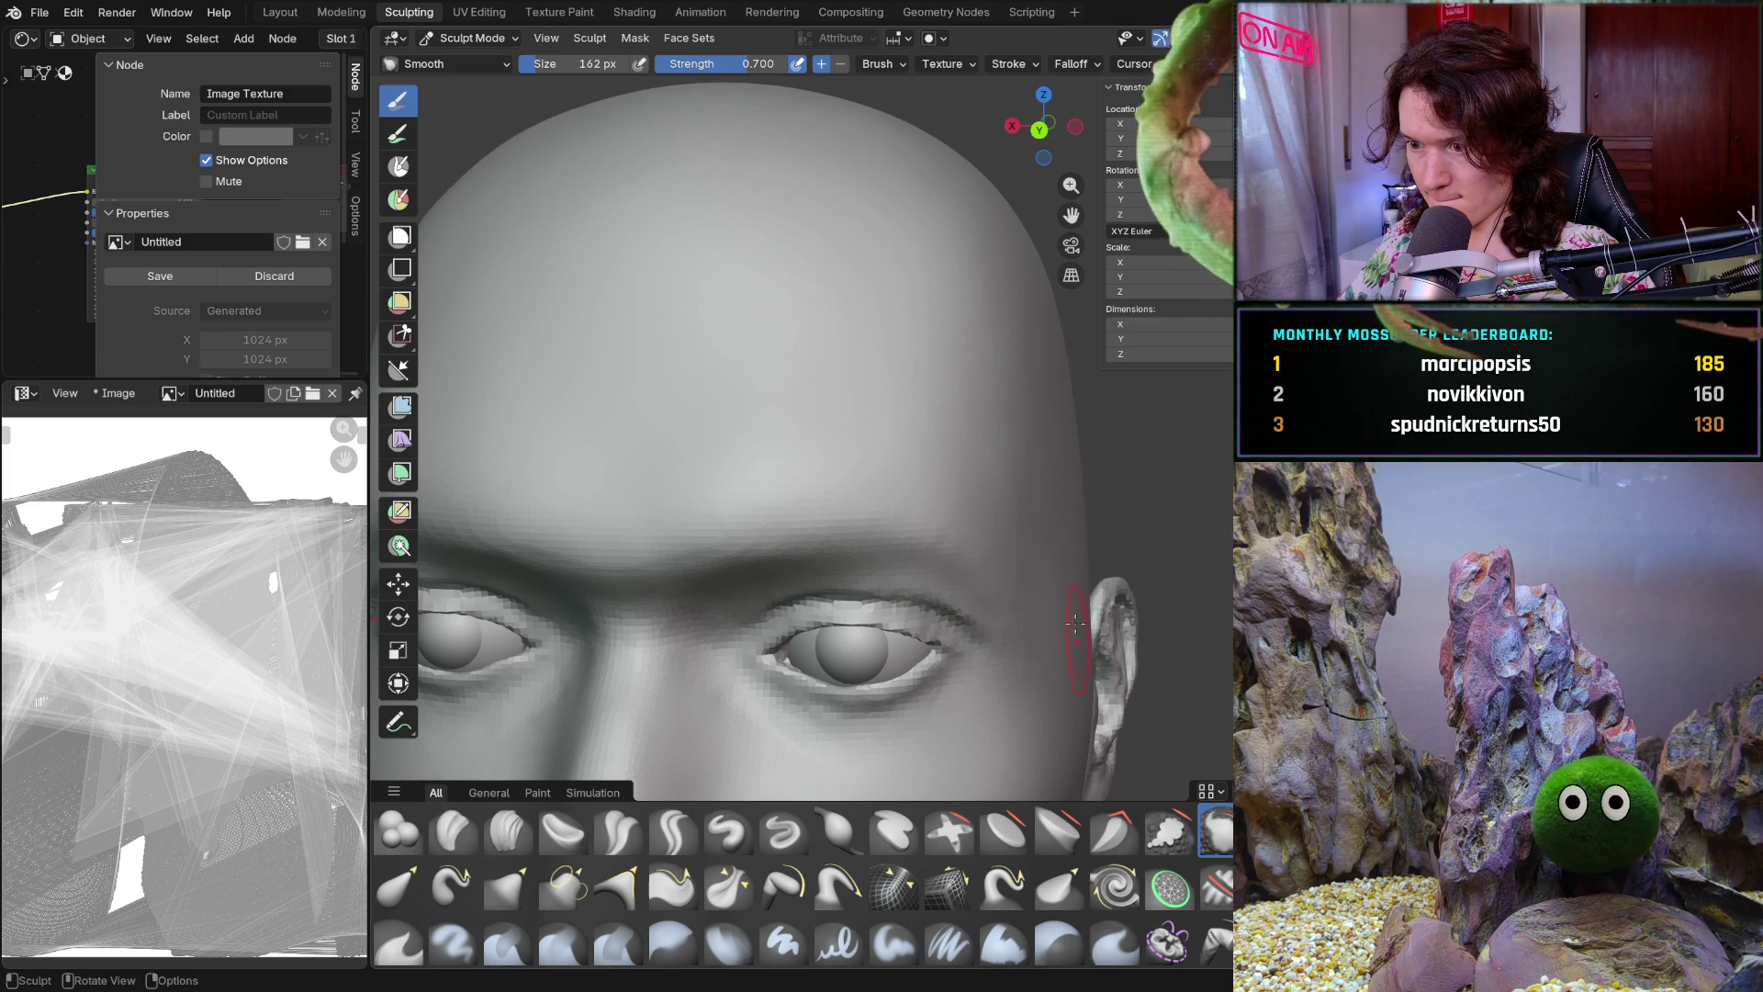
Smooth the forehead above the right eye and return to a frontal view
middle_drag(984, 511, 1047, 513)
scroll(1077, 514, up, 2)
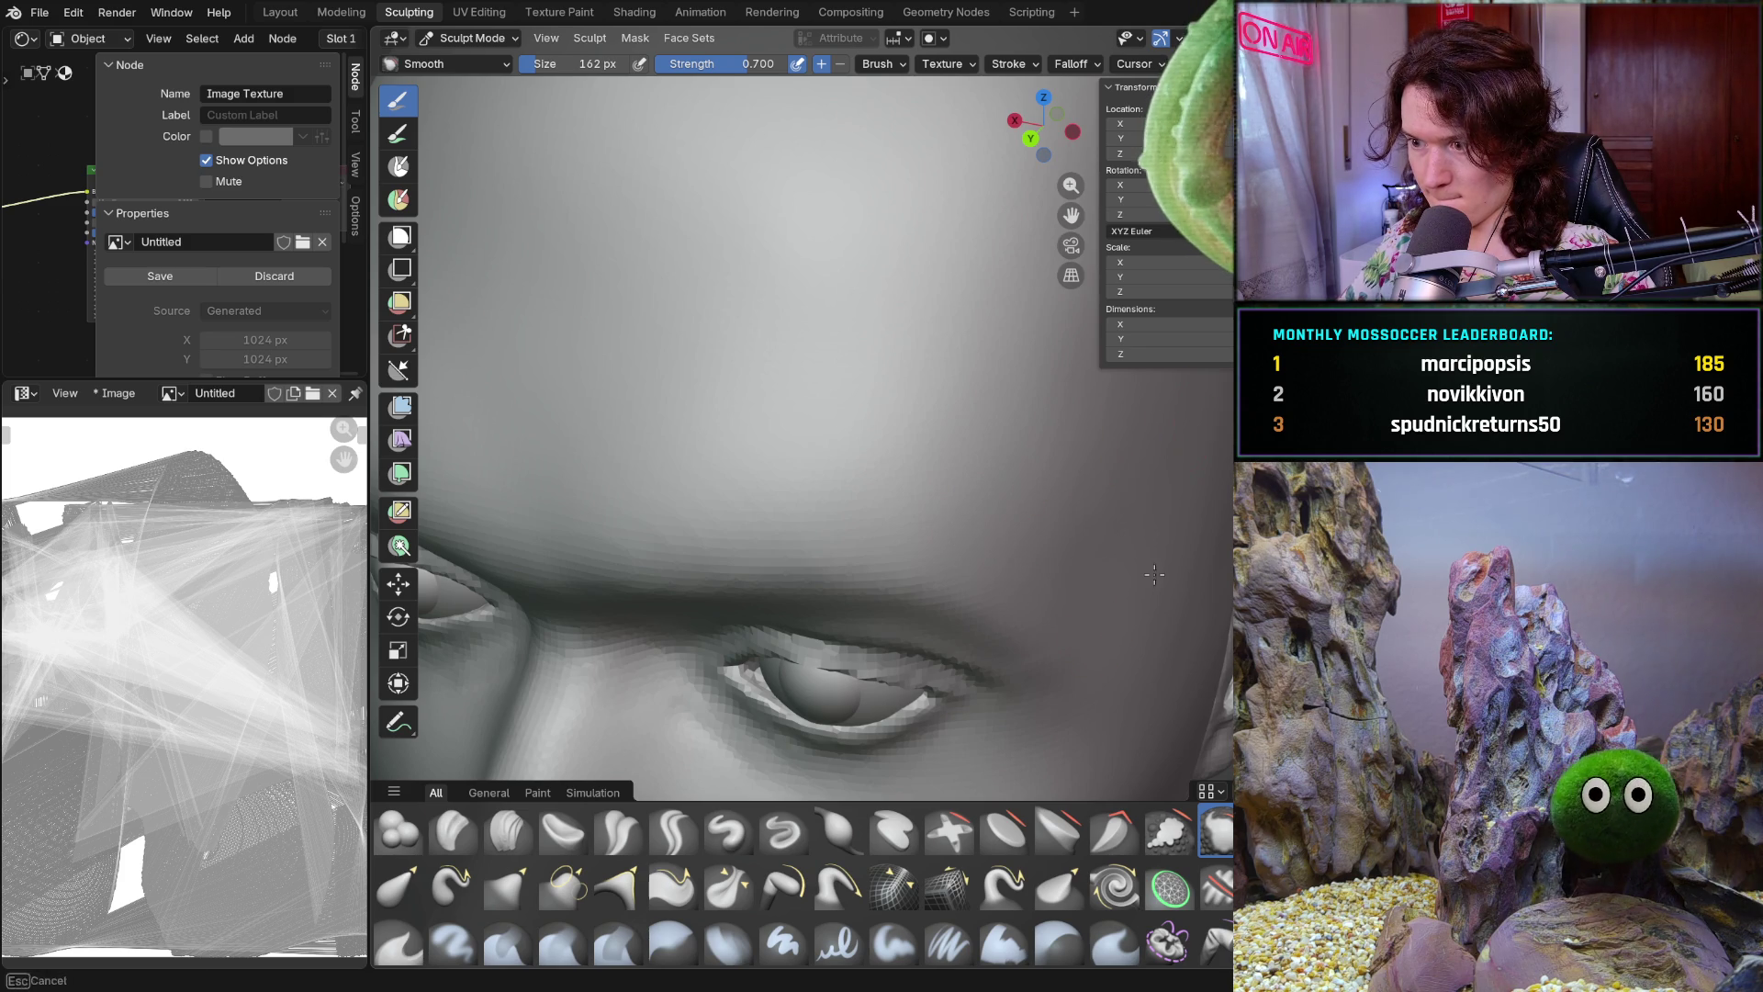
scroll(1184, 490, down, 4)
middle_drag(1184, 482, 1191, 462)
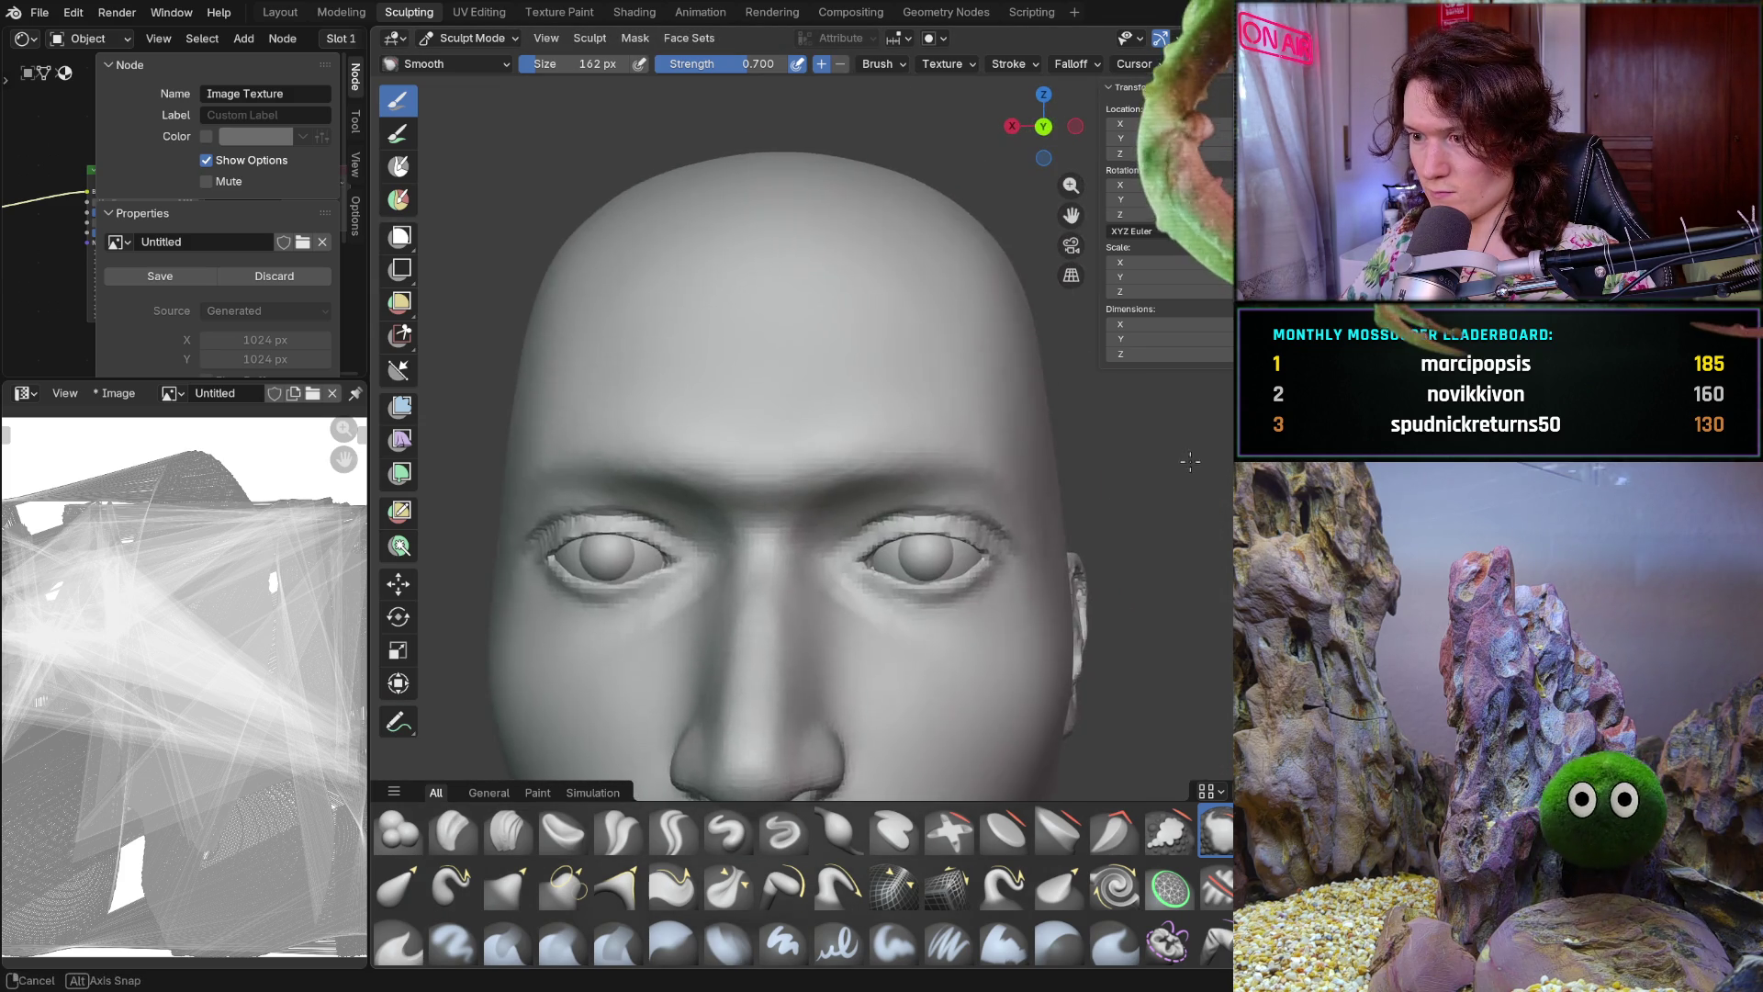
scroll(965, 414, up, 2)
scroll(912, 383, up, 2)
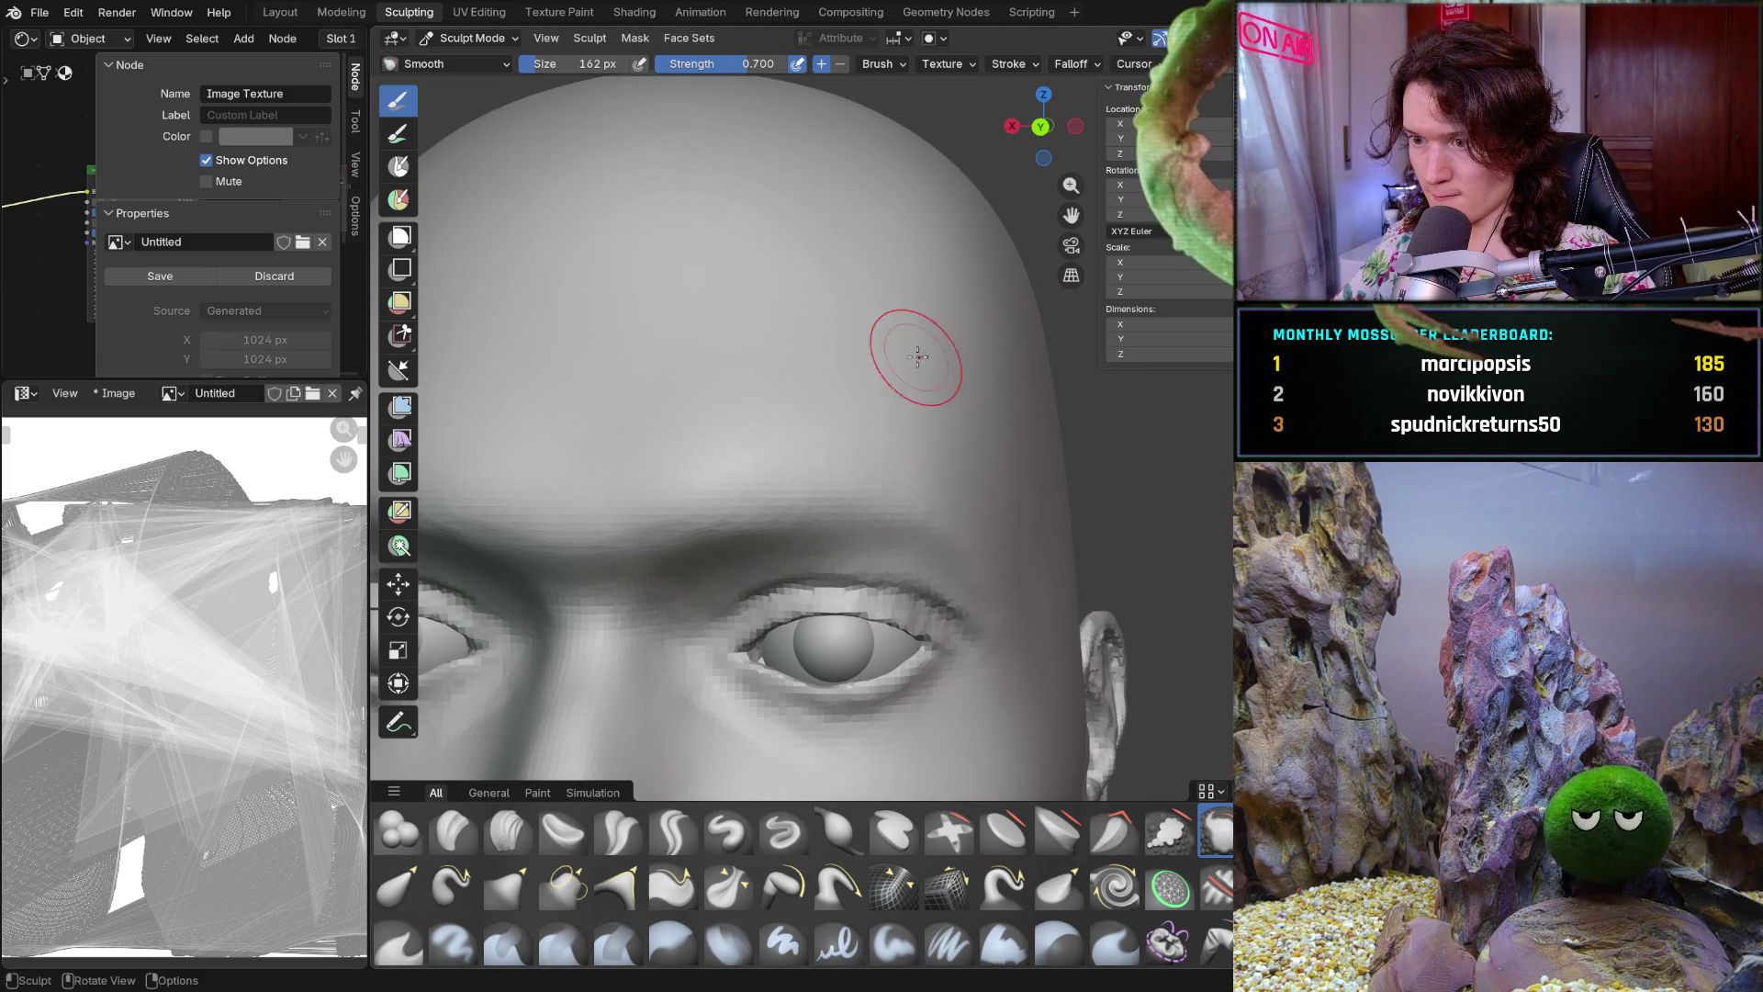
drag(945, 460, 1013, 419)
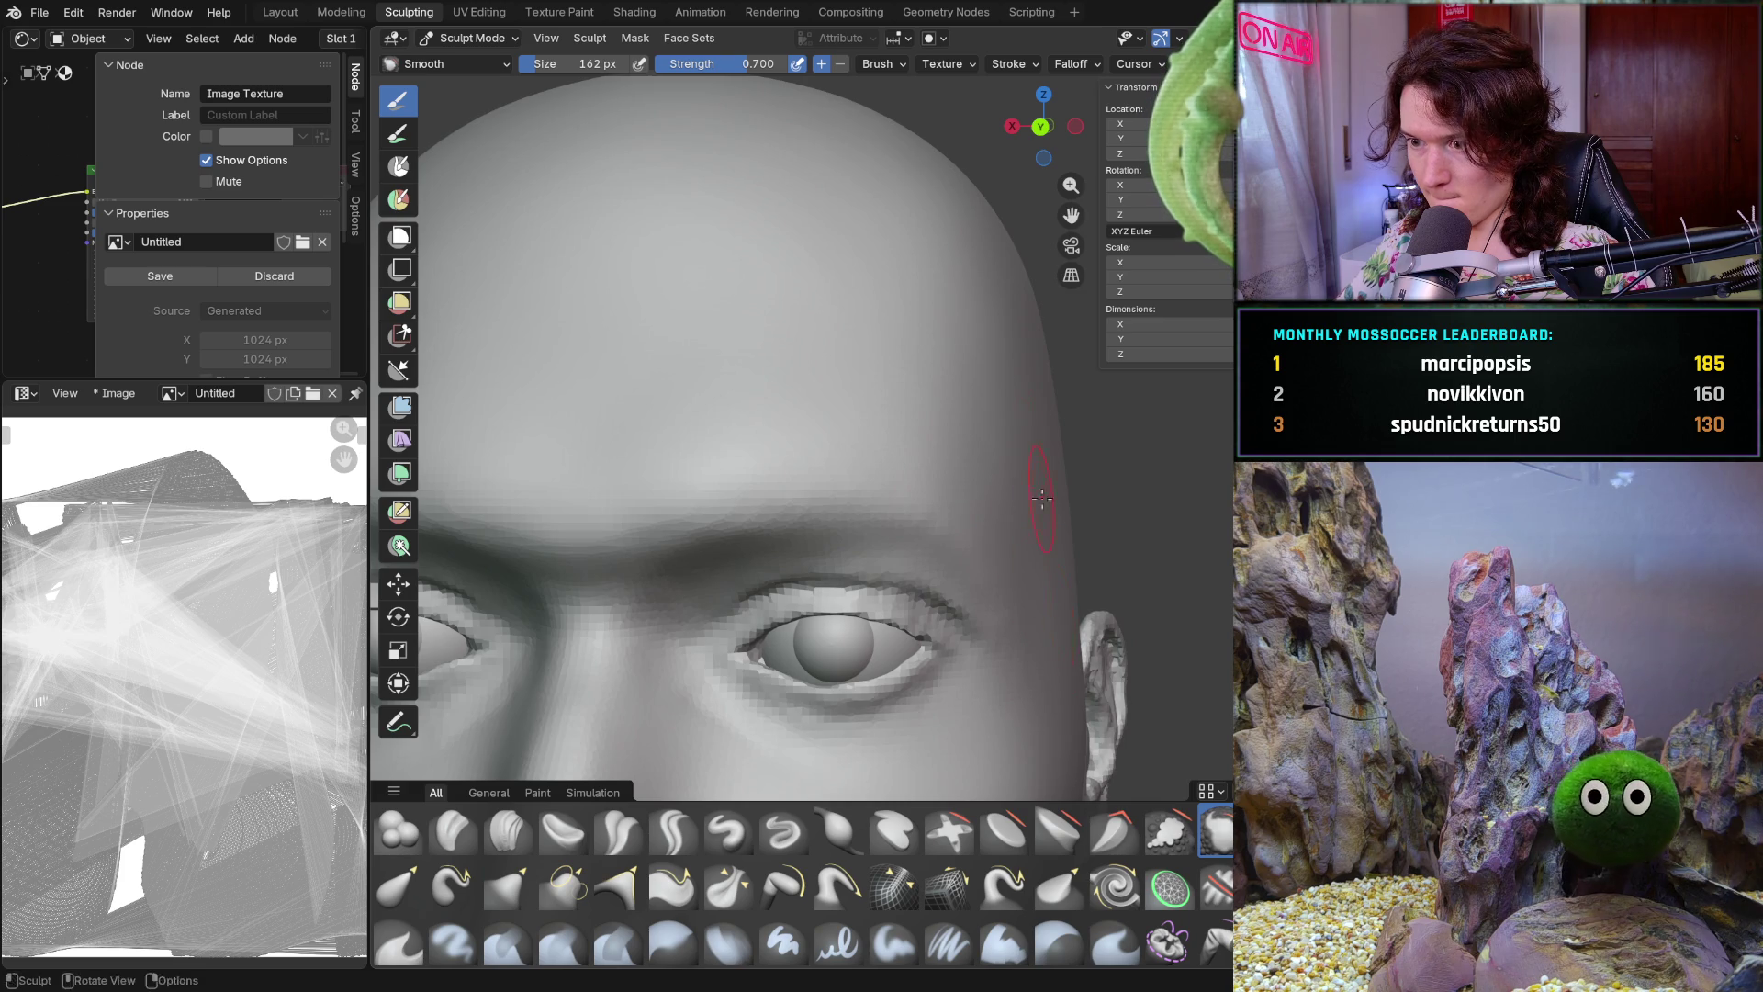
middle_drag(991, 445, 1053, 436)
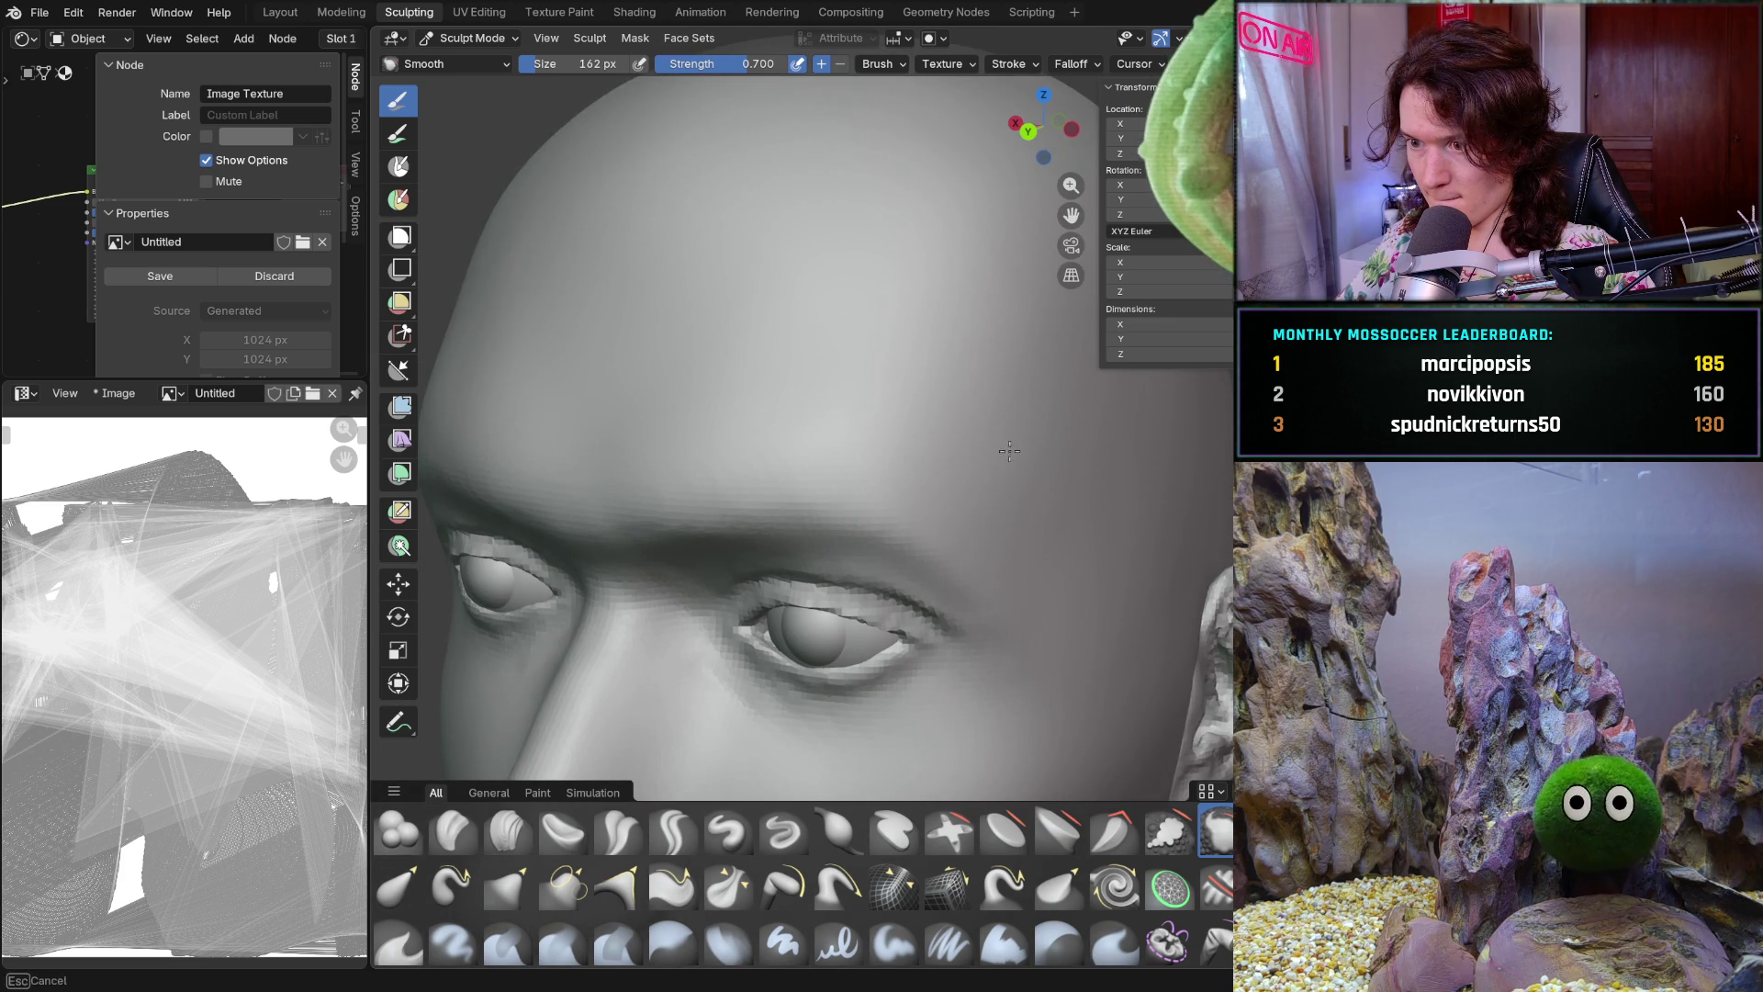
middle_drag(1047, 693, 1098, 597)
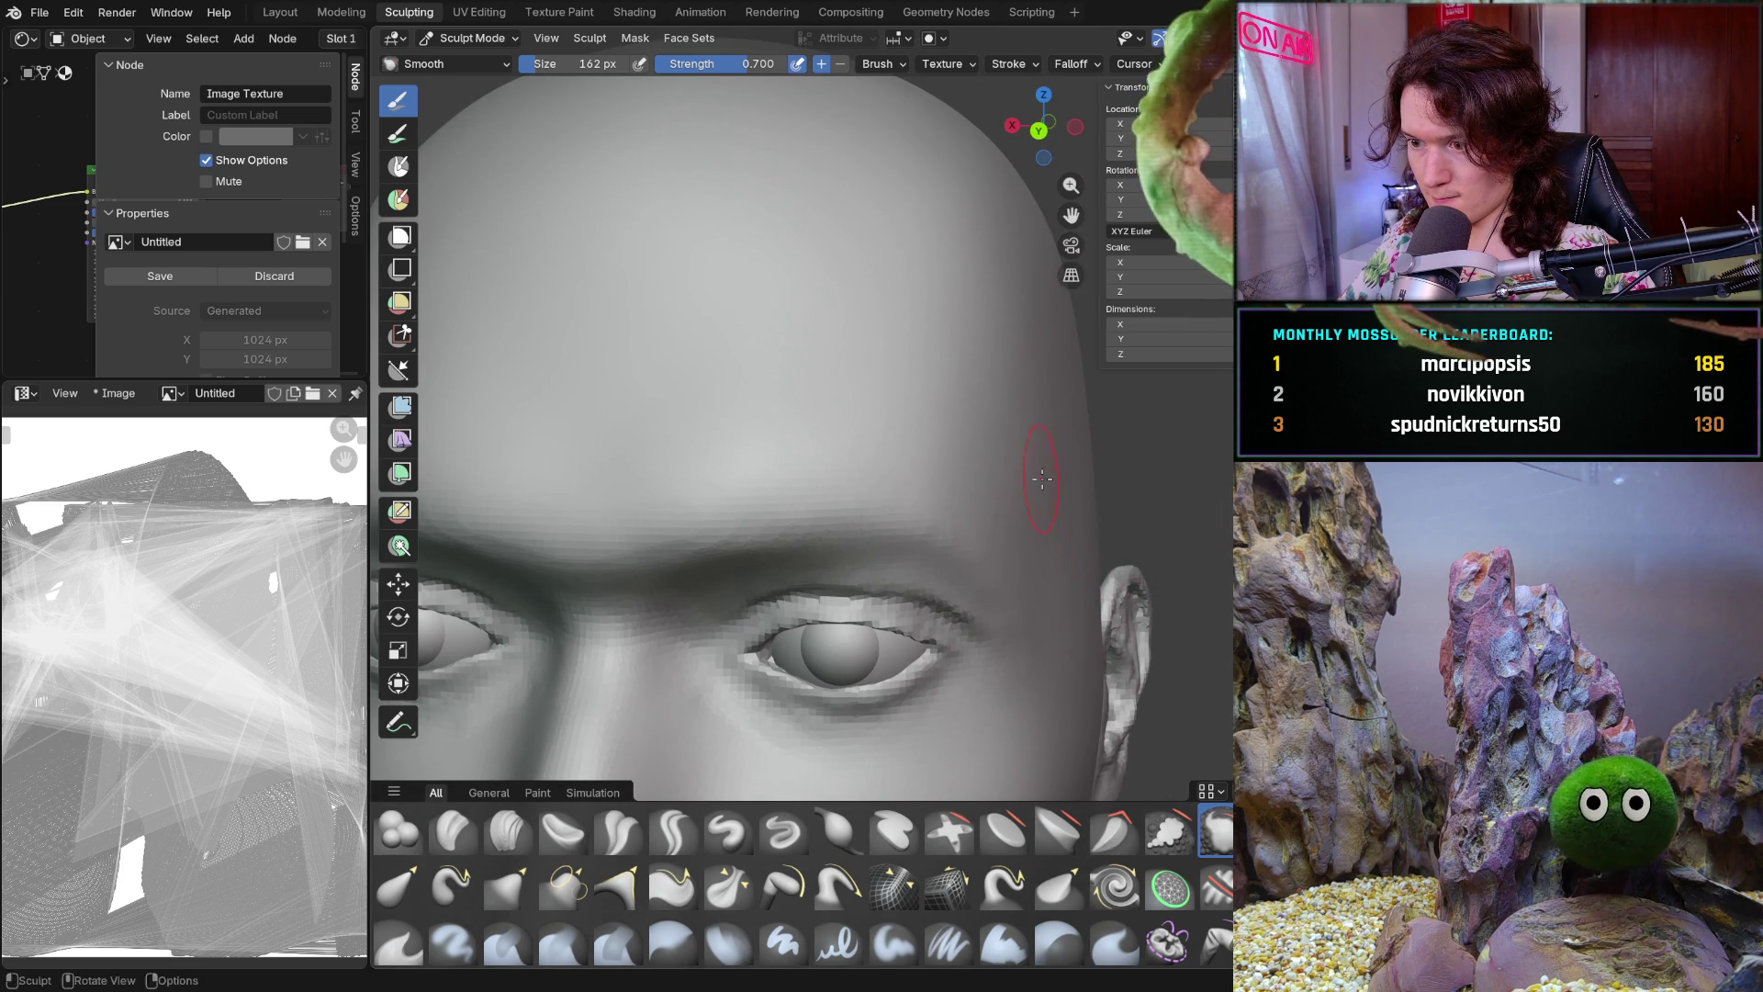
scroll(1077, 662, down, 5)
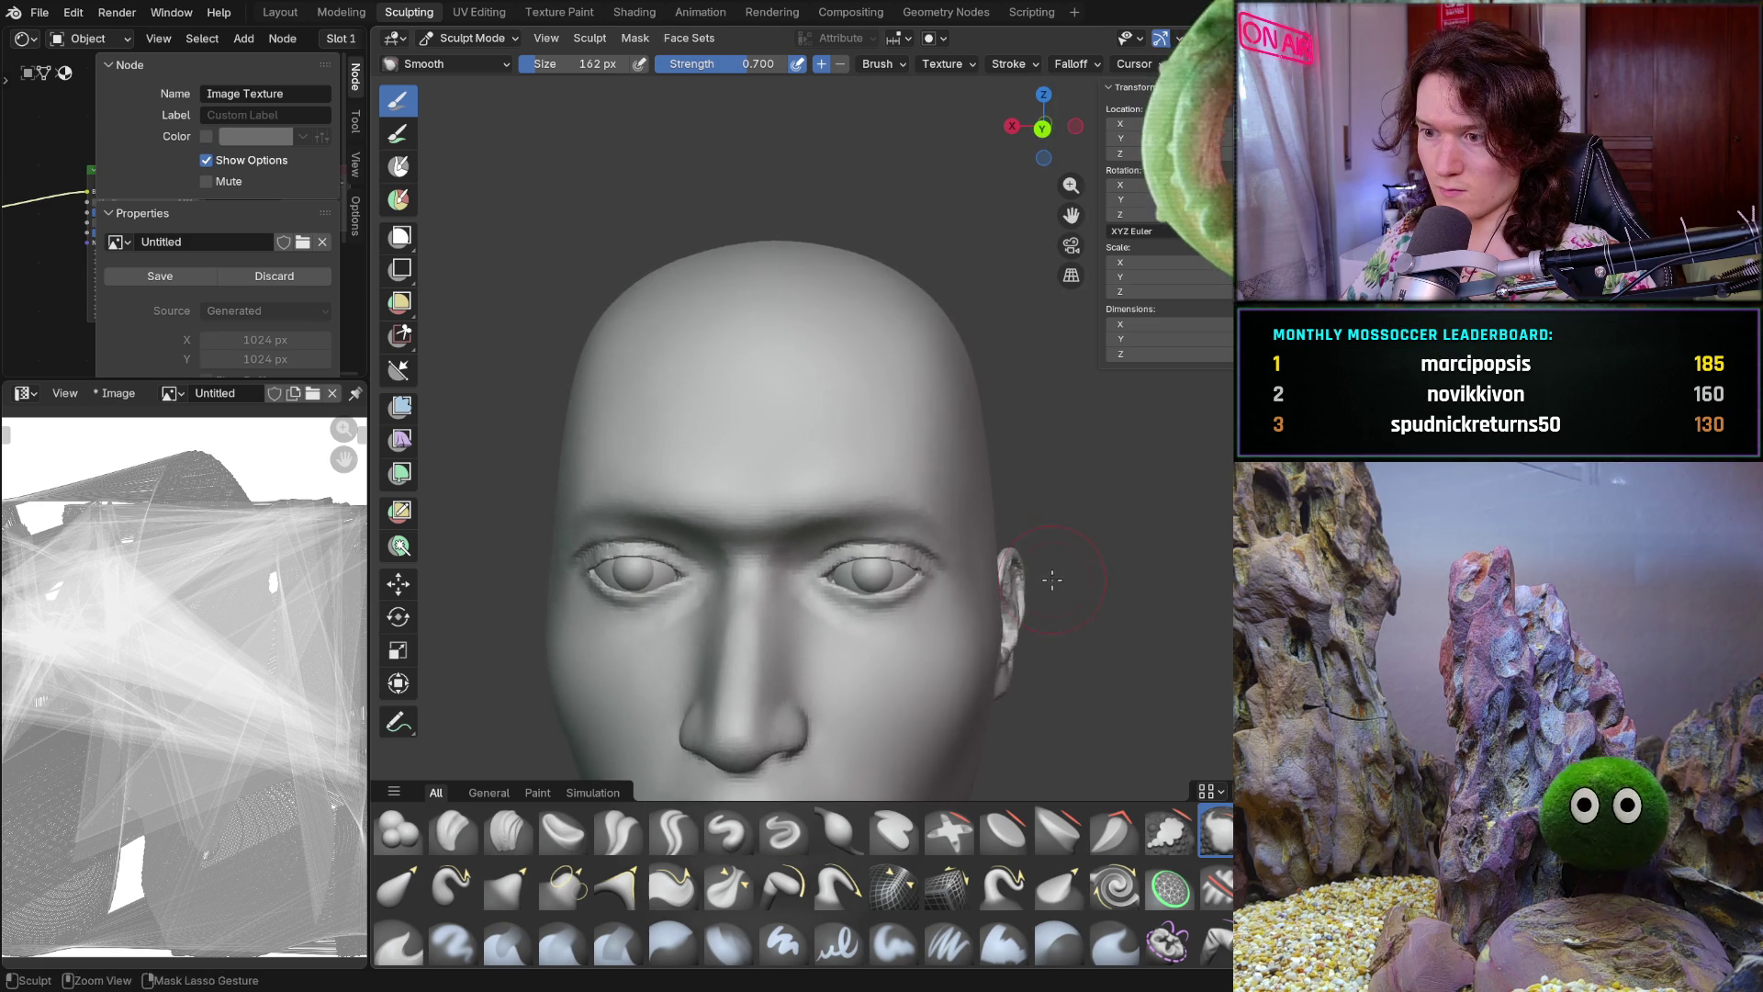
scroll(1050, 394, up, 5)
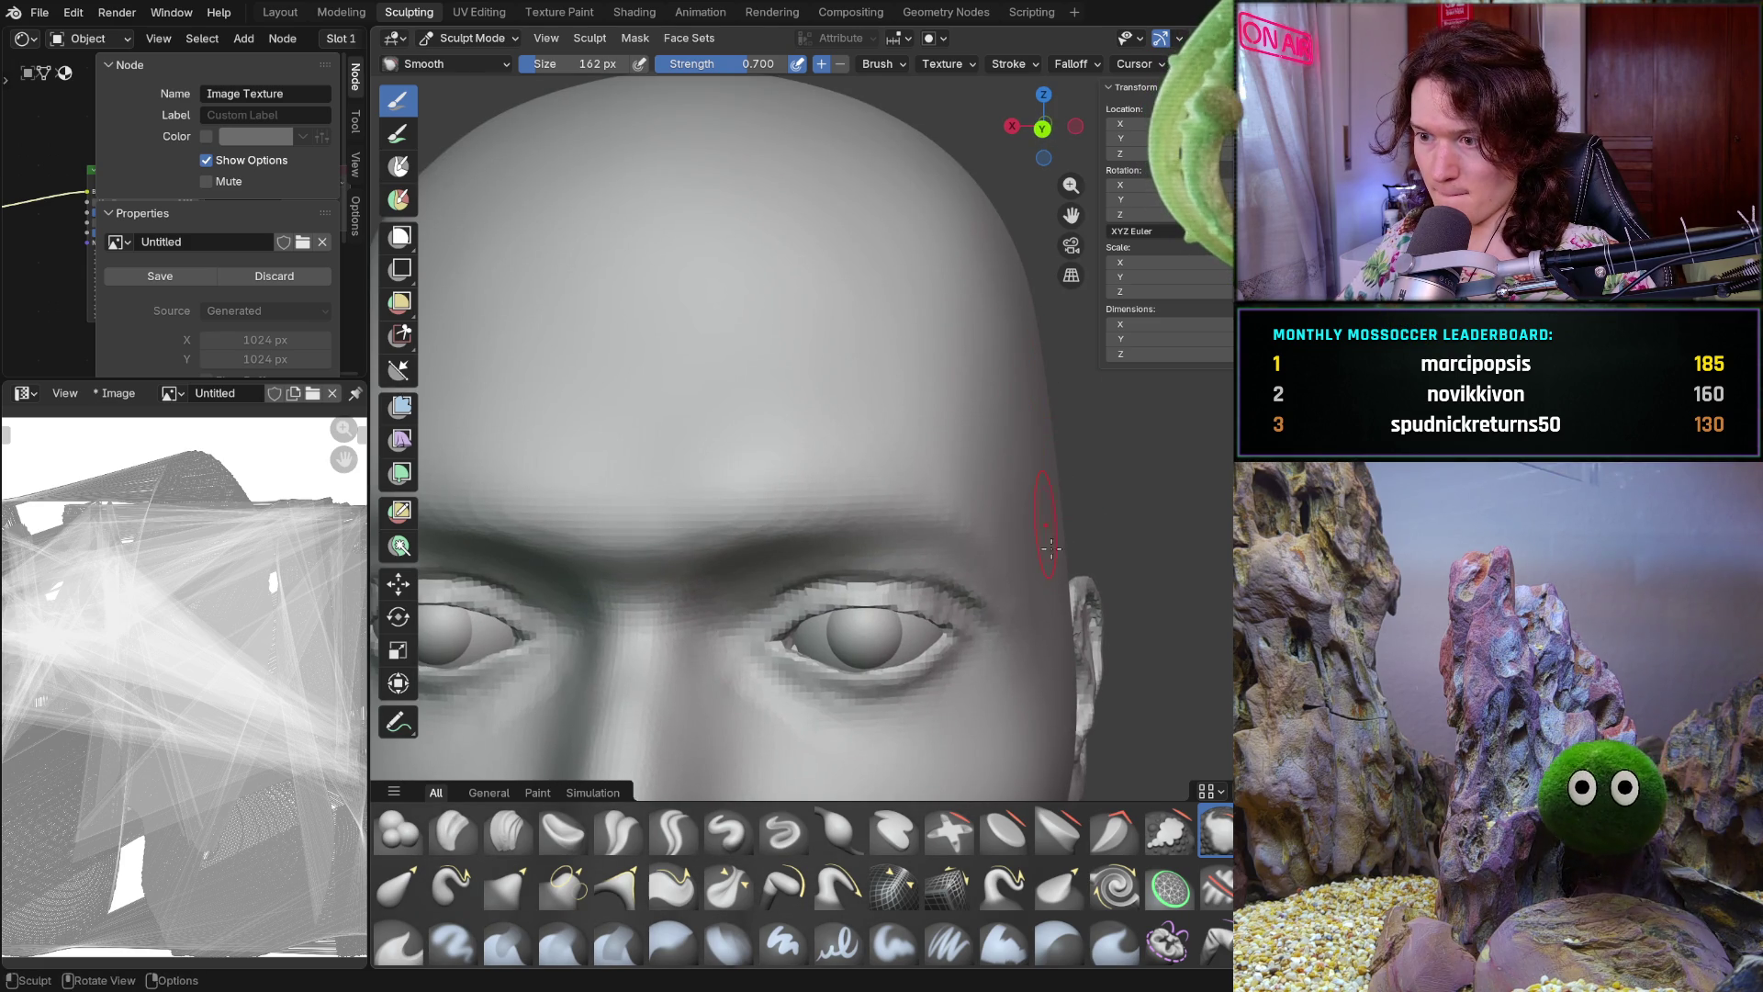
scroll(1085, 616, up, 2)
scroll(1047, 616, up, 3)
scroll(1008, 616, up, 1)
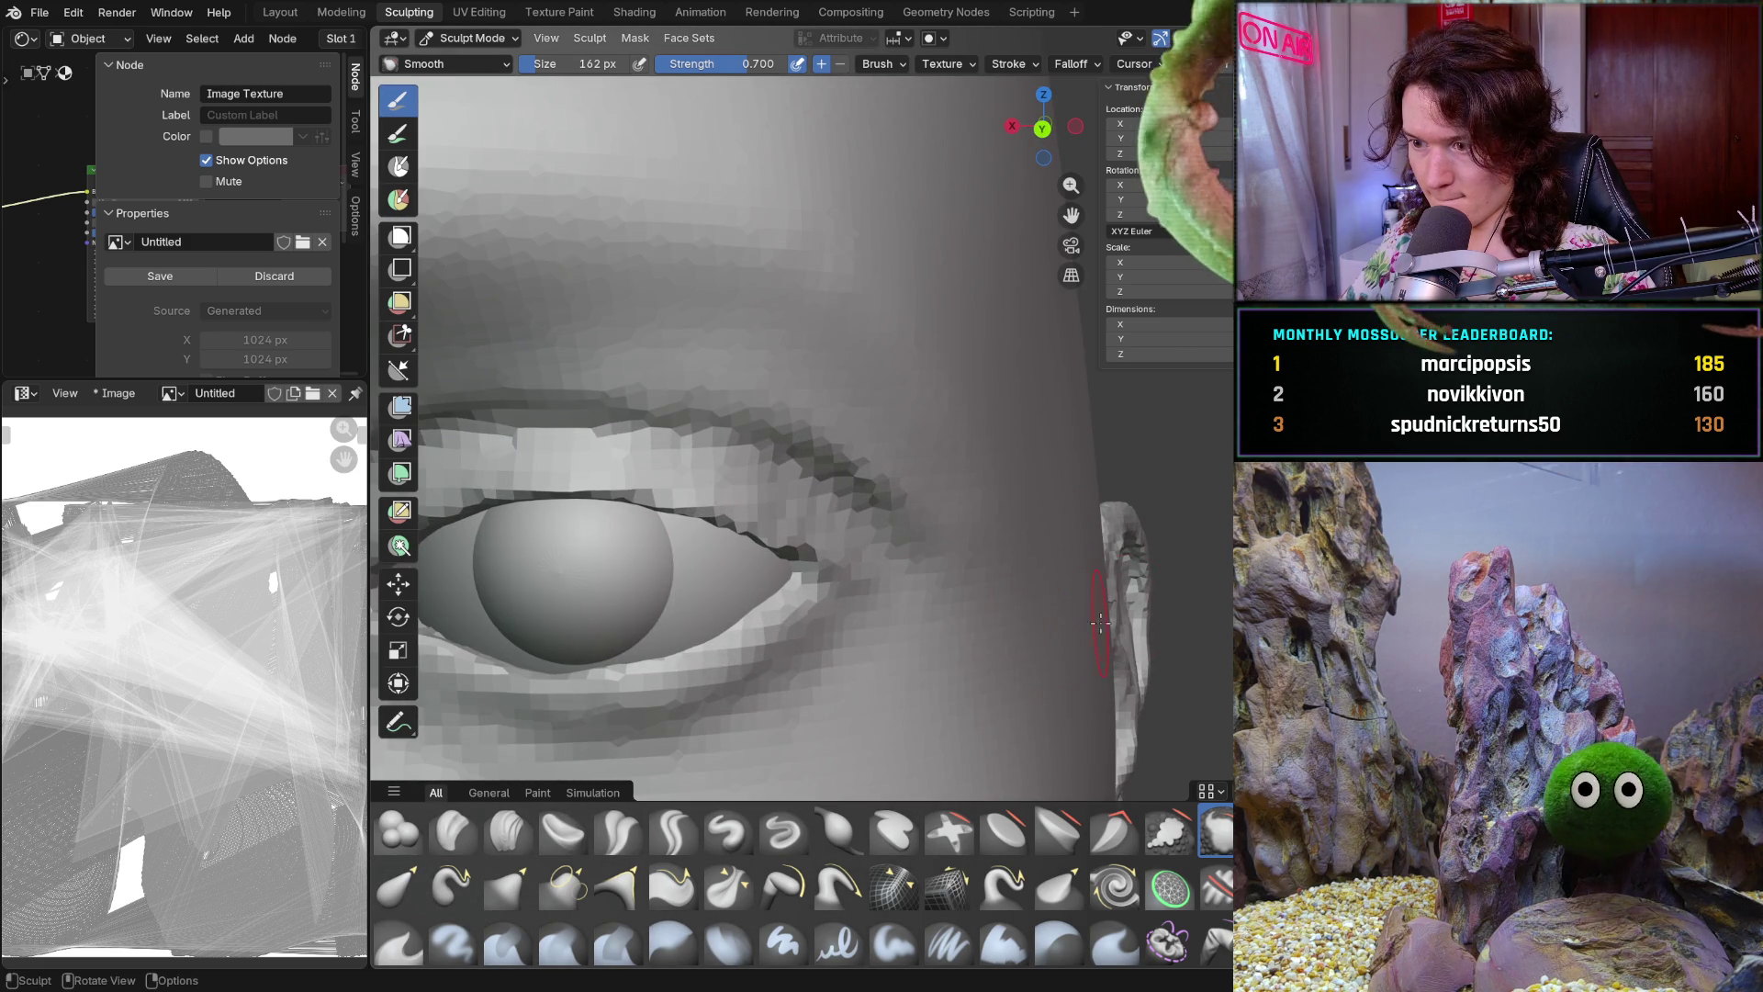
scroll(1100, 649, down, 4)
scroll(1075, 607, down, 2)
mouse_move(1055, 591)
middle_down()
mouse_move(1048, 532)
mouse_move(997, 532)
middle_up()
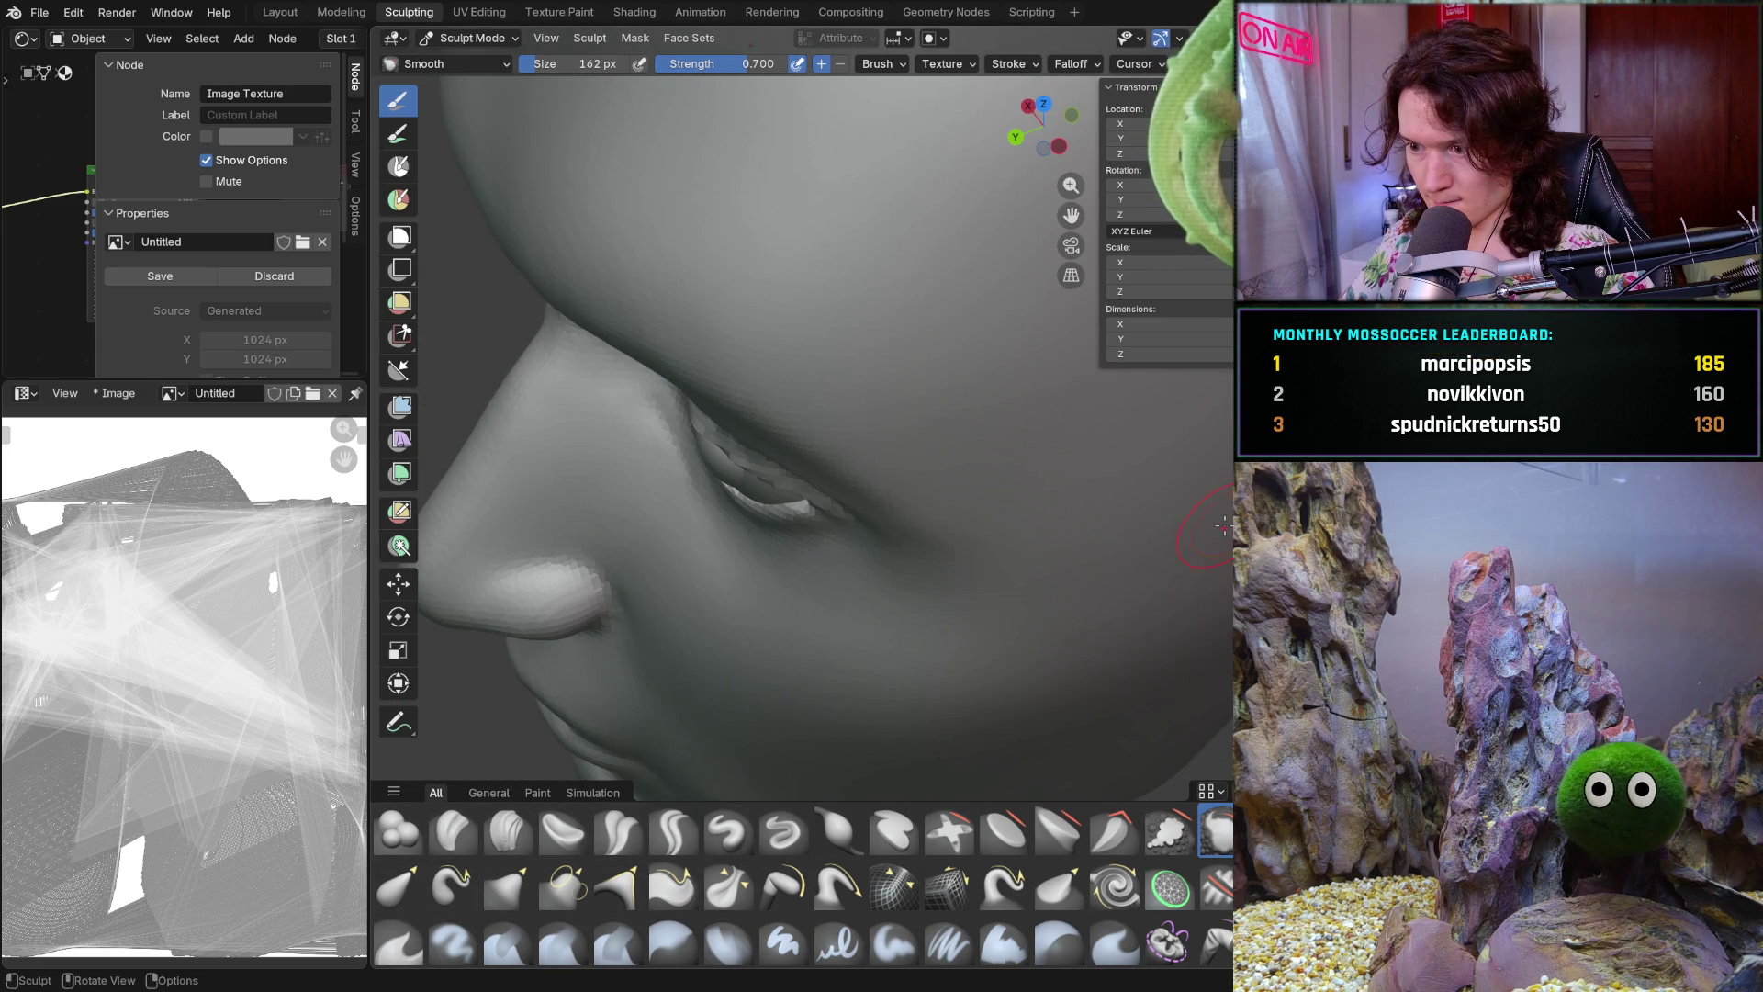
scroll(799, 414, down, 5)
middle_drag(799, 414, 827, 415)
scroll(799, 413, up, 1)
scroll(799, 413, up, 5)
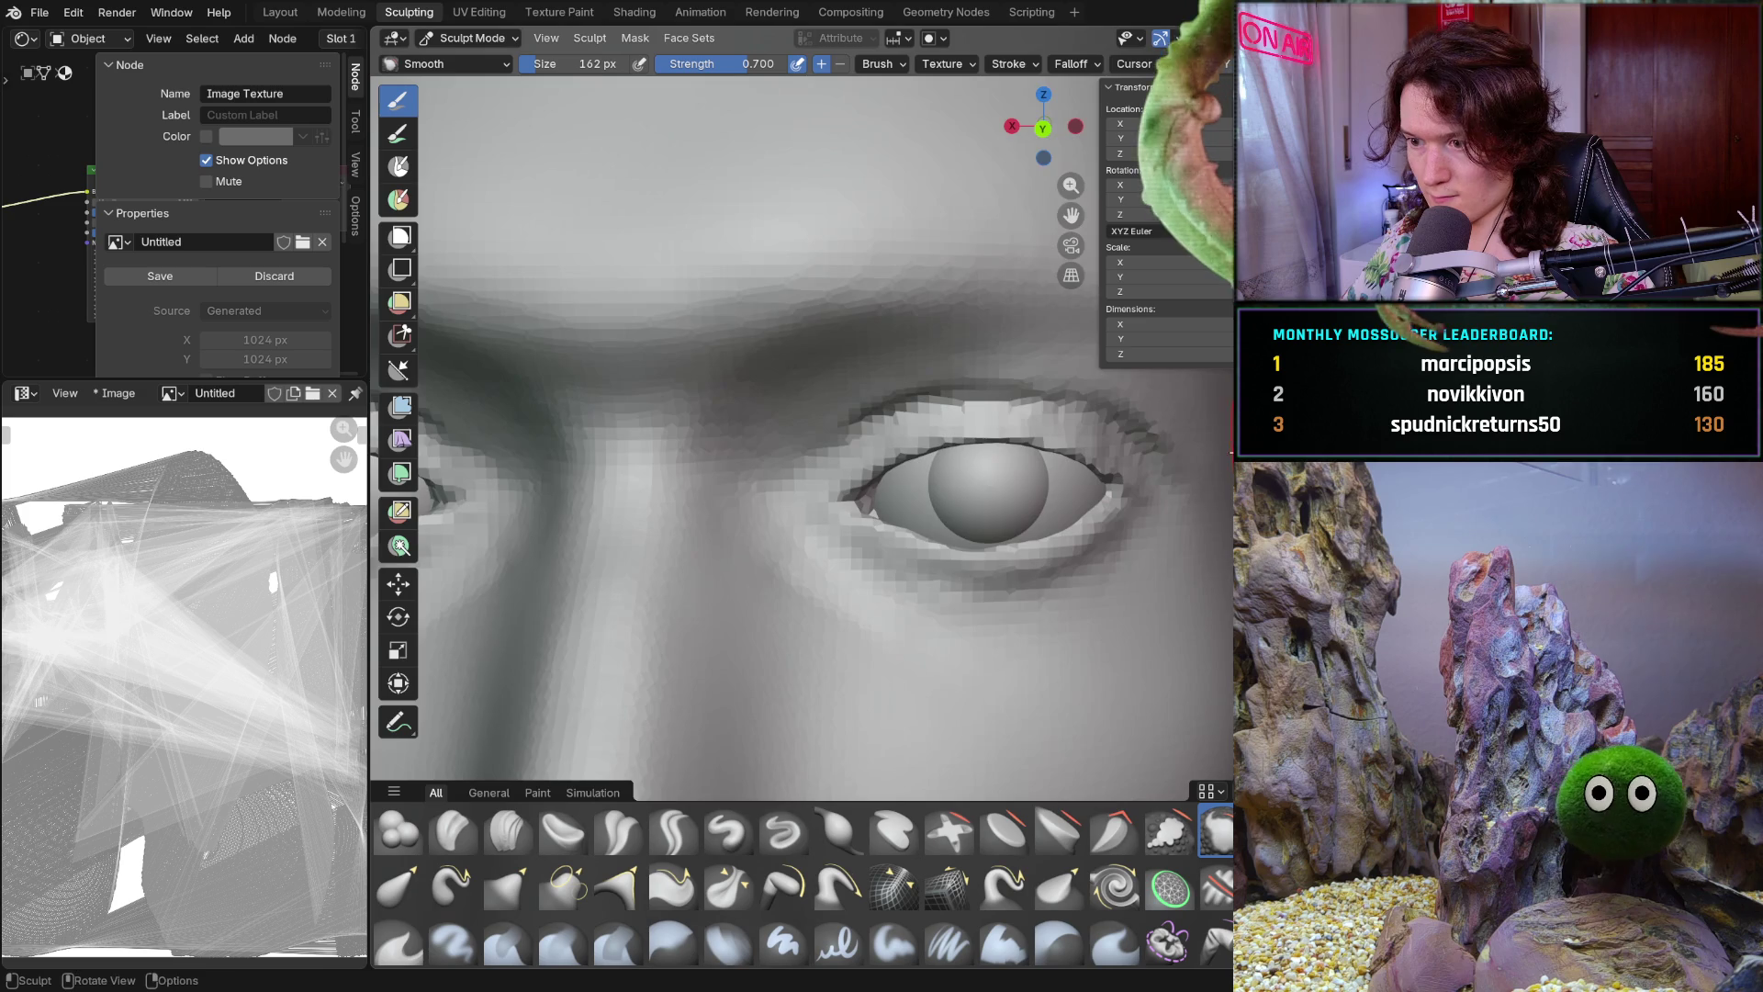
middle_drag(1158, 552, 1077, 564)
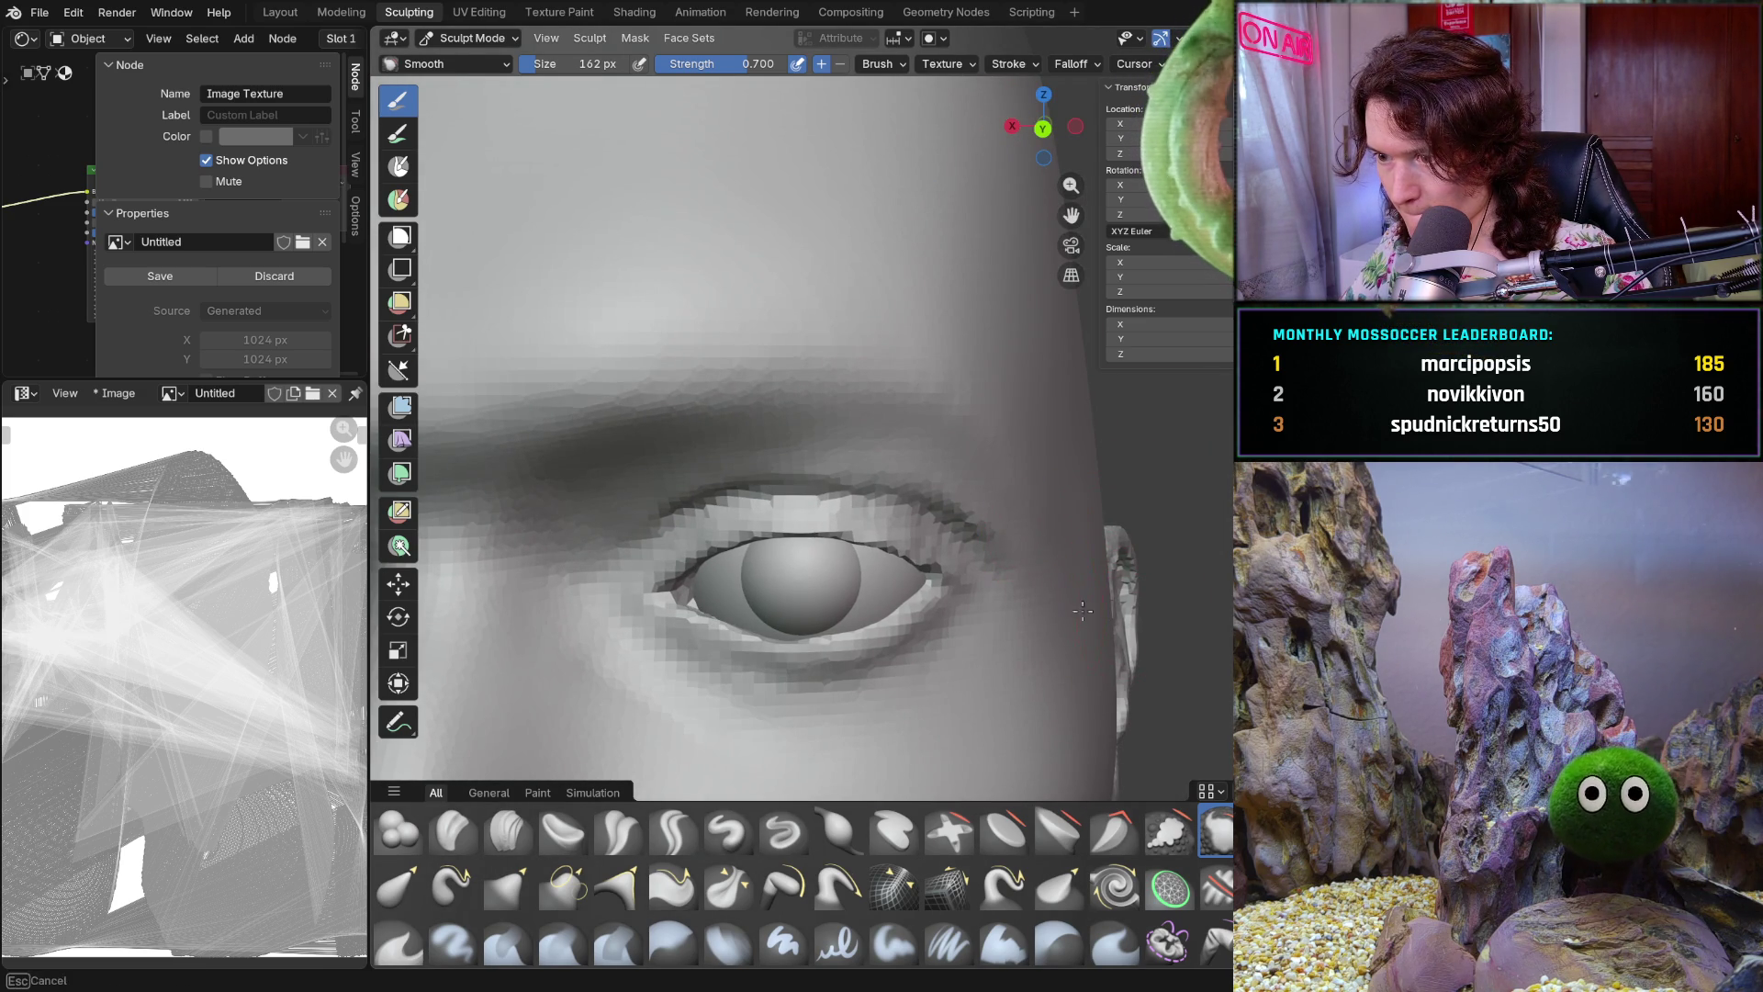
scroll(1165, 551, down, 6)
mouse_move(1090, 532)
middle_down()
mouse_move(1051, 607)
mouse_move(1047, 554)
middle_up()
scroll(1052, 607, up, 4)
scroll(1051, 606, up, 2)
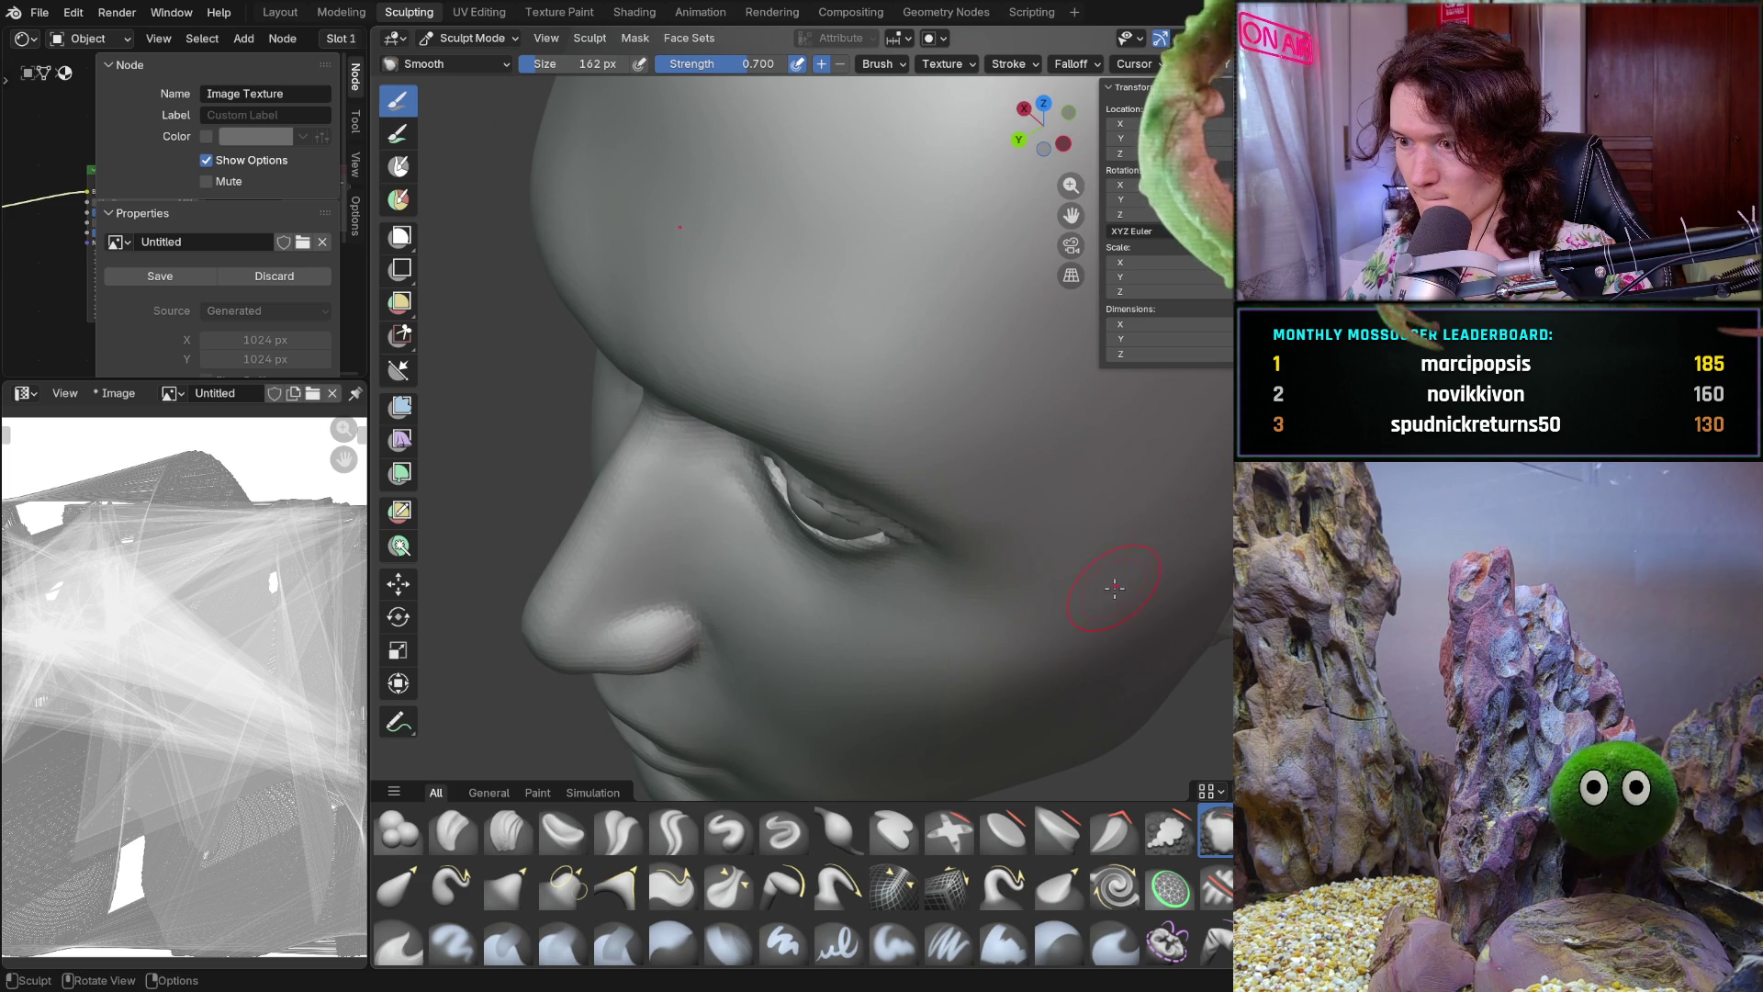
scroll(1108, 567, down, 2)
scroll(1108, 566, down, 4)
mouse_move(1109, 566)
middle_down()
mouse_move(1058, 548)
mouse_move(1049, 493)
mouse_move(1072, 558)
middle_up()
scroll(1102, 524, up, 2)
scroll(1115, 511, up, 4)
scroll(1120, 506, up, 2)
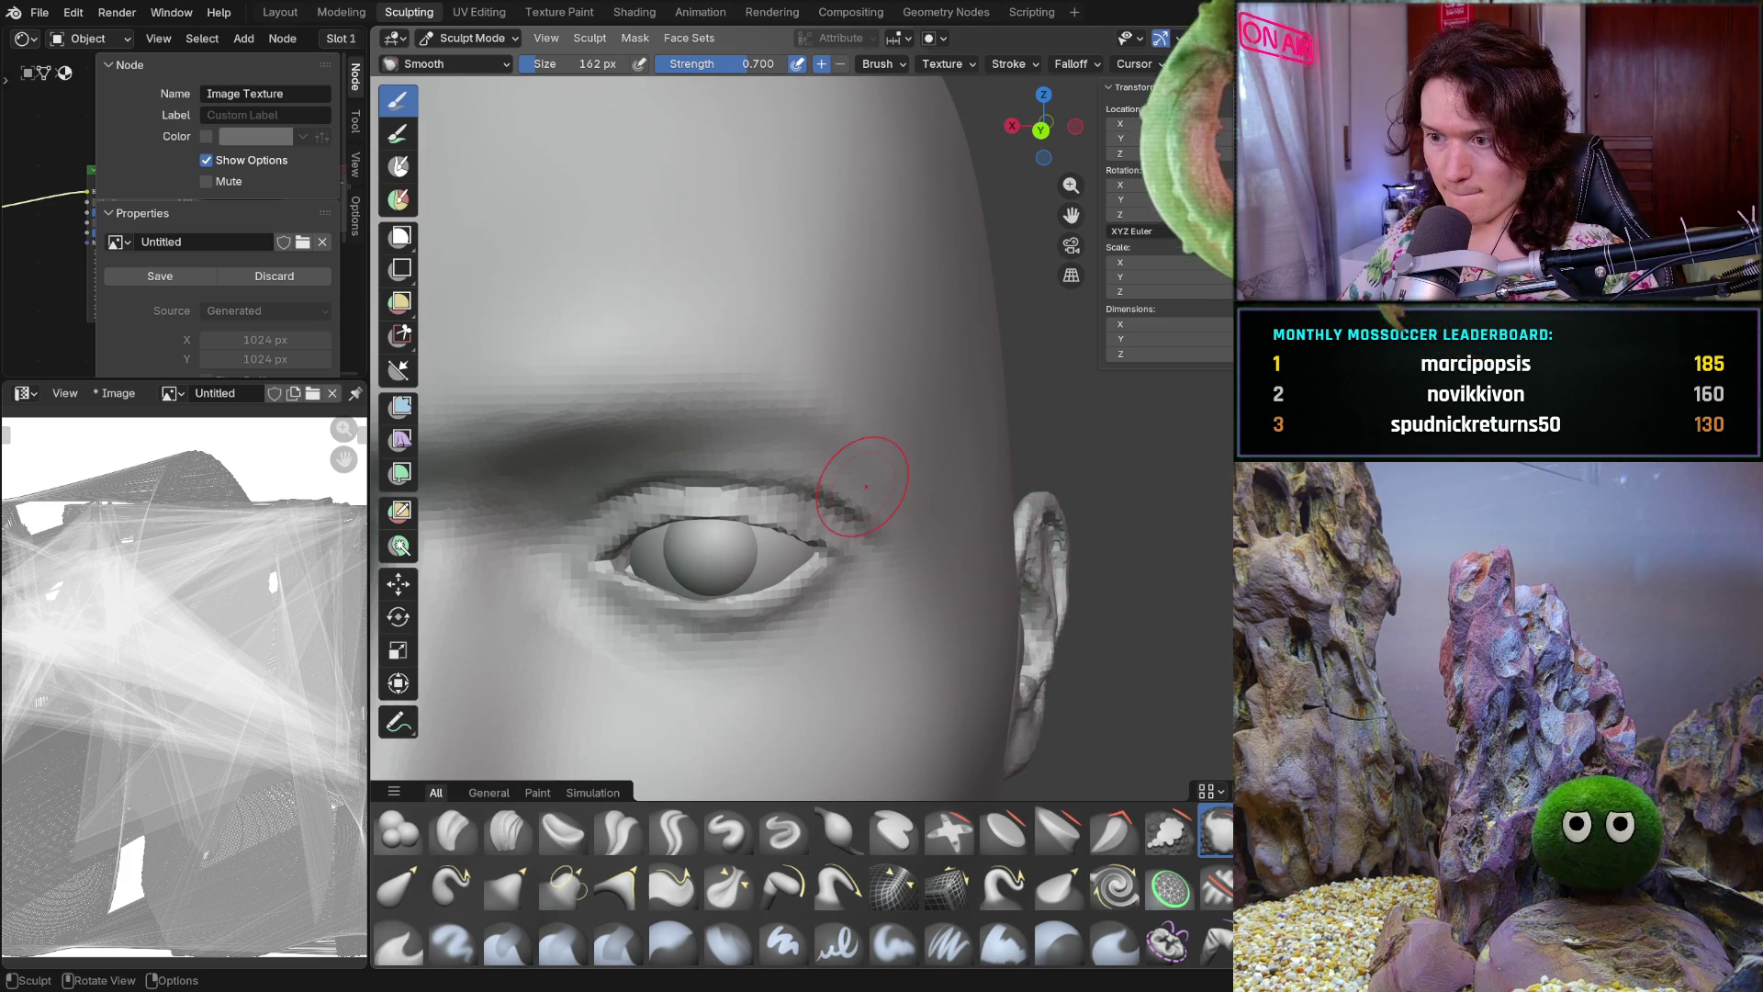
middle_drag(866, 485, 939, 573)
scroll(984, 610, up, 2)
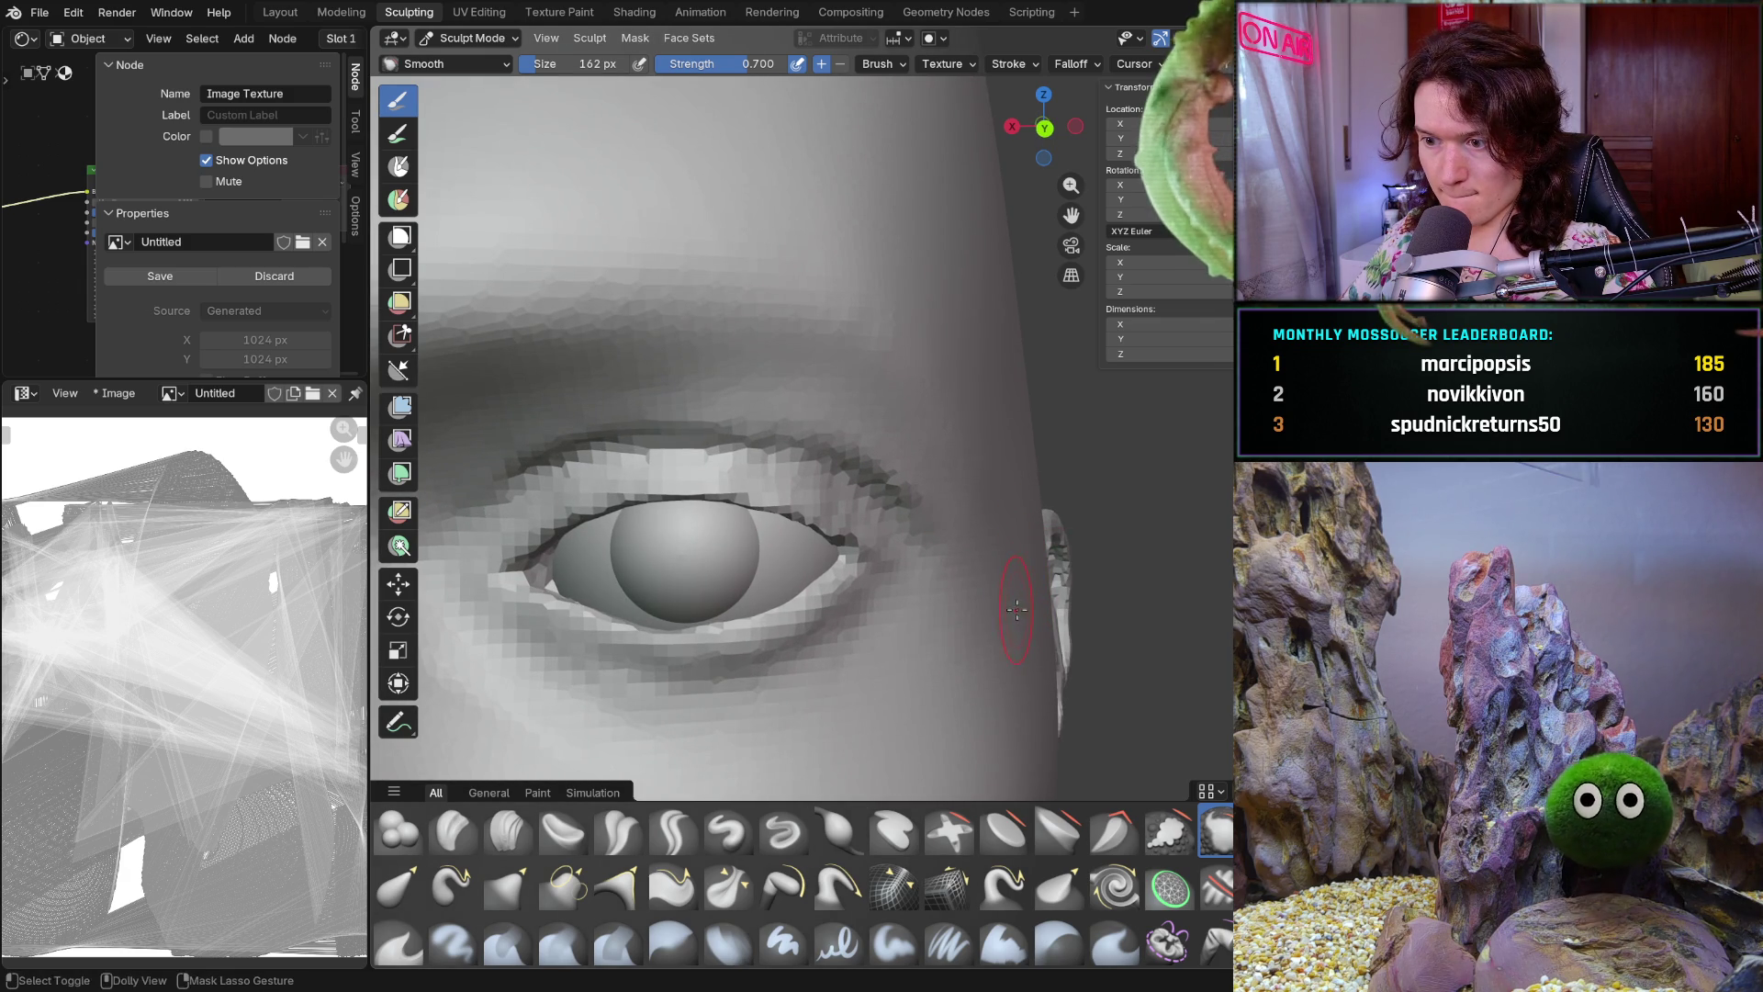
key(b)
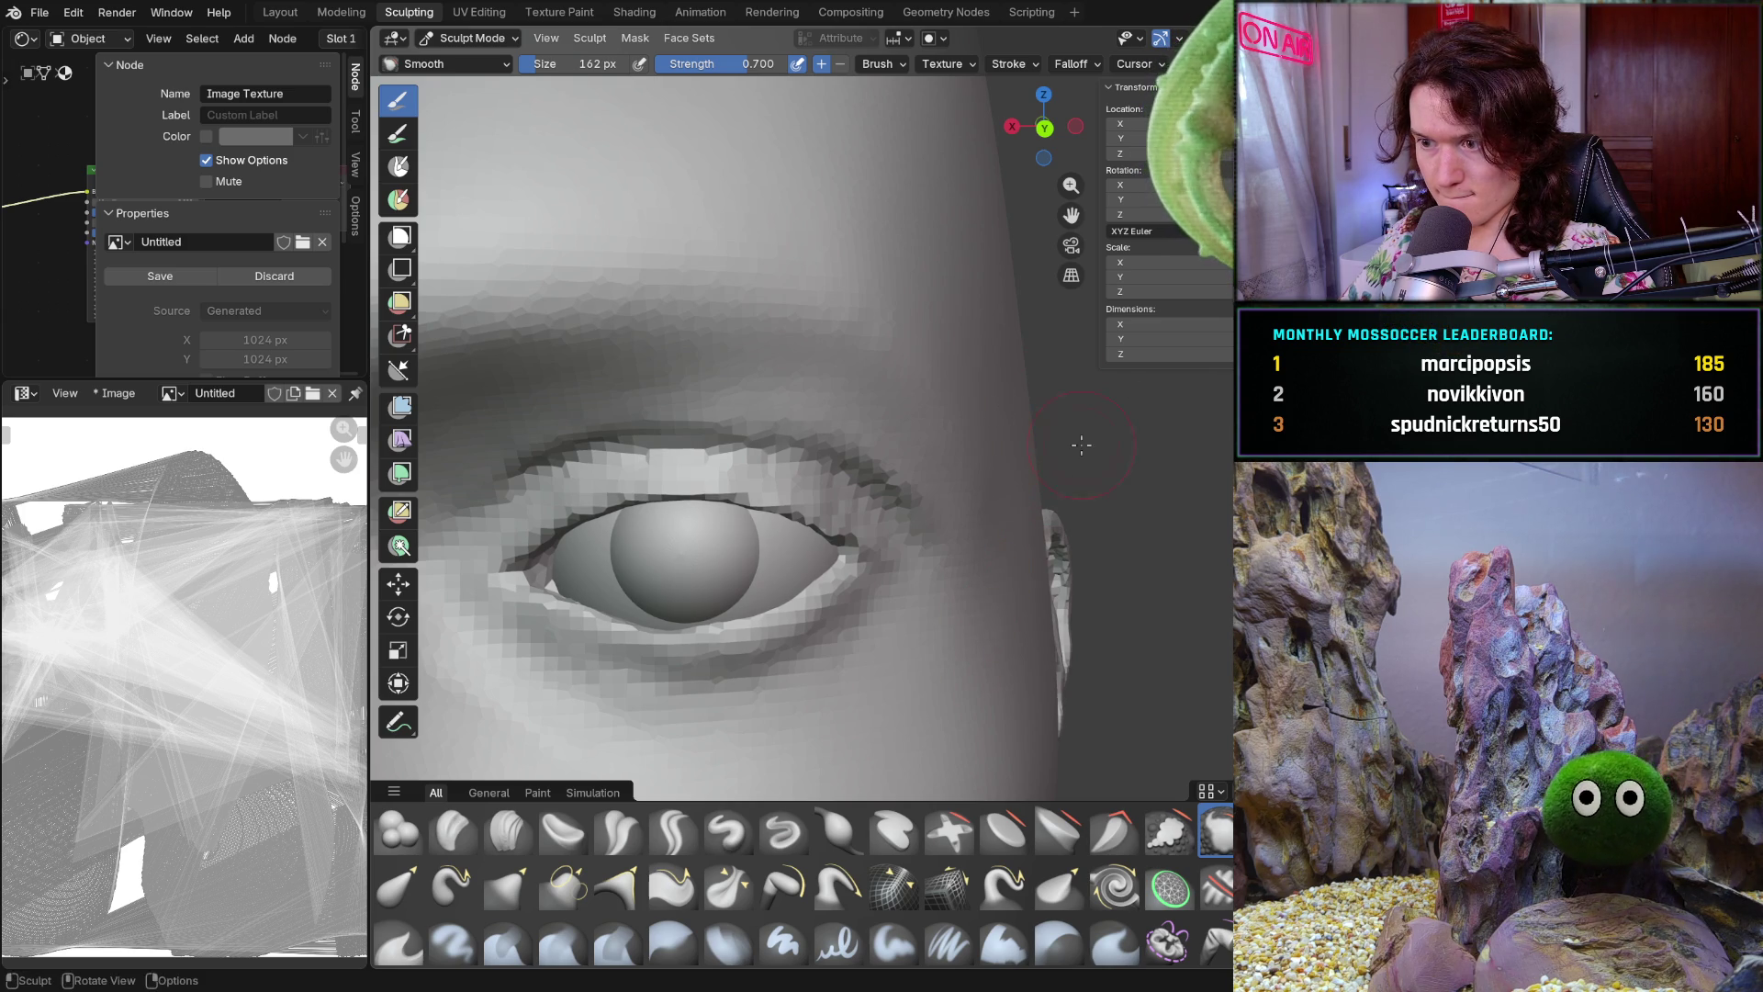
middle_drag(1051, 487, 984, 377)
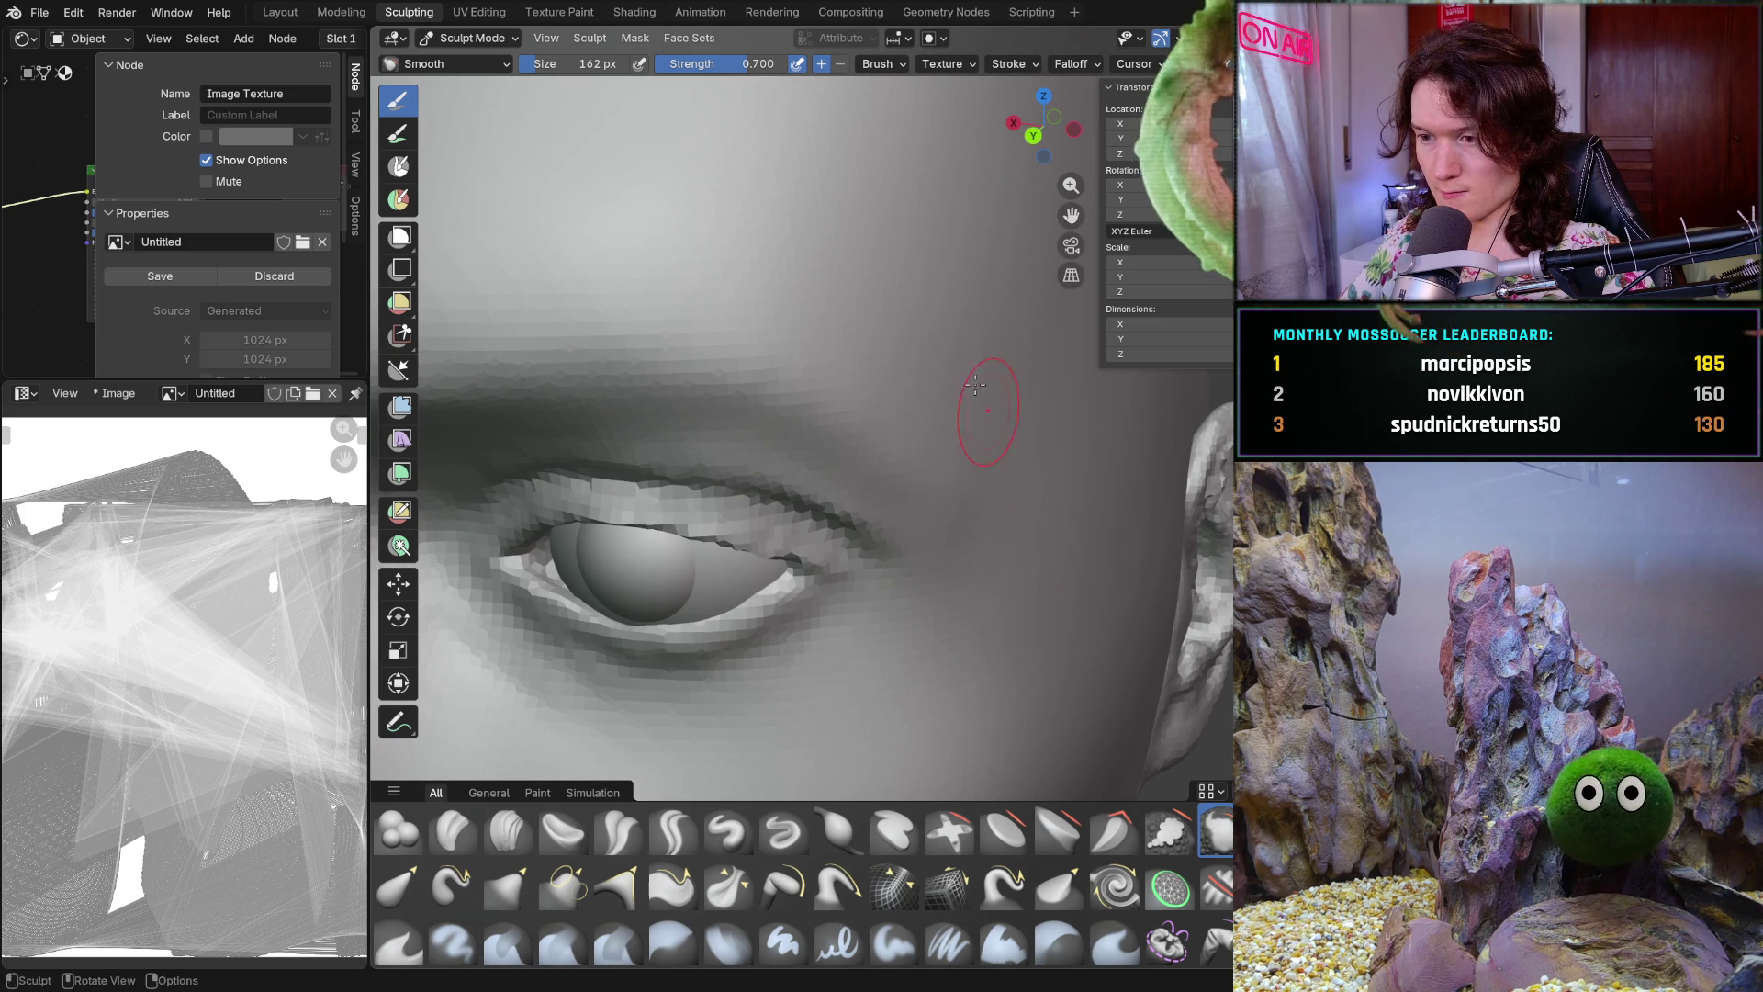
scroll(984, 414, down, 5)
middle_drag(984, 415, 1027, 429)
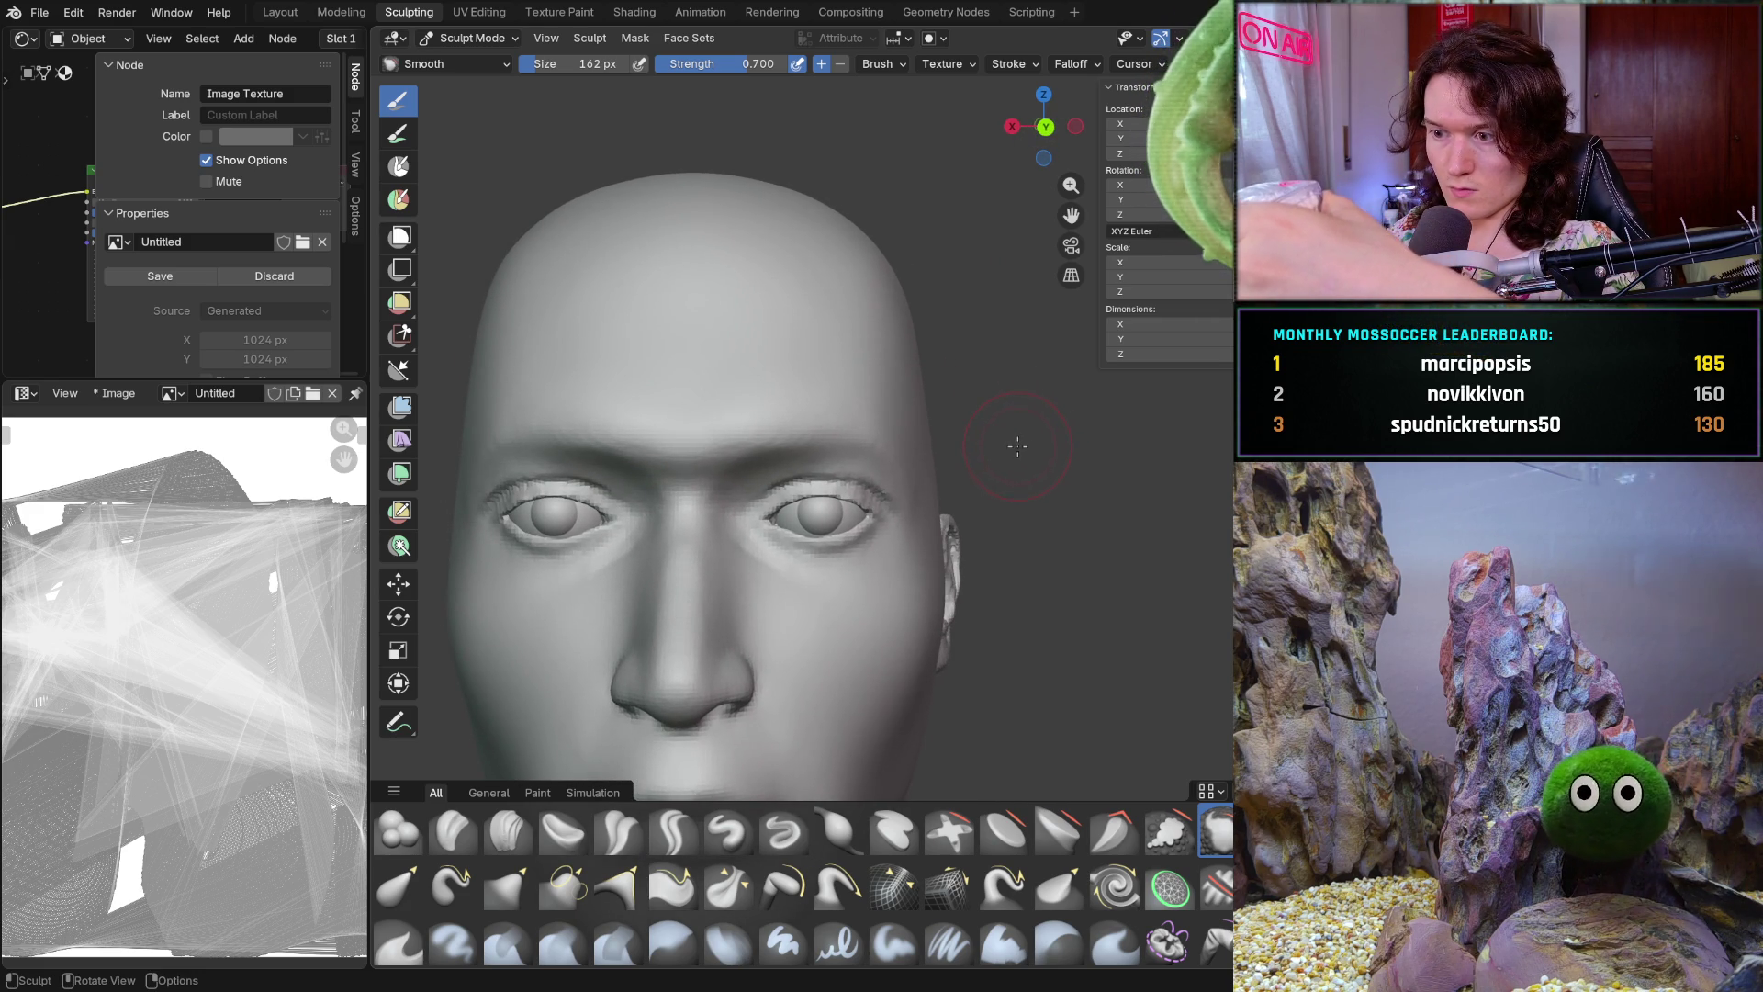
middle_drag(1029, 460, 1022, 473)
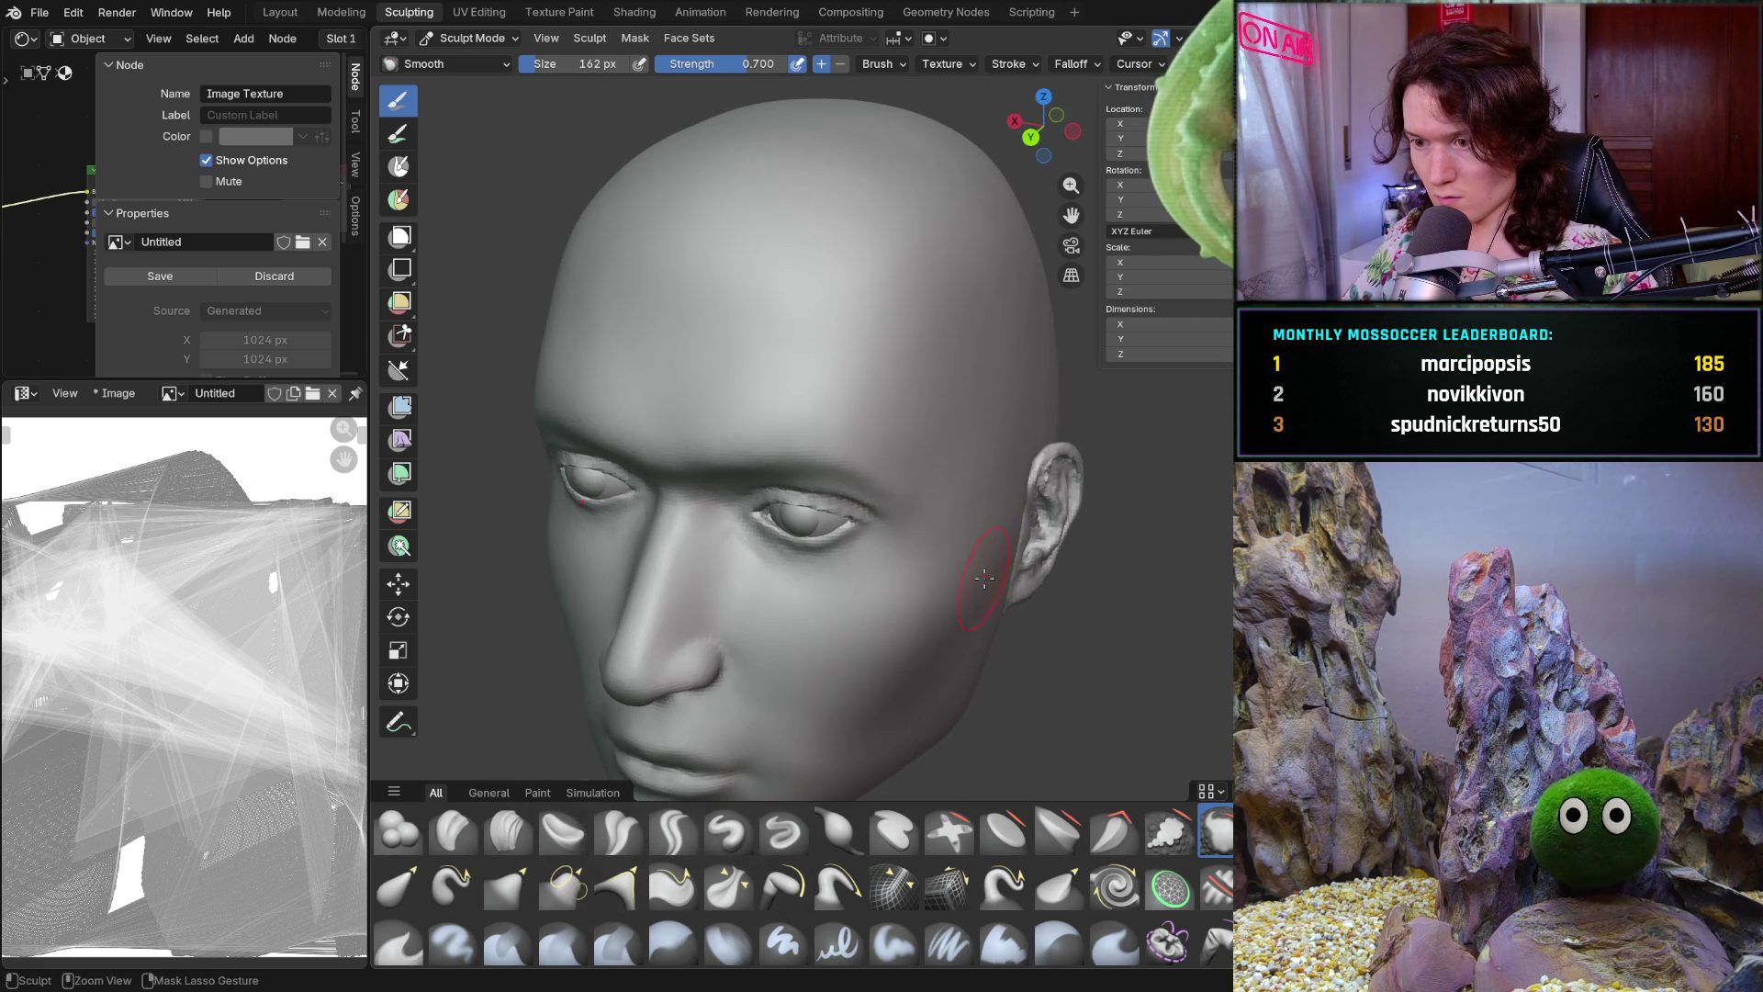
scroll(1022, 473, up, 5)
Enlarge the Smooth brush to 284 px and orbit back to a frontal view of the head
key(f)
click(978, 539)
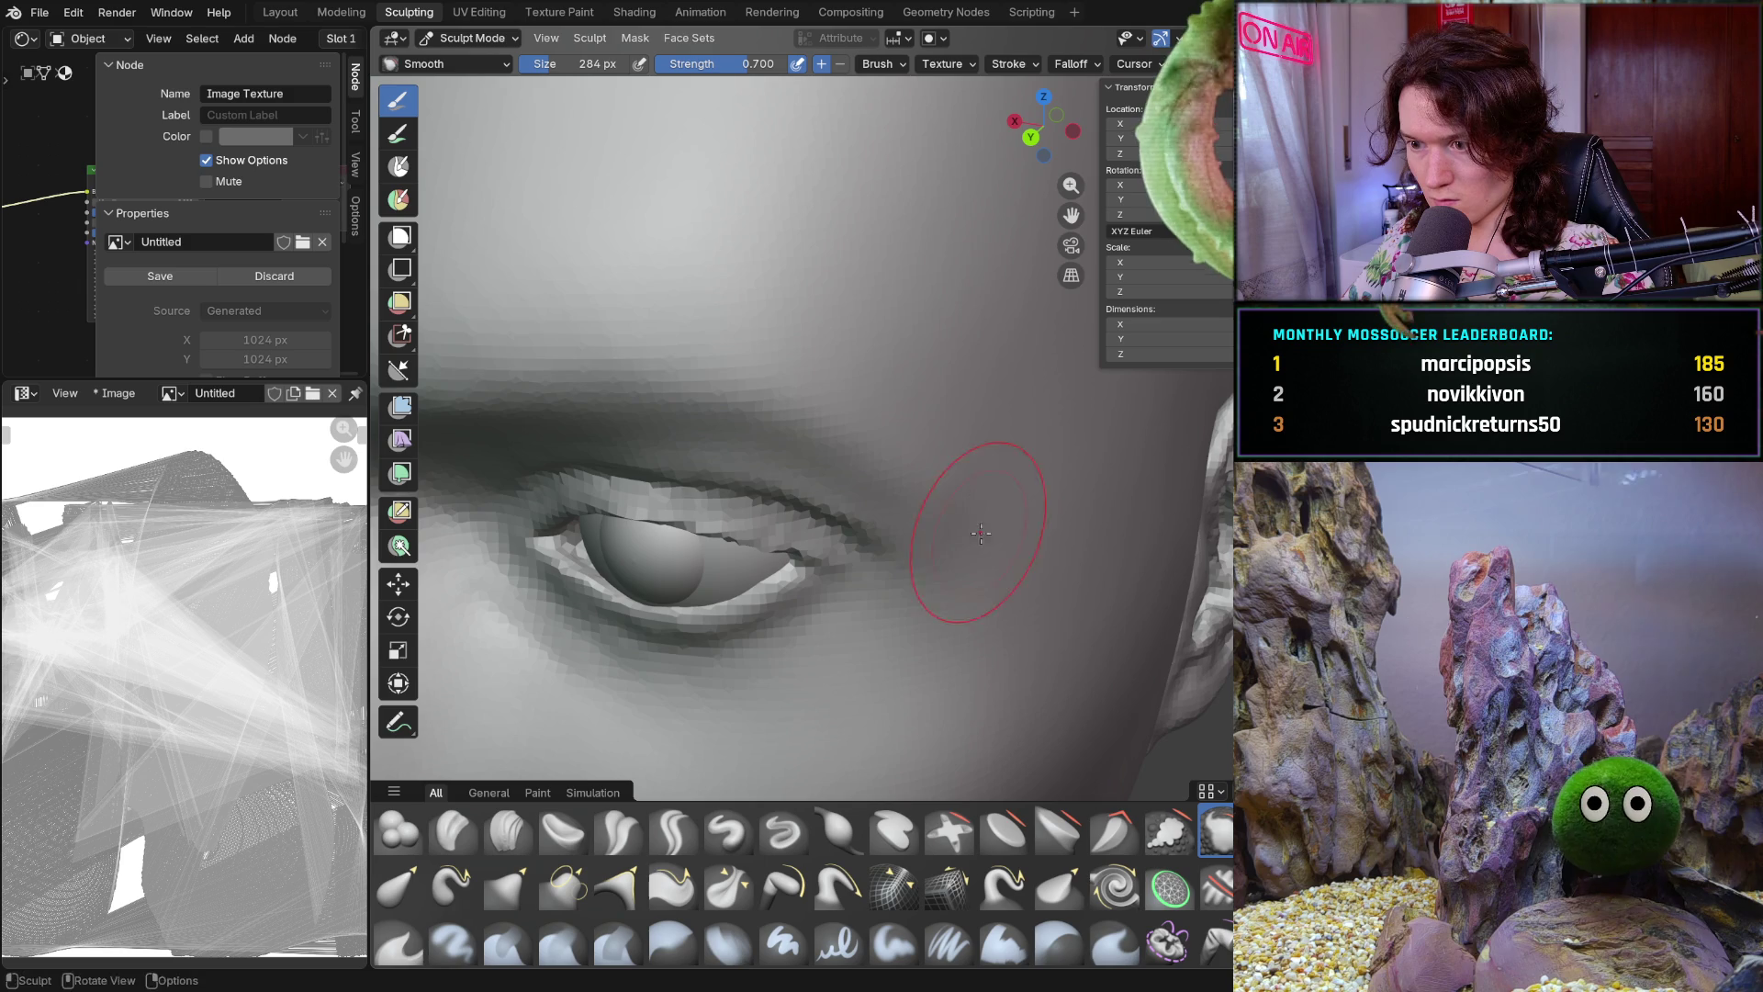
scroll(995, 549, down, 3)
mouse_move(1004, 551)
middle_down()
mouse_move(1059, 574)
mouse_move(1033, 598)
mouse_move(976, 532)
mouse_move(1015, 583)
middle_up()
scroll(1059, 574, down, 2)
scroll(1060, 574, up, 2)
scroll(1054, 578, up, 2)
scroll(1048, 585, up, 3)
scroll(977, 532, down, 3)
scroll(992, 551, down, 2)
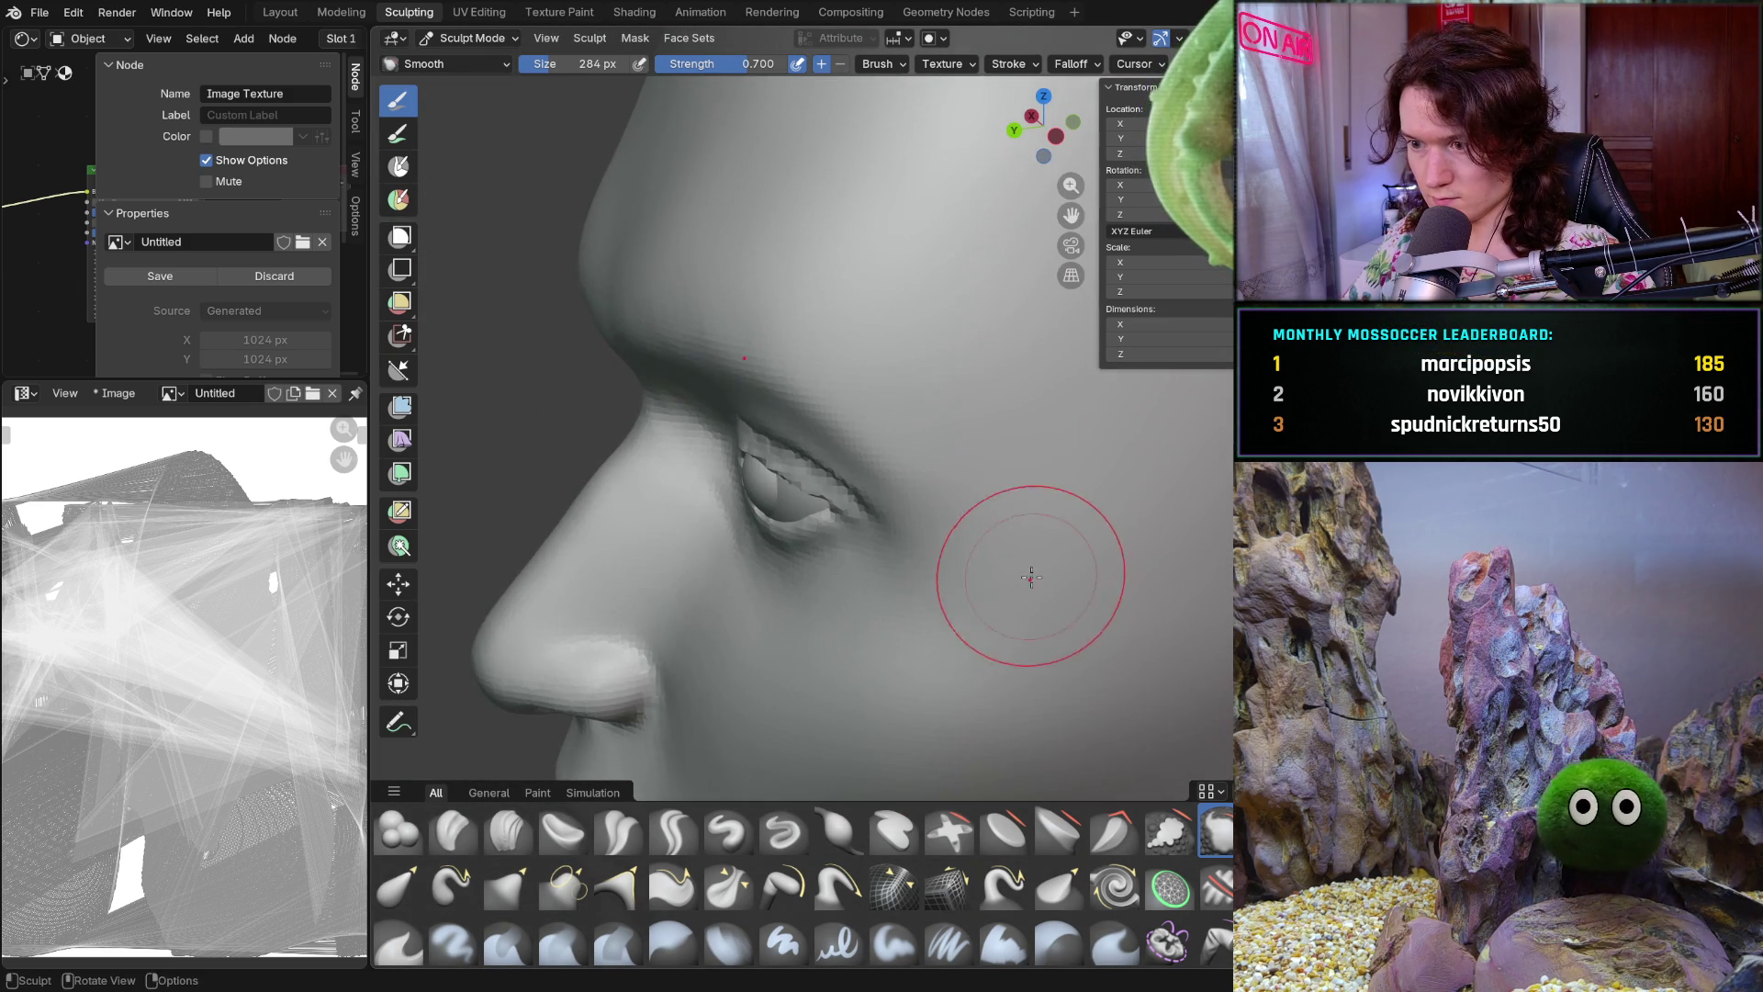
key(b)
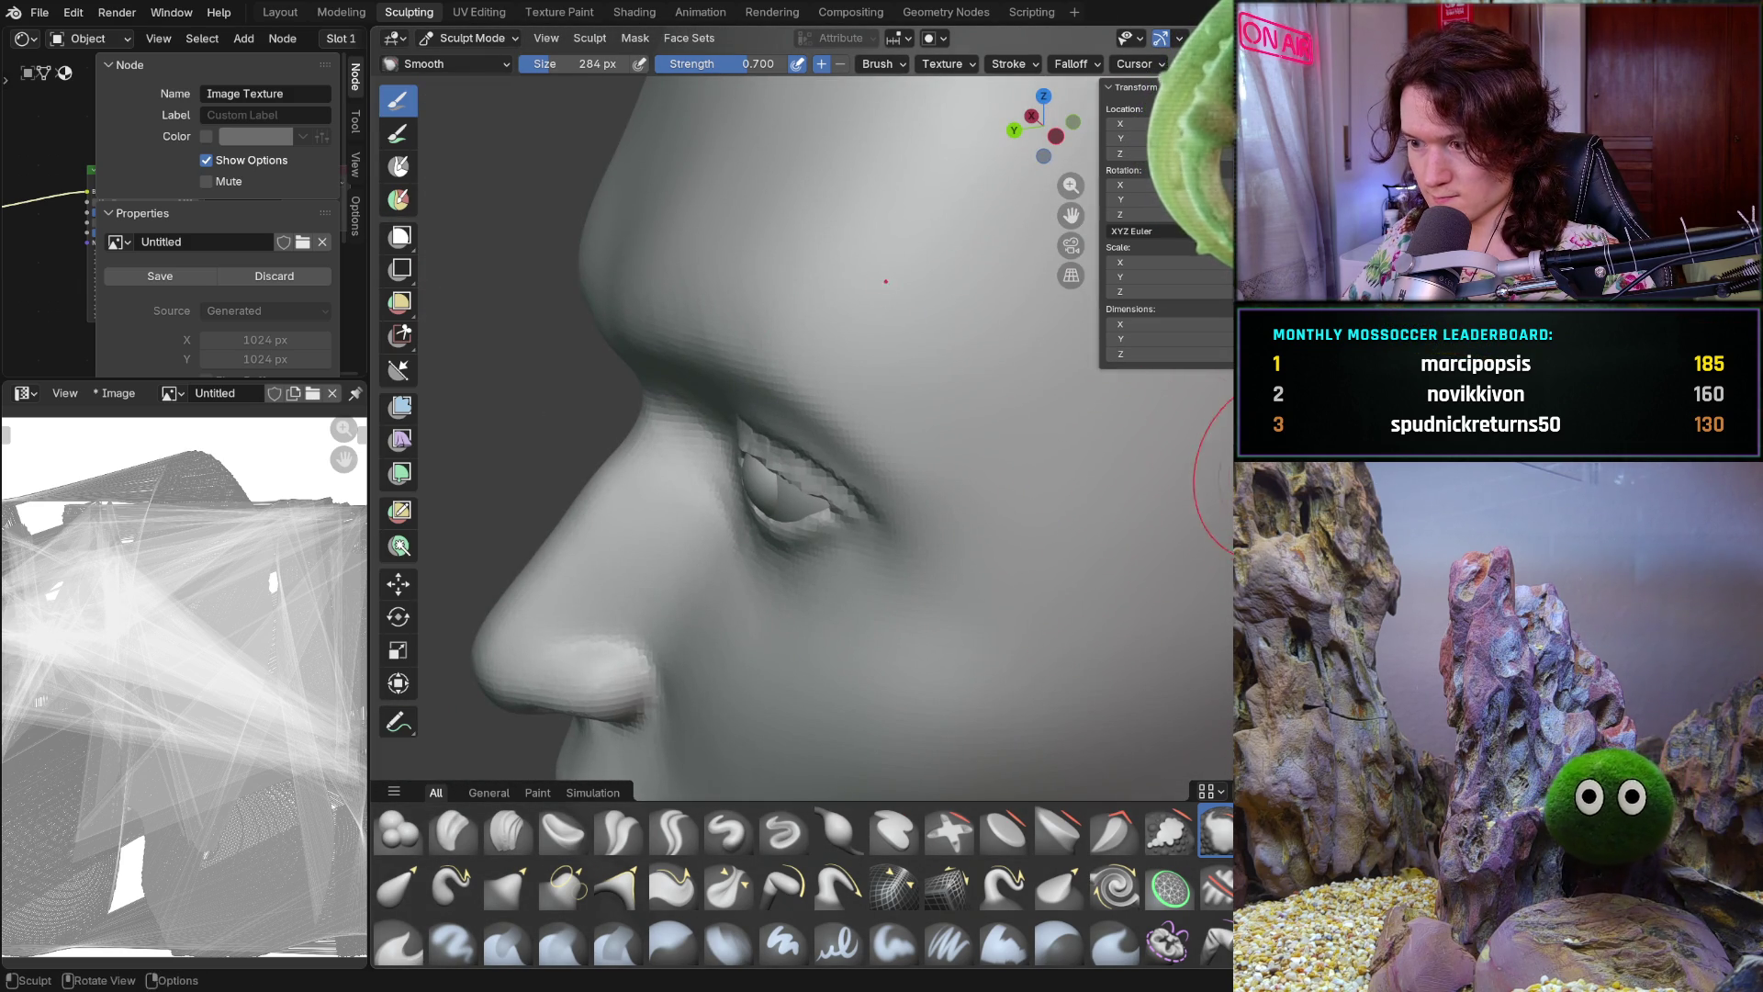
mouse_move(1094, 426)
middle_down()
mouse_move(1016, 543)
mouse_move(1173, 511)
mouse_move(1047, 624)
middle_up()
scroll(1048, 624, up, 4)
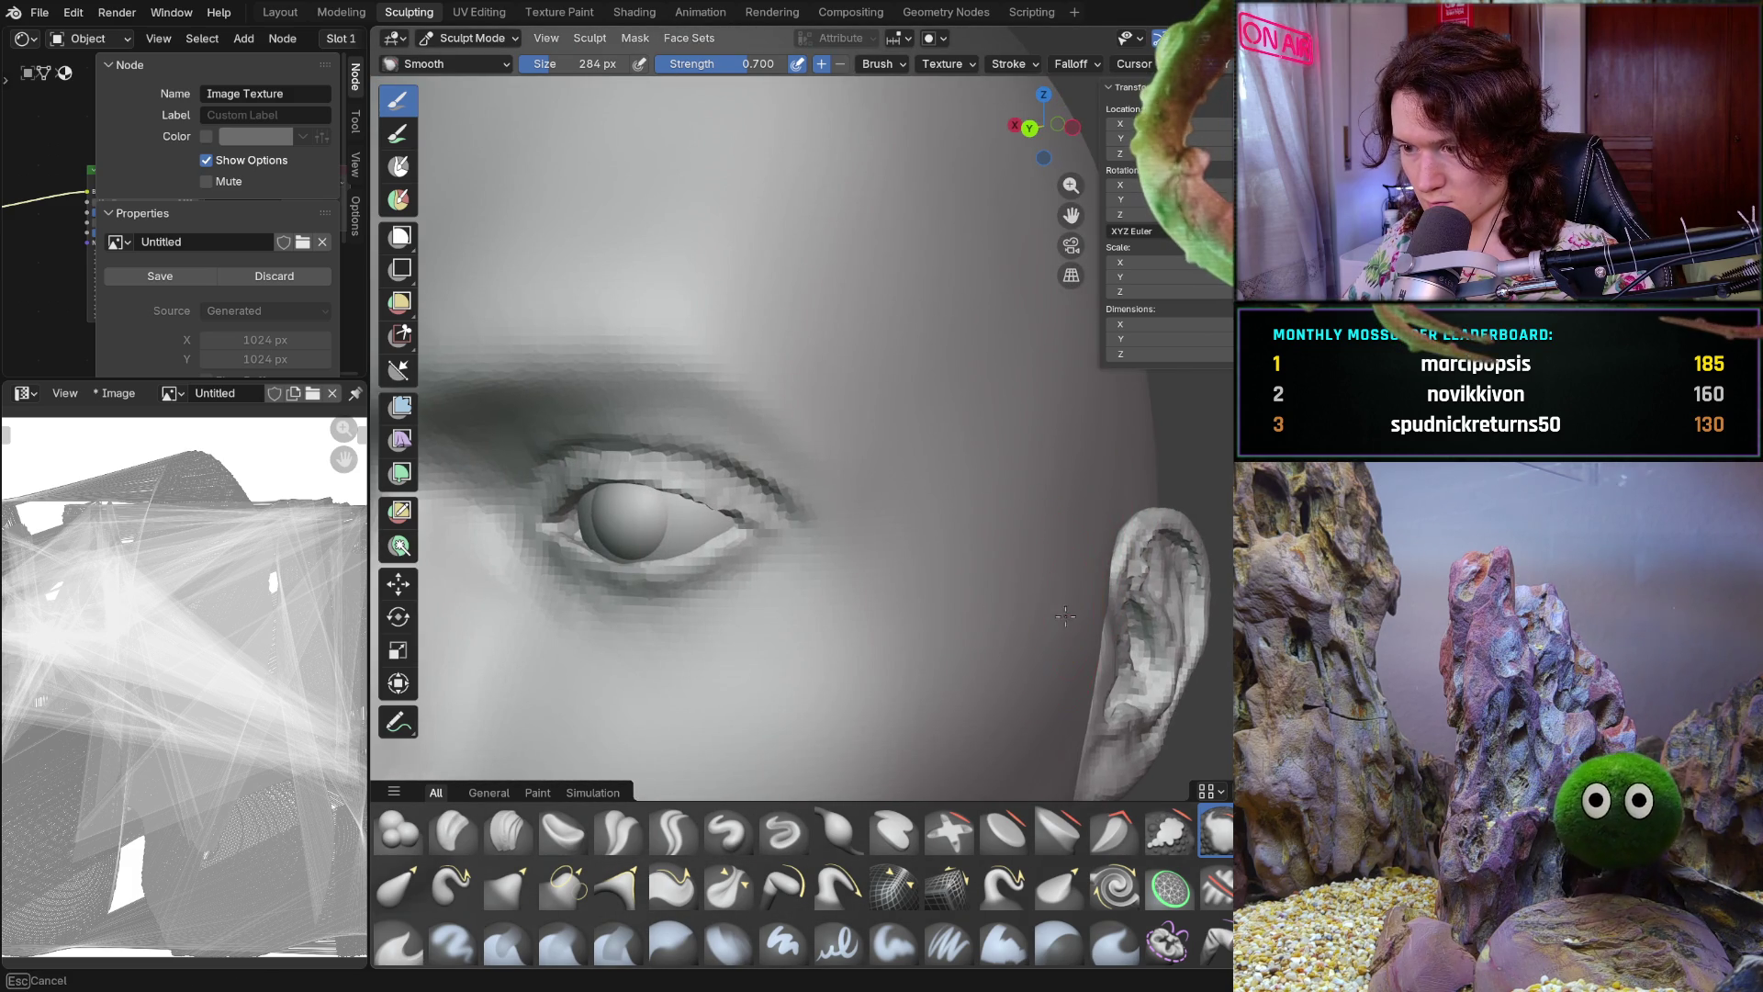
mouse_move(1041, 537)
middle_down()
mouse_move(1114, 626)
mouse_move(972, 721)
mouse_move(918, 410)
mouse_move(964, 383)
mouse_move(1031, 397)
mouse_move(1087, 550)
mouse_move(1083, 613)
mouse_move(1038, 659)
mouse_move(883, 580)
middle_up()
scroll(1088, 579, down, 3)
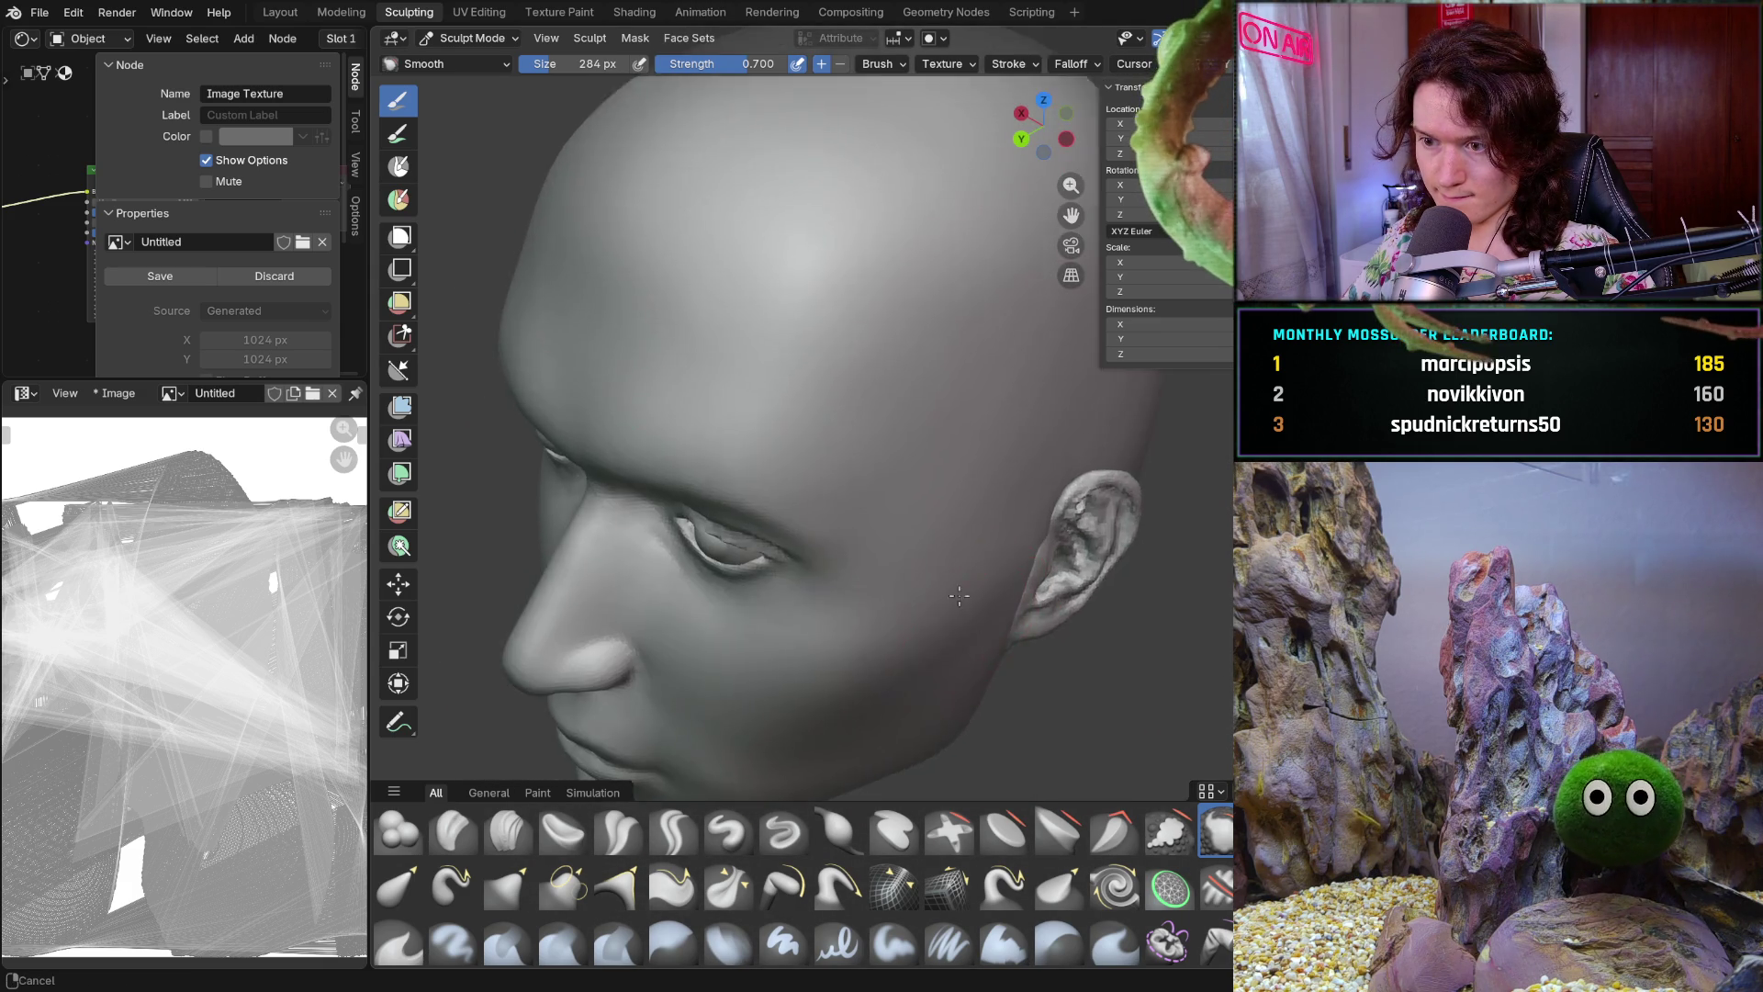
scroll(846, 464, up, 3)
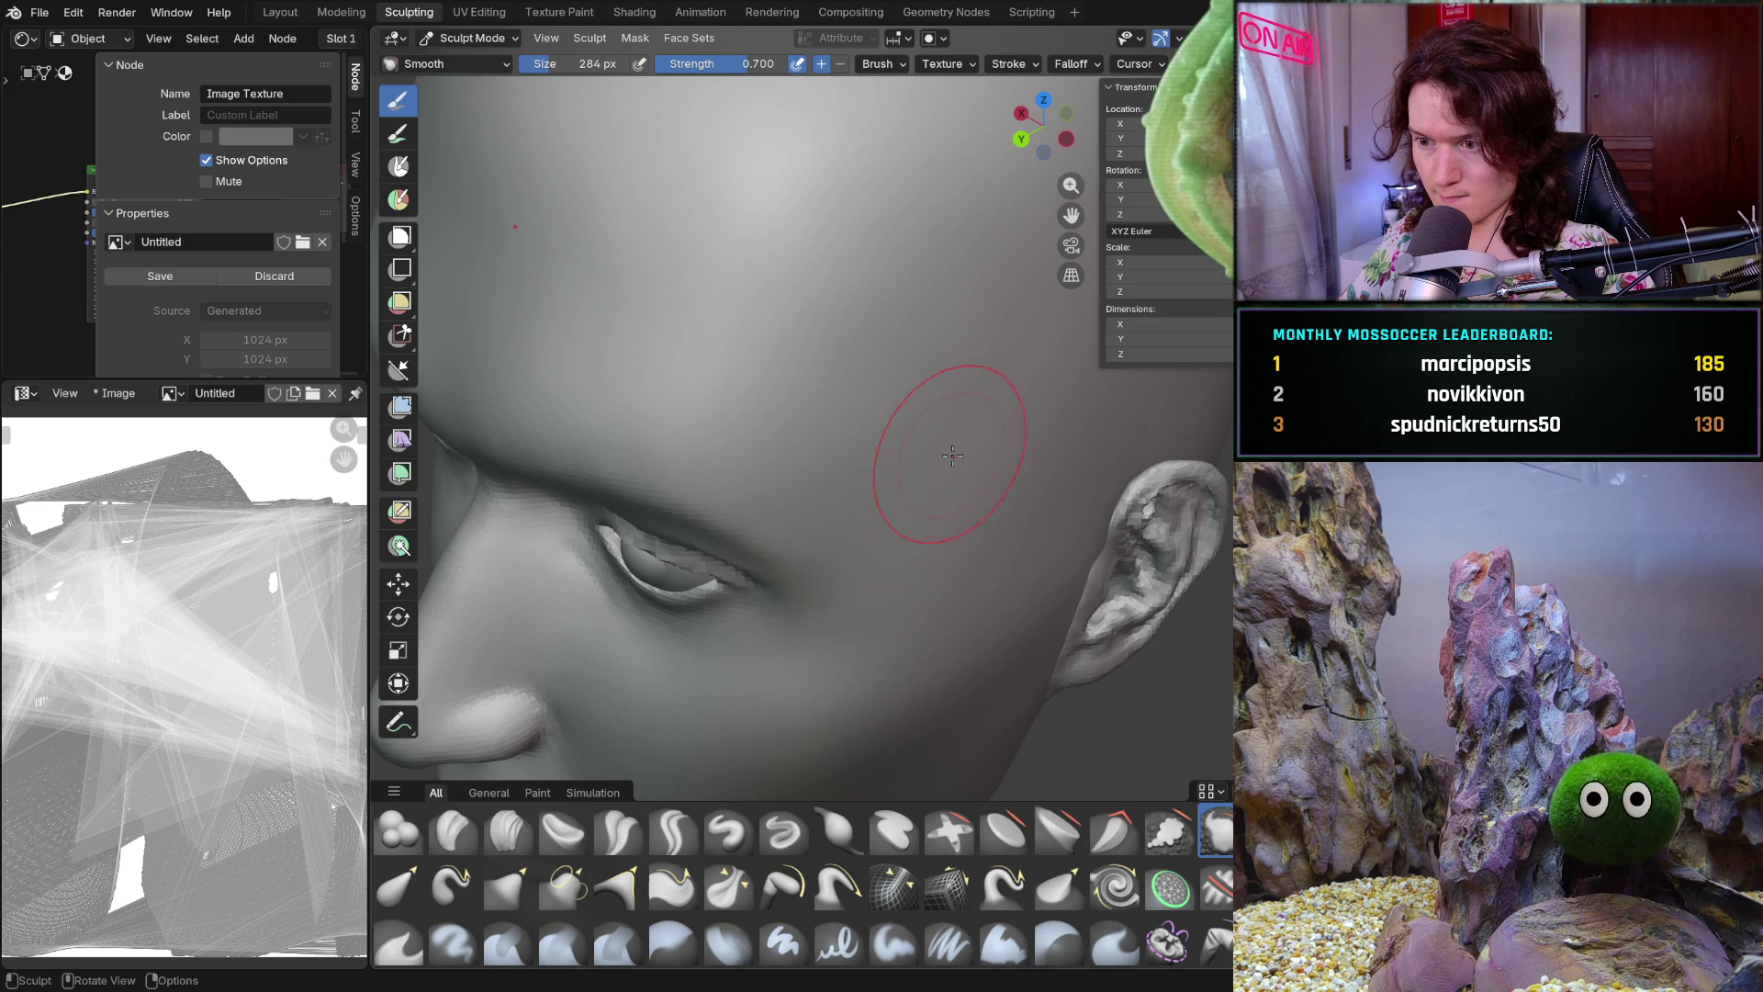
Snap to the front view with numpad 1 and move up to a three-quarter view of the brow
key(KP_1)
mouse_move(932, 476)
ctrl+middle_down()
mouse_move(978, 535)
mouse_move(887, 647)
ctrl+middle_up()
scroll(977, 536, up, 8)
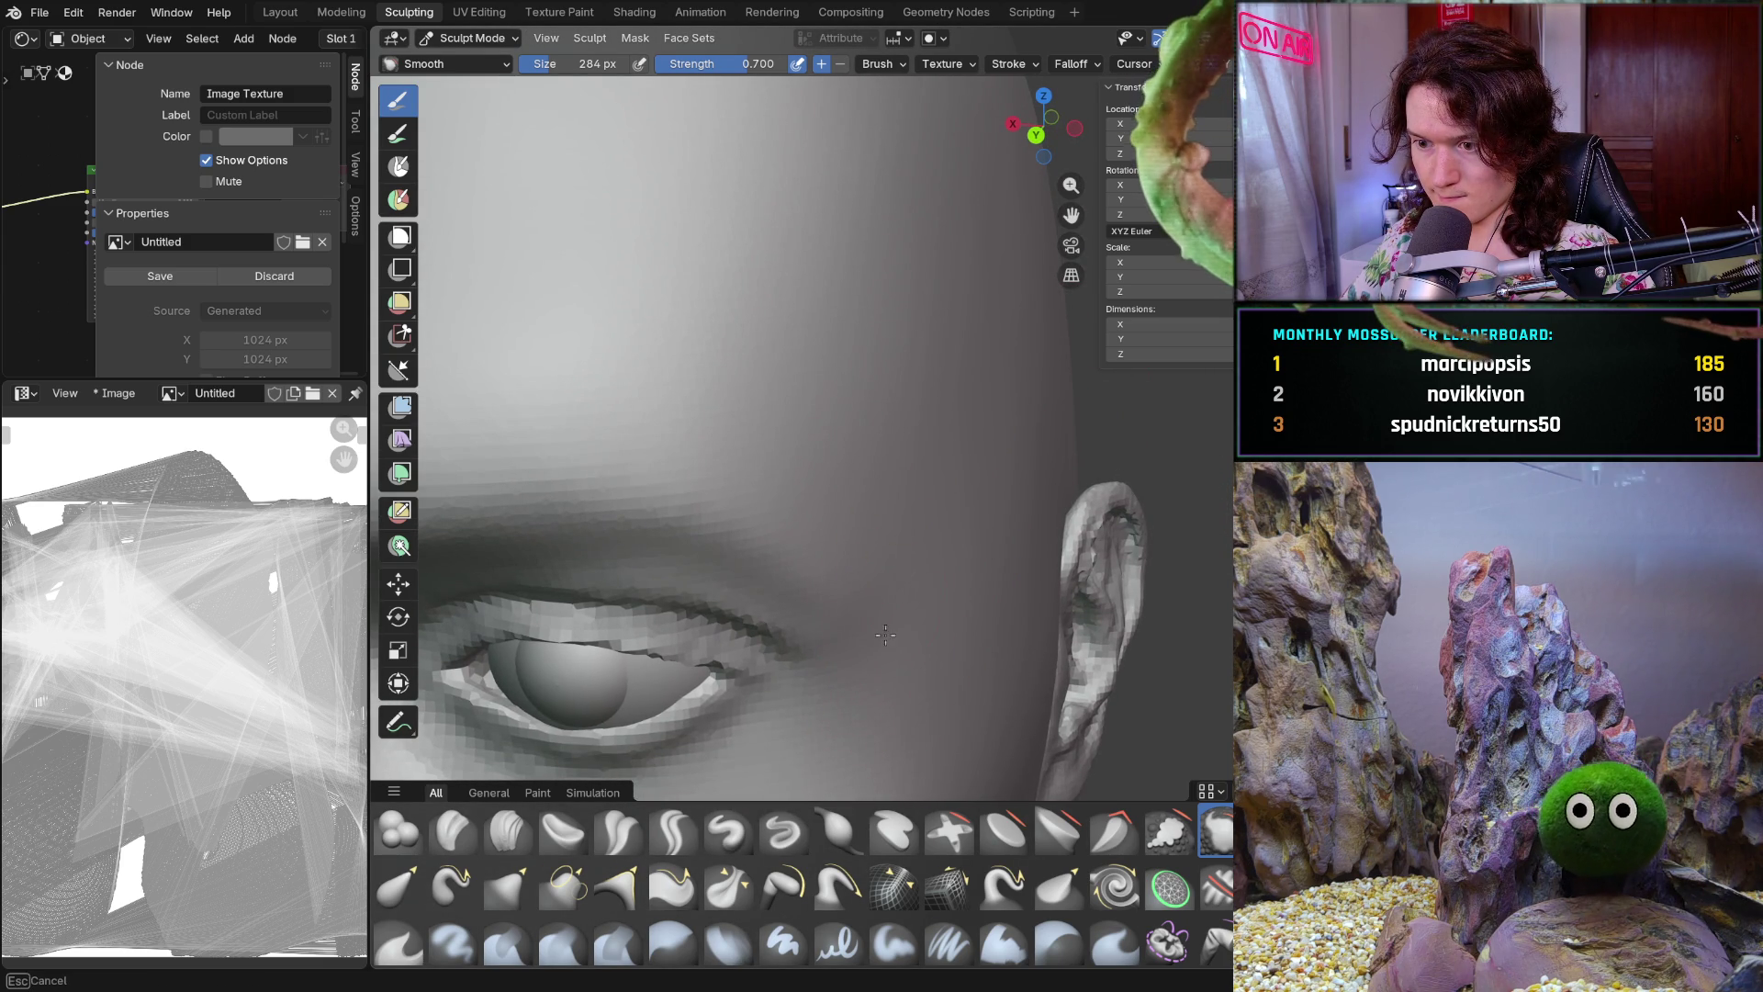
scroll(1029, 419, down, 8)
middle_drag(1029, 419, 981, 575)
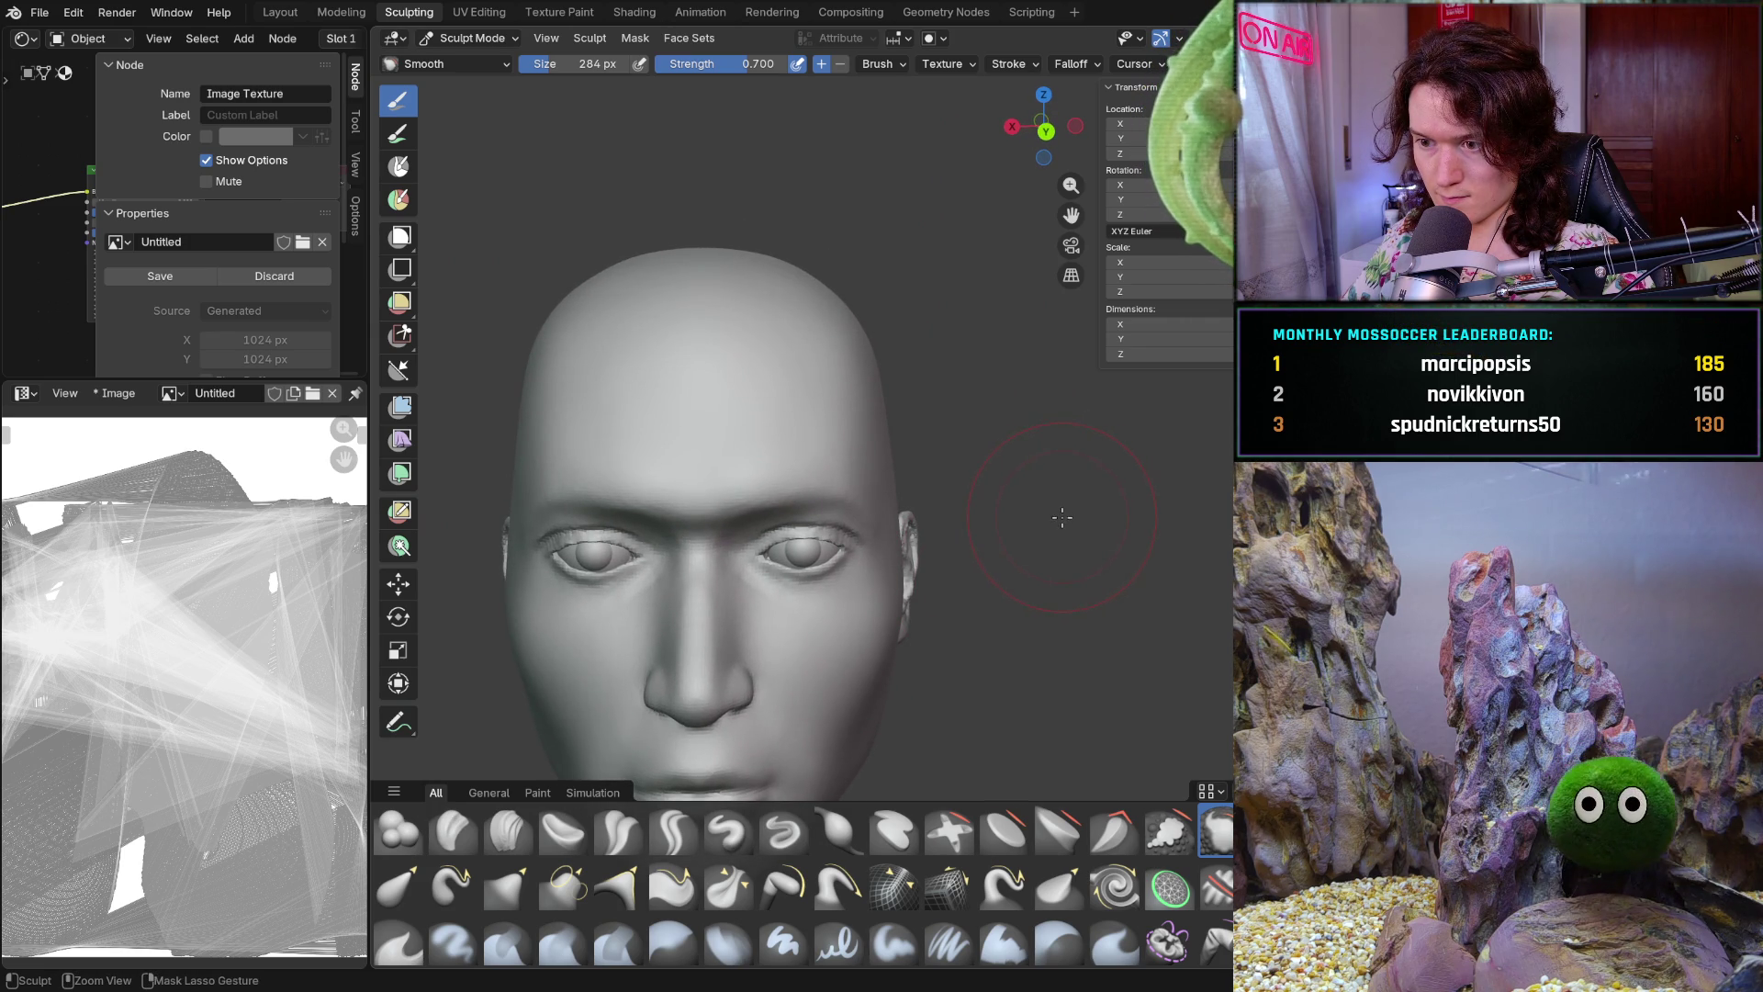
scroll(1060, 517, up, 5)
middle_drag(1060, 515, 1026, 564)
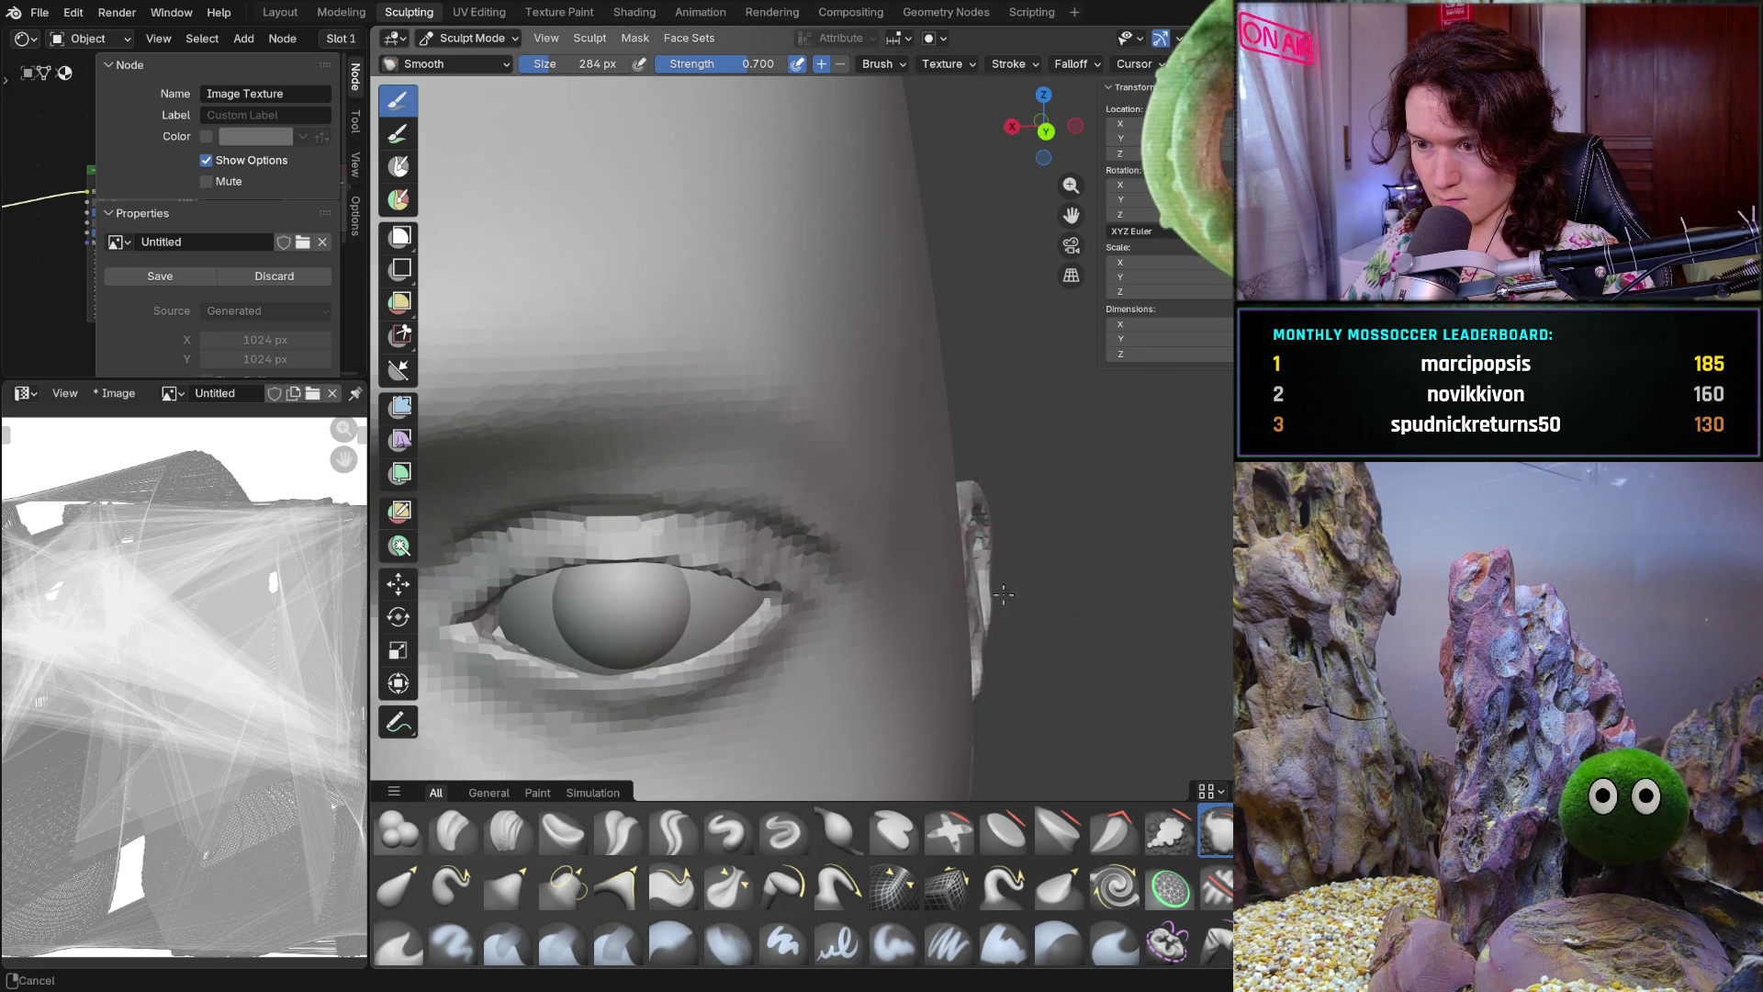
shift+middle_drag(1004, 608, 991, 532)
Pick the Clay Strips brush from the asset shelf and resize it to 144 px
click(507, 831)
key(f)
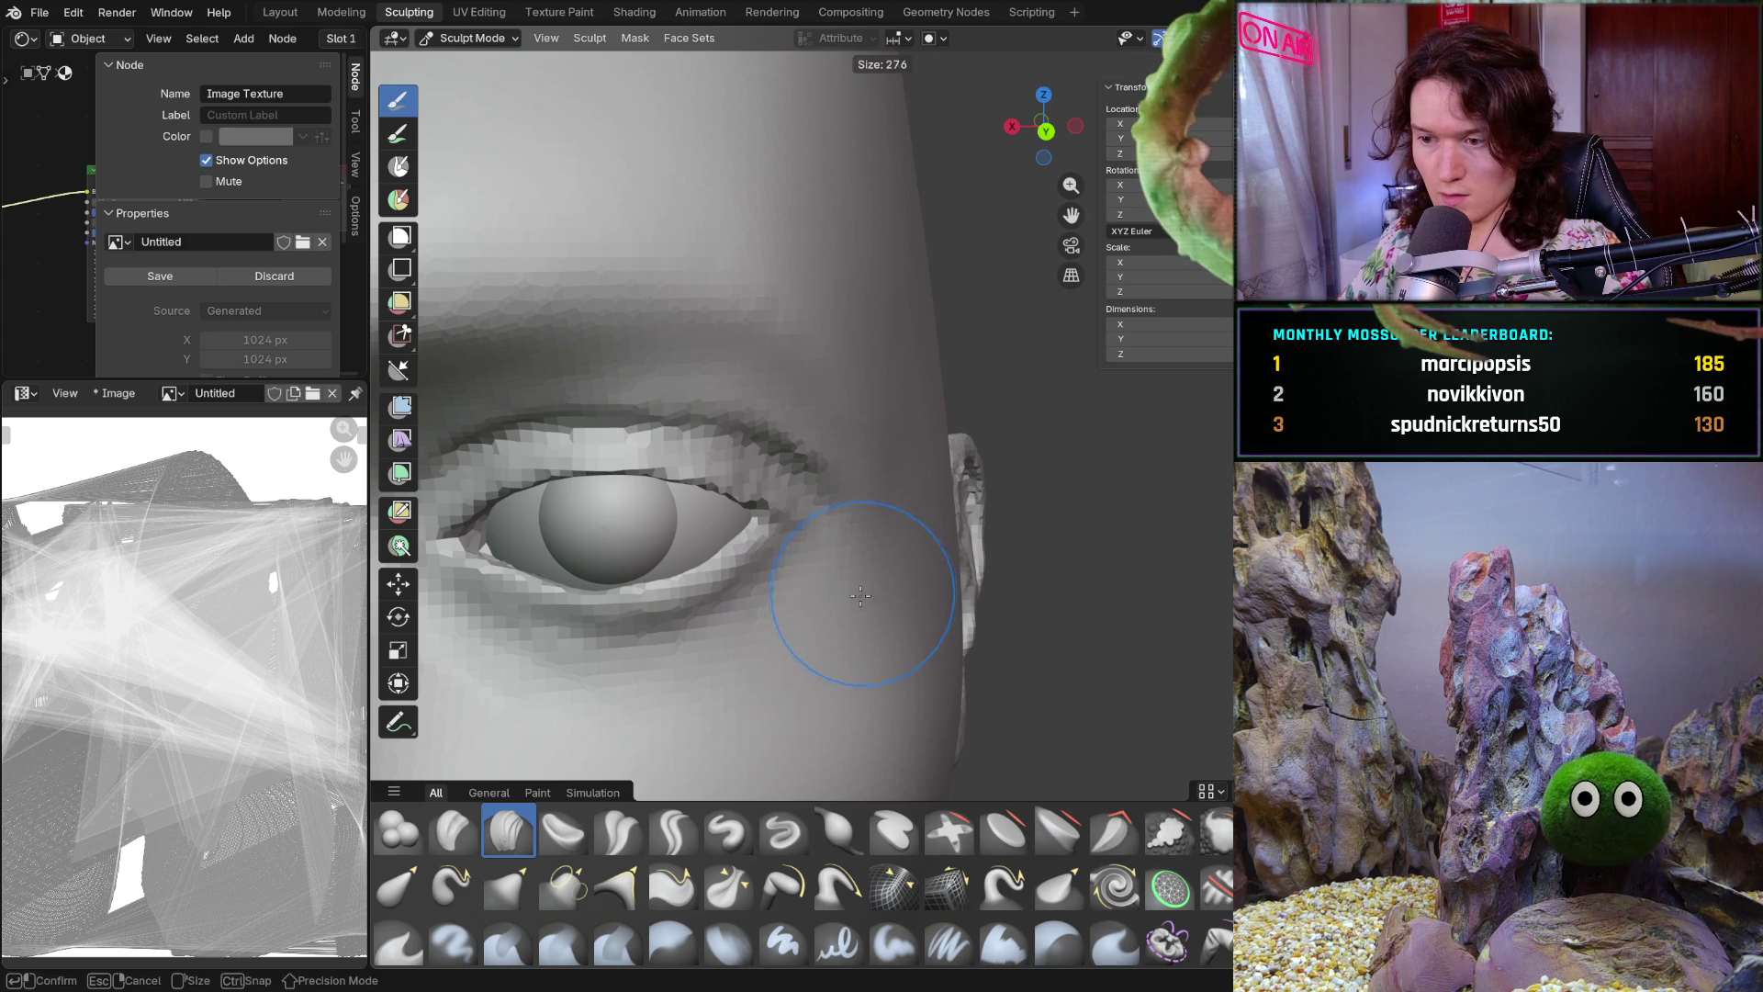
click(860, 595)
middle_drag(861, 596, 861, 583)
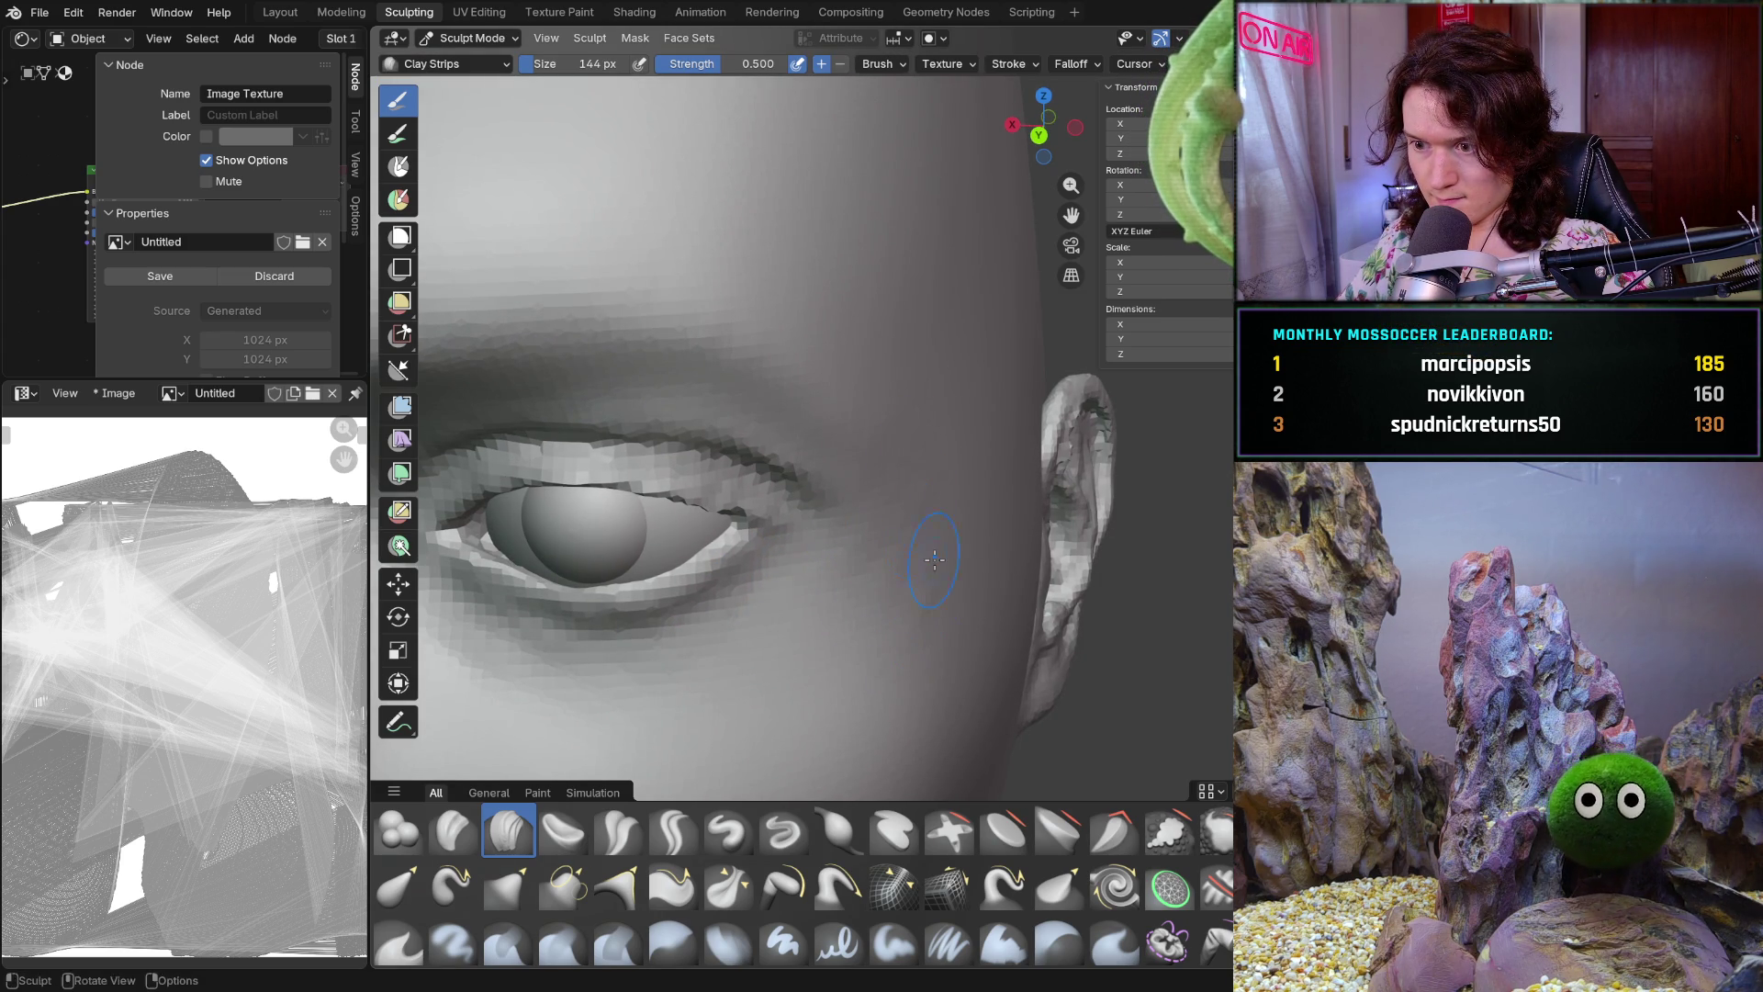
Orbit around the eye and ear and zoom out to check the whole face
middle_drag(934, 524, 965, 531)
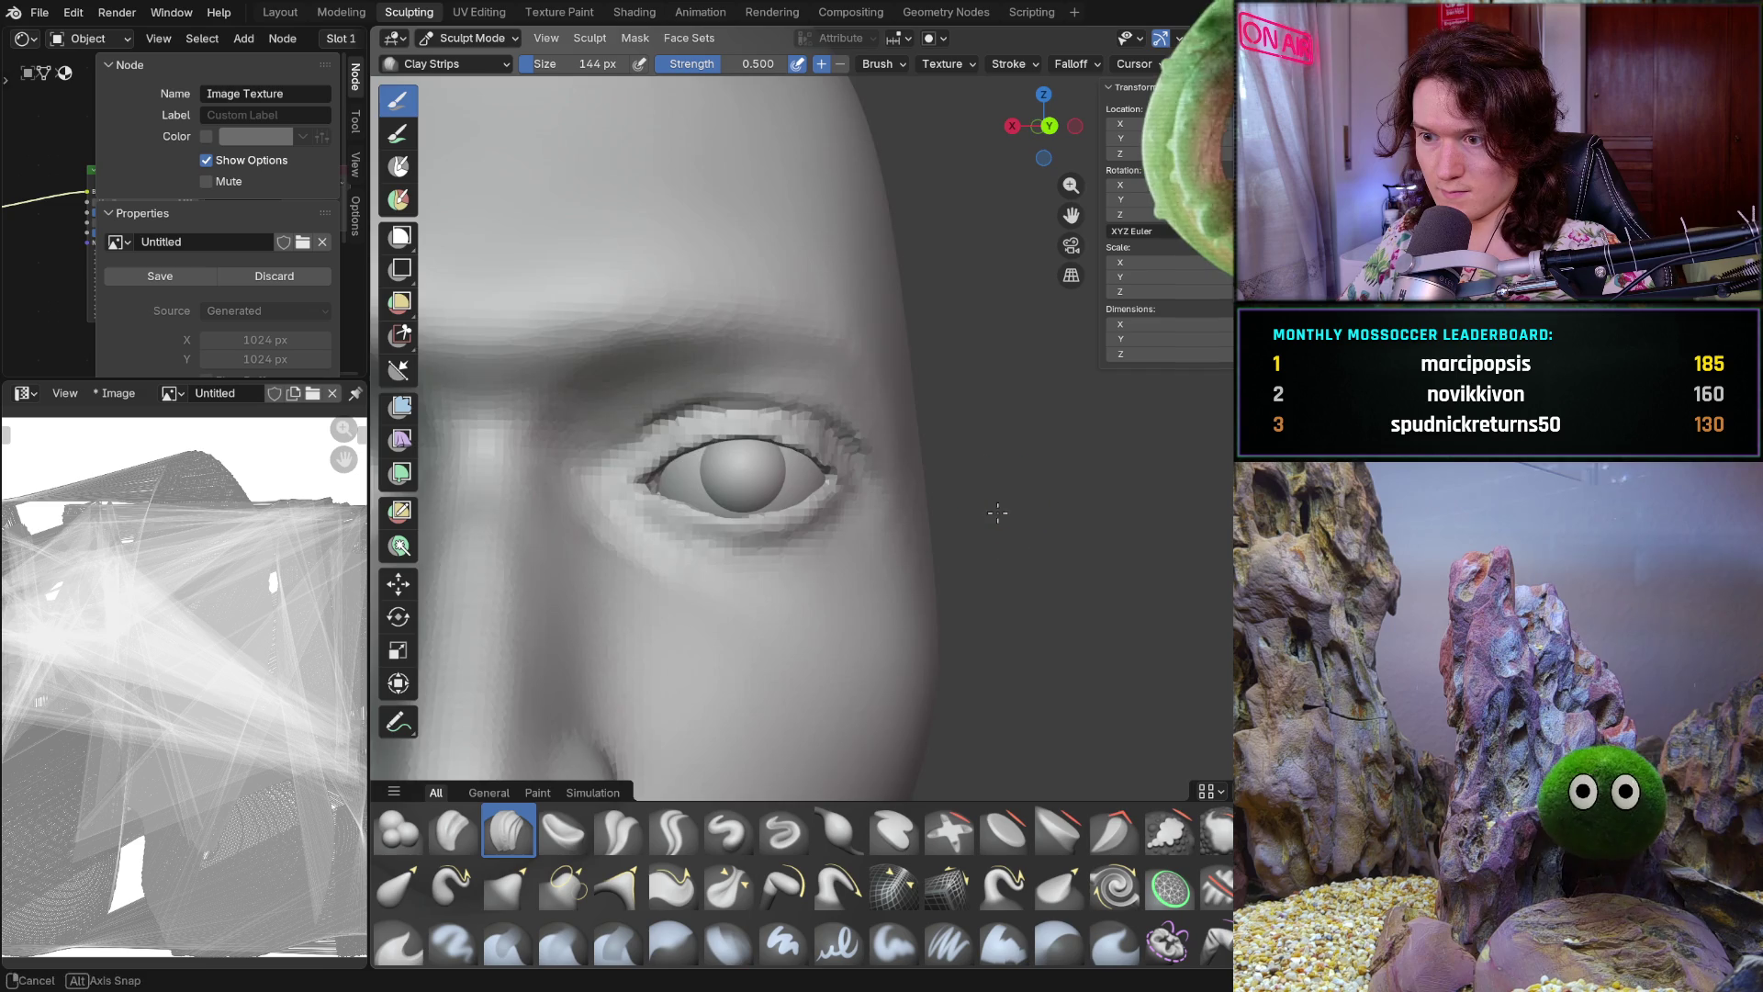
scroll(923, 513, up, 2)
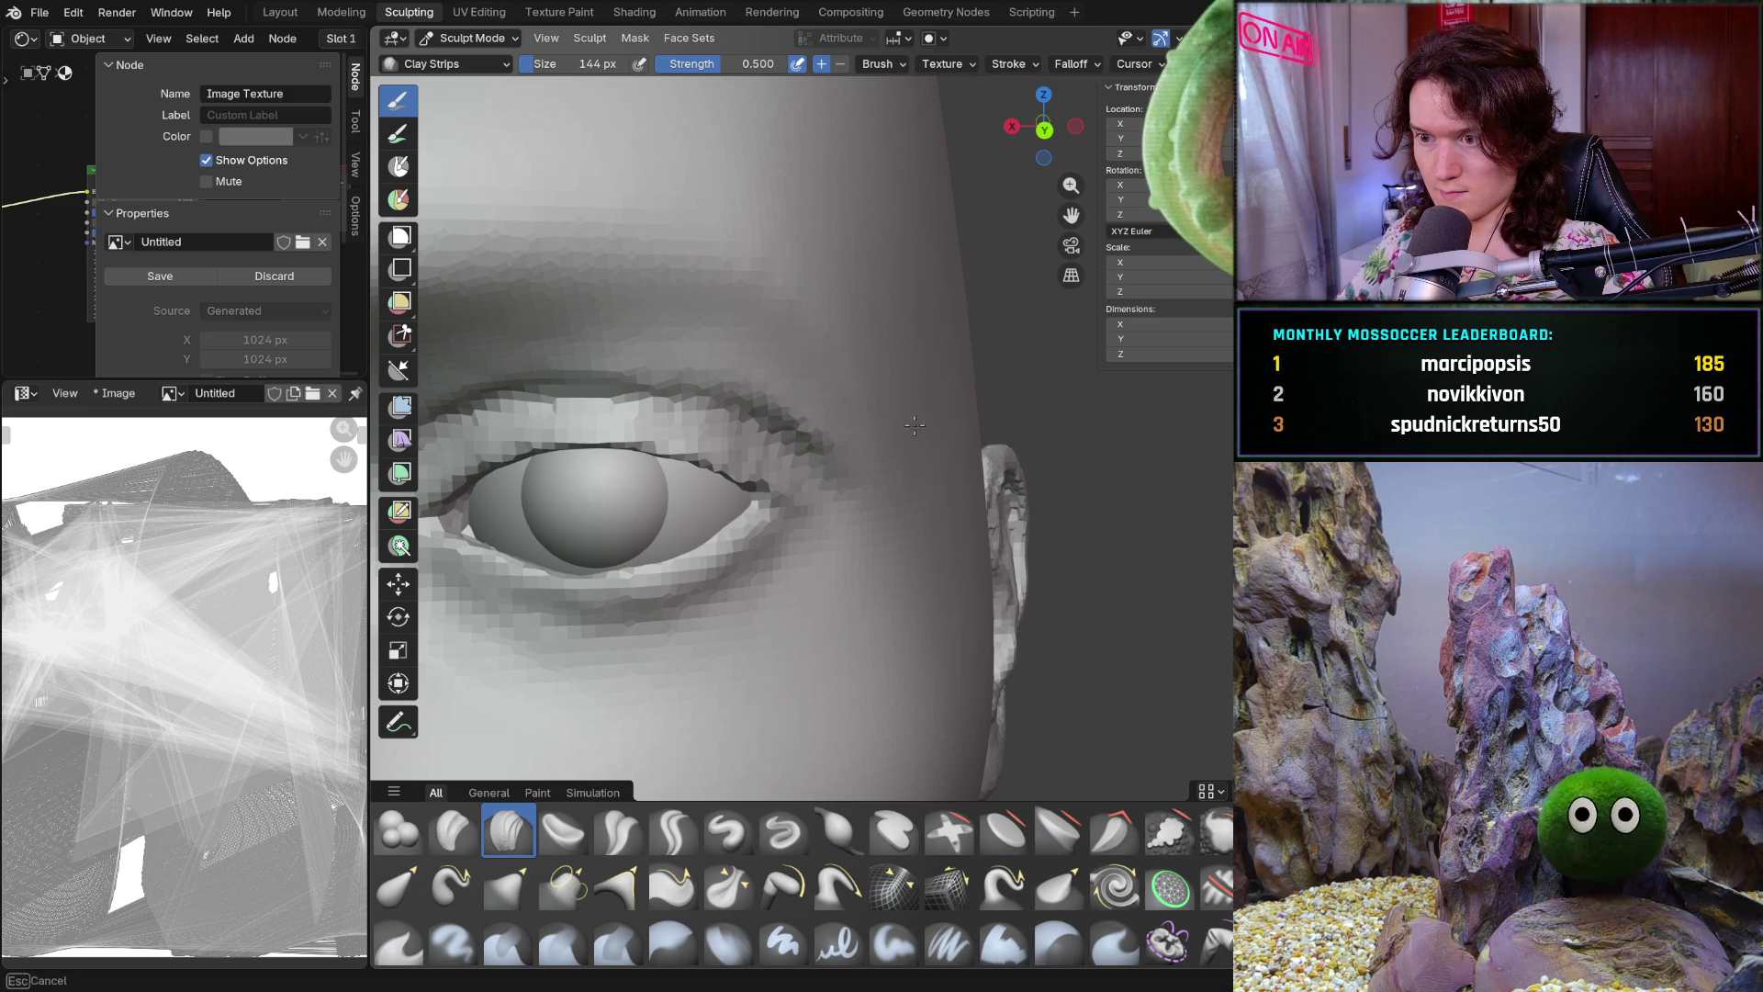
scroll(960, 409, down, 5)
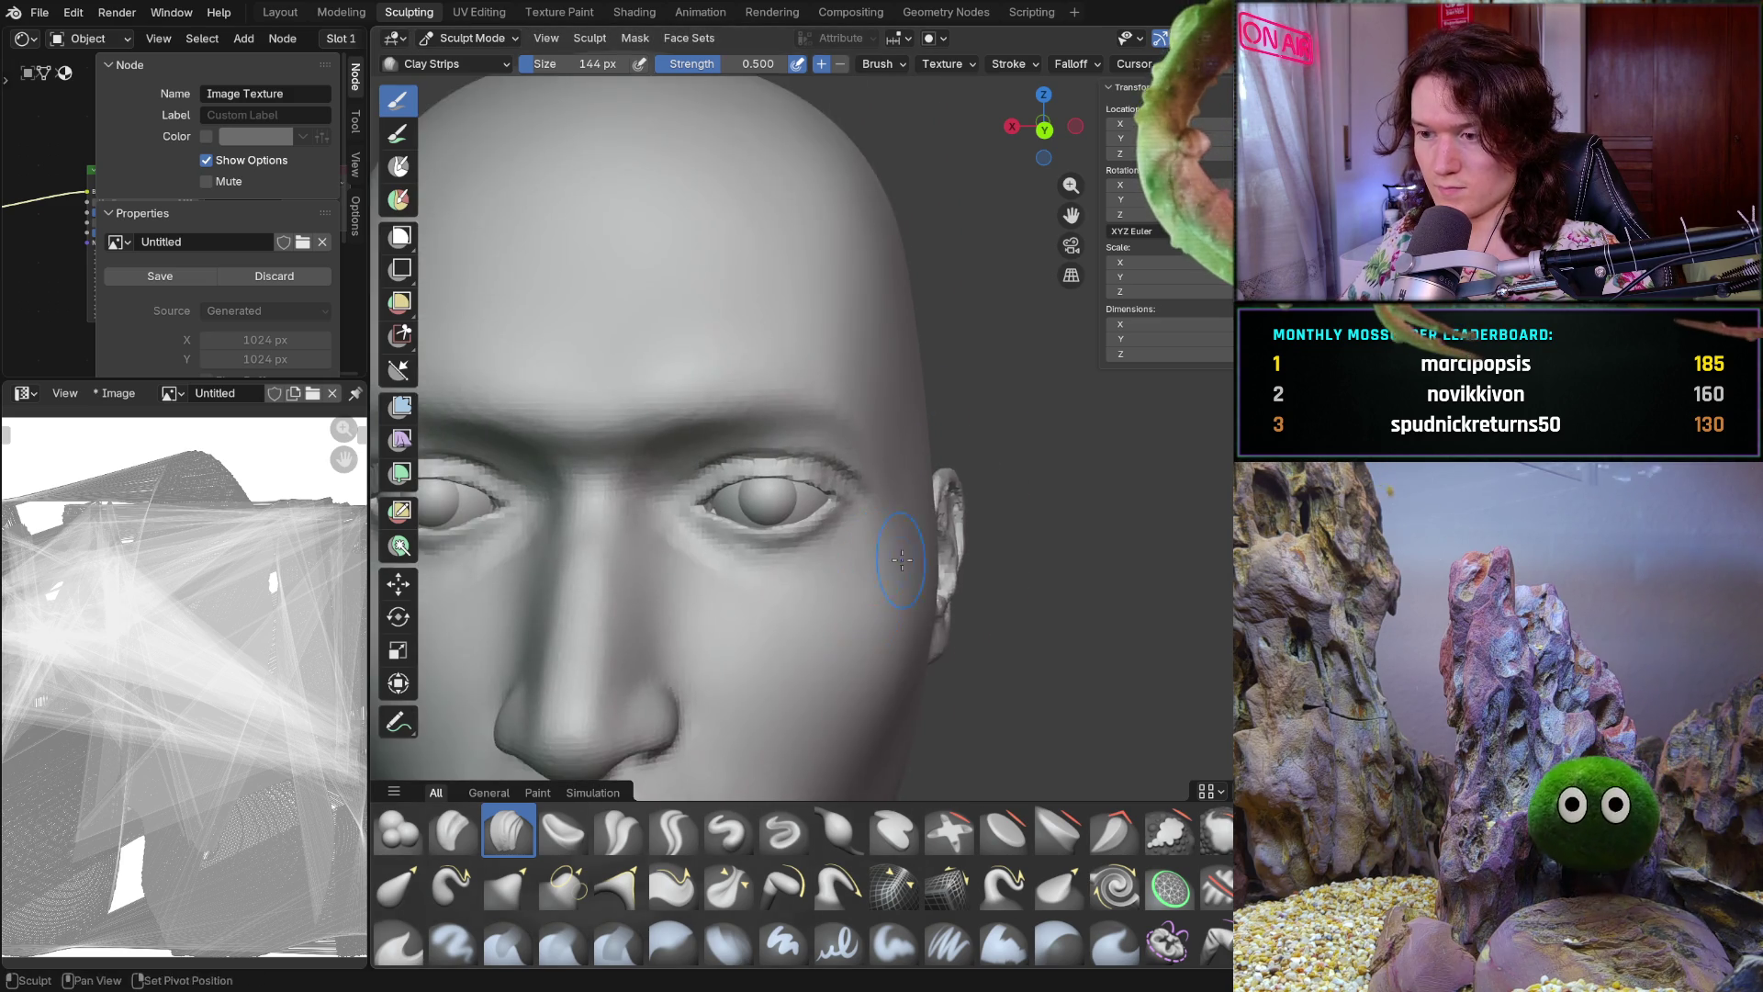
scroll(1052, 457, up, 2)
middle_drag(1105, 452, 1021, 496)
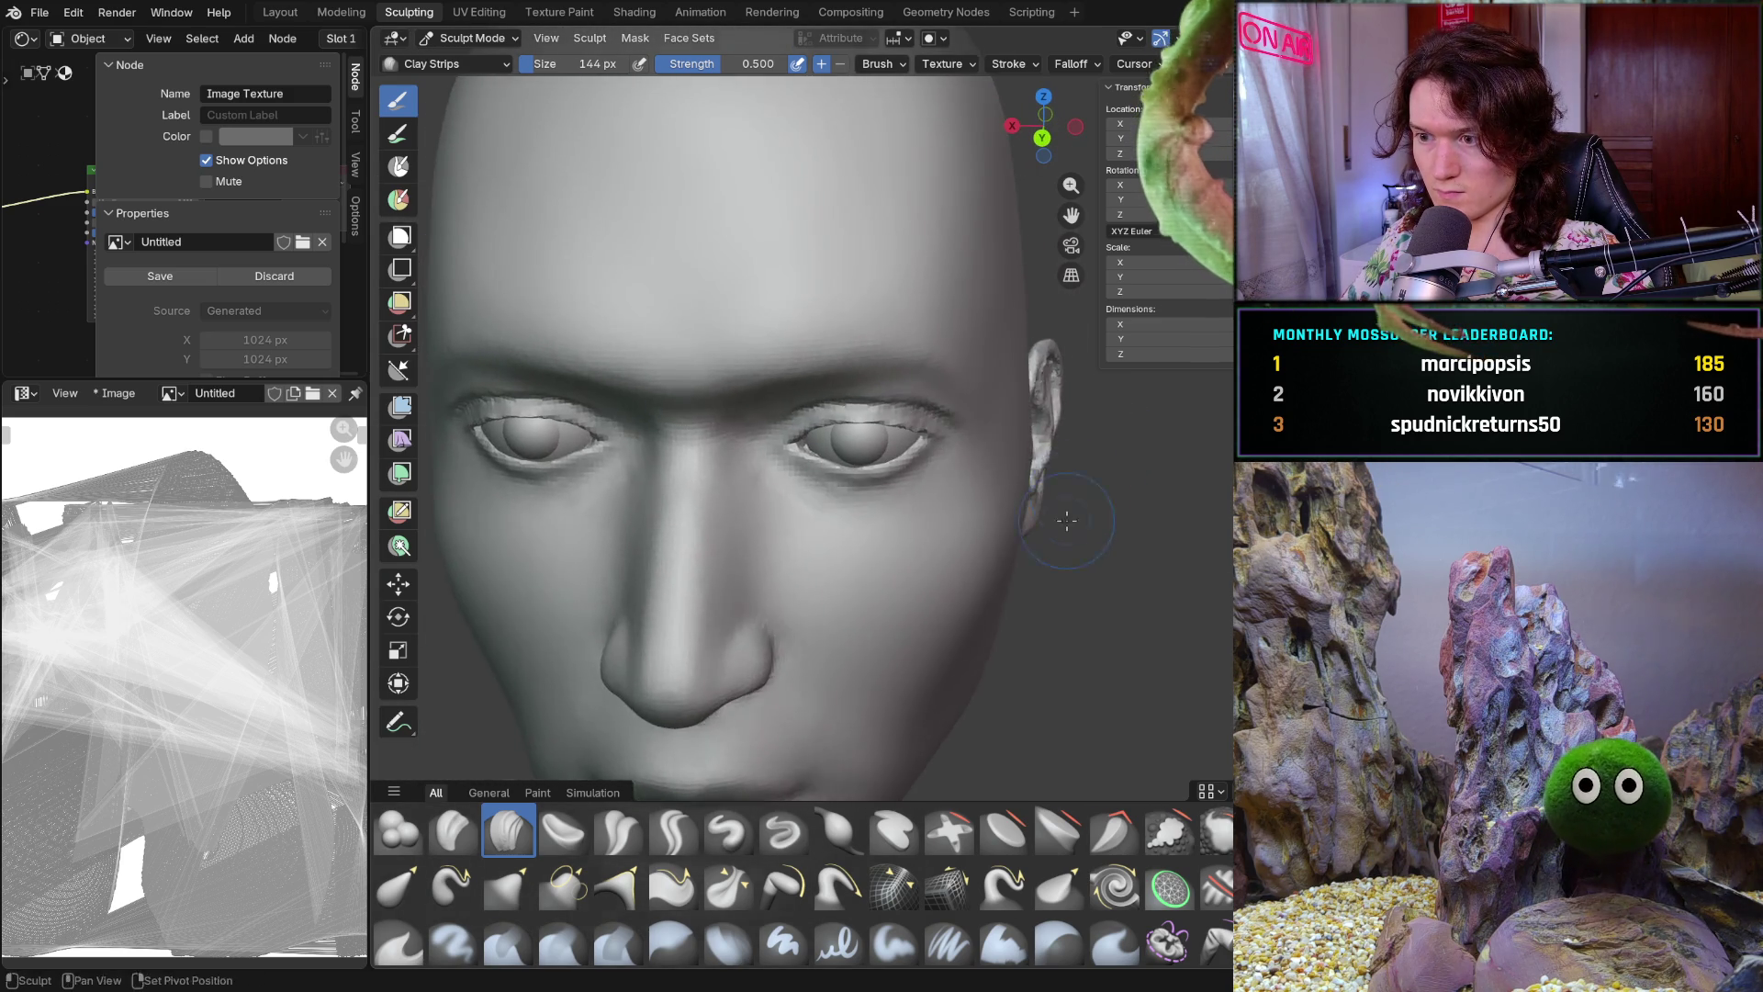
scroll(974, 532, up, 5)
scroll(974, 533, up, 1)
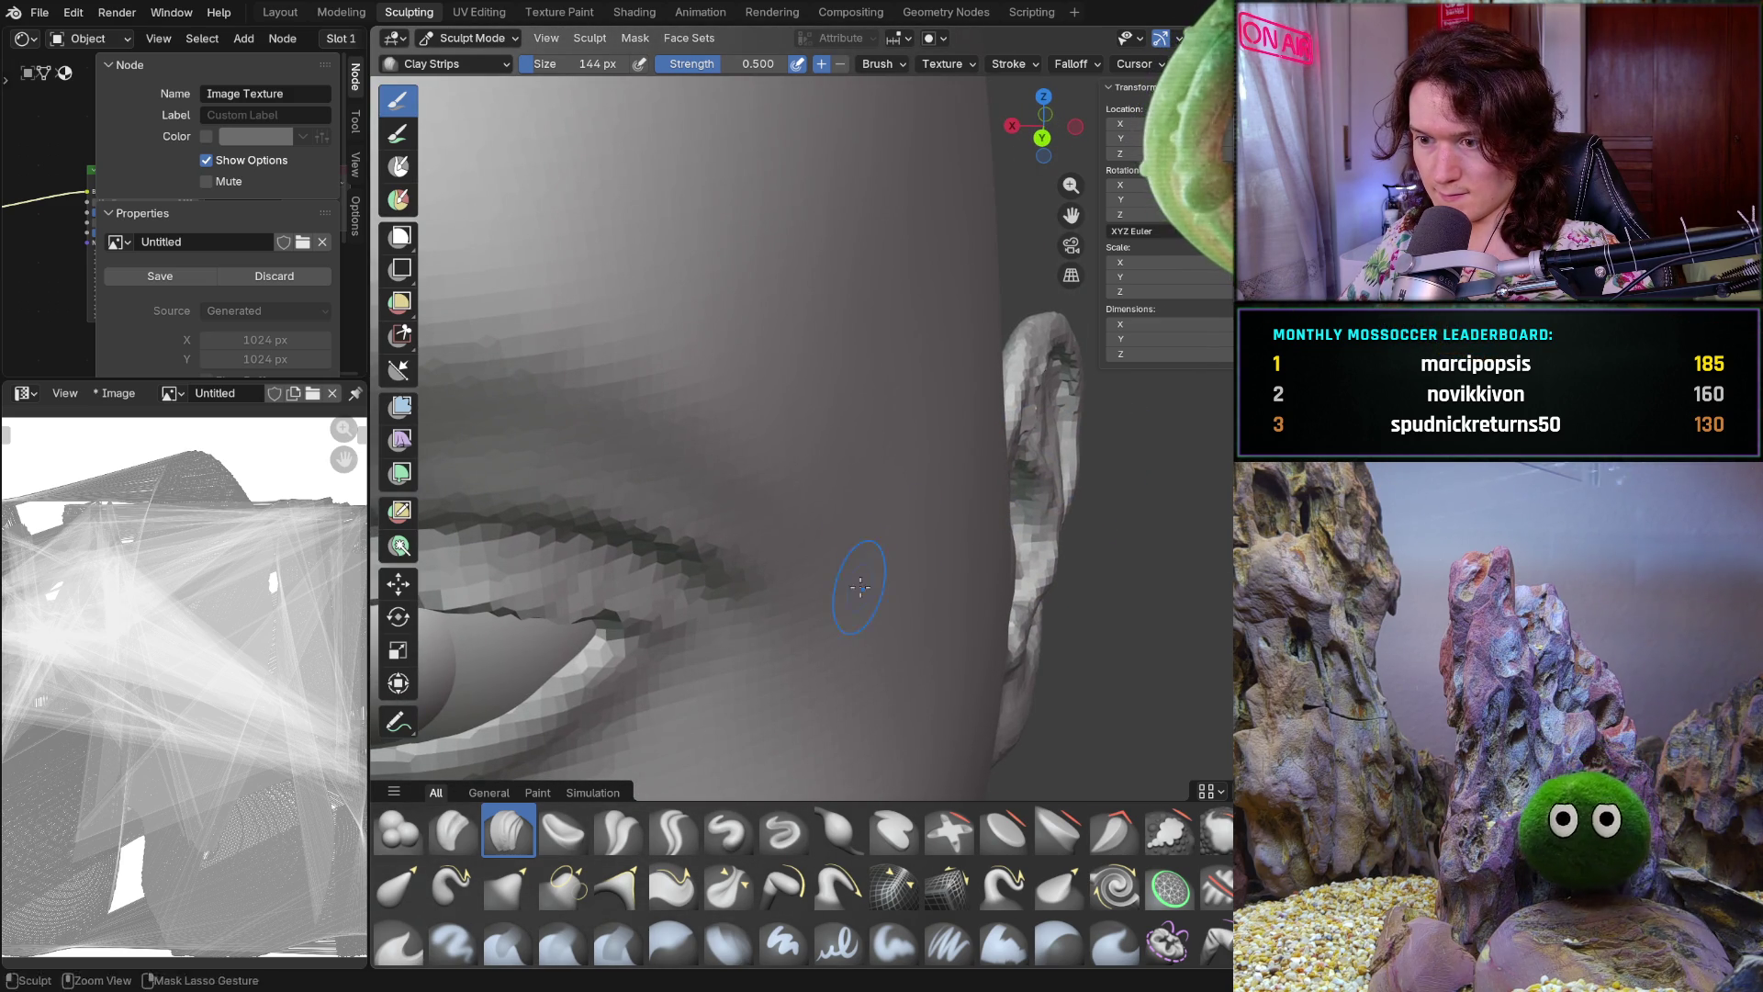
middle_drag(897, 534, 880, 496)
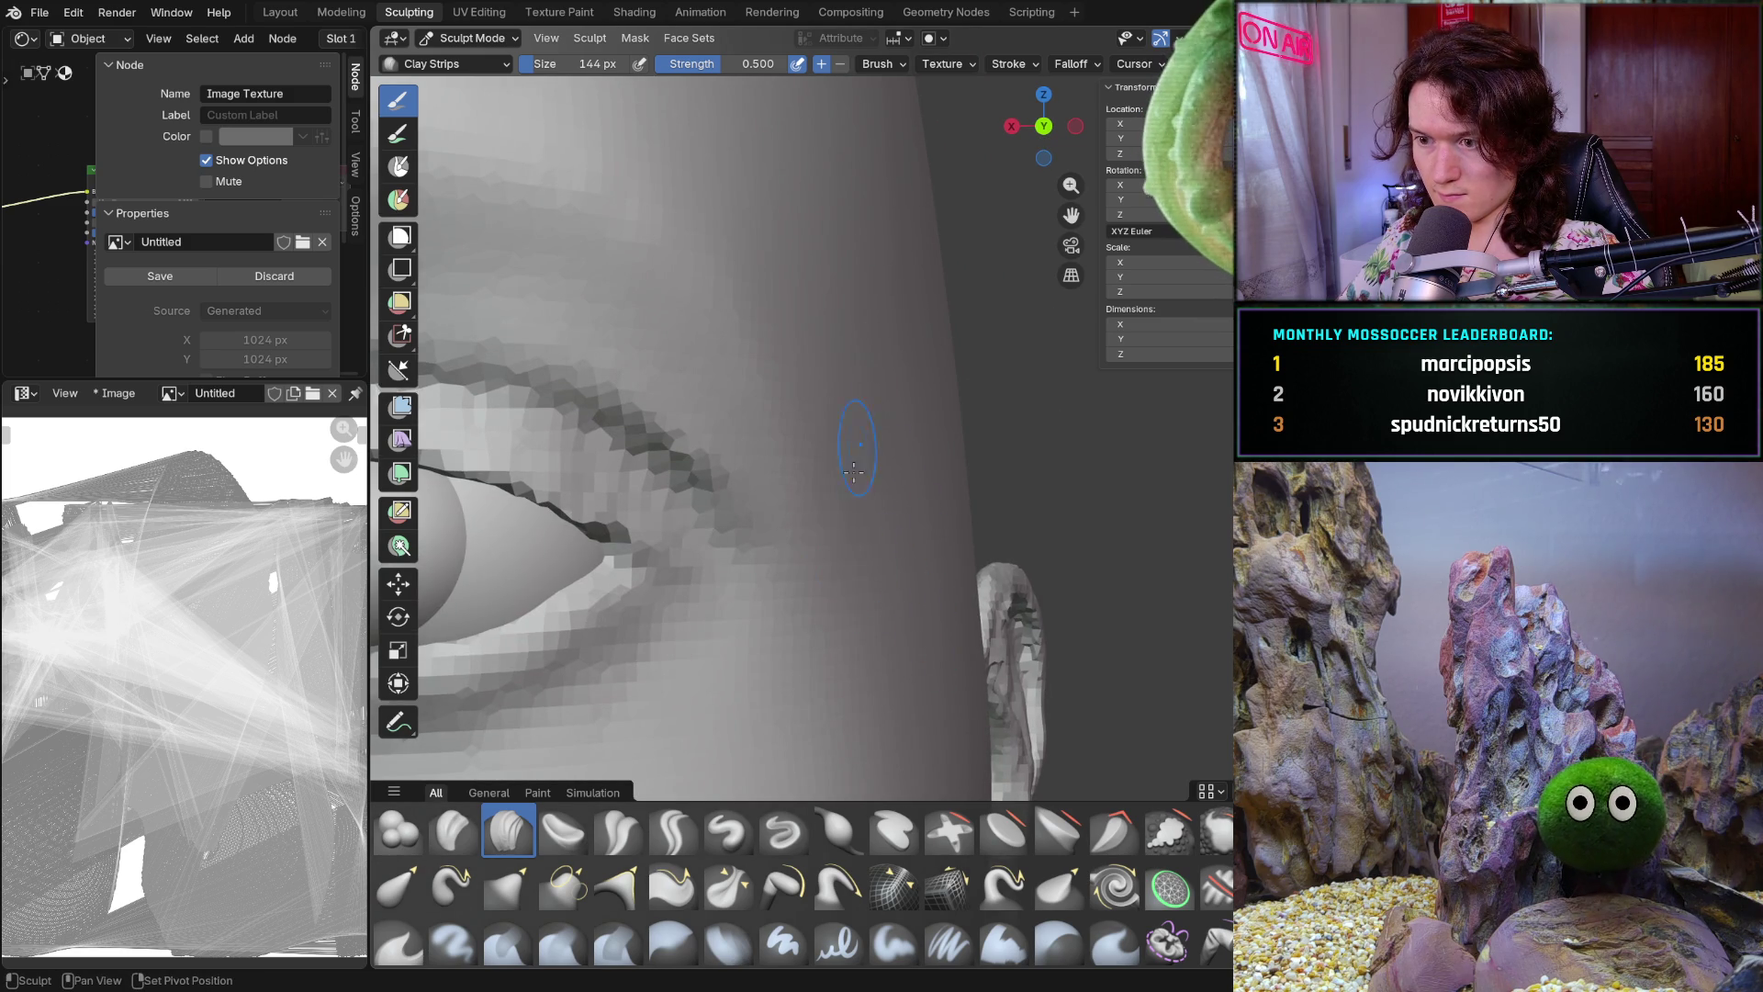
scroll(855, 442, down, 5)
mouse_move(855, 442)
middle_down()
mouse_move(909, 468)
mouse_move(825, 457)
middle_up()
scroll(931, 475, up, 5)
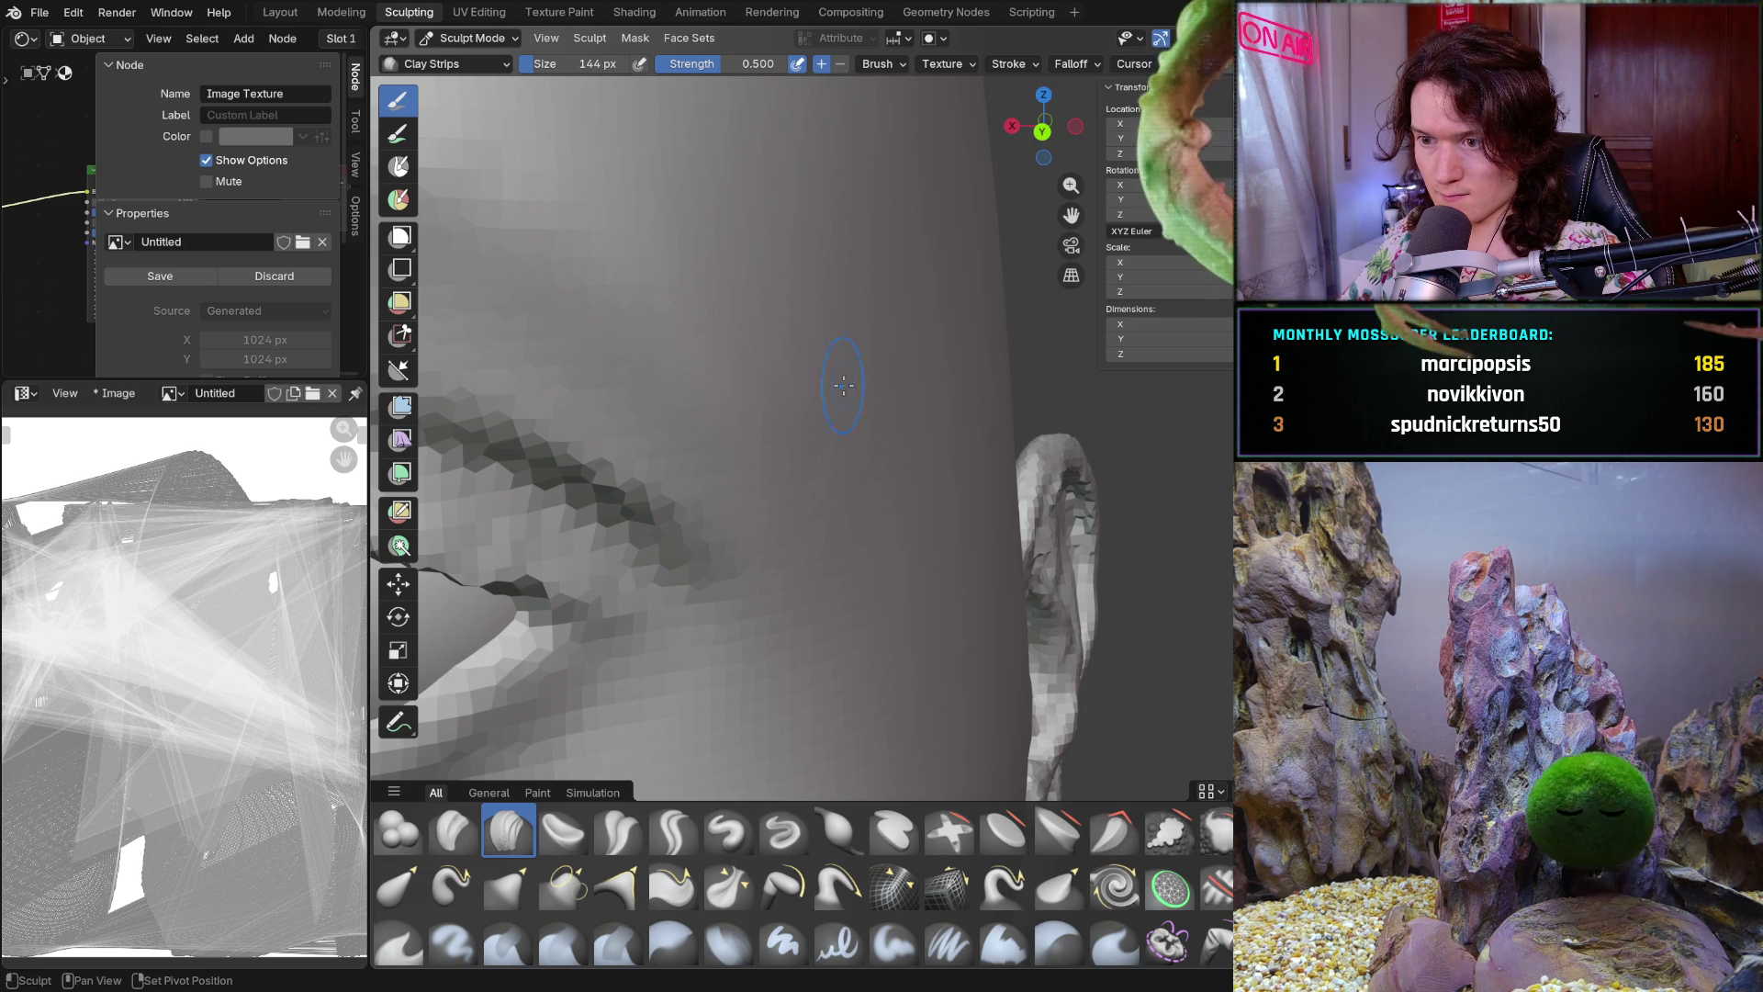
mouse_move(906, 393)
ctrl+middle_down()
mouse_move(827, 615)
mouse_move(875, 416)
ctrl+middle_up()
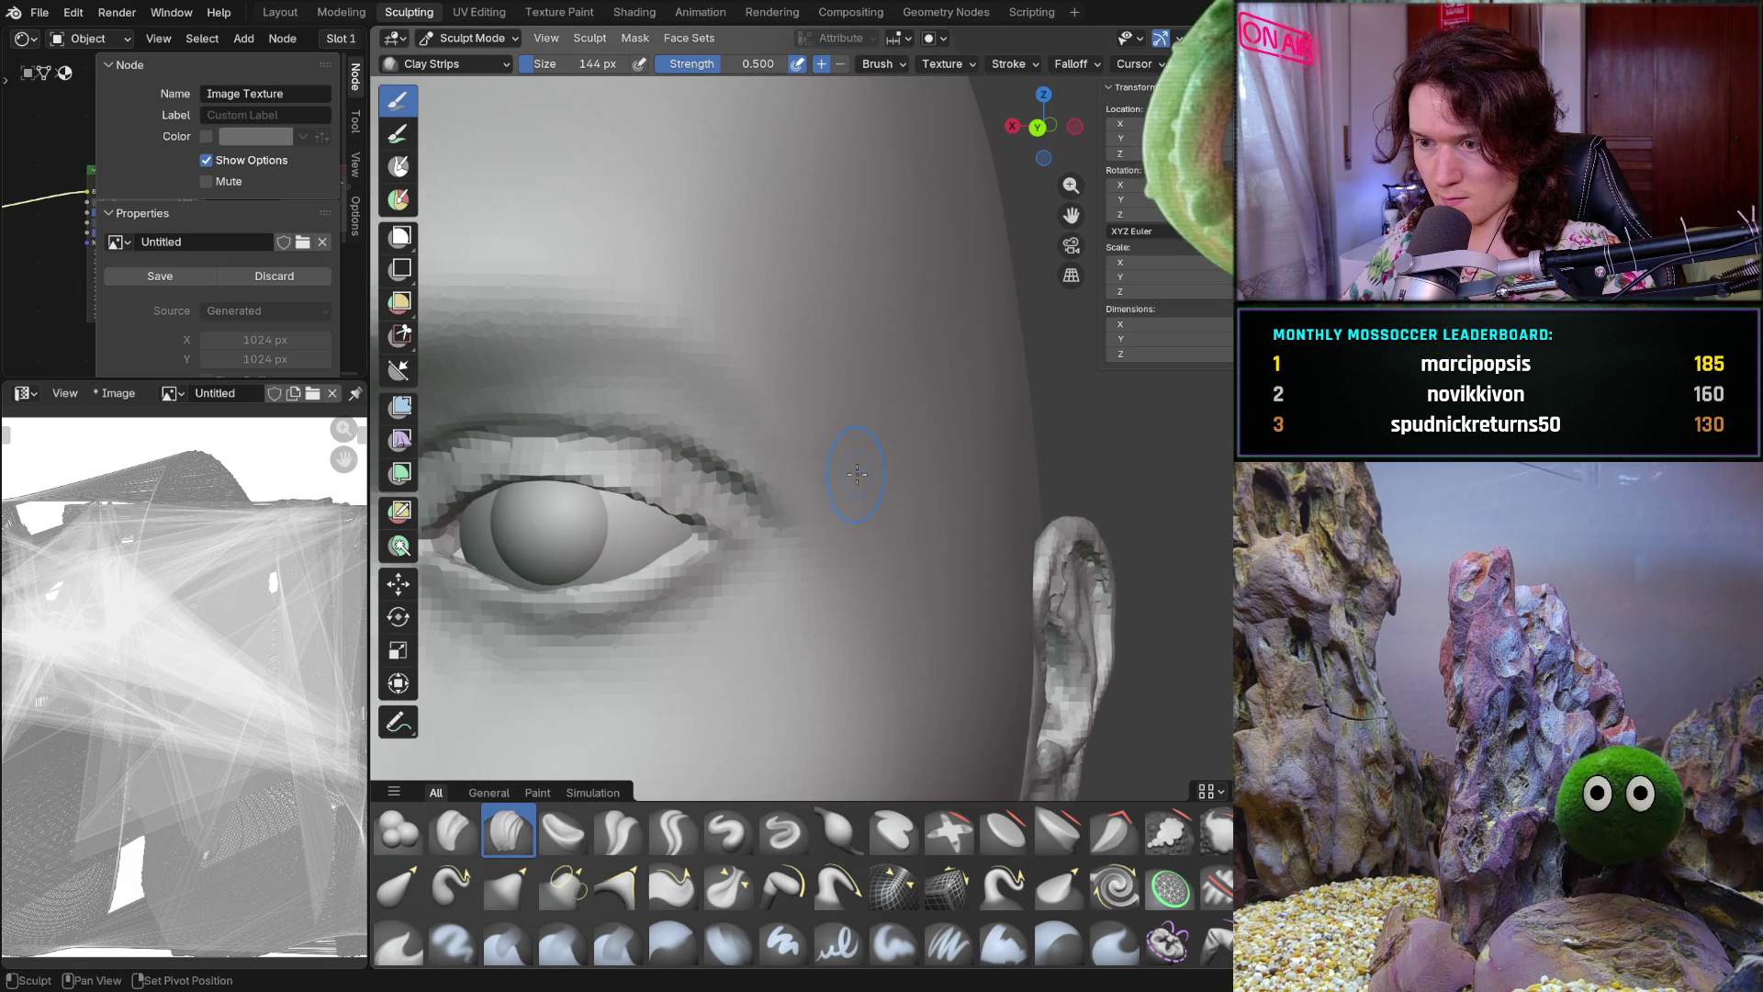
scroll(984, 390, down, 5)
mouse_move(984, 390)
middle_down()
mouse_move(912, 569)
mouse_move(910, 409)
middle_up()
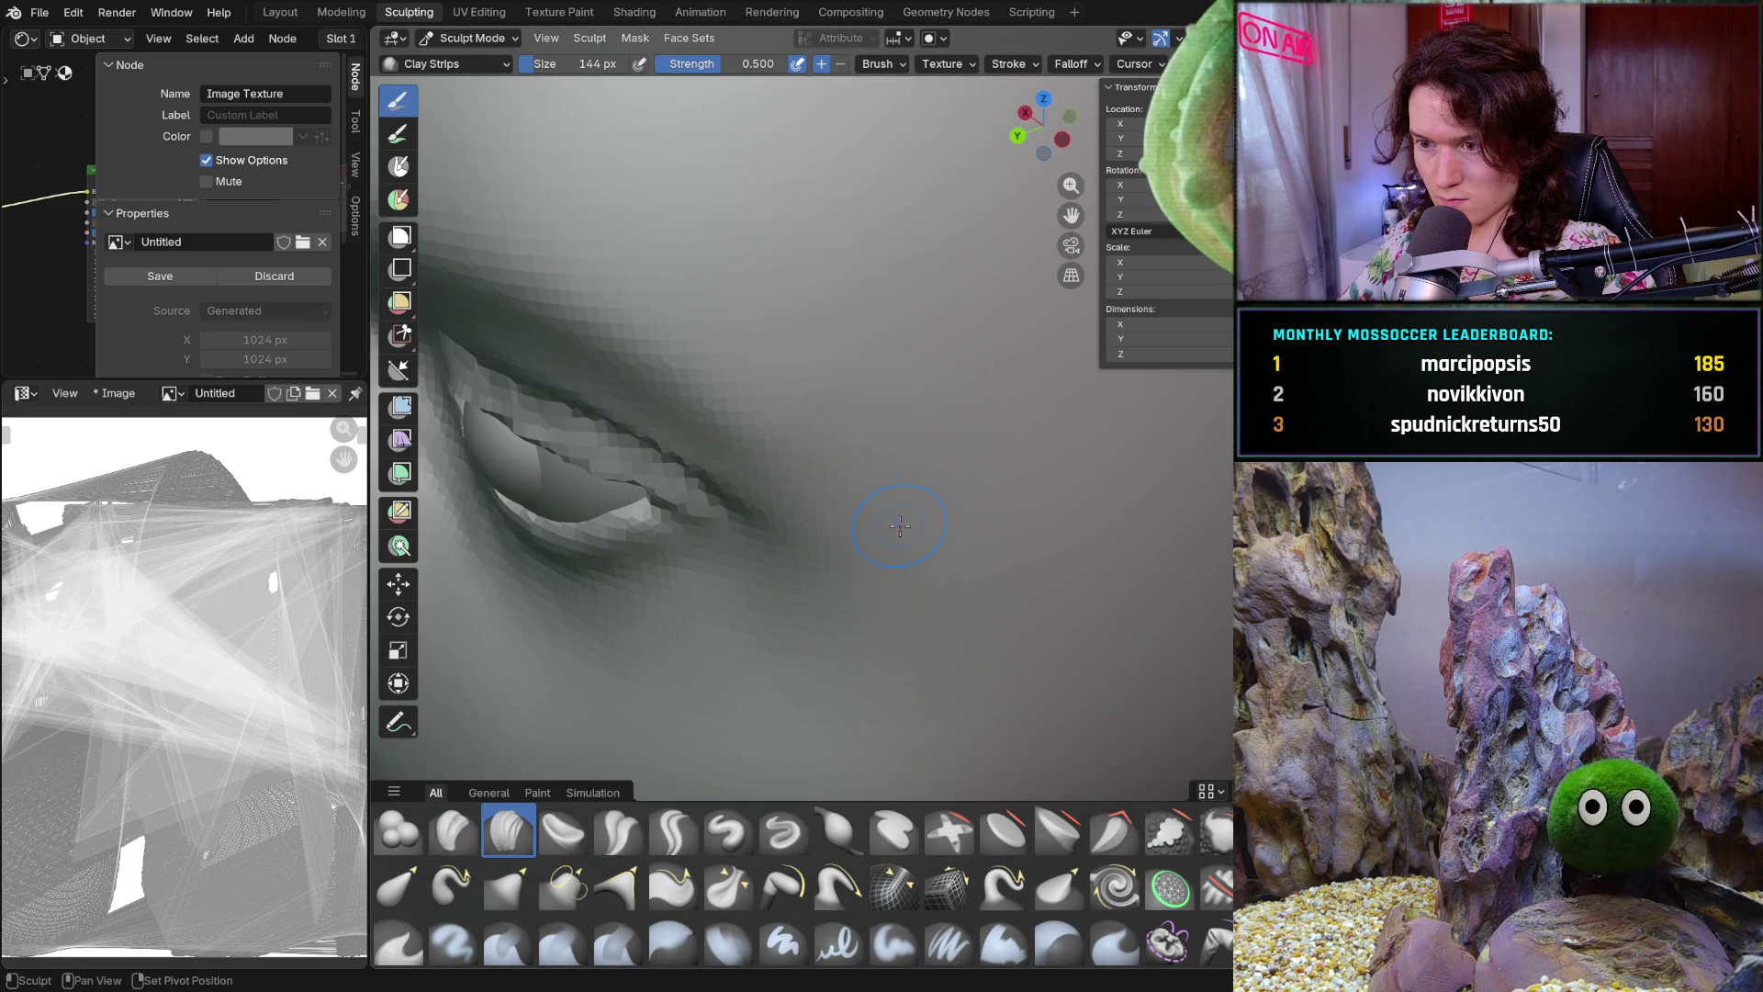
middle_drag(946, 565, 1067, 432)
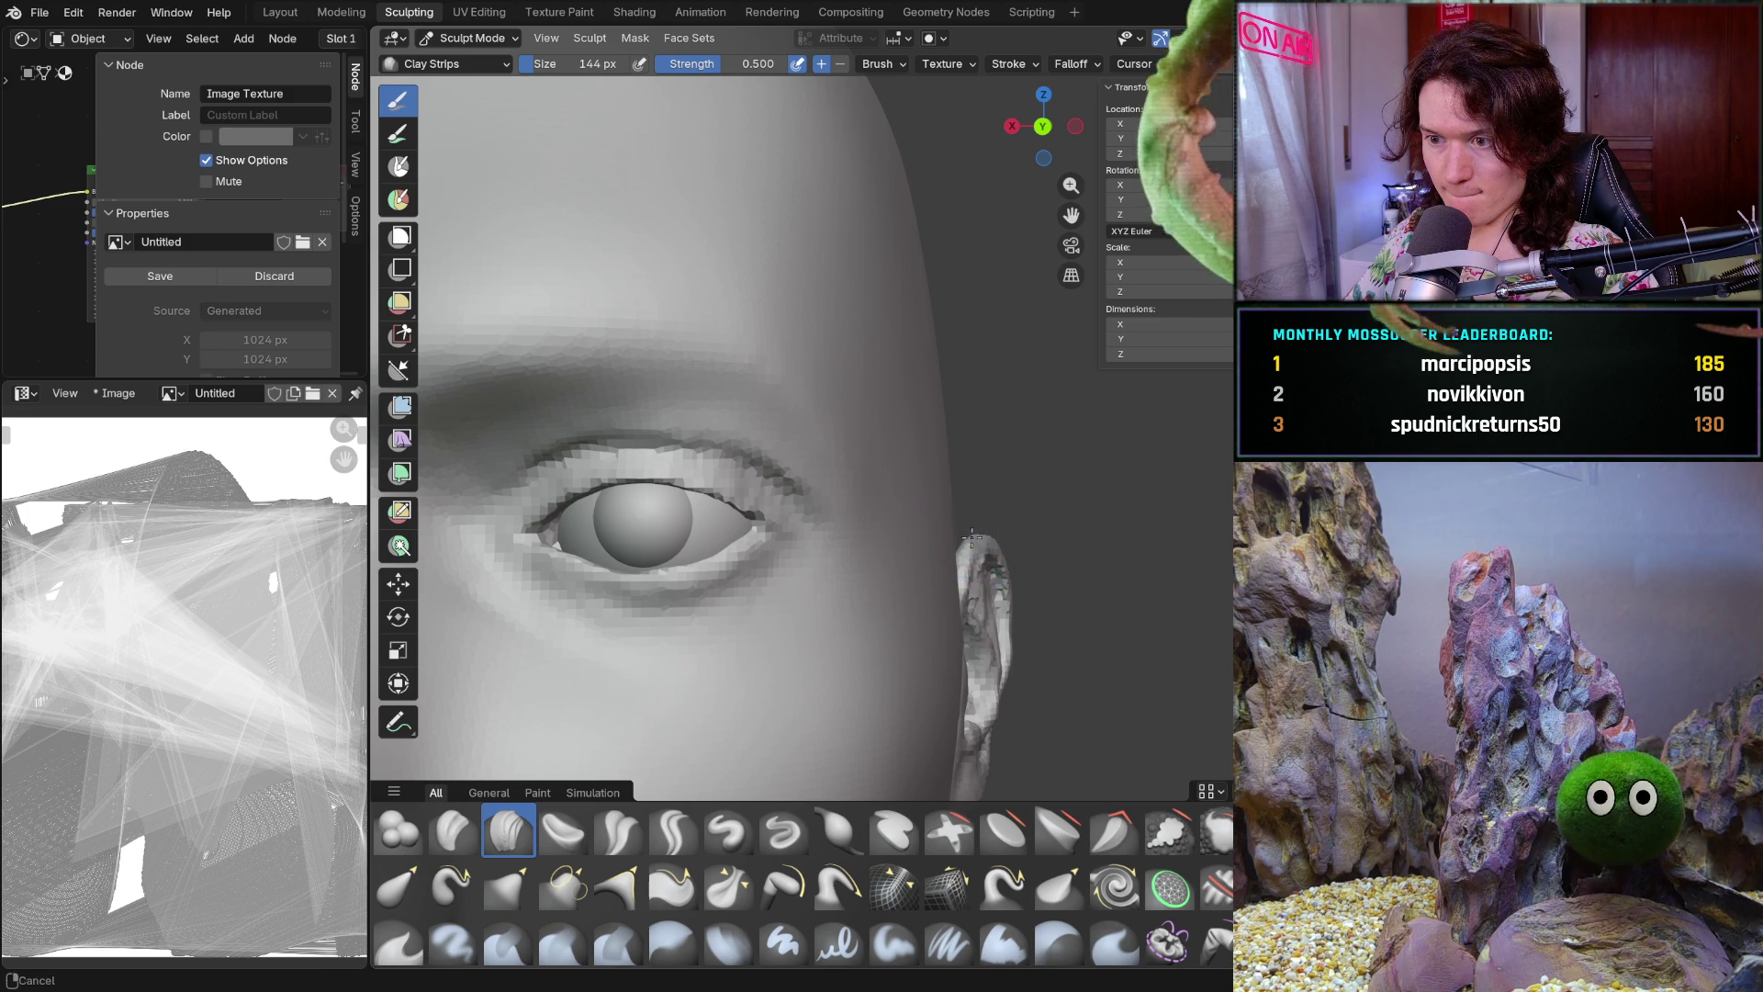
scroll(970, 527, up, 5)
scroll(827, 425, down, 4)
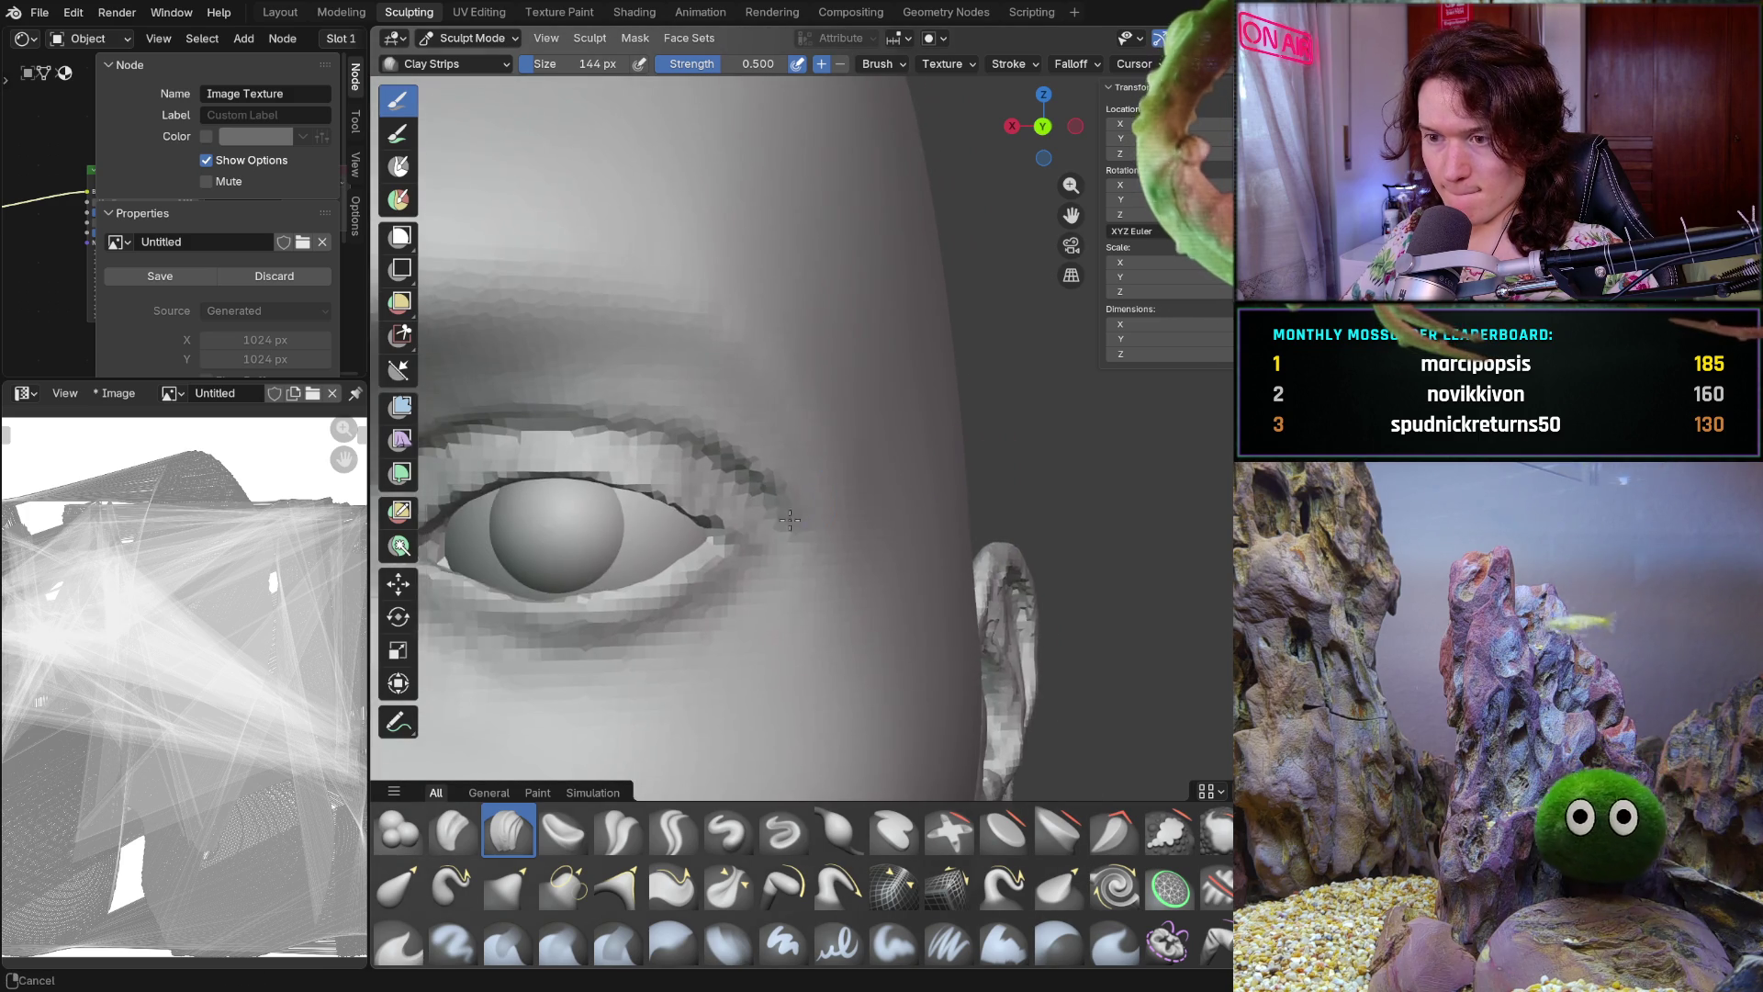
scroll(820, 440, up, 1)
scroll(812, 462, up, 1)
scroll(802, 480, up, 1)
Sculpt a Clay Strips stroke on the skin beside the outer eye corner
mouse_move(803, 481)
middle_down()
mouse_move(906, 439)
mouse_move(983, 441)
middle_up()
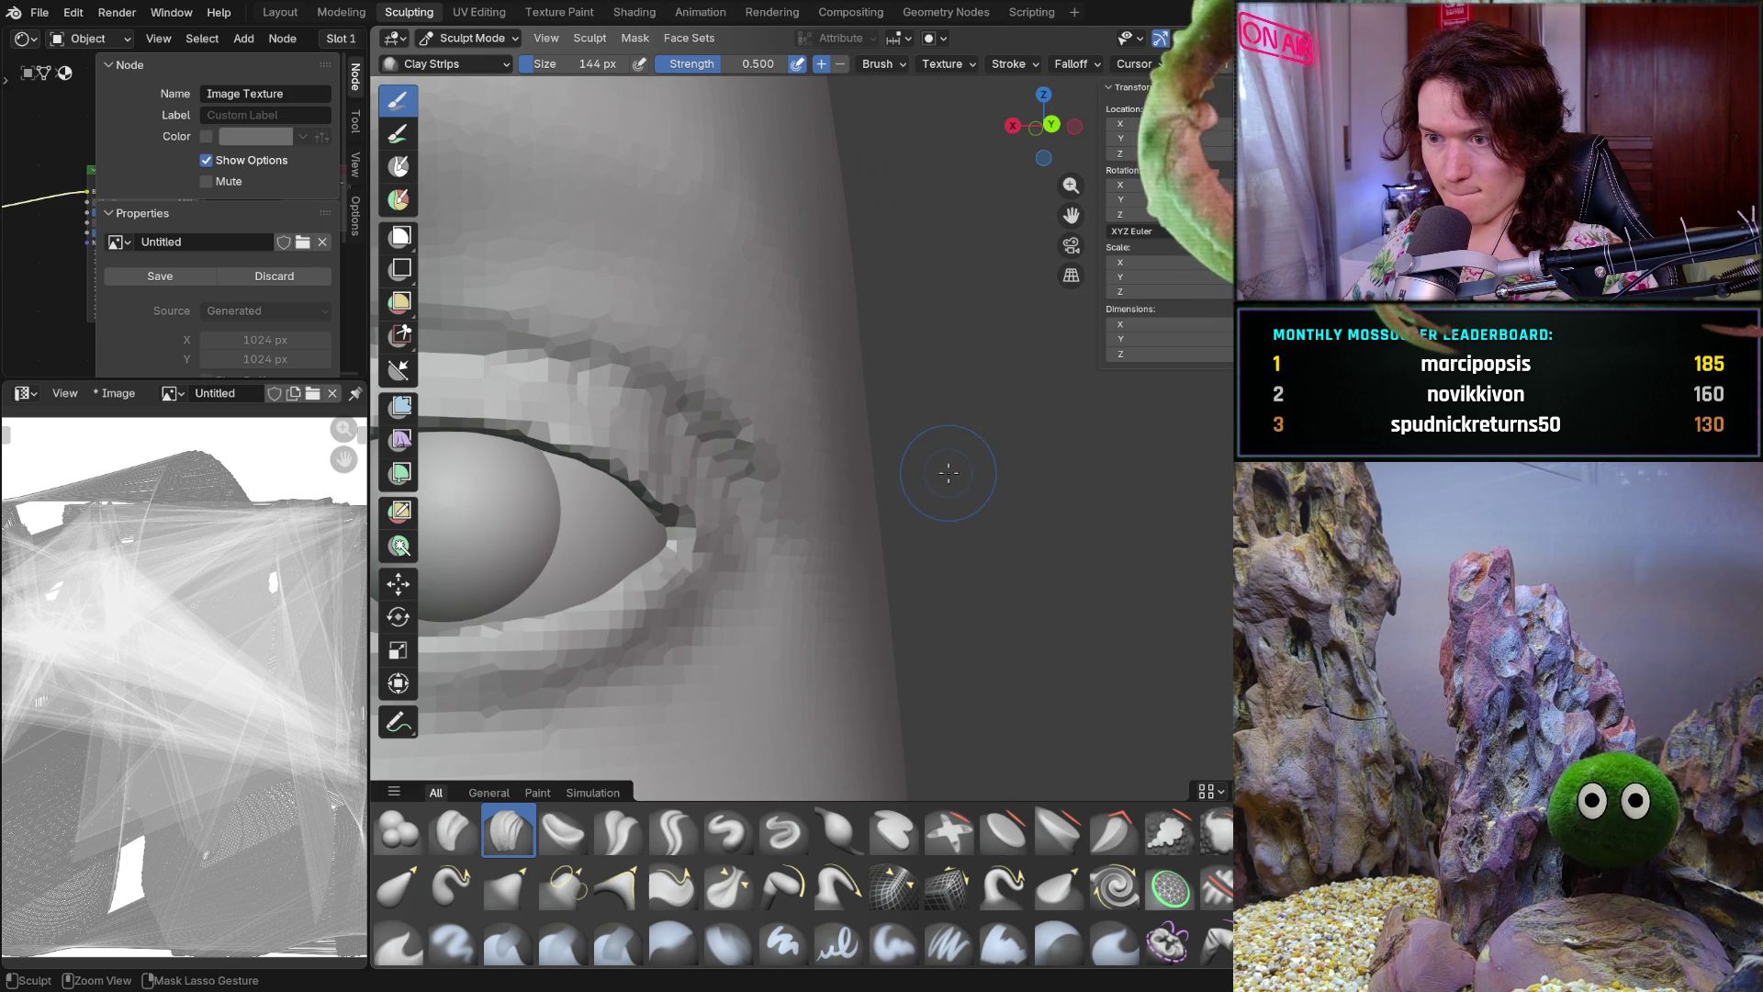
mouse_move(947, 472)
middle_down()
mouse_move(878, 540)
mouse_move(866, 311)
middle_up()
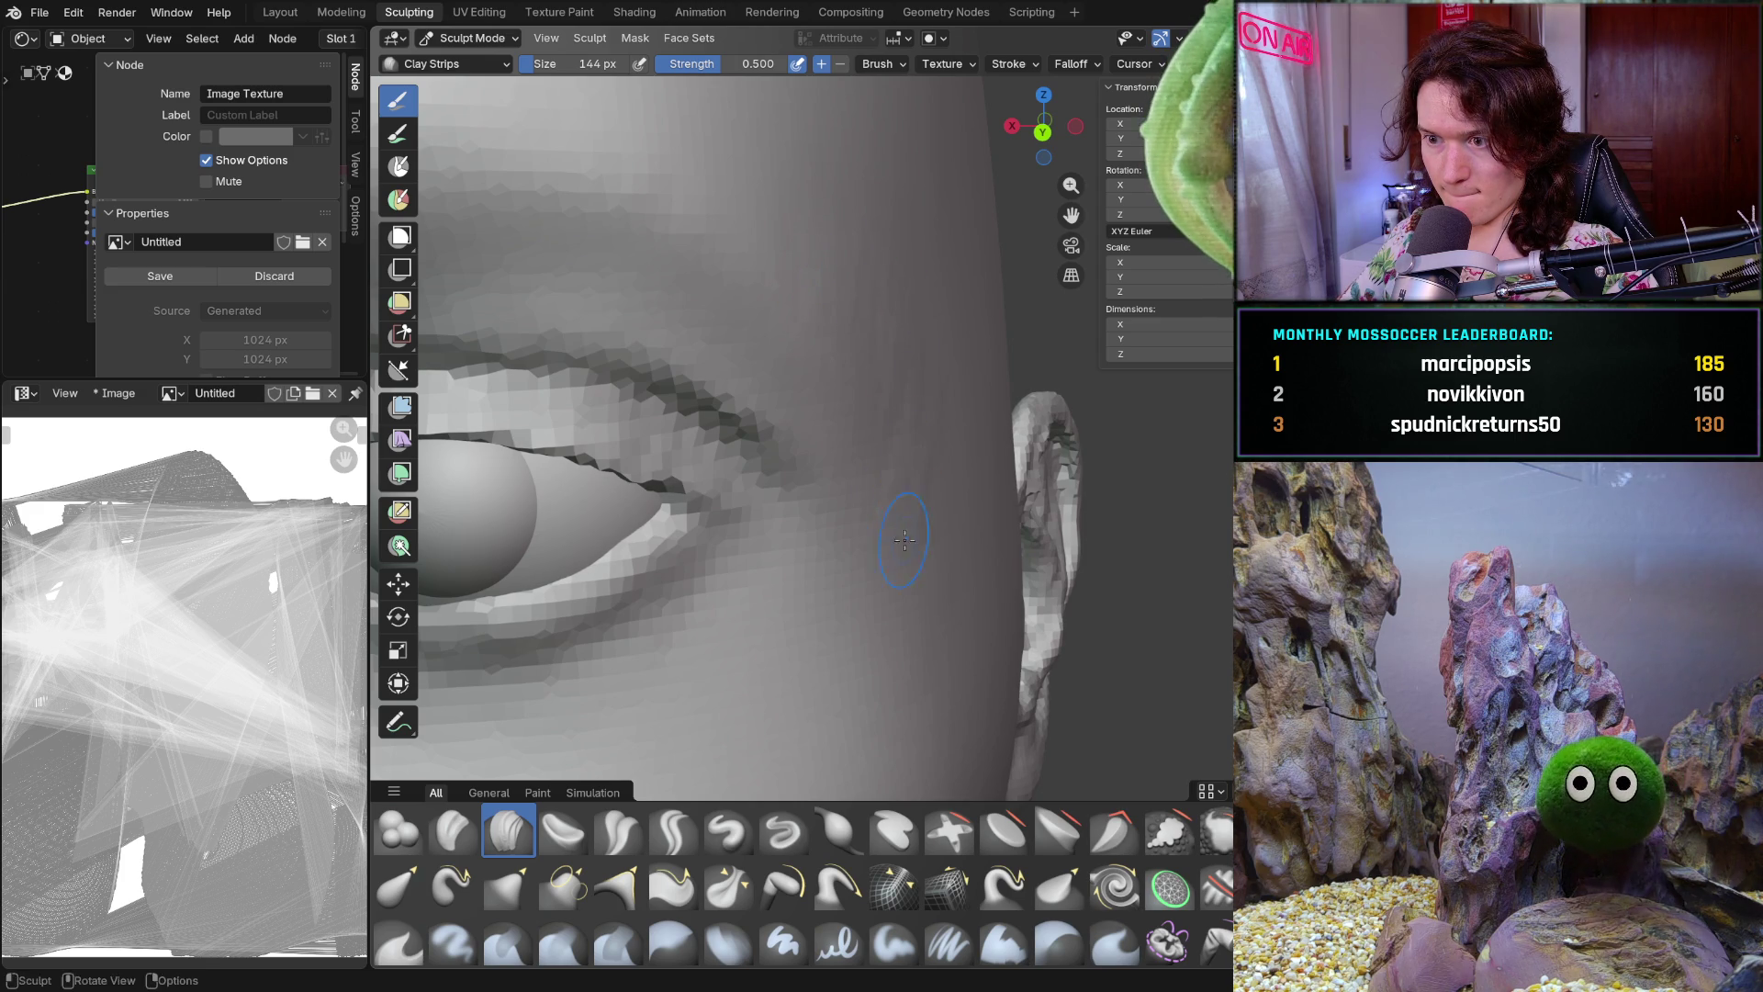
middle_drag(923, 404, 924, 404)
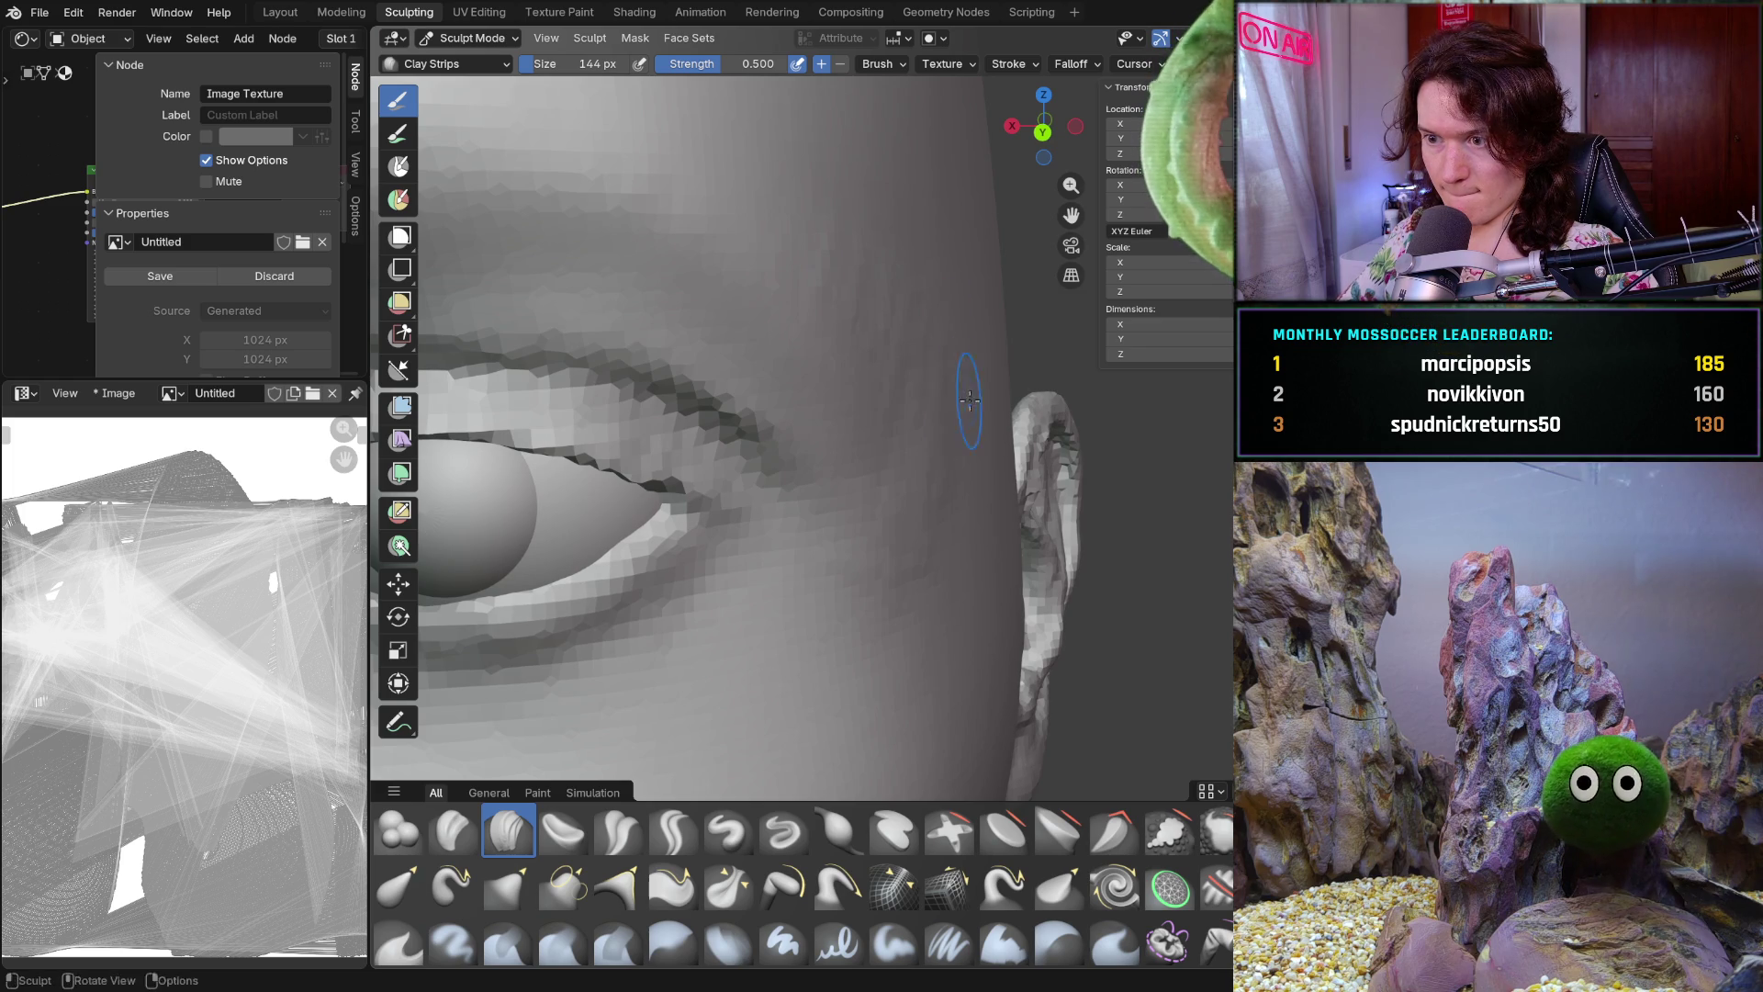
scroll(927, 465, up, 3)
scroll(883, 434, up, 3)
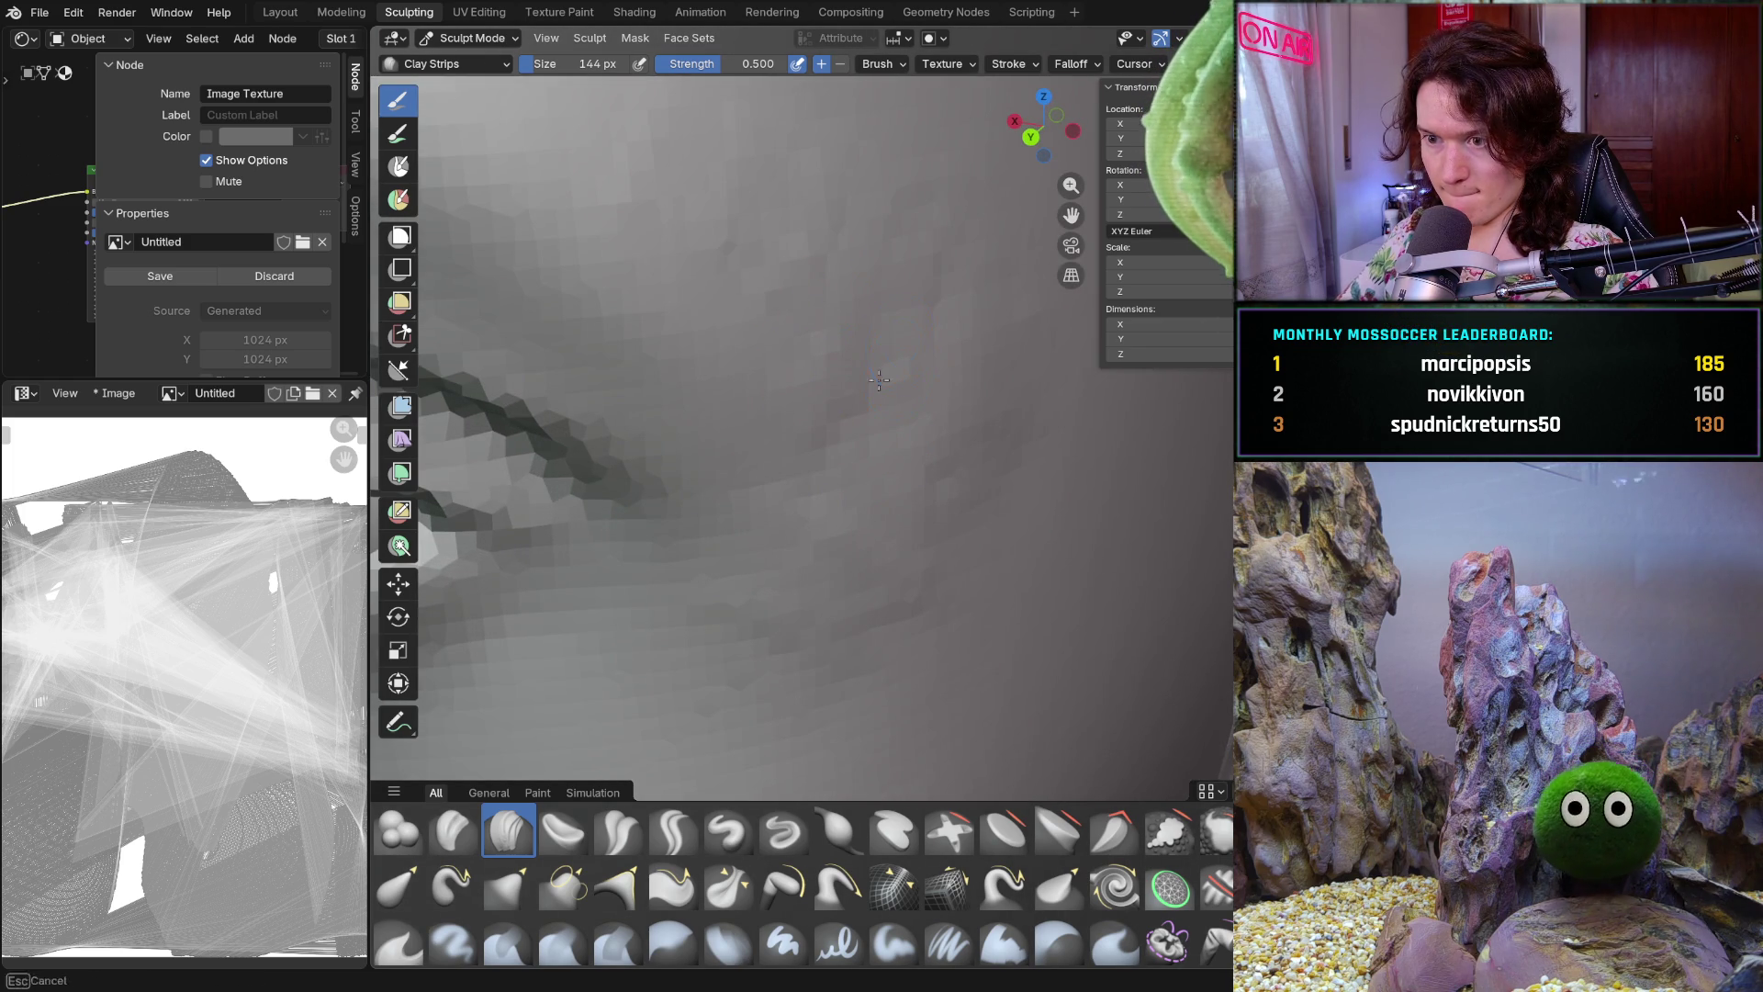
middle_drag(891, 356, 970, 321)
scroll(820, 293, down, 5)
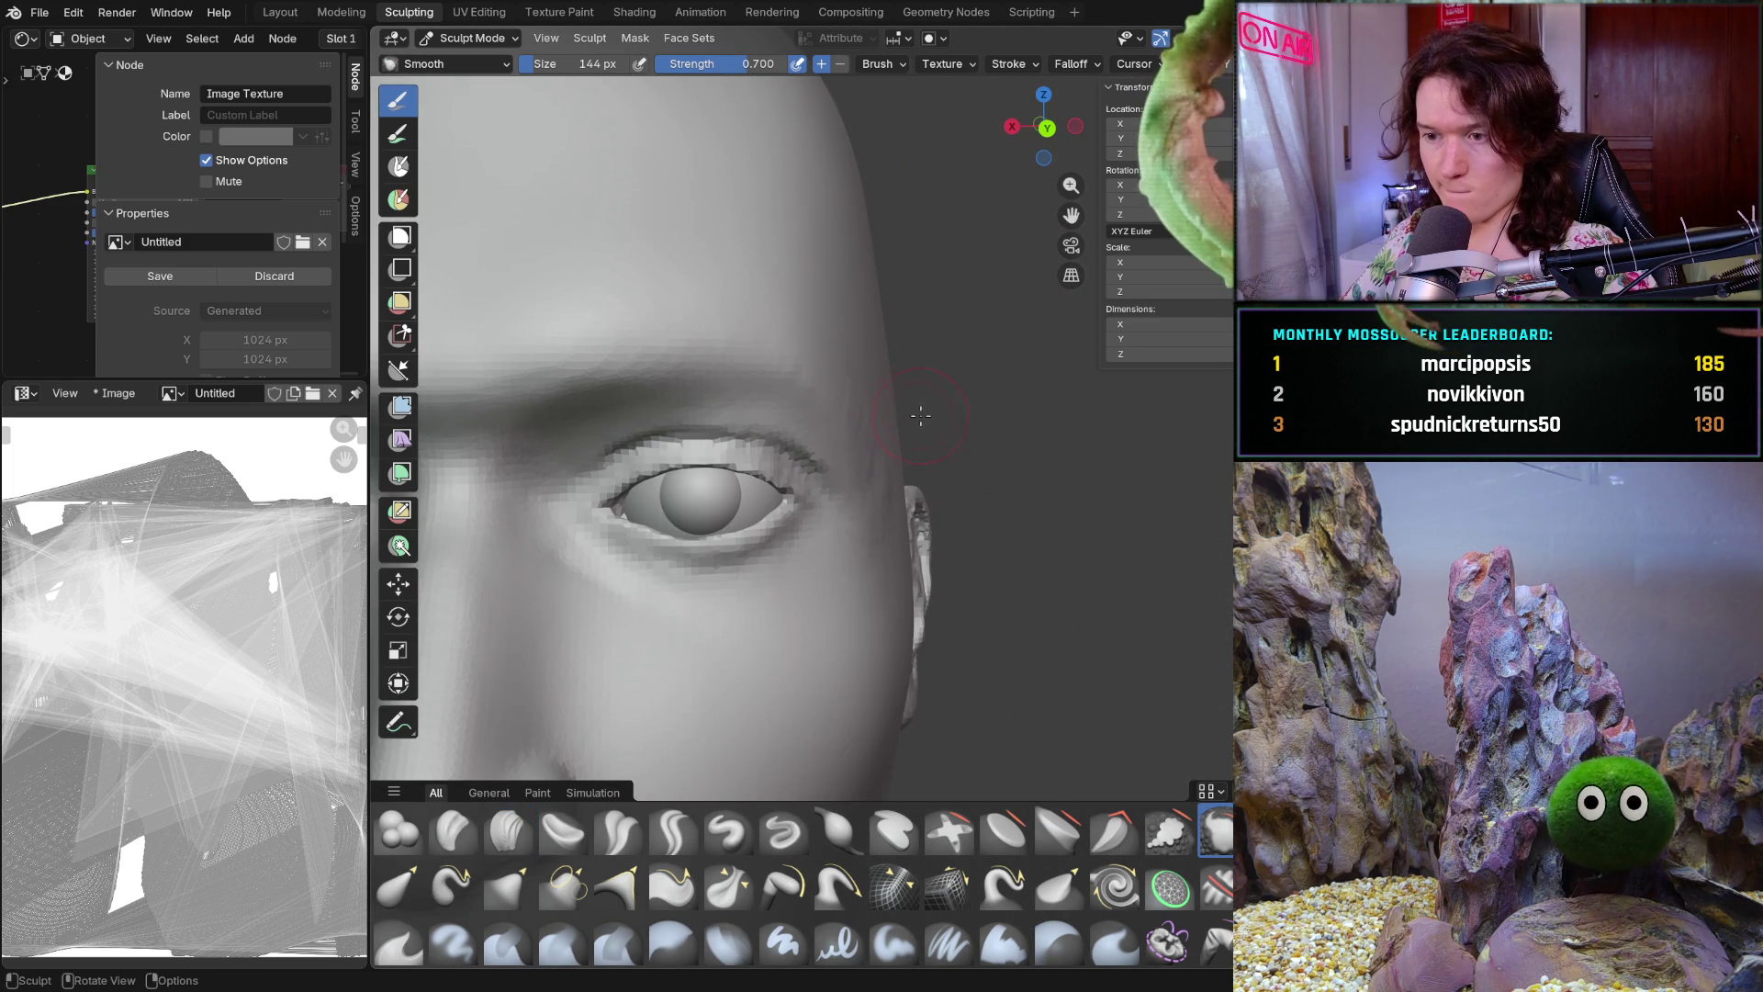
Resize the Smooth brush through 302, 104 and 336 px while orbiting the temple
middle_drag(828, 317, 881, 386)
shift+drag(881, 387, 892, 397)
scroll(894, 398, down, 2)
scroll(854, 398, up, 2)
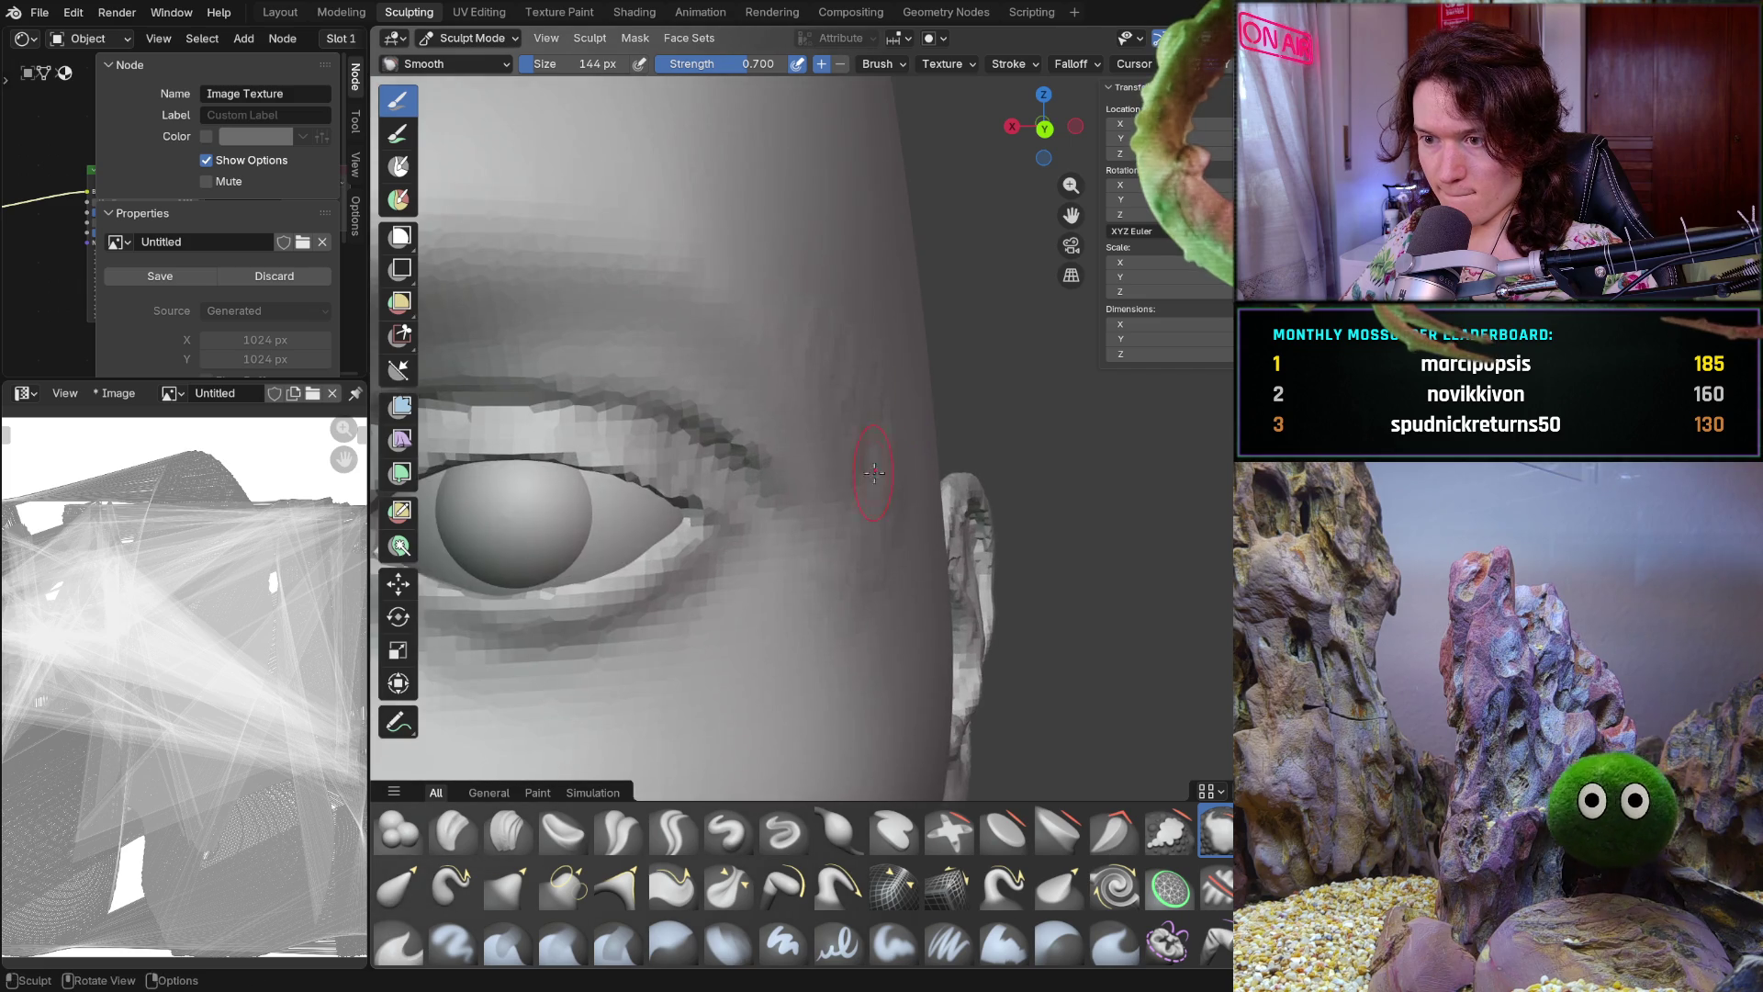
scroll(813, 395, up, 3)
scroll(756, 394, up, 3)
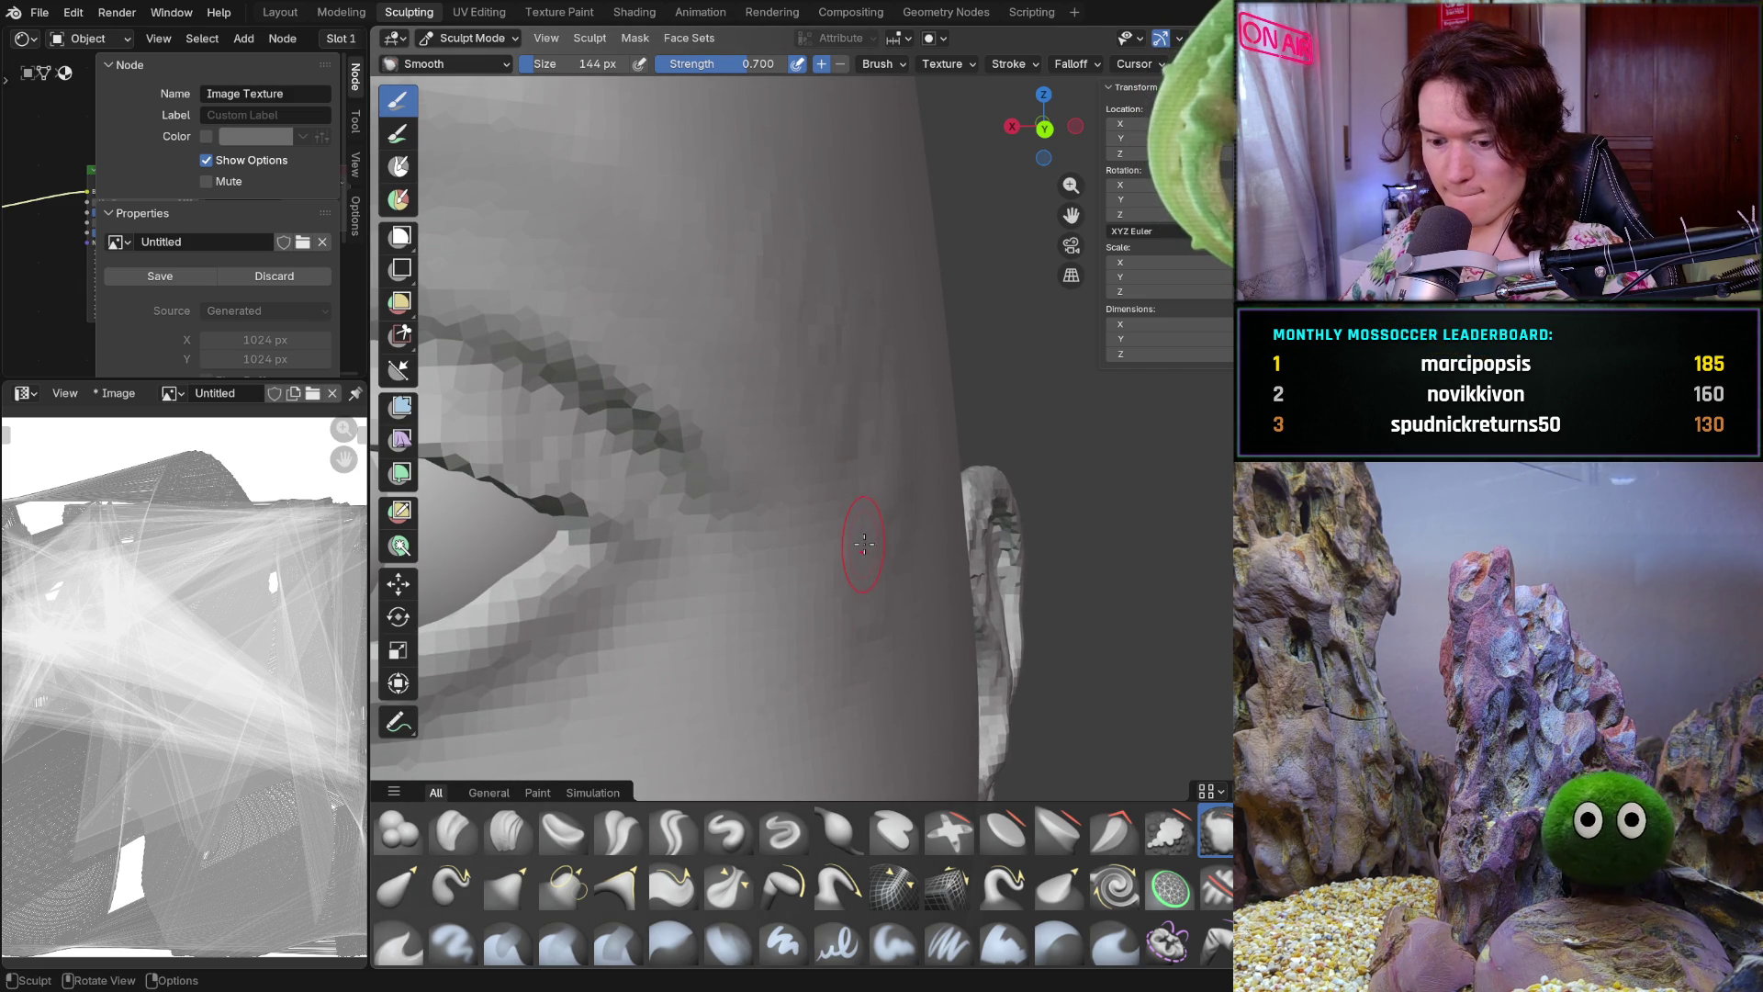
key(f)
click(899, 569)
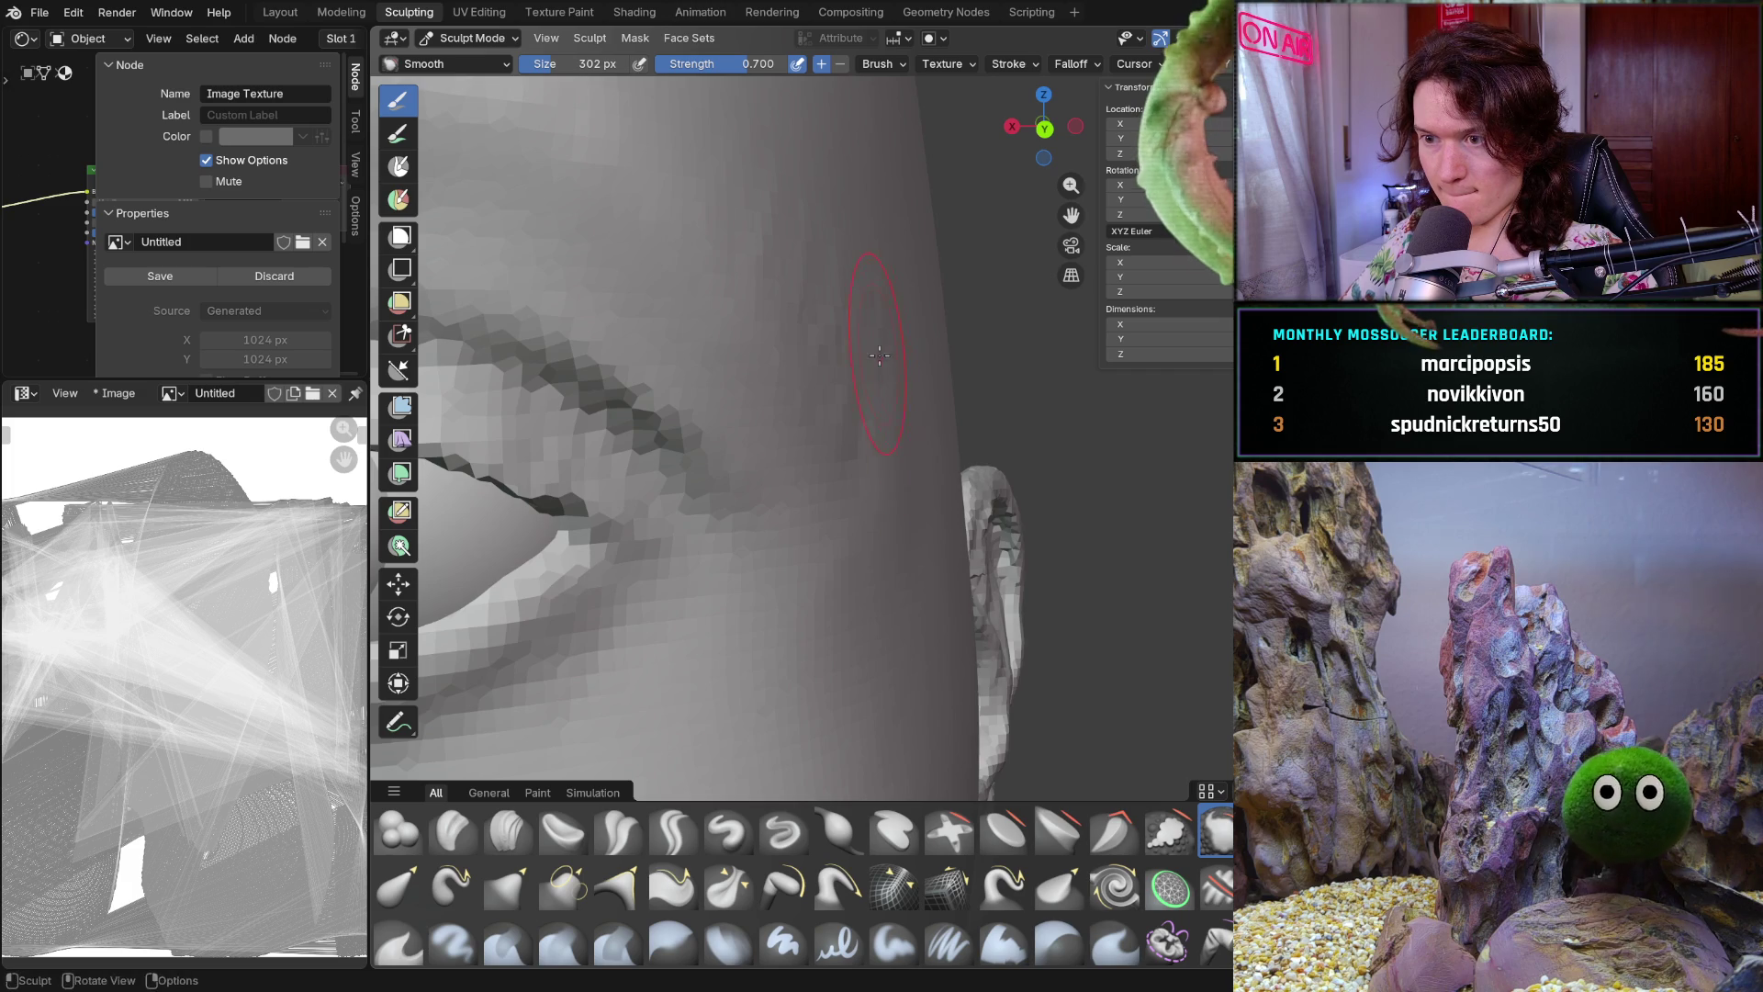
middle_drag(897, 554, 941, 411)
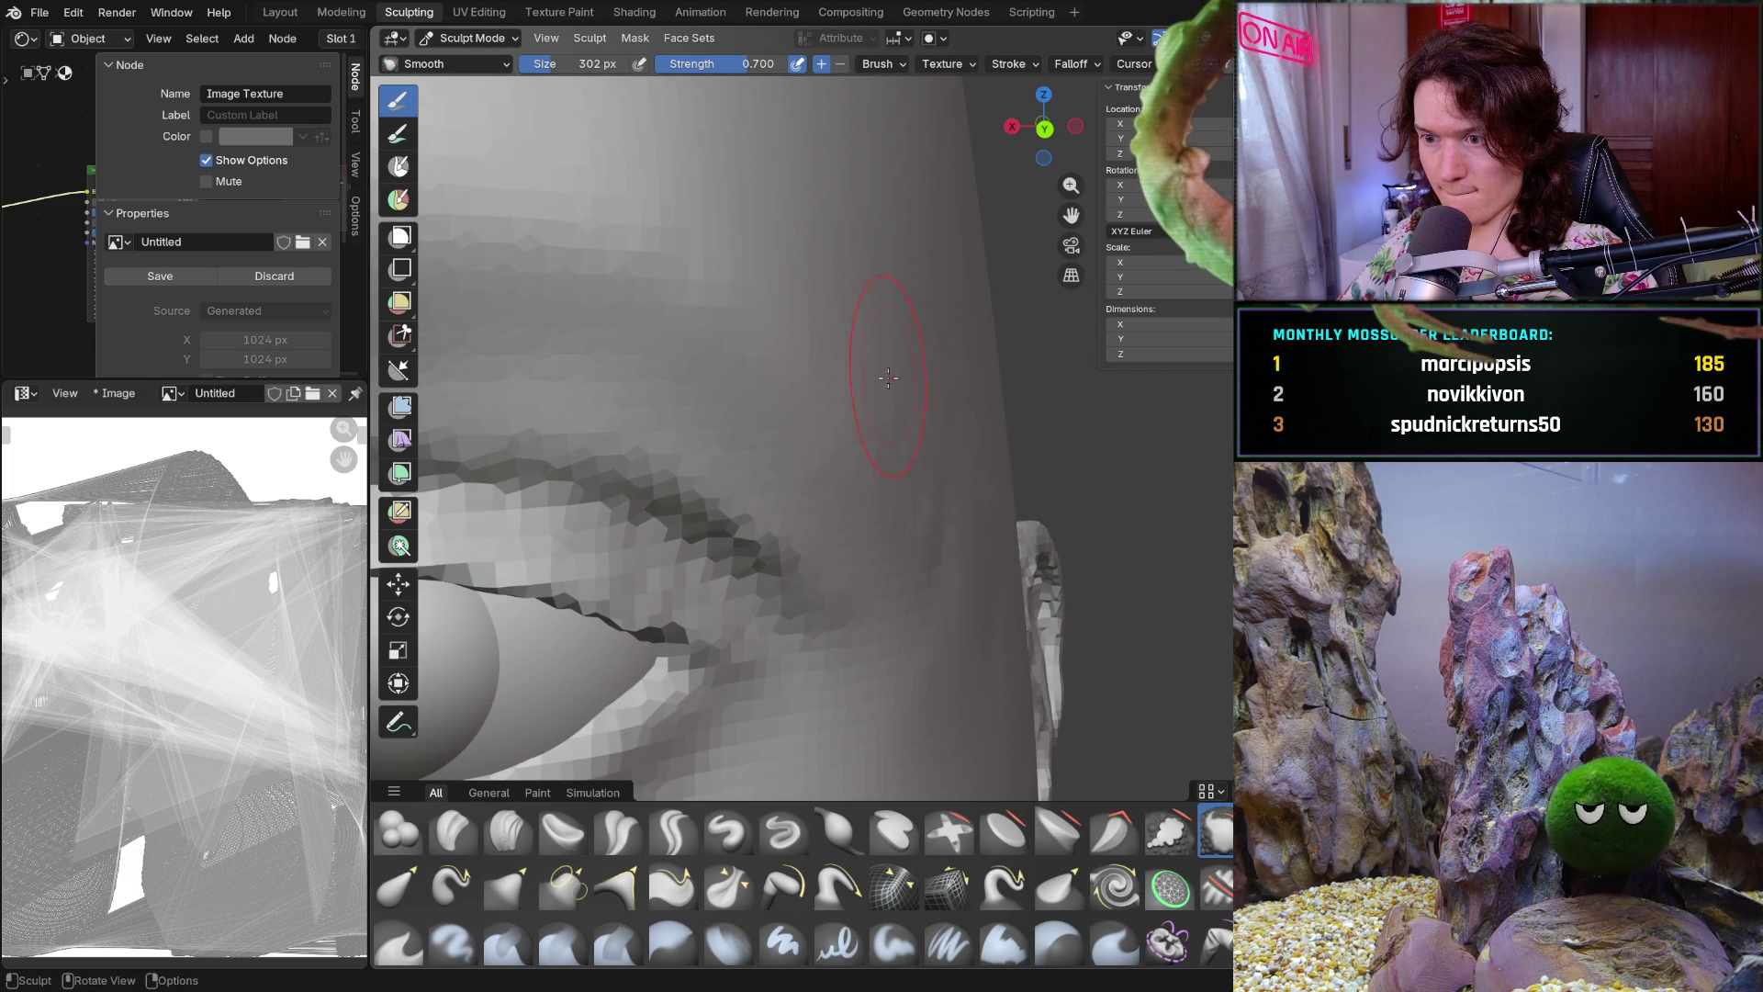
middle_drag(1012, 533, 933, 505)
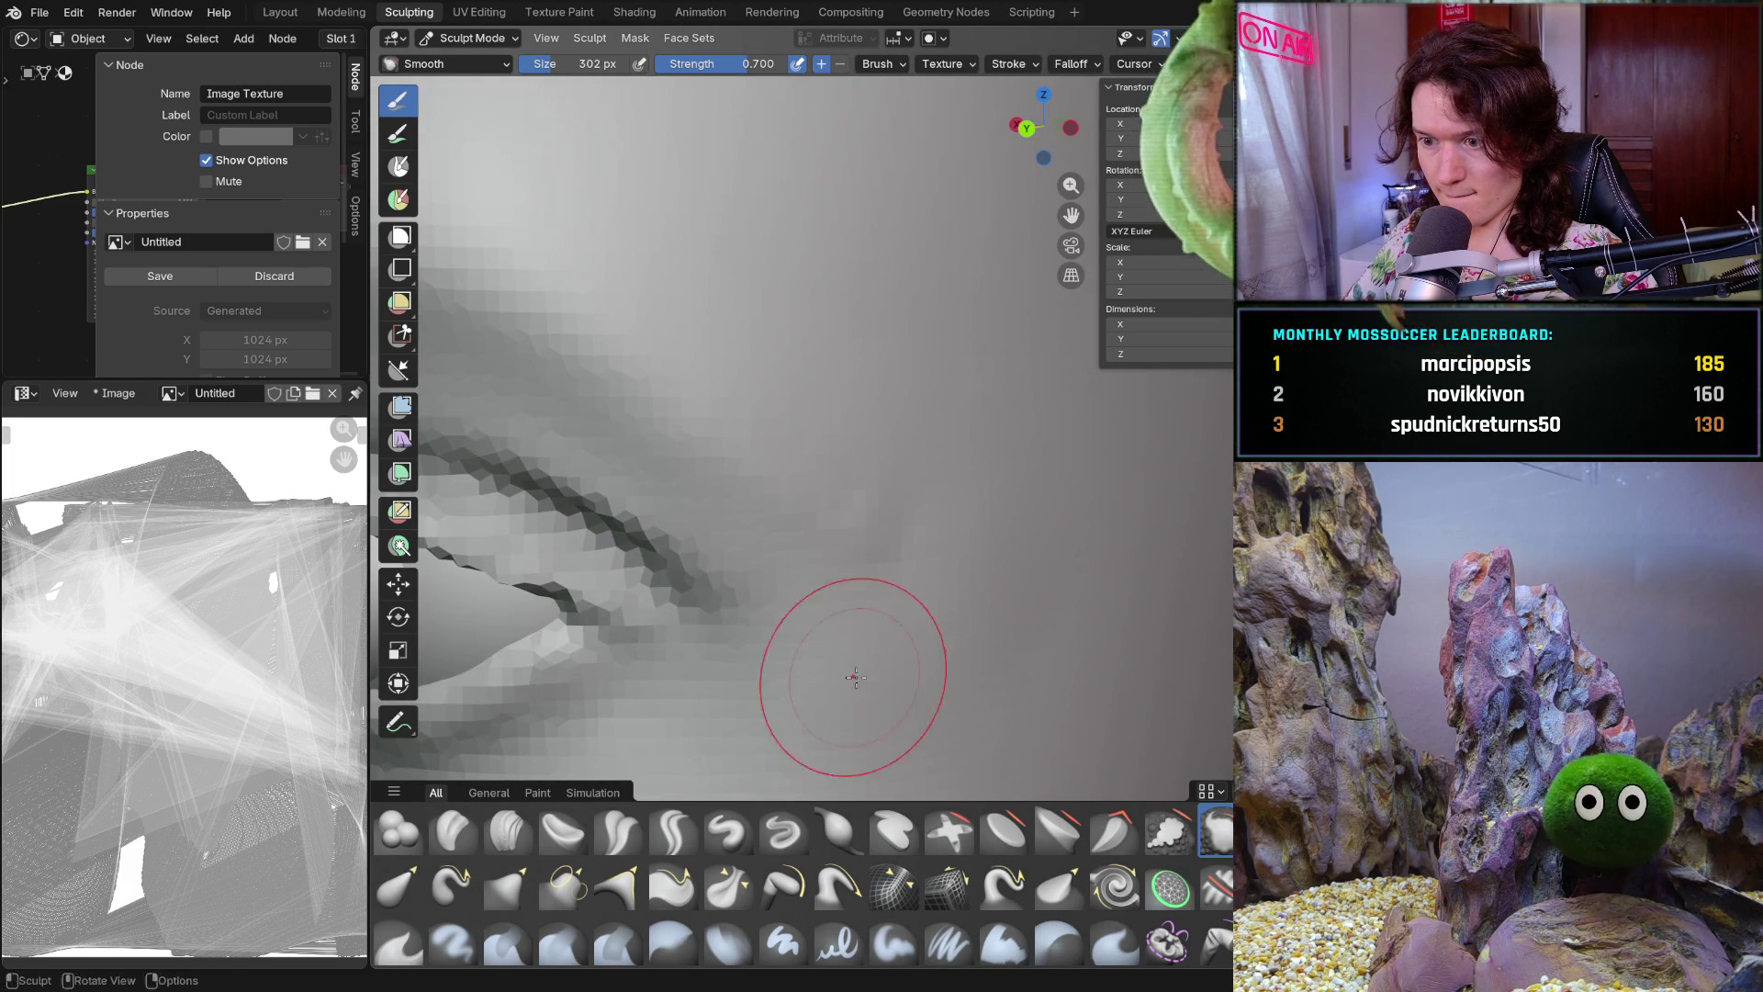
middle_drag(932, 612, 927, 604)
key(f)
click(851, 580)
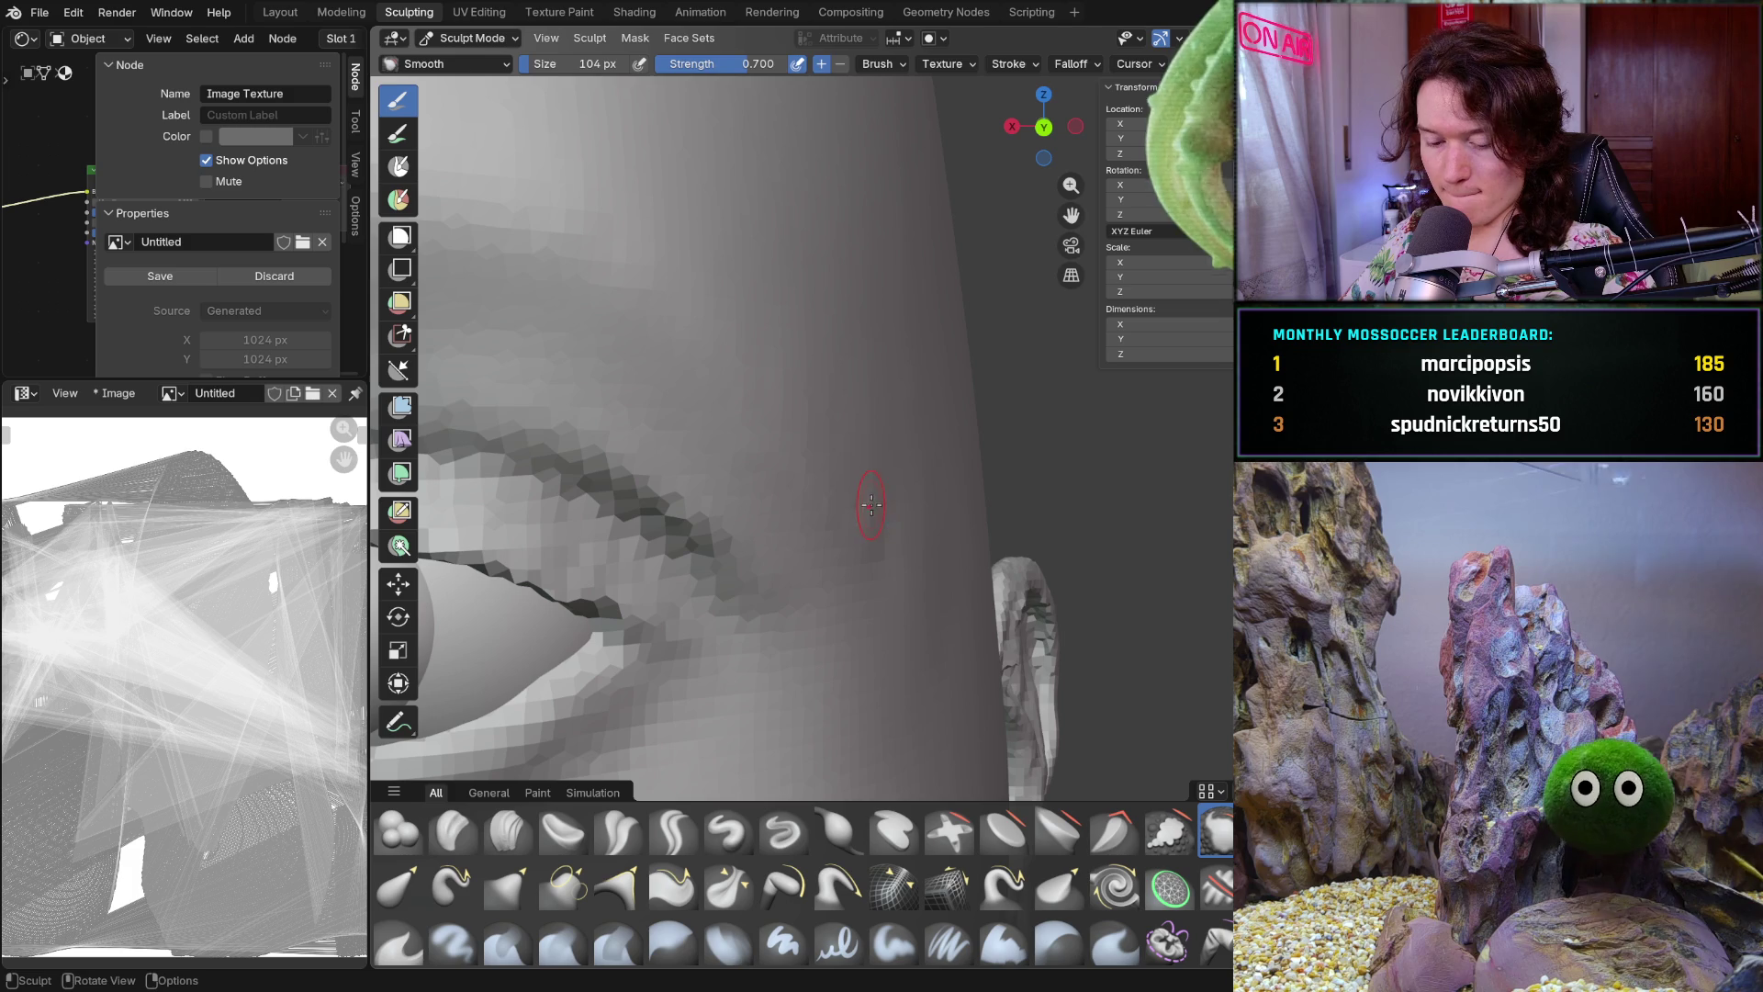
key(f)
click(915, 540)
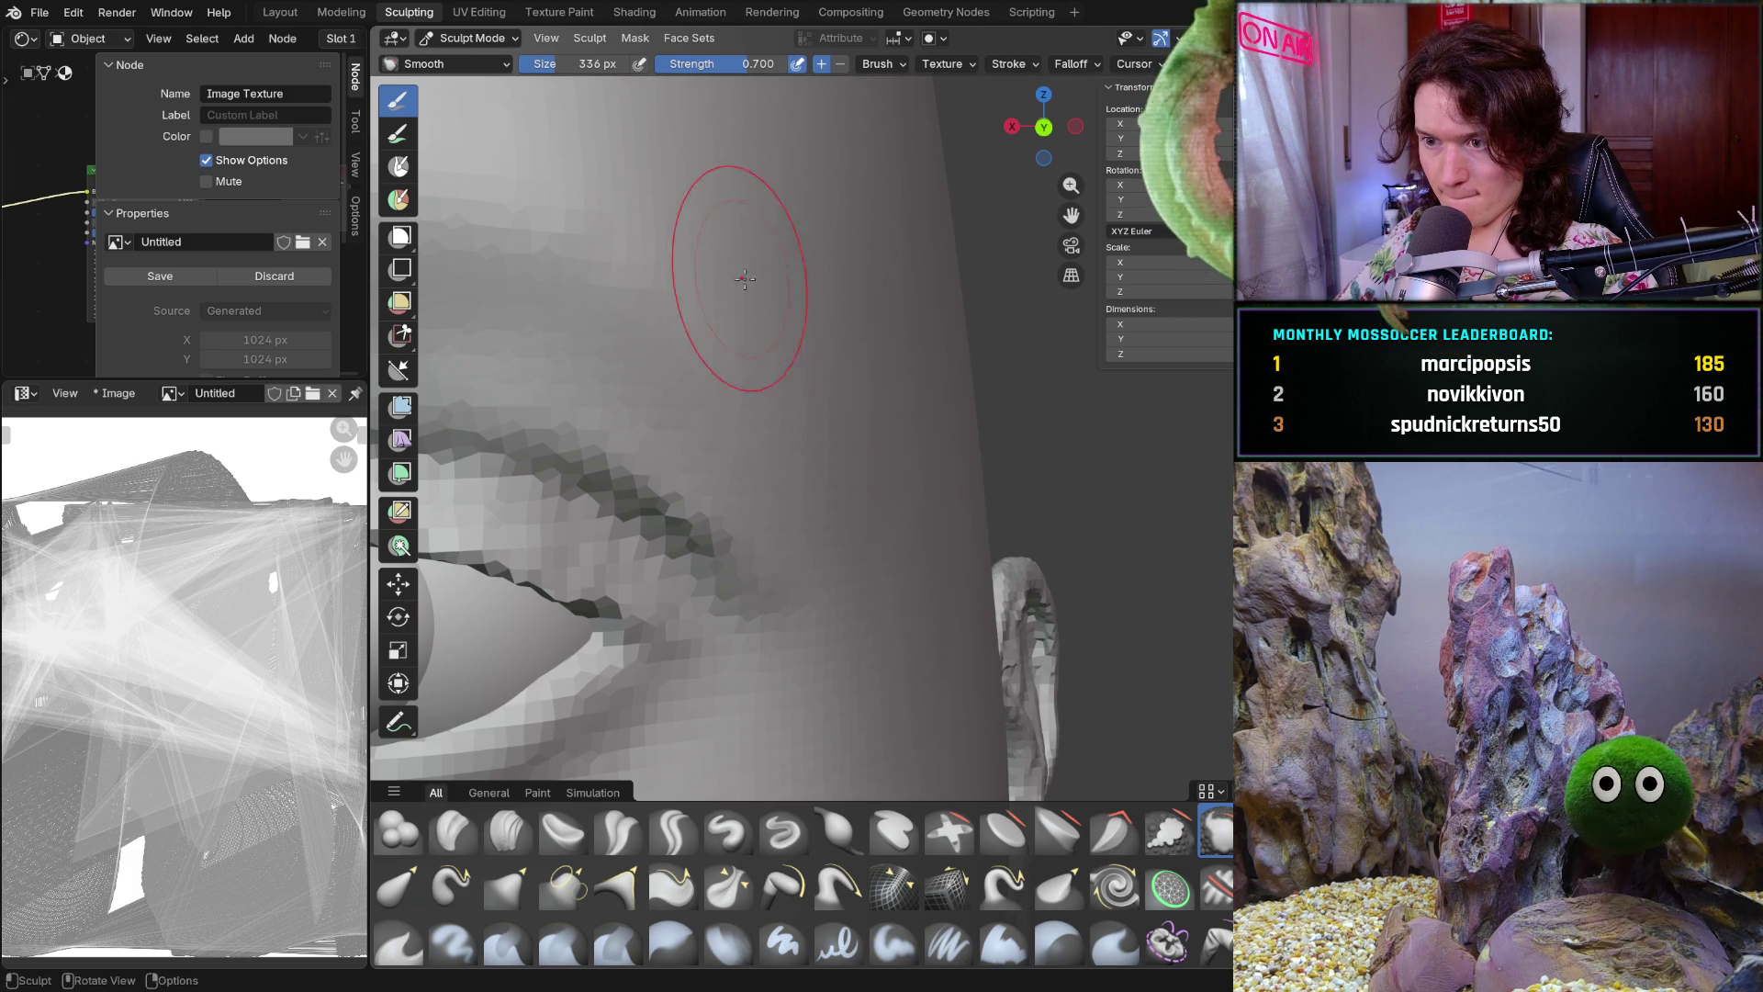
scroll(965, 455, down, 5)
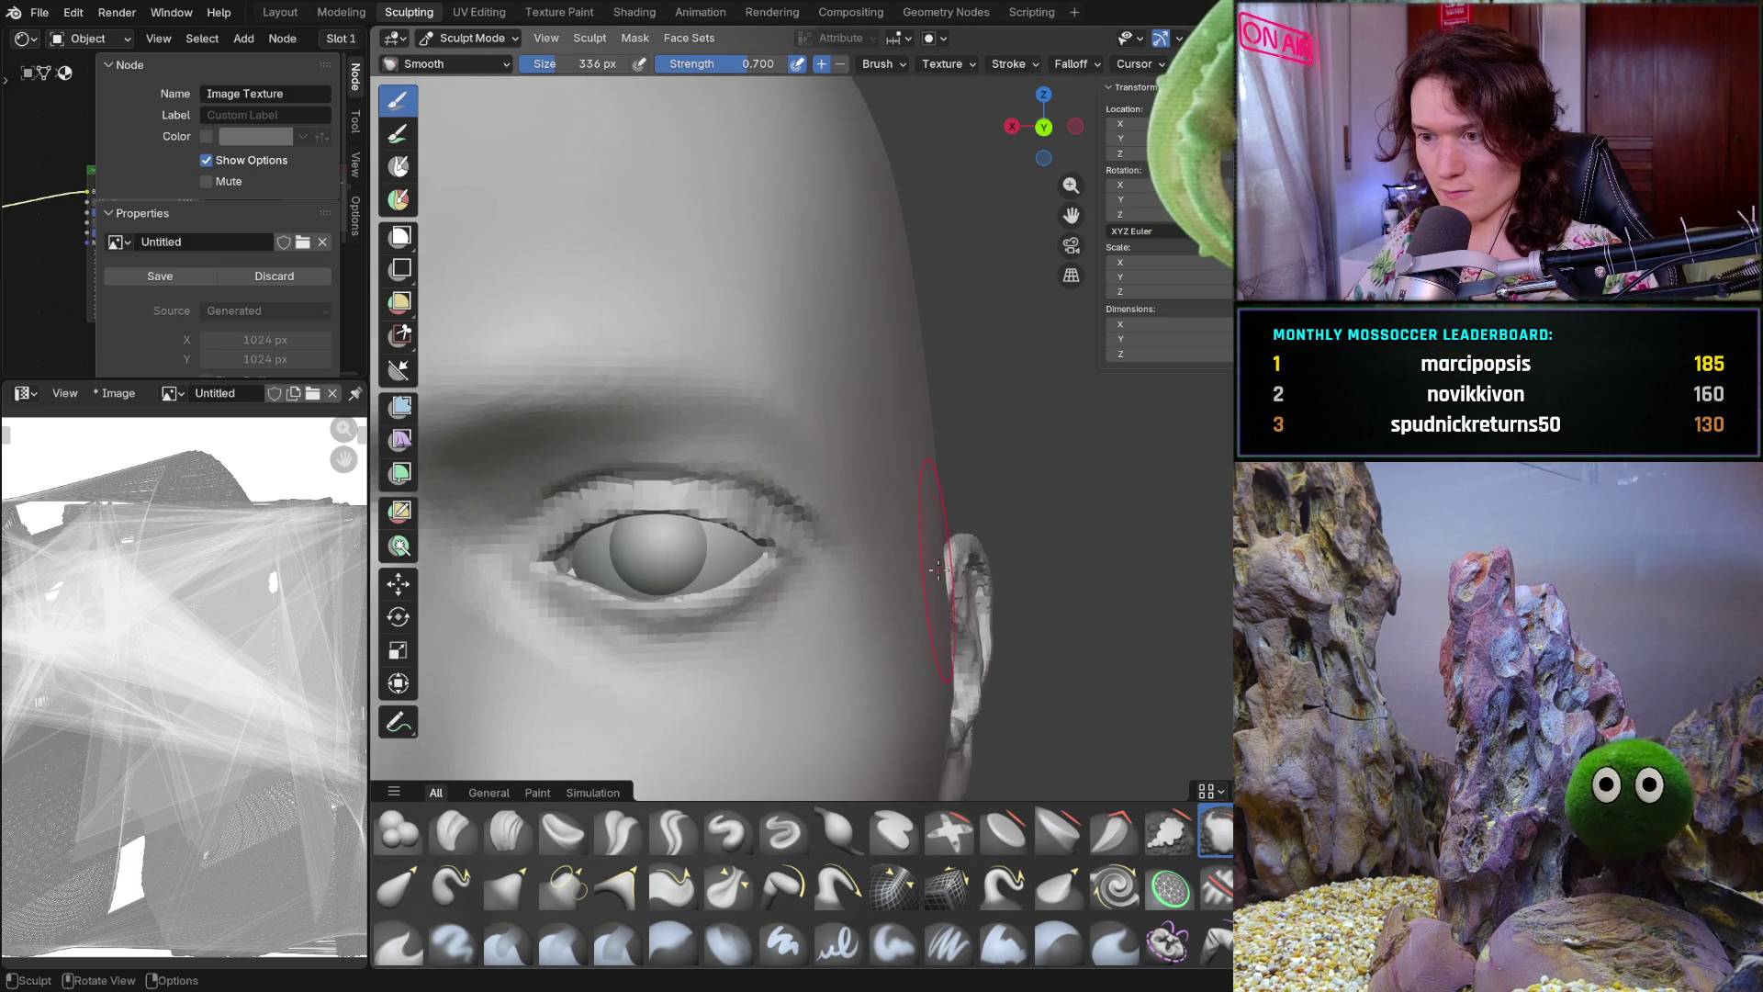
scroll(945, 611, down, 2)
scroll(946, 610, down, 2)
Smooth the skin and temple beside the outer eye corner, checking from profile and front
middle_drag(945, 611, 927, 641)
scroll(928, 641, down, 2)
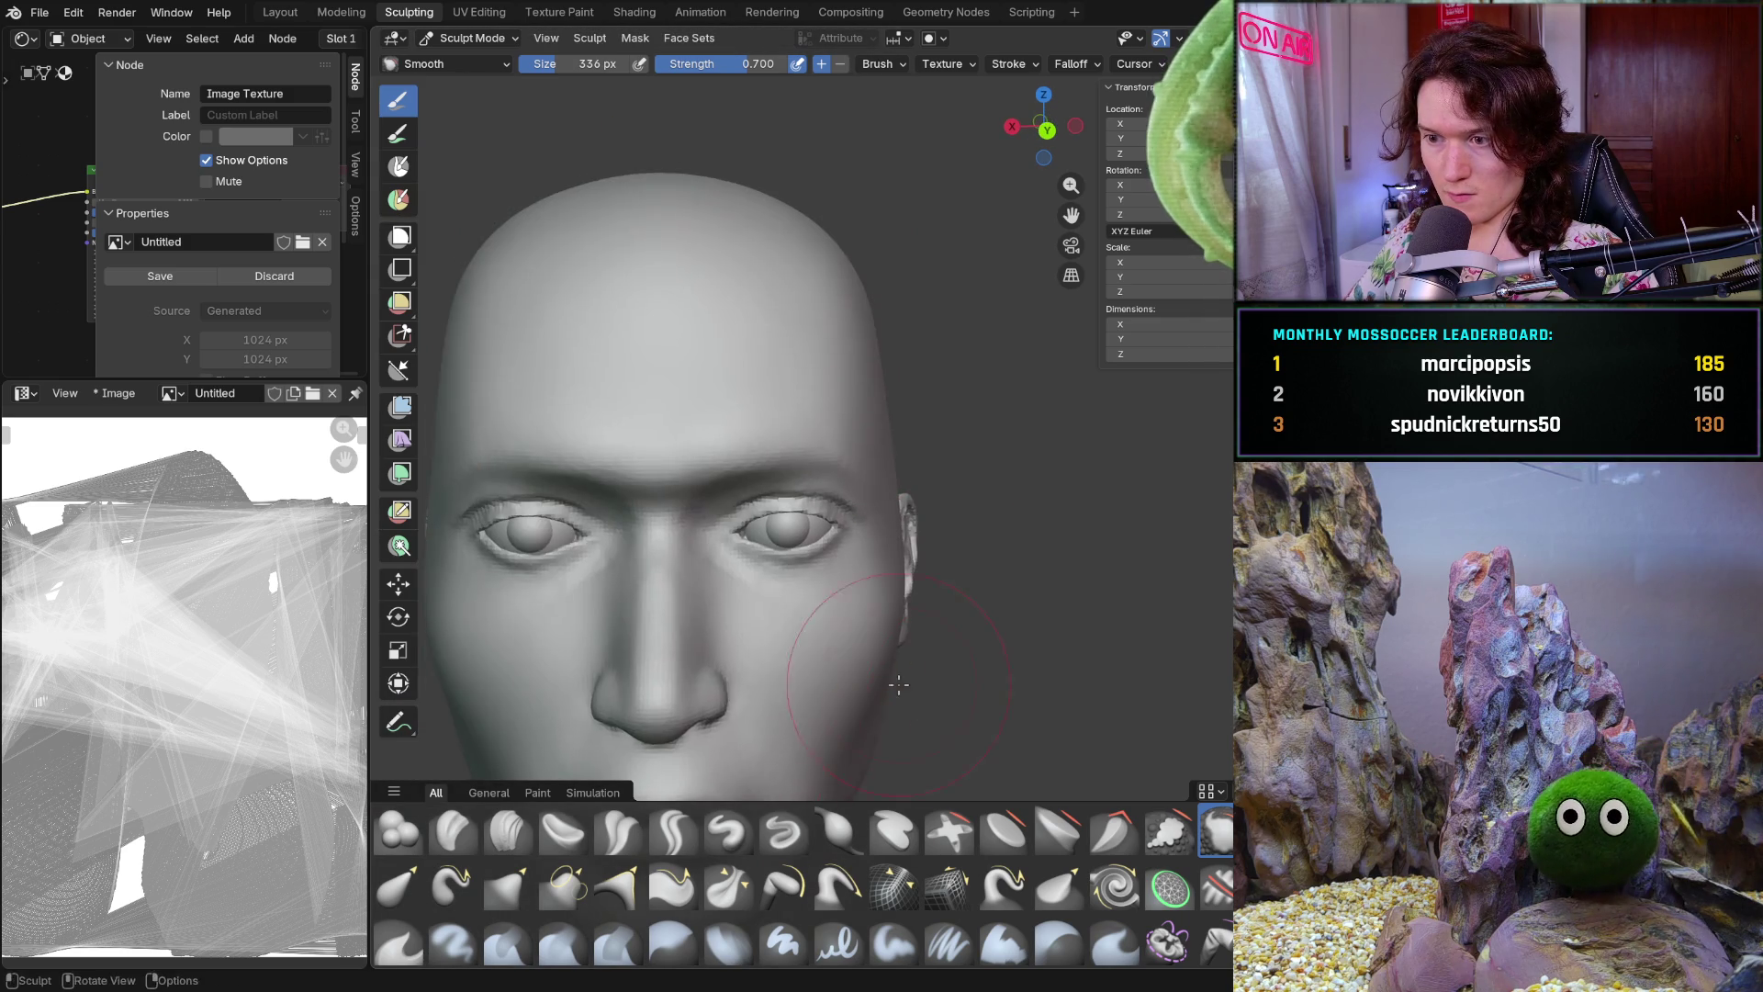
scroll(928, 641, up, 3)
scroll(927, 641, up, 3)
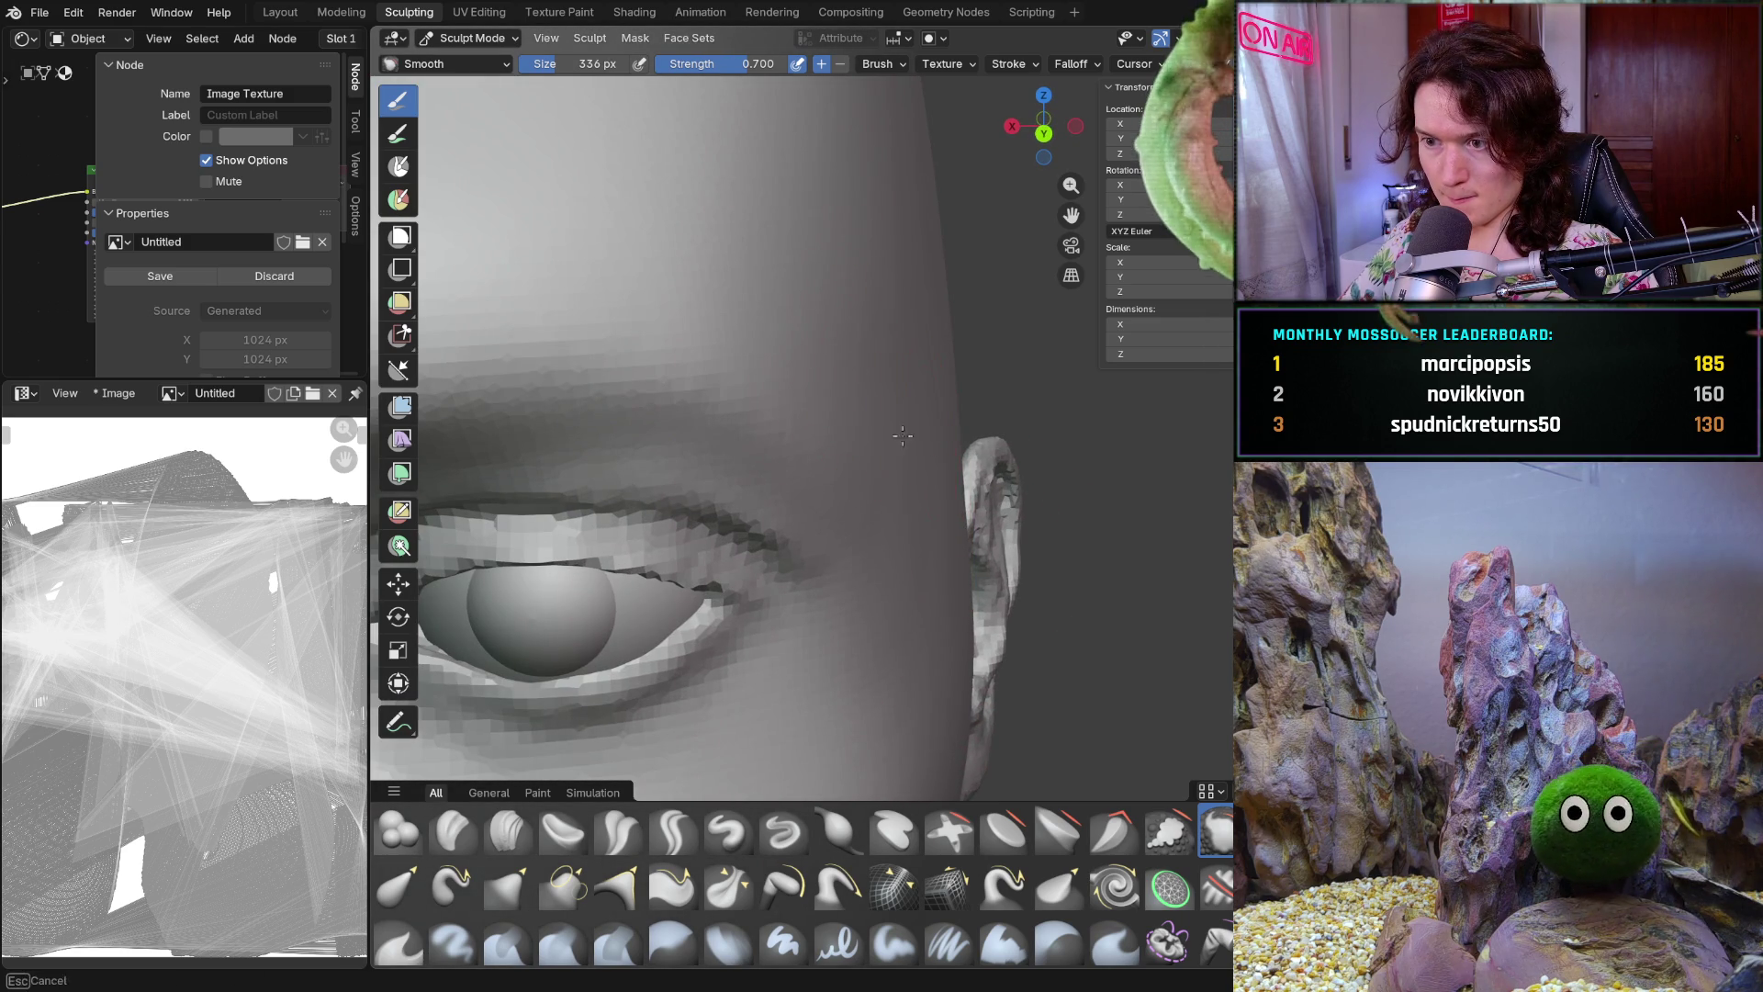
drag(948, 472, 911, 591)
drag(847, 672, 825, 326)
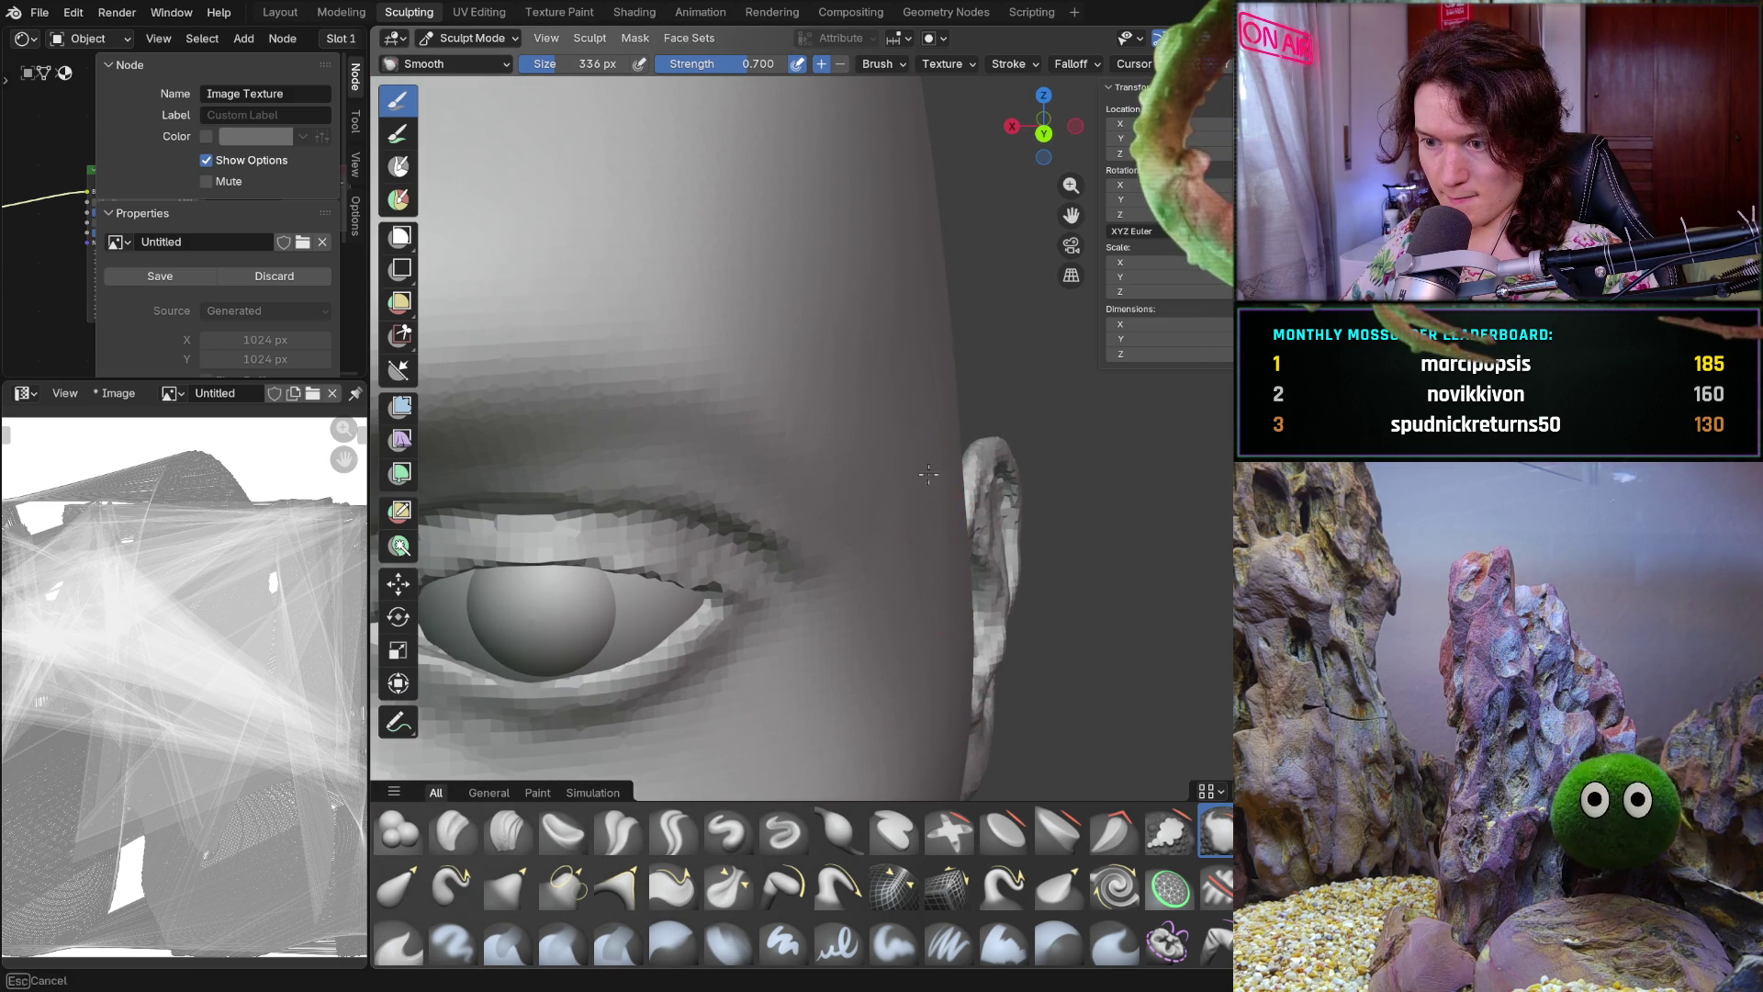
scroll(768, 293, down, 5)
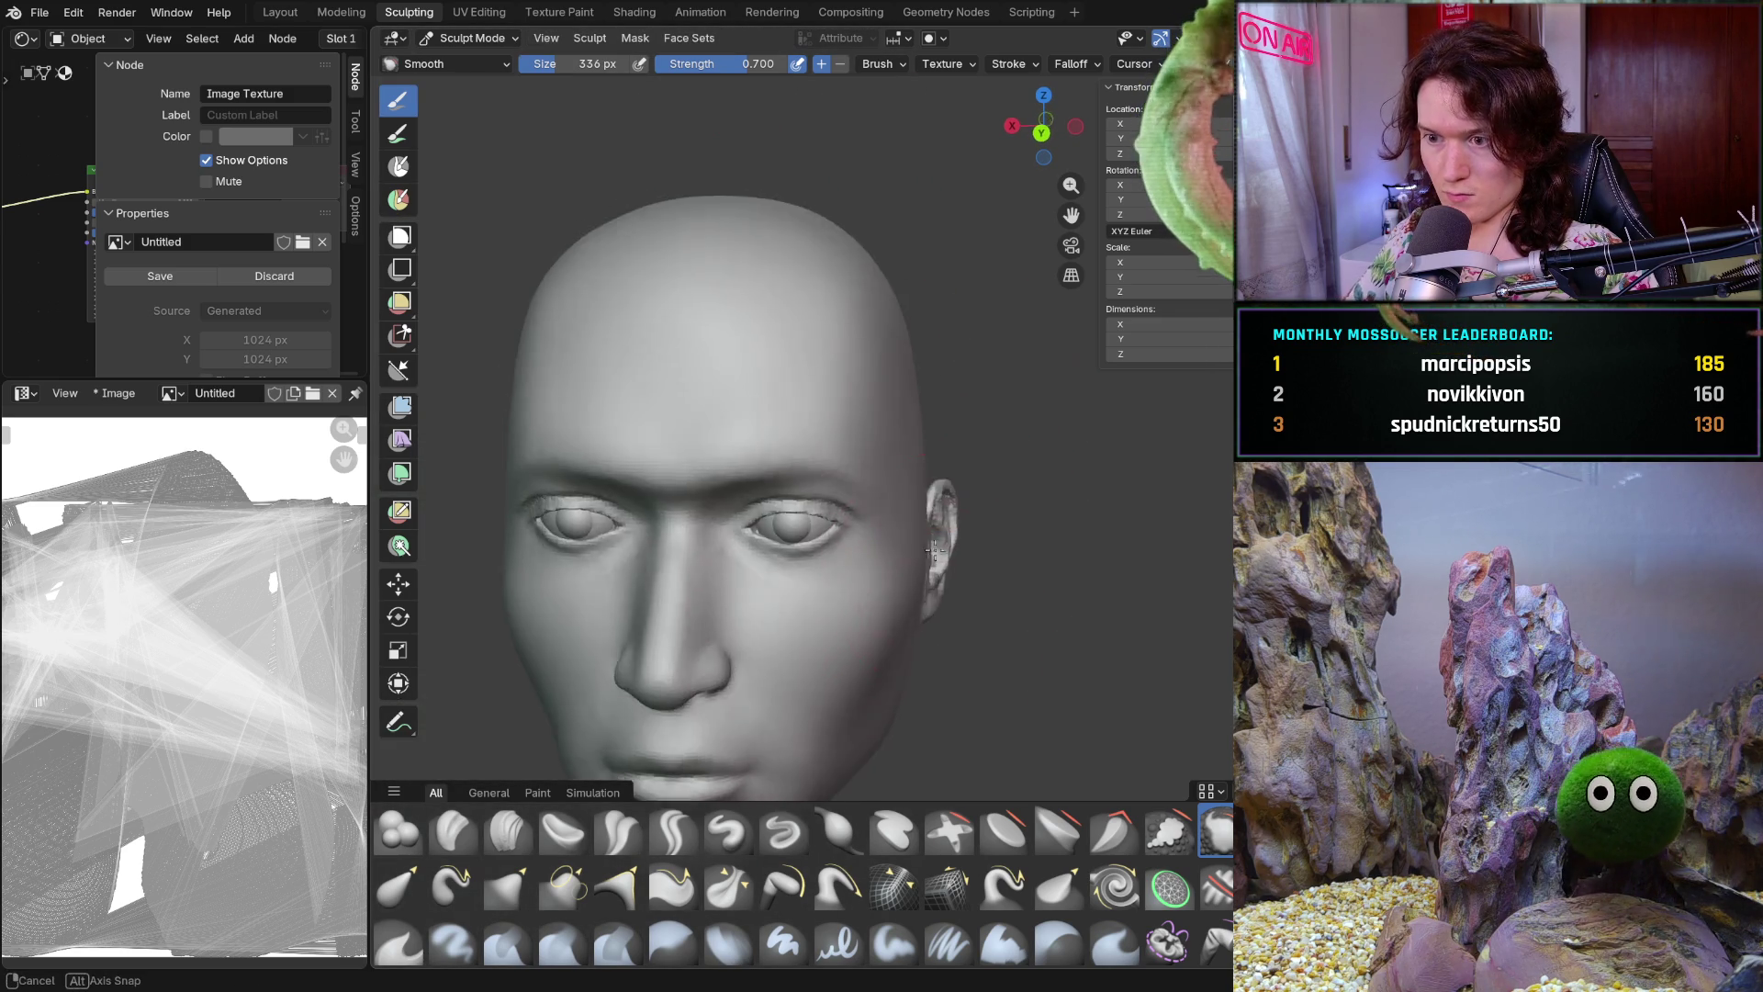
middle_drag(767, 293, 853, 587)
scroll(853, 587, up, 5)
middle_drag(1016, 433, 1222, 411)
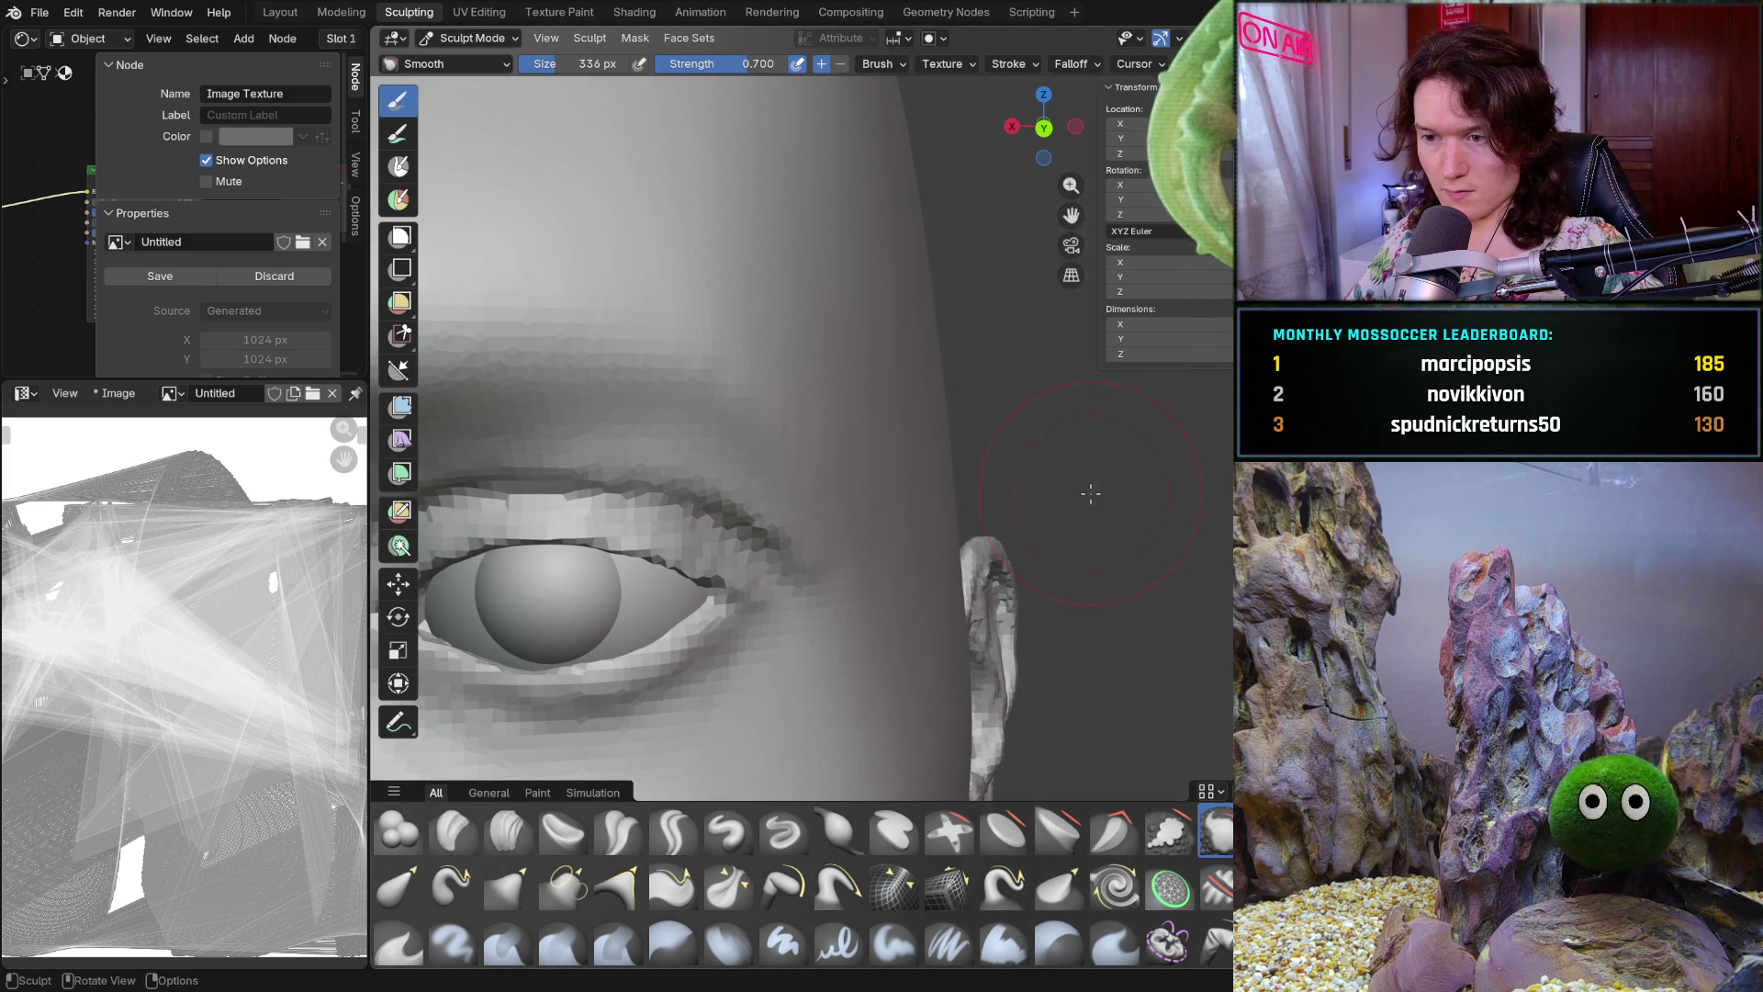
scroll(1099, 487, down, 5)
middle_drag(1098, 488, 1003, 532)
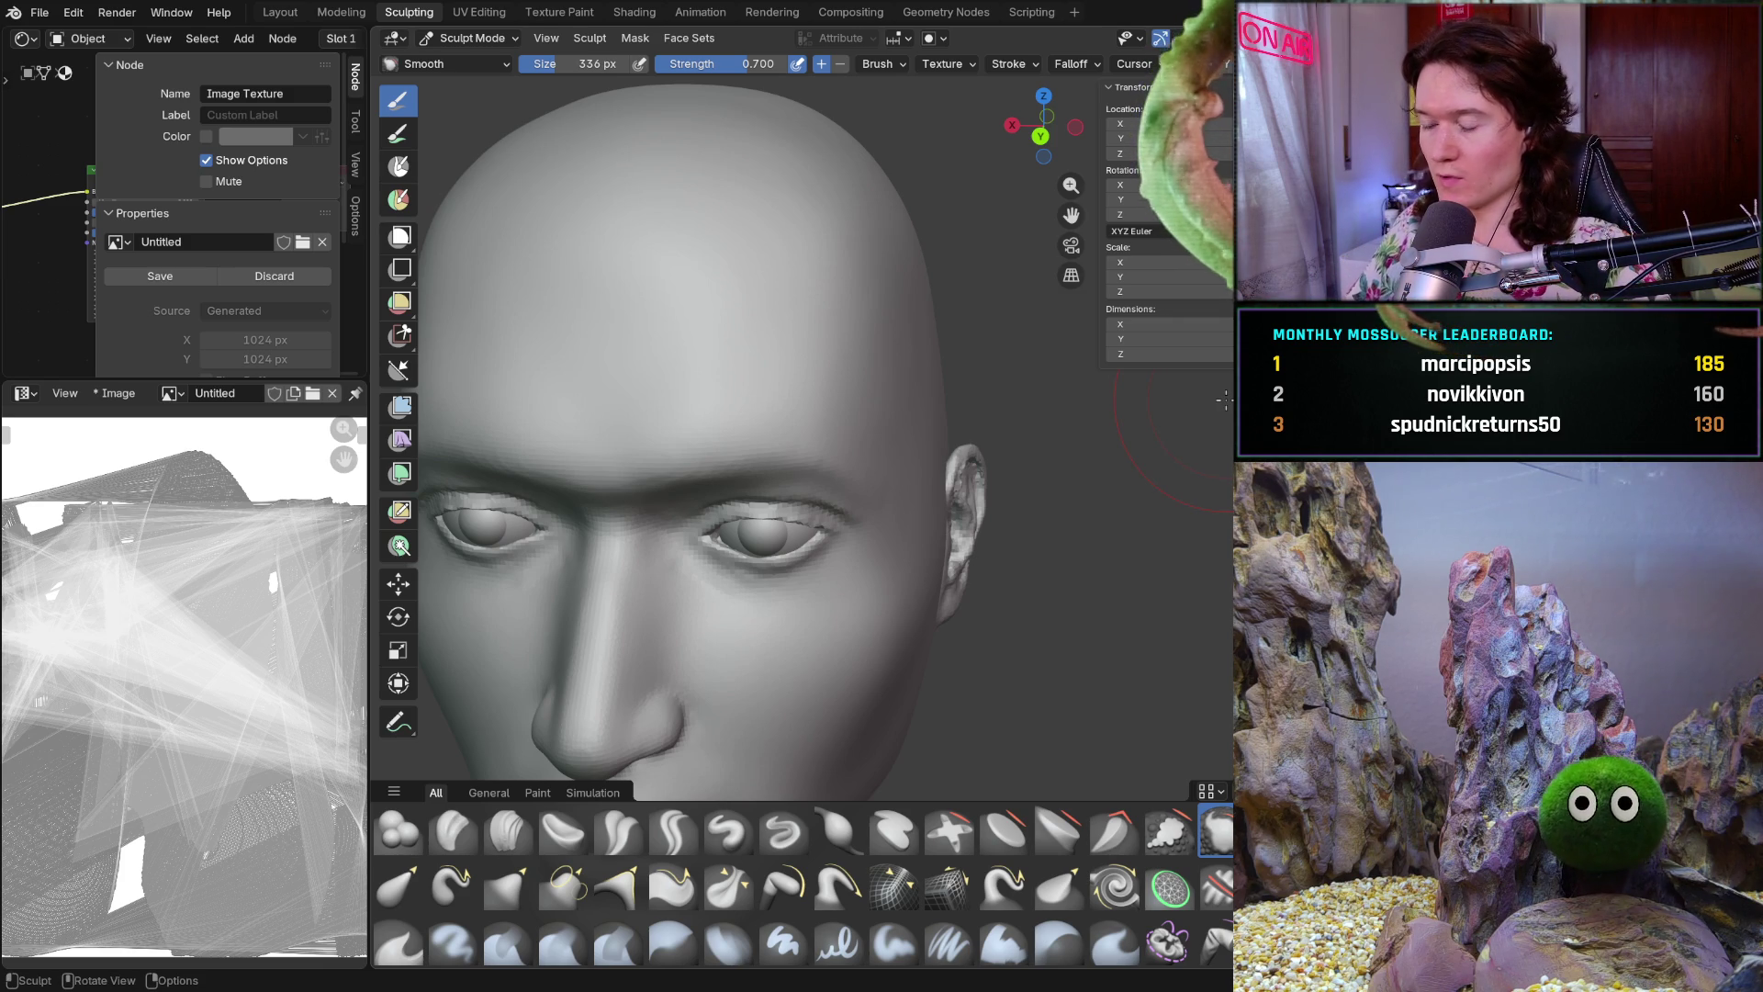
Orbit around the eye and forehead and back out to the full frontal head
middle_drag(912, 361, 922, 339)
mouse_move(913, 462)
middle_down()
mouse_move(899, 485)
mouse_move(1013, 440)
mouse_move(965, 496)
middle_up()
scroll(873, 551, down, 5)
middle_drag(932, 611, 998, 495)
scroll(965, 551, down, 5)
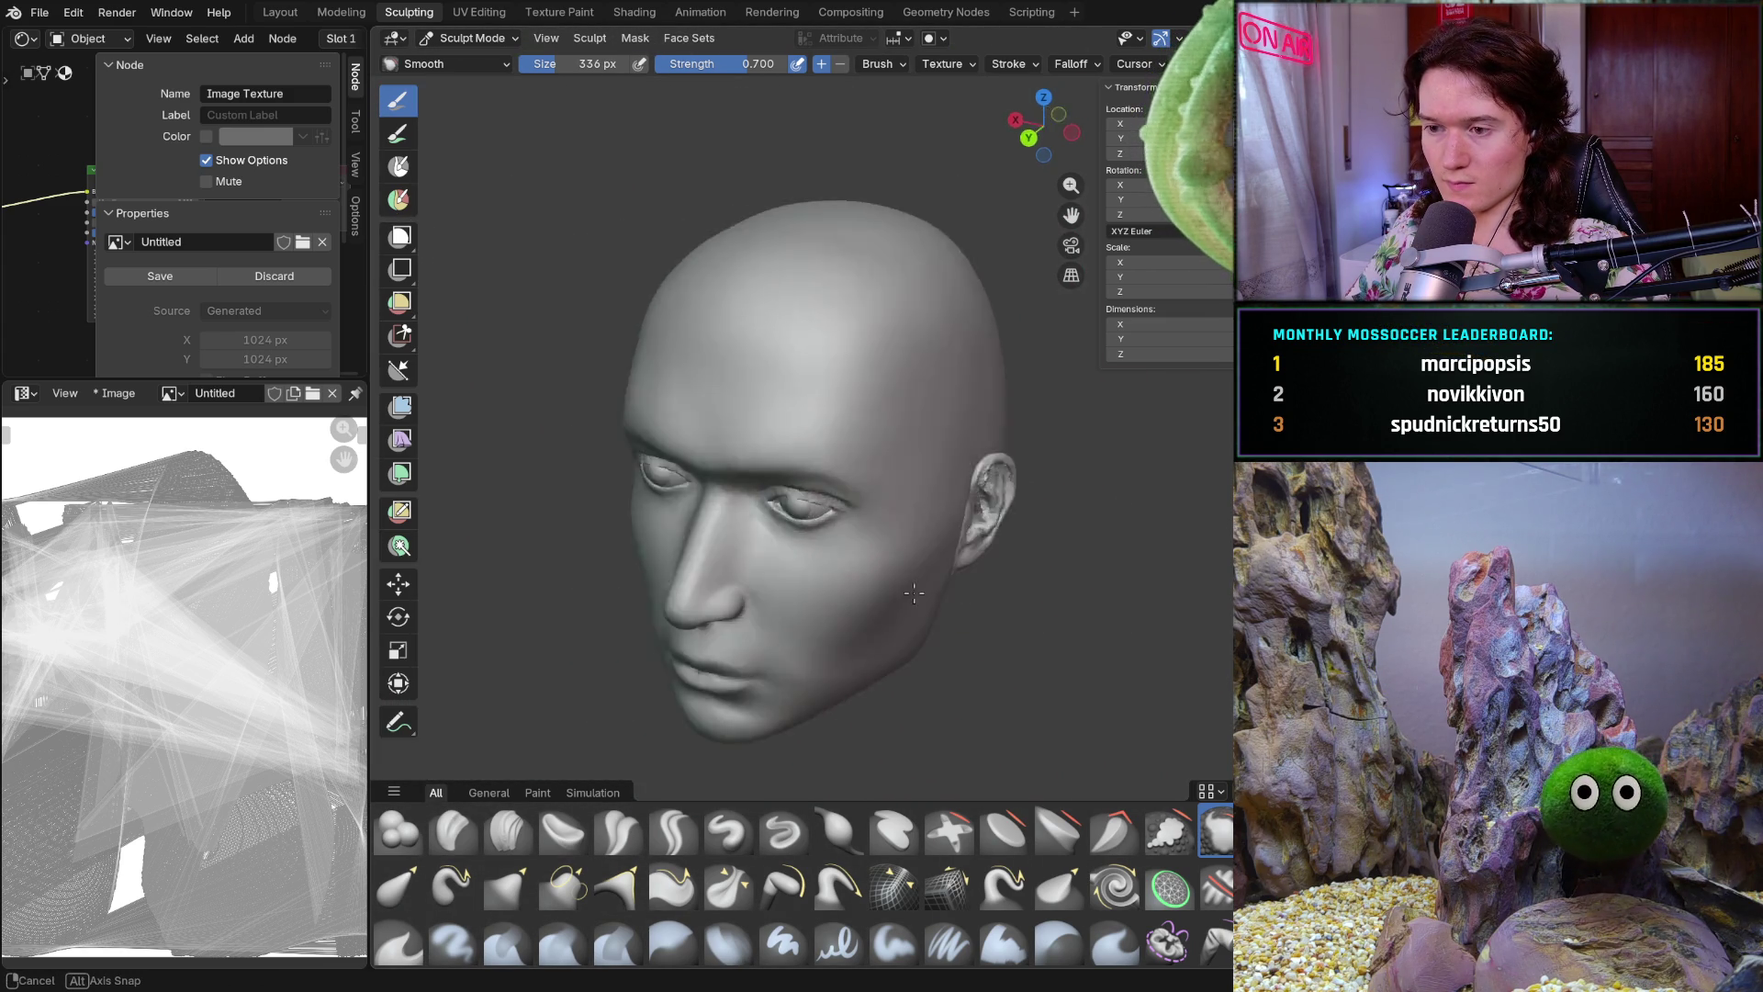
scroll(1163, 425, up, 10)
mouse_move(1162, 425)
ctrl+middle_down()
mouse_move(1074, 523)
mouse_move(945, 553)
ctrl+middle_up()
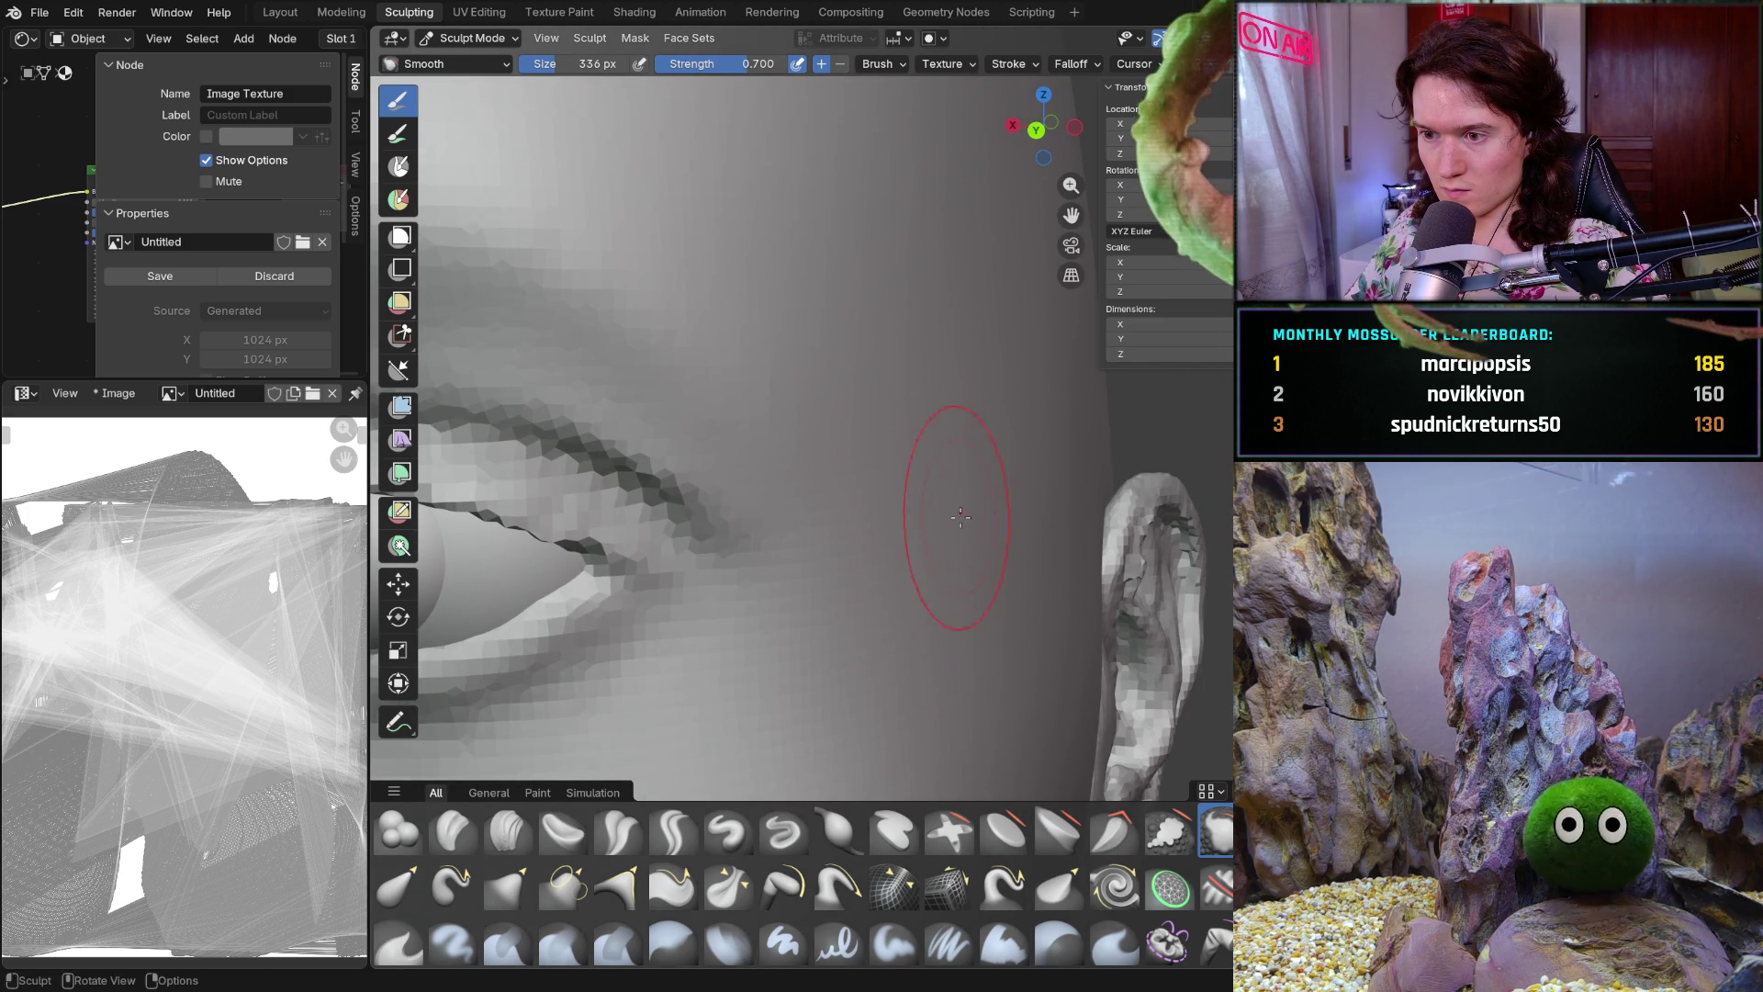
scroll(942, 596, down, 5)
scroll(1035, 399, down, 2)
middle_drag(1035, 426, 1024, 454)
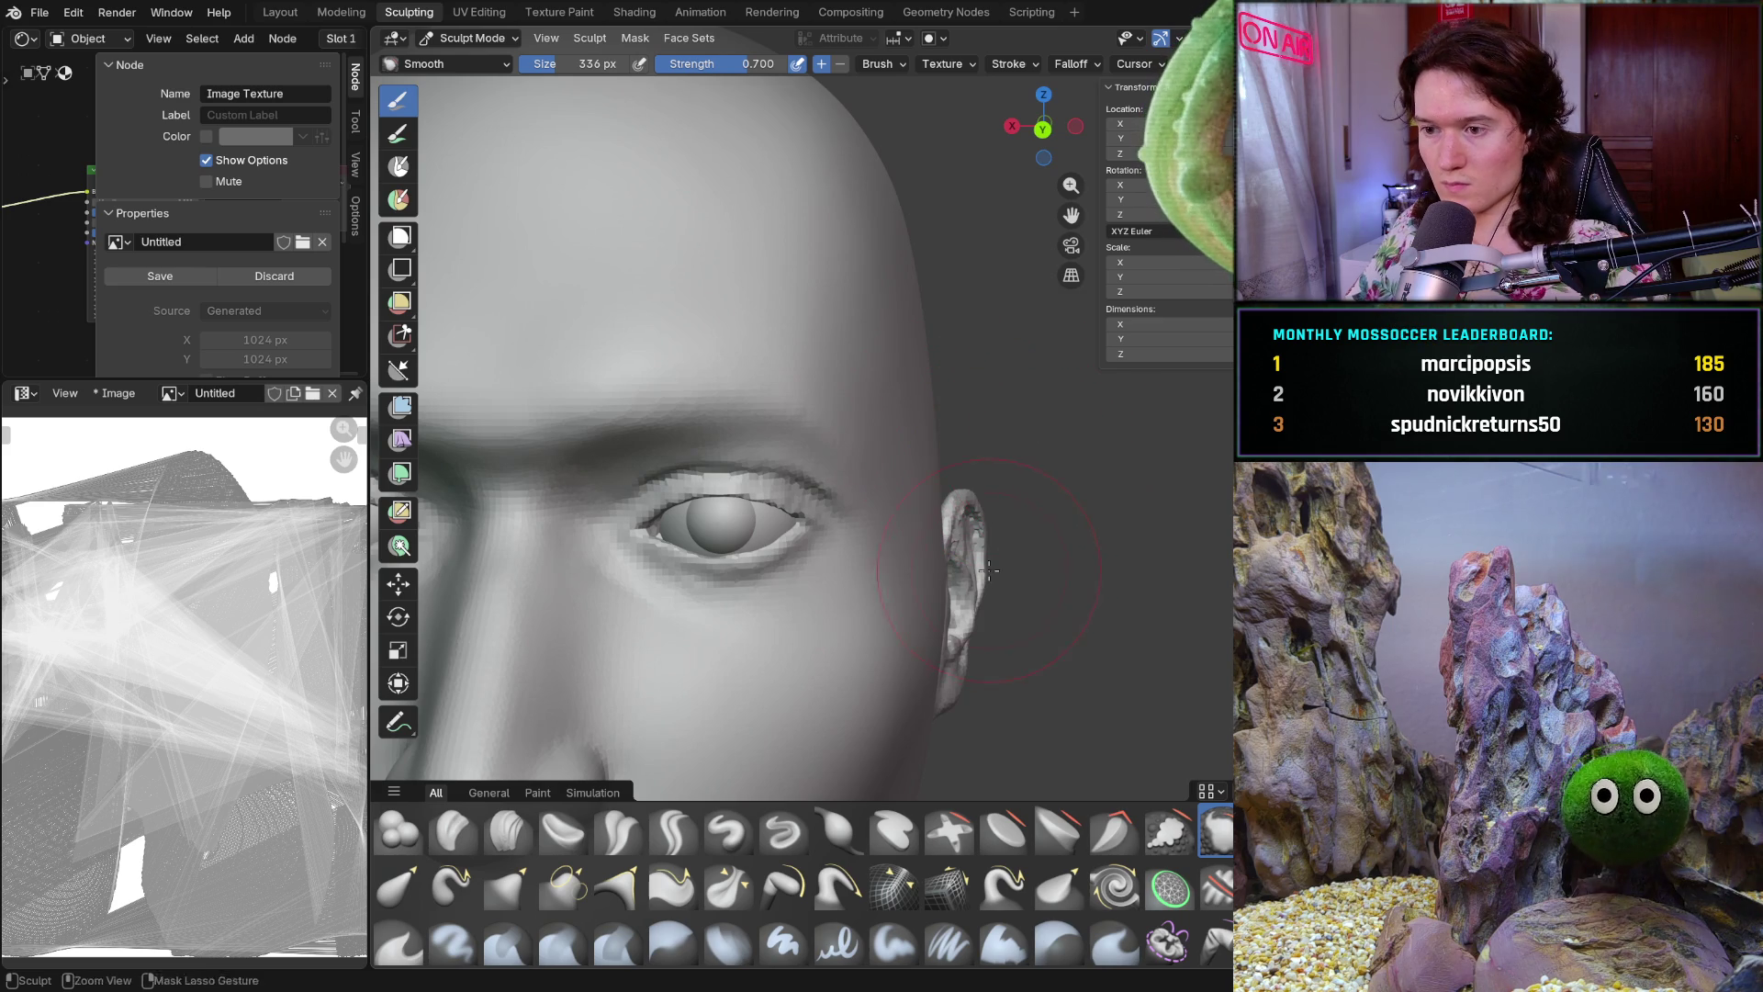
scroll(1054, 437, up, 4)
mouse_move(1053, 436)
middle_down()
mouse_move(853, 593)
mouse_move(748, 642)
mouse_move(973, 595)
mouse_move(992, 432)
middle_up()
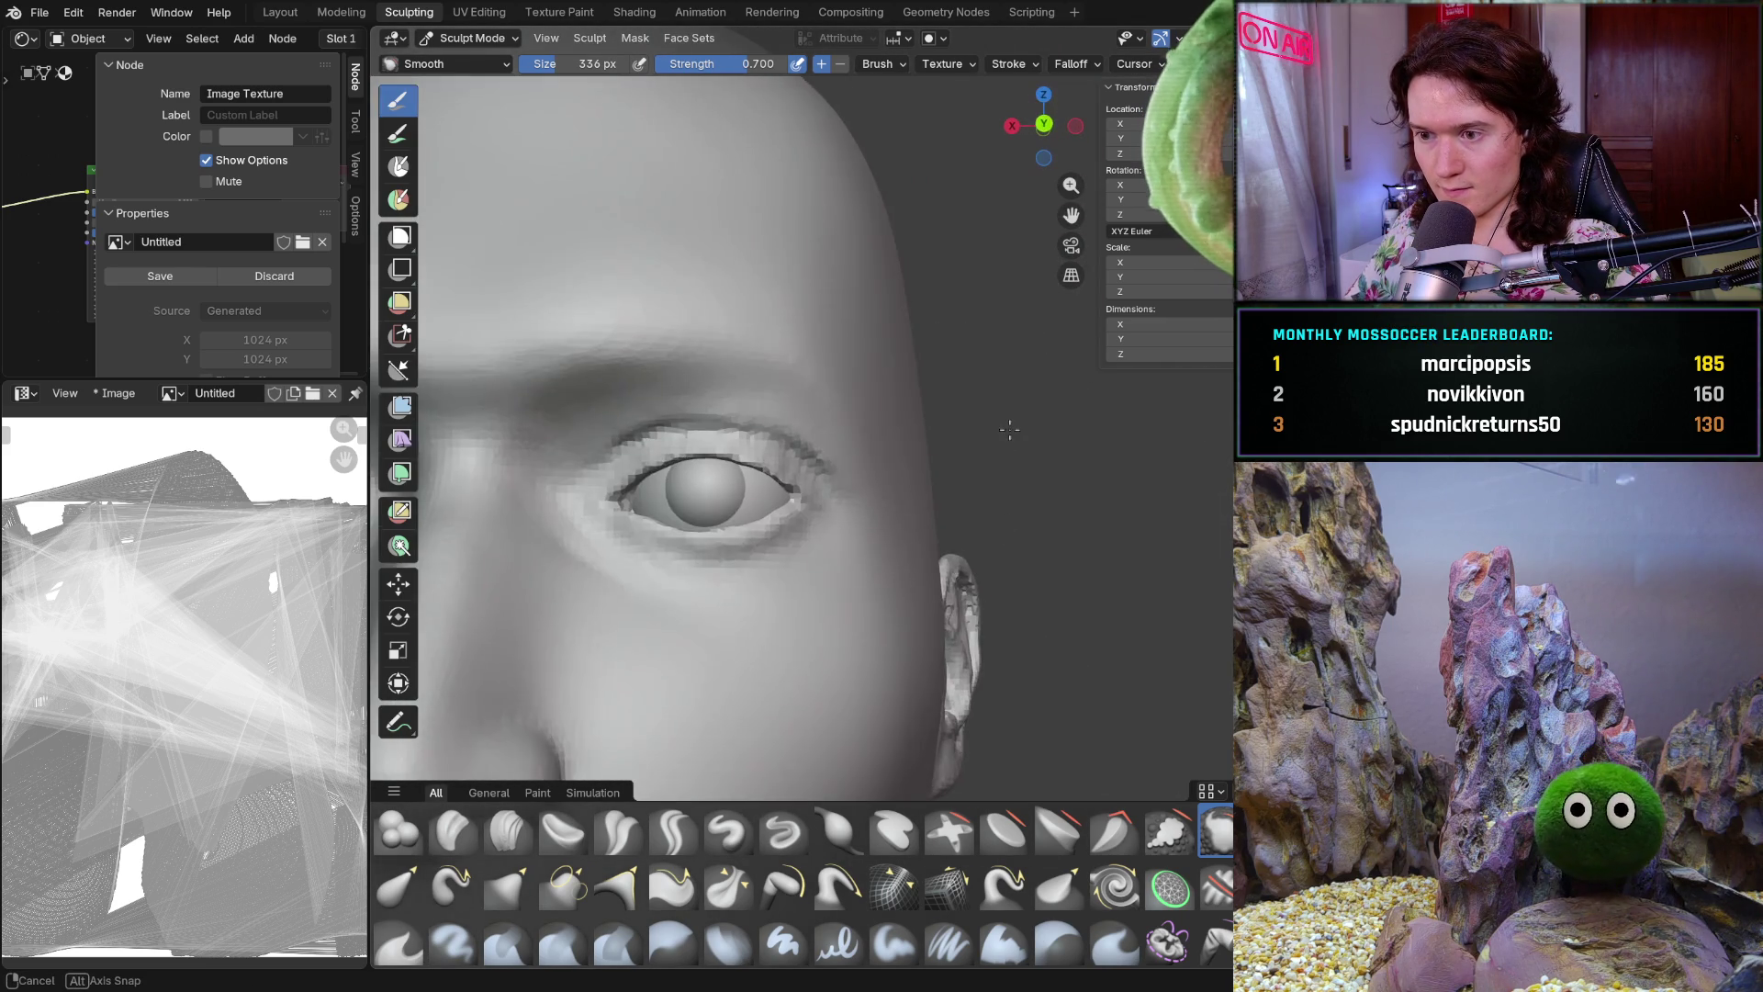
scroll(981, 560, down, 3)
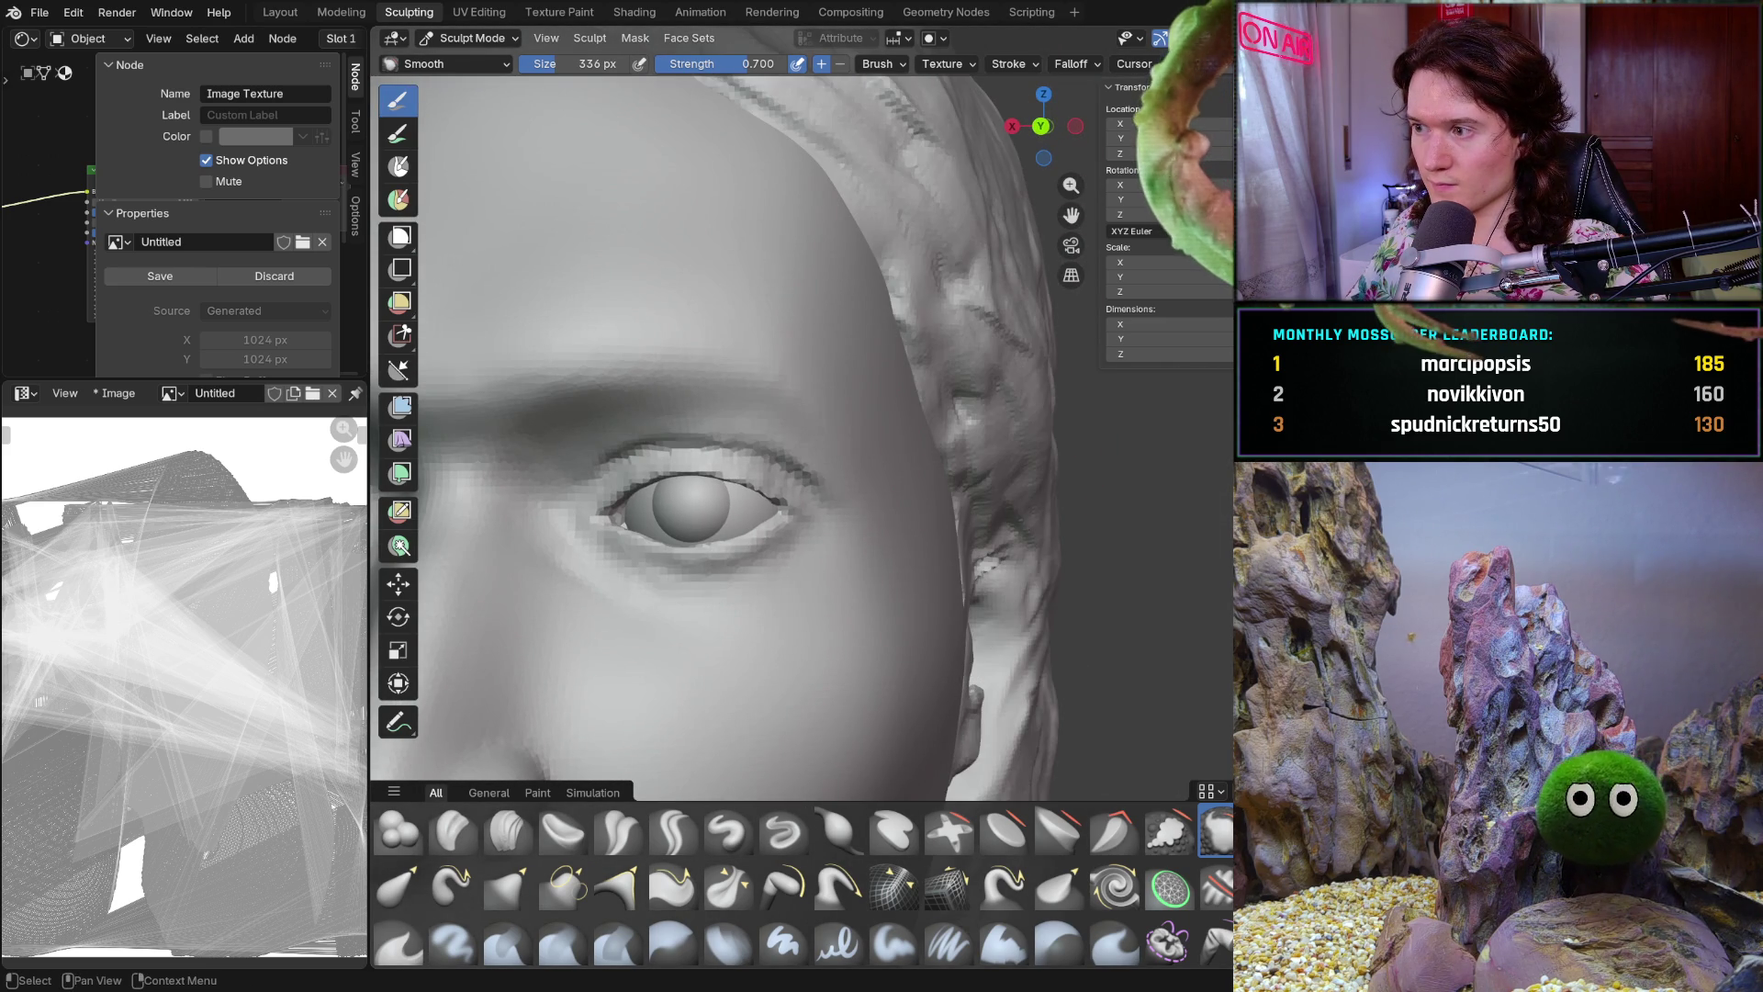
scroll(981, 561, down, 4)
middle_drag(964, 552, 985, 567)
scroll(991, 574, up, 2)
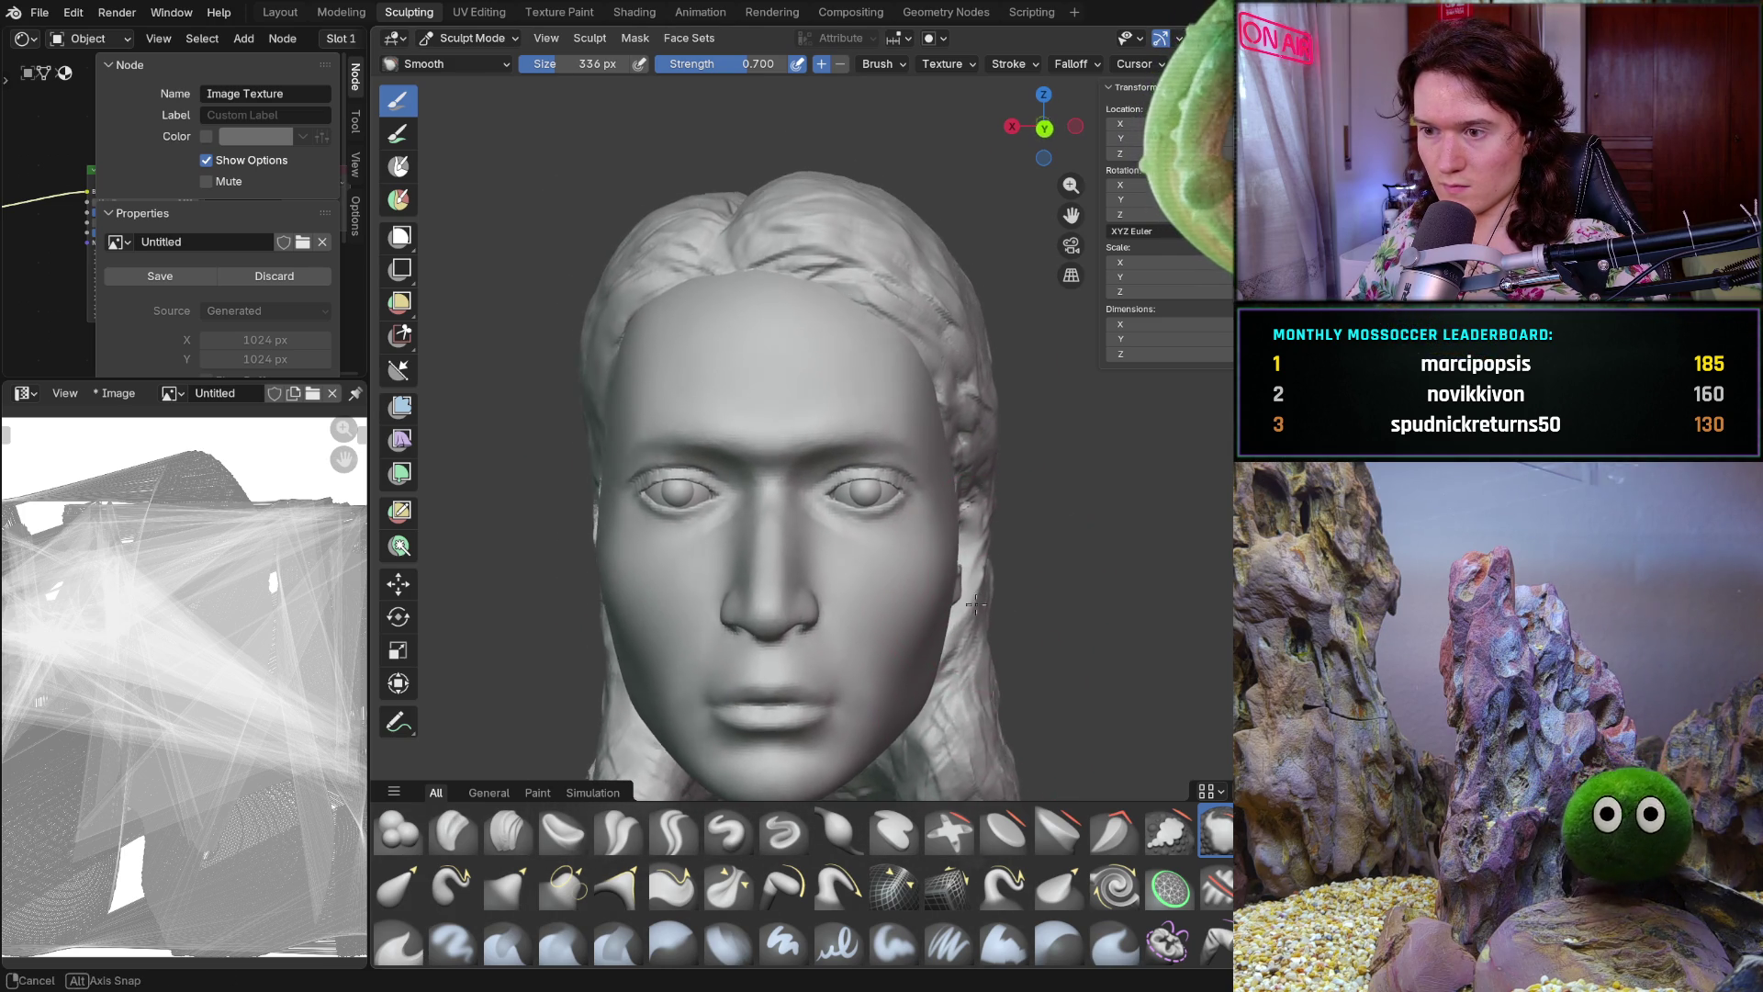
Smooth the hair strands on the head's right side and shrink the brush to 168 px
drag(1006, 585, 986, 598)
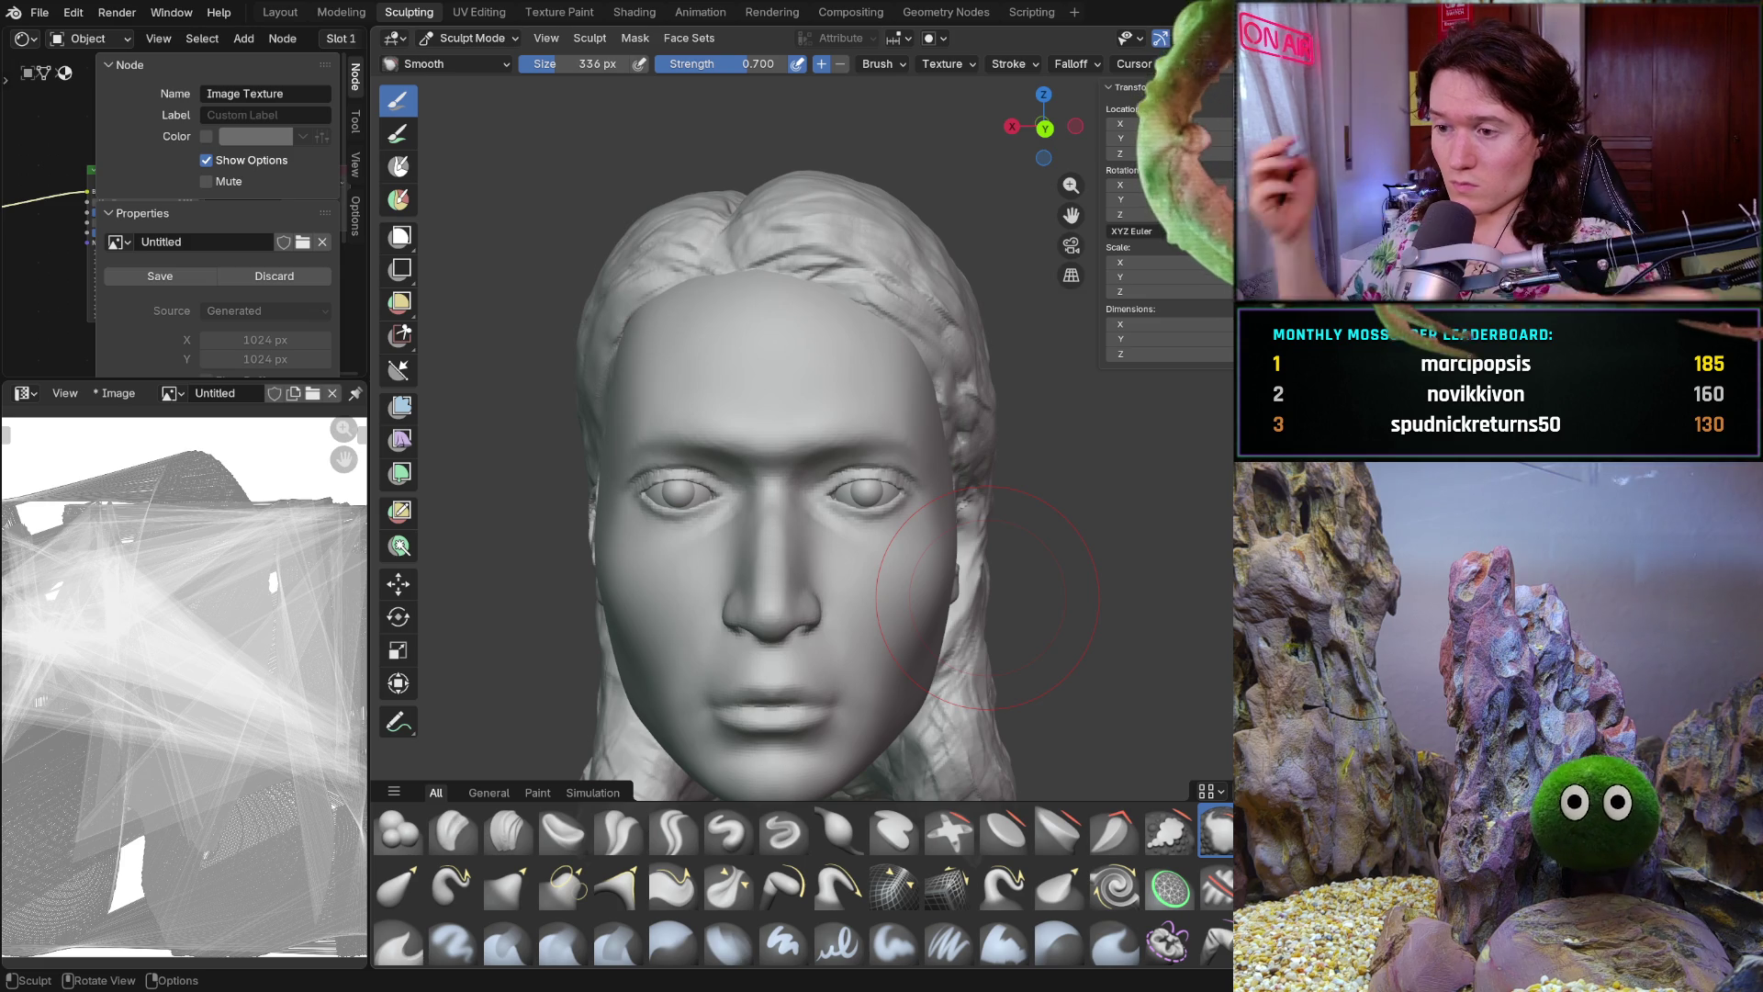
middle_drag(986, 595, 933, 532)
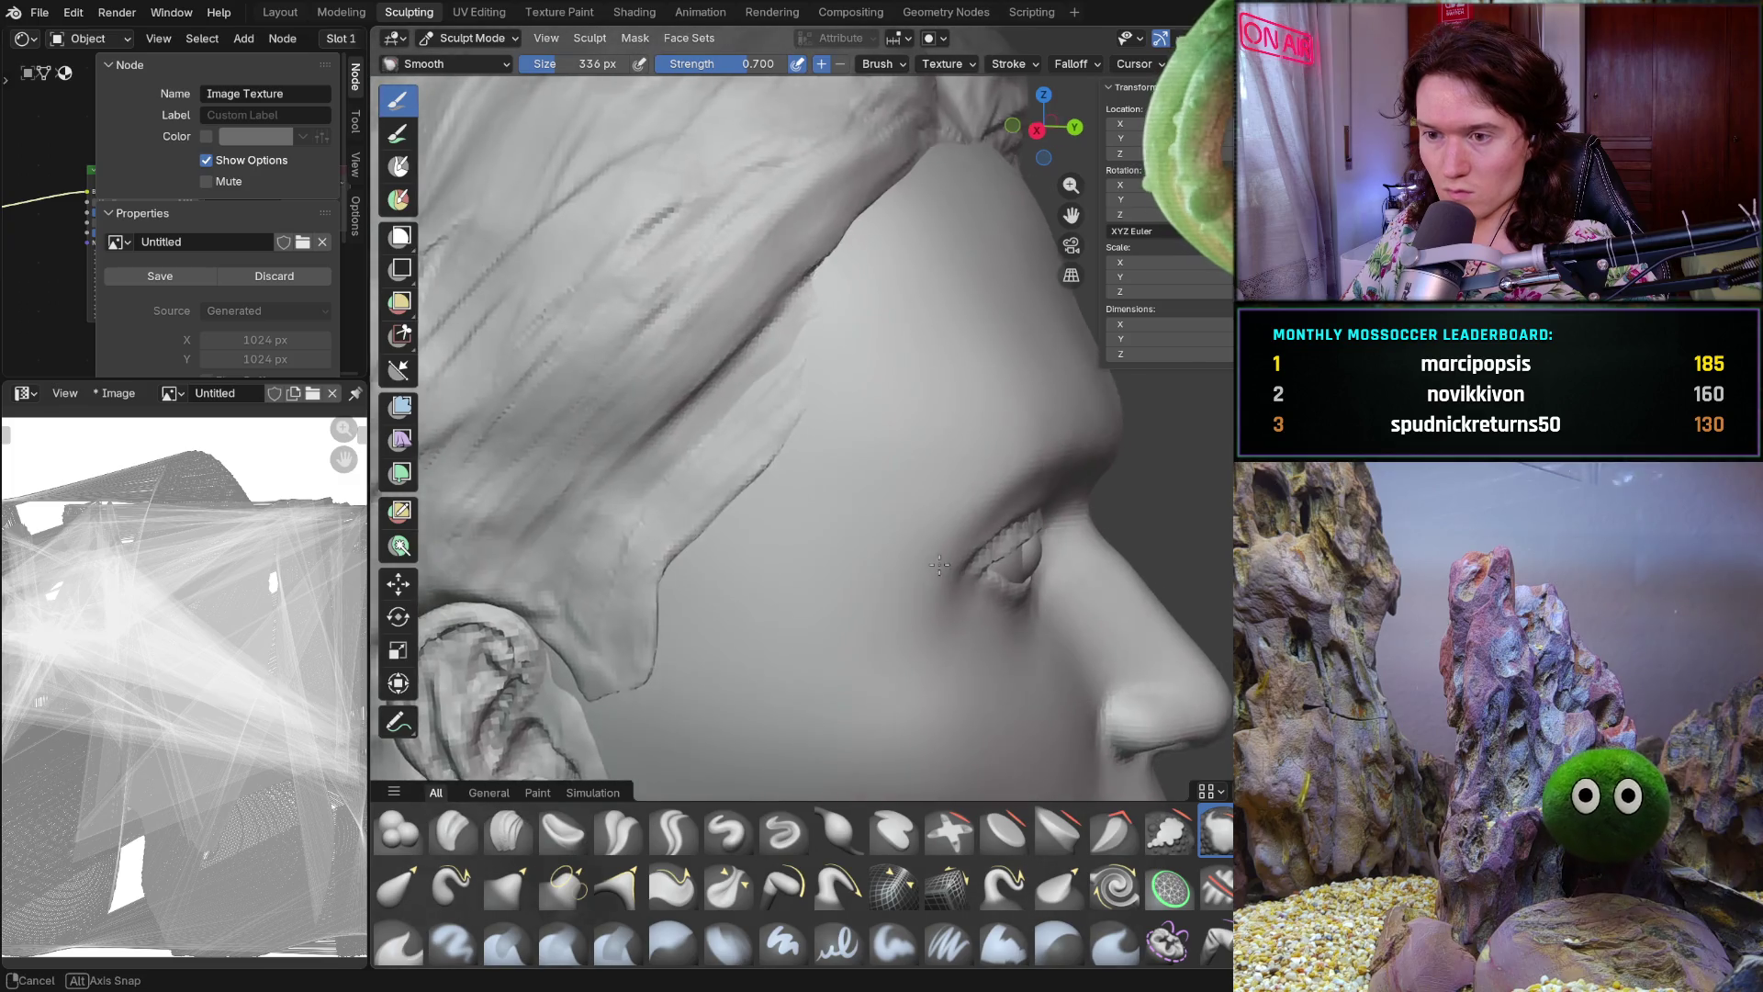
scroll(882, 555, up, 2)
scroll(882, 554, up, 2)
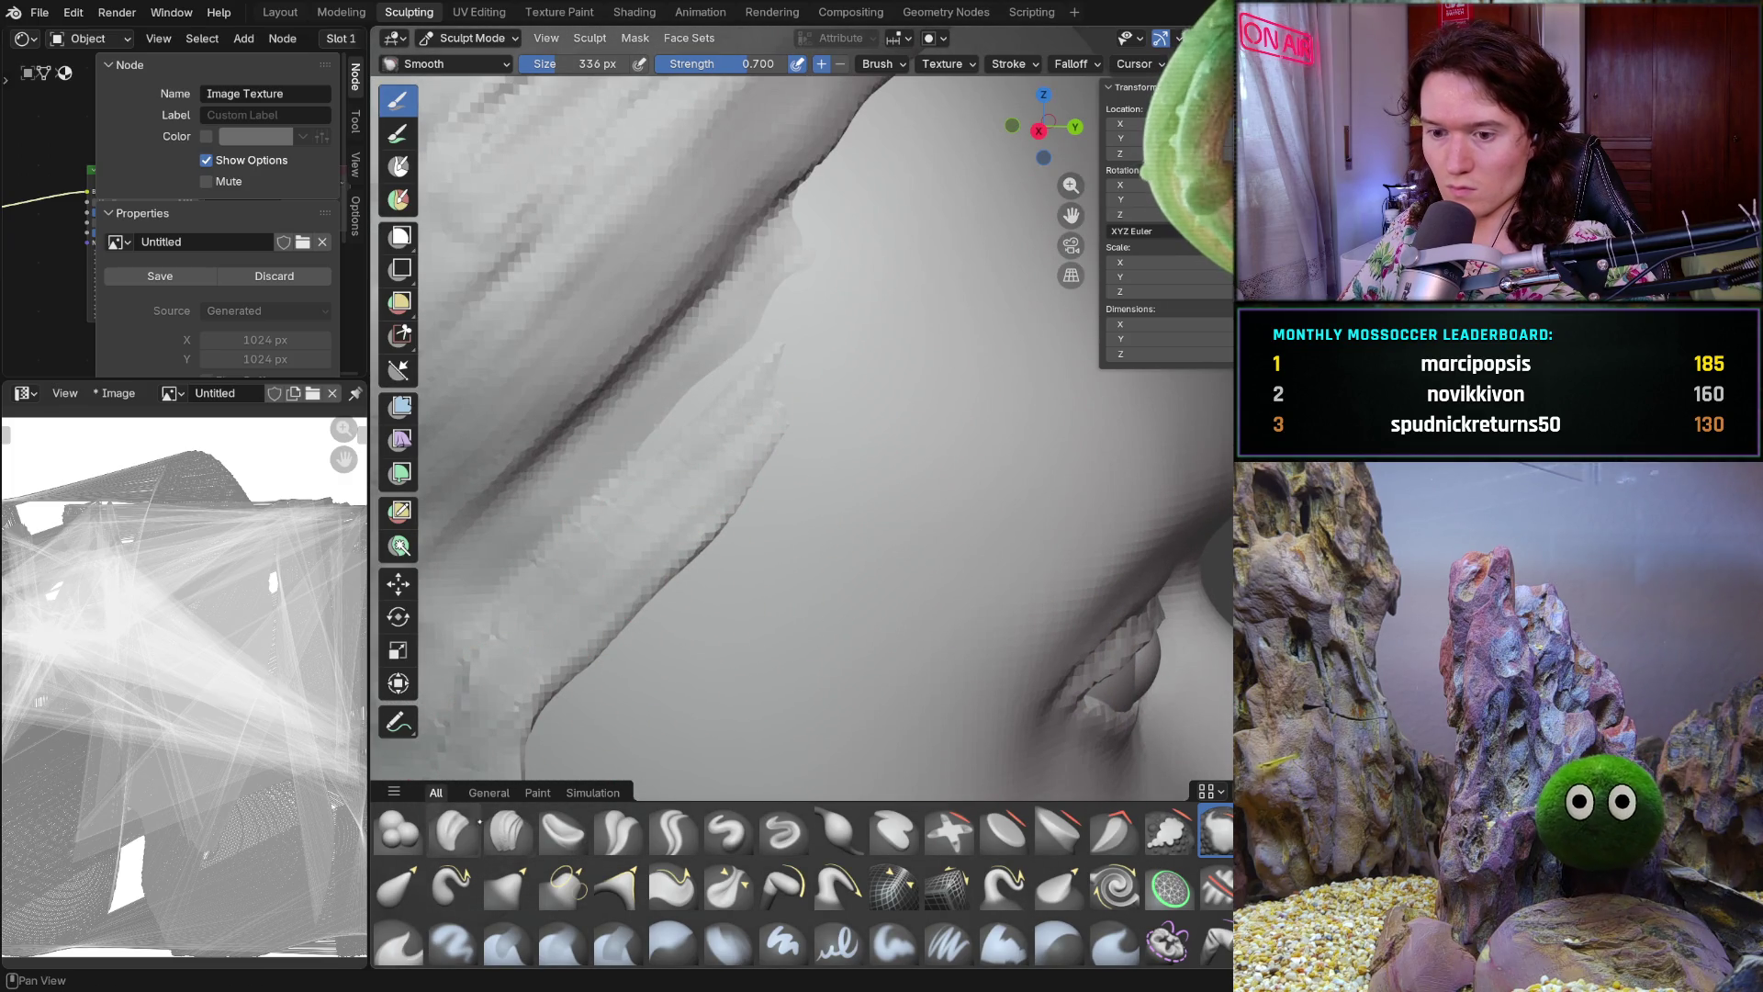
key(f)
click(736, 464)
Shrink the Clay Strips brush to 108 px and stroke along the hair edge beside the temple
mouse_move(767, 374)
ctrl+middle_down()
mouse_move(789, 461)
mouse_move(806, 394)
ctrl+middle_up()
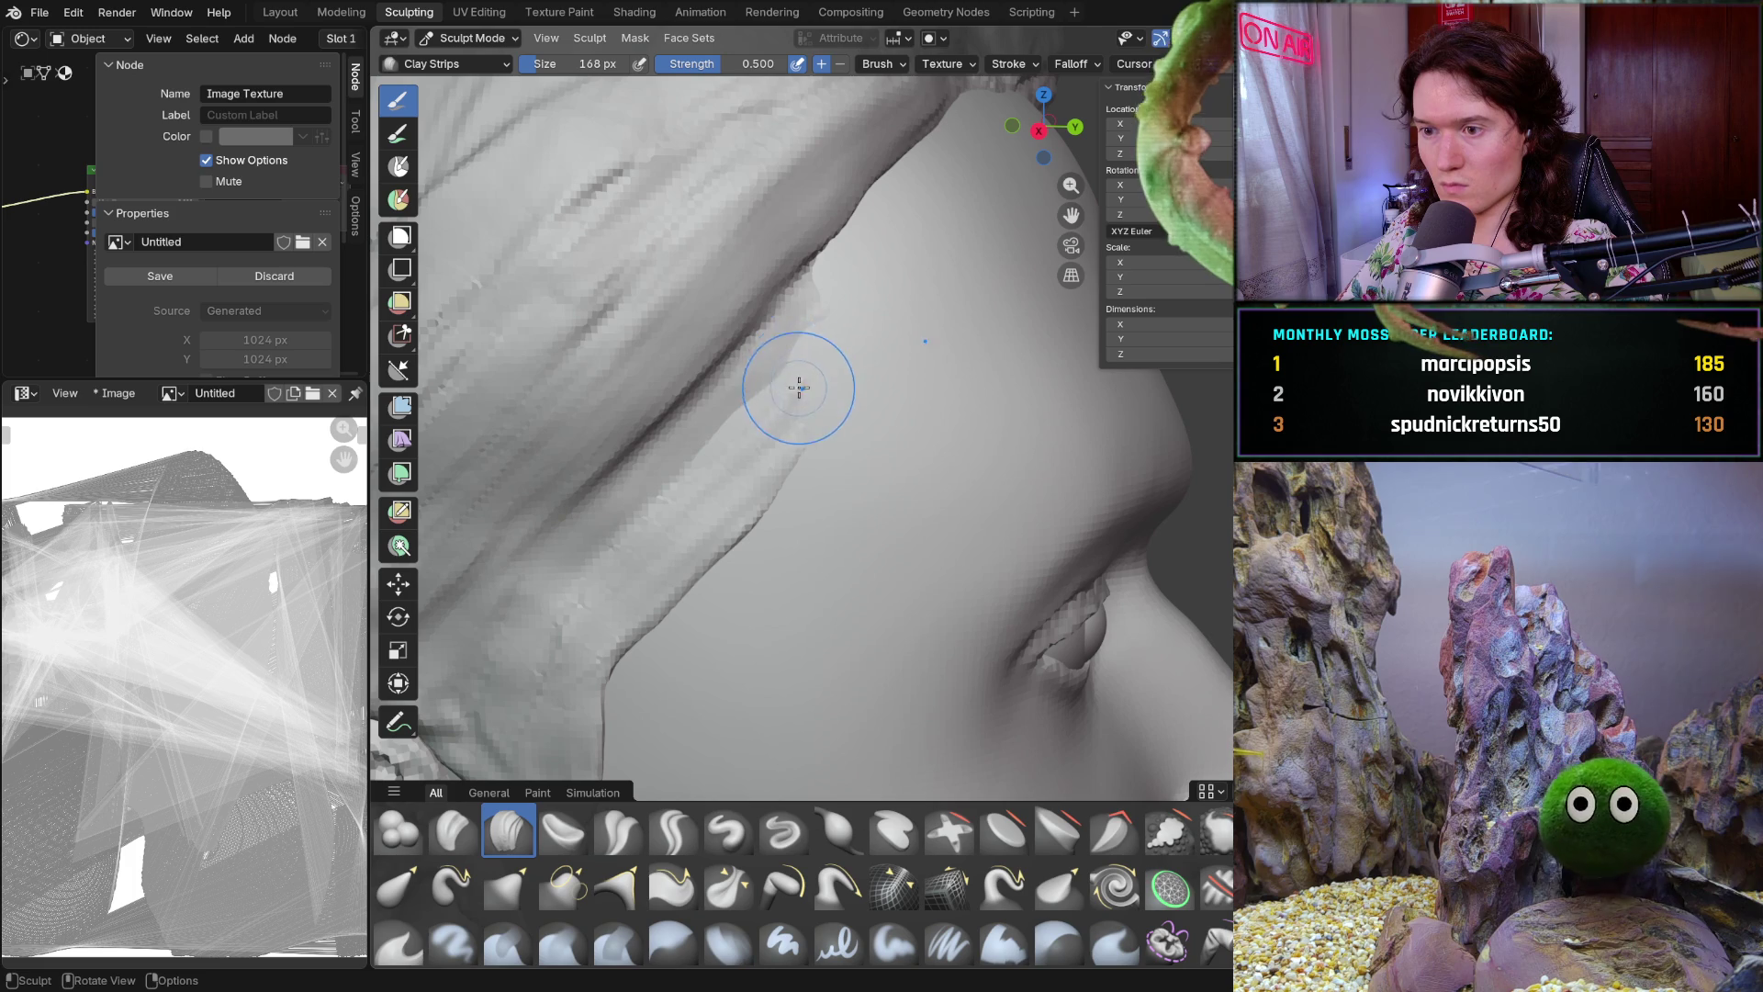
key(f)
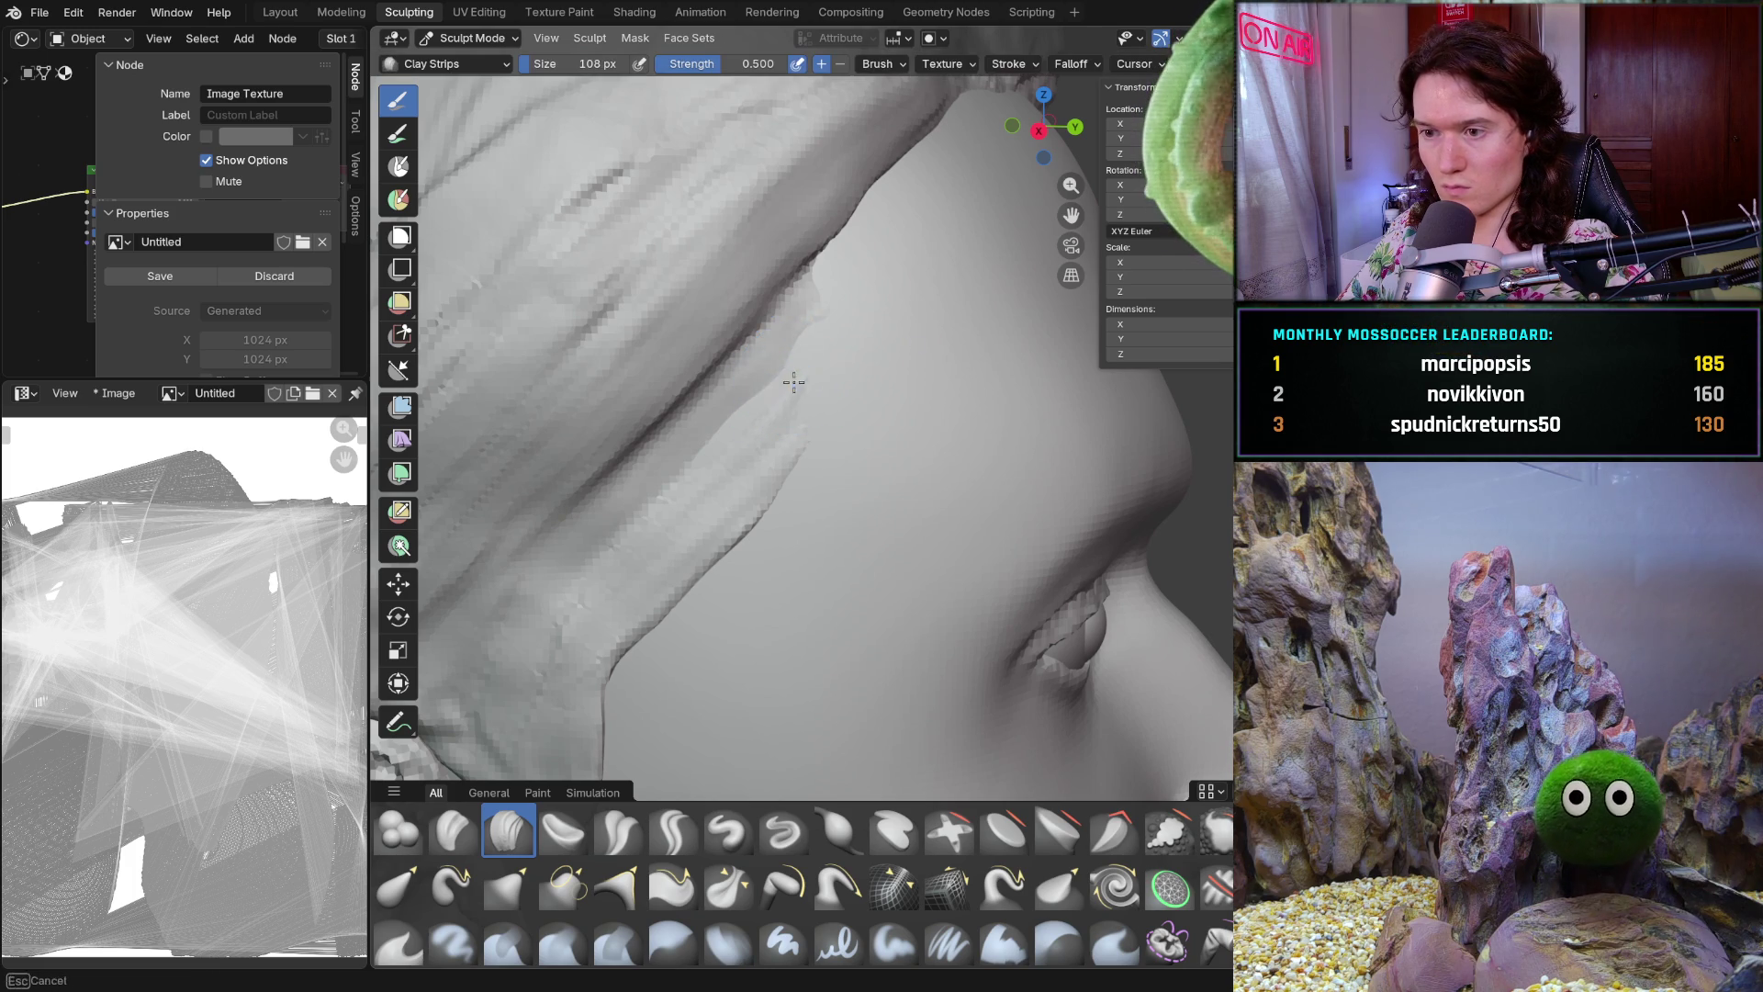
middle_drag(819, 342, 753, 404)
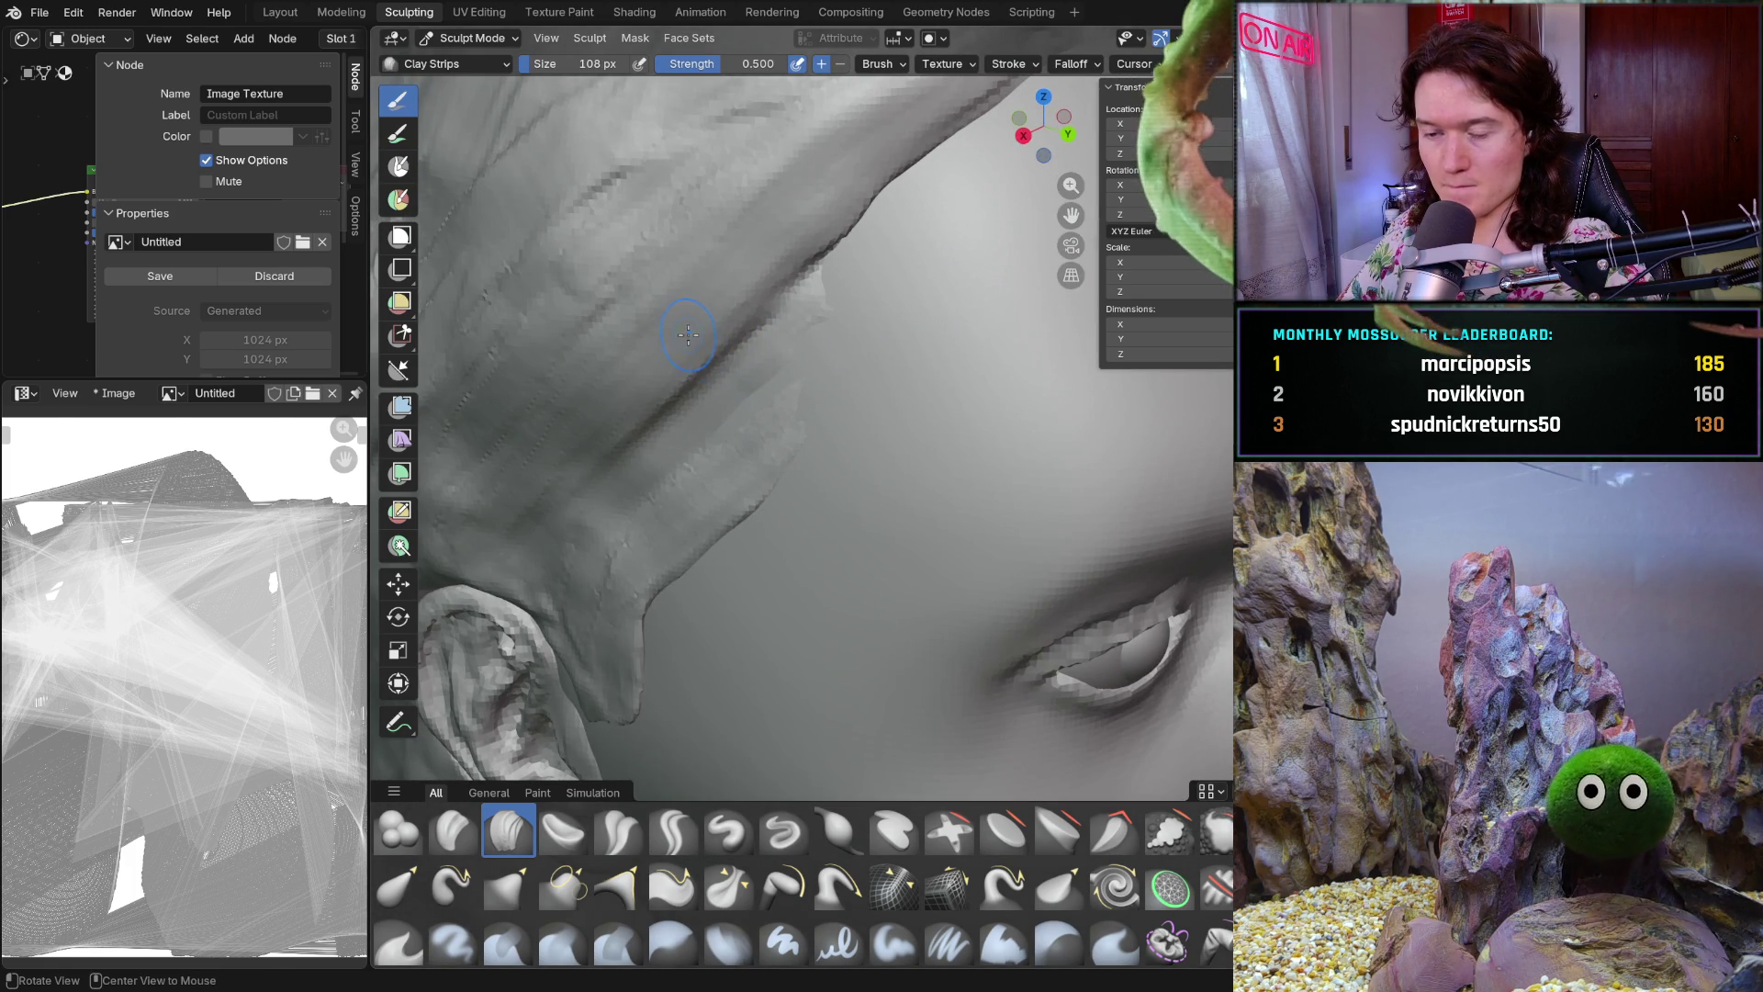
key(ctrl+z)
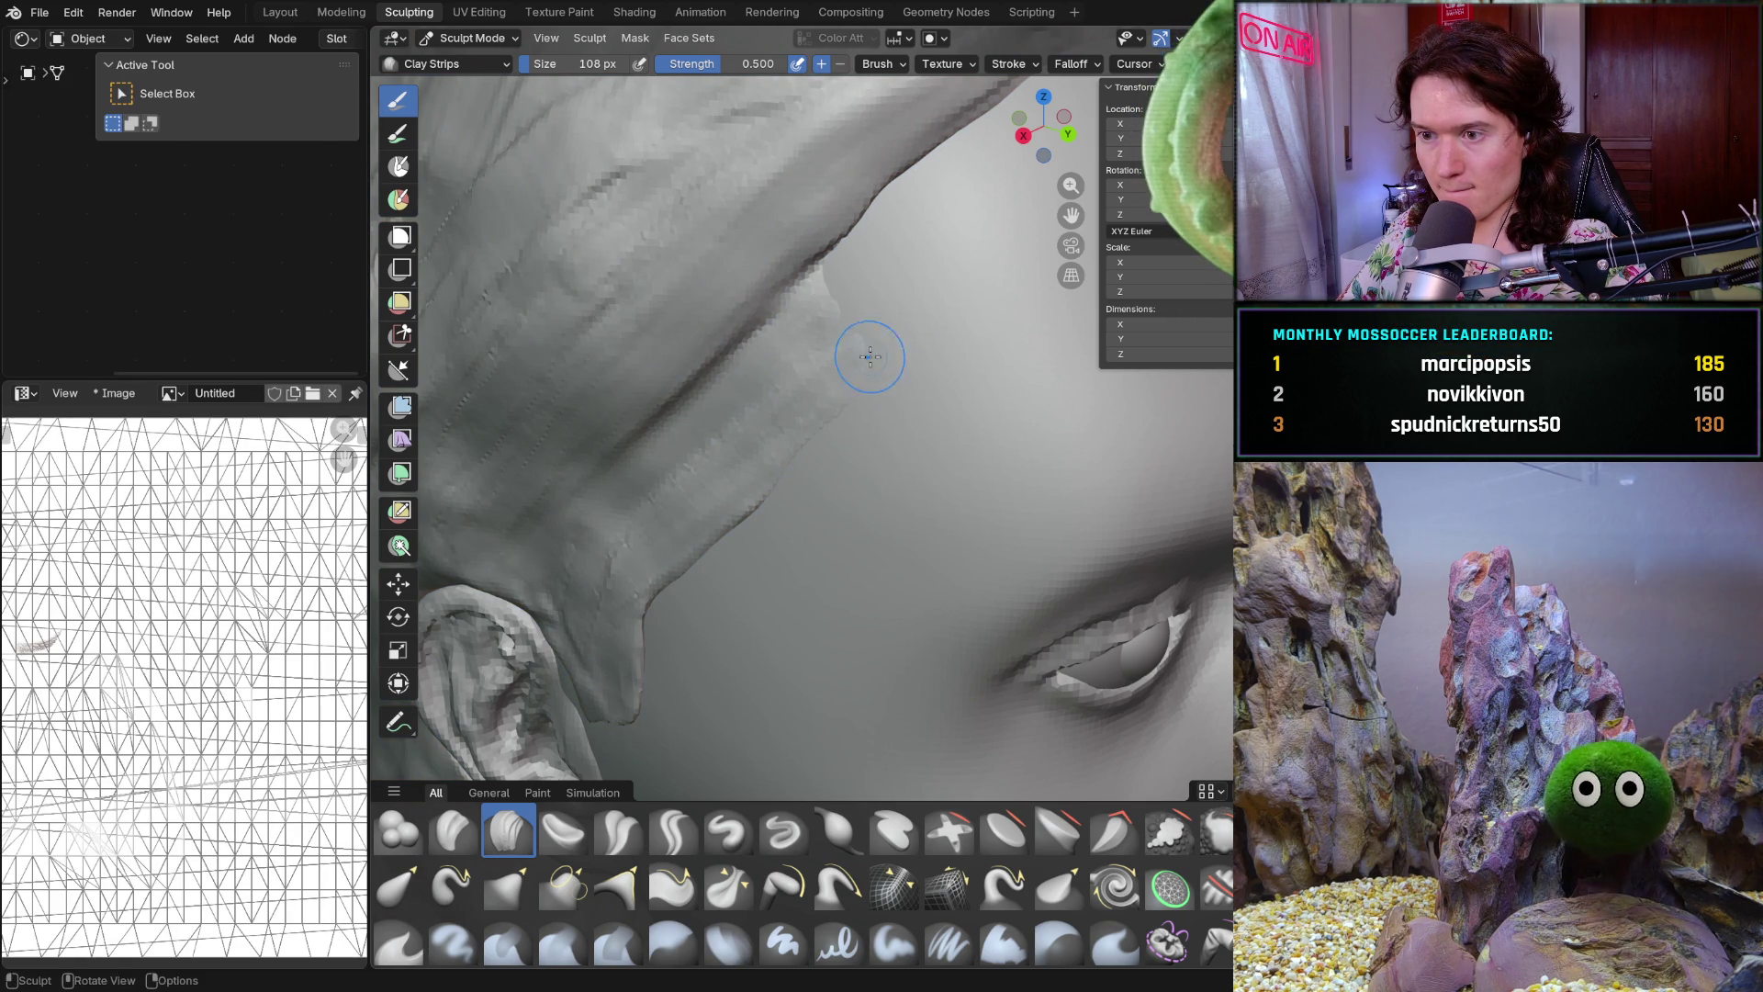
mouse_move(895, 352)
middle_down()
mouse_move(850, 366)
mouse_move(833, 285)
middle_up()
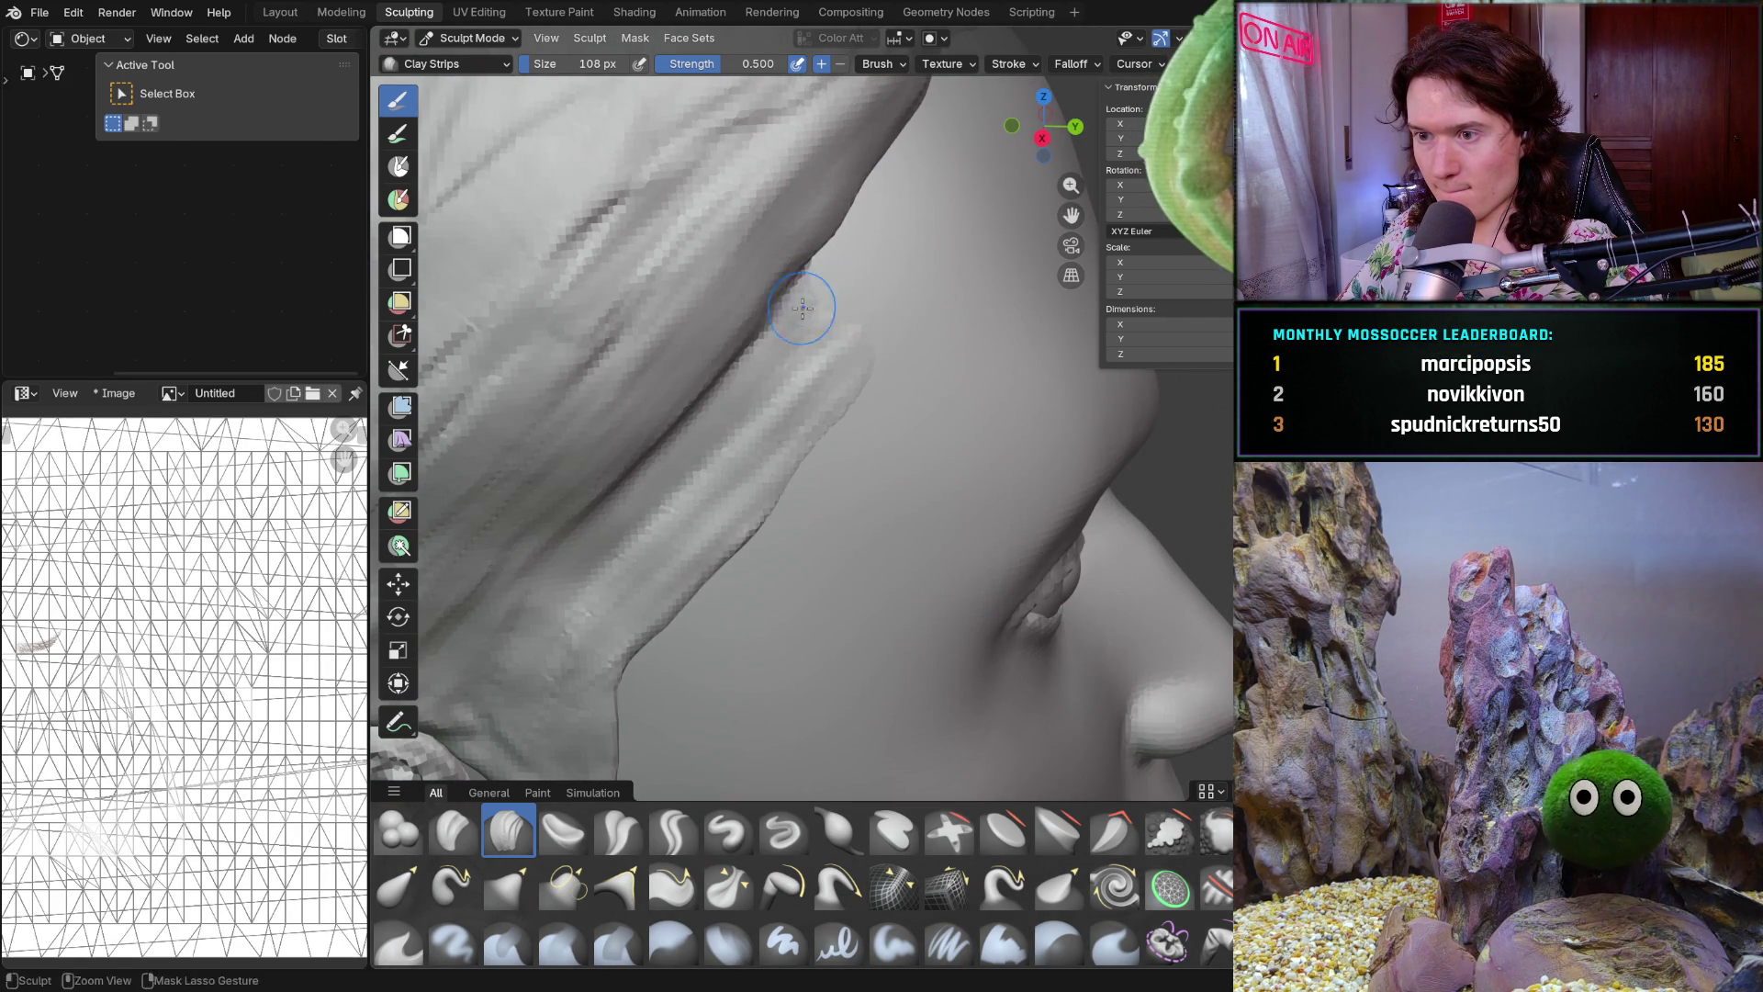
middle_drag(896, 306, 842, 401)
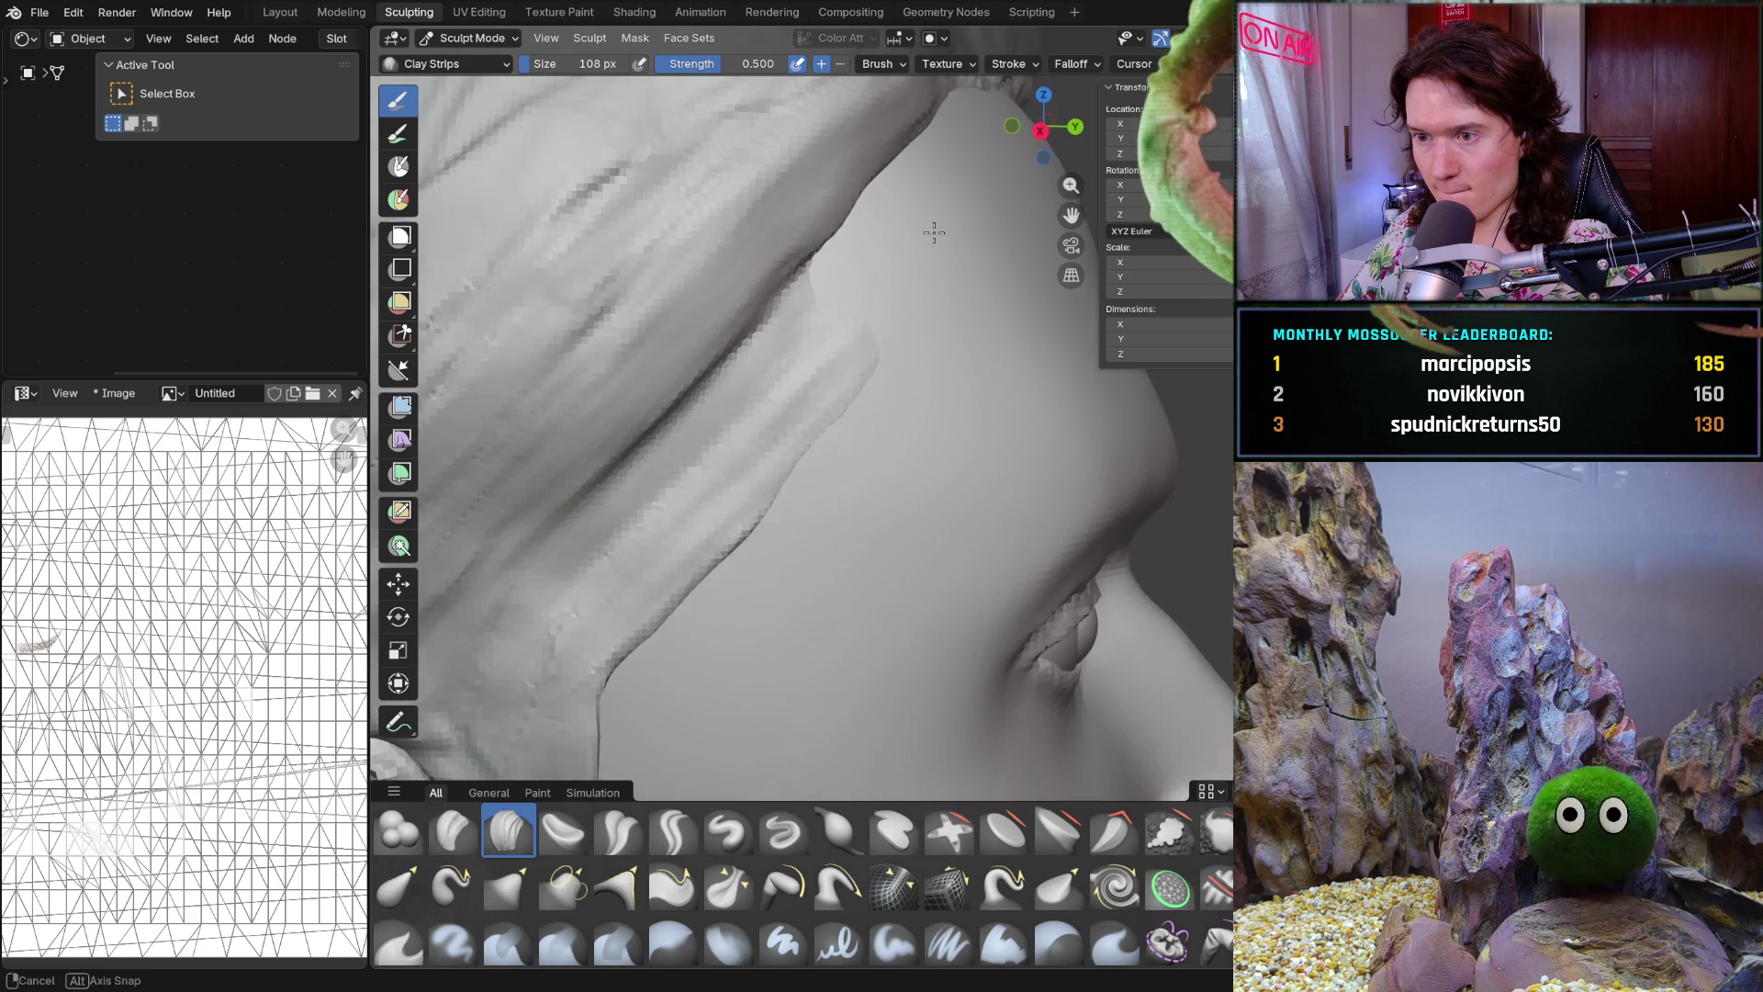
middle_drag(756, 499, 762, 417)
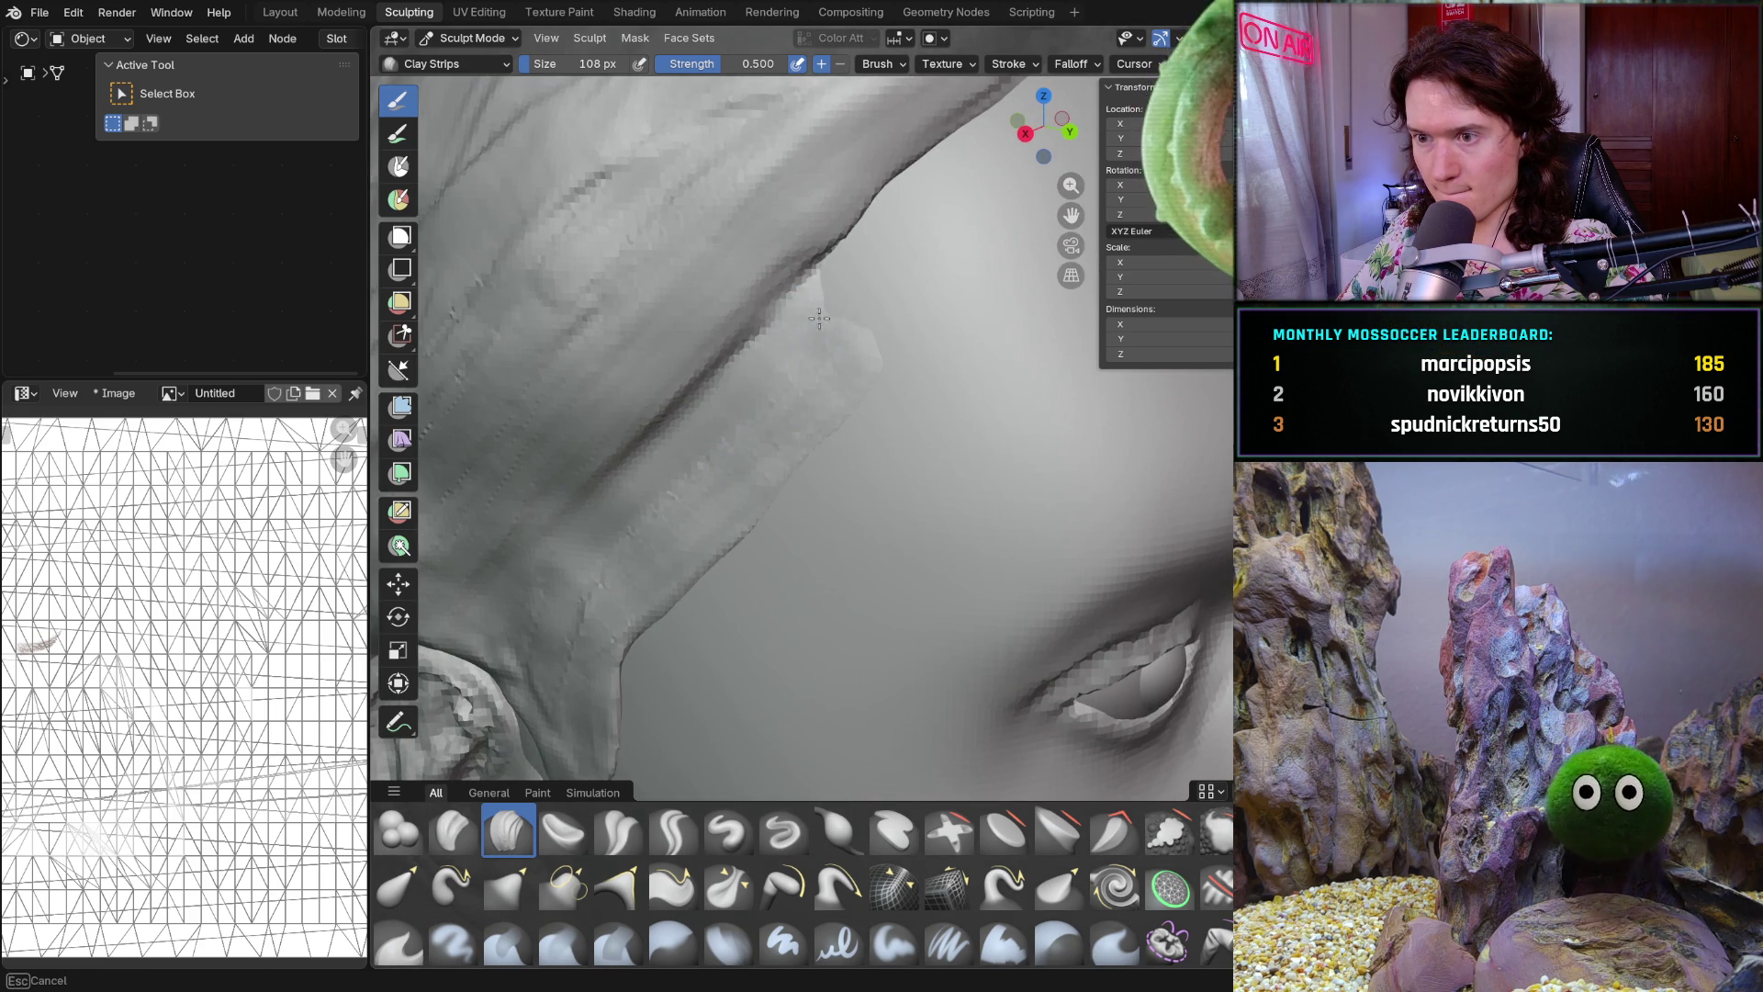
drag(855, 295, 891, 327)
Orbit and zoom around the hair strip and ear to inspect the new edge from front and profile
middle_drag(909, 307, 906, 292)
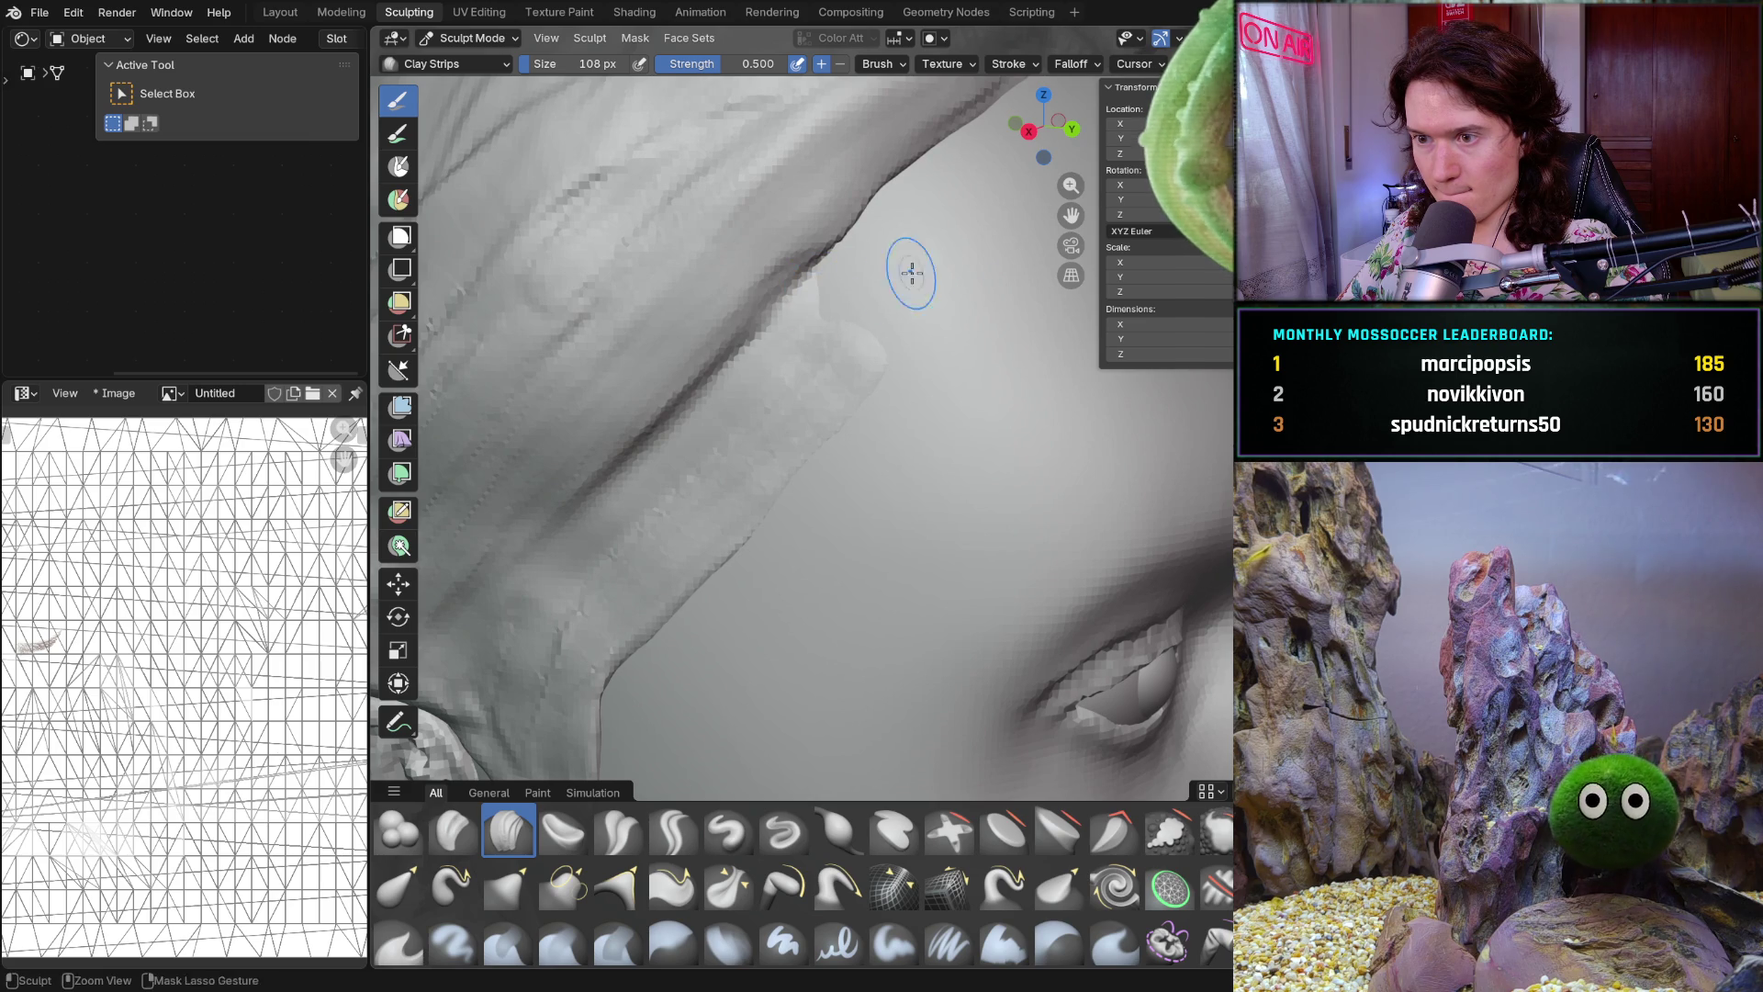
mouse_move(992, 296)
middle_down()
mouse_move(872, 257)
mouse_move(925, 430)
middle_up()
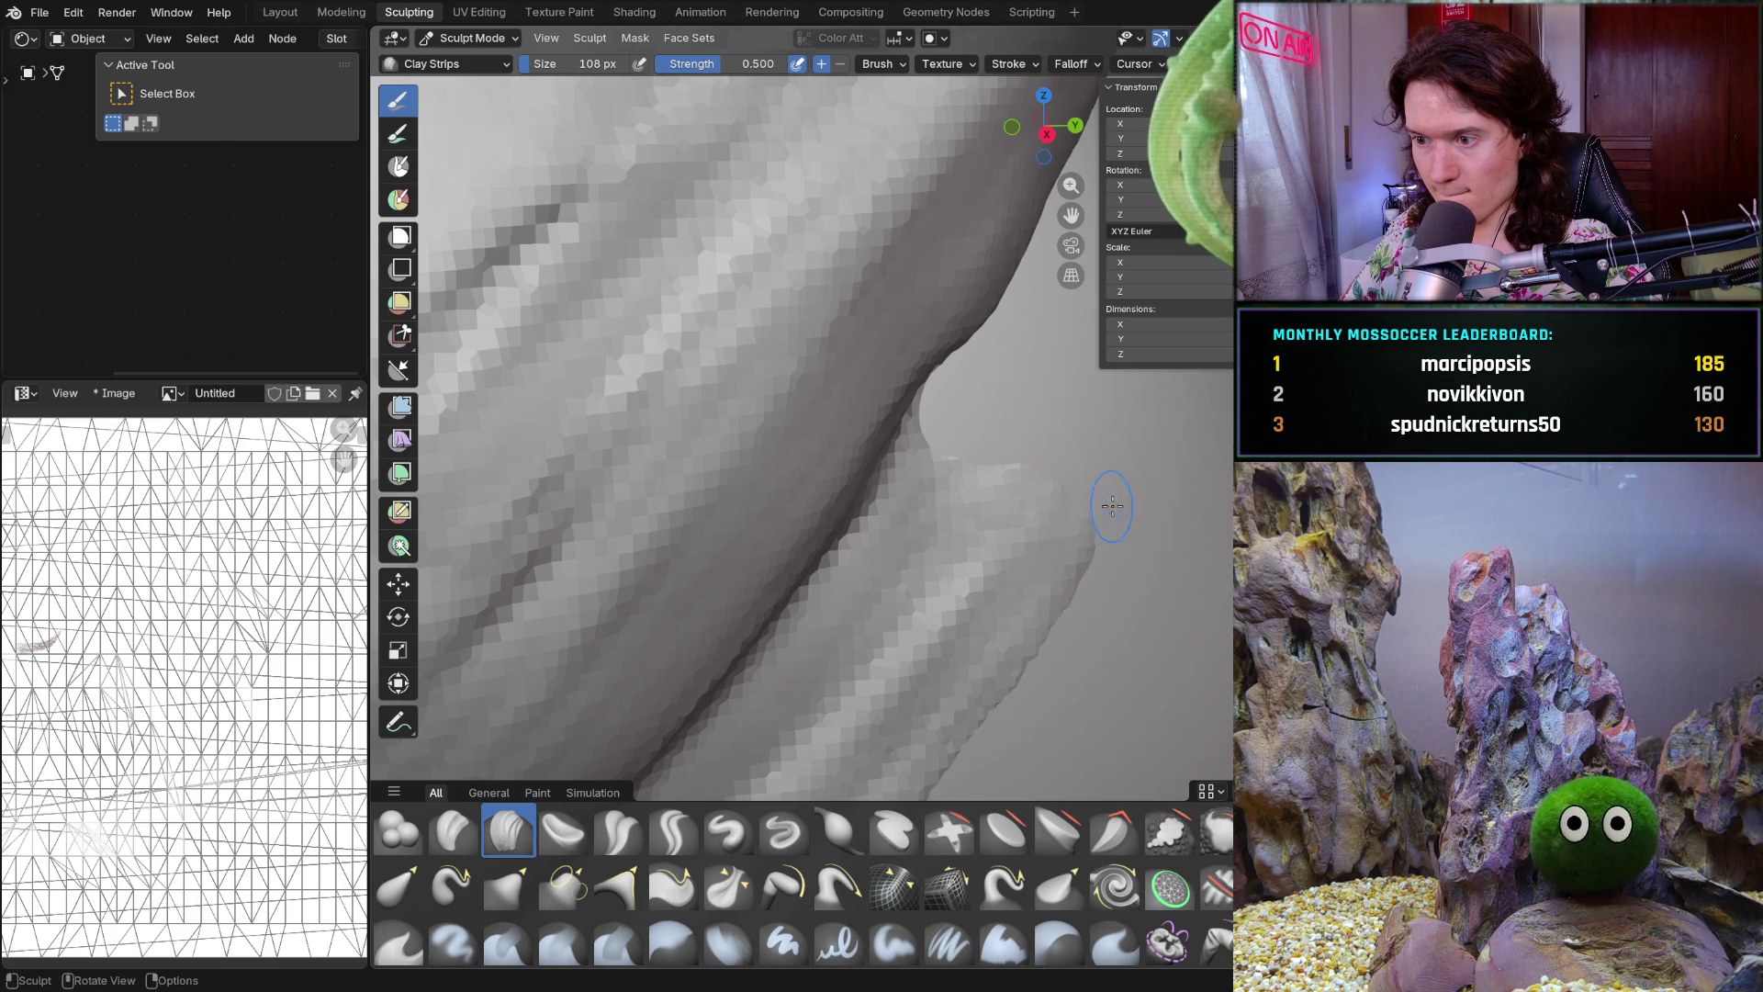
mouse_move(1010, 471)
middle_down()
mouse_move(1014, 450)
mouse_move(1092, 481)
middle_up()
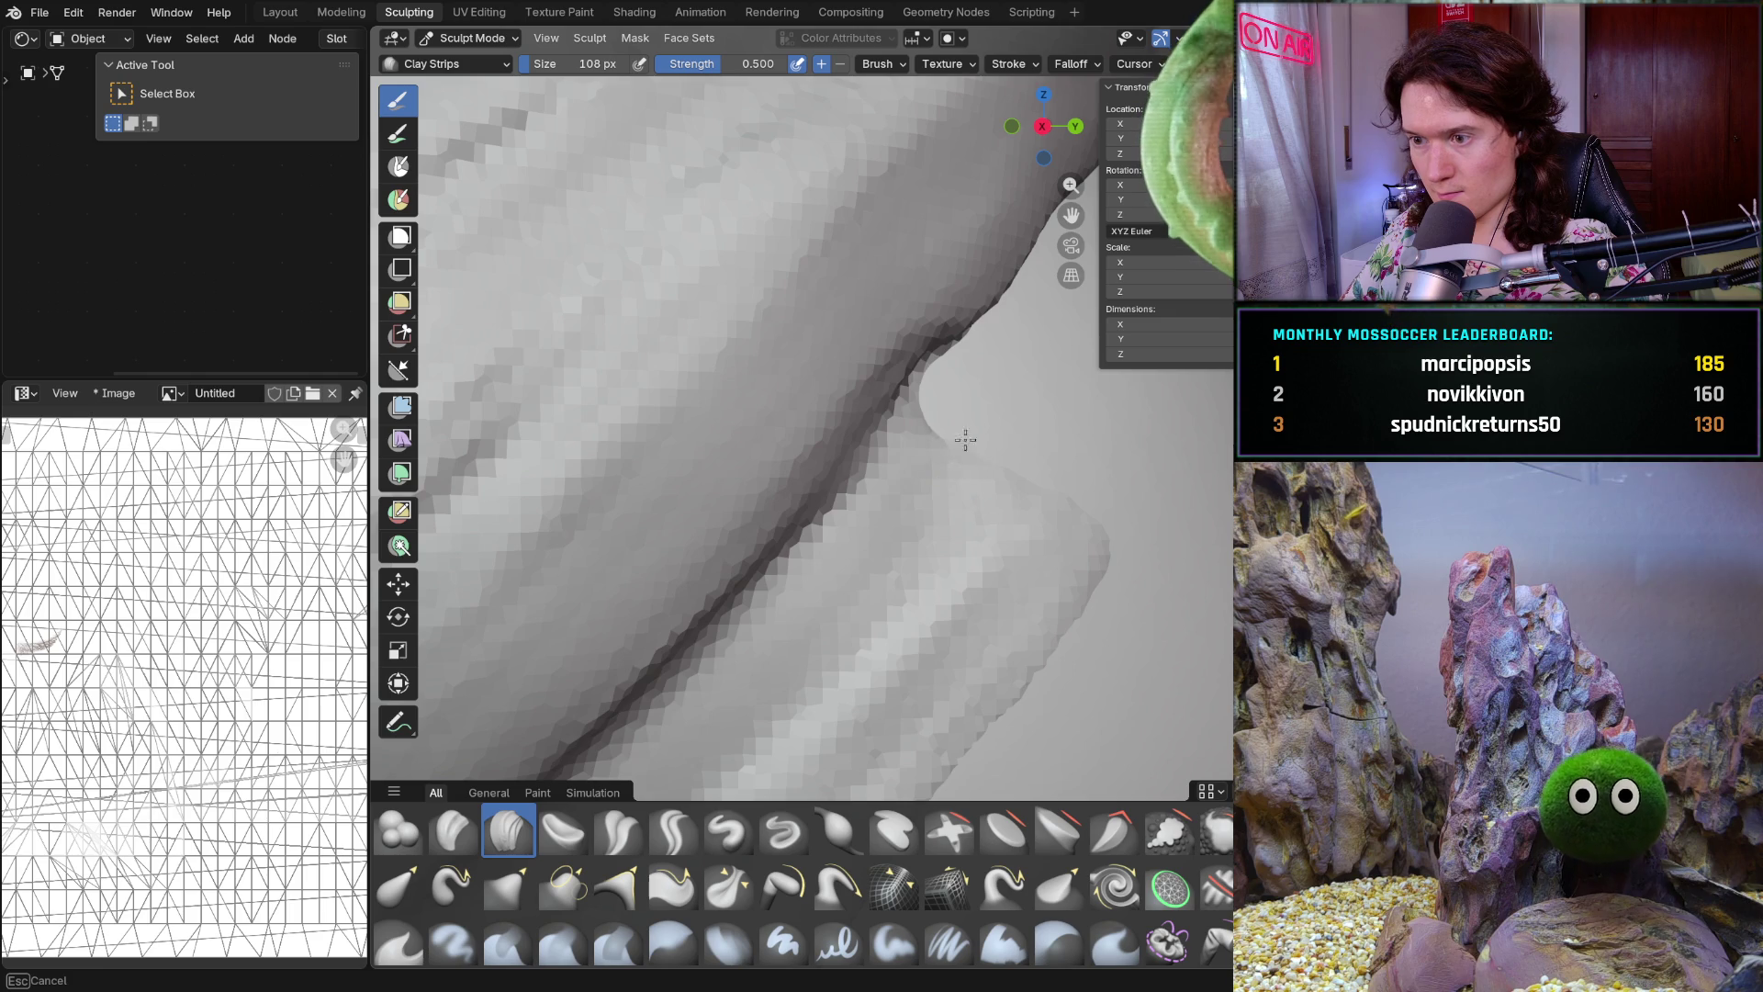
key(Escape)
scroll(999, 513, up, 5)
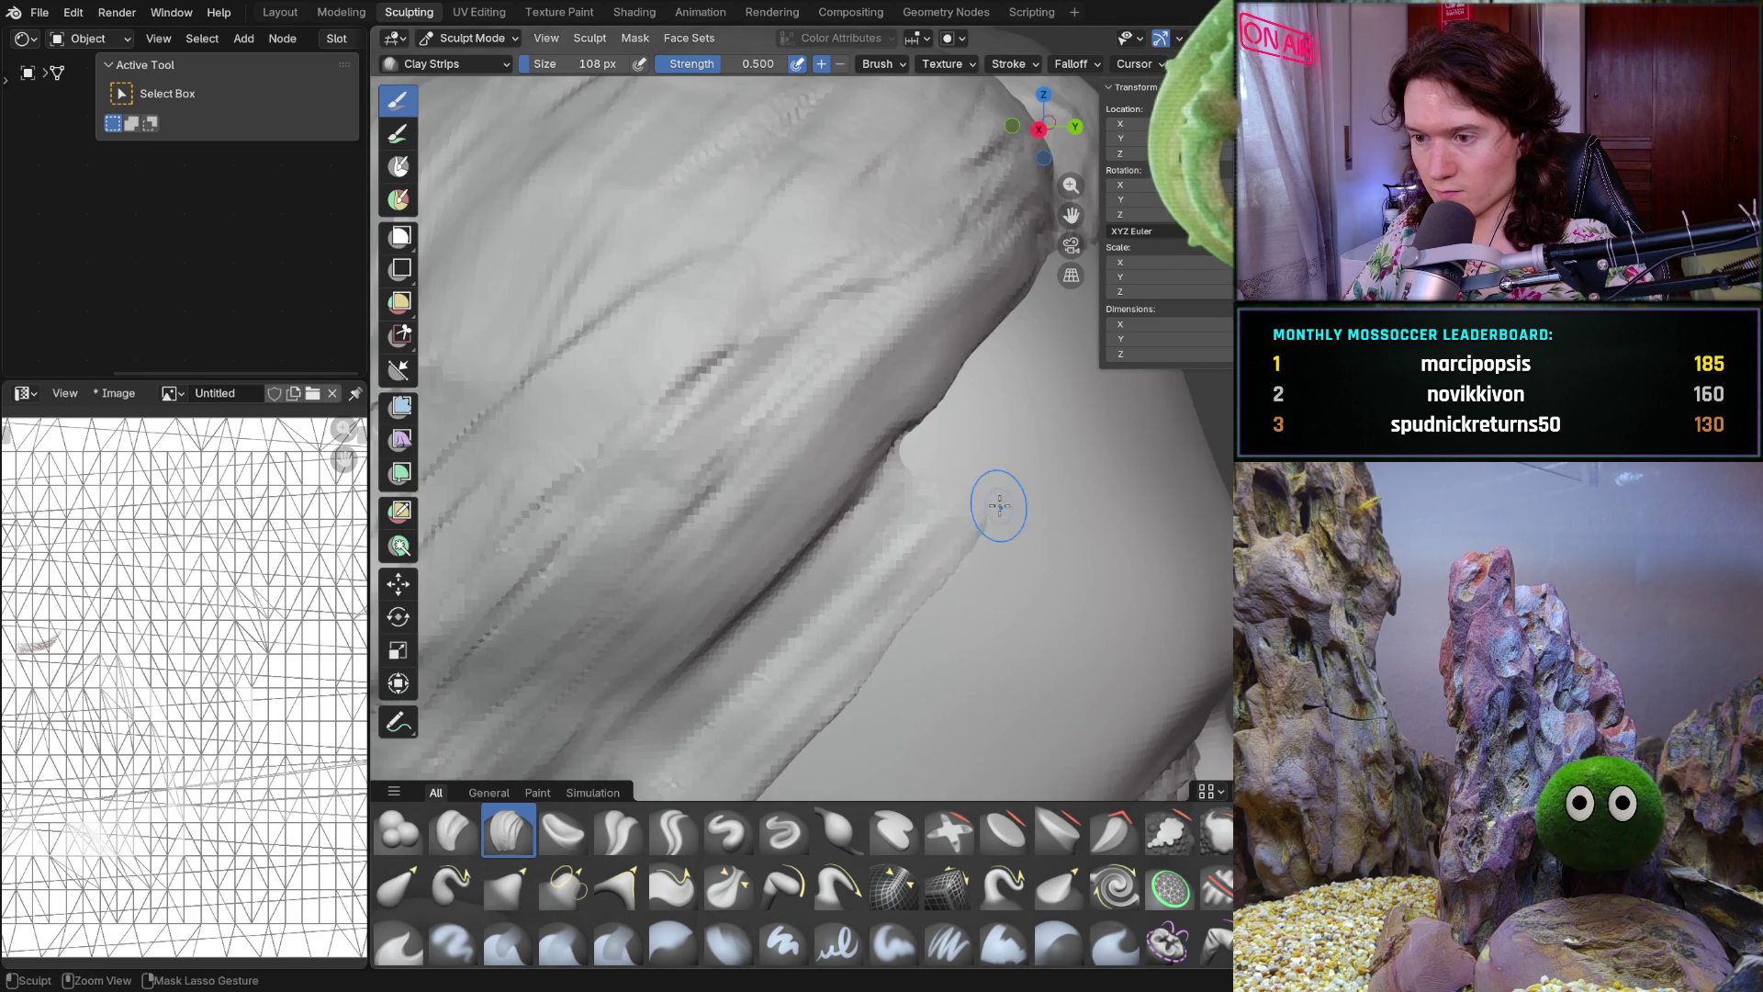
ctrl+middle_drag(994, 507, 1063, 474)
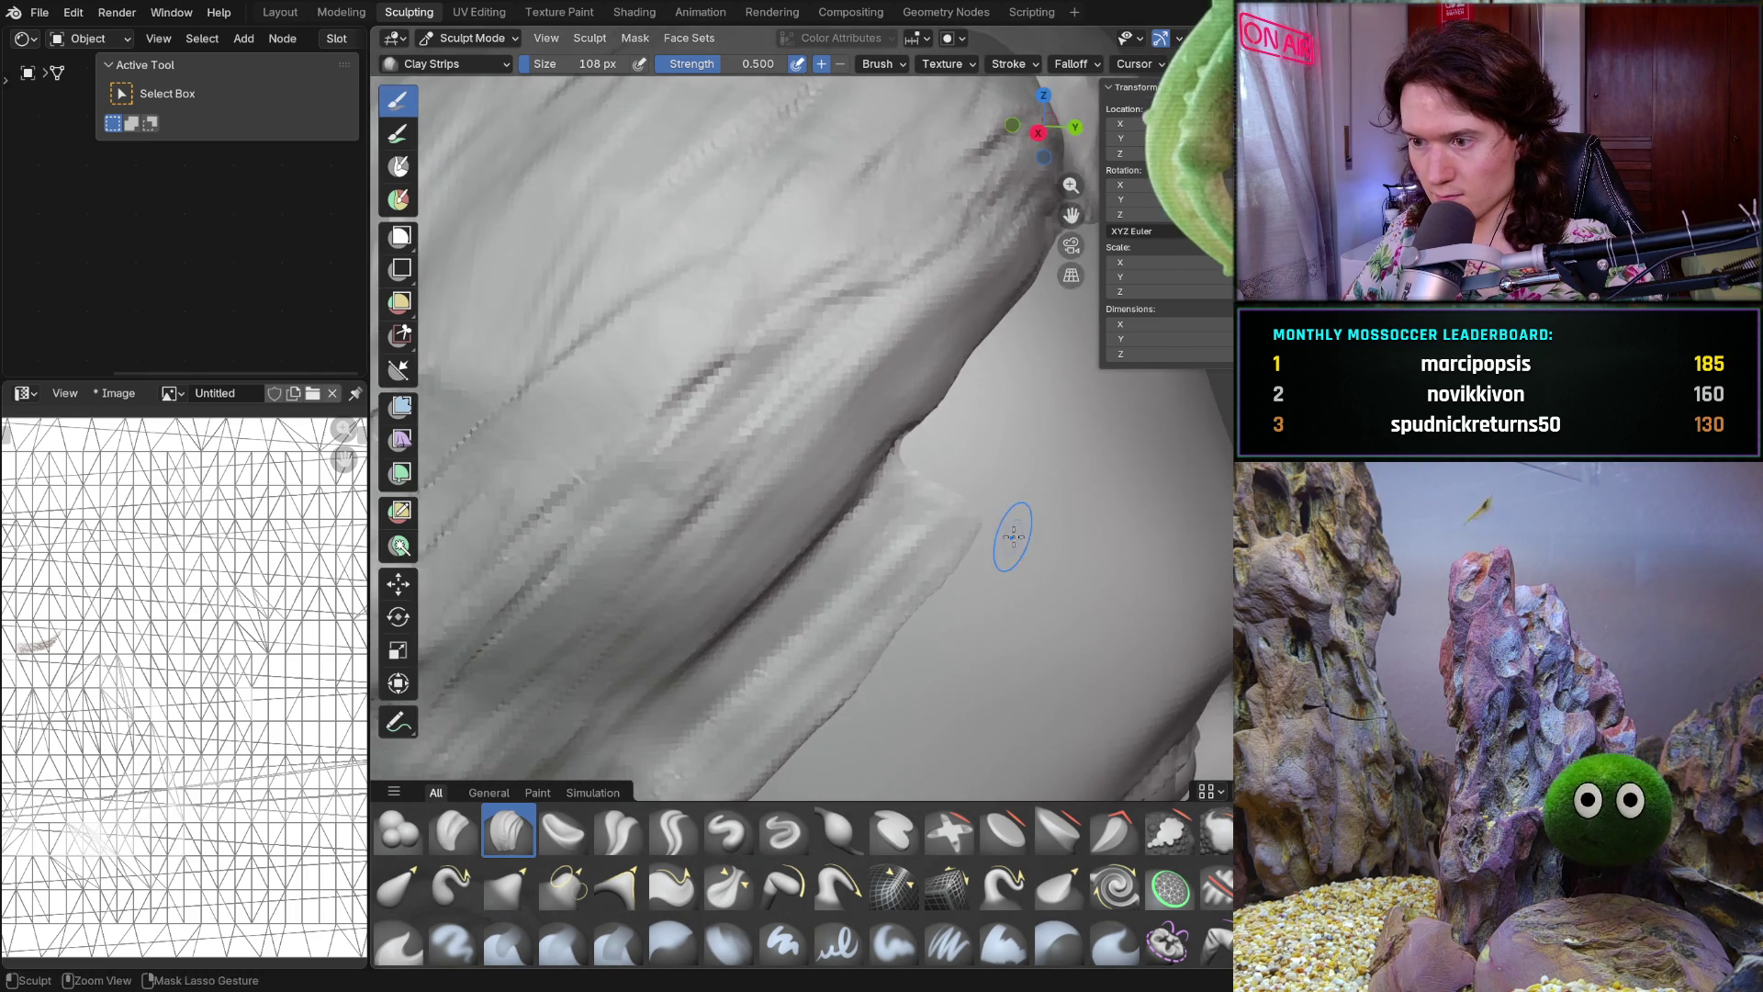
mouse_move(1187, 413)
ctrl+middle_down()
mouse_move(1131, 454)
mouse_move(924, 439)
ctrl+middle_up()
mouse_move(1042, 416)
middle_down()
mouse_move(1122, 431)
mouse_move(1002, 502)
middle_up()
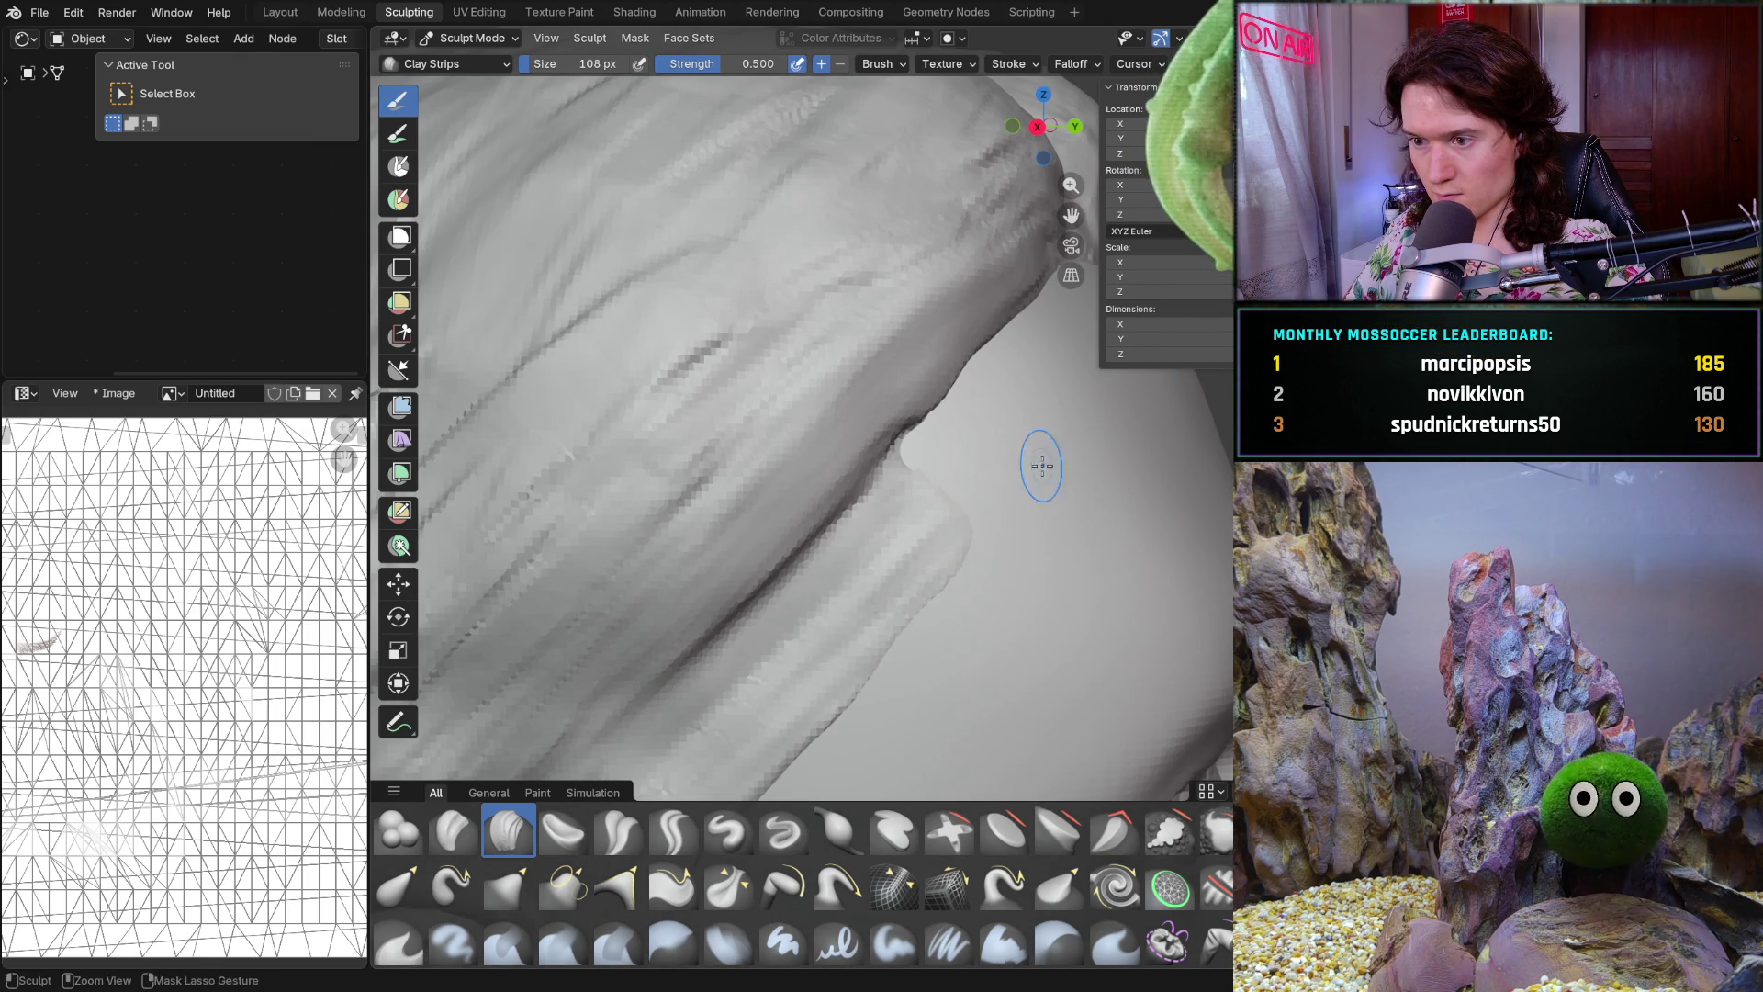
scroll(1136, 383, down, 5)
middle_drag(1135, 383, 876, 577)
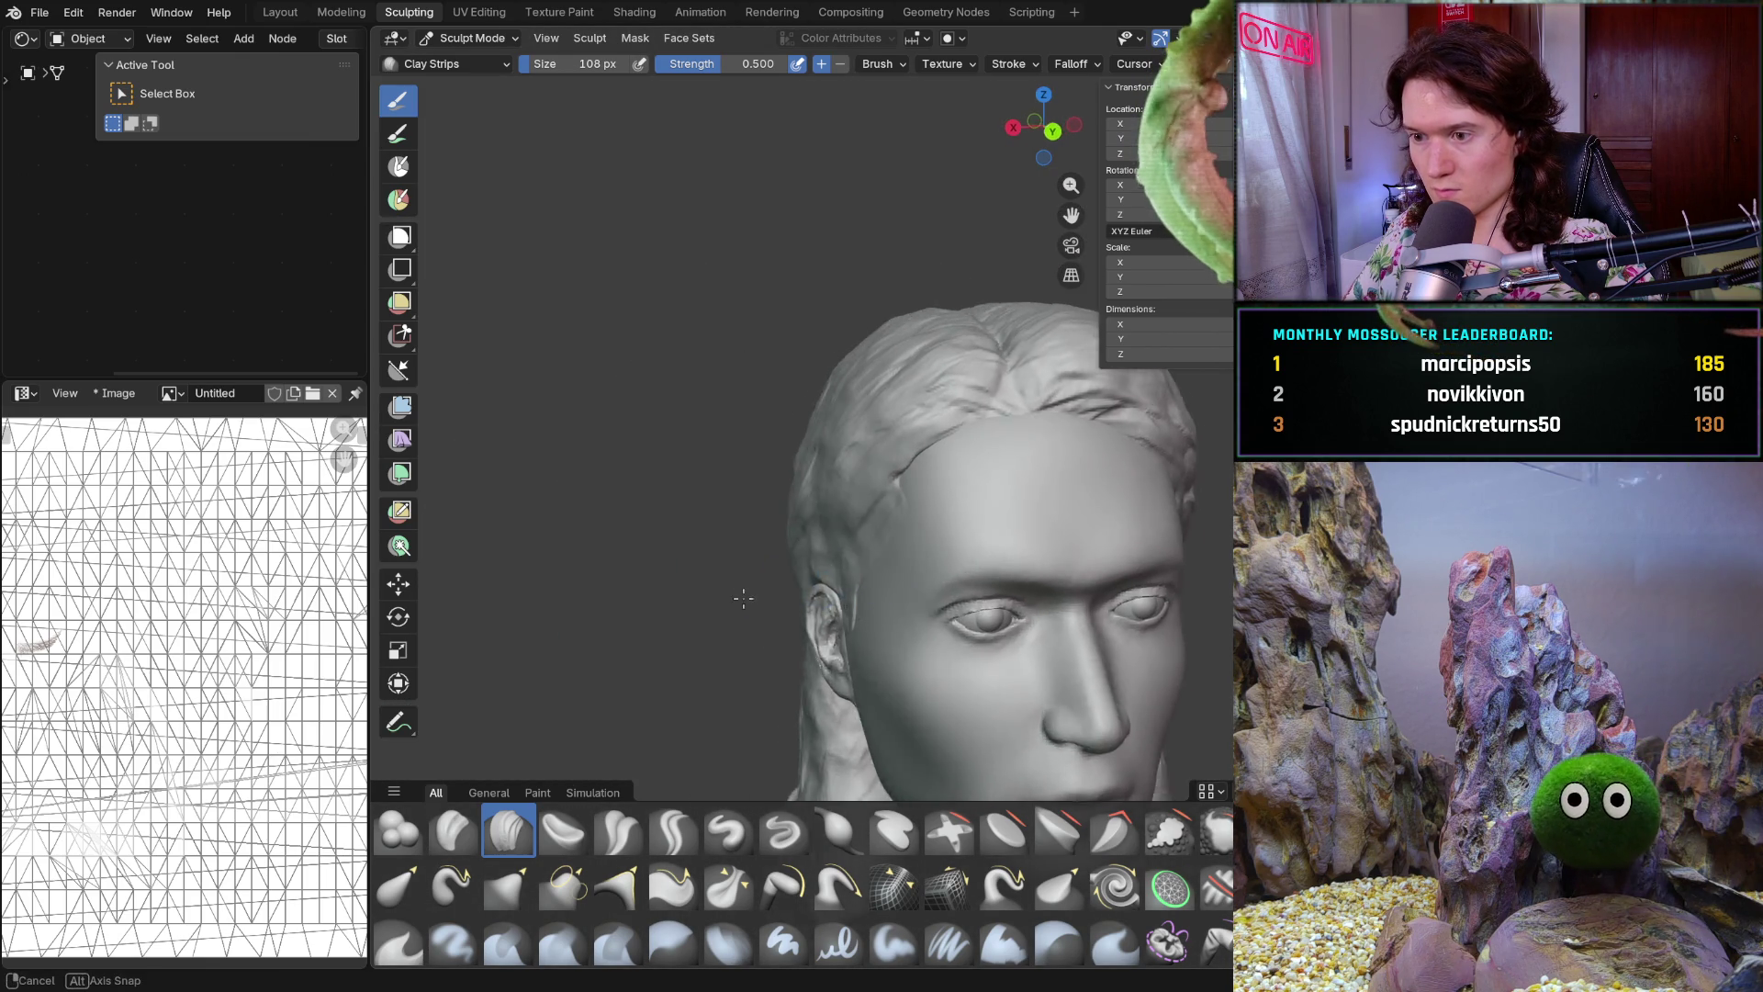
middle_drag(754, 590, 1030, 448)
scroll(1031, 448, up, 5)
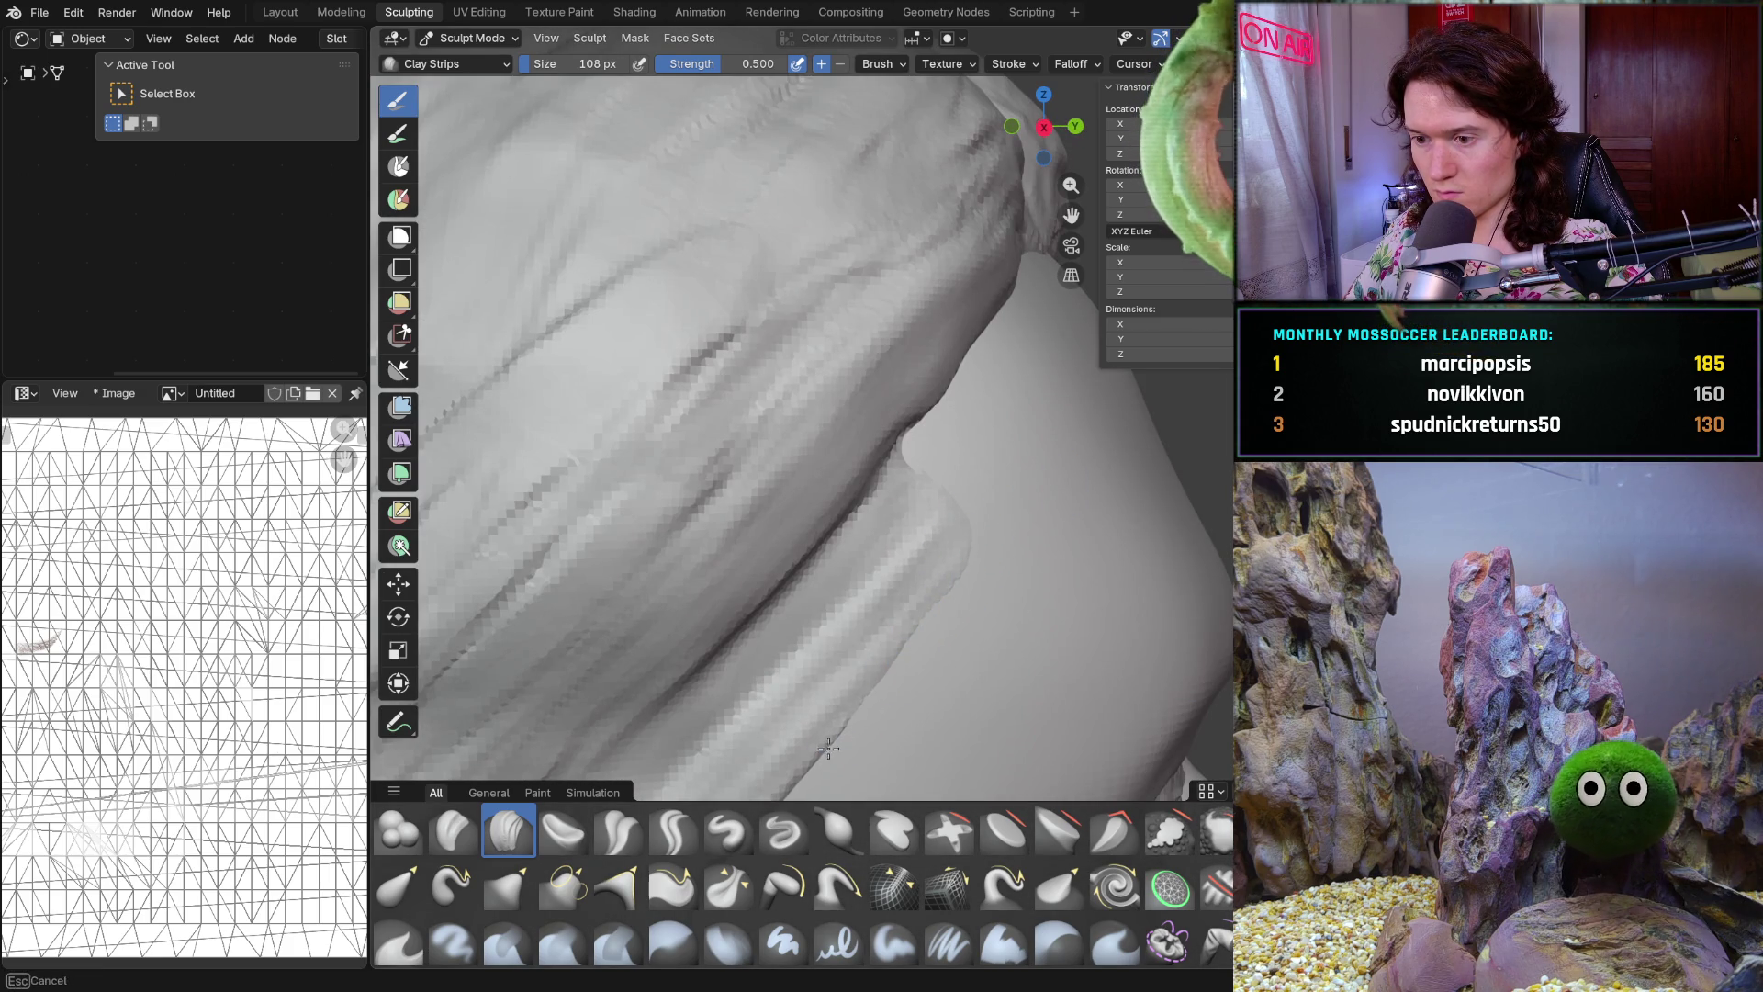
Inspect the hair strand and front of the head, then save with Ctrl+S
mouse_move(905, 664)
middle_down()
mouse_move(966, 428)
mouse_move(896, 497)
mouse_move(853, 507)
mouse_move(1017, 369)
mouse_move(964, 401)
mouse_move(855, 518)
mouse_move(1108, 525)
middle_up()
scroll(972, 464, down, 3)
scroll(895, 496, down, 3)
scroll(1016, 369, up, 3)
scroll(1018, 368, up, 2)
scroll(986, 367, down, 2)
scroll(965, 399, down, 3)
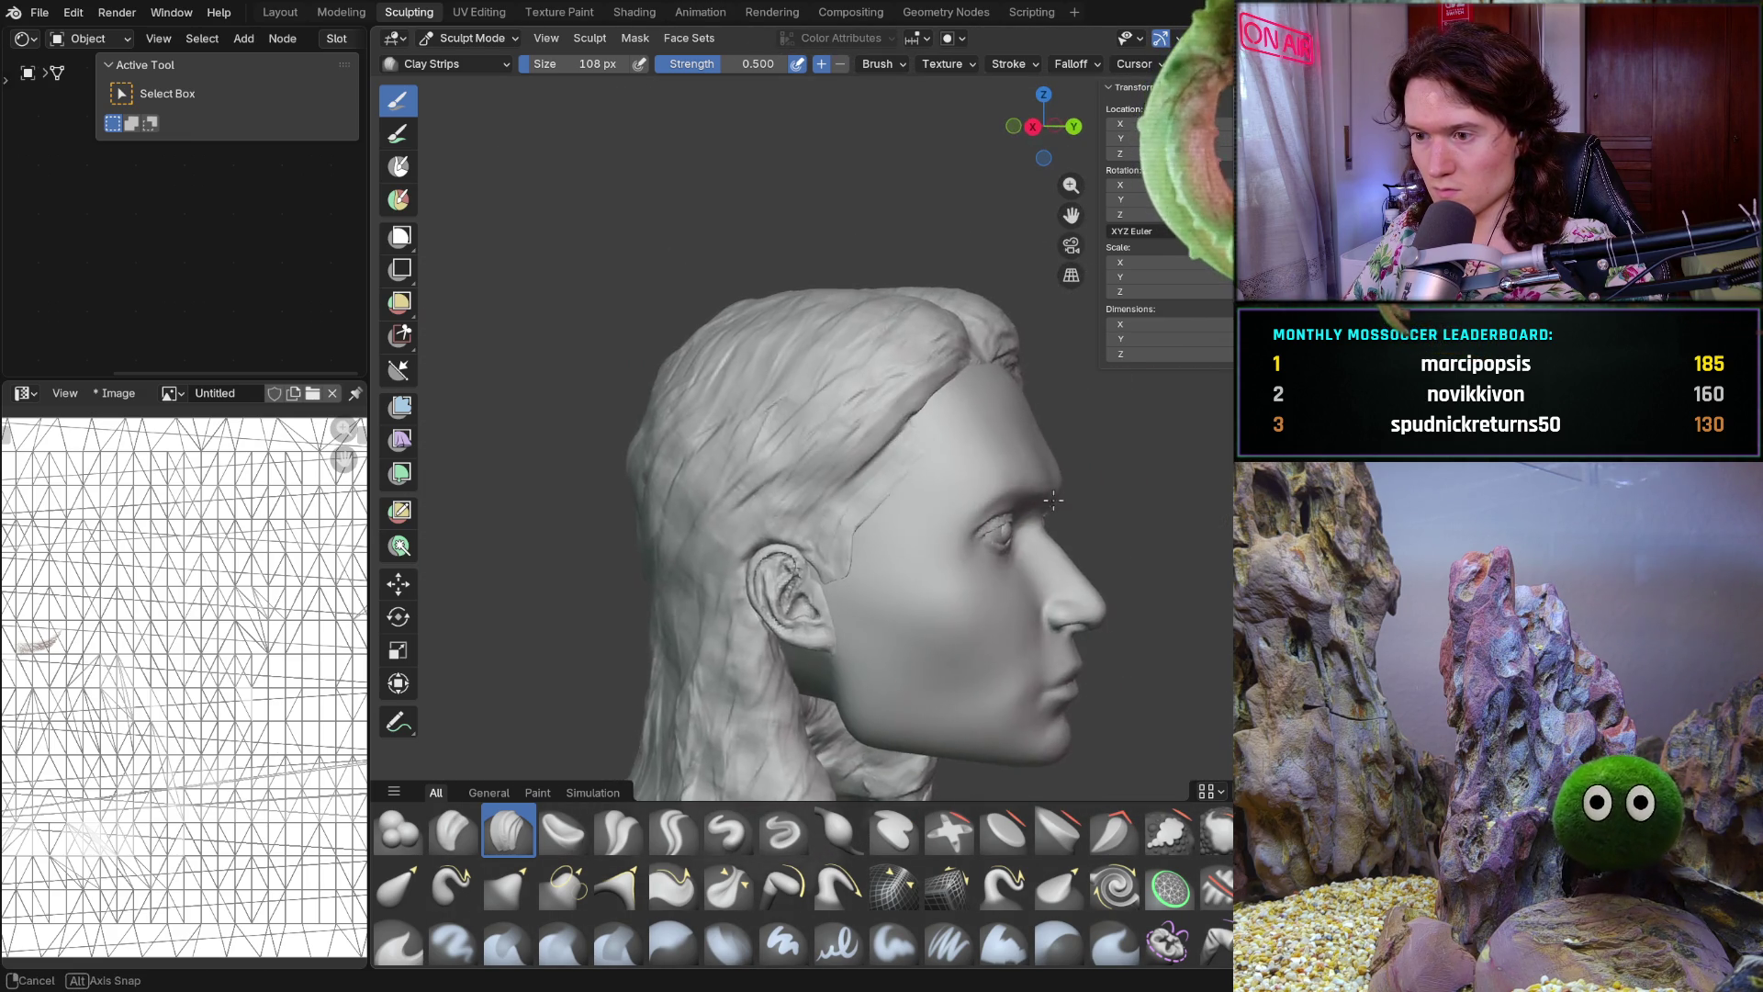
scroll(1108, 526, up, 4)
scroll(967, 392, down, 3)
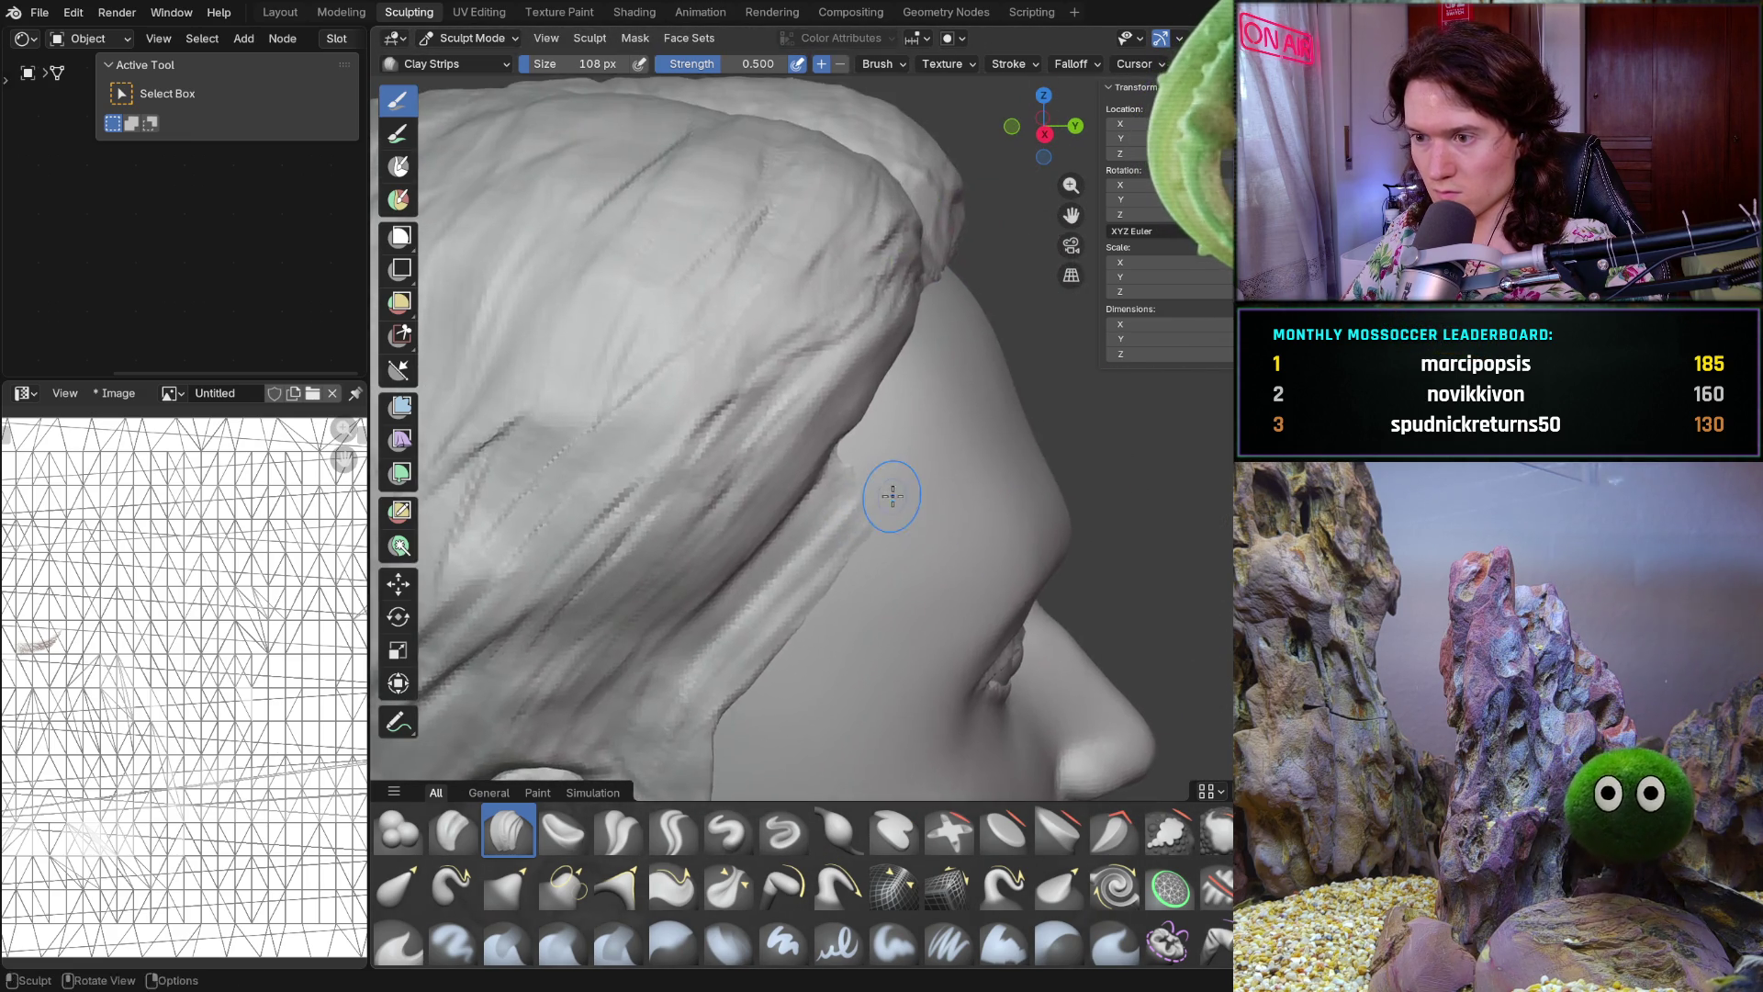
scroll(890, 495, up, 5)
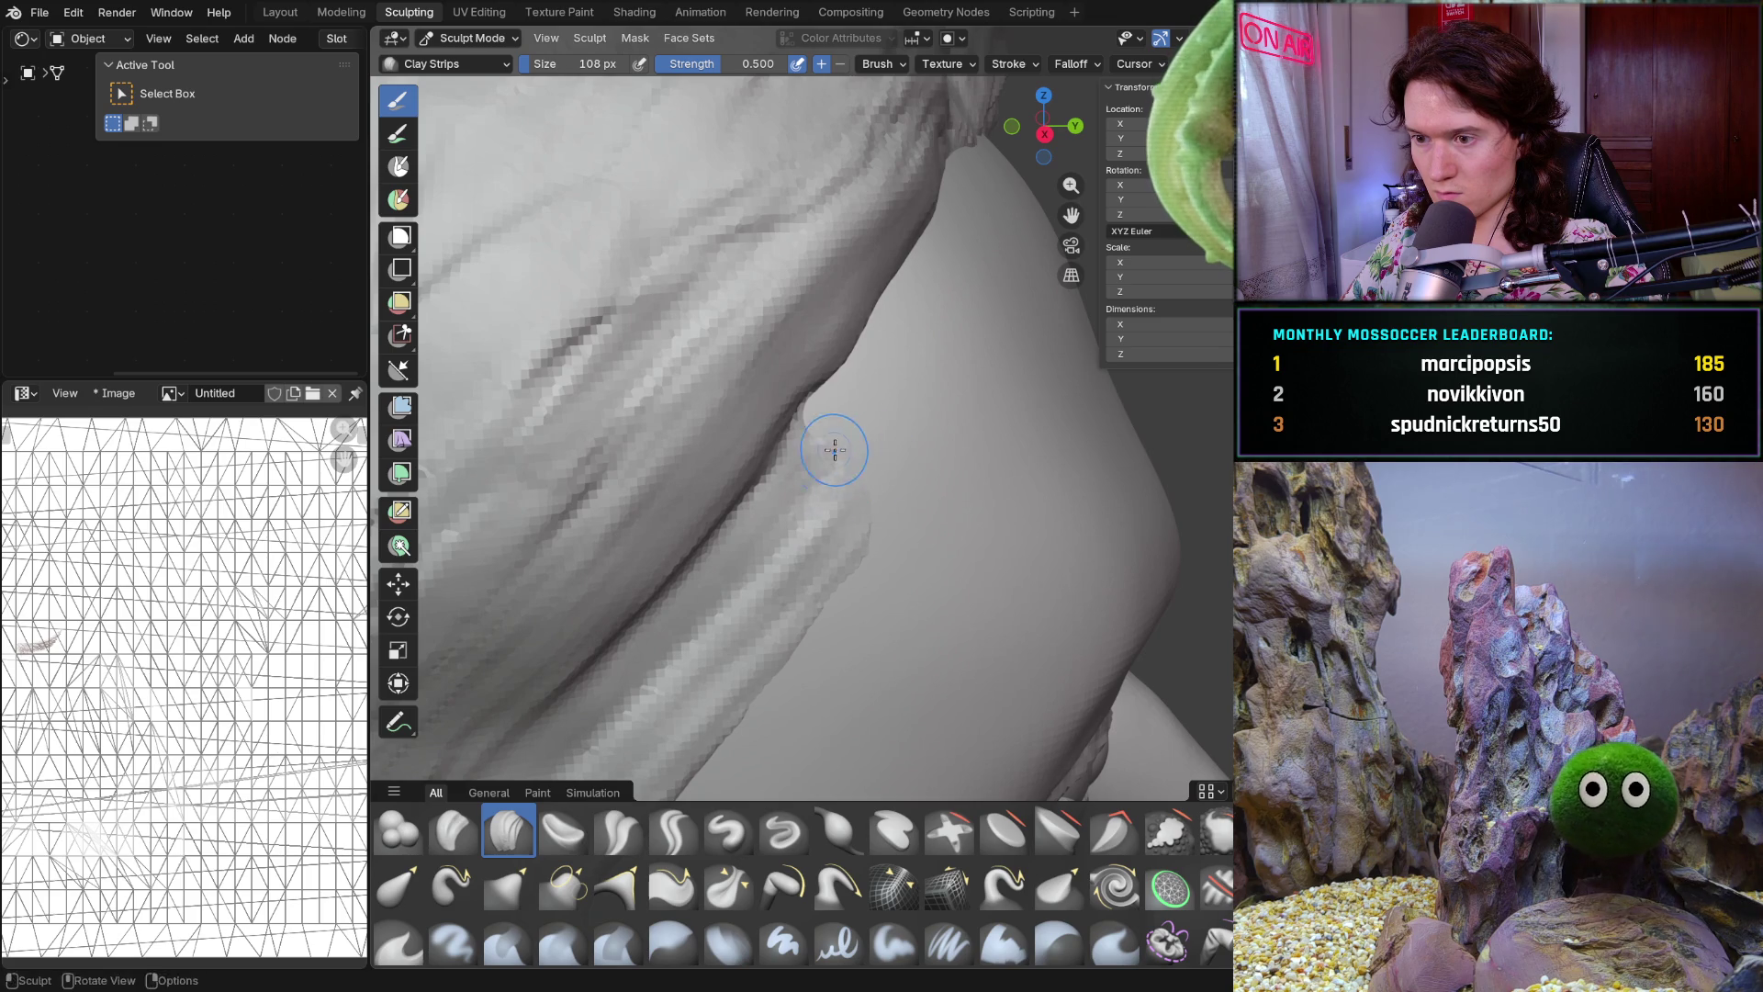
scroll(1002, 401, down, 4)
middle_drag(1002, 399, 806, 478)
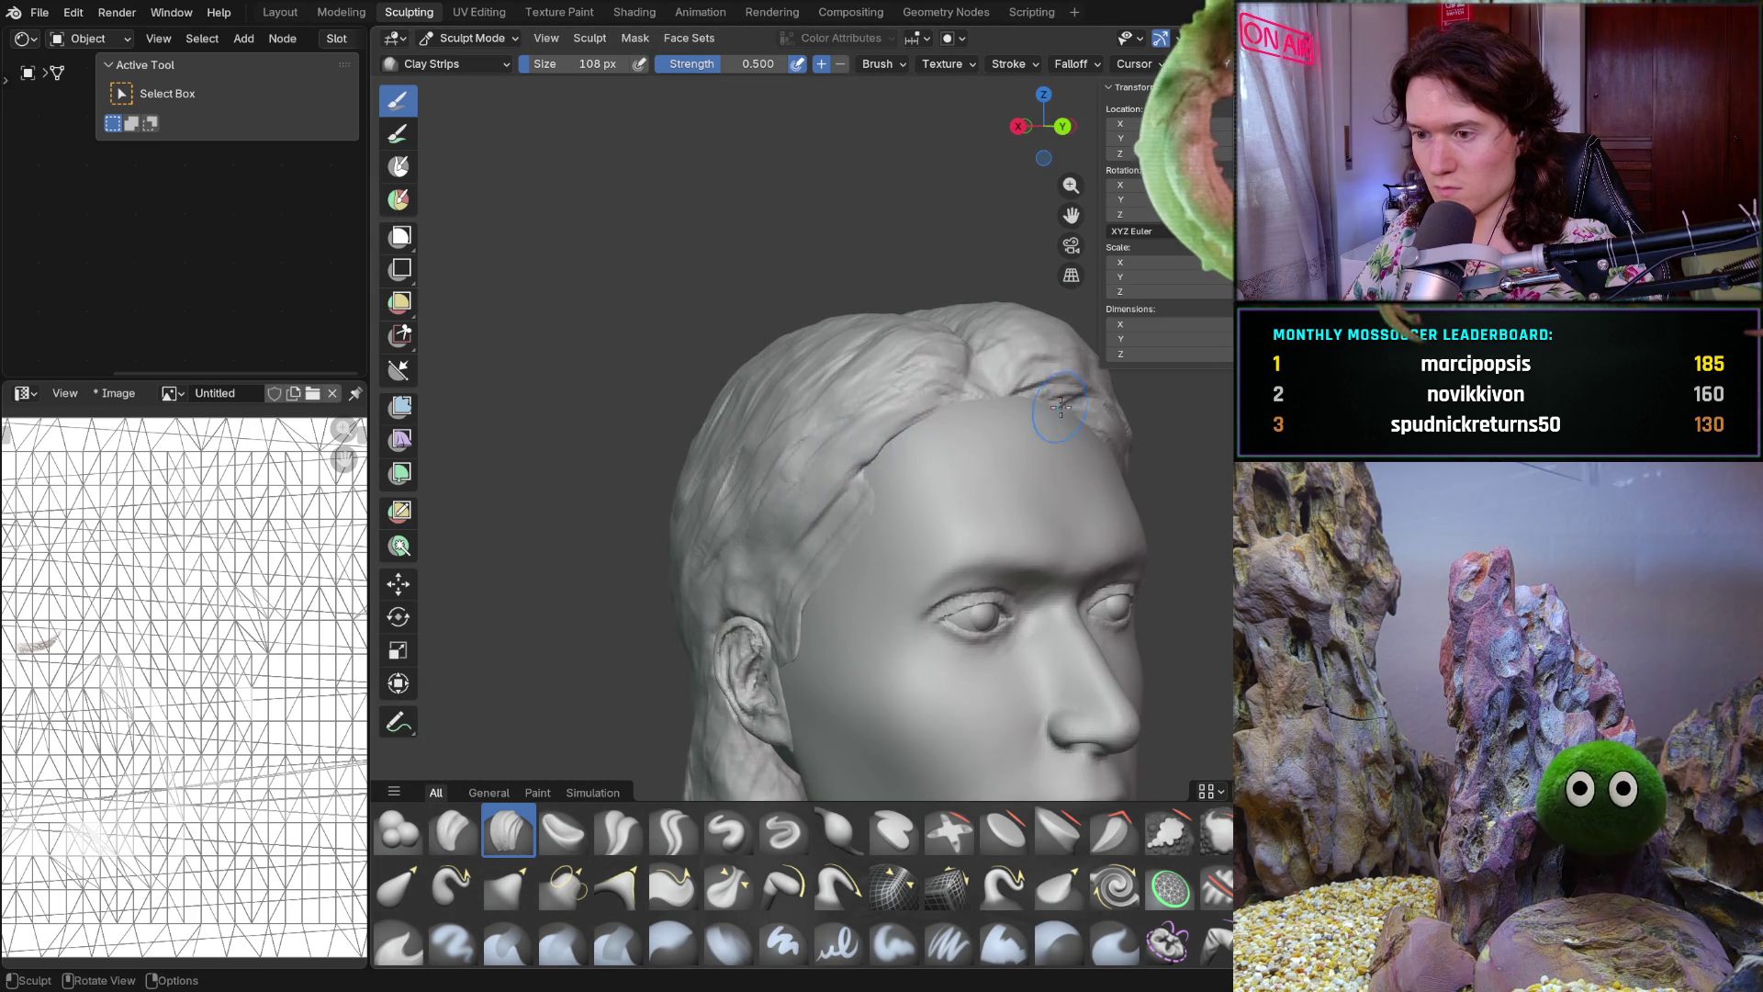
middle_drag(1026, 414, 1047, 468)
scroll(1048, 468, down, 3)
key(ctrl+s)
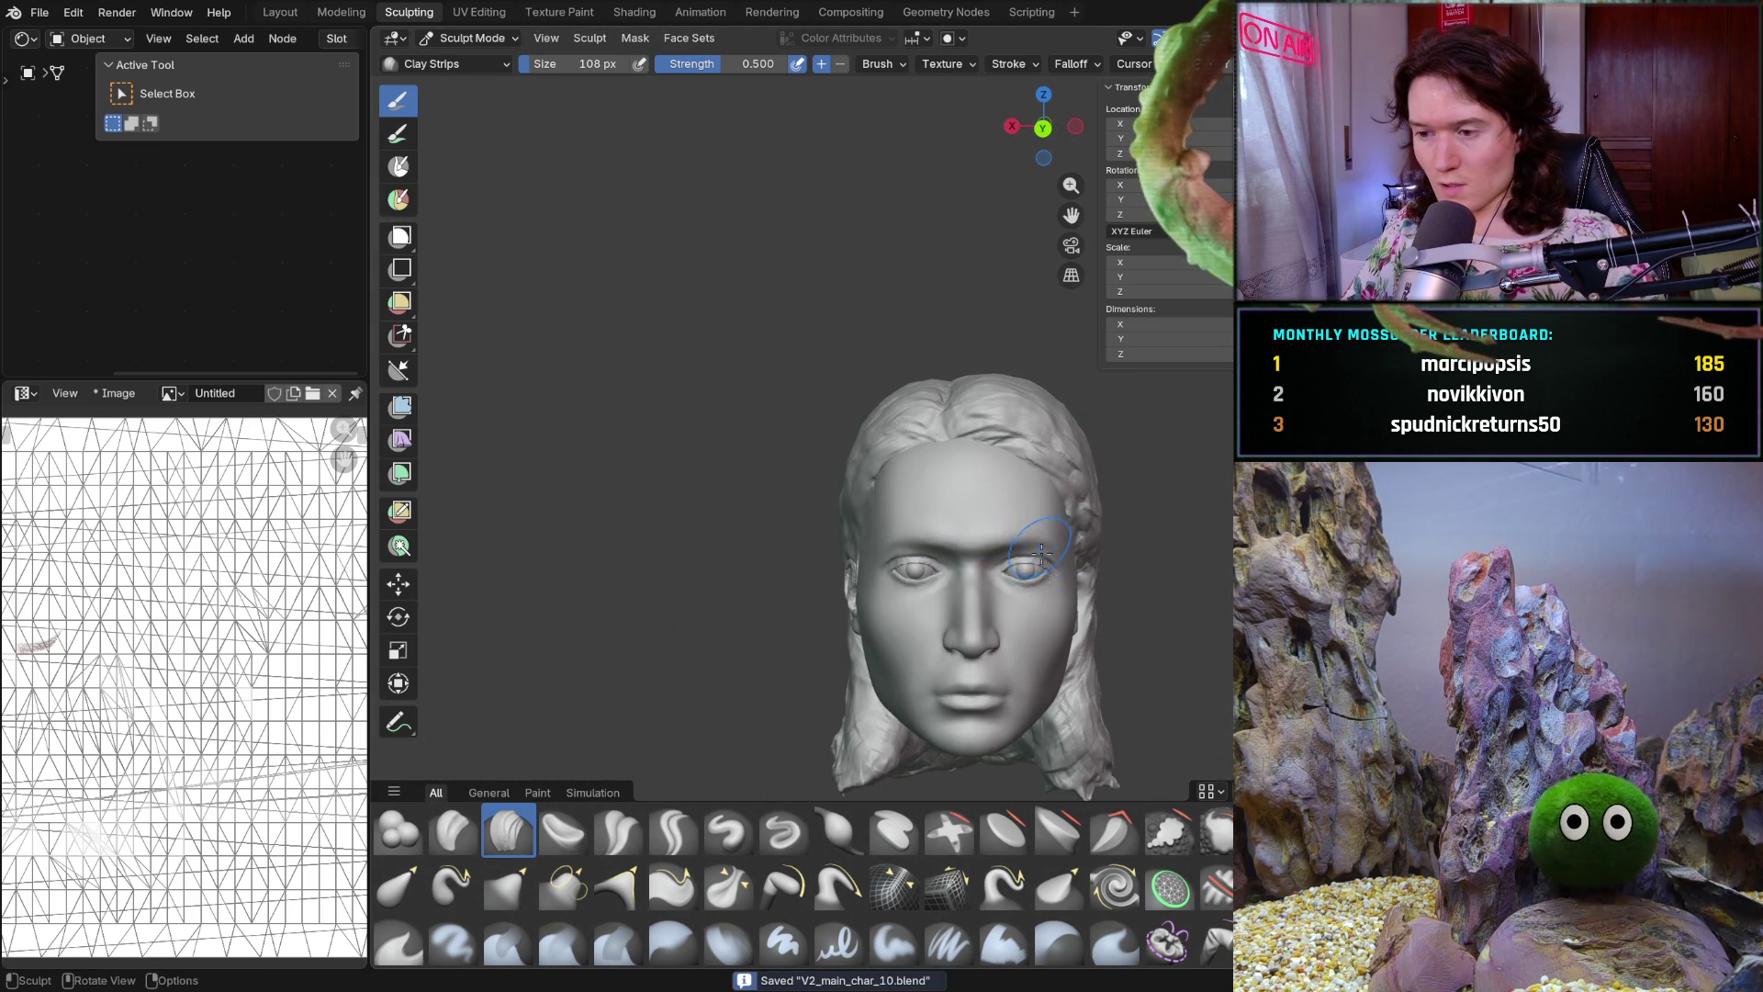
scroll(1041, 547, up, 1)
scroll(1006, 606, up, 2)
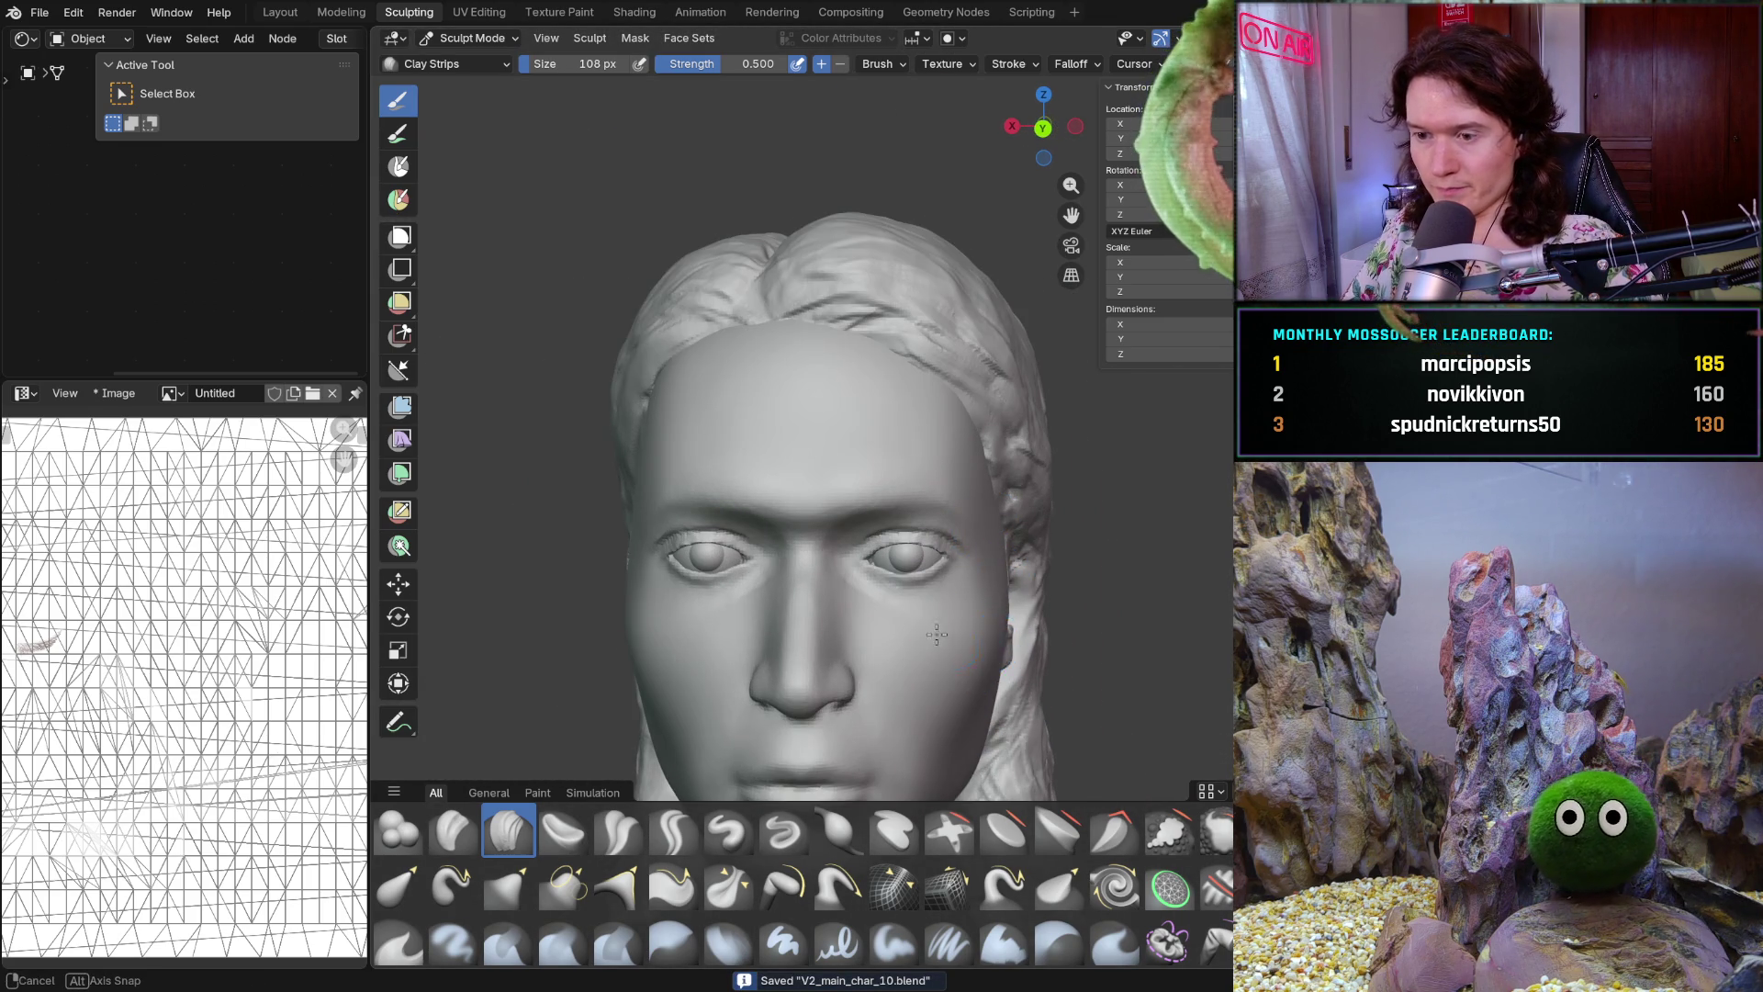
middle_drag(947, 633, 591, 372)
click(463, 39)
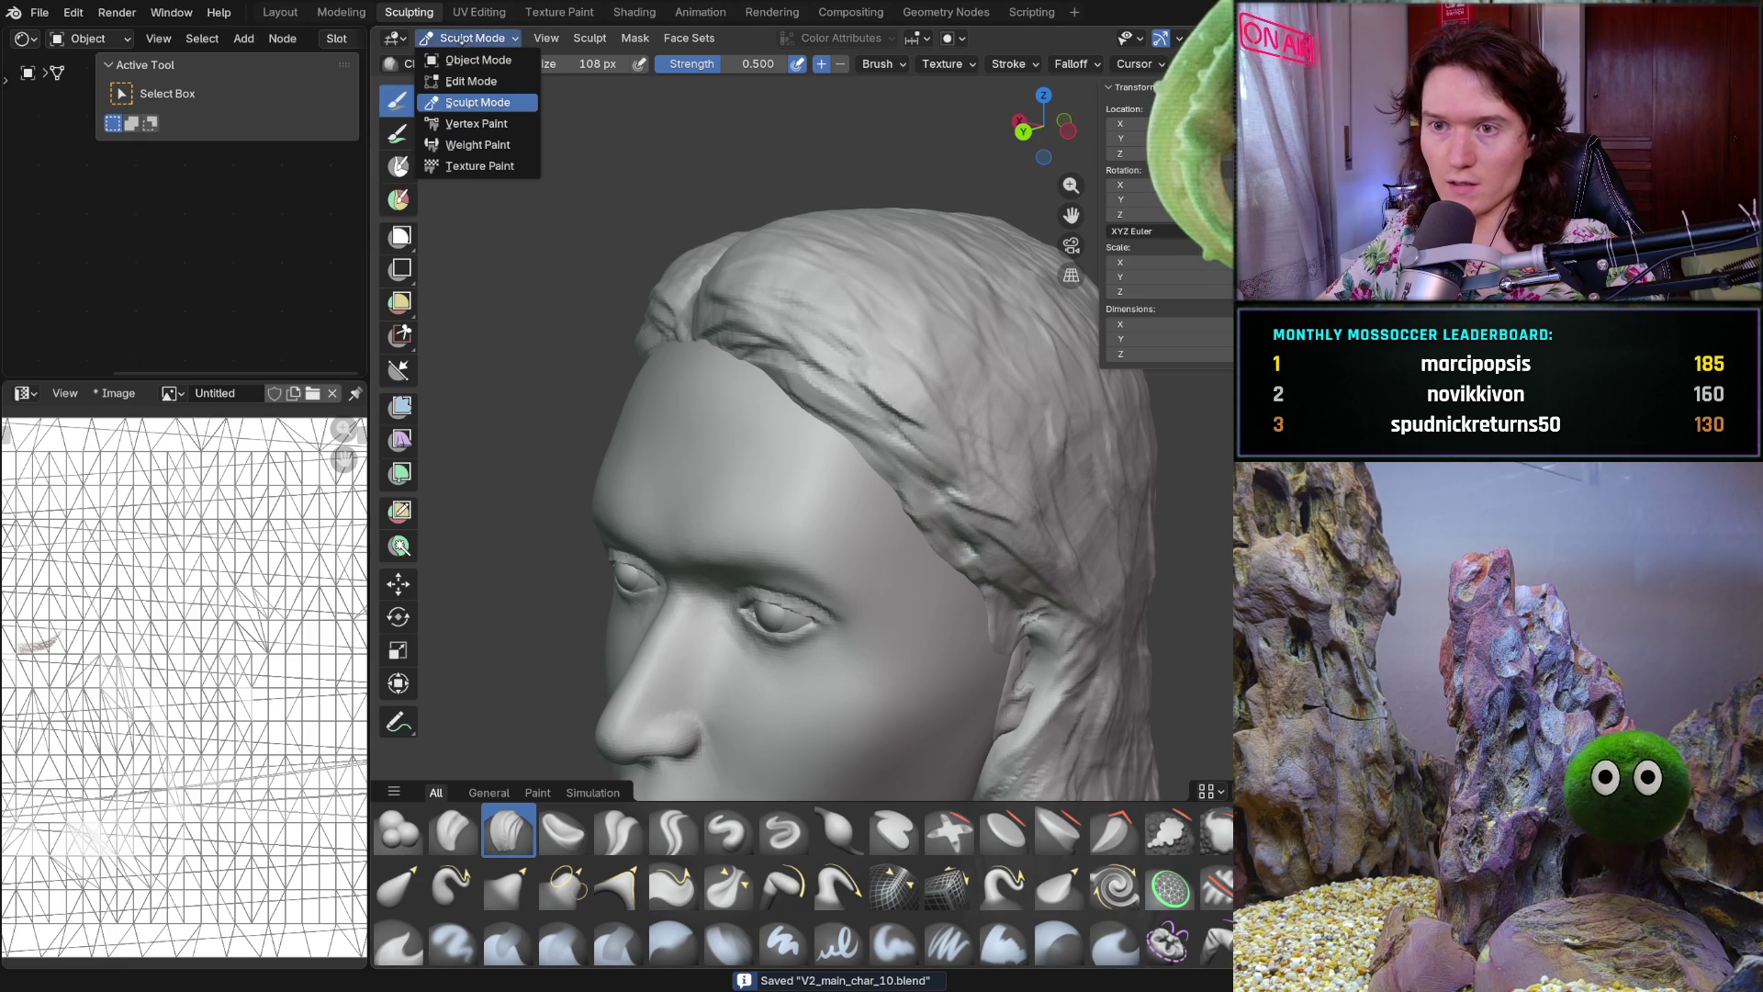
Switch to Texture Paint mode and view the painted guide lines around the eye from the front
click(480, 165)
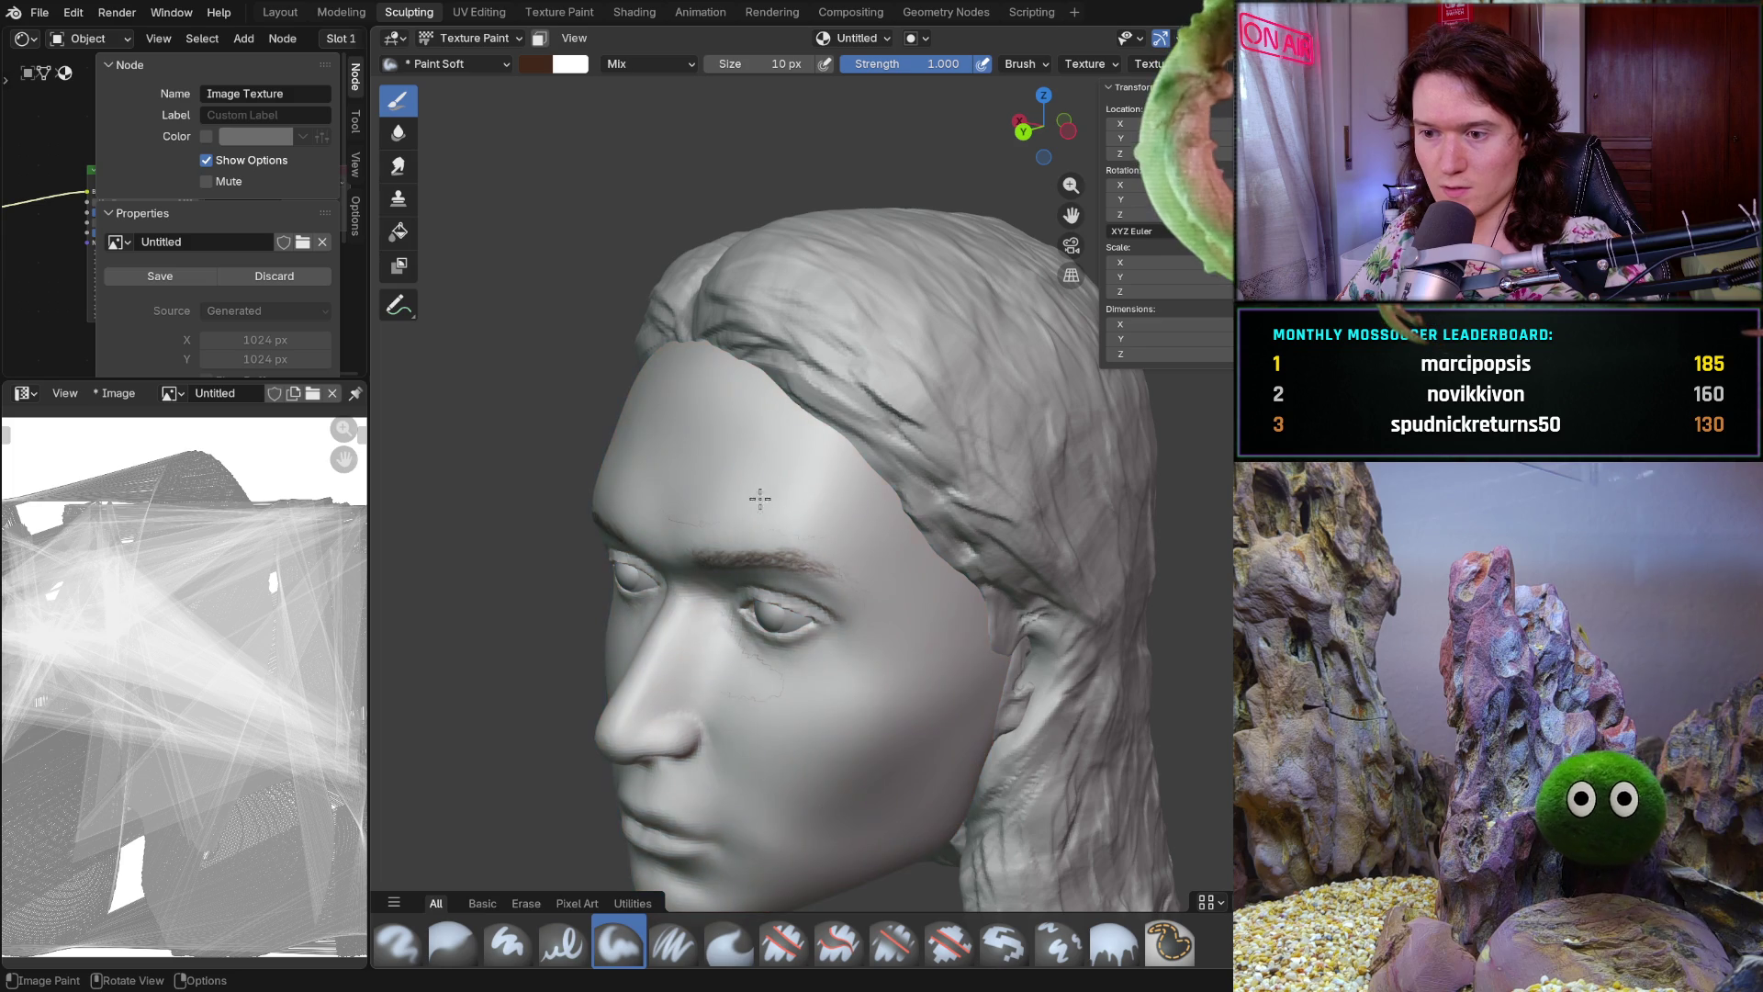
mouse_move(664, 333)
middle_down()
mouse_move(915, 501)
mouse_move(866, 478)
middle_up()
scroll(915, 503, up, 6)
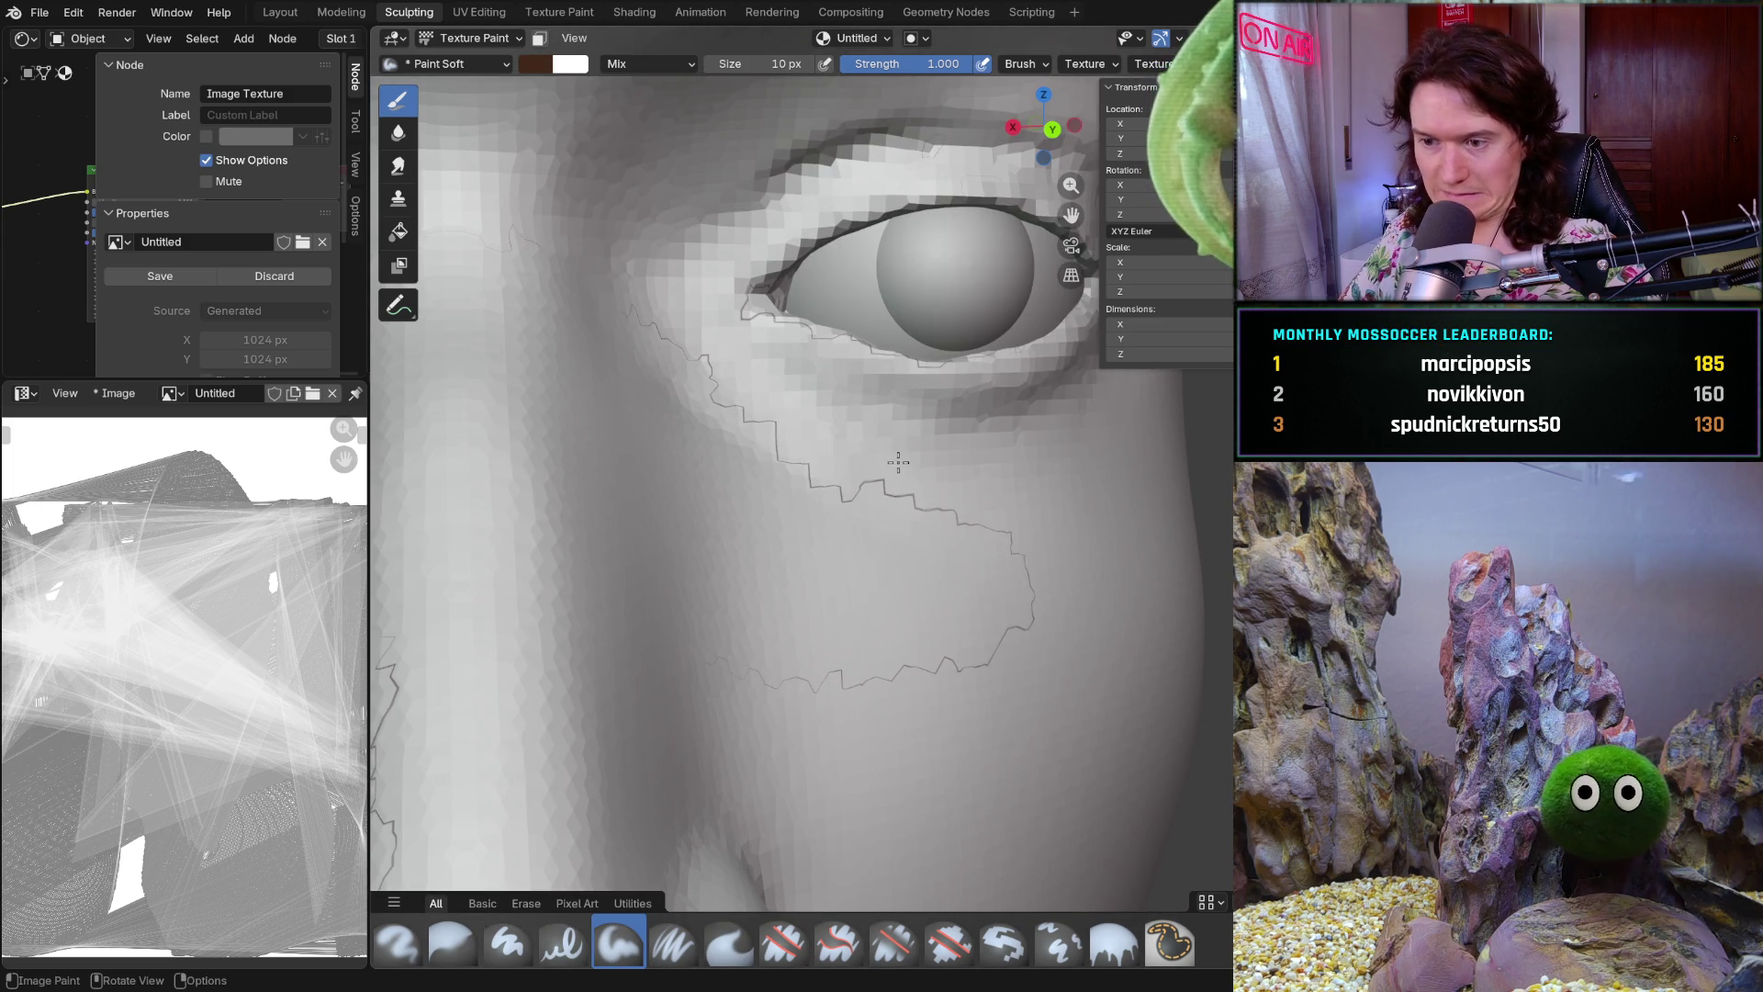
scroll(900, 466, down, 5)
scroll(900, 465, down, 2)
middle_drag(899, 465, 813, 580)
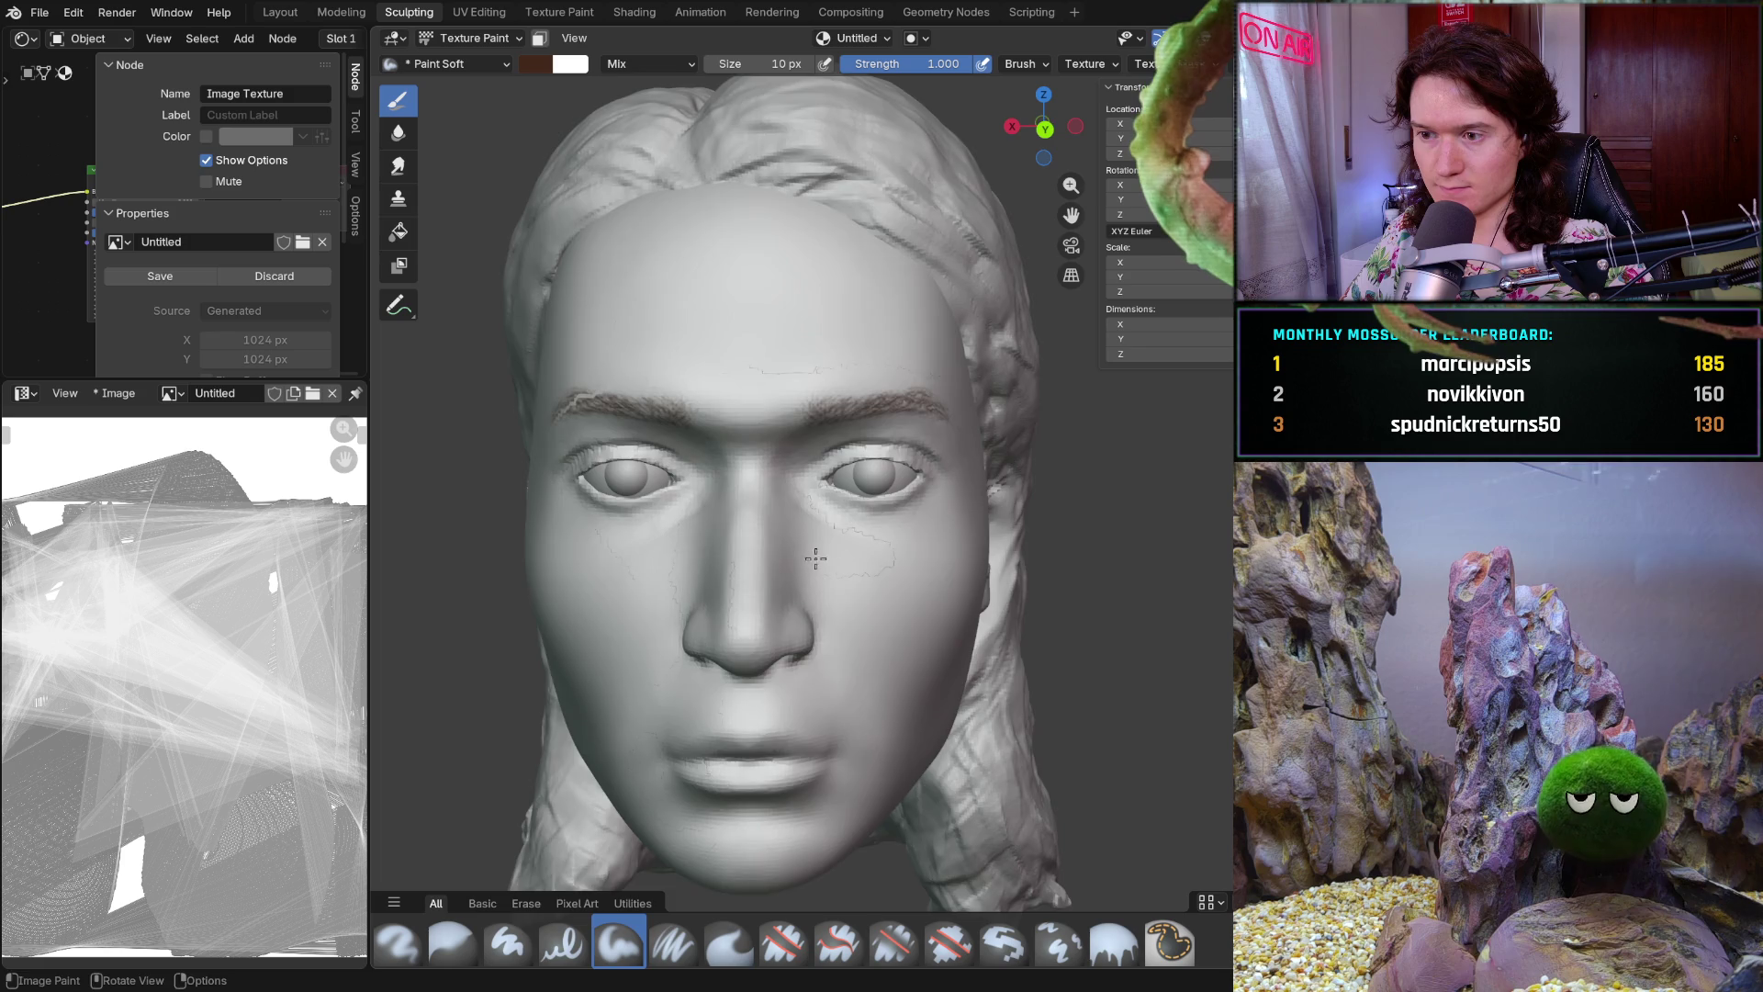
scroll(827, 549, up, 3)
scroll(848, 536, up, 2)
scroll(867, 523, up, 2)
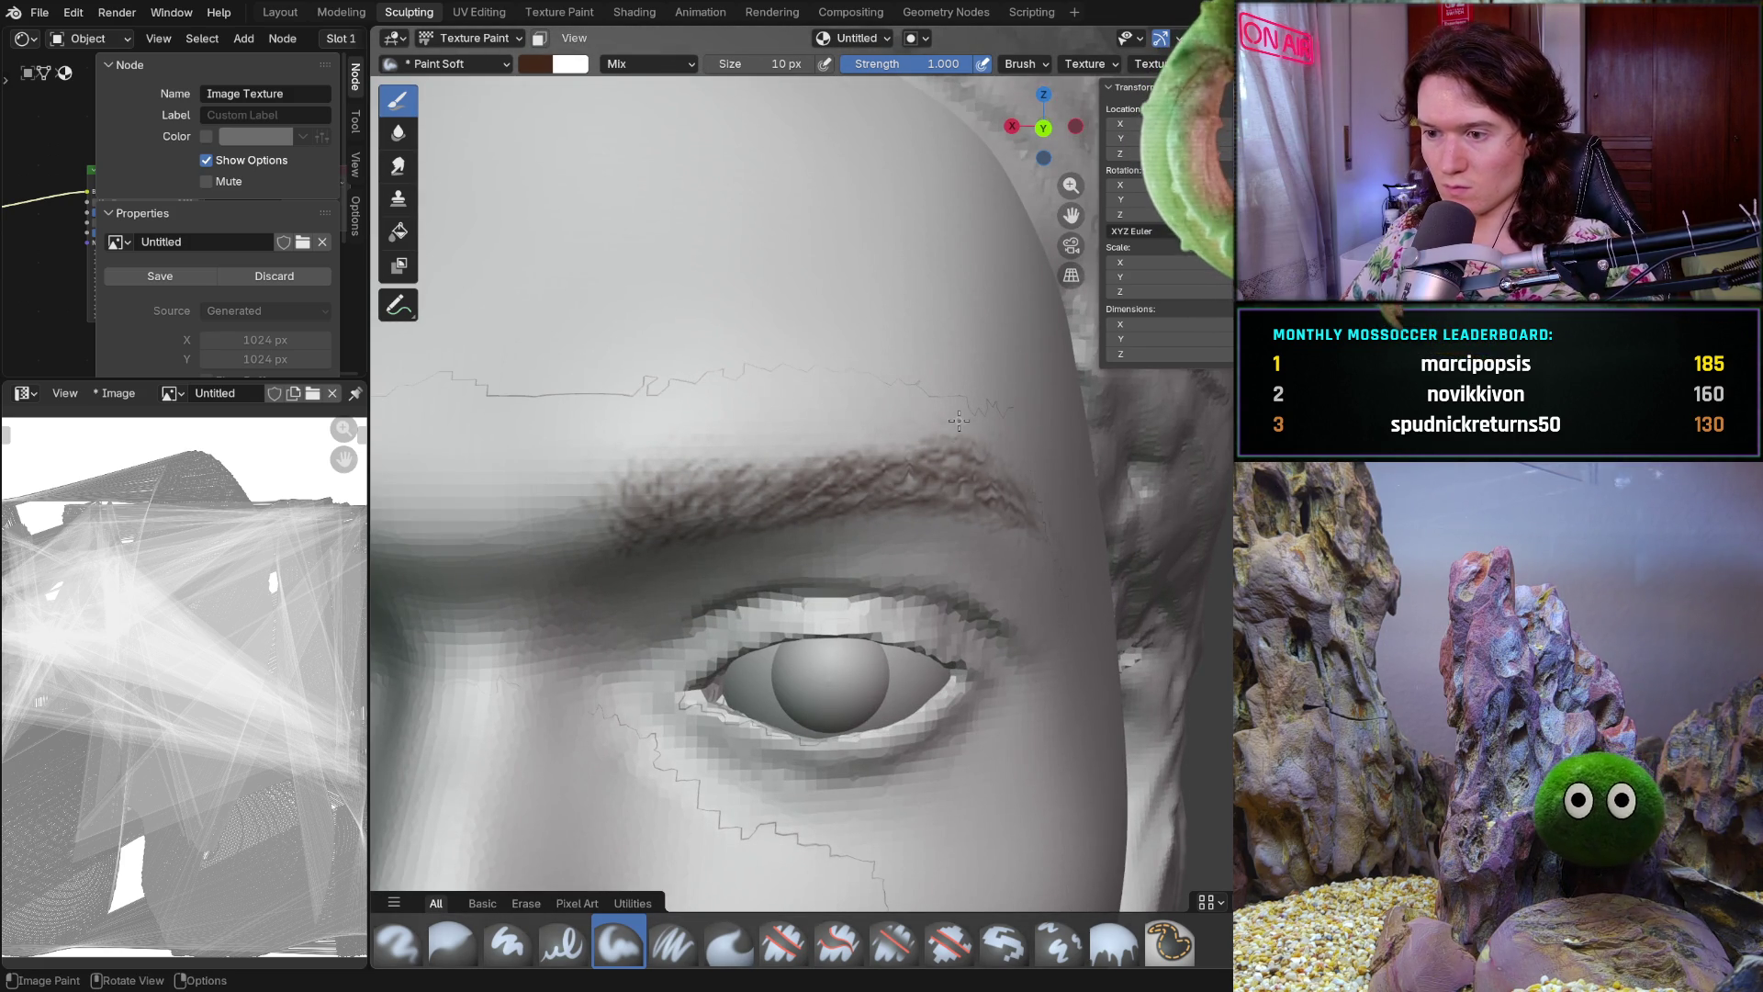
scroll(958, 422, down, 7)
middle_drag(957, 423, 871, 607)
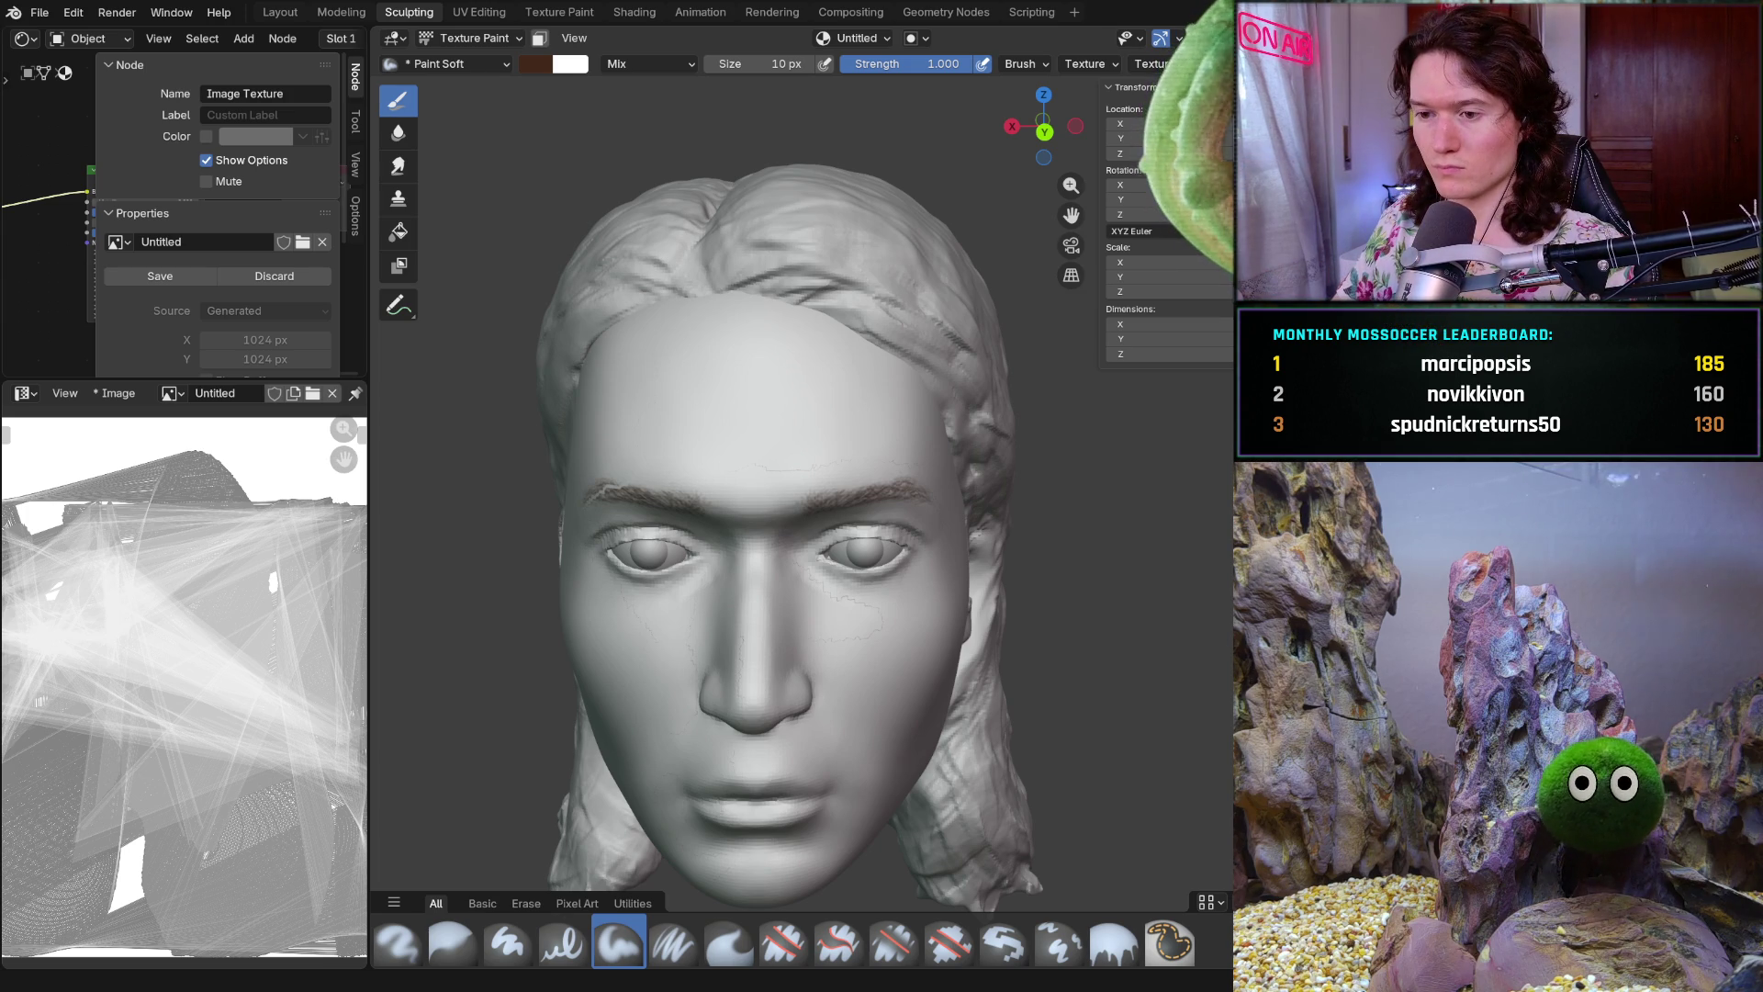
scroll(858, 610, up, 3)
mouse_move(858, 610)
middle_down()
mouse_move(750, 656)
mouse_move(809, 555)
mouse_move(786, 533)
middle_up()
scroll(750, 657, up, 3)
scroll(749, 655, down, 3)
scroll(786, 532, down, 3)
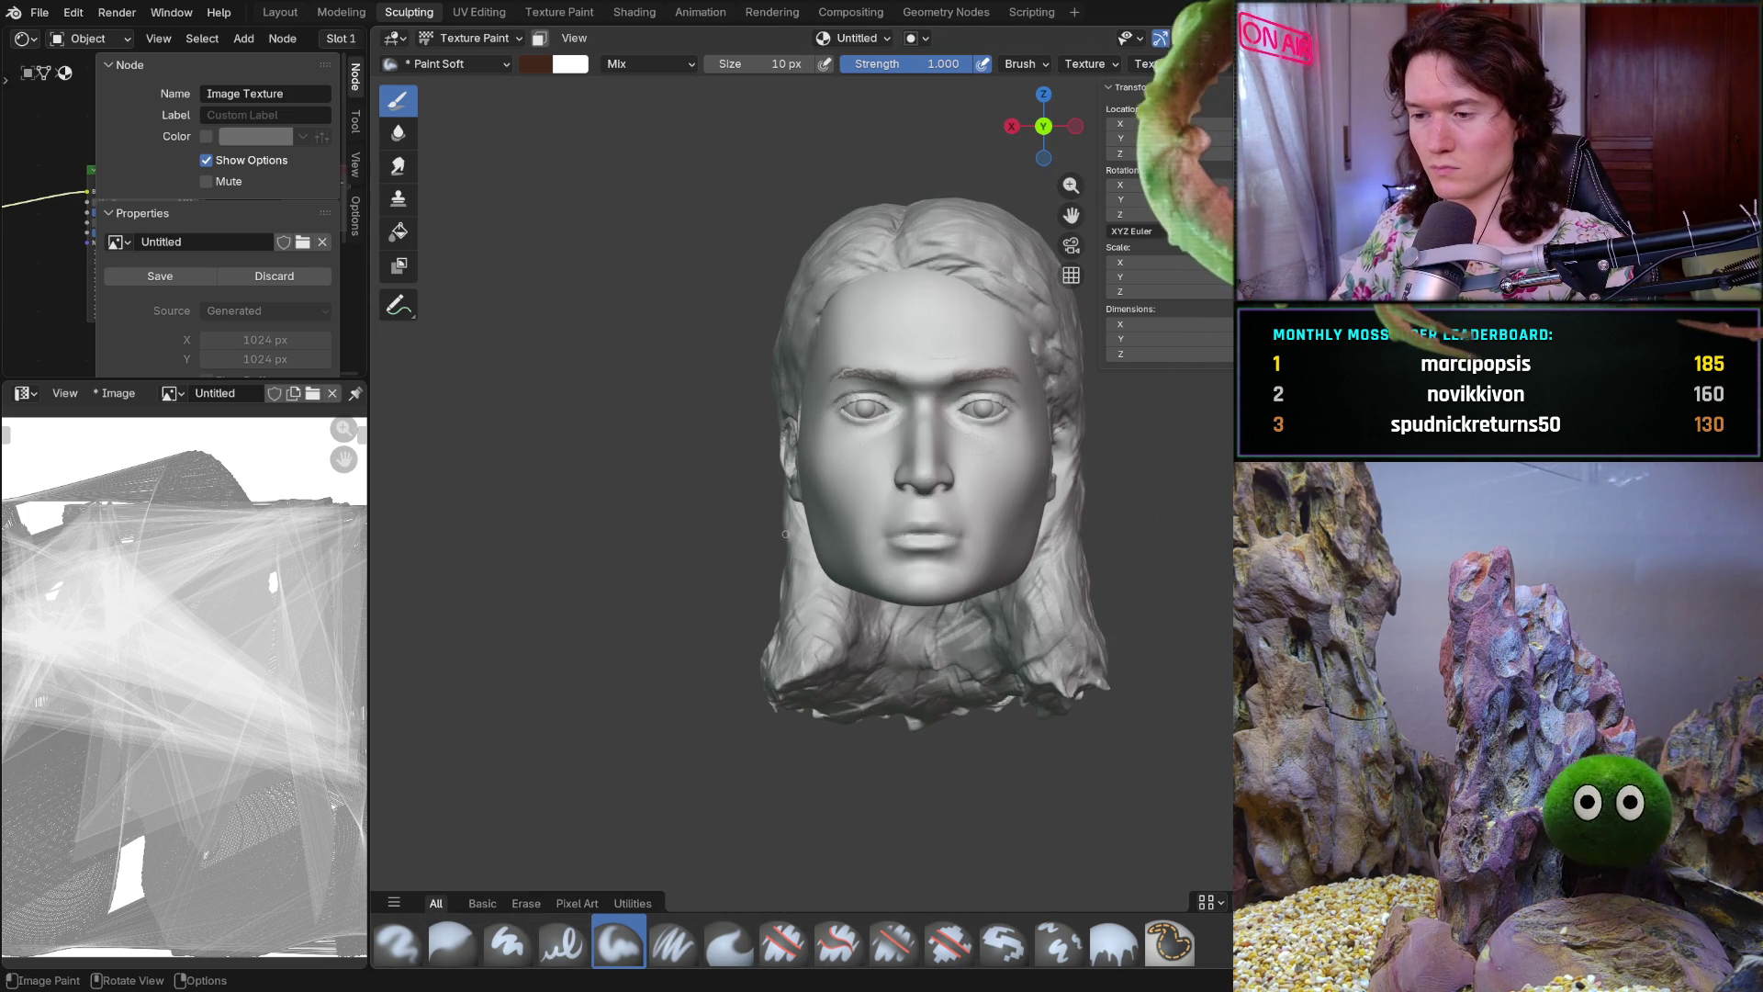
scroll(983, 552, up, 3)
mouse_move(982, 551)
middle_down()
mouse_move(950, 552)
mouse_move(978, 509)
middle_up()
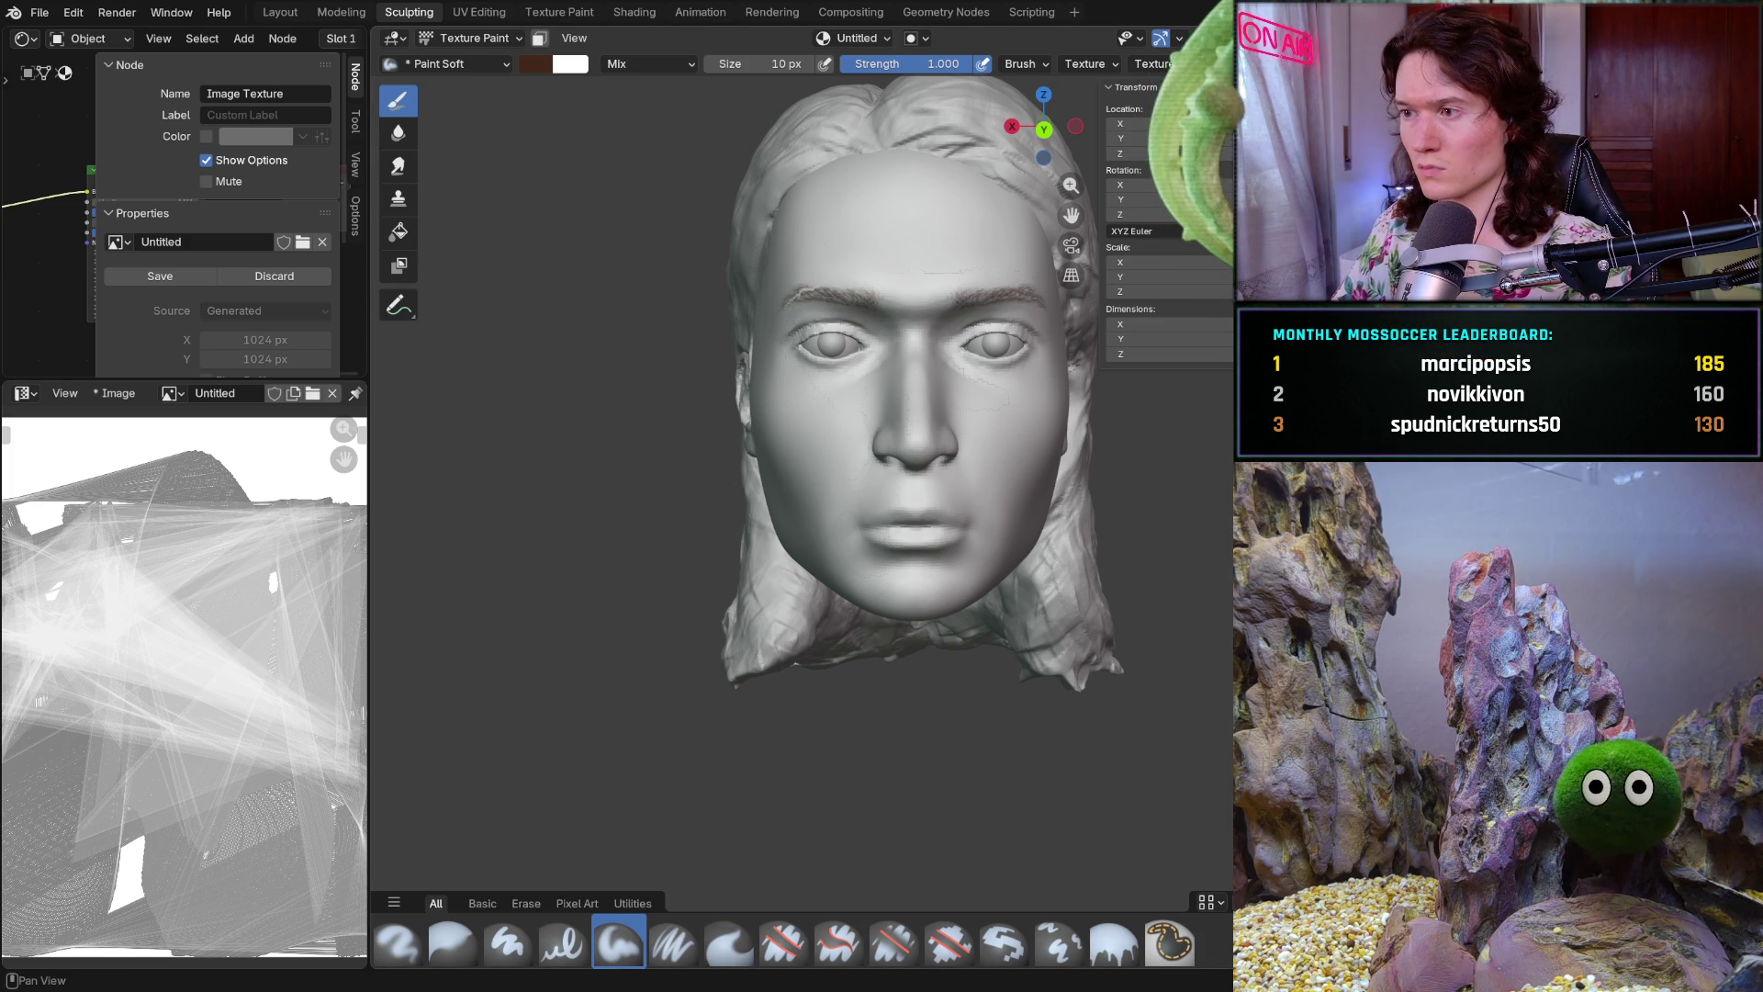
Show the View tab in the sidebar, zoom around the head, then switch over to the course video
click(1226, 207)
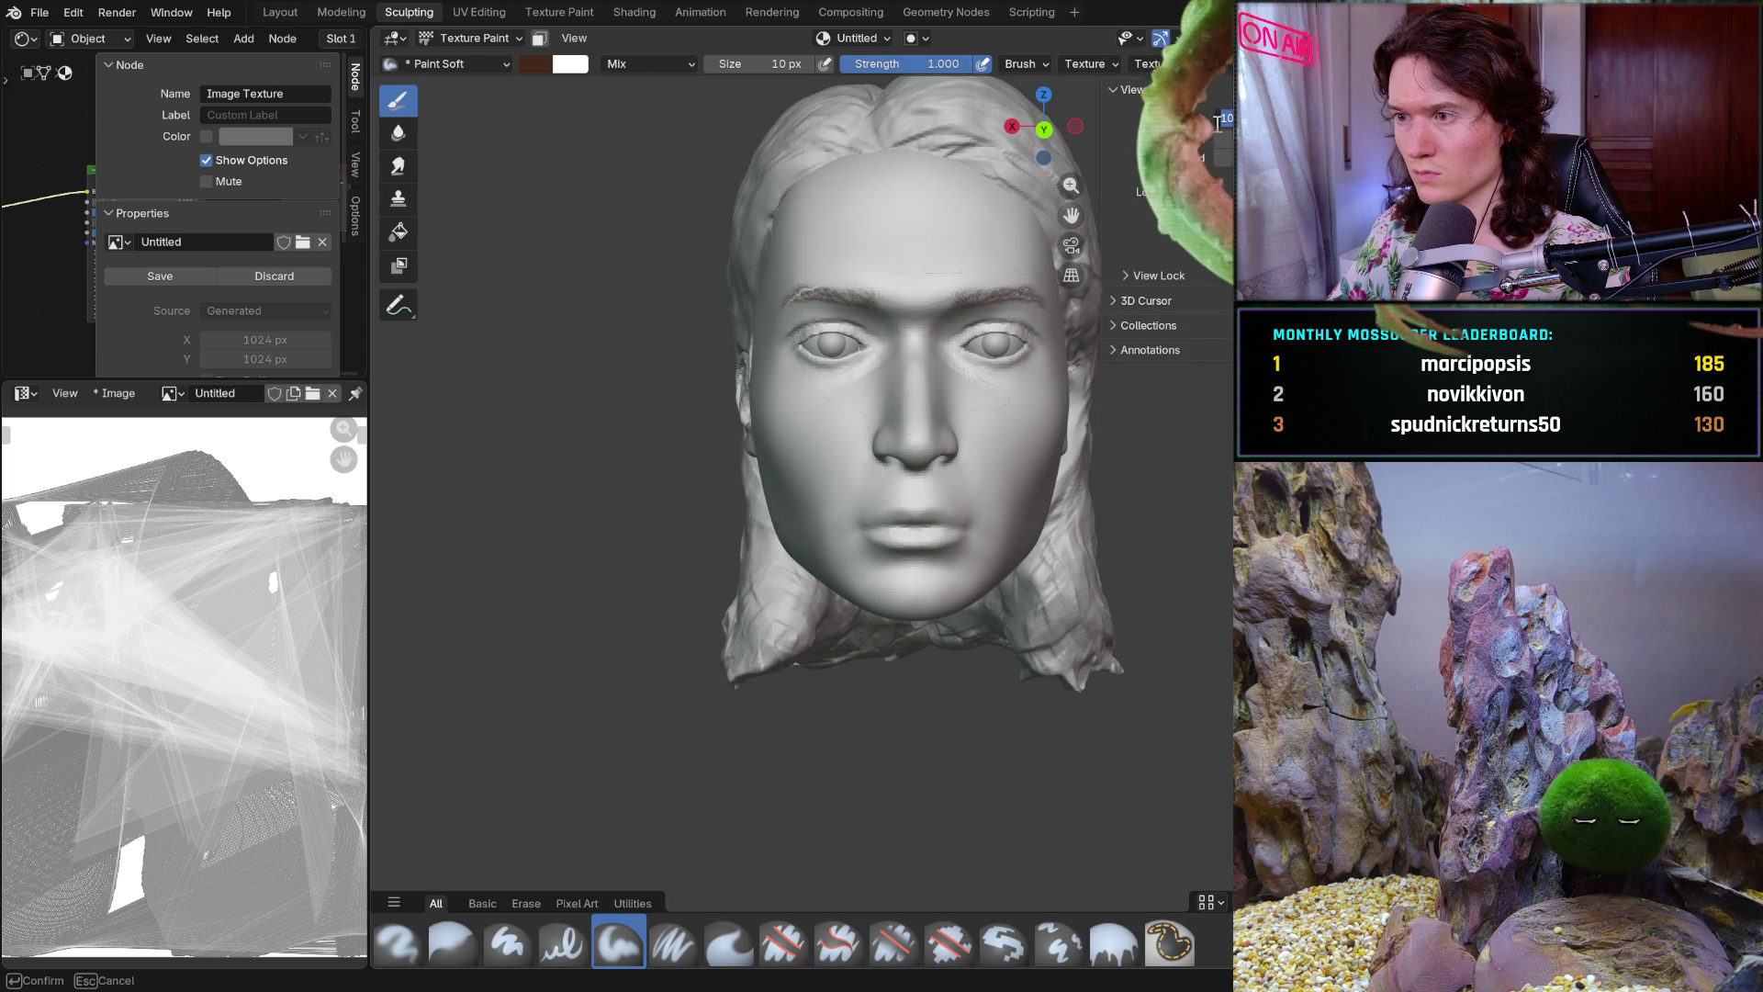
mouse_move(1069, 186)
mouse_down()
mouse_move(642, 440)
mouse_move(1157, 352)
mouse_up()
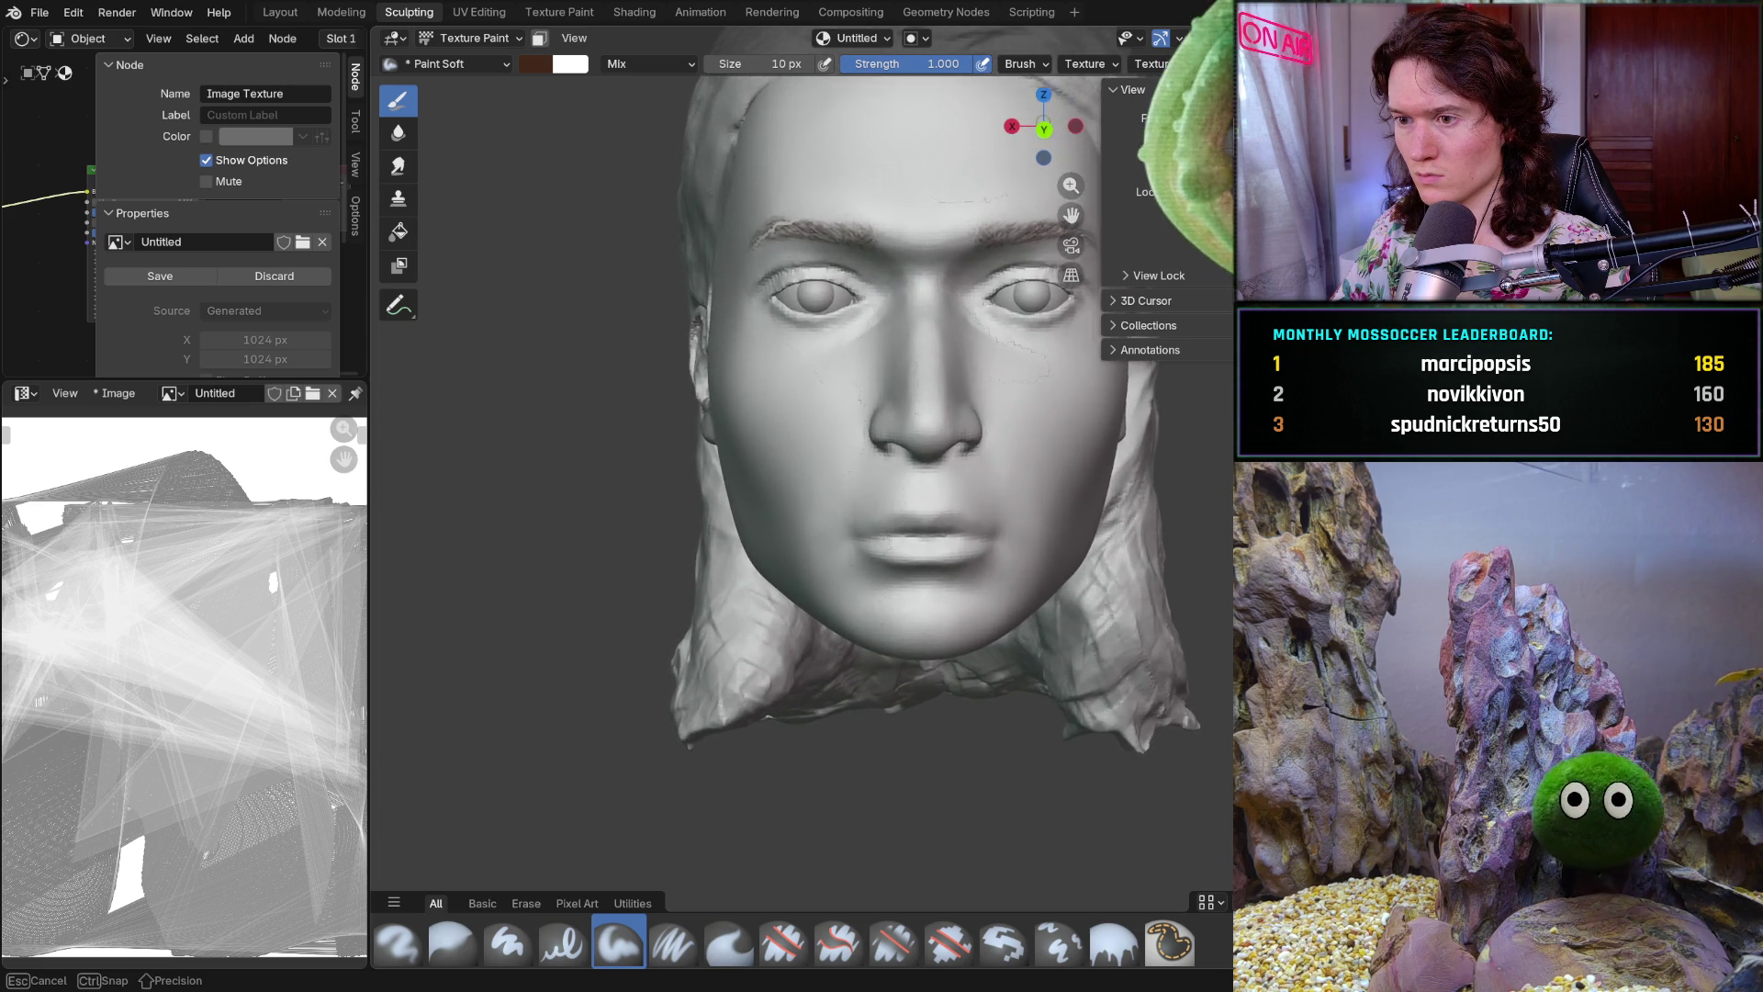
mouse_move(1157, 347)
mouse_down()
mouse_move(1165, 317)
mouse_move(1000, 485)
mouse_move(911, 510)
mouse_move(949, 239)
mouse_move(813, 332)
mouse_up()
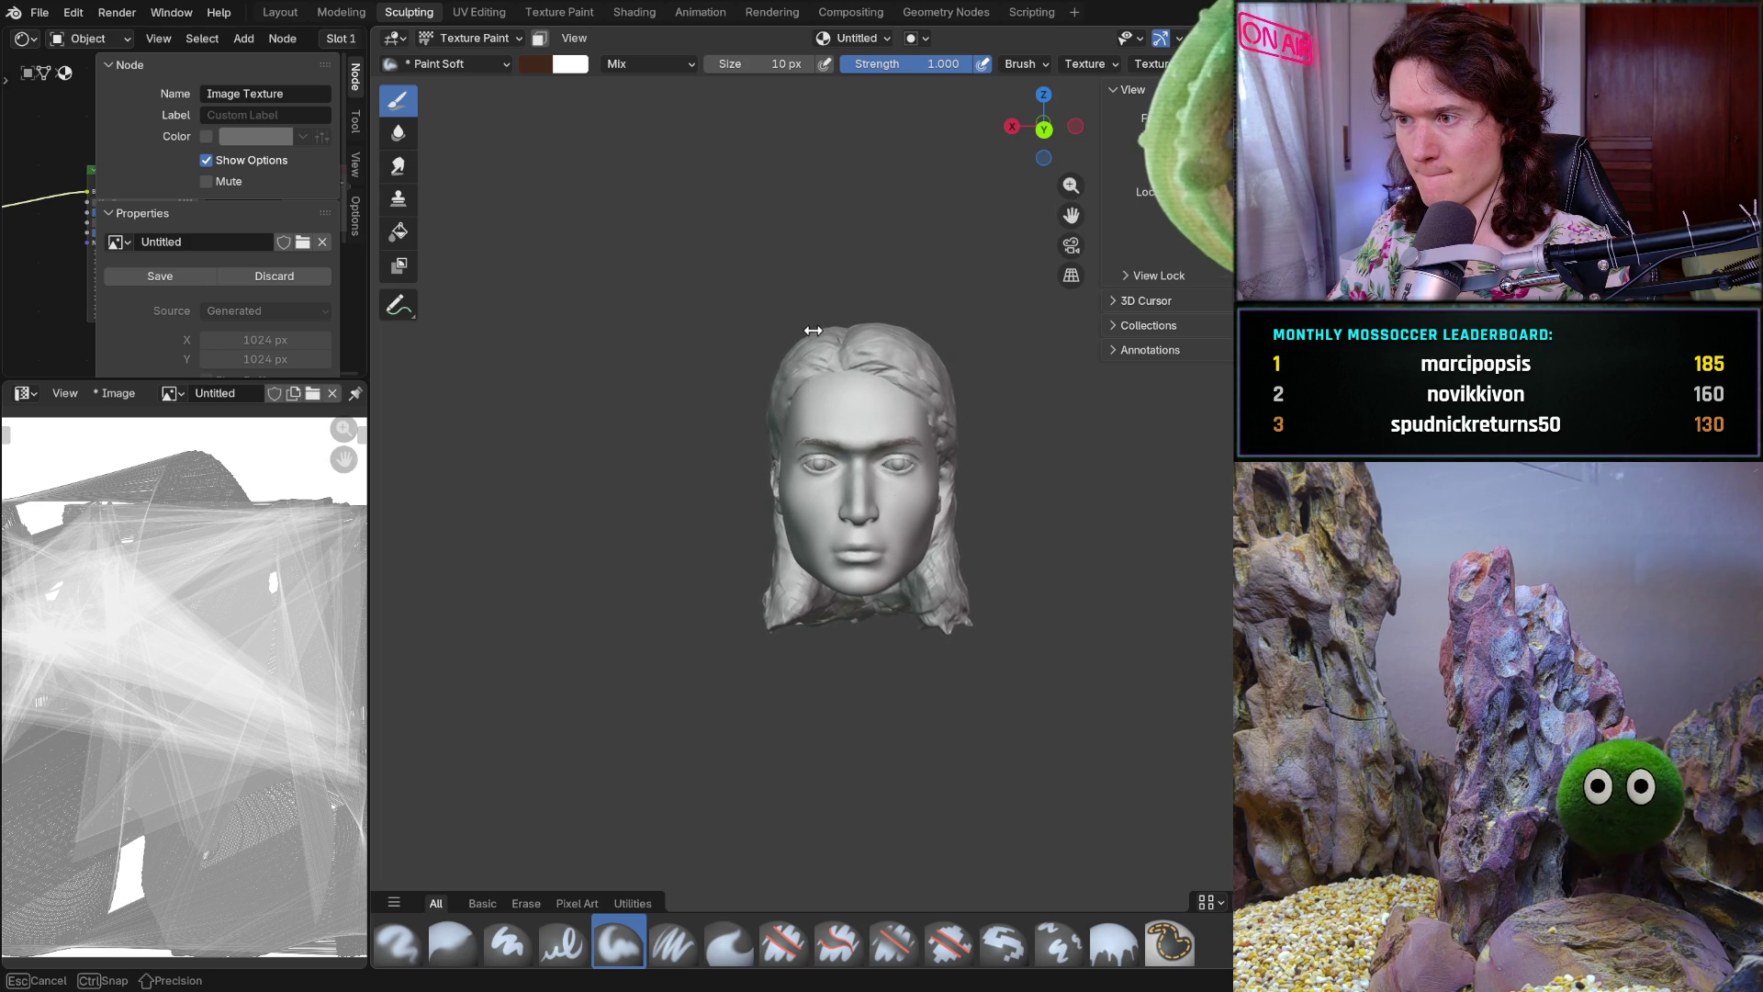
drag(810, 332, 936, 500)
ctrl+middle_drag(936, 500, 936, 578)
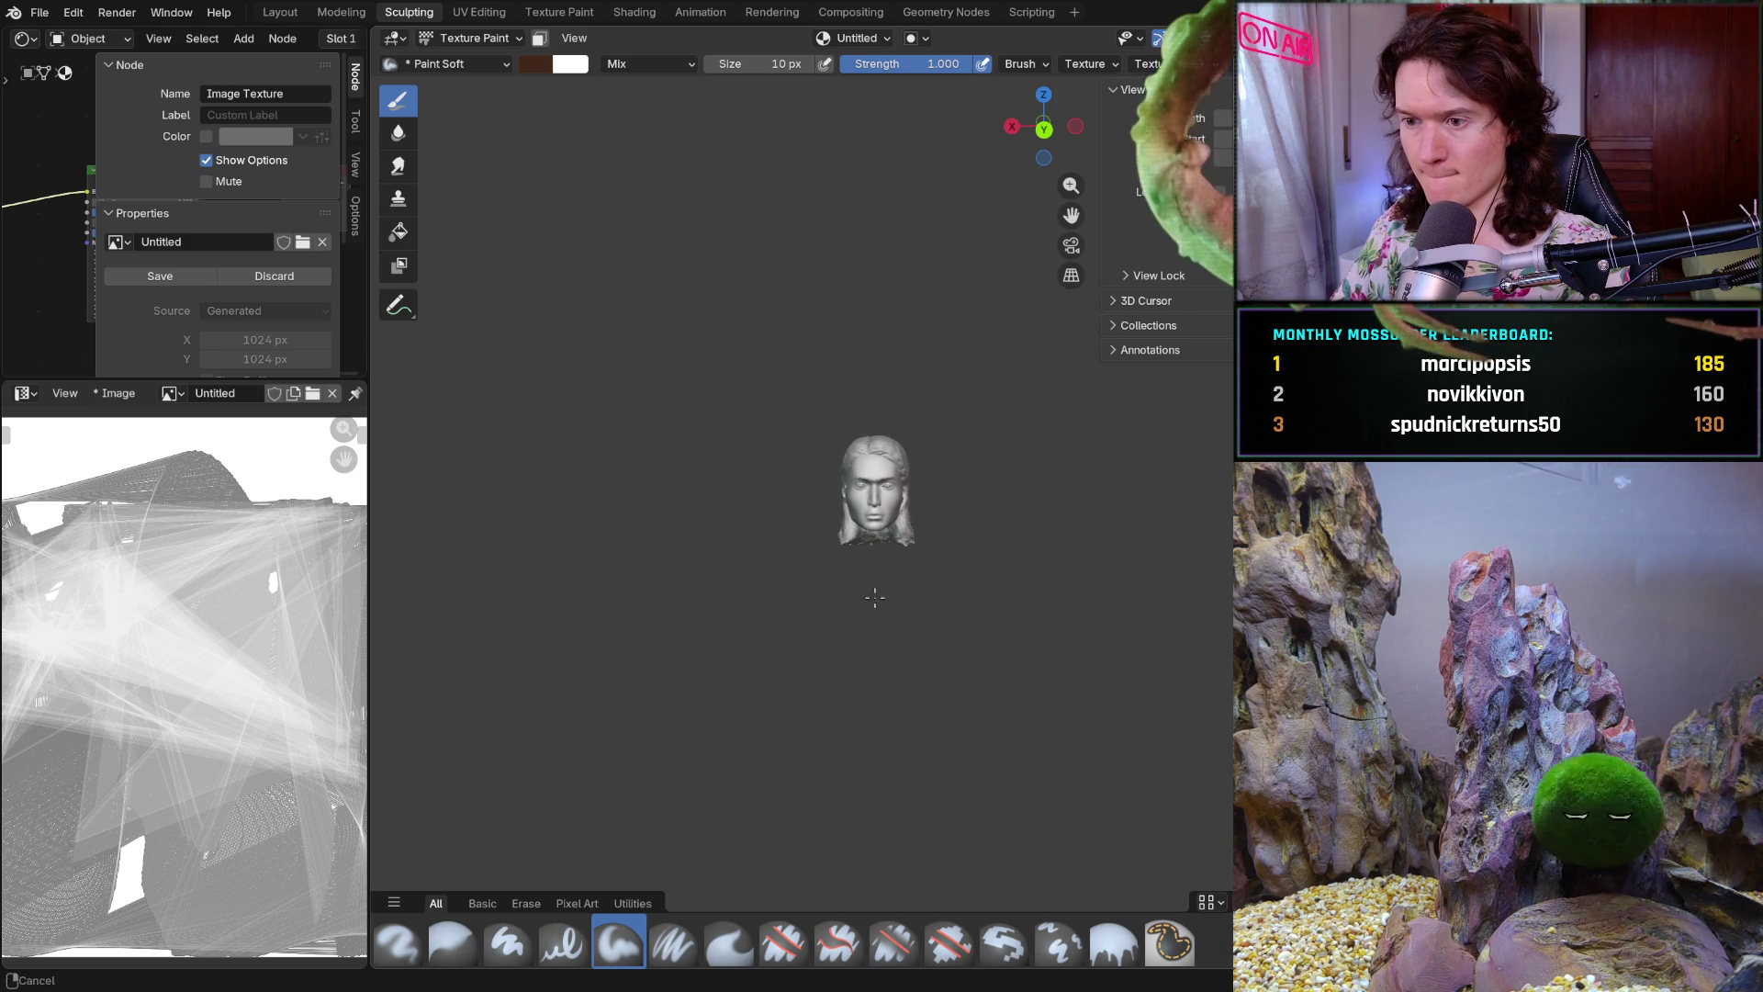
mouse_move(935, 578)
ctrl+middle_down()
mouse_move(913, 464)
mouse_move(870, 677)
ctrl+middle_up()
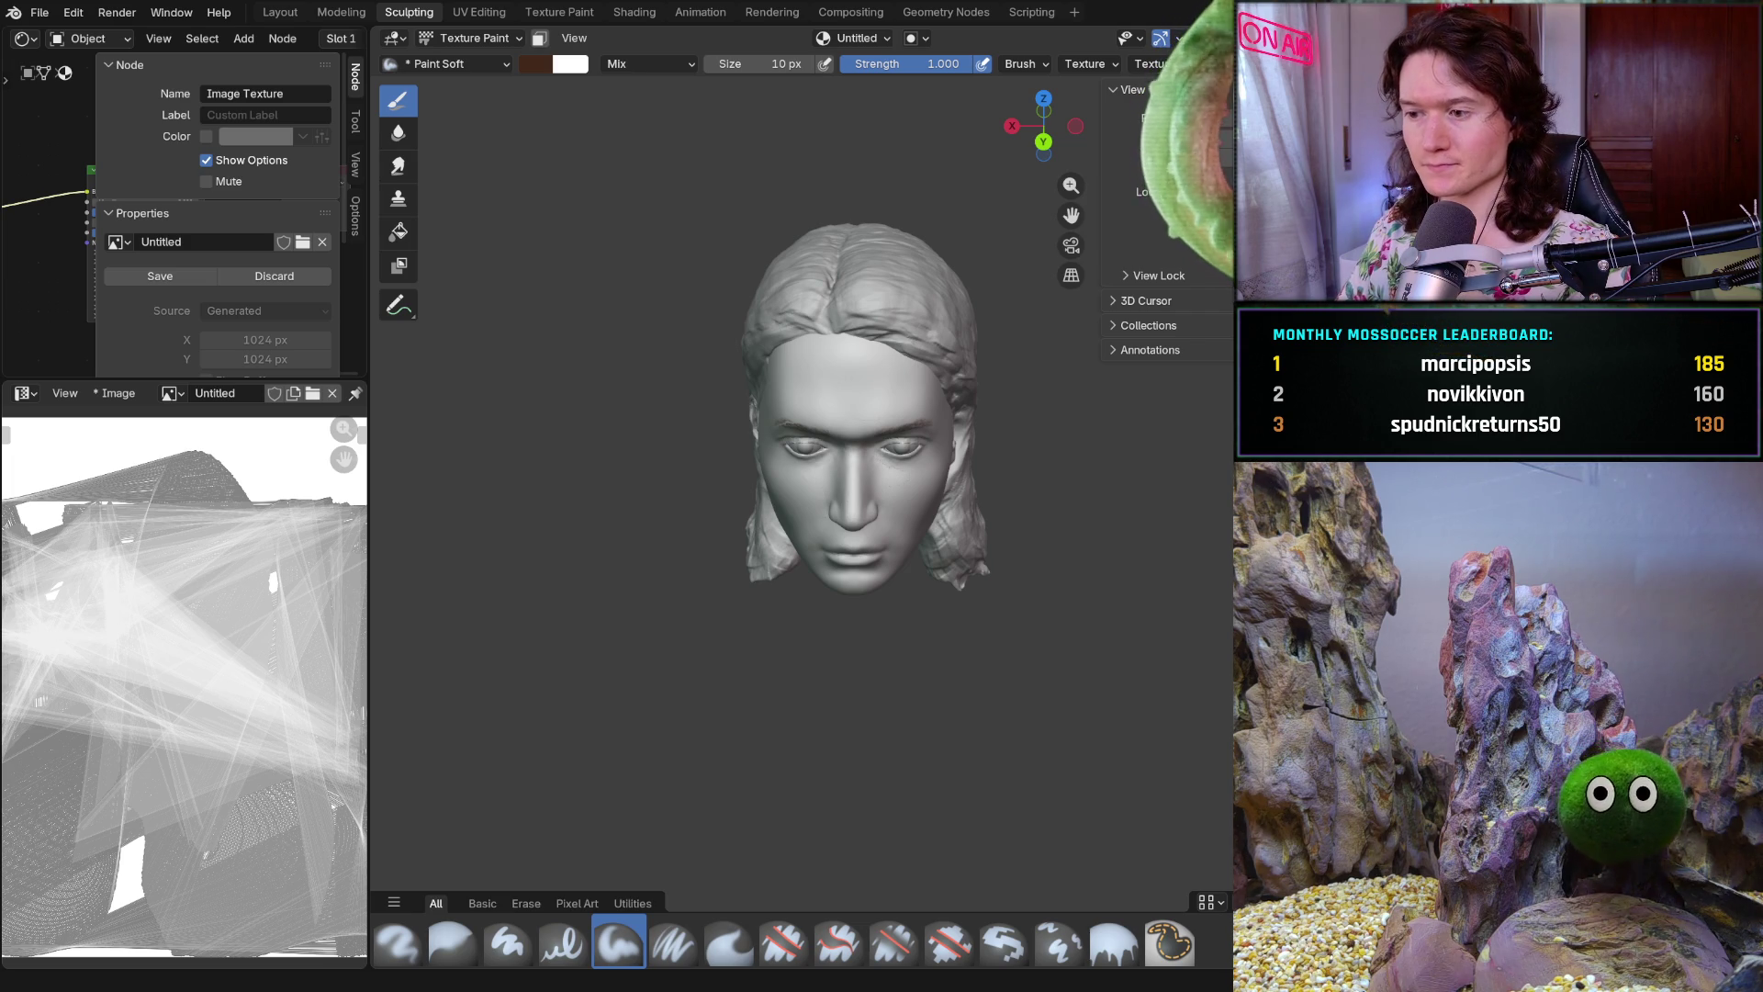
key(alt+Tab)
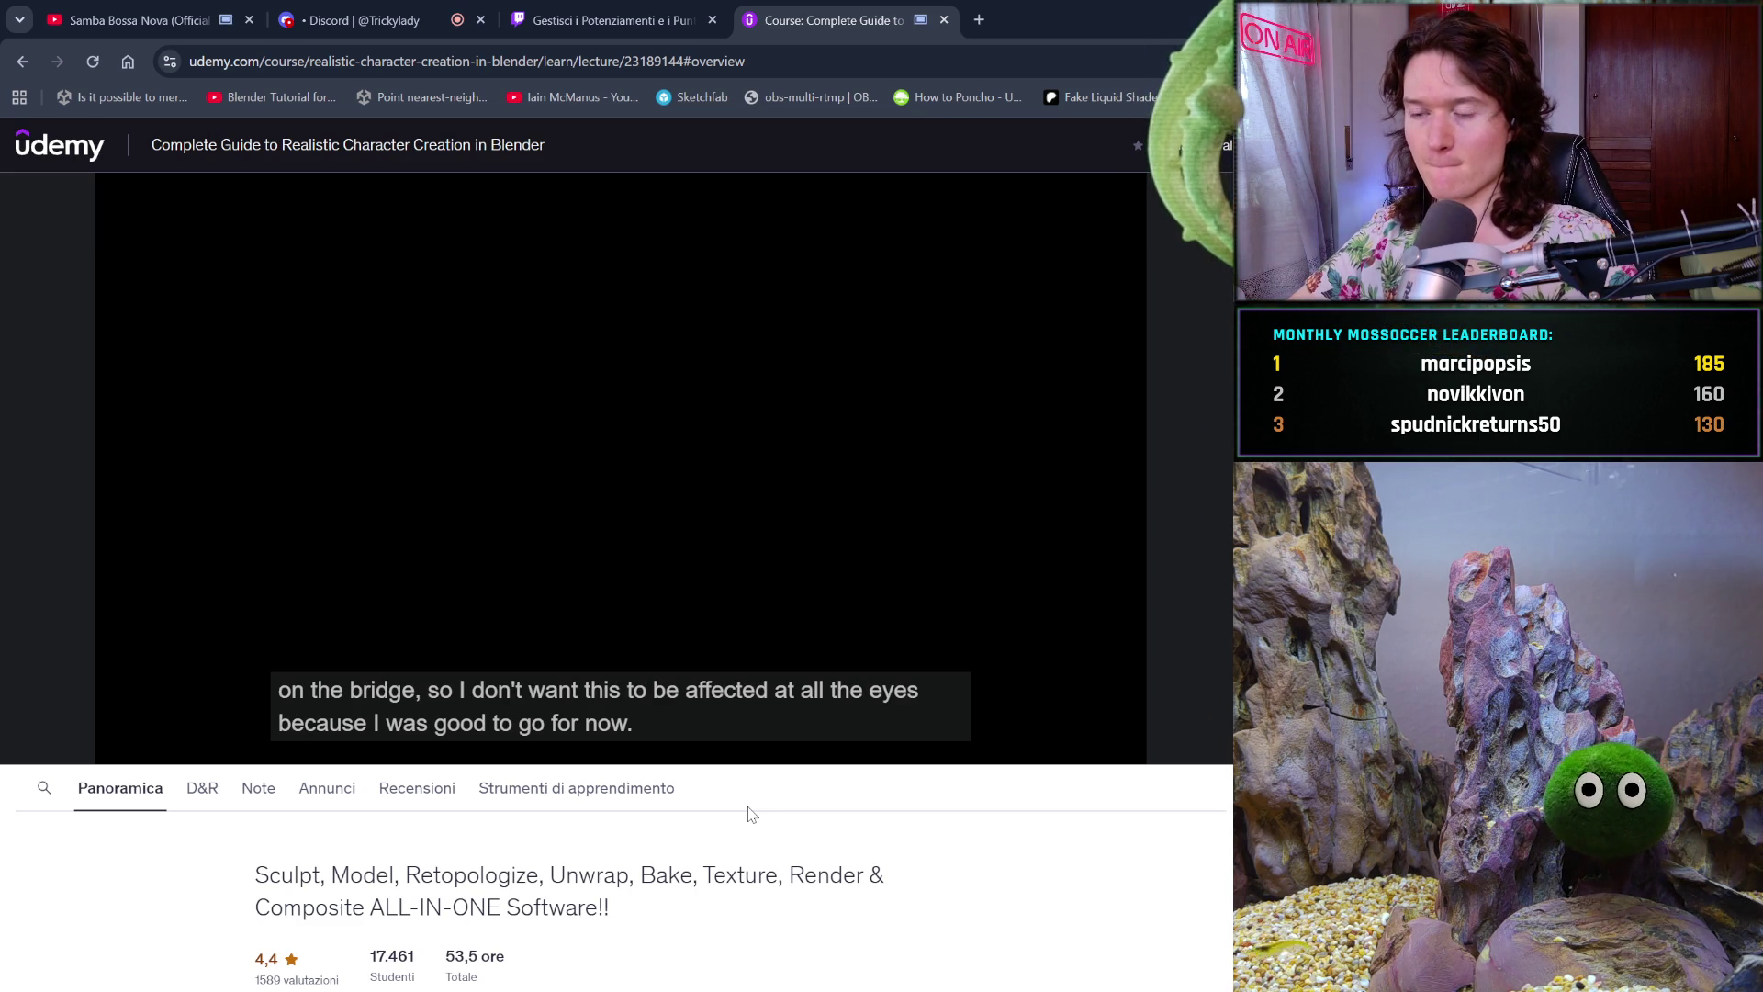
mouse_move(621, 441)
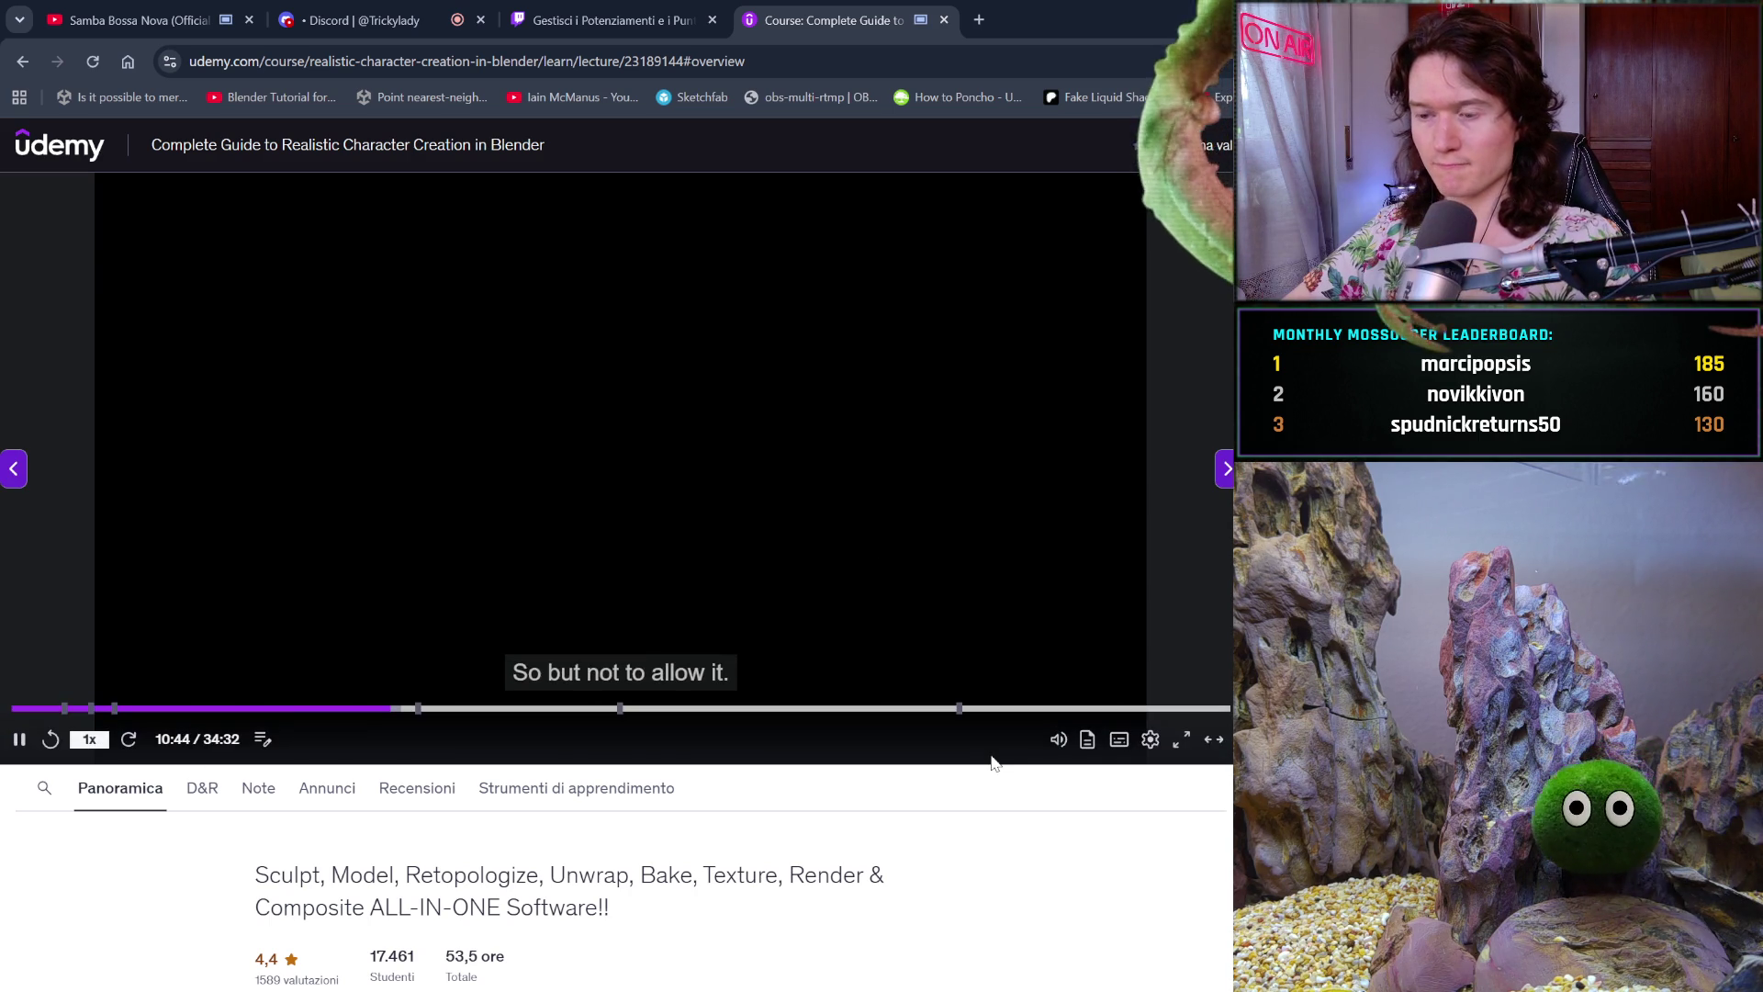
Pause the Udemy character-creation lecture around 10:44
click(1004, 647)
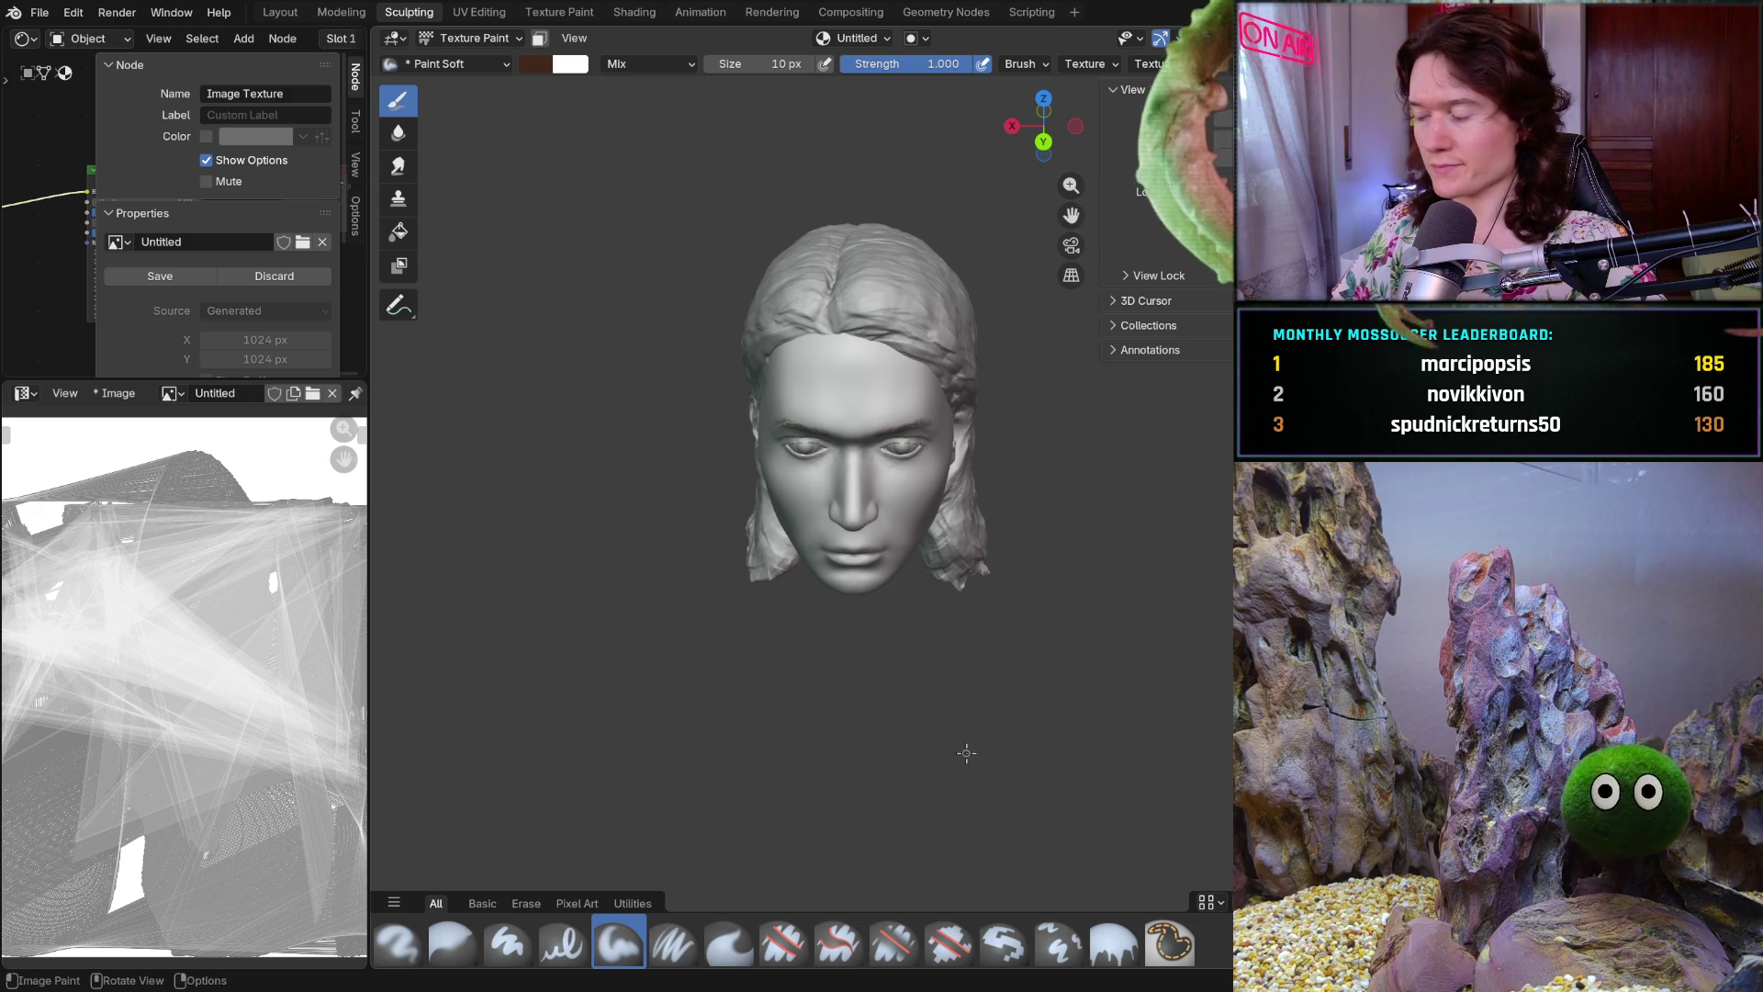
Put the head mesh into Edit Mode so its UV islands show in the image editor
mouse_move(929, 413)
ctrl+middle_down()
mouse_move(944, 464)
mouse_move(865, 507)
ctrl+middle_up()
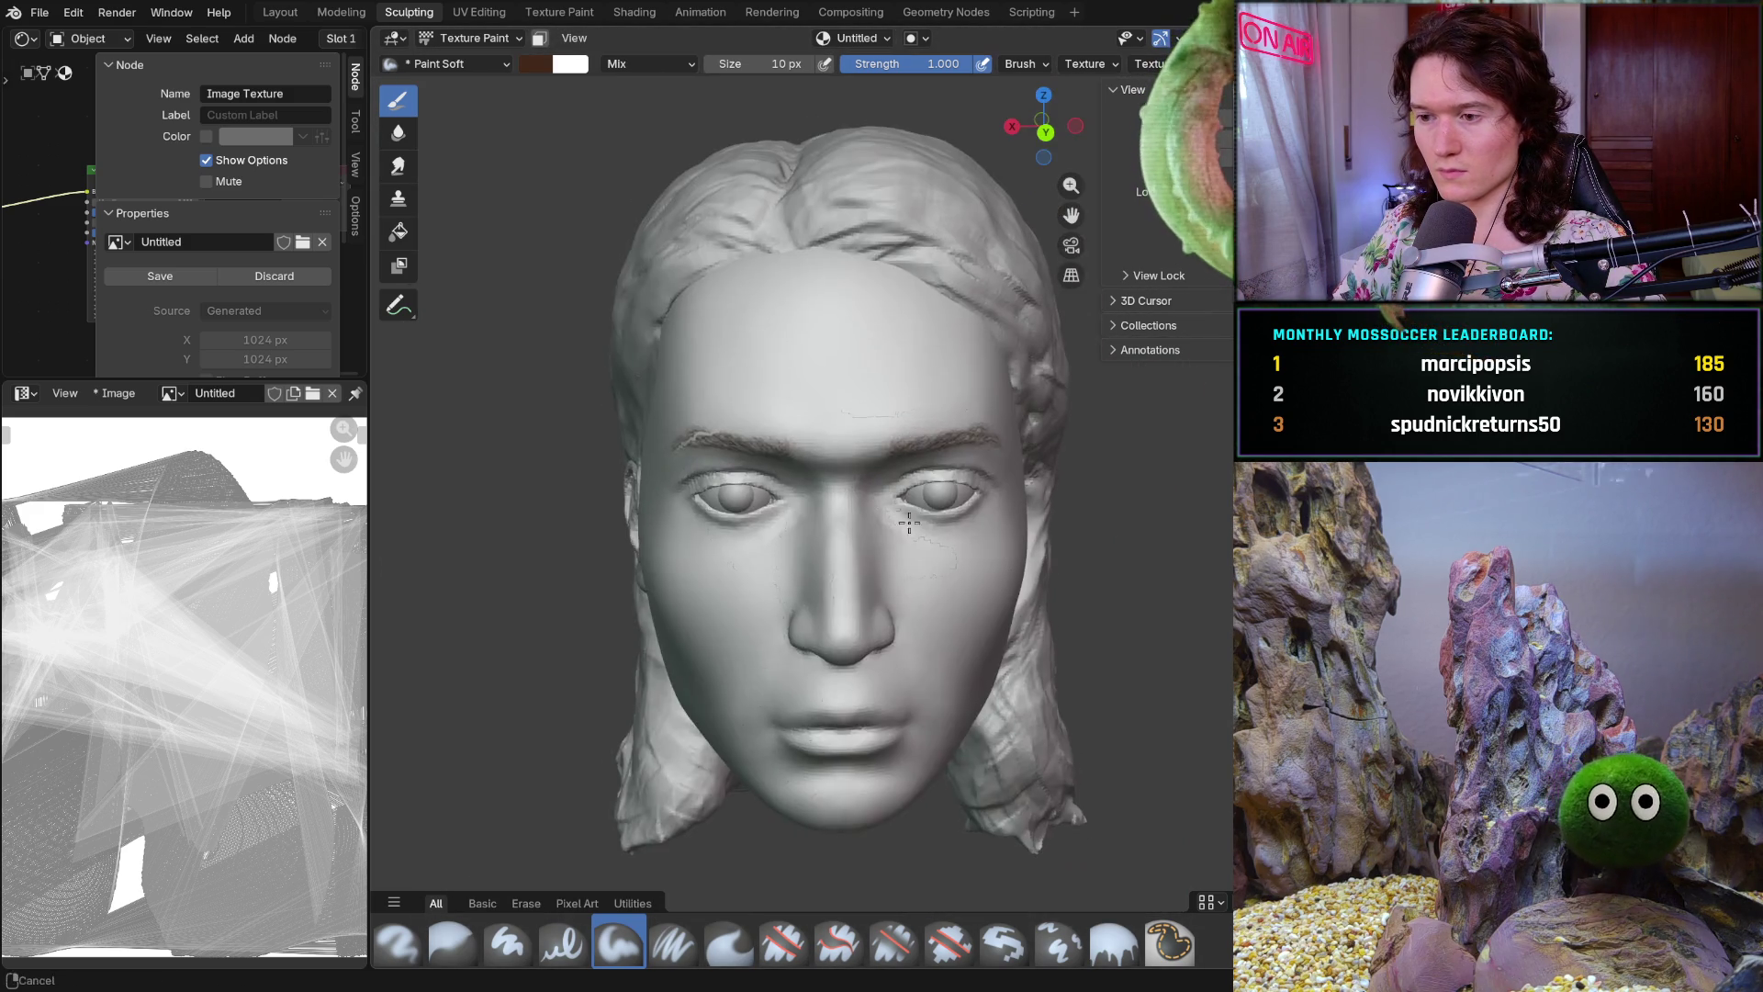
mouse_move(865, 508)
ctrl+middle_down()
mouse_move(865, 537)
mouse_move(827, 539)
mouse_move(852, 513)
mouse_move(830, 444)
mouse_move(885, 491)
mouse_move(919, 489)
mouse_move(901, 524)
ctrl+middle_up()
scroll(853, 514, up, 1)
scroll(853, 515, up, 2)
scroll(831, 445, up, 2)
scroll(892, 454, up, 3)
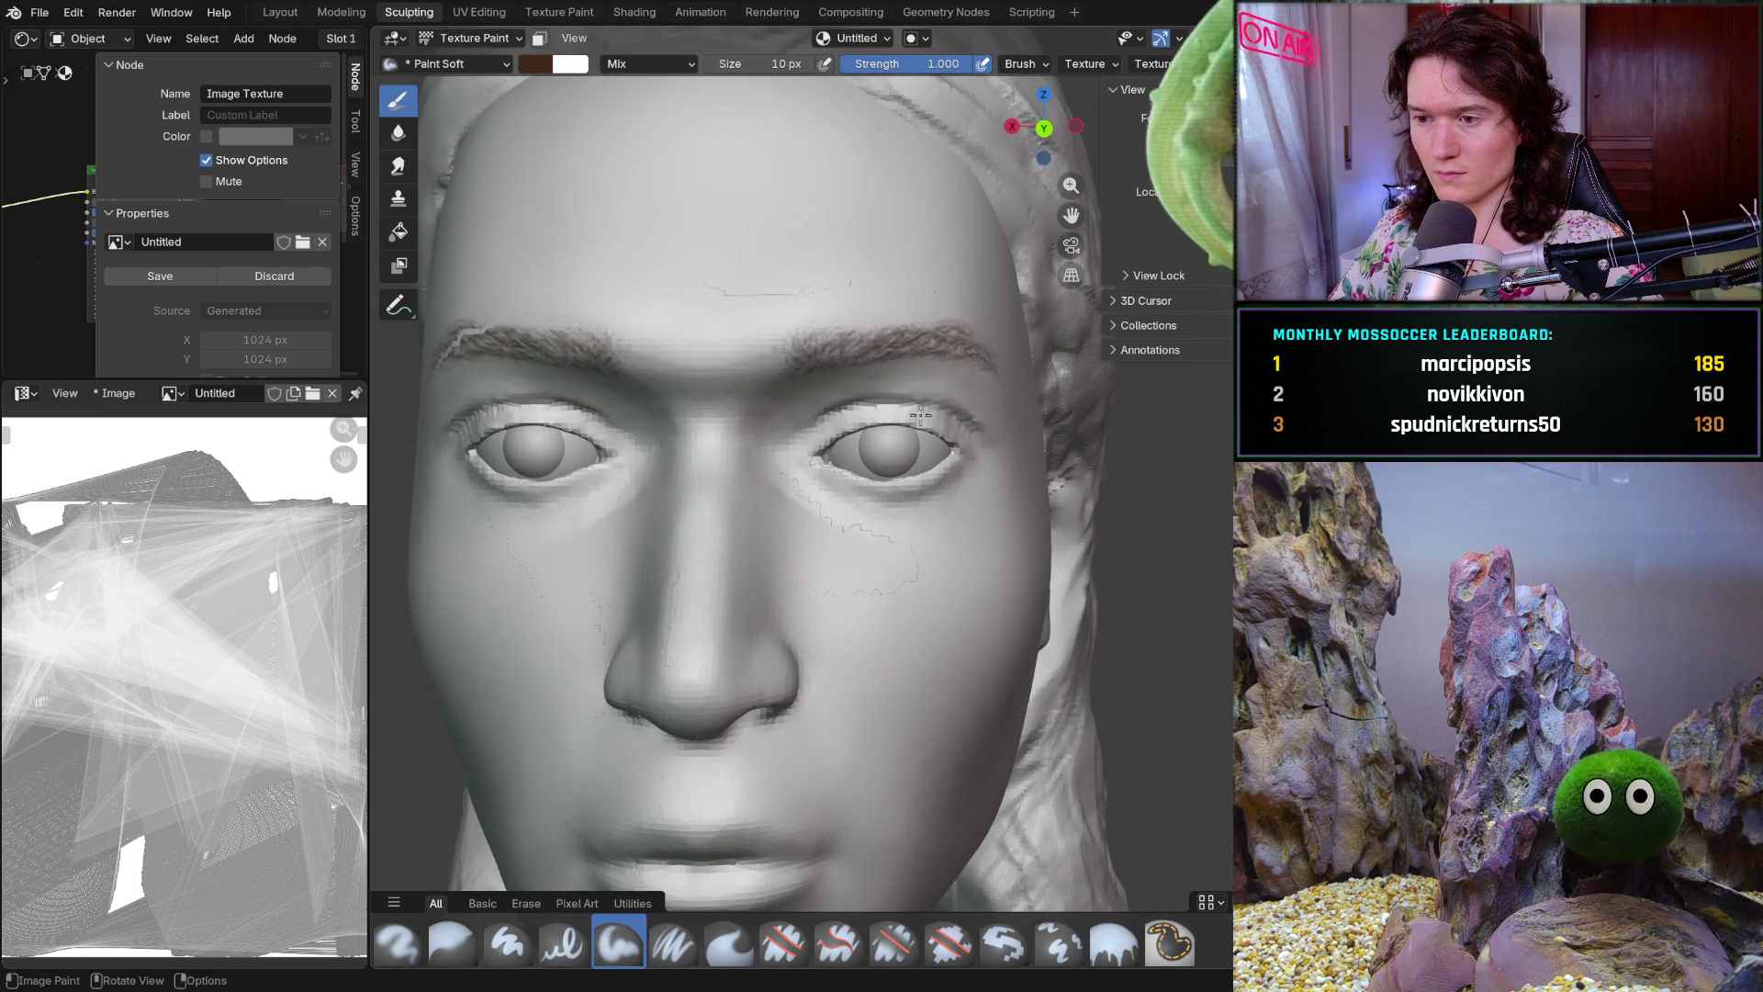
scroll(891, 449, up, 2)
scroll(892, 445, down, 2)
scroll(854, 497, down, 3)
mouse_move(847, 509)
middle_down()
mouse_move(833, 531)
mouse_move(833, 512)
middle_up()
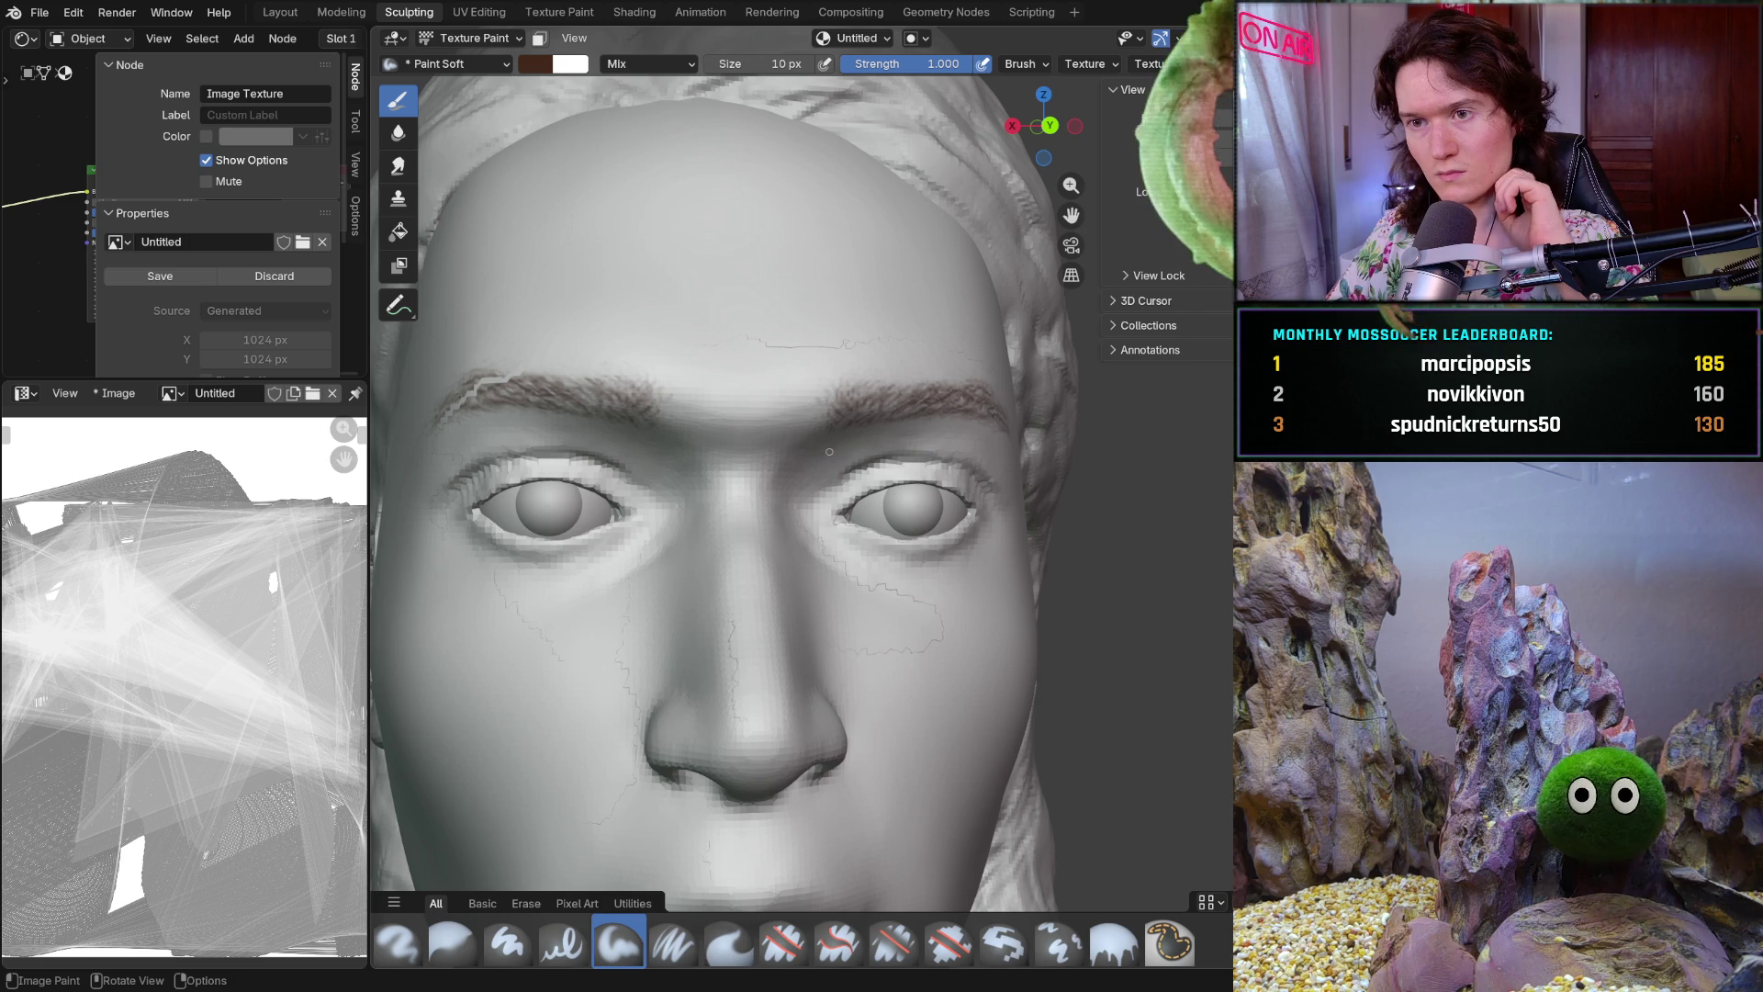
key(Tab)
middle_drag(872, 525, 836, 497)
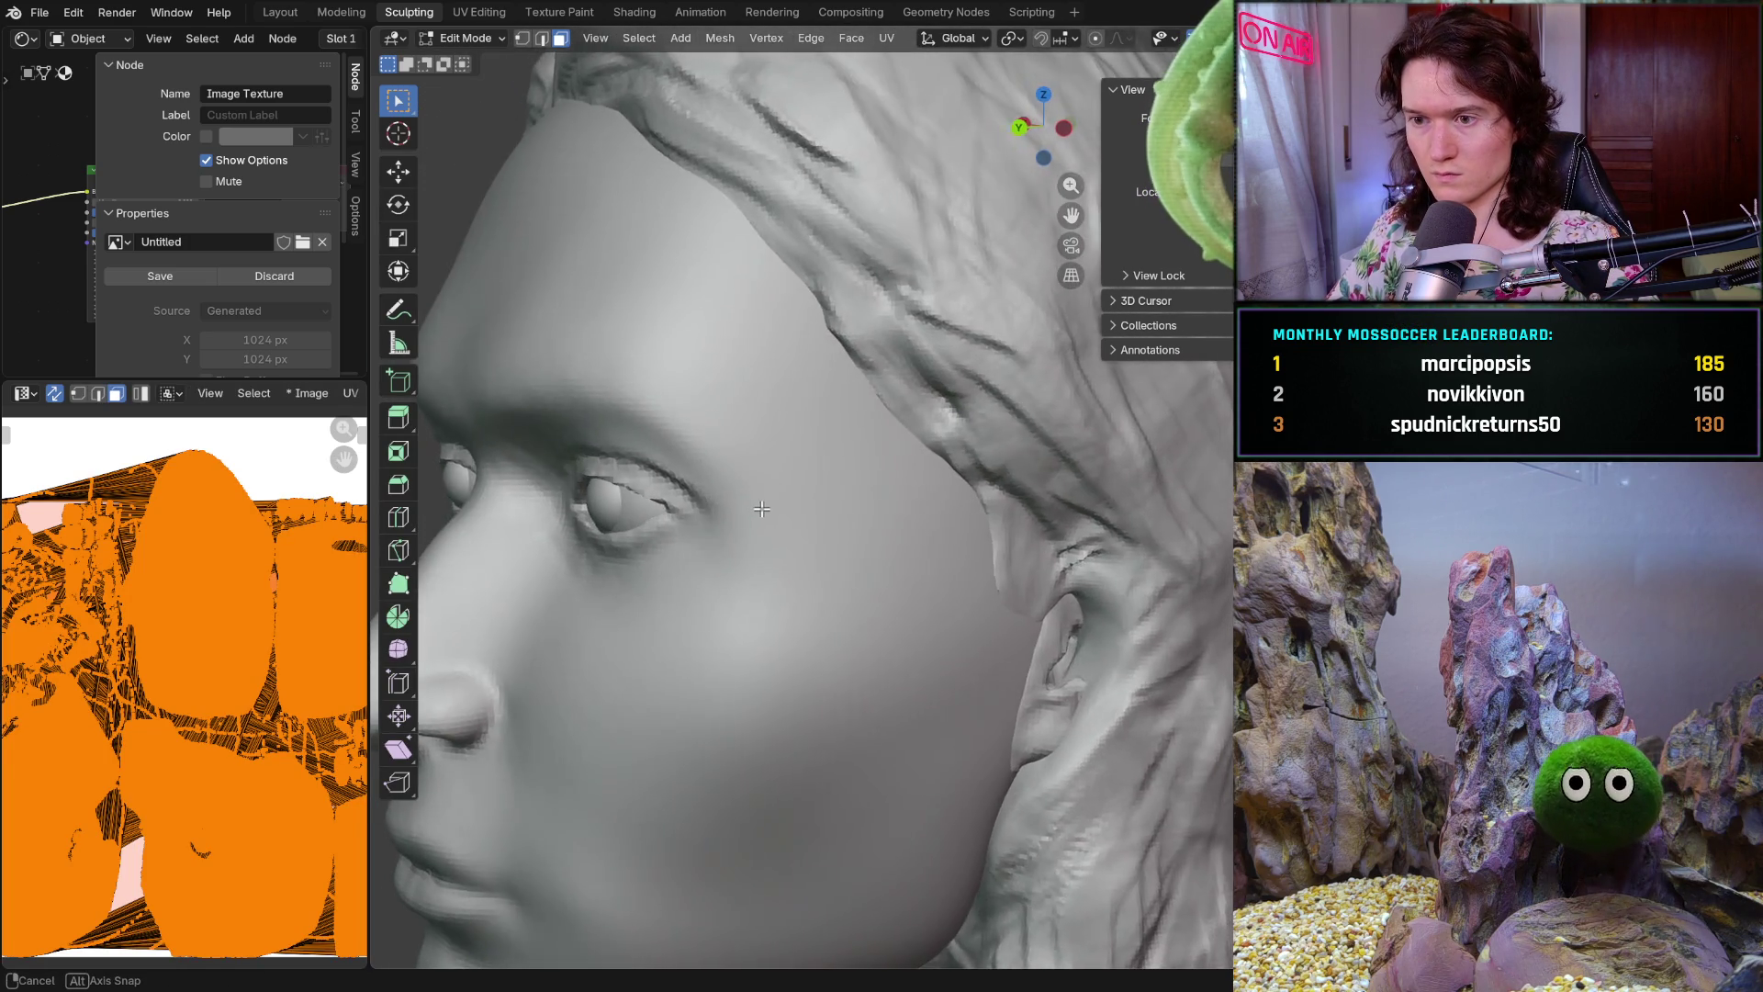
Leave Edit Mode, switch the head into Sculpt Mode facing forward, and pick the Grab brush
middle_drag(836, 497, 807, 520)
key(Tab)
key(Tab)
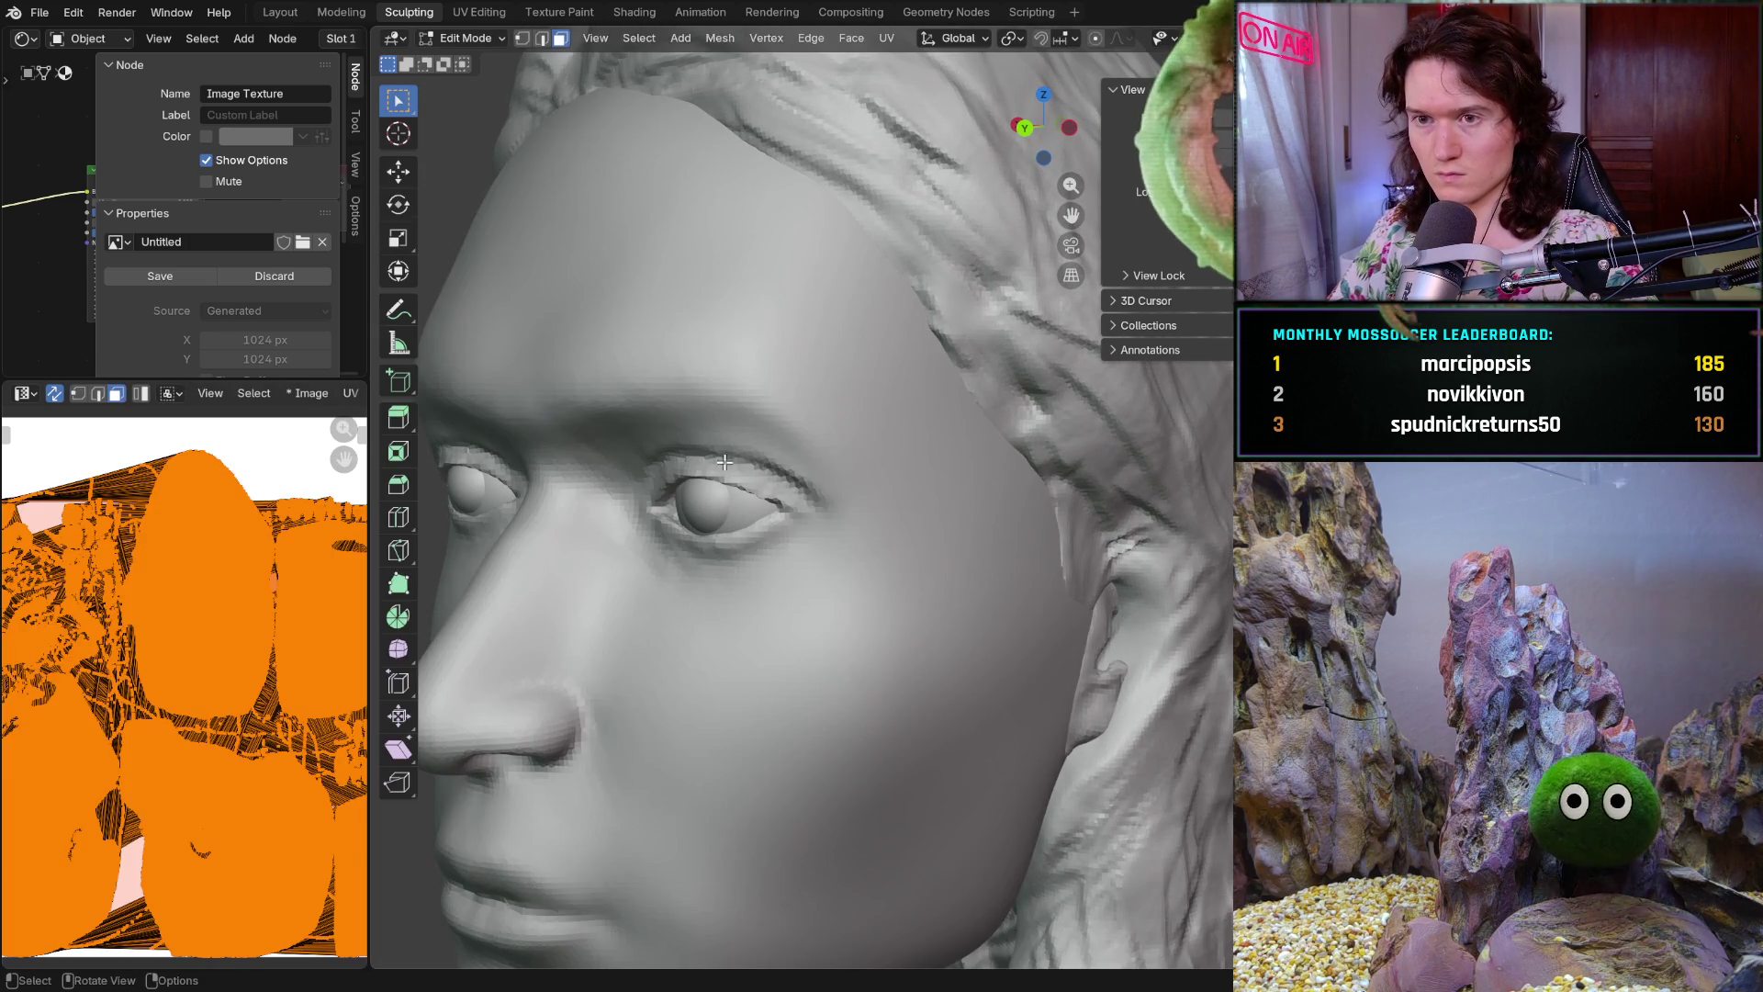
click(468, 37)
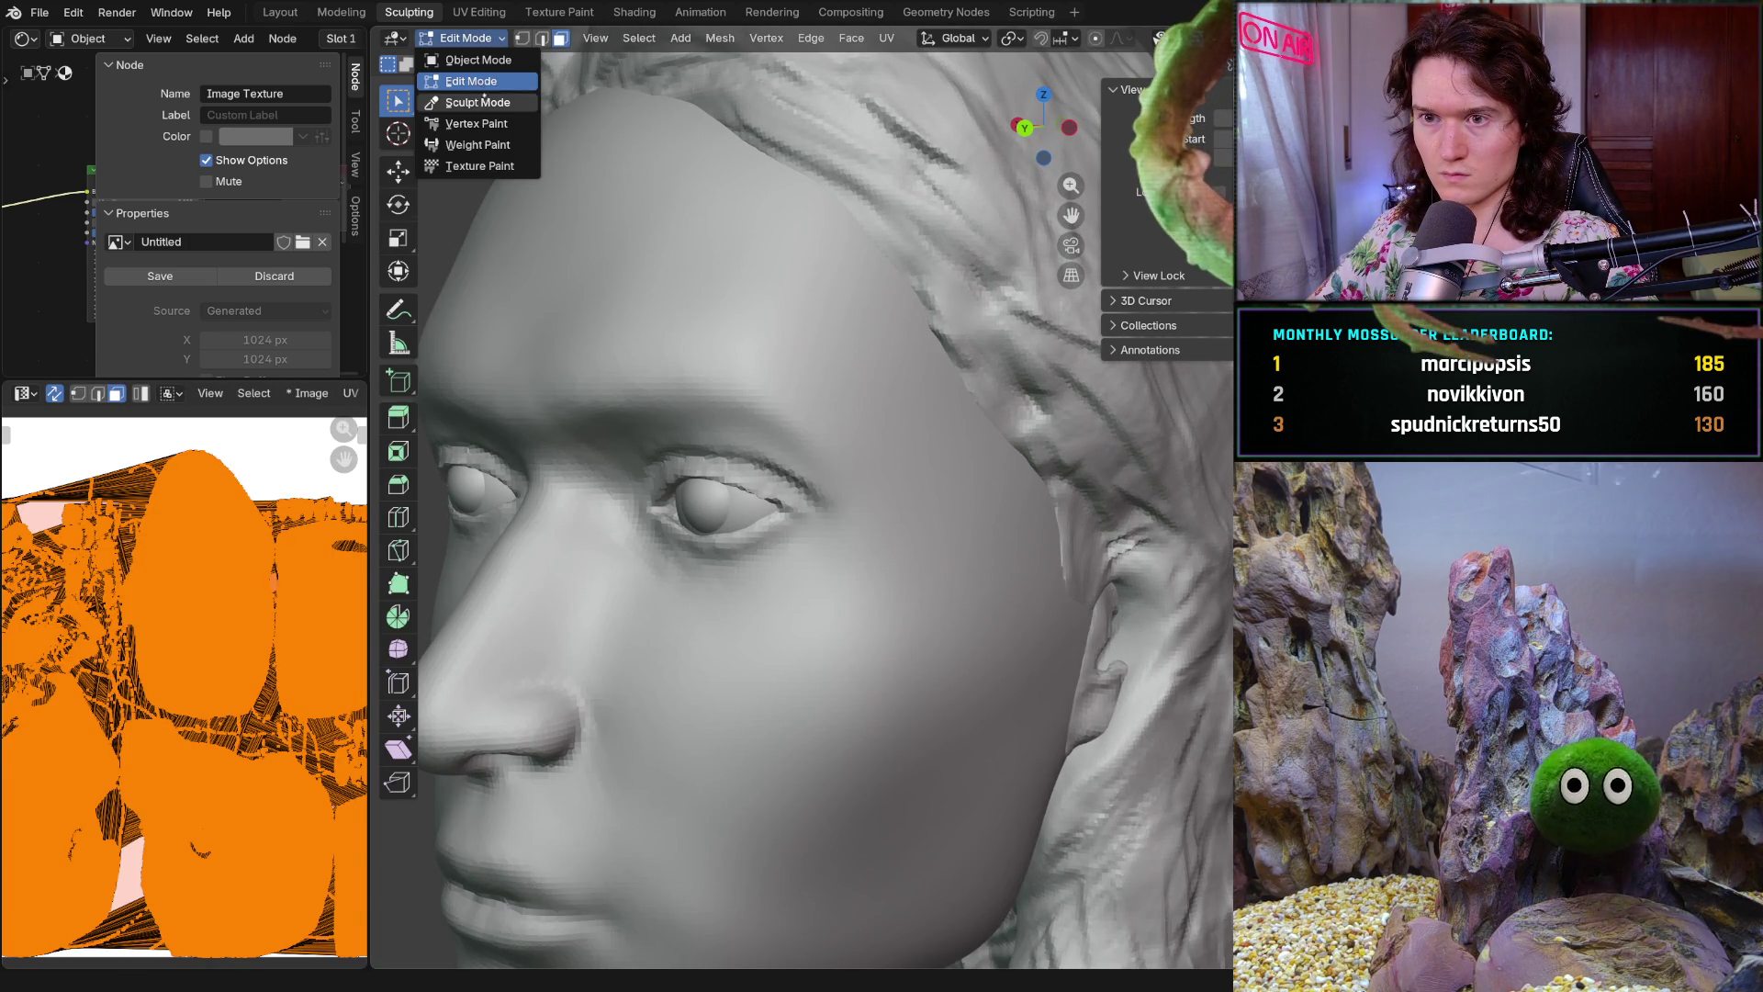
click(469, 100)
mouse_move(673, 419)
middle_down()
mouse_move(818, 590)
mouse_move(843, 570)
middle_up()
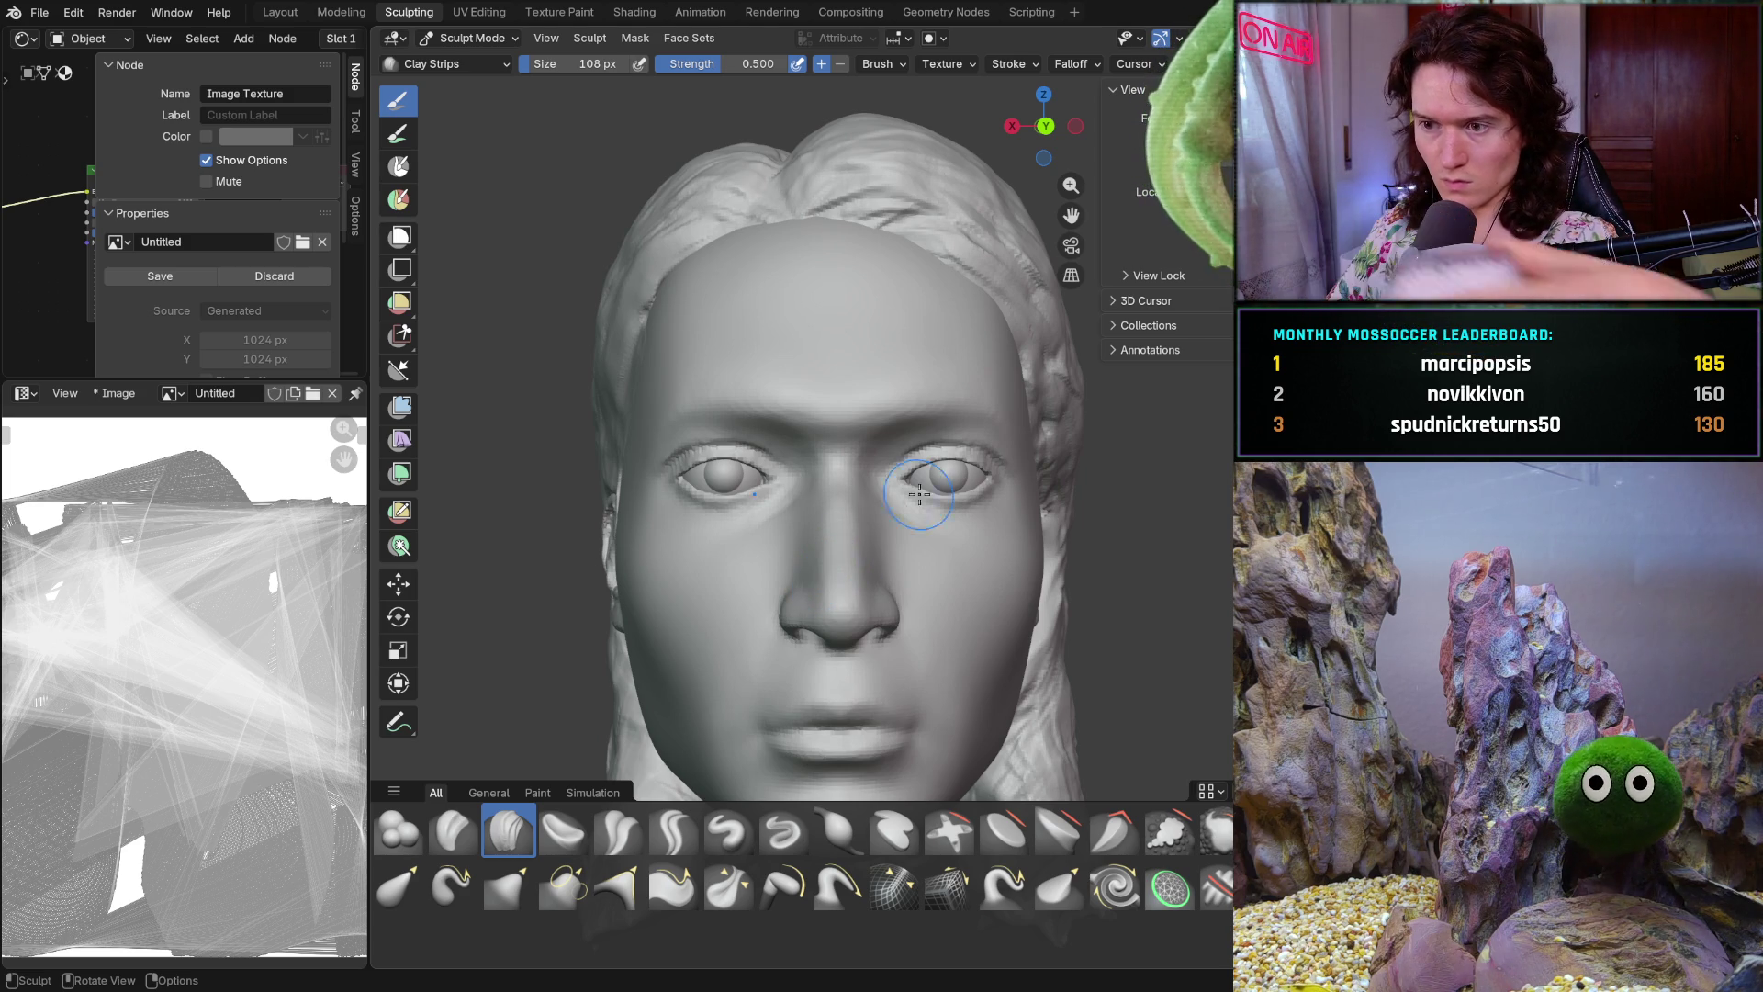
scroll(903, 622, up, 2)
scroll(897, 539, up, 2)
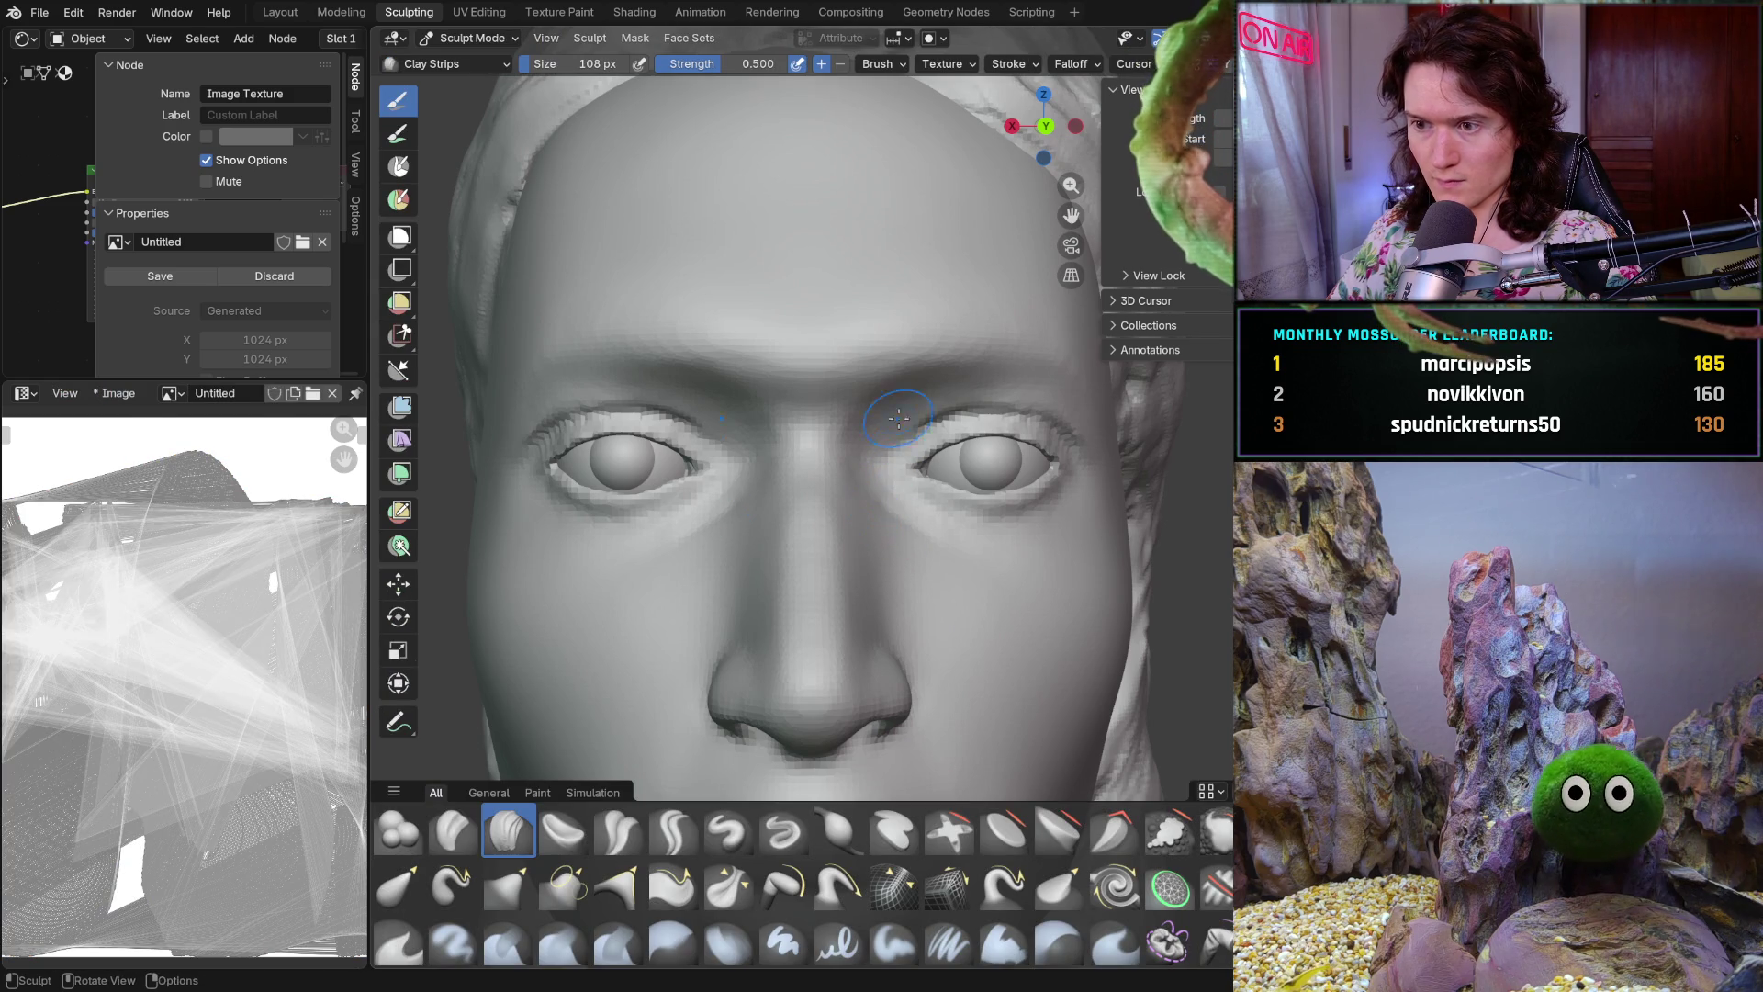
key(g)
Resize Grab to 352 then 528 px, pull the brow above the right eye into shape, then pick Mask
key(f)
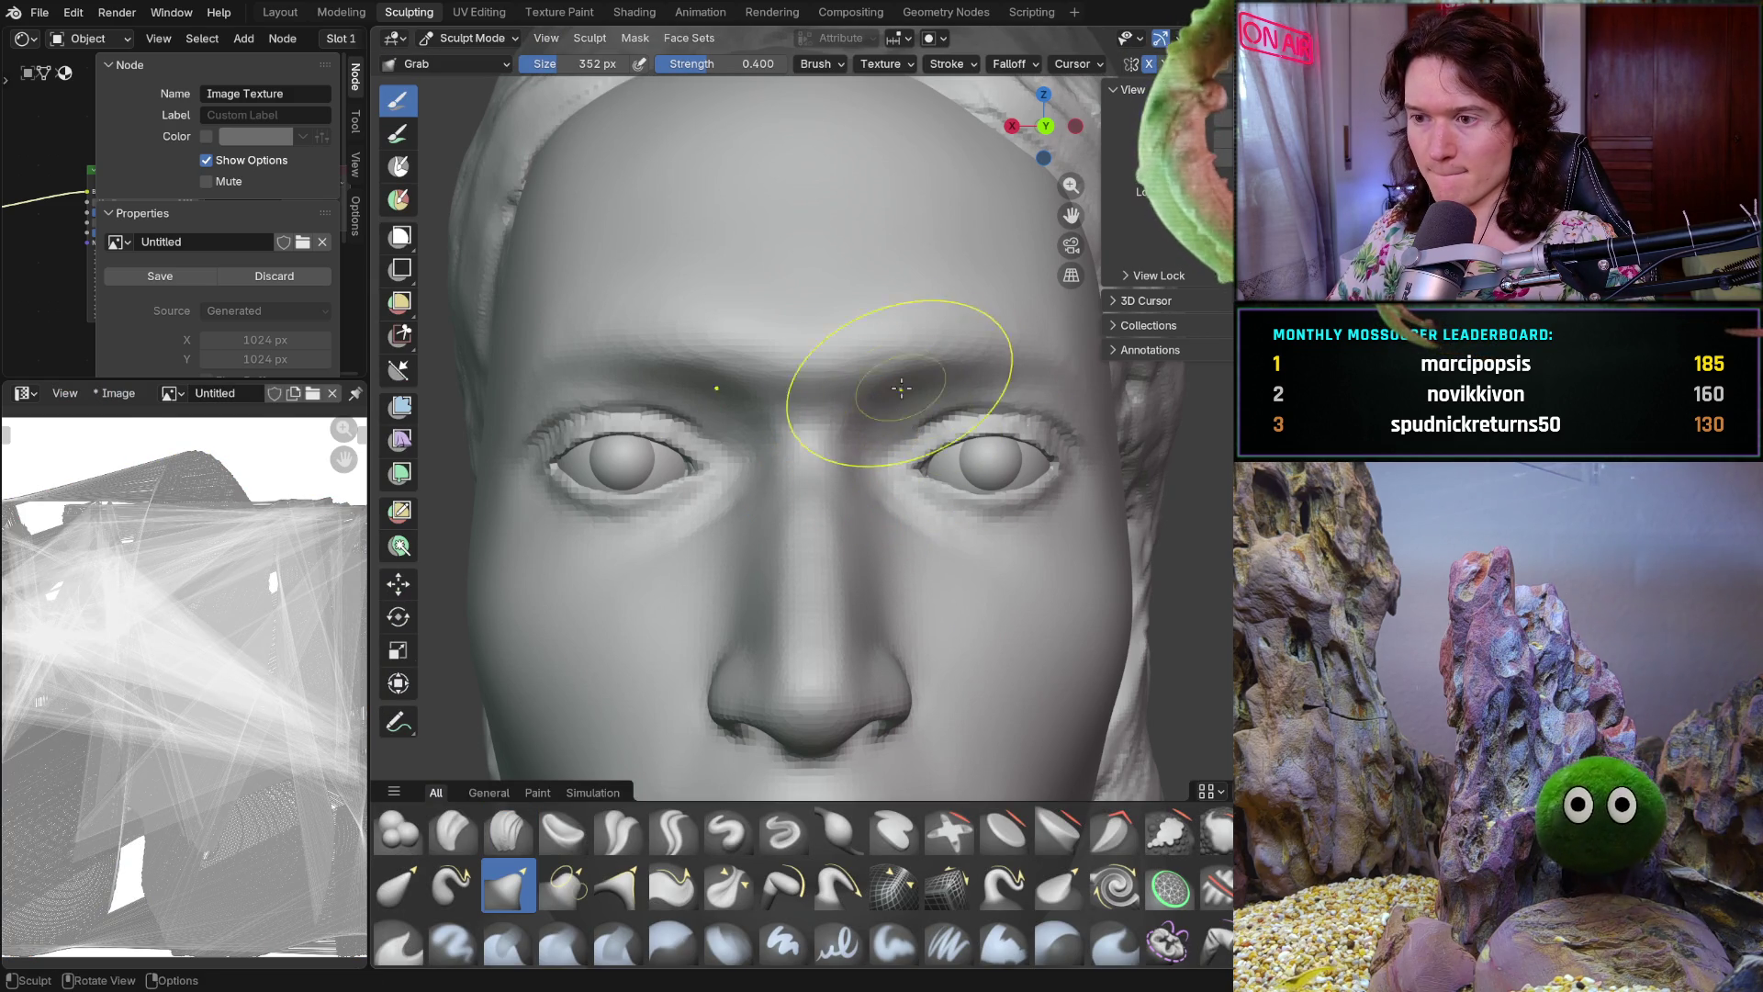
click(891, 383)
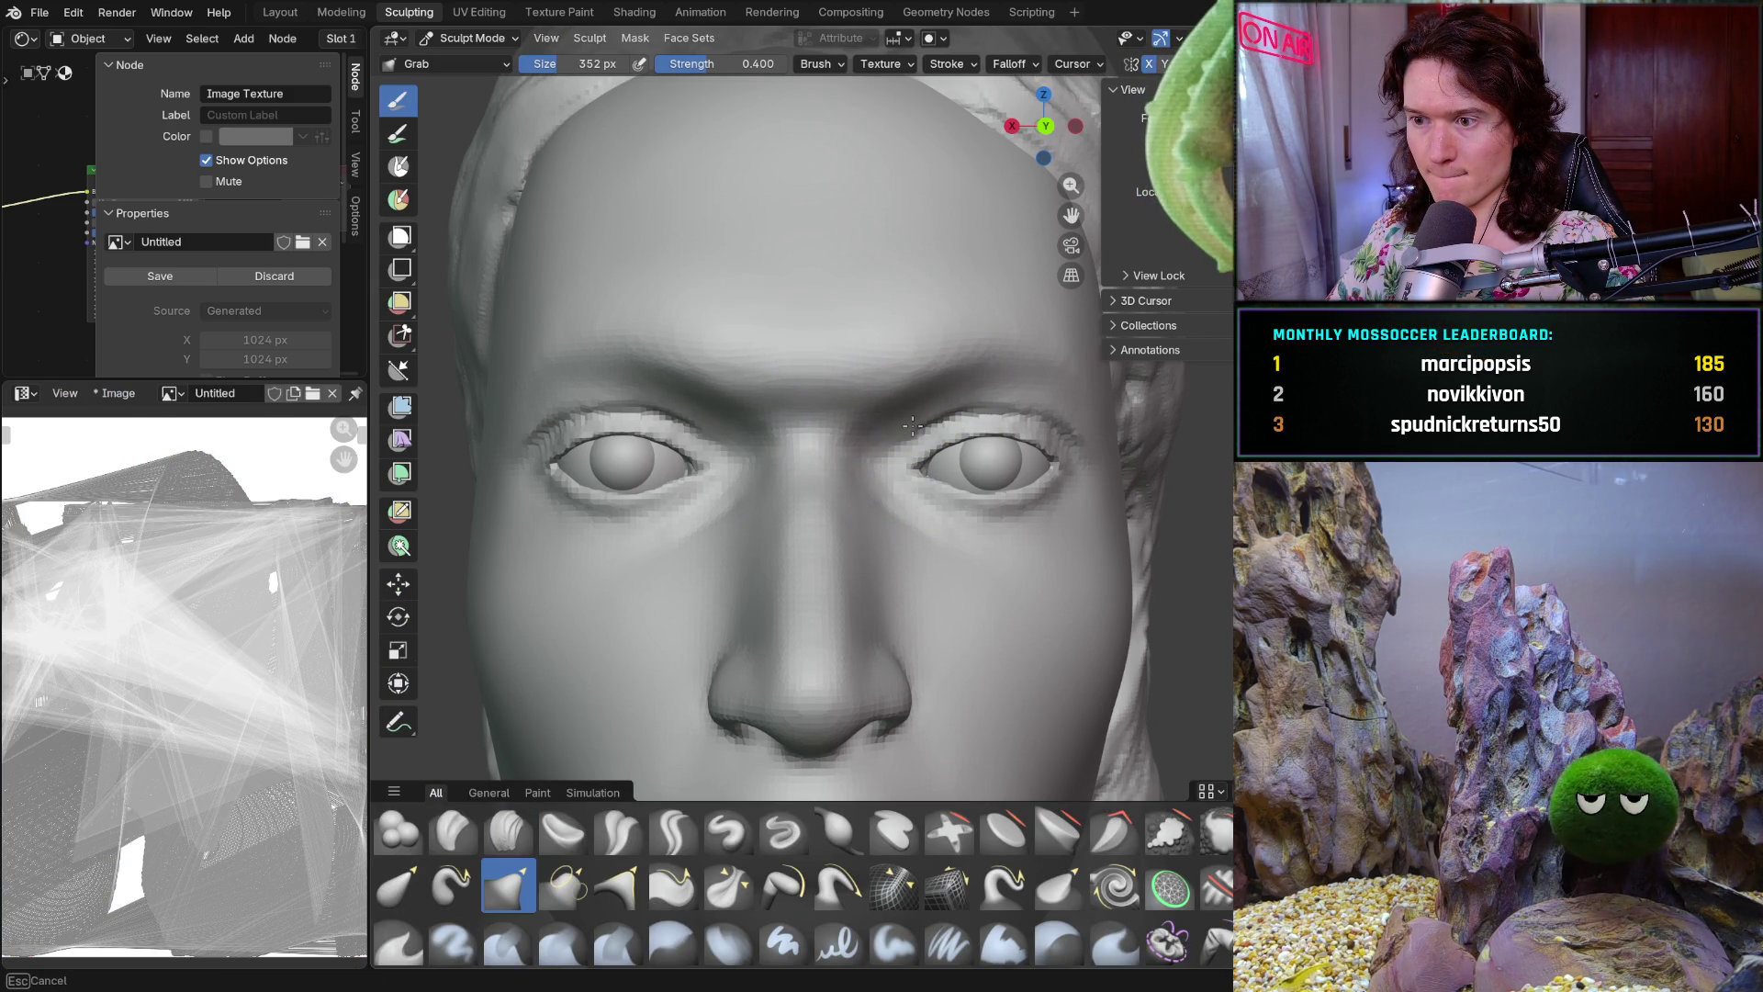
key(f)
click(900, 361)
drag(900, 362, 905, 338)
mouse_move(1013, 392)
middle_down()
mouse_move(974, 369)
mouse_move(945, 385)
middle_up()
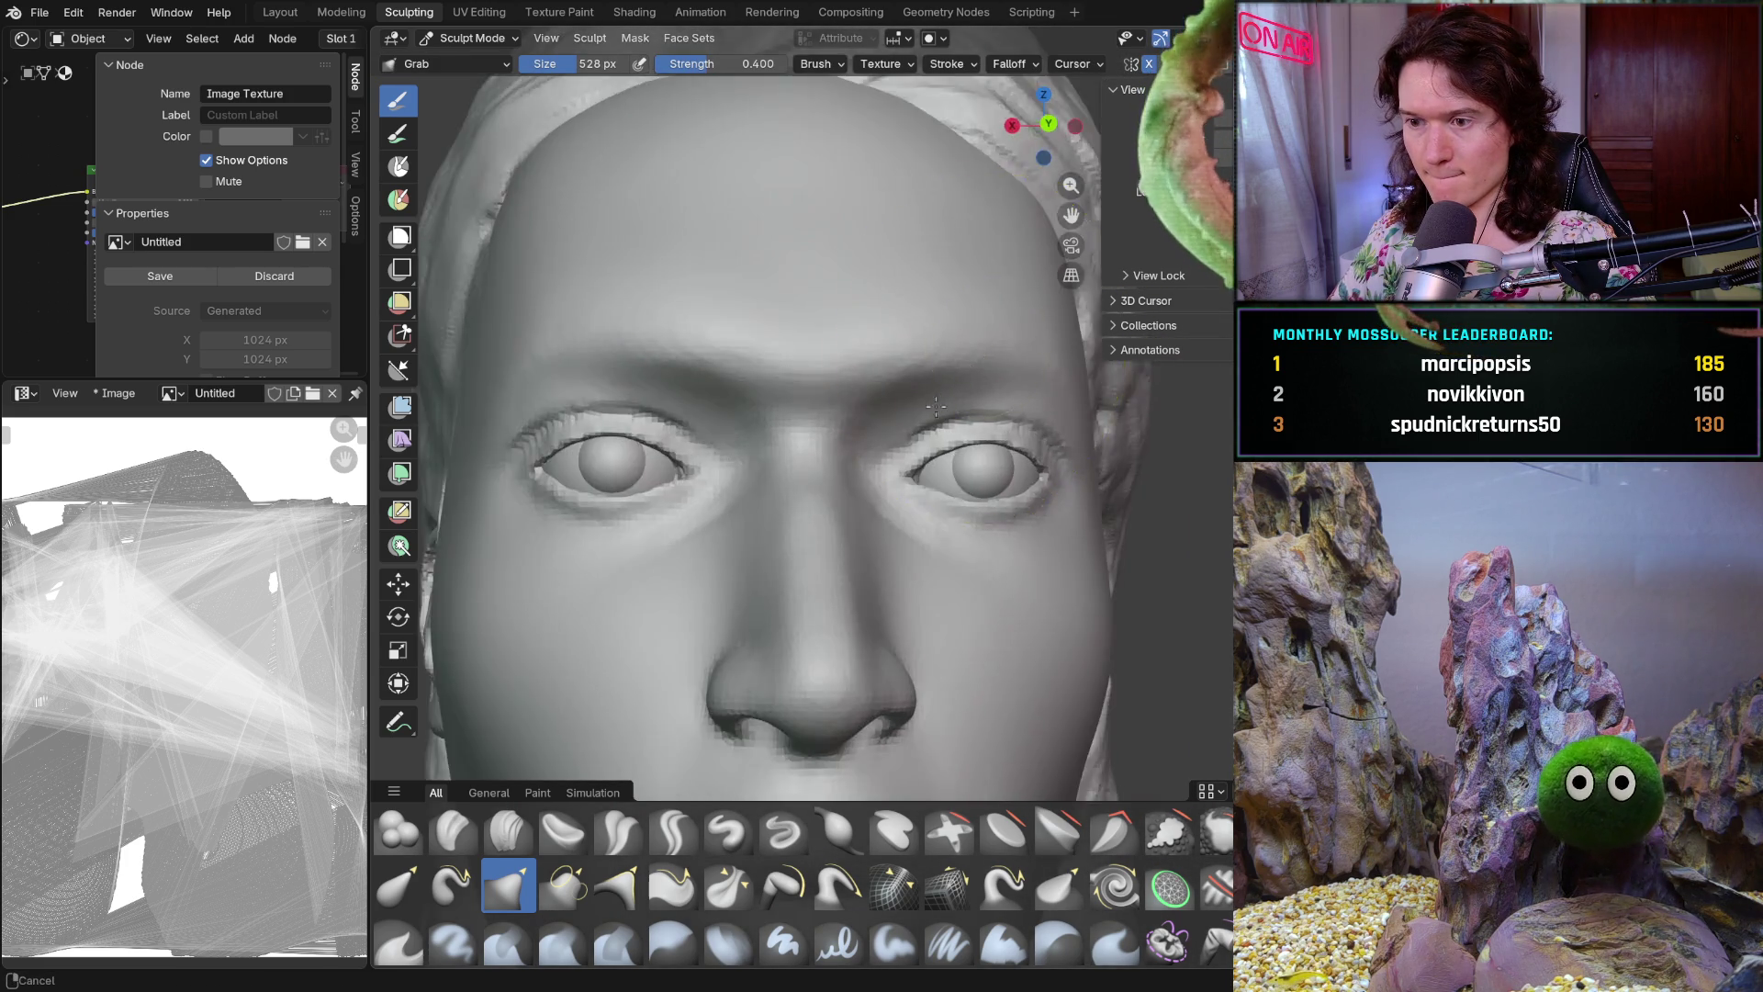
scroll(946, 384, down, 4)
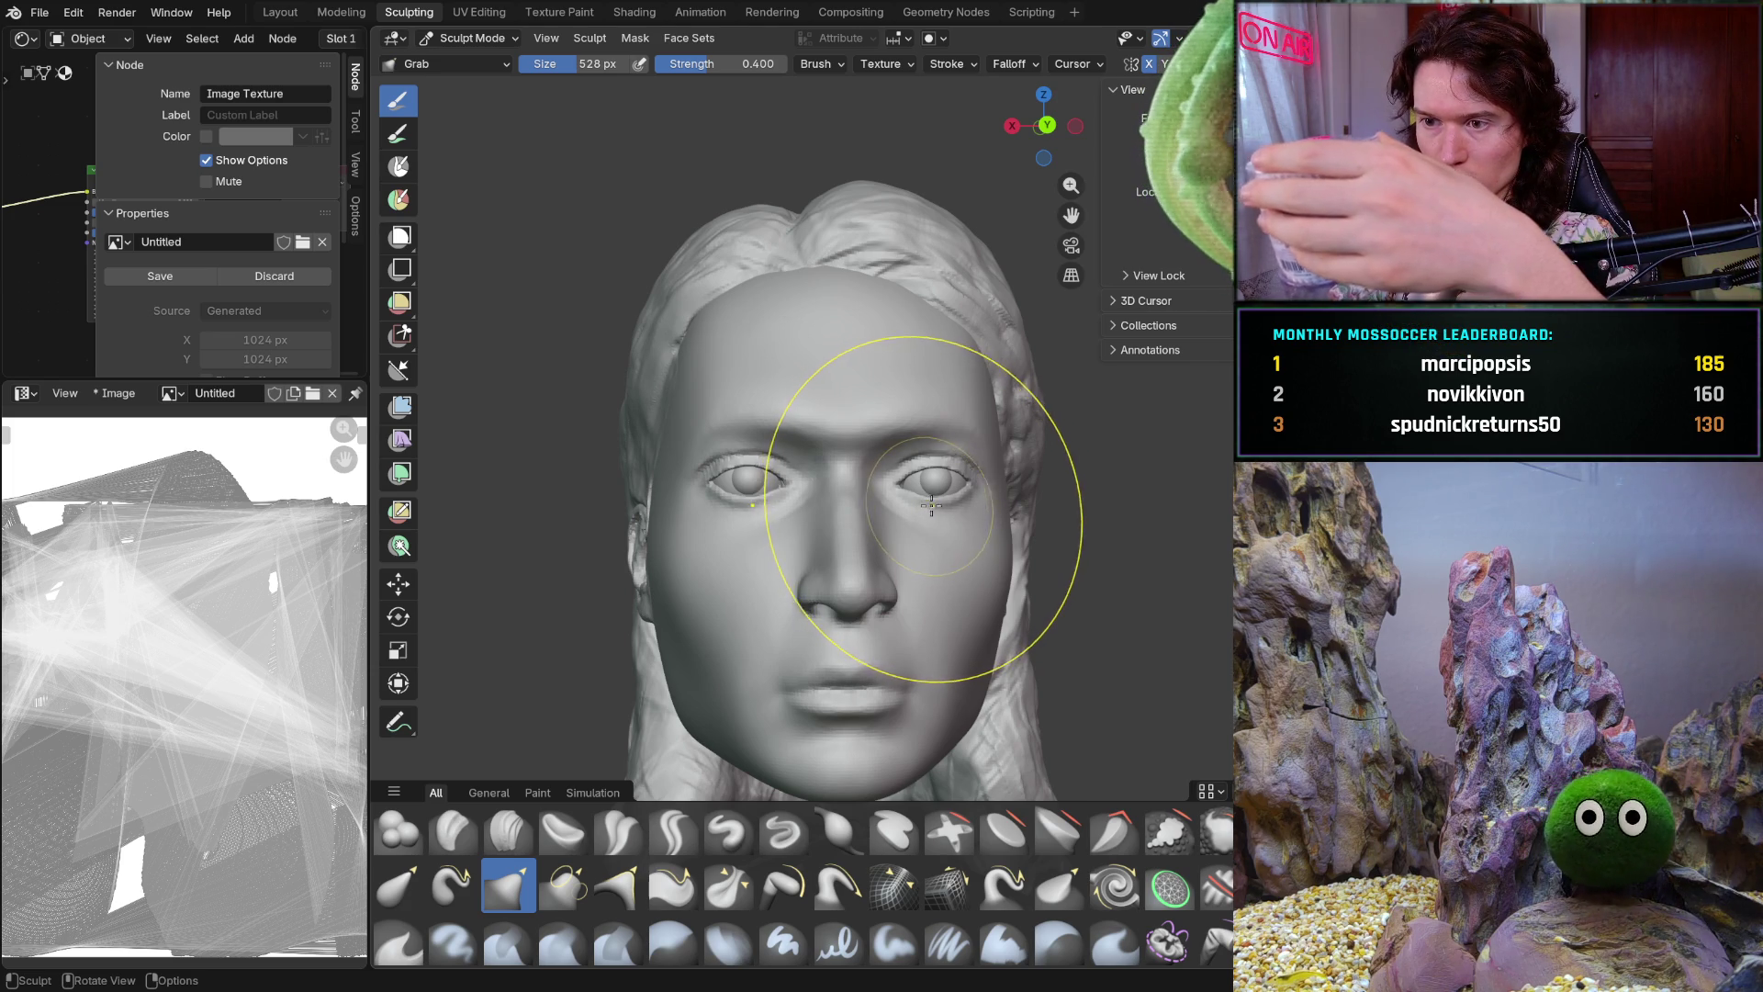
scroll(958, 401, up, 4)
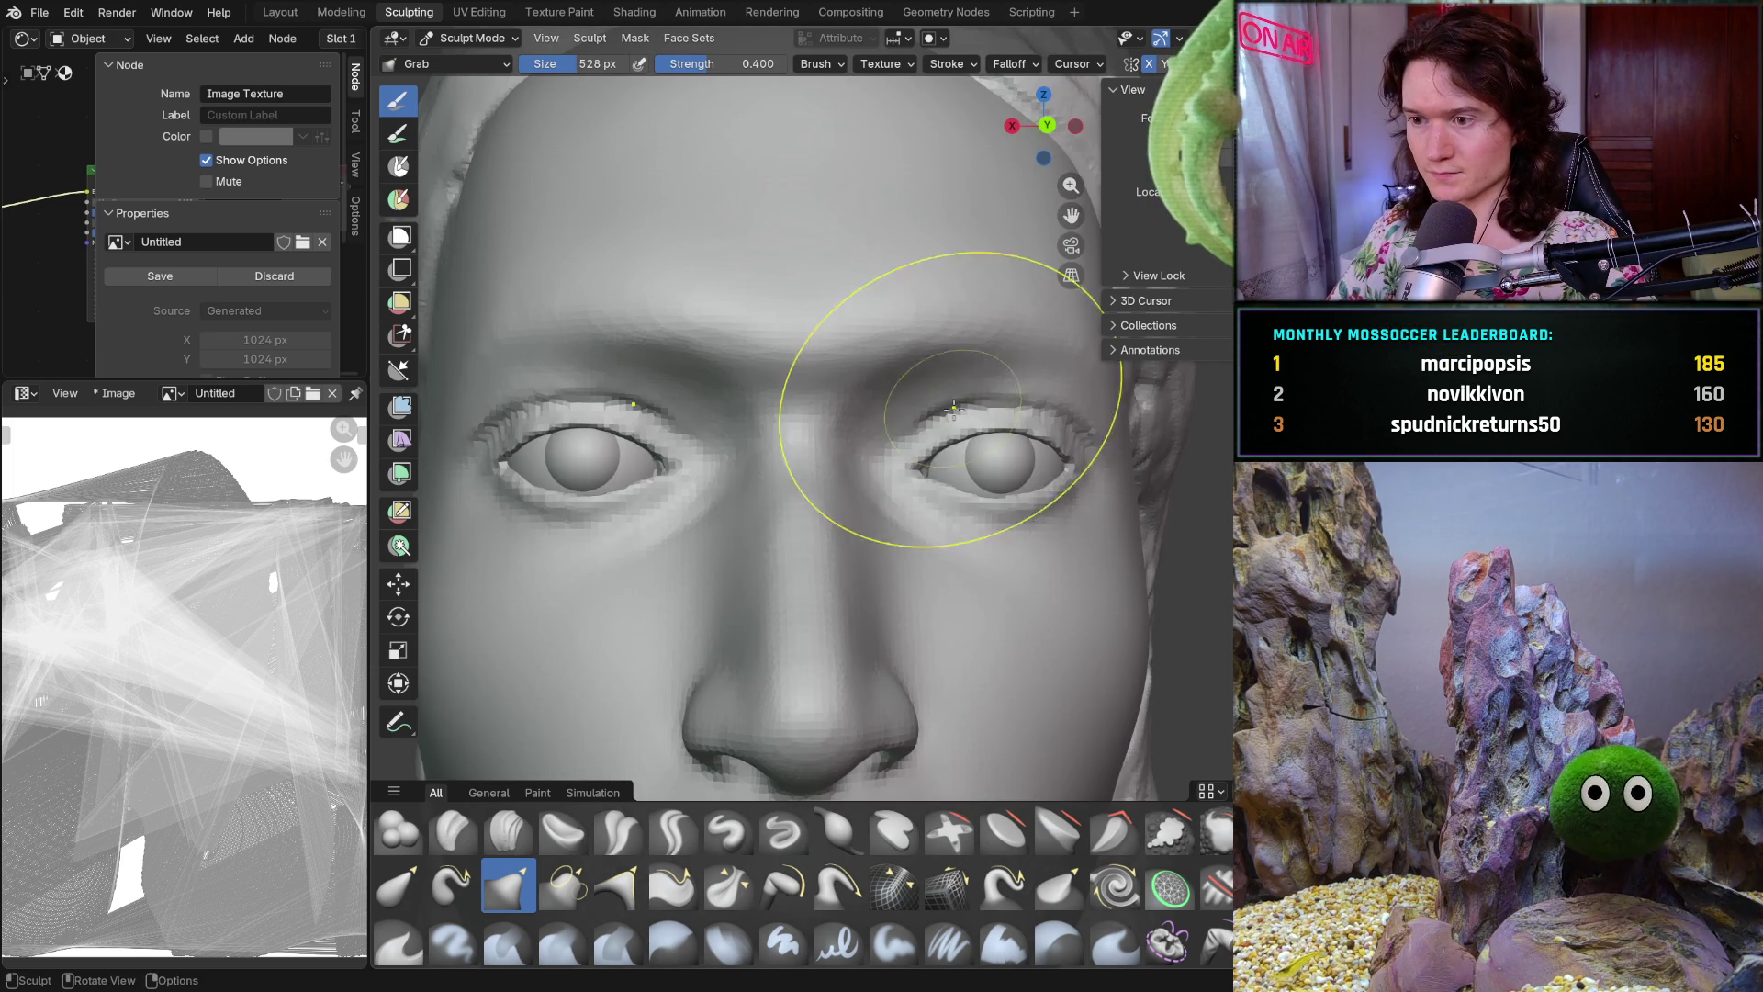
shift+middle_drag(904, 465, 910, 469)
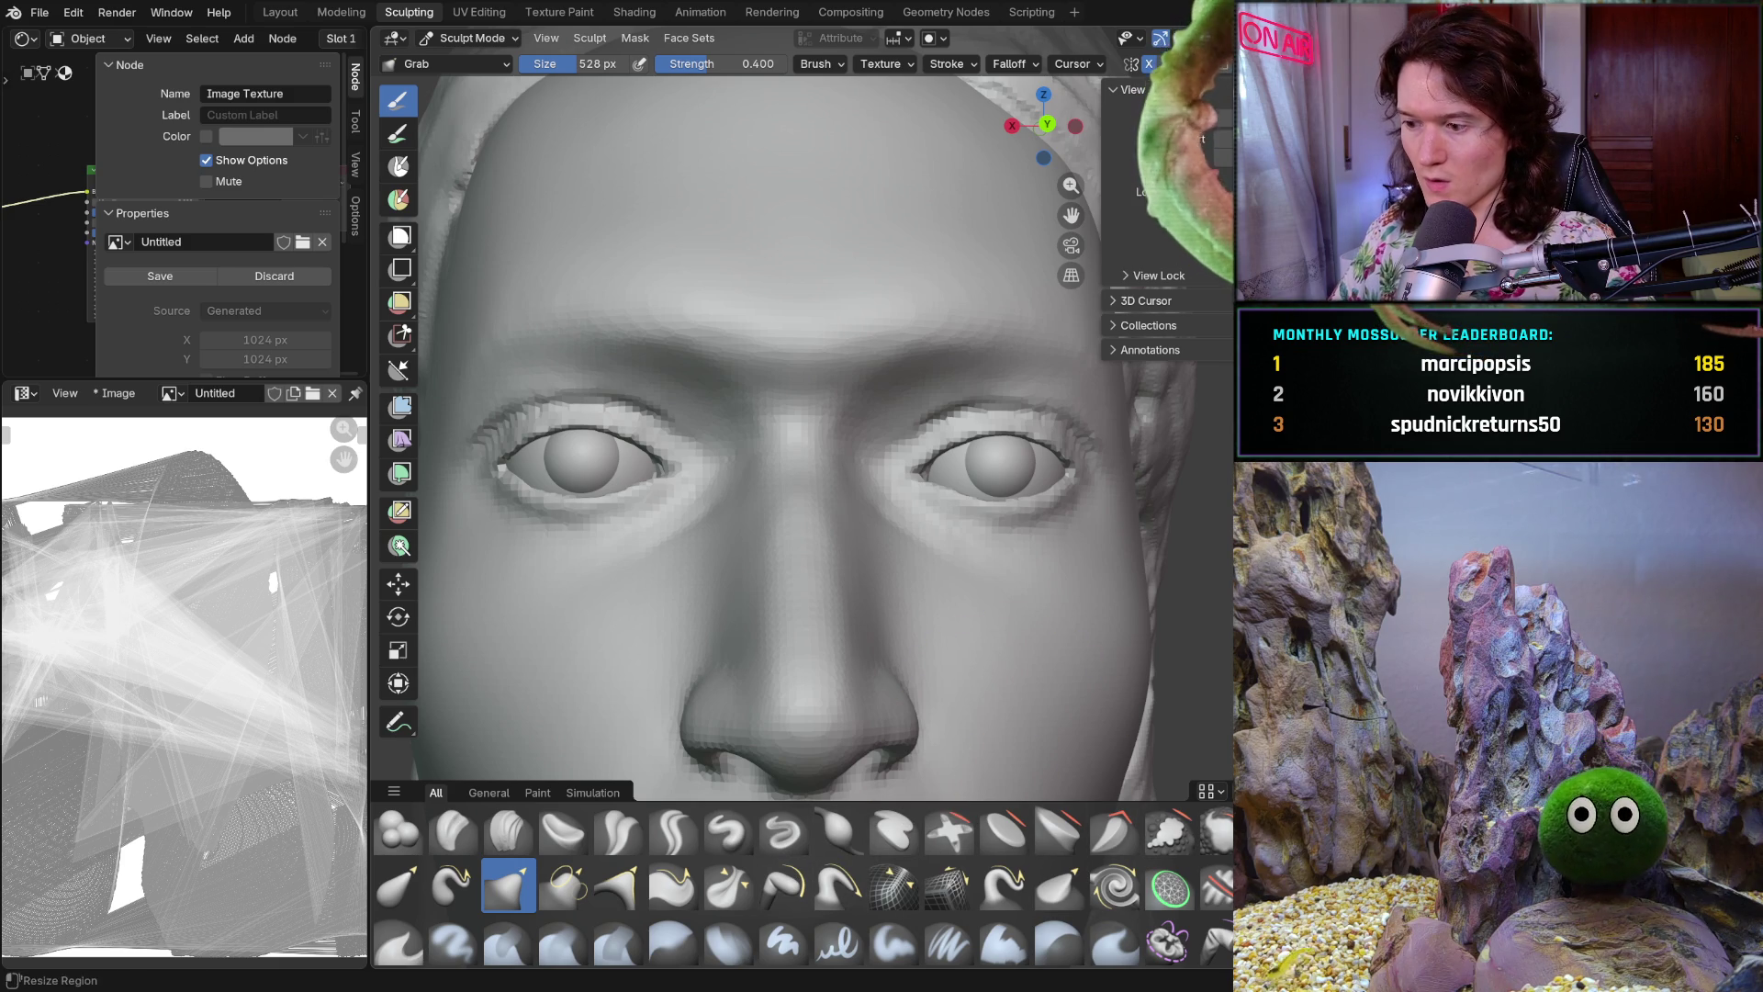
key(m)
With a 340 px Mask brush and annotations shown, mask both eye sockets and the nose bridge
key(f)
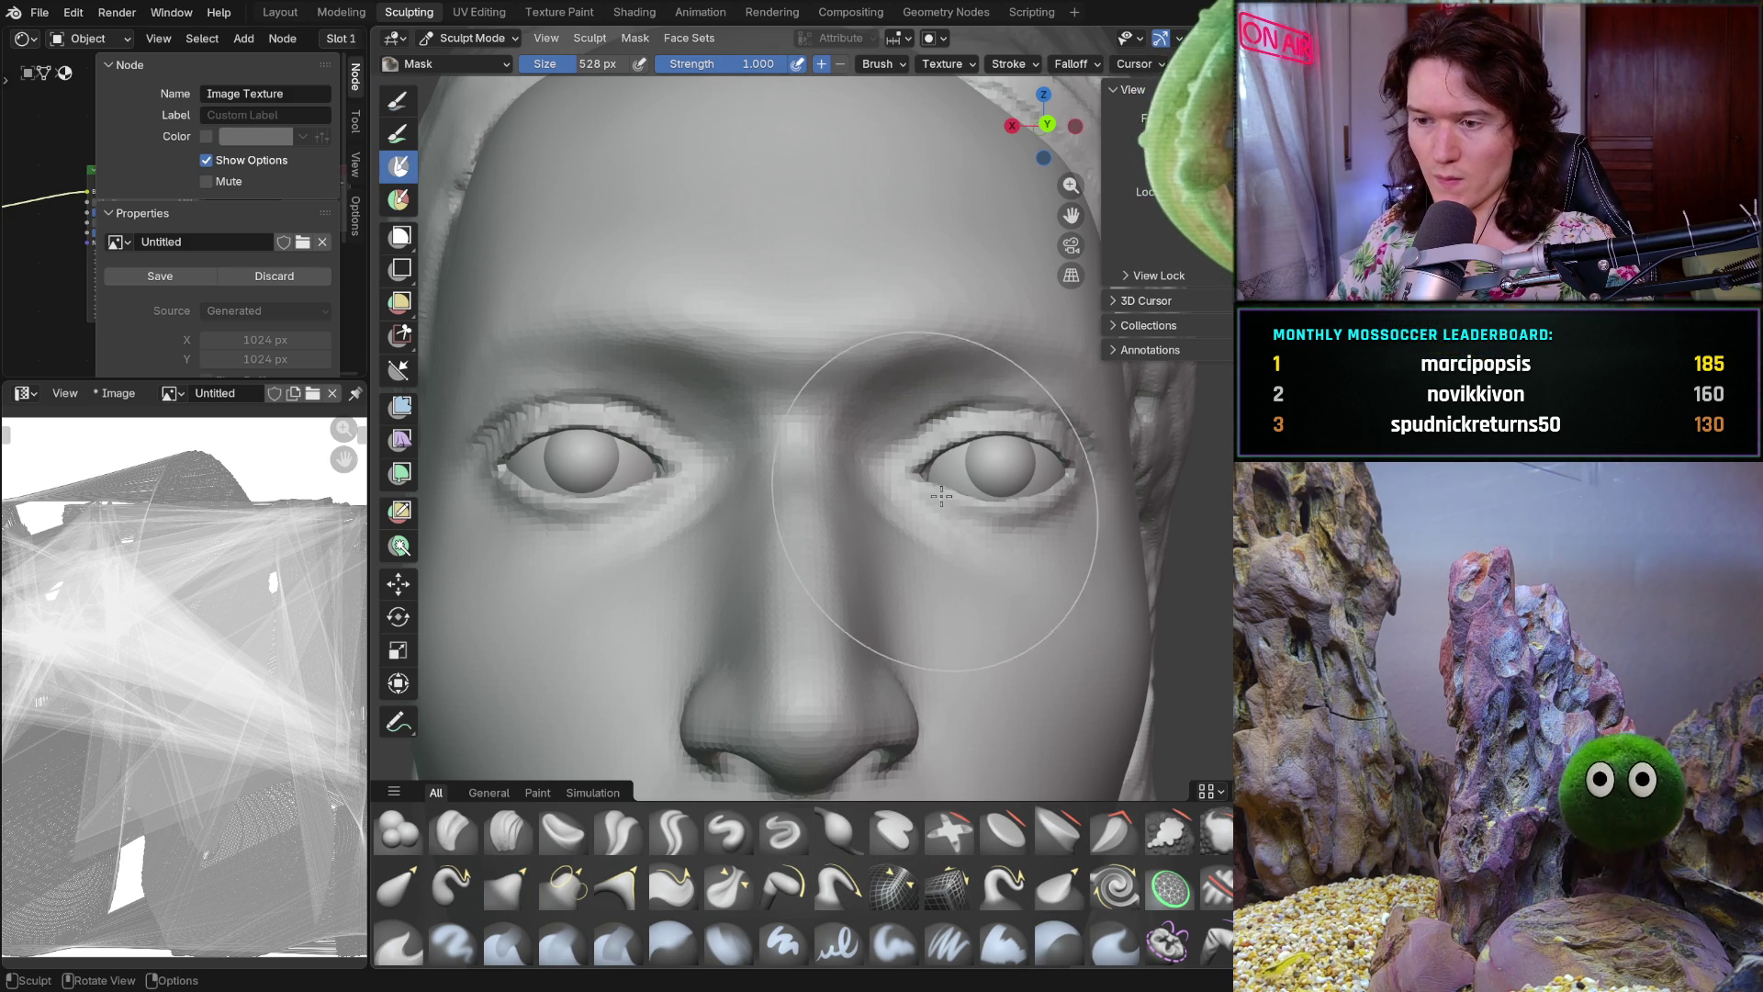
click(855, 493)
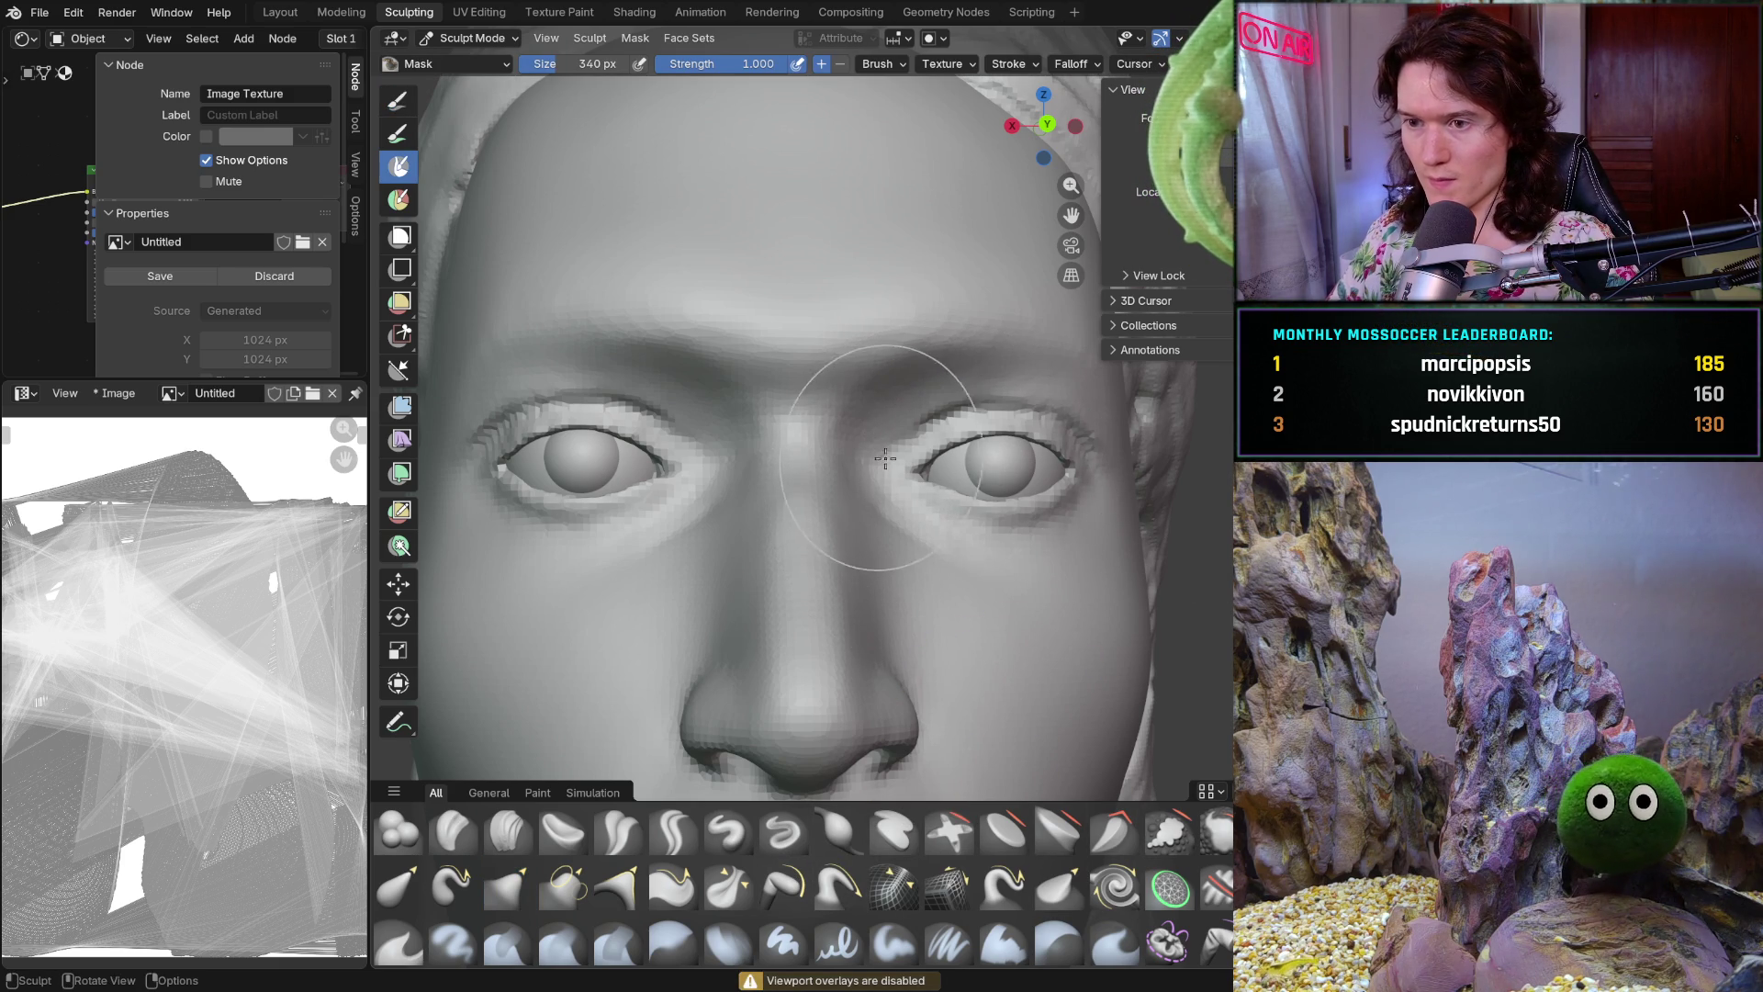
key(shift+alt+z)
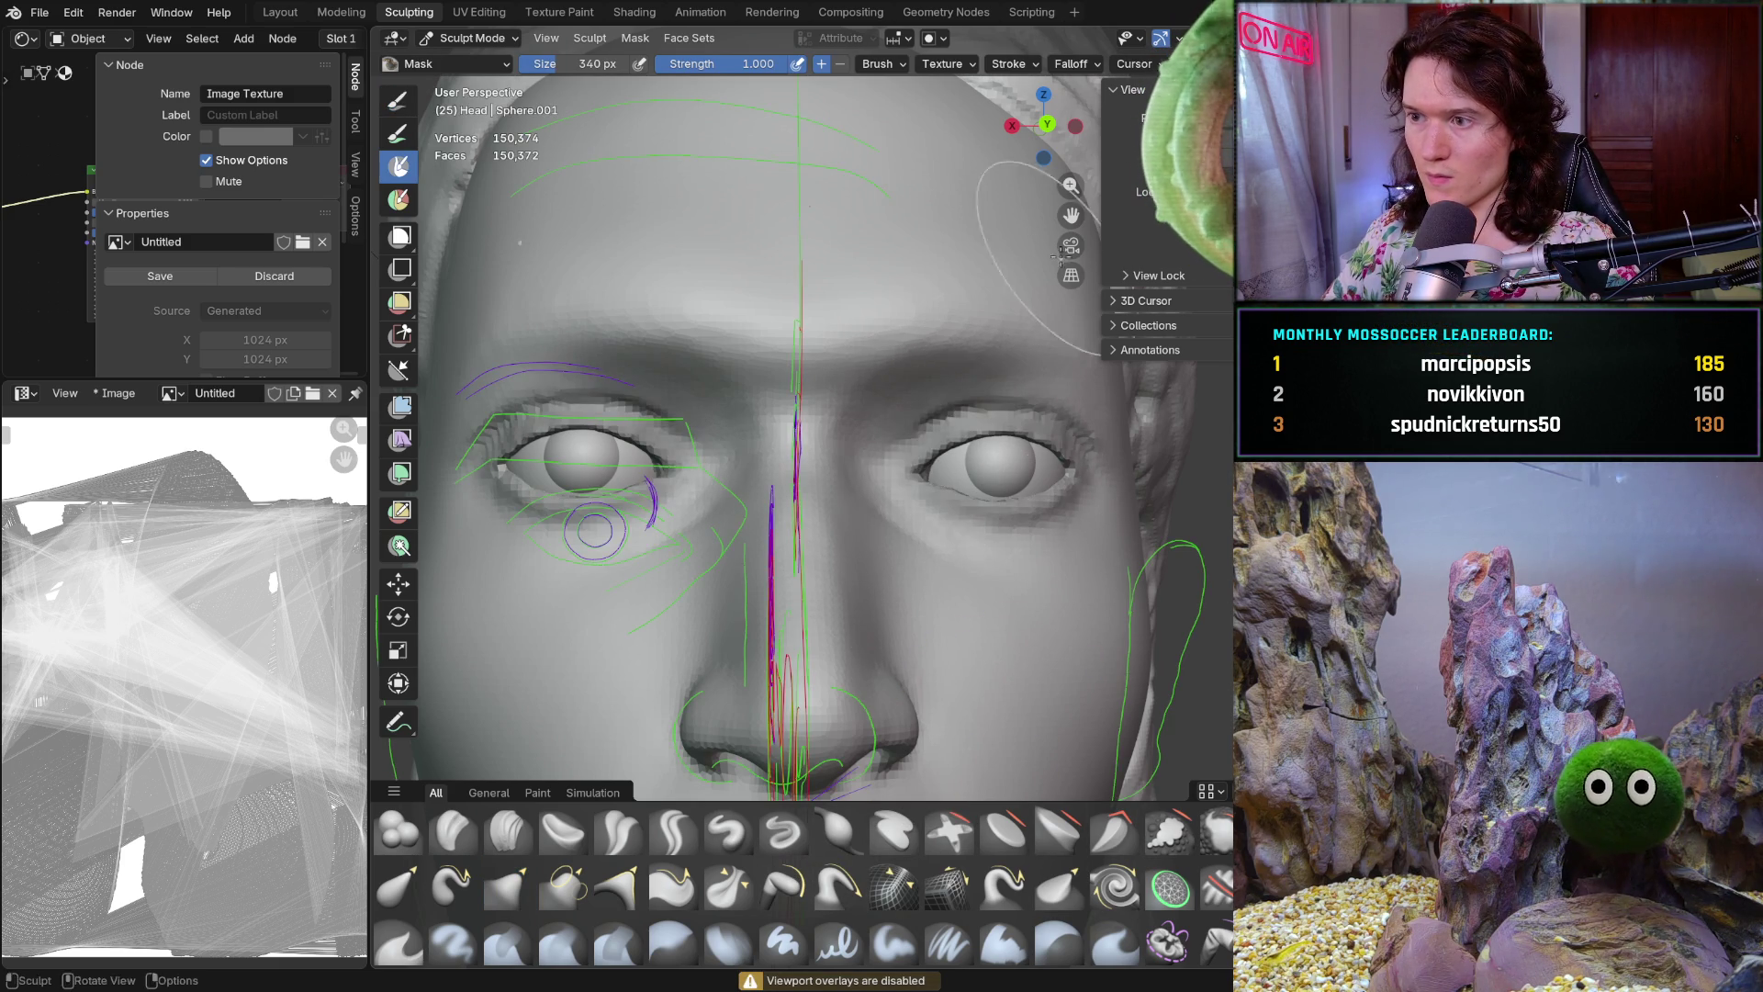
drag(991, 414, 898, 477)
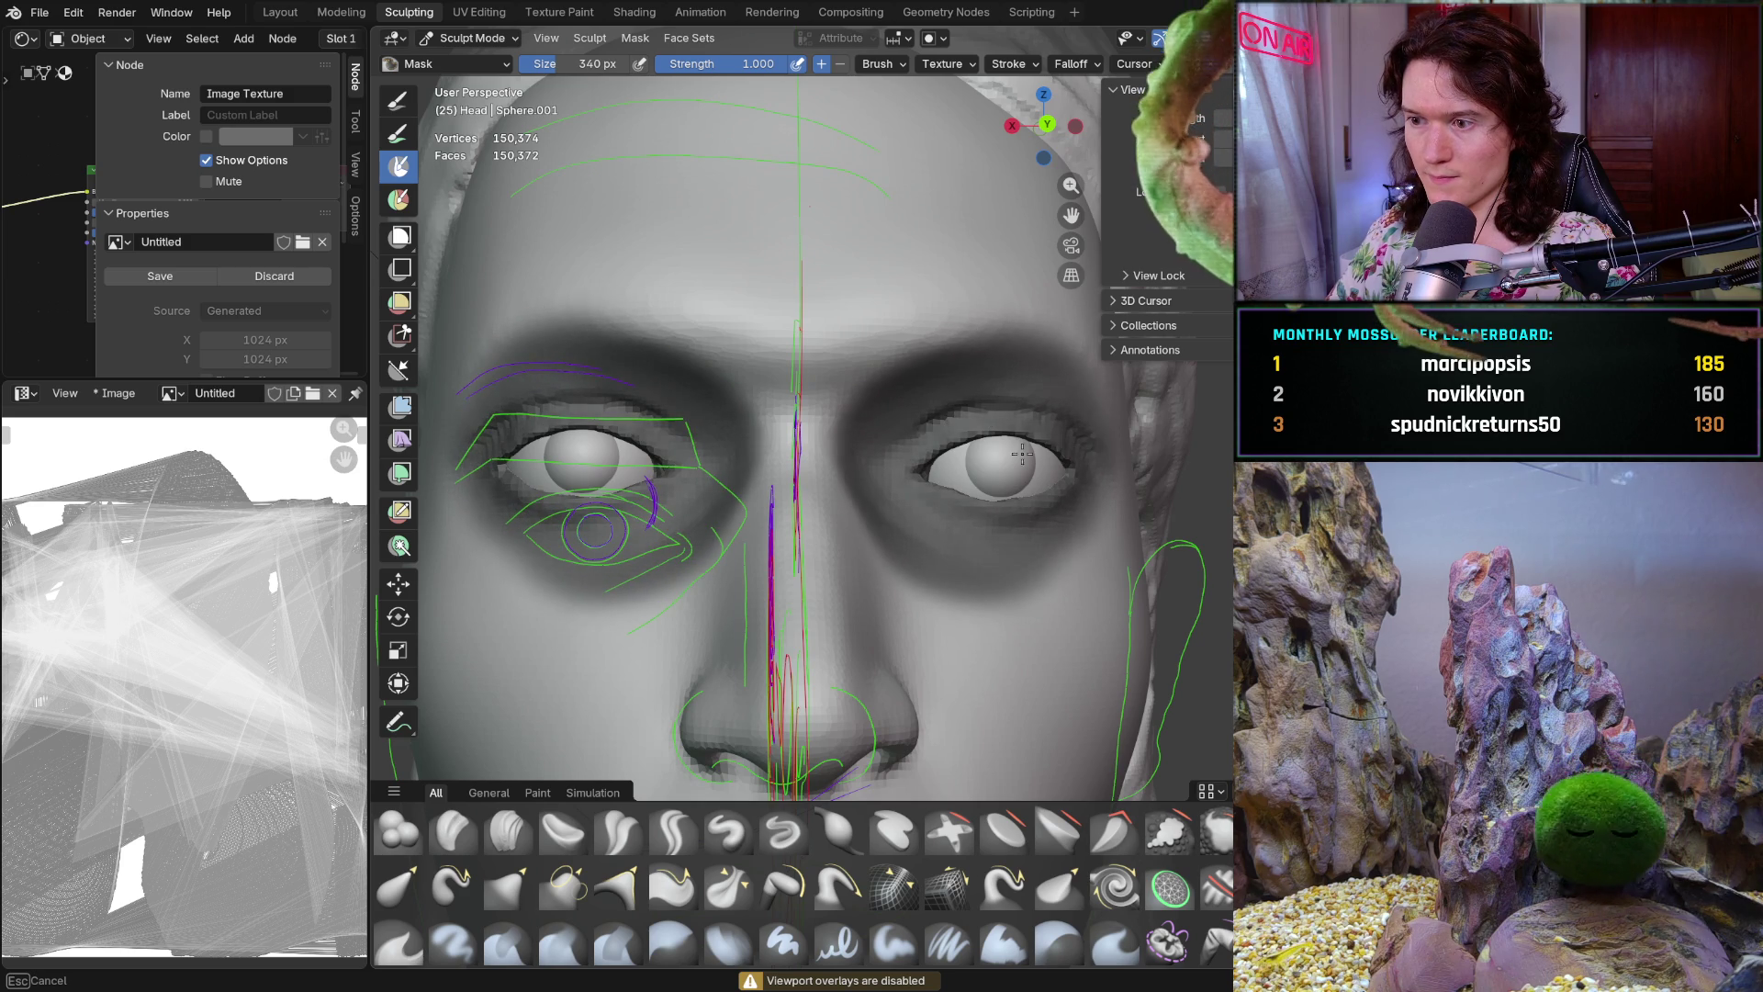
mouse_move(956, 416)
mouse_down()
mouse_move(777, 460)
mouse_move(904, 658)
mouse_move(522, 467)
mouse_up()
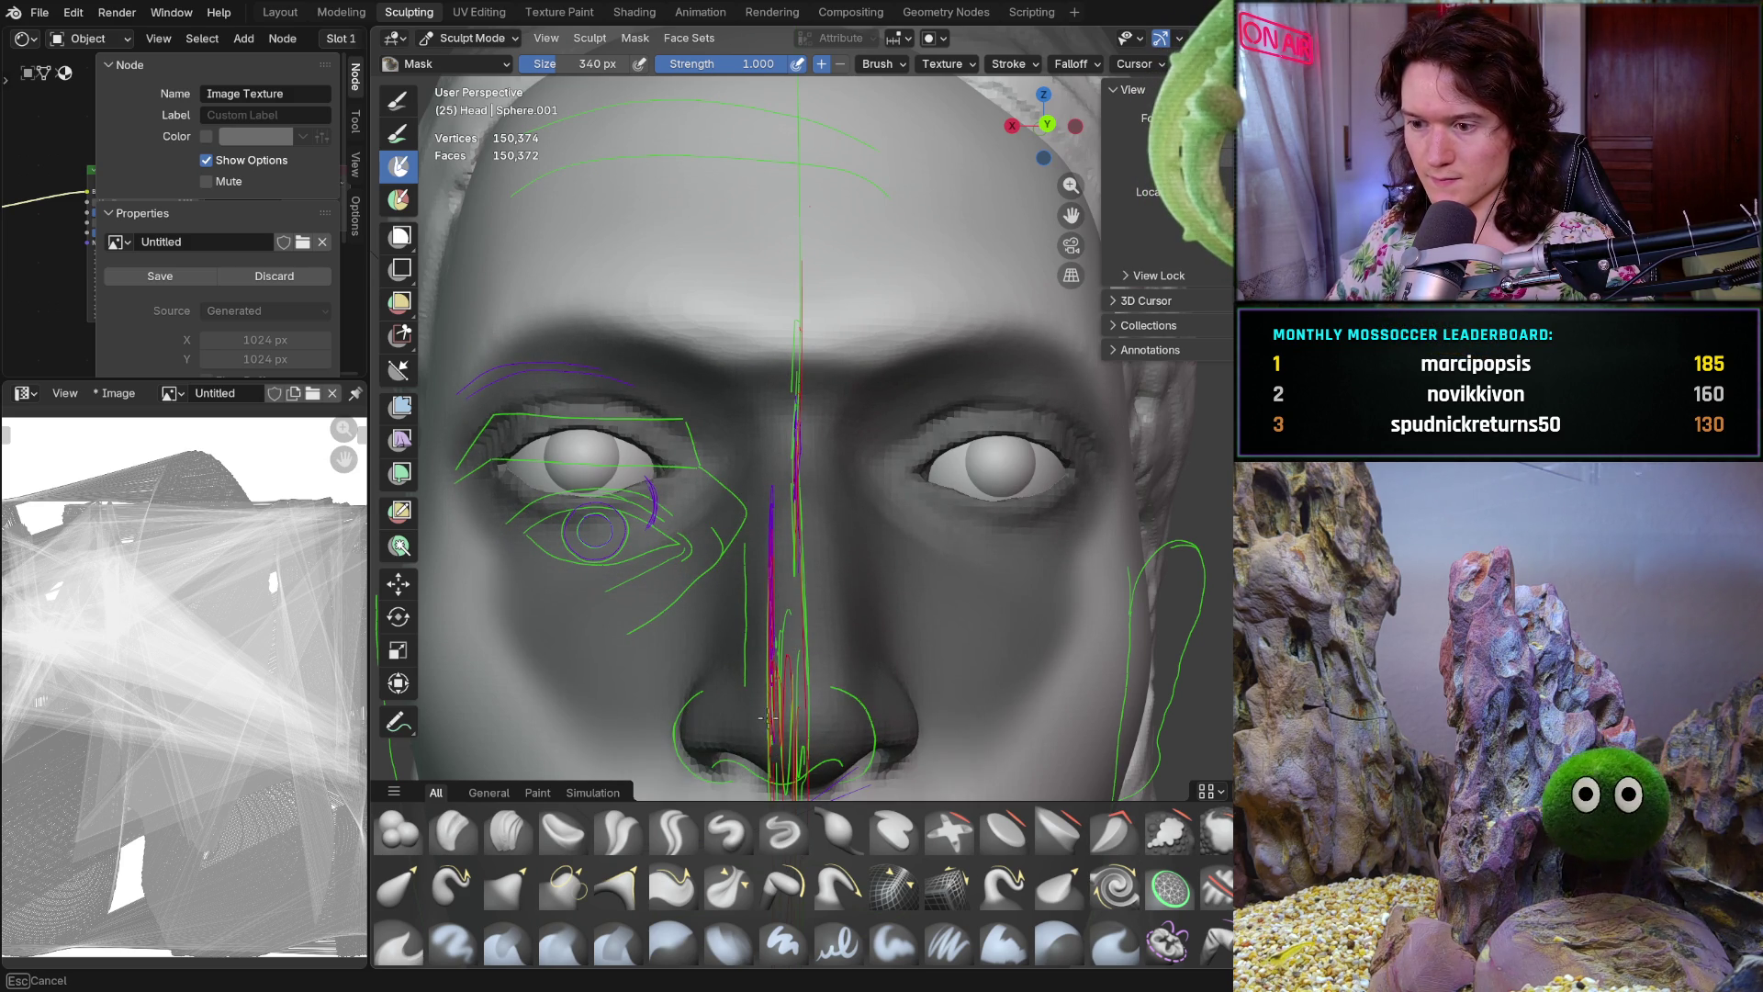
middle_drag(521, 467, 686, 607)
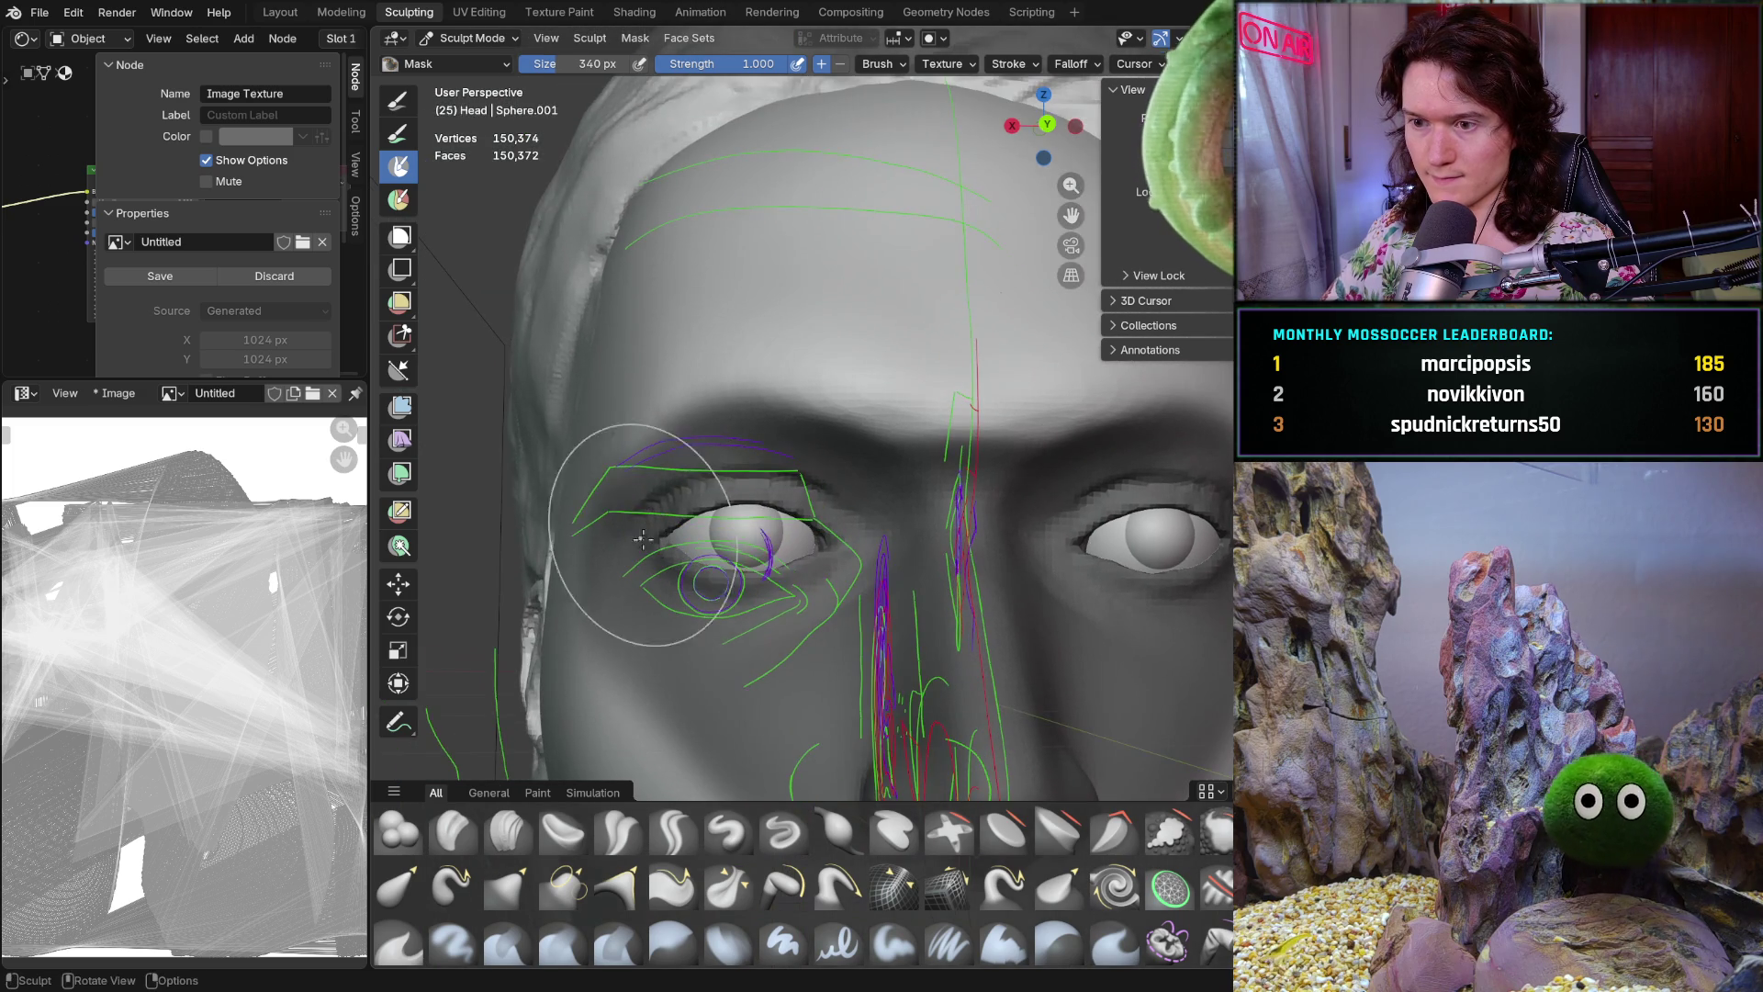
Shrink the mask brush to 142 px, clear the mask, and remask the inner eye corners and lower lids
click(791, 562)
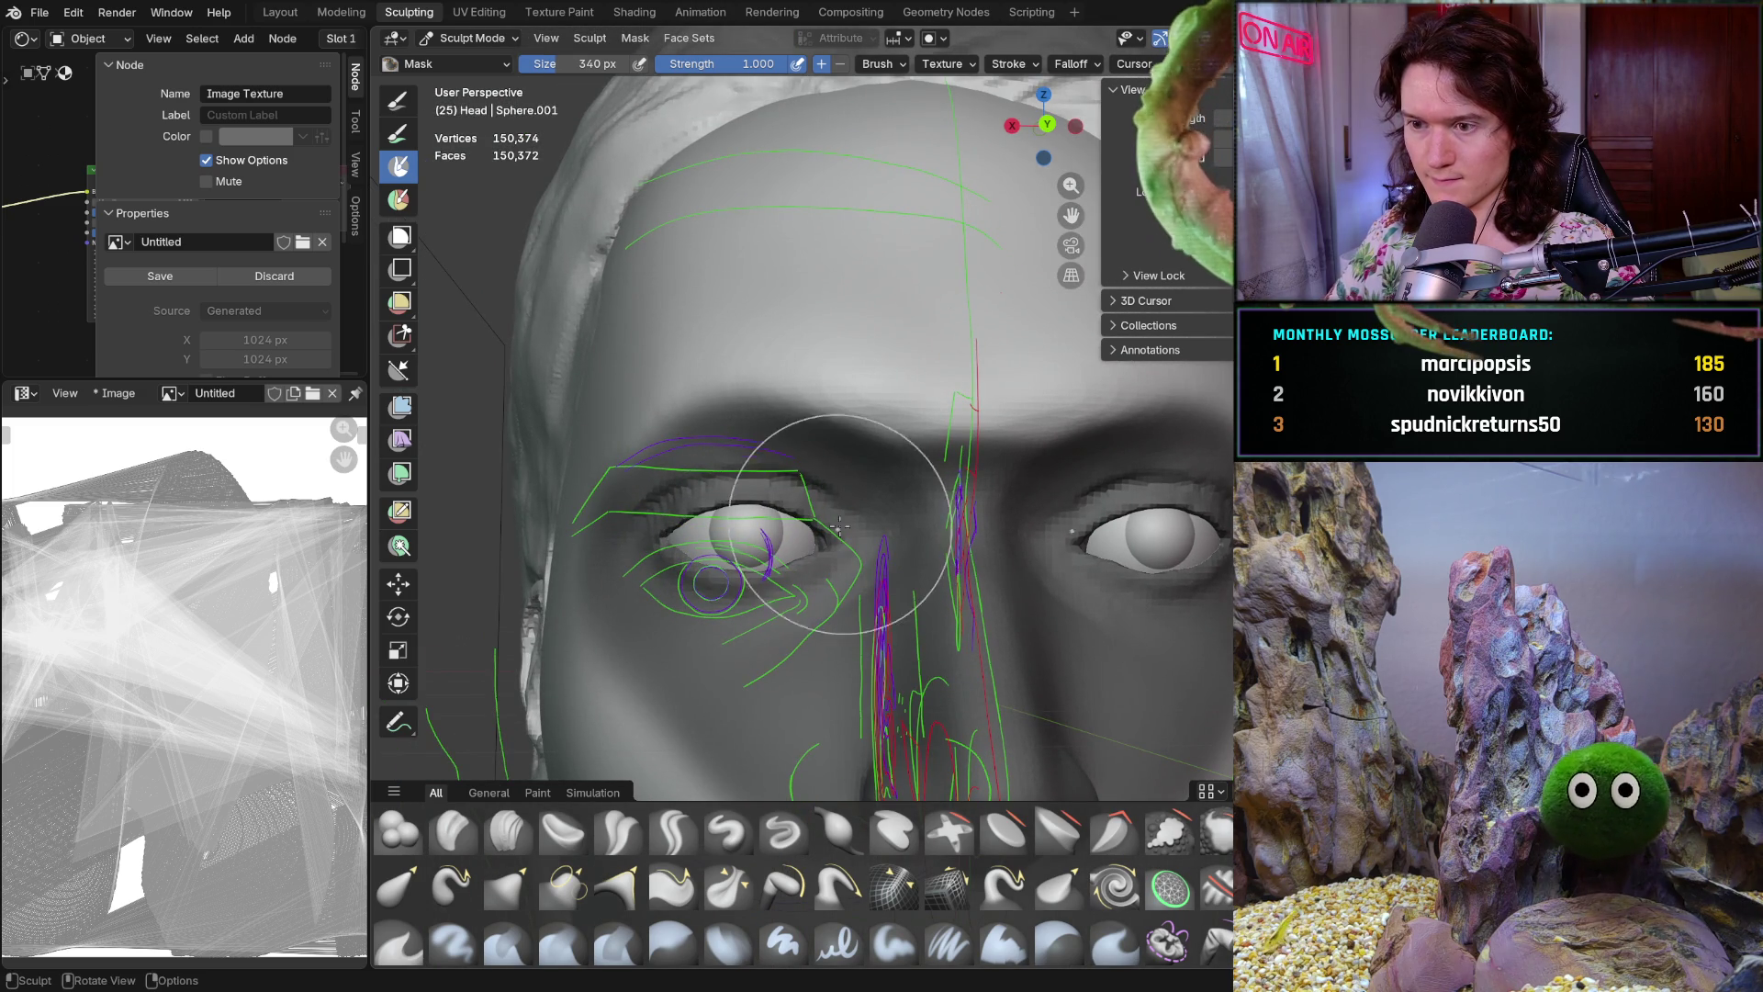
key(f)
click(668, 459)
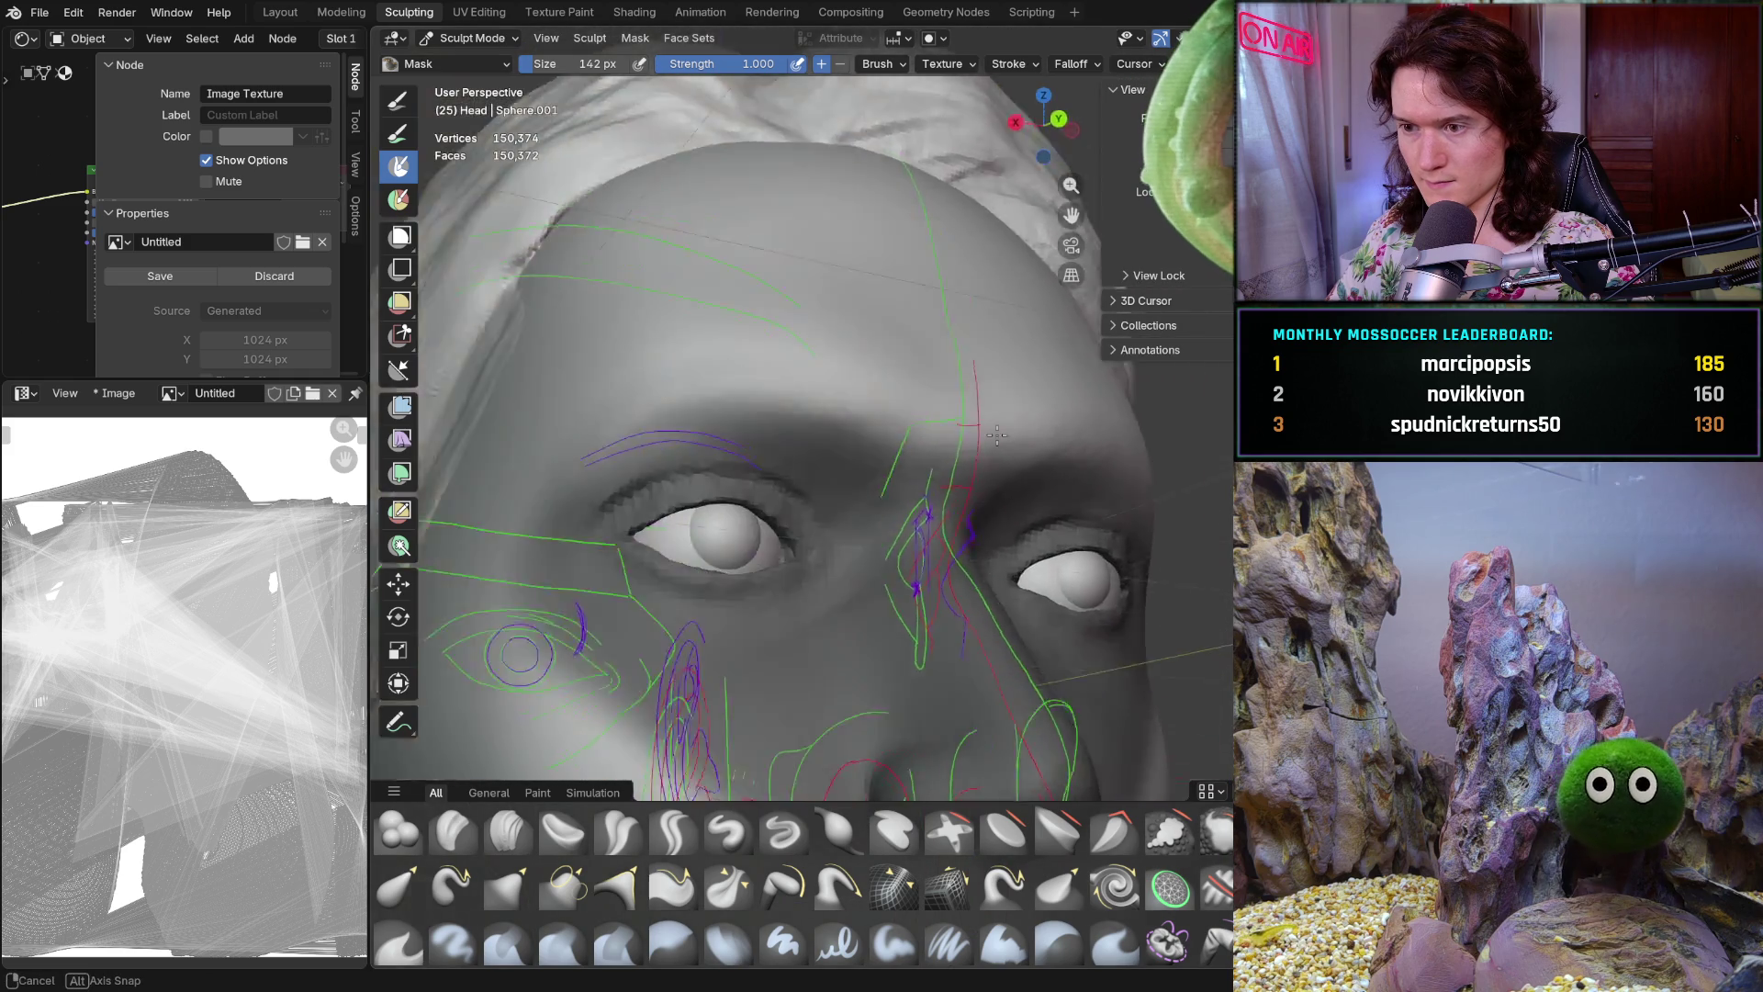
ctrl+middle_drag(841, 424, 926, 453)
key(alt+m)
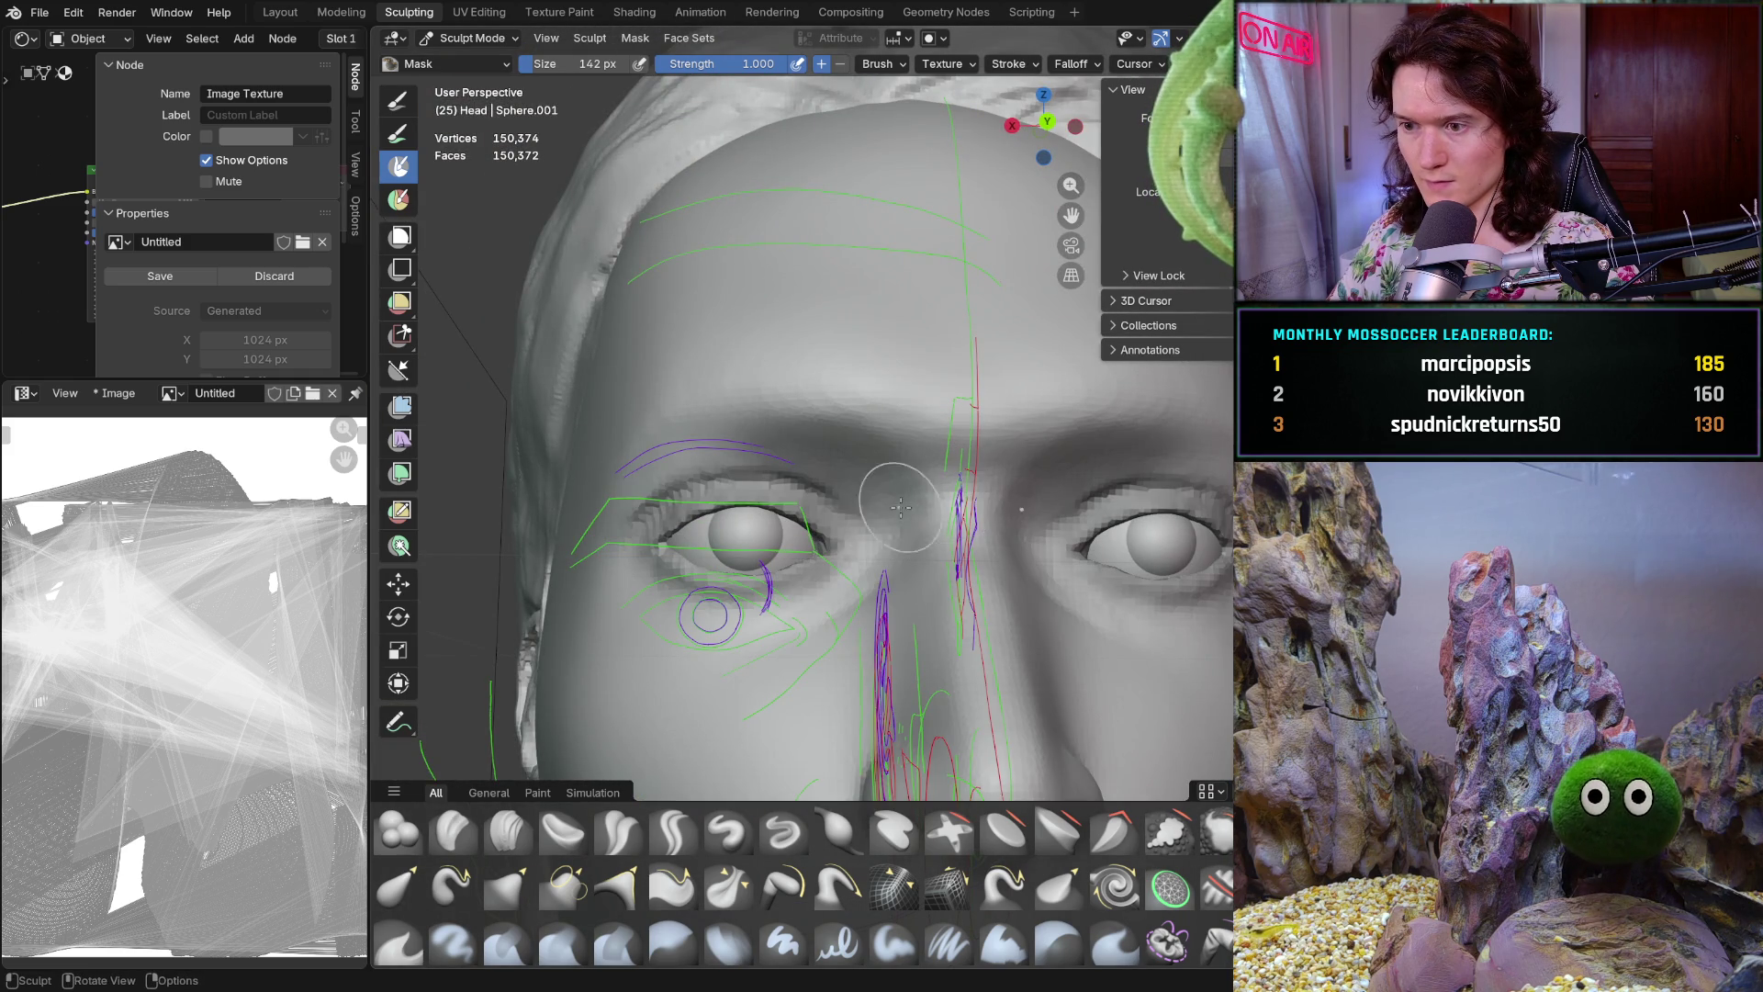
mouse_move(801, 544)
mouse_down()
mouse_move(833, 571)
mouse_move(761, 528)
mouse_move(806, 510)
mouse_up()
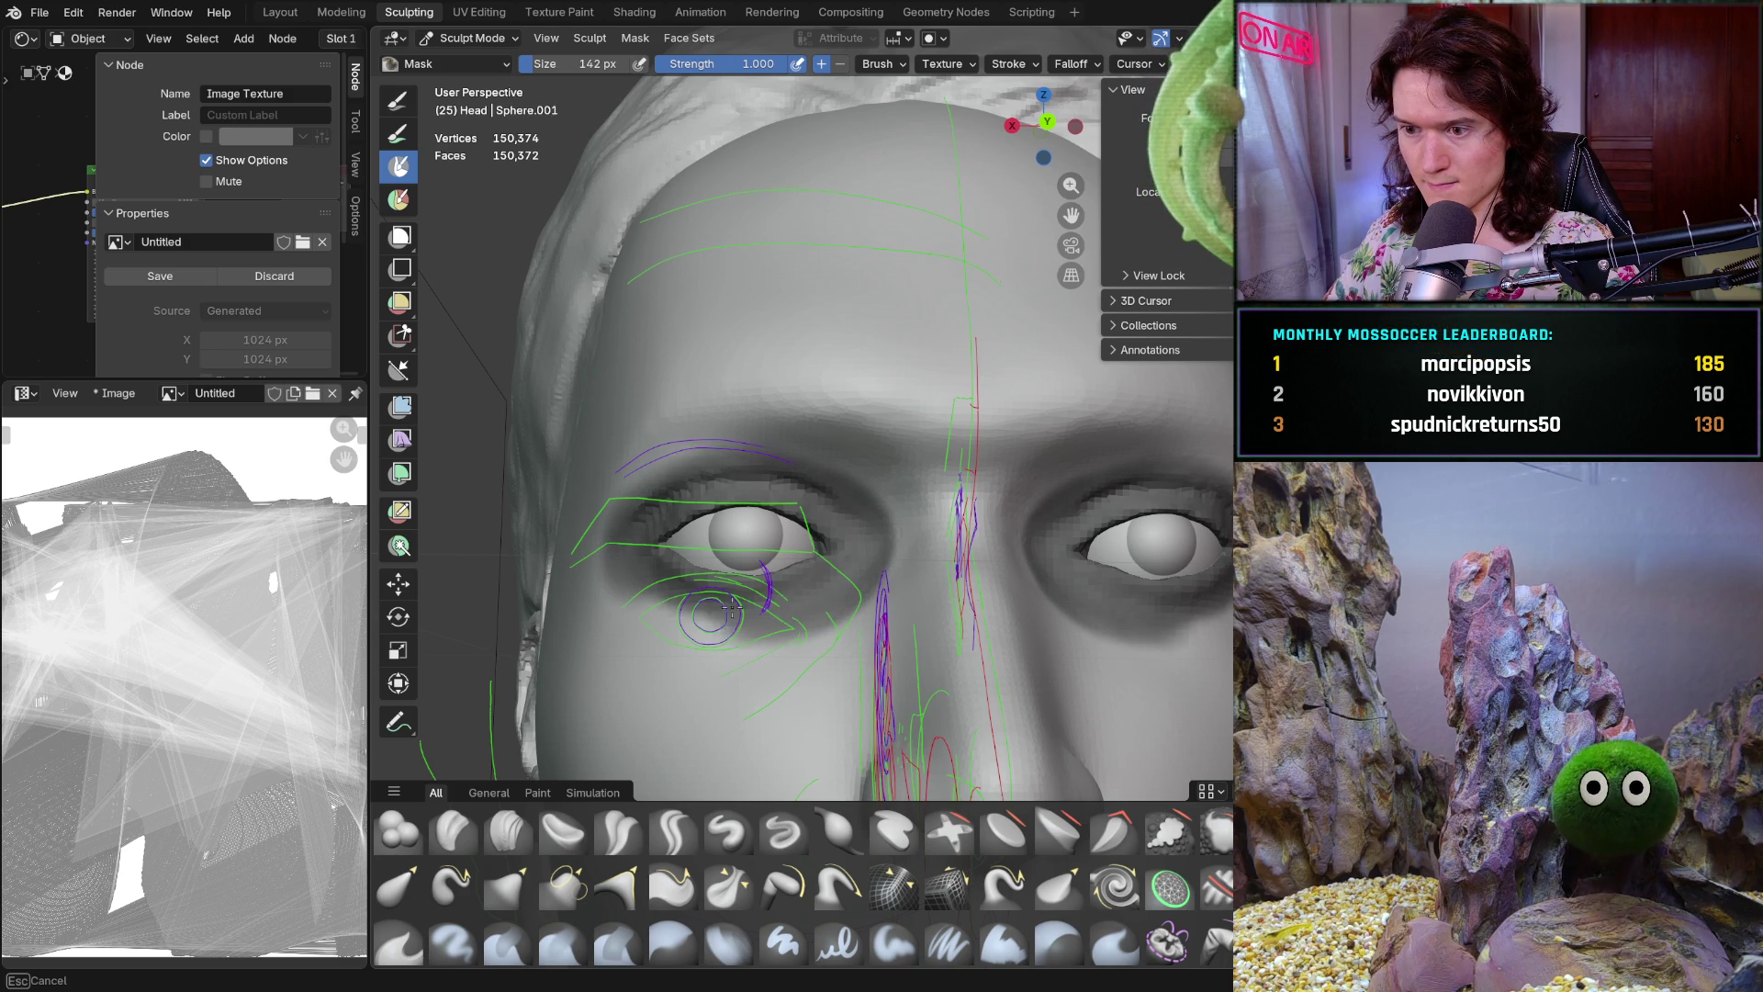
drag(643, 588, 783, 613)
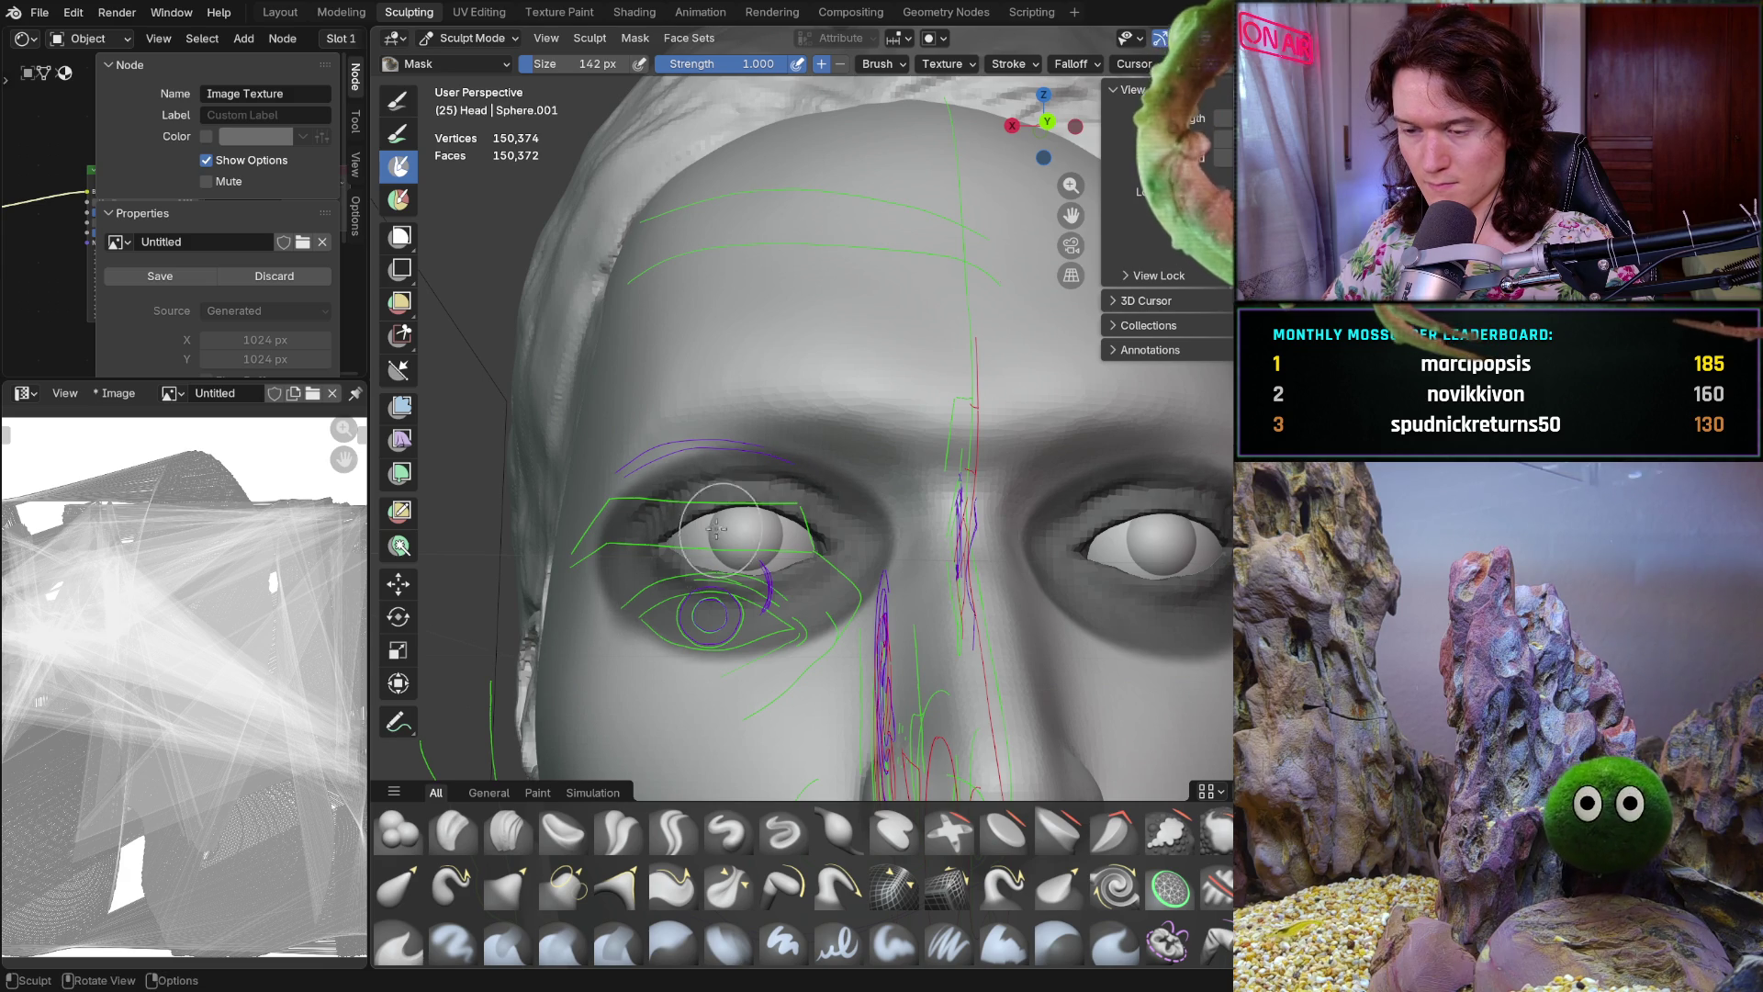
scroll(723, 532, up, 3)
Check the left eye and full face frontally, then return to the Grab brush and start resizing it
shift+middle_drag(724, 532, 745, 415)
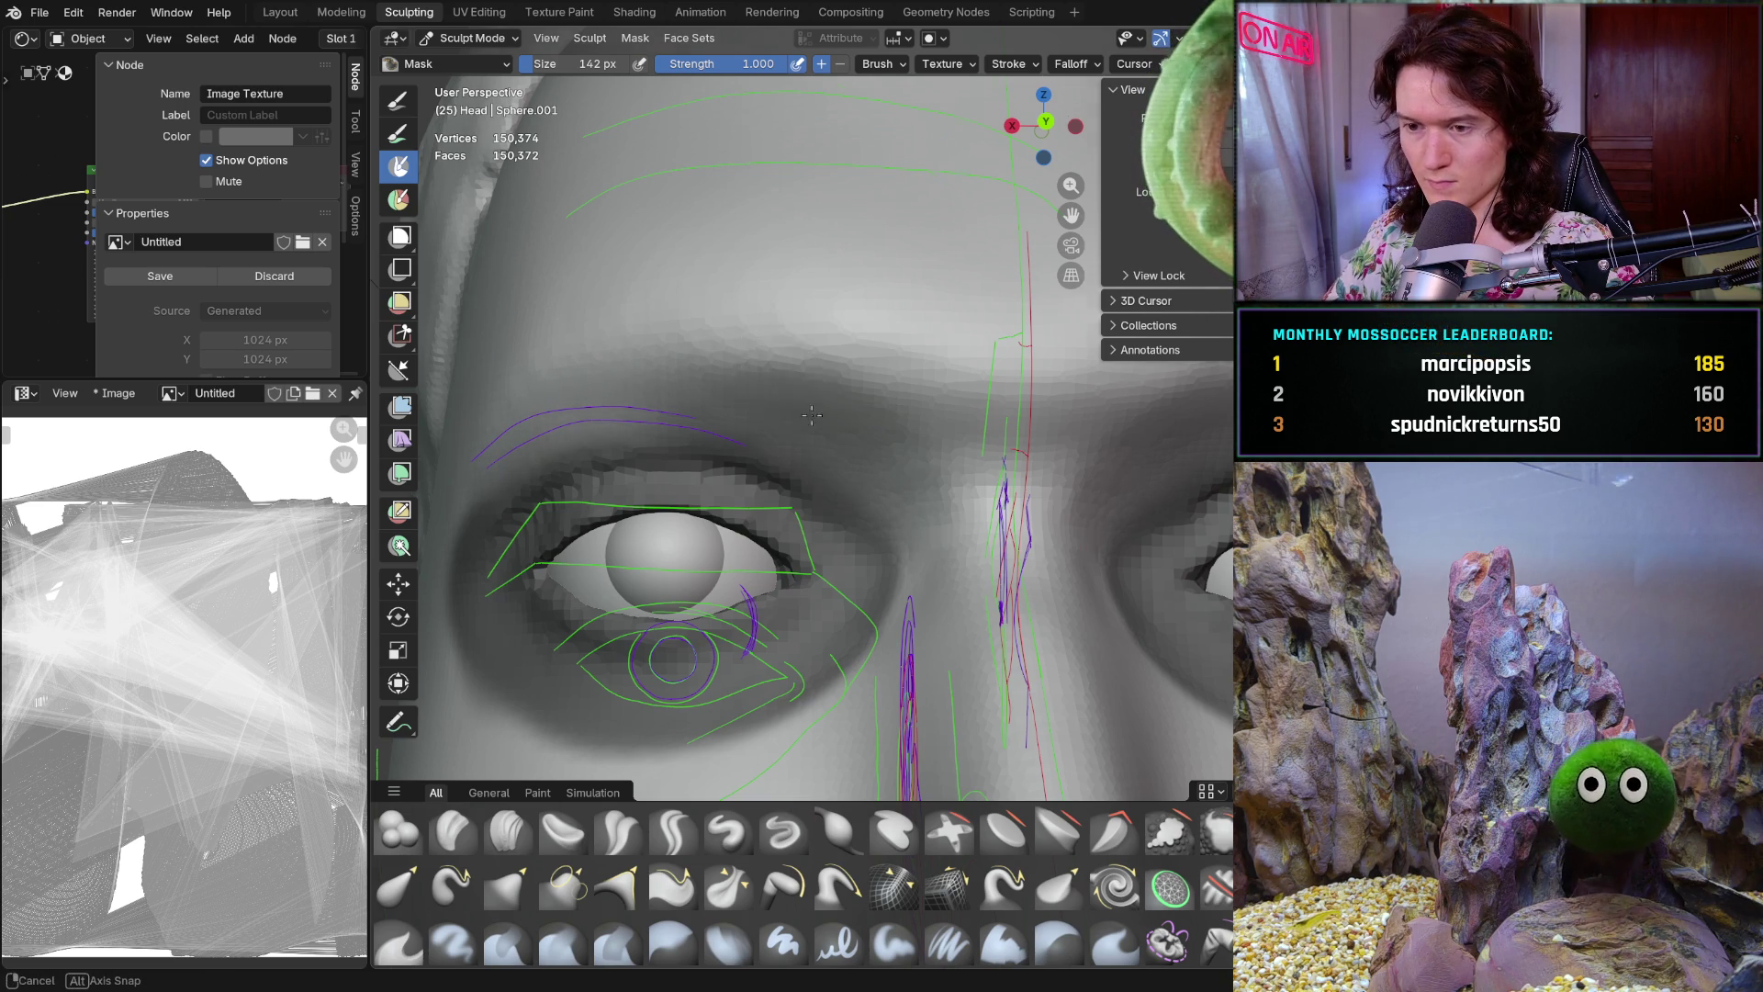
scroll(802, 410, down, 3)
scroll(802, 412, up, 2)
scroll(802, 410, down, 3)
mouse_move(802, 410)
middle_down()
mouse_move(842, 528)
mouse_move(843, 499)
middle_up()
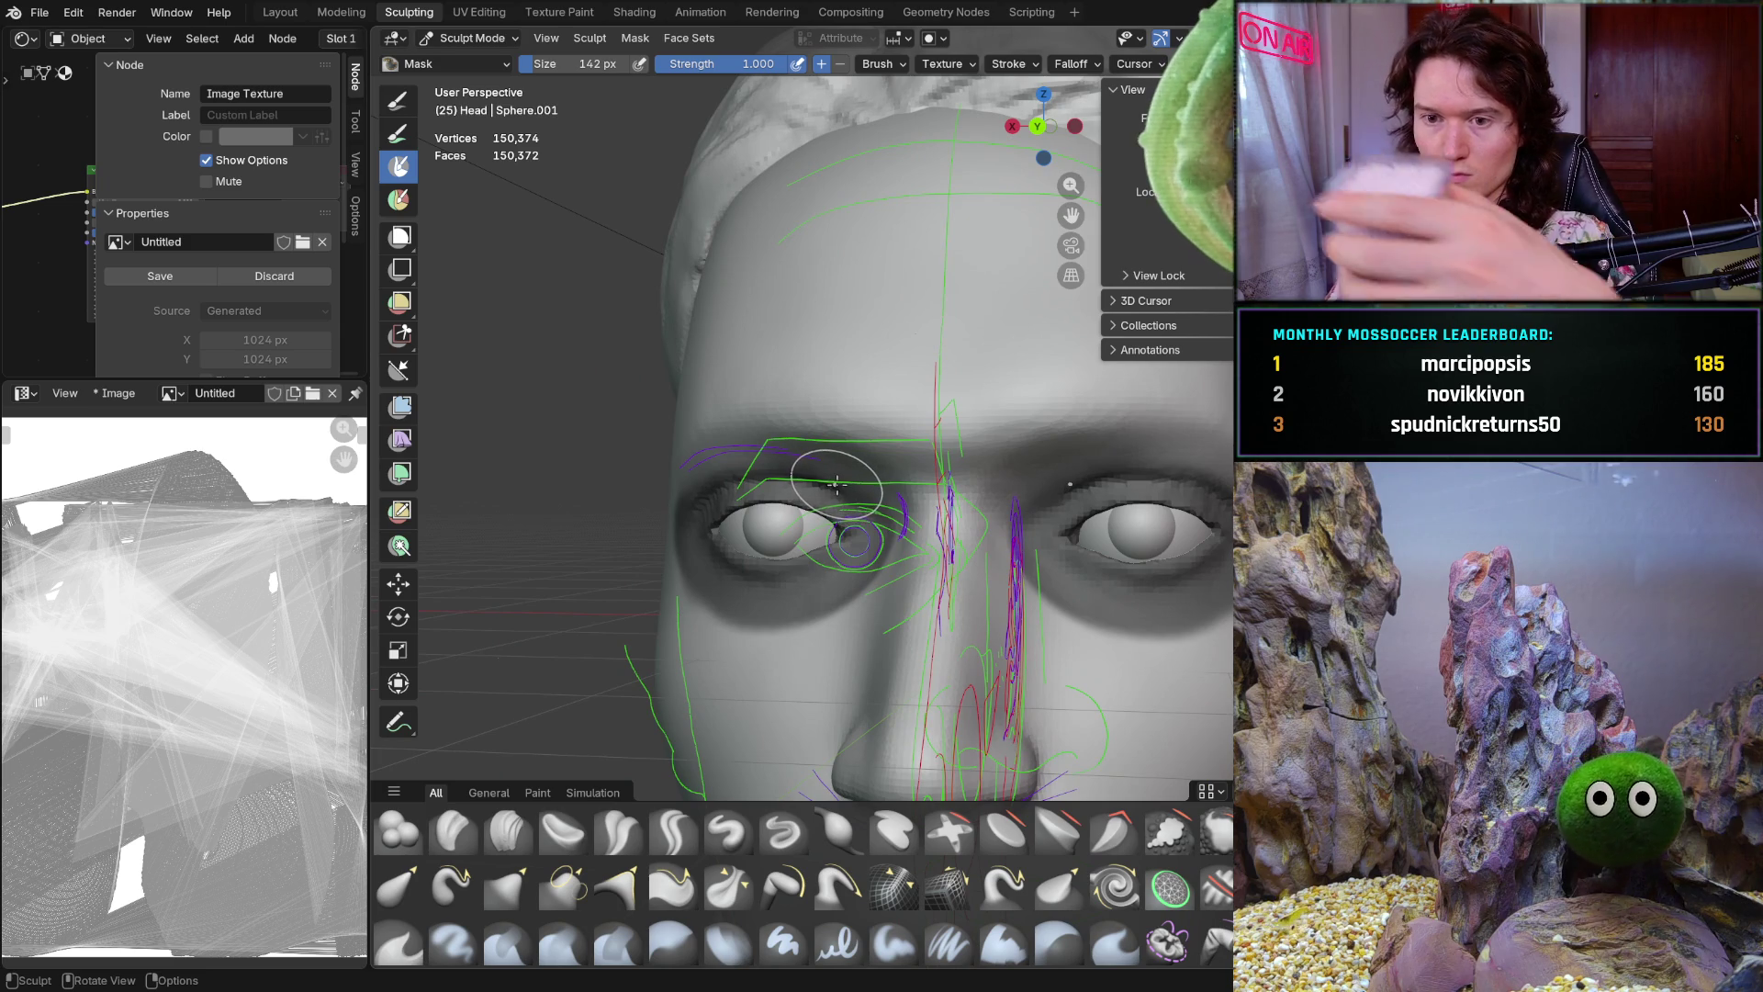
middle_drag(1042, 431, 942, 485)
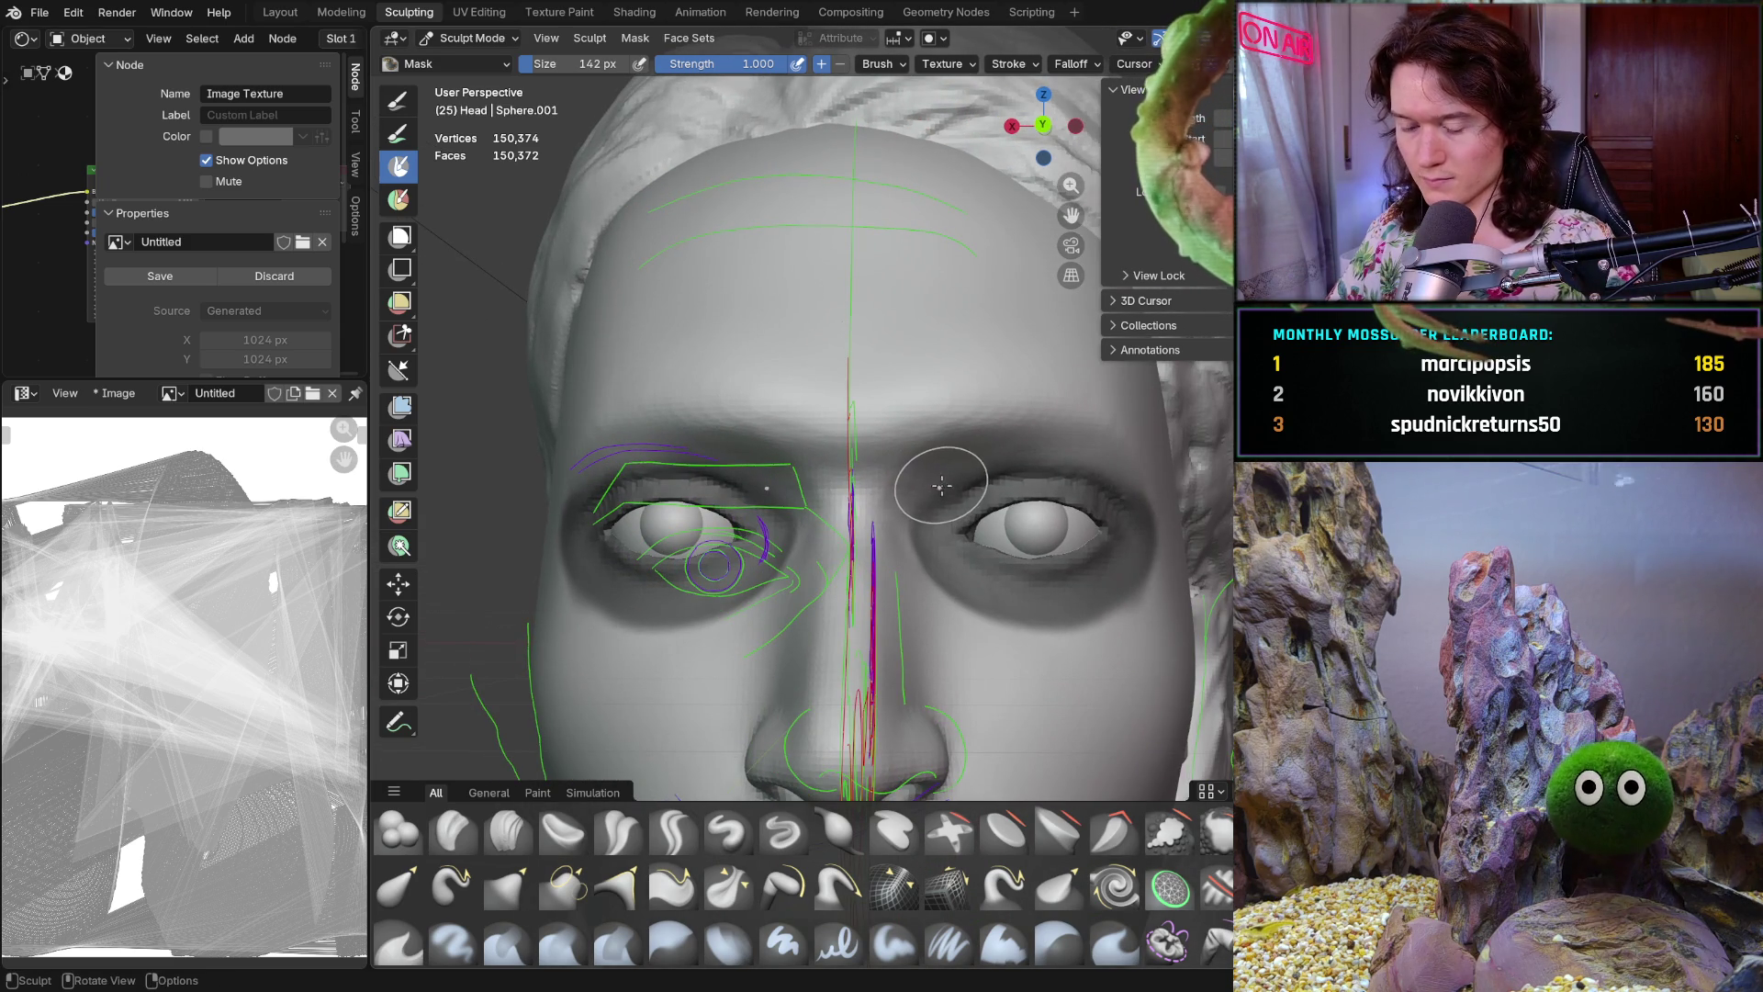
key(g)
key(f)
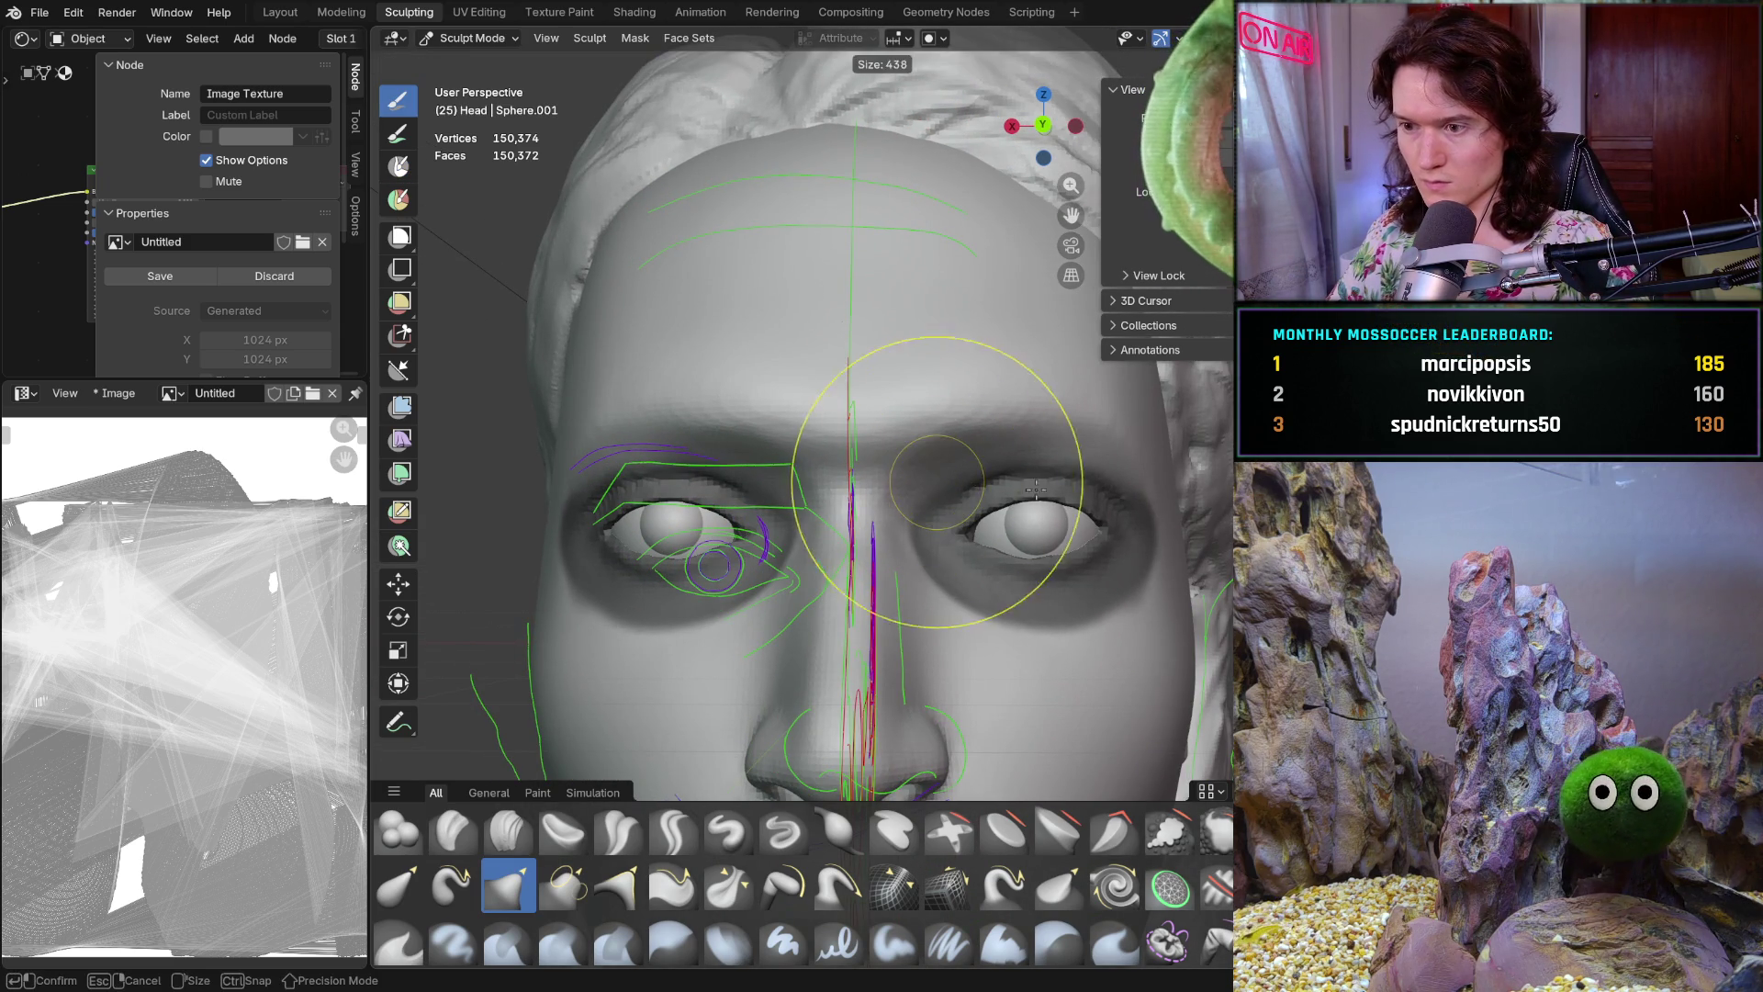
click(1048, 476)
mouse_move(1047, 475)
middle_down()
mouse_move(945, 443)
mouse_move(943, 423)
mouse_move(949, 436)
middle_up()
key(f)
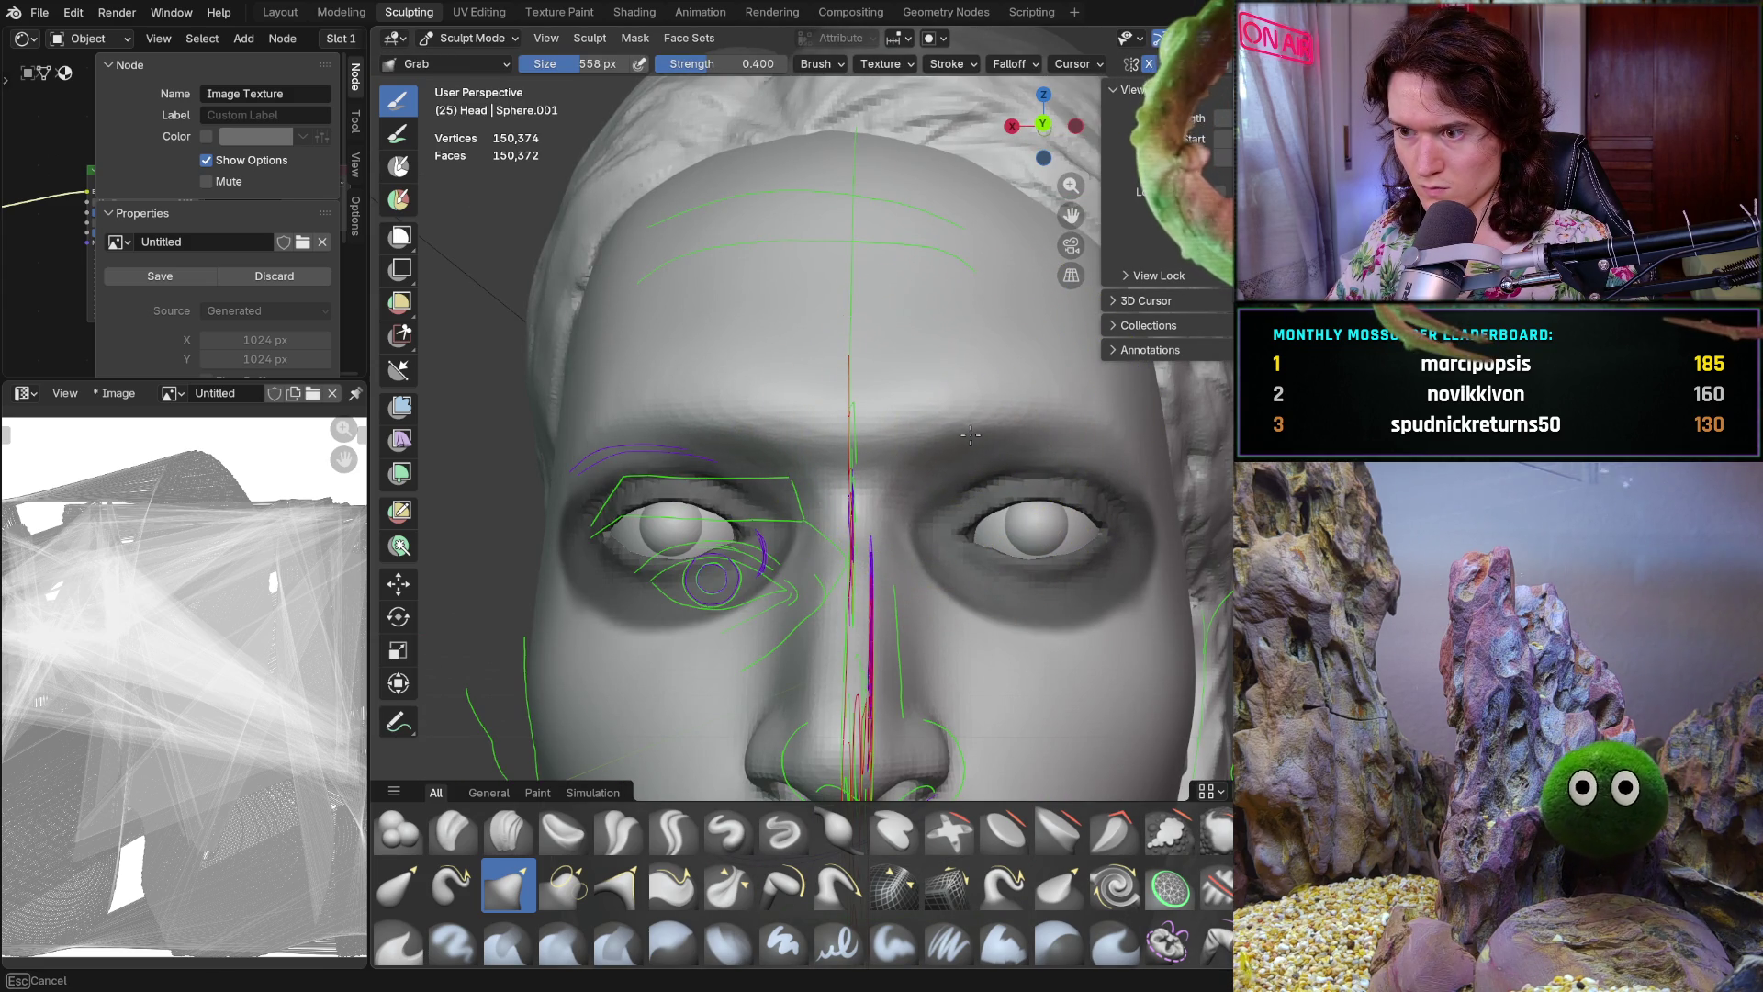
click(972, 439)
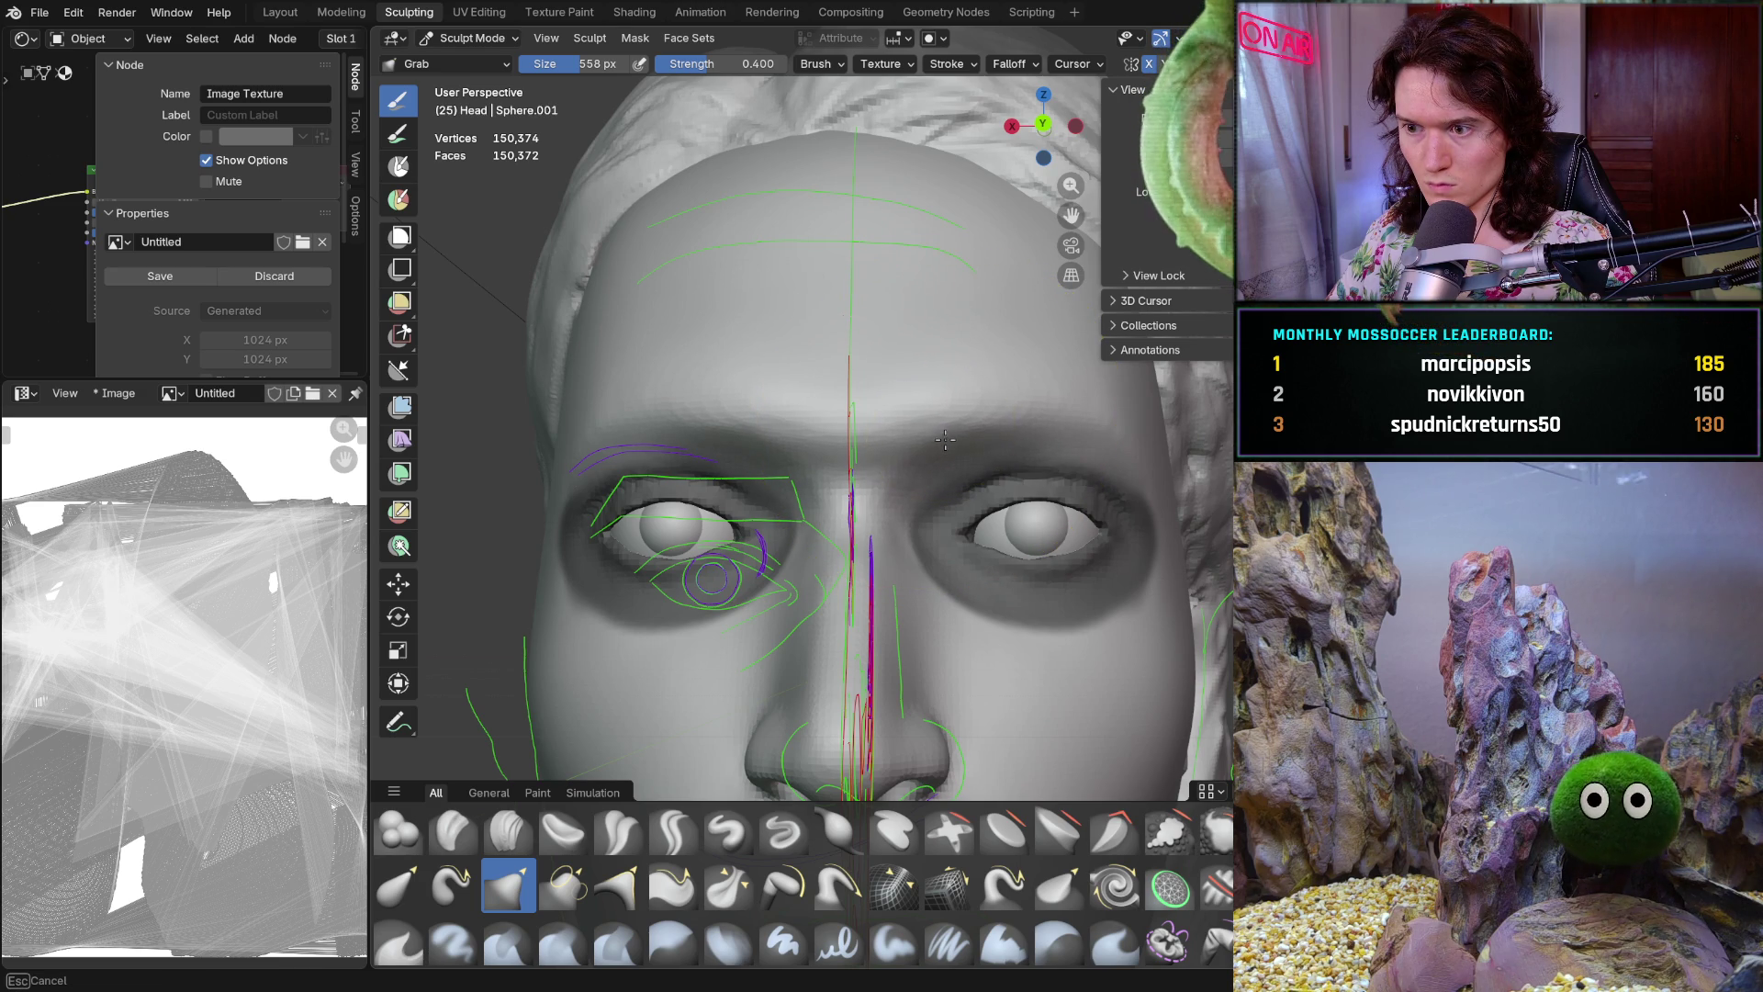
mouse_move(948, 450)
ctrl+middle_down()
mouse_move(948, 496)
mouse_move(914, 555)
mouse_move(917, 452)
mouse_move(946, 429)
ctrl+middle_up()
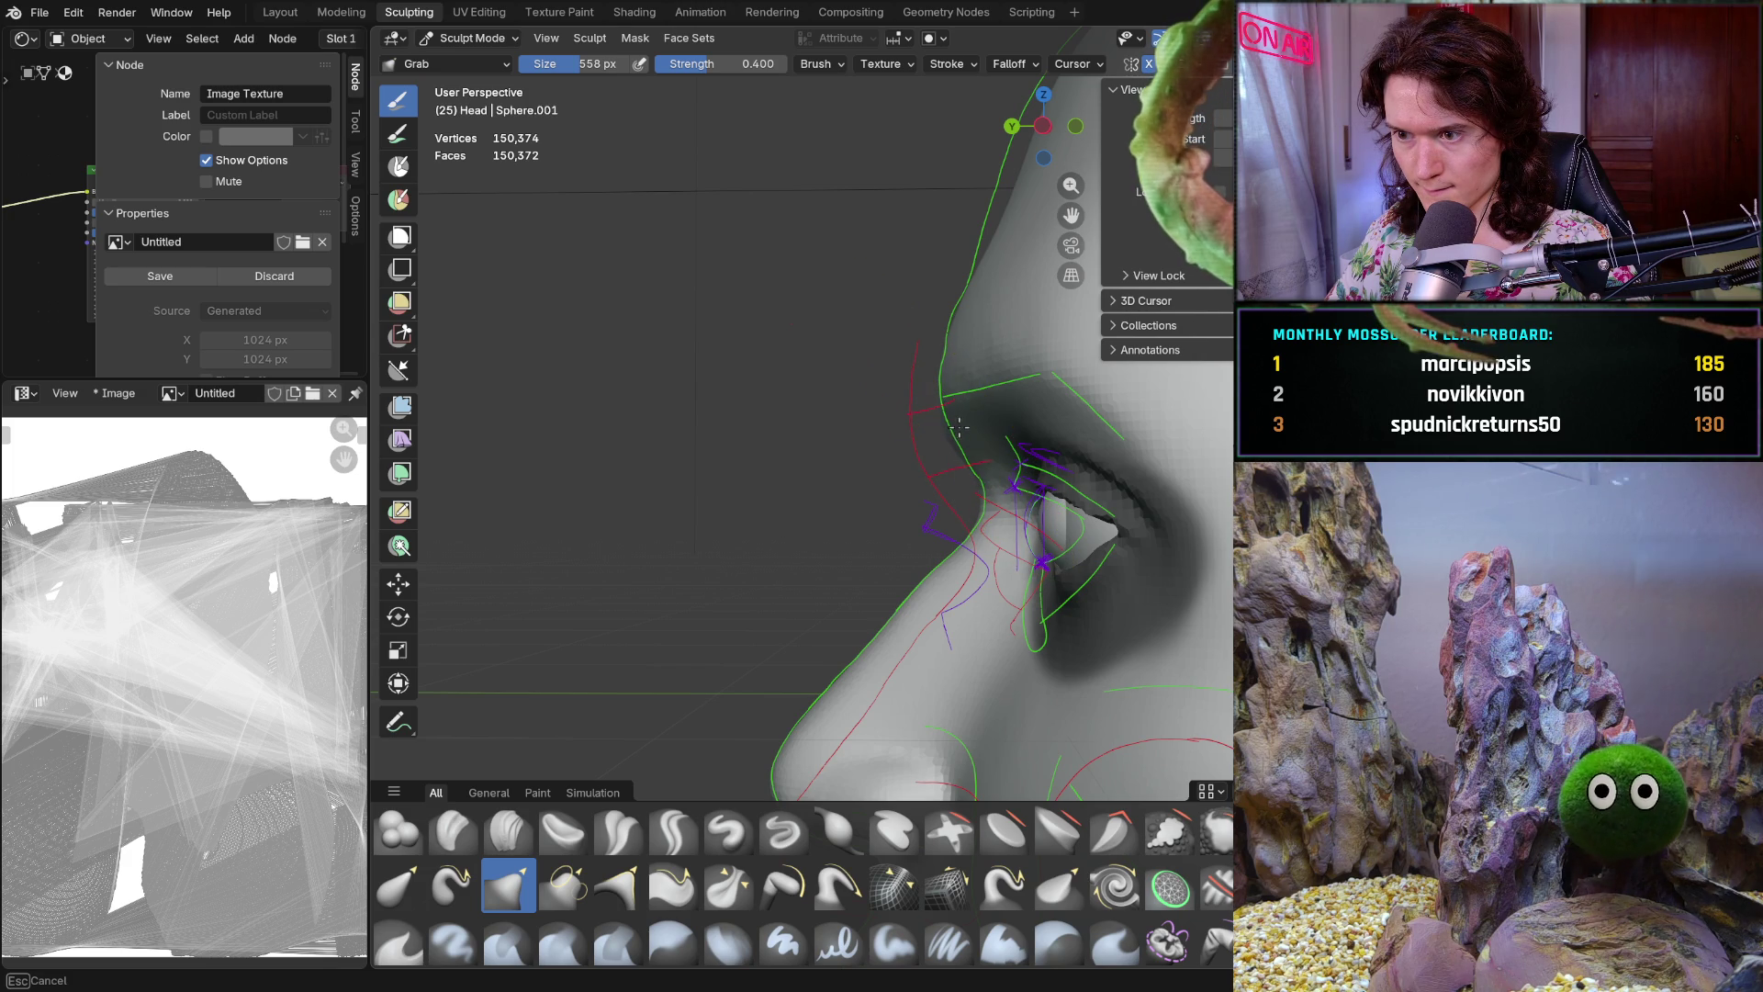
mouse_move(970, 427)
middle_down()
mouse_move(827, 454)
mouse_move(1117, 428)
middle_up()
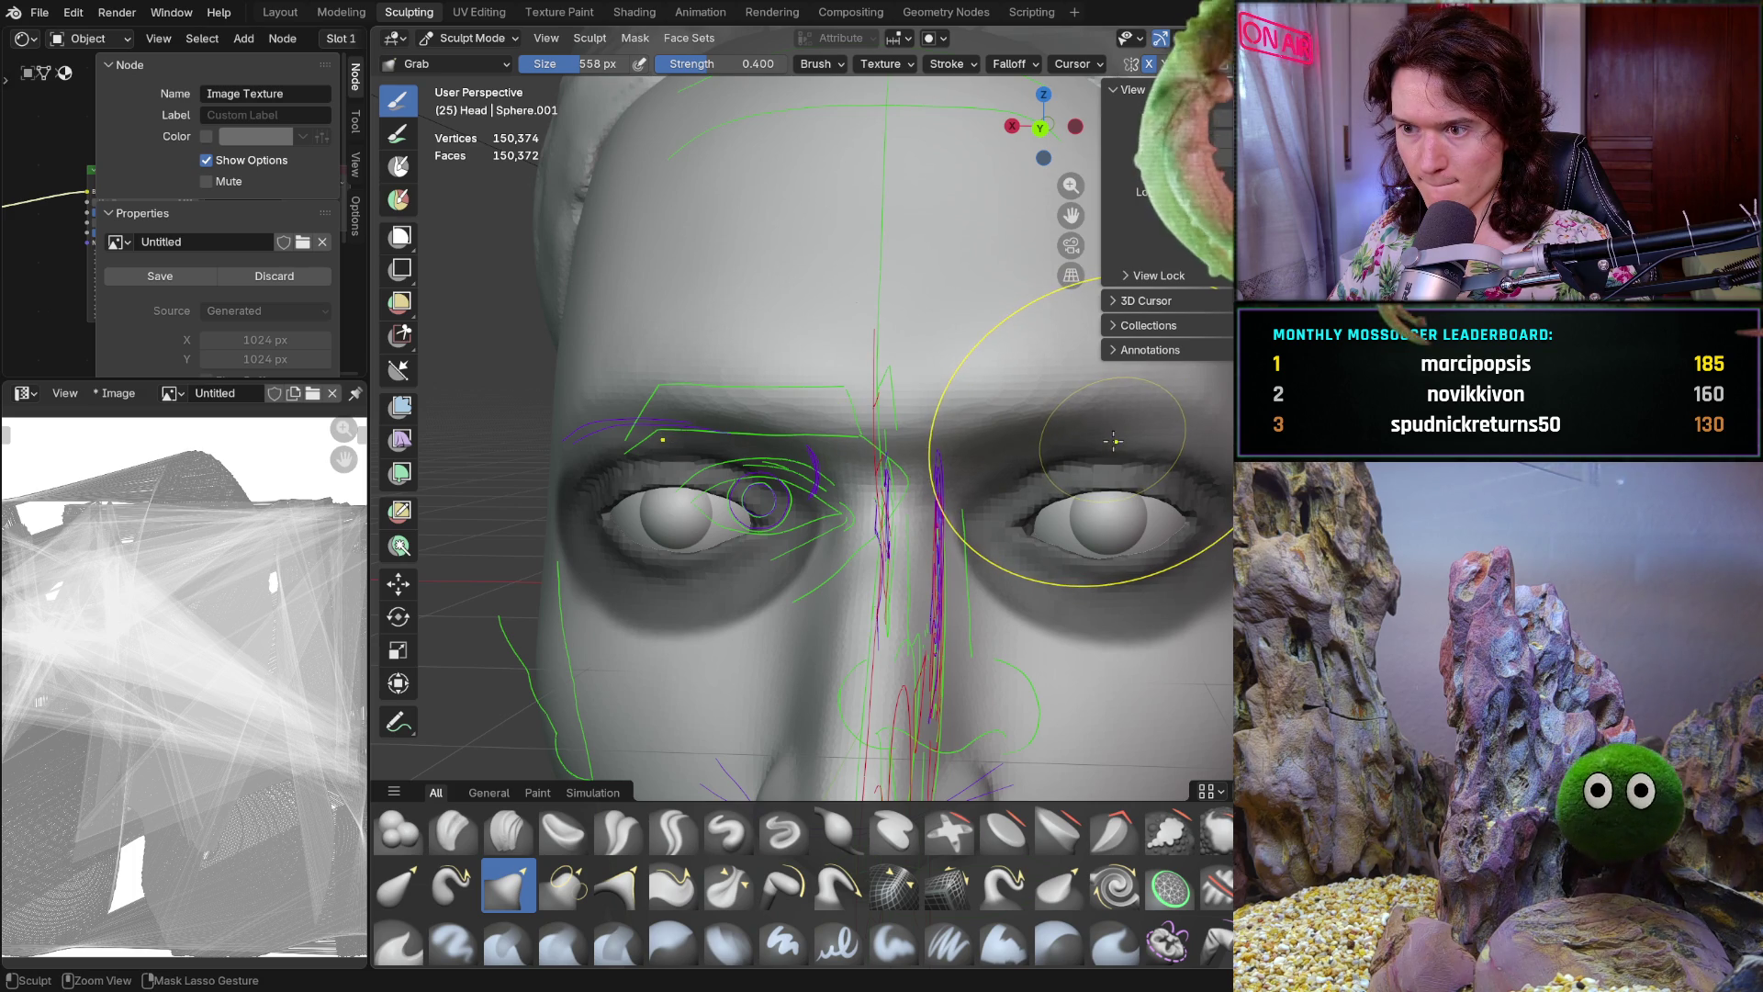
mouse_move(1063, 460)
middle_down()
mouse_move(877, 445)
mouse_move(1102, 516)
middle_up()
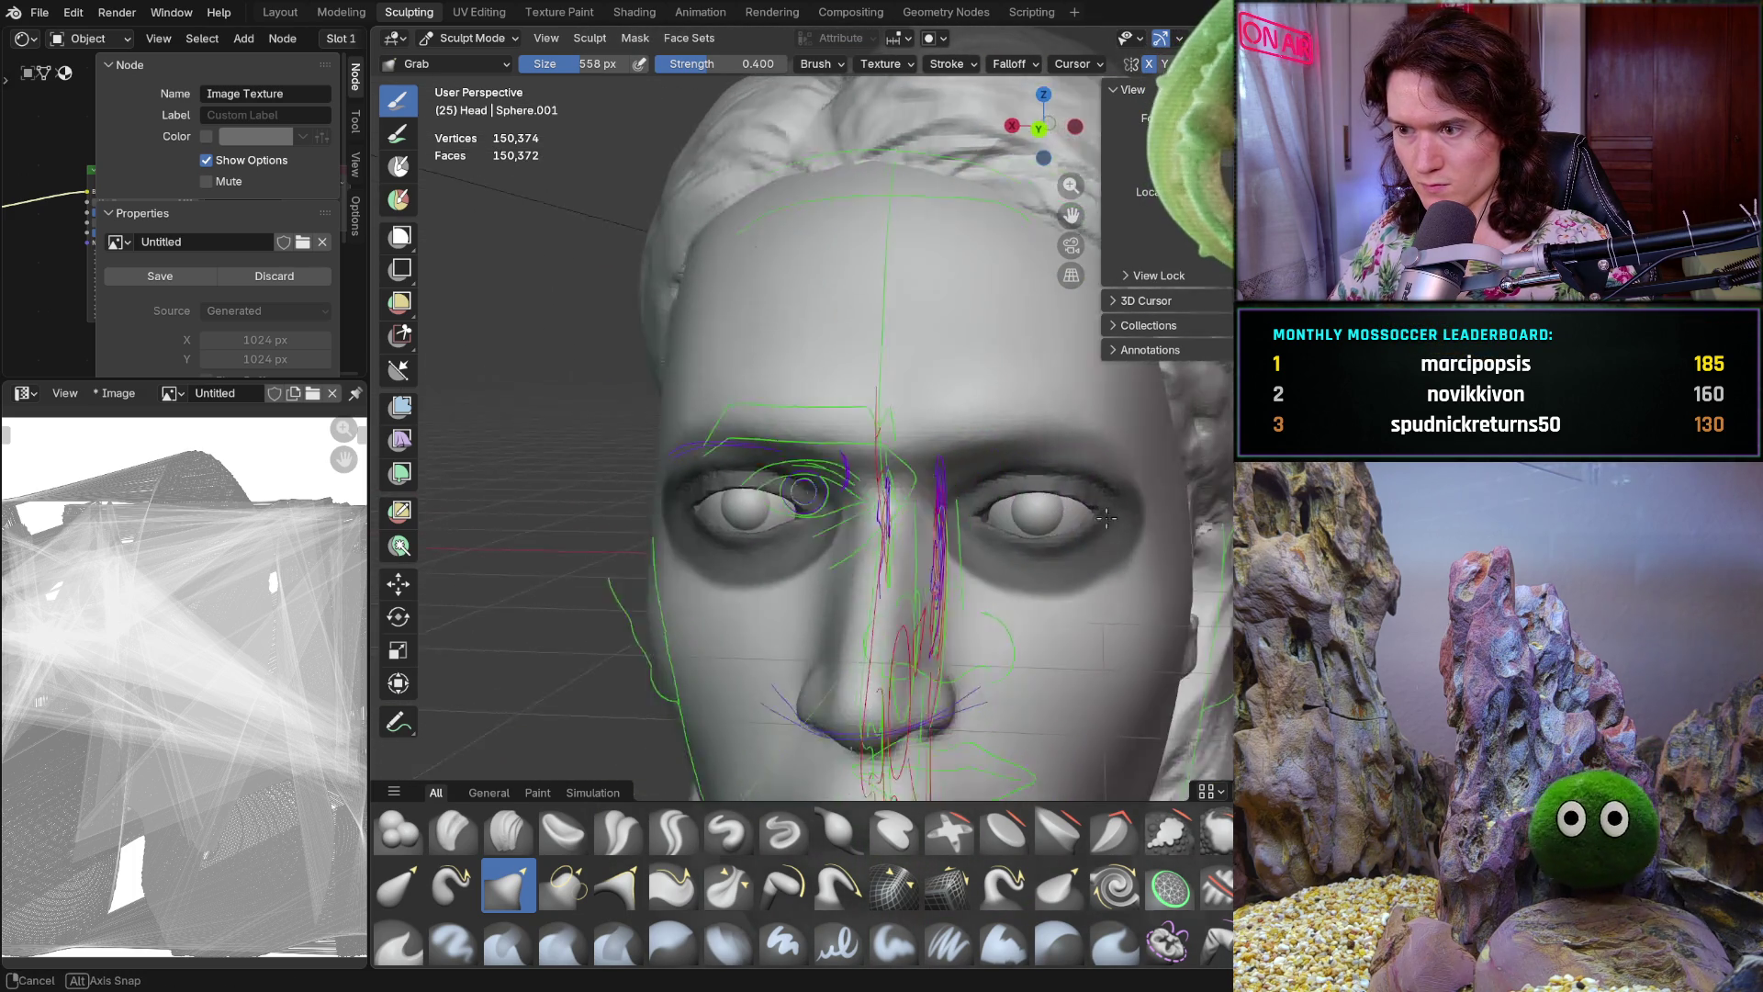
scroll(1096, 513, down, 5)
mouse_move(1088, 510)
middle_down()
mouse_move(1064, 503)
mouse_move(1062, 551)
mouse_move(909, 454)
mouse_move(840, 459)
middle_up()
scroll(909, 455, up, 2)
scroll(901, 449, up, 2)
key(ctrl+KP_3)
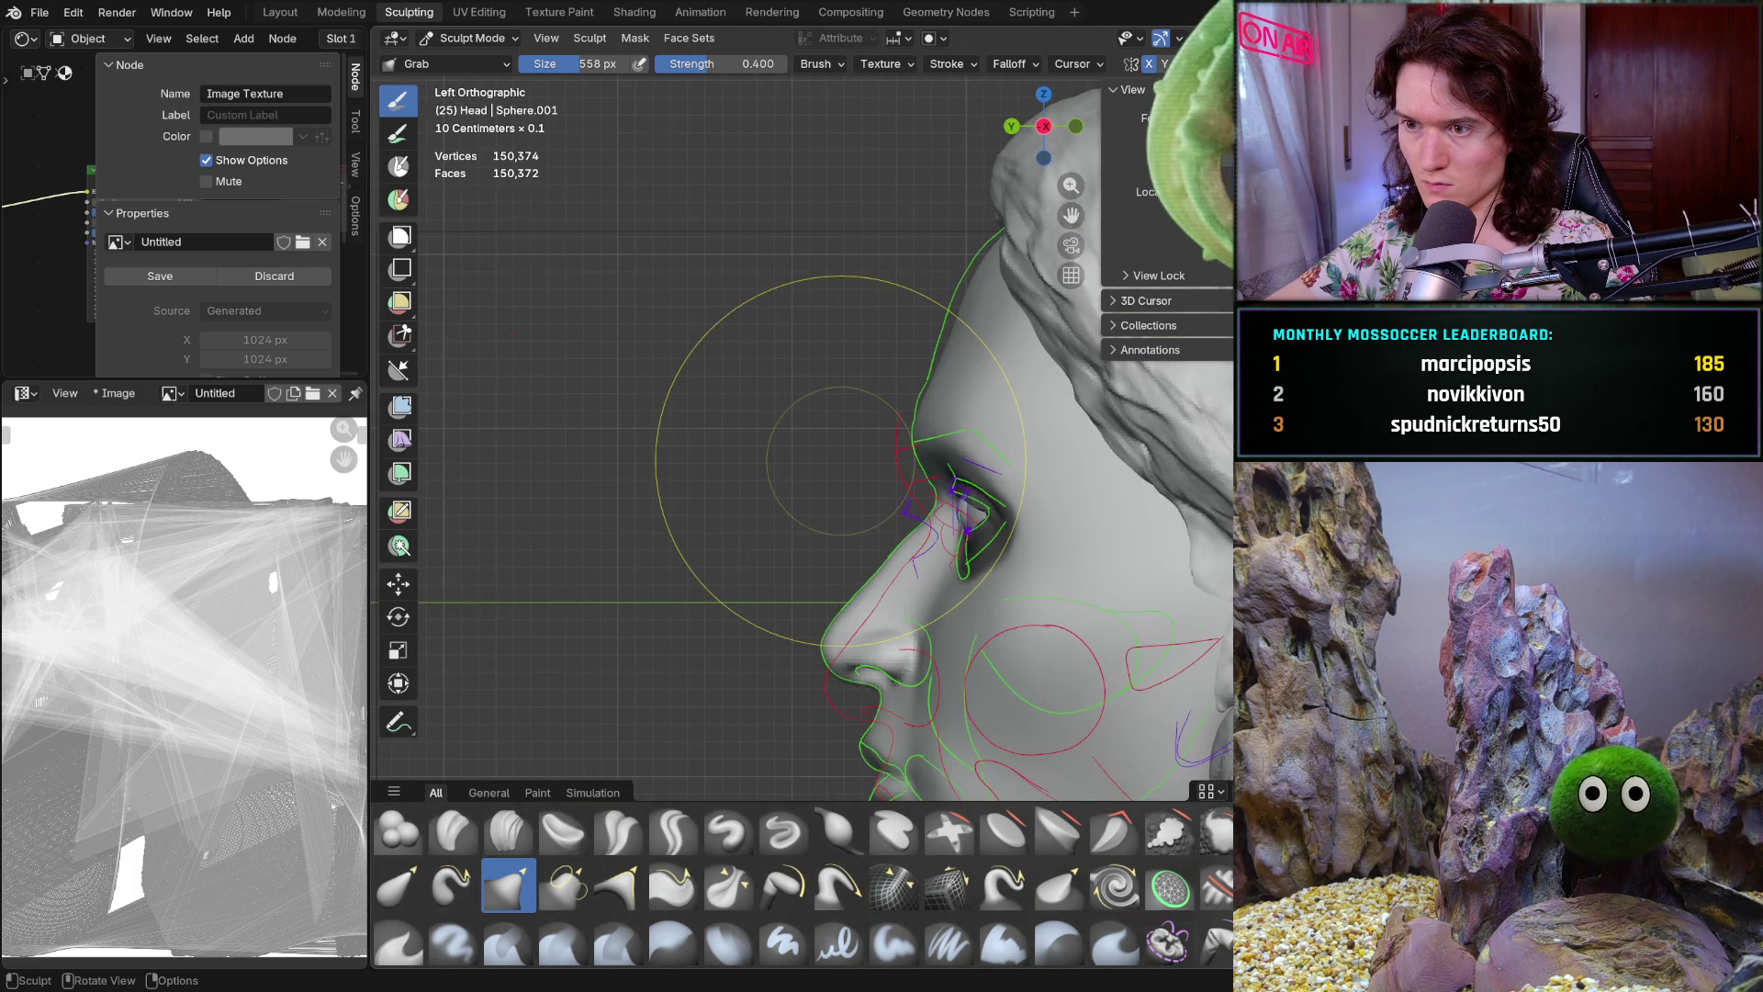
From a frontal view, shrink the Grab brush radius from 558 to 336 px
middle_drag(836, 459, 1049, 417)
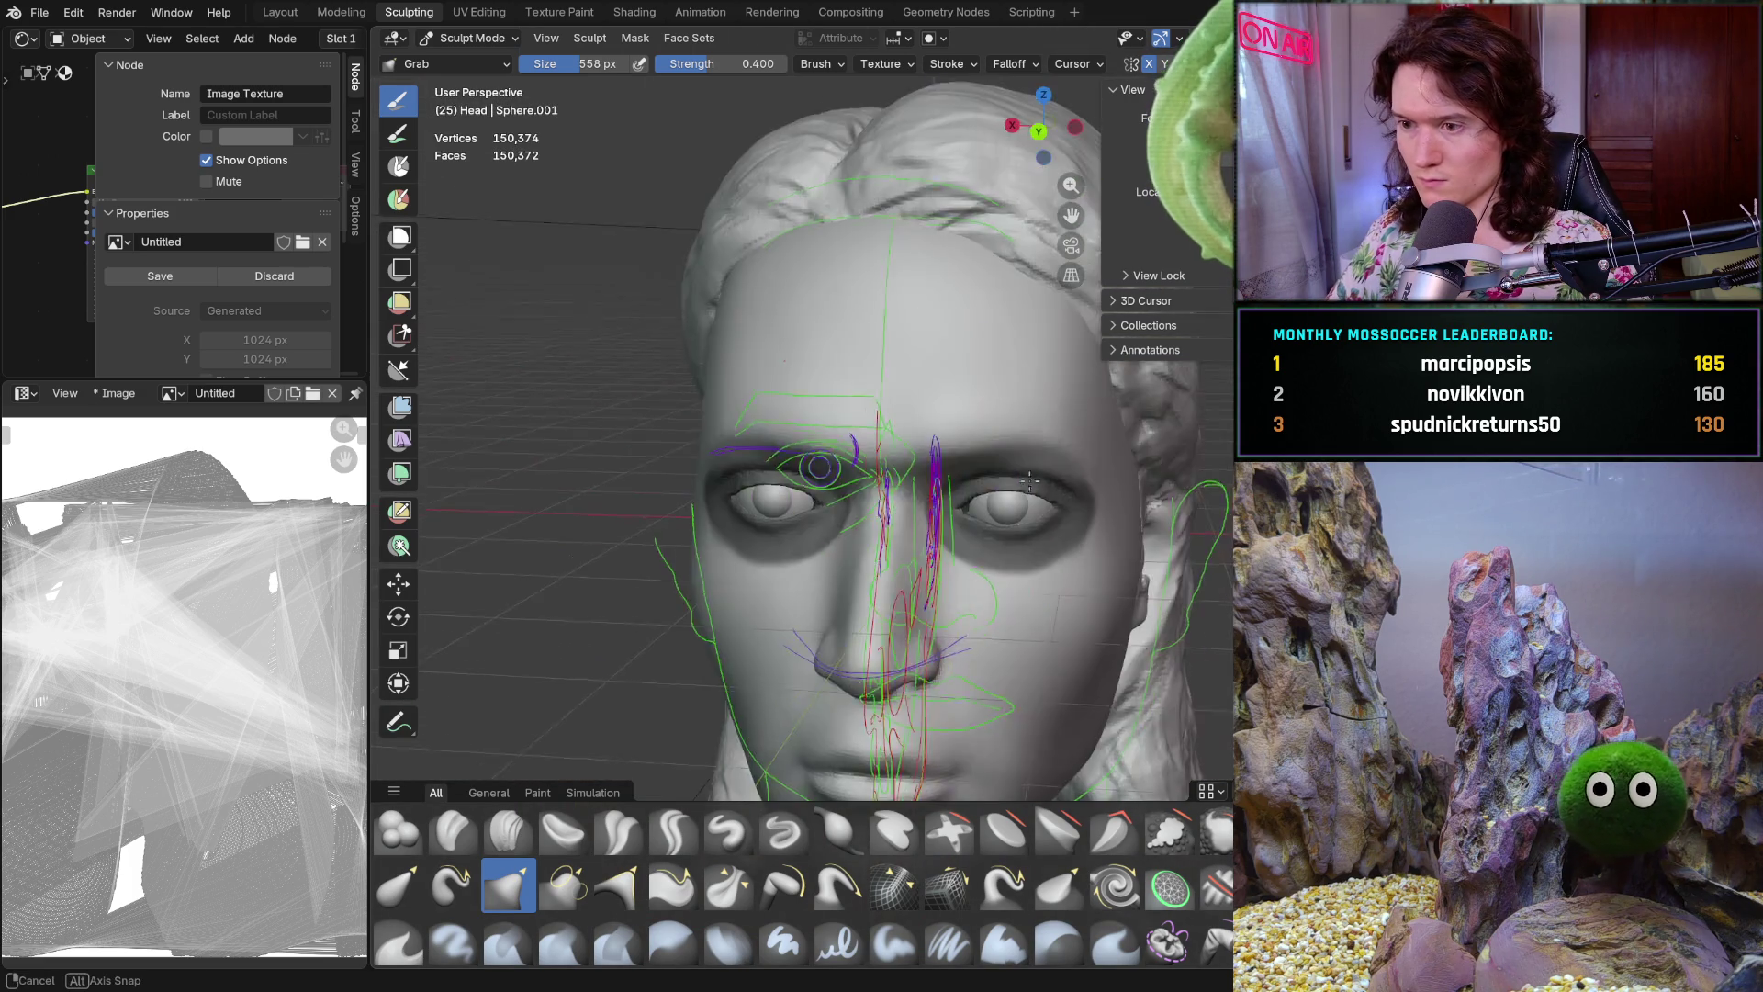
mouse_move(1048, 416)
middle_down()
mouse_move(930, 523)
mouse_move(872, 449)
mouse_move(1055, 431)
middle_up()
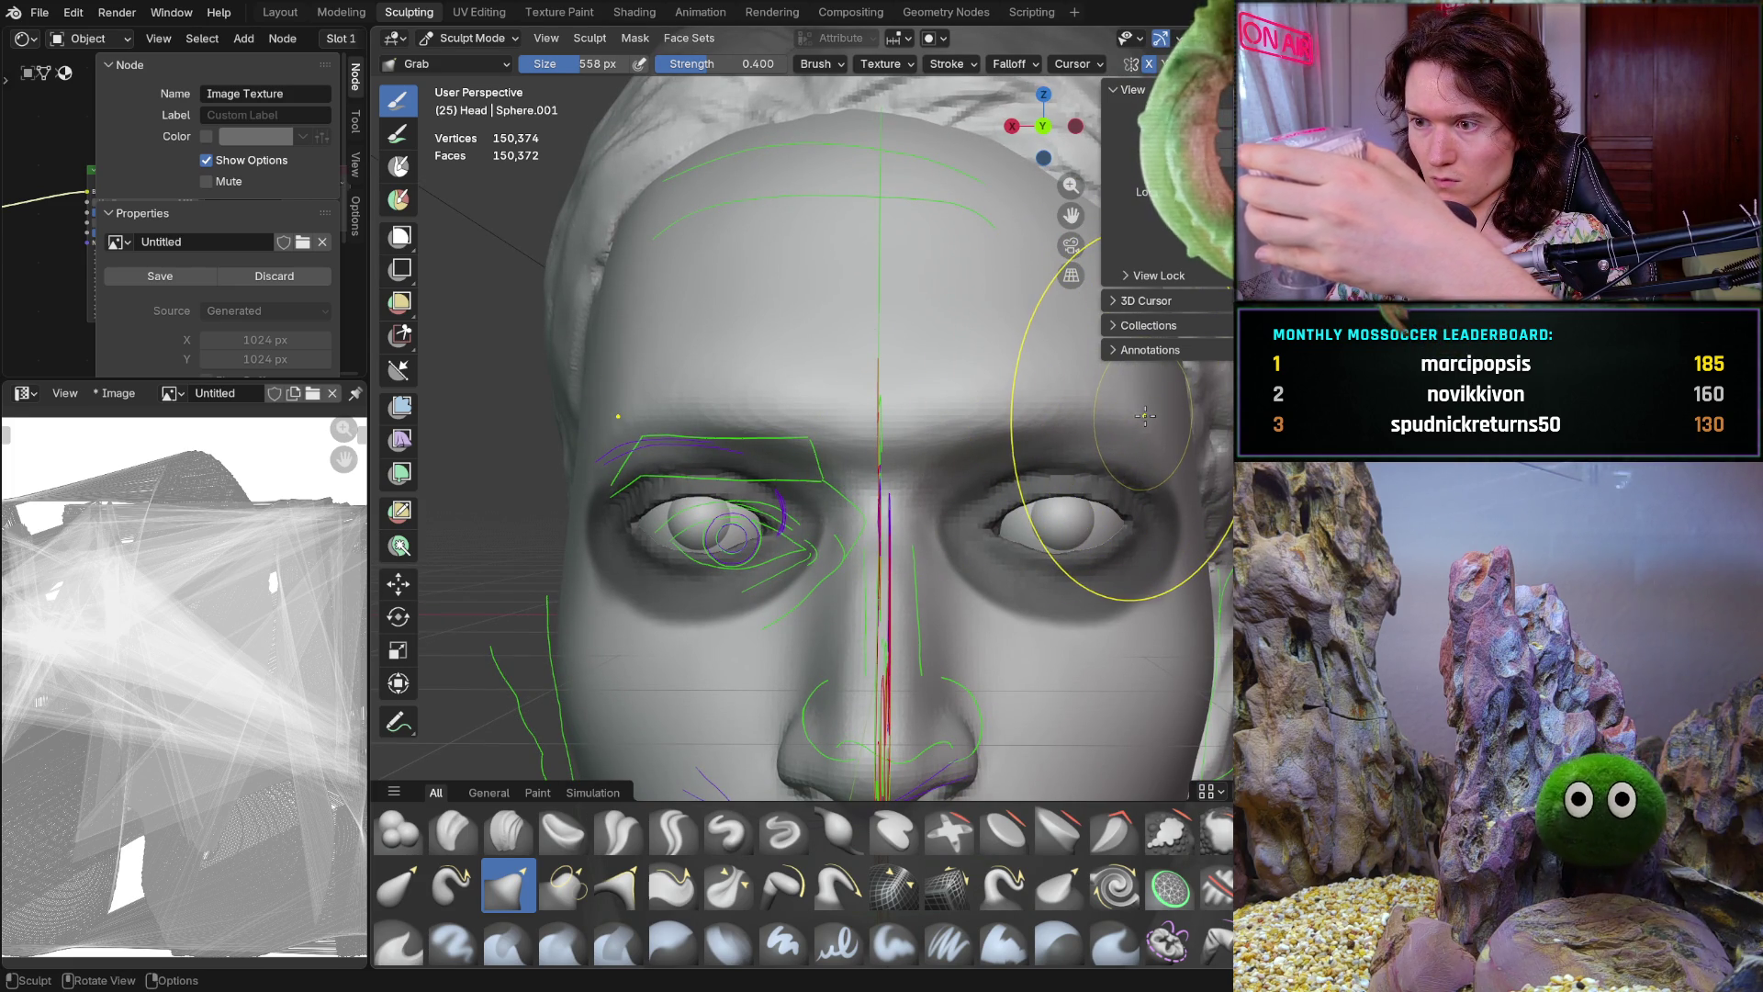
mouse_move(1043, 361)
middle_down()
mouse_move(1059, 485)
mouse_move(1002, 401)
middle_up()
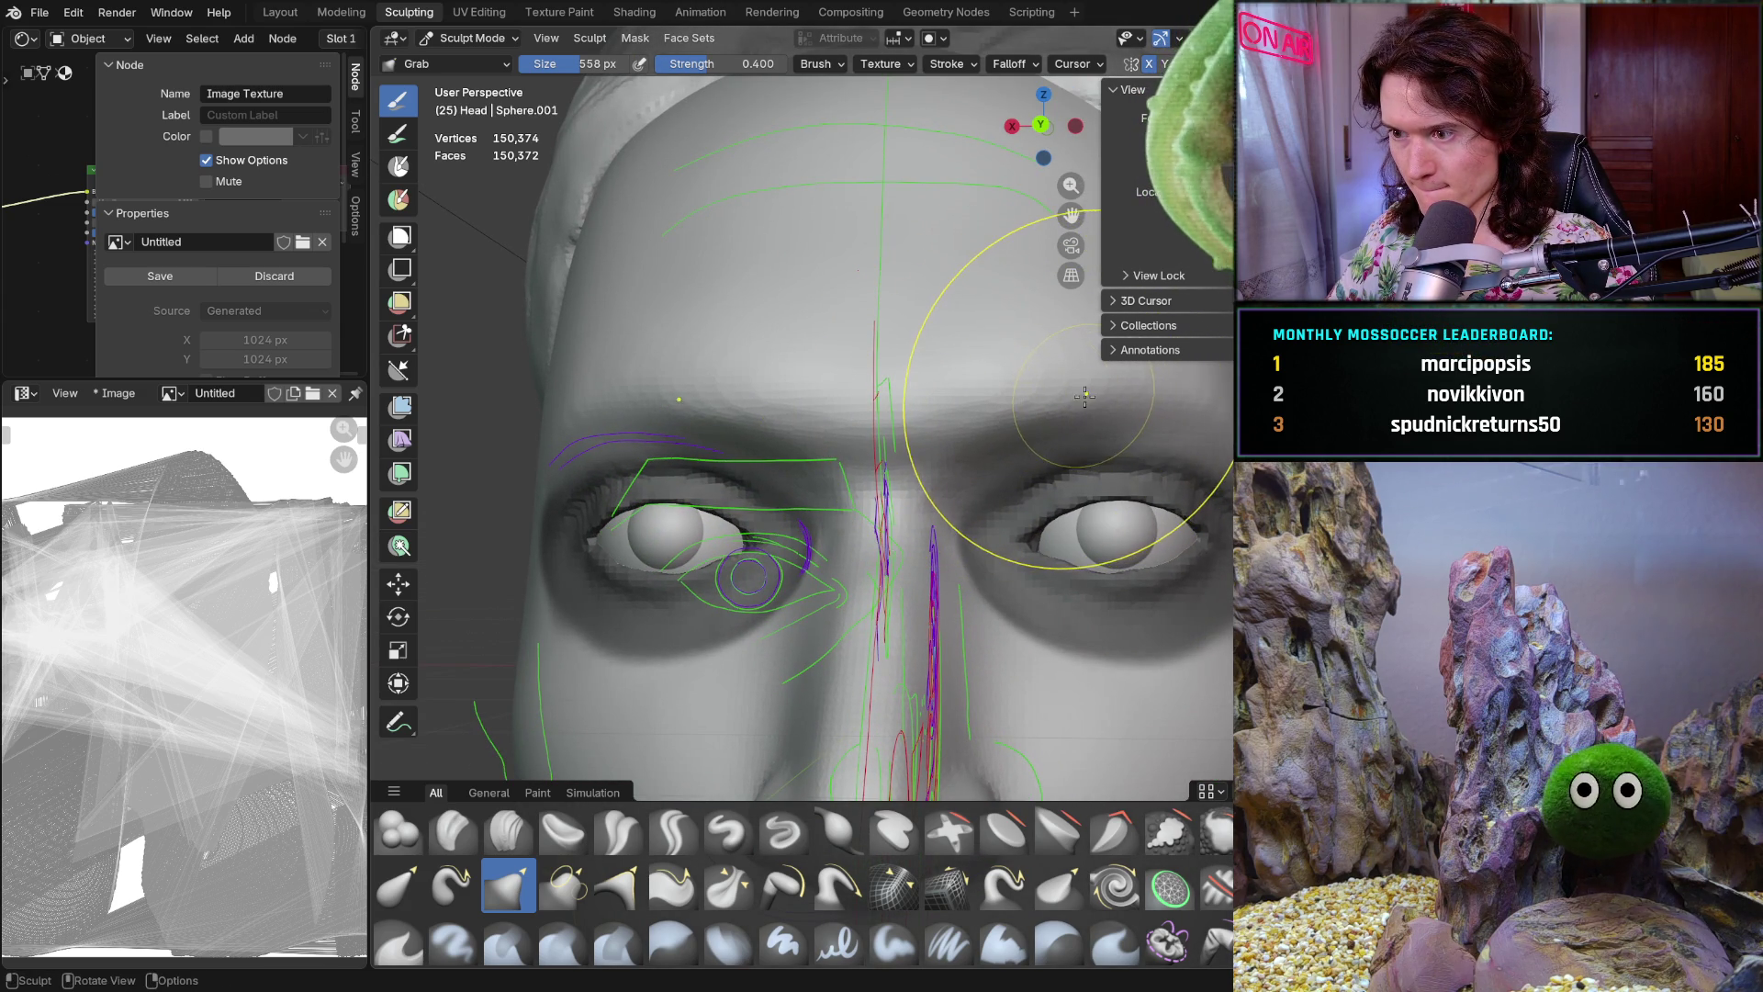
key(f)
click(1003, 419)
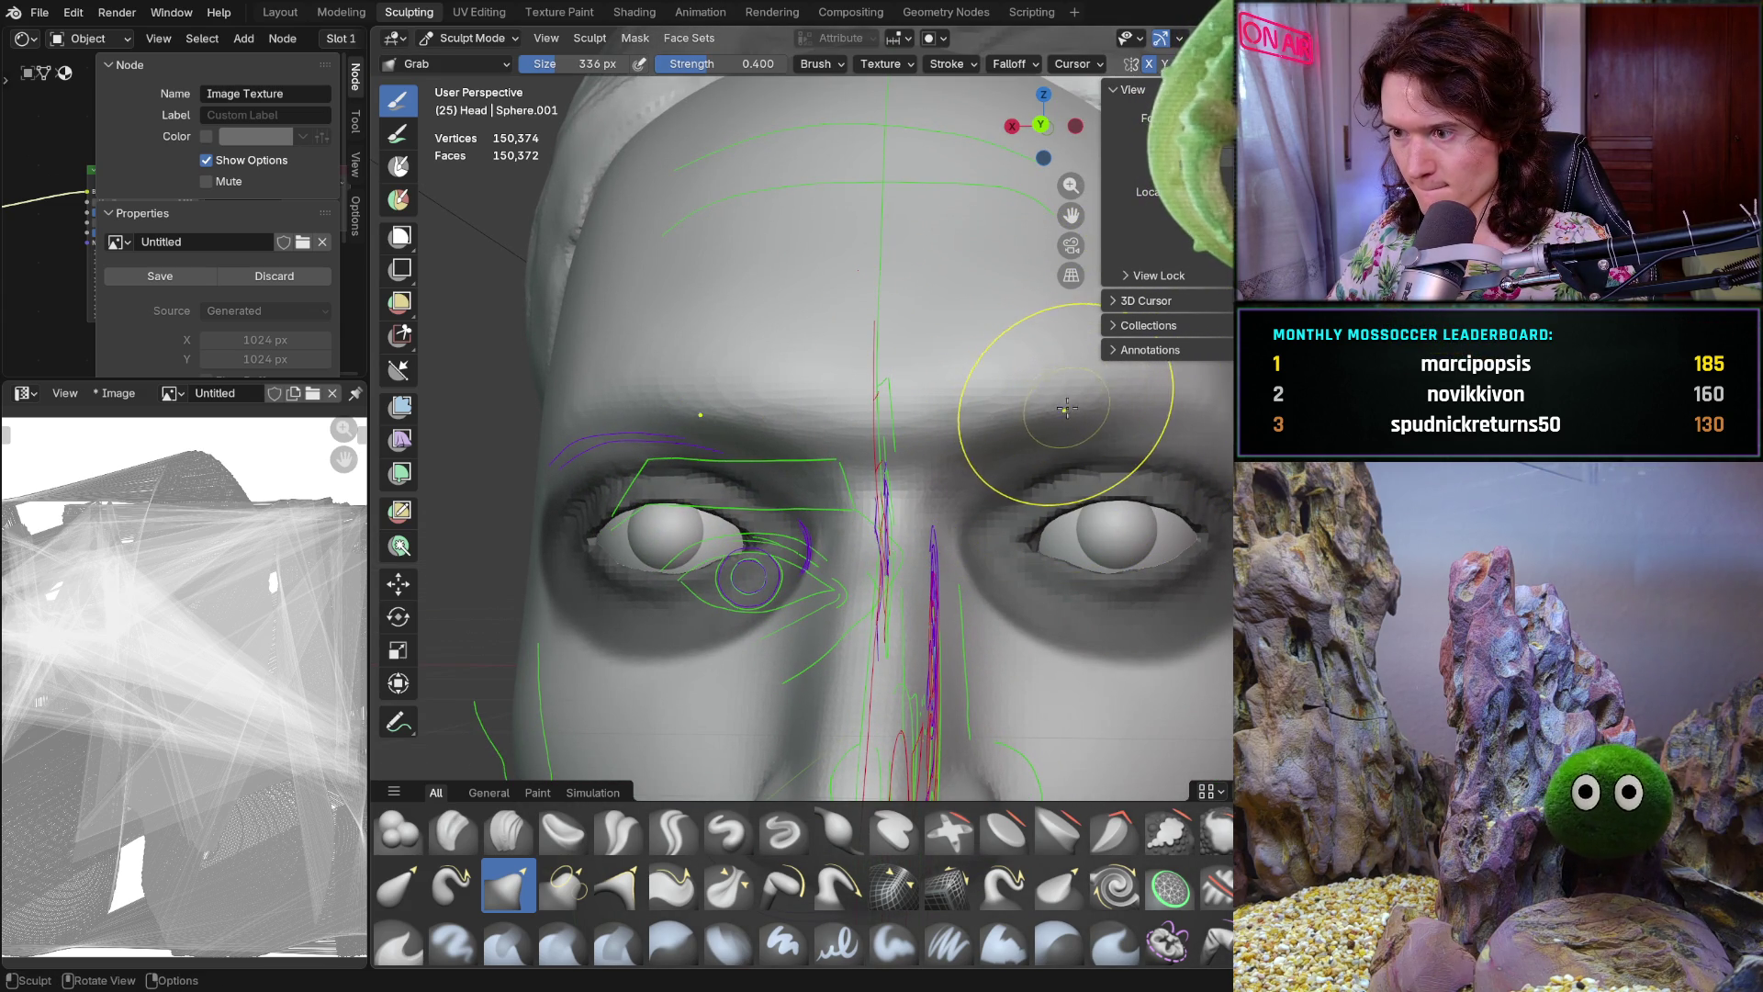
scroll(1104, 392, down, 4)
Undo once, then orbit to check the nose in profile and from below
middle_drag(1103, 393, 1059, 503)
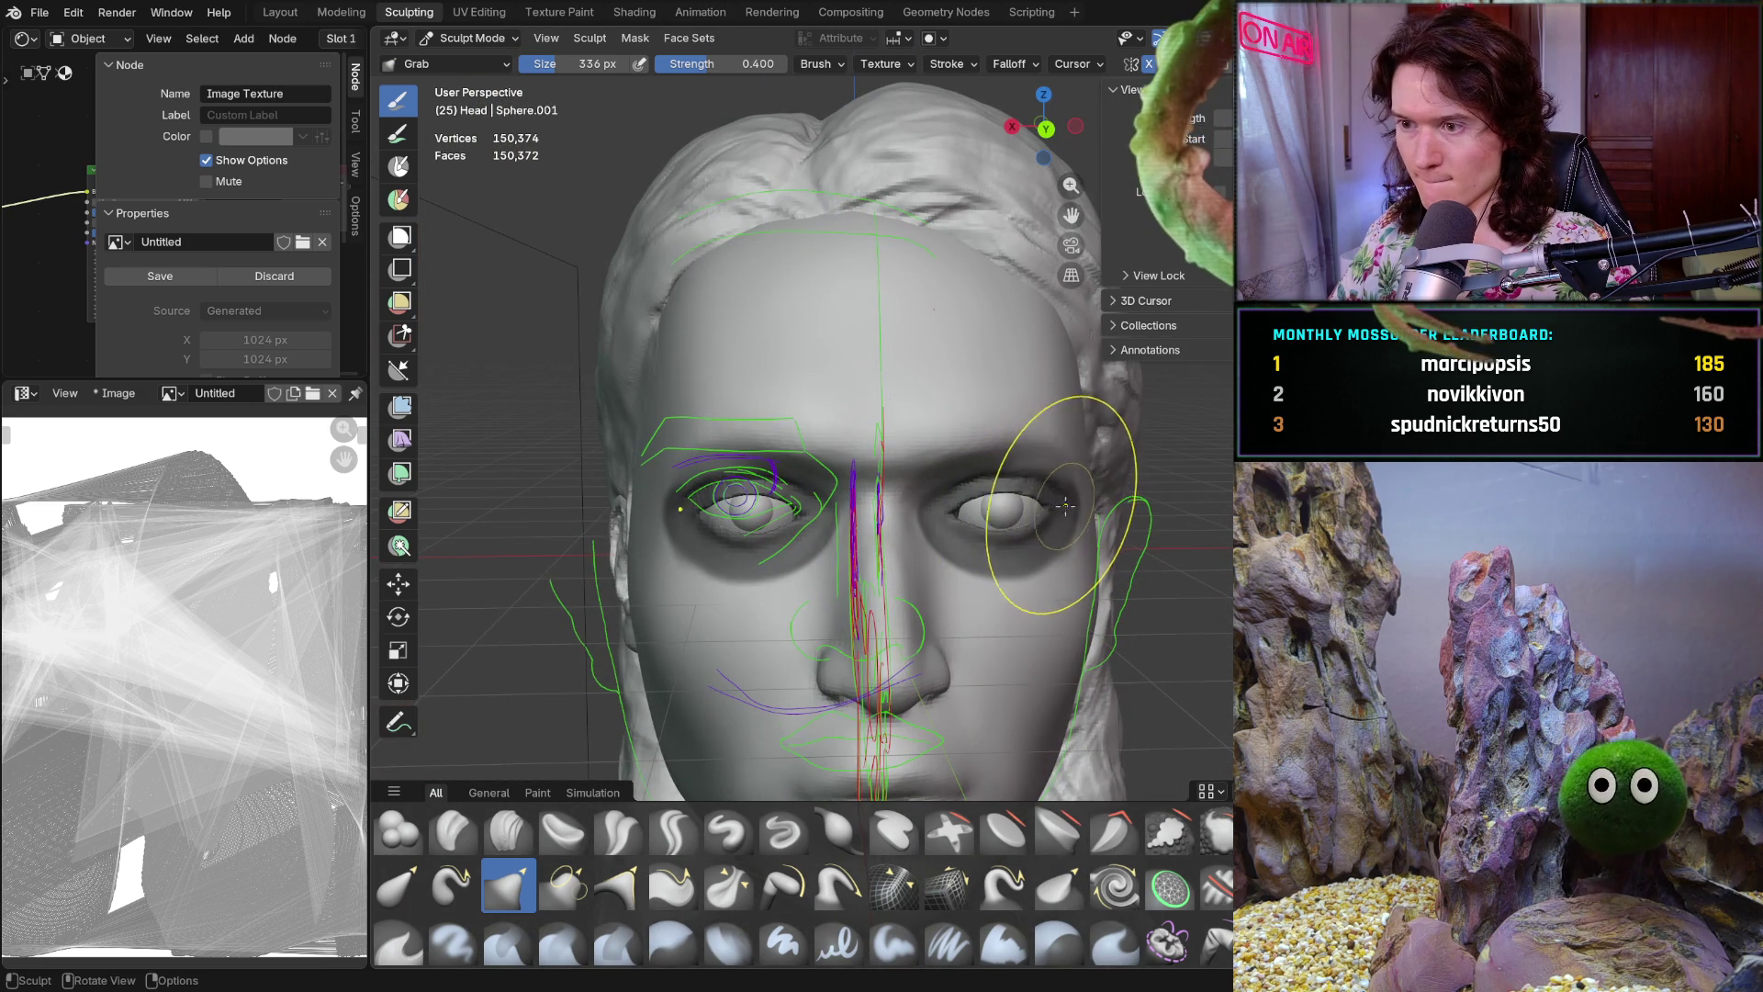
key(ctrl+z)
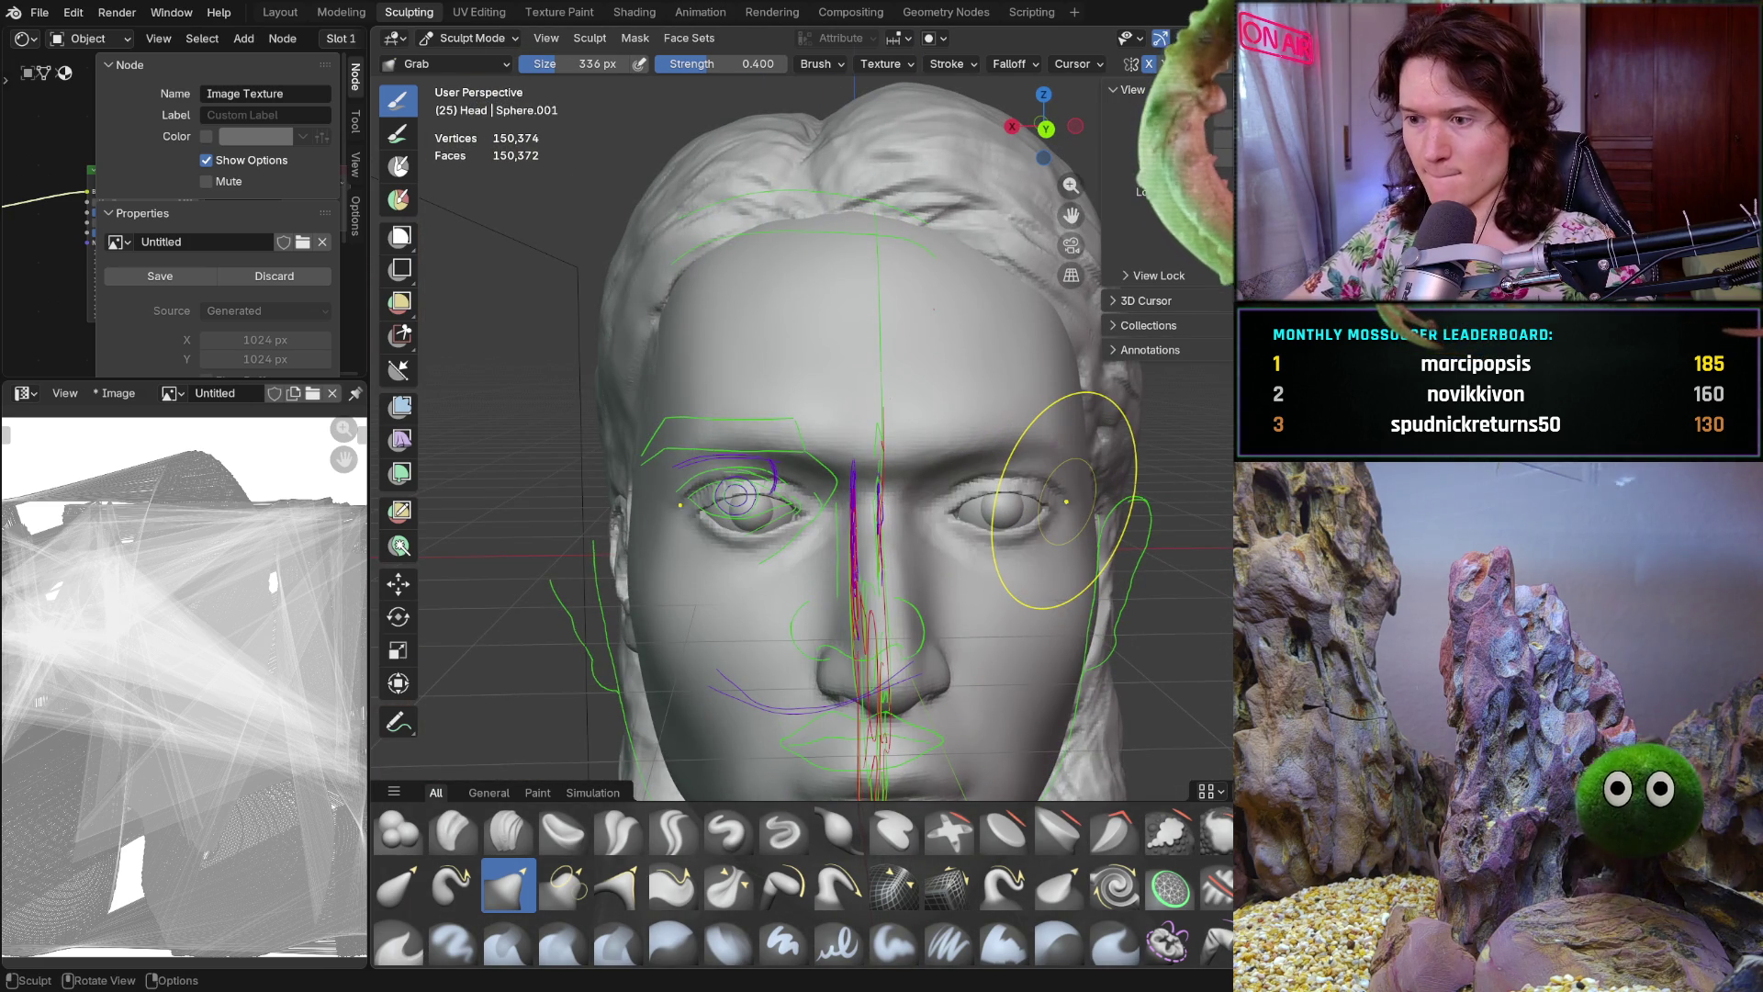
mouse_move(1023, 566)
middle_down()
mouse_move(1083, 438)
mouse_move(1063, 558)
middle_up()
scroll(1084, 439, down, 2)
scroll(1064, 557, up, 2)
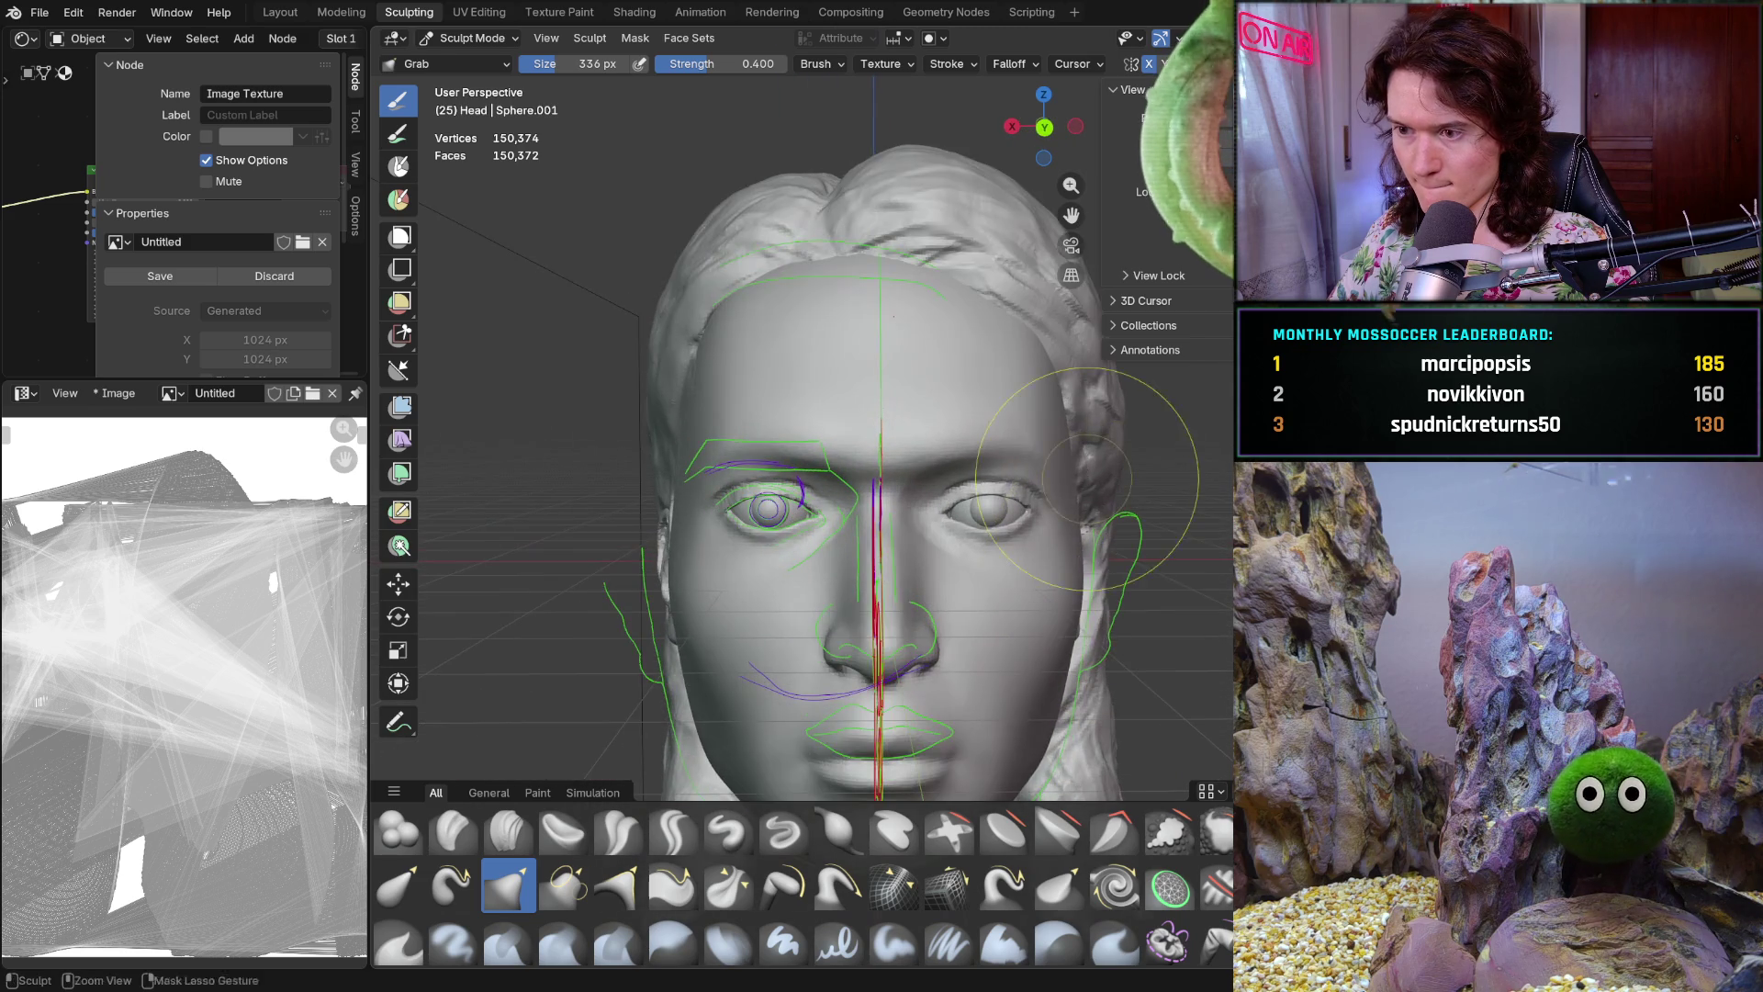
scroll(882, 509, up, 2)
mouse_move(993, 511)
middle_down()
mouse_move(882, 508)
mouse_move(1222, 667)
mouse_move(1155, 701)
middle_up()
mouse_move(1129, 707)
middle_down()
mouse_move(1091, 354)
mouse_move(1081, 623)
mouse_move(1047, 551)
middle_up()
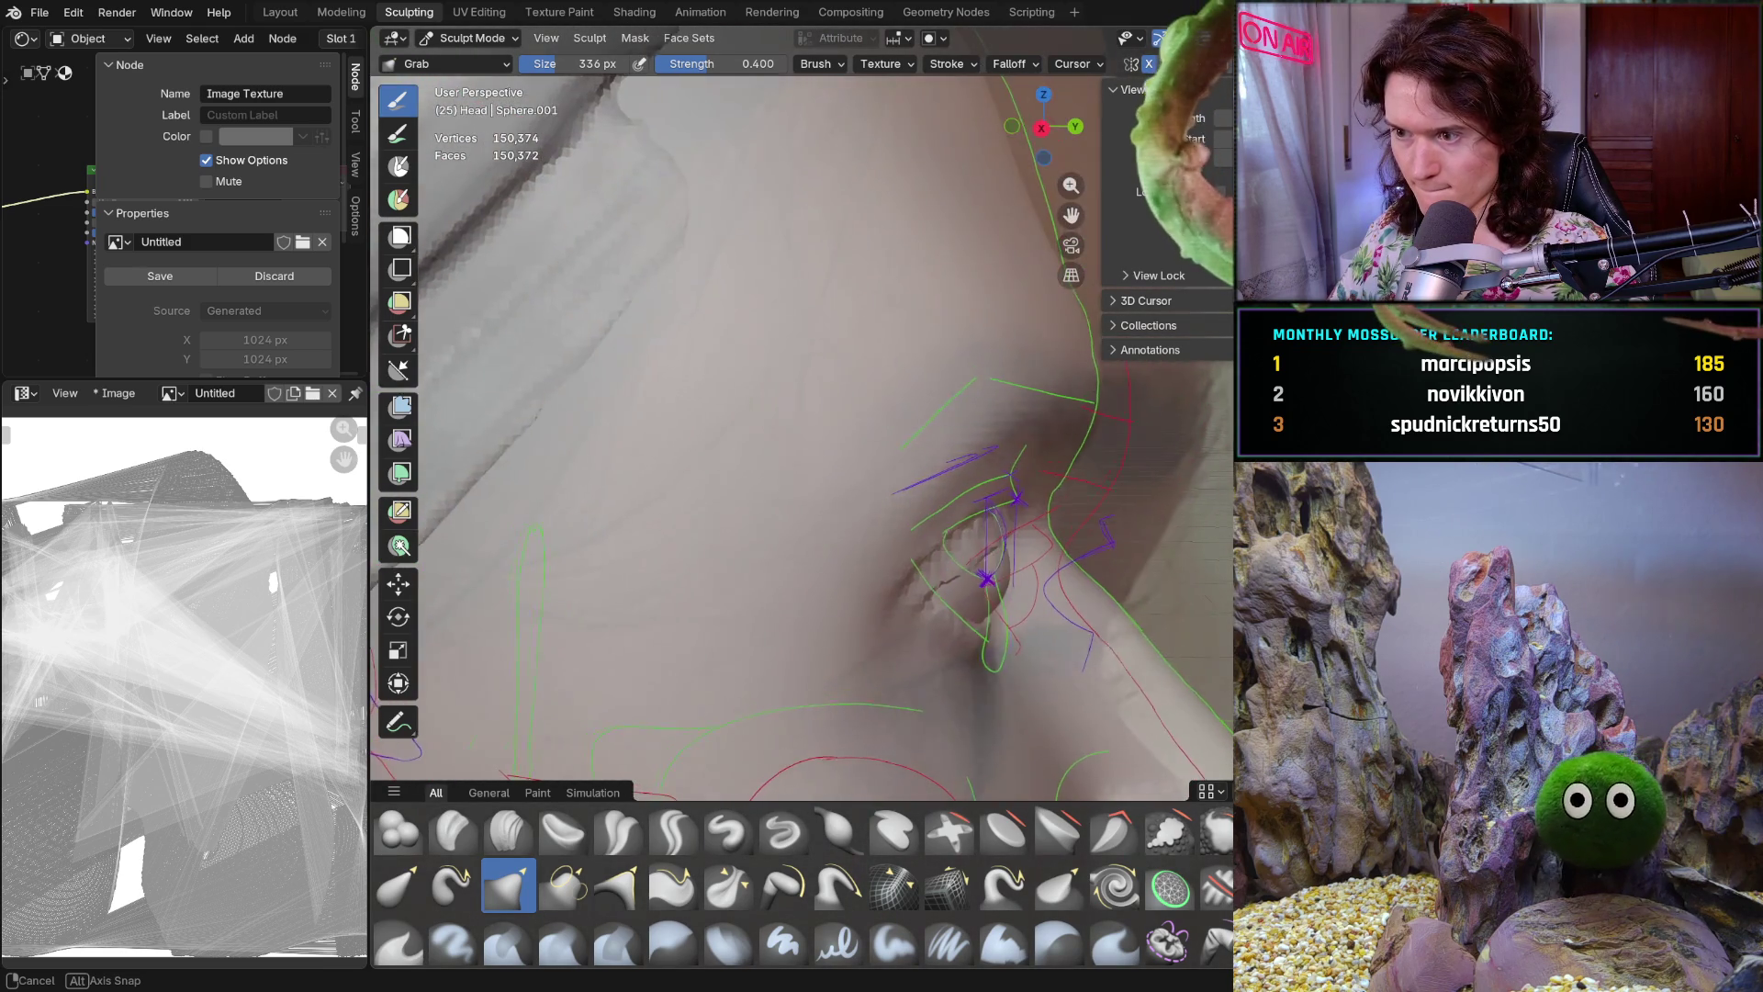
From right and left side views, enlarge the Grab brush to 412 px
middle_drag(1047, 552, 1006, 565)
key(KP_3)
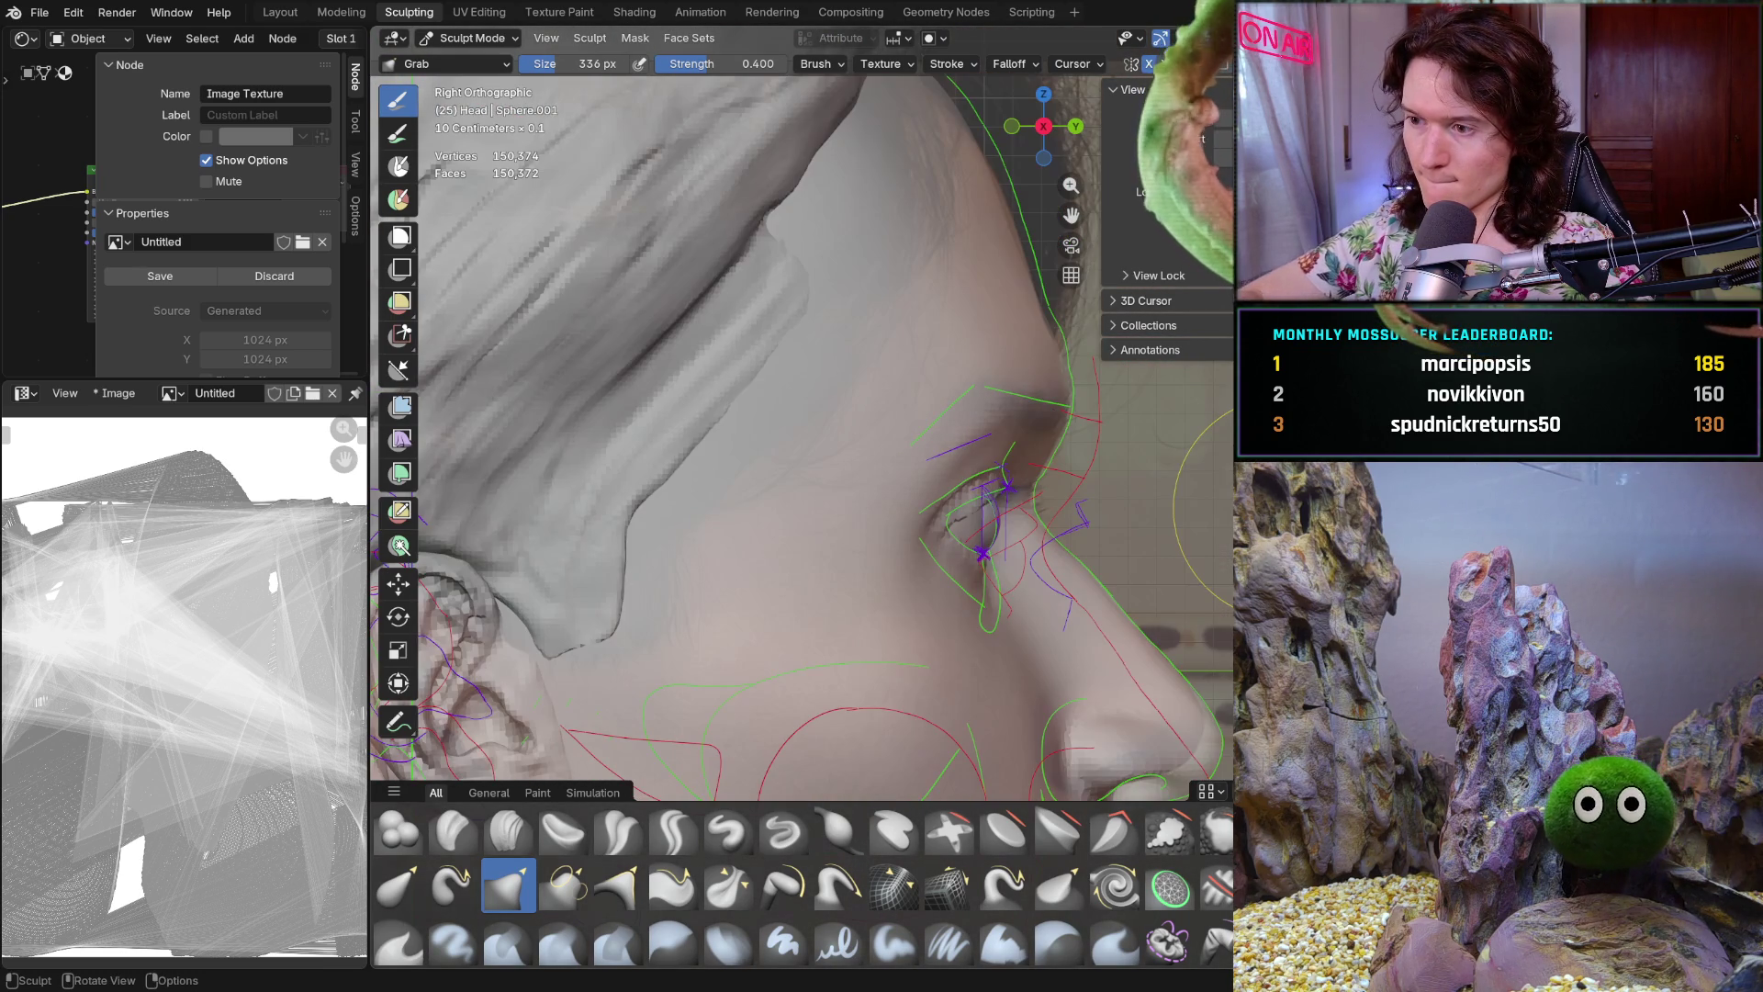
scroll(1015, 503, up, 1)
scroll(1150, 517, up, 1)
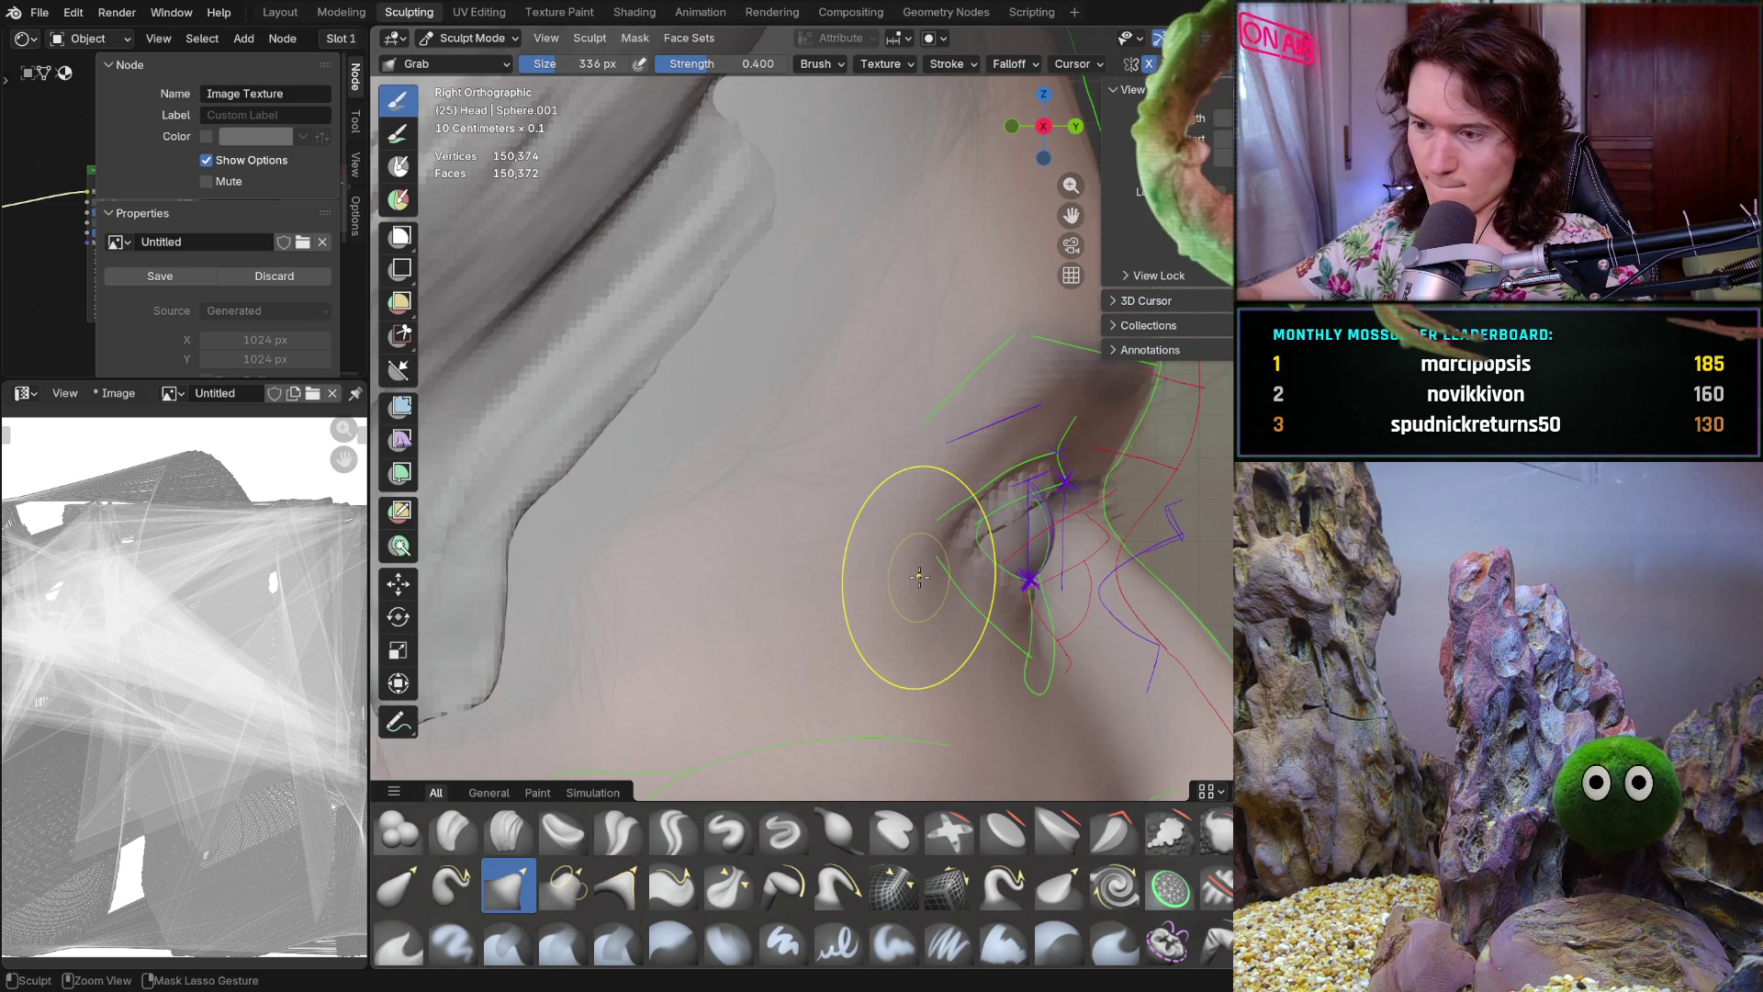
key(ctrl+KP_3)
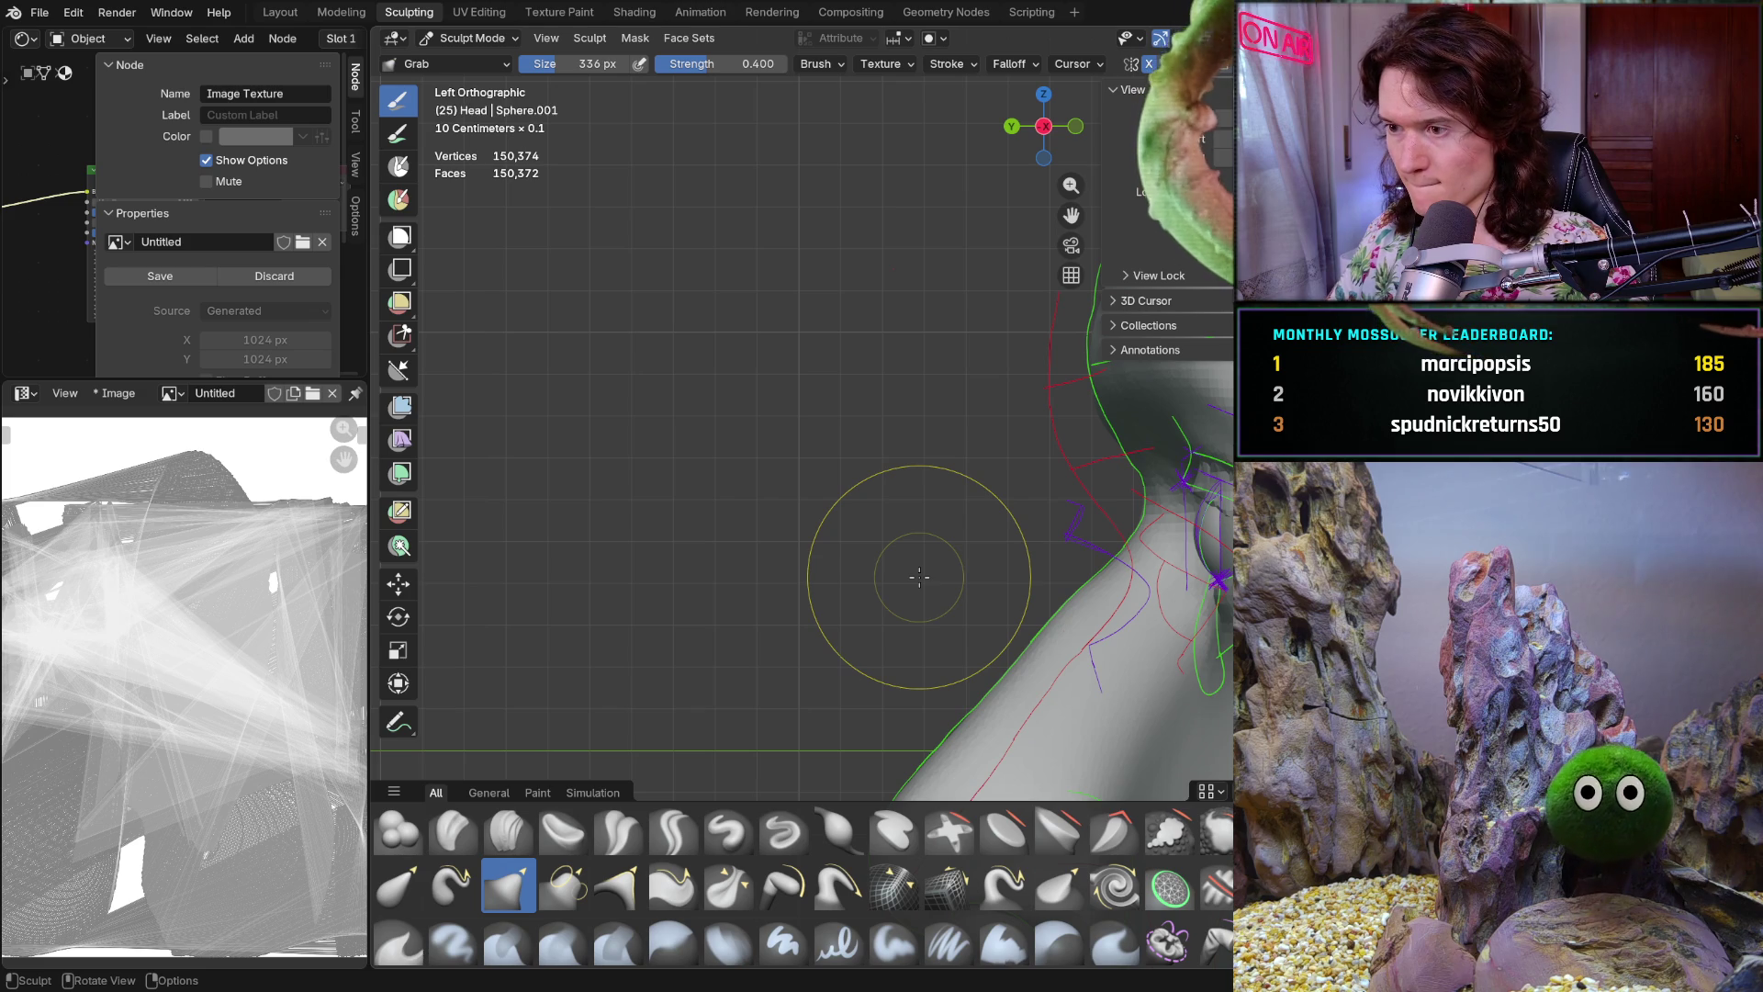
shift+middle_drag(1062, 354, 966, 487)
key(f)
click(971, 508)
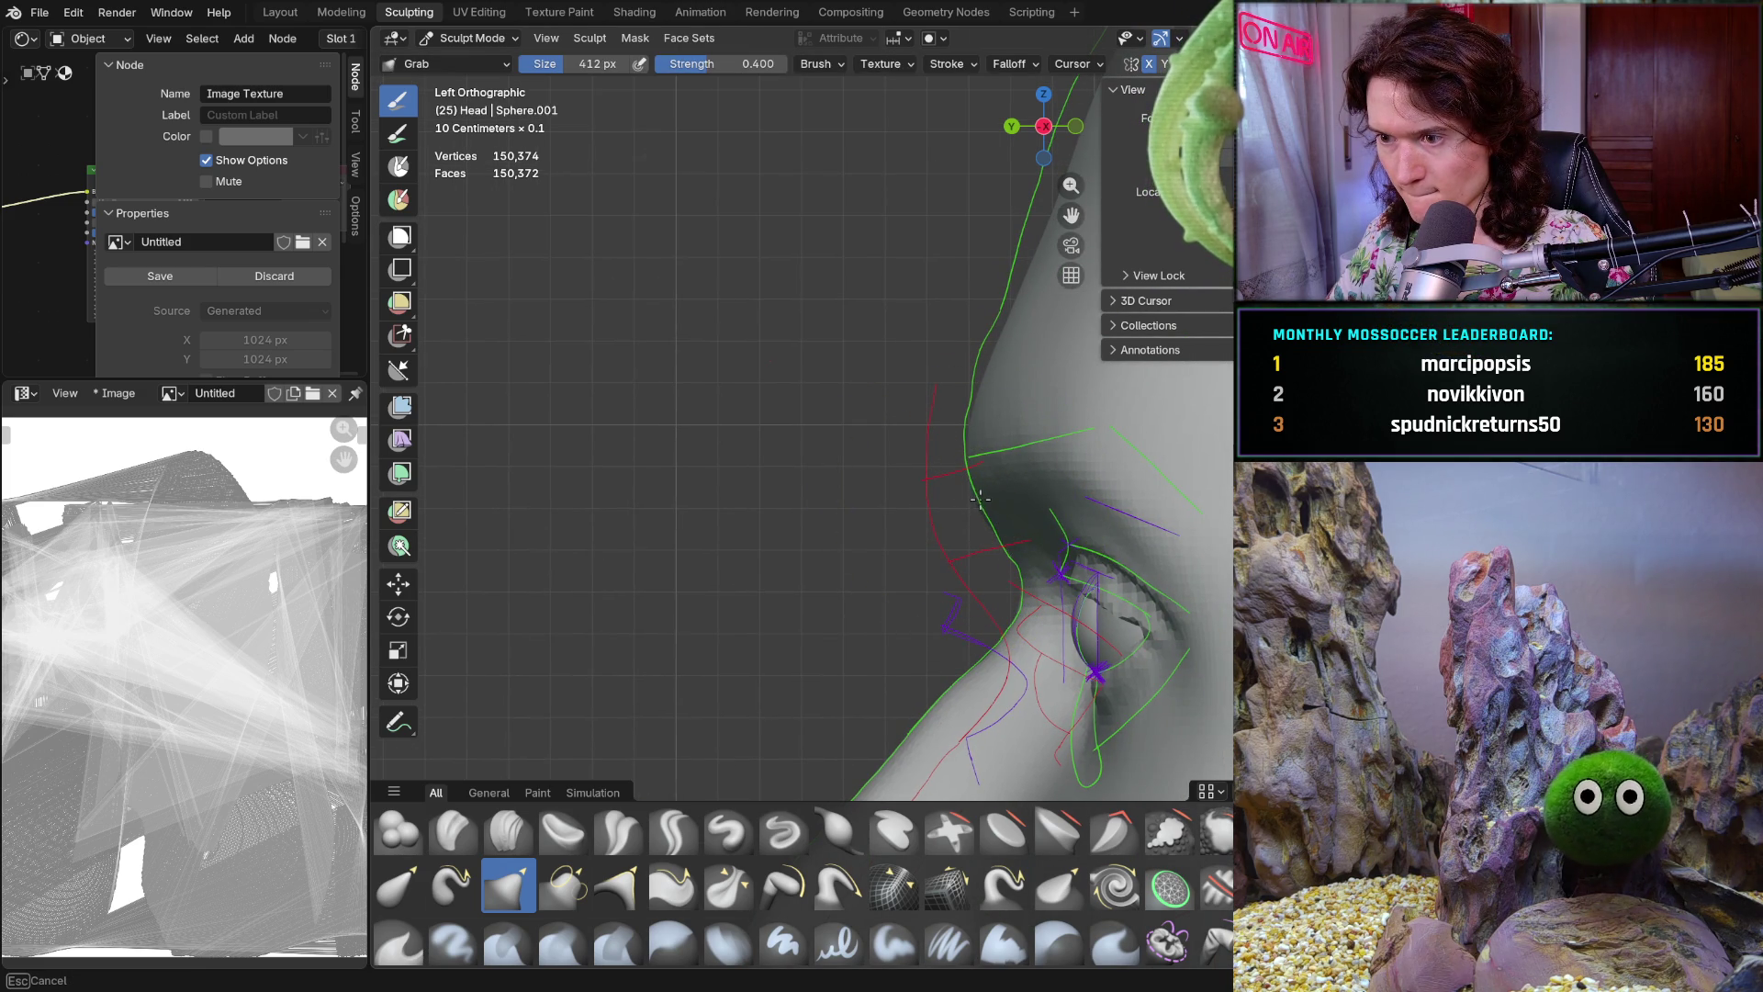
Orbit to a three-quarter eye view and switch to the Smooth brush at 214 px, 0.700 strength
mouse_move(827, 432)
middle_down()
mouse_move(1179, 512)
mouse_move(977, 493)
mouse_move(959, 448)
middle_up()
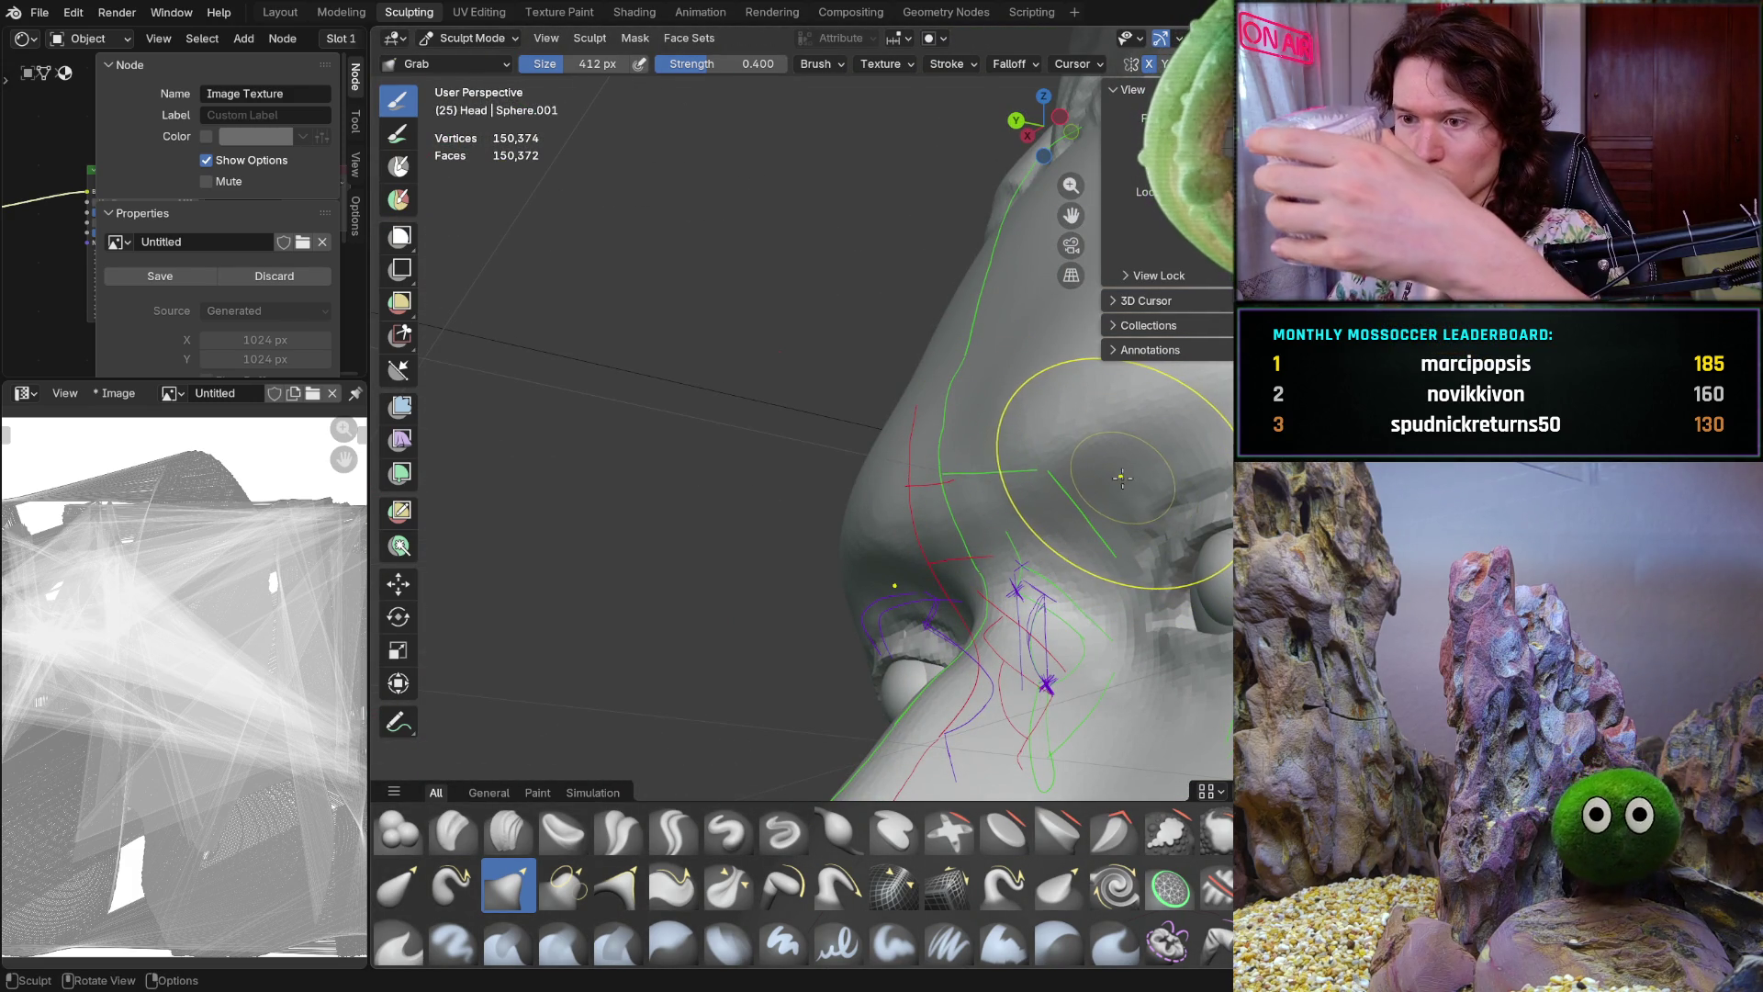
mouse_move(1065, 510)
middle_down()
mouse_move(1127, 585)
mouse_move(1035, 487)
middle_up()
key(shift+s)
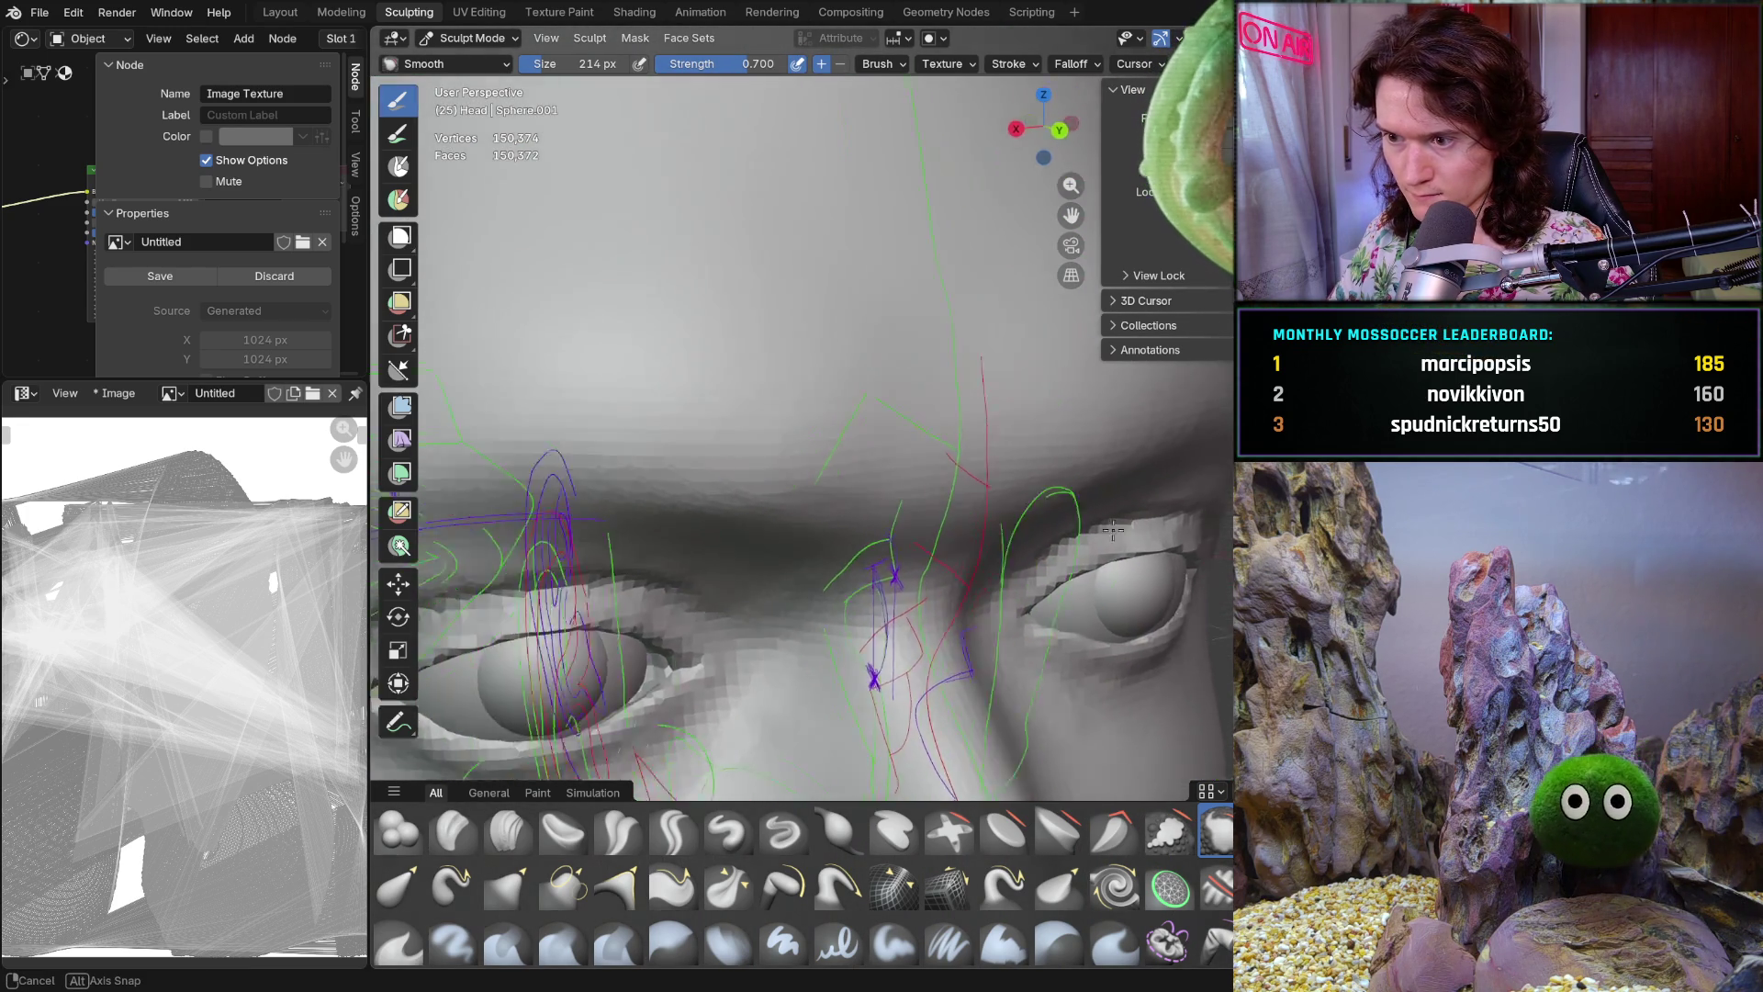
Frame the eyes and nose bridge from a low frontal angle and switch back to the Grab brush (G)
middle_drag(1001, 496, 1046, 549)
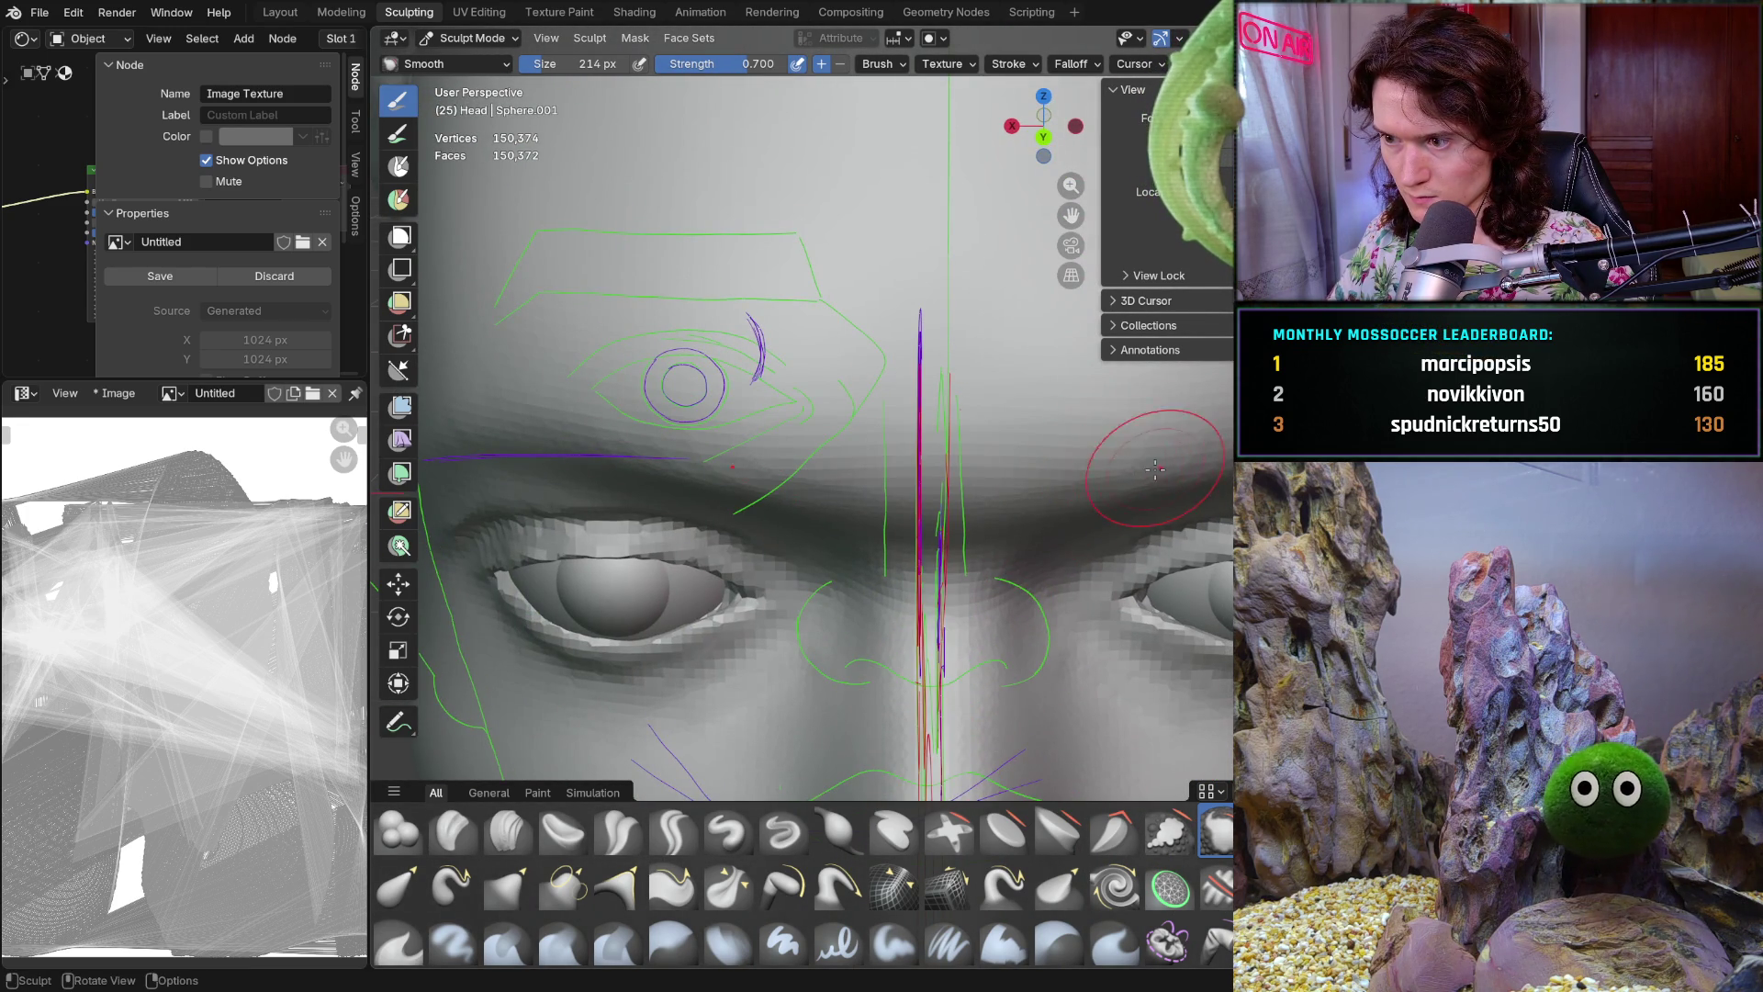
mouse_move(1181, 464)
middle_down()
mouse_move(933, 579)
mouse_move(1152, 380)
mouse_move(1185, 684)
mouse_move(1048, 579)
middle_up()
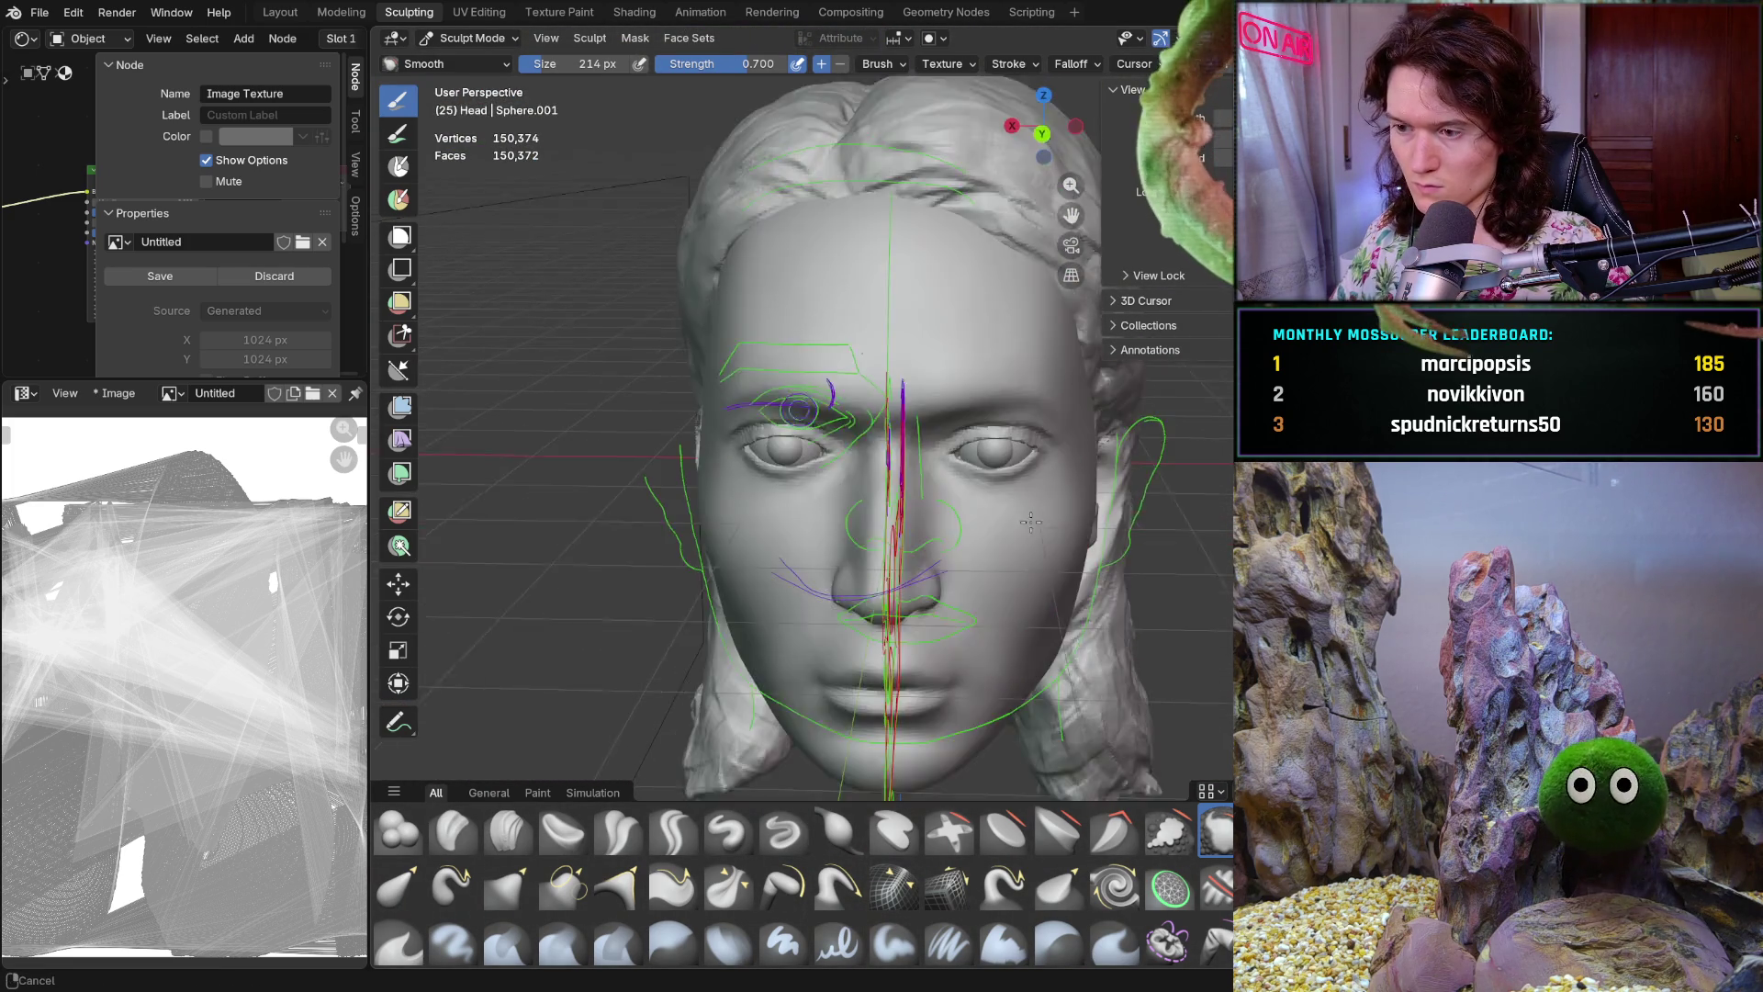
mouse_move(1048, 578)
middle_down()
mouse_move(1036, 453)
mouse_move(1028, 492)
middle_up()
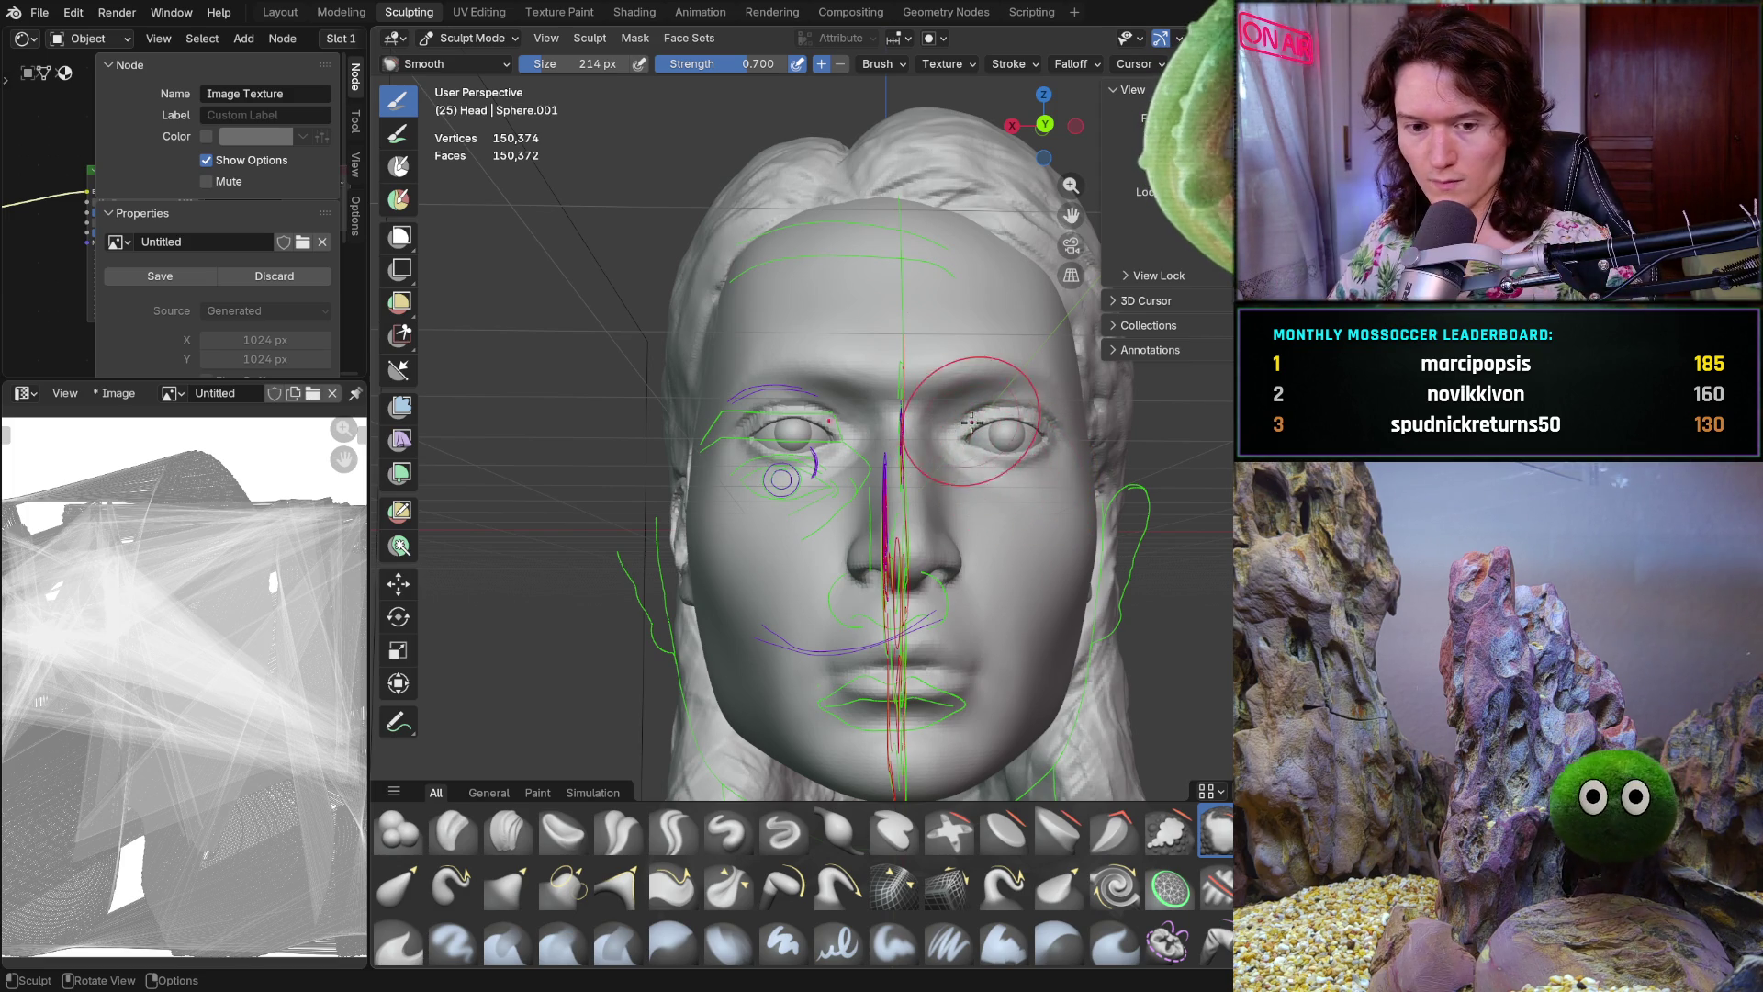
ctrl+middle_drag(1039, 404, 992, 341)
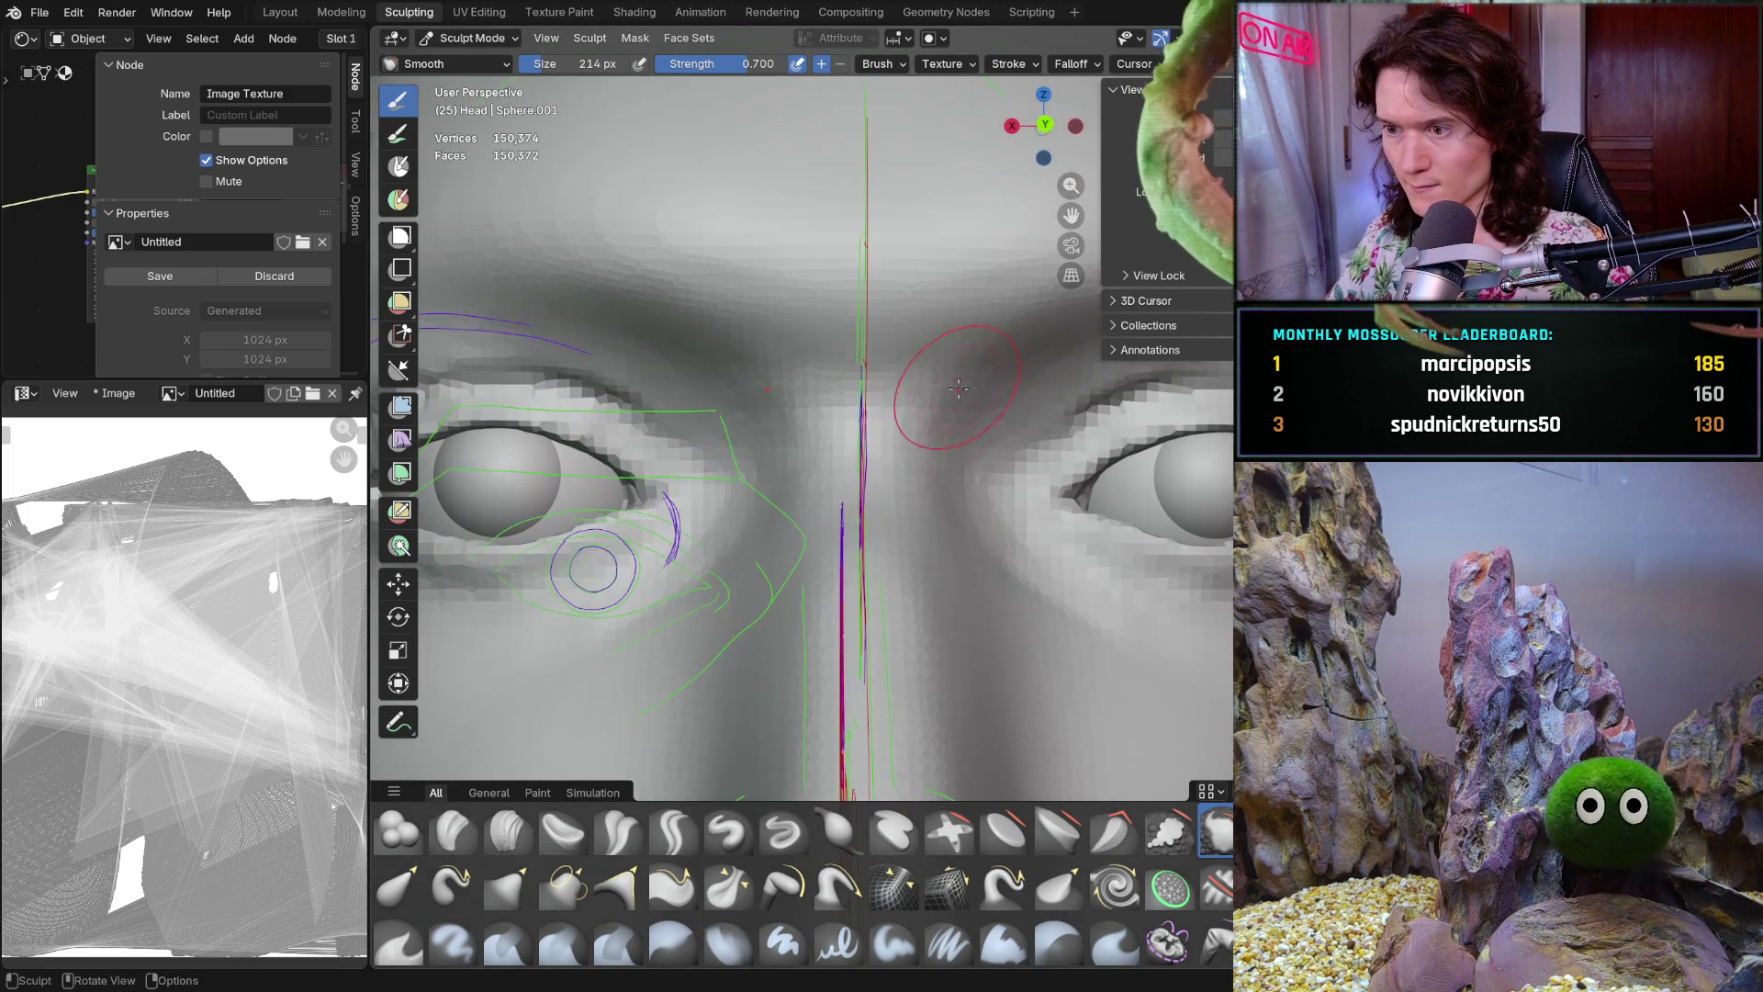
mouse_move(1098, 417)
ctrl+middle_down()
mouse_move(994, 539)
mouse_move(963, 496)
ctrl+middle_up()
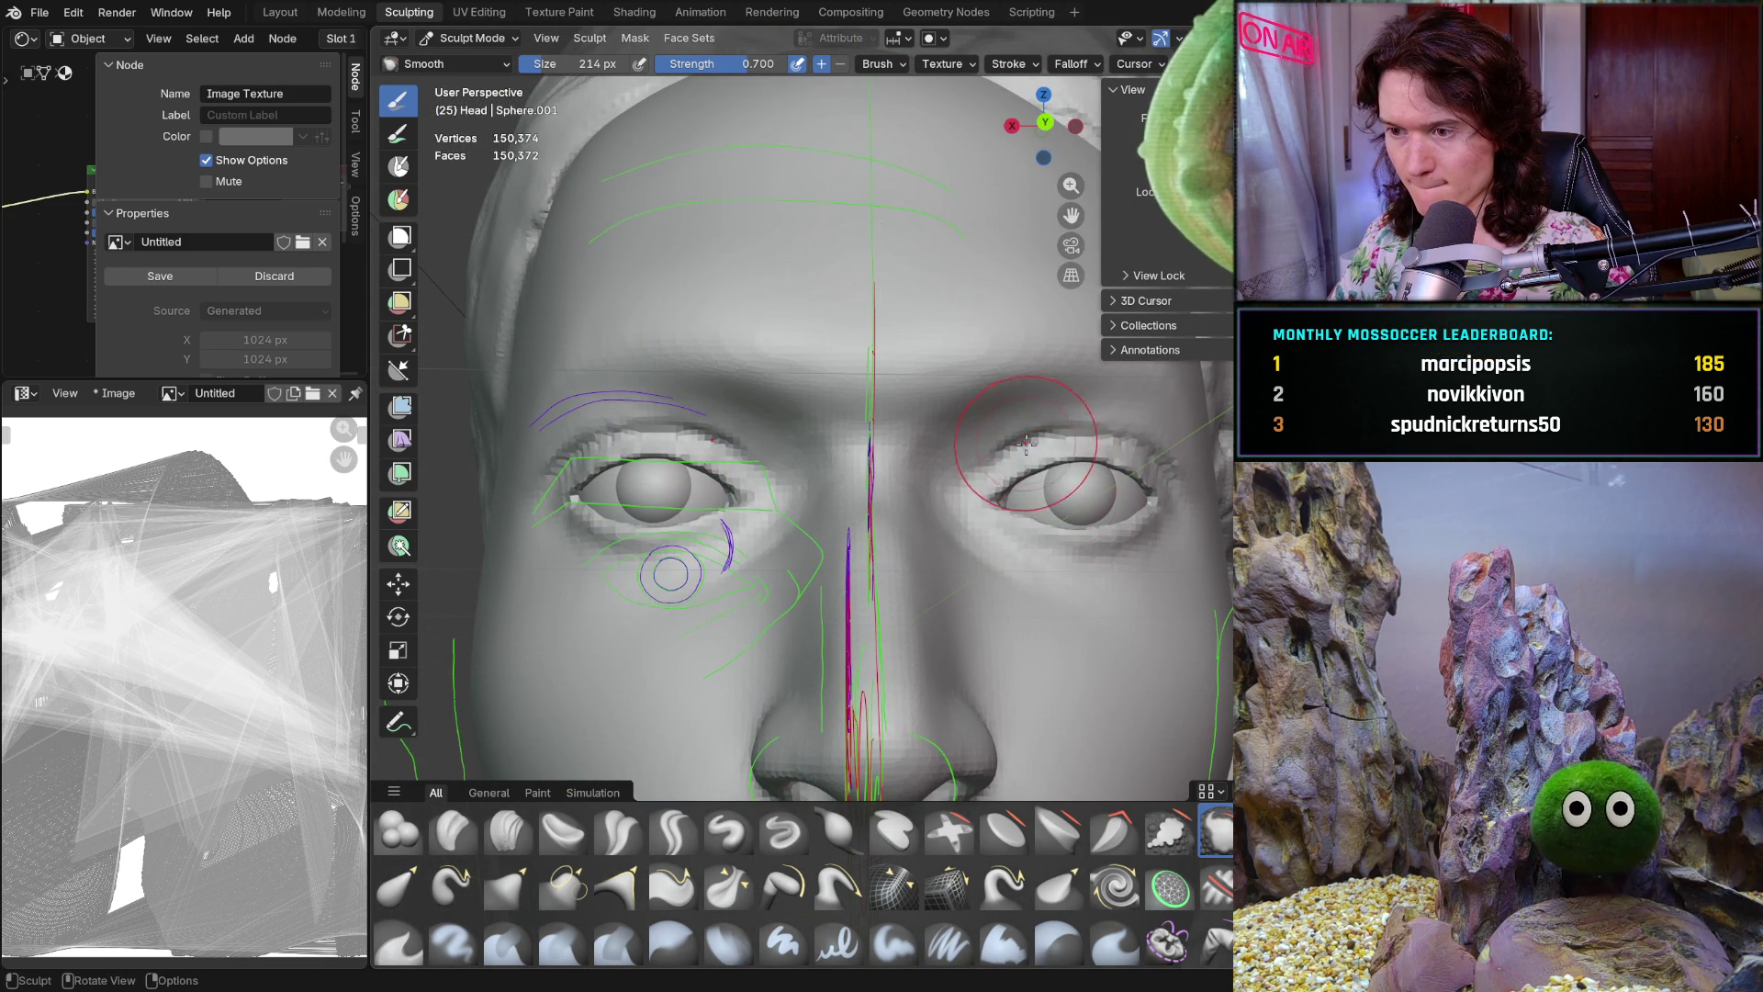
key(g)
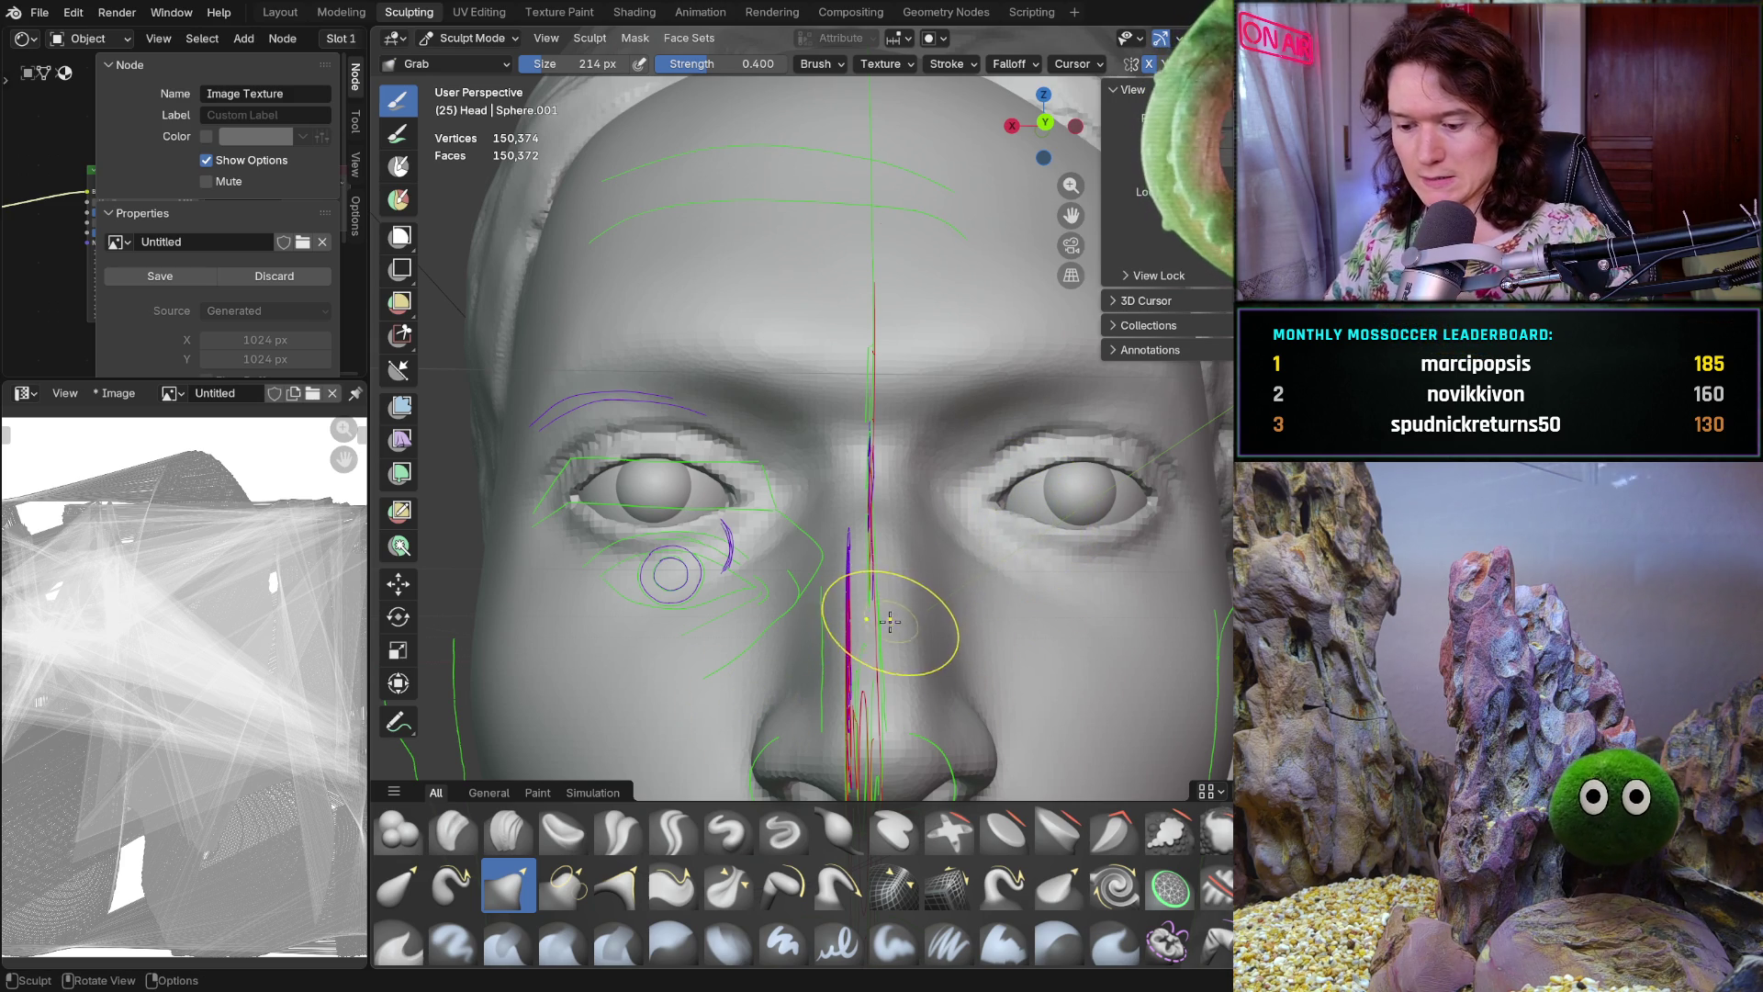
Mask around both eyes with the Mask brush, resize it to 88 px, and start box masks (B)
key(m)
mouse_move(1067, 531)
mouse_down()
mouse_move(1073, 475)
mouse_move(1037, 476)
mouse_move(1017, 509)
mouse_up()
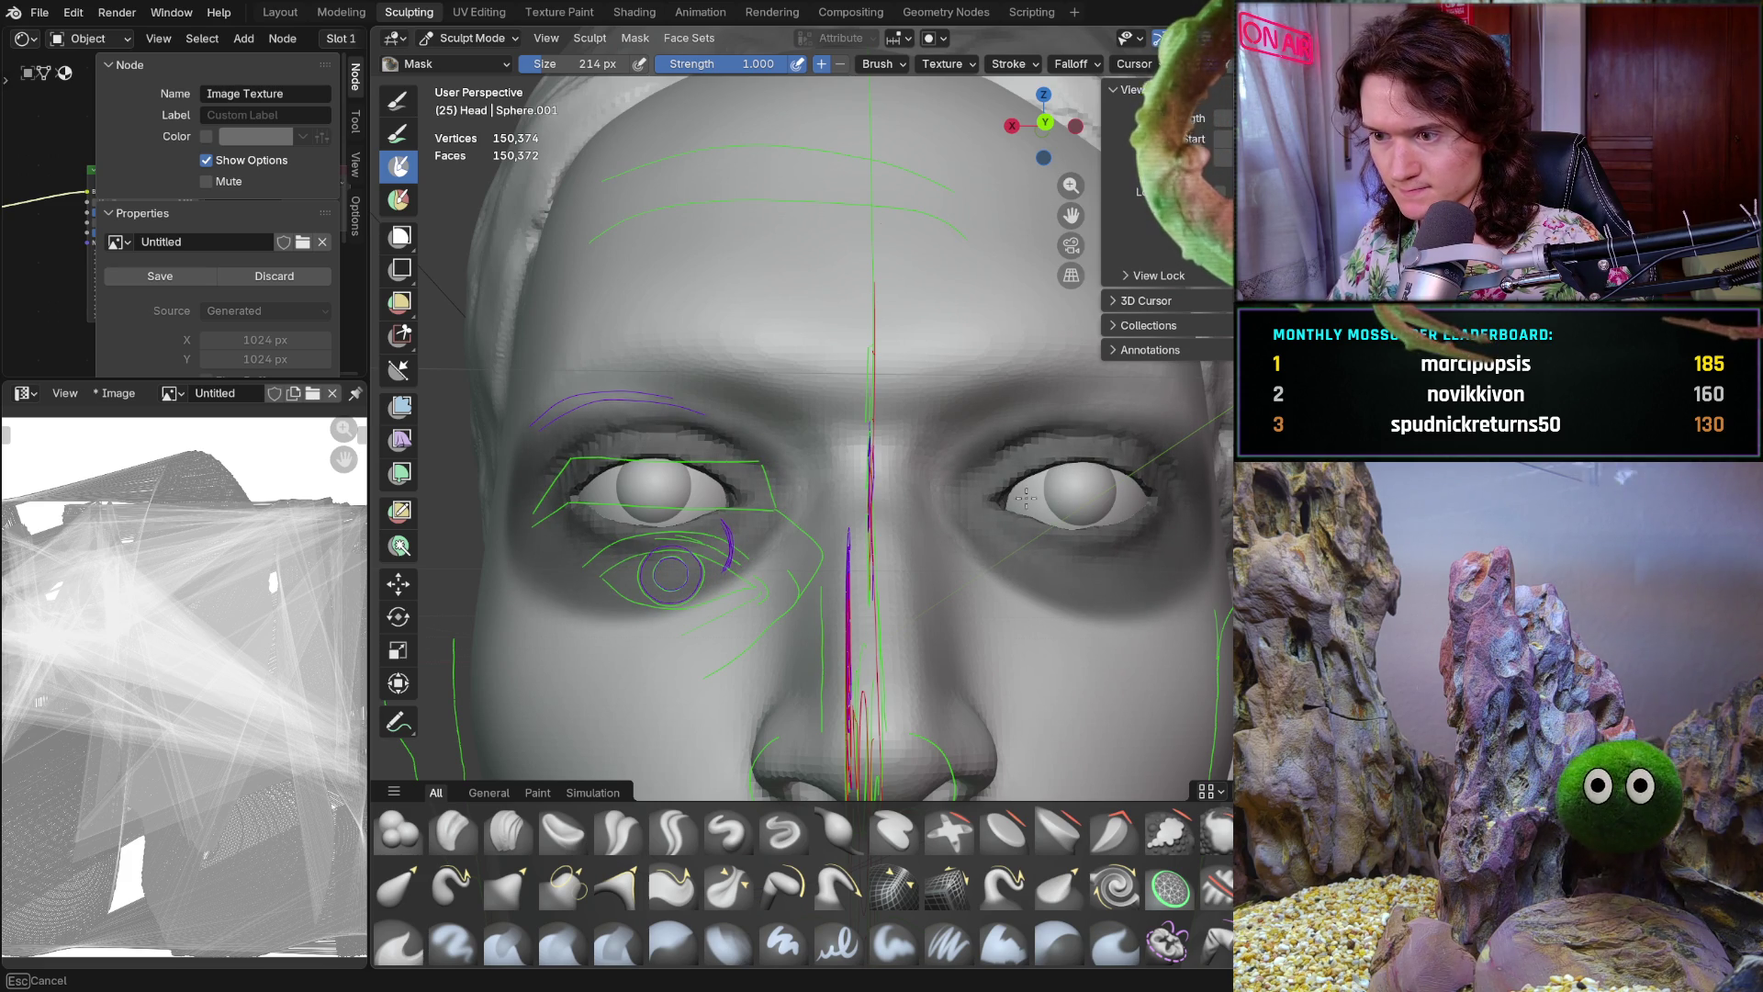
key(f)
click(1027, 470)
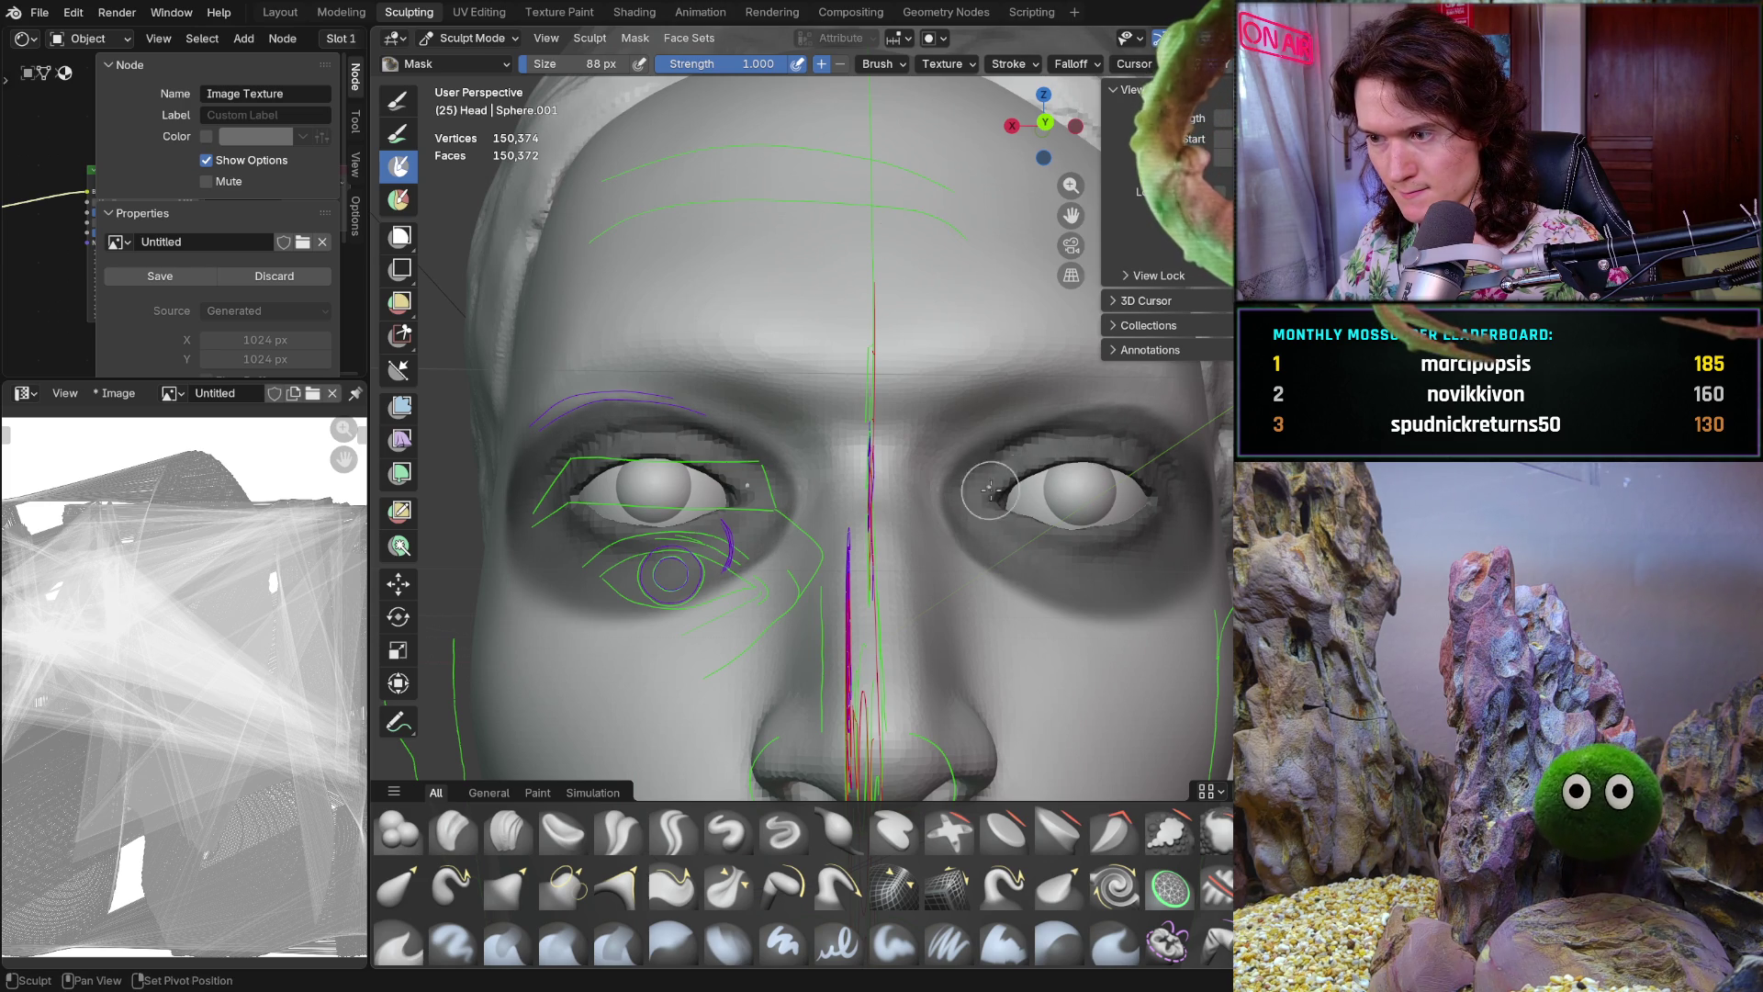
key(b)
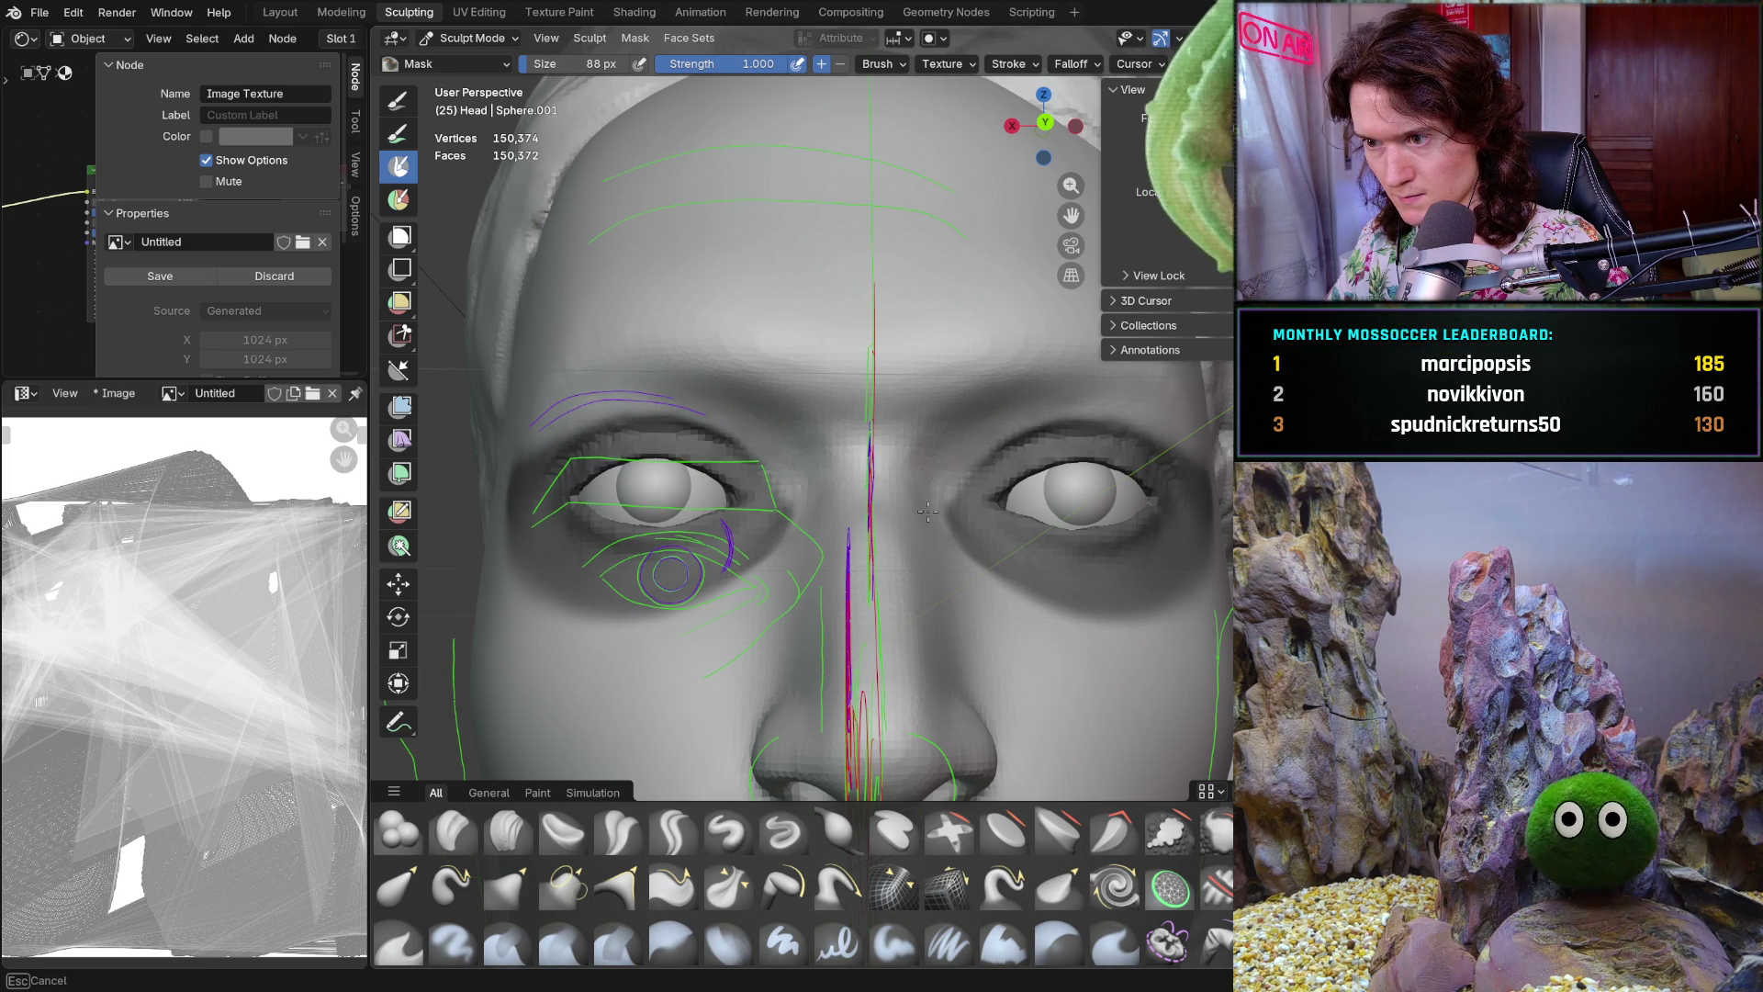
key(b)
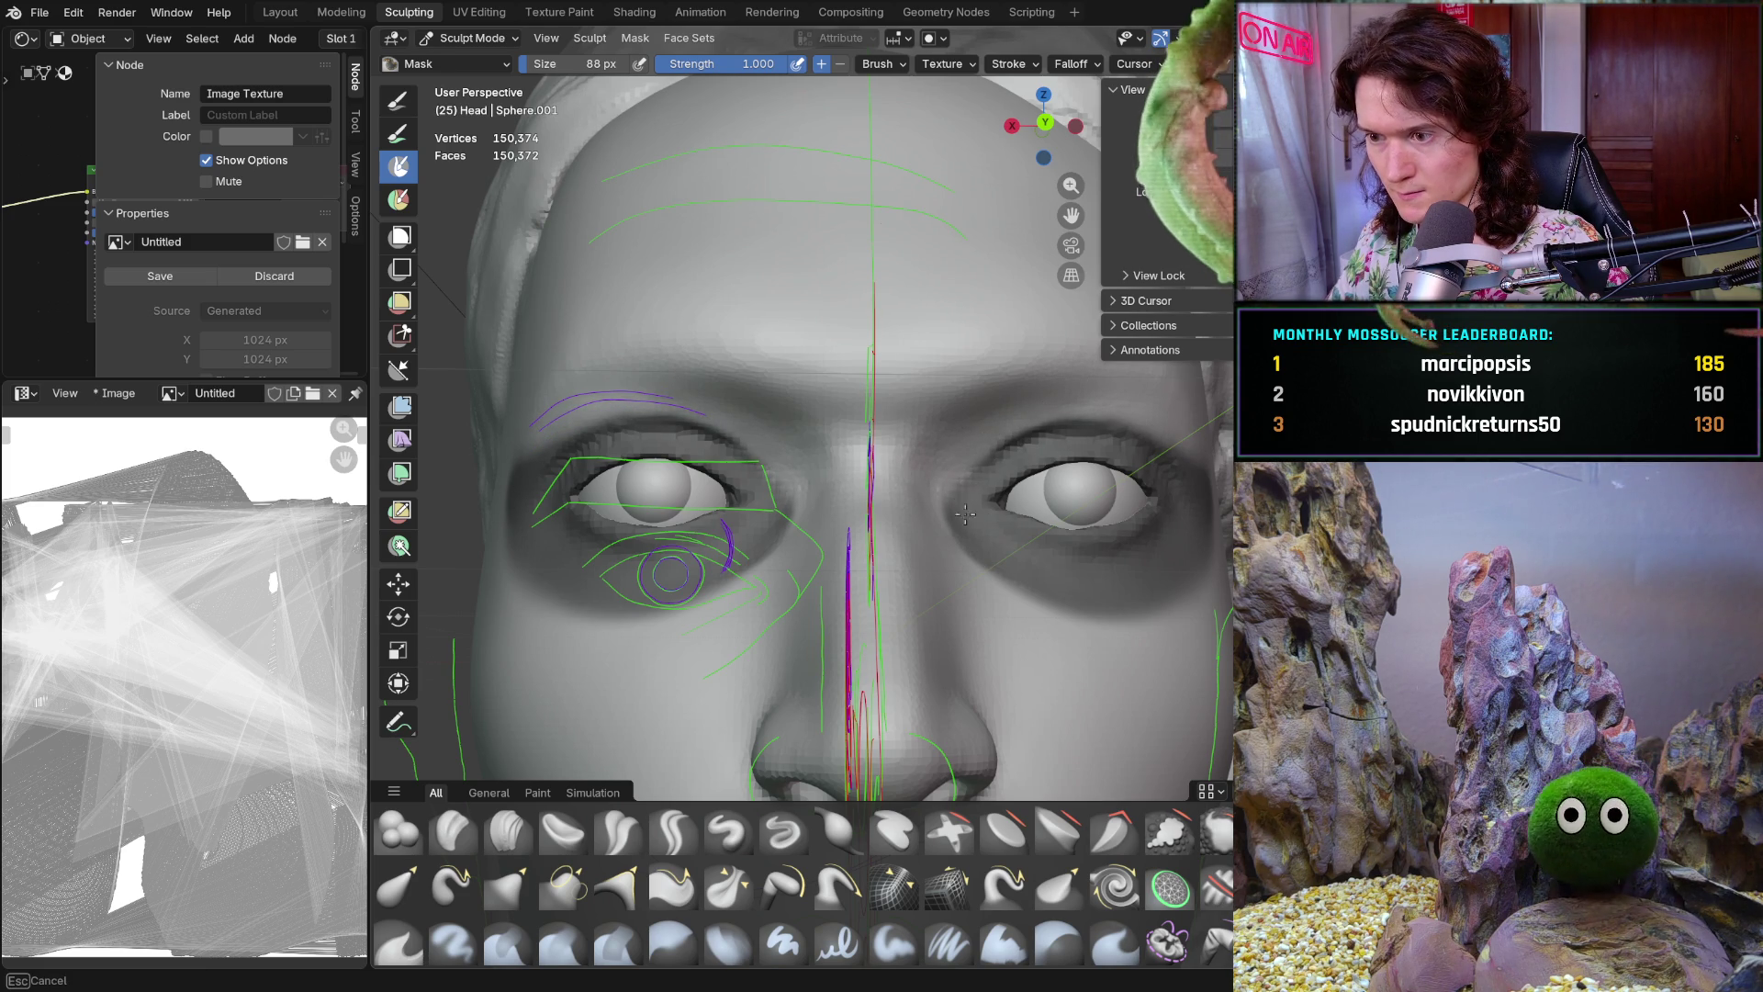
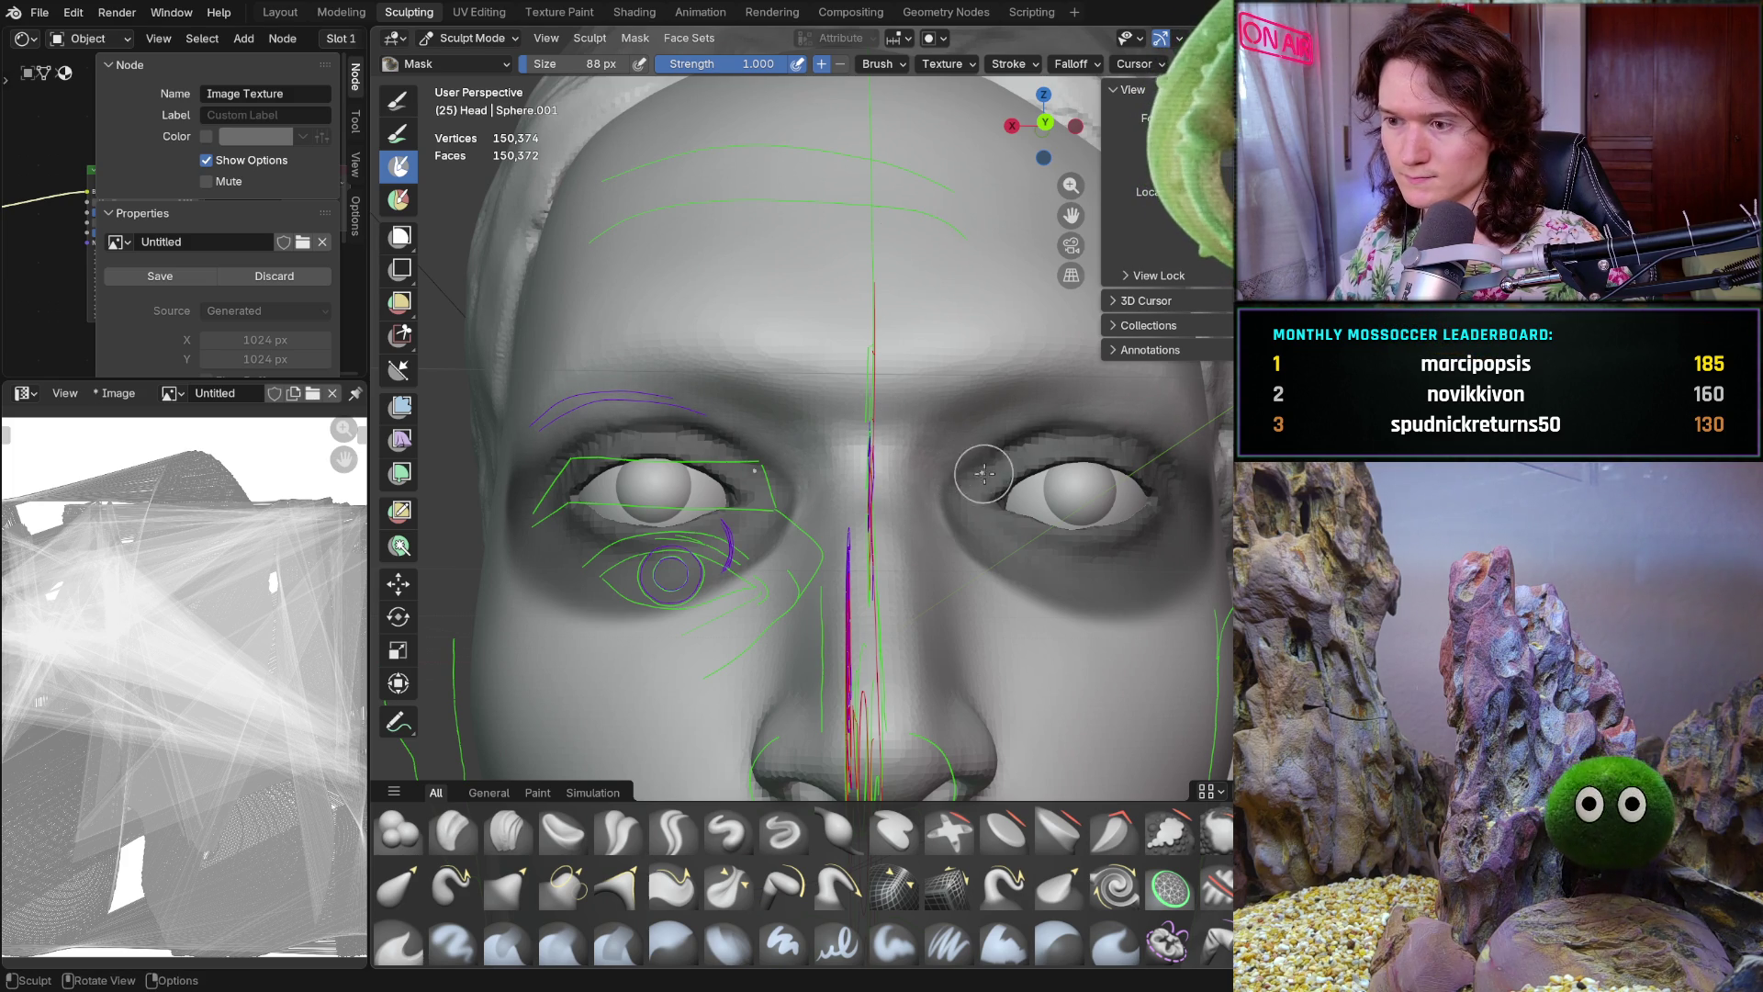
Switch to the Grab brush (G) enlarged to 512 px at 0.4 strength, facing the brow and eye
mouse_move(1058, 538)
middle_down()
mouse_move(947, 563)
mouse_move(754, 469)
middle_up()
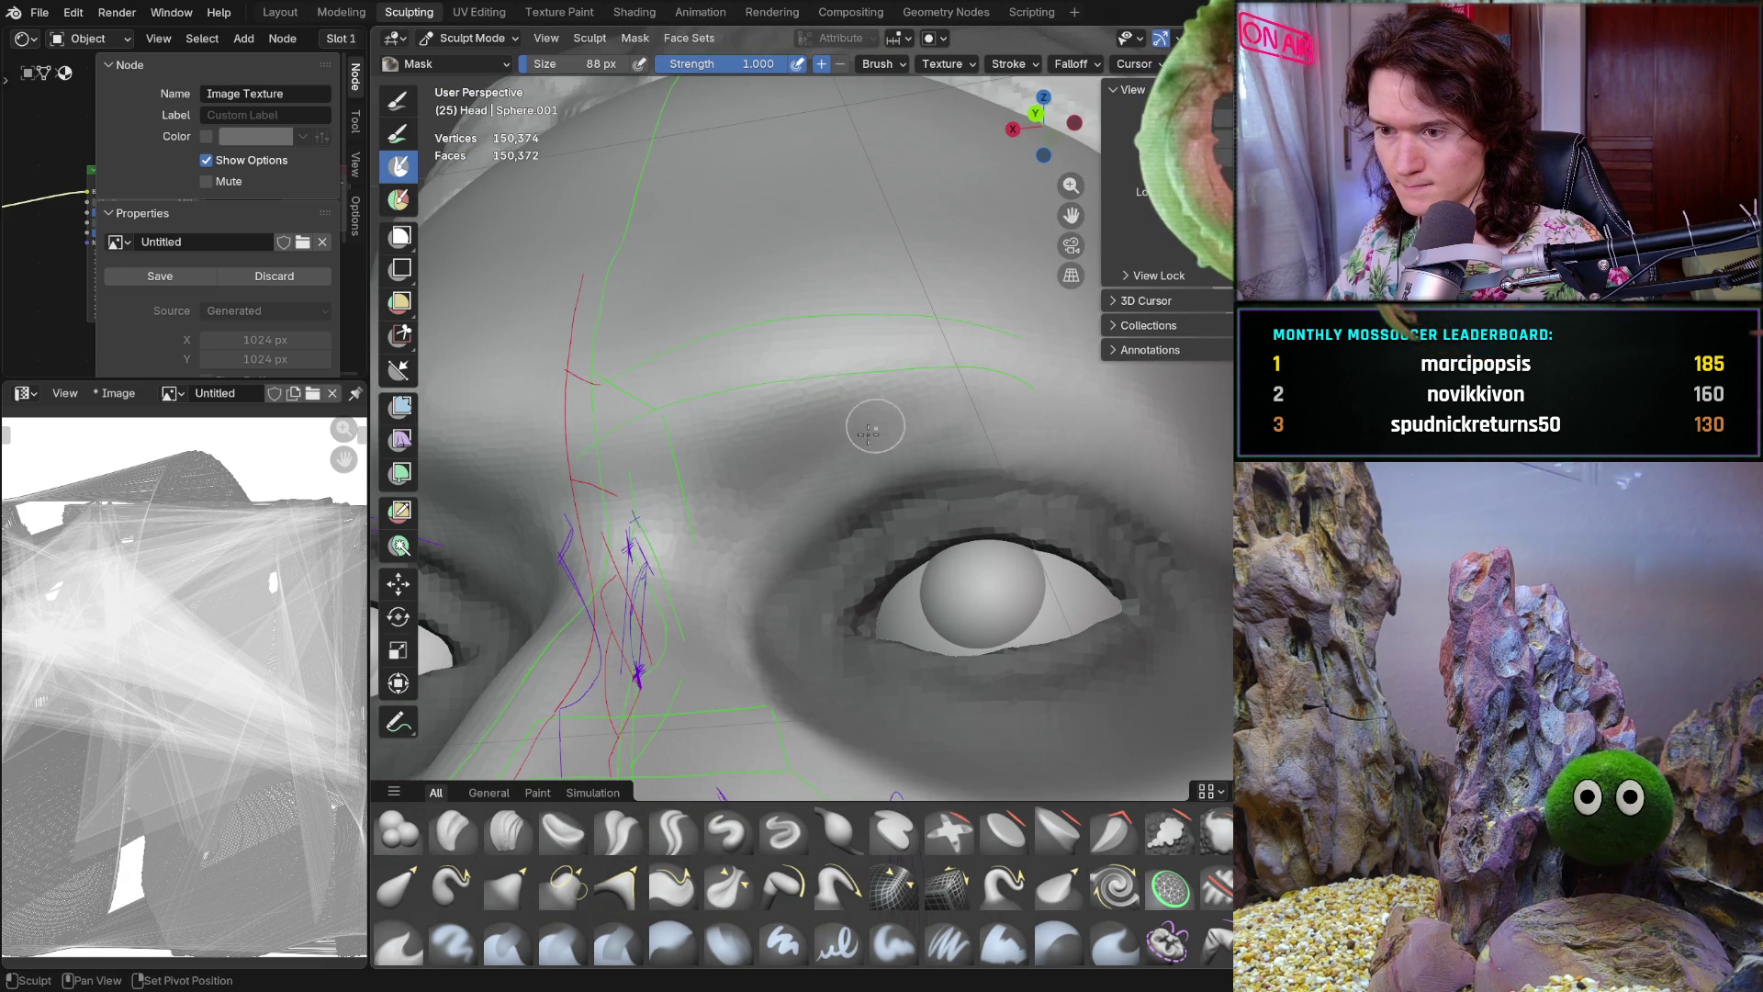
middle_drag(784, 489, 784, 489)
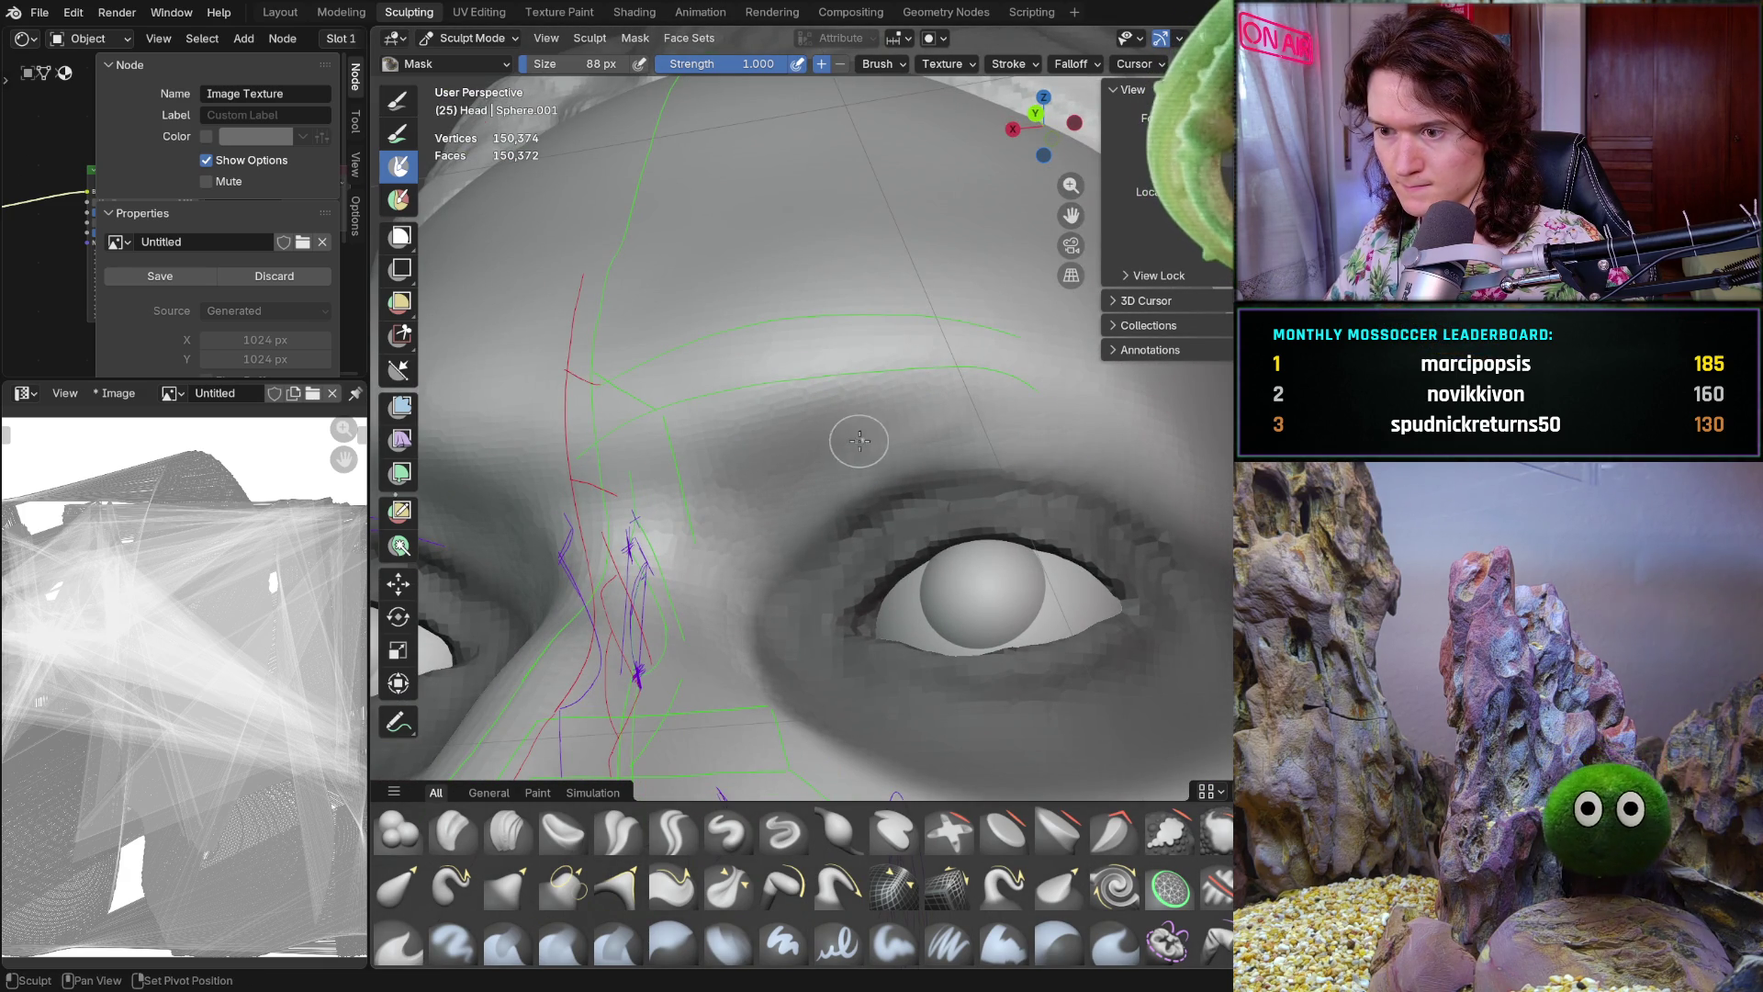
middle_drag(1084, 407, 774, 540)
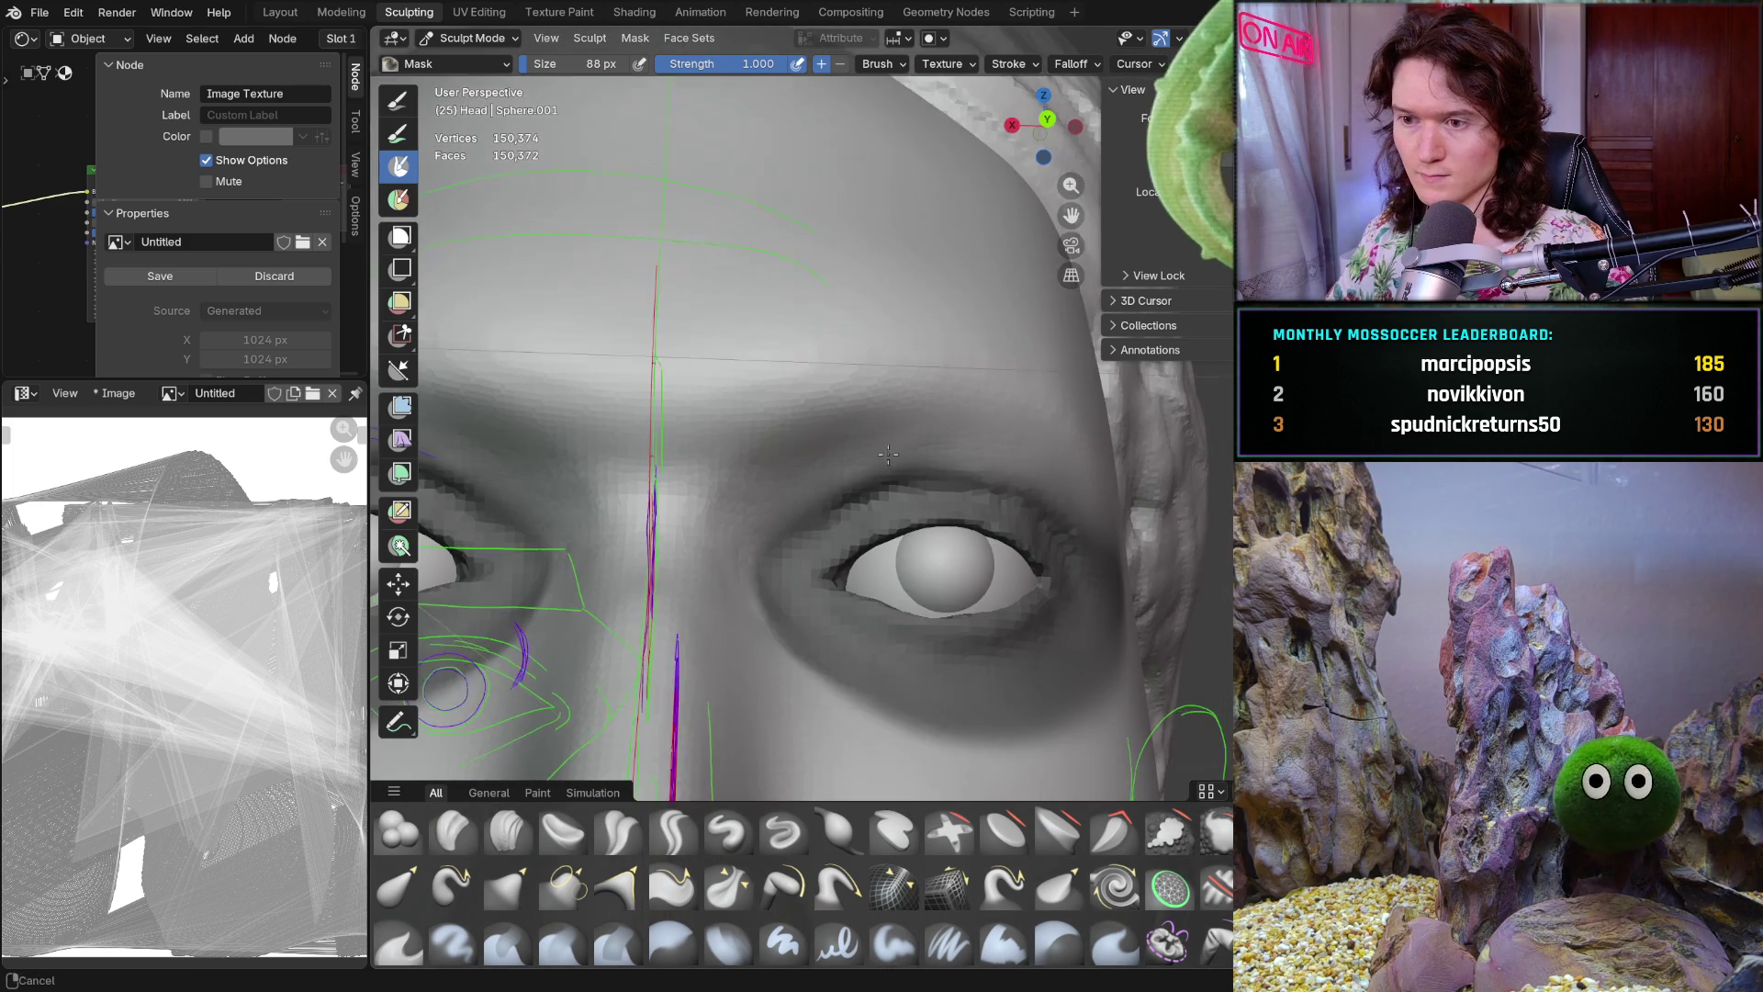
key(g)
key(f)
click(950, 413)
middle_drag(785, 401, 761, 457)
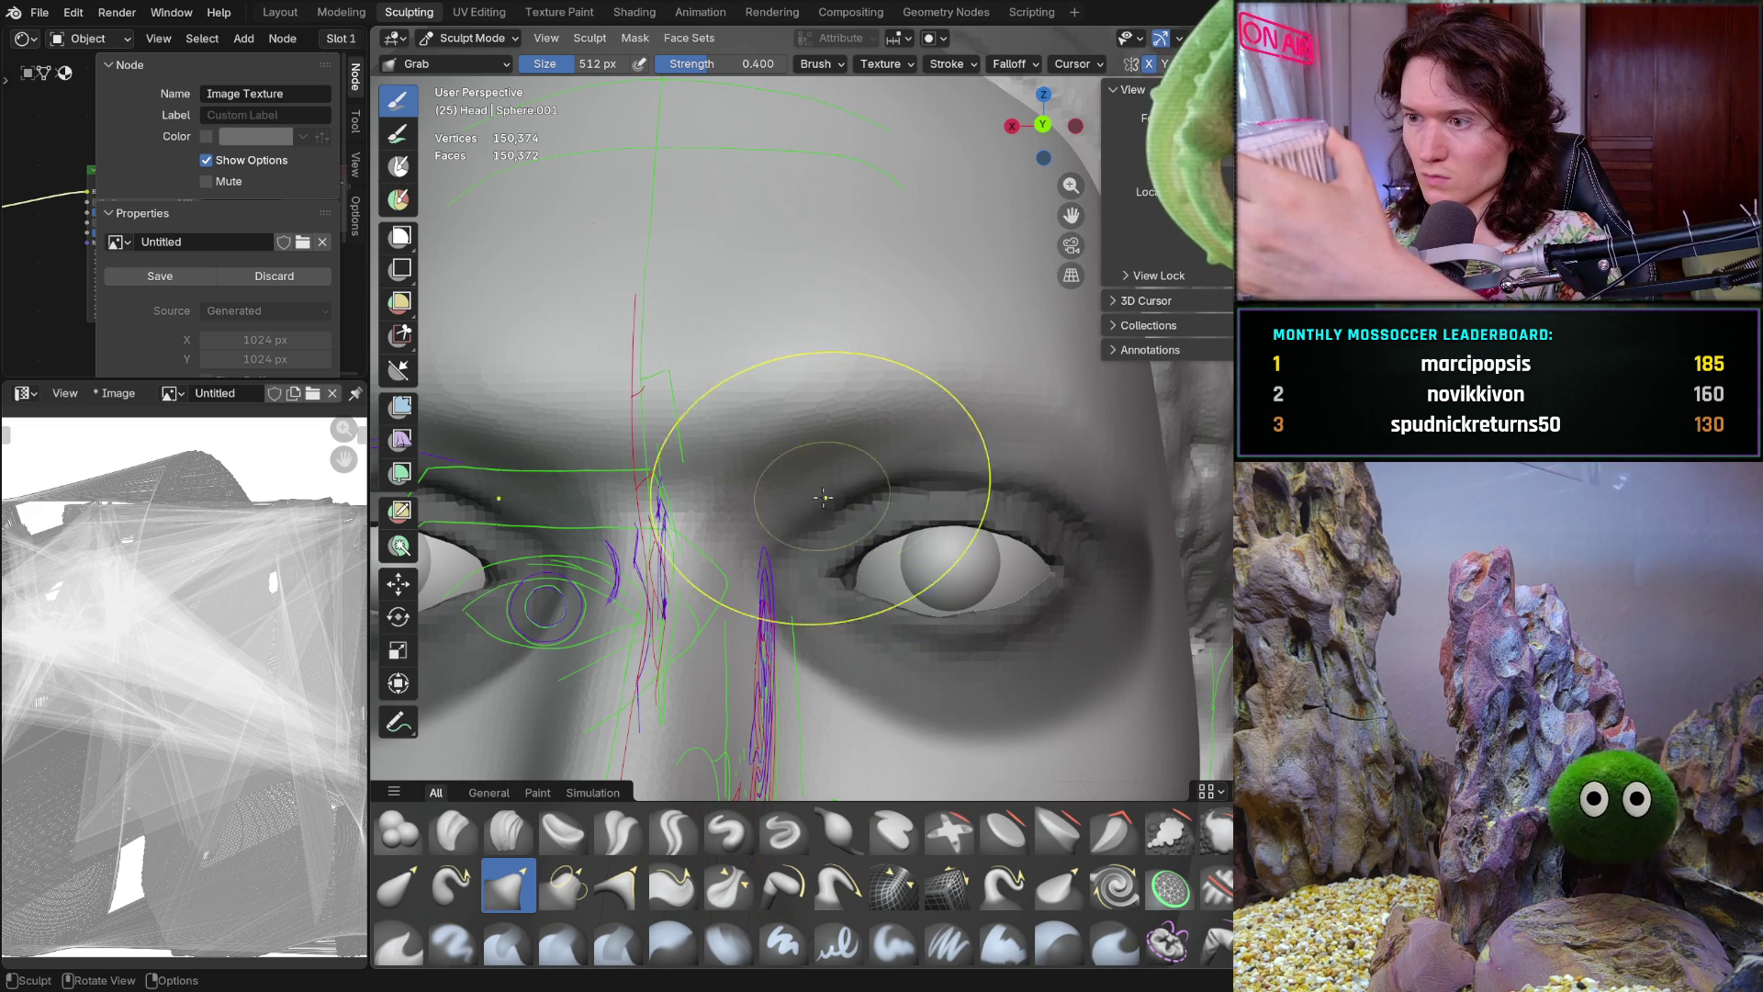
Check the brow and nose bridge in Left Orthographic against the guides, return front-on and hide the guide strokes
drag(750, 470, 709, 414)
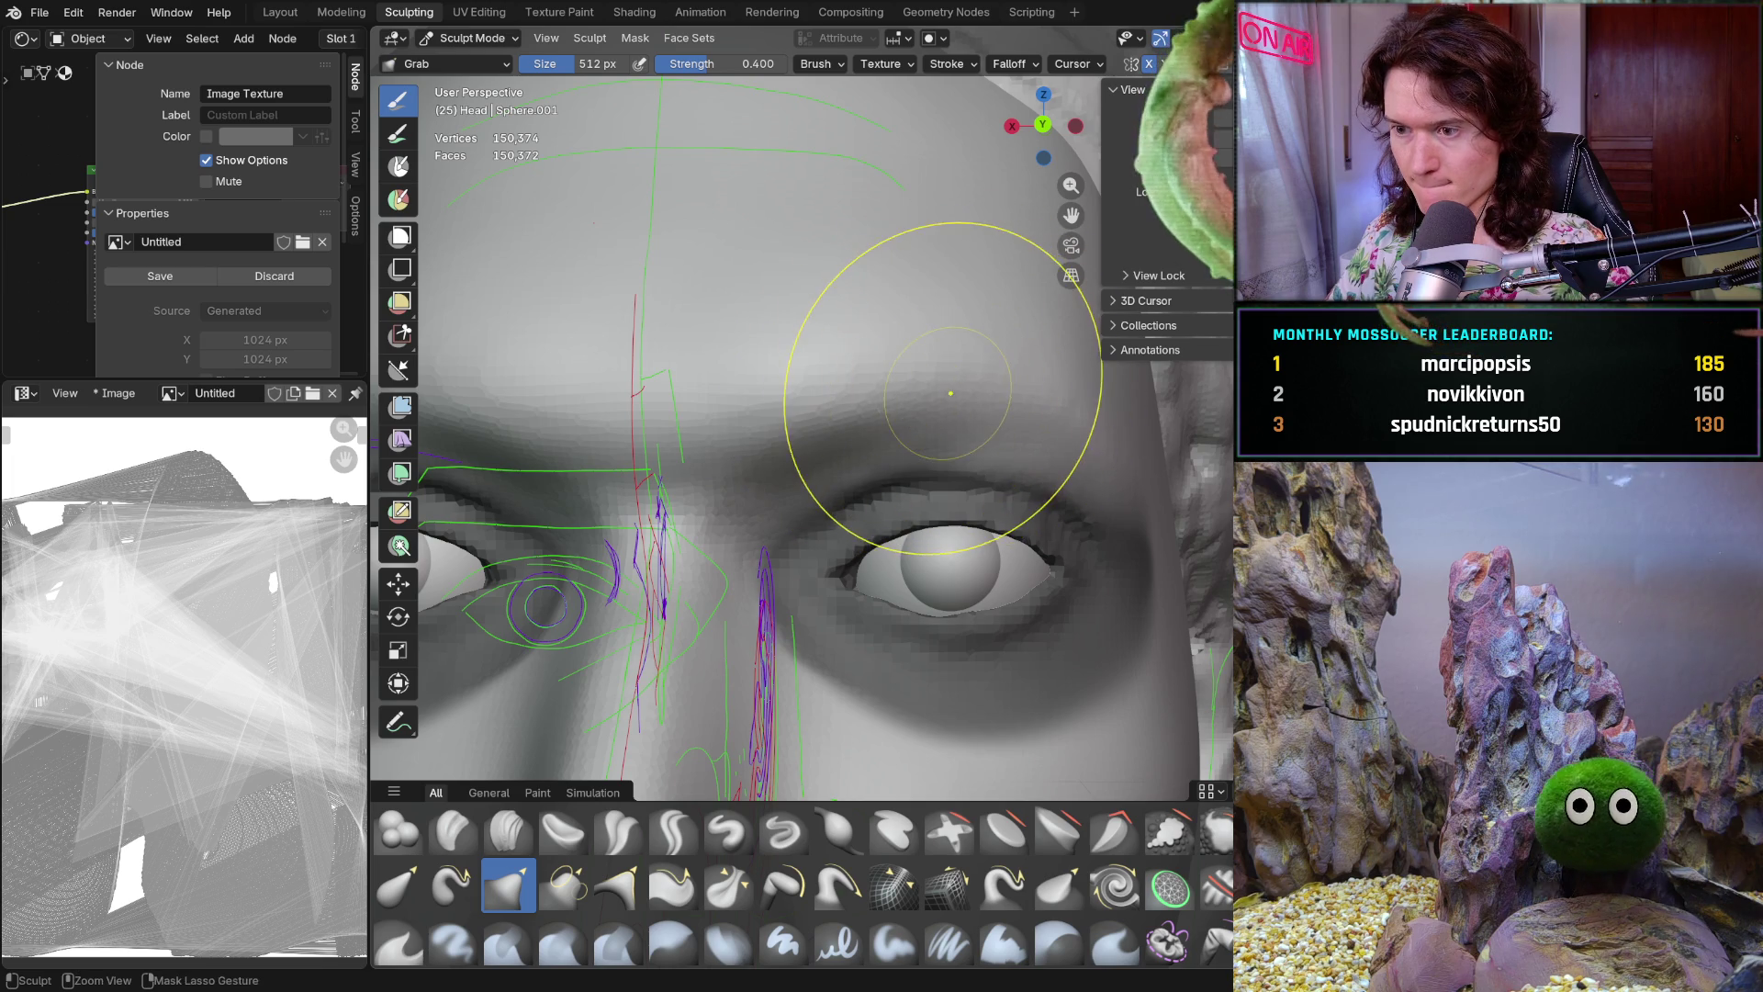
scroll(886, 379, down, 4)
mouse_move(886, 379)
middle_down()
mouse_move(752, 563)
mouse_move(648, 642)
mouse_move(473, 618)
middle_up()
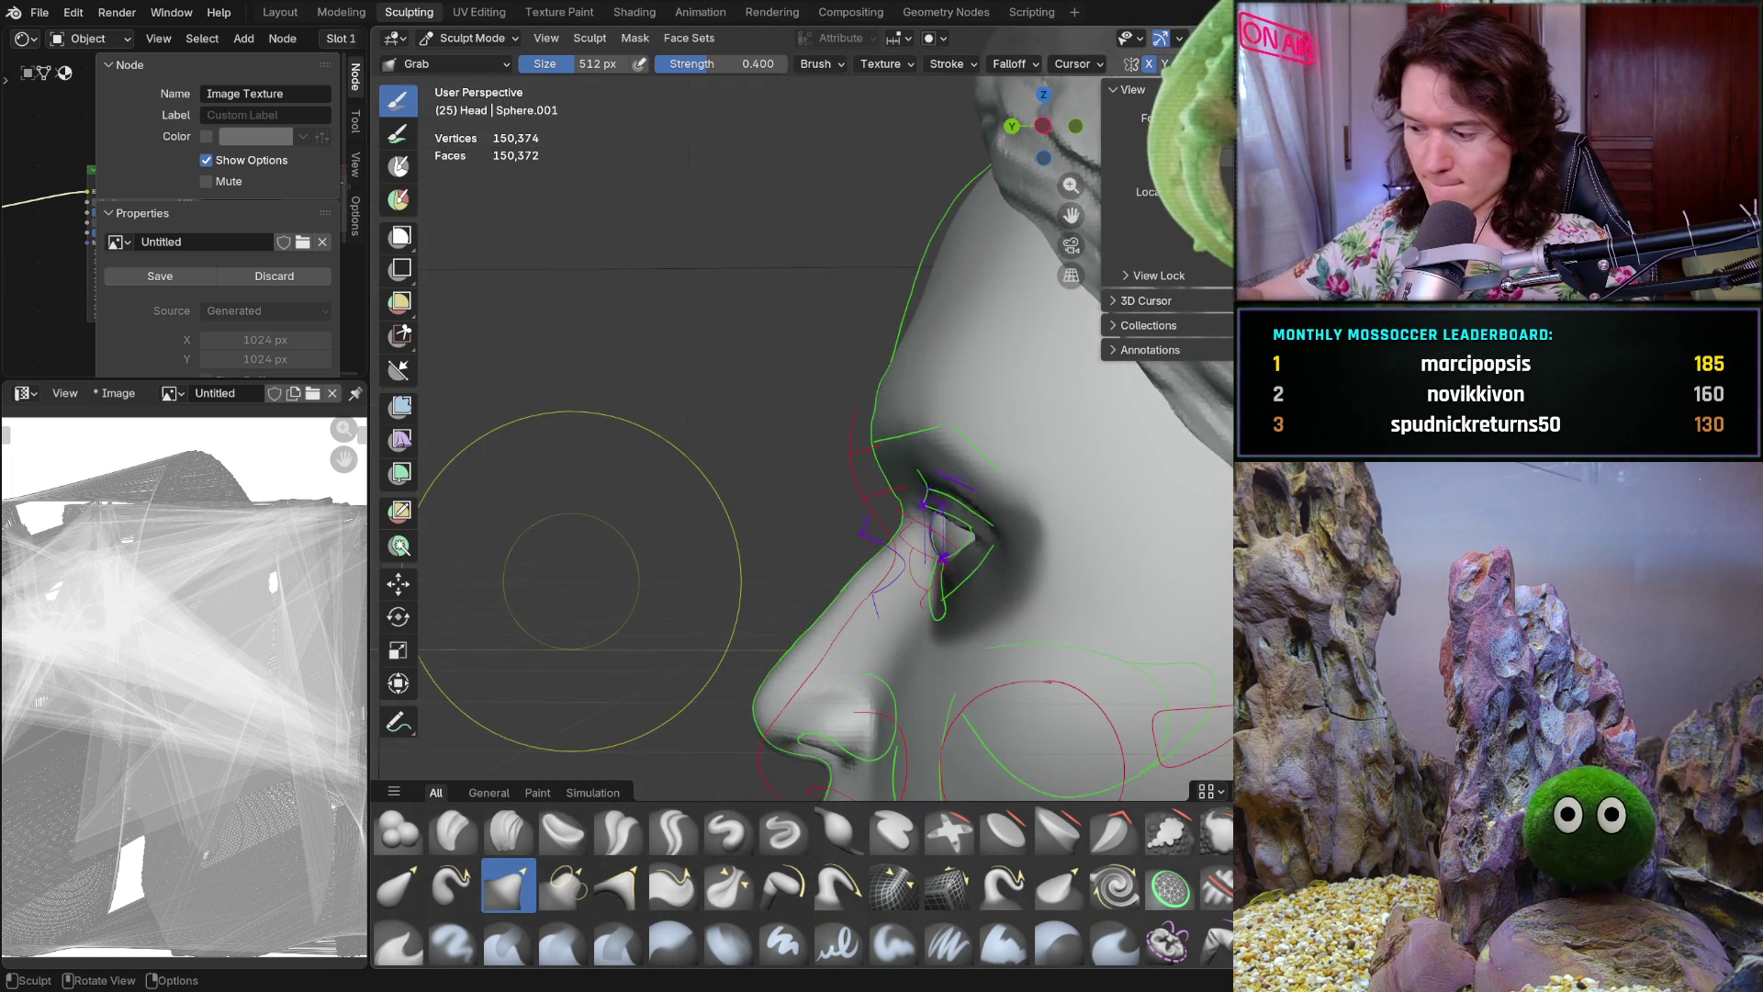
scroll(569, 581, up, 2)
key(ctrl+KP_3)
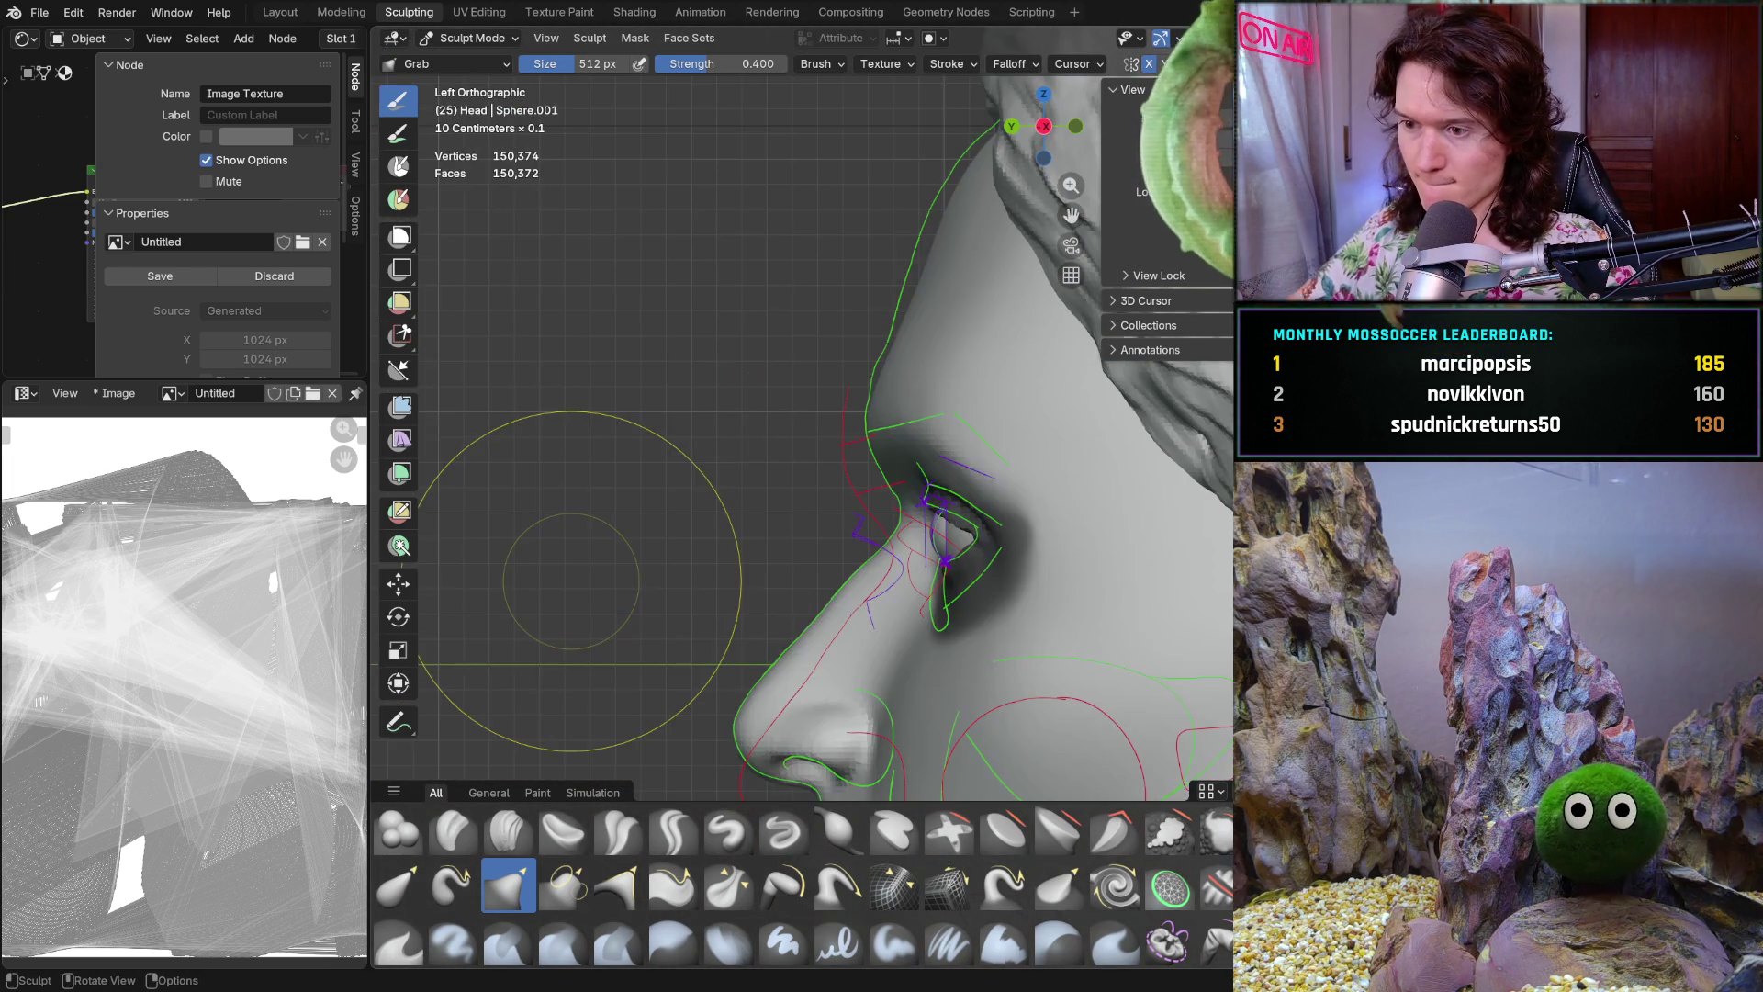
scroll(1075, 454, up, 3)
scroll(1048, 400, up, 3)
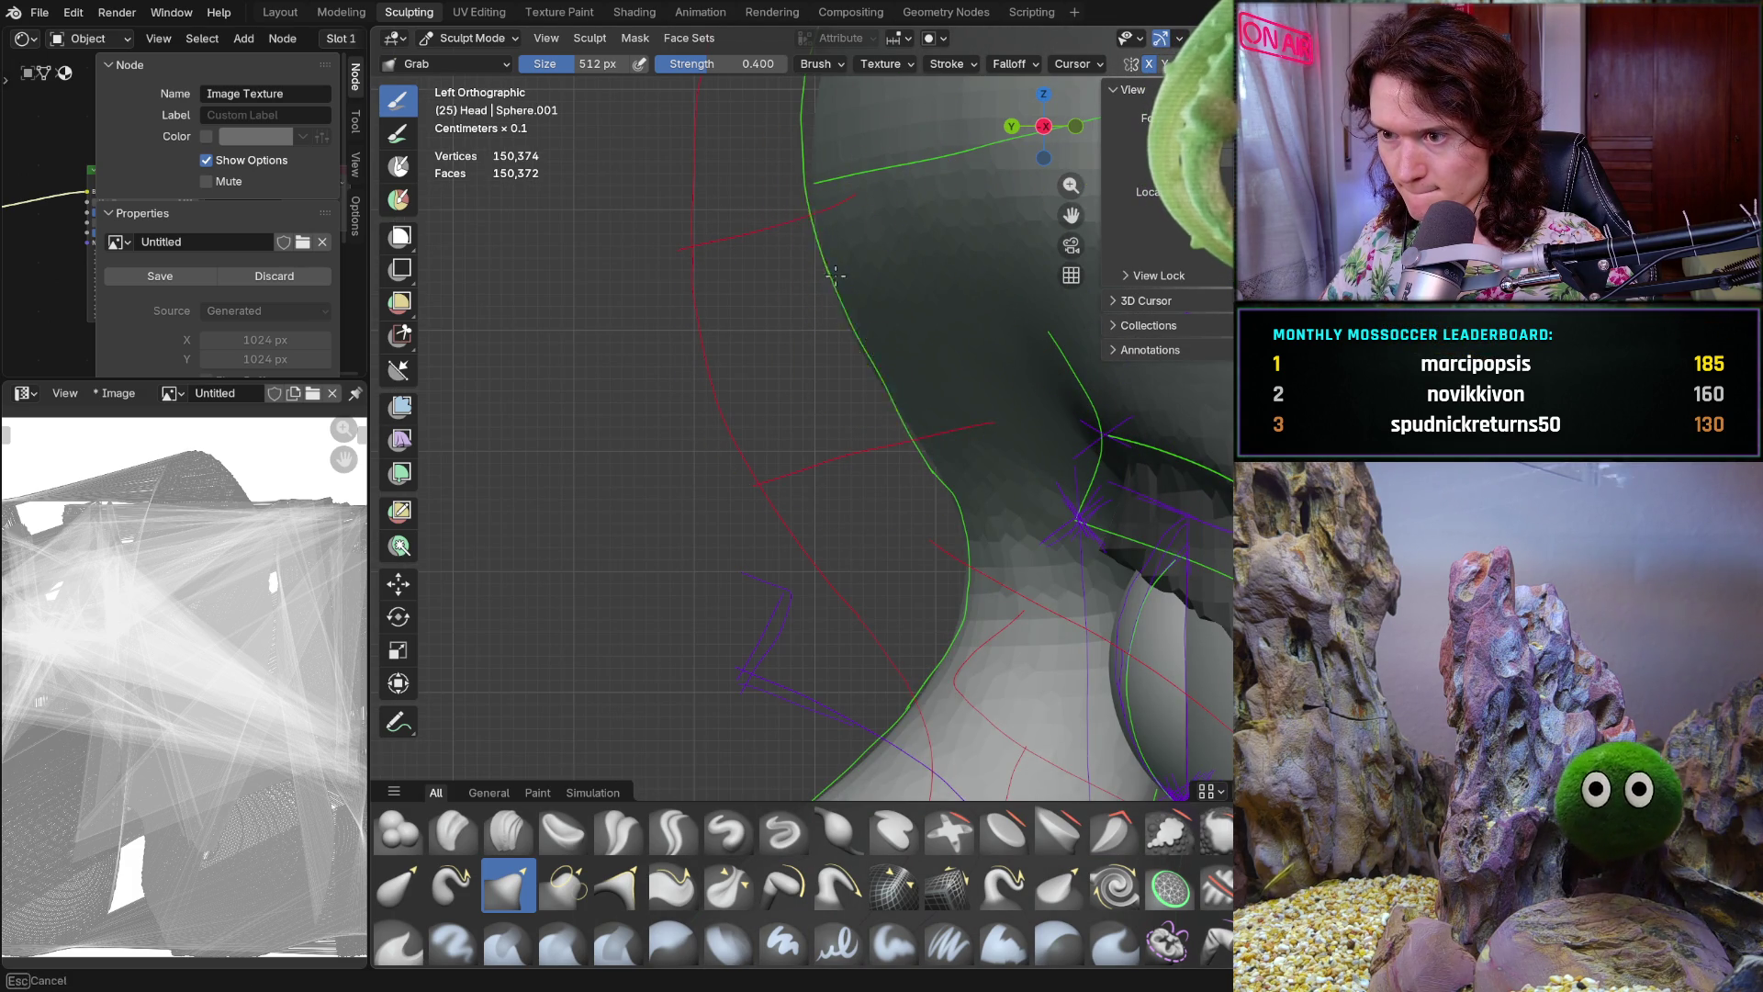
mouse_move(870, 357)
middle_down()
mouse_move(995, 559)
mouse_move(881, 697)
mouse_move(890, 534)
middle_up()
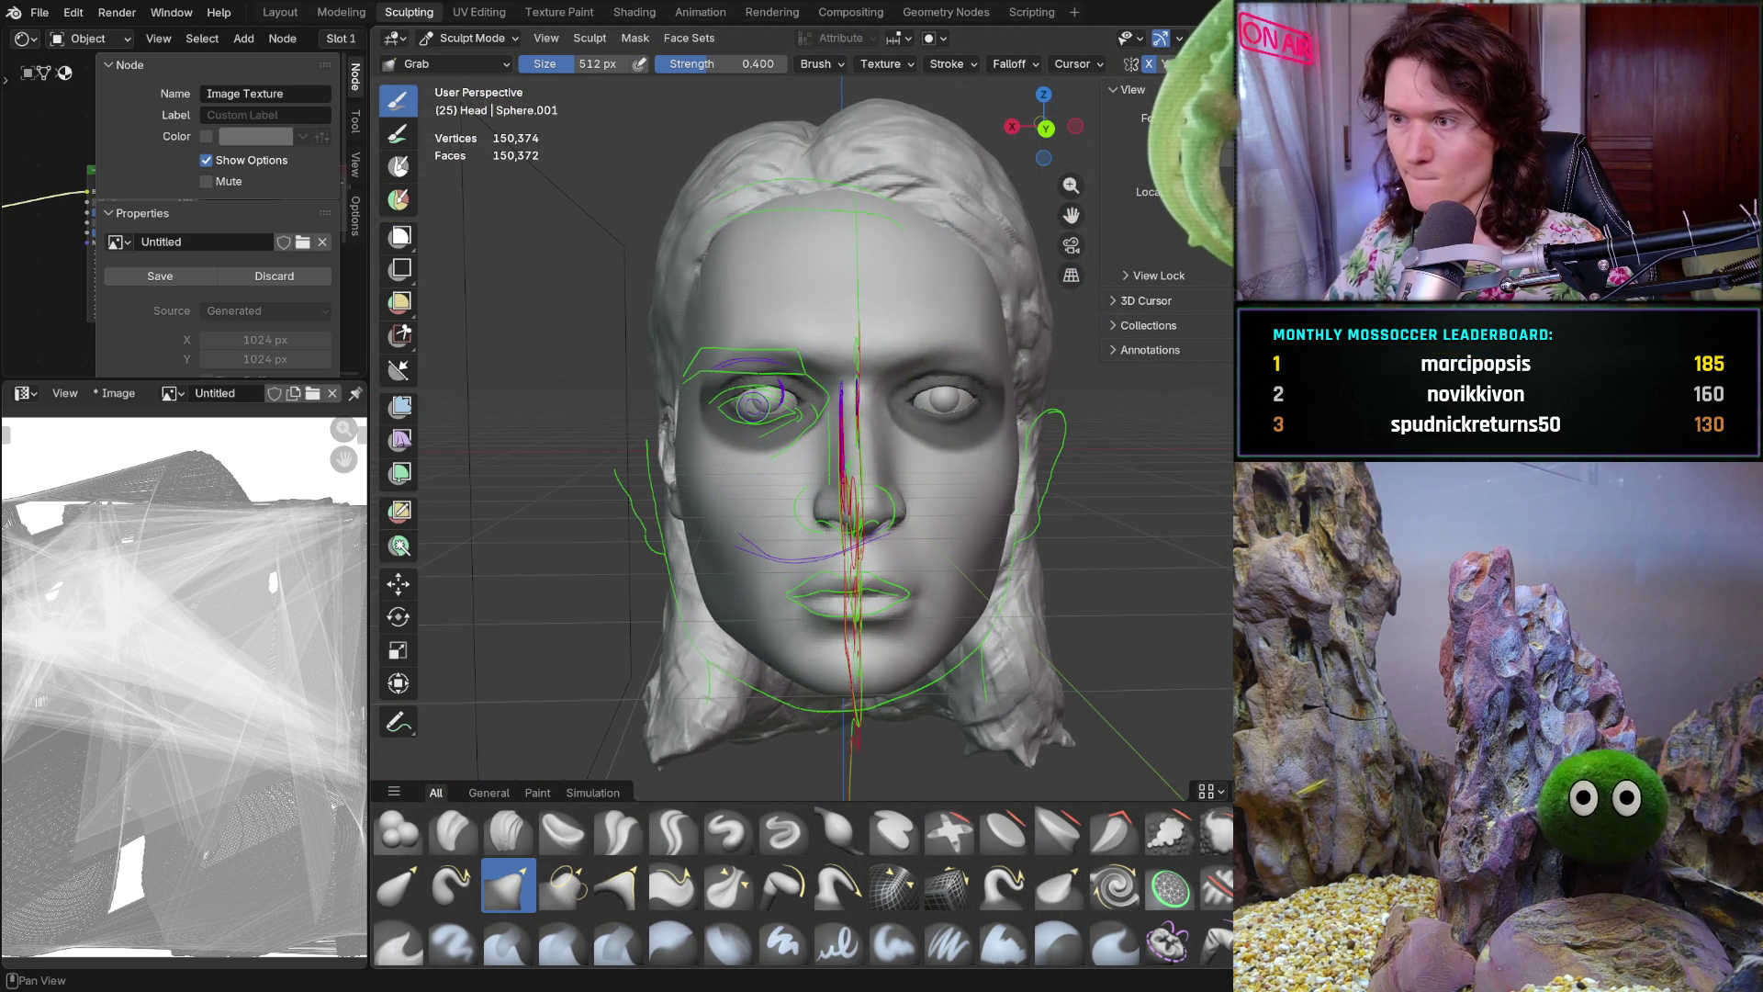
key(ctrl+z)
Reshape the brow with Grab strokes while circling the face from front, side and three-quarter views
mouse_move(866, 551)
middle_down()
mouse_move(885, 522)
mouse_move(1062, 538)
middle_up()
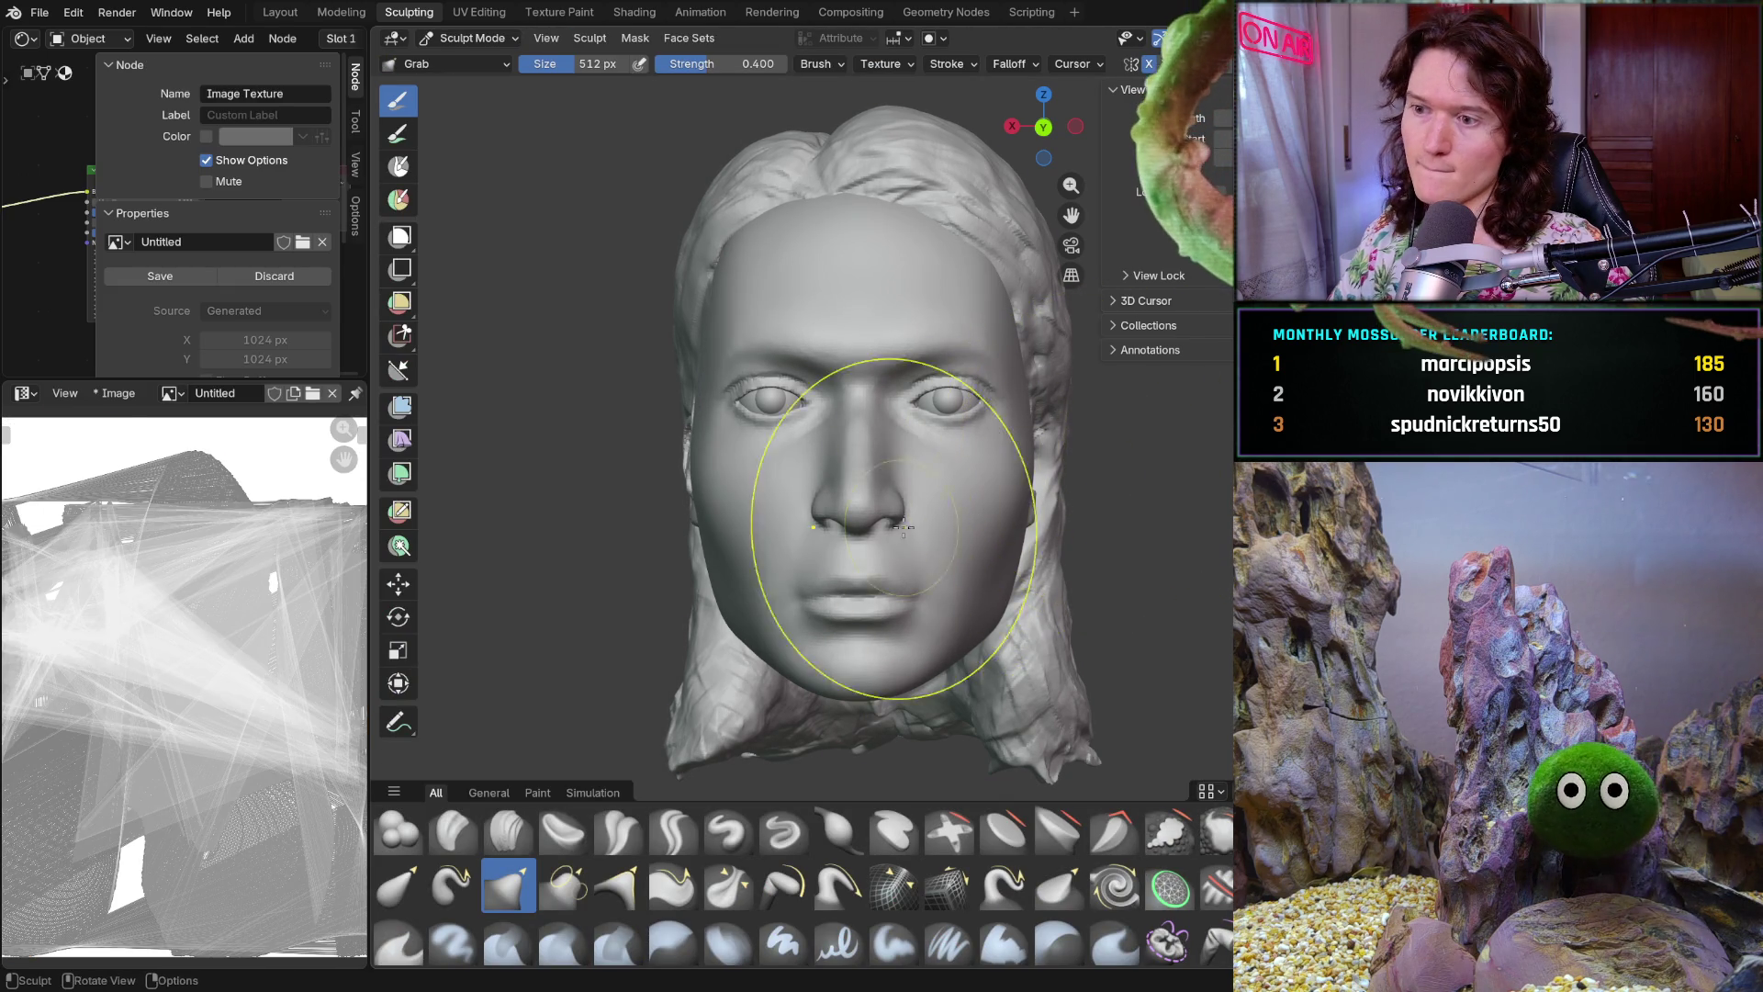
ctrl+middle_drag(867, 493, 909, 570)
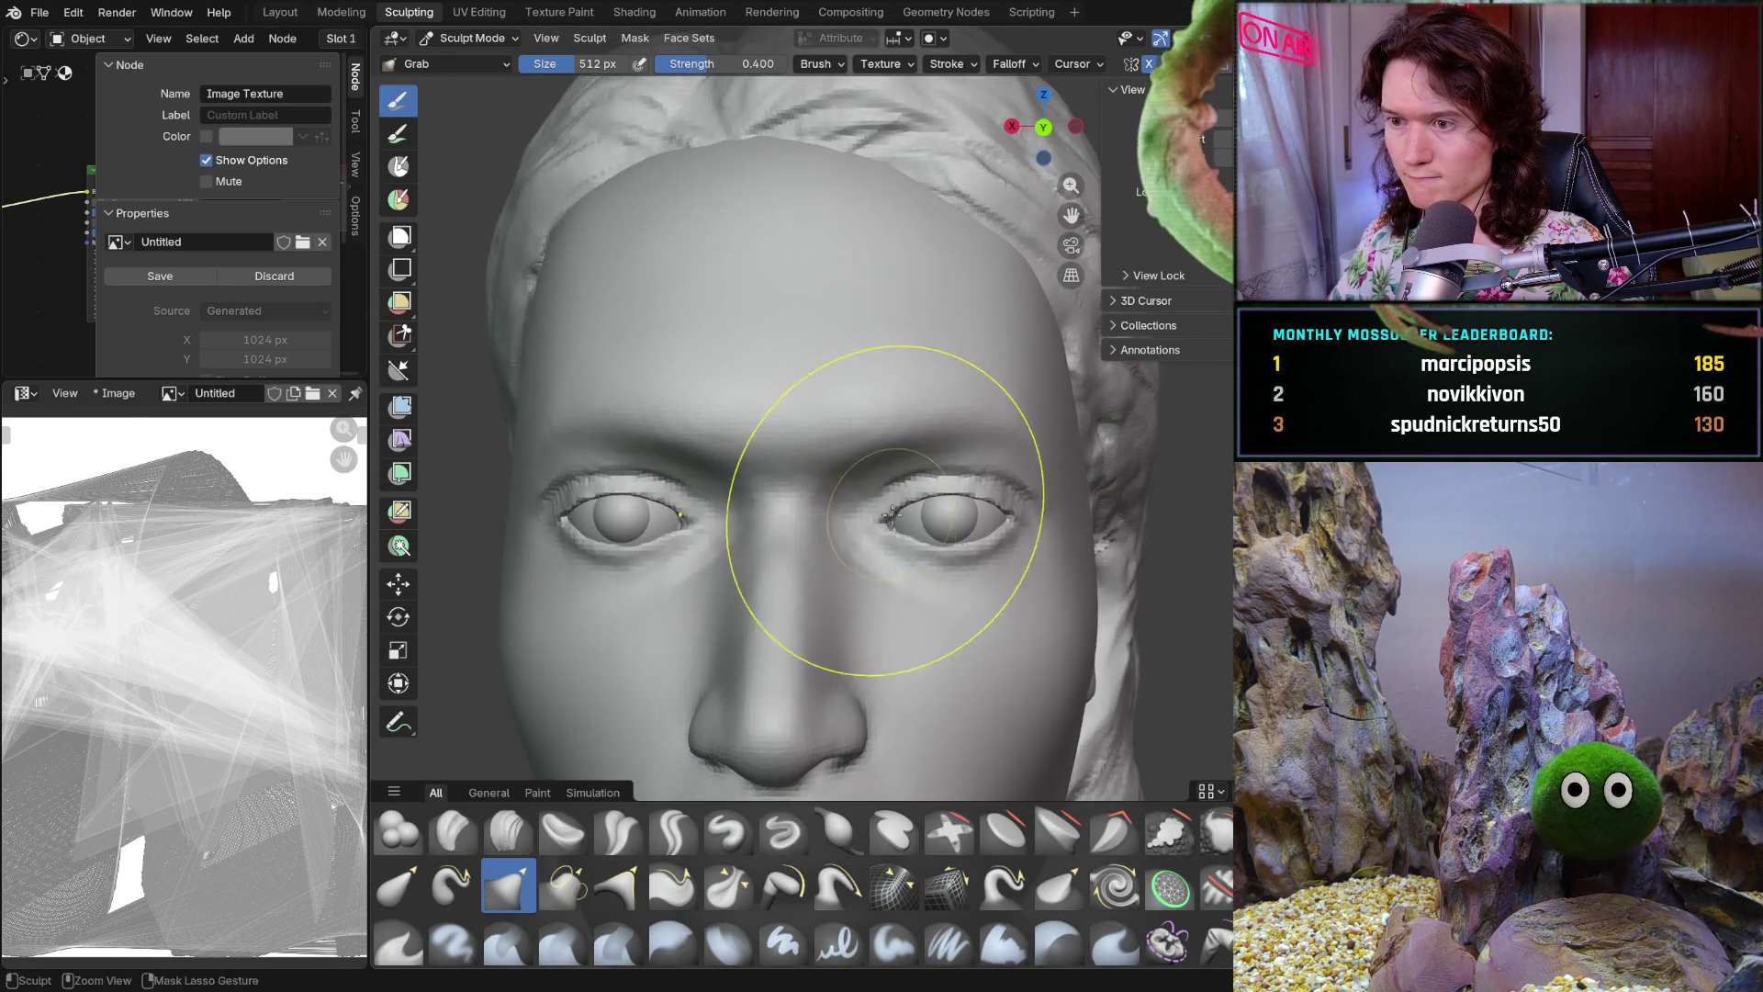
scroll(911, 438, up, 3)
middle_drag(910, 439, 892, 412)
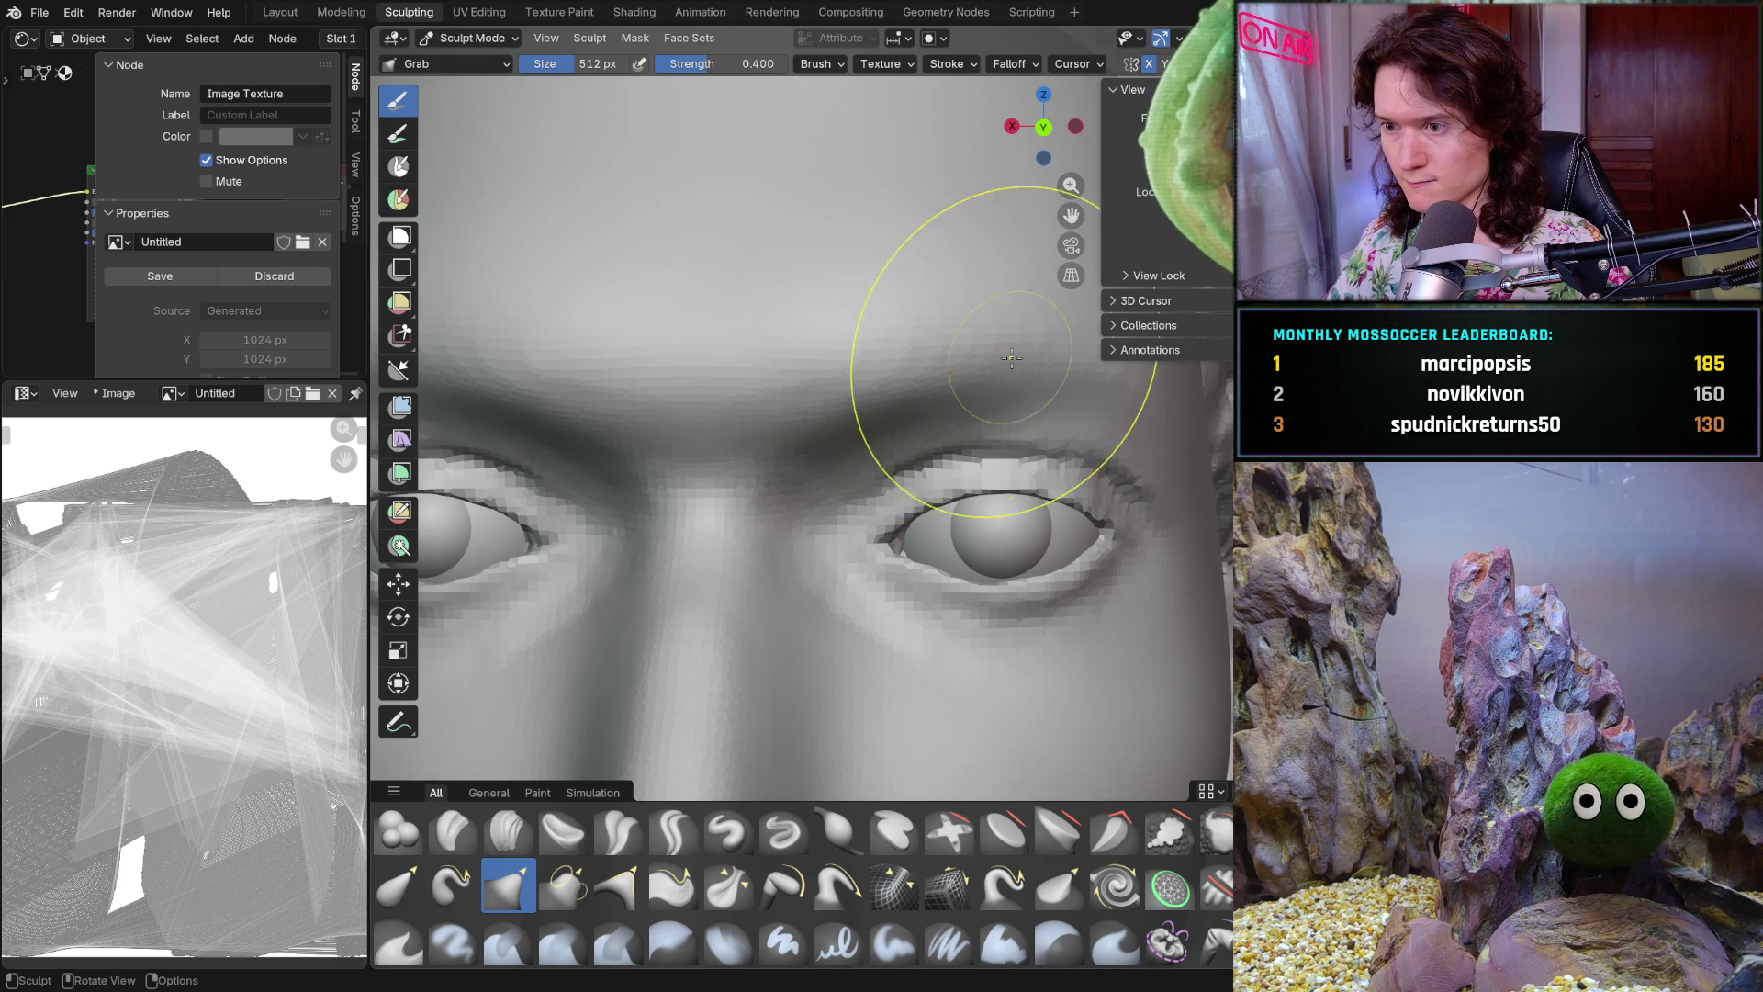
scroll(904, 532, down, 5)
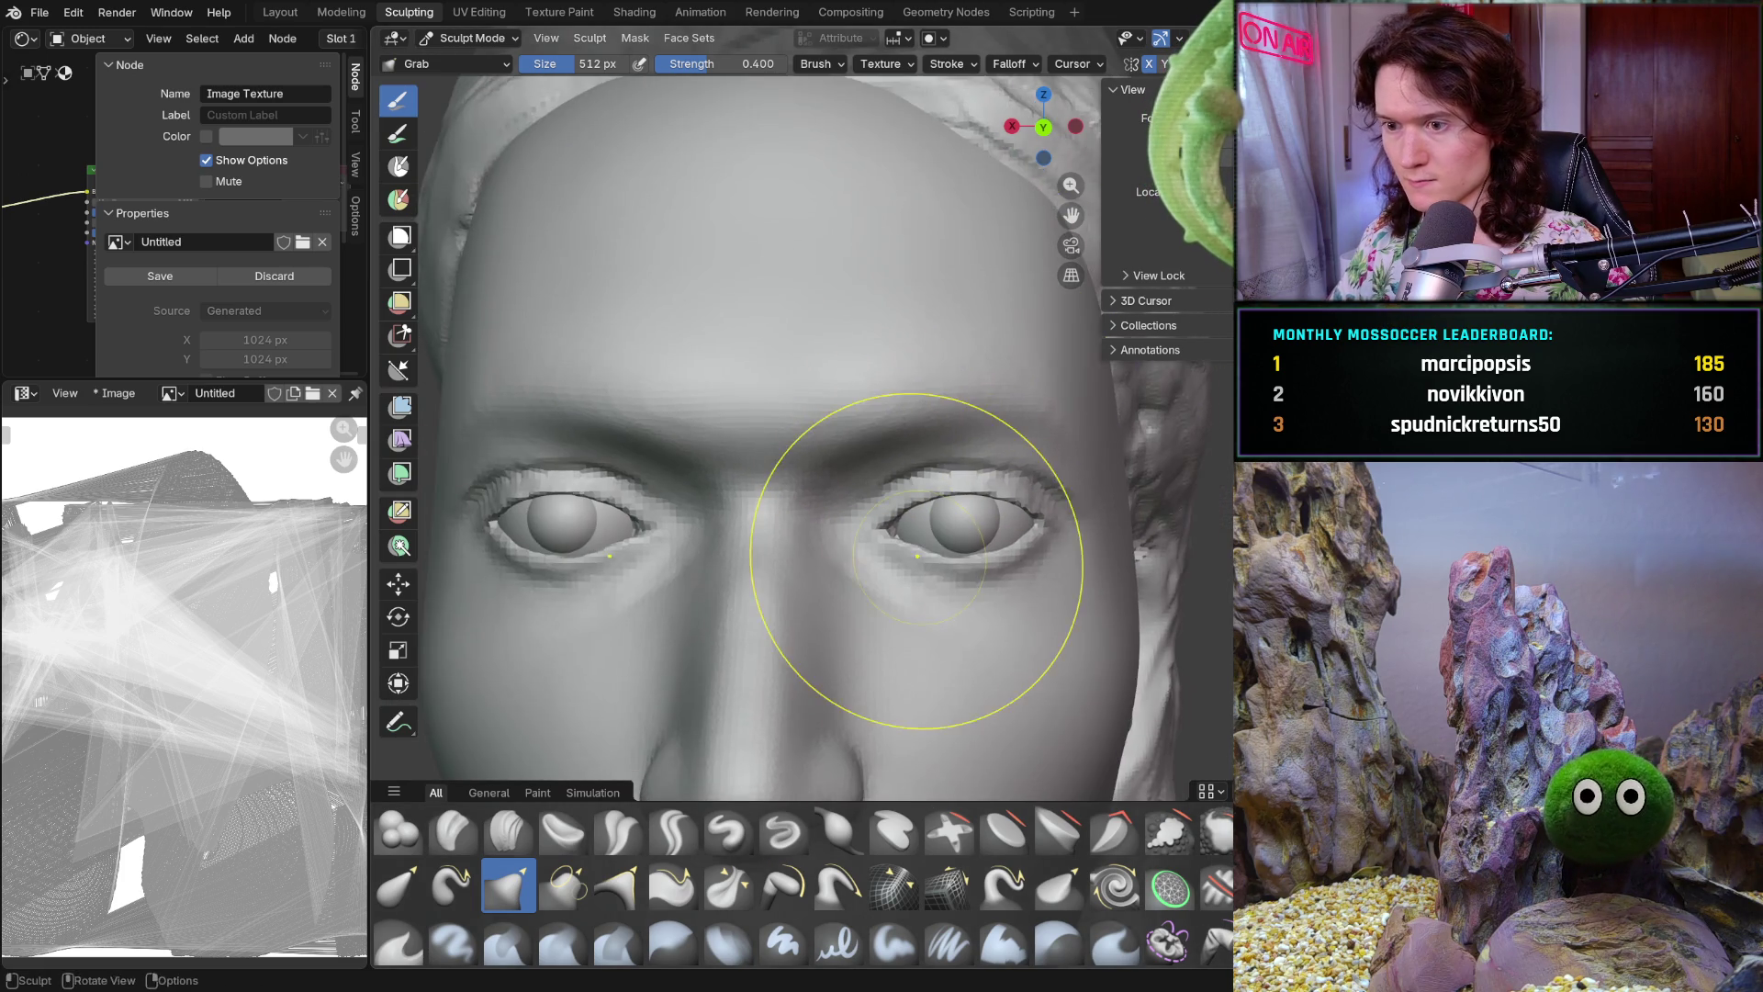
scroll(905, 532, down, 3)
mouse_move(905, 532)
middle_down()
mouse_move(669, 531)
mouse_move(709, 505)
middle_up()
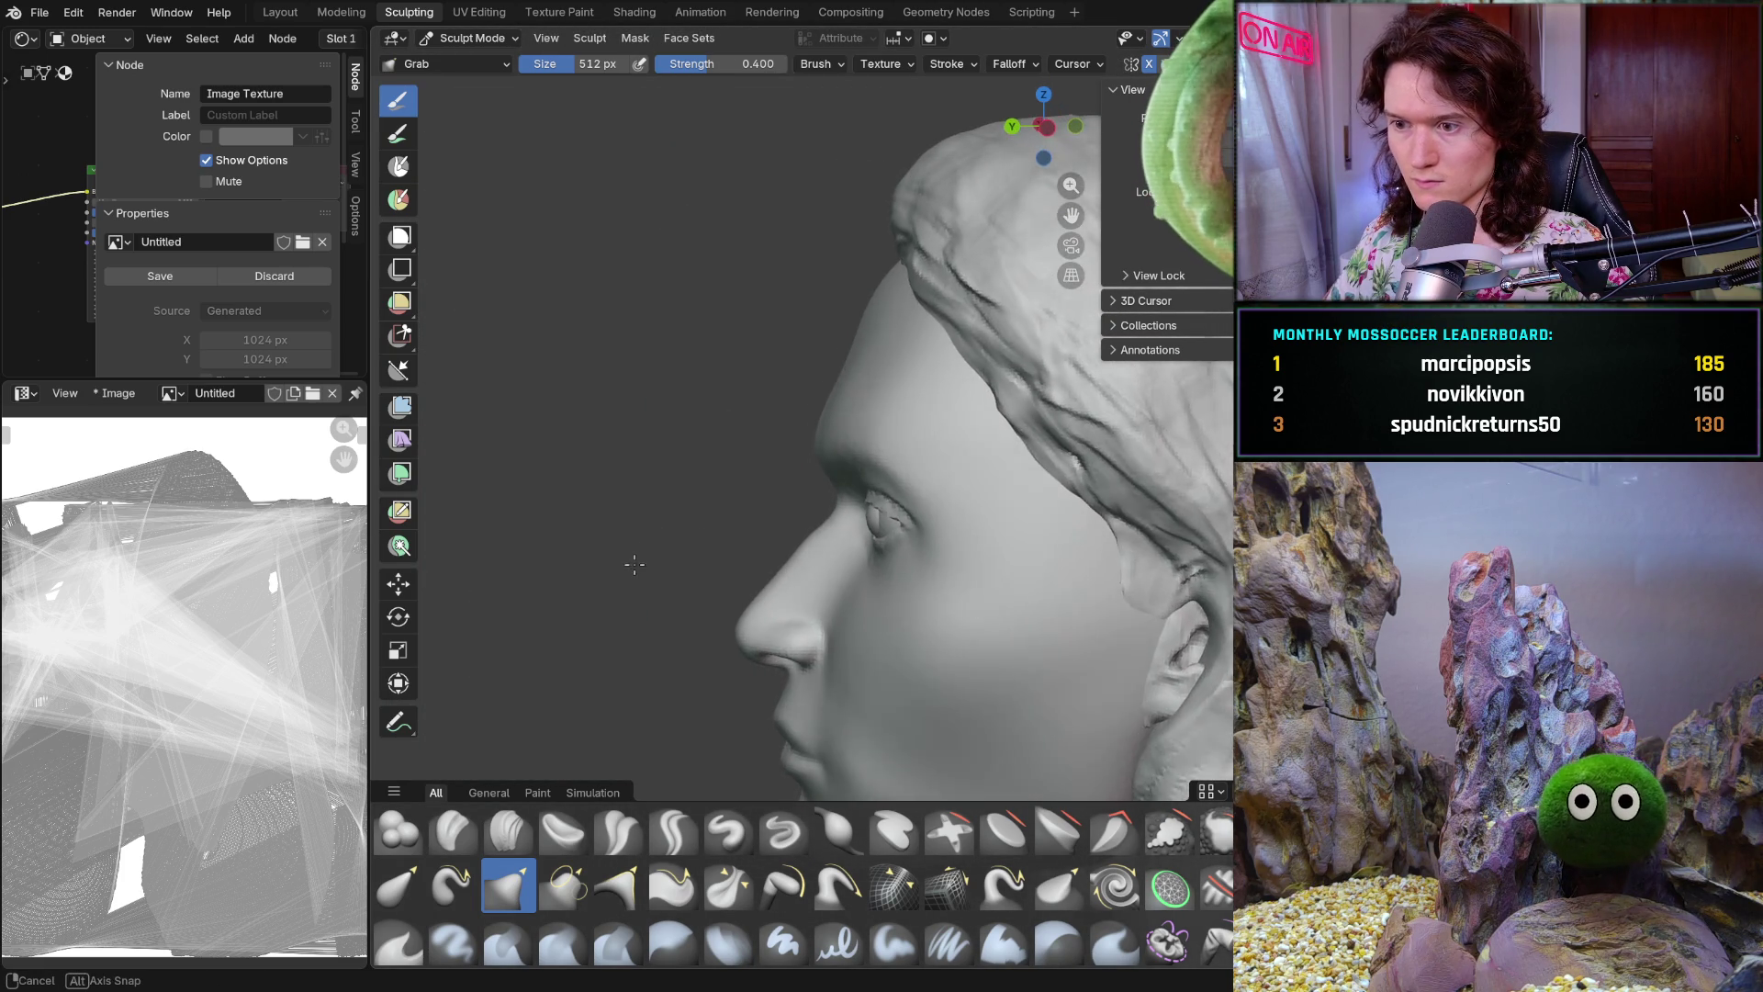
scroll(709, 505, down, 2)
mouse_move(728, 598)
middle_down()
mouse_move(1166, 598)
mouse_move(924, 585)
middle_up()
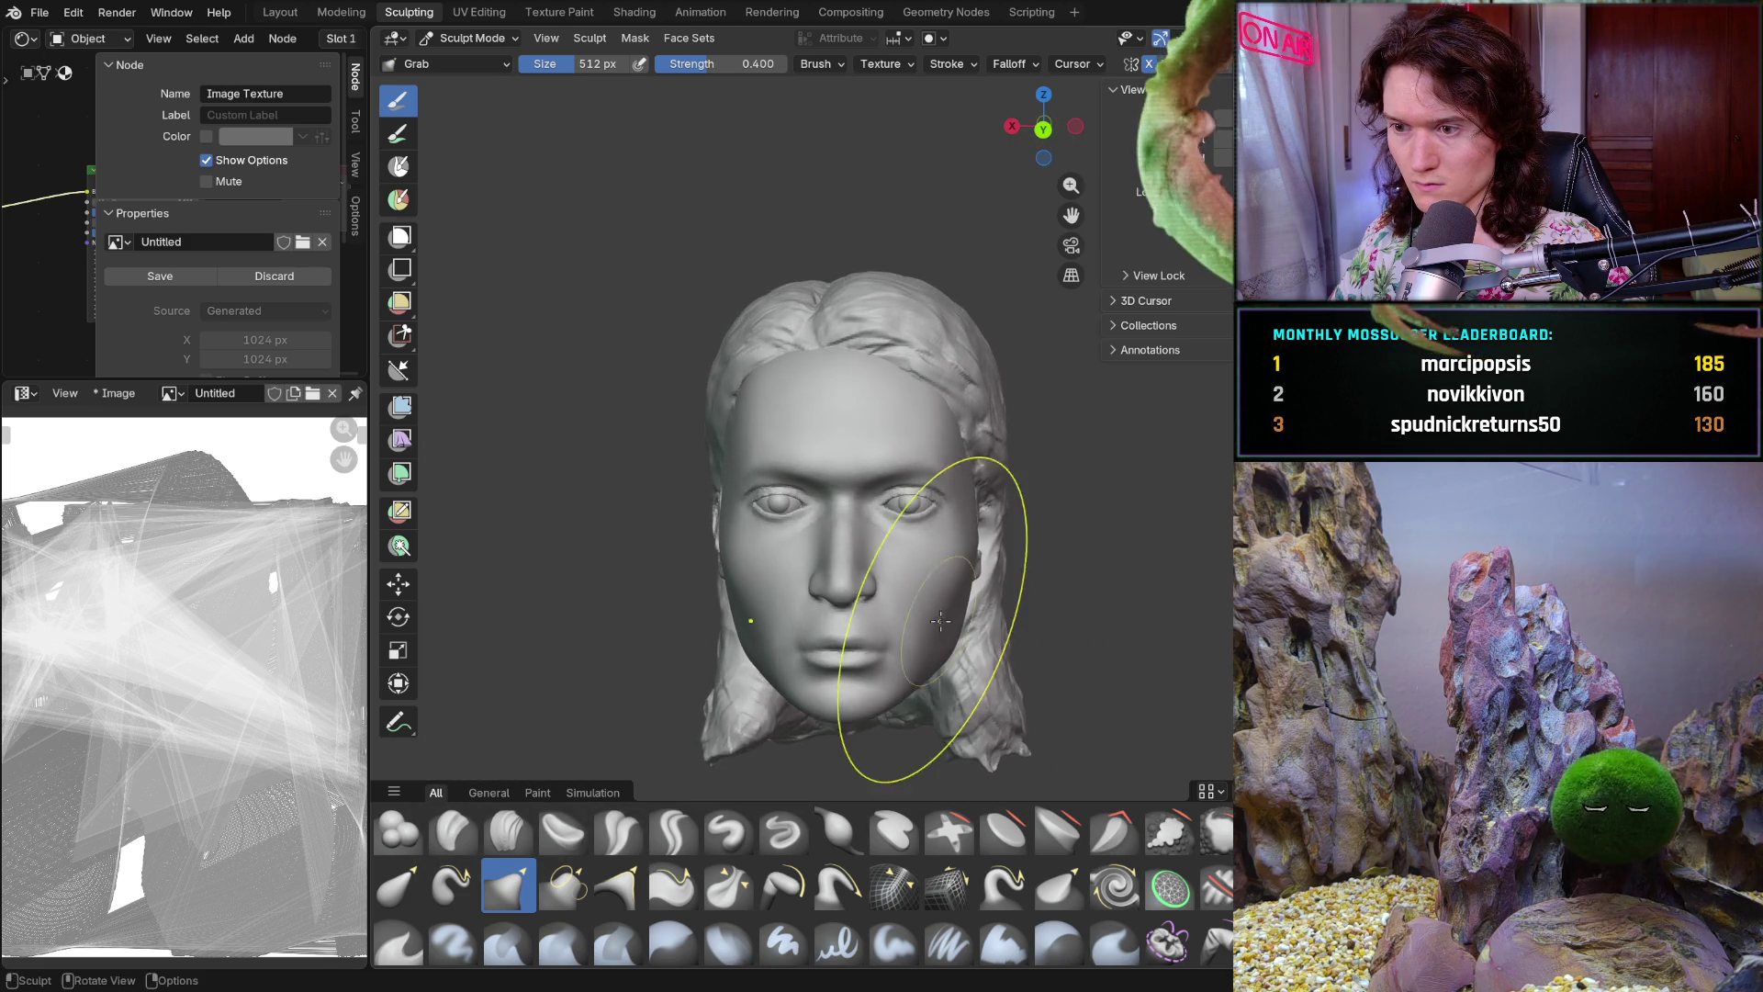
scroll(917, 579, up, 2)
scroll(909, 572, up, 2)
scroll(900, 566, up, 2)
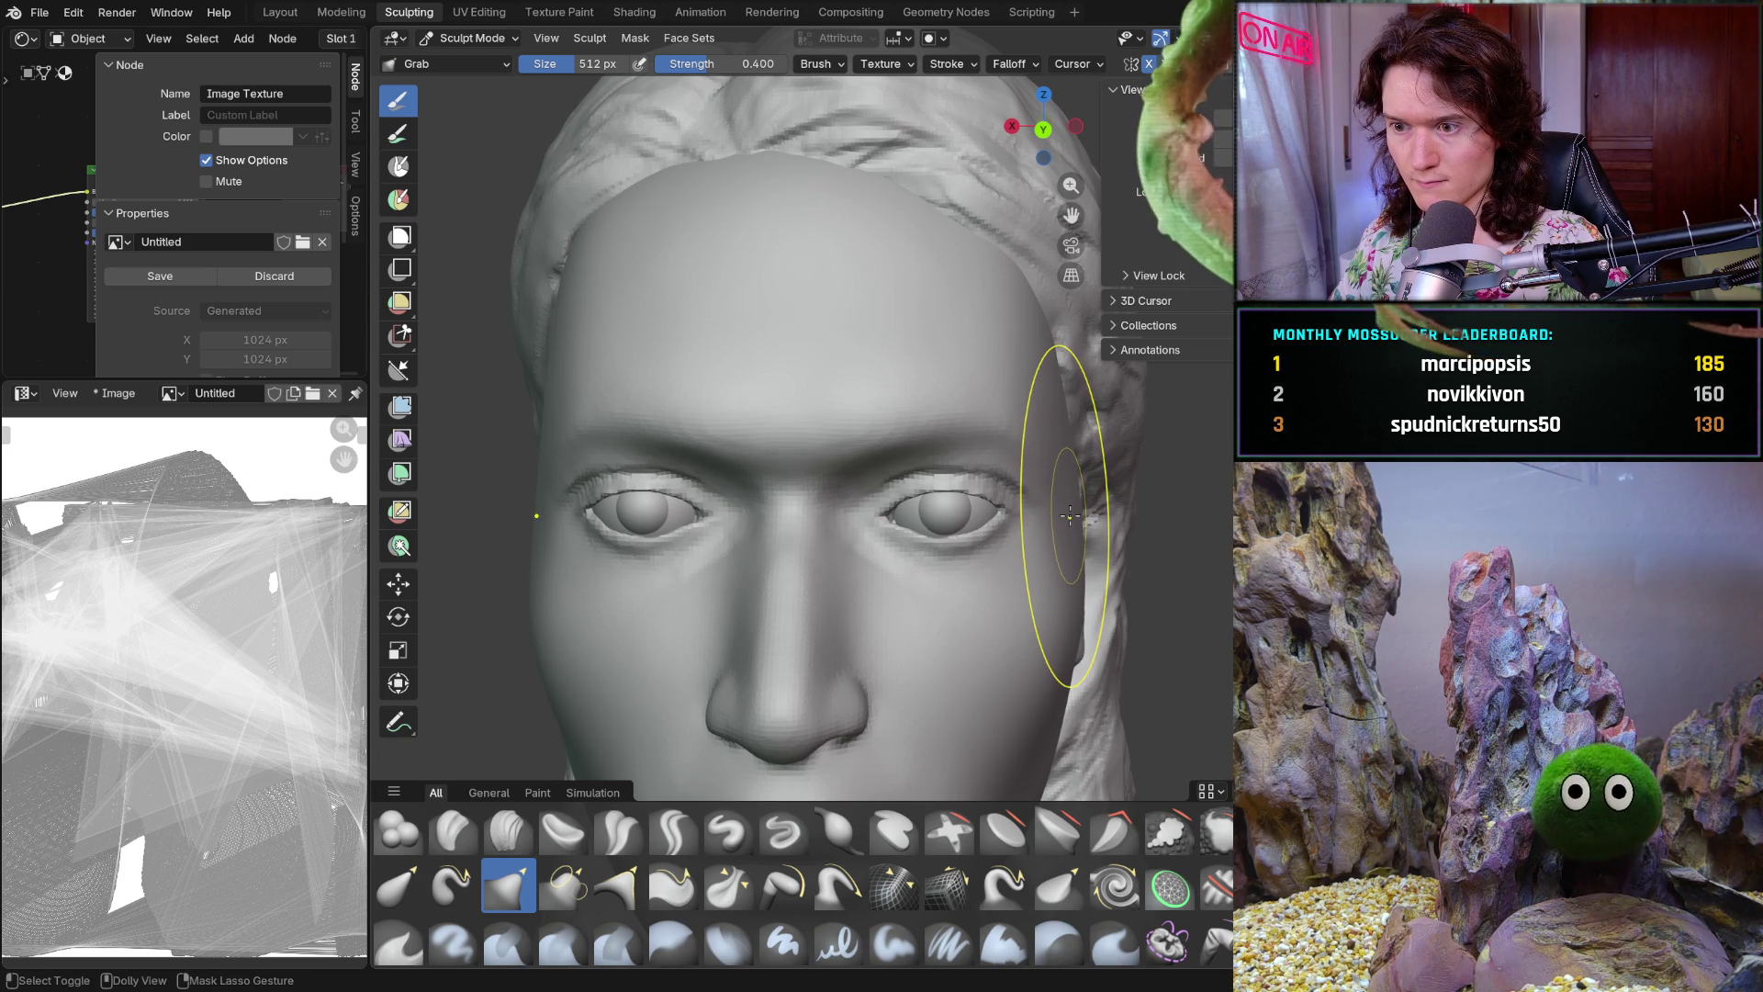
mouse_move(996, 514)
middle_down()
mouse_move(928, 519)
mouse_move(920, 563)
mouse_move(826, 551)
mouse_move(781, 440)
middle_up()
scroll(775, 434, up, 2)
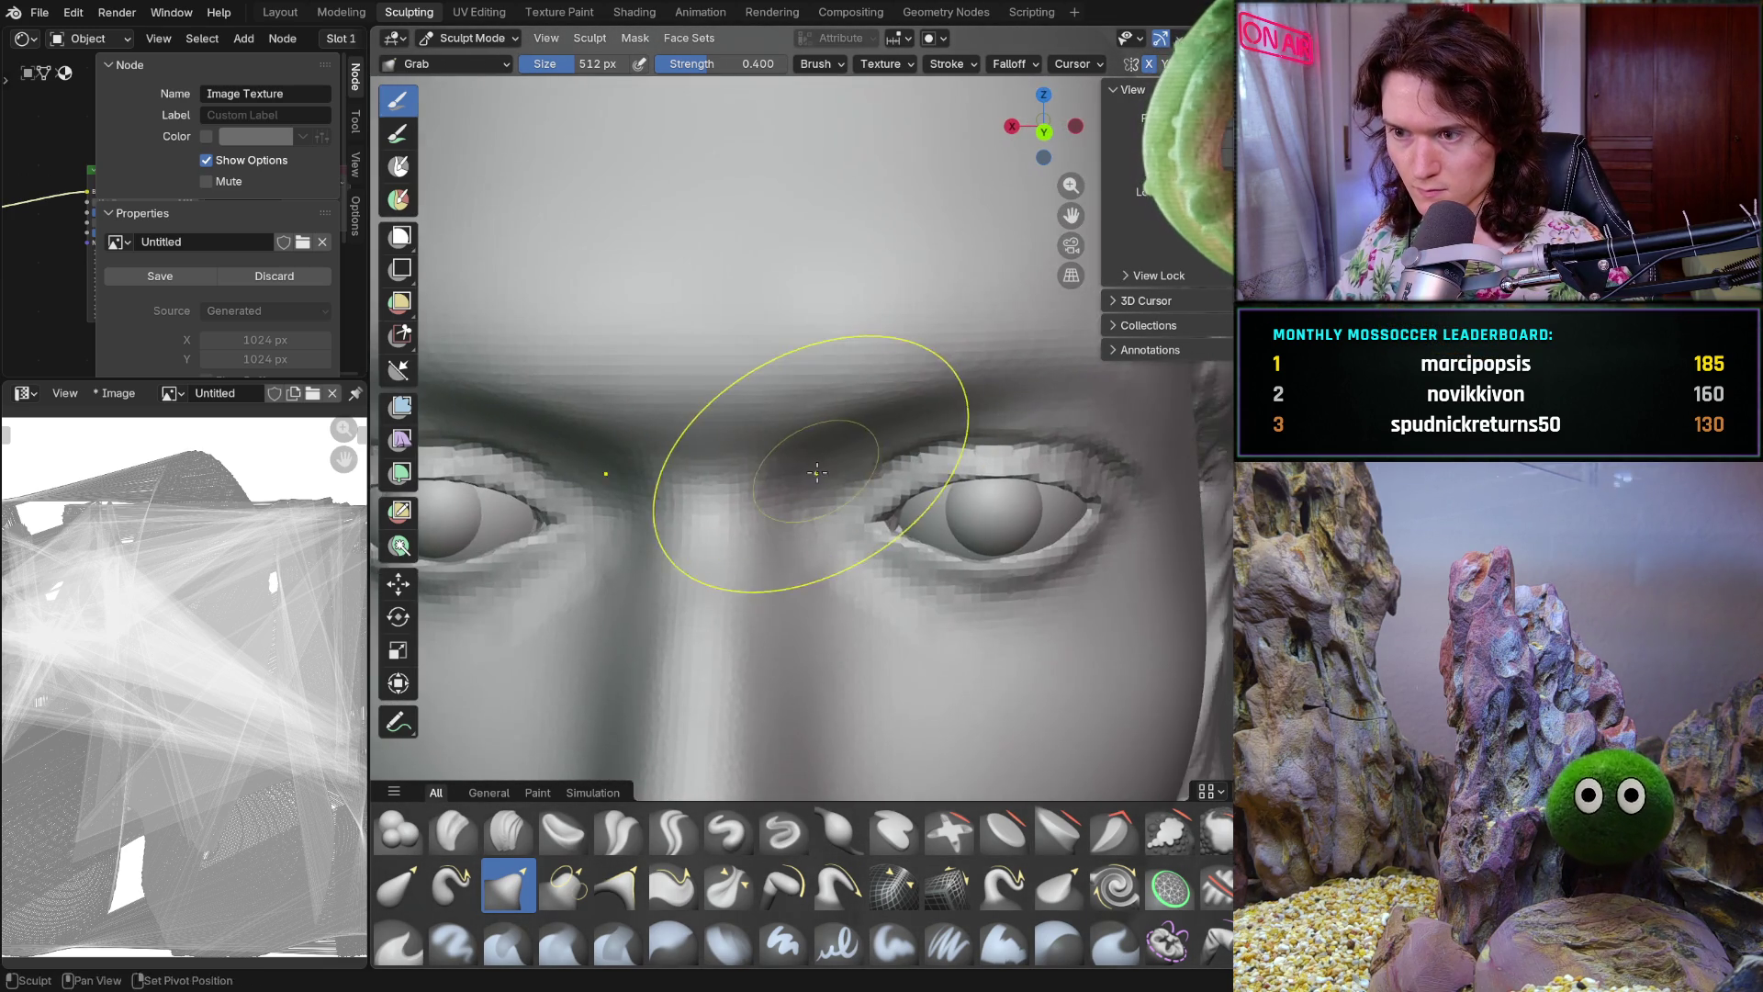
Switch to the Smooth brush at 0.7 strength and shrink it to 248 px over the brow
key(shift+s)
middle_drag(780, 345, 778, 337)
scroll(777, 336, up, 4)
key(f)
click(721, 410)
mouse_move(720, 408)
middle_down()
mouse_move(720, 261)
mouse_move(644, 358)
mouse_move(814, 504)
middle_up()
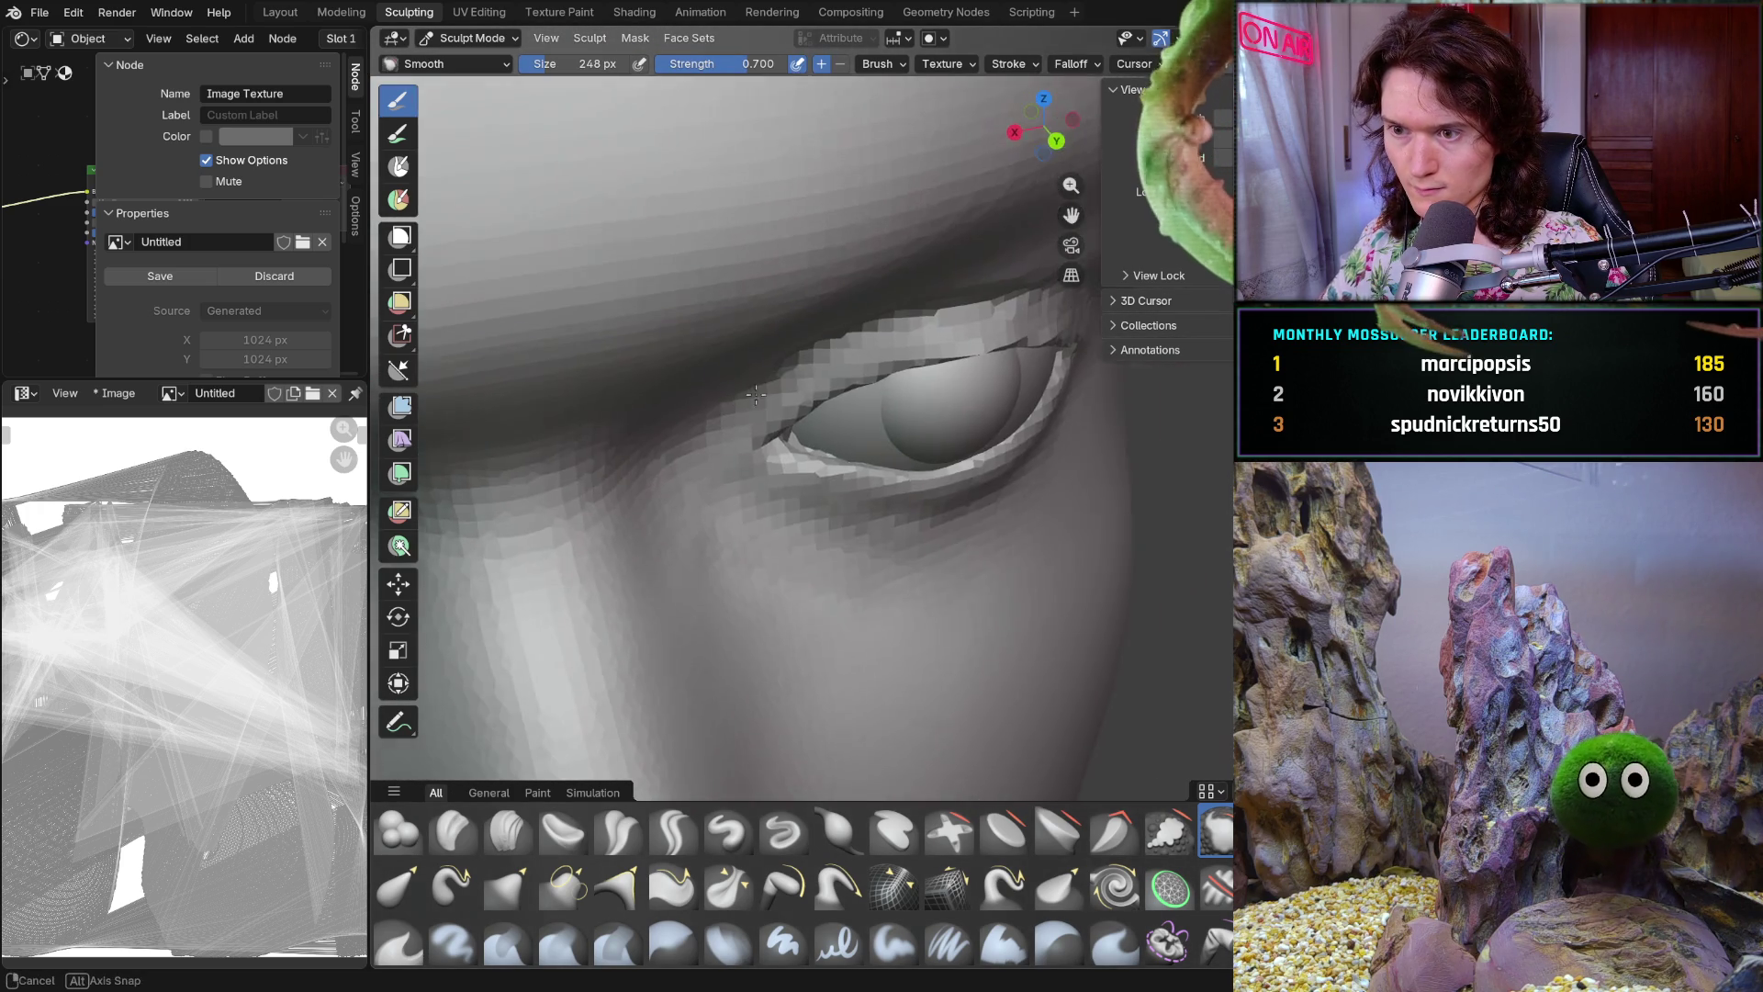
scroll(813, 505, up, 2)
Smooth the eyelid and nose areas from front and side, then switch to the Mask brush (M)
middle_drag(868, 445, 821, 348)
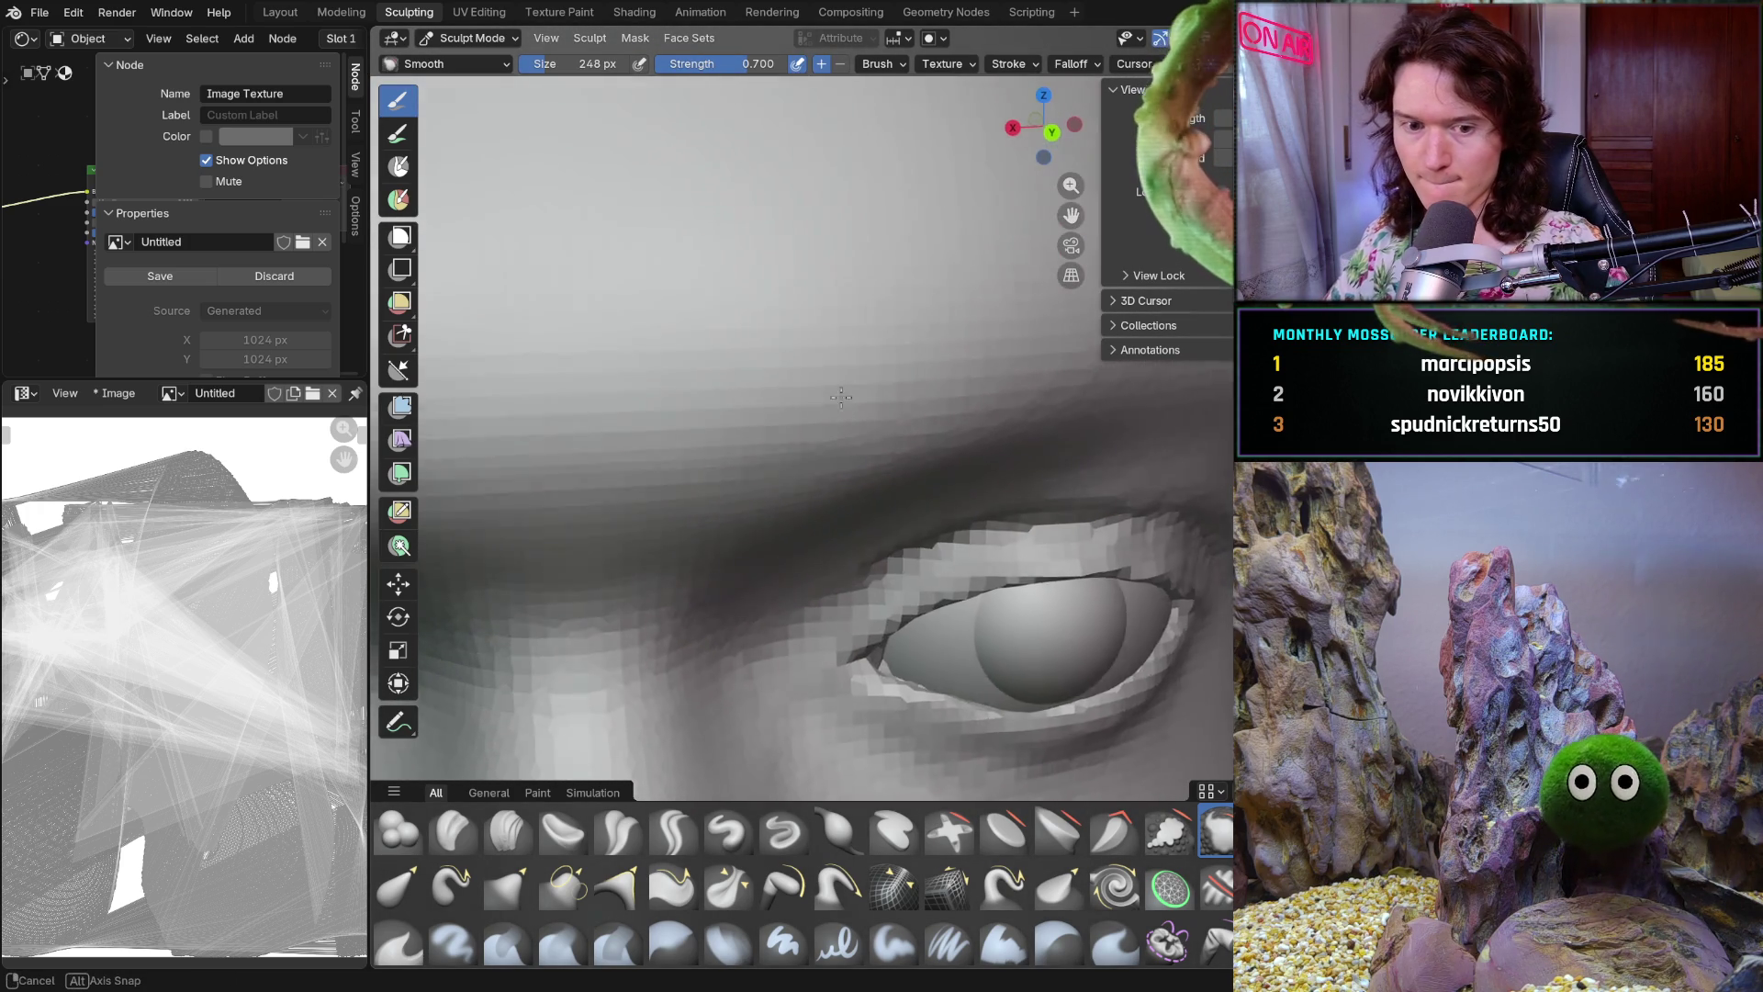
key(b)
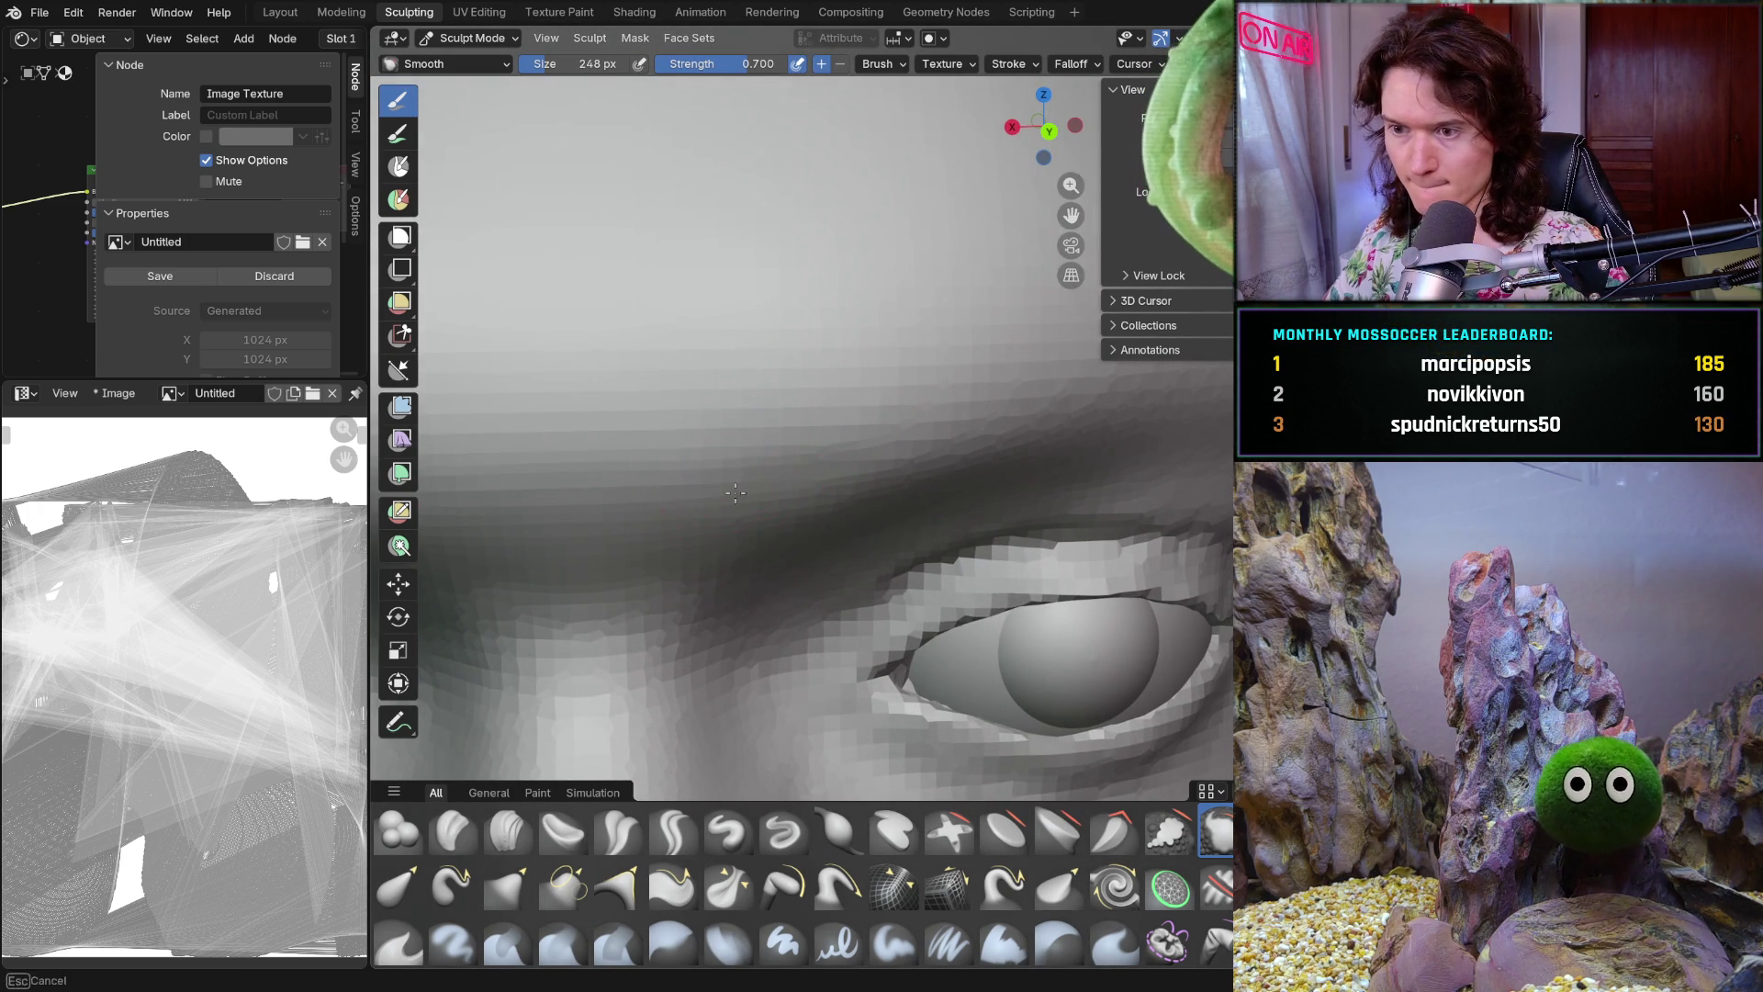
mouse_move(873, 452)
middle_down()
mouse_move(823, 408)
mouse_move(1063, 394)
mouse_move(646, 347)
mouse_move(757, 412)
middle_up()
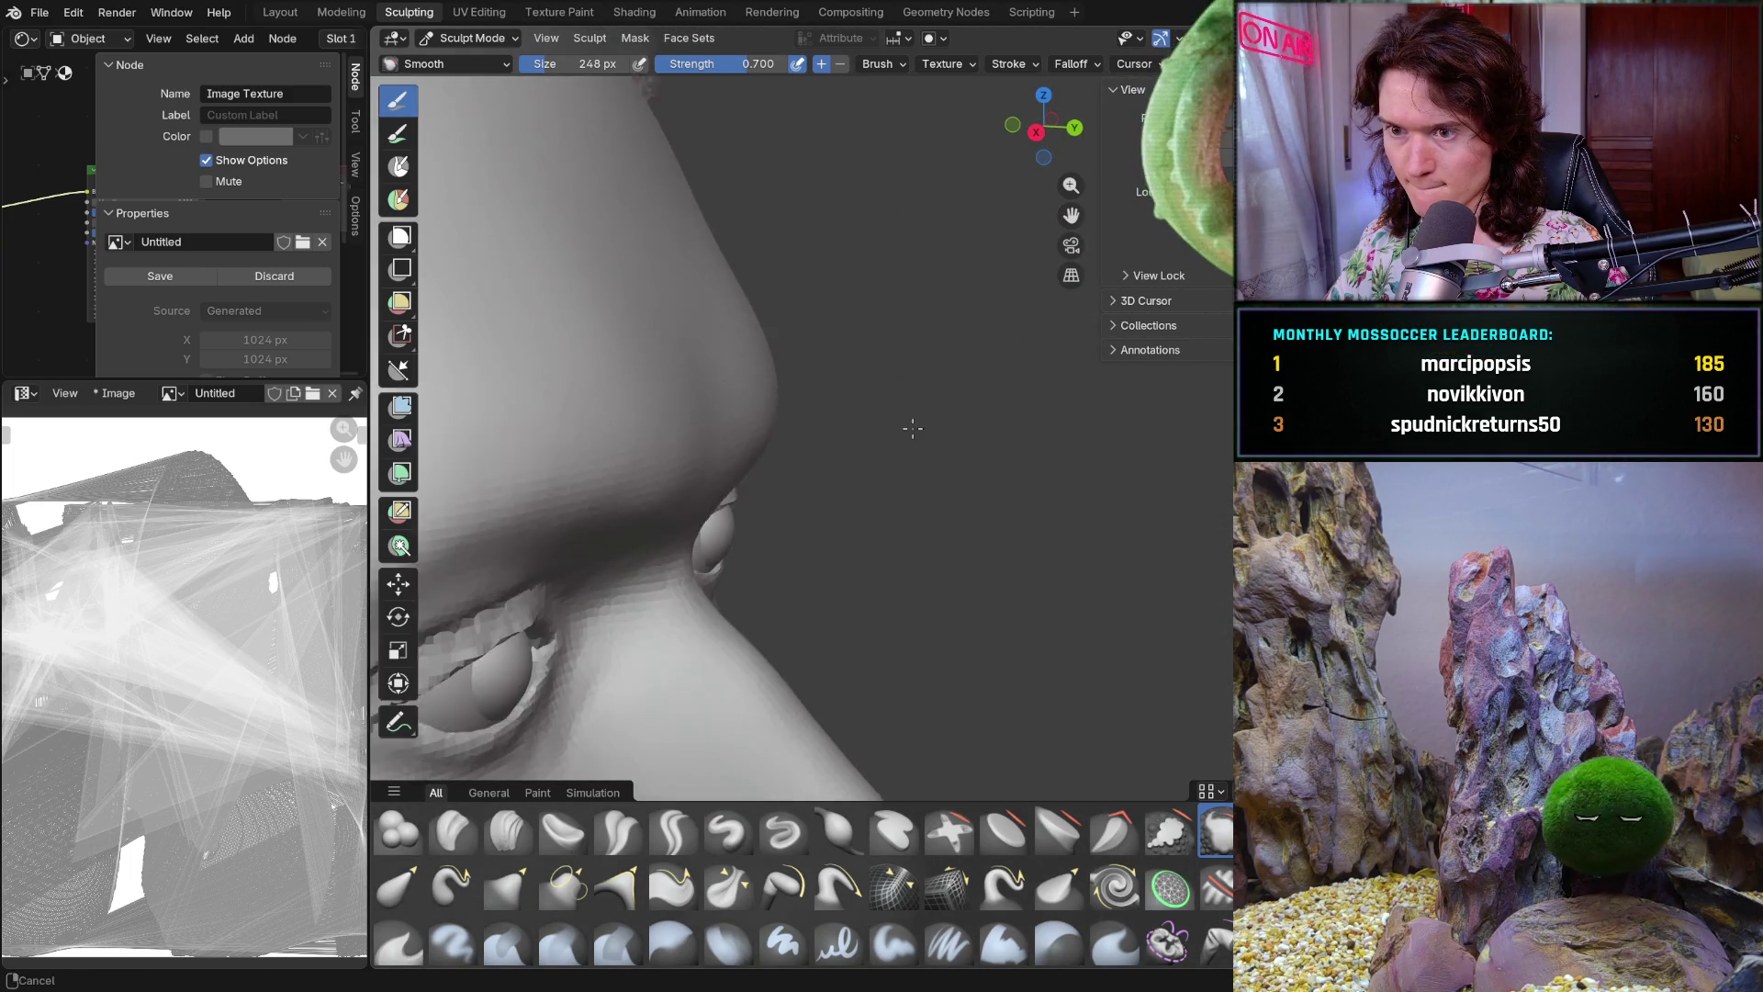
mouse_move(963, 473)
middle_down()
mouse_move(890, 477)
mouse_move(878, 671)
mouse_move(824, 527)
mouse_move(860, 547)
mouse_move(929, 455)
middle_up()
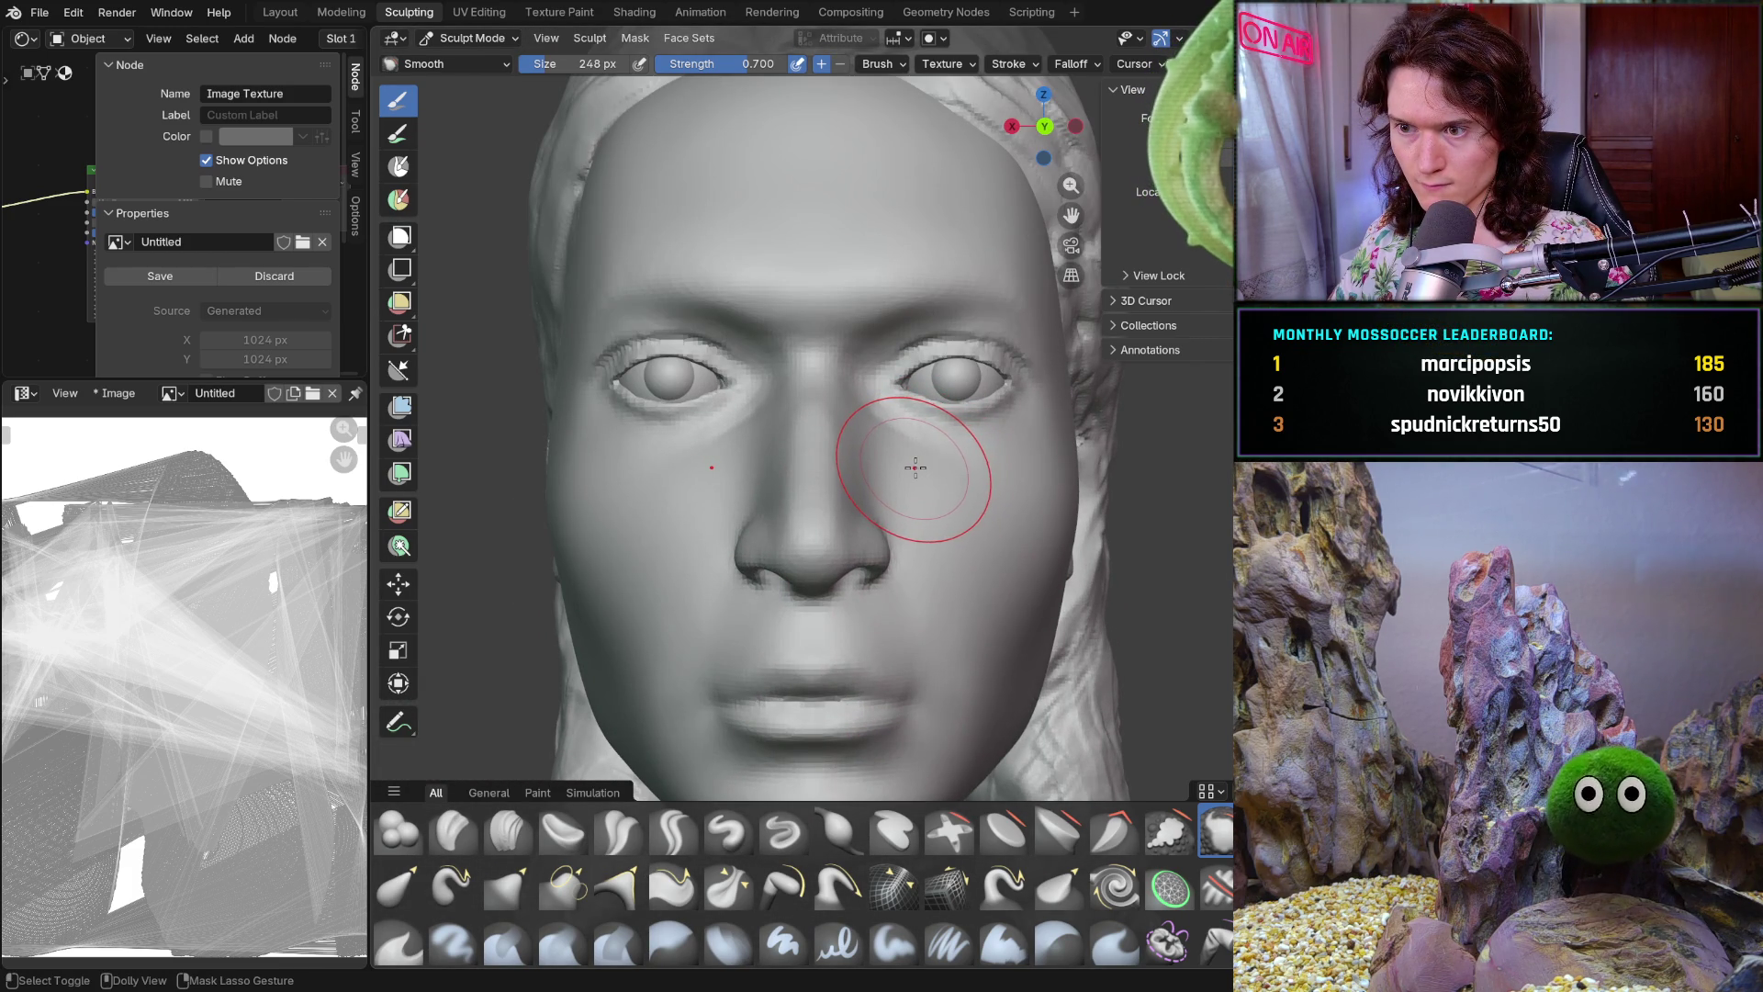
ctrl+middle_drag(875, 506, 816, 579)
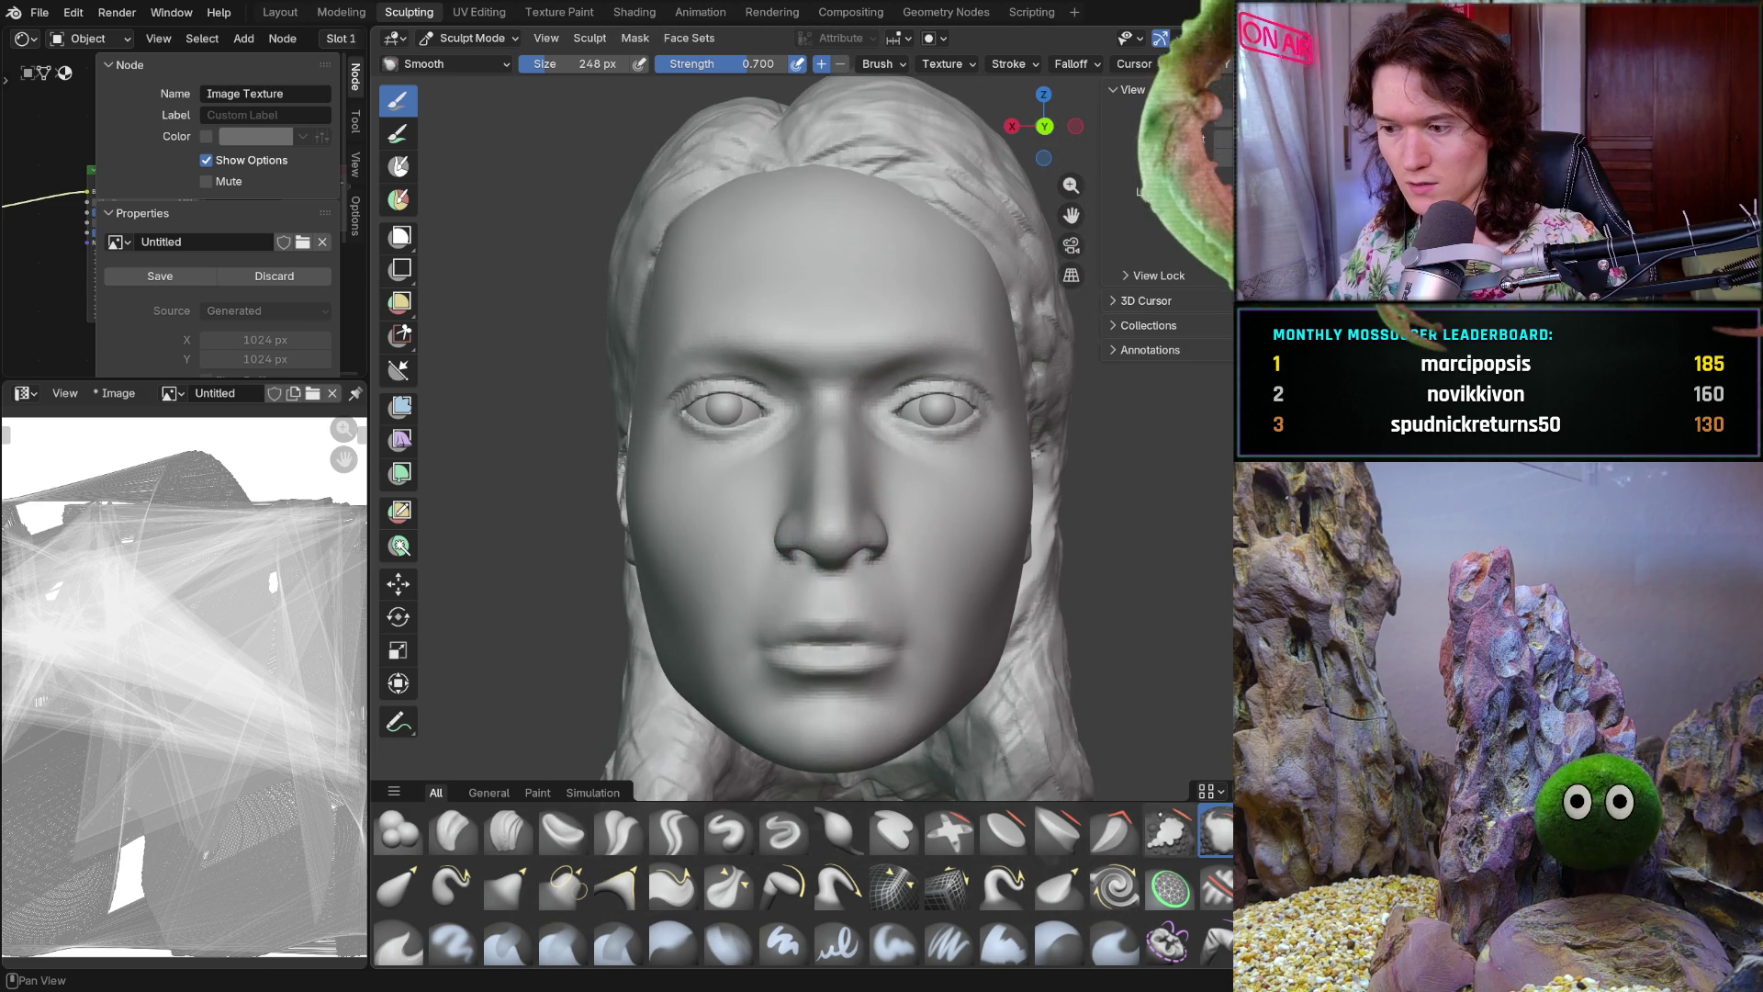
key(m)
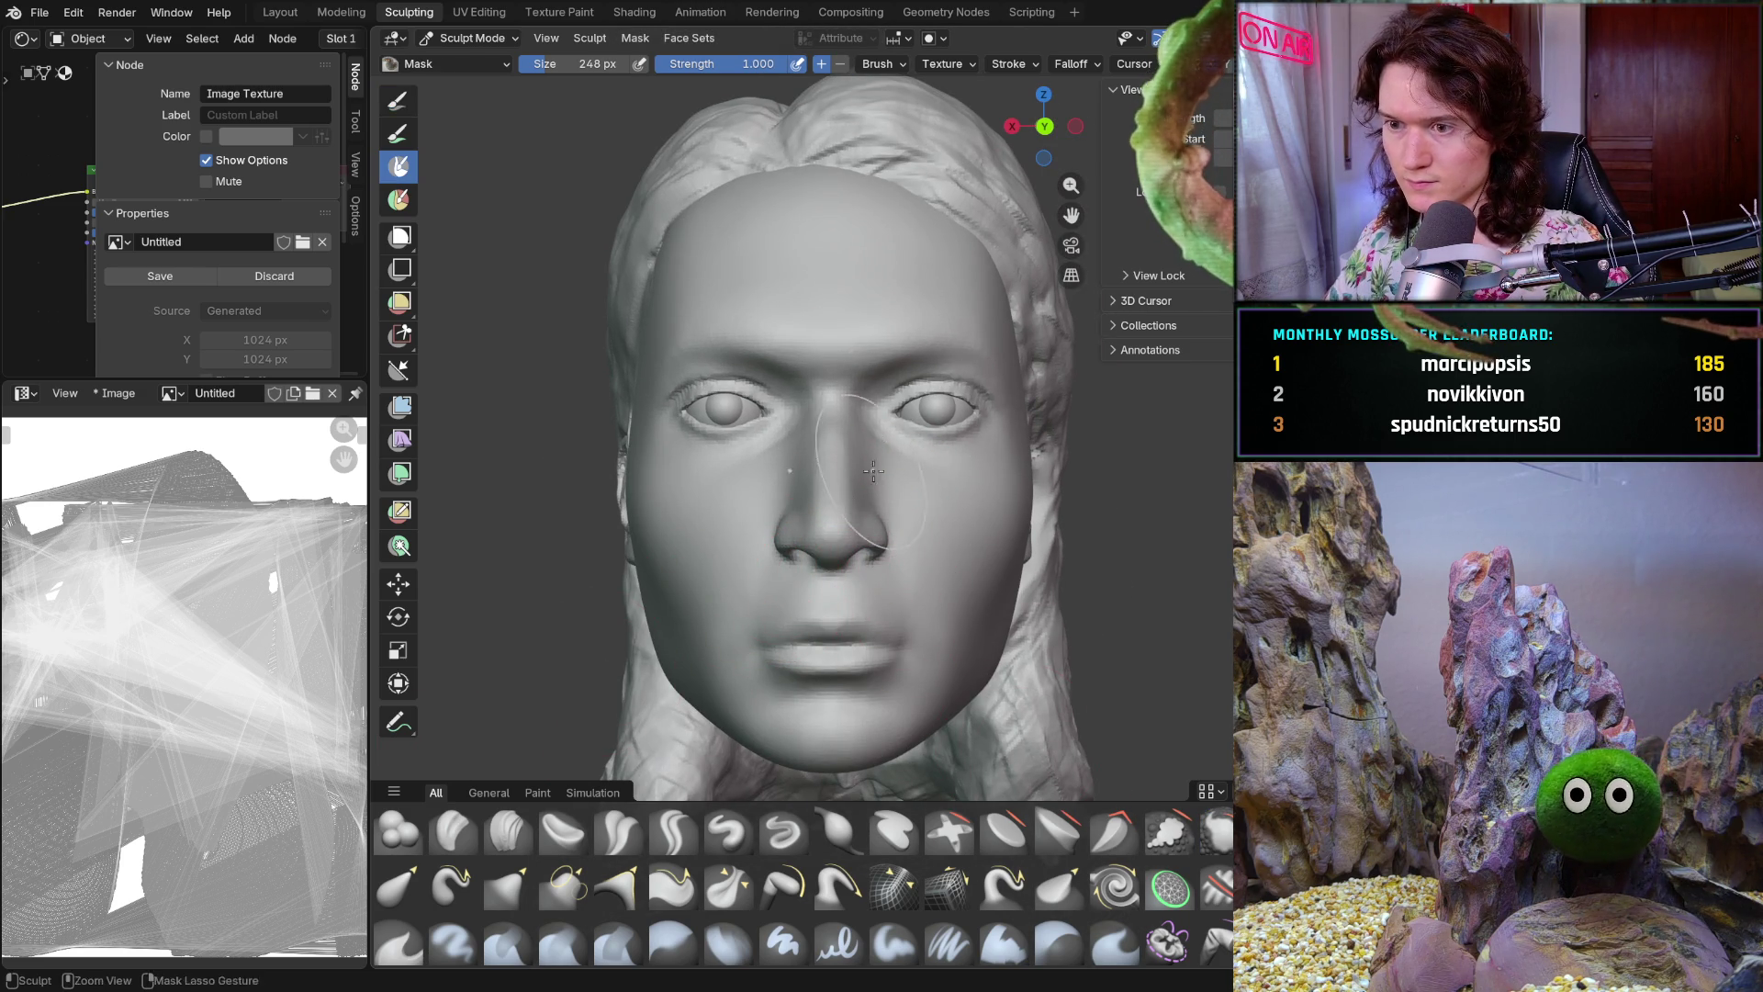
scroll(873, 471, up, 3)
Return to the Smooth brush and settle its size at 262 px for the brow between the eyes
middle_drag(874, 471, 850, 419)
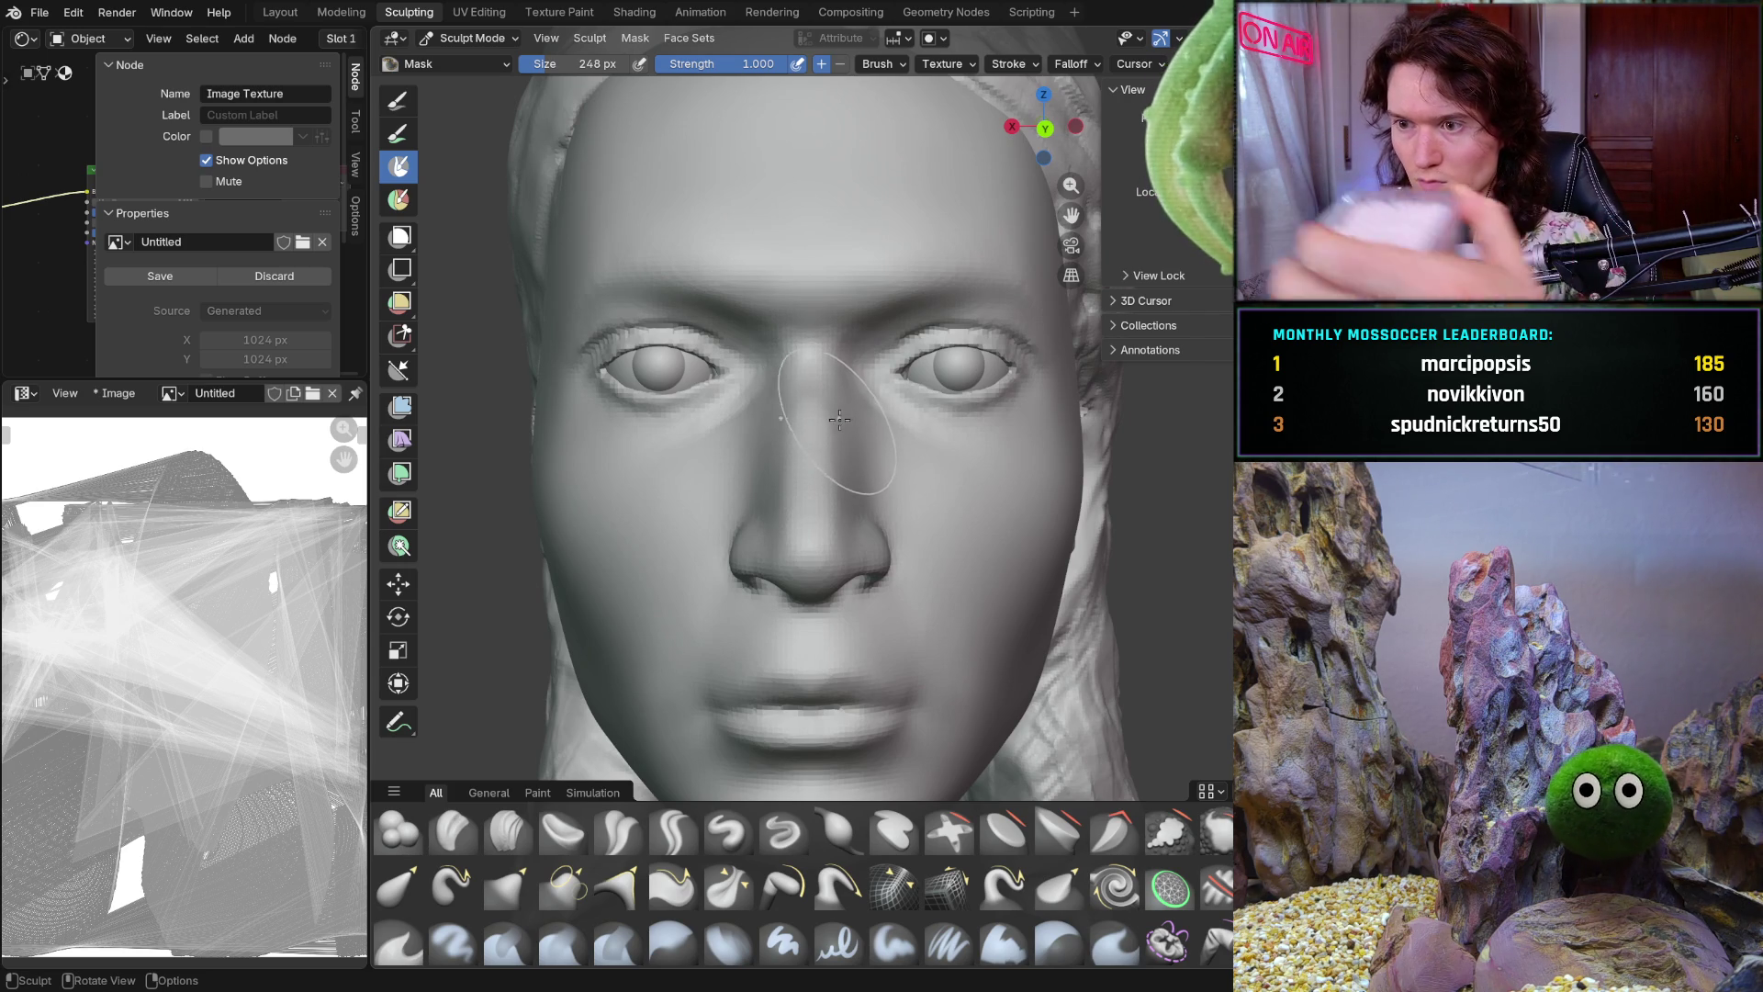
mouse_move(869, 382)
middle_down()
mouse_move(892, 358)
mouse_move(905, 533)
middle_up()
scroll(882, 415, up, 4)
key(shift+s)
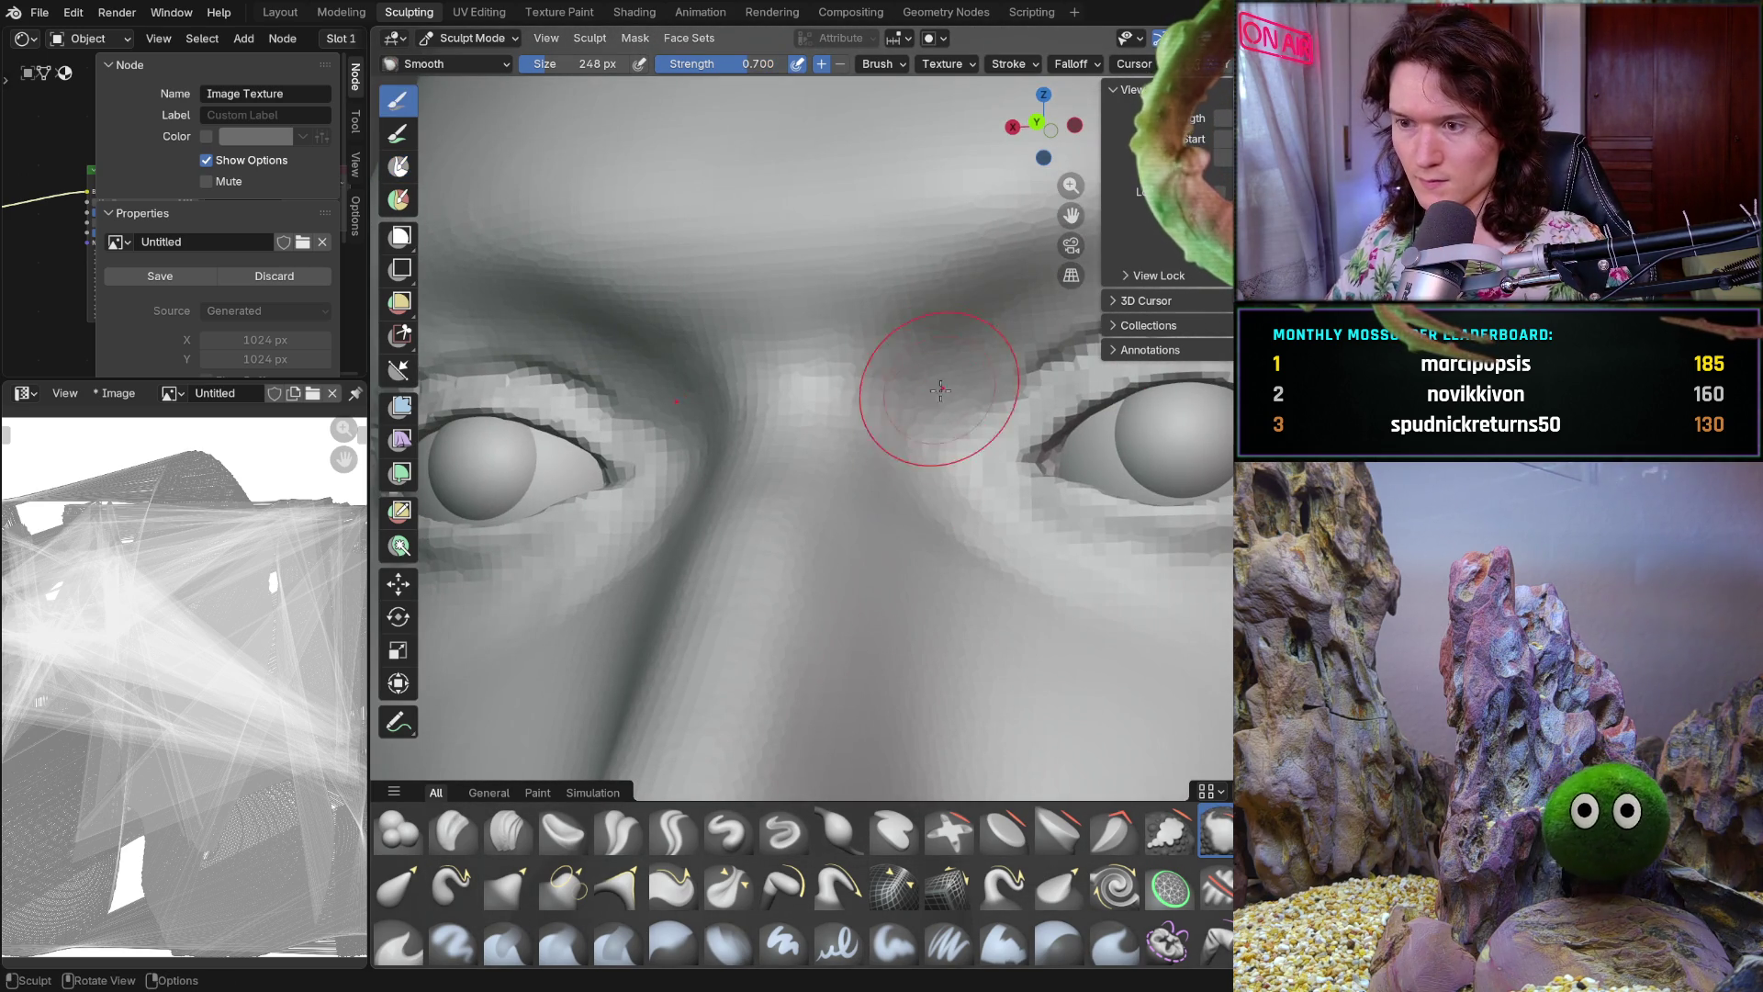
text(f400)
key(Return)
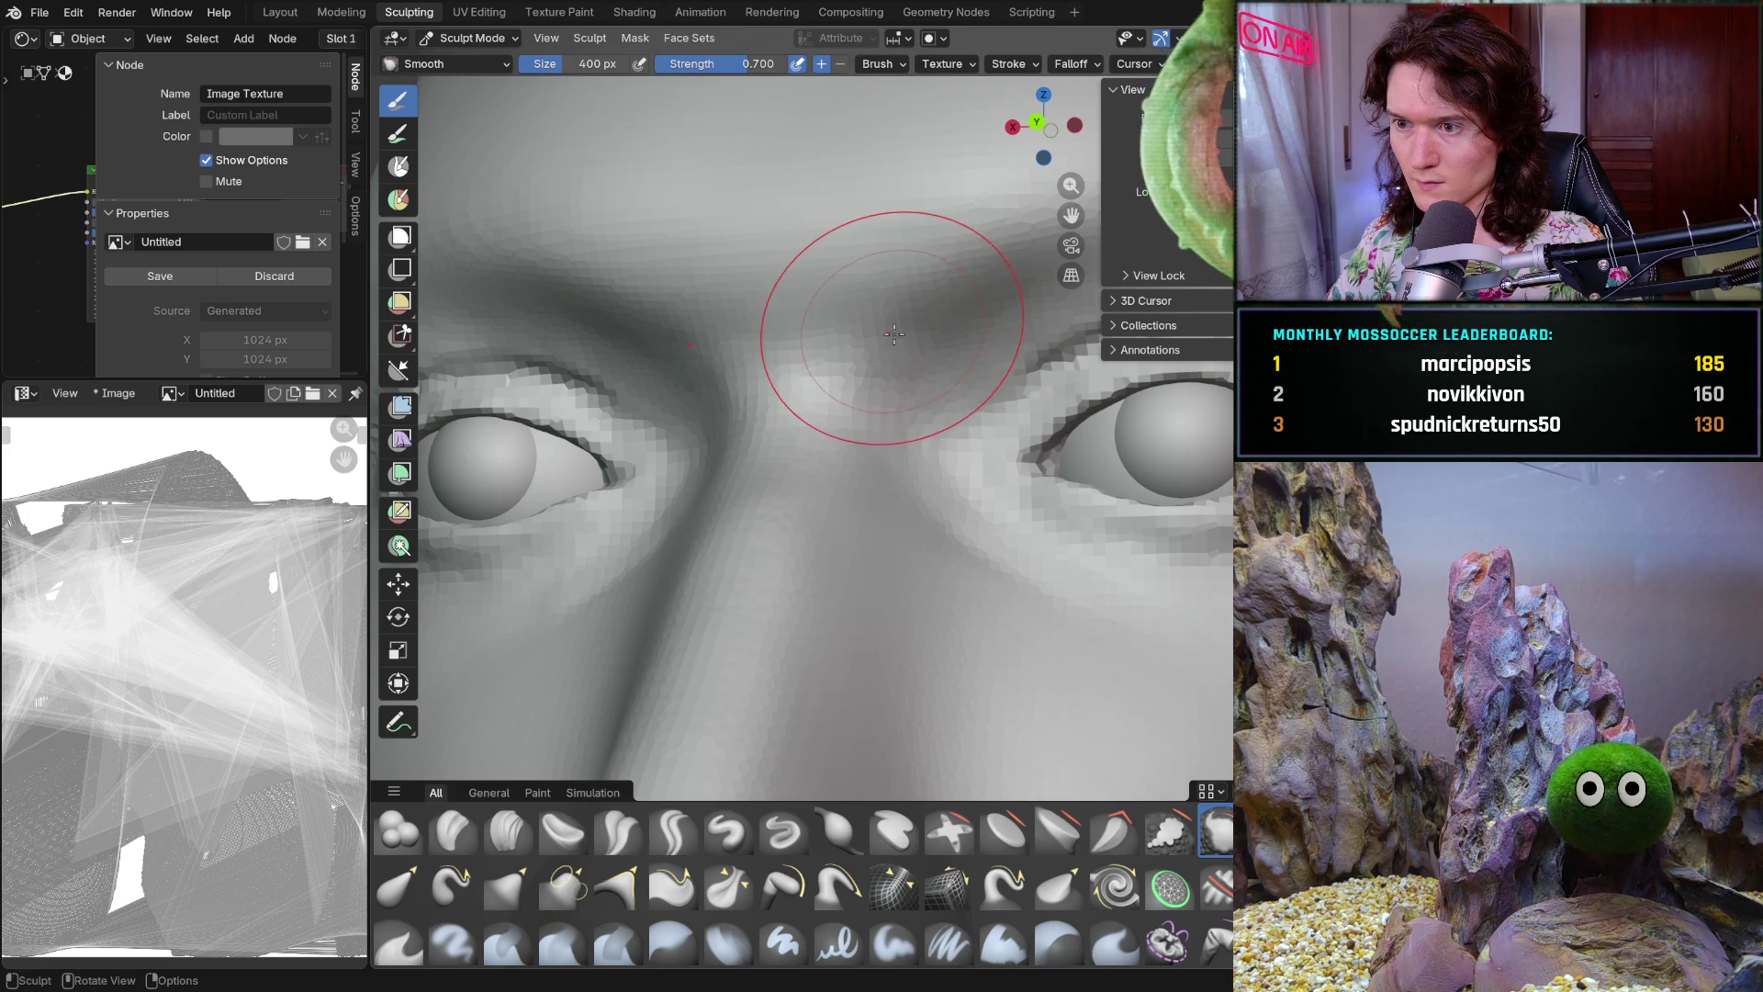
mouse_move(918, 279)
middle_down()
mouse_move(832, 413)
mouse_move(840, 401)
middle_up()
key(f)
click(800, 413)
key(f)
click(832, 439)
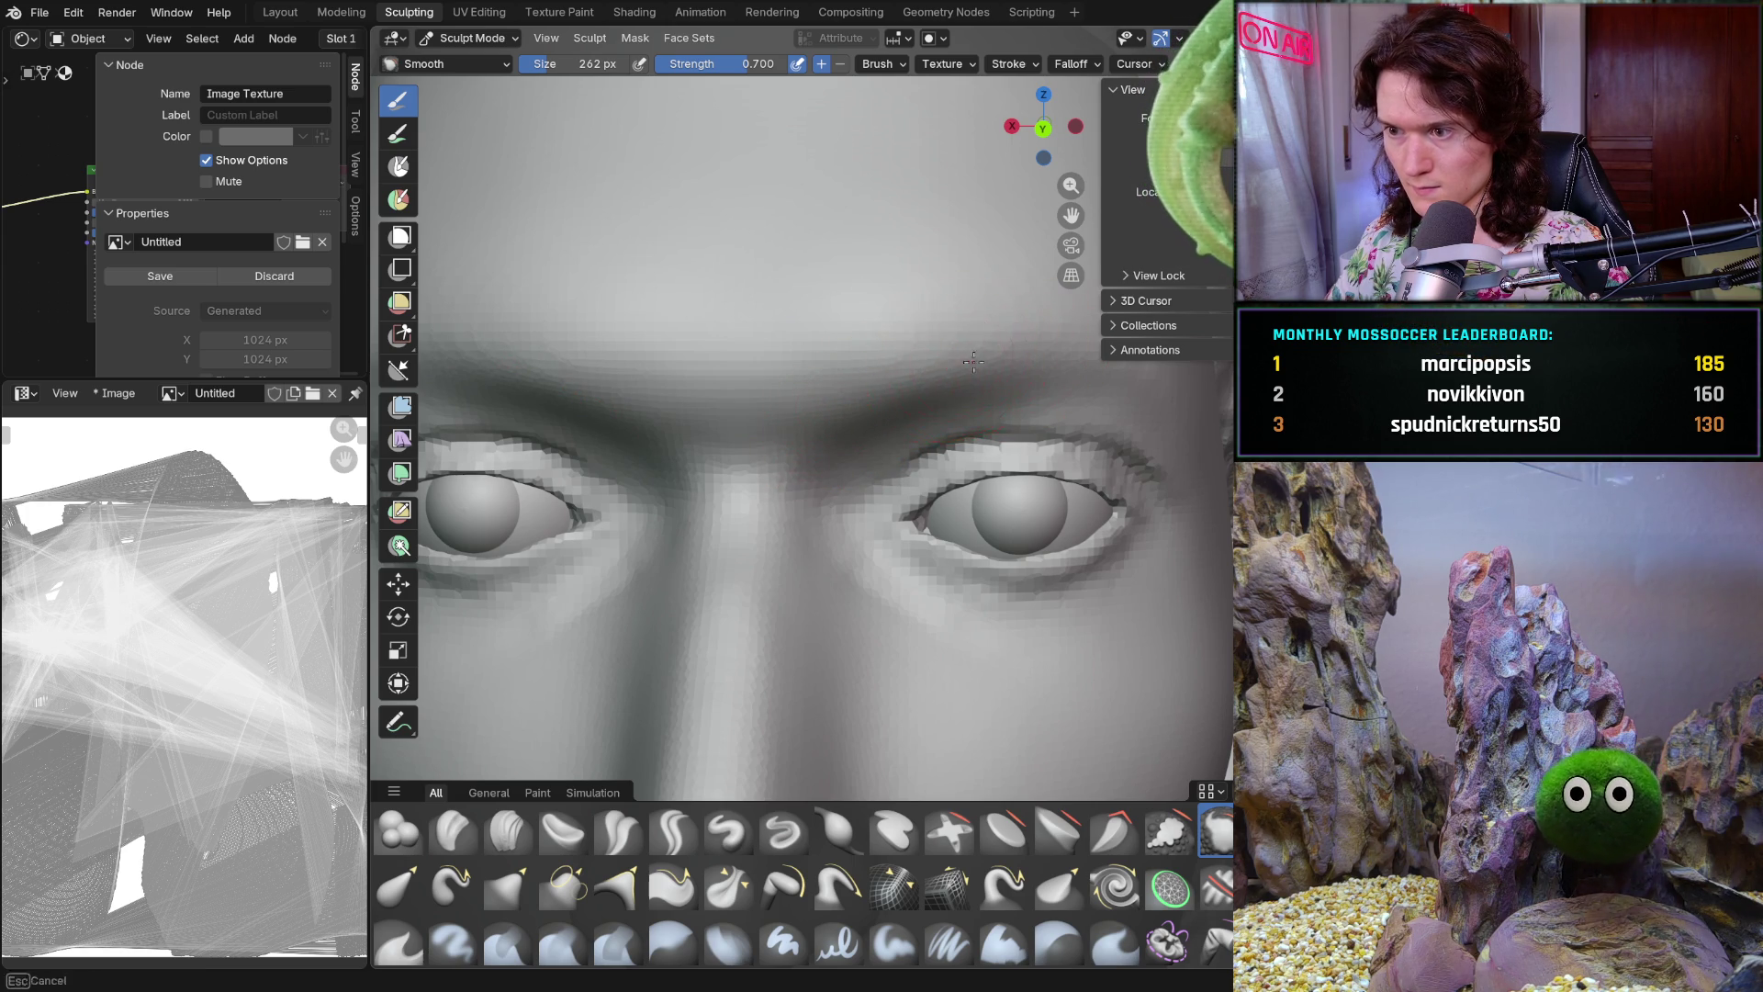
Bring the head into Right Orthographic side profile with the reference photo and guide lines overlaid
mouse_move(982, 404)
middle_down()
mouse_move(921, 358)
mouse_move(826, 404)
middle_up()
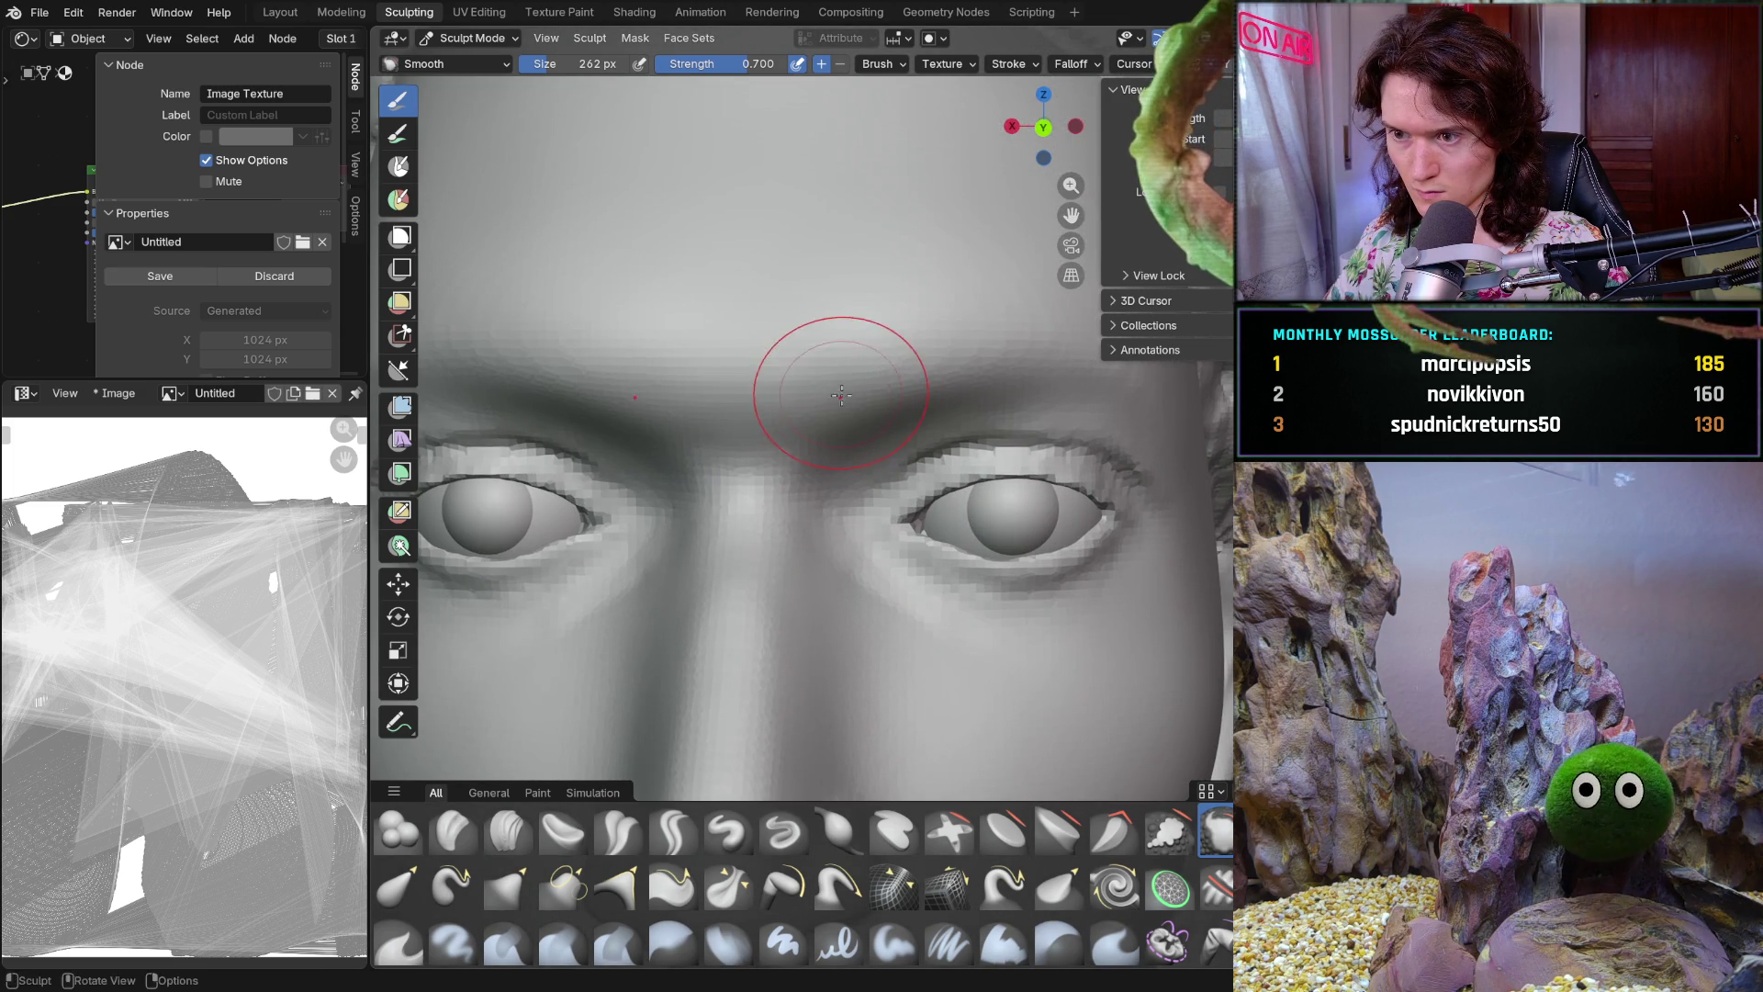
scroll(960, 354, down, 5)
mouse_move(960, 358)
middle_down()
mouse_move(1135, 514)
mouse_move(1010, 604)
mouse_move(637, 484)
mouse_move(950, 549)
mouse_move(889, 449)
mouse_move(899, 340)
middle_up()
scroll(900, 339, up, 3)
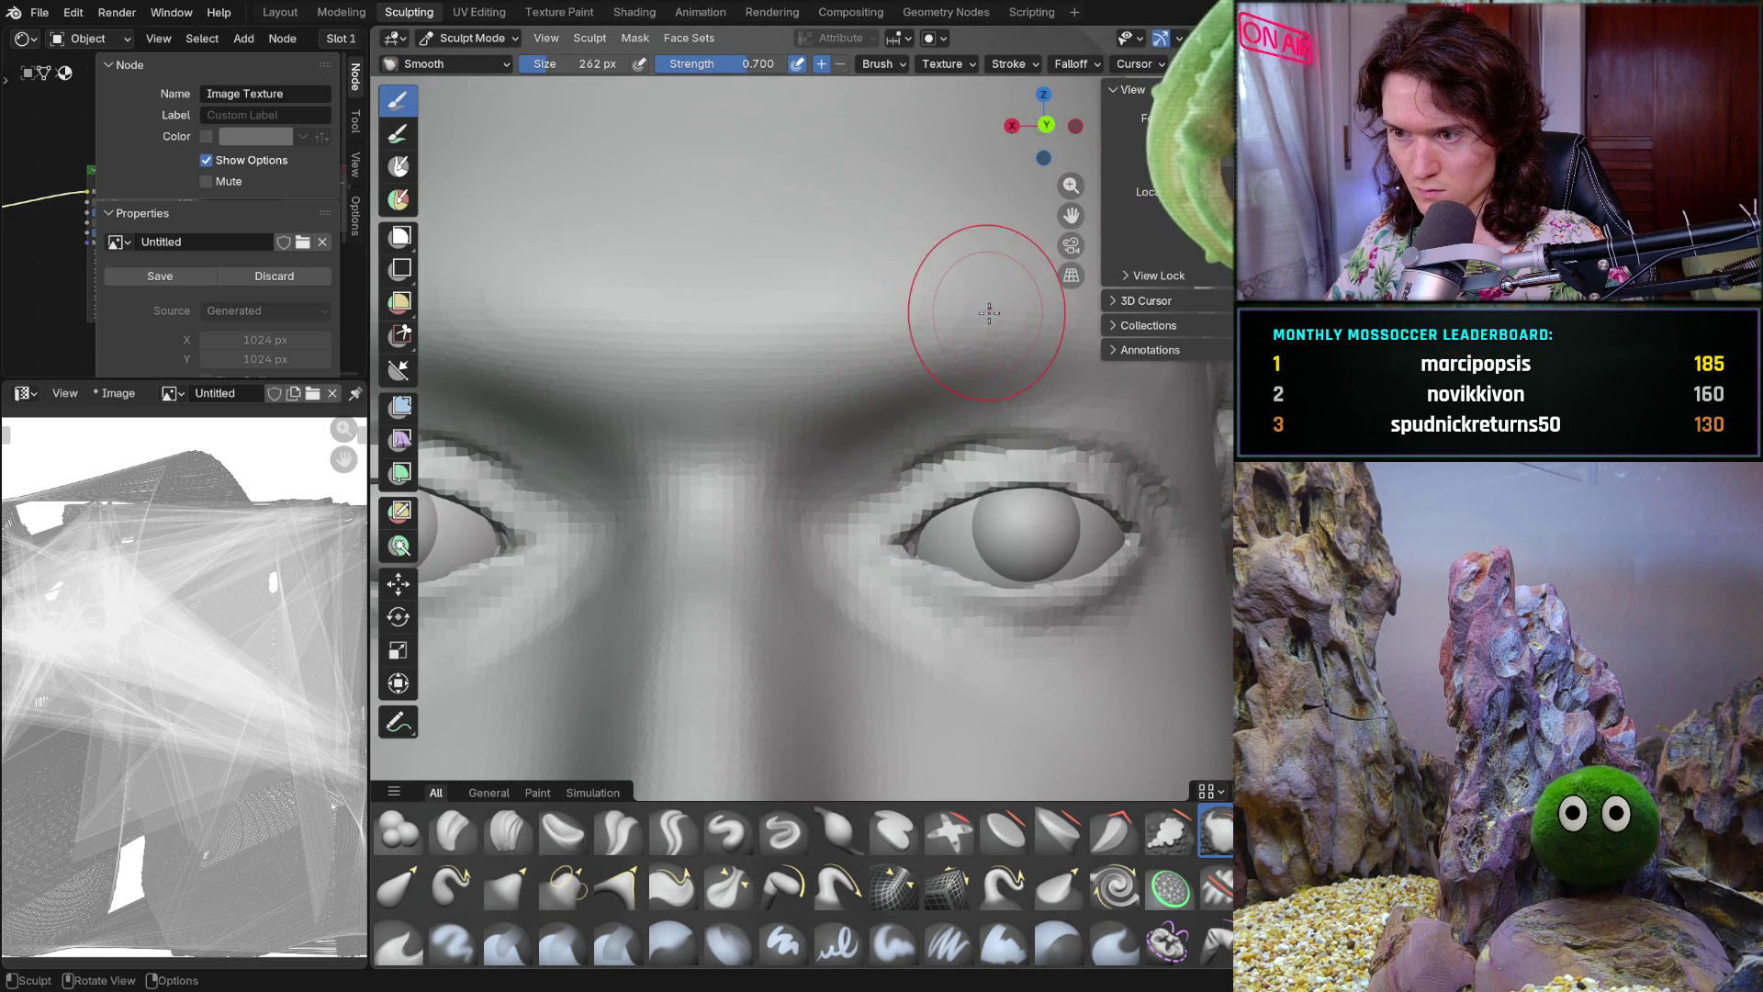
scroll(989, 314, down, 5)
middle_drag(828, 532, 880, 413)
scroll(880, 362, up, 5)
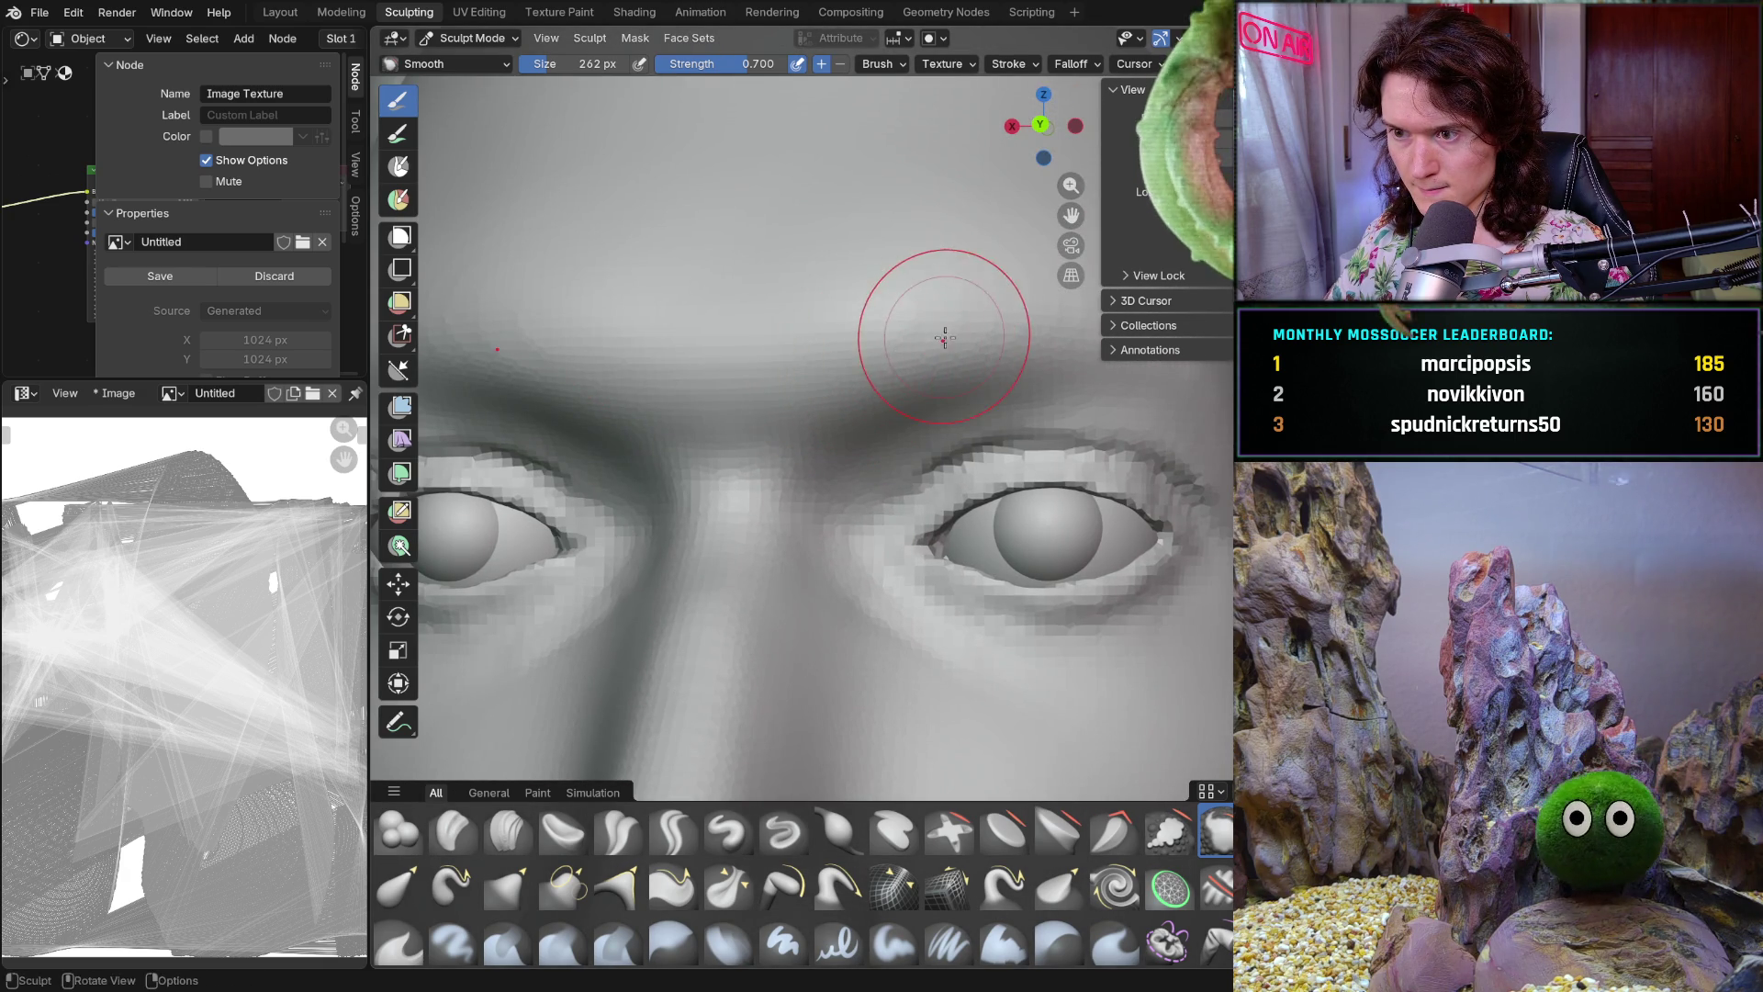
scroll(973, 326, down, 4)
mouse_move(975, 326)
middle_down()
mouse_move(920, 612)
mouse_move(707, 444)
middle_up()
scroll(706, 445, up, 3)
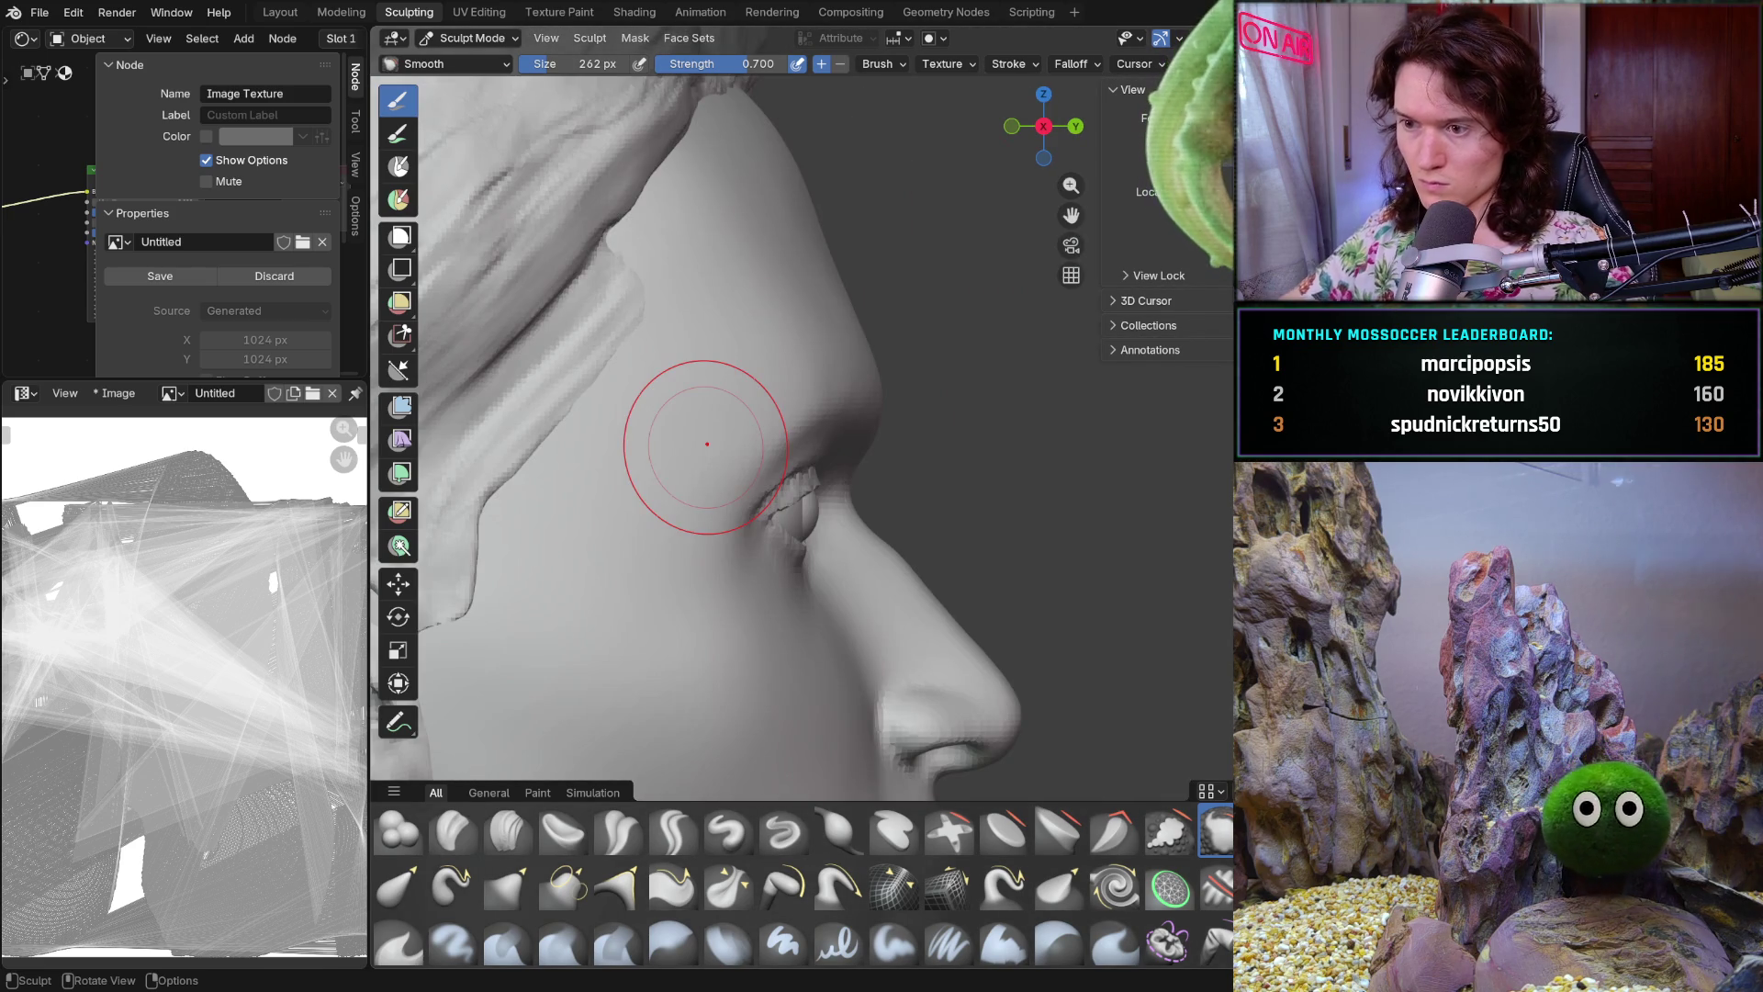
key(KP_3)
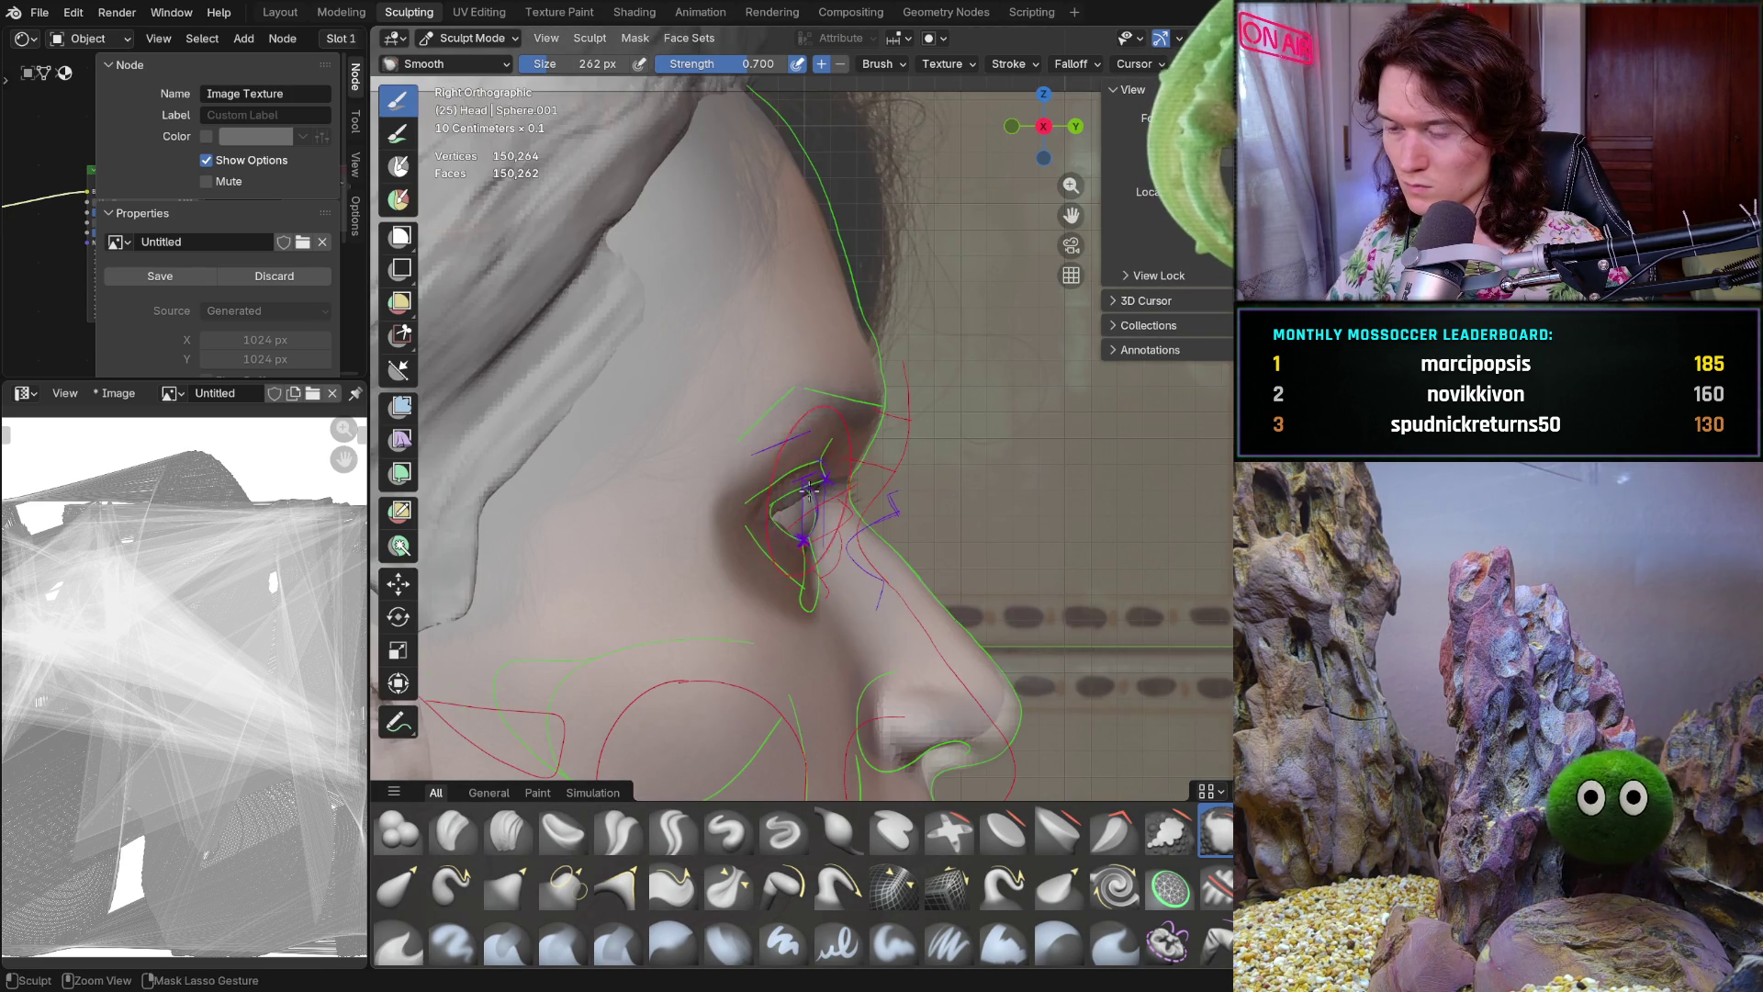
Flip to Left Orthographic on the eye, then return to a frontal perspective of the whole head with its guide lines
ctrl+middle_drag(811, 478, 942, 353)
key(ctrl+KP_3)
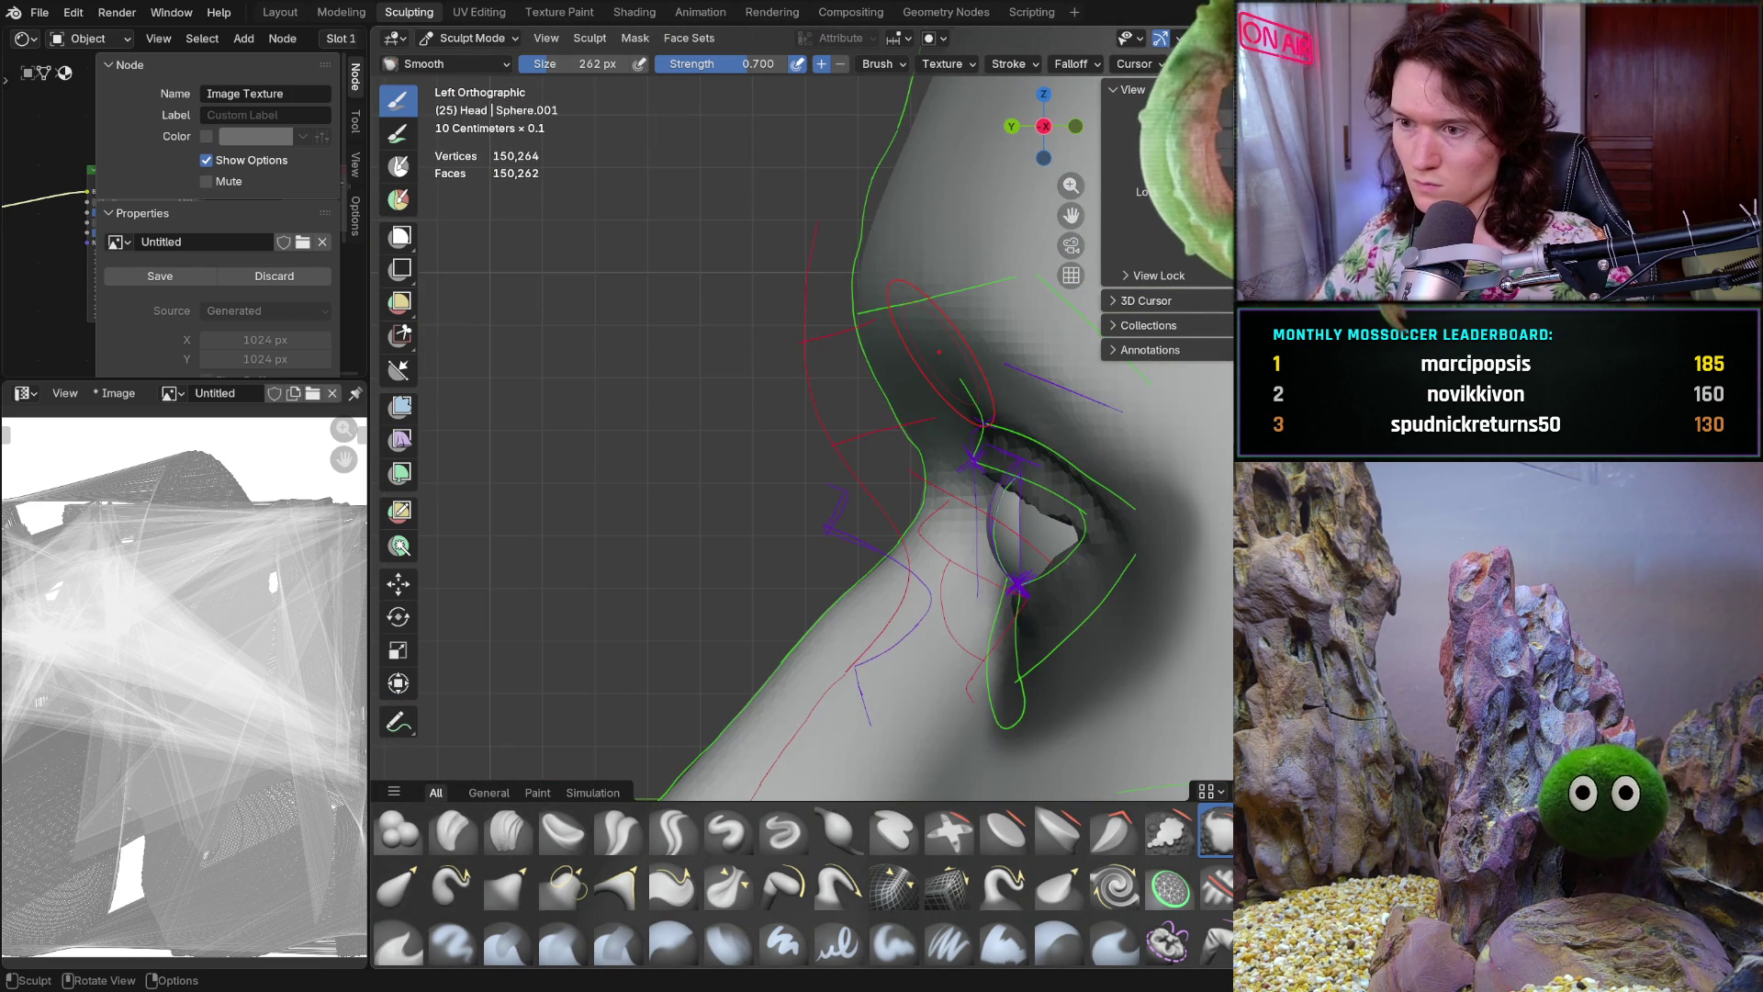
scroll(869, 396, up, 1)
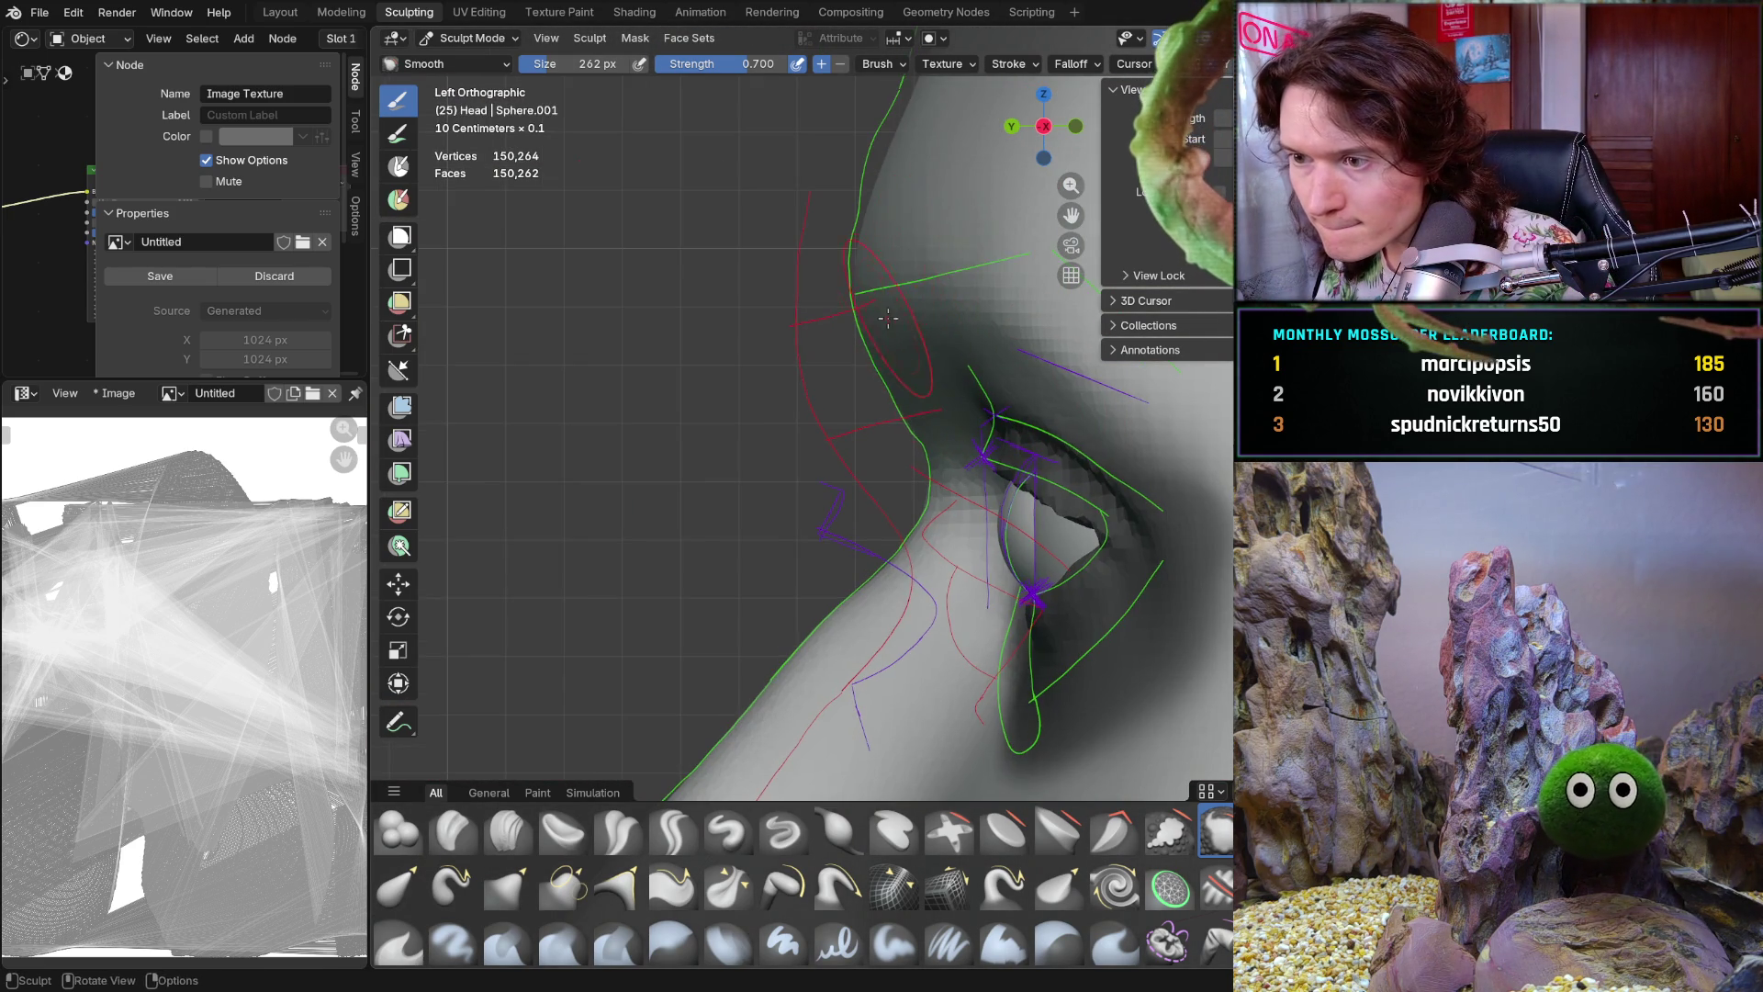
scroll(855, 403, up, 2)
scroll(831, 409, up, 2)
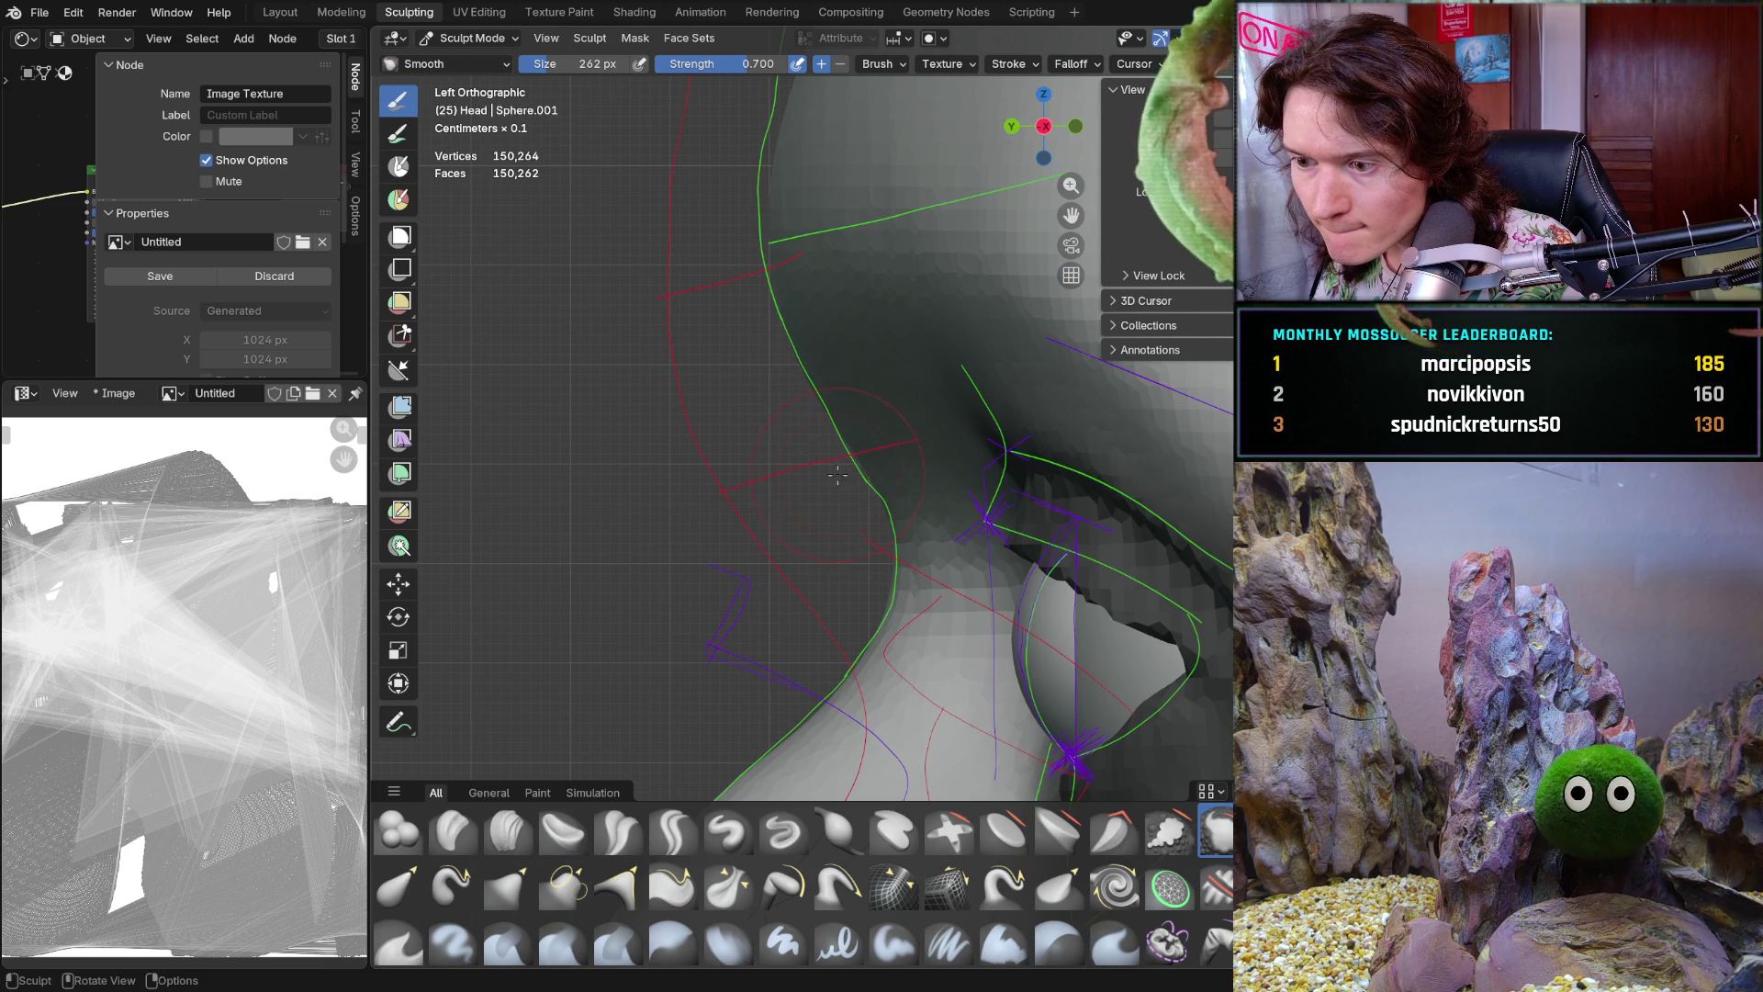
mouse_move(785, 343)
middle_down()
mouse_move(729, 478)
mouse_move(854, 416)
middle_up()
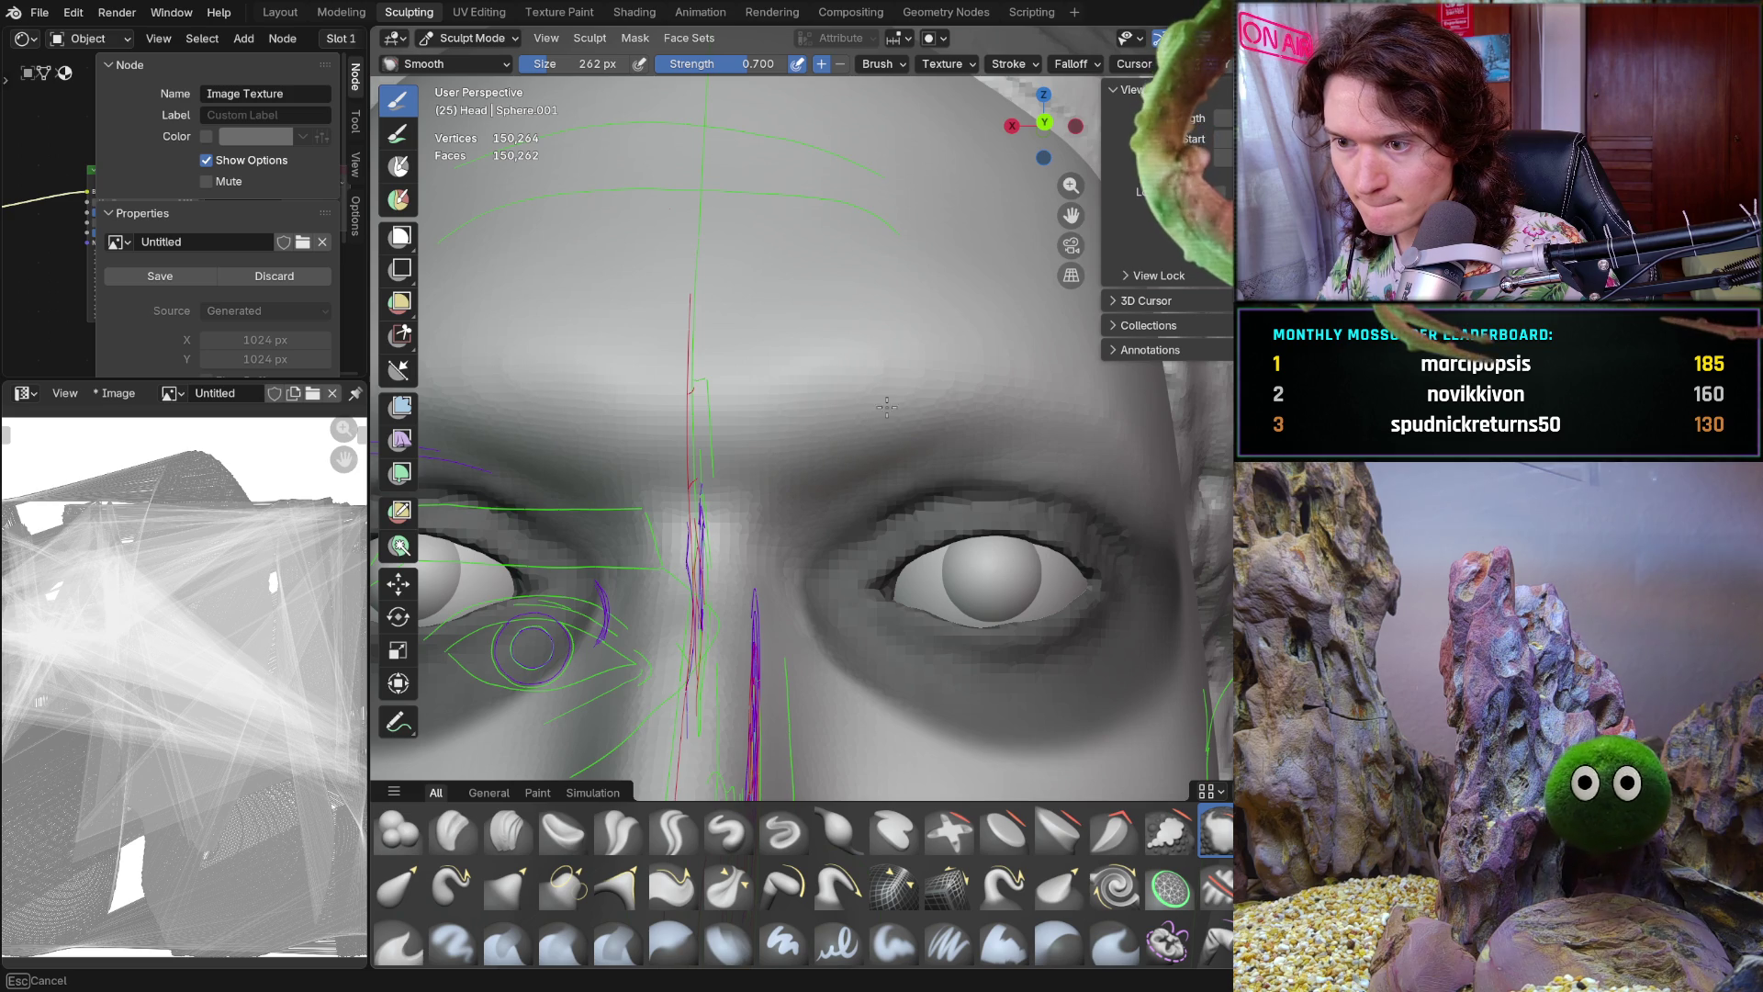
mouse_move(931, 382)
middle_down()
mouse_move(979, 430)
mouse_move(825, 362)
middle_up()
mouse_move(928, 336)
middle_down()
mouse_move(735, 416)
mouse_move(709, 393)
mouse_move(734, 551)
middle_up()
scroll(708, 392, down, 4)
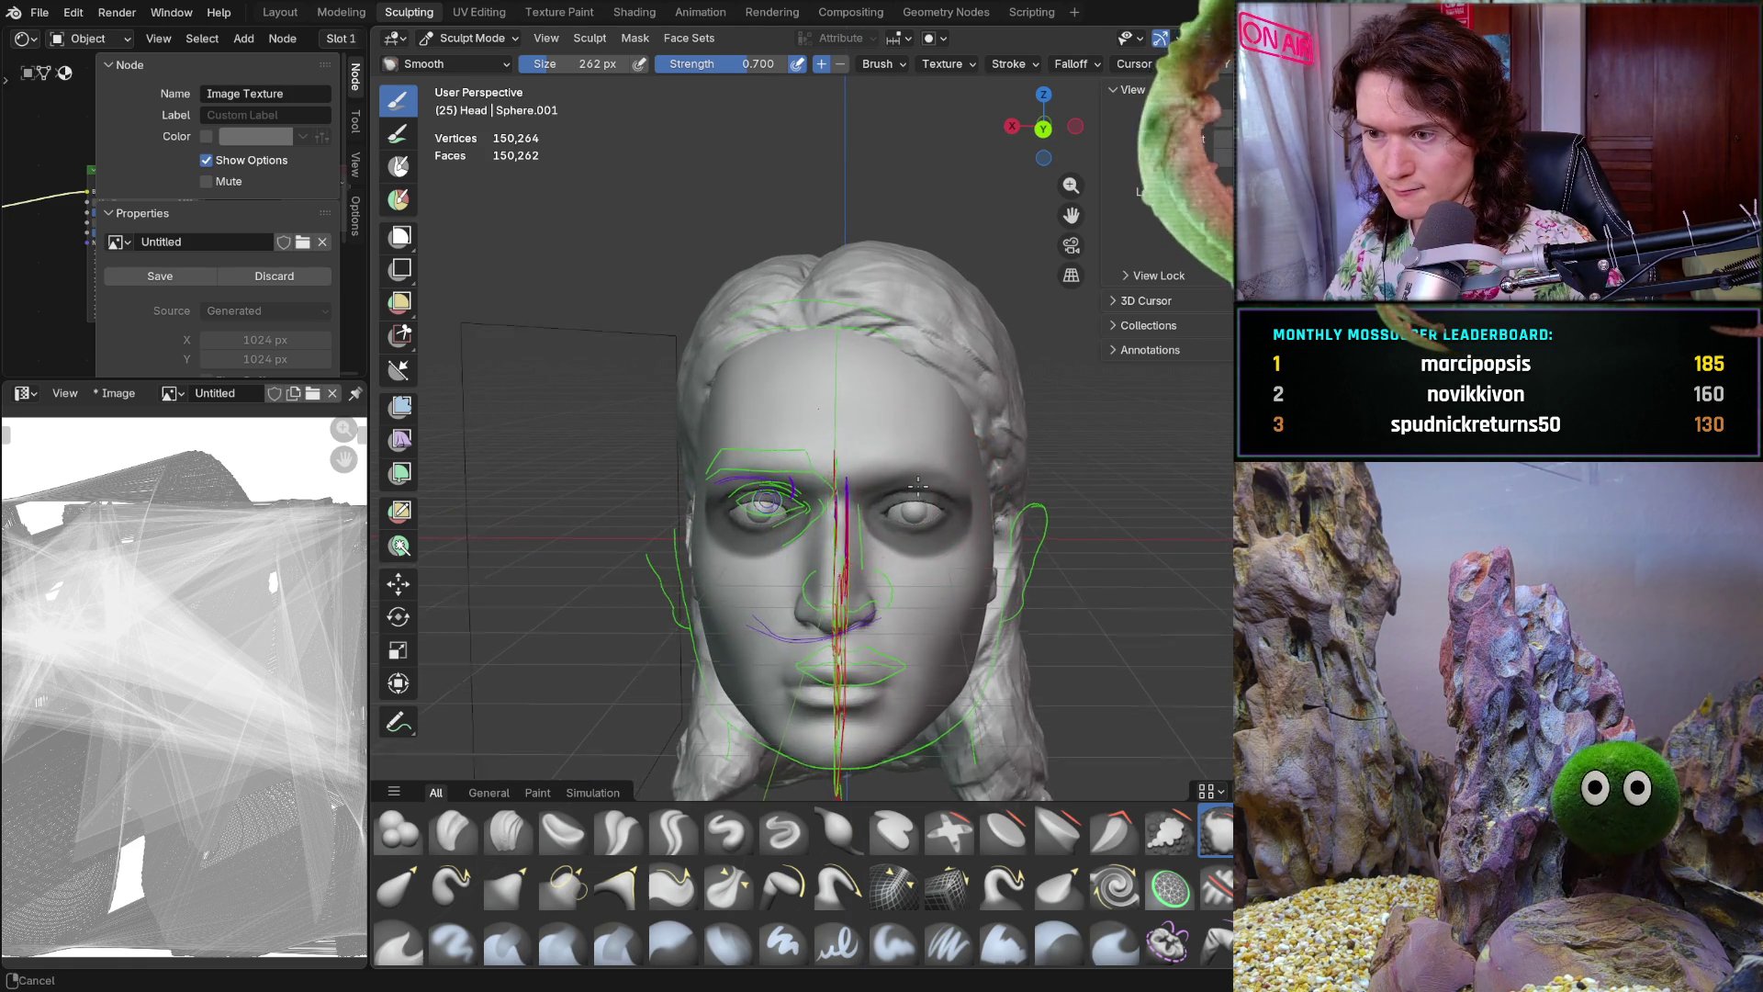
ctrl+middle_drag(913, 502, 864, 335)
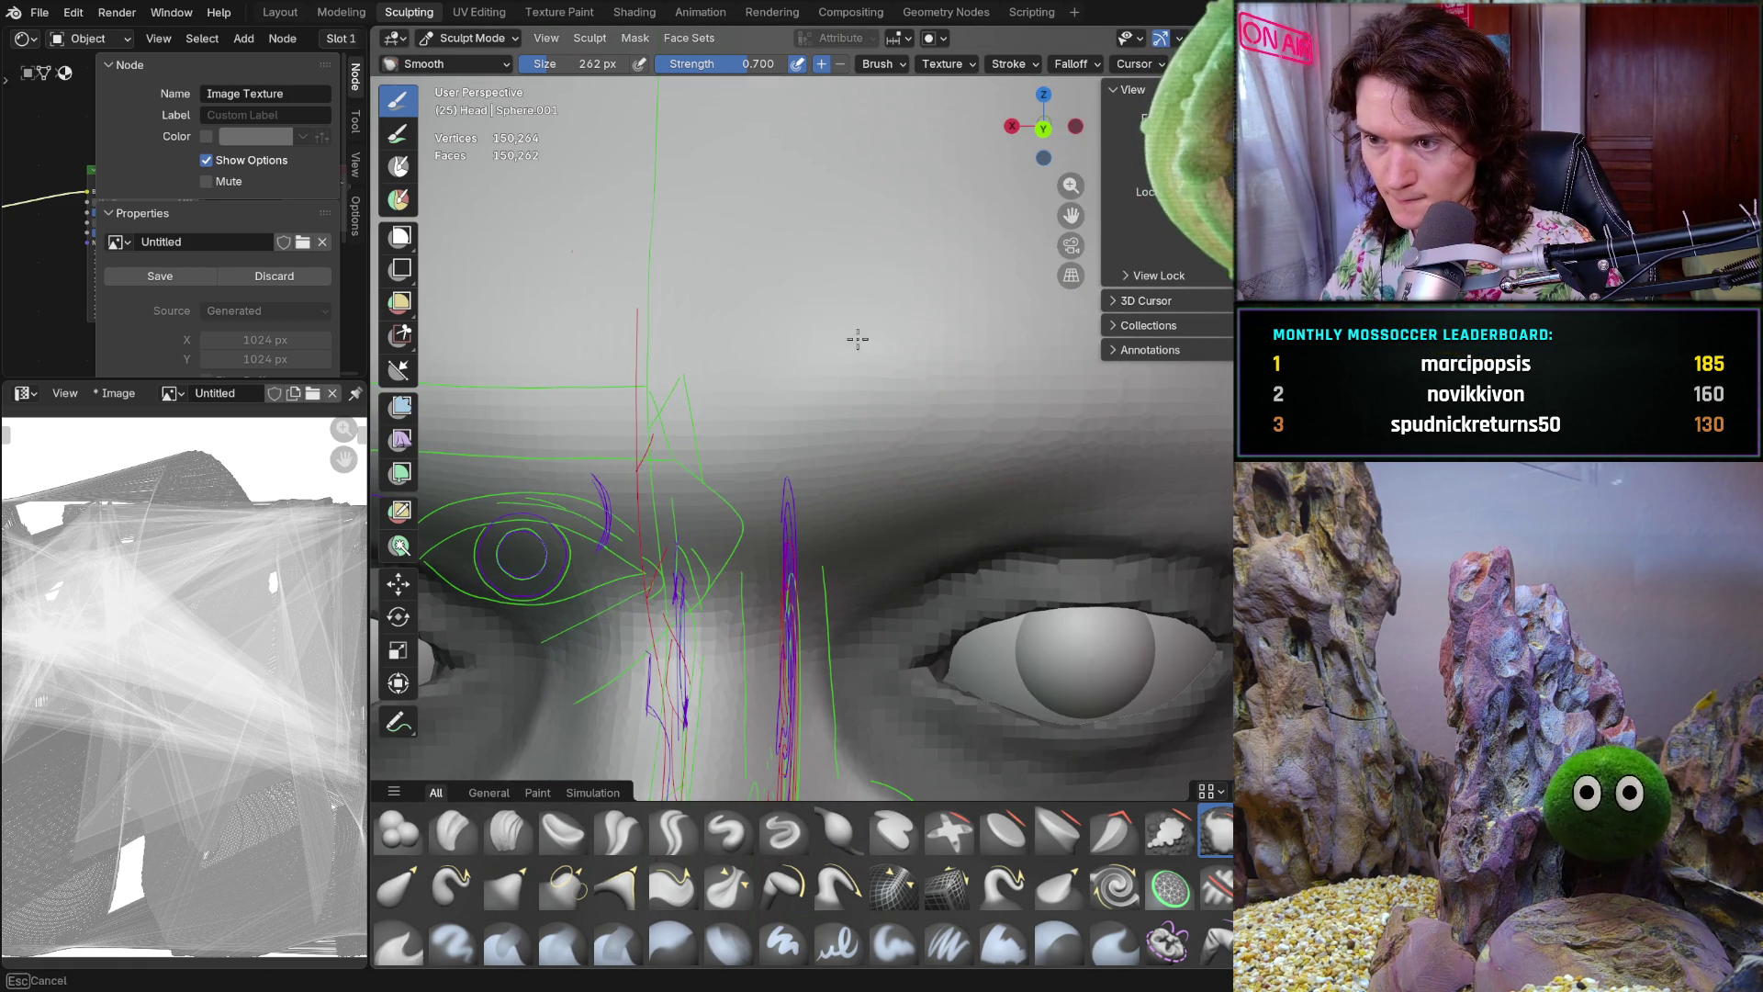
mouse_move(912, 316)
middle_down()
mouse_move(877, 593)
mouse_move(781, 450)
middle_up()
scroll(880, 488, down, 5)
mouse_move(879, 487)
middle_down()
mouse_move(909, 421)
mouse_move(892, 458)
middle_up()
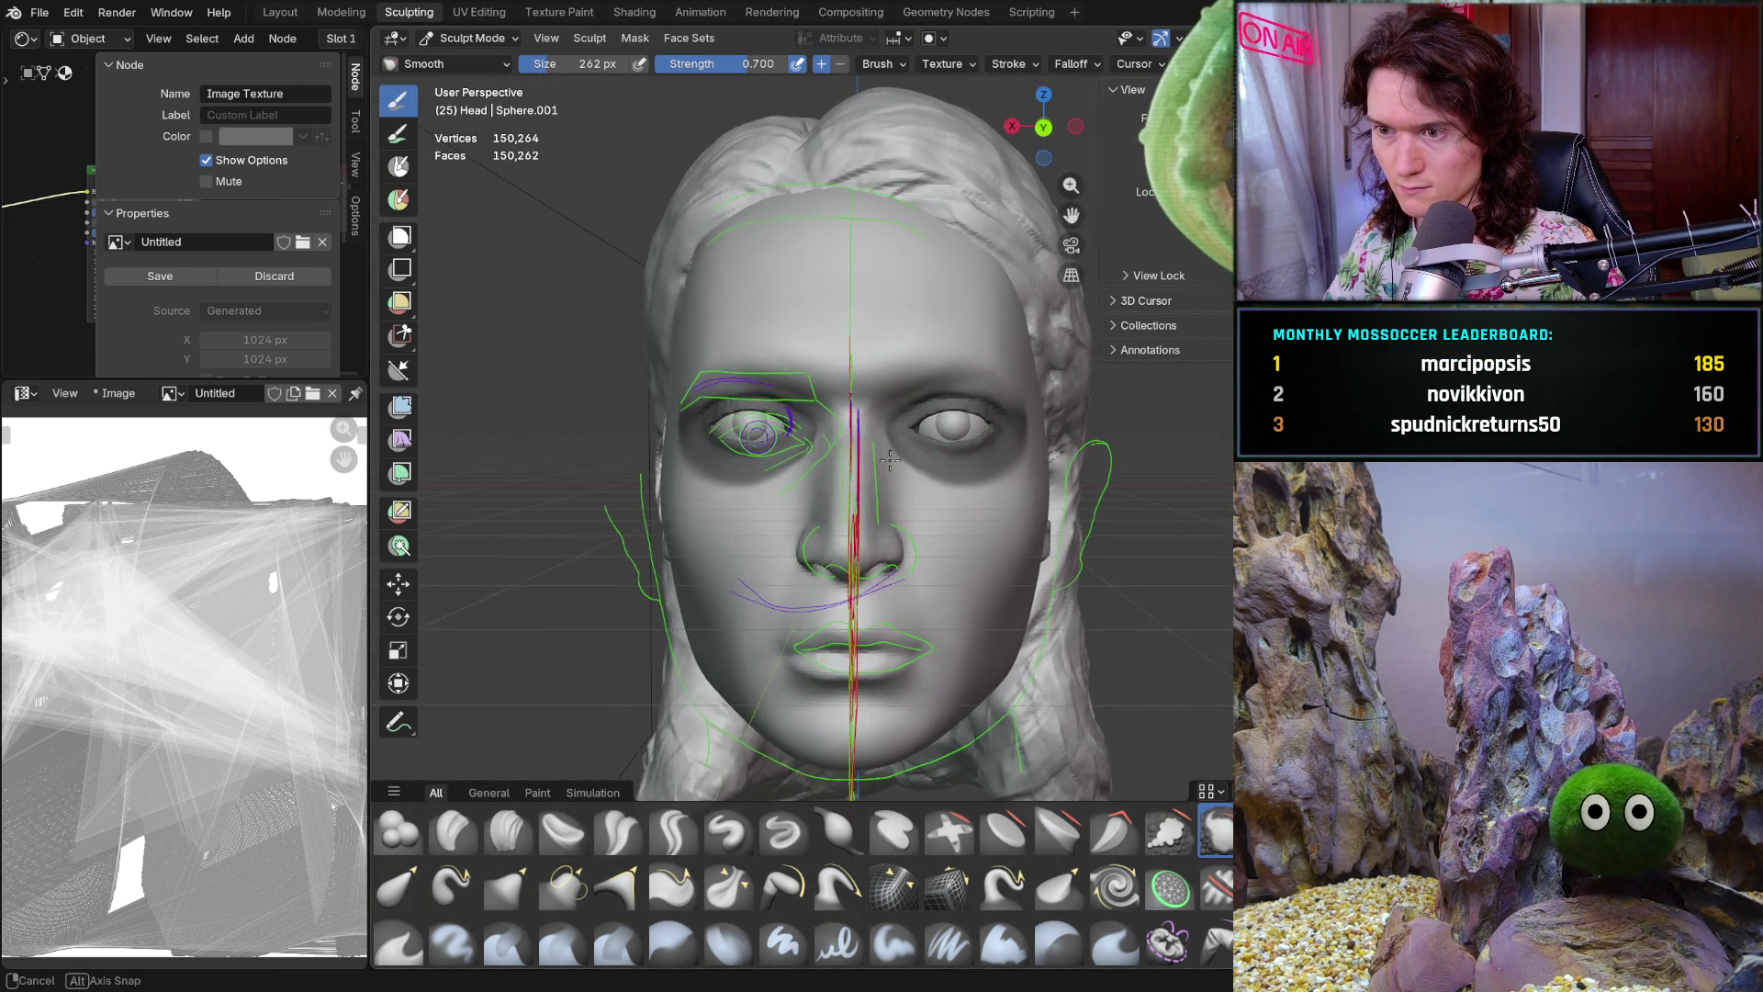
Hide the guide lines, grid and stats overlays with Shift+Alt+Z, undoing an accidental interface change
middle_drag(892, 459, 935, 474)
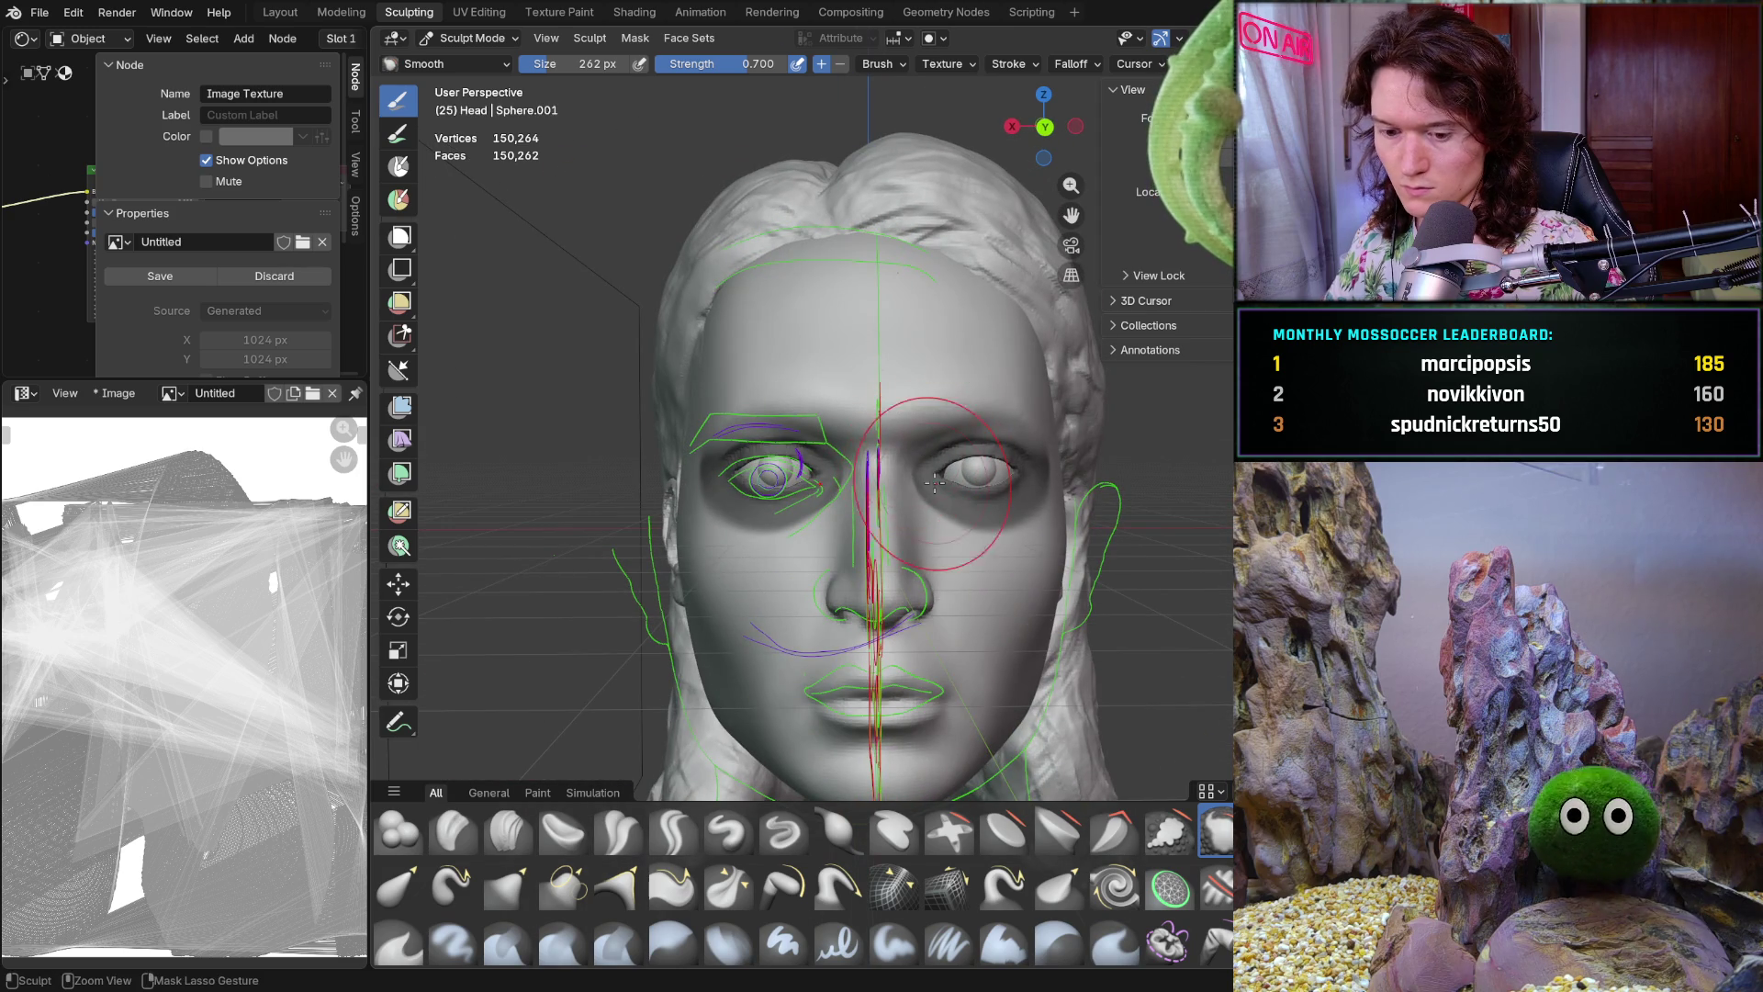
key(shift+alt+z)
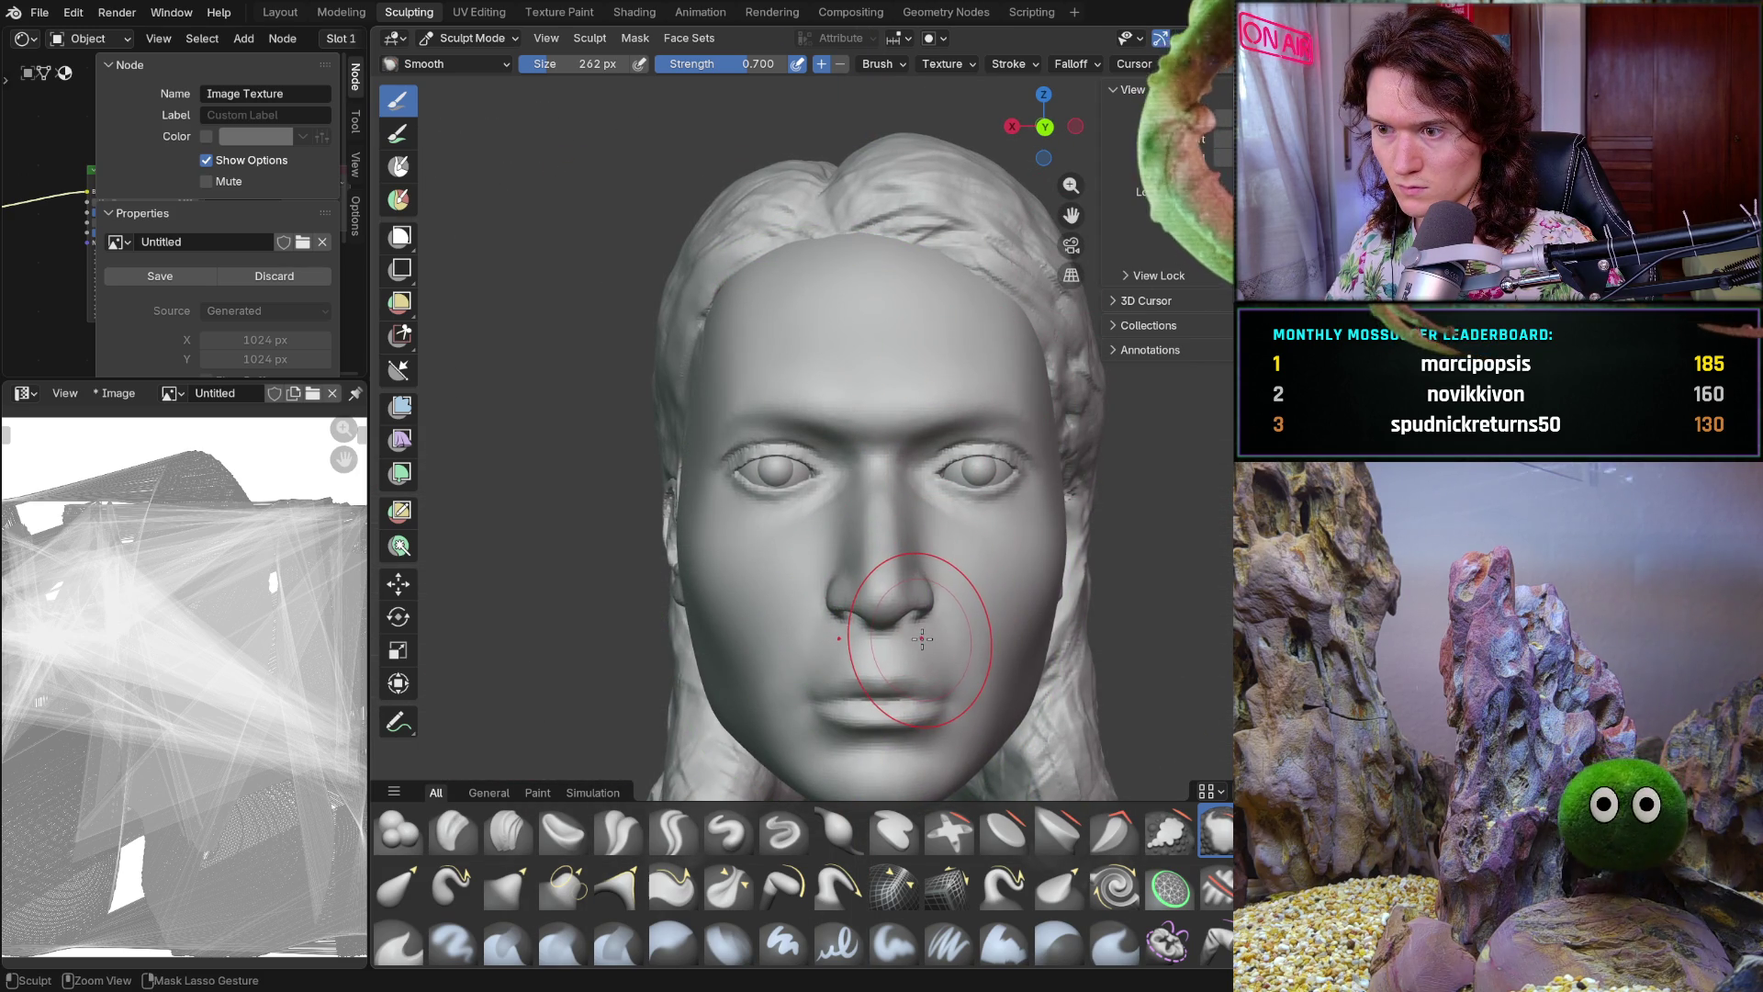
key(ctrl+z)
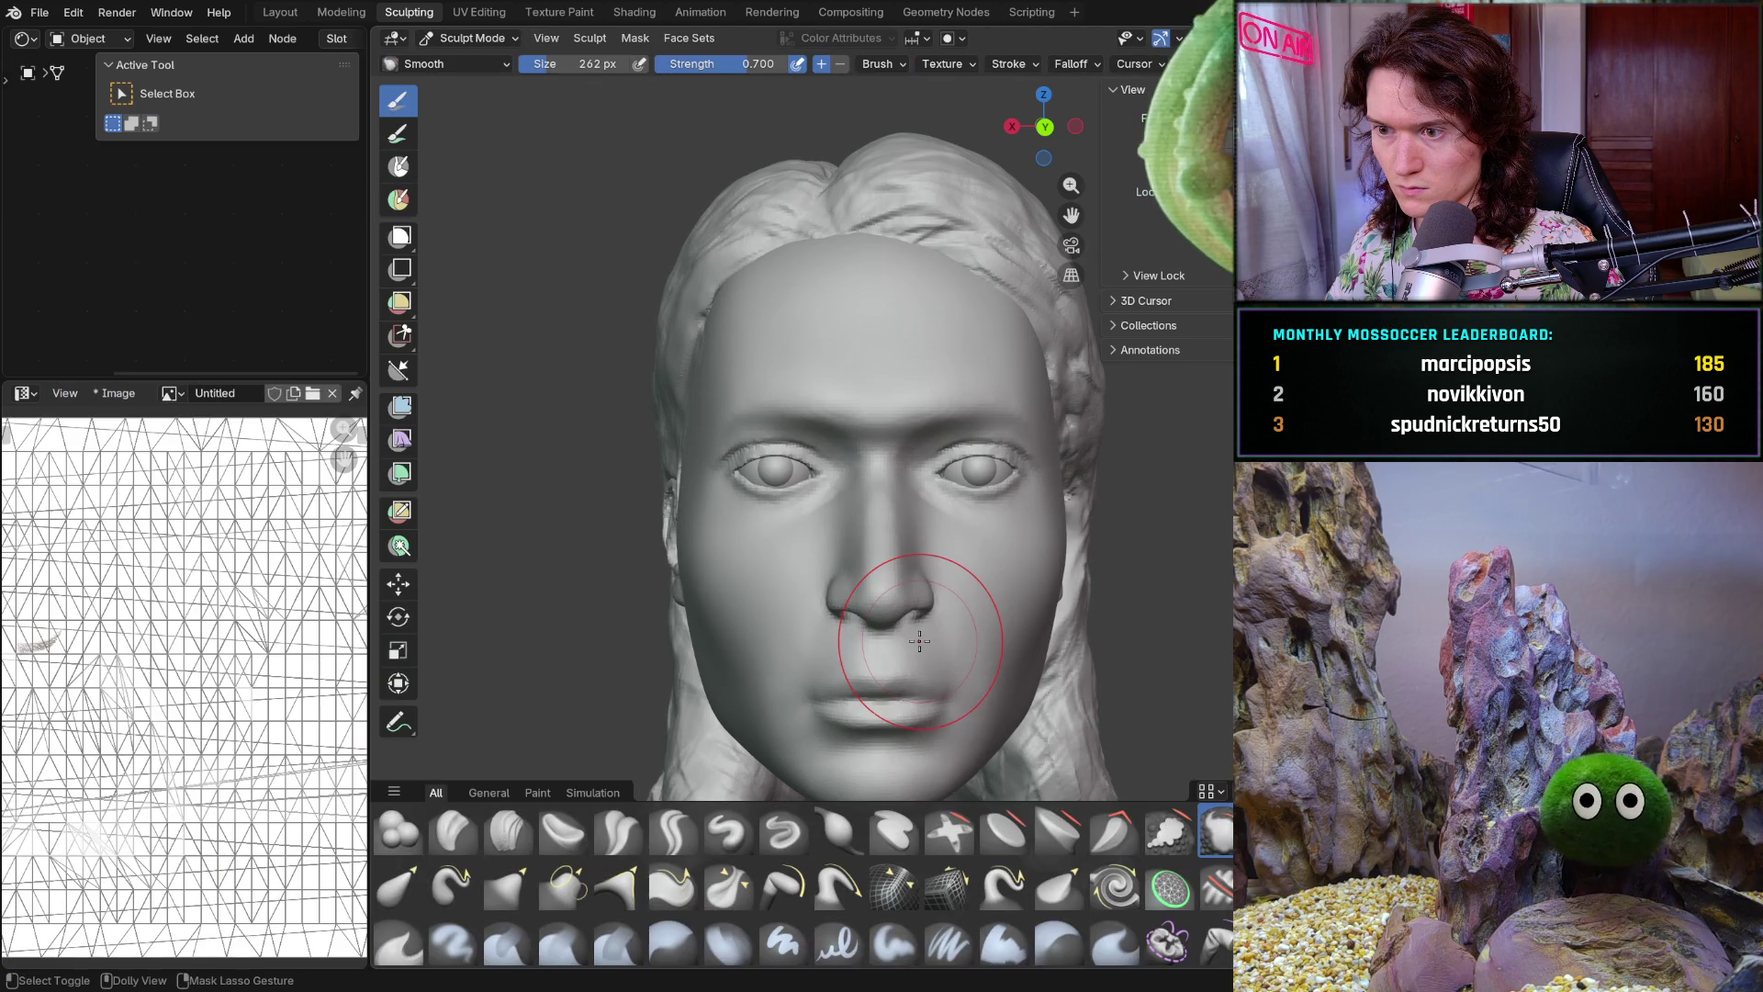
key(ctrl+z)
key(ctrl+z)
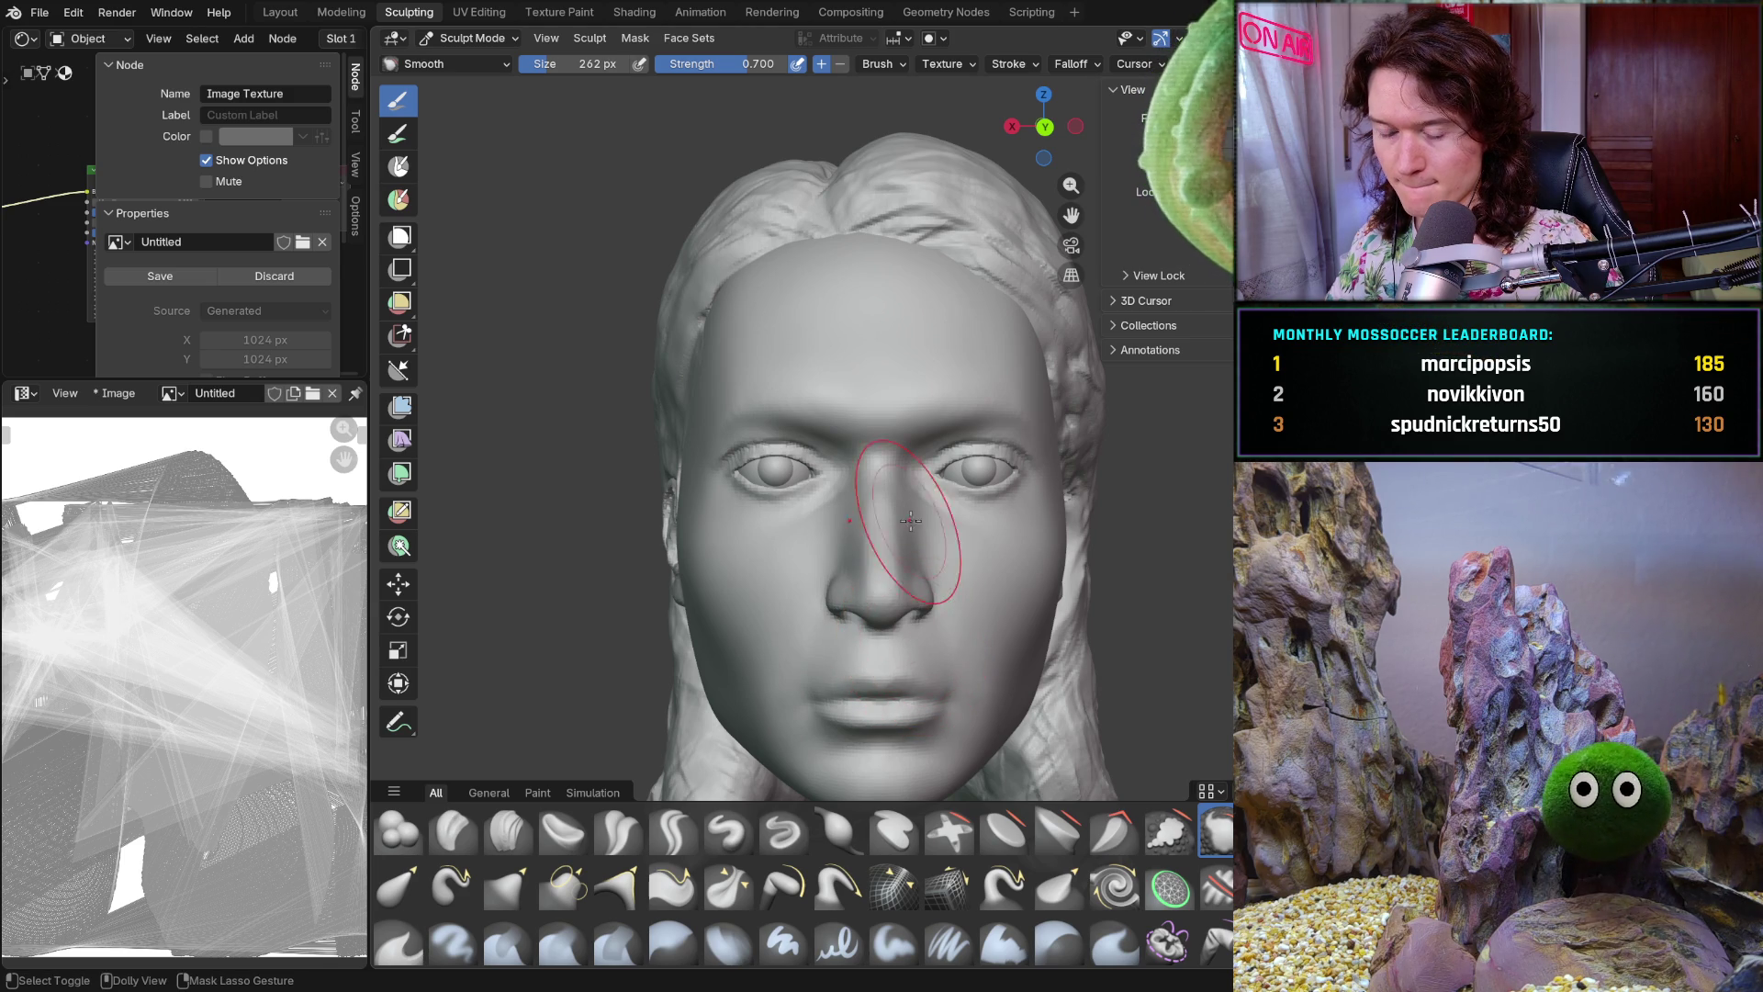
scroll(945, 414, up, 3)
Inspect the brow, eye and nose from below, above, side and front views
mouse_move(945, 354)
middle_down()
mouse_move(966, 372)
mouse_move(937, 362)
mouse_move(910, 420)
middle_up()
scroll(914, 356, up, 4)
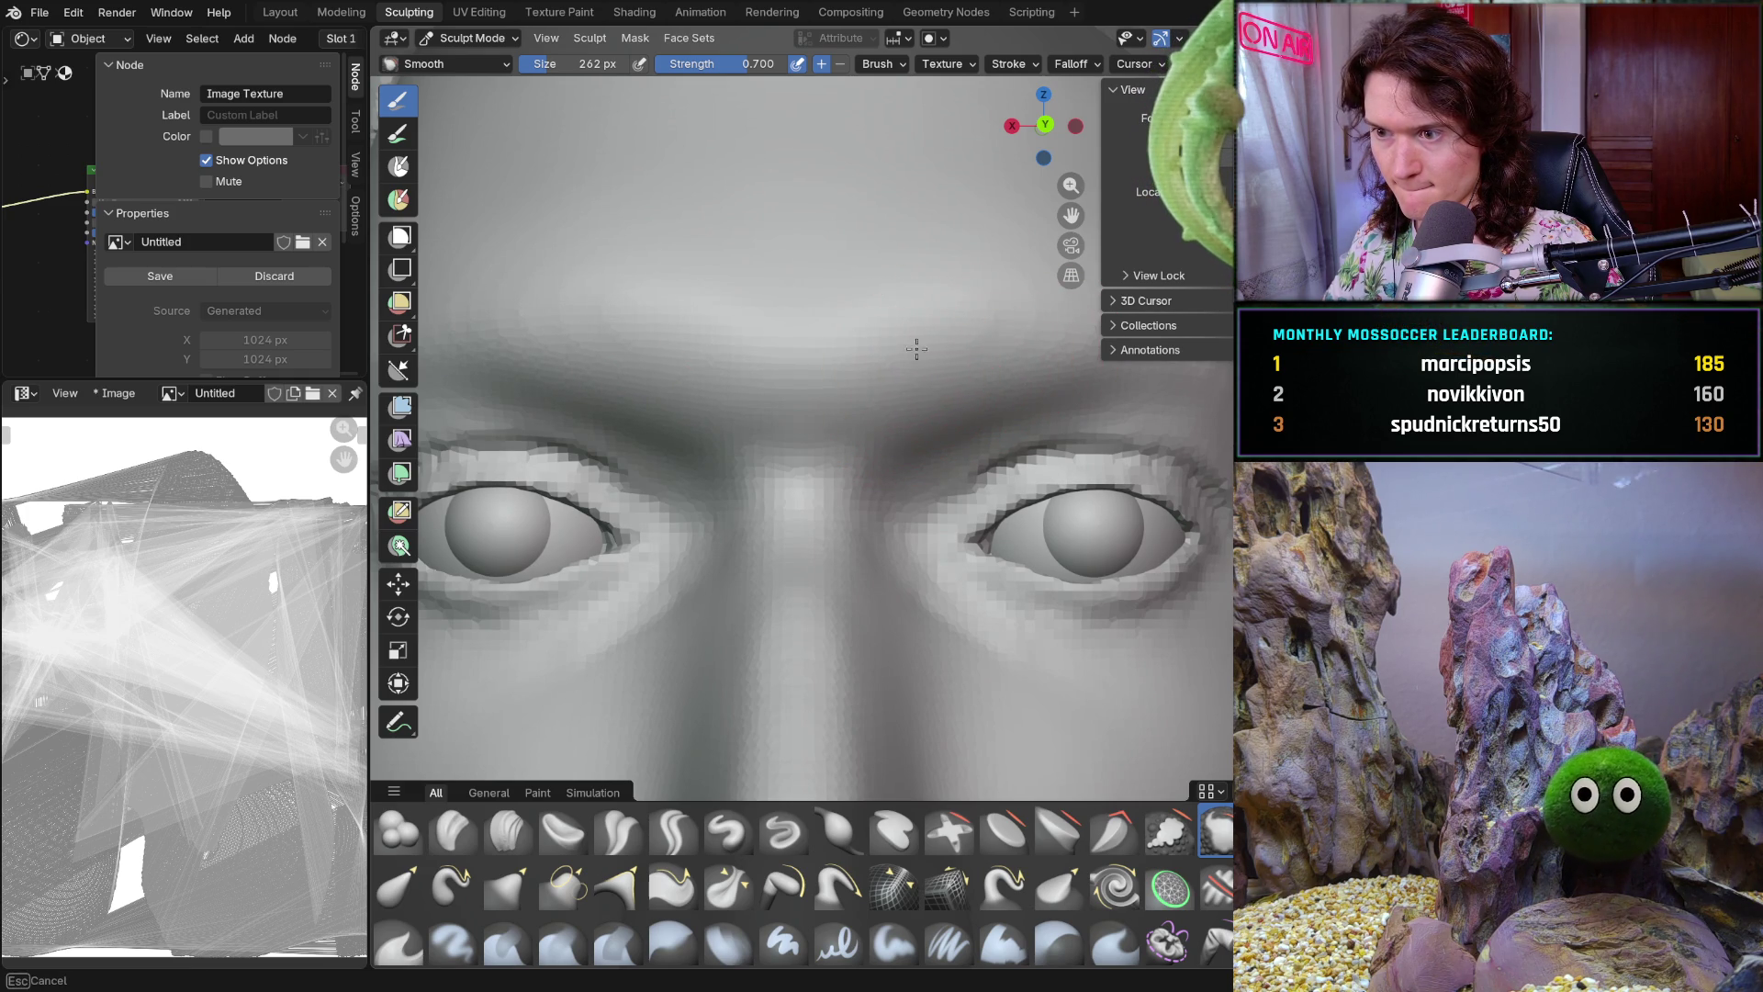
middle_drag(1008, 315, 937, 320)
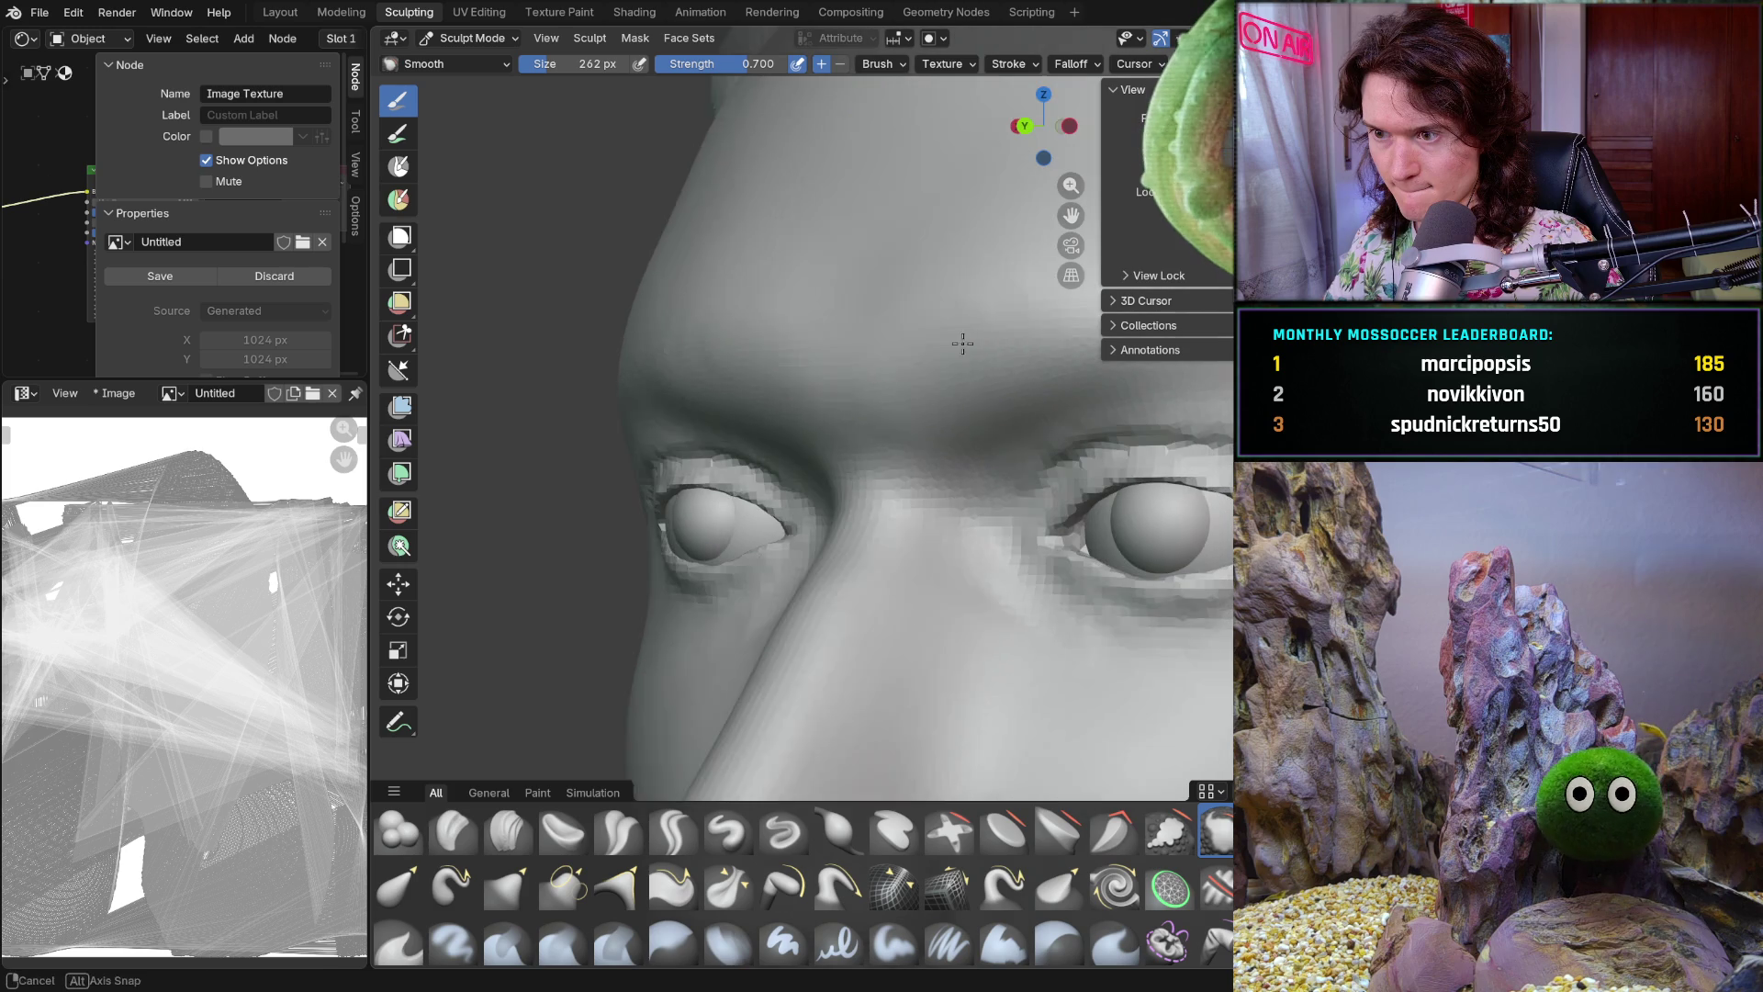
scroll(1035, 291, down, 3)
scroll(905, 354, up, 3)
mouse_move(905, 355)
middle_down()
mouse_move(1063, 516)
mouse_move(756, 359)
middle_up()
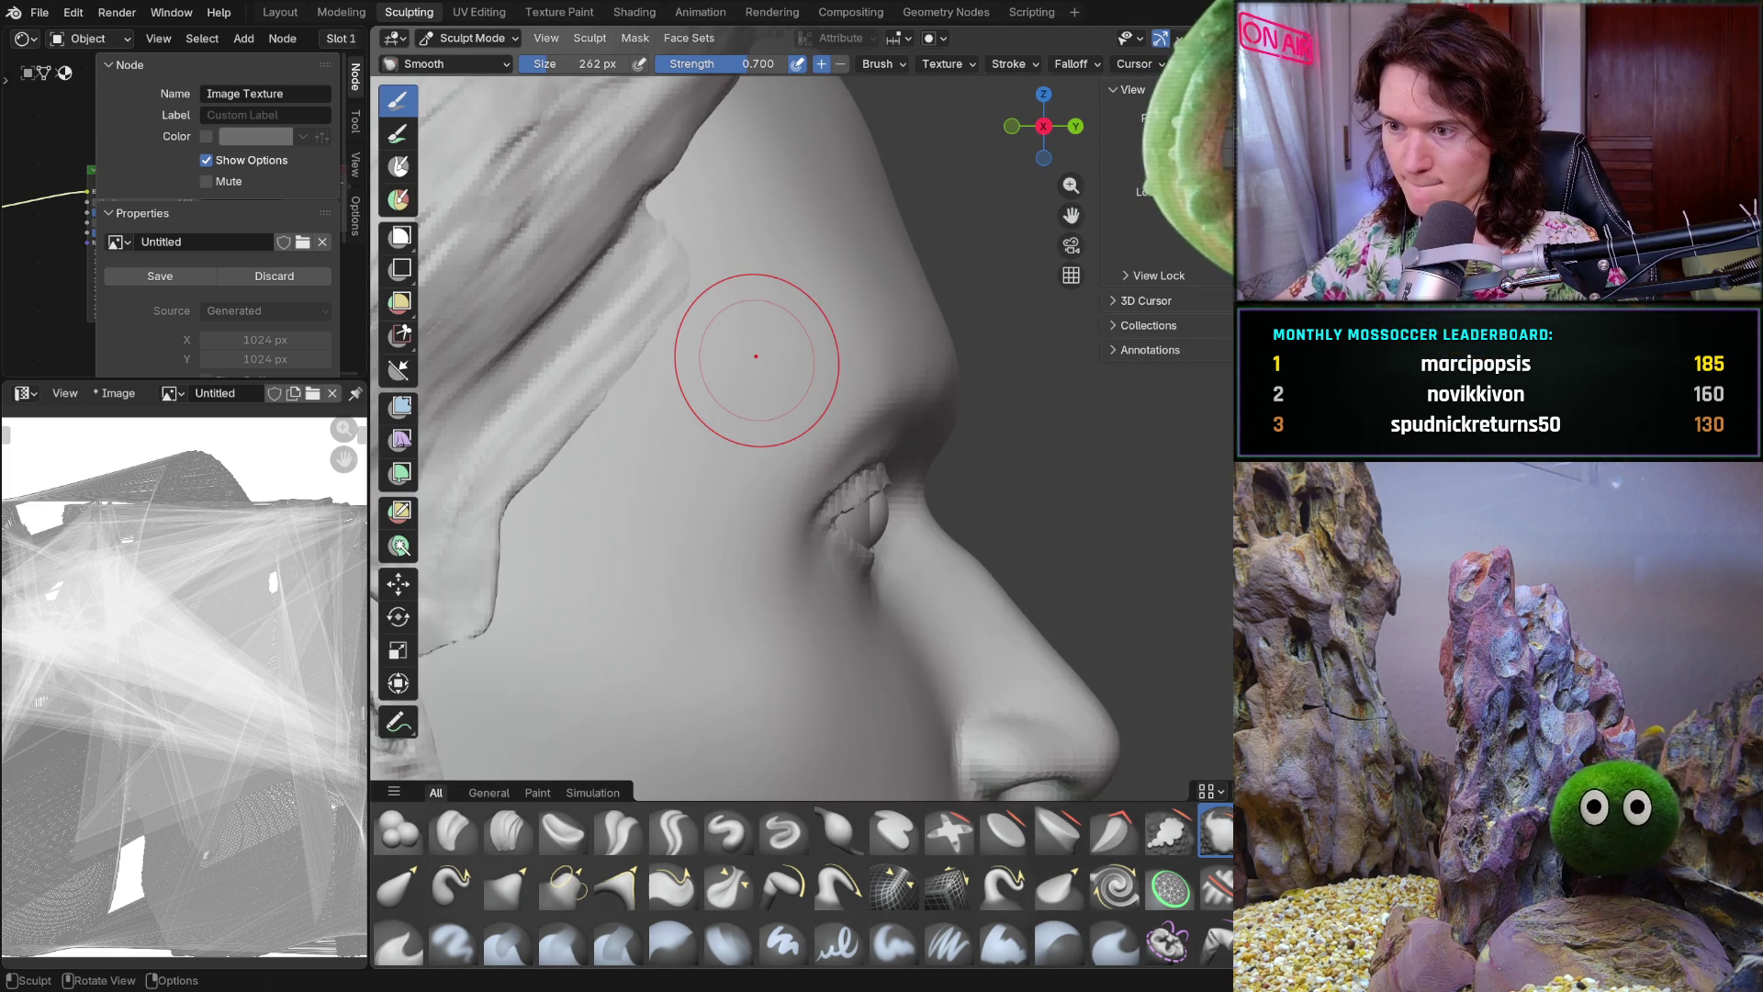
mouse_move(756, 355)
middle_down()
mouse_move(964, 482)
mouse_move(799, 390)
mouse_move(806, 542)
middle_up()
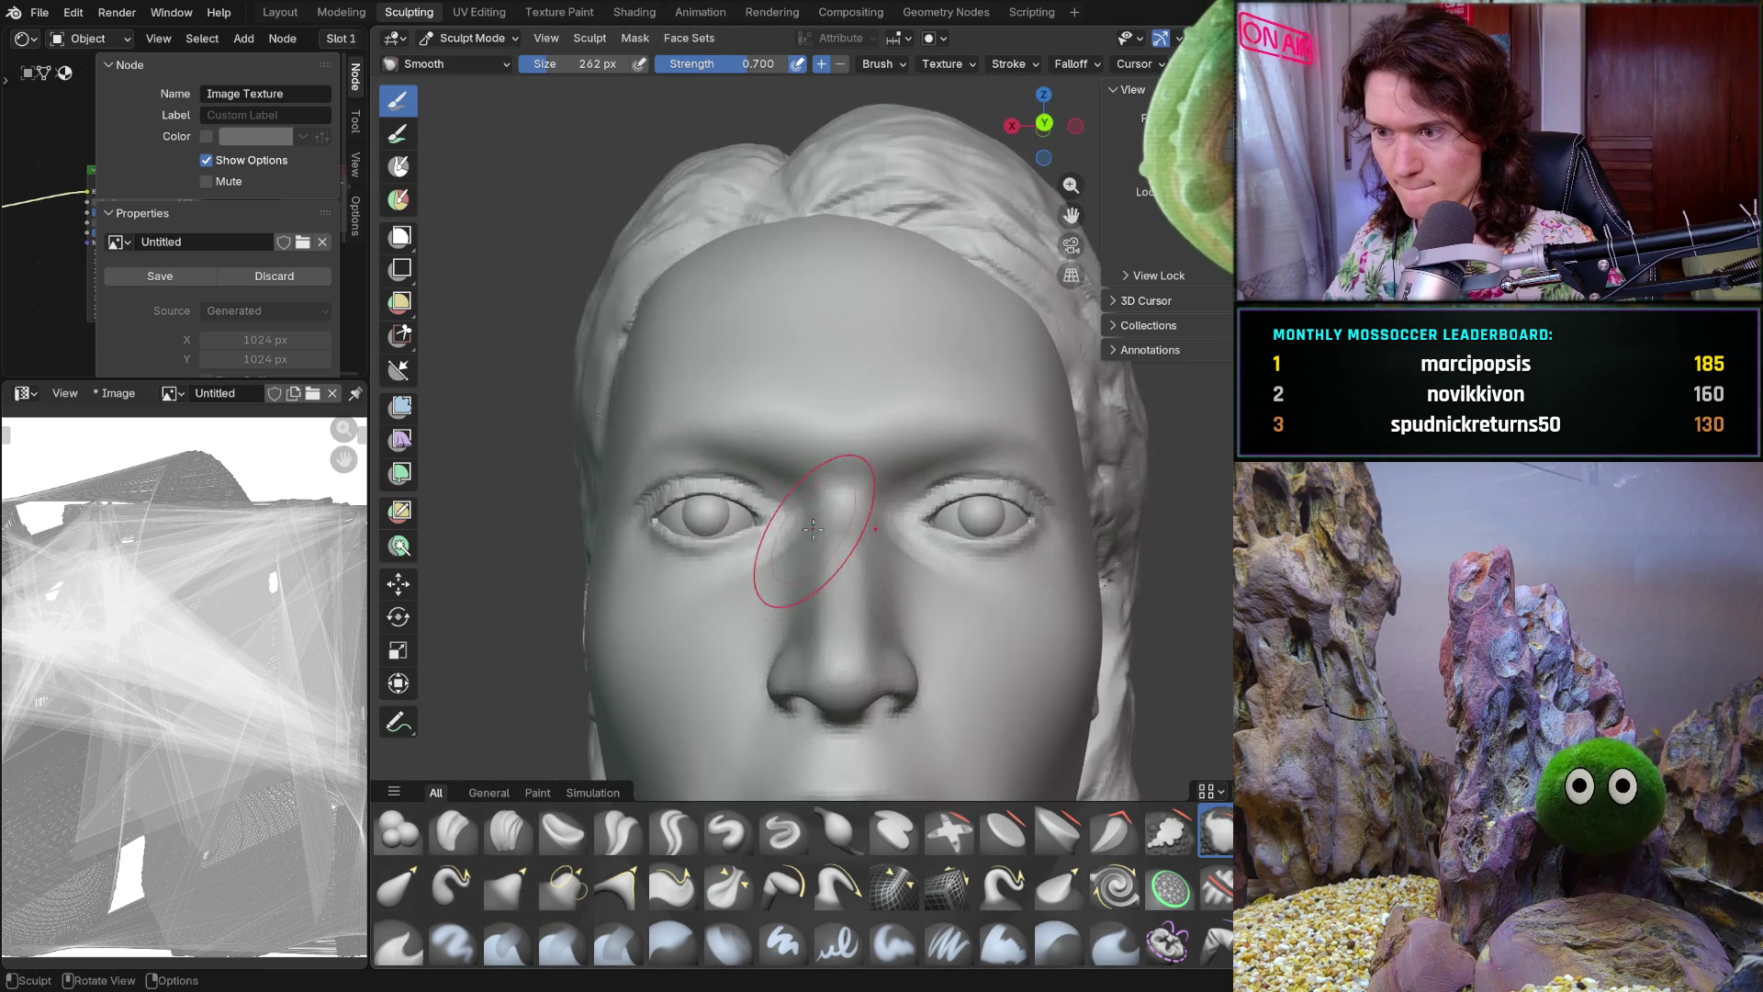
scroll(806, 542, up, 3)
scroll(887, 395, up, 2)
scroll(970, 439, up, 2)
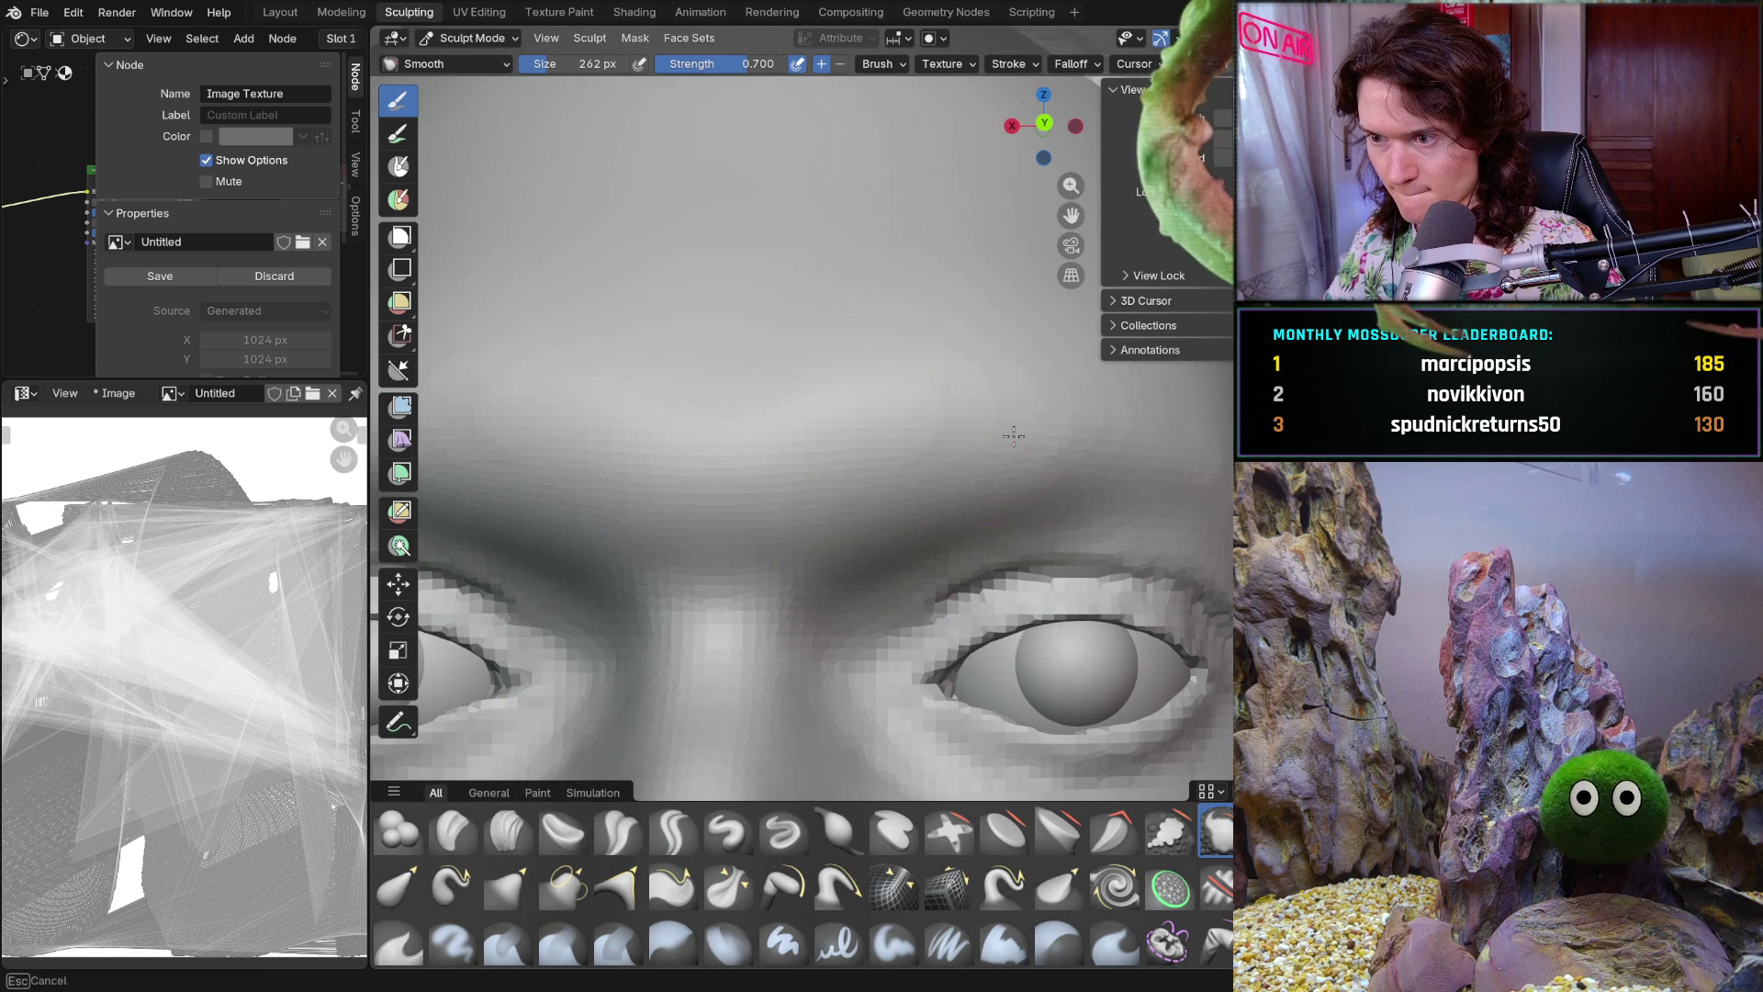
scroll(1071, 420, down, 2)
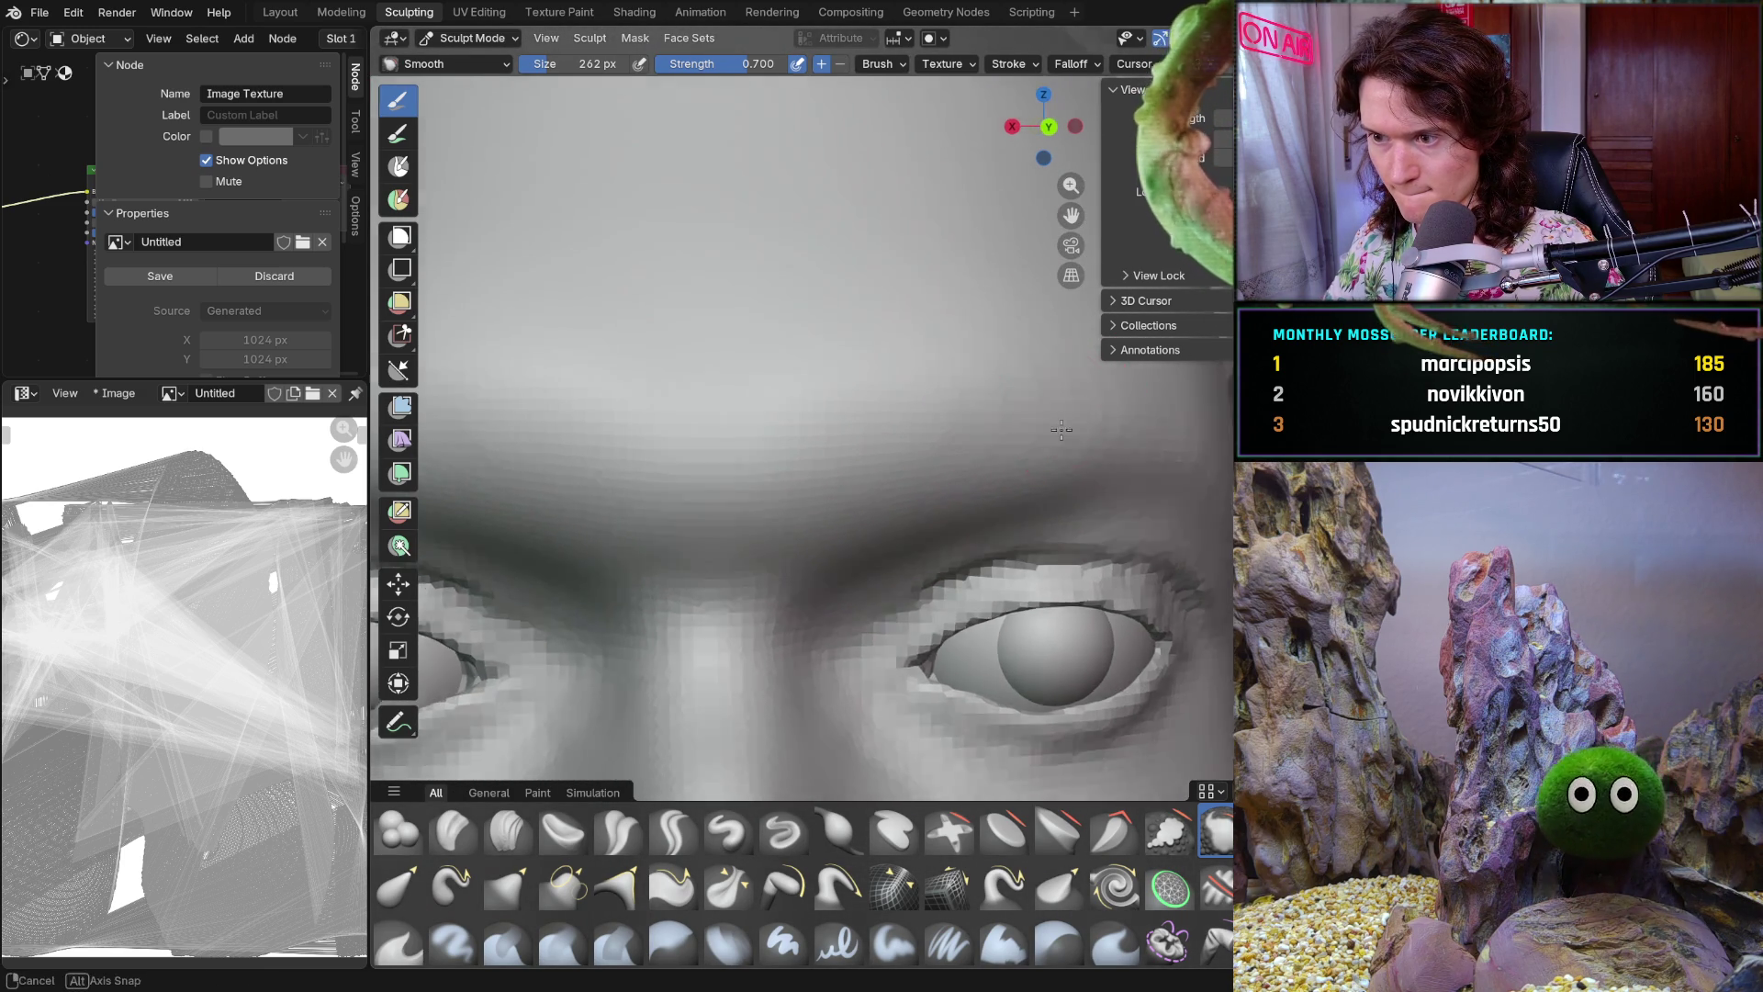
mouse_move(1027, 393)
middle_down()
mouse_move(1121, 420)
mouse_move(986, 473)
mouse_move(895, 400)
middle_up()
scroll(884, 361, up, 2)
scroll(882, 361, up, 2)
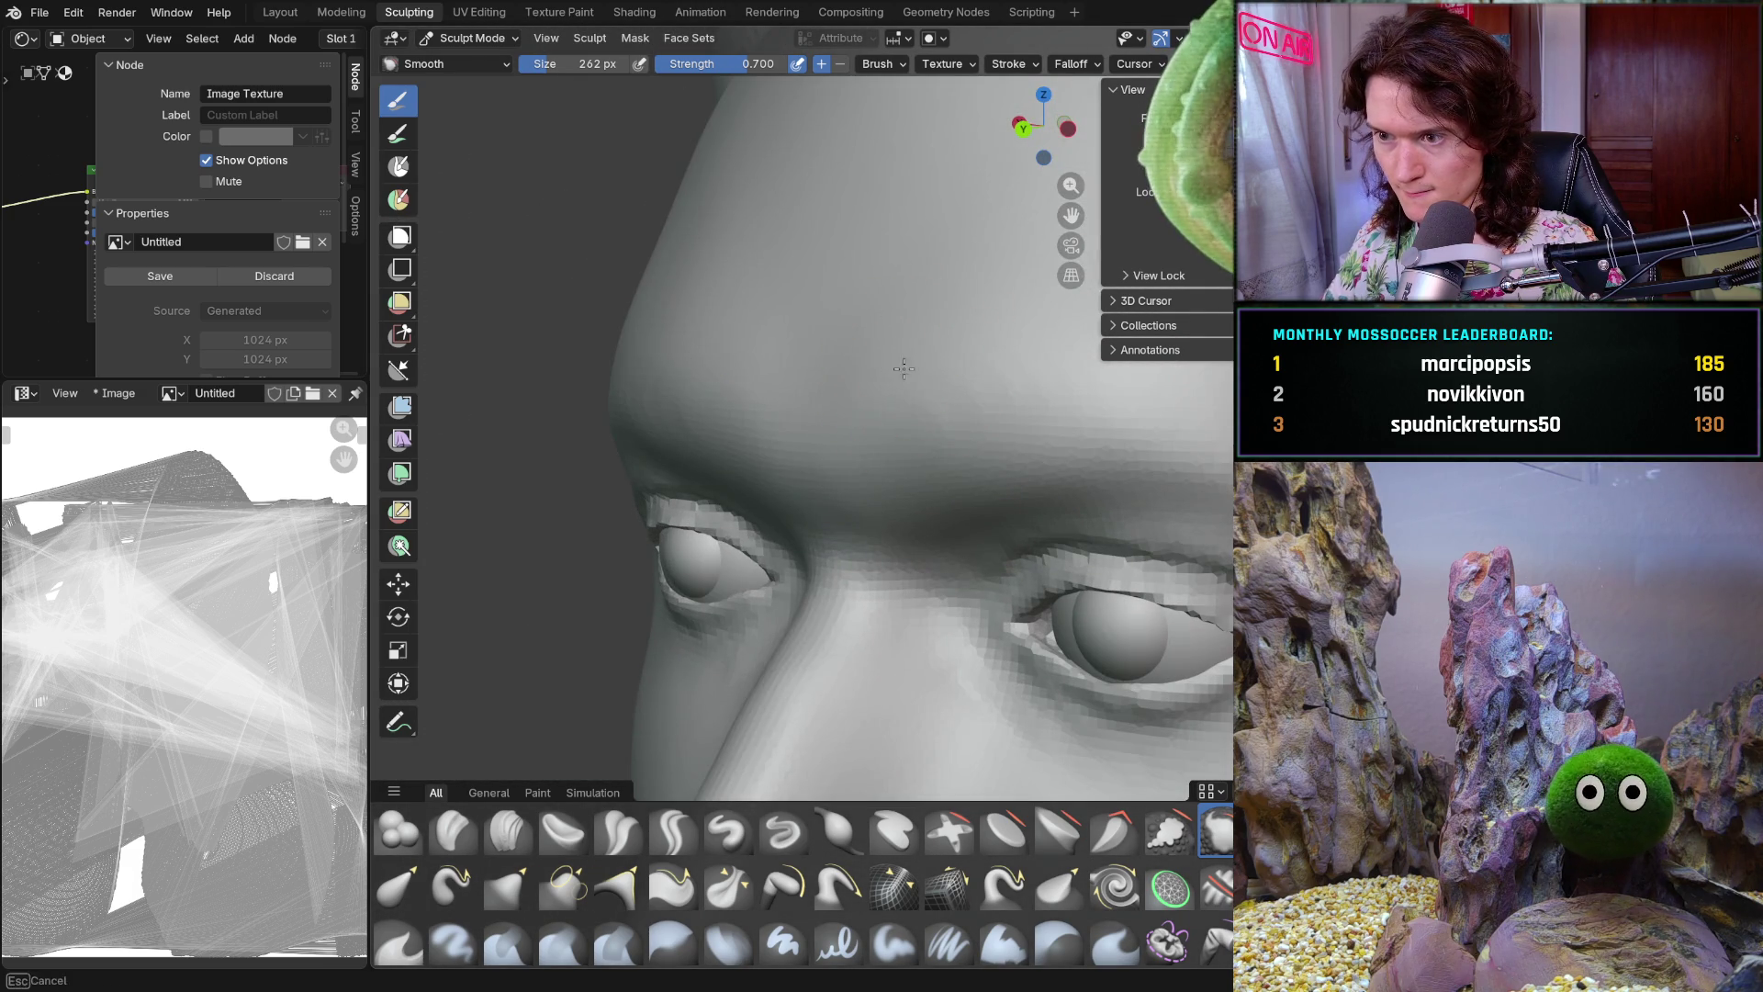
mouse_move(945, 367)
middle_down()
mouse_move(953, 354)
mouse_move(755, 427)
middle_up()
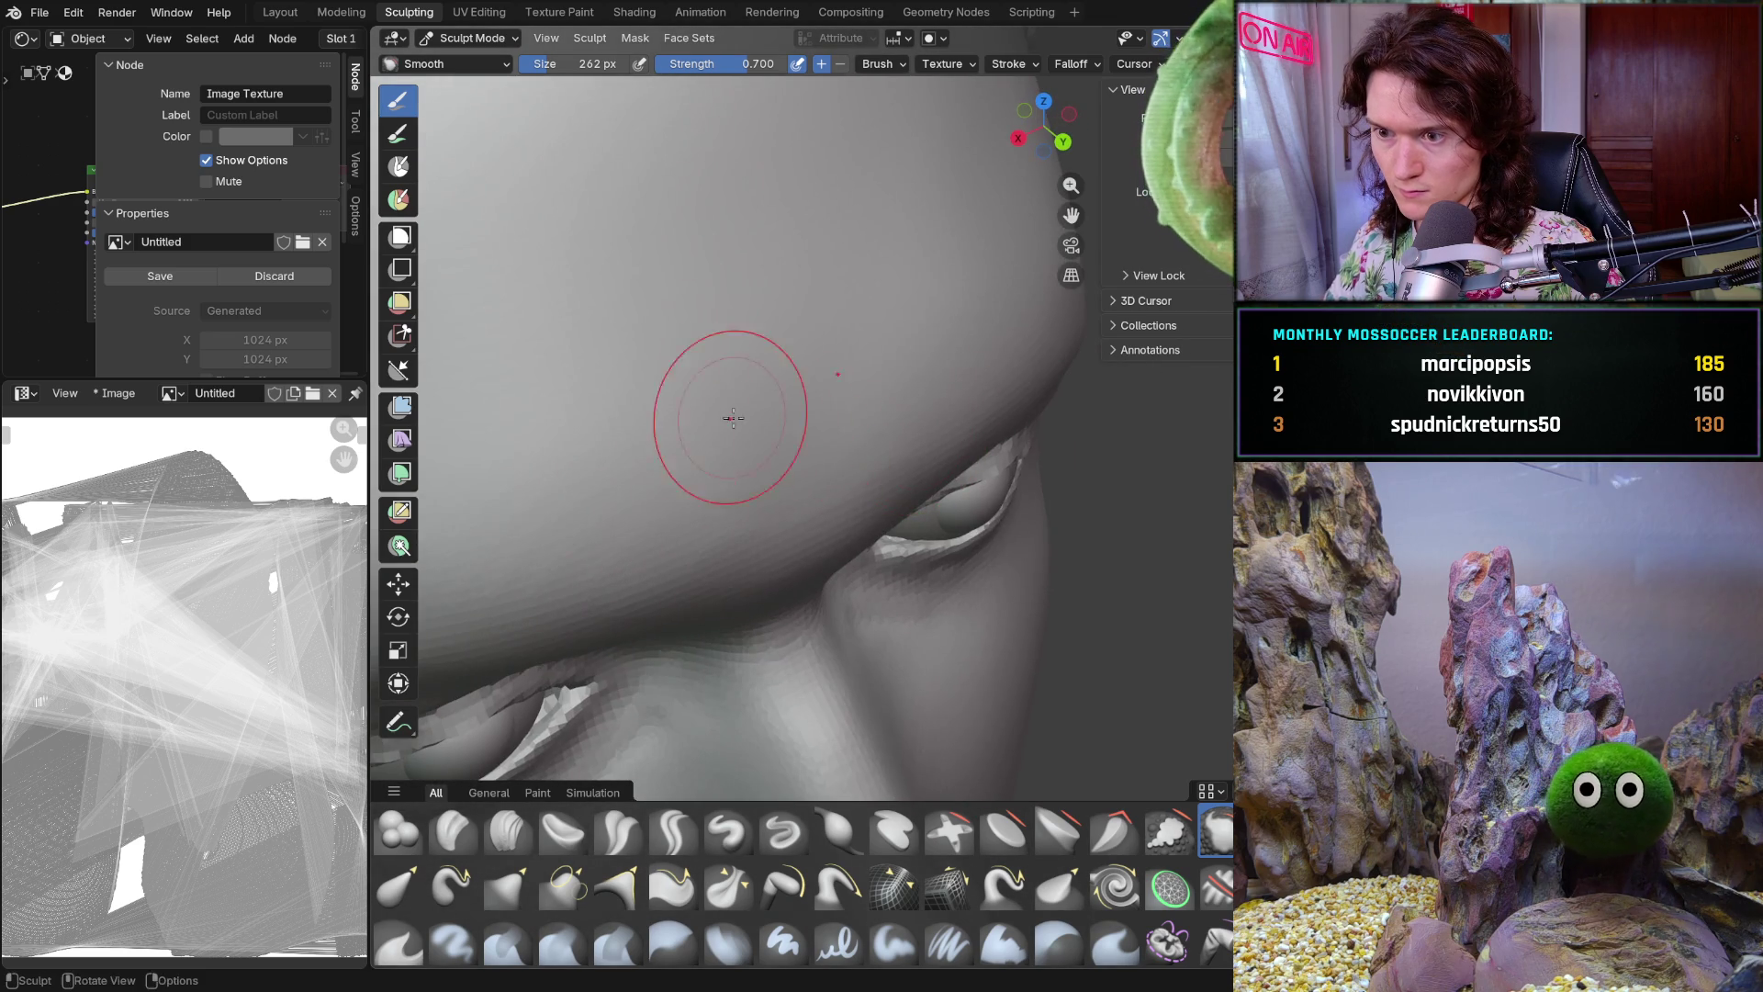
middle_drag(925, 413, 850, 257)
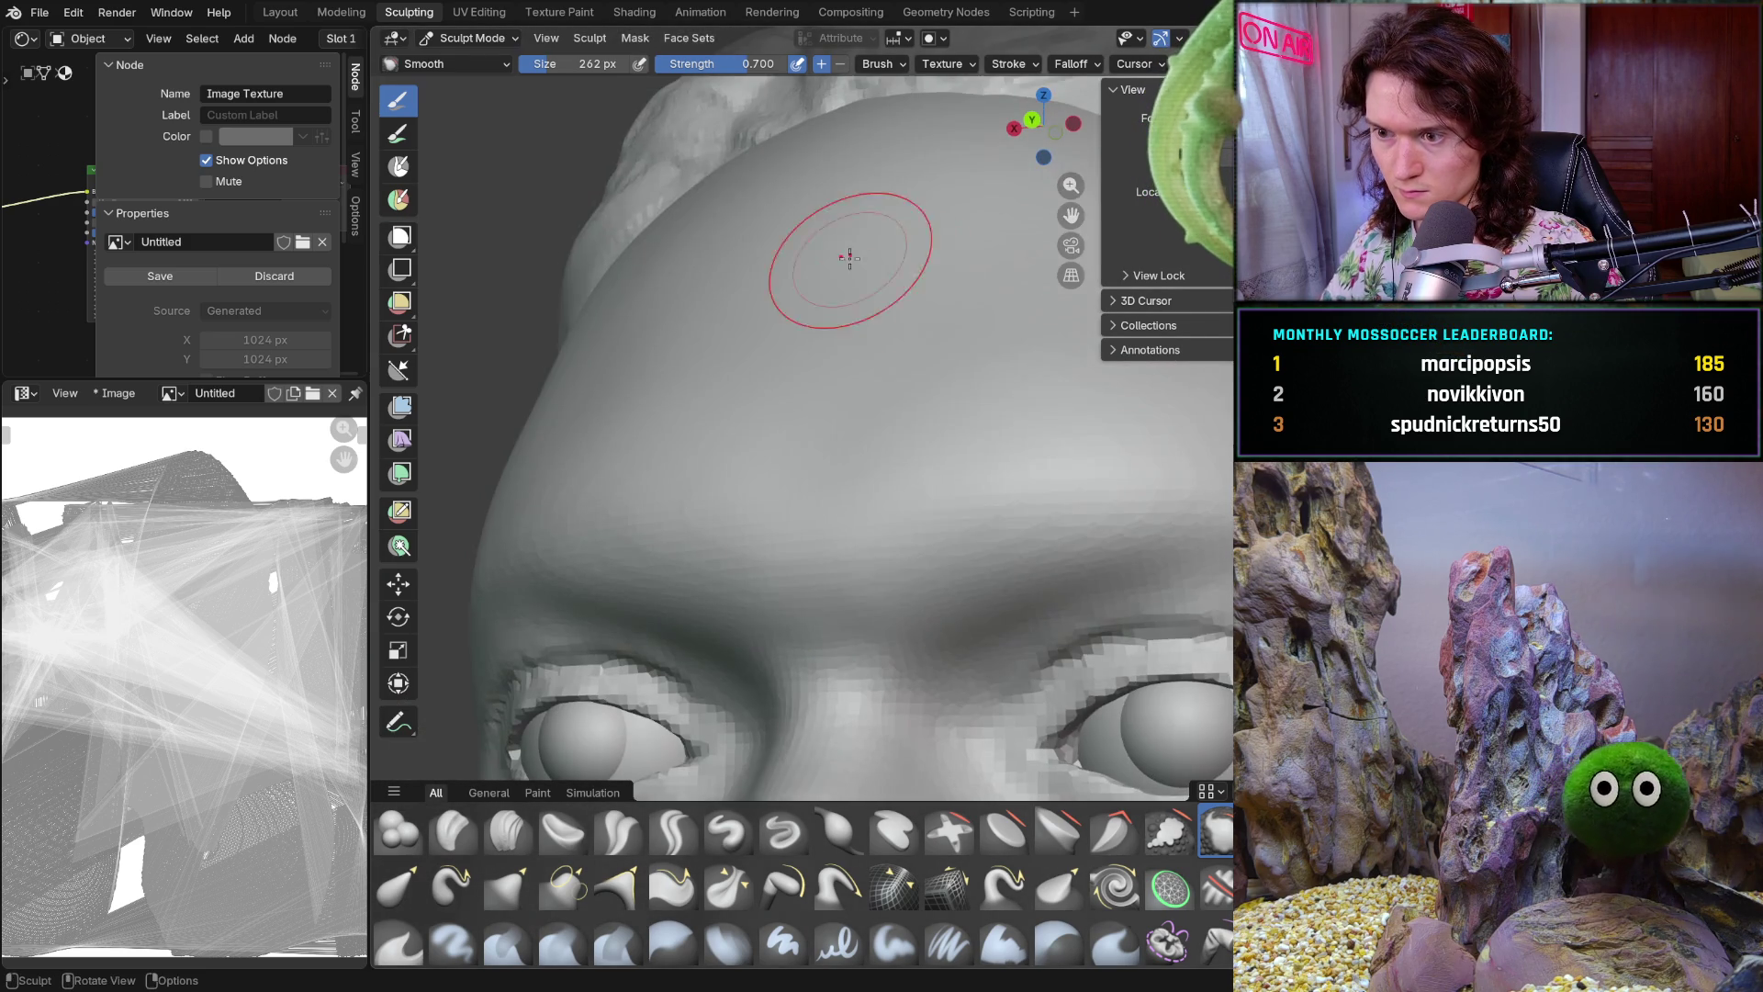
mouse_move(1004, 453)
middle_down()
mouse_move(941, 460)
mouse_move(928, 506)
middle_up()
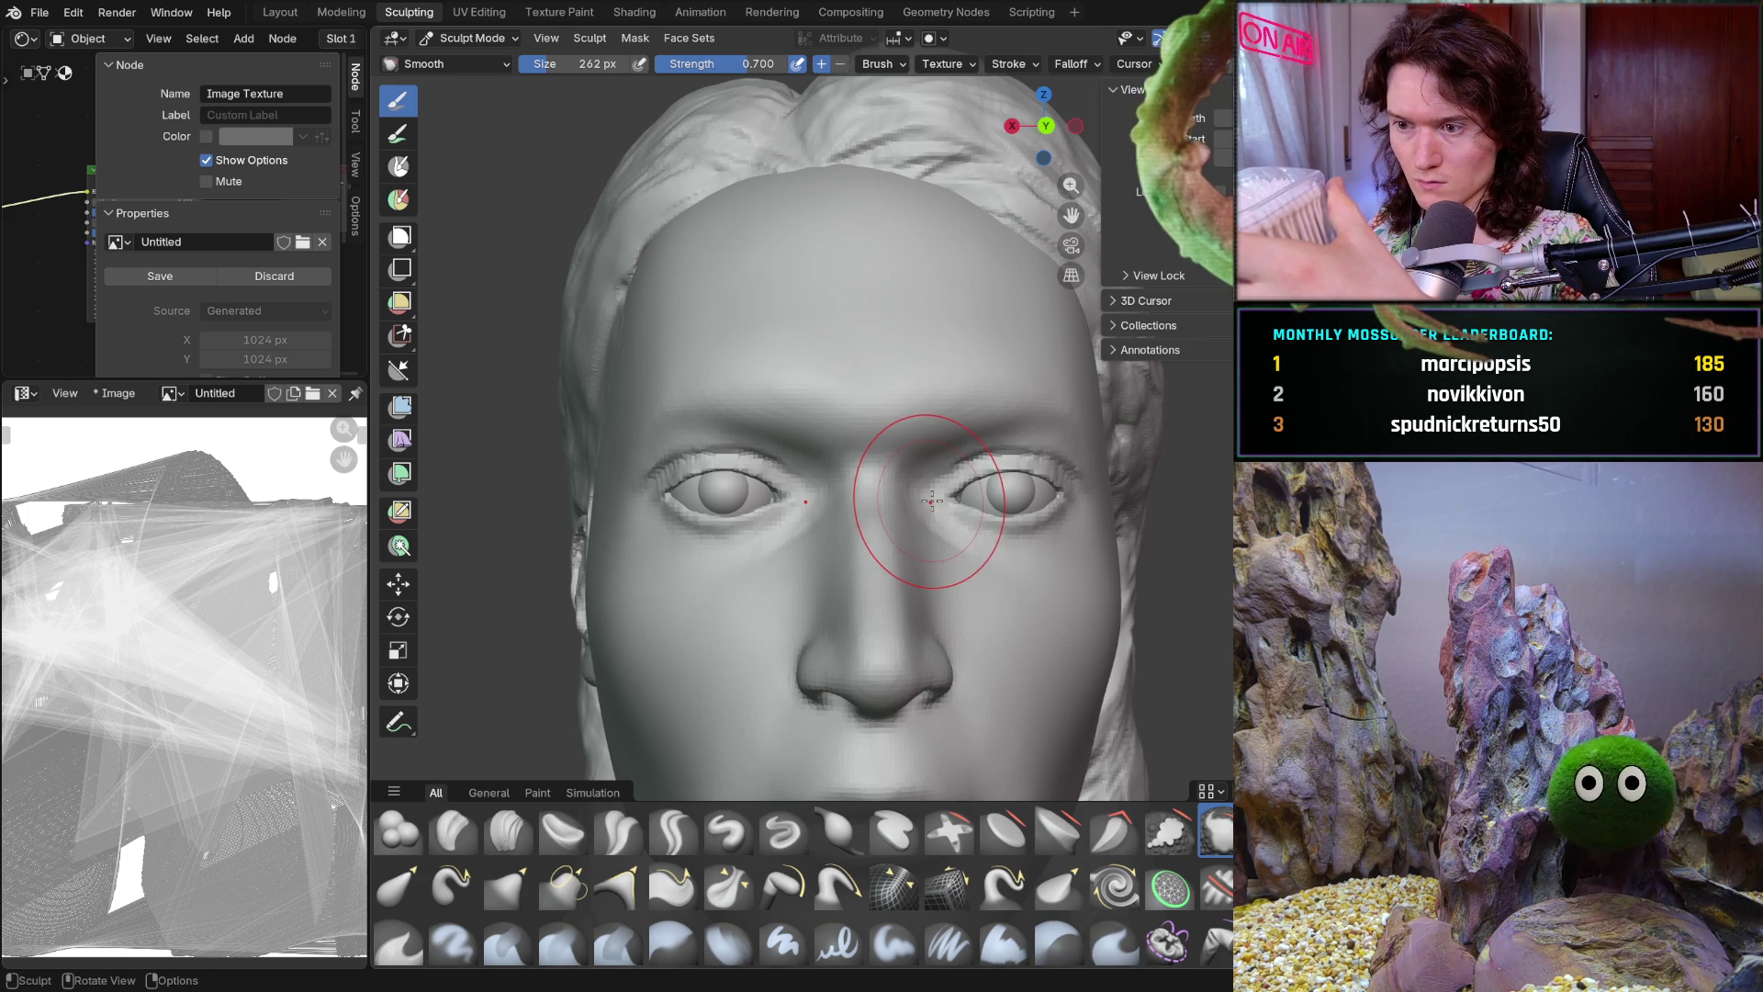
Review both eyes and the whole face front-on, then shrink the Clay Strips brush to 156 px
mouse_move(958, 558)
middle_down()
mouse_move(839, 500)
mouse_move(793, 499)
mouse_move(821, 508)
mouse_move(887, 413)
mouse_move(689, 315)
mouse_move(712, 368)
mouse_move(726, 320)
mouse_move(774, 299)
middle_up()
scroll(728, 394, up, 3)
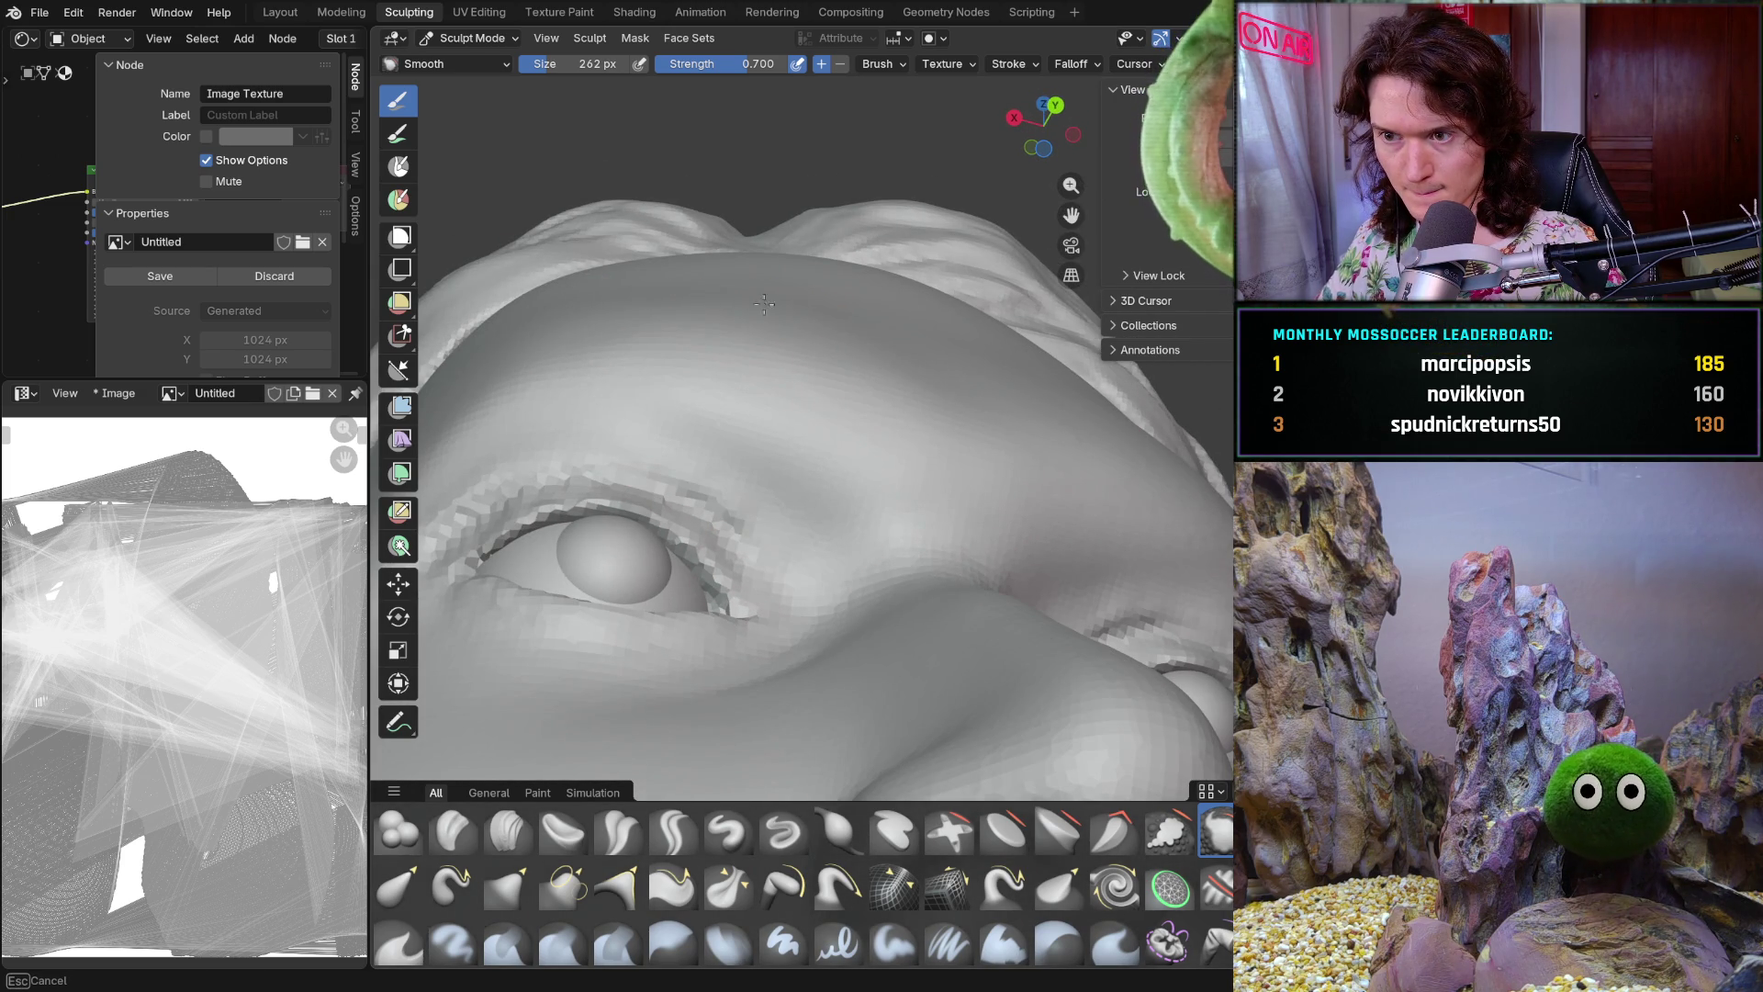
mouse_move(659, 293)
middle_down()
mouse_move(727, 362)
mouse_move(719, 306)
middle_up()
mouse_move(805, 346)
middle_down()
mouse_move(740, 377)
mouse_move(717, 298)
mouse_move(870, 407)
middle_up()
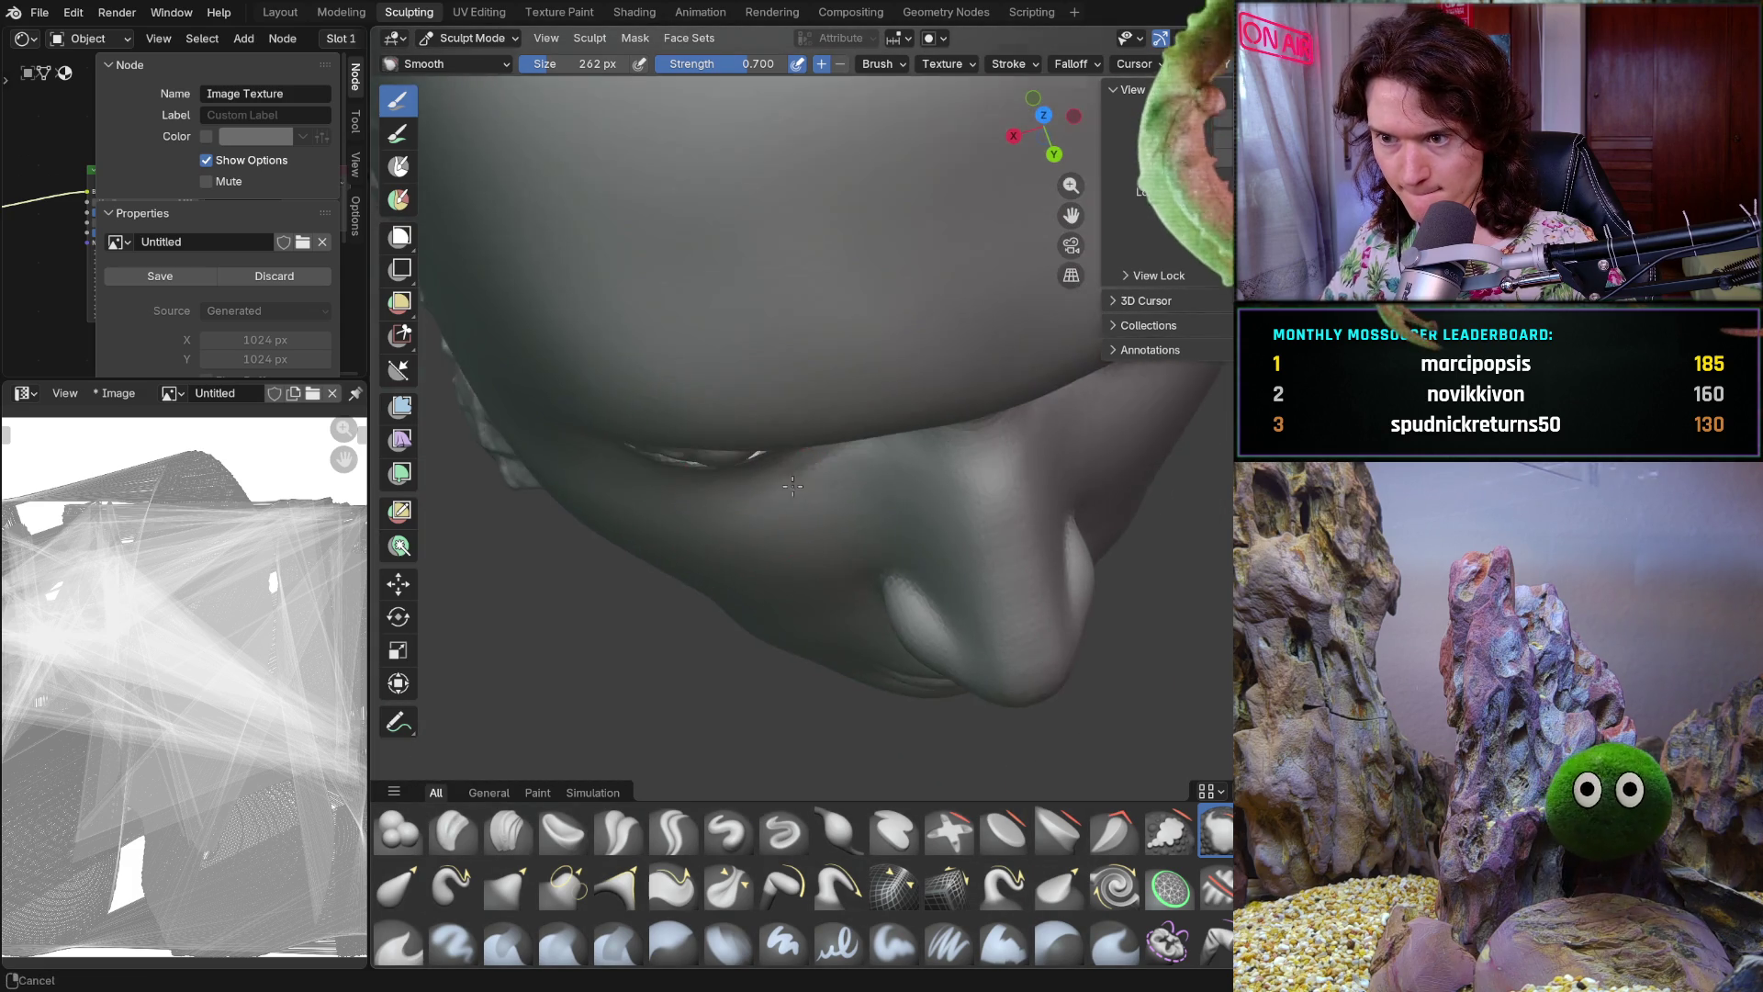
scroll(871, 406, up, 2)
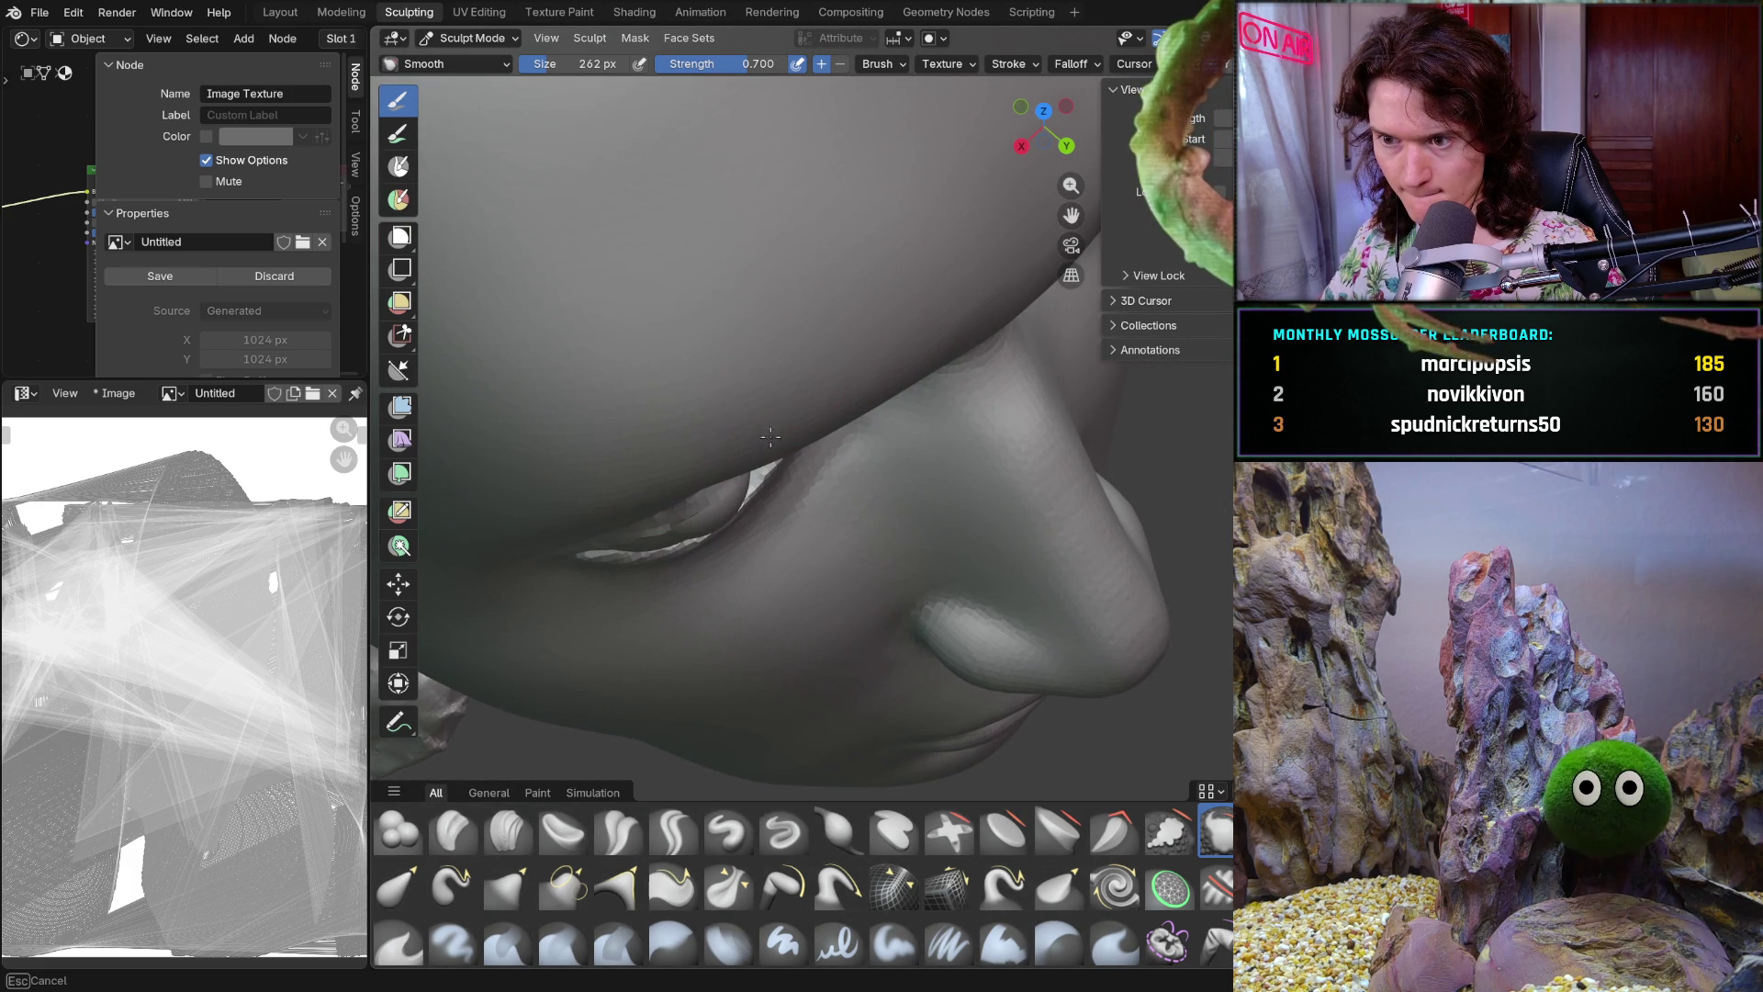
mouse_move(805, 417)
middle_down()
mouse_move(695, 420)
mouse_move(787, 437)
mouse_move(714, 422)
middle_up()
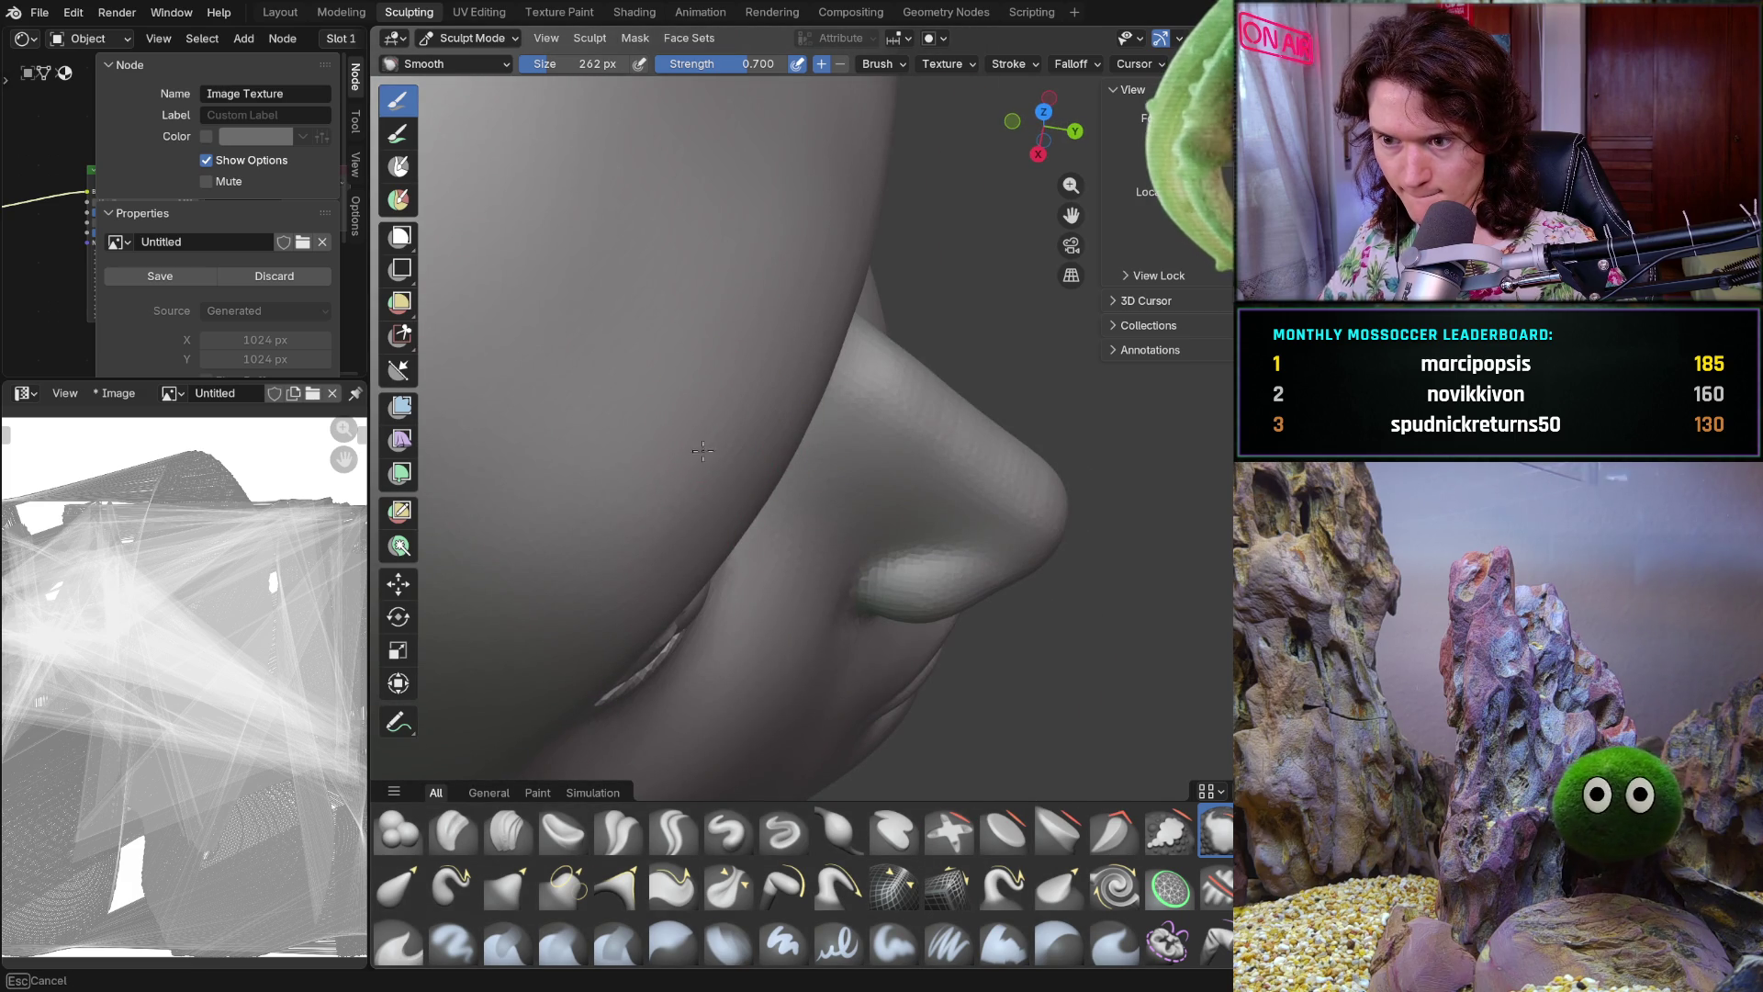
middle_drag(691, 508, 685, 346)
scroll(661, 501, down, 3)
middle_drag(661, 500, 759, 537)
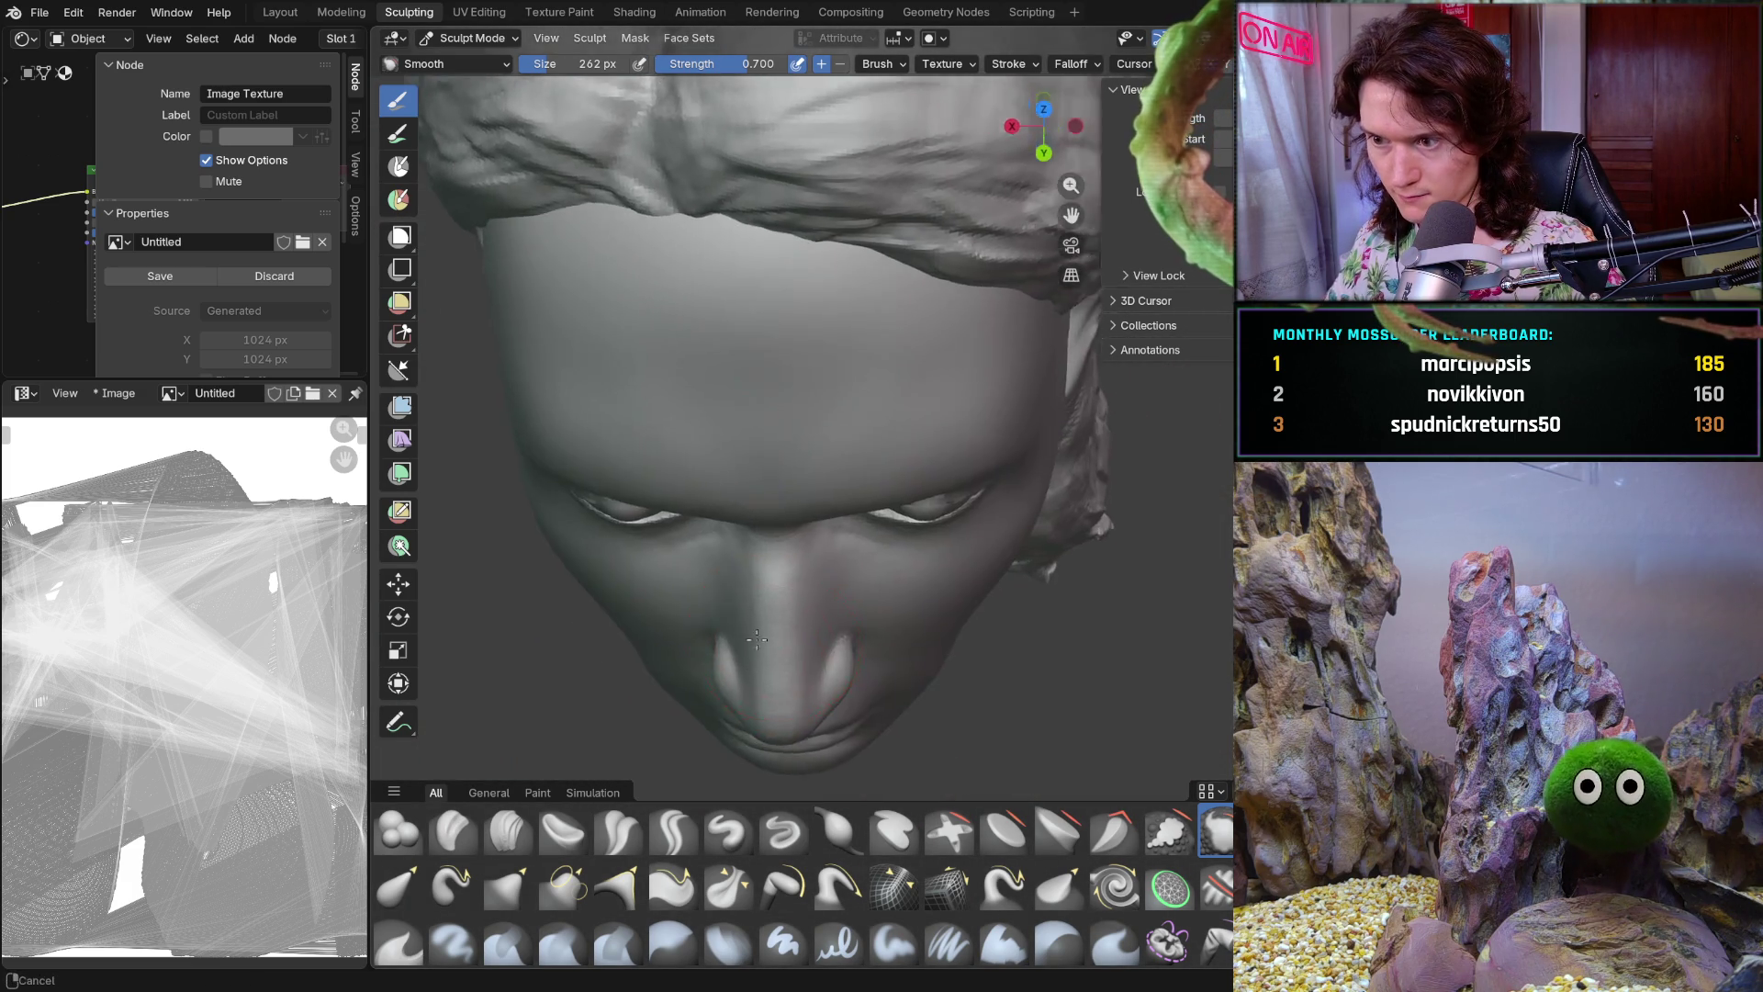
scroll(783, 376, up, 4)
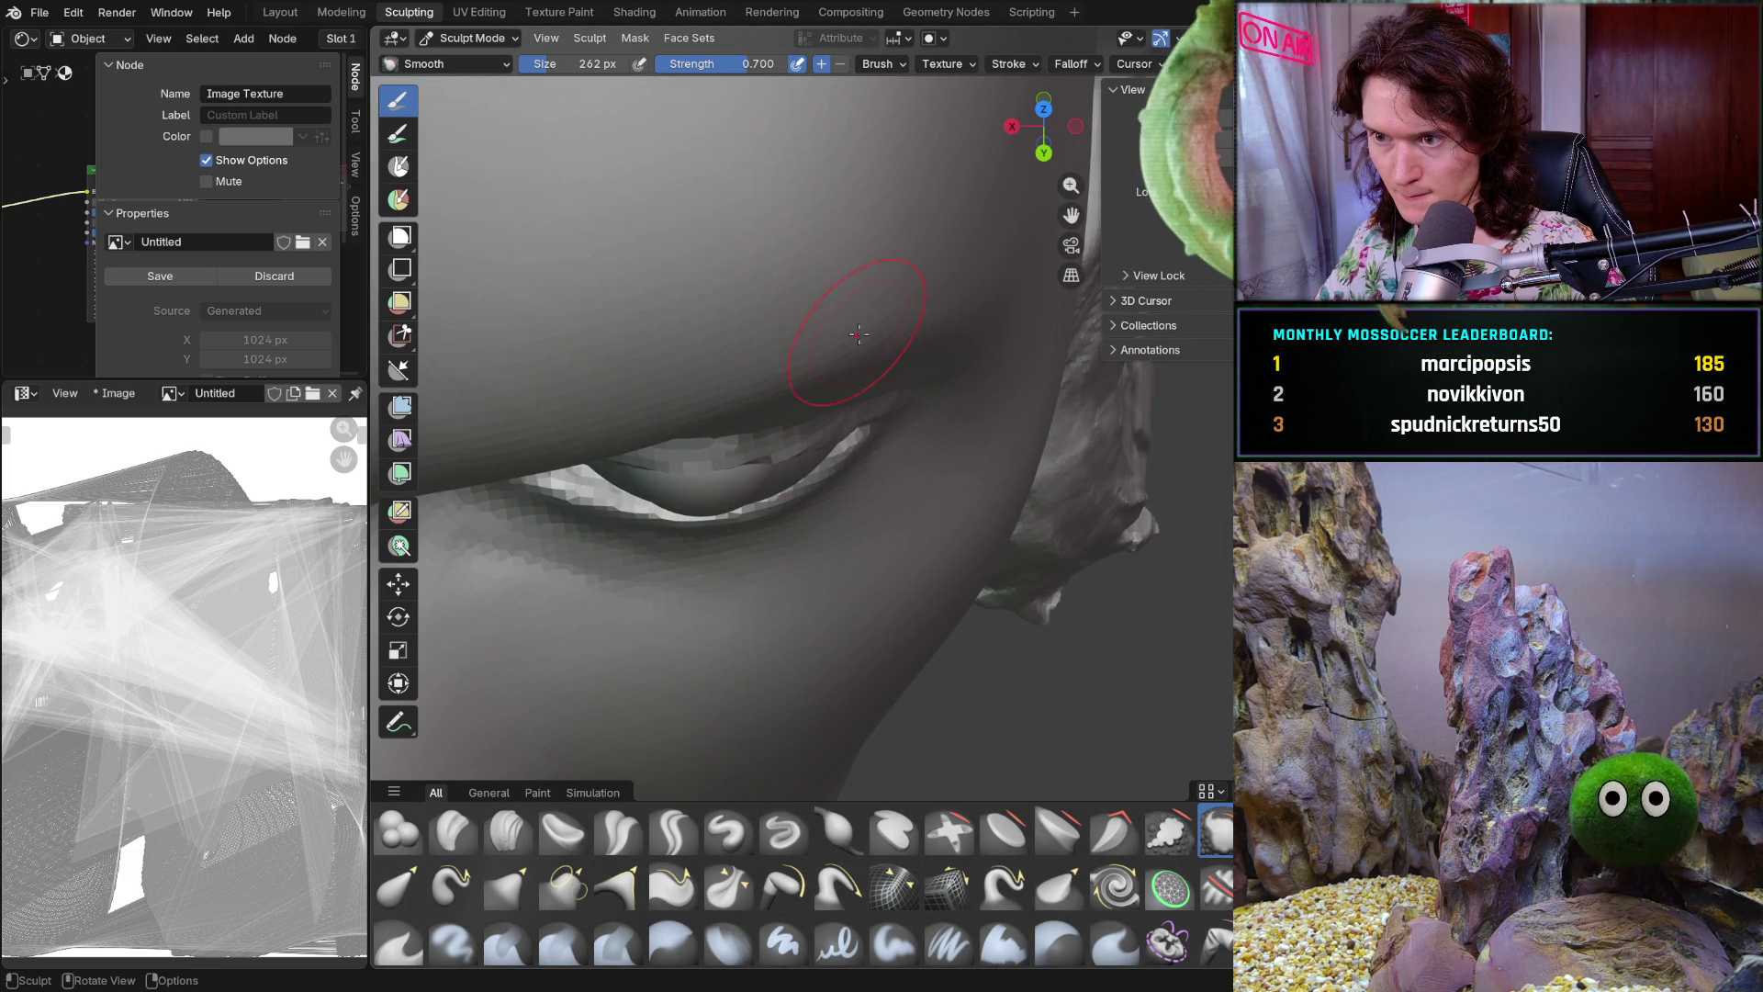
scroll(859, 336, down, 3)
mouse_move(859, 337)
middle_down()
mouse_move(807, 405)
mouse_move(797, 250)
mouse_move(765, 555)
middle_up()
scroll(808, 405, up, 2)
scroll(796, 251, down, 2)
scroll(764, 555, down, 2)
scroll(827, 523, down, 3)
middle_drag(917, 497, 870, 488)
scroll(897, 491, up, 2)
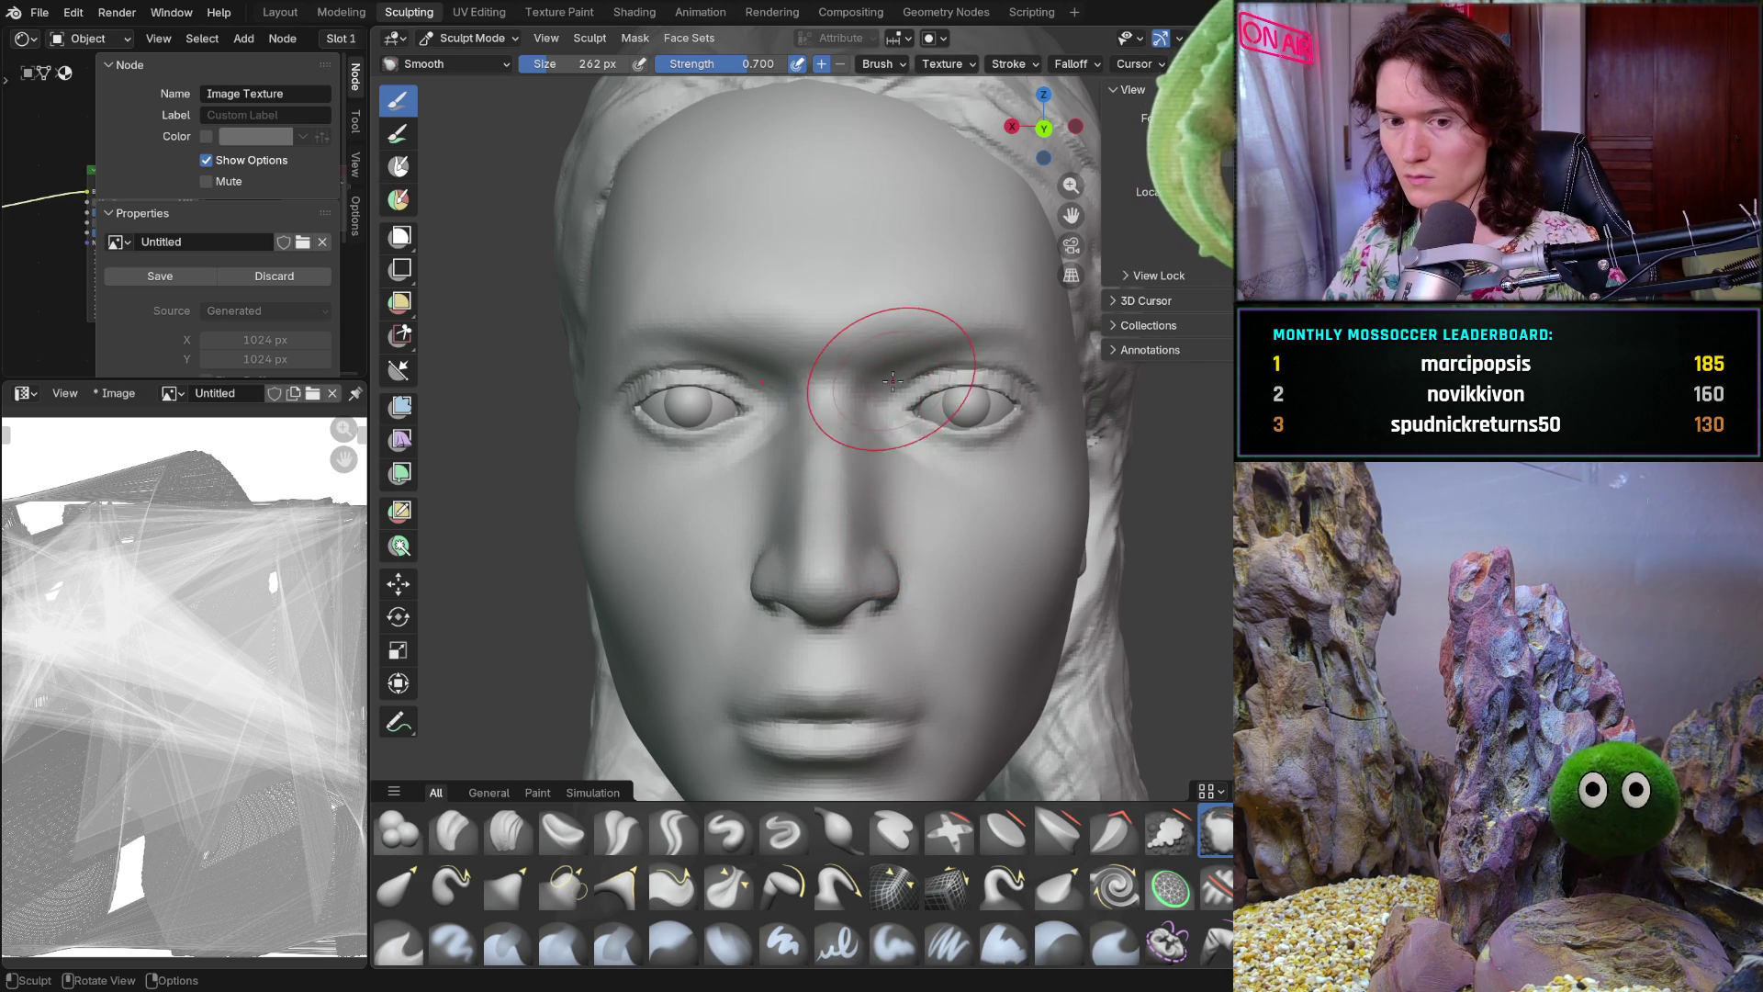
scroll(892, 382, up, 2)
scroll(882, 370, up, 2)
scroll(869, 351, up, 3)
scroll(854, 336, up, 4)
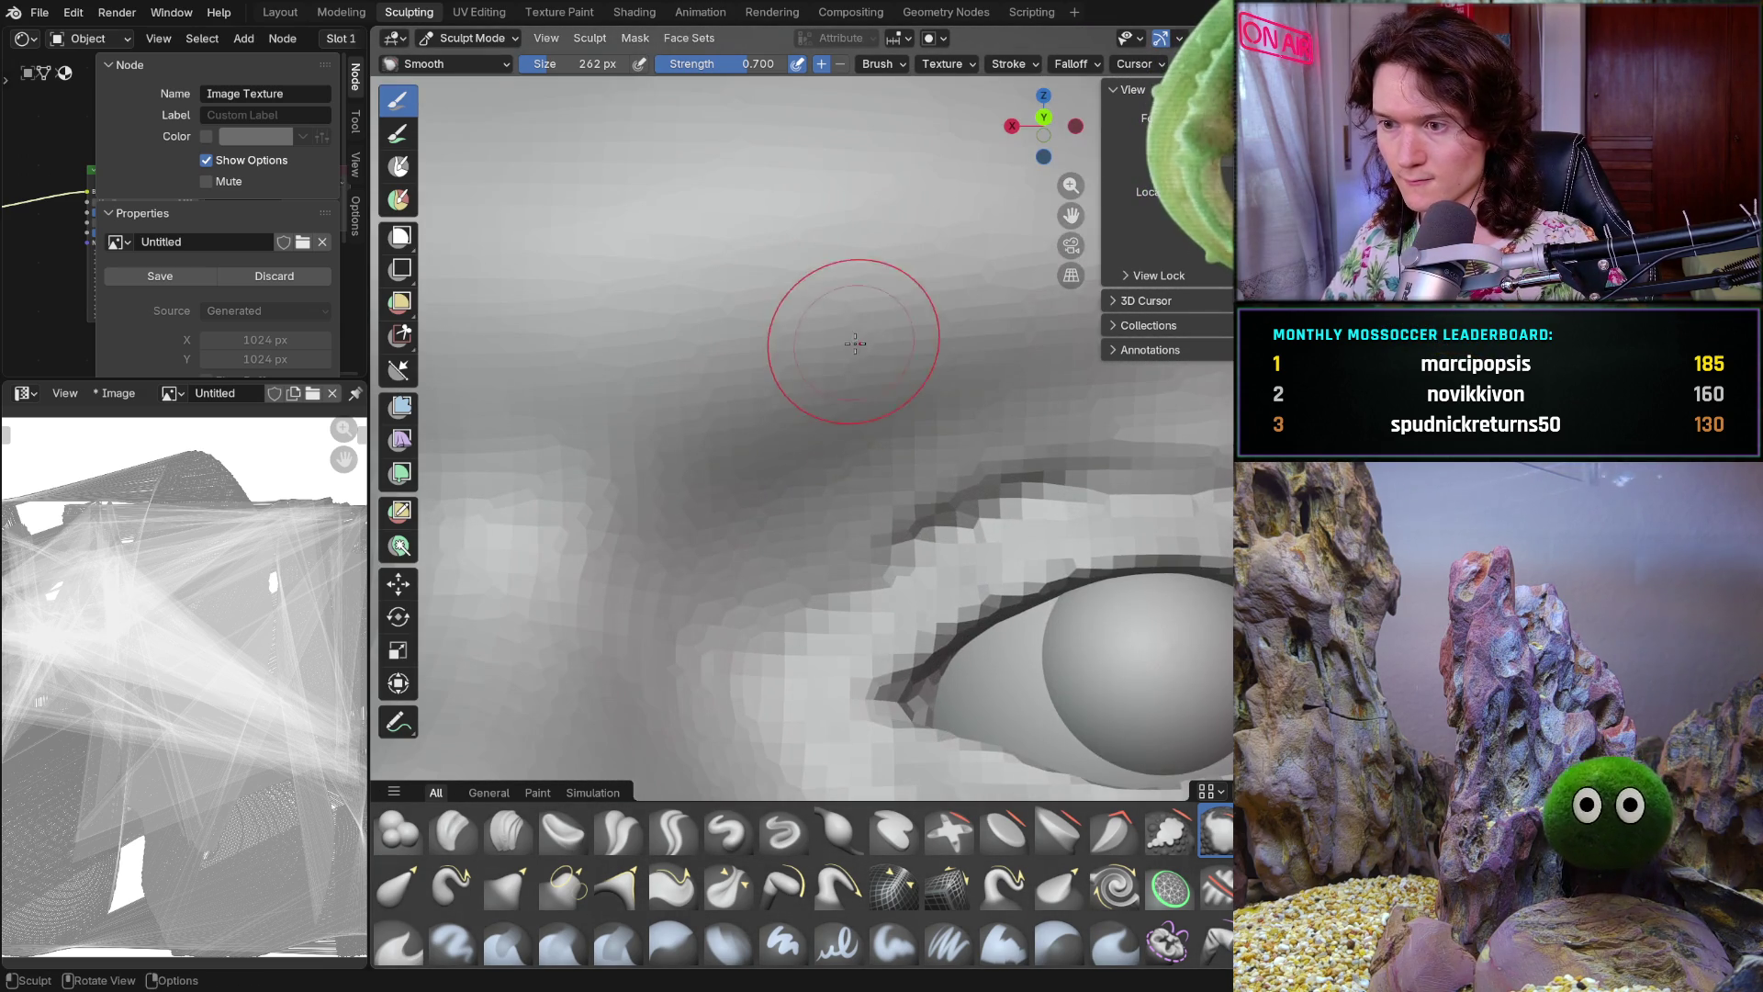
key(f)
click(793, 398)
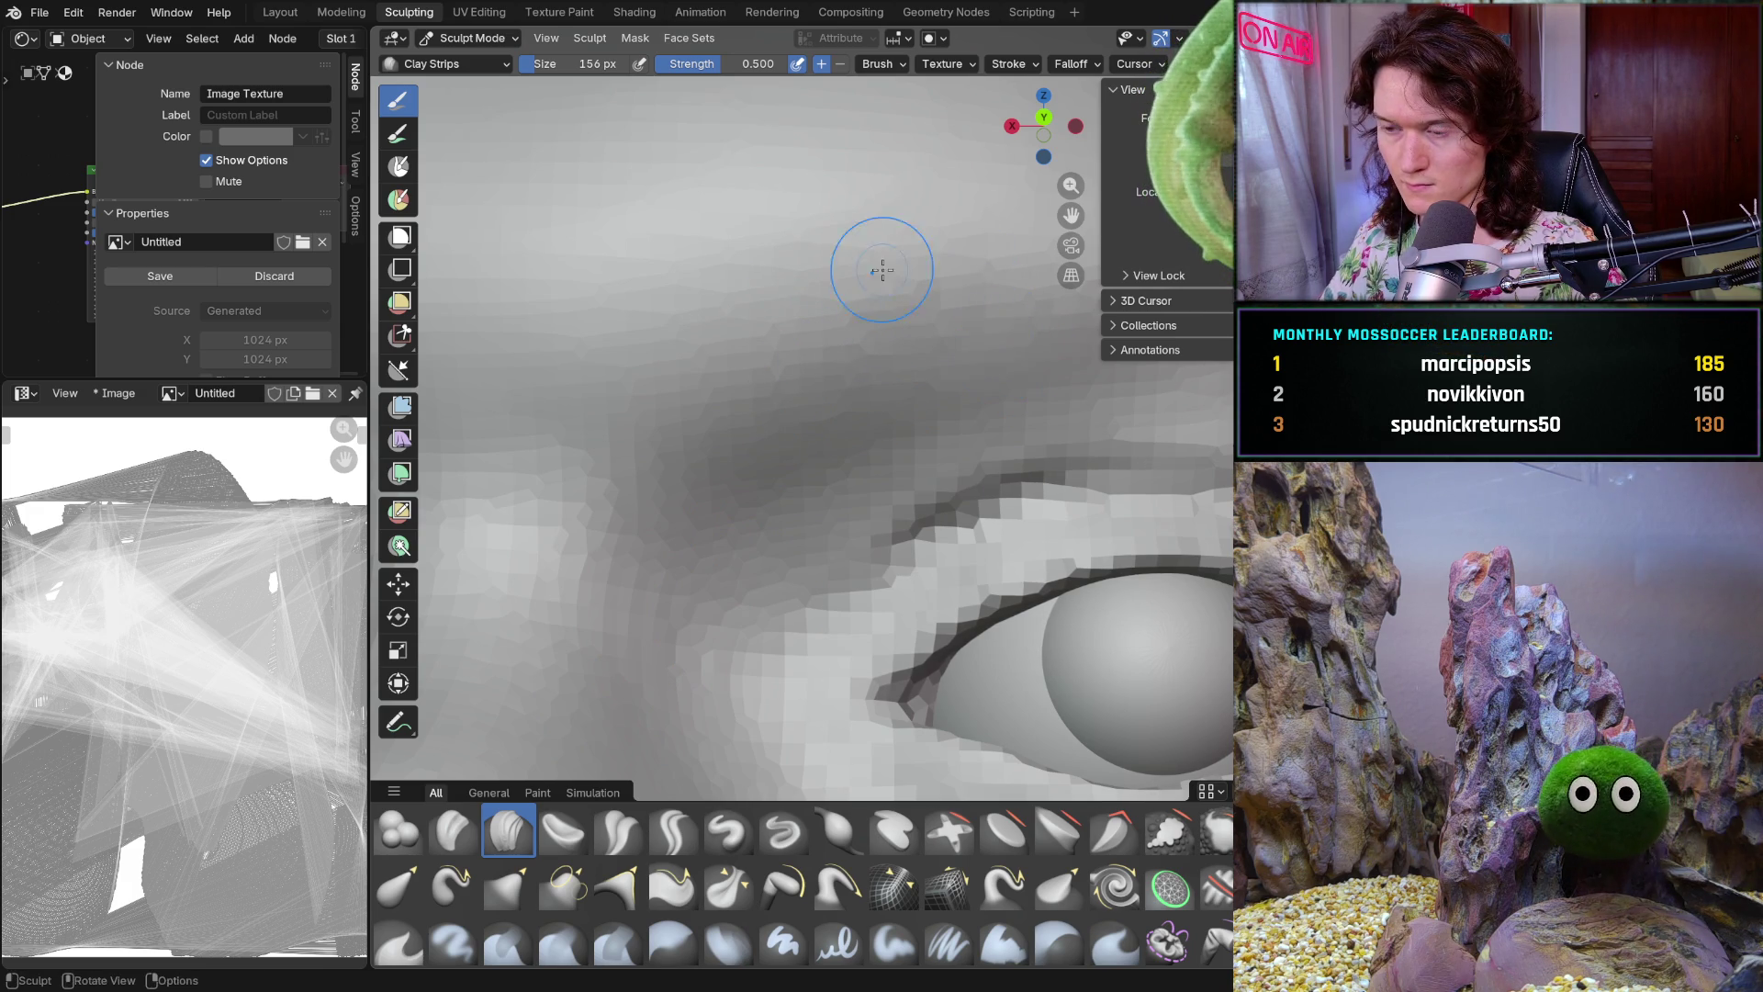
scroll(900, 271, down, 3)
scroll(899, 272, down, 3)
scroll(881, 303, down, 2)
scroll(854, 344, up, 6)
Examine the right eye socket and brow close up from several tilted angles
mouse_move(854, 345)
middle_down()
mouse_move(828, 367)
mouse_move(847, 415)
middle_up()
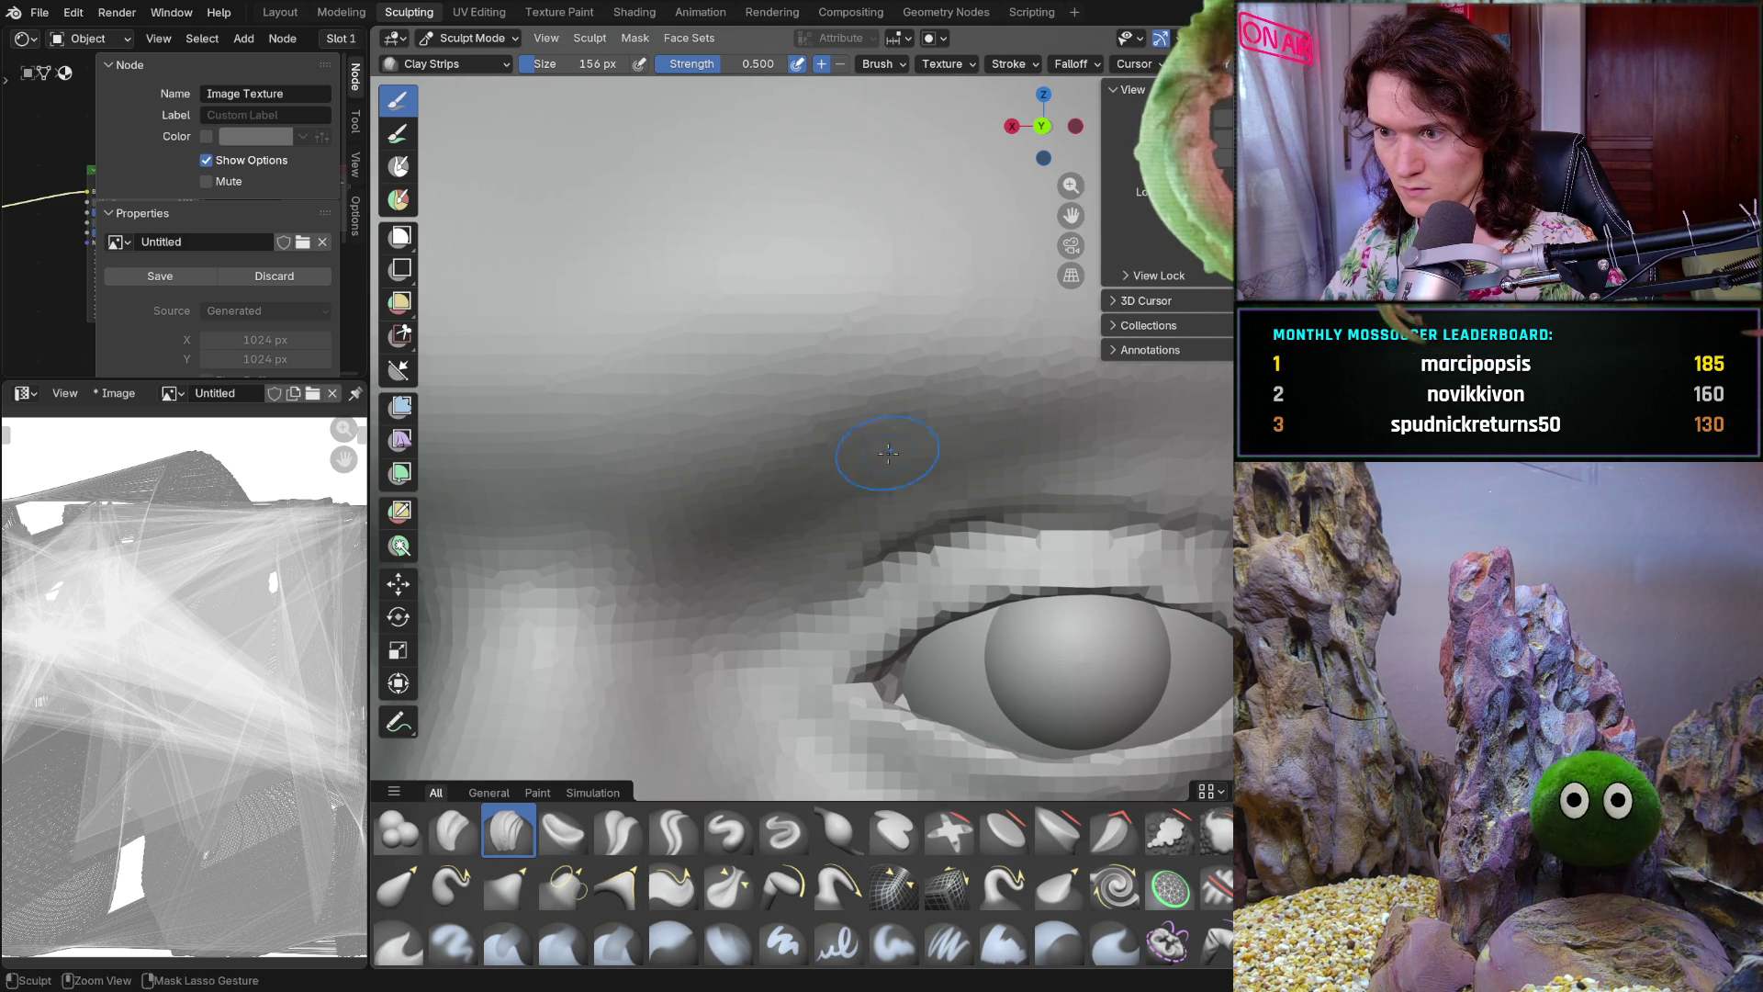
middle_drag(964, 359, 995, 374)
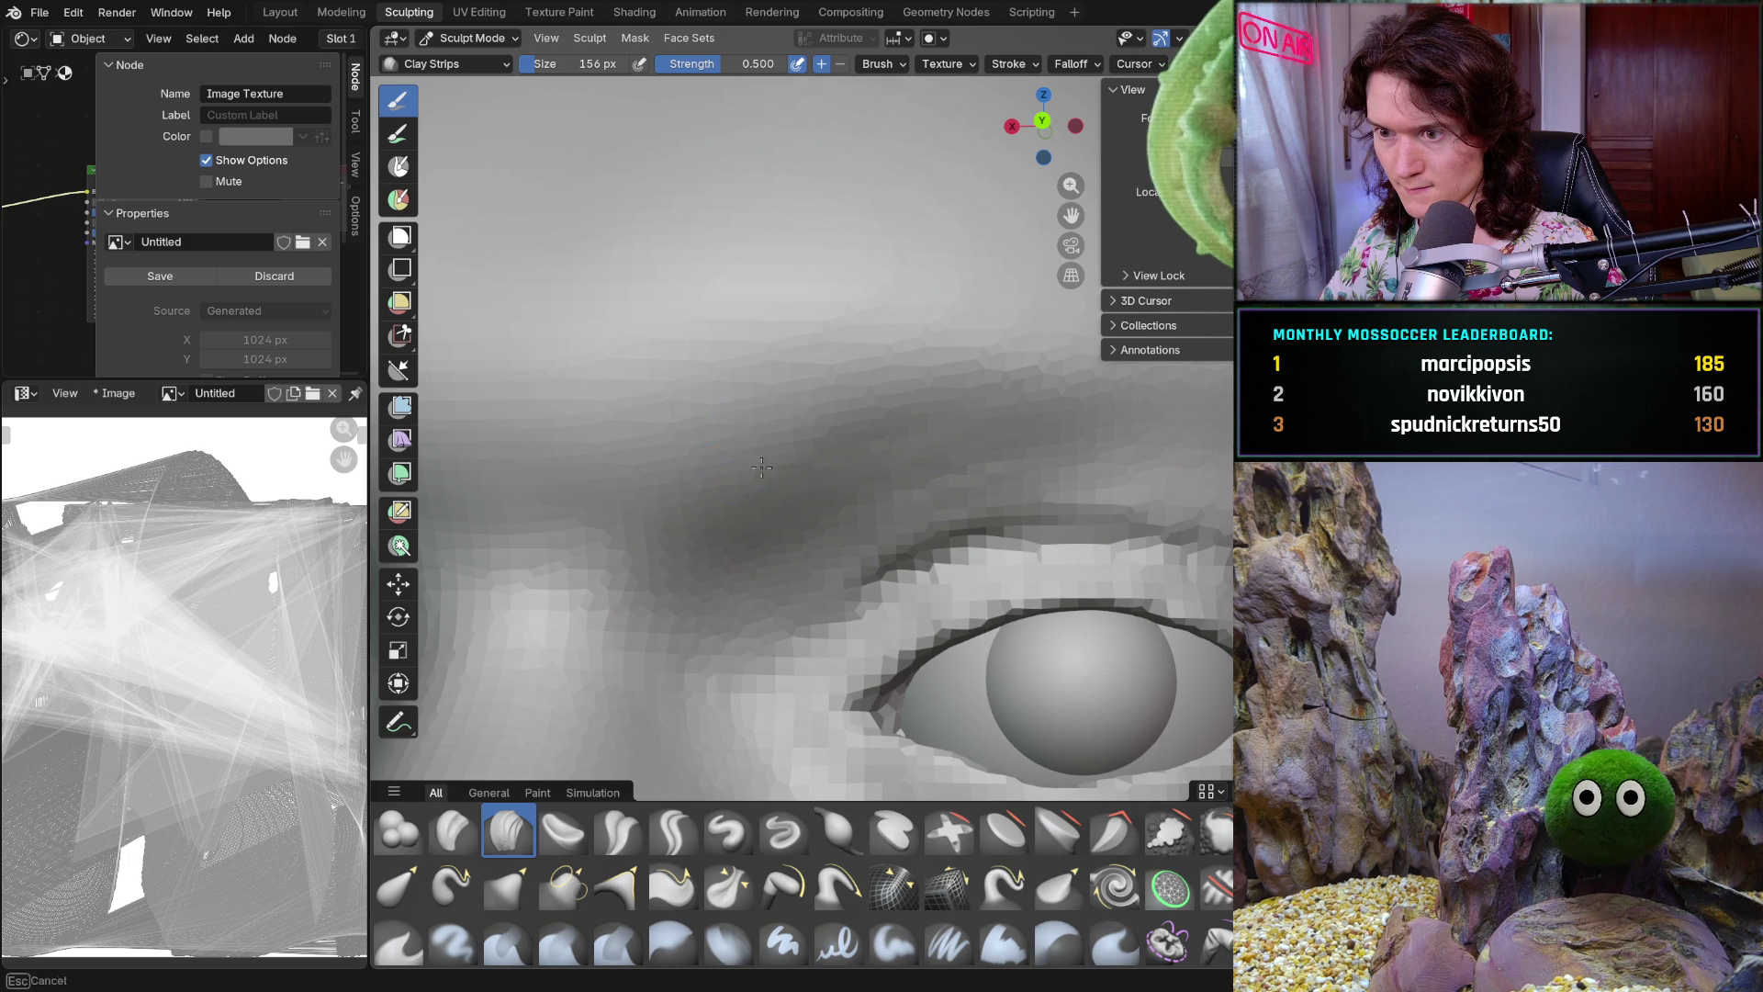
ctrl+middle_drag(844, 443, 908, 400)
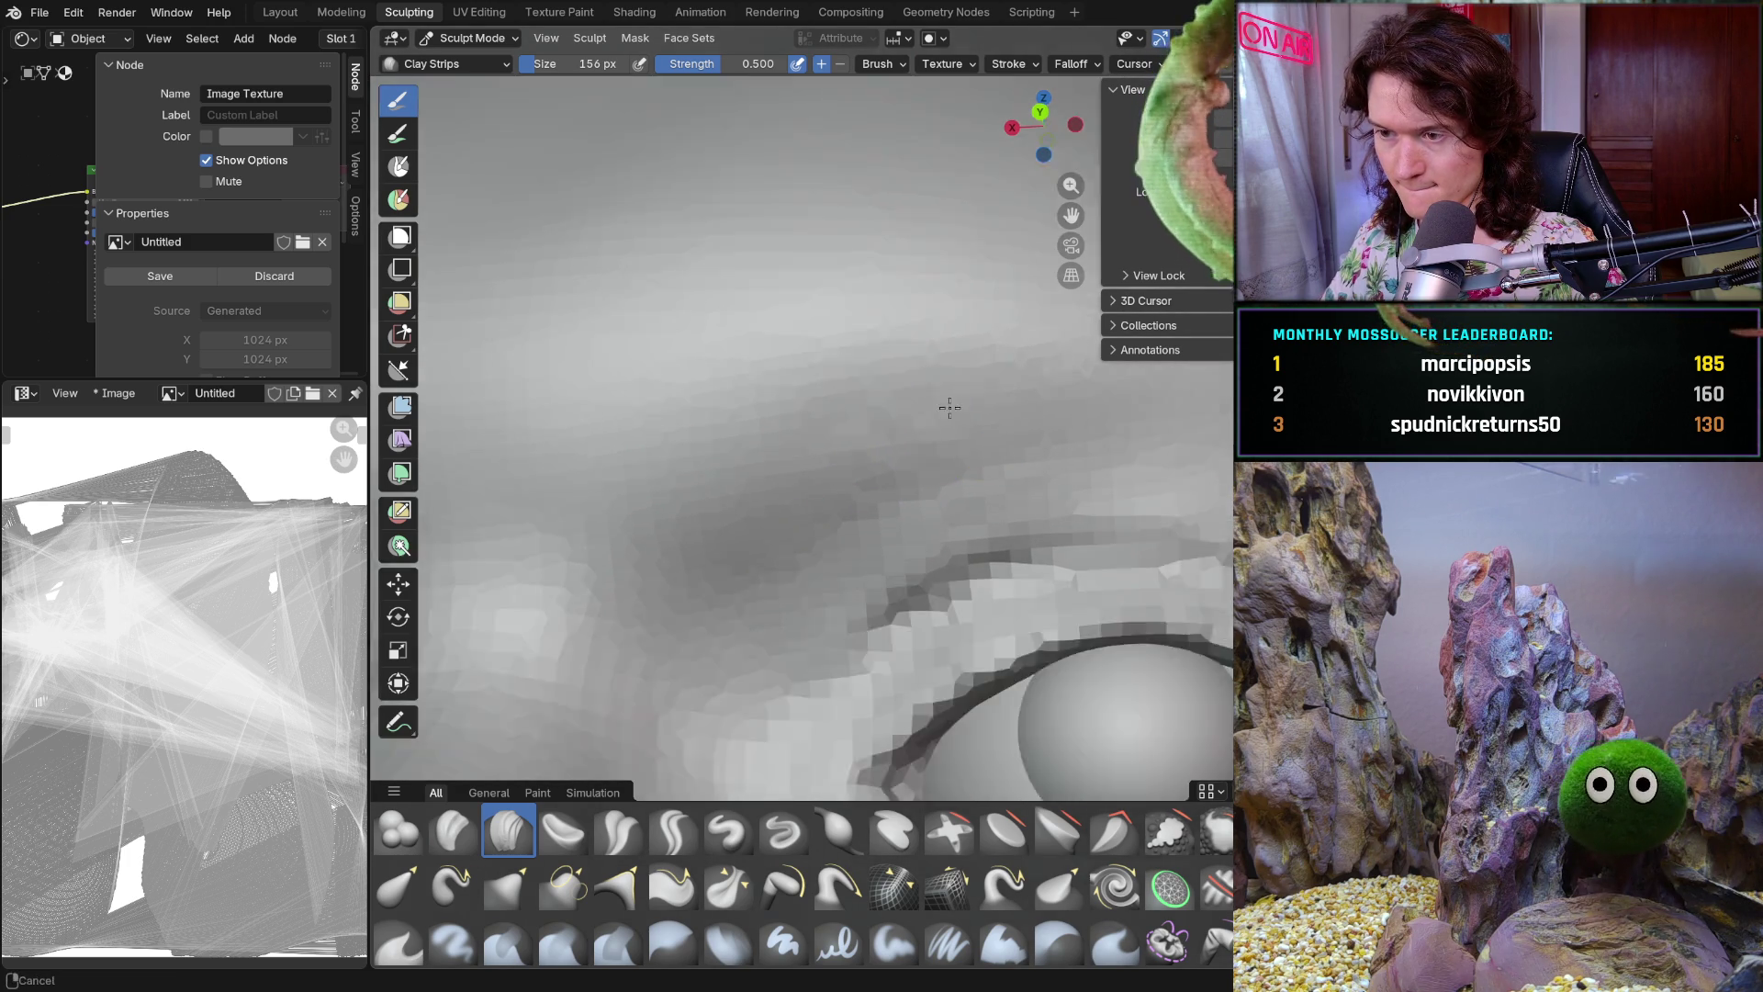
ctrl+middle_drag(950, 381, 936, 446)
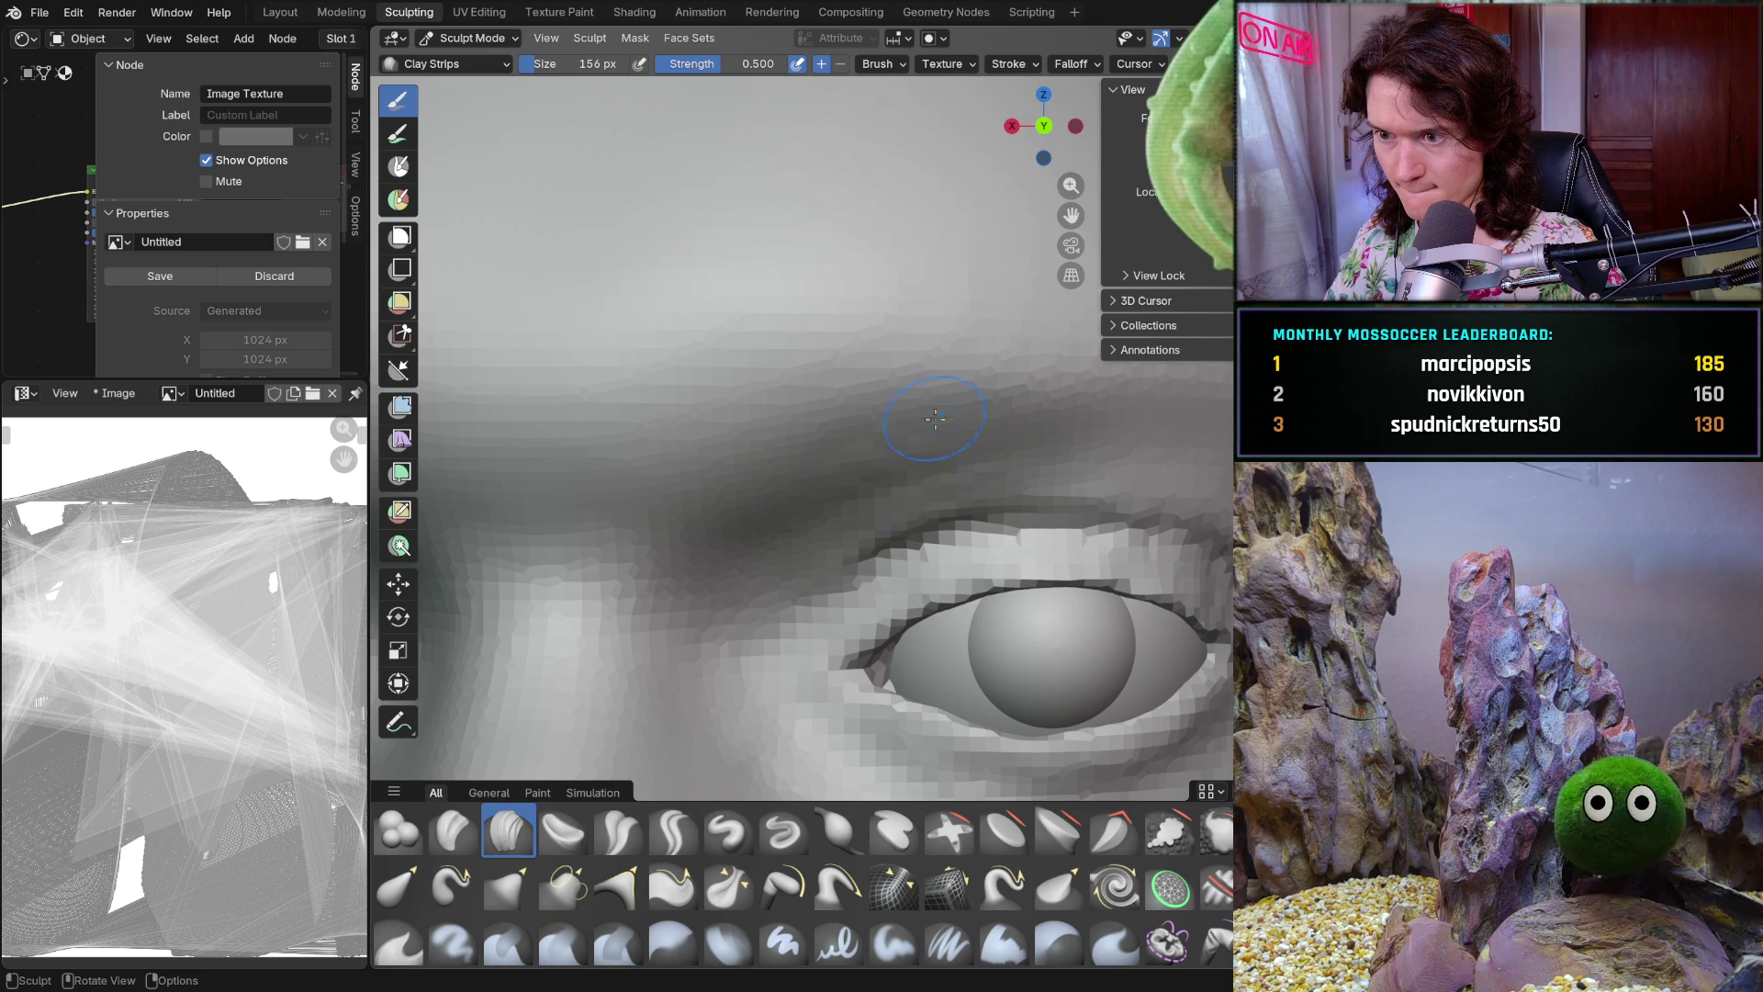
scroll(838, 437, up, 2)
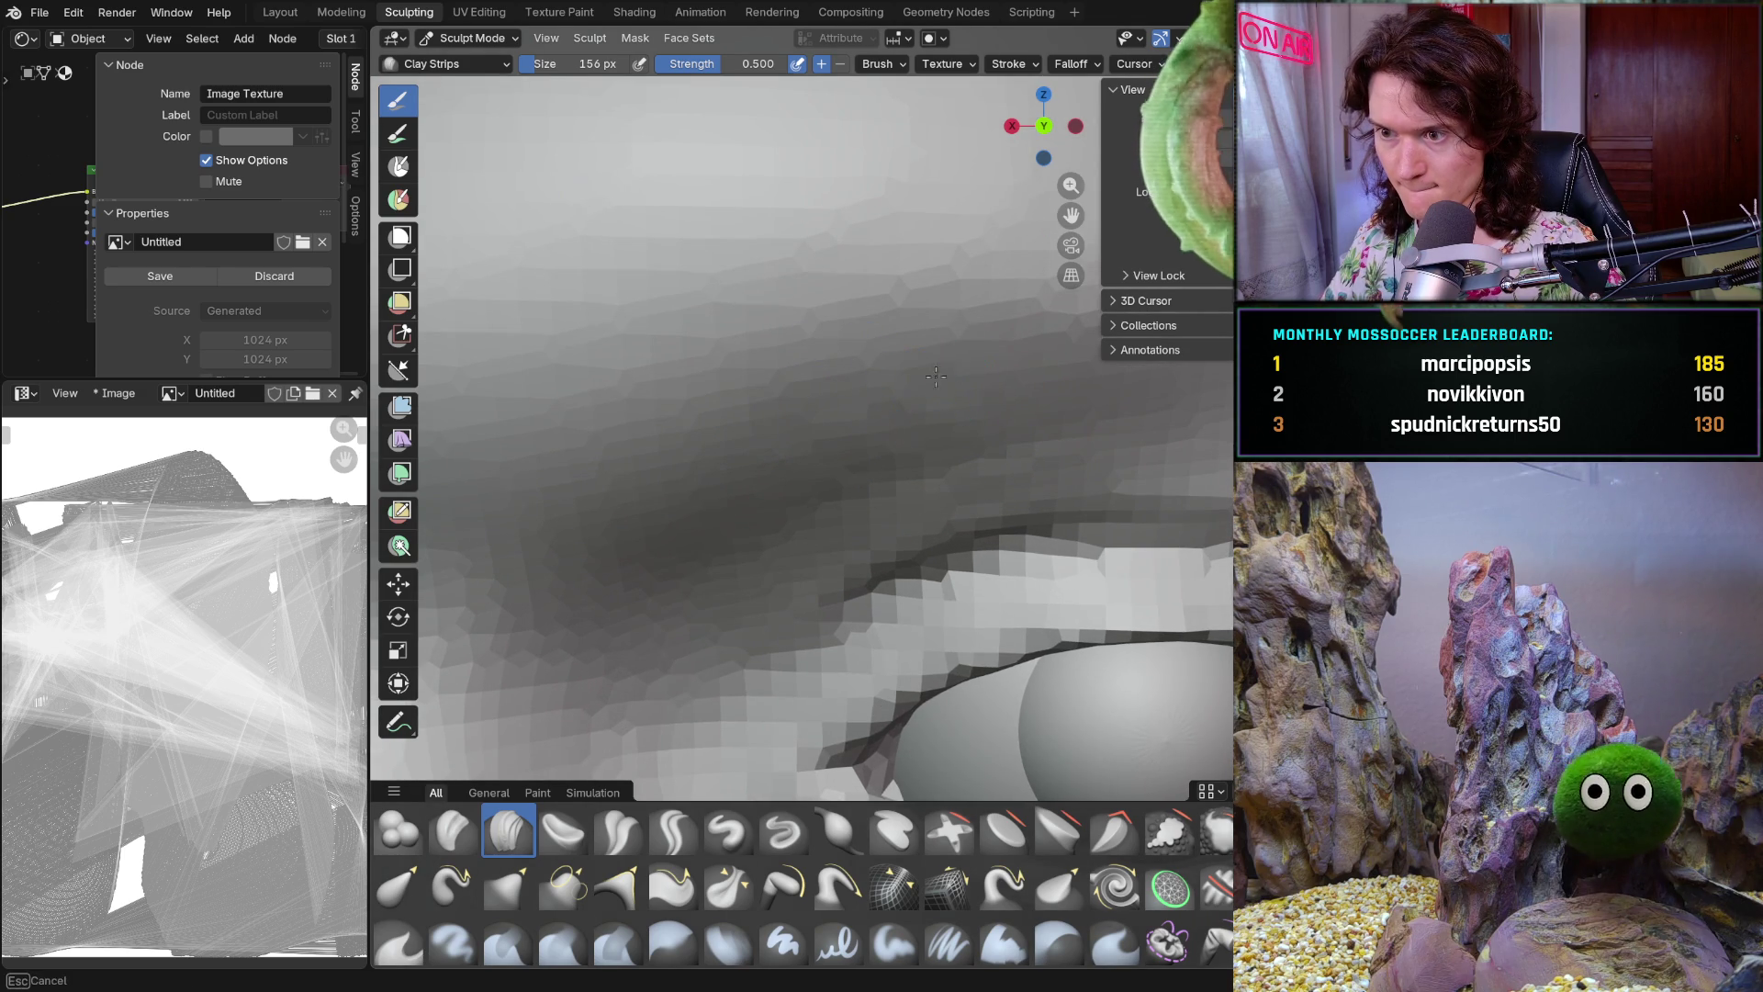
mouse_move(937, 405)
middle_down()
mouse_move(899, 395)
mouse_move(854, 438)
mouse_move(807, 438)
mouse_move(888, 441)
middle_up()
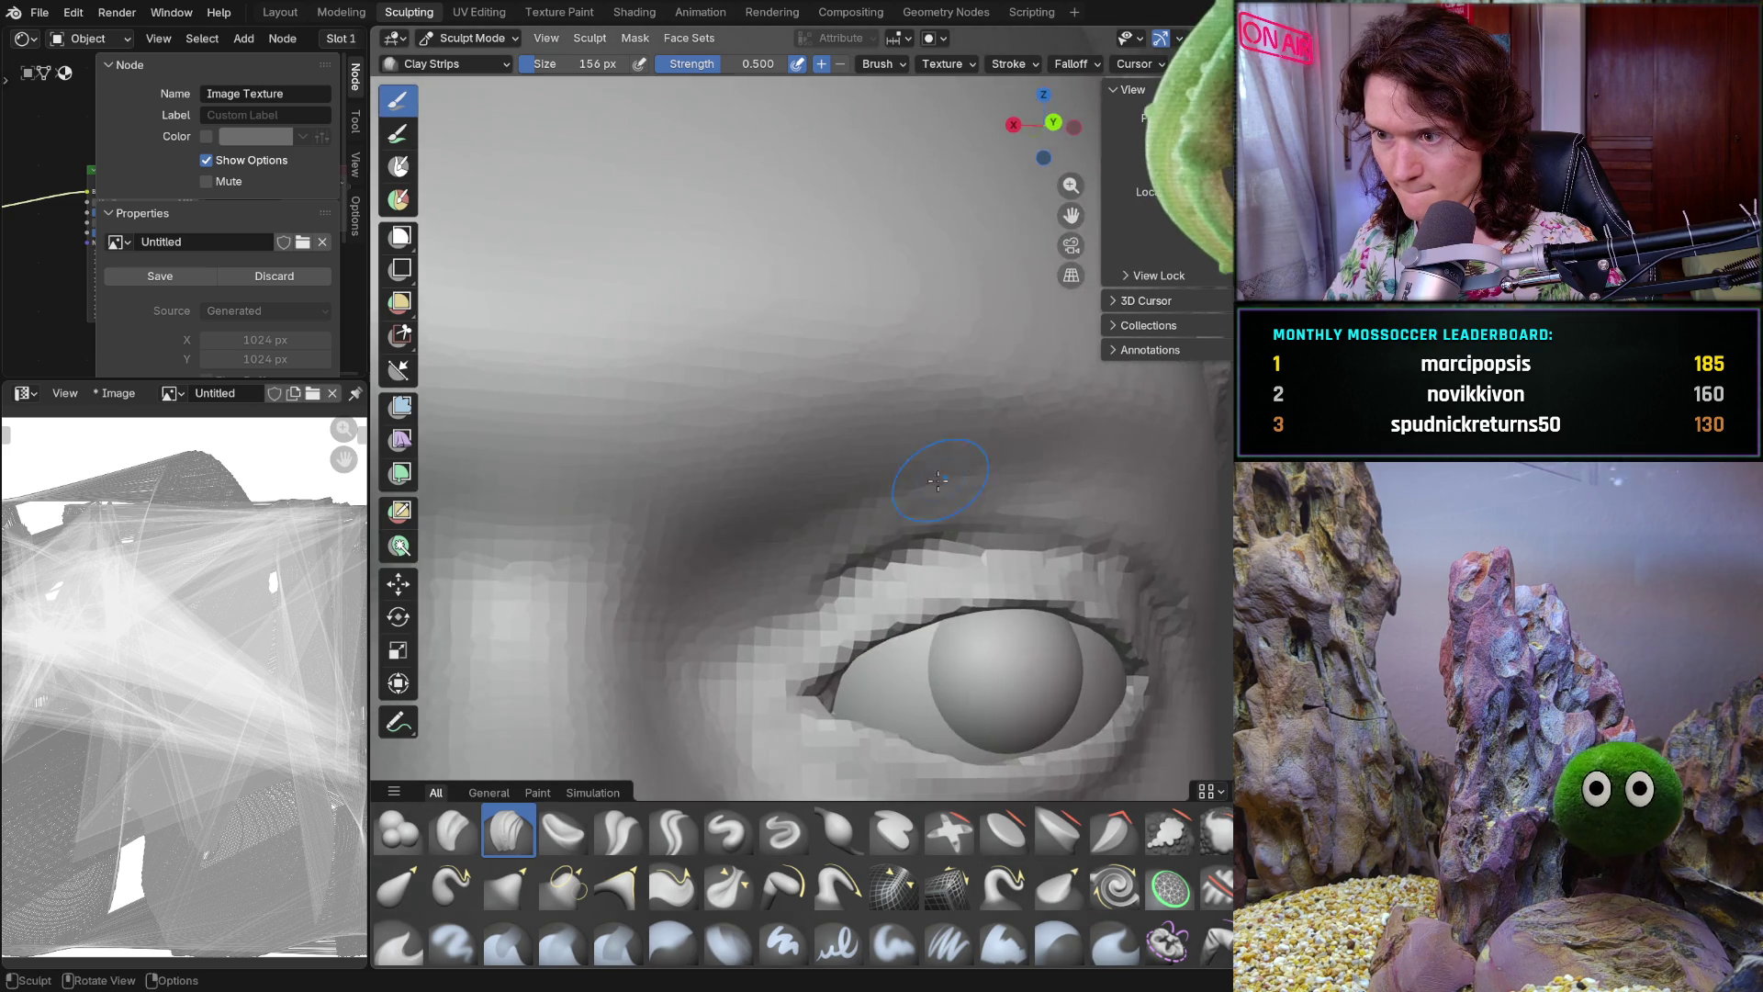
mouse_move(1004, 416)
middle_down()
mouse_move(898, 371)
mouse_move(1014, 414)
middle_up()
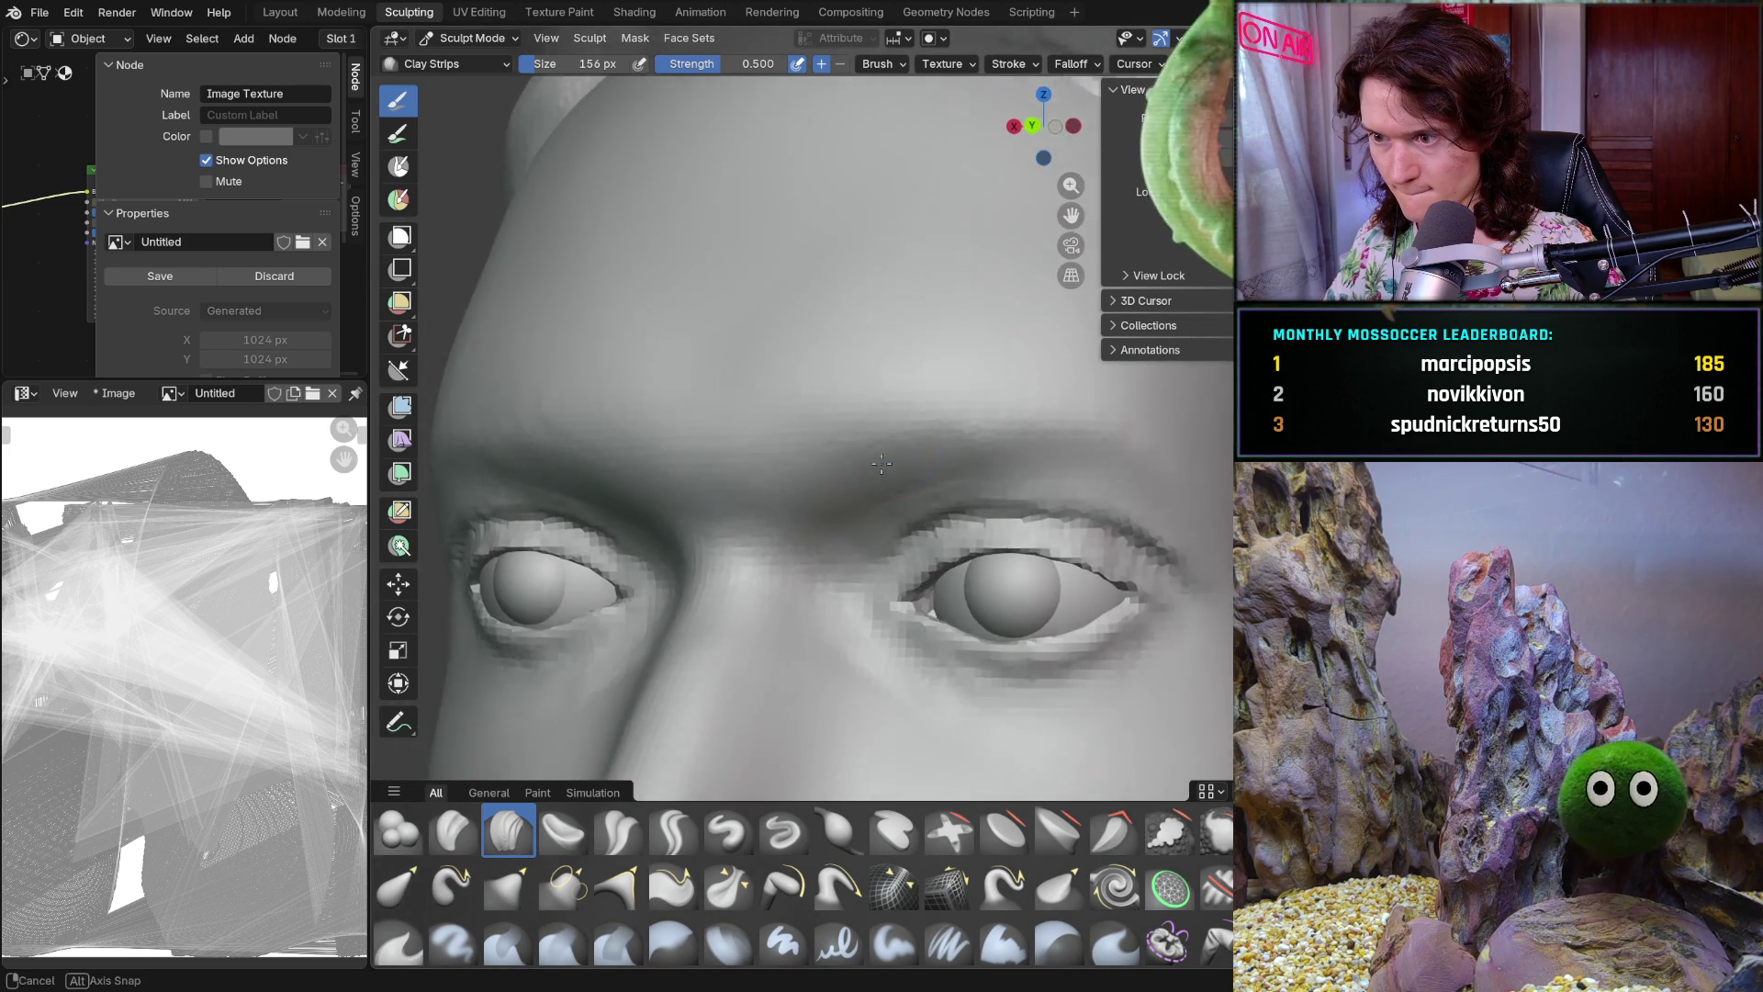
scroll(1062, 414, up, 2)
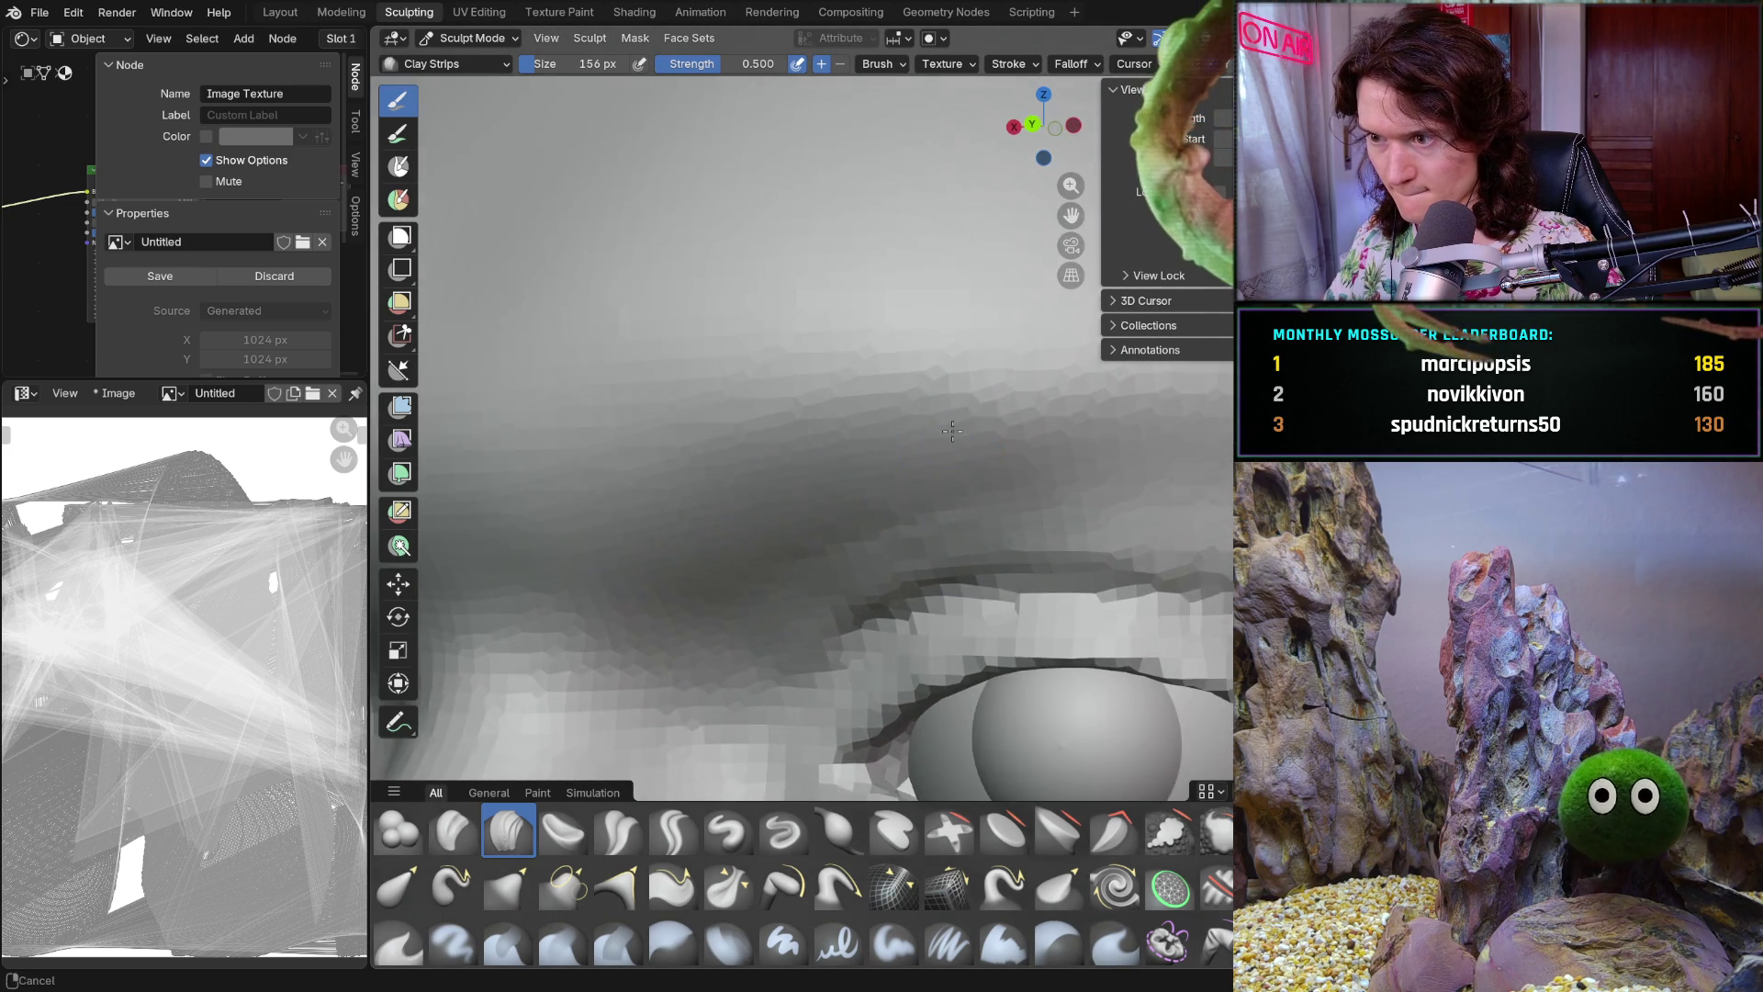
scroll(985, 428, up, 1)
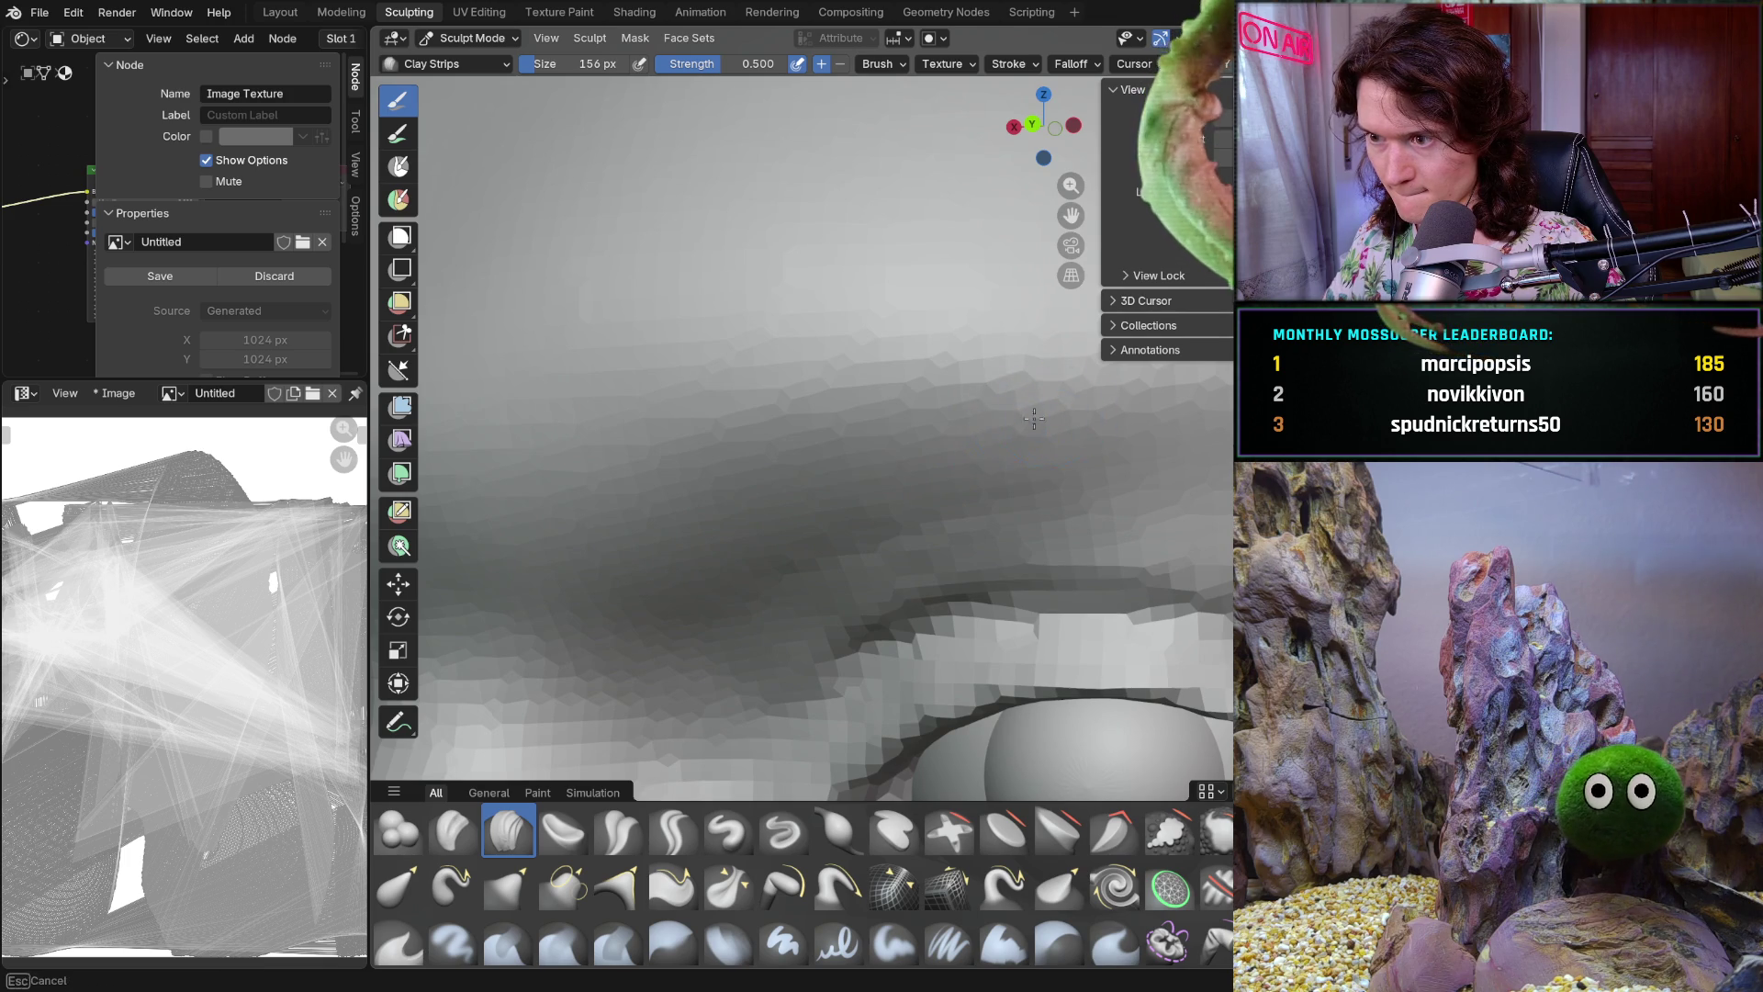
mouse_move(1030, 428)
middle_down()
mouse_move(1093, 399)
mouse_move(1031, 369)
mouse_move(954, 602)
middle_up()
scroll(998, 399, down, 4)
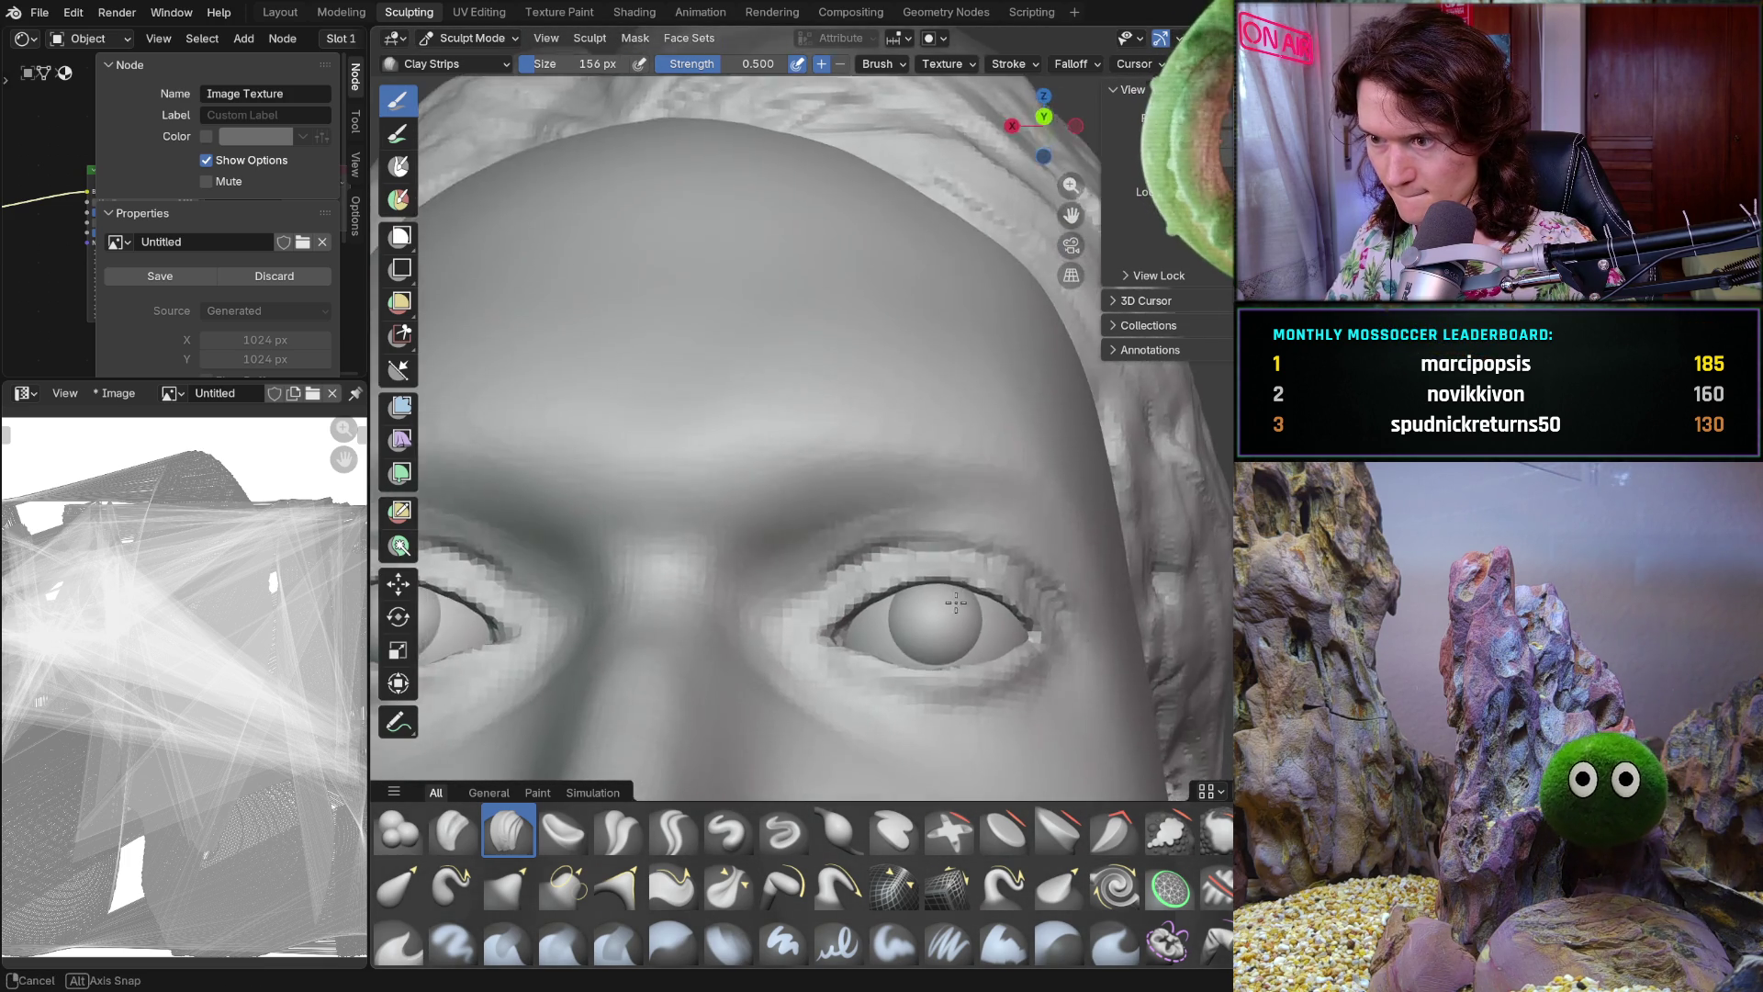
scroll(954, 602, up, 6)
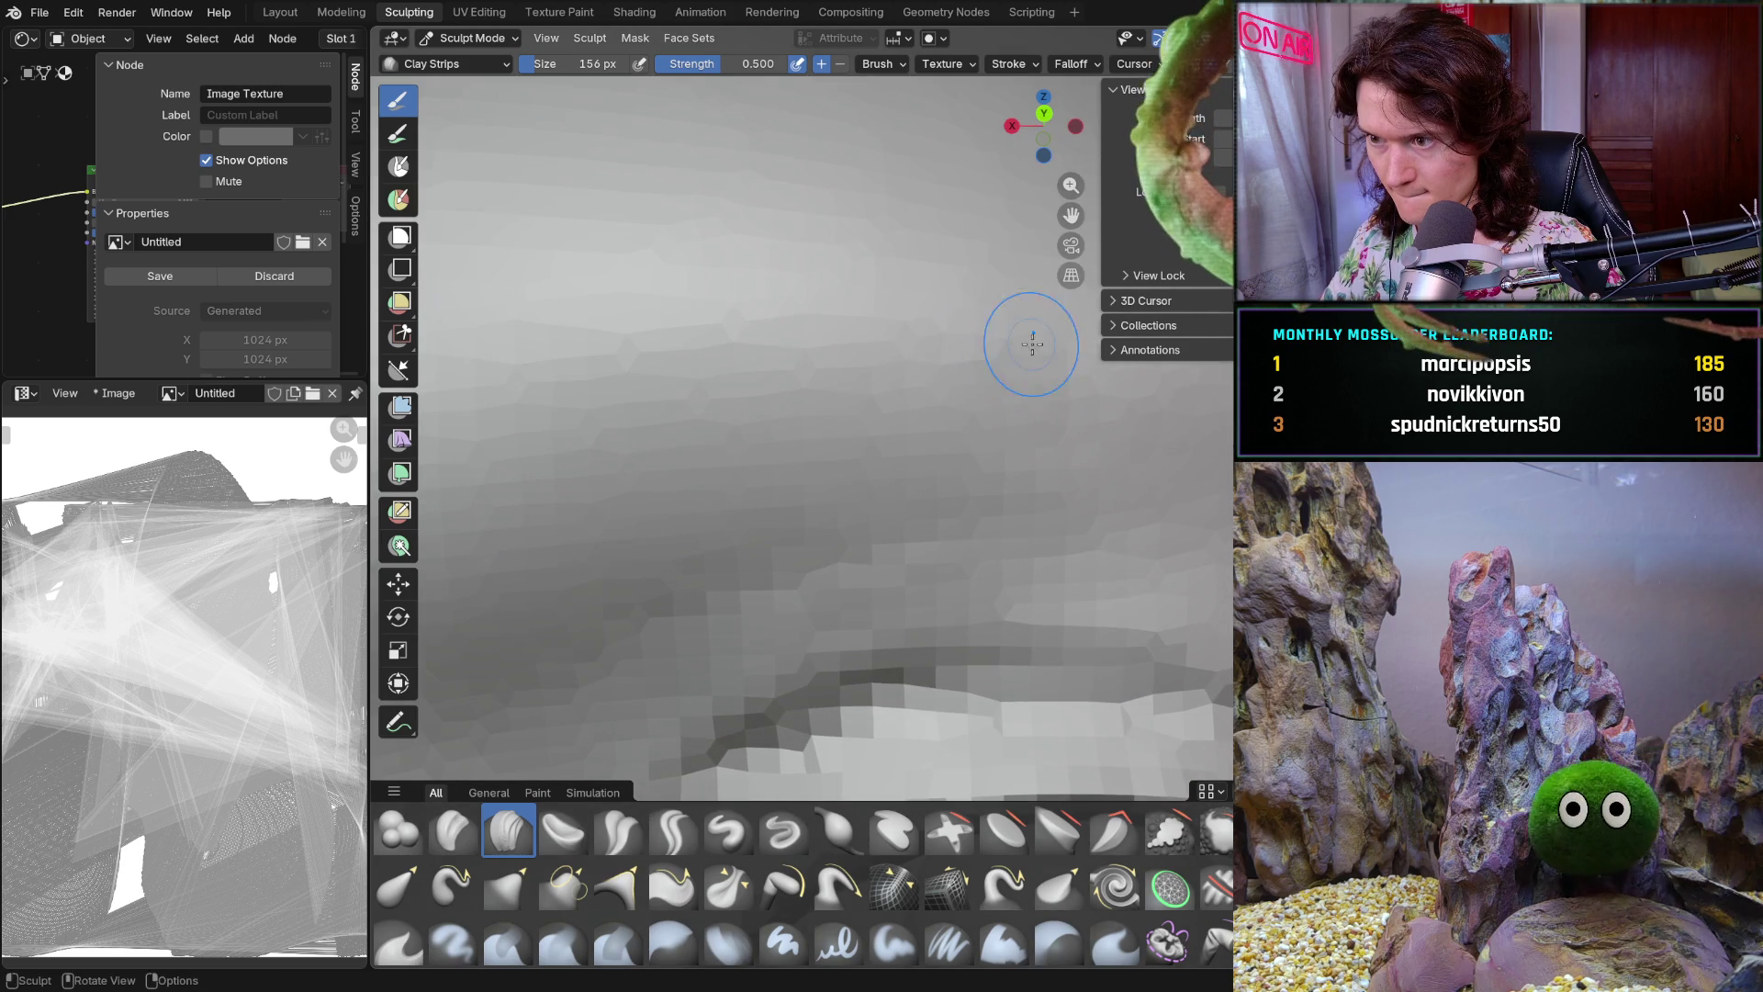
middle_drag(1072, 344, 956, 451)
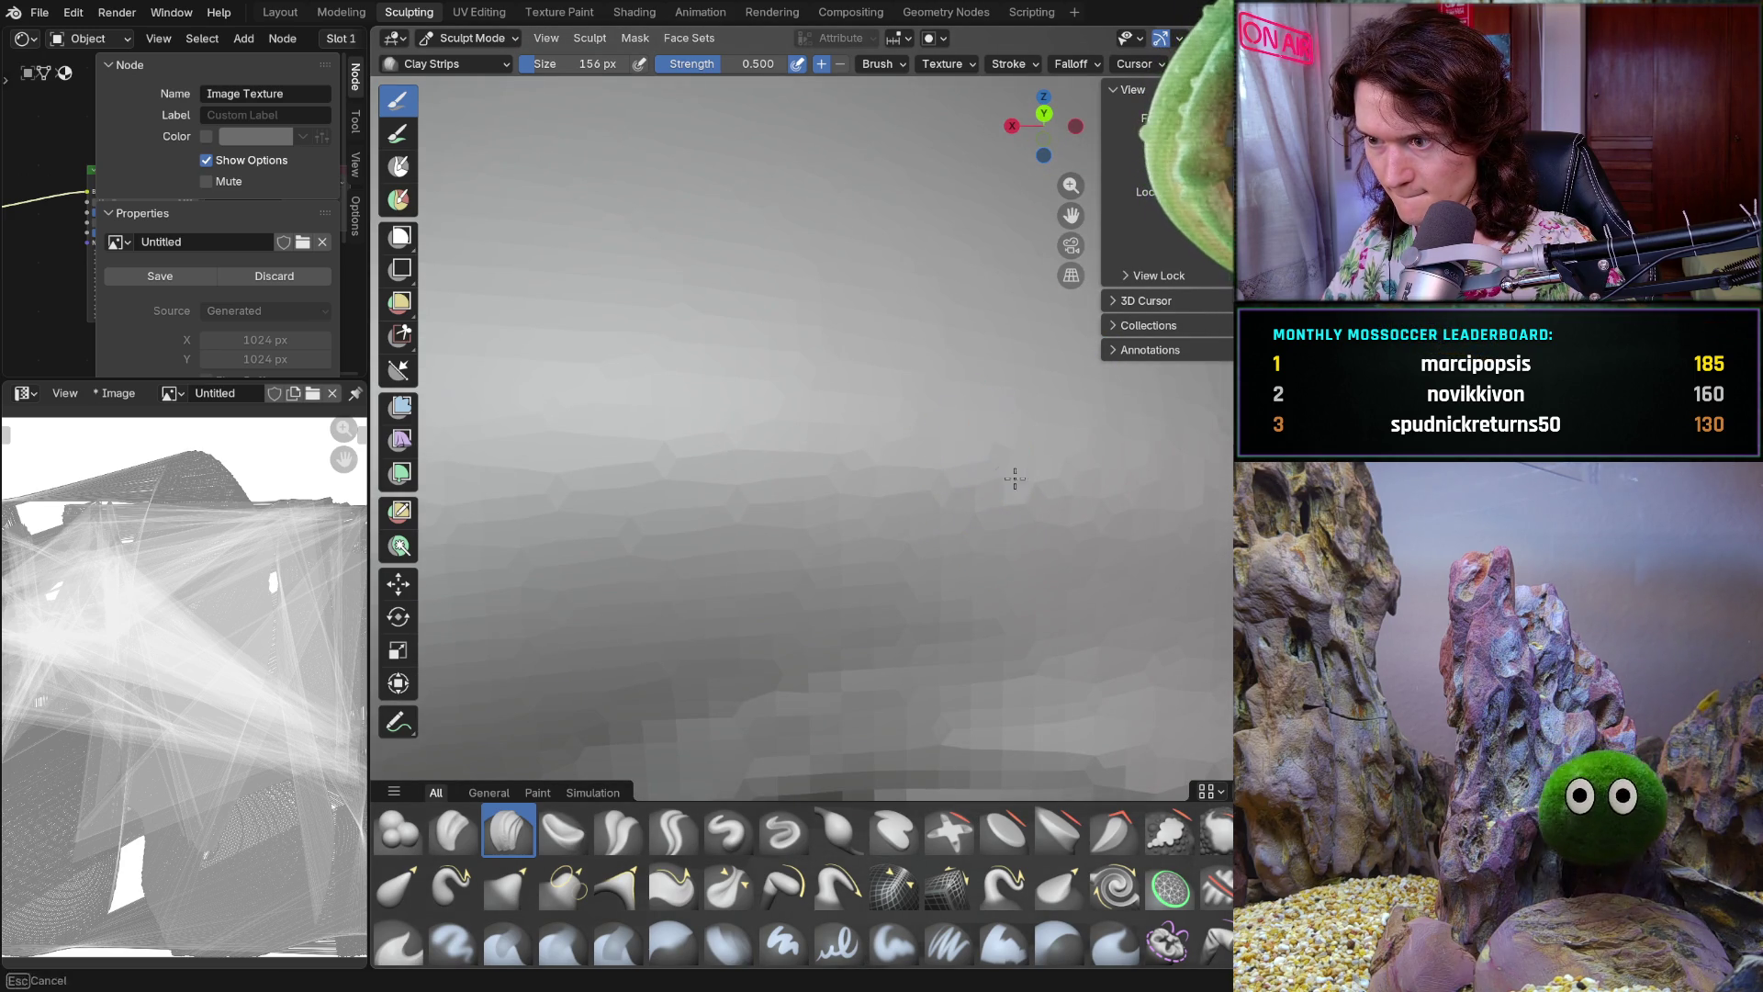
scroll(1078, 427, down, 5)
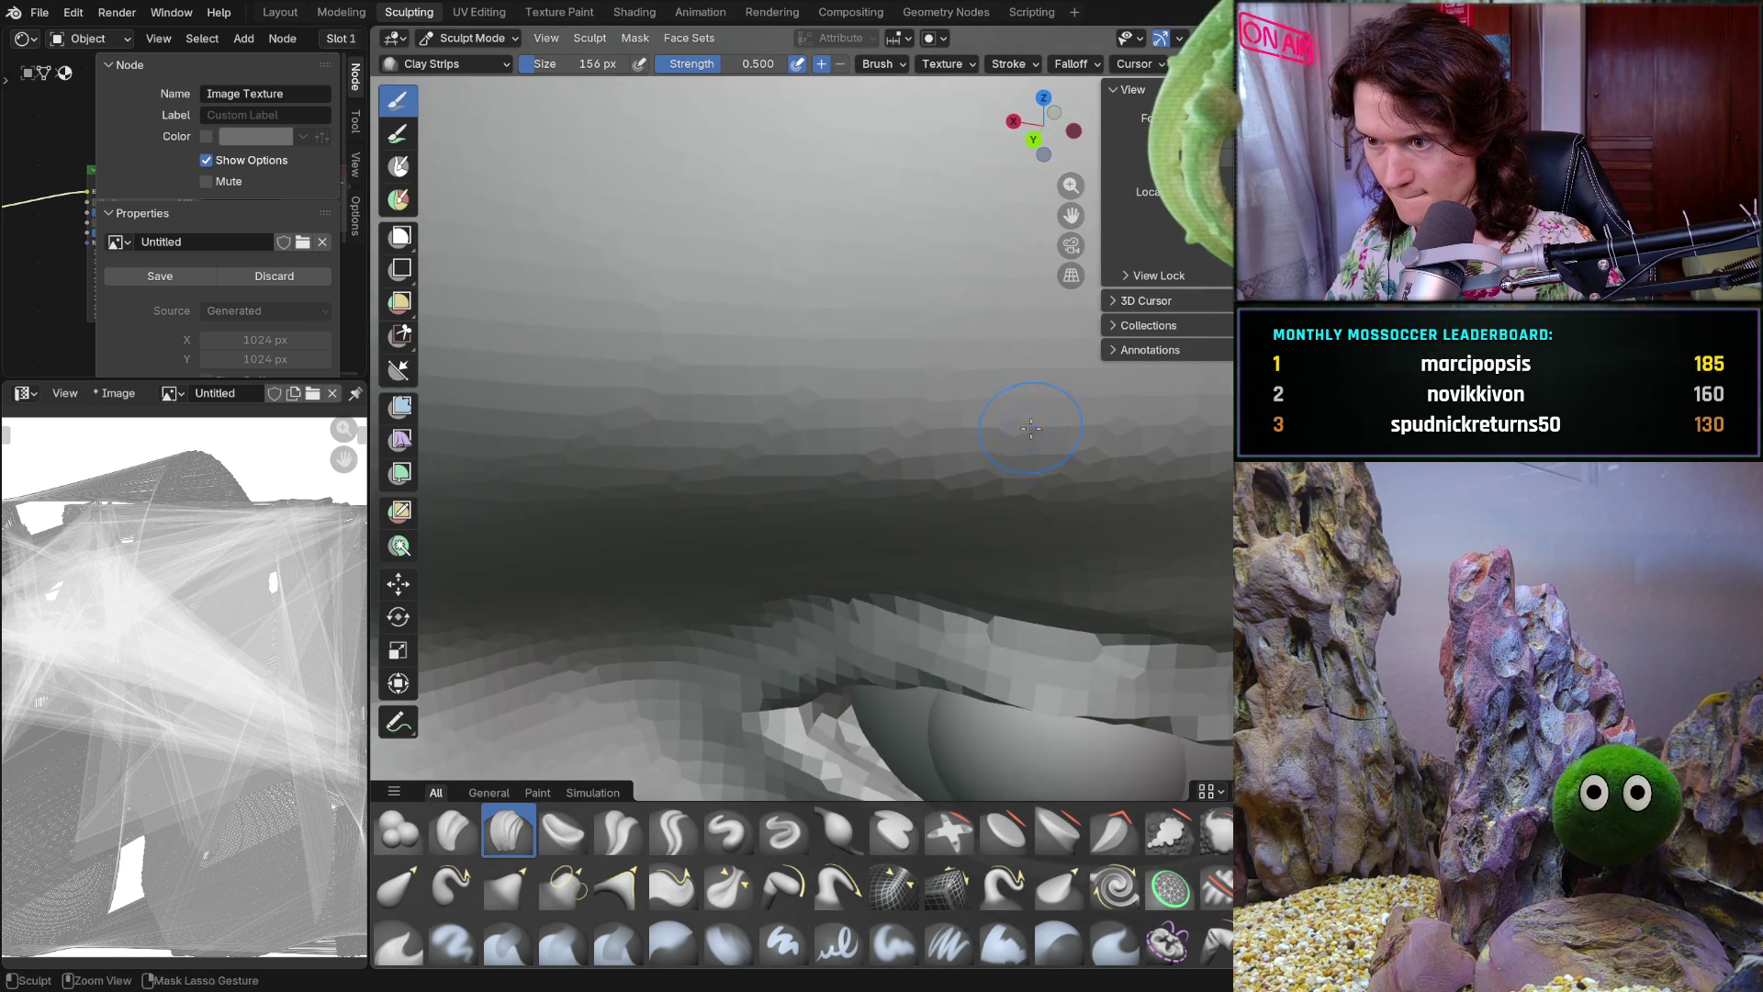
Return to a frontal view of both eyes and switch to the Smooth brush, starting to lower its strength
mouse_move(826, 689)
middle_down()
mouse_move(946, 660)
mouse_move(919, 449)
mouse_move(993, 397)
middle_up()
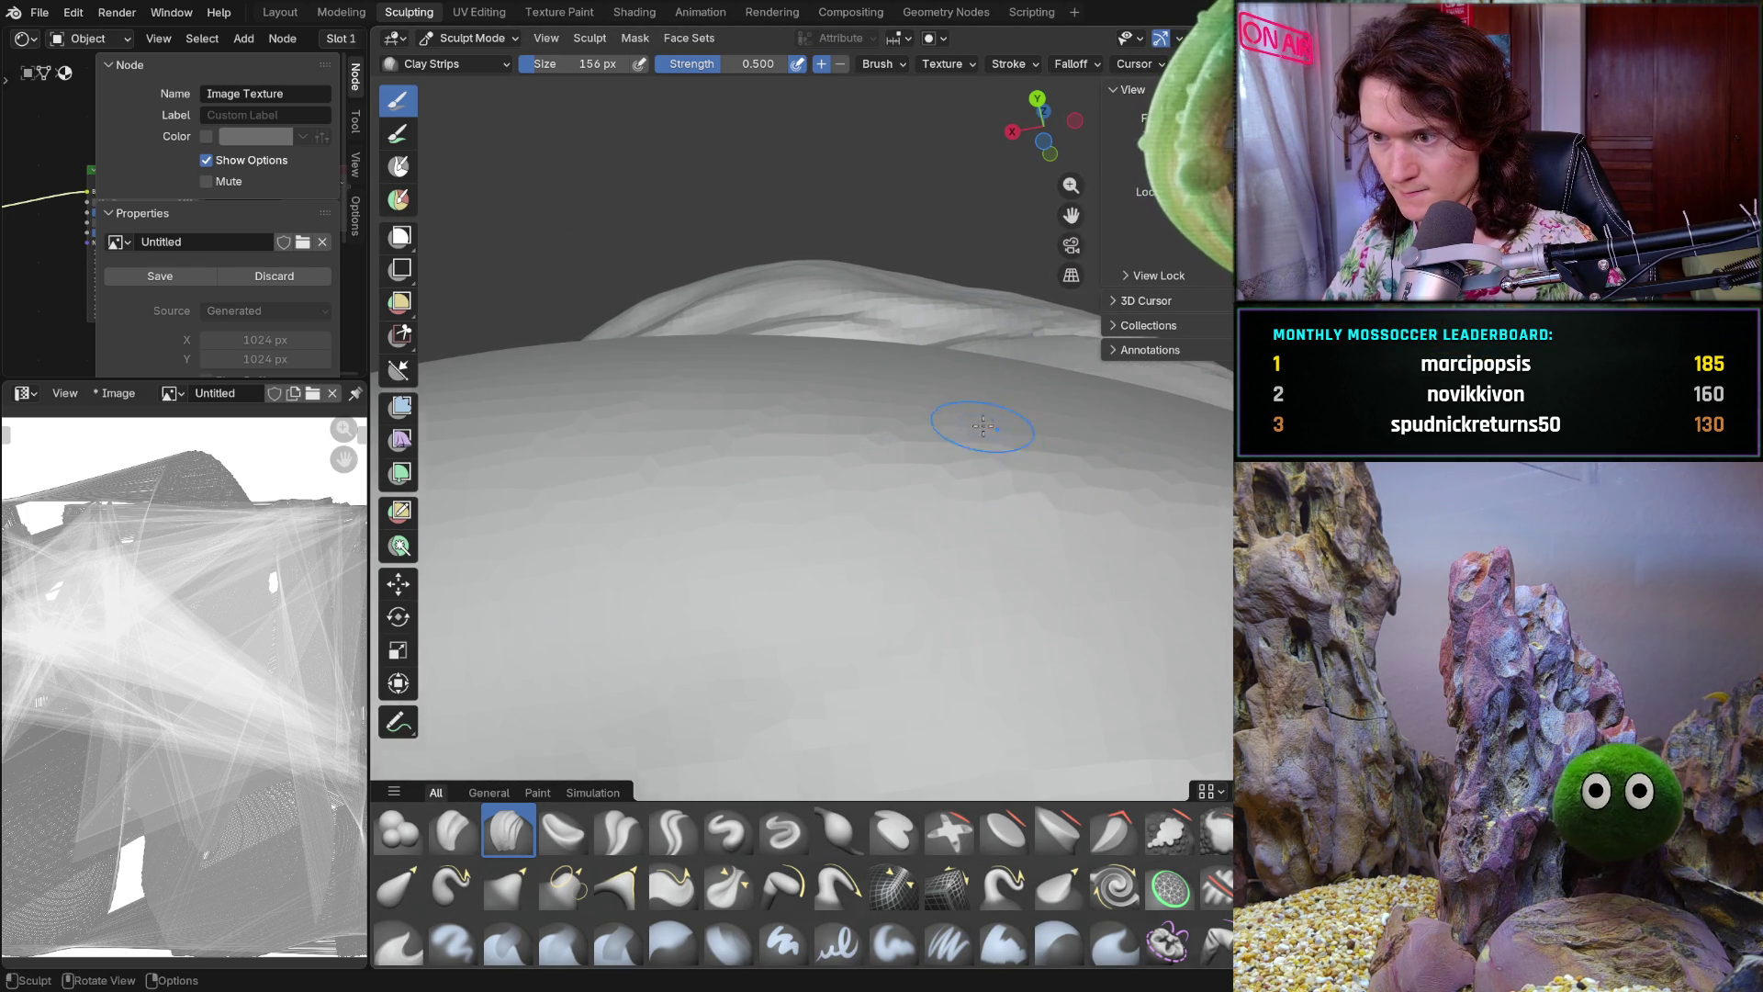
middle_drag(982, 423, 956, 506)
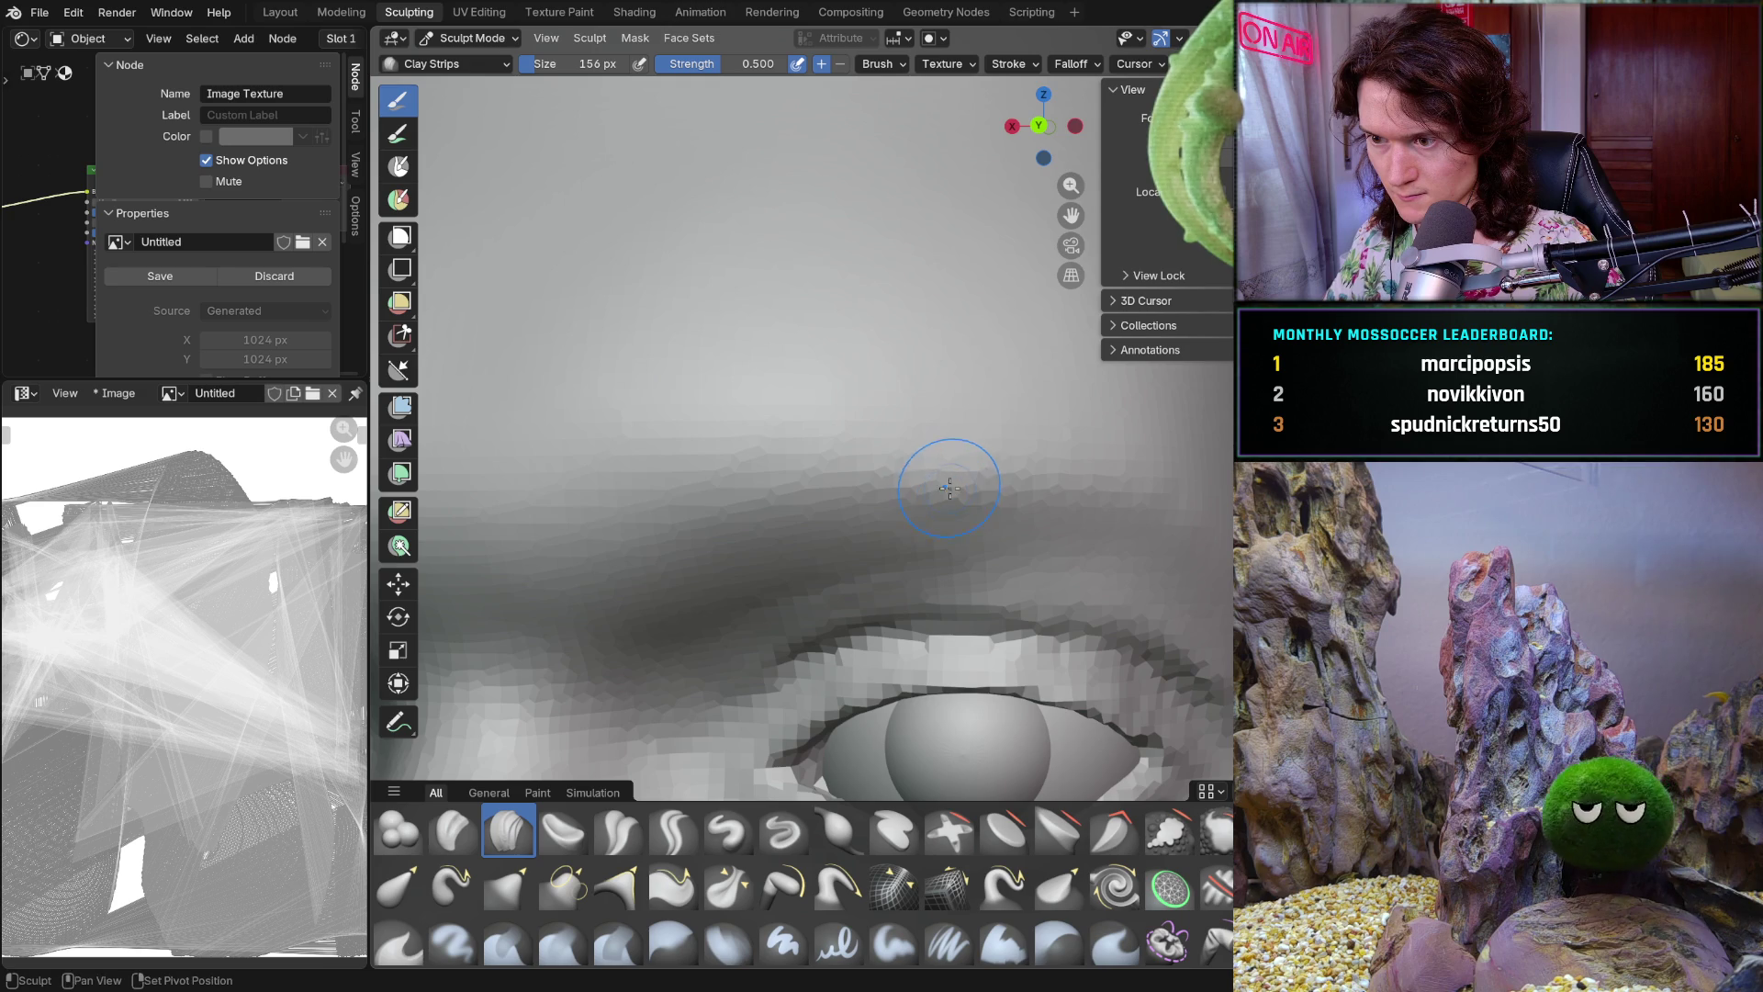
mouse_move(1098, 555)
middle_down()
mouse_move(966, 554)
mouse_move(972, 516)
middle_up()
scroll(970, 516, down, 5)
scroll(828, 648, up, 2)
scroll(924, 537, up, 3)
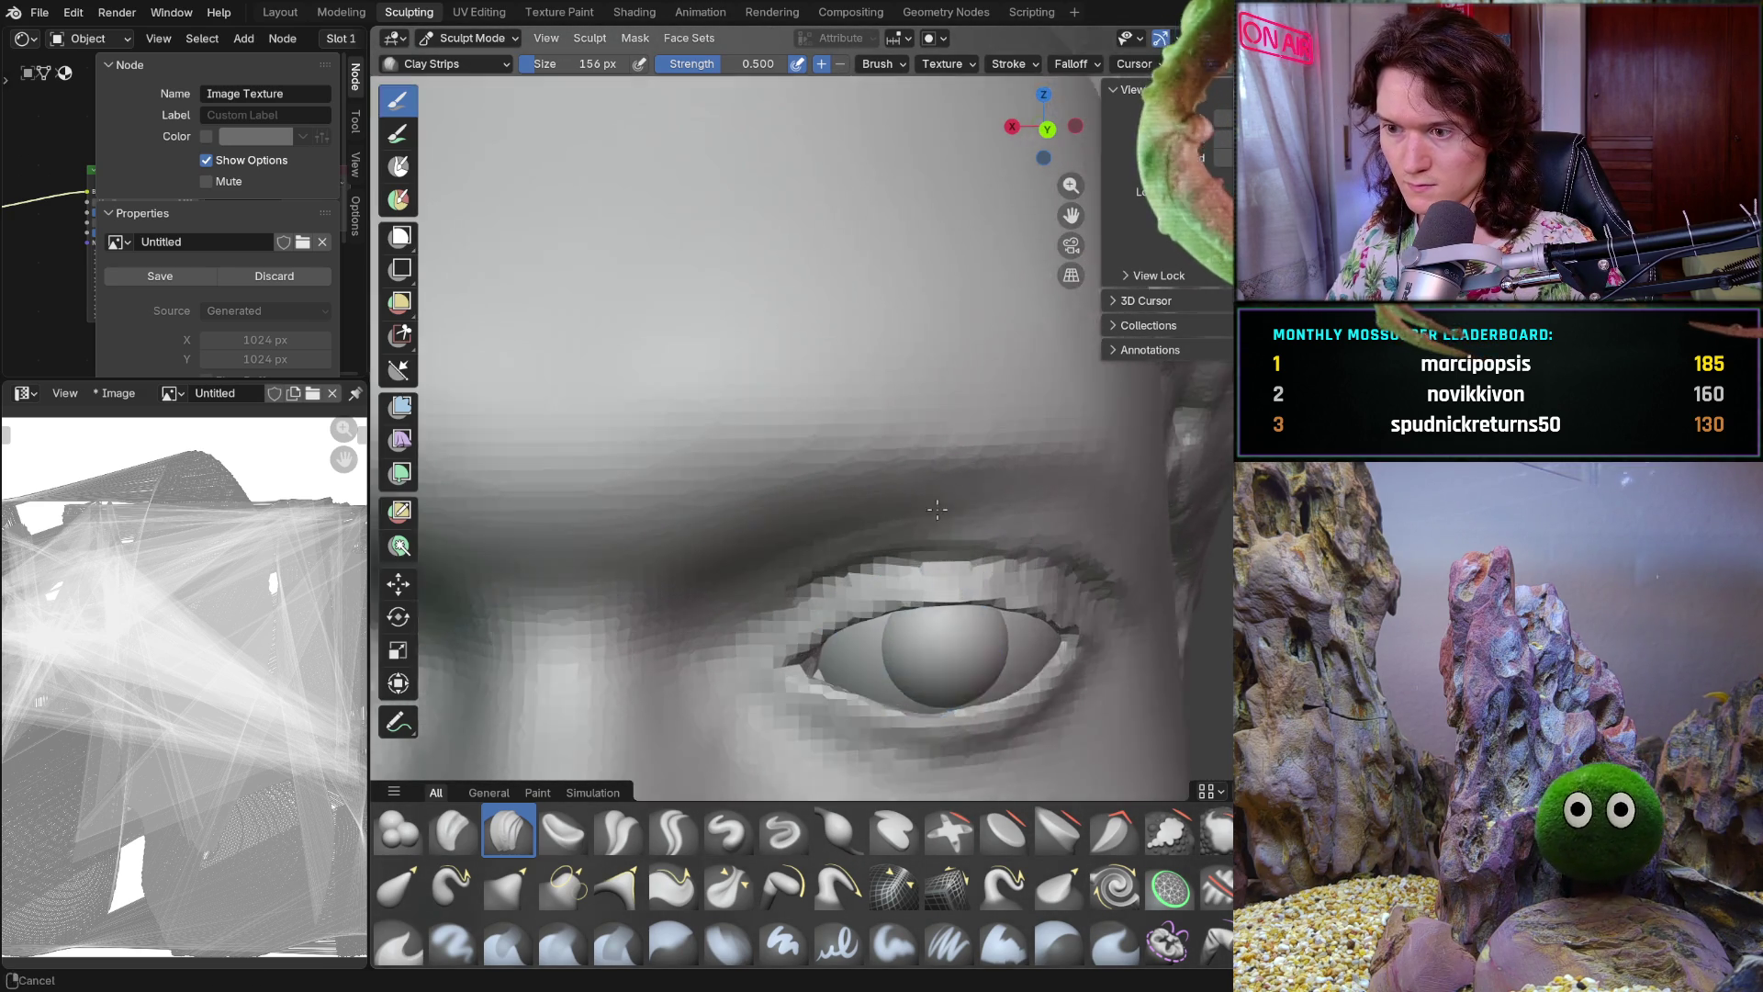
middle_drag(924, 536, 827, 620)
scroll(799, 661, down, 3)
scroll(780, 681, down, 2)
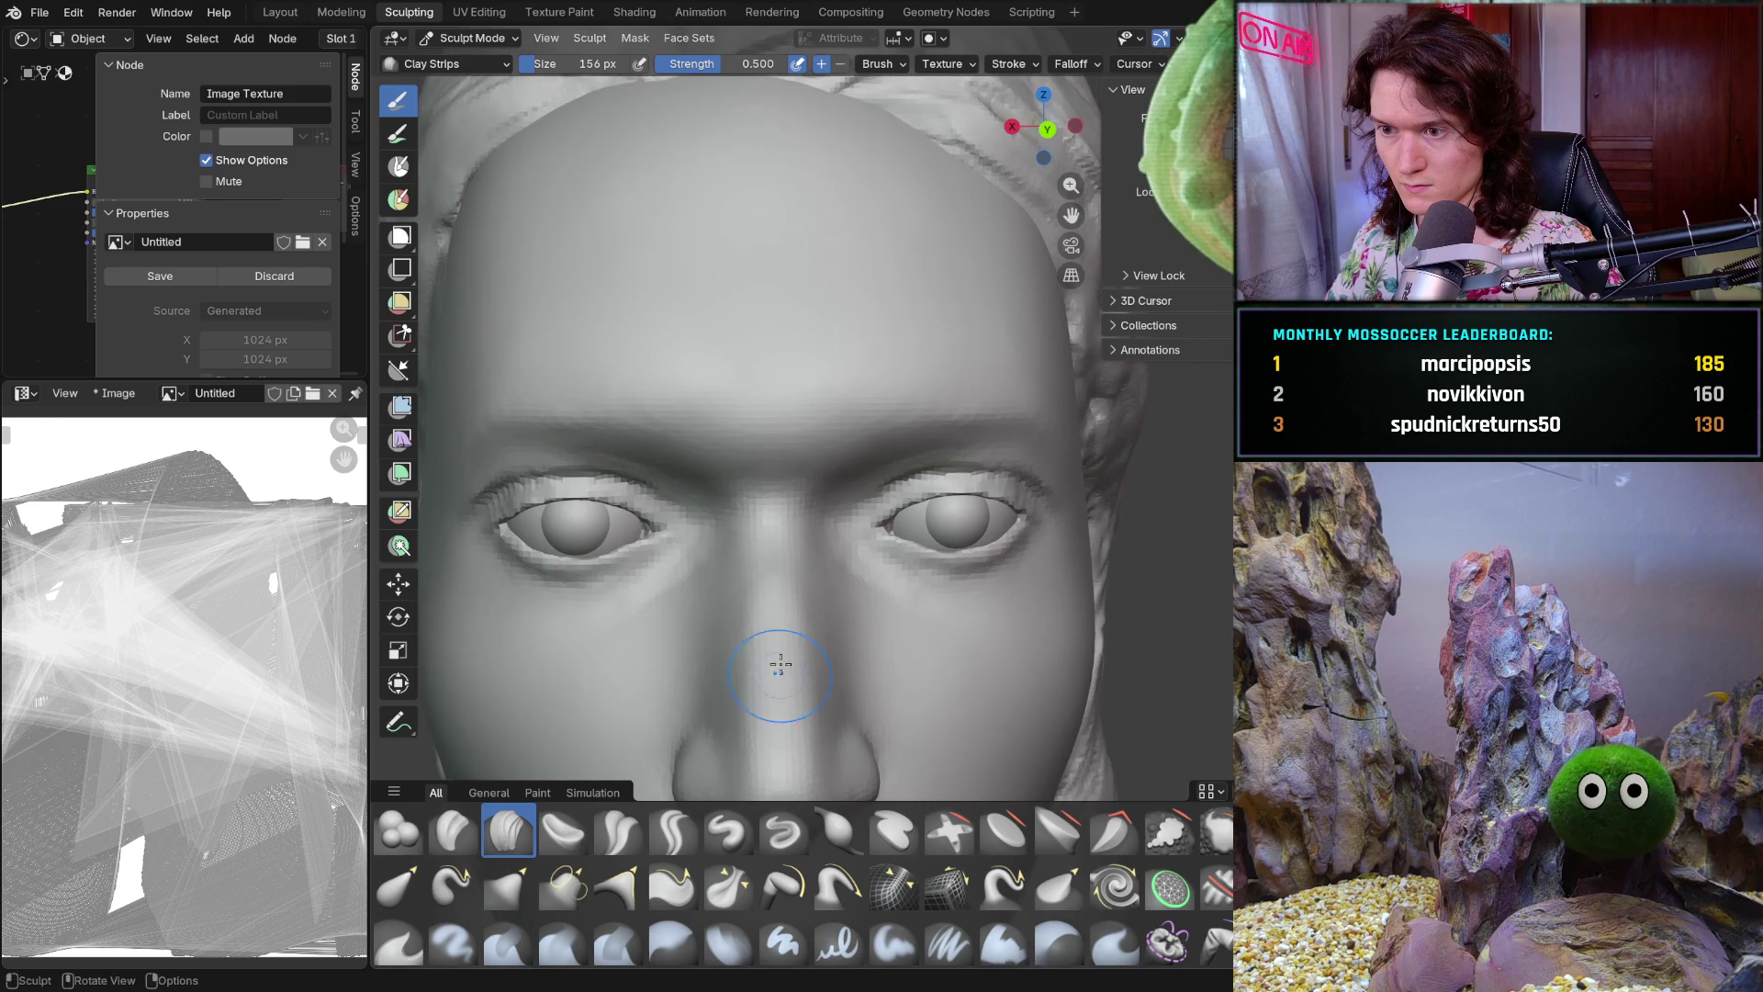
middle_drag(780, 681, 771, 578)
scroll(827, 556, up, 3)
scroll(838, 418, up, 3)
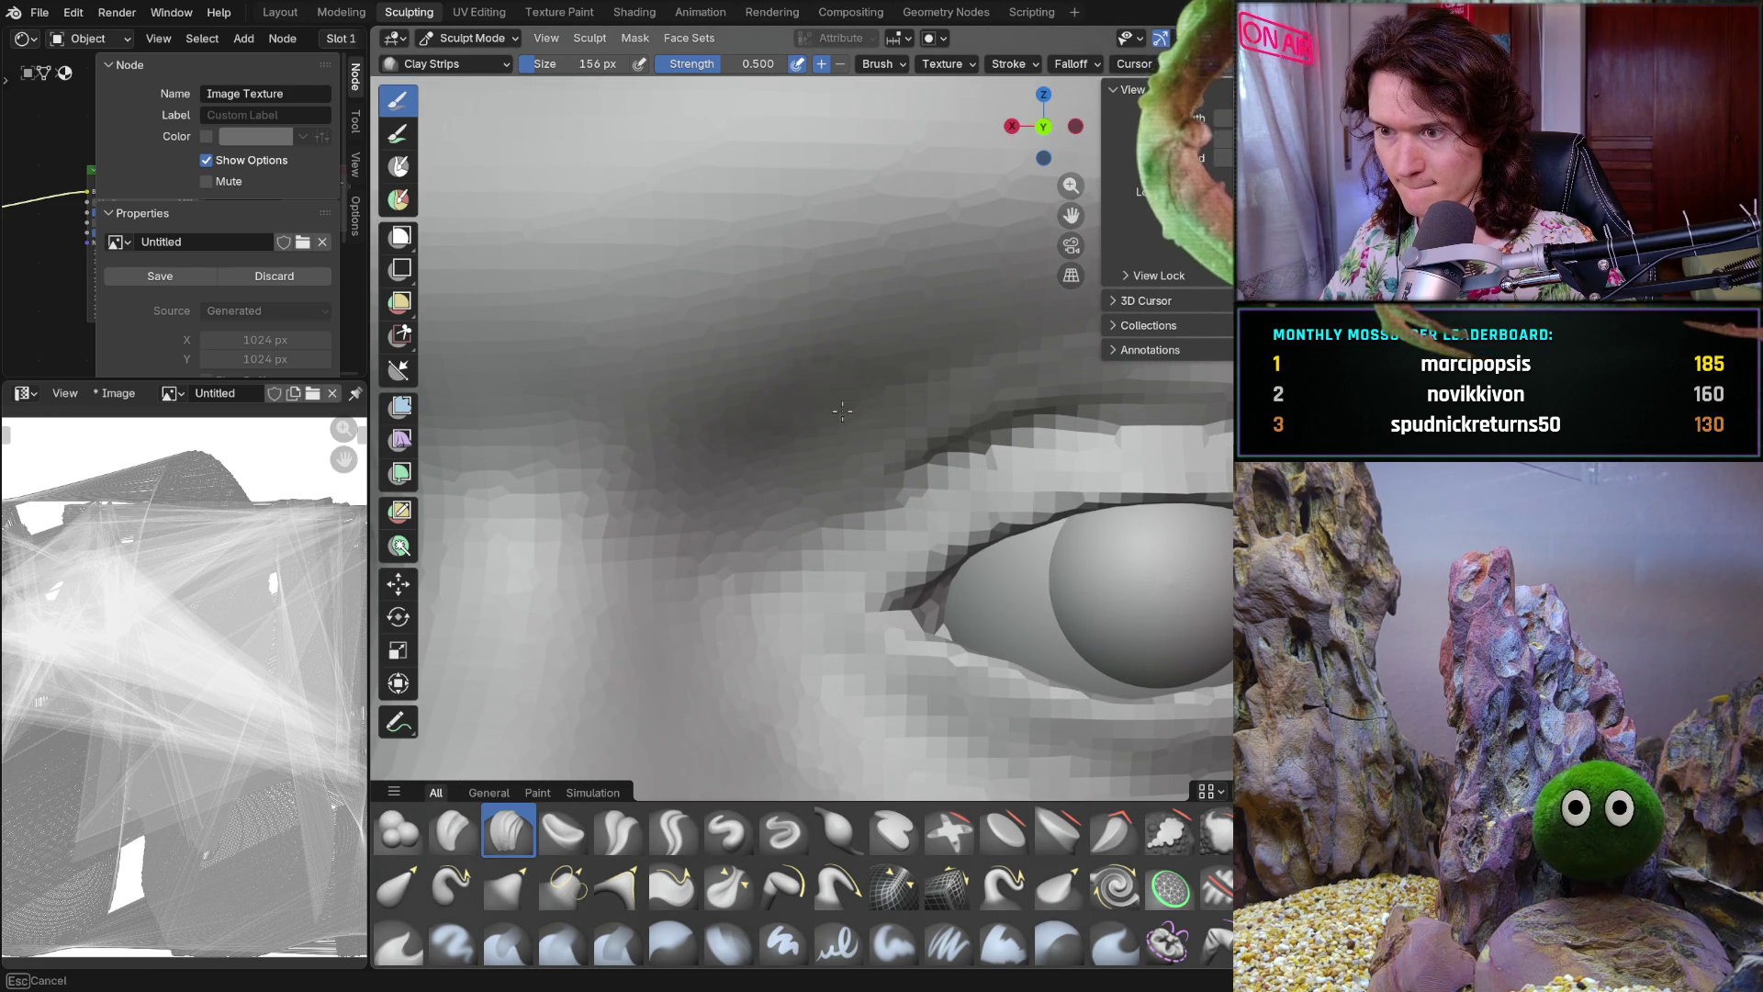
middle_drag(976, 334, 865, 338)
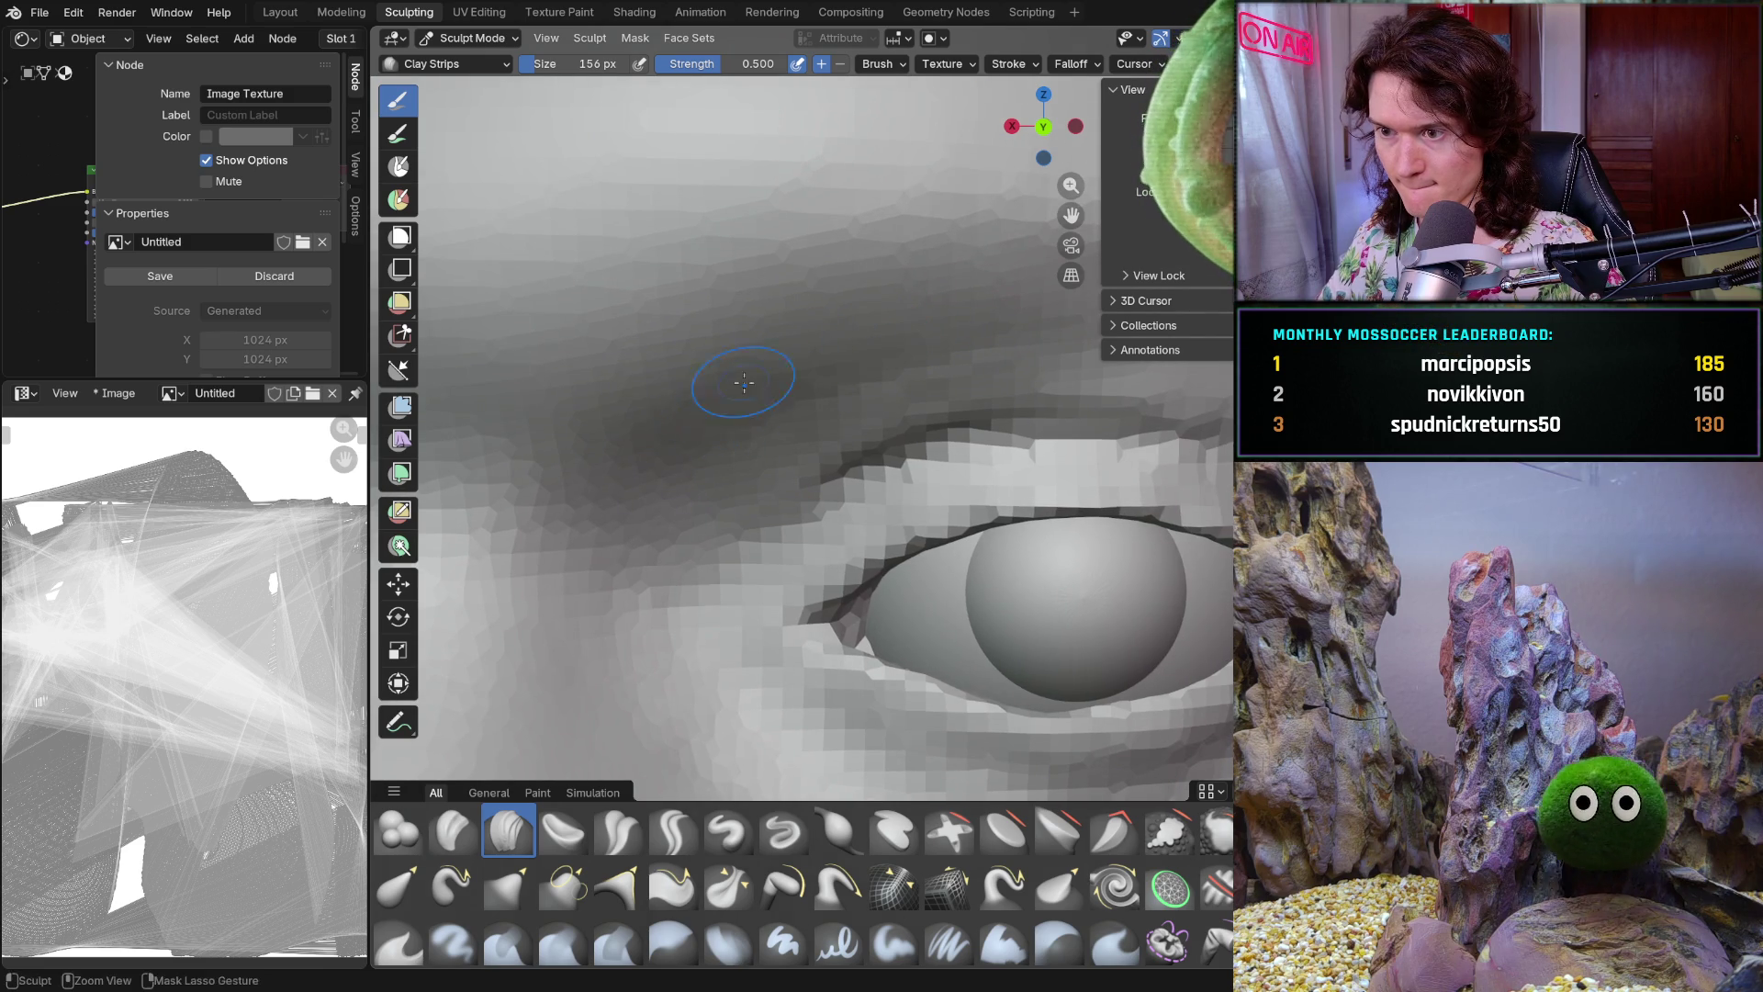
middle_drag(743, 384, 666, 438)
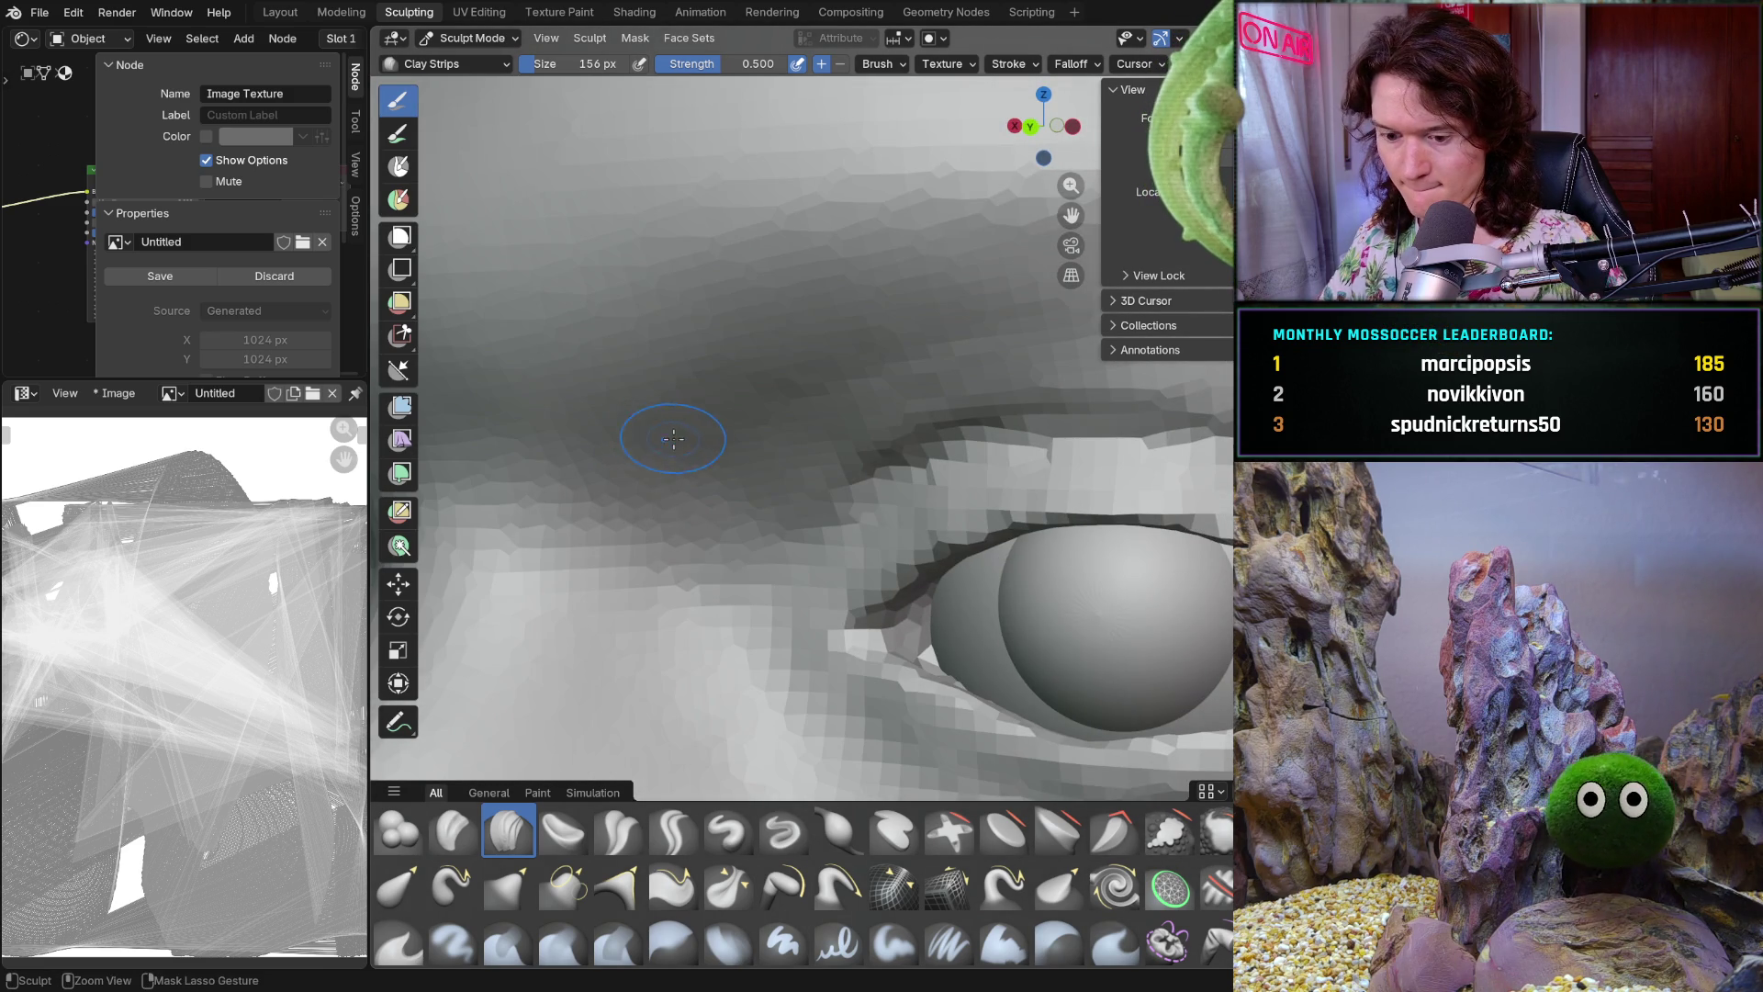
scroll(665, 438, down, 5)
mouse_move(665, 438)
middle_down()
mouse_move(744, 483)
mouse_move(769, 400)
mouse_move(786, 399)
middle_up()
key(shift+s)
scroll(787, 399, up, 2)
key(shift+f)
Set the Smooth brush to 0.414 strength and 210 px size
click(747, 453)
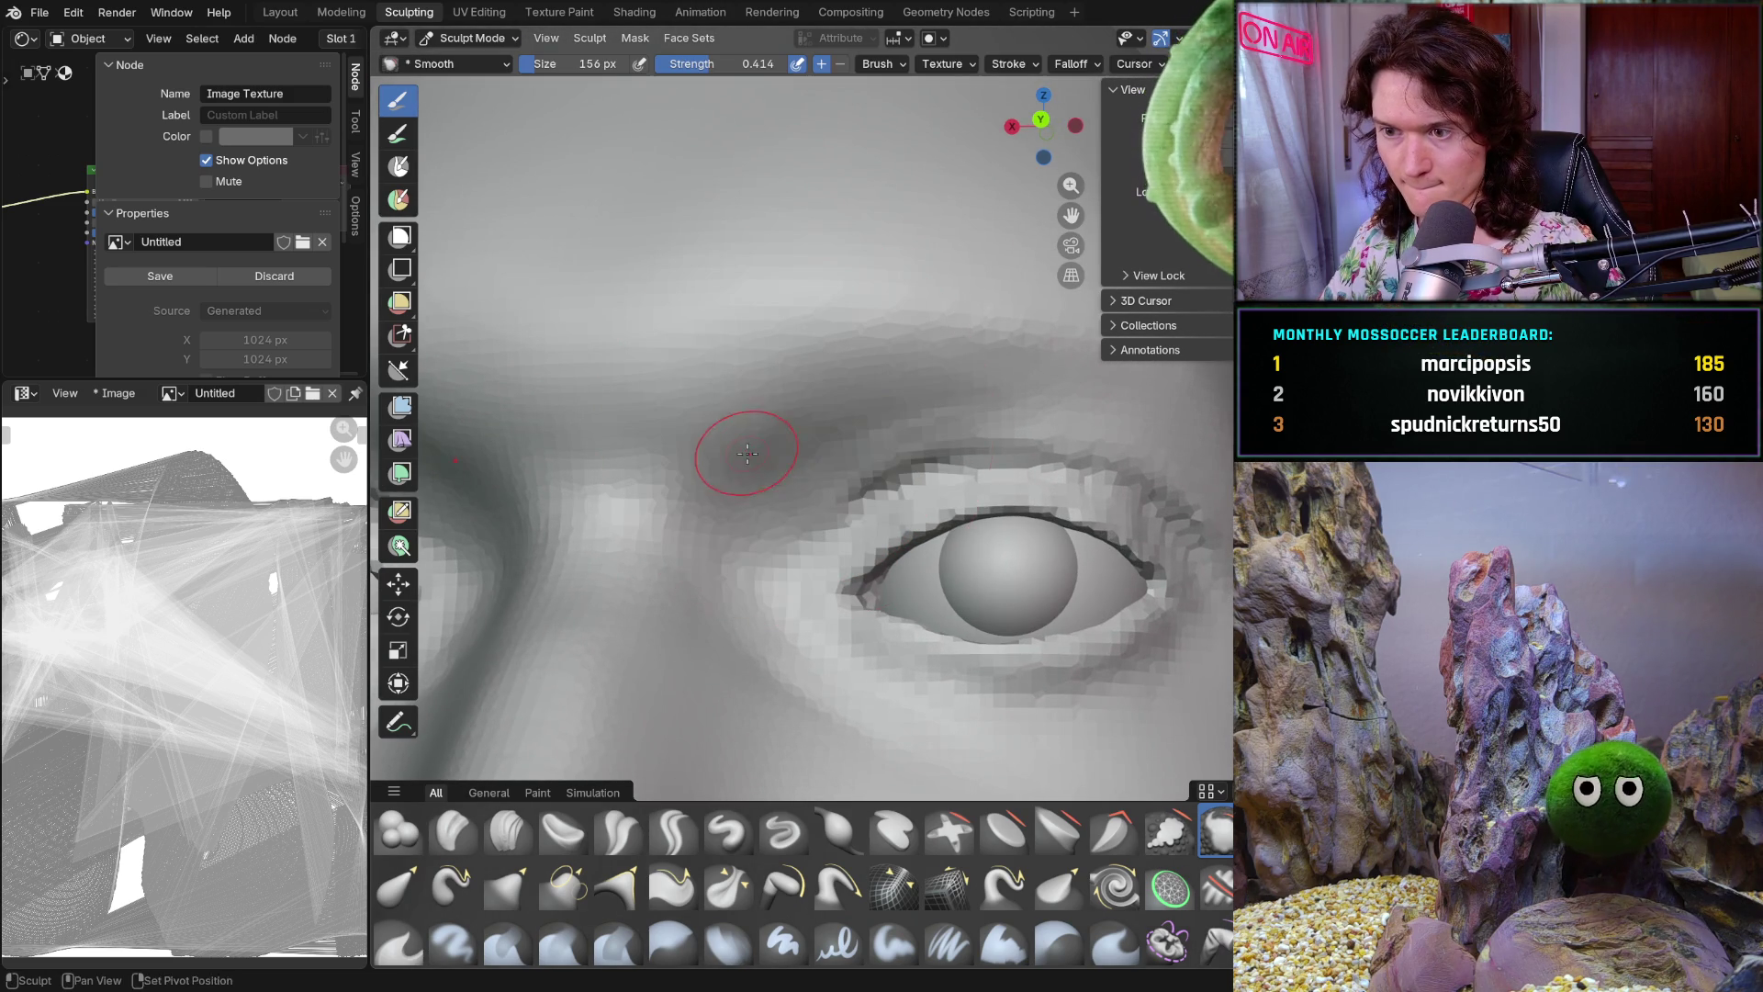
key(f)
click(749, 459)
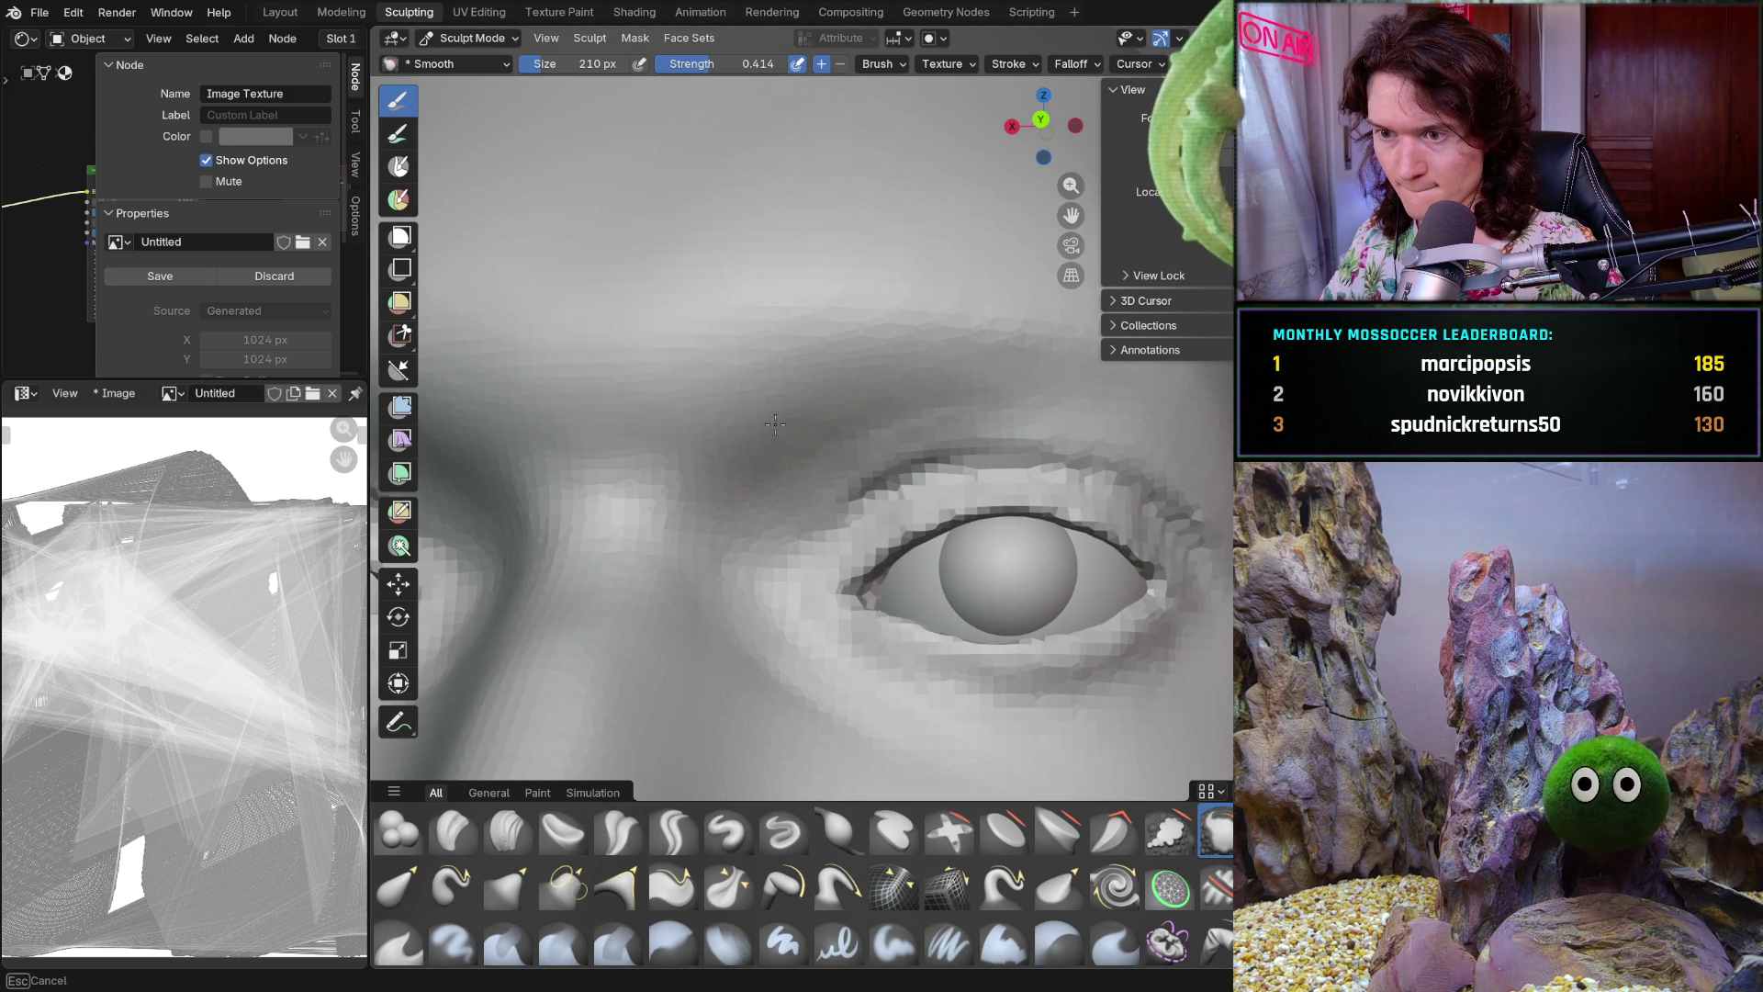
Soften the brow ridge above the eyelid from several angles, then reselect Clay Strips from the brush shelf
middle_drag(894, 384, 937, 412)
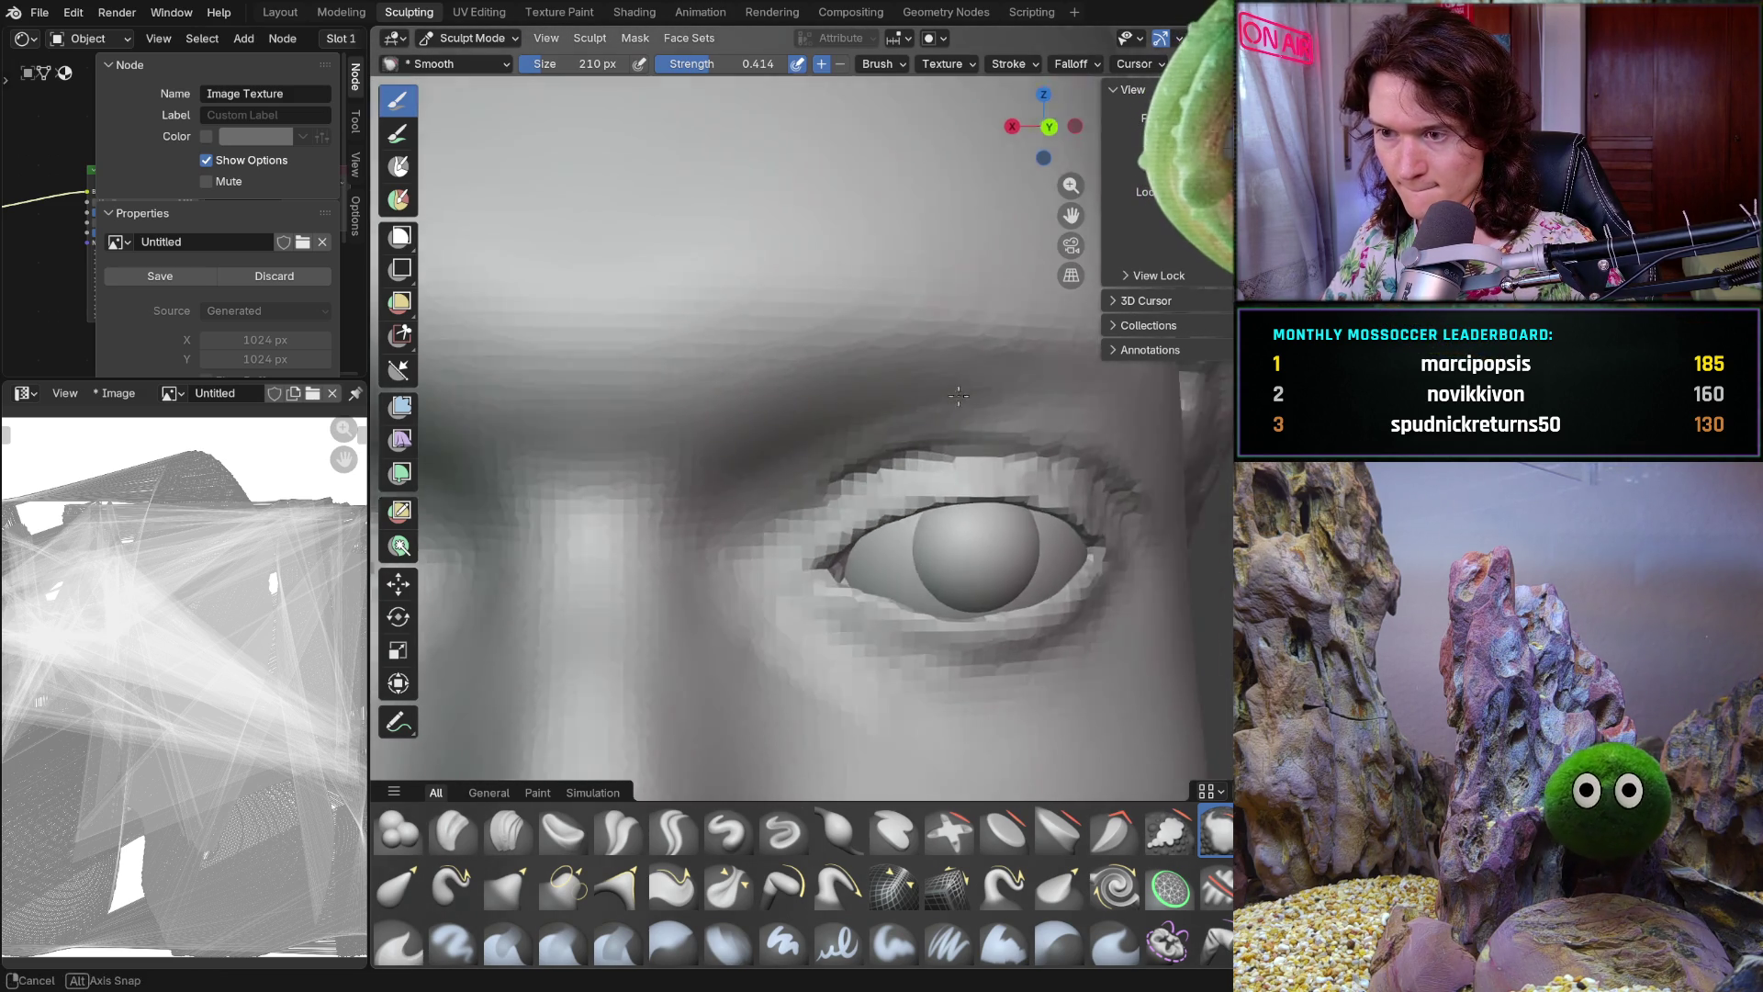
scroll(804, 487, down, 8)
mouse_move(805, 487)
middle_down()
mouse_move(813, 543)
mouse_move(826, 496)
mouse_move(802, 538)
mouse_move(793, 528)
middle_up()
scroll(832, 454, up, 3)
scroll(831, 455, up, 4)
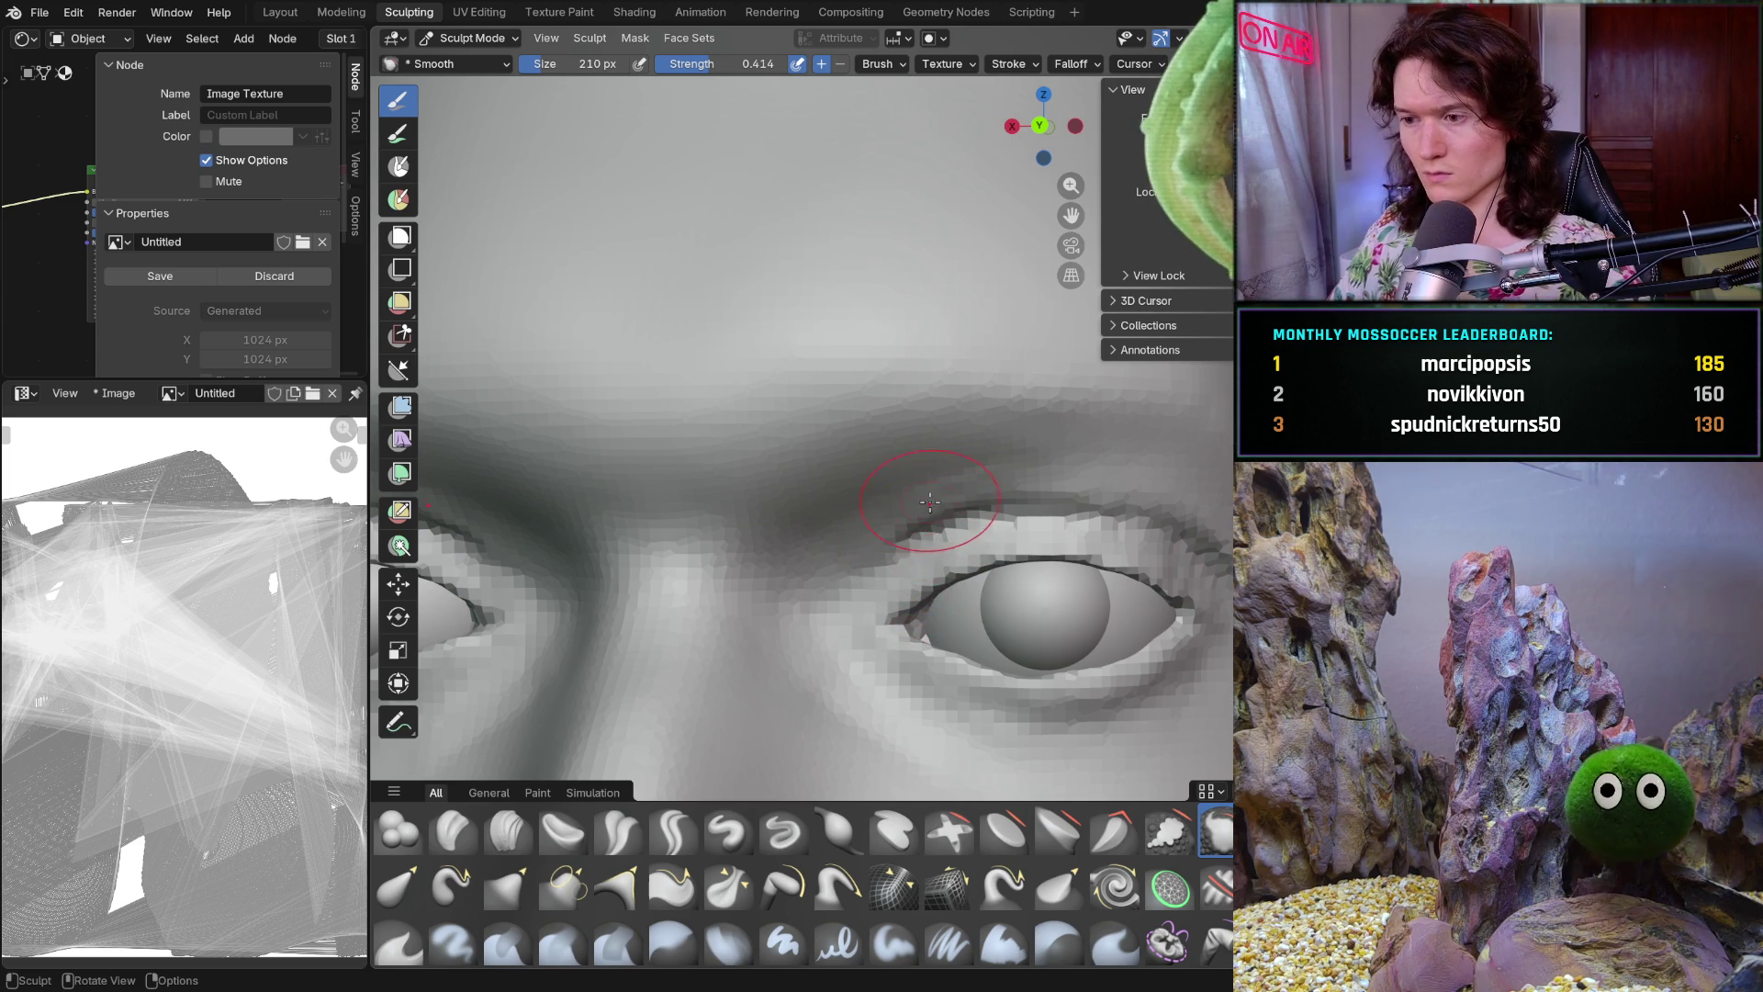
scroll(958, 465, down, 8)
mouse_move(957, 464)
middle_down()
mouse_move(872, 627)
mouse_move(896, 610)
middle_up()
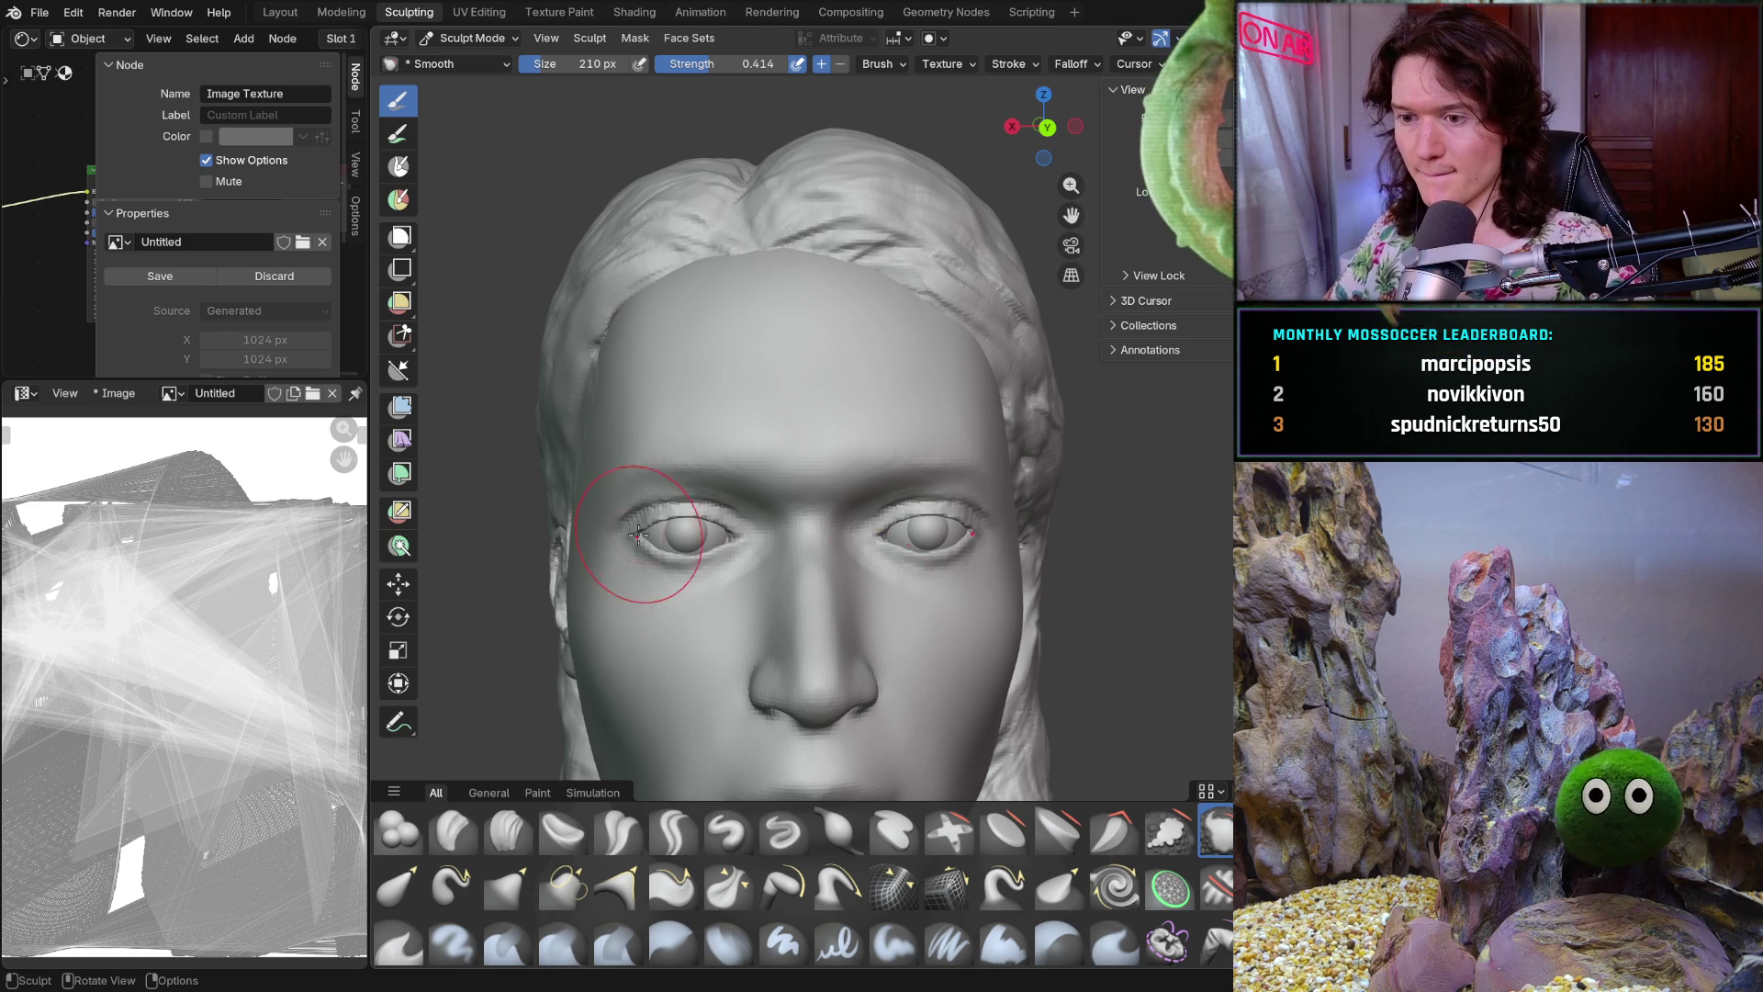
scroll(696, 568, up, 3)
scroll(689, 433, up, 1)
scroll(661, 472, down, 4)
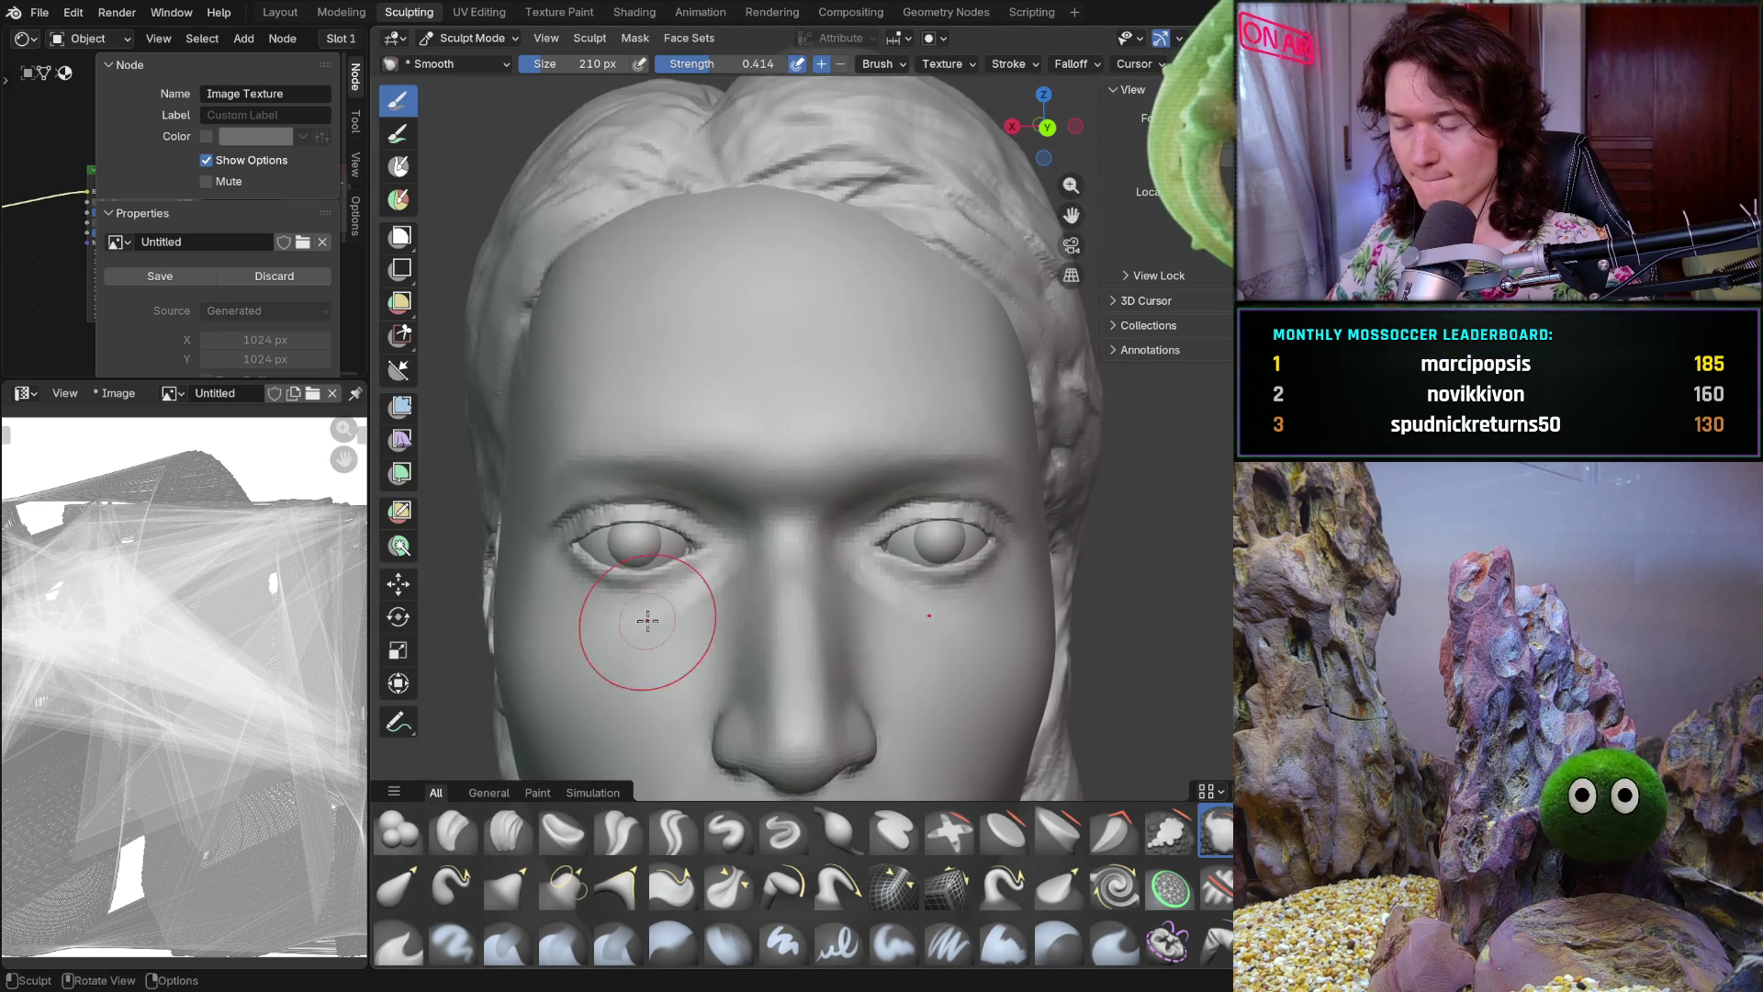
scroll(643, 662, down, 1)
mouse_move(657, 596)
middle_down()
mouse_move(599, 562)
mouse_move(690, 592)
middle_up()
scroll(729, 620, up, 3)
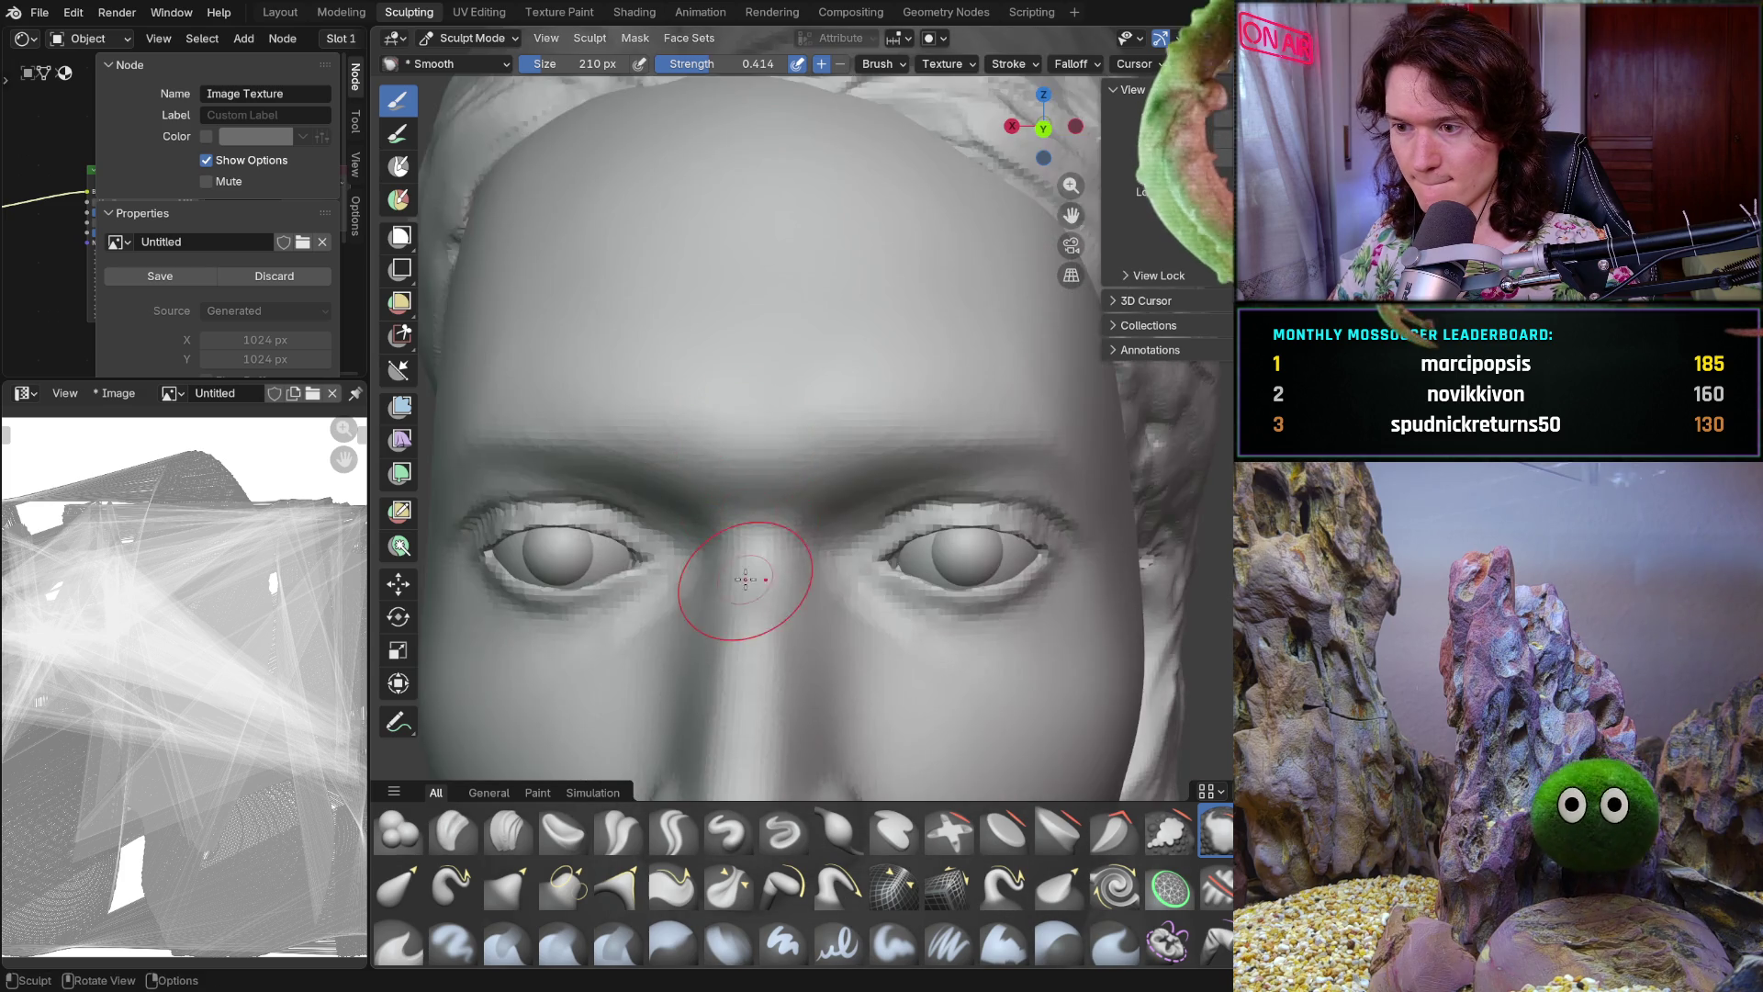
scroll(784, 546, up, 1)
scroll(785, 545, up, 3)
middle_drag(807, 473, 857, 464)
middle_drag(831, 532, 813, 504)
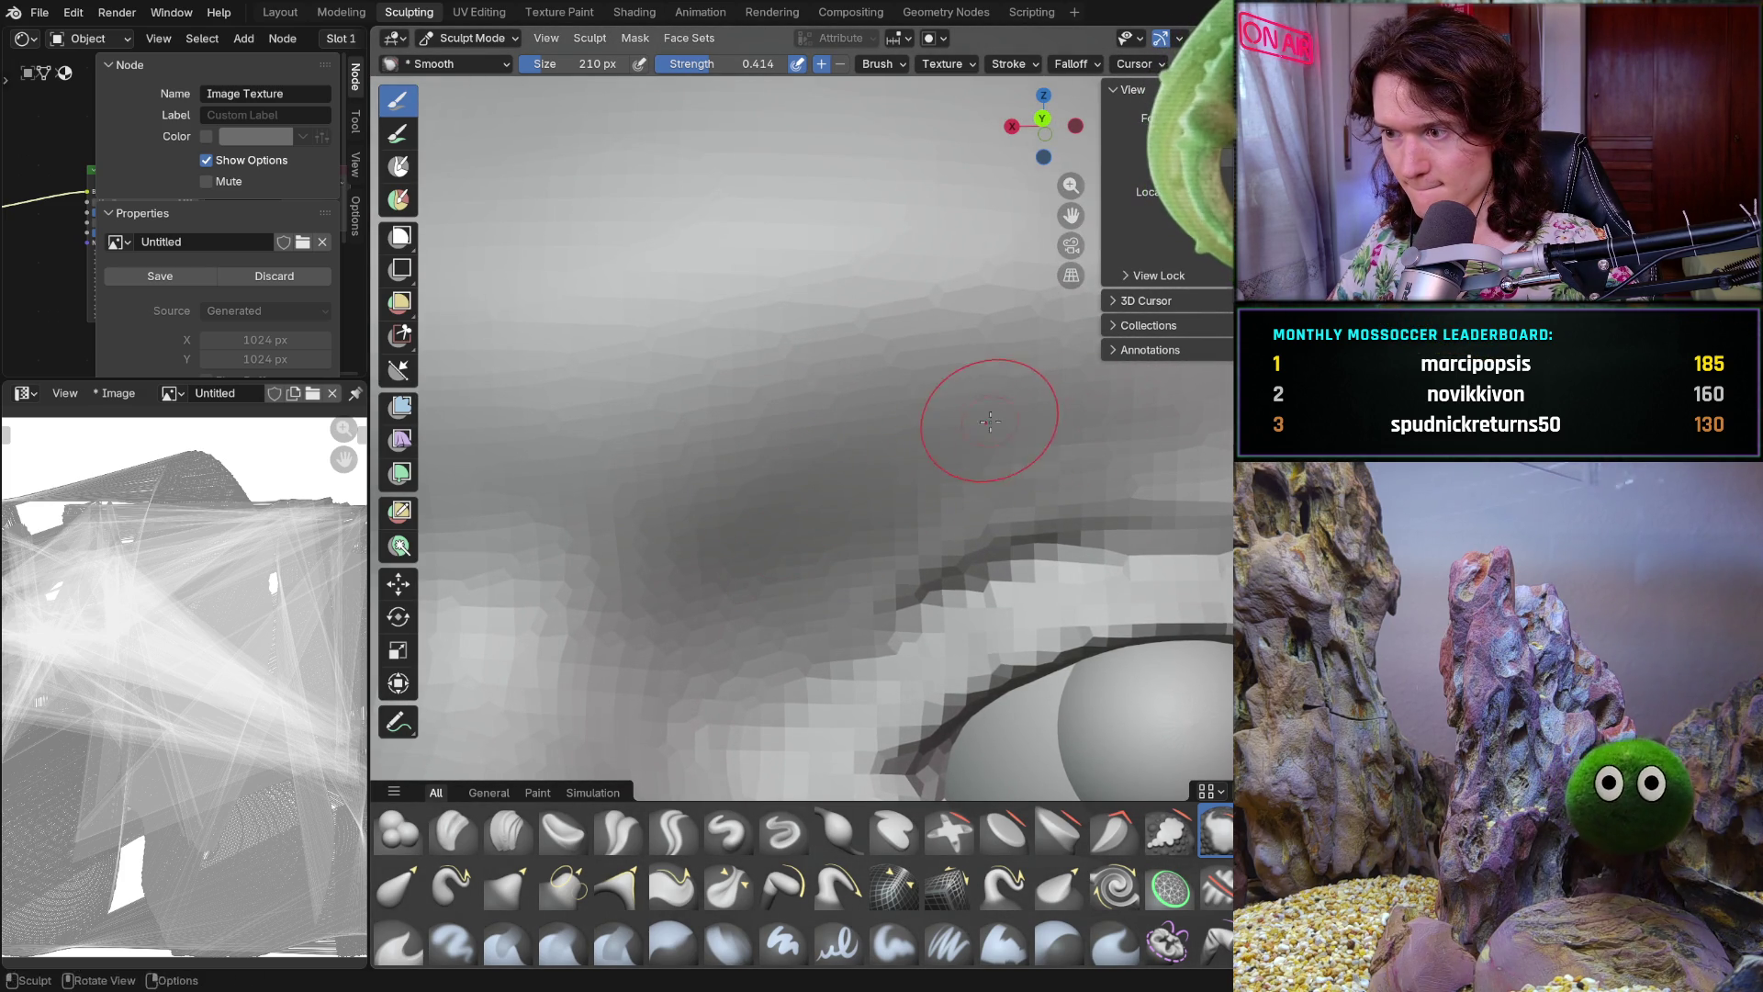
scroll(1000, 423, down, 3)
middle_drag(874, 504, 952, 459)
scroll(951, 459, up, 3)
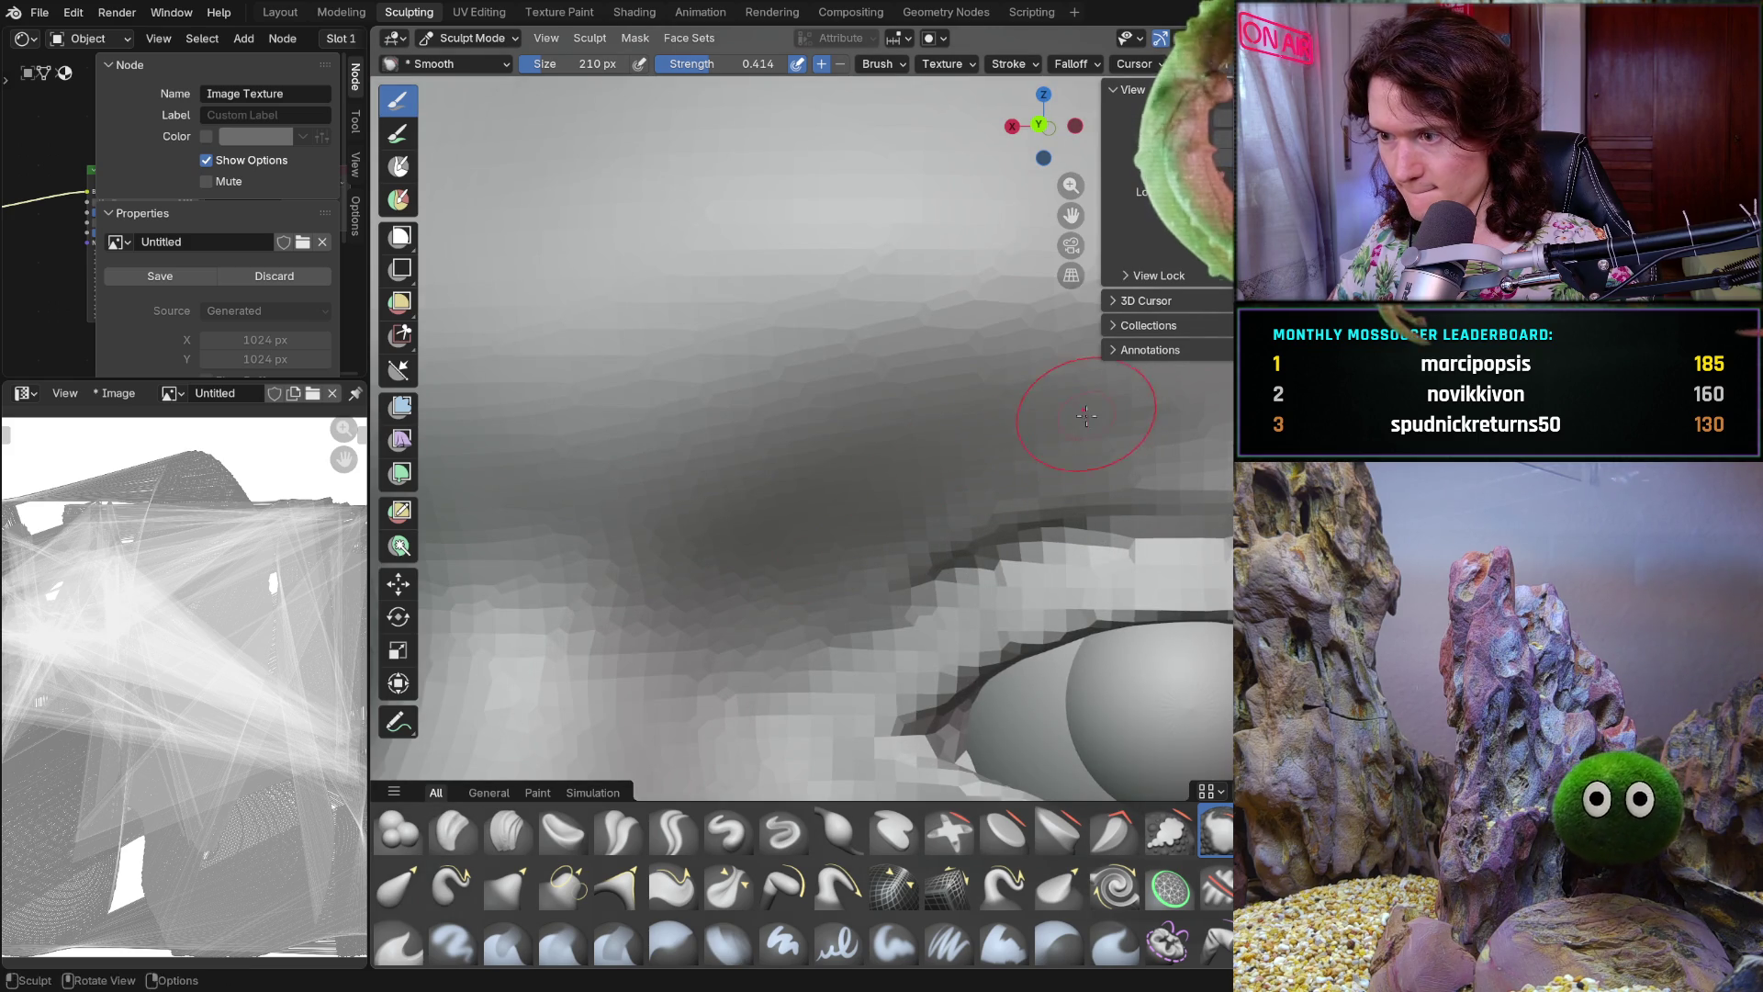
scroll(846, 511, up, 3)
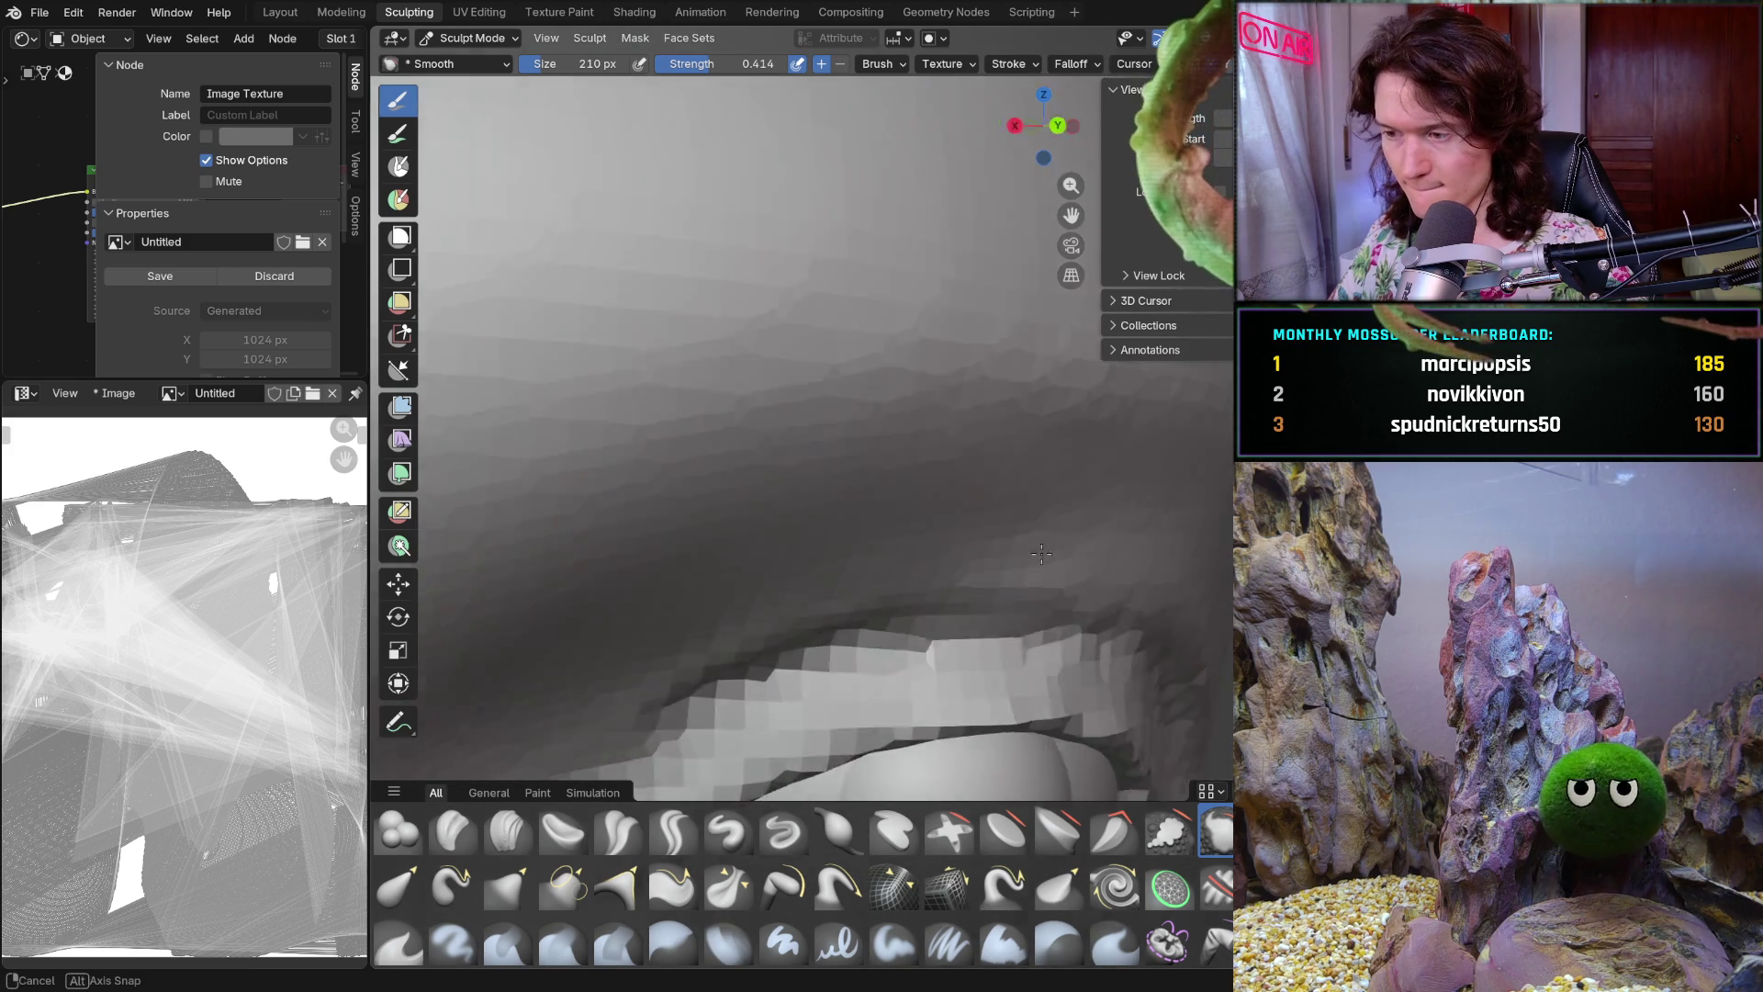
mouse_move(827, 511)
middle_down()
mouse_move(1043, 575)
mouse_move(960, 585)
middle_up()
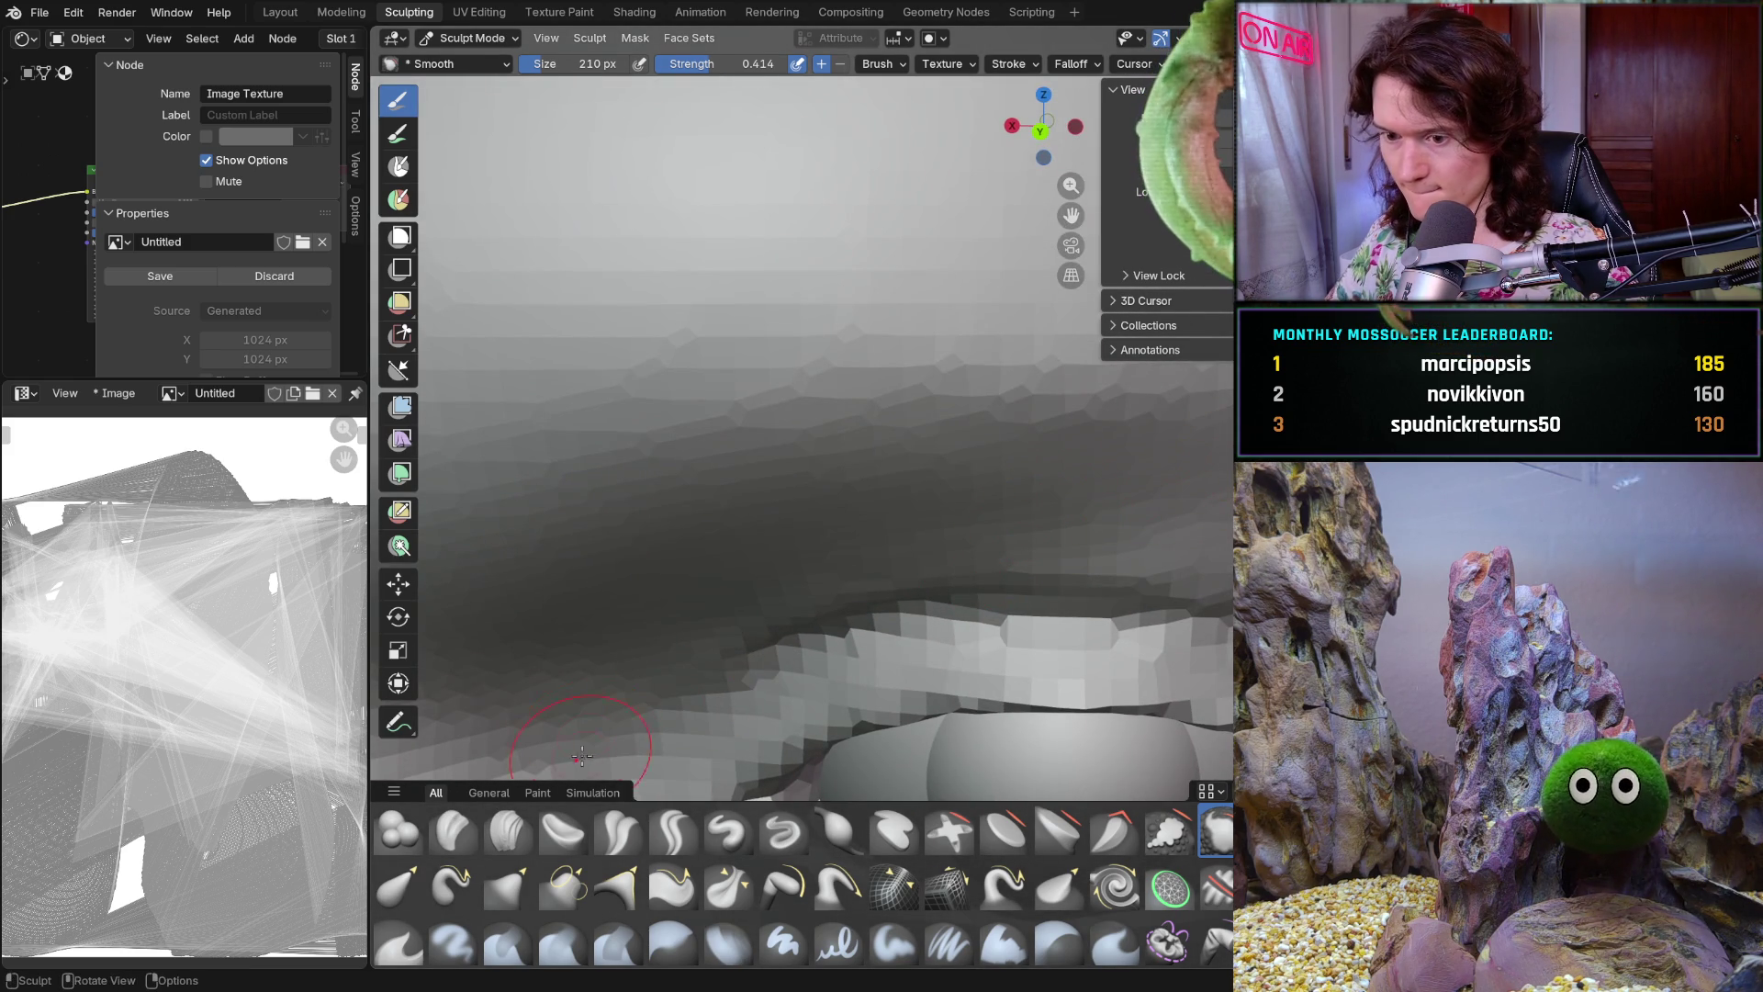
click(507, 831)
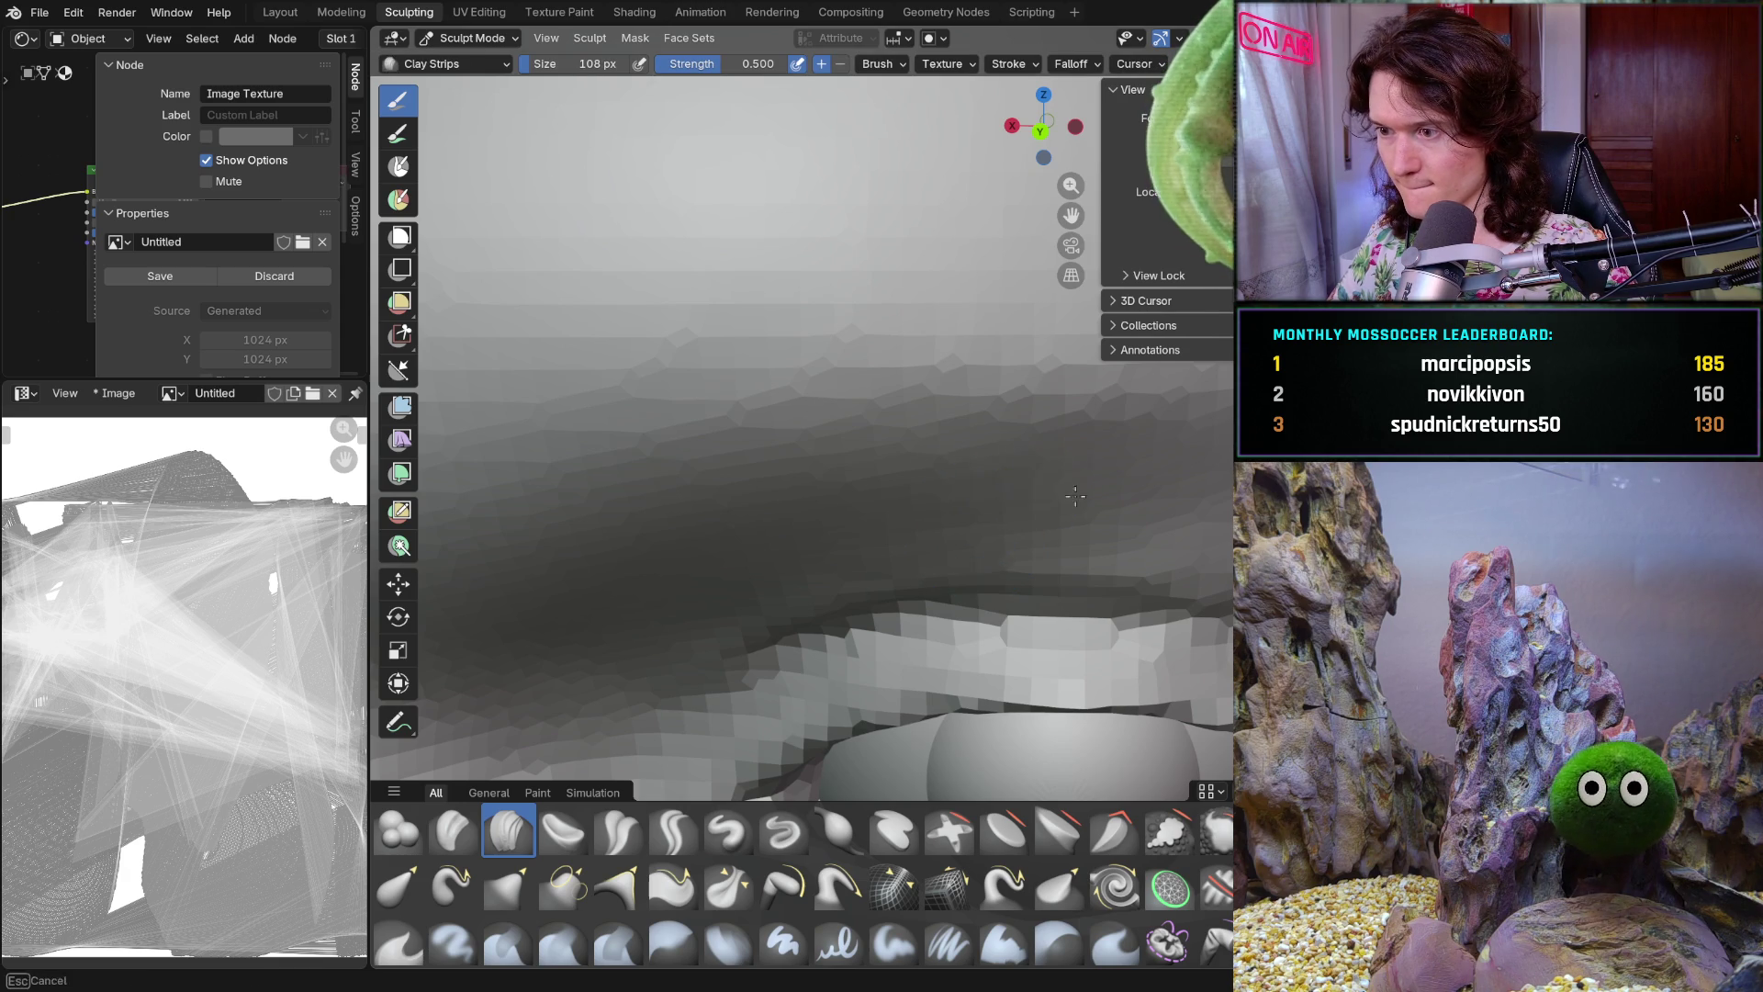
Zoom toward the eyes and brow and switch to the Mask brush, resizing it to 166 px at full strength
middle_drag(1154, 473, 1028, 519)
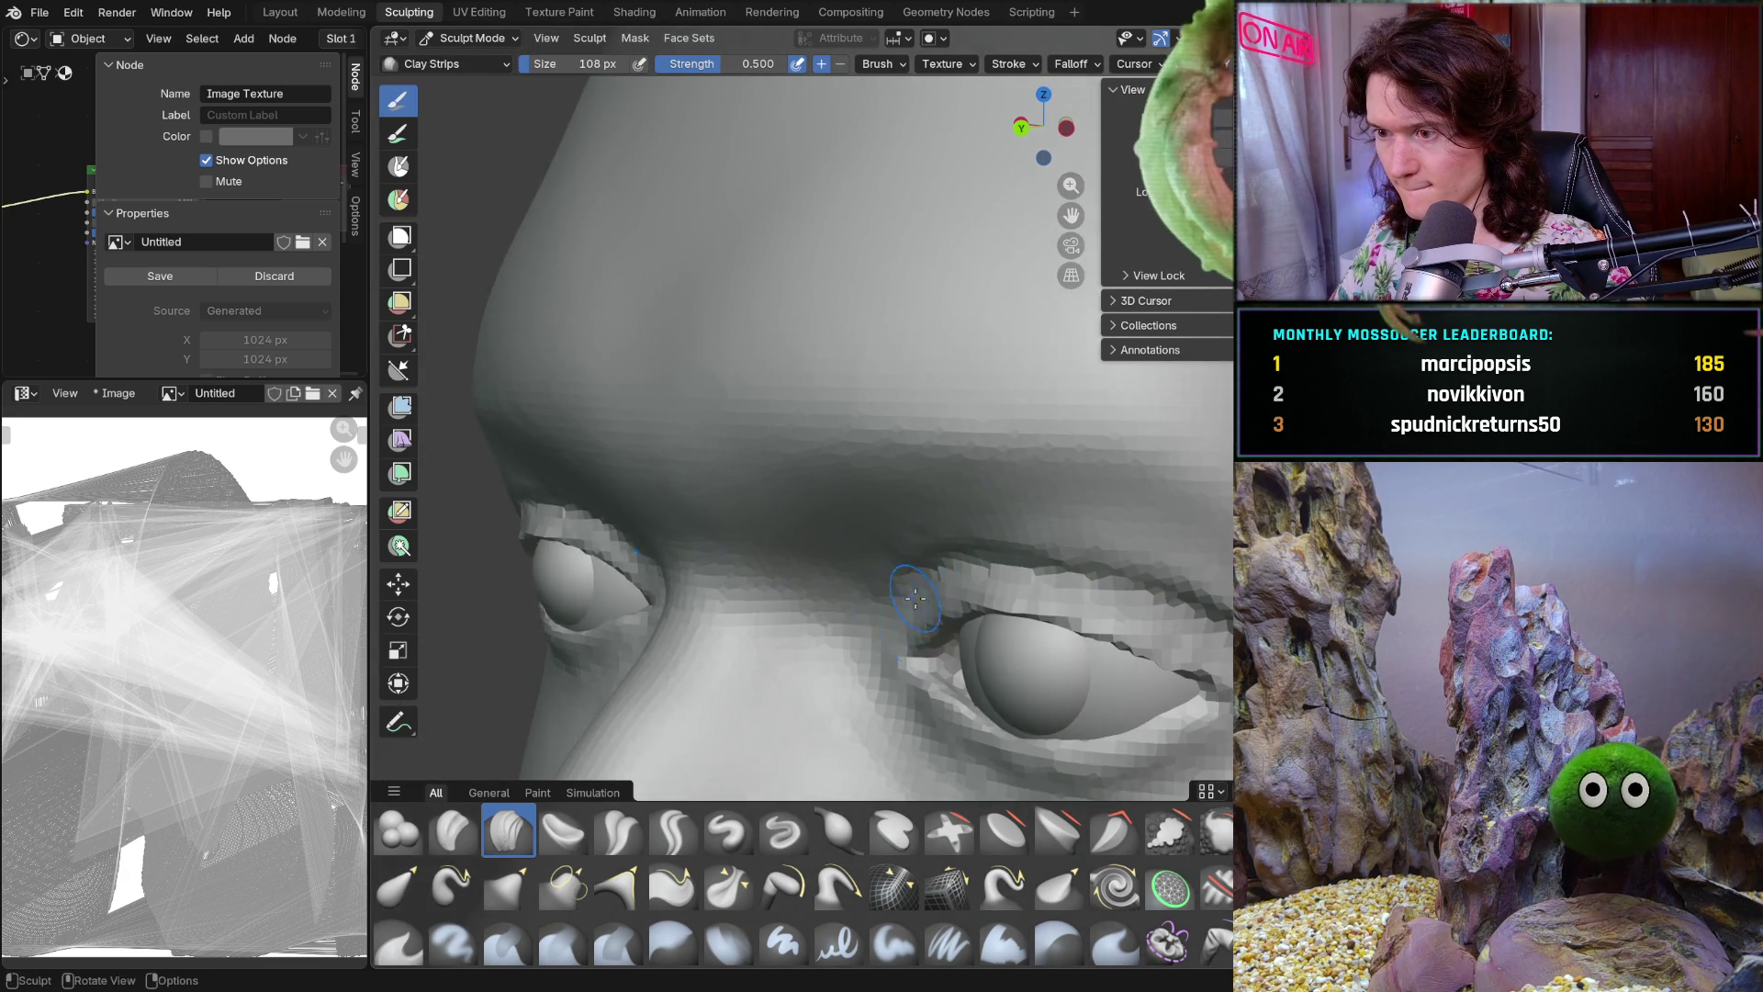
scroll(1028, 520, down, 5)
mouse_move(1028, 519)
middle_down()
mouse_move(1006, 473)
mouse_move(929, 485)
middle_up()
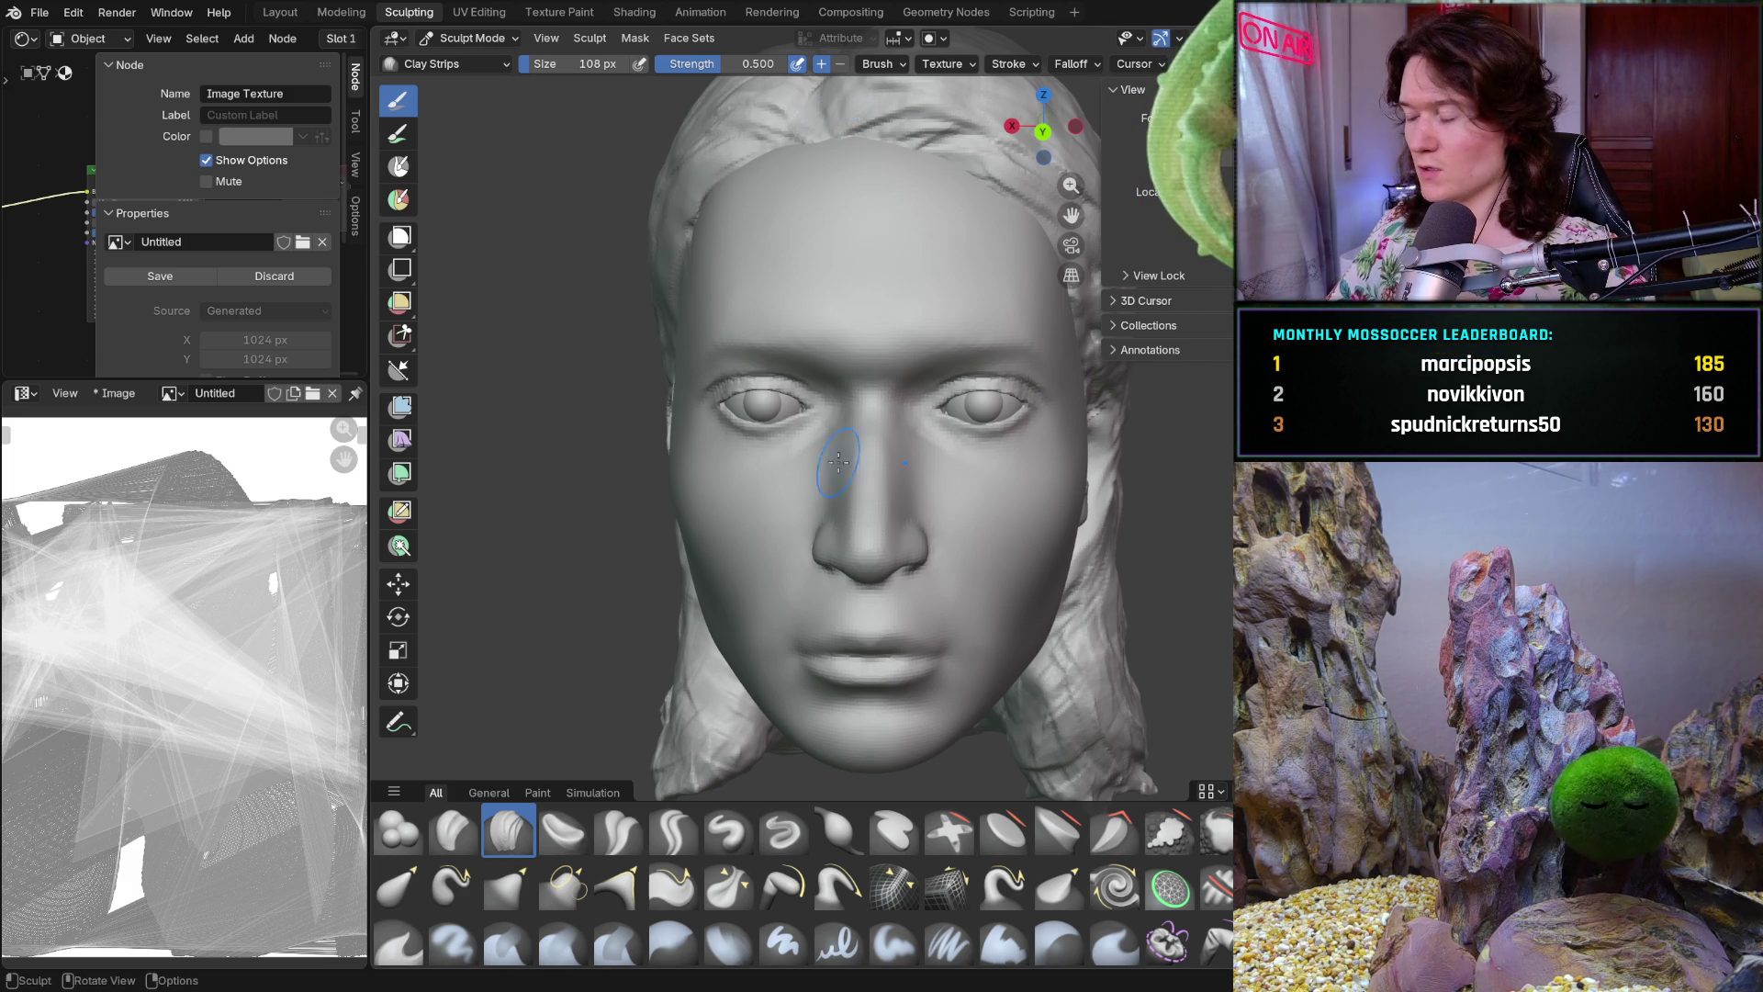
middle_drag(872, 473, 856, 474)
scroll(844, 482, up, 3)
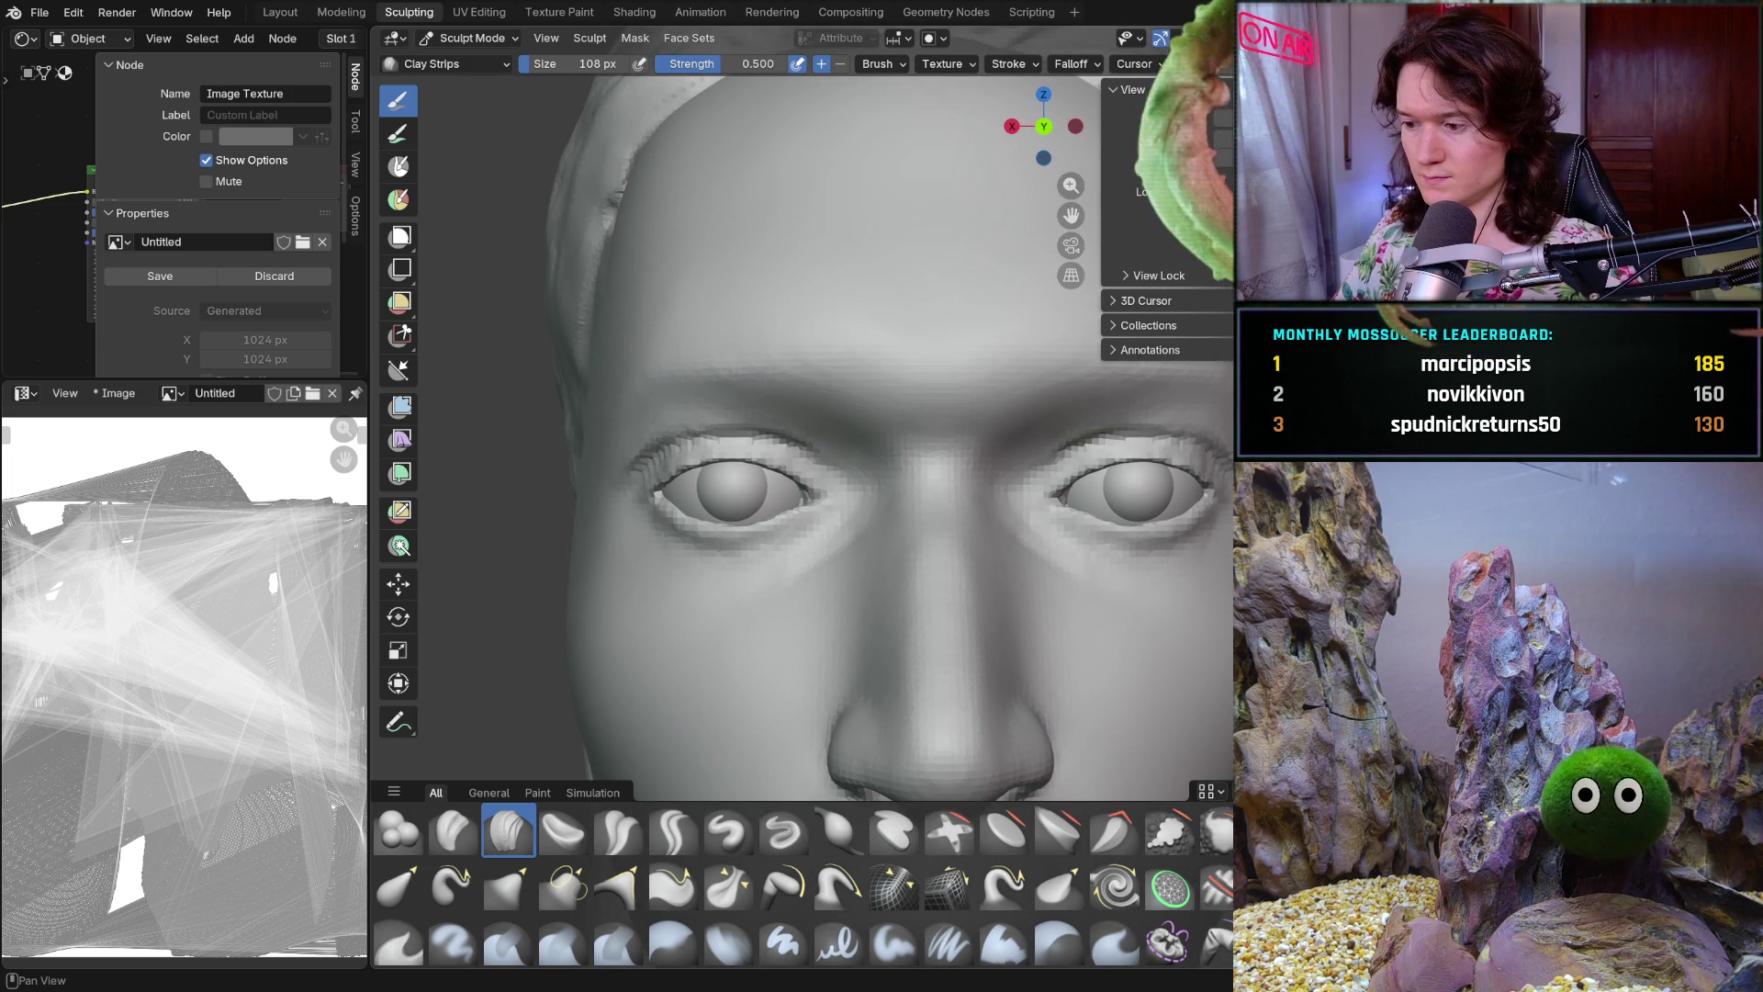
key(m)
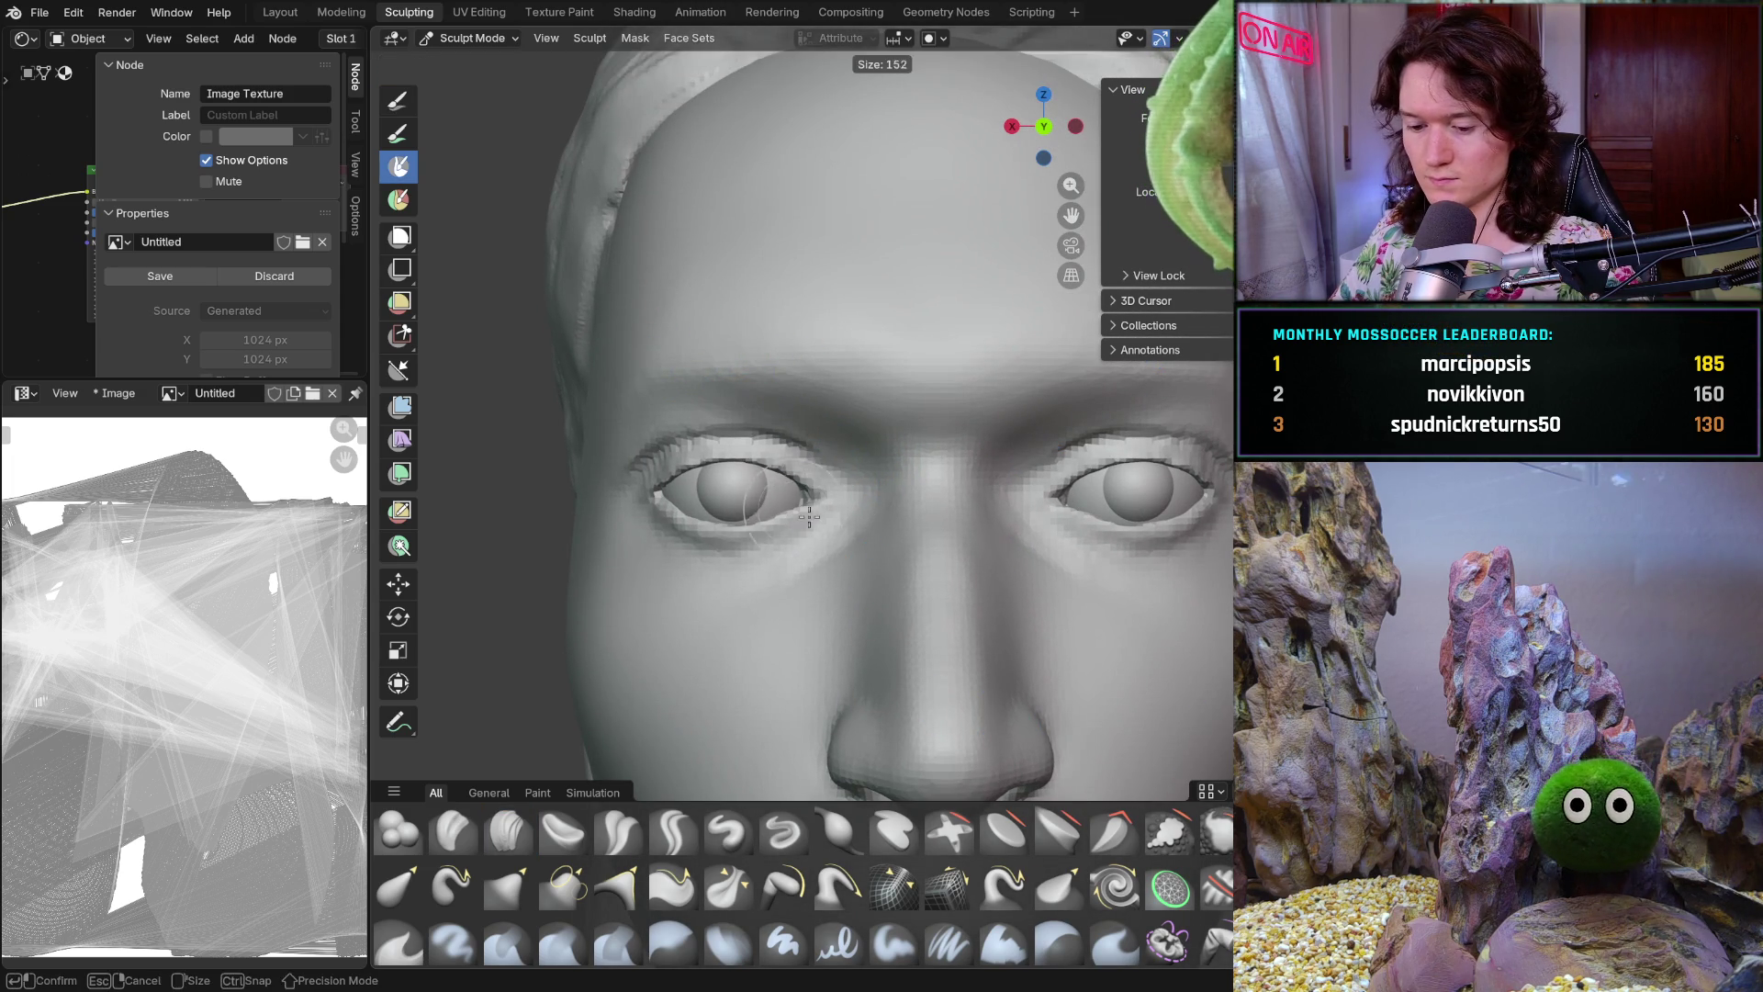
key(f)
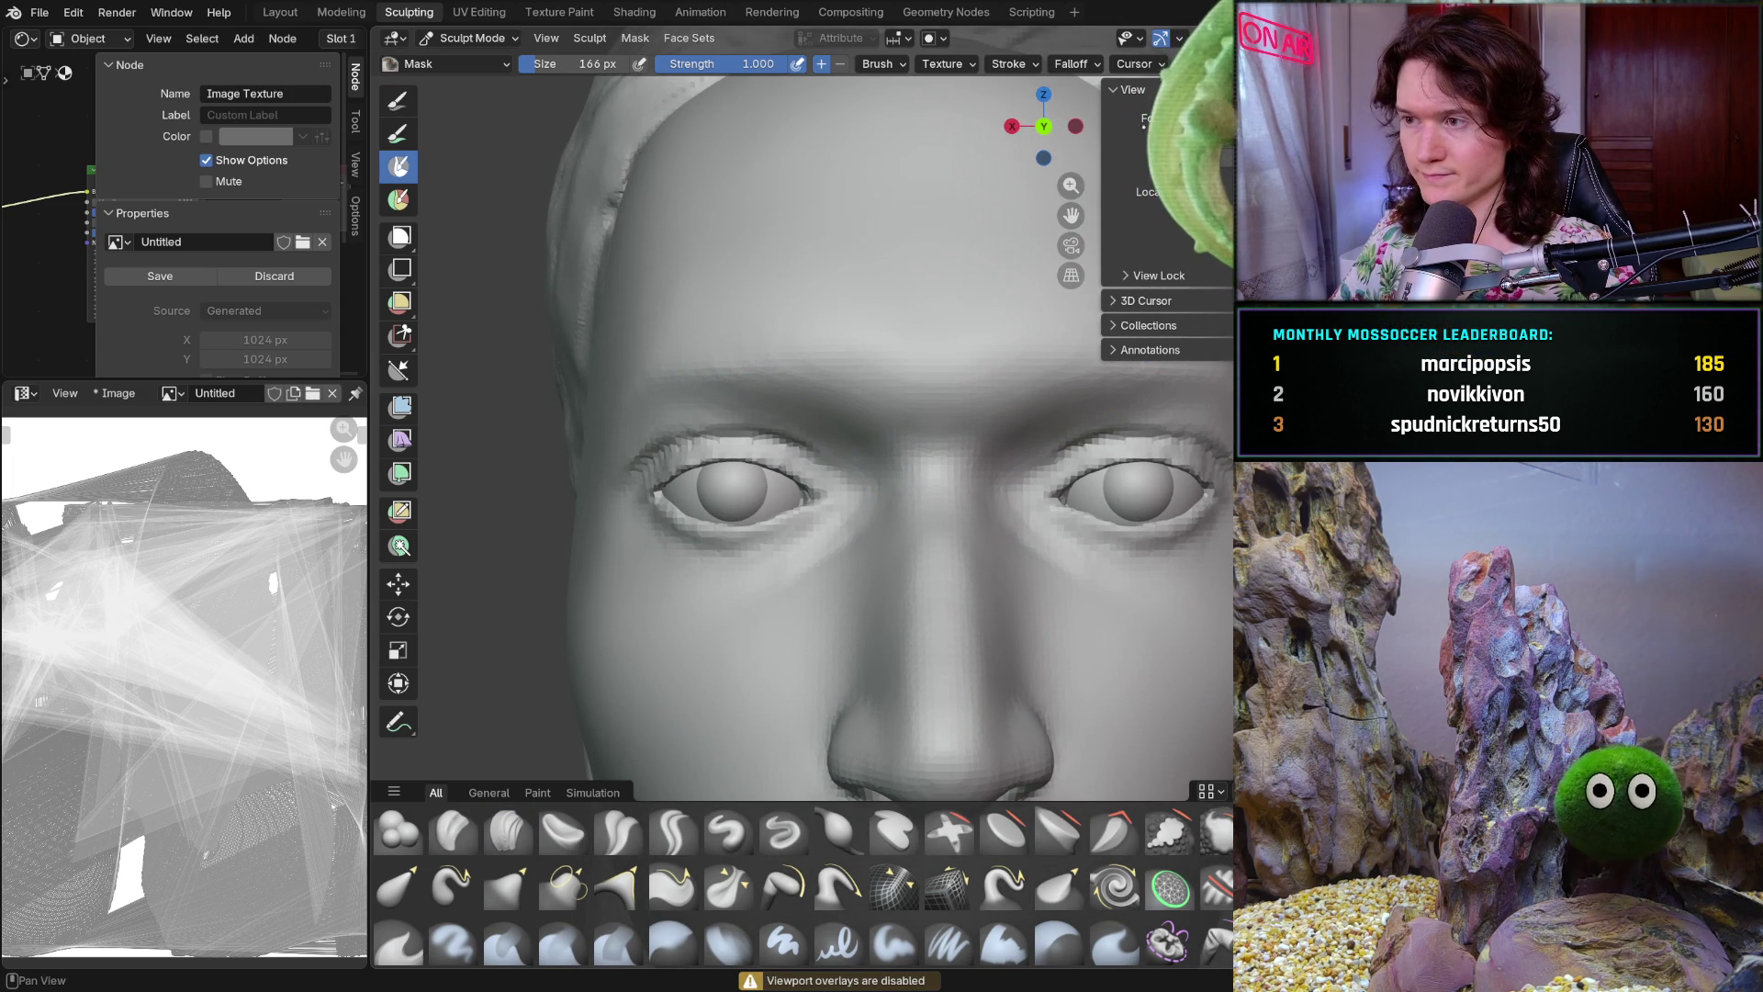
Show the overlays and guide strokes again, then smooth and inspect around the eyes and nose bridge
key(shift+alt+z)
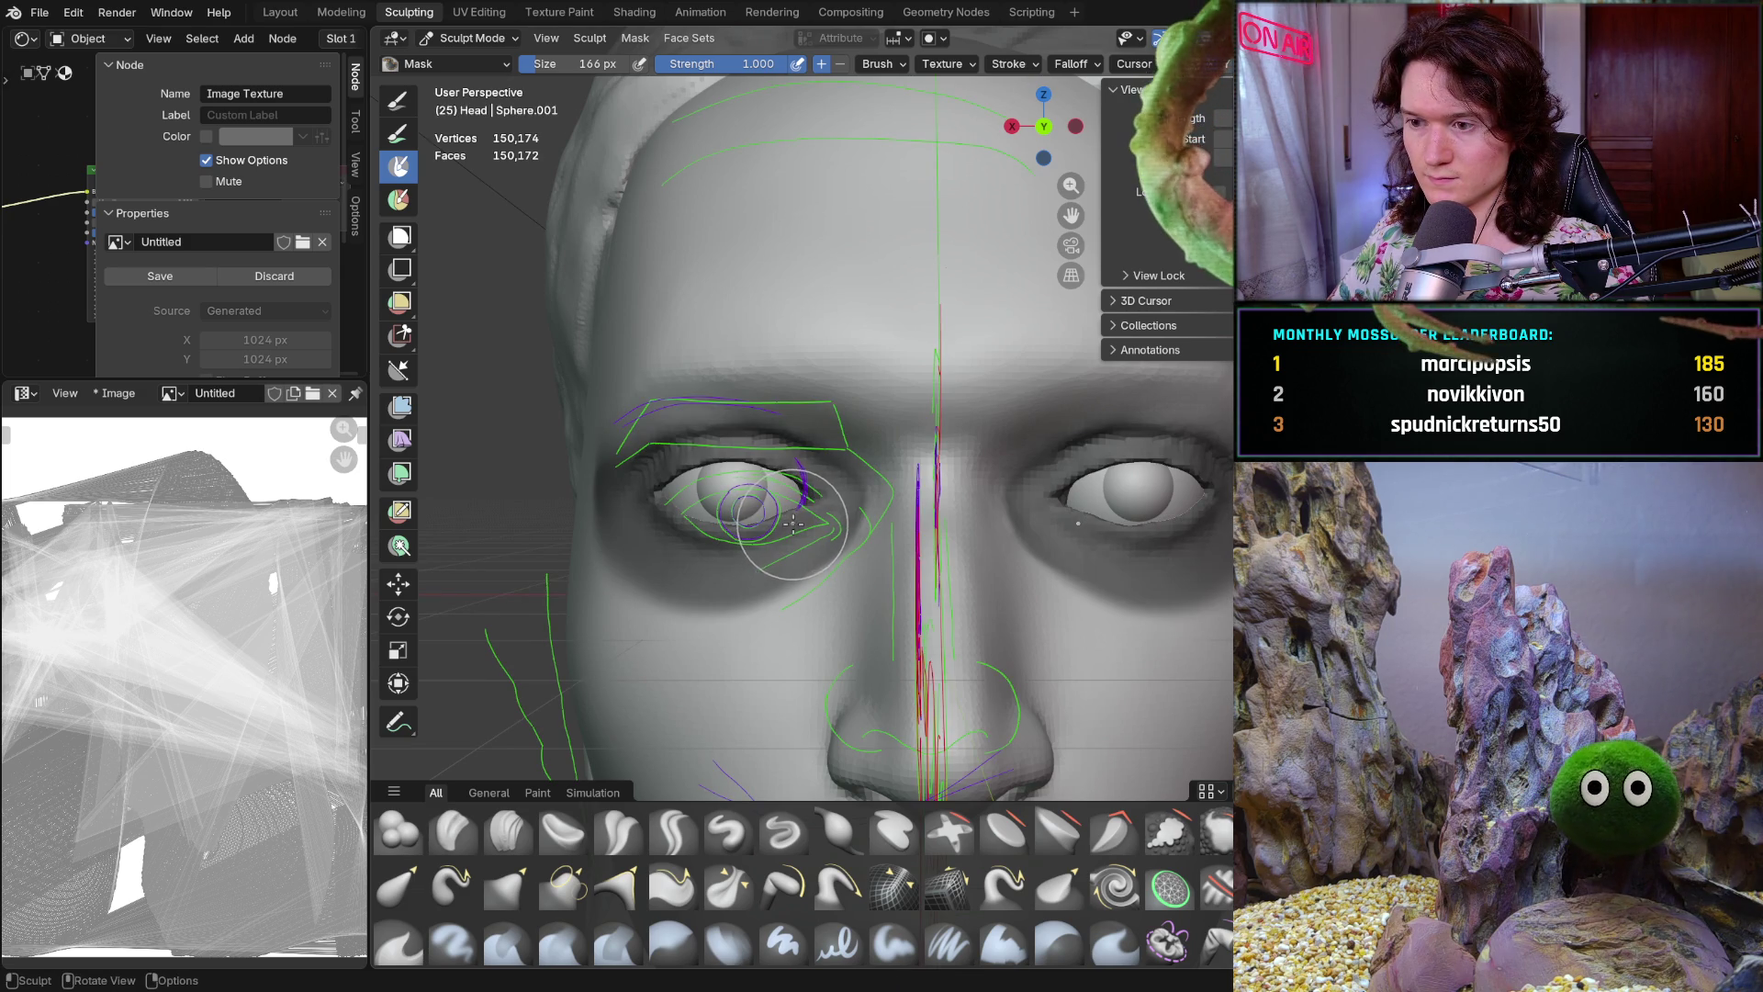
mouse_move(1104, 487)
middle_down()
mouse_move(1056, 458)
mouse_move(1030, 719)
middle_up()
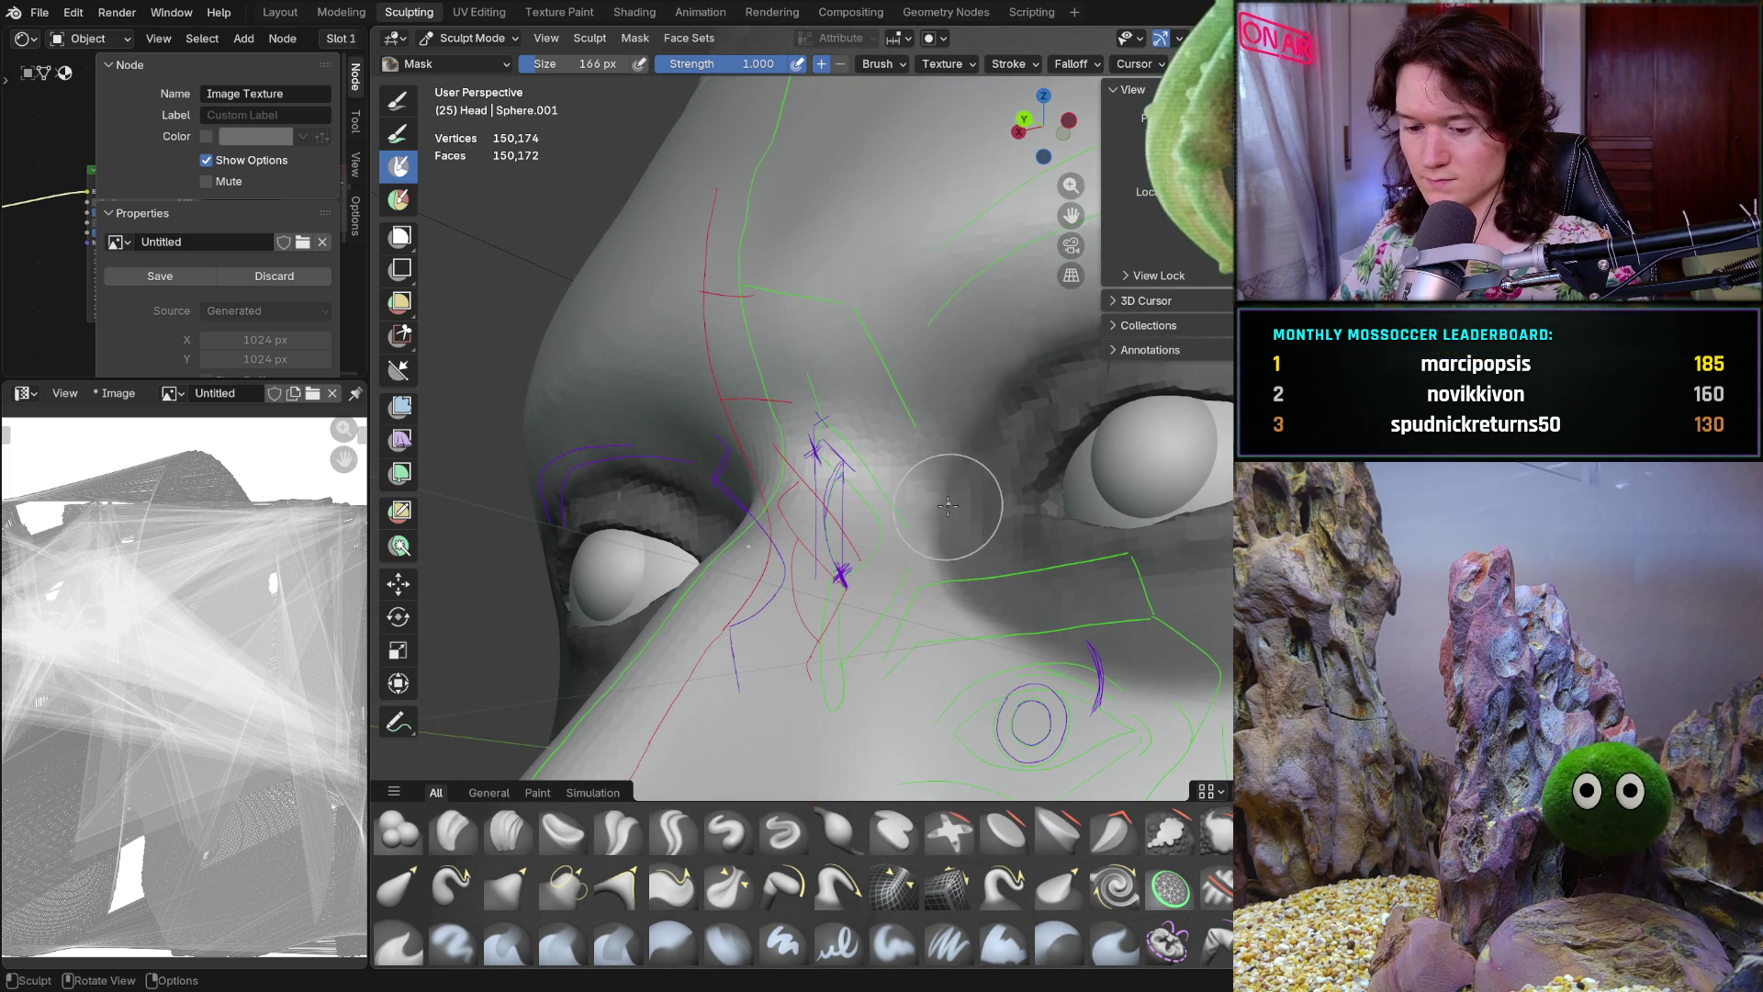
key(shift)
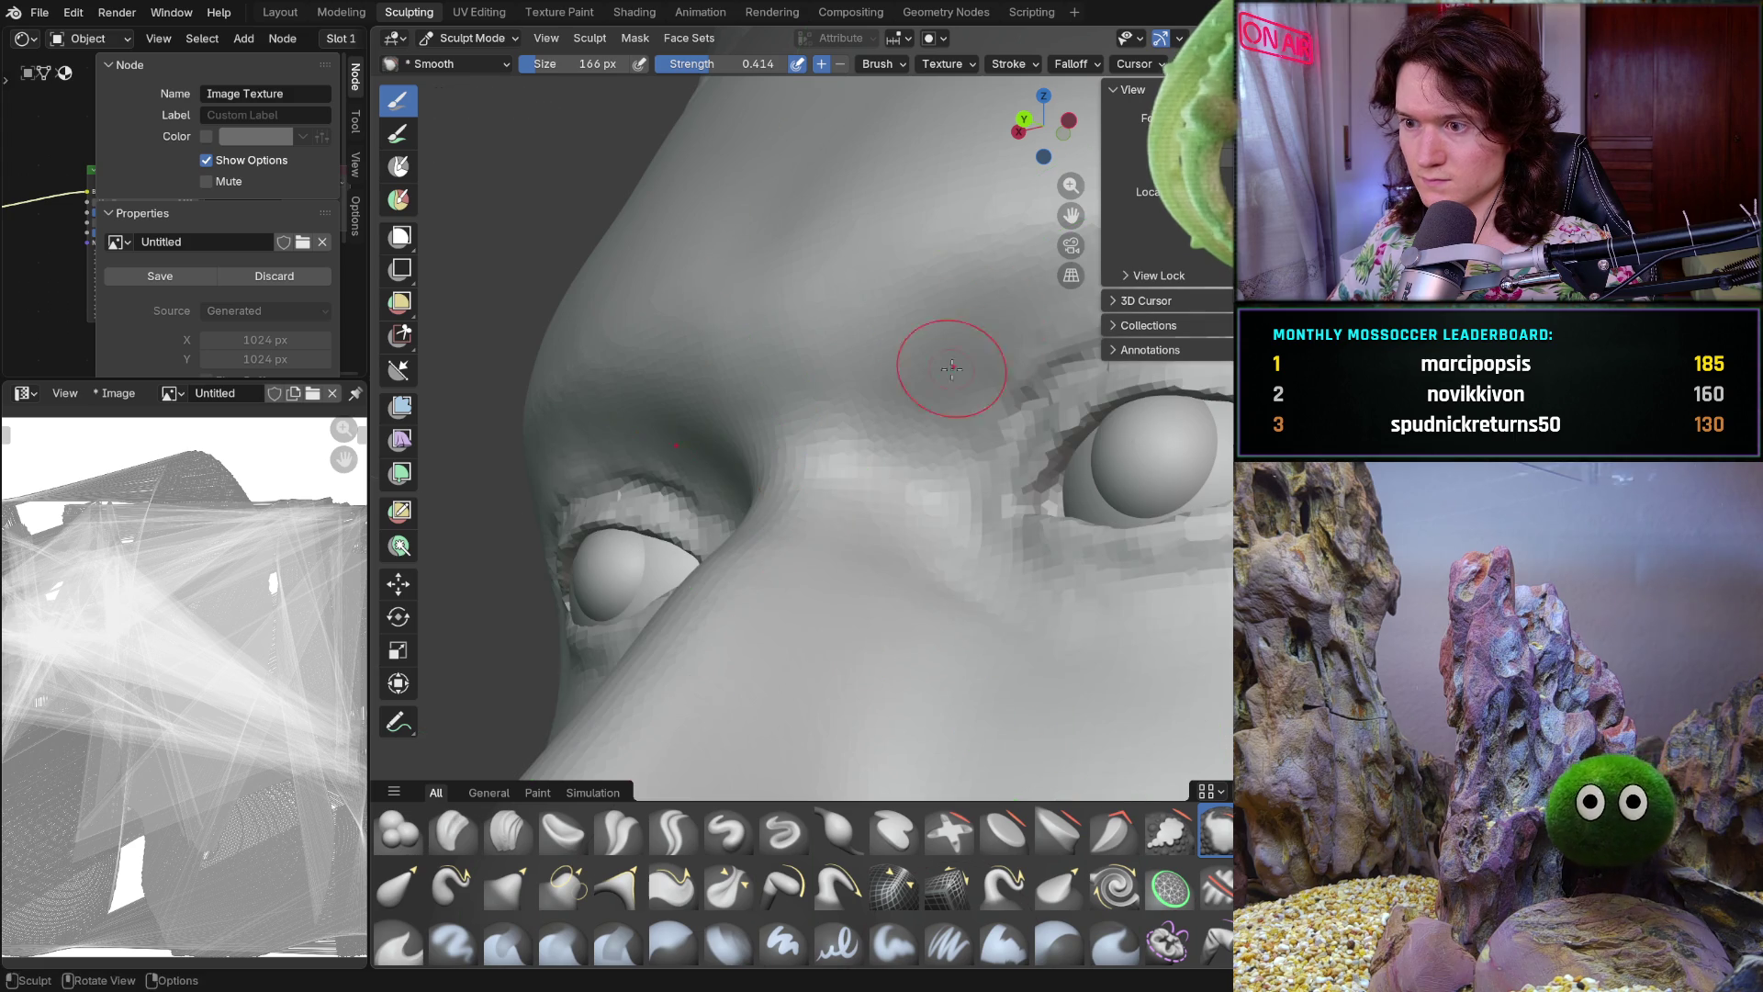
middle_drag(974, 346, 1042, 410)
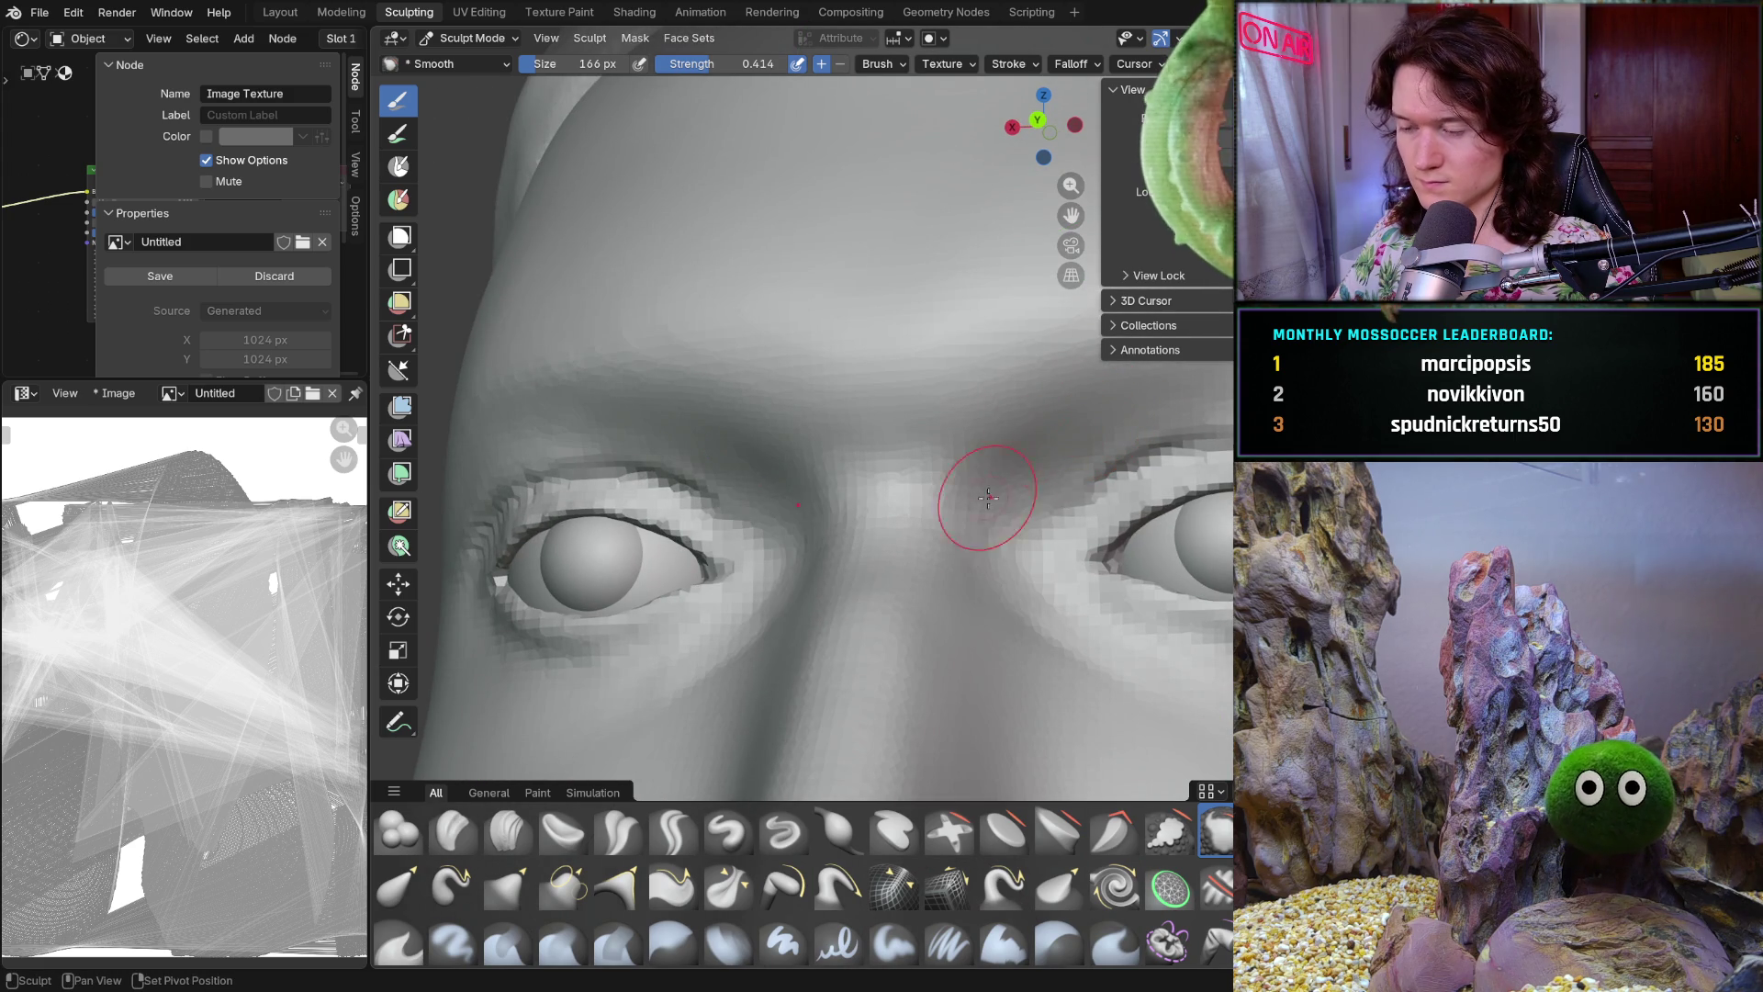
middle_drag(1012, 472, 969, 519)
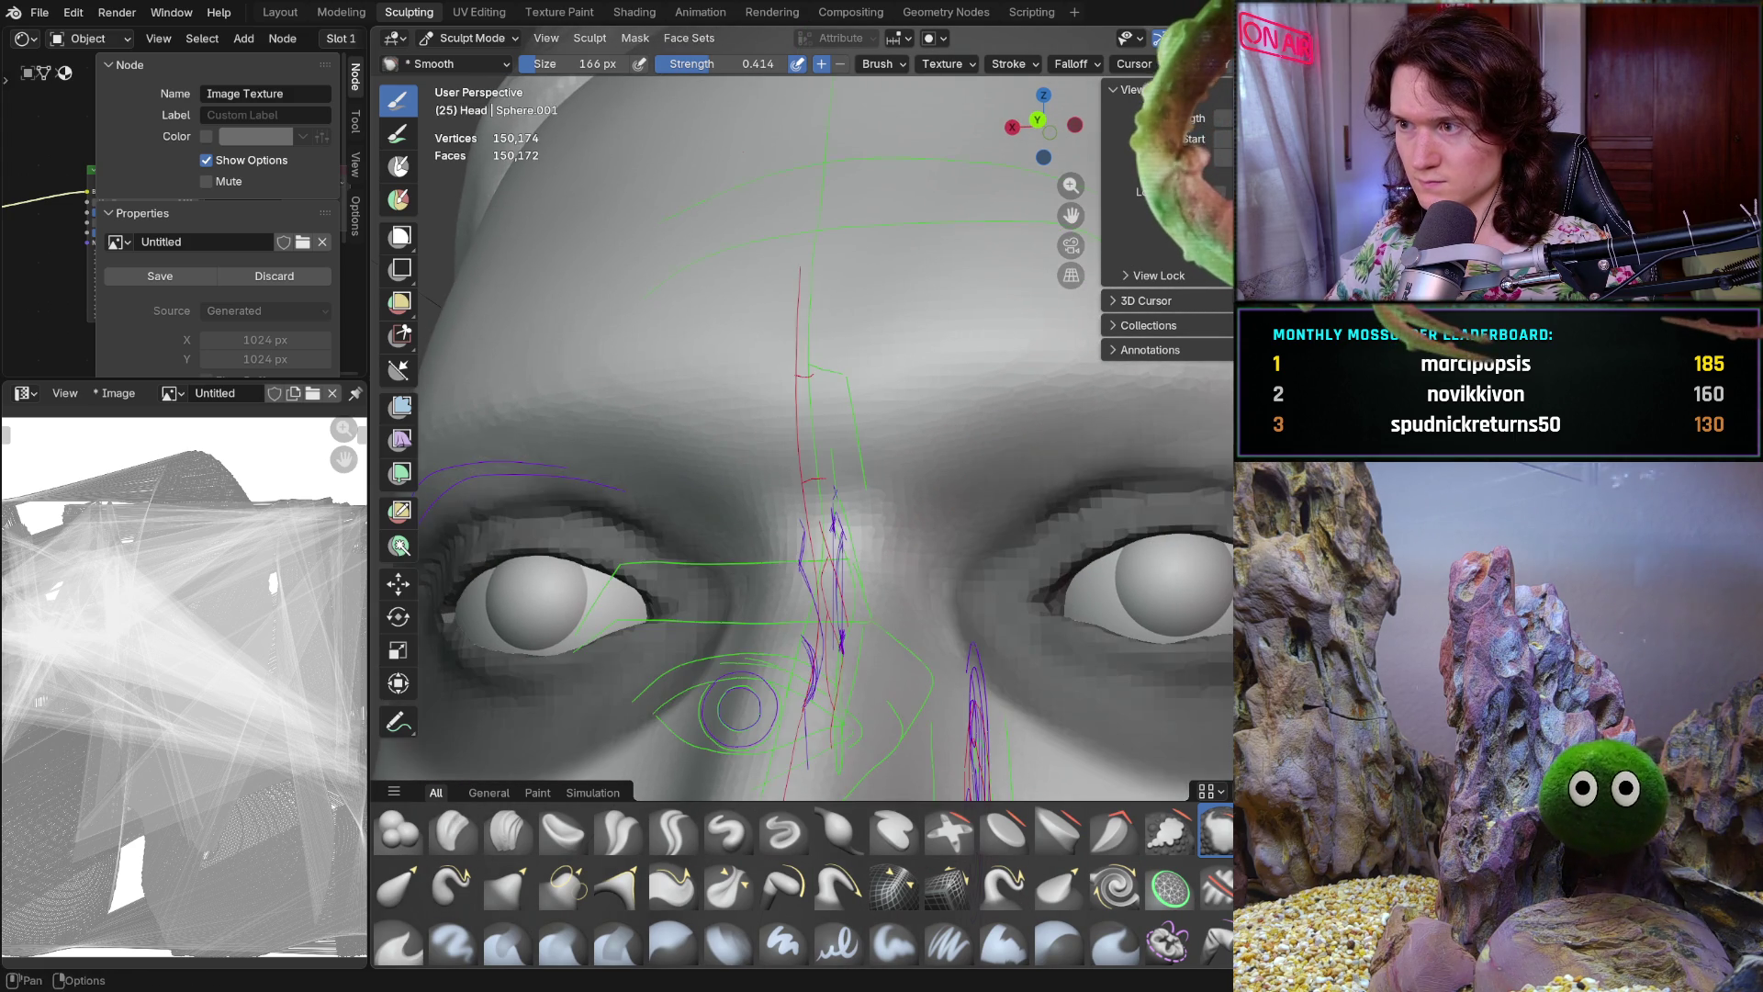
ctrl+middle_drag(1018, 457, 1082, 427)
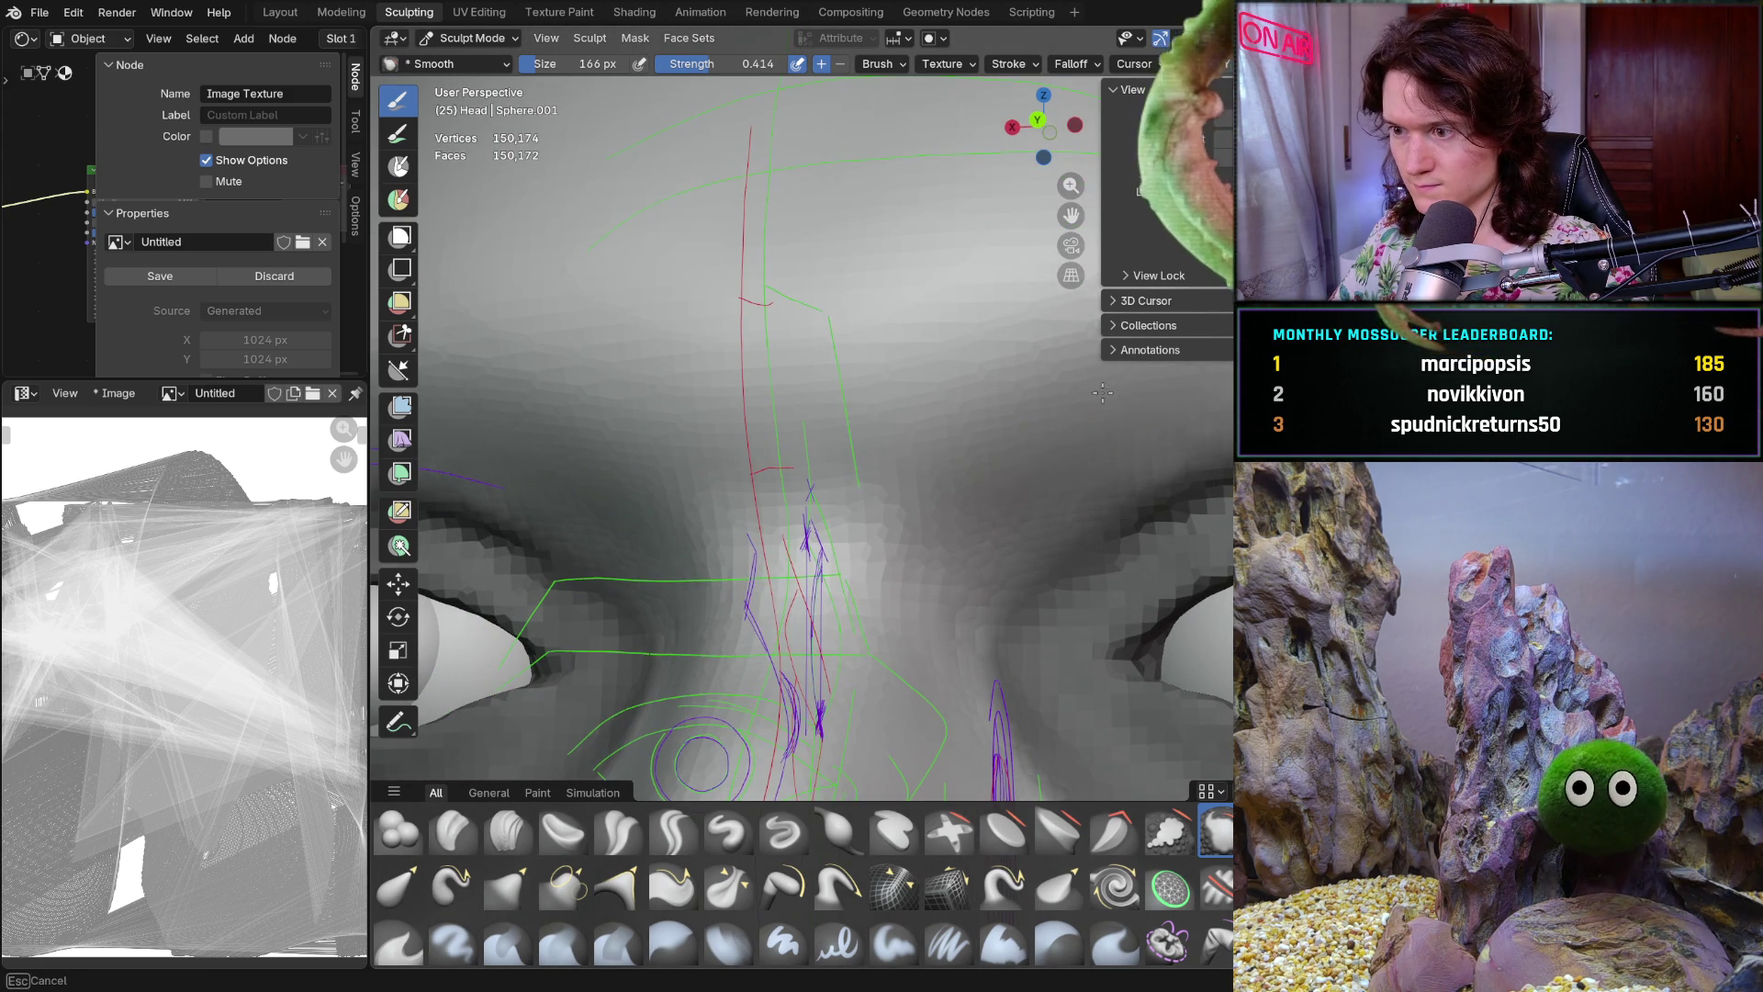
scroll(1140, 386, down, 5)
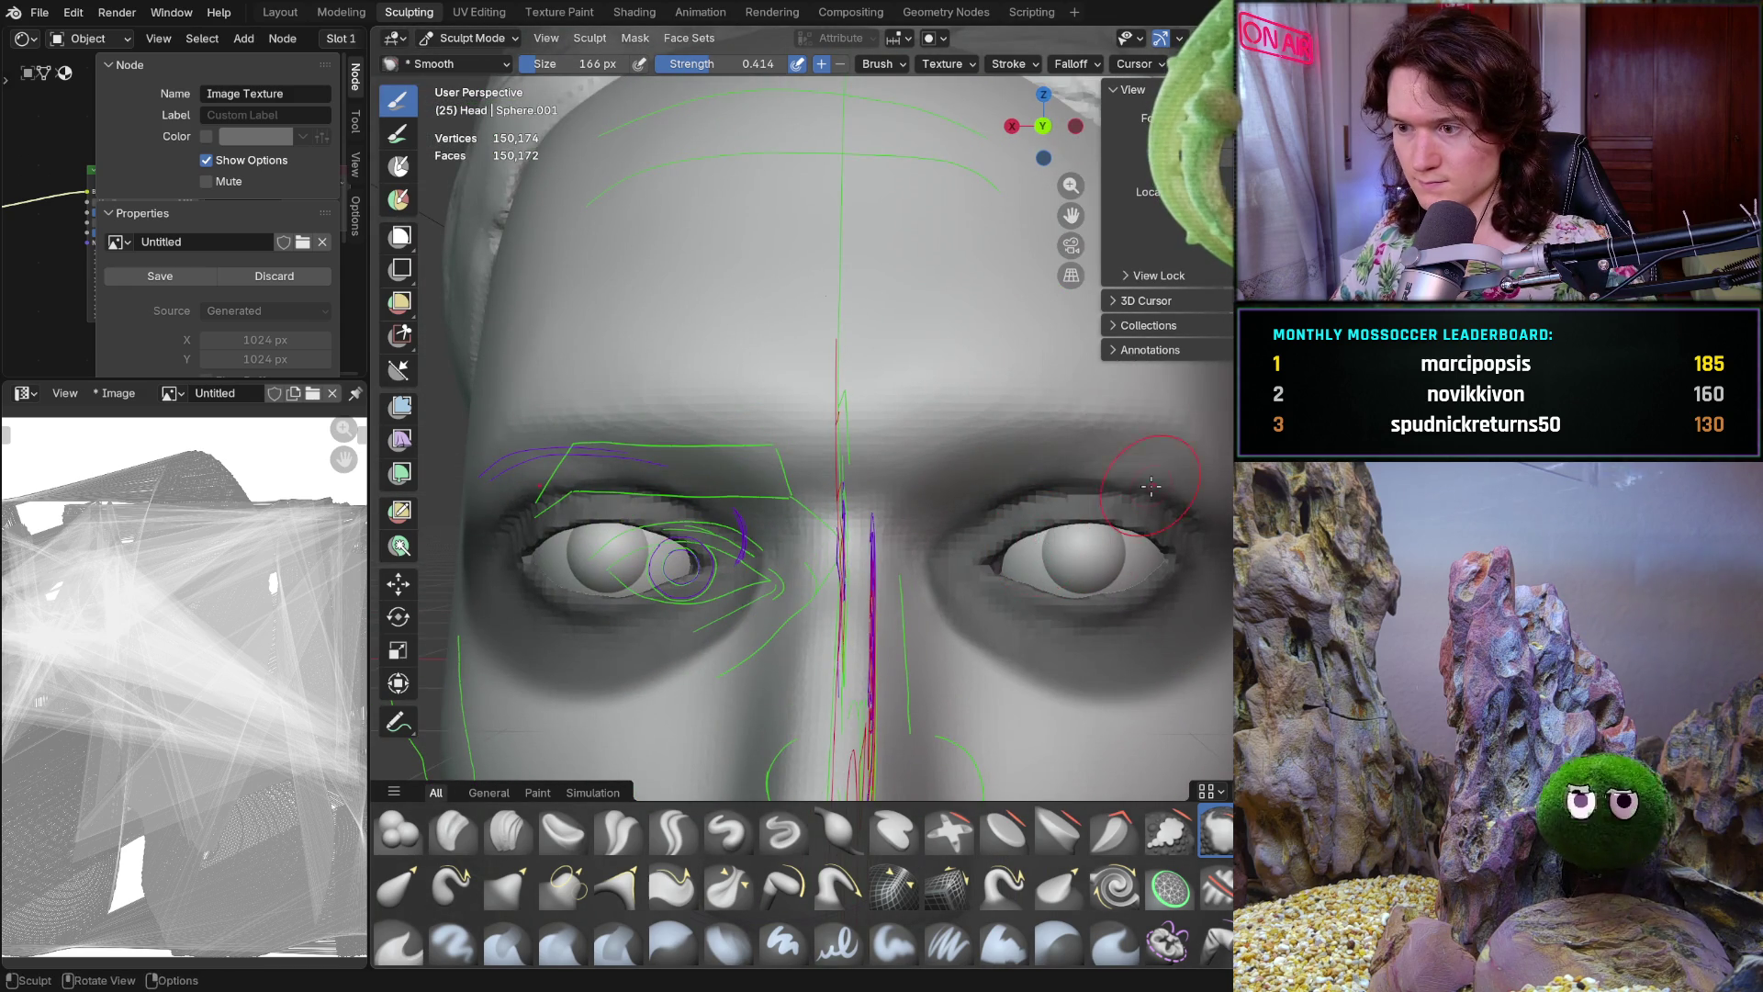
scroll(1036, 541, up, 3)
mouse_move(1036, 540)
middle_down()
mouse_move(1128, 442)
mouse_move(998, 483)
middle_up()
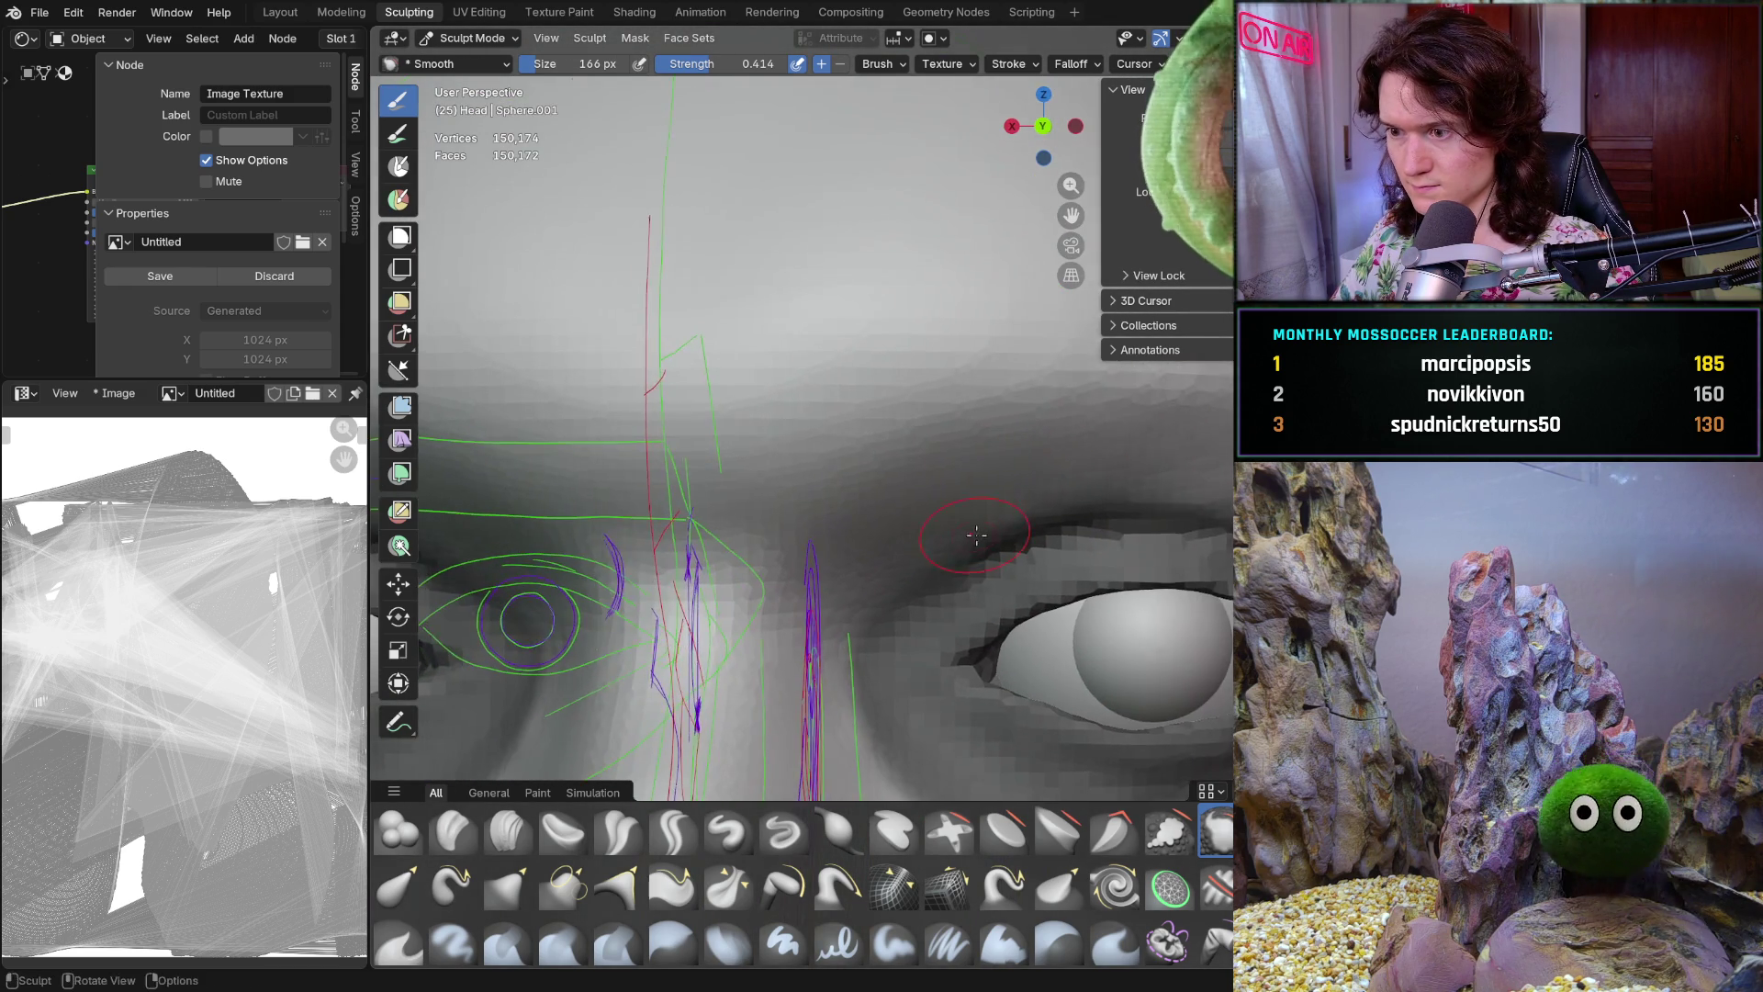
Switch to the Clay Strips brush and shrink it to 76 px for the brow above the eye
click(507, 831)
key(f)
click(842, 534)
middle_drag(842, 533, 866, 522)
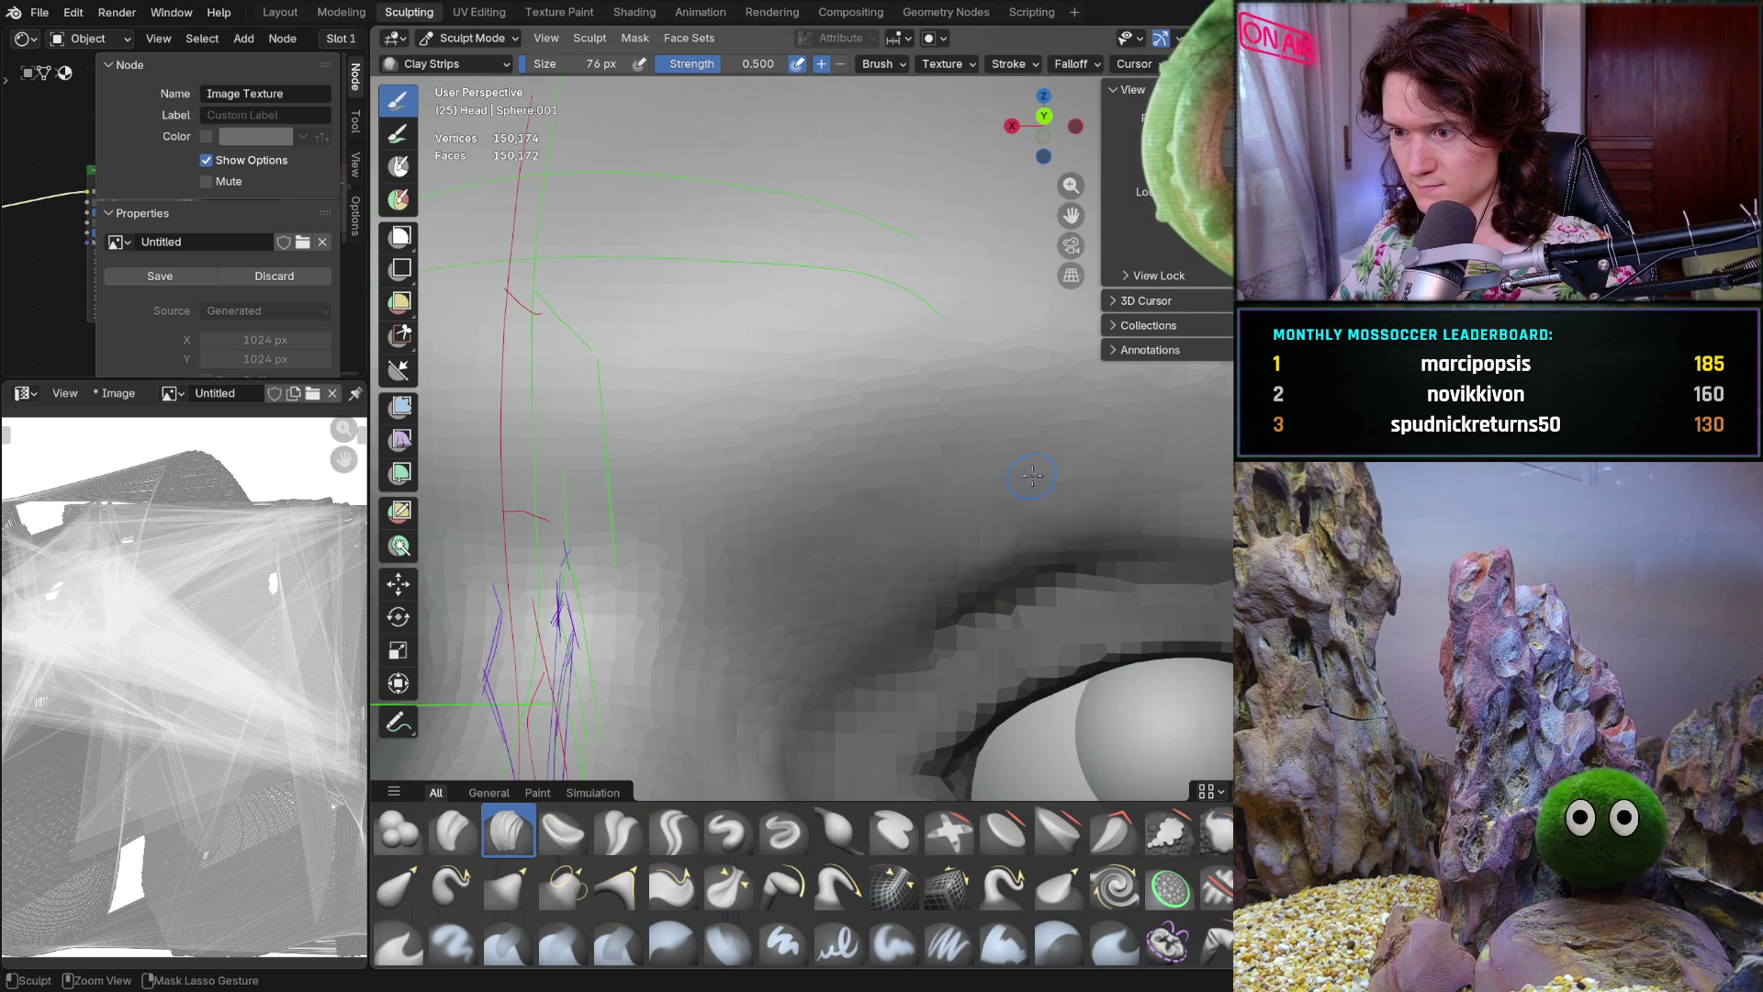
Enlarge the Smooth brush to 144 px around the brow, then switch to the Mask brush
middle_drag(1031, 478, 902, 547)
scroll(882, 533, up, 2)
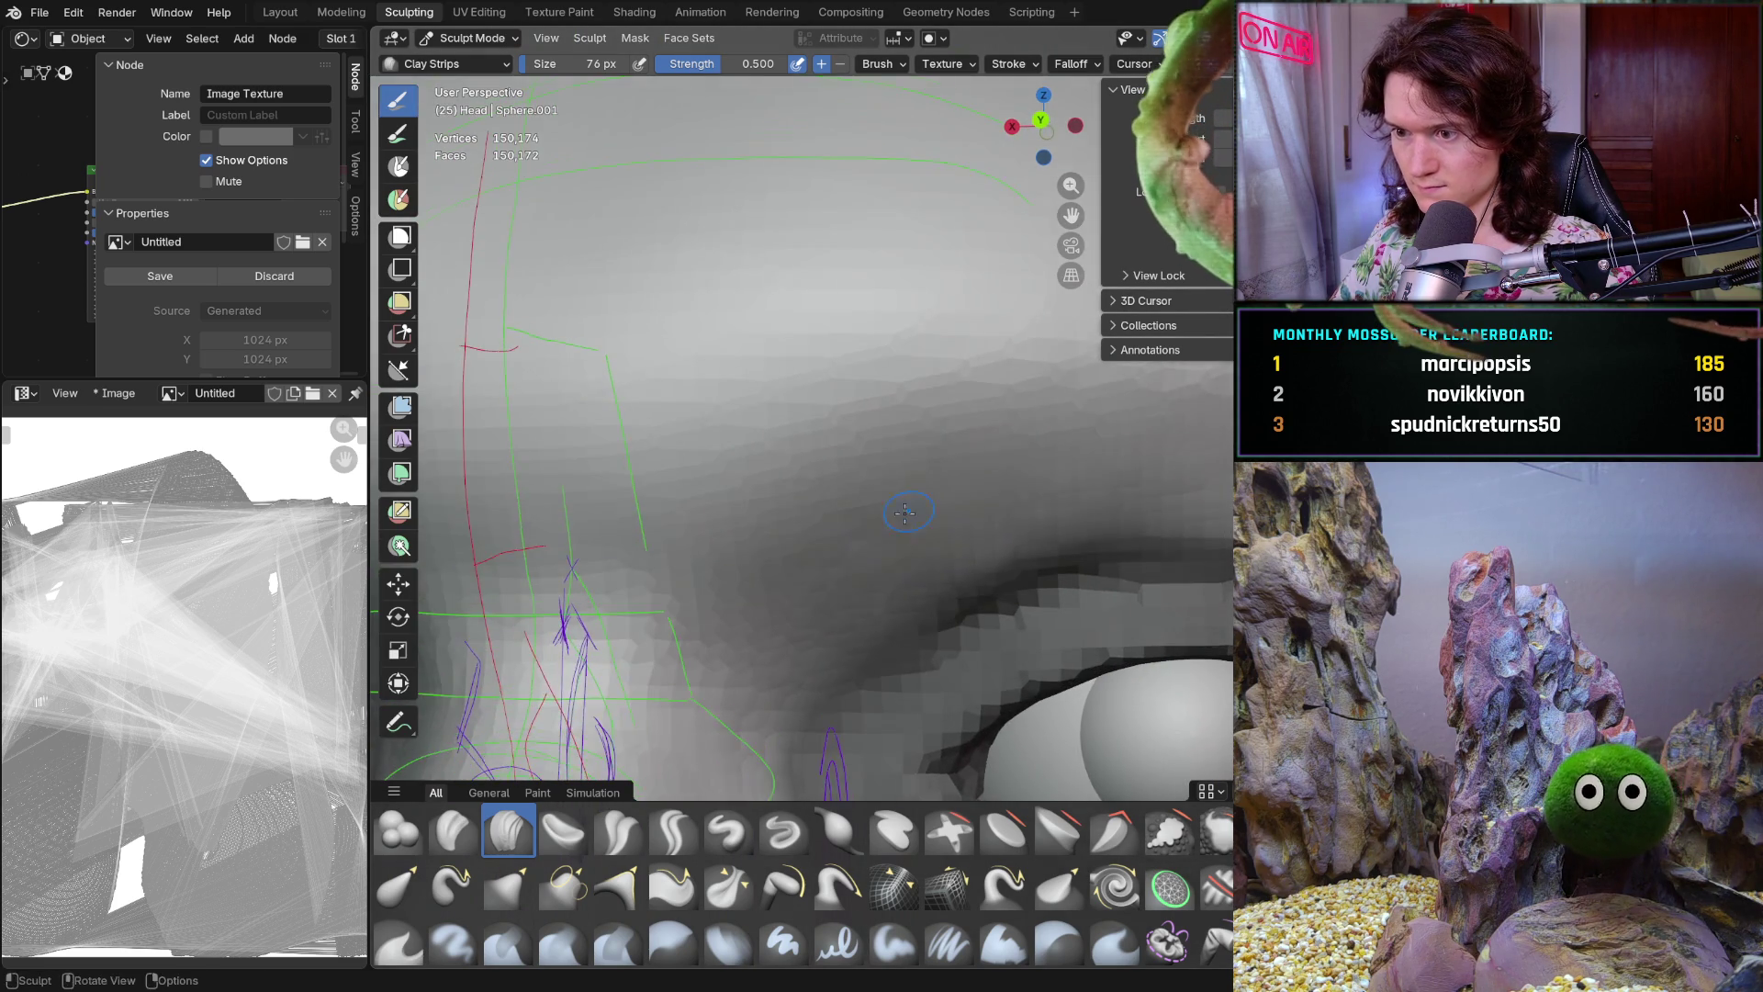
scroll(879, 526, up, 2)
key(f)
click(866, 528)
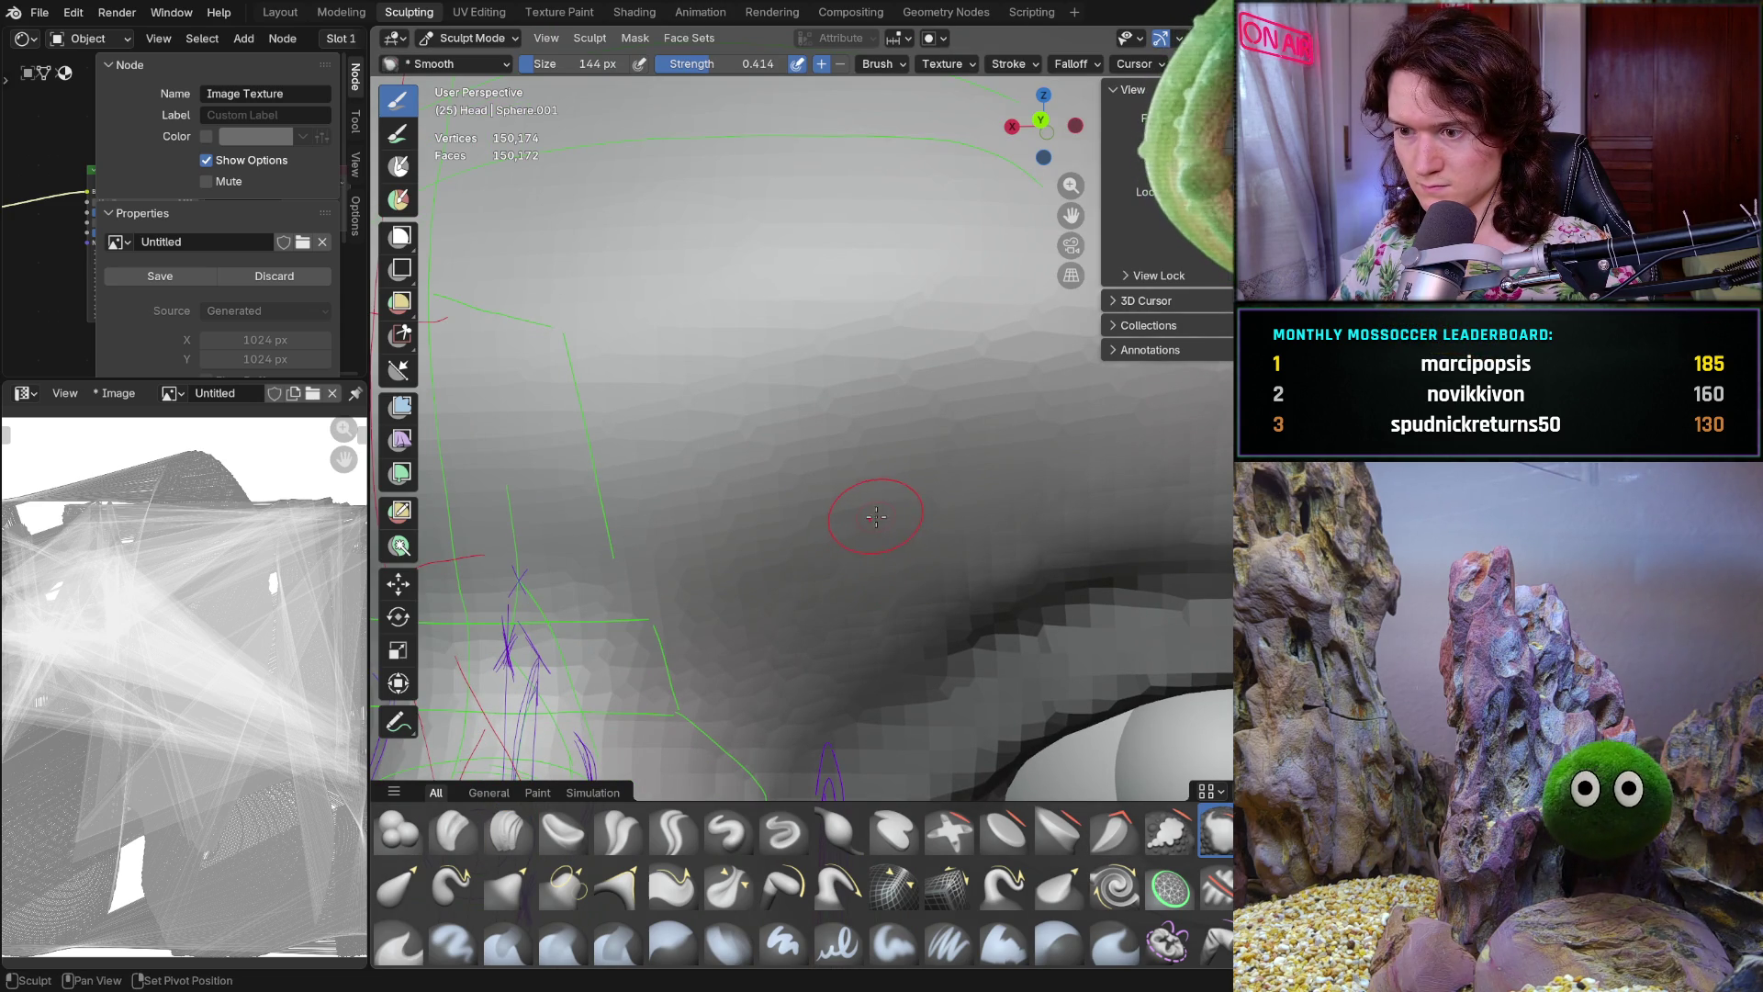
mouse_move(978, 438)
middle_down()
mouse_move(935, 558)
mouse_move(884, 544)
middle_up()
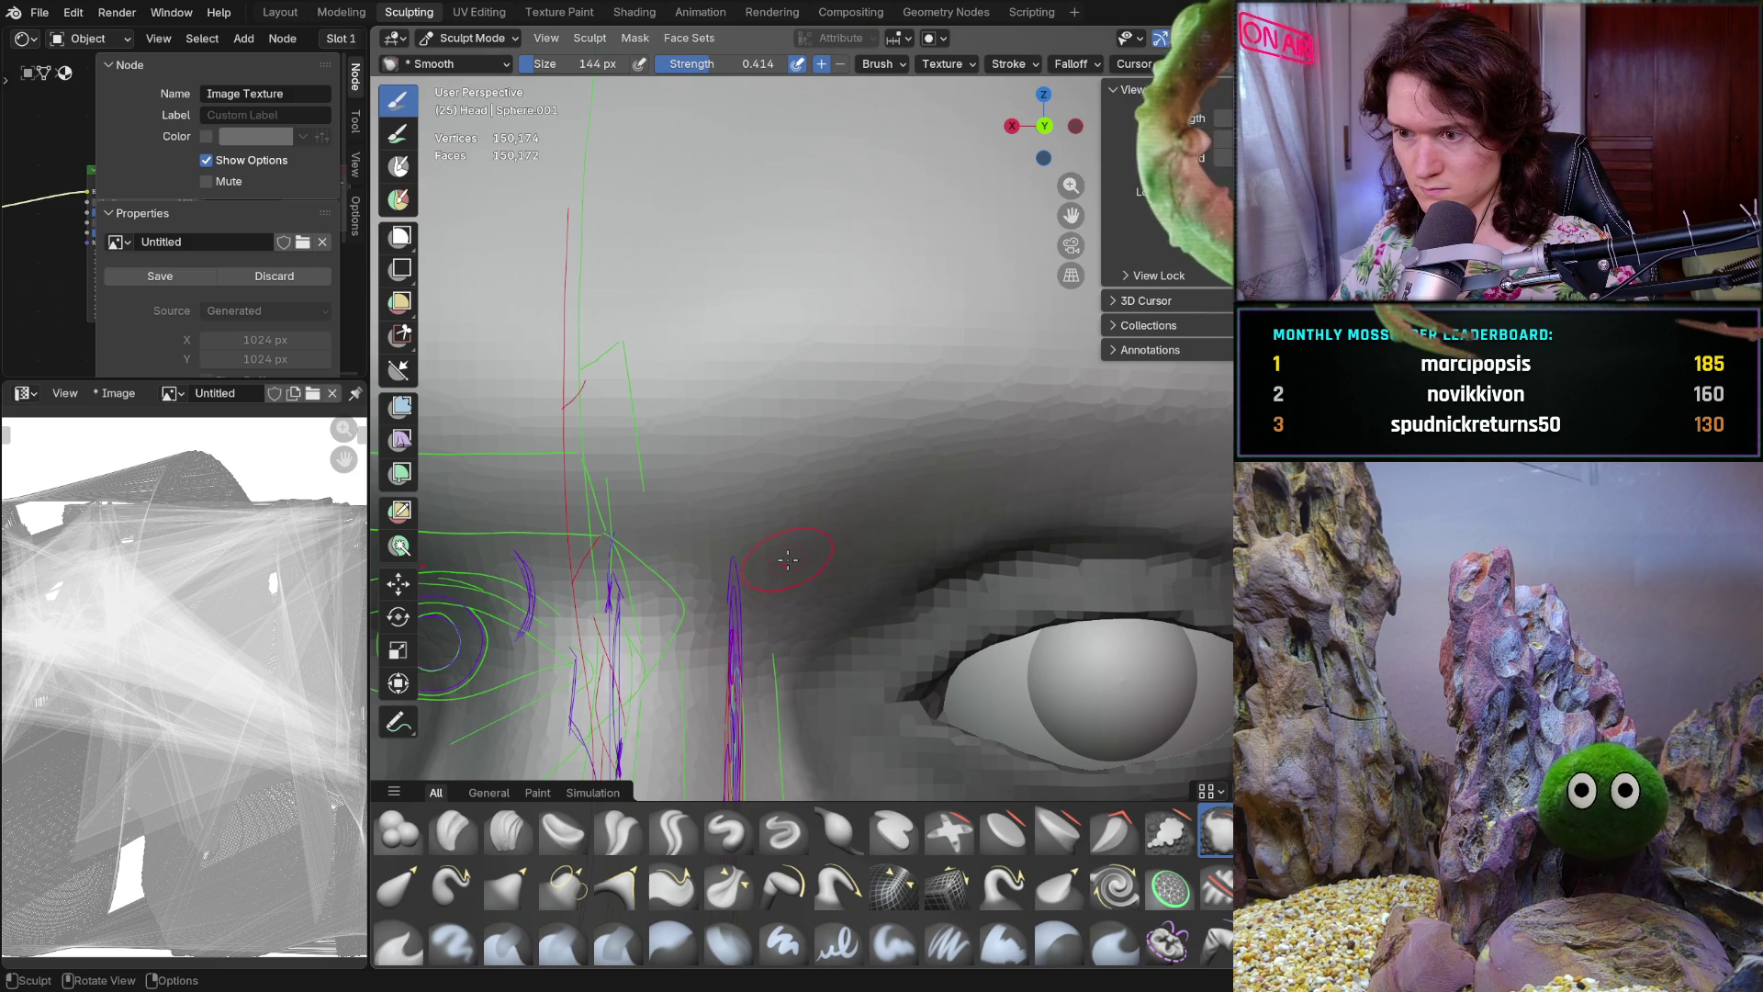
mouse_move(1060, 548)
middle_down()
mouse_move(1026, 533)
mouse_move(1032, 619)
middle_up()
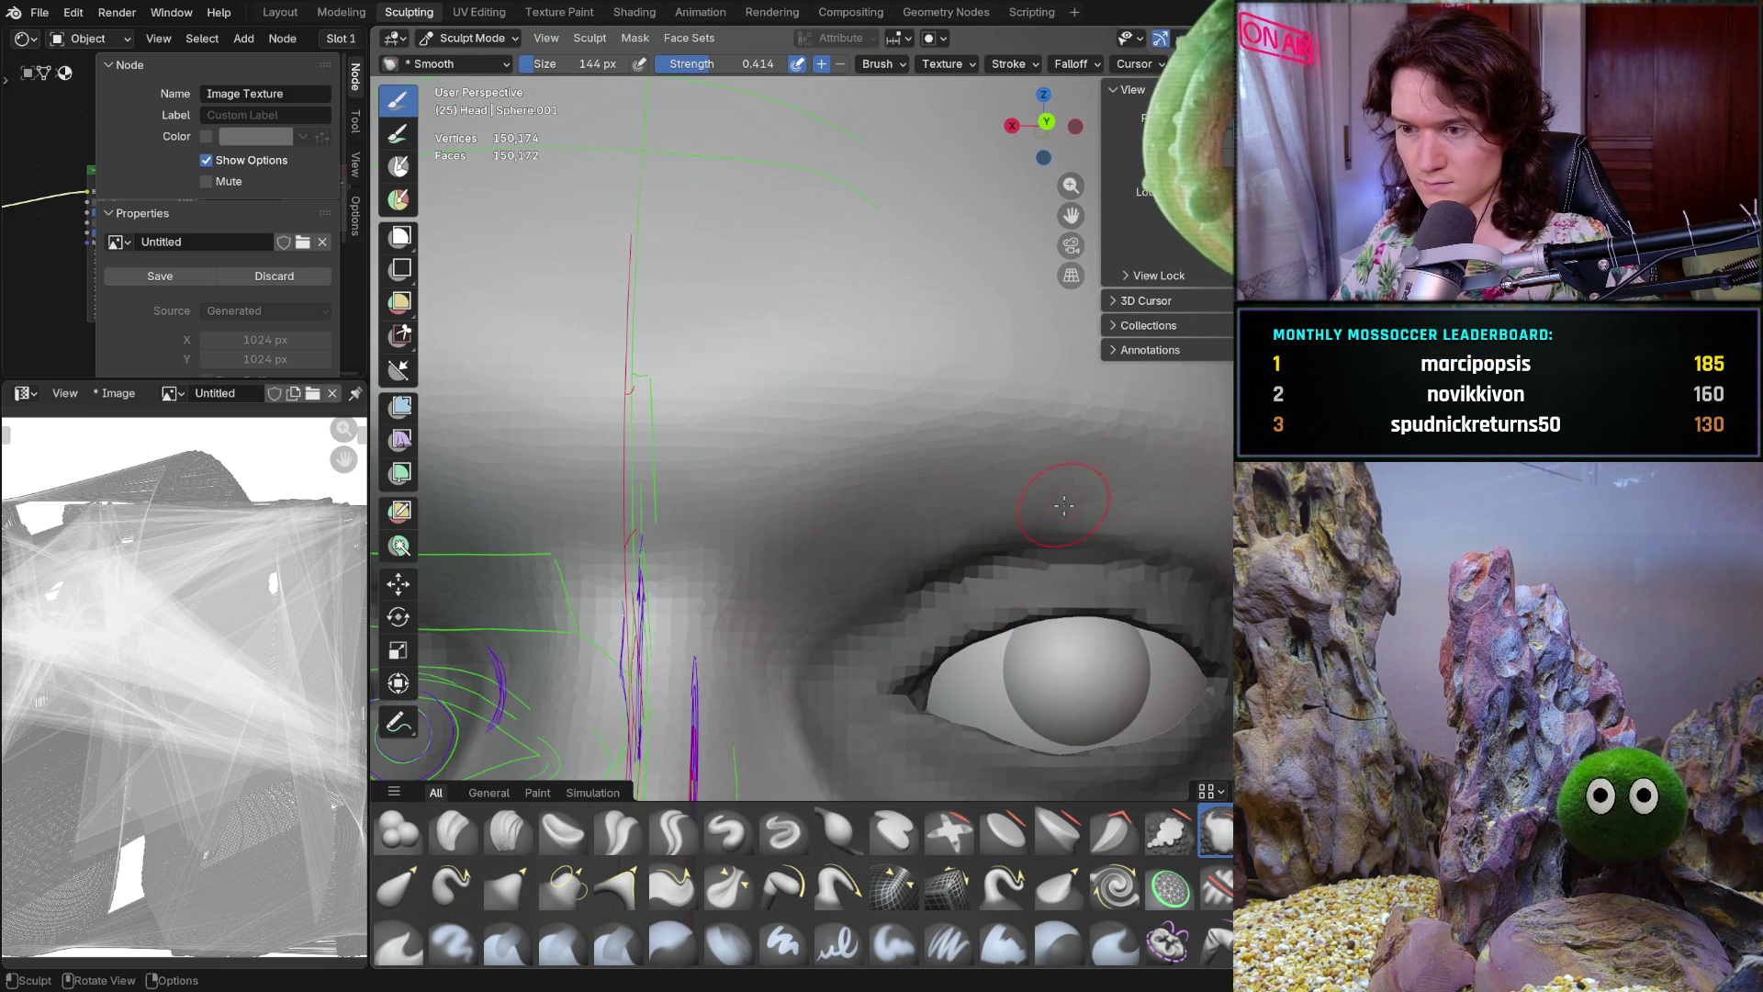
scroll(962, 640, down, 5)
middle_drag(963, 641, 1008, 589)
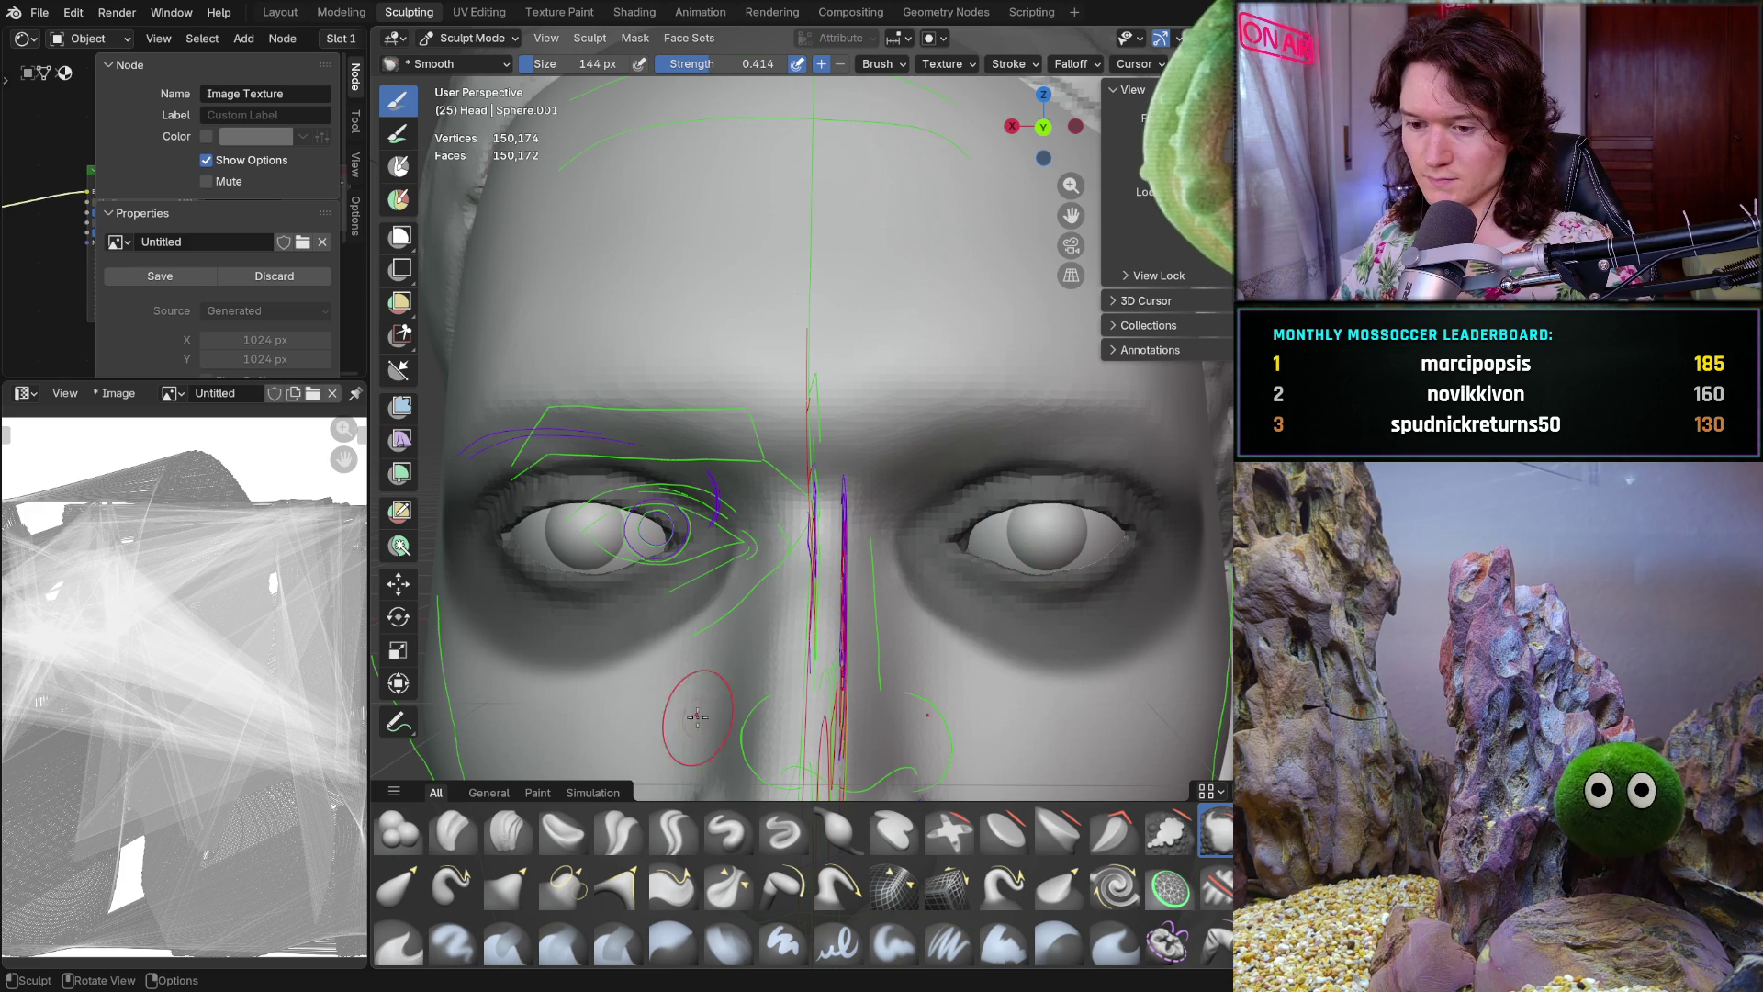
key(m)
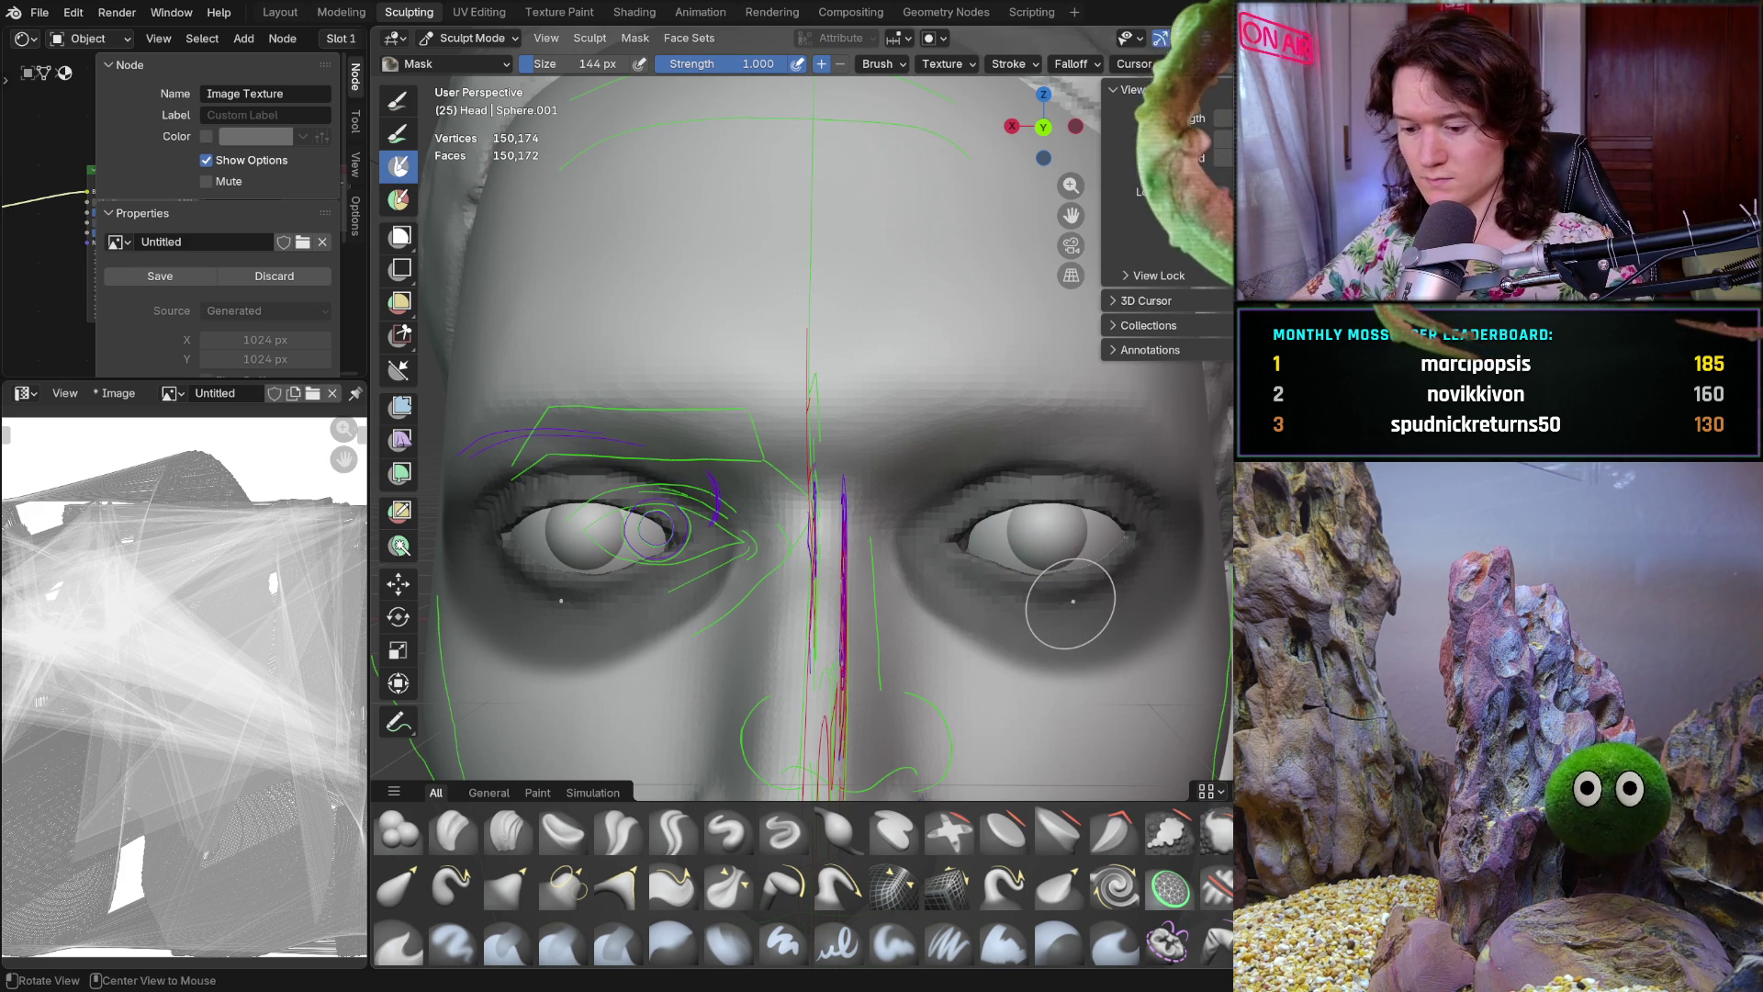
Clear the old eye-socket mask and start masking the socket, lower lid and inner corner of one eye
key(alt+m)
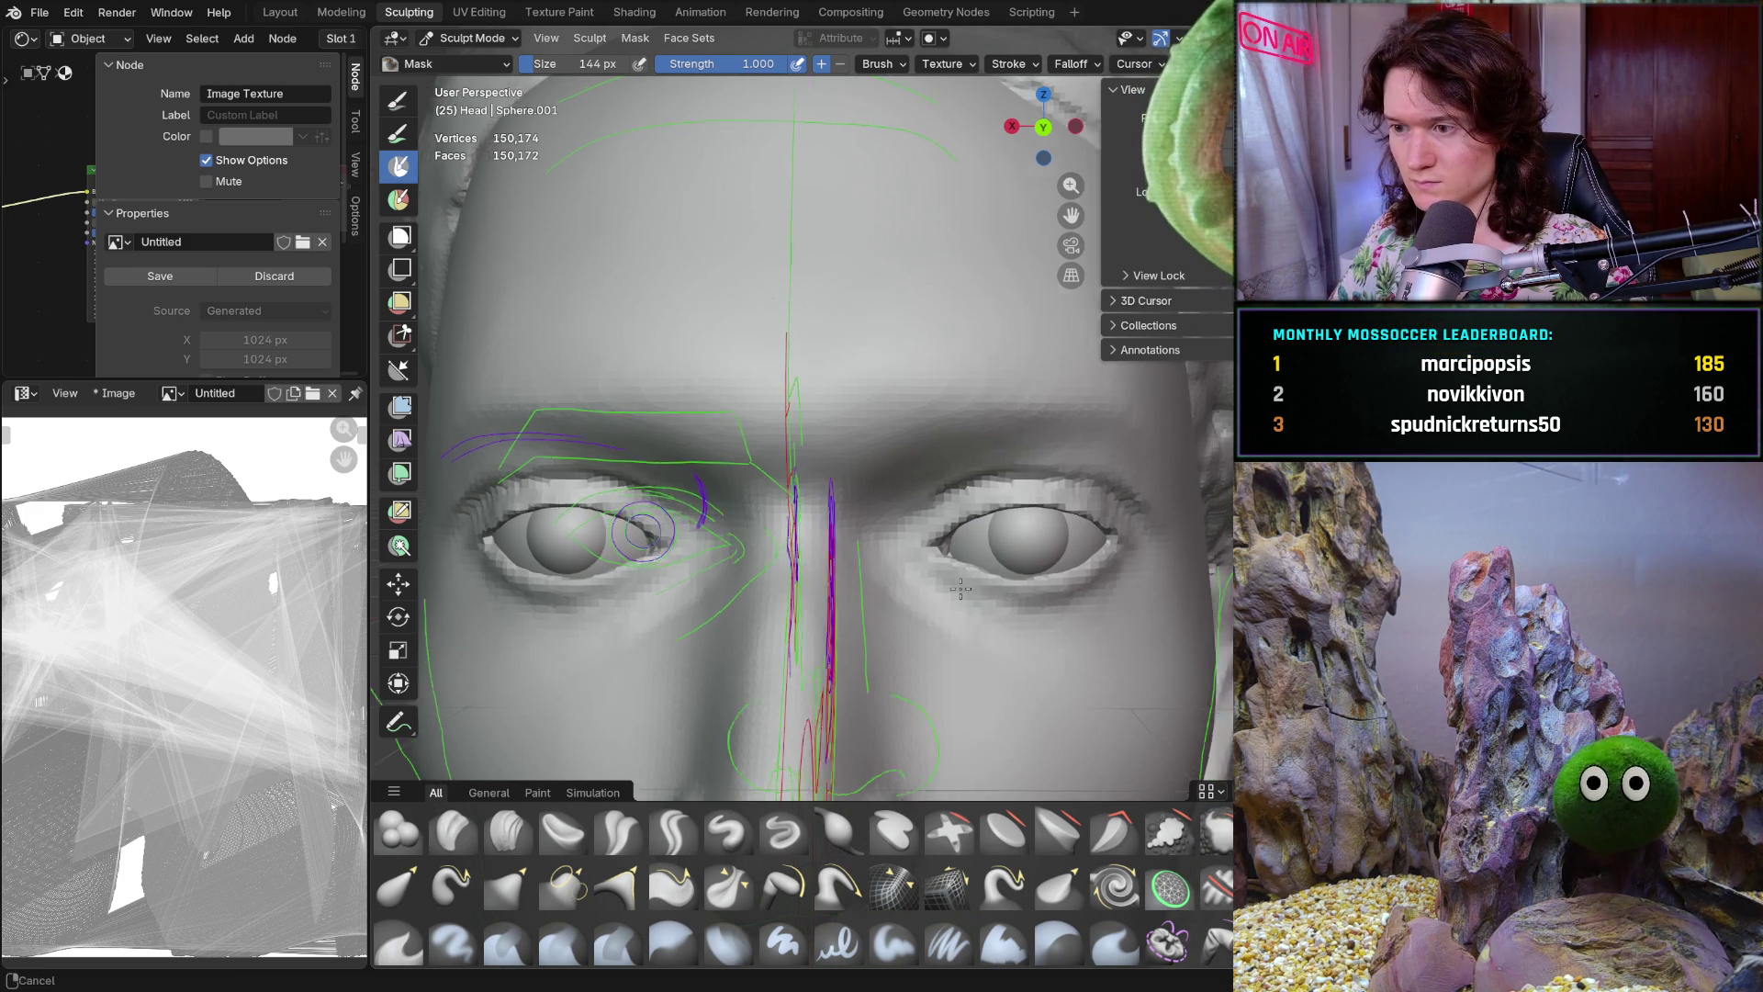
middle_drag(952, 414, 860, 591)
scroll(859, 589, down, 2)
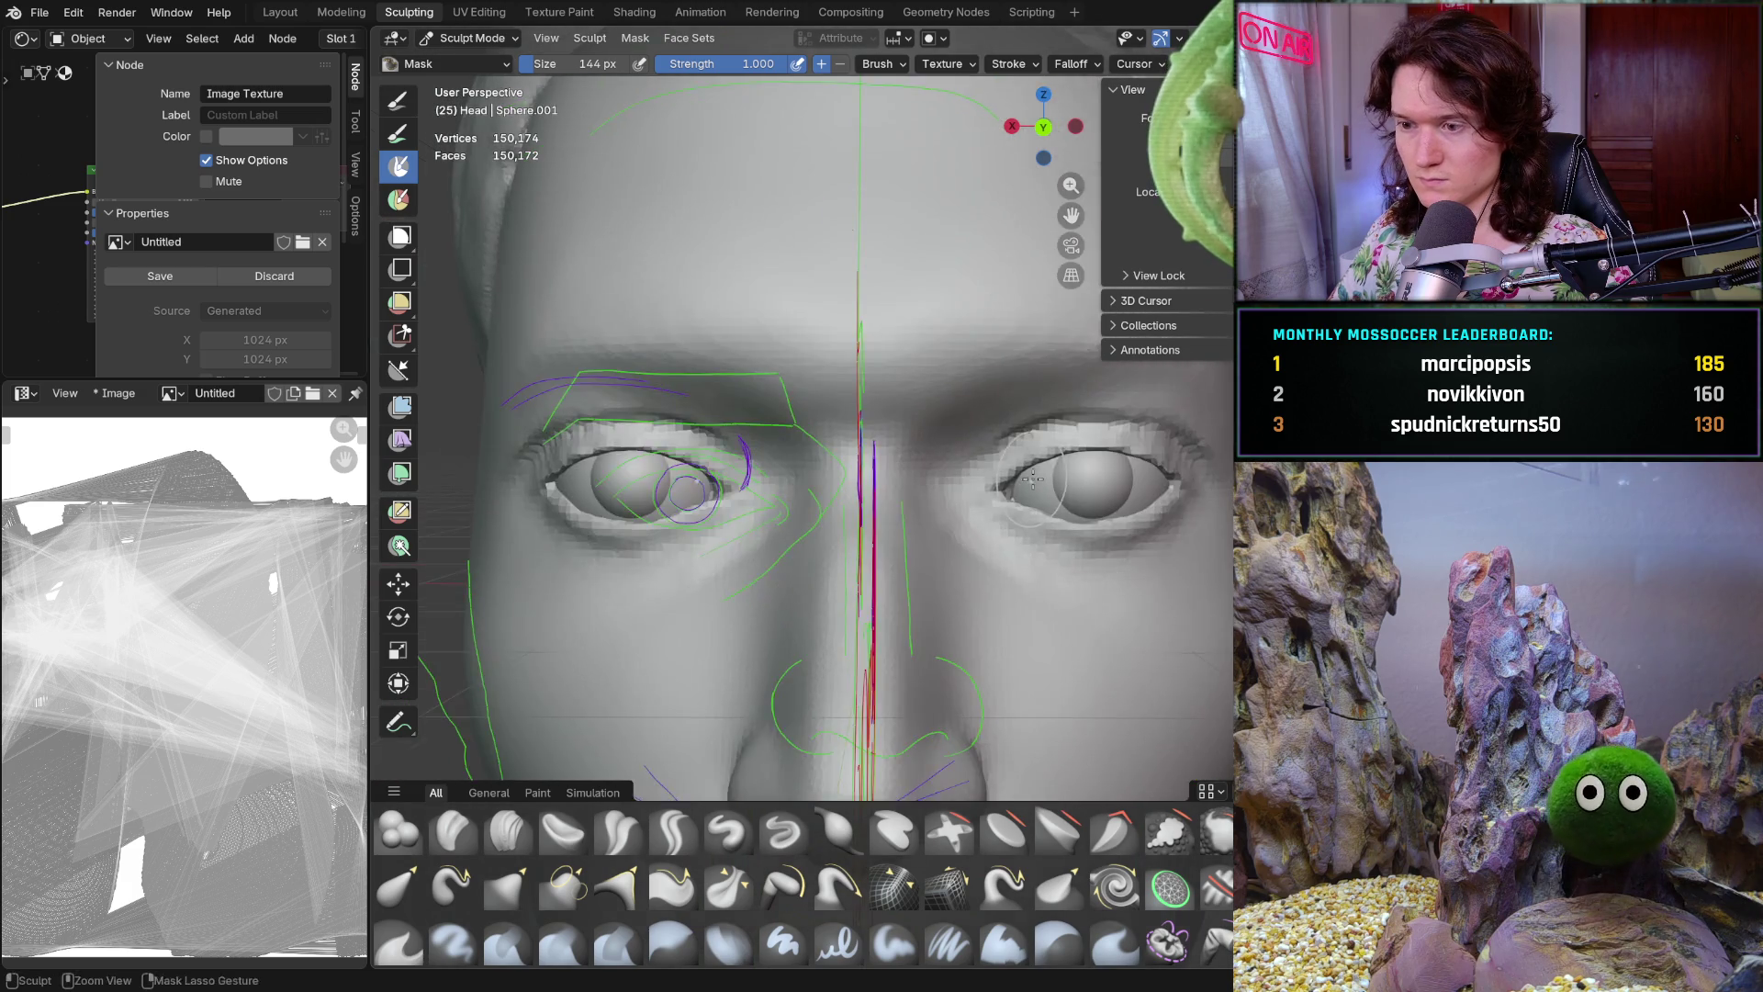
scroll(897, 606, down, 2)
scroll(947, 637, down, 2)
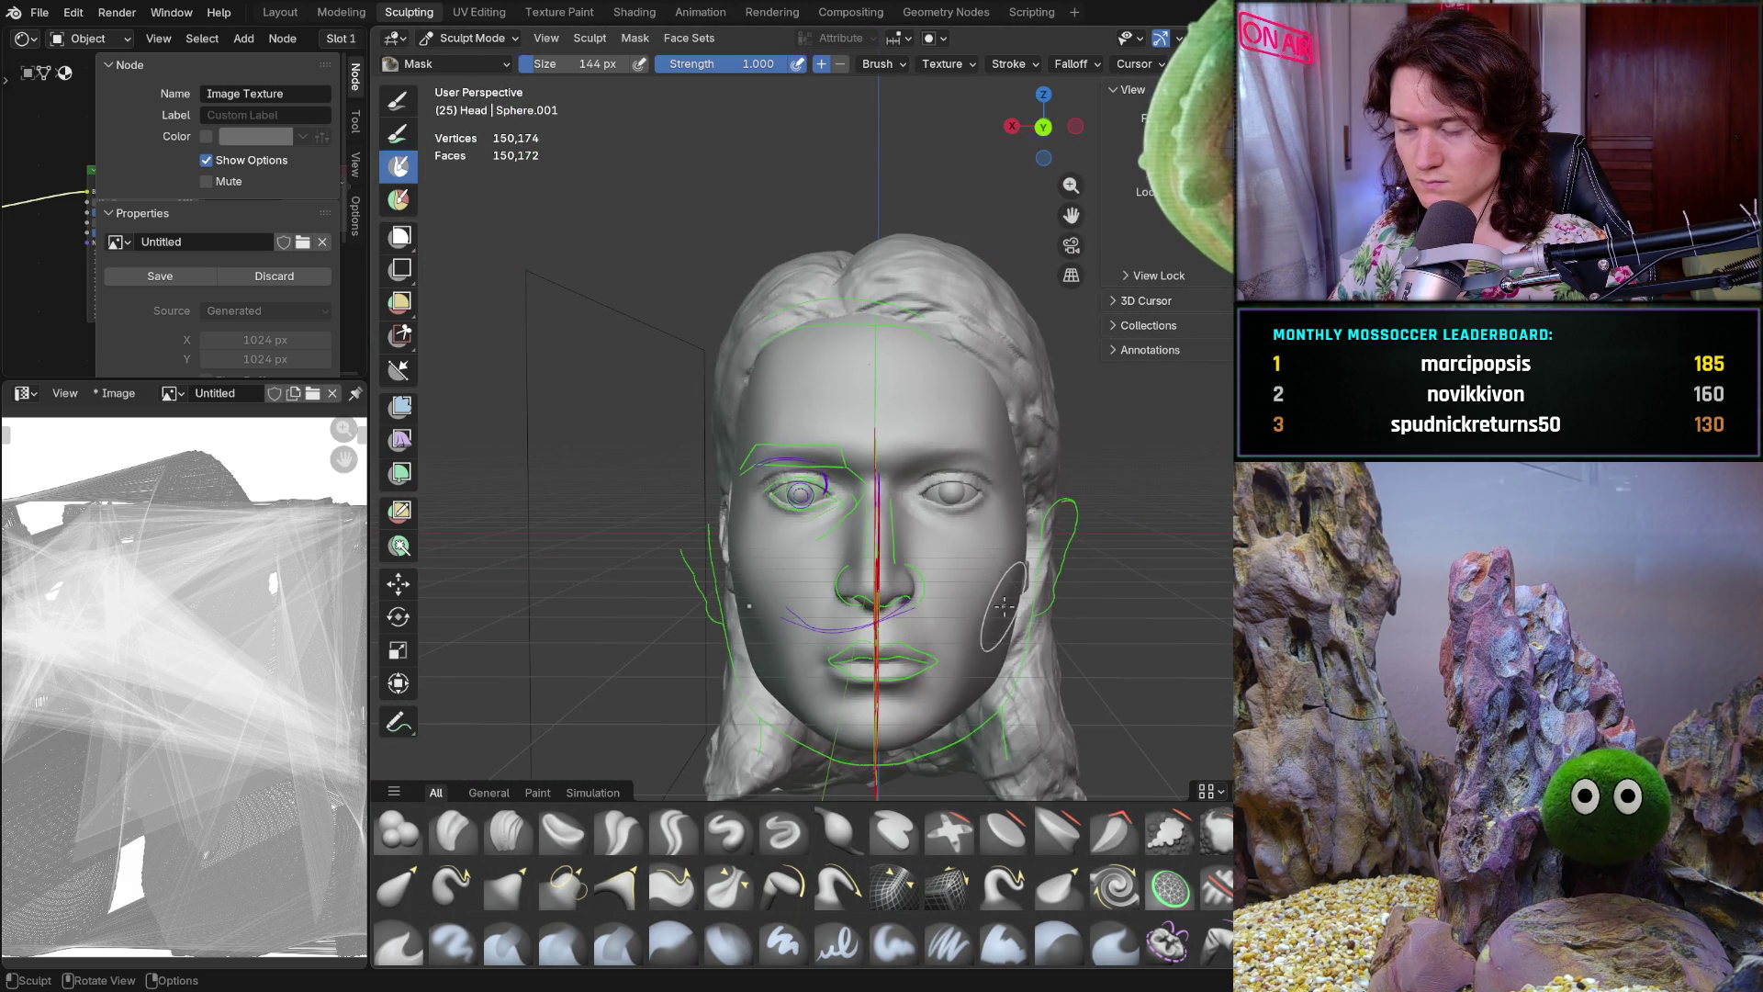
scroll(1010, 595, up, 2)
scroll(995, 586, up, 2)
scroll(980, 576, up, 2)
scroll(965, 565, up, 2)
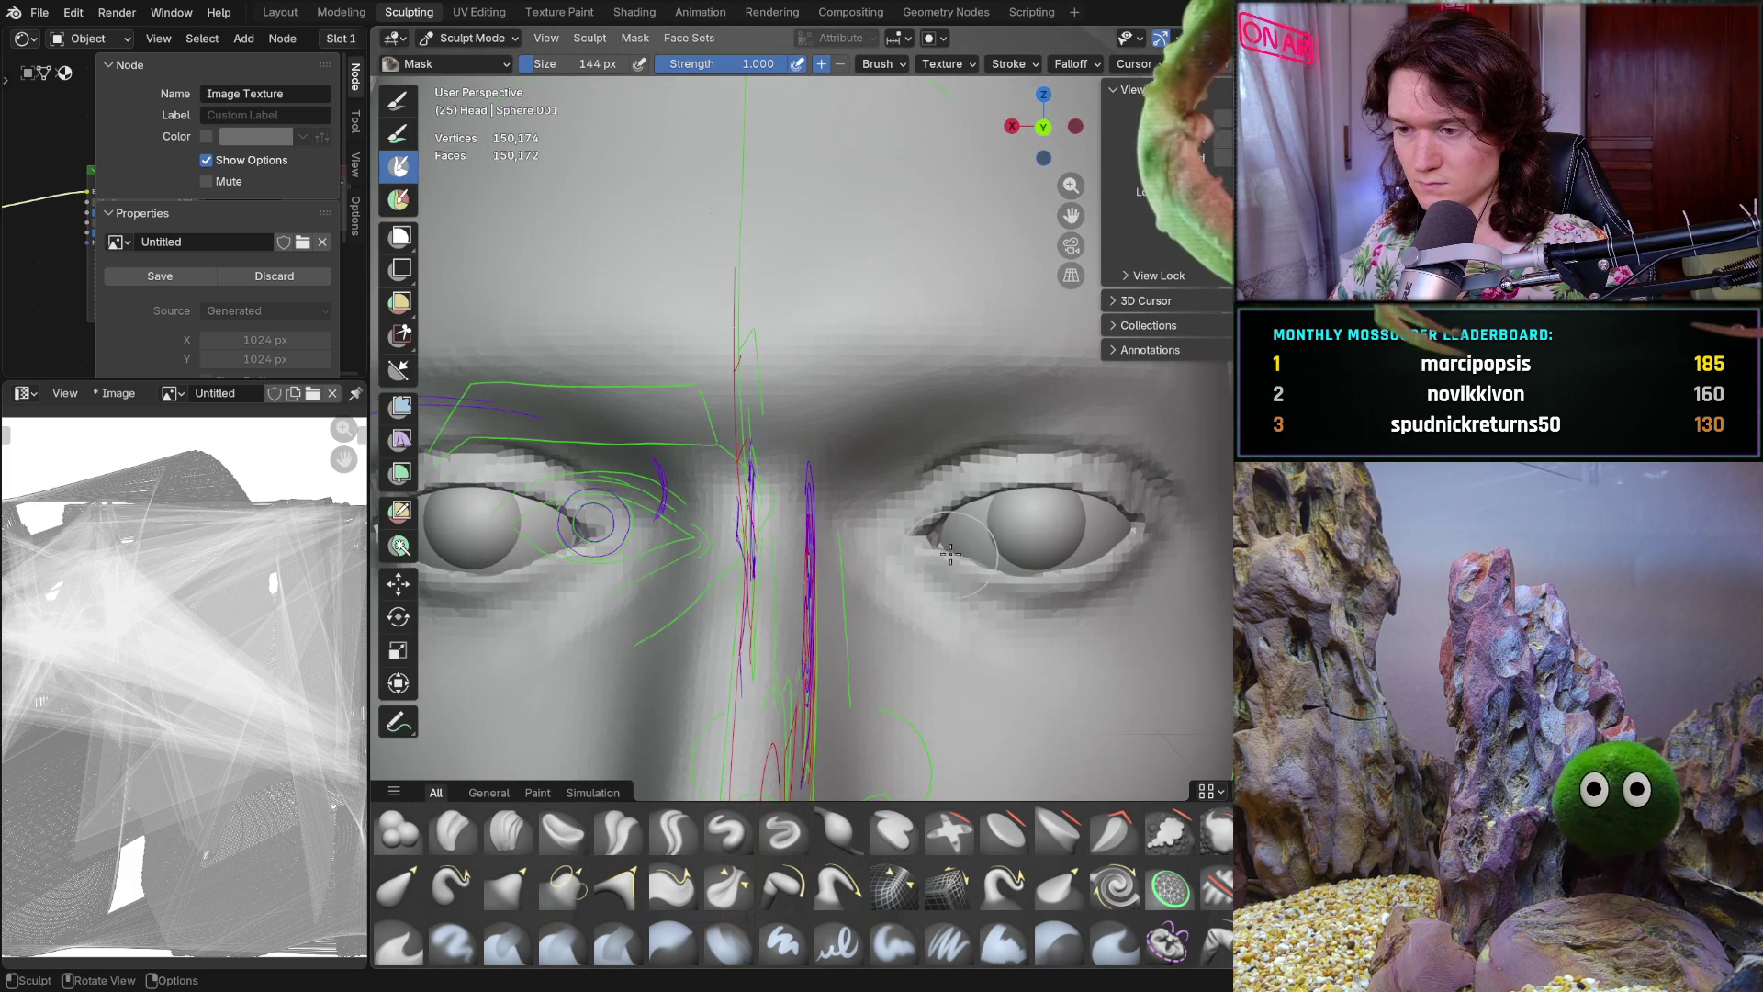
scroll(950, 558, down, 1)
scroll(882, 510, up, 3)
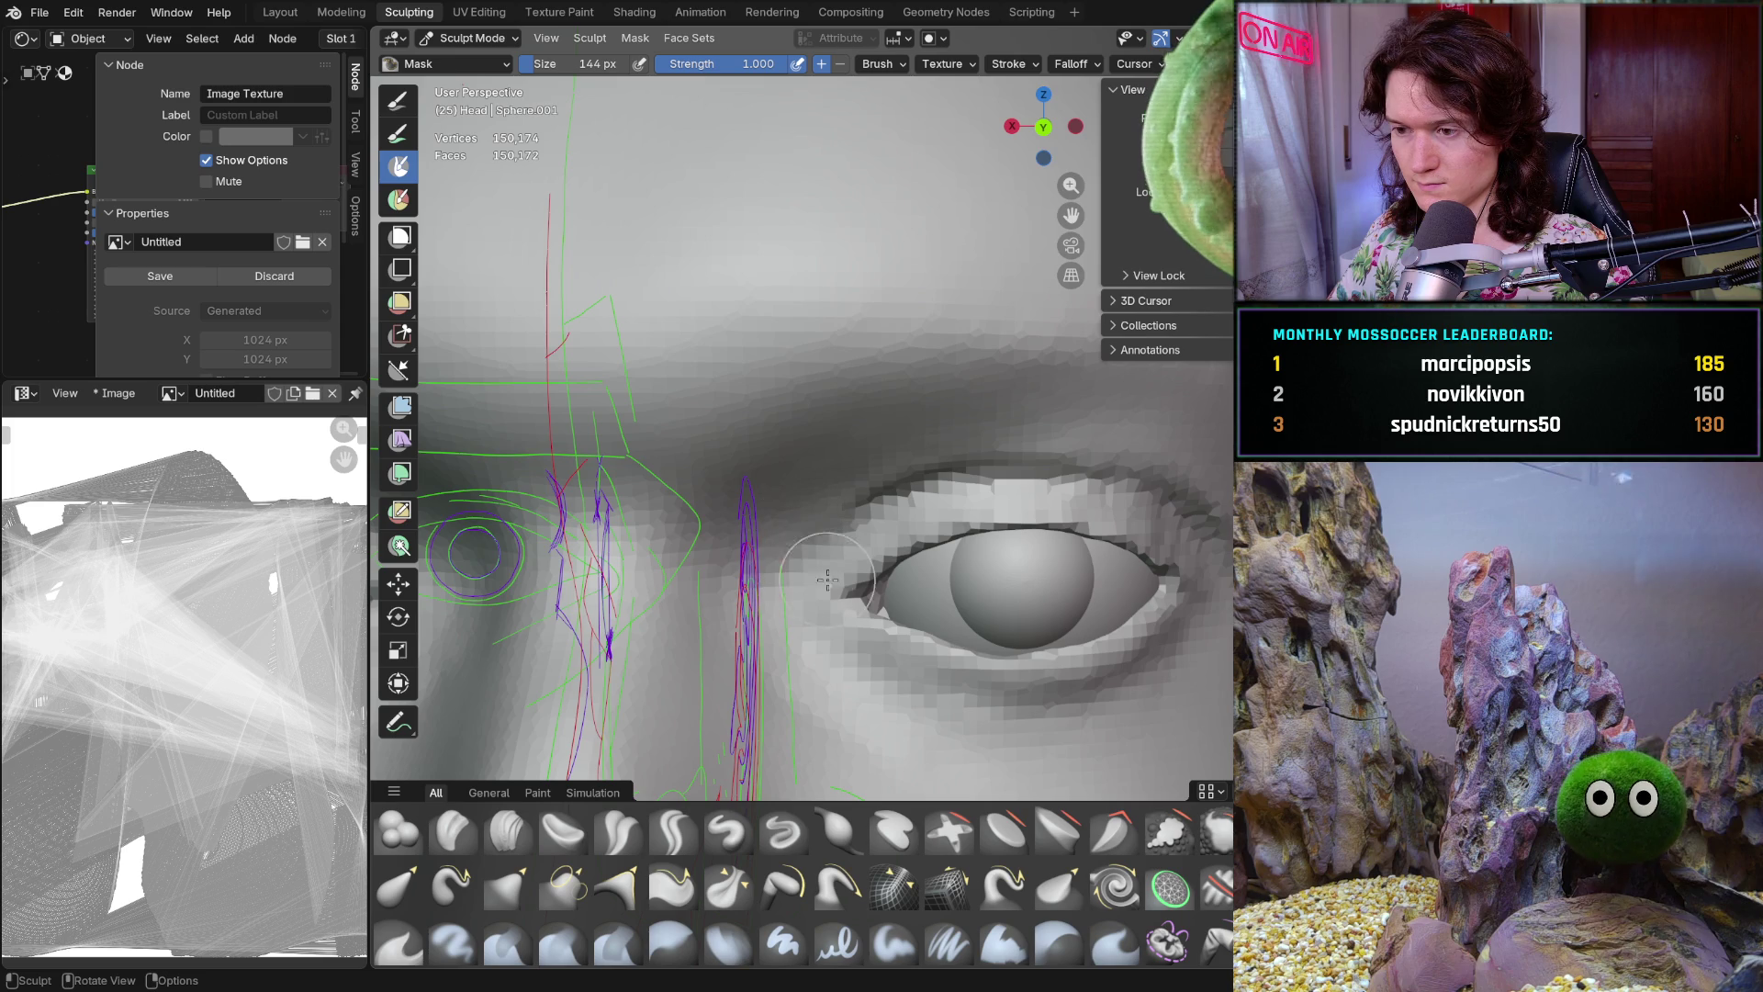
mouse_move(842, 631)
mouse_down()
mouse_move(961, 539)
mouse_move(912, 539)
mouse_move(1087, 650)
mouse_up()
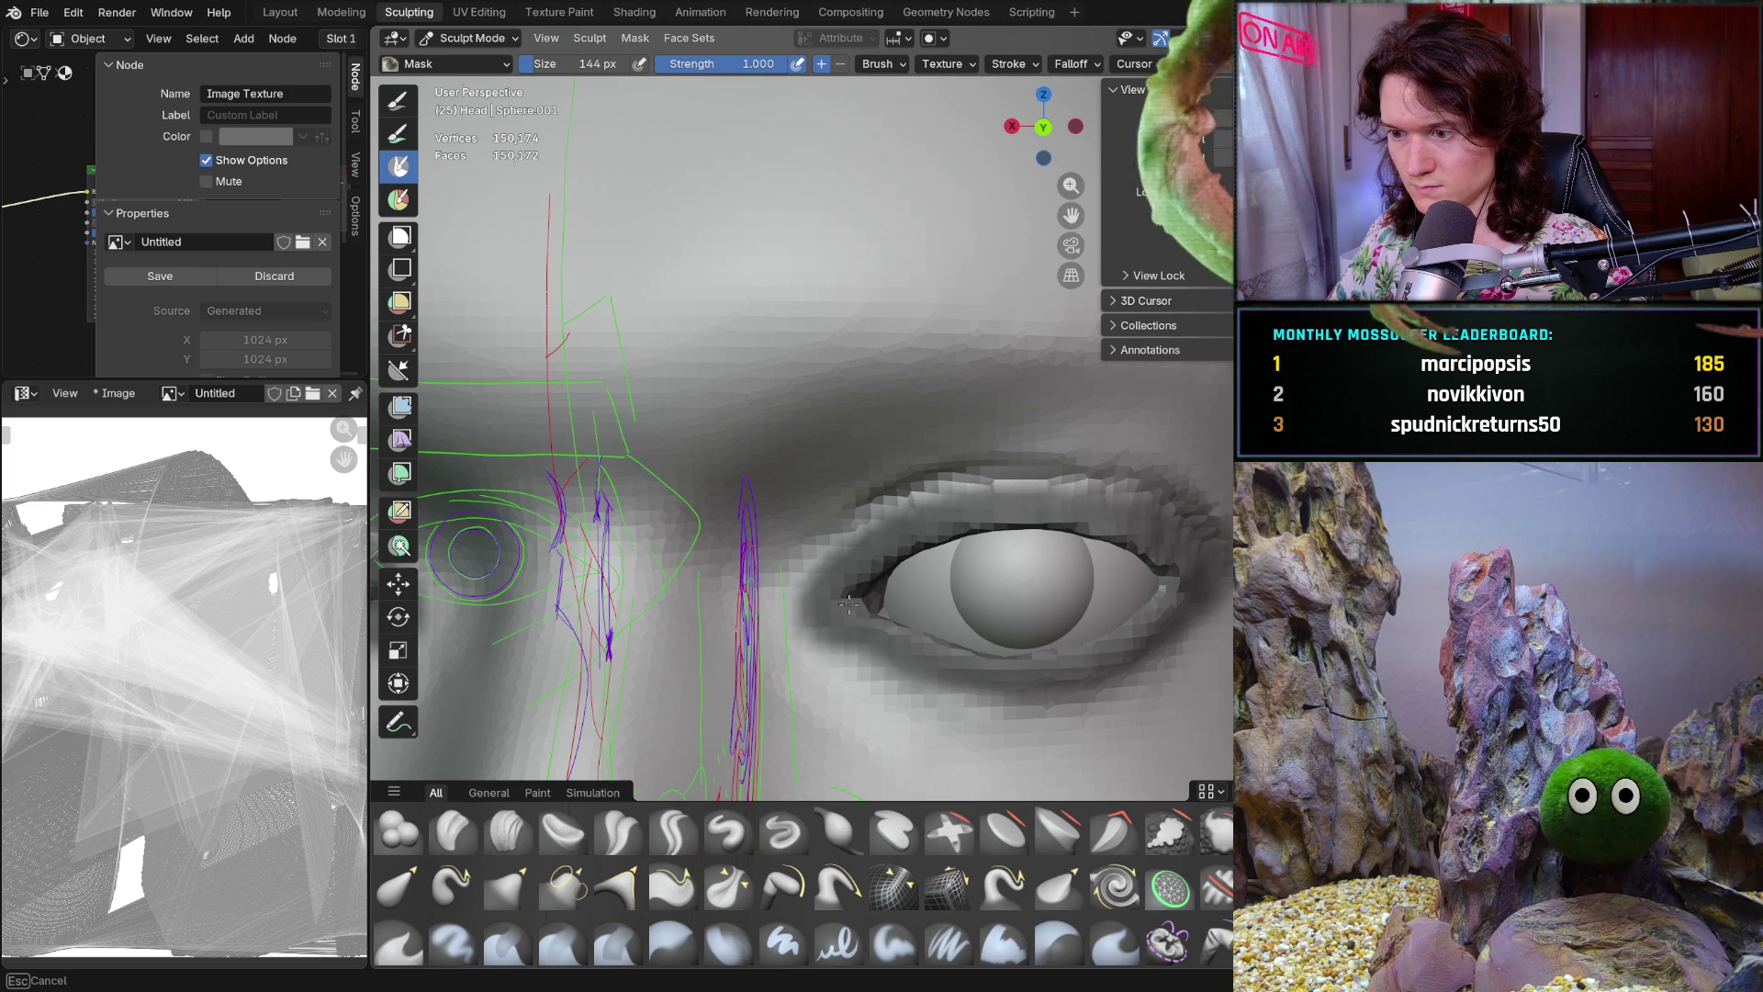
drag(1087, 650, 1205, 604)
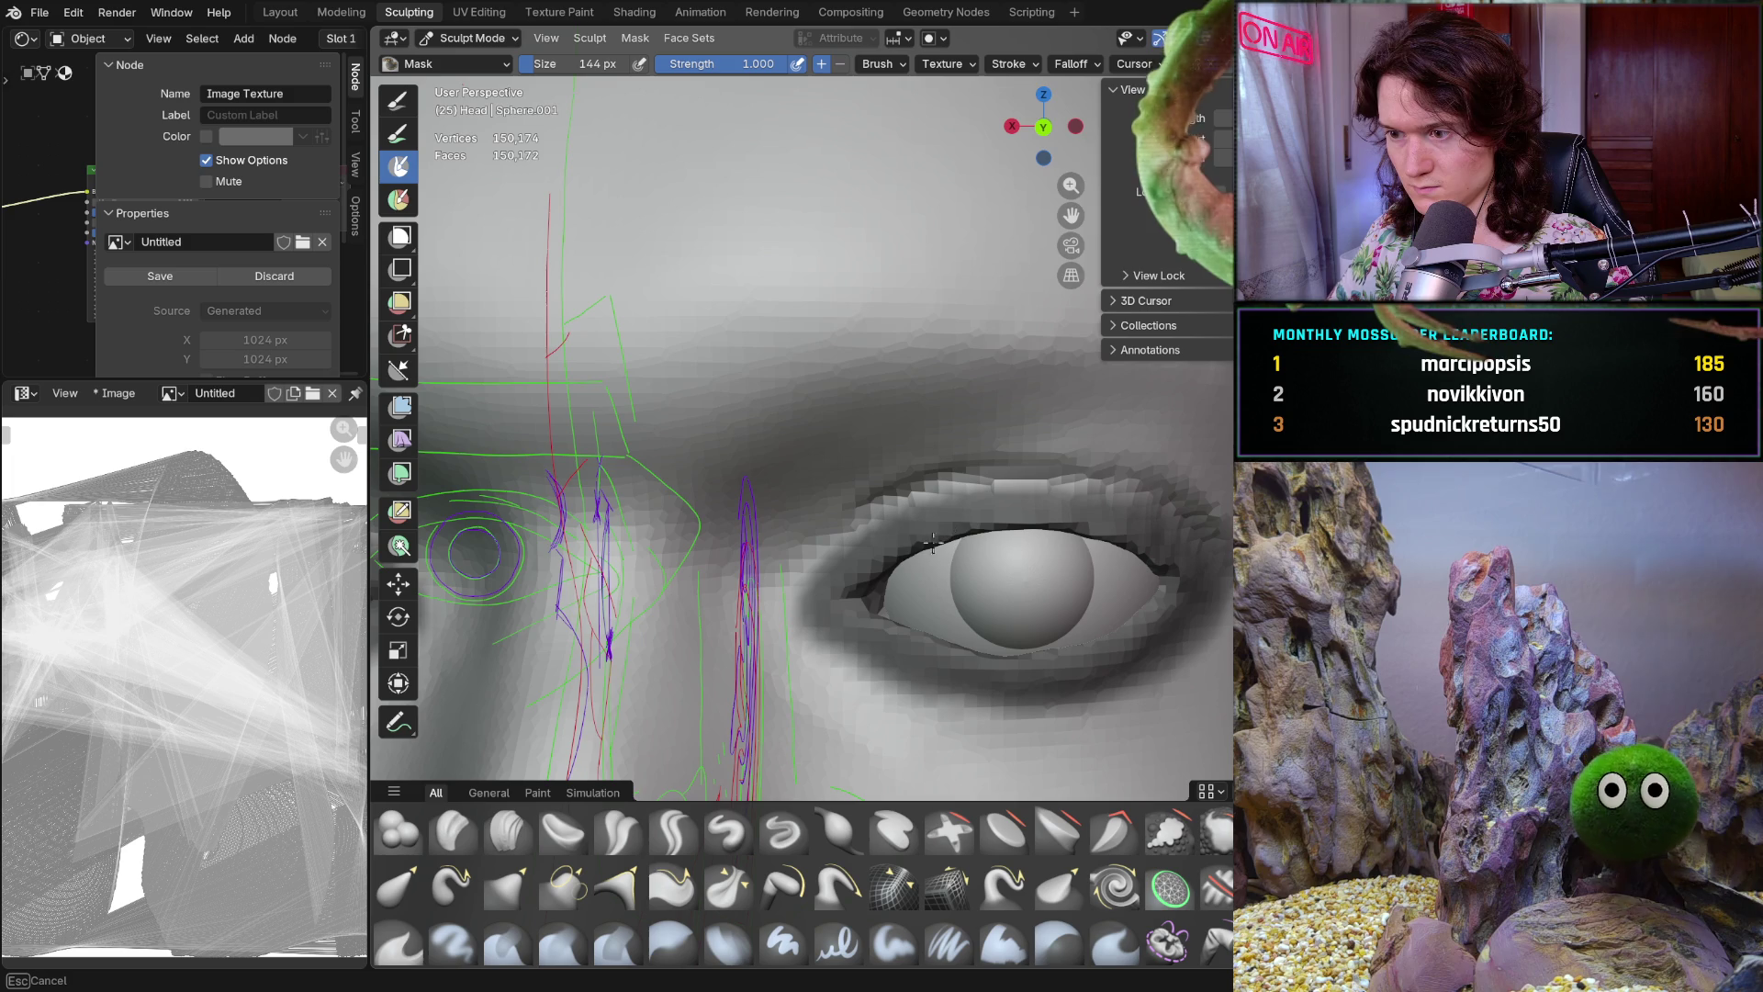
drag(944, 540, 829, 628)
middle_drag(1042, 544, 966, 512)
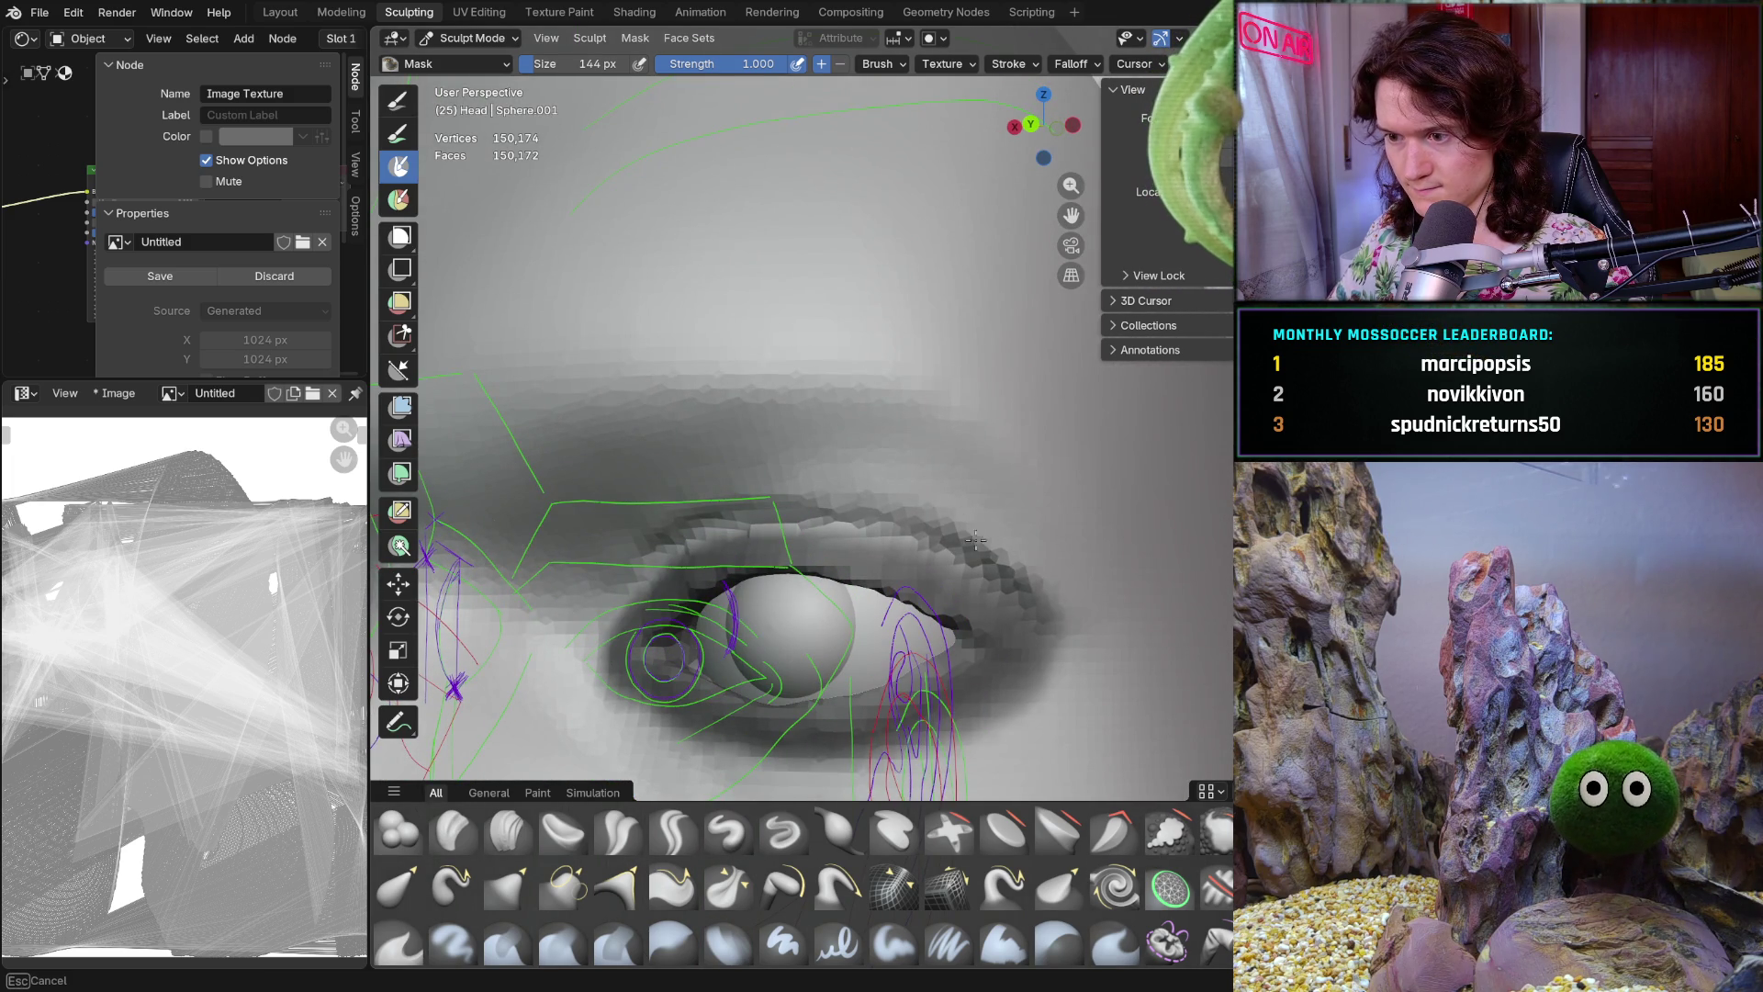
Mask the upper and lower lids from the outer to inner corner, then switch to the Grab brush
drag(1084, 640, 675, 551)
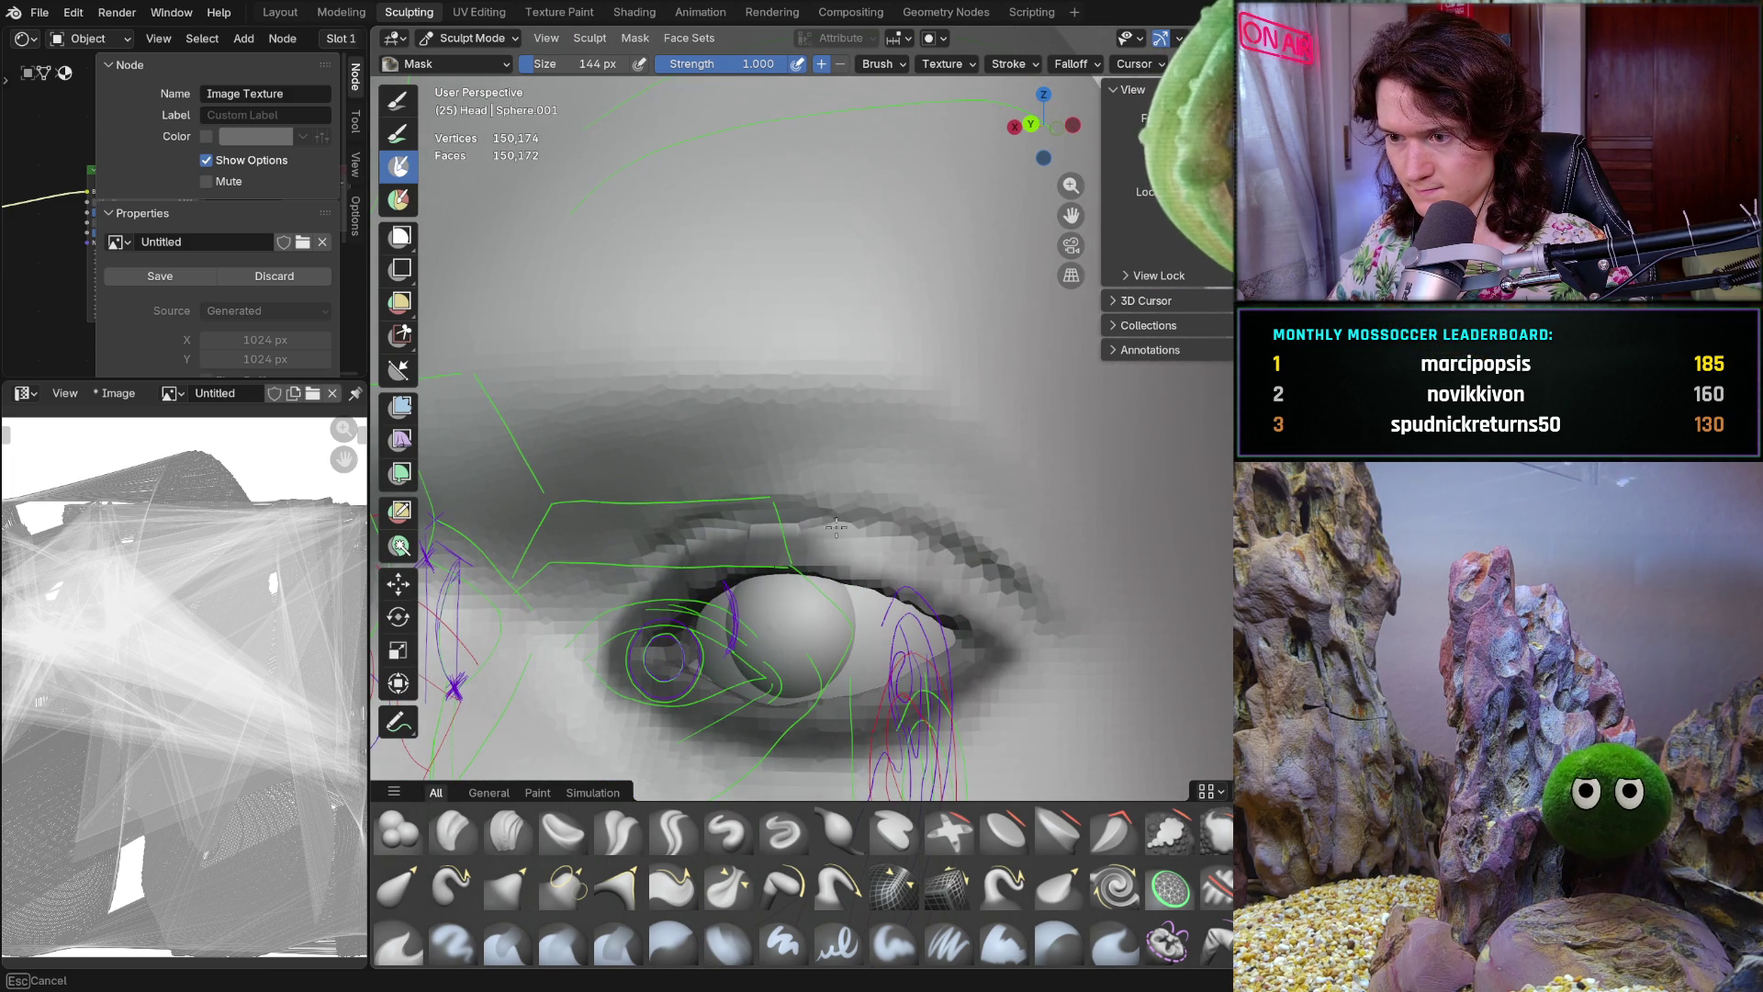
drag(628, 717, 1044, 615)
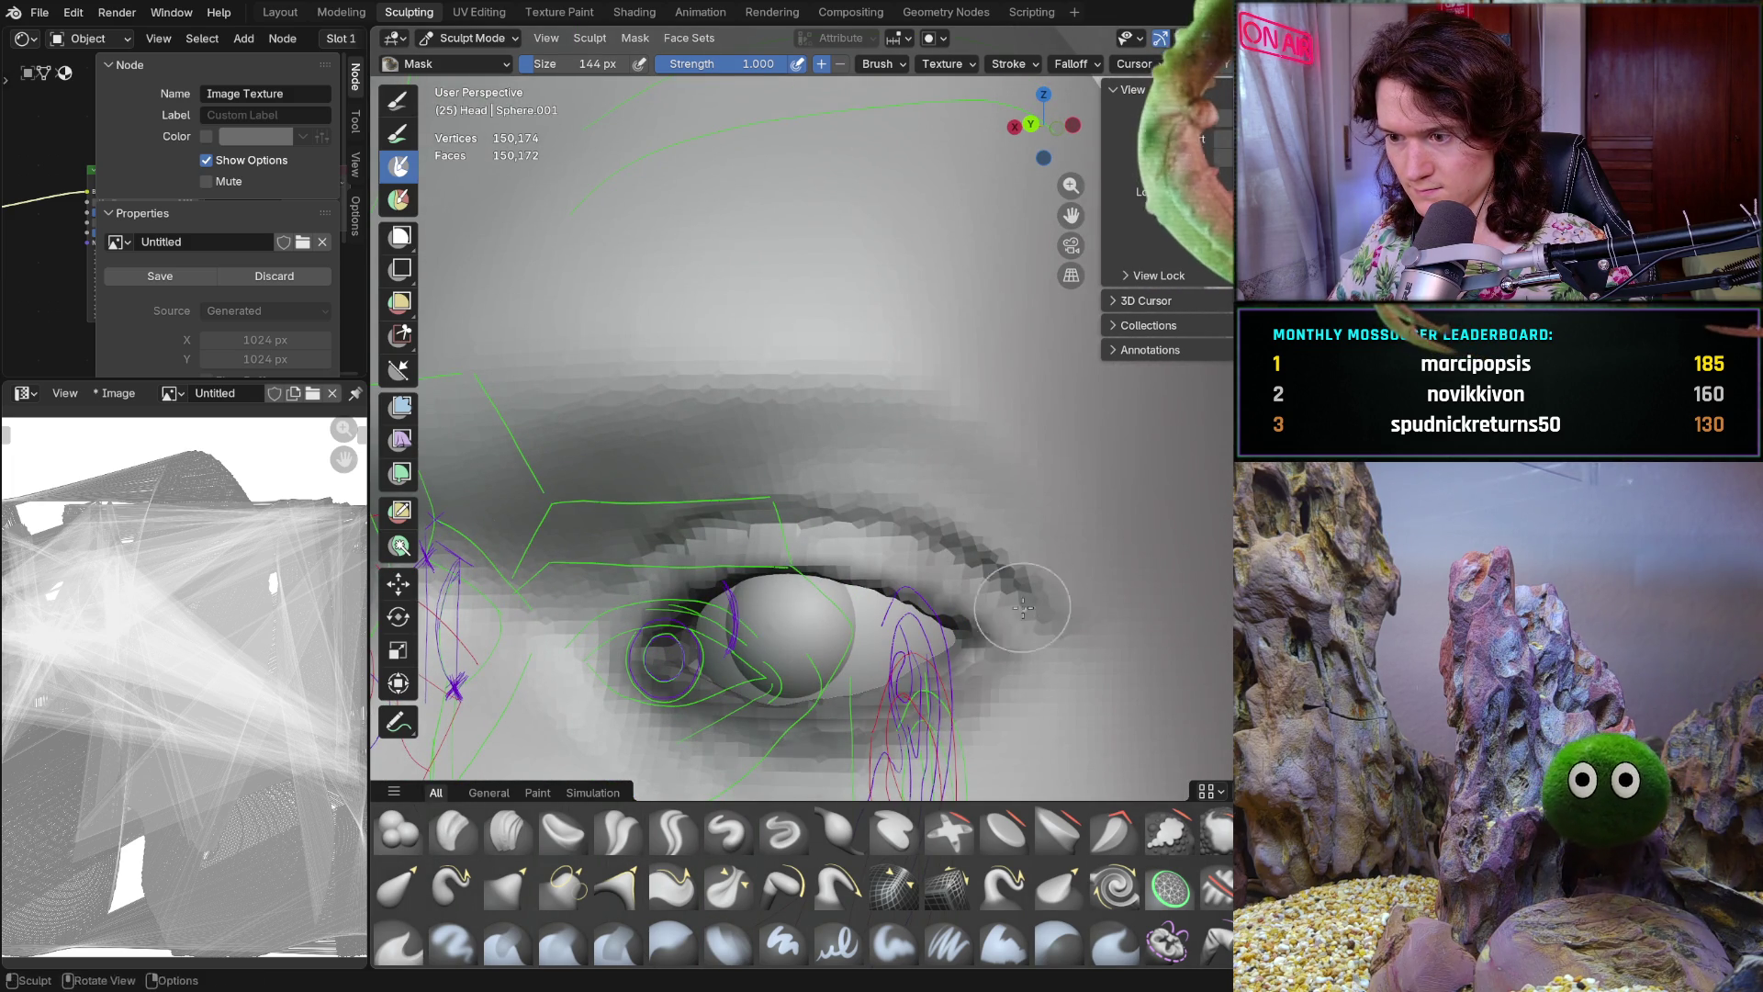
middle_drag(1045, 616, 1144, 611)
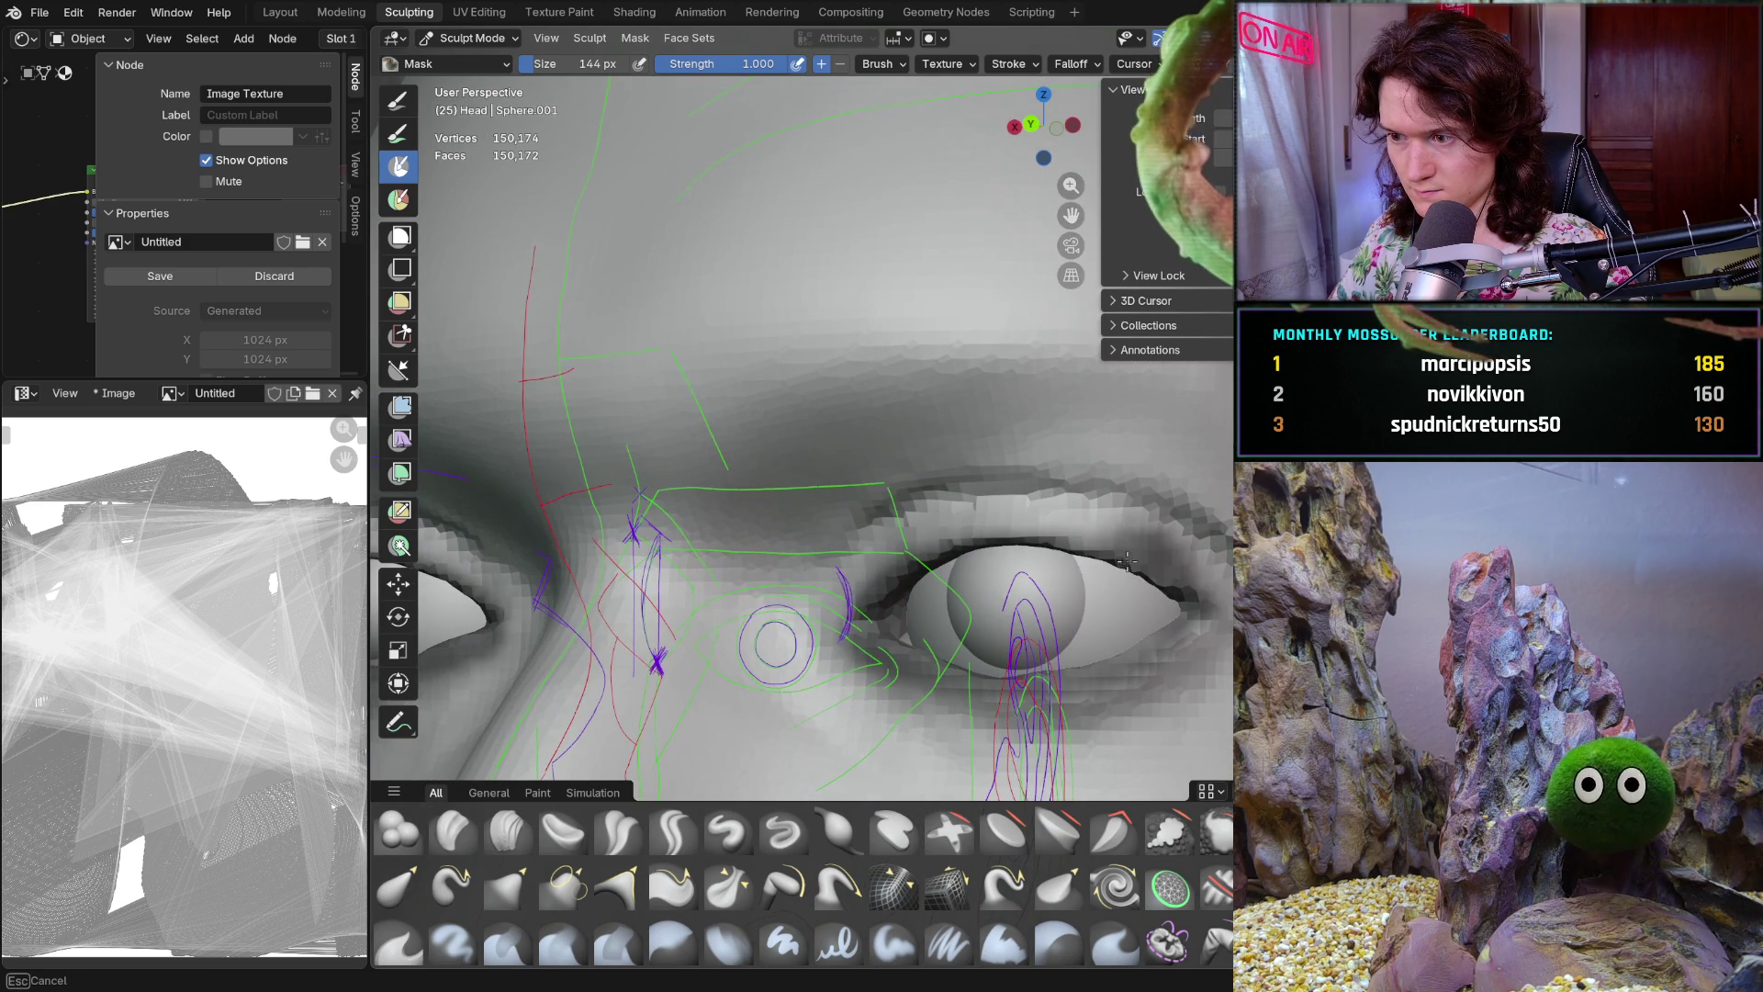
mouse_move(1076, 548)
mouse_down()
mouse_move(887, 593)
mouse_move(1180, 645)
mouse_up()
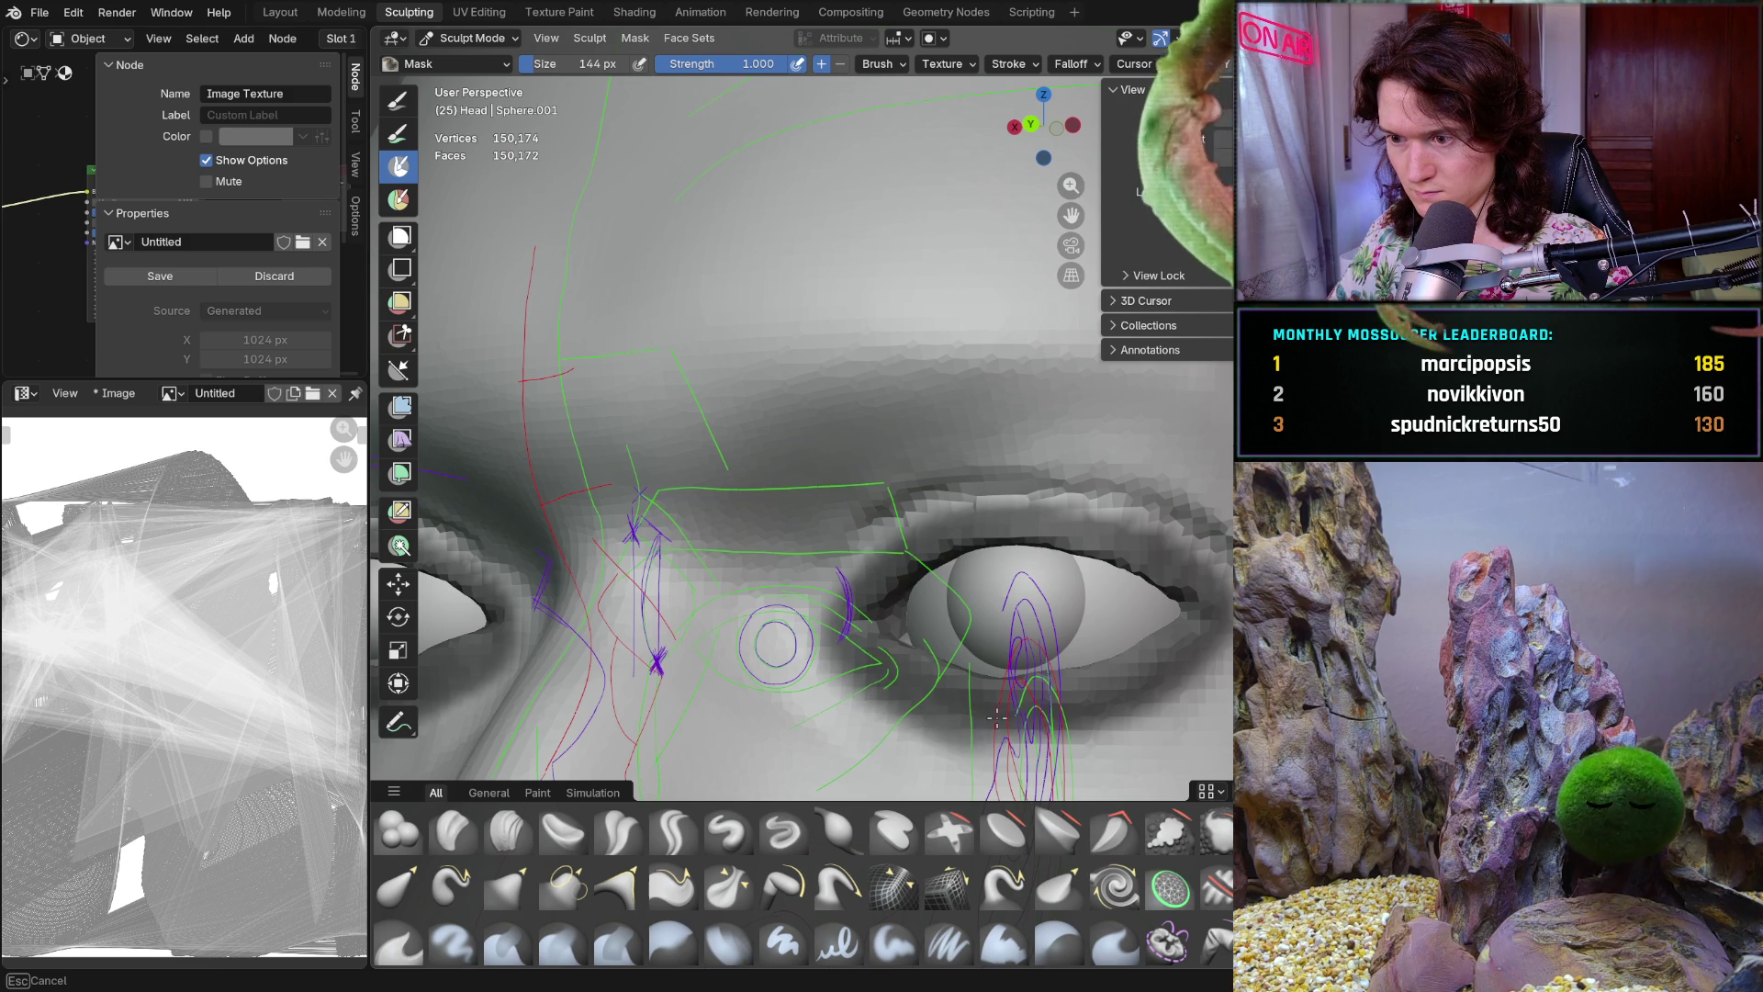
mouse_move(869, 626)
middle_down()
mouse_move(1030, 636)
mouse_move(825, 589)
mouse_move(867, 575)
middle_up()
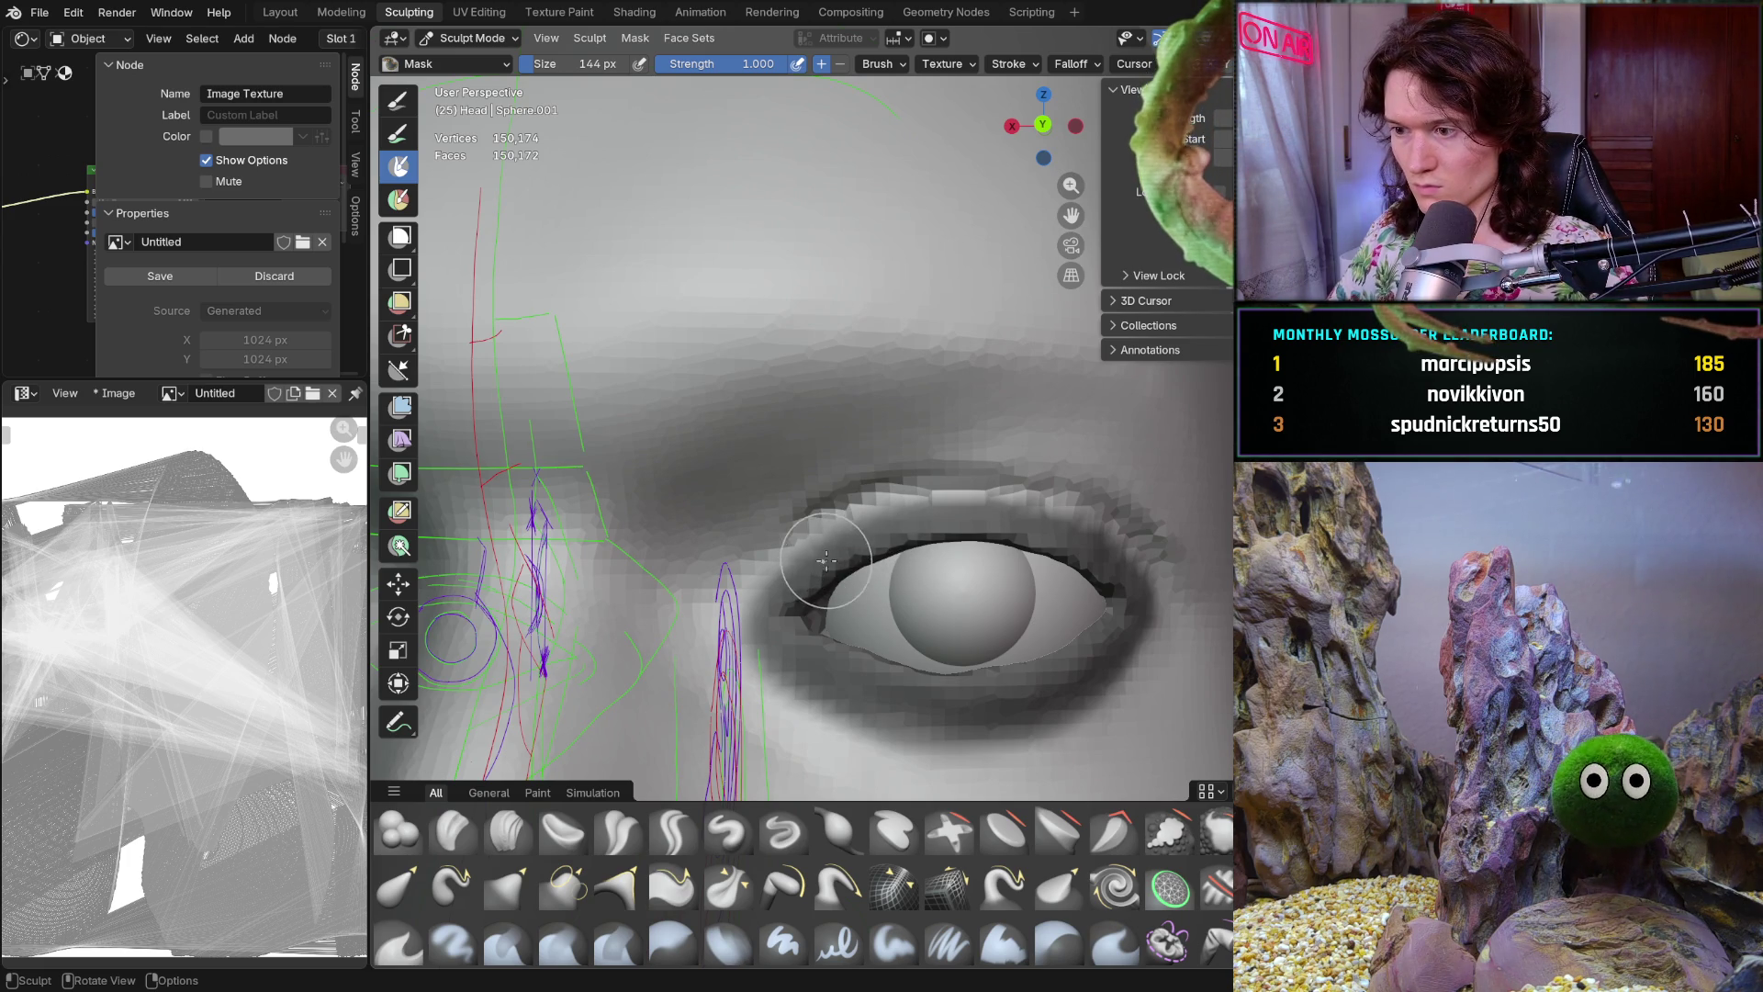
key(g)
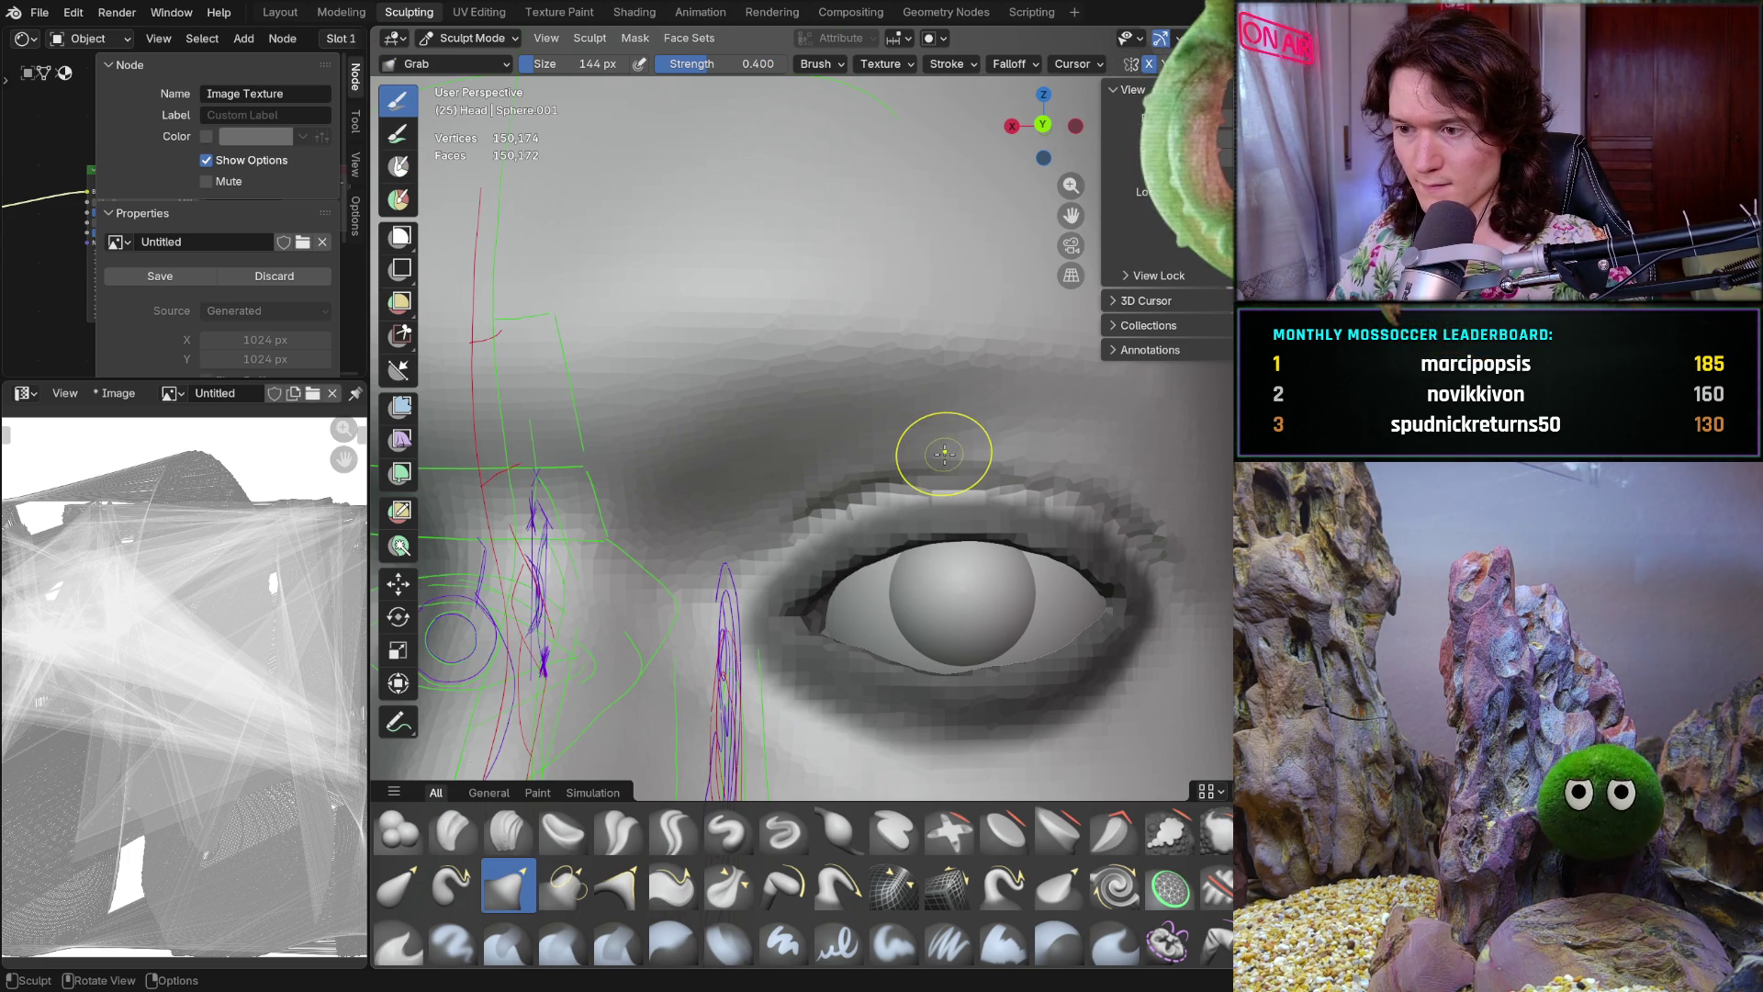
Enlarge the Grab brush to 714 px and raise both upper eyelids slightly, checking from the front and below
key(f)
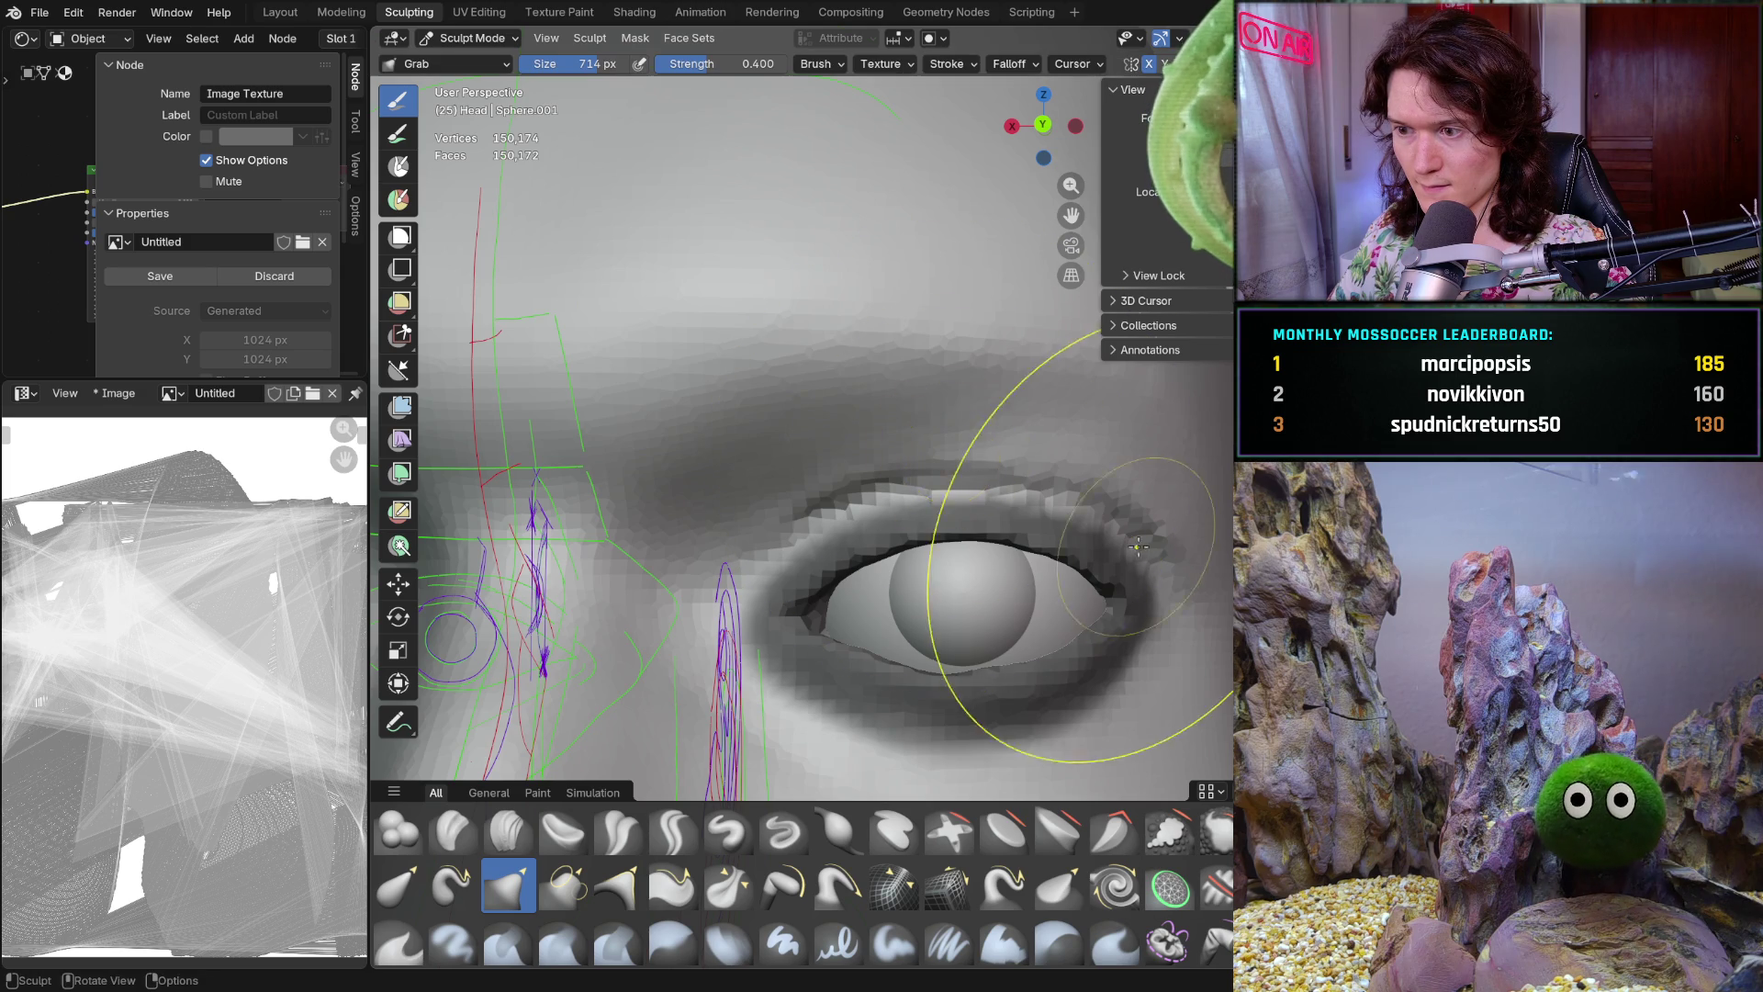
click(974, 497)
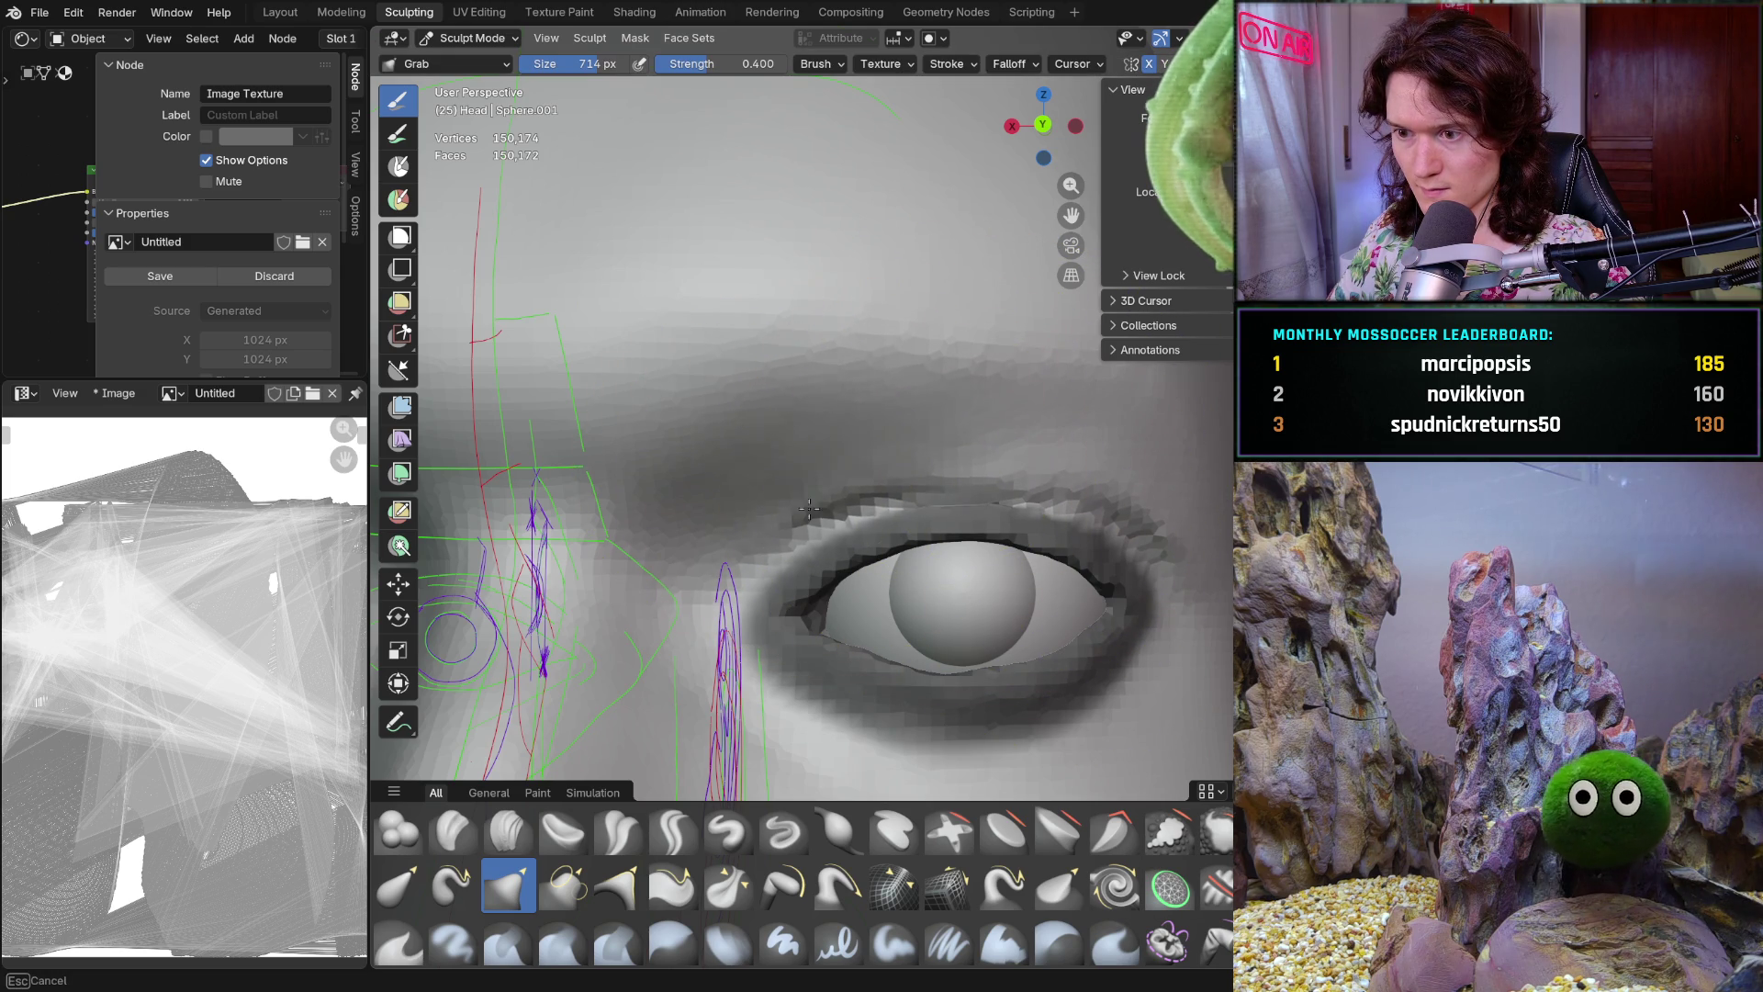
mouse_move(1092, 482)
ctrl+middle_down()
mouse_move(998, 540)
mouse_move(967, 468)
ctrl+middle_up()
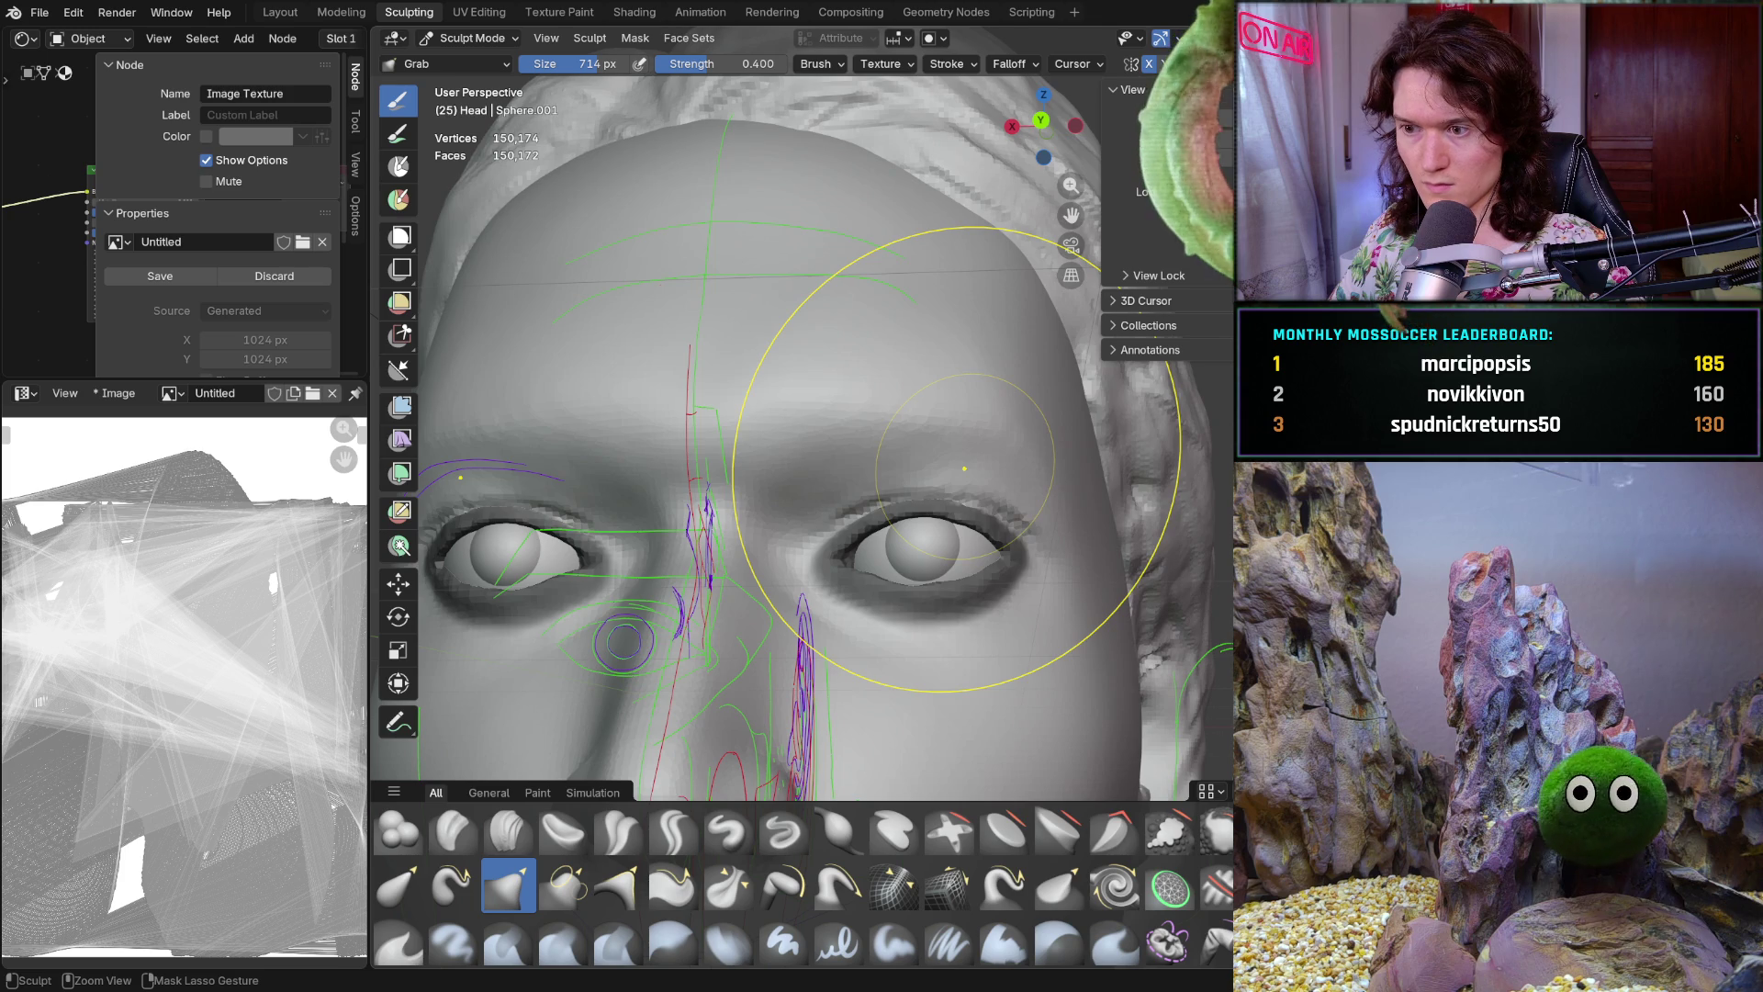
scroll(965, 469, up, 1)
scroll(949, 492, down, 1)
scroll(949, 496, up, 1)
key(ctrl+z)
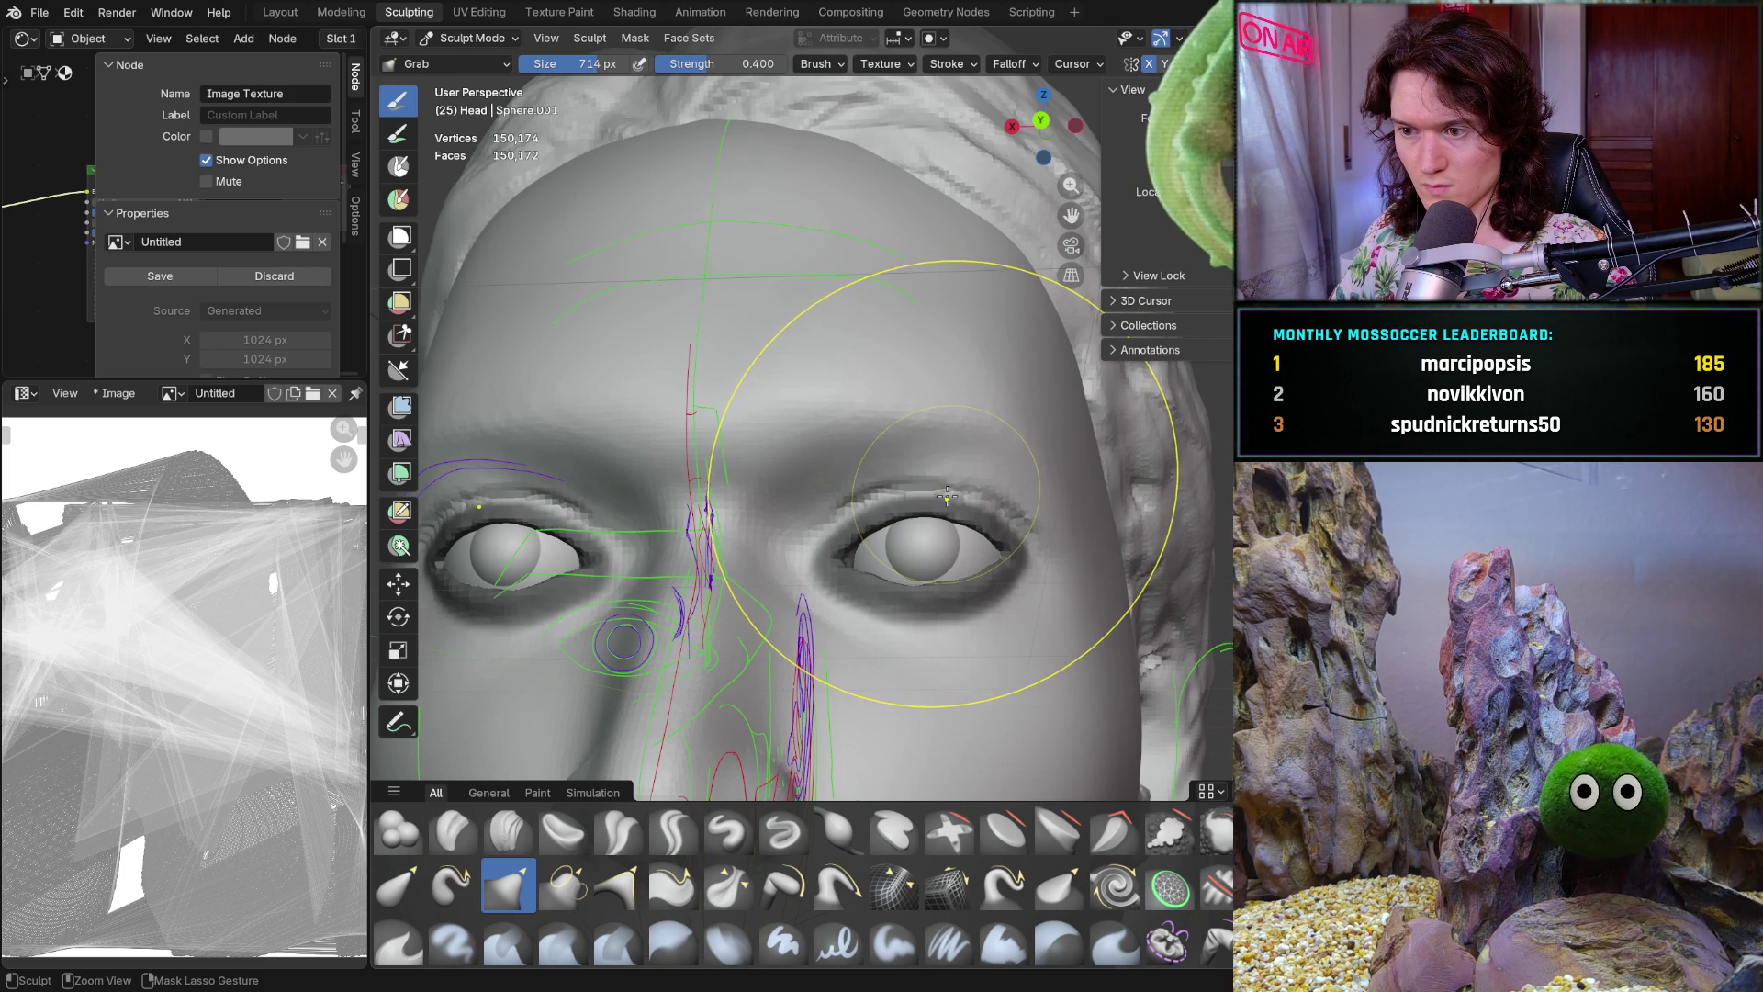
ctrl+middle_drag(918, 569, 932, 505)
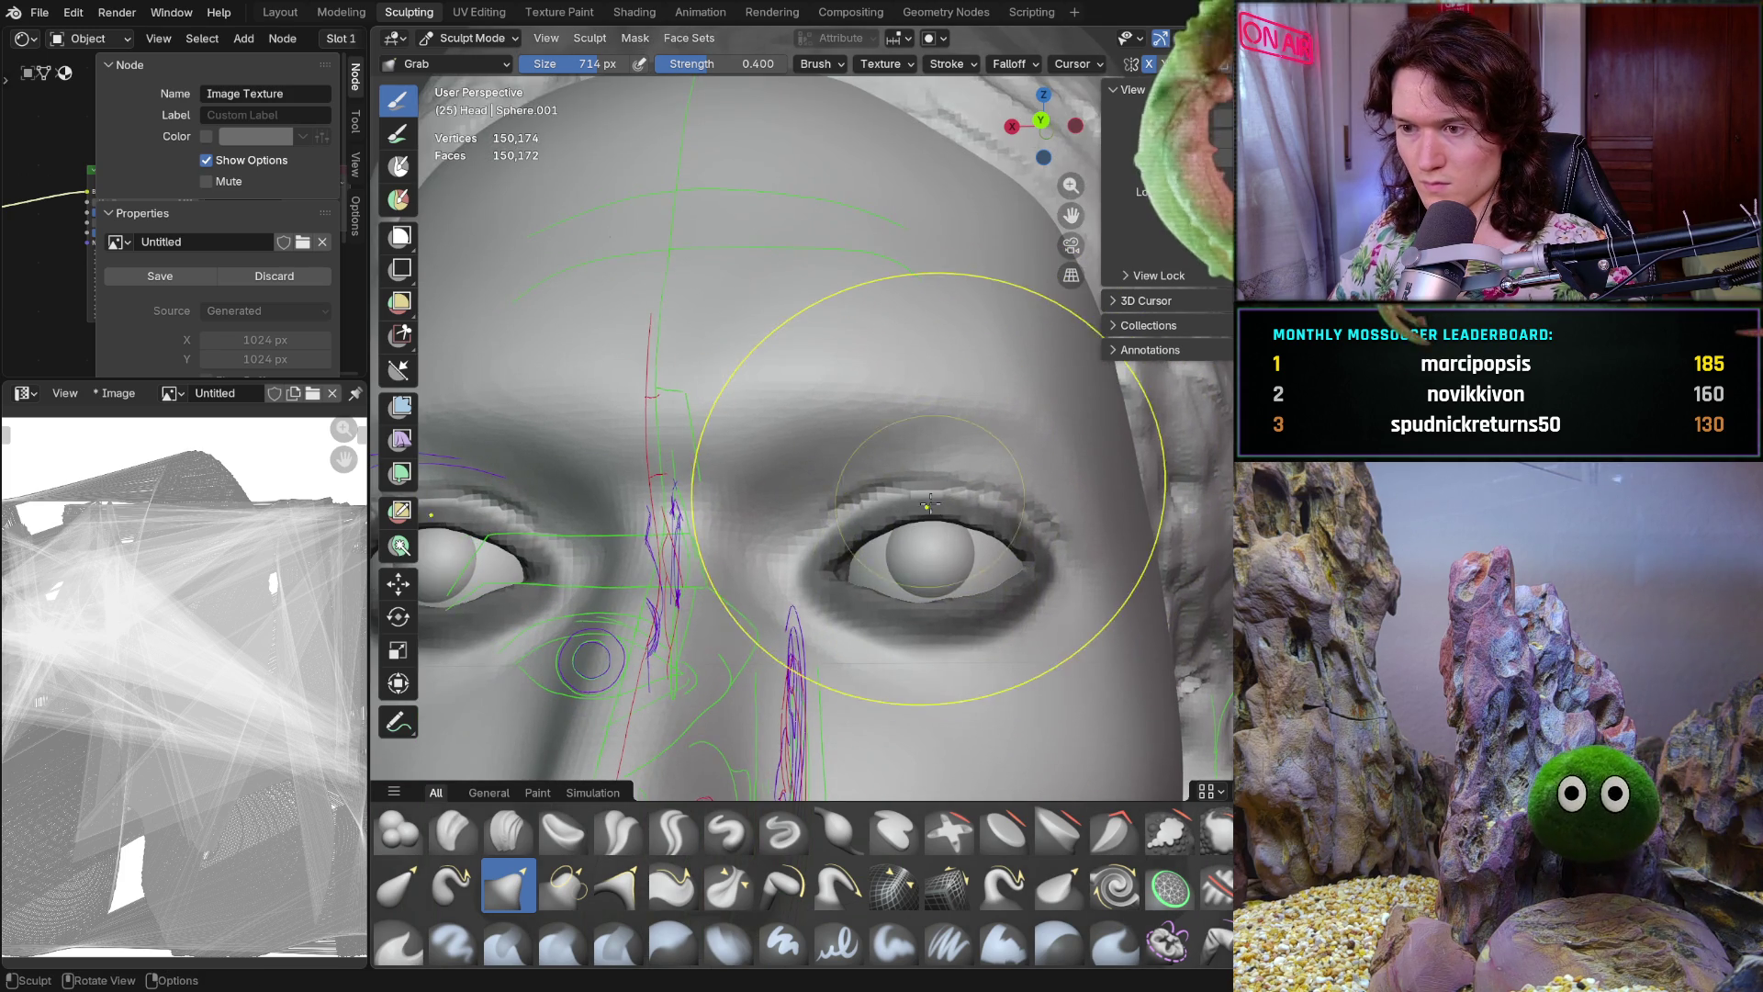
middle_drag(983, 586, 988, 537)
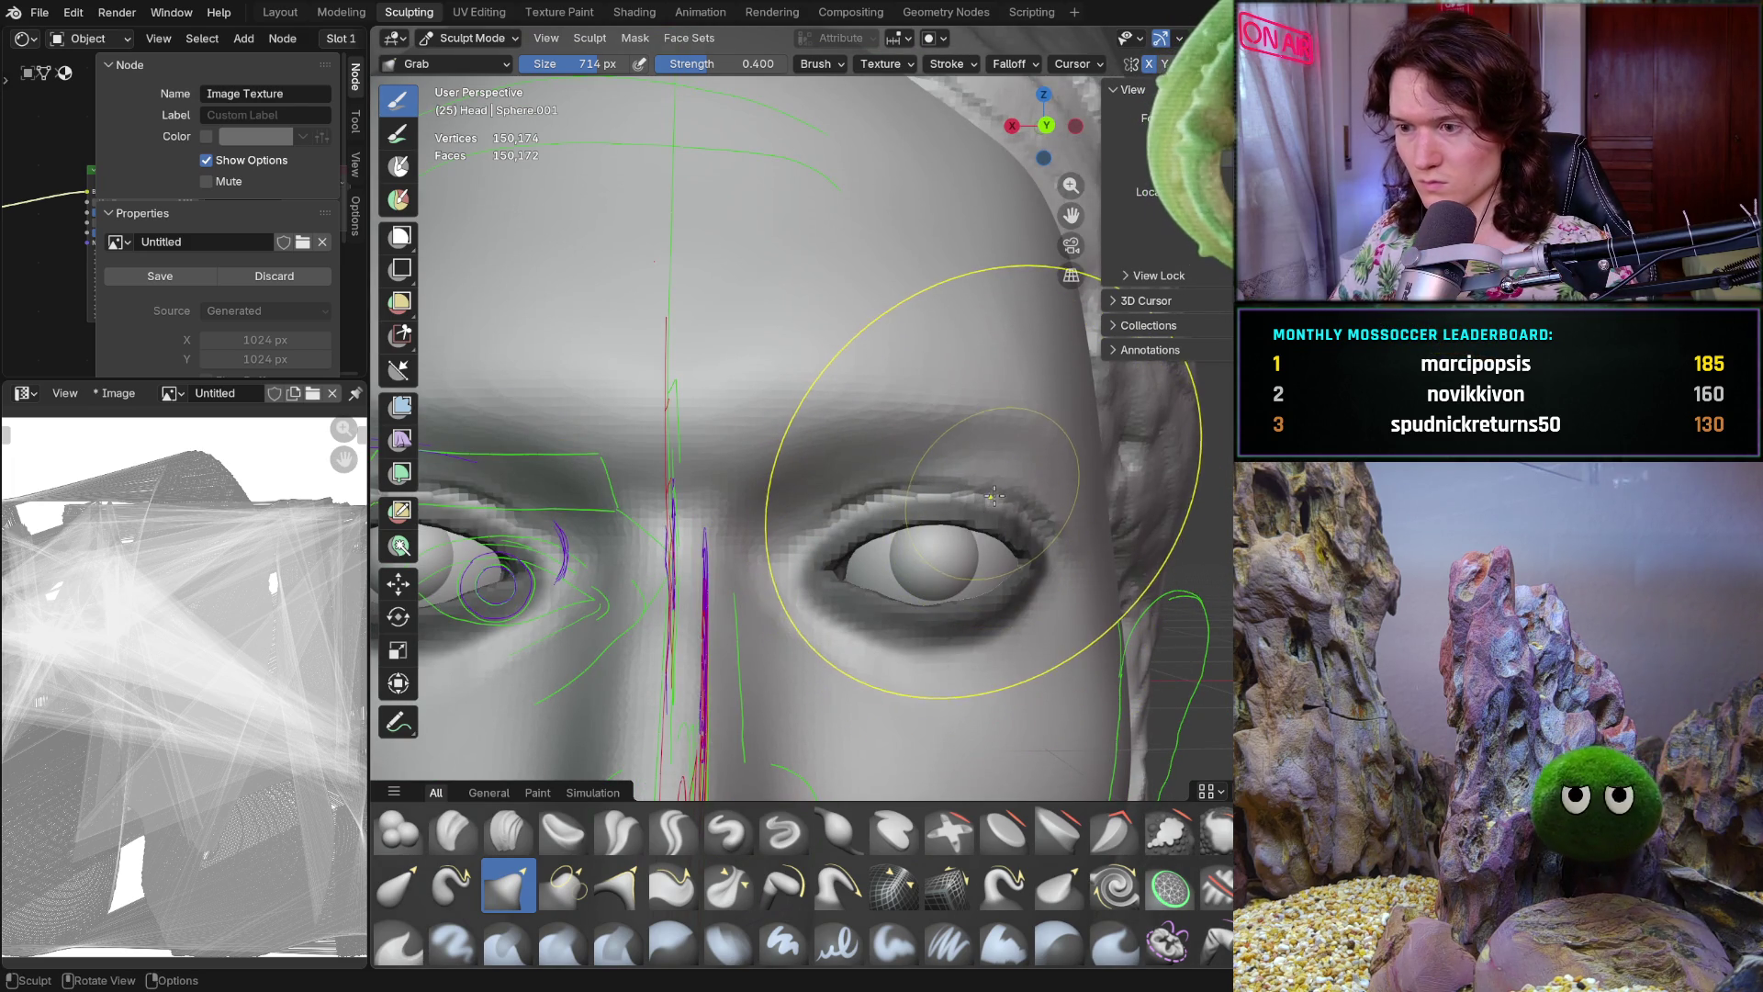
scroll(997, 485, down, 3)
scroll(1013, 524, down, 2)
scroll(1027, 544, down, 1)
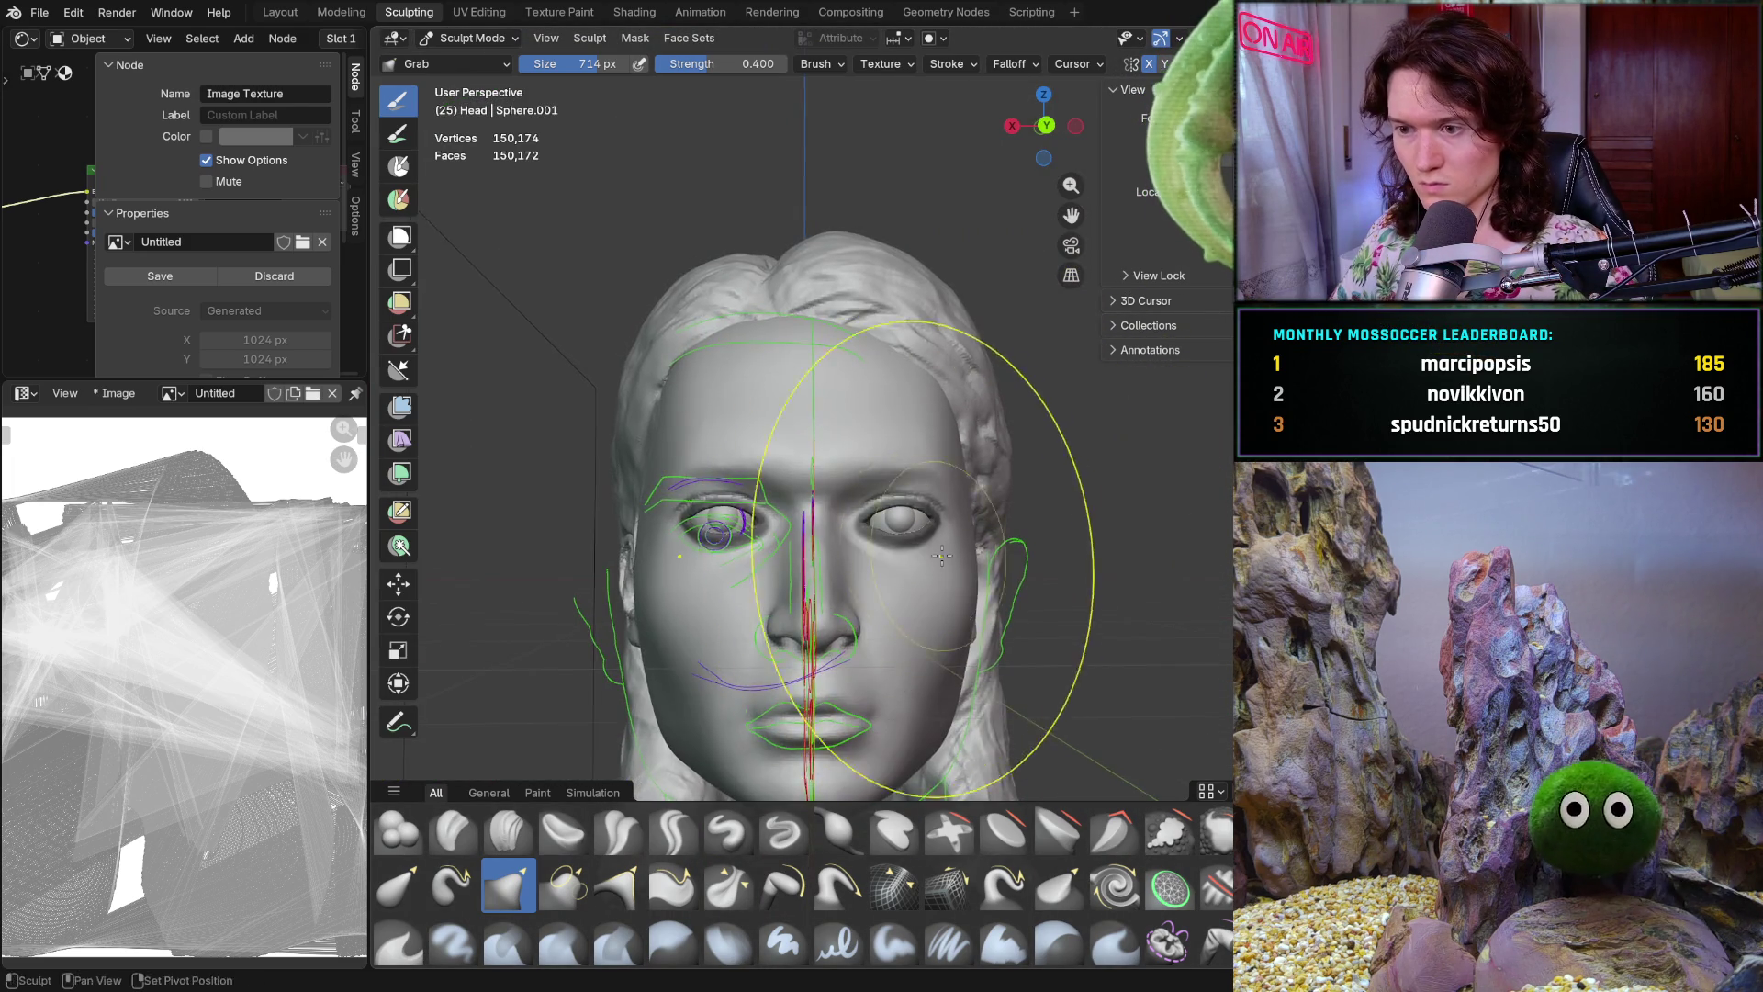
scroll(1036, 552, up, 1)
scroll(1006, 544, up, 2)
scroll(985, 540, up, 2)
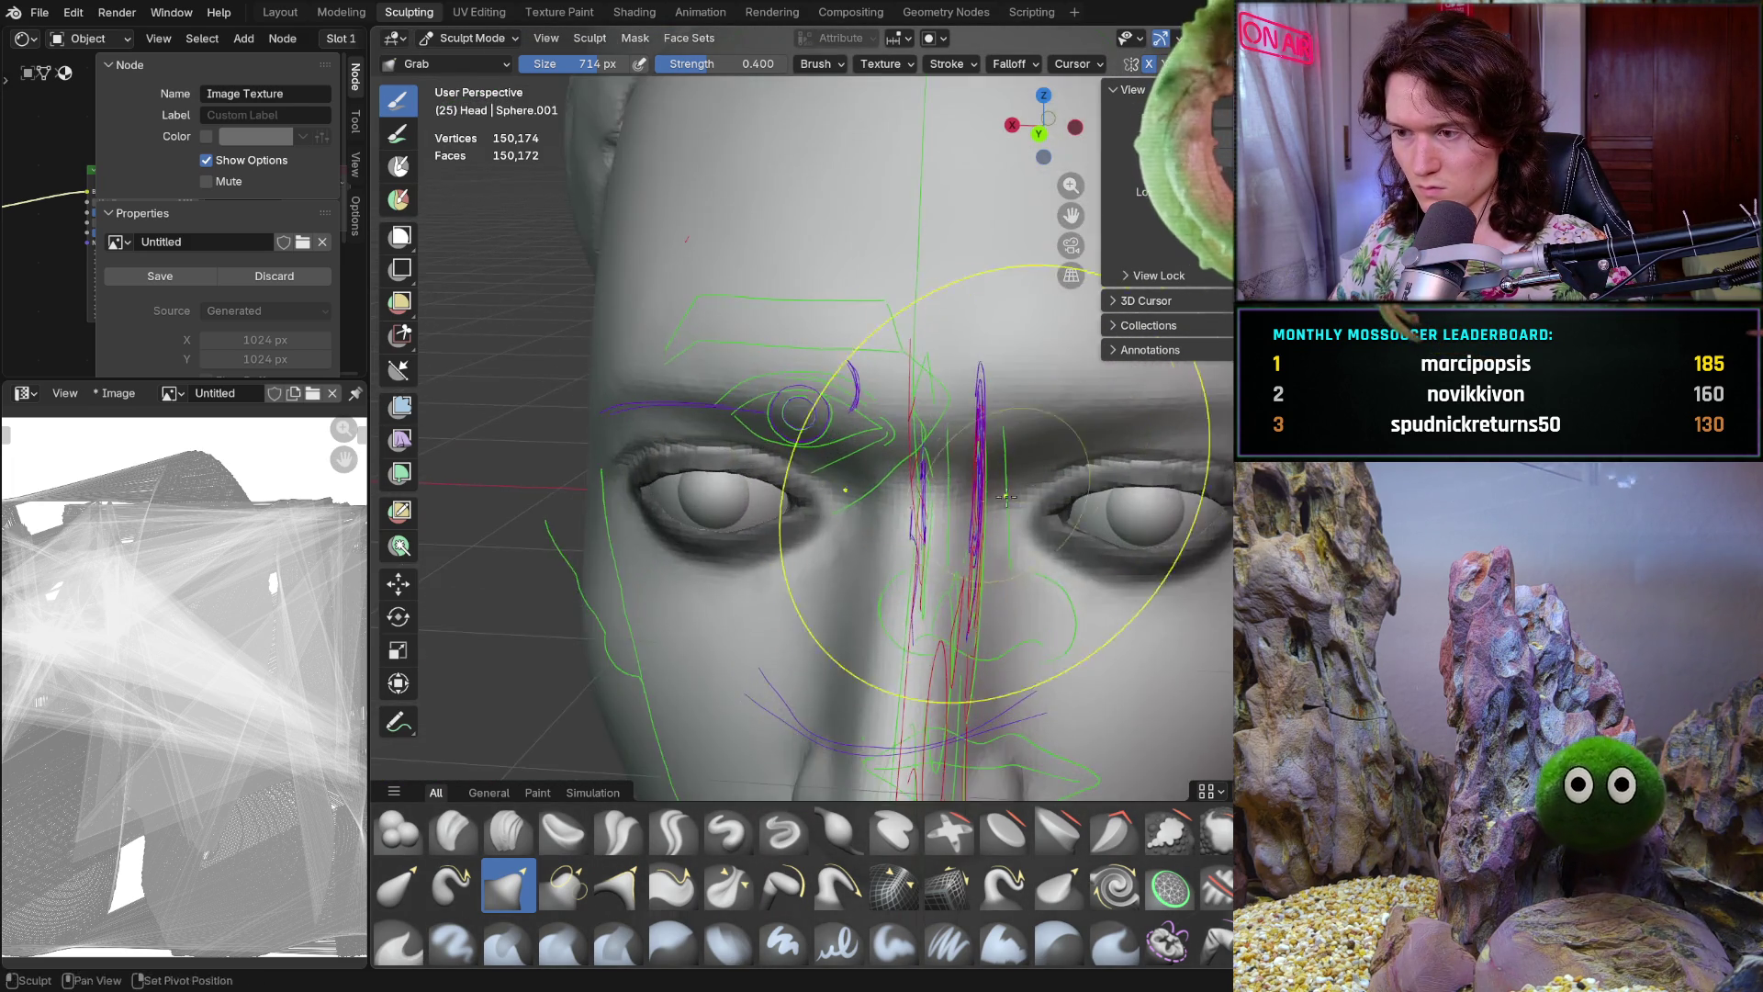
scroll(960, 536, up, 2)
middle_drag(957, 533, 964, 509)
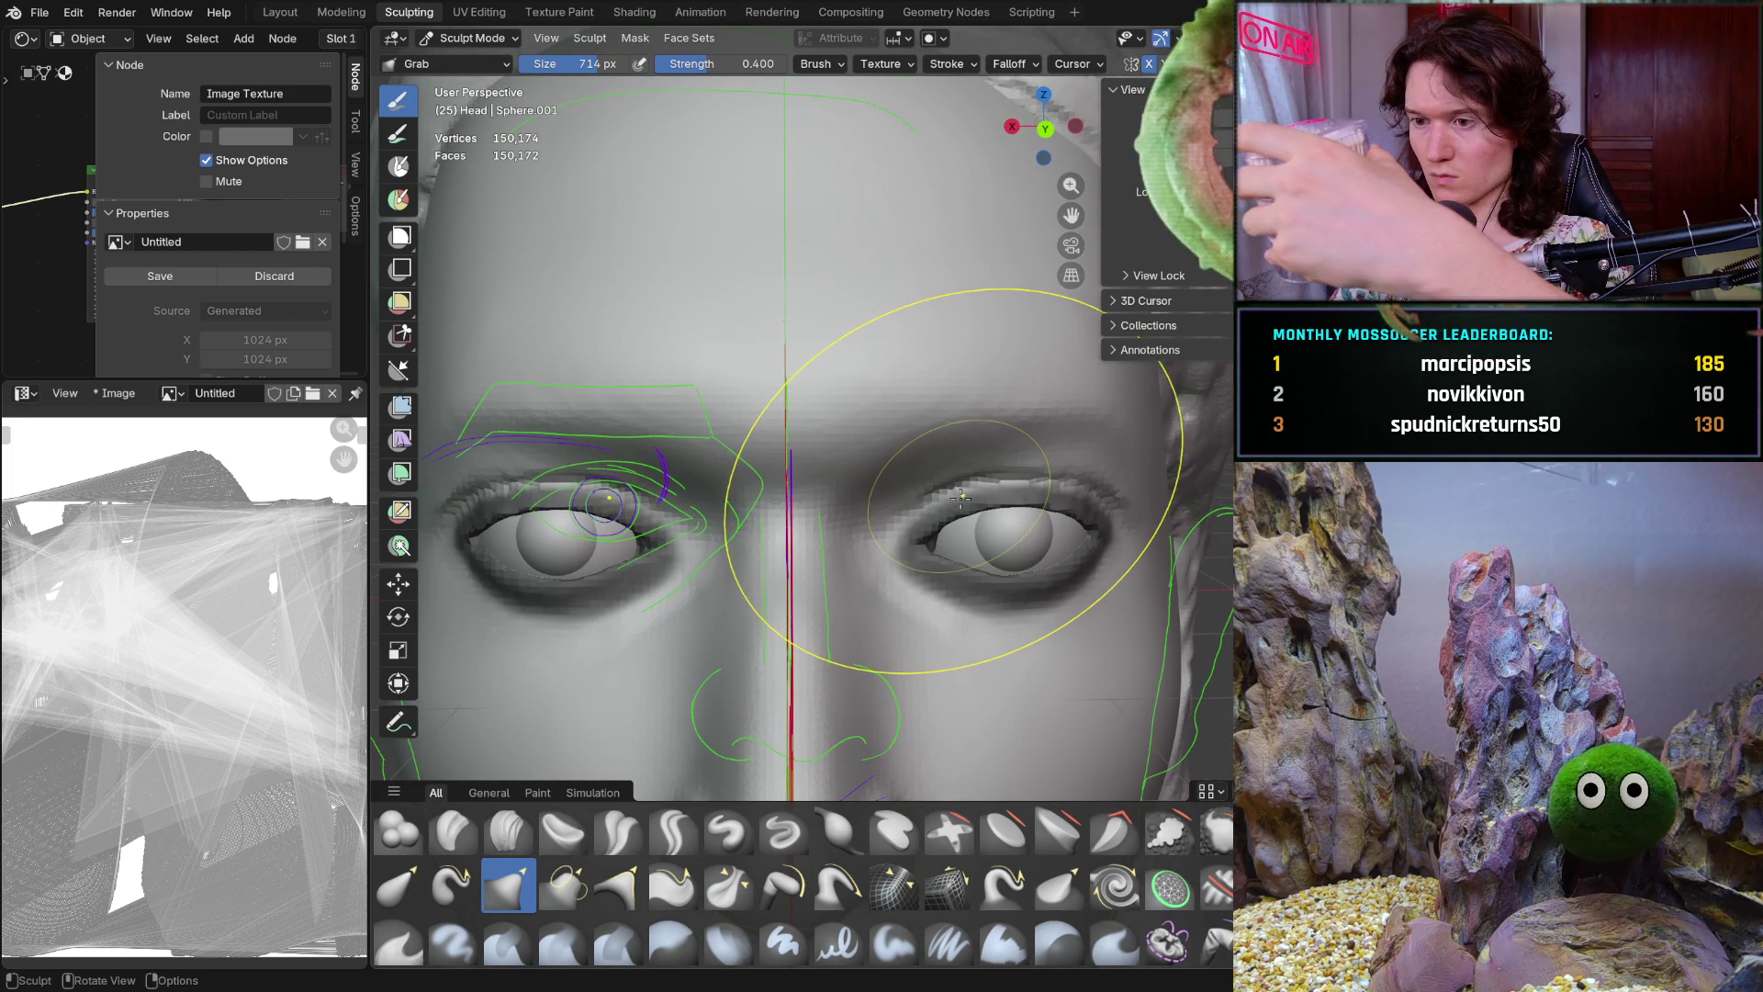
middle_drag(961, 499, 961, 456)
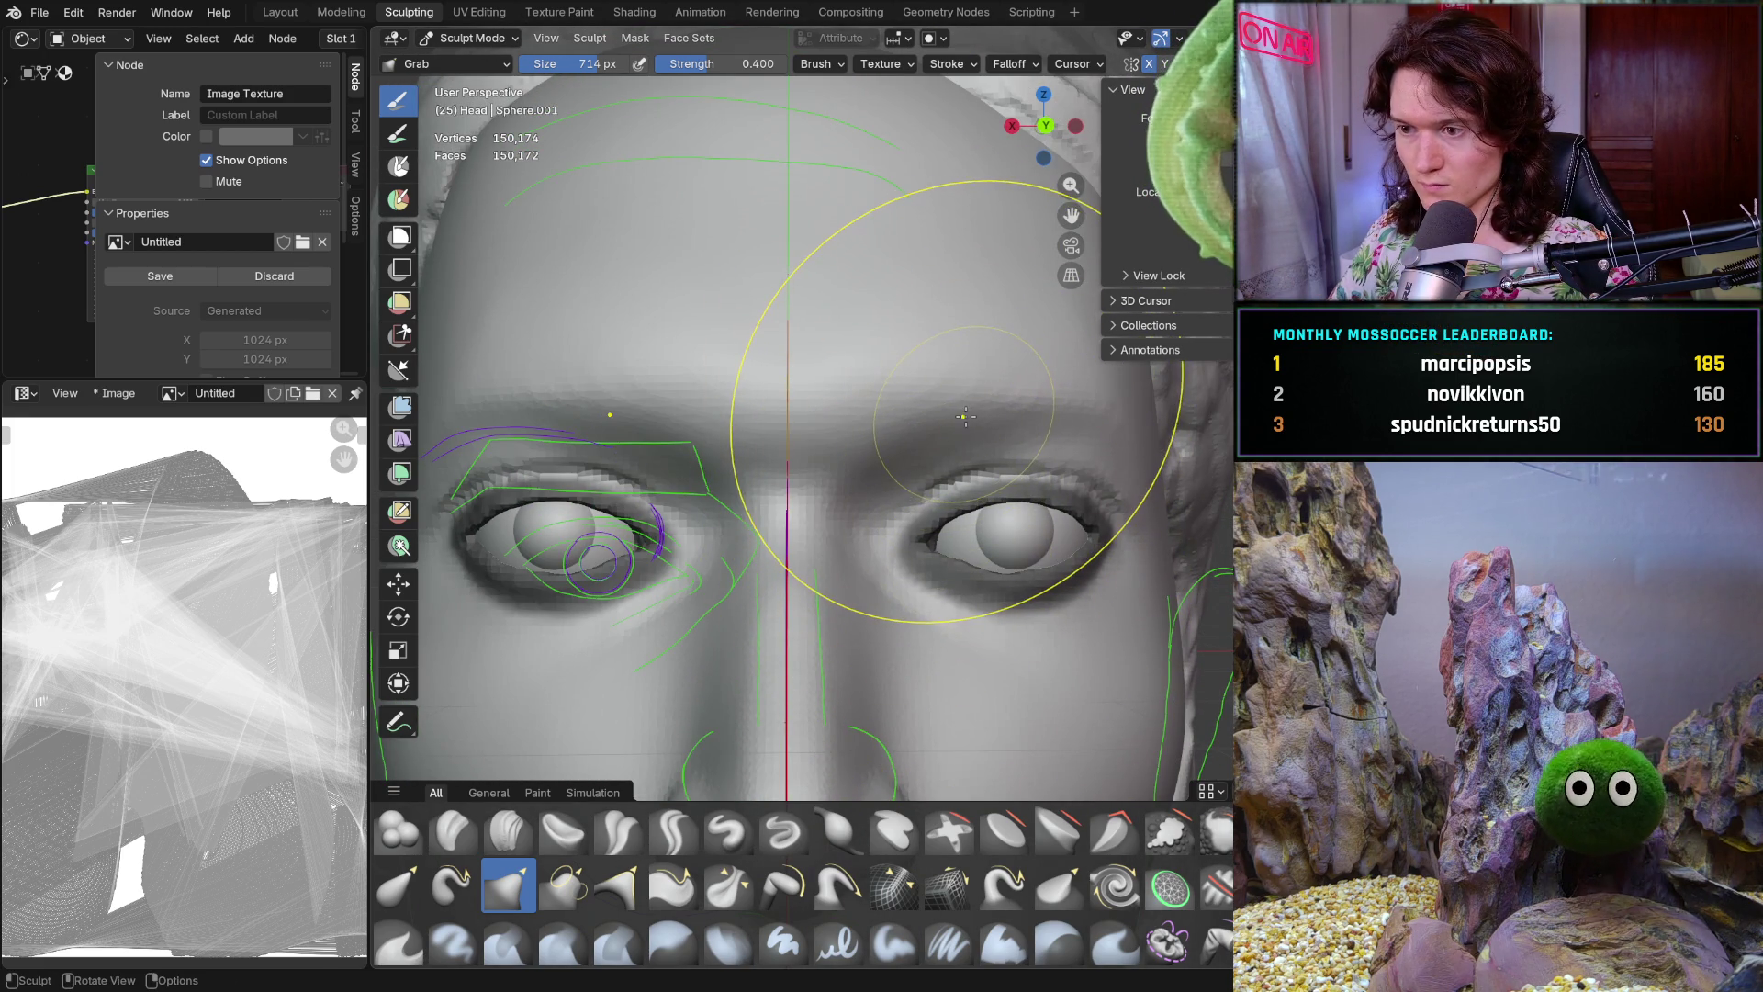
Enlarge the Grab brush to 1000 px and inspect the head from front, profile and above
key(f)
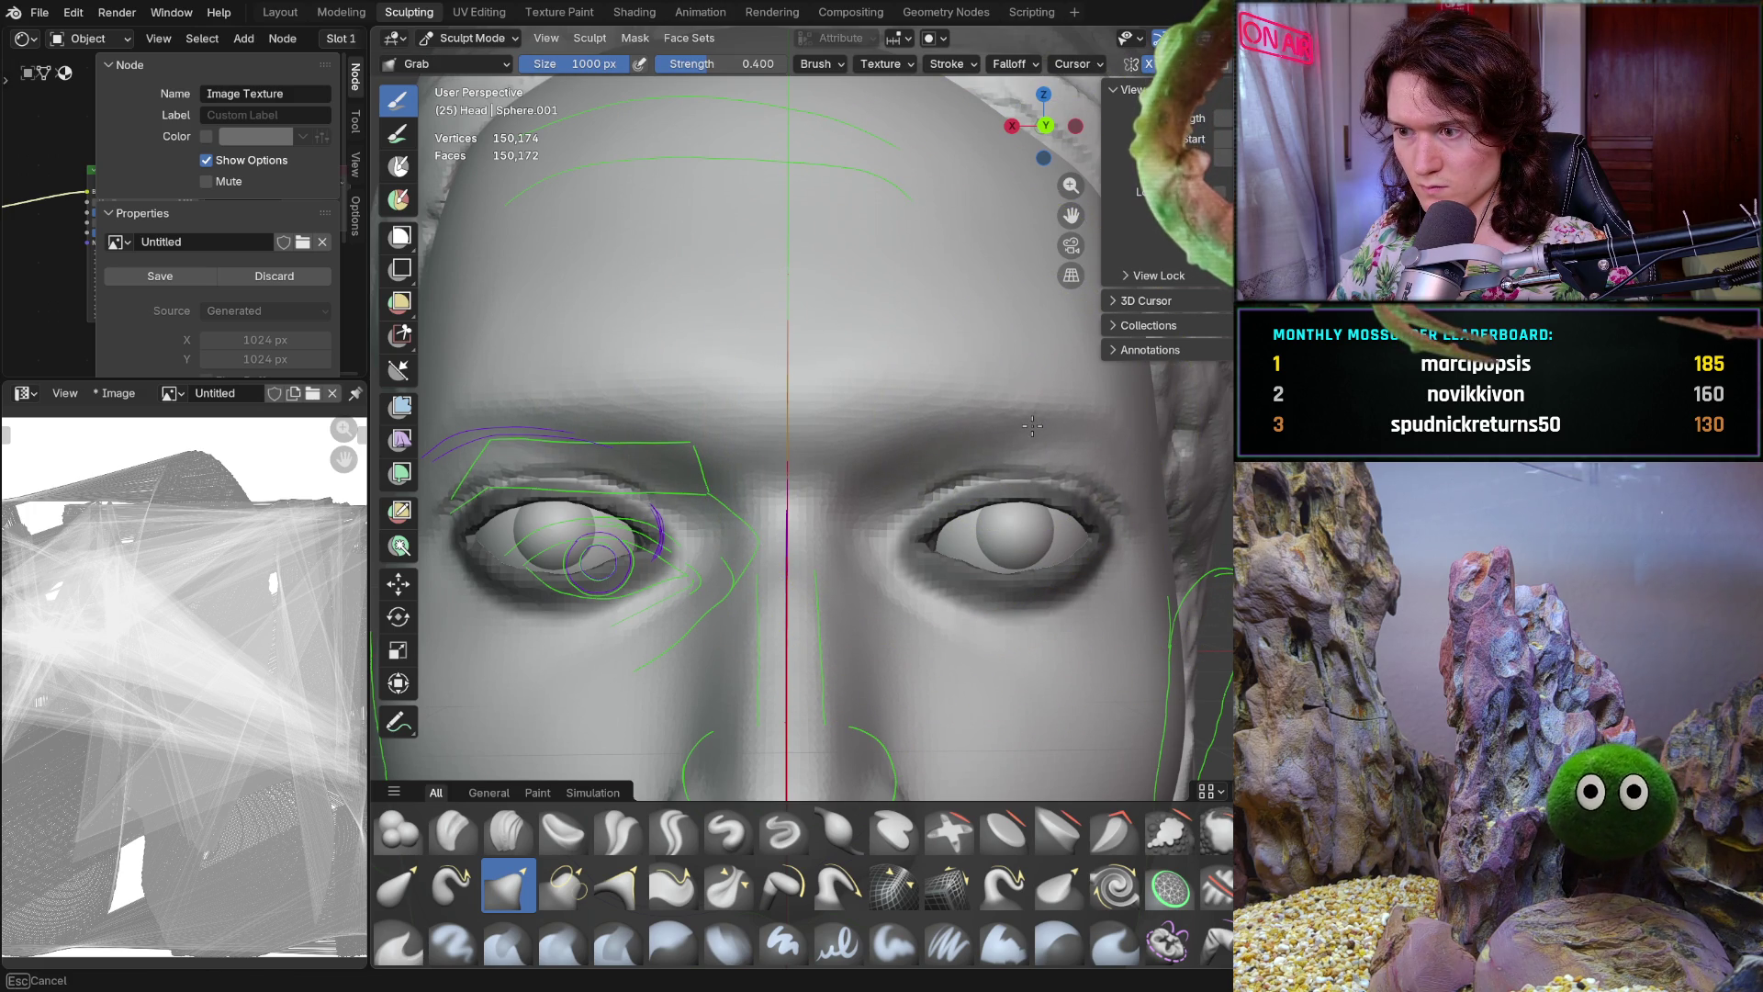
click(902, 457)
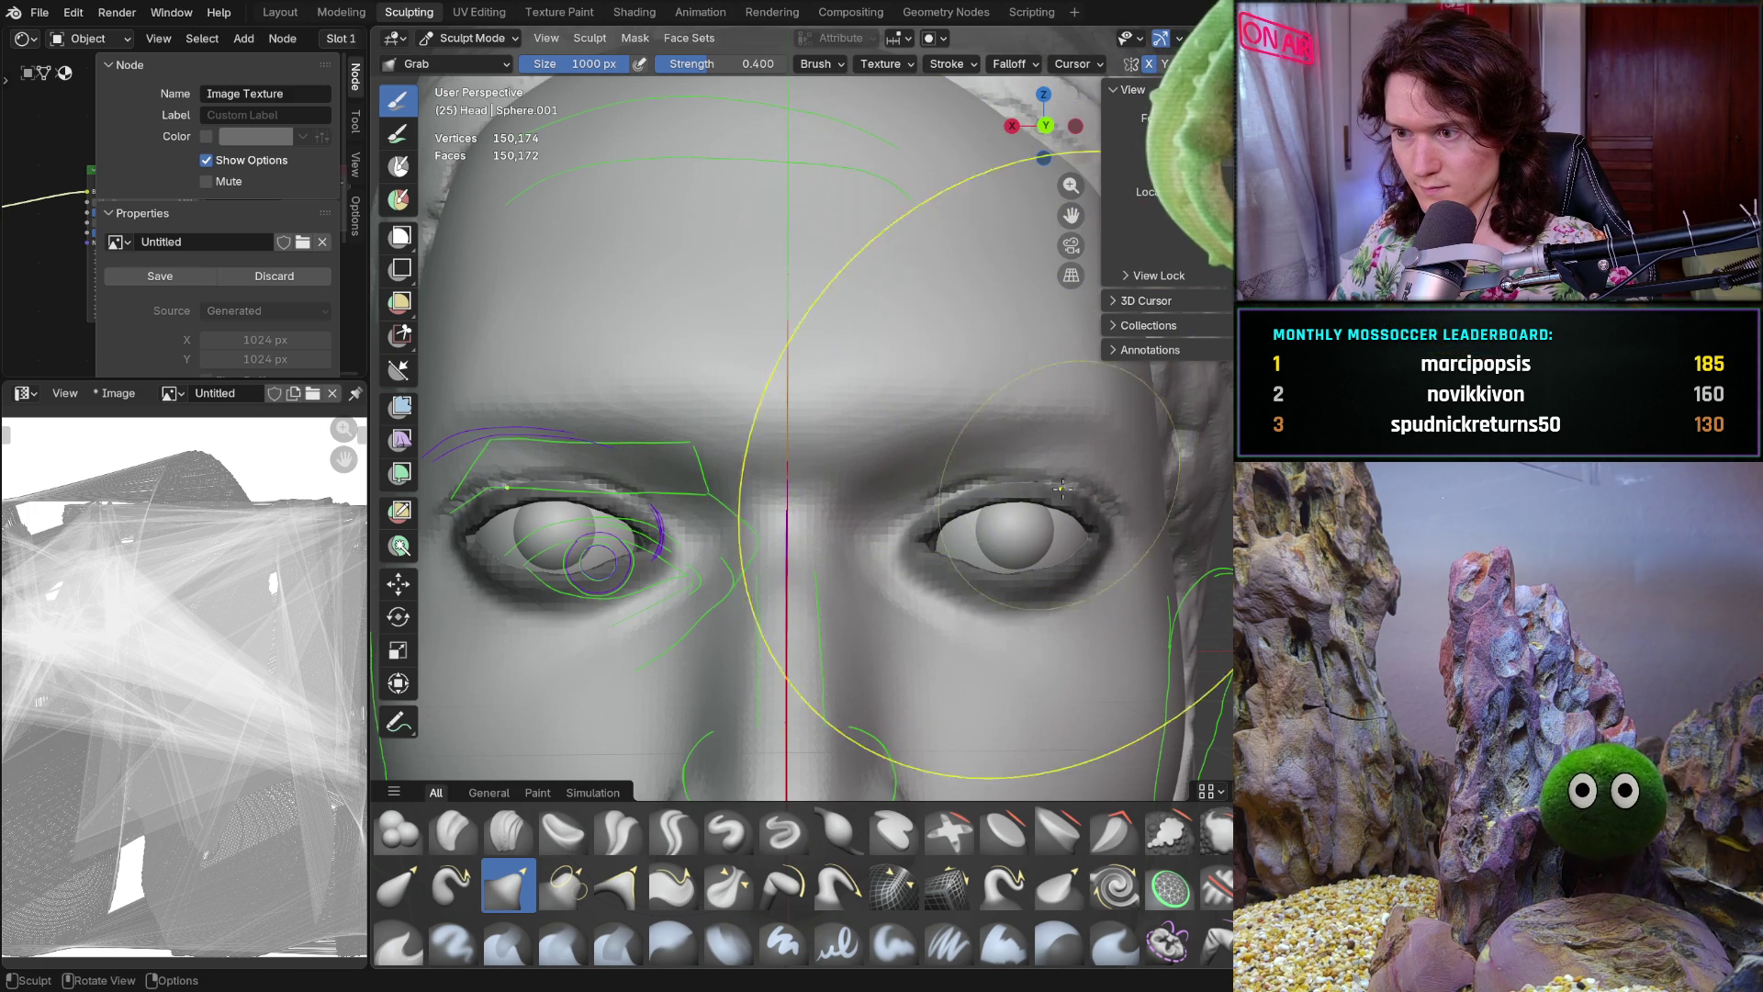
middle_drag(902, 458, 895, 541)
middle_drag(985, 487, 913, 544)
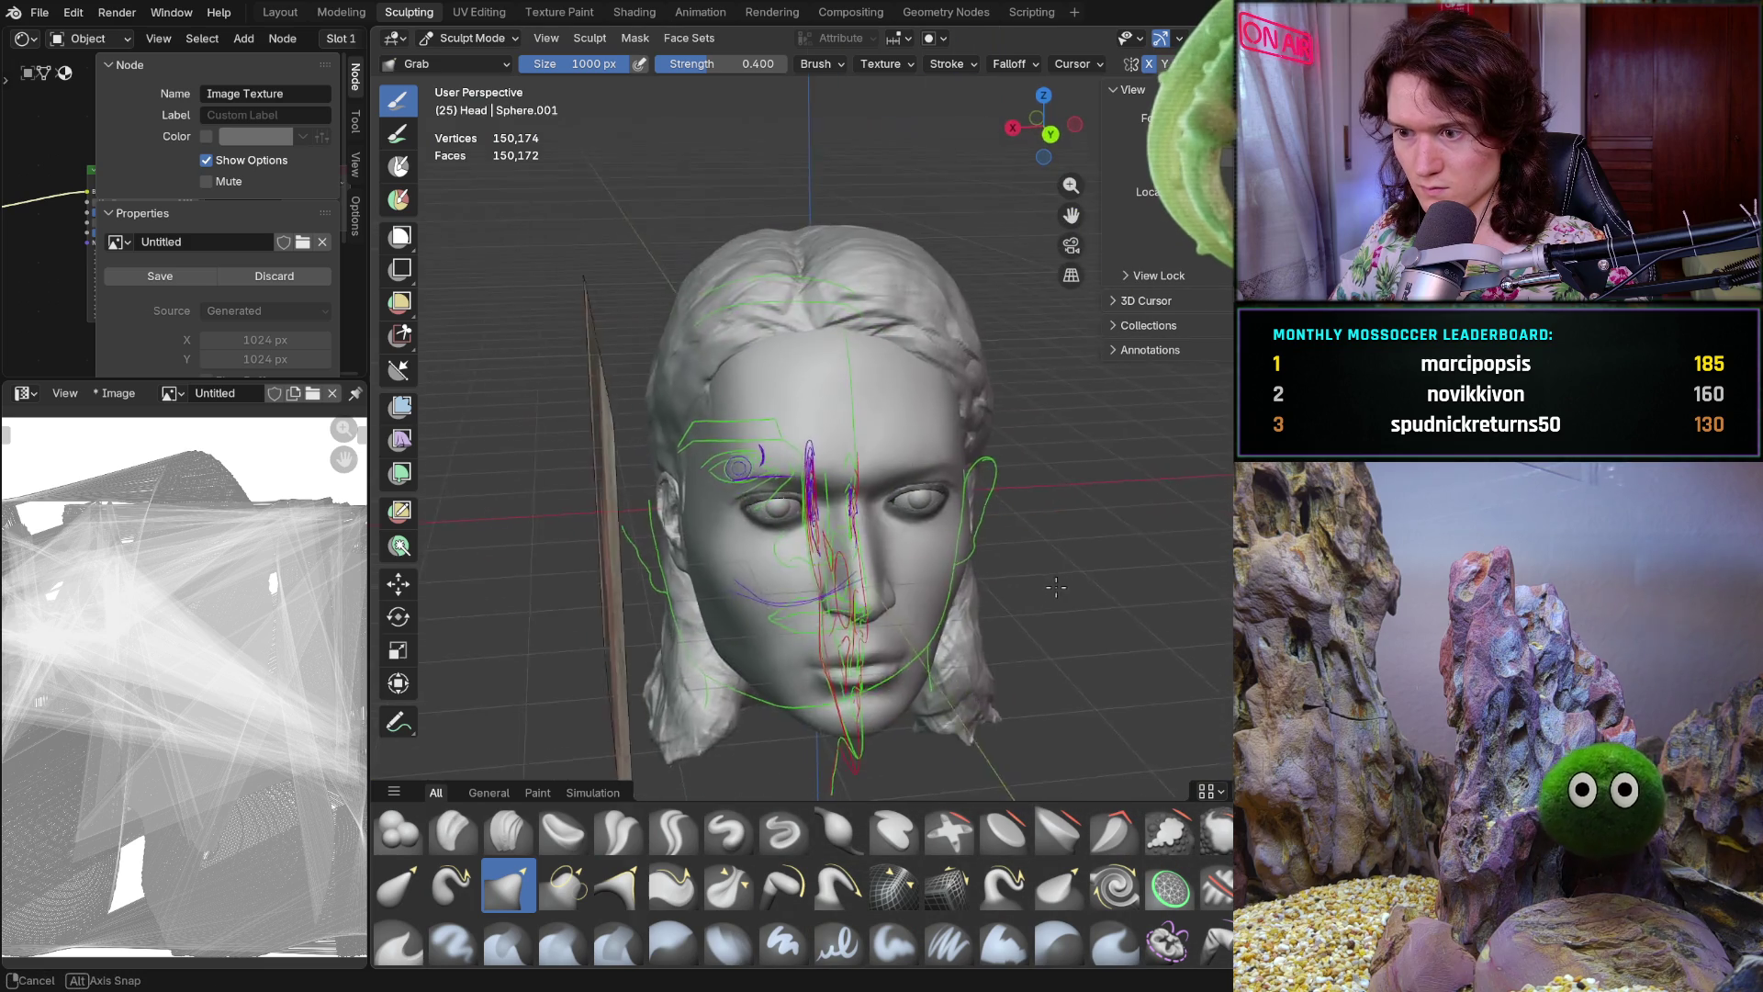
mouse_move(914, 543)
middle_down()
mouse_move(964, 455)
mouse_move(1064, 401)
middle_up()
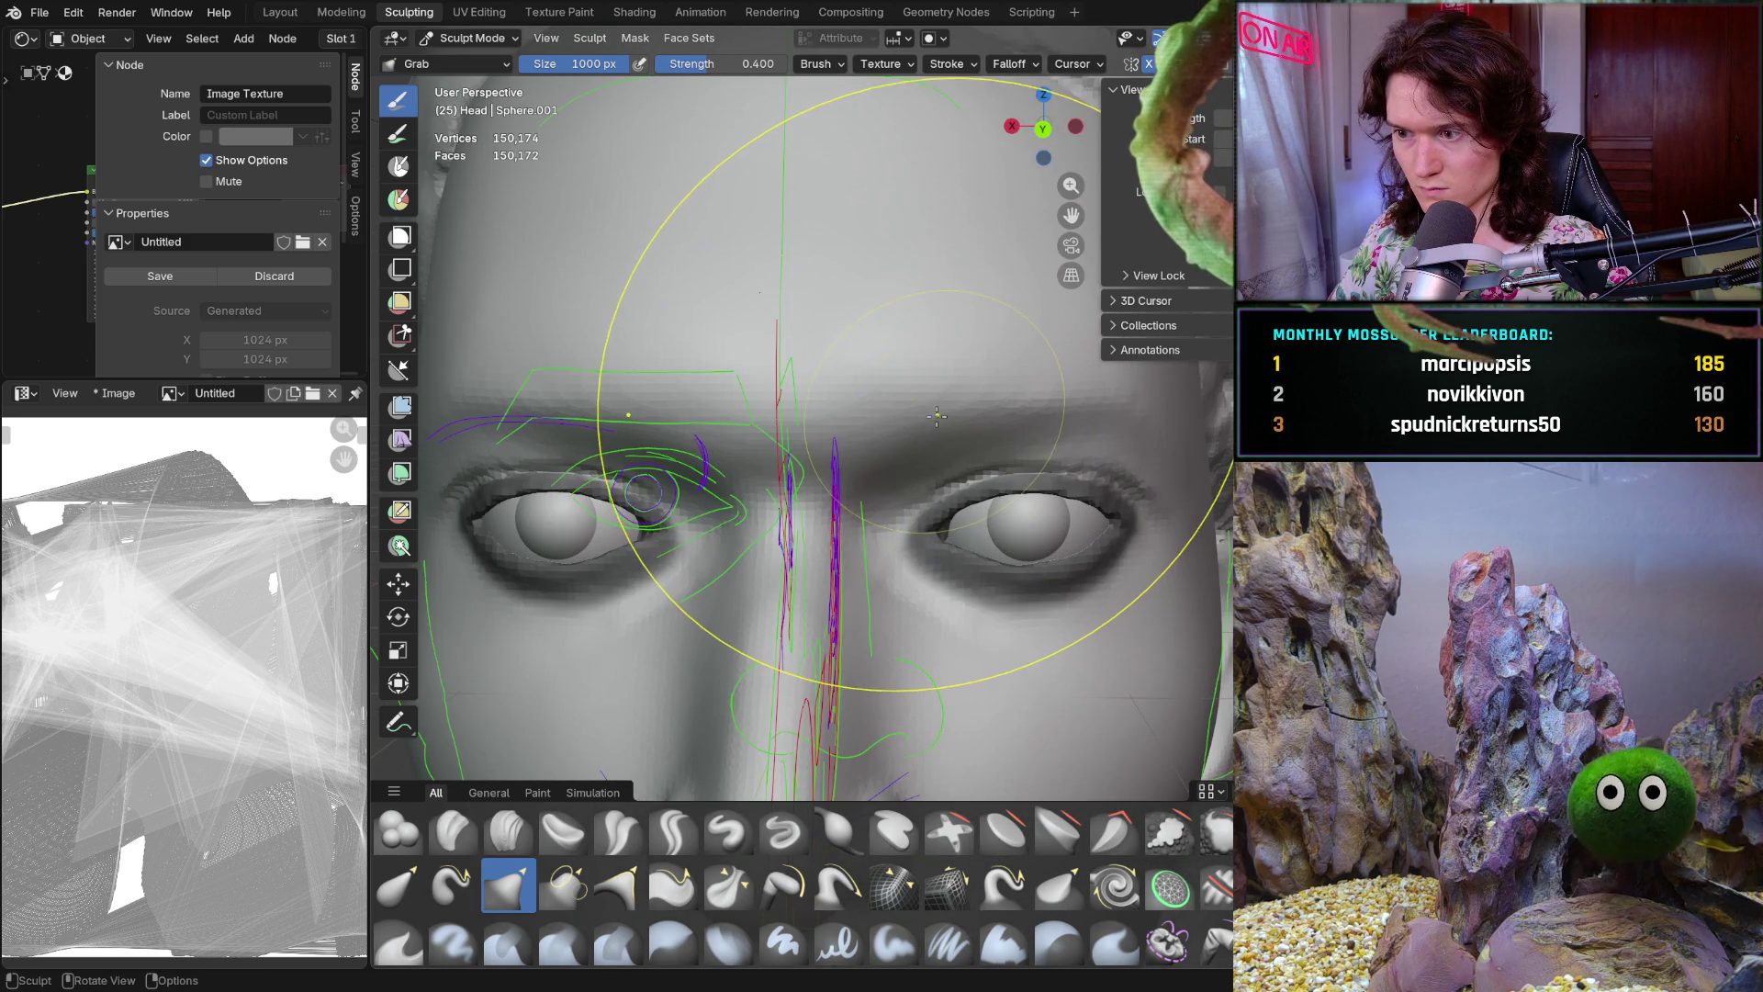
middle_drag(931, 424, 937, 429)
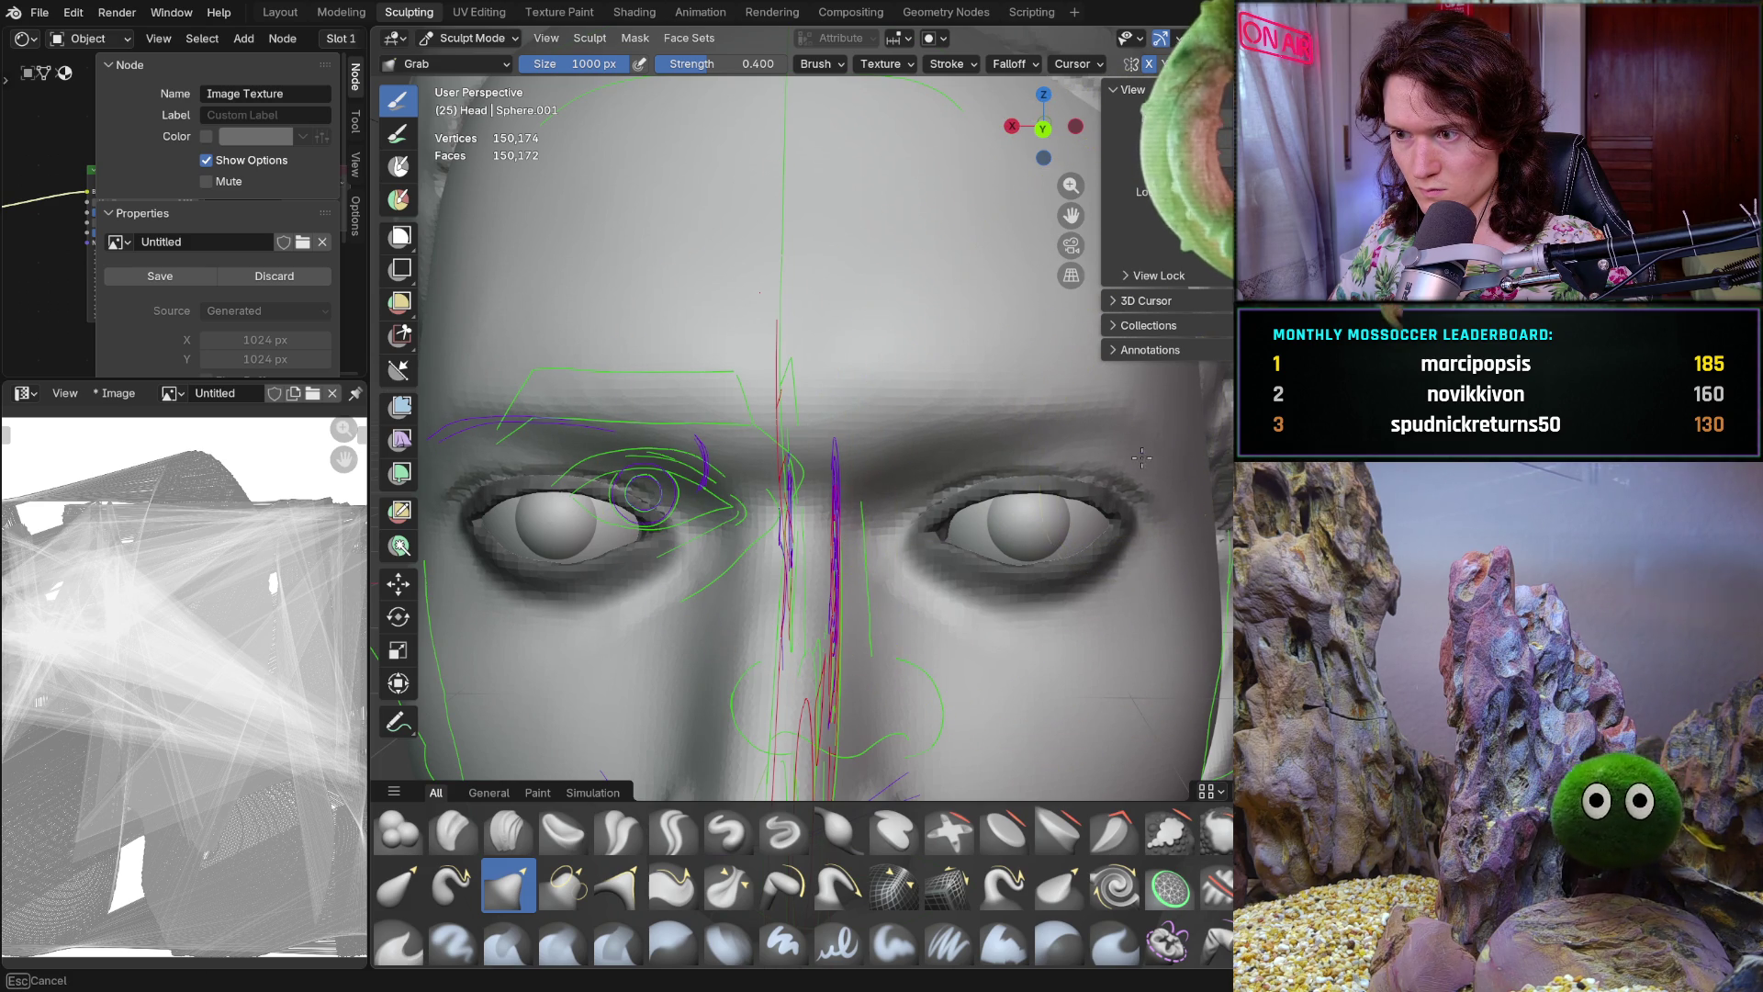
mouse_move(1145, 458)
middle_down()
mouse_move(822, 652)
mouse_move(945, 648)
middle_up()
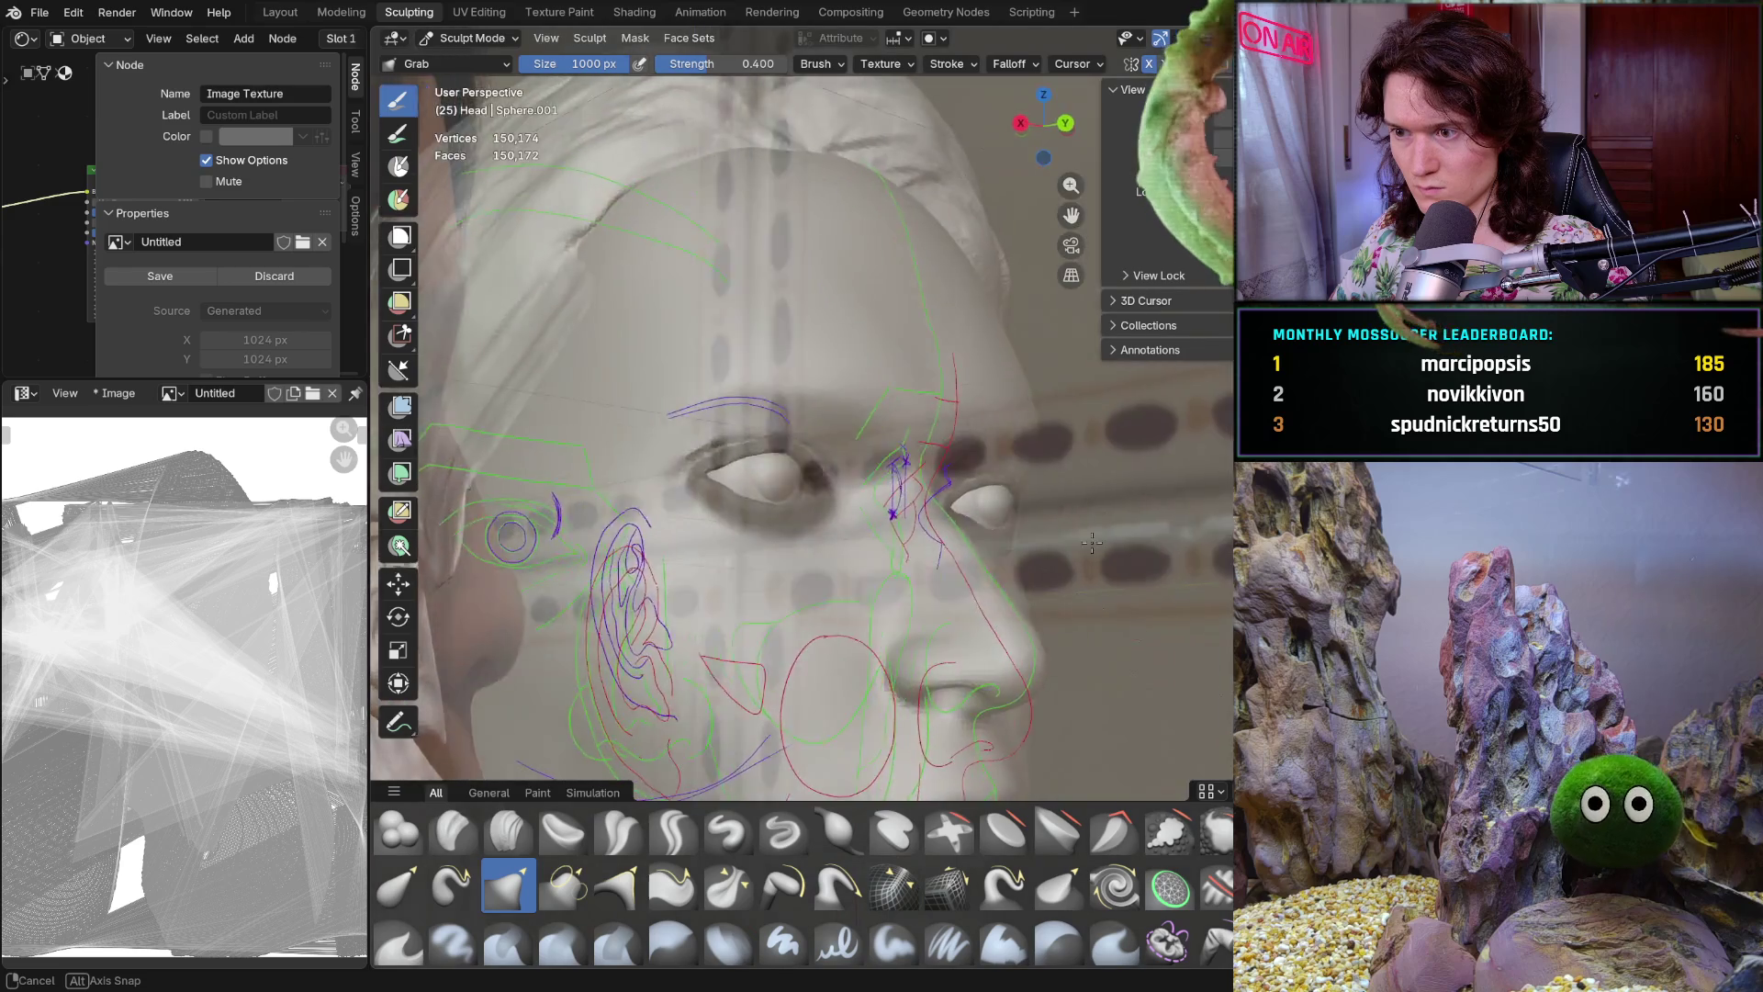
middle_drag(945, 647, 994, 503)
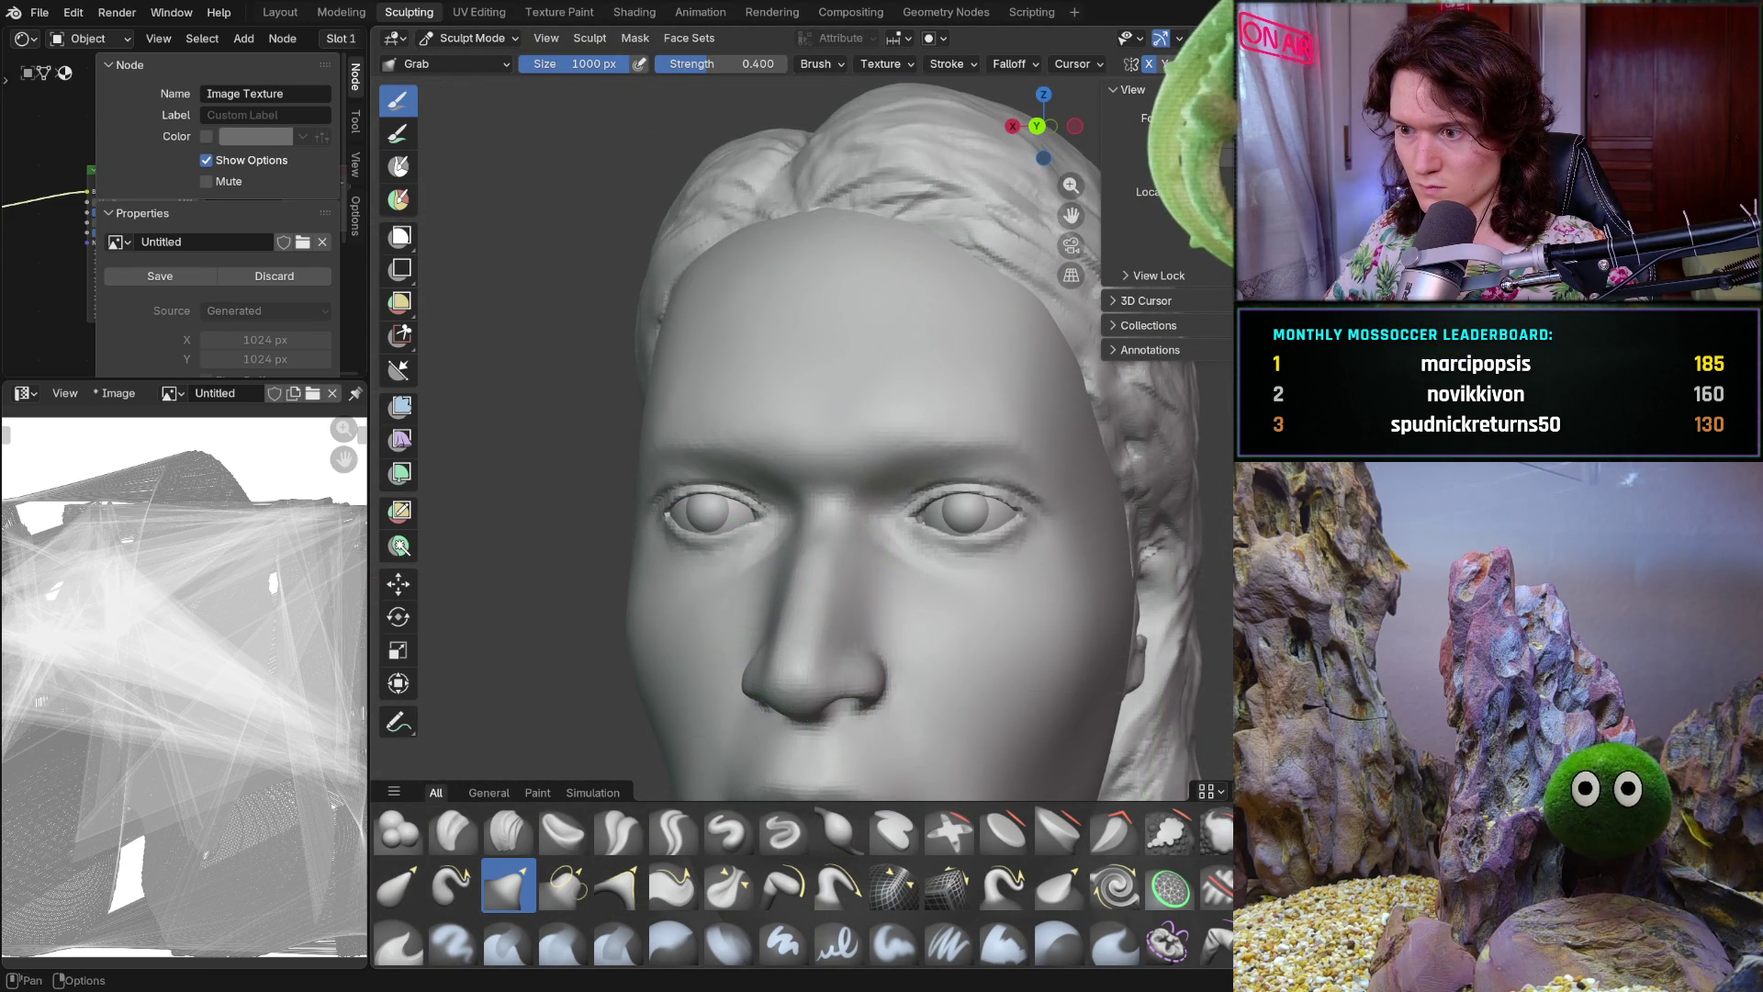
mouse_move(848, 496)
middle_down()
mouse_move(862, 580)
mouse_move(968, 381)
mouse_move(823, 565)
mouse_move(748, 551)
mouse_move(846, 576)
mouse_move(1042, 567)
middle_up()
scroll(968, 381, down, 3)
scroll(1043, 566, up, 2)
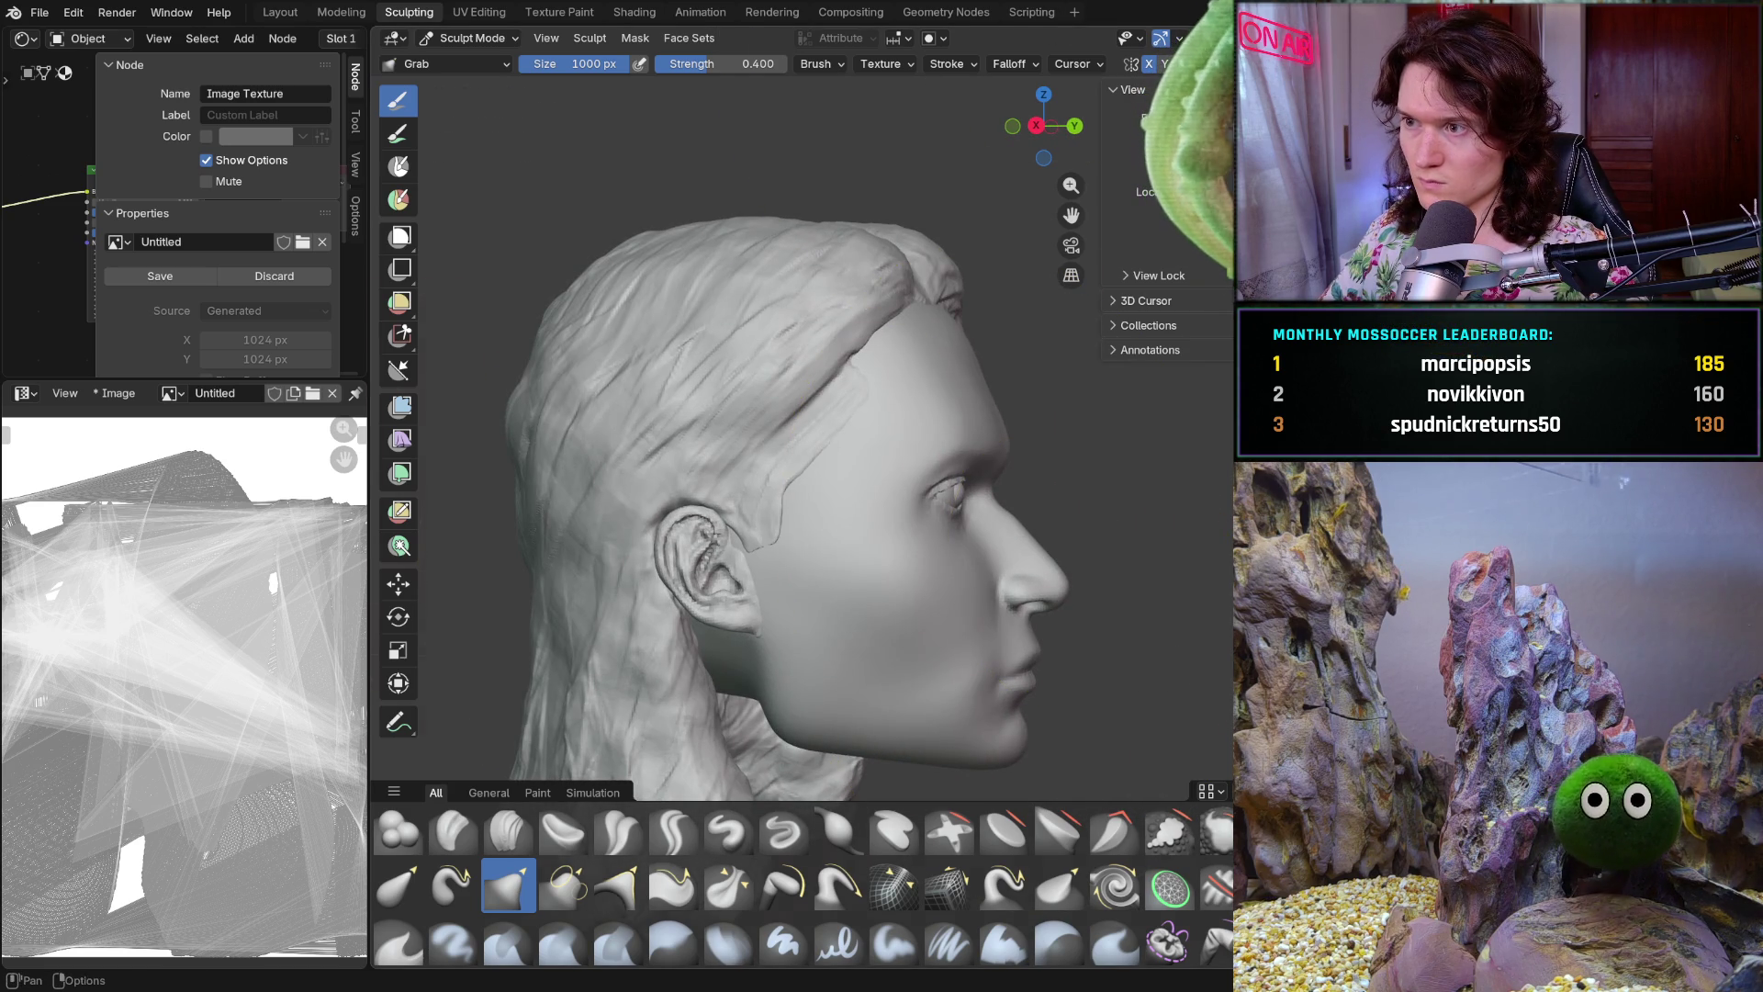
Show the reference image and sketch lines again and check the nose profile in both side views
key(shift+alt+z)
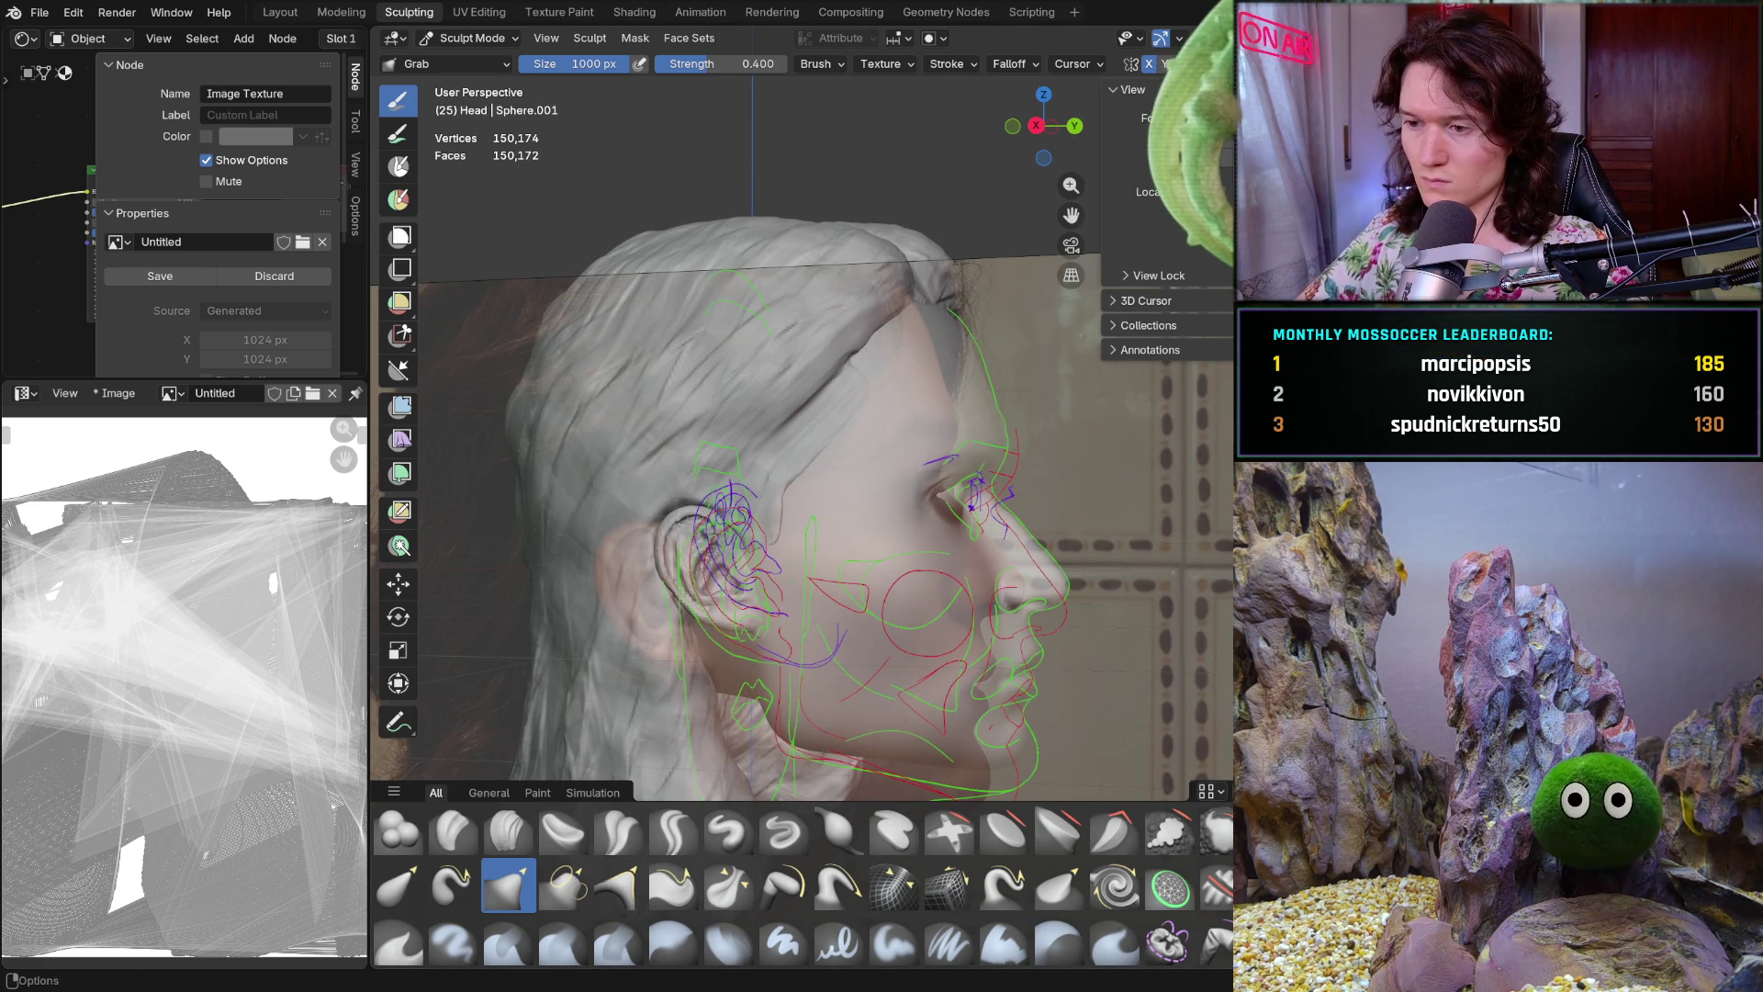
middle_drag(593, 591, 711, 504)
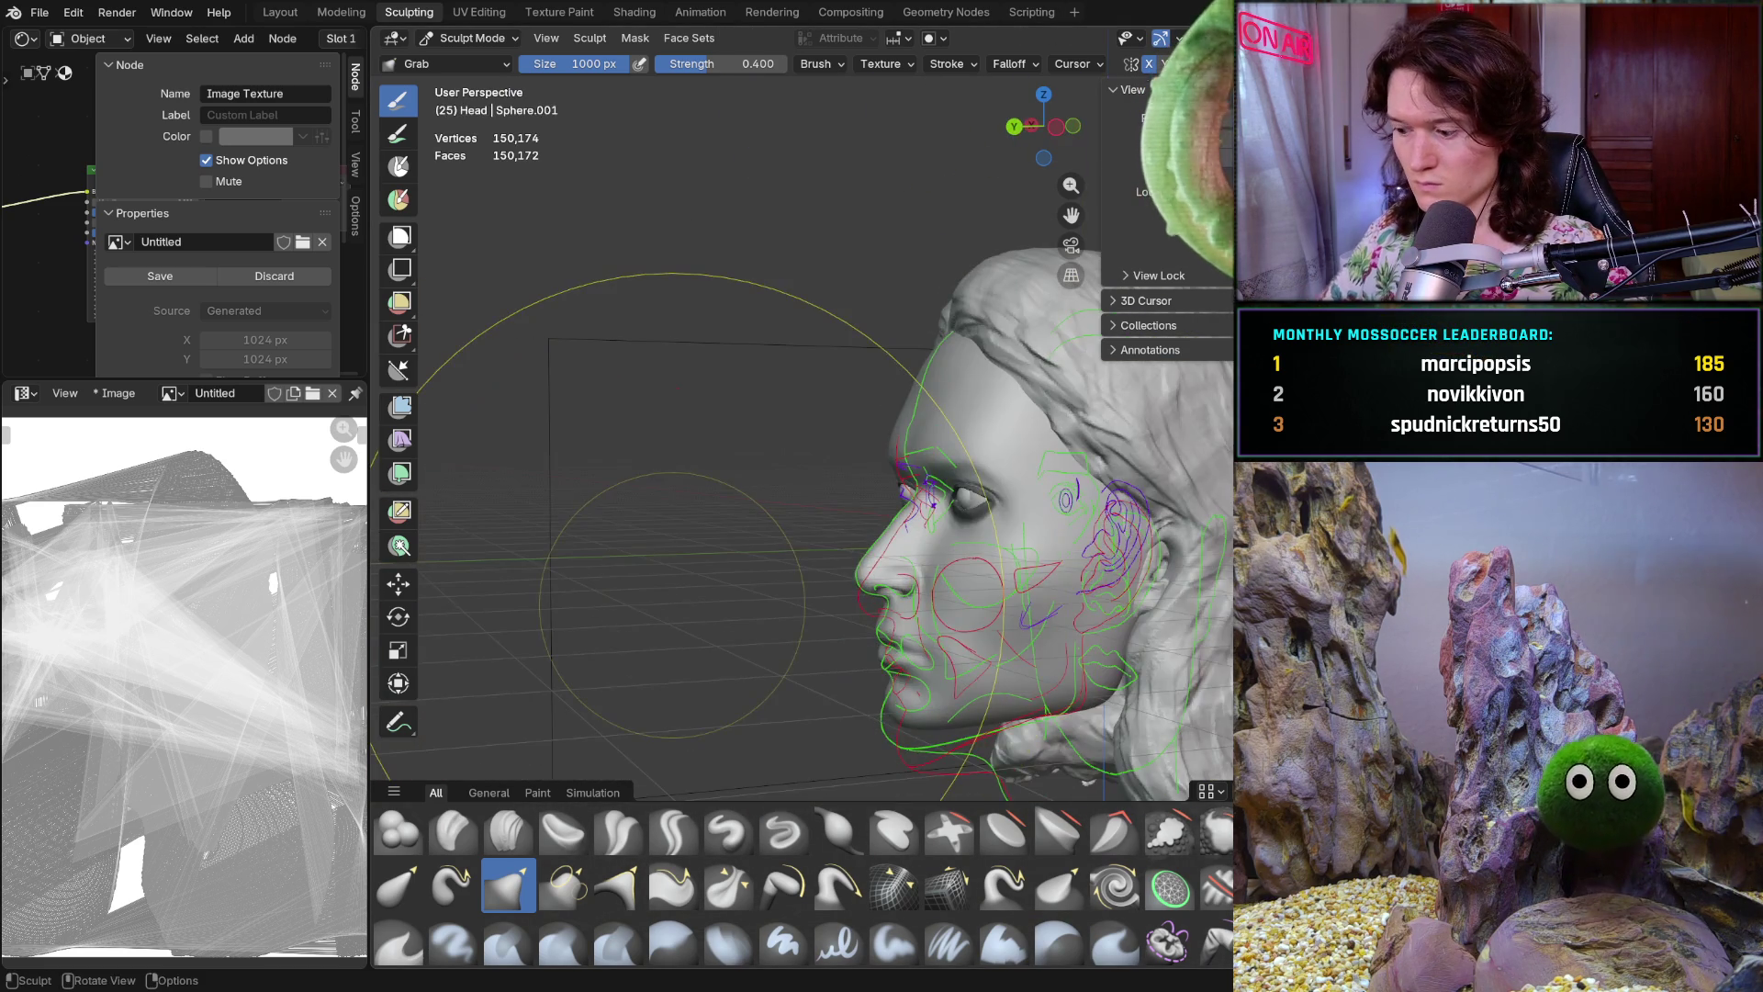
key(KP_3)
scroll(1003, 432, up, 4)
scroll(1086, 397, up, 2)
key(ctrl+KP_3)
scroll(1103, 581, down, 4)
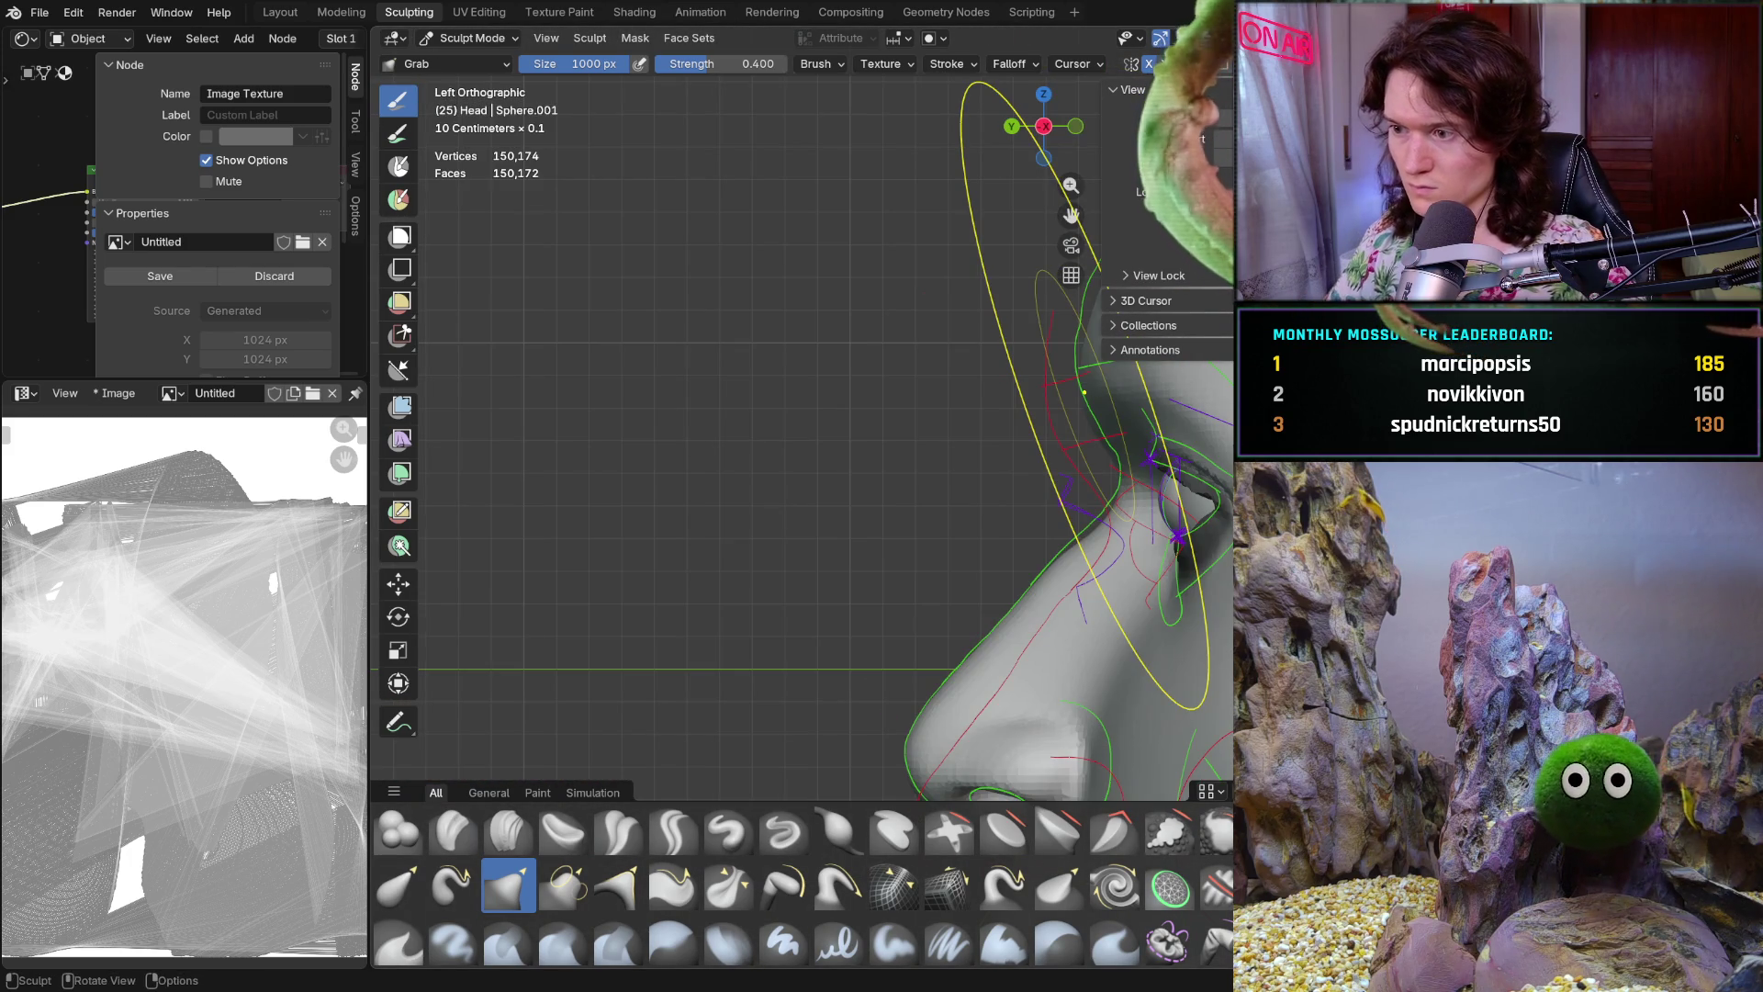
shift+middle_drag(1103, 581, 948, 568)
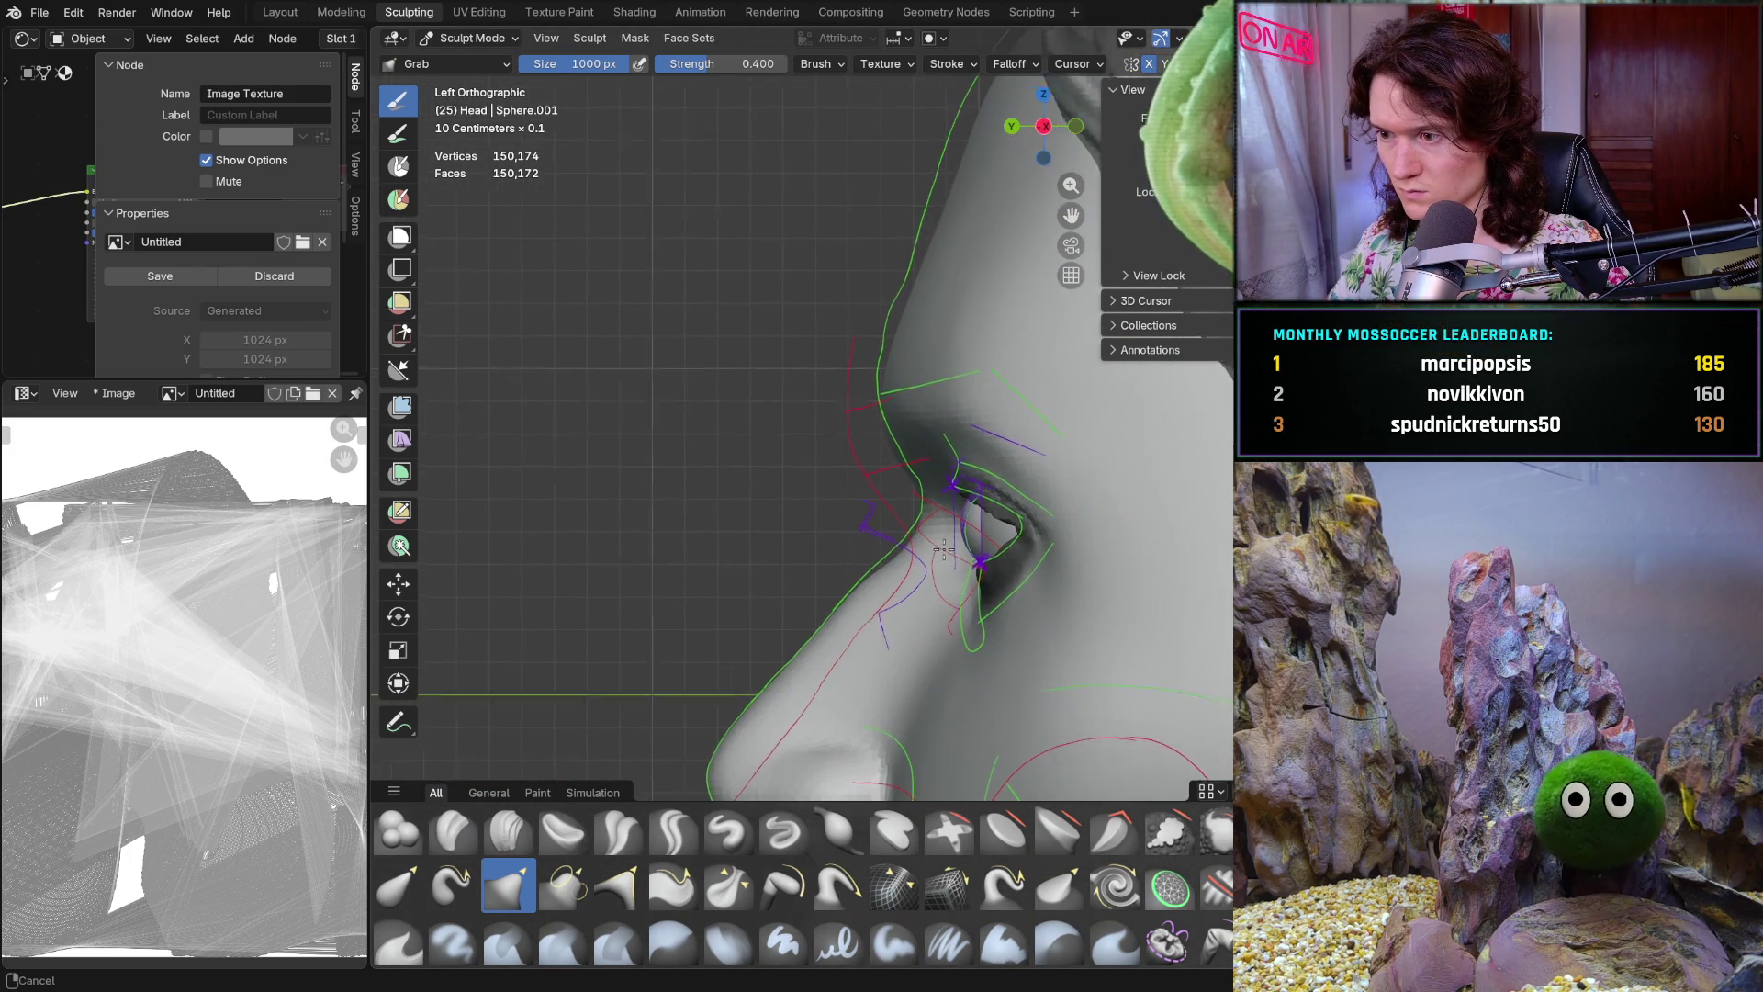
scroll(948, 566, up, 2)
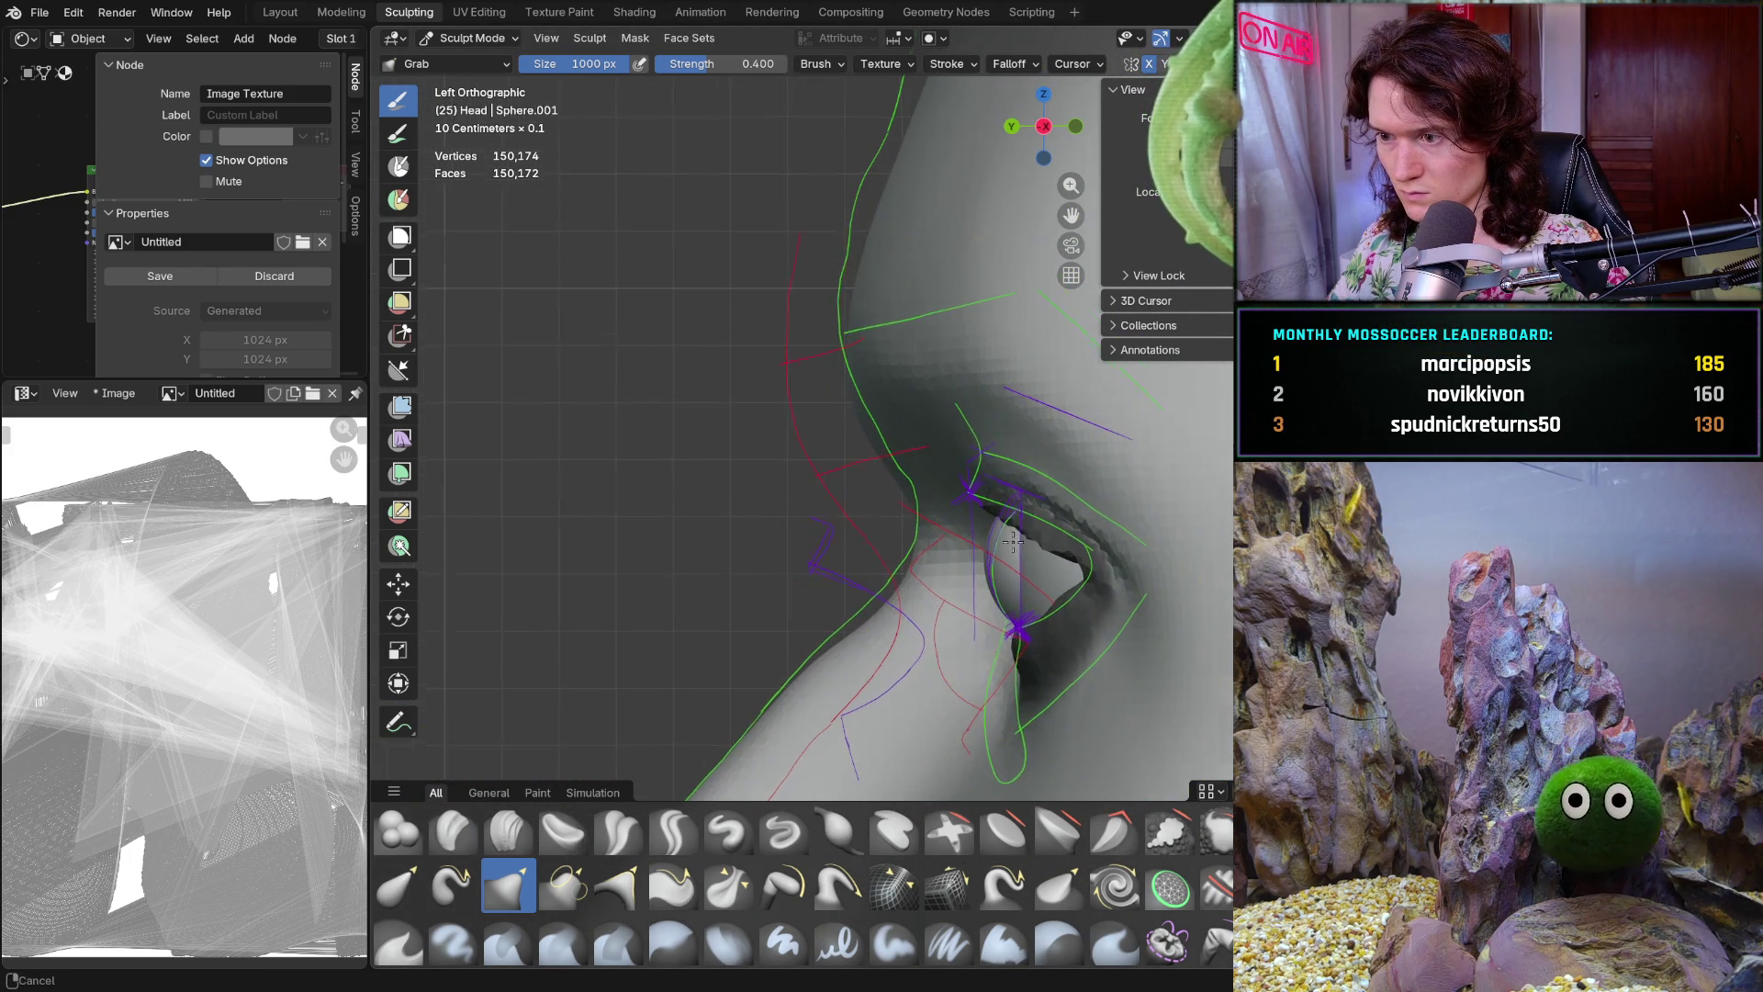
scroll(1009, 514, up, 1)
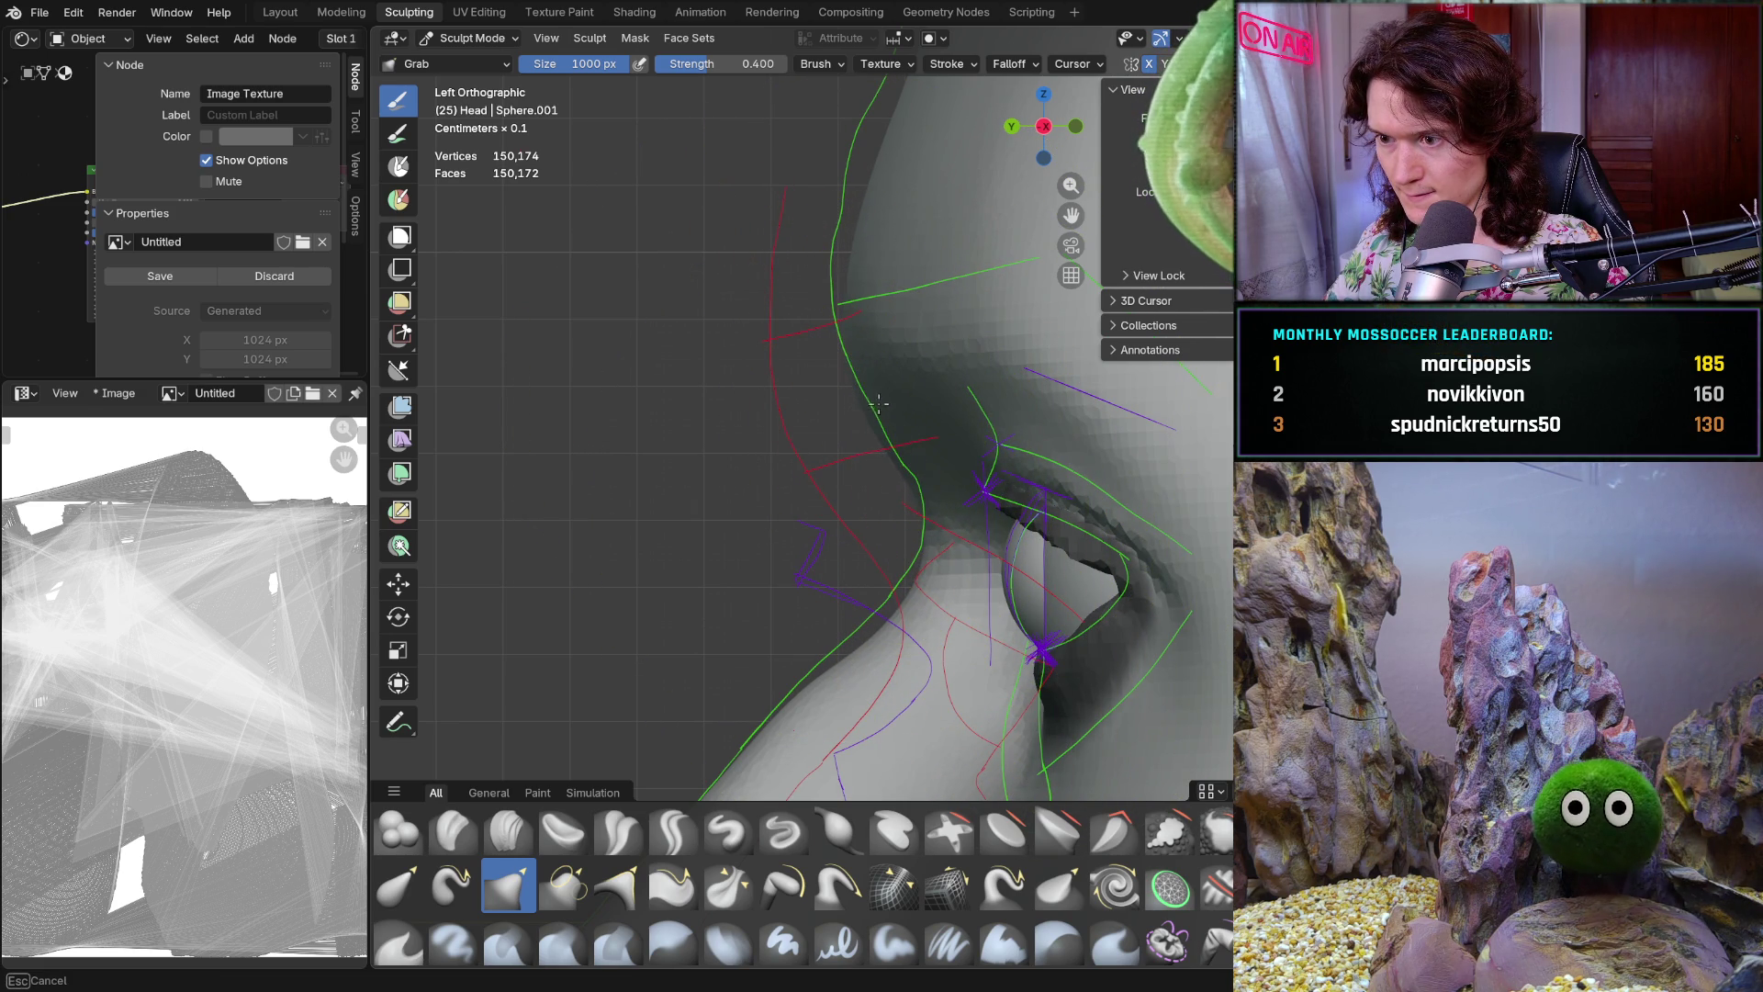
middle_drag(883, 400, 931, 476)
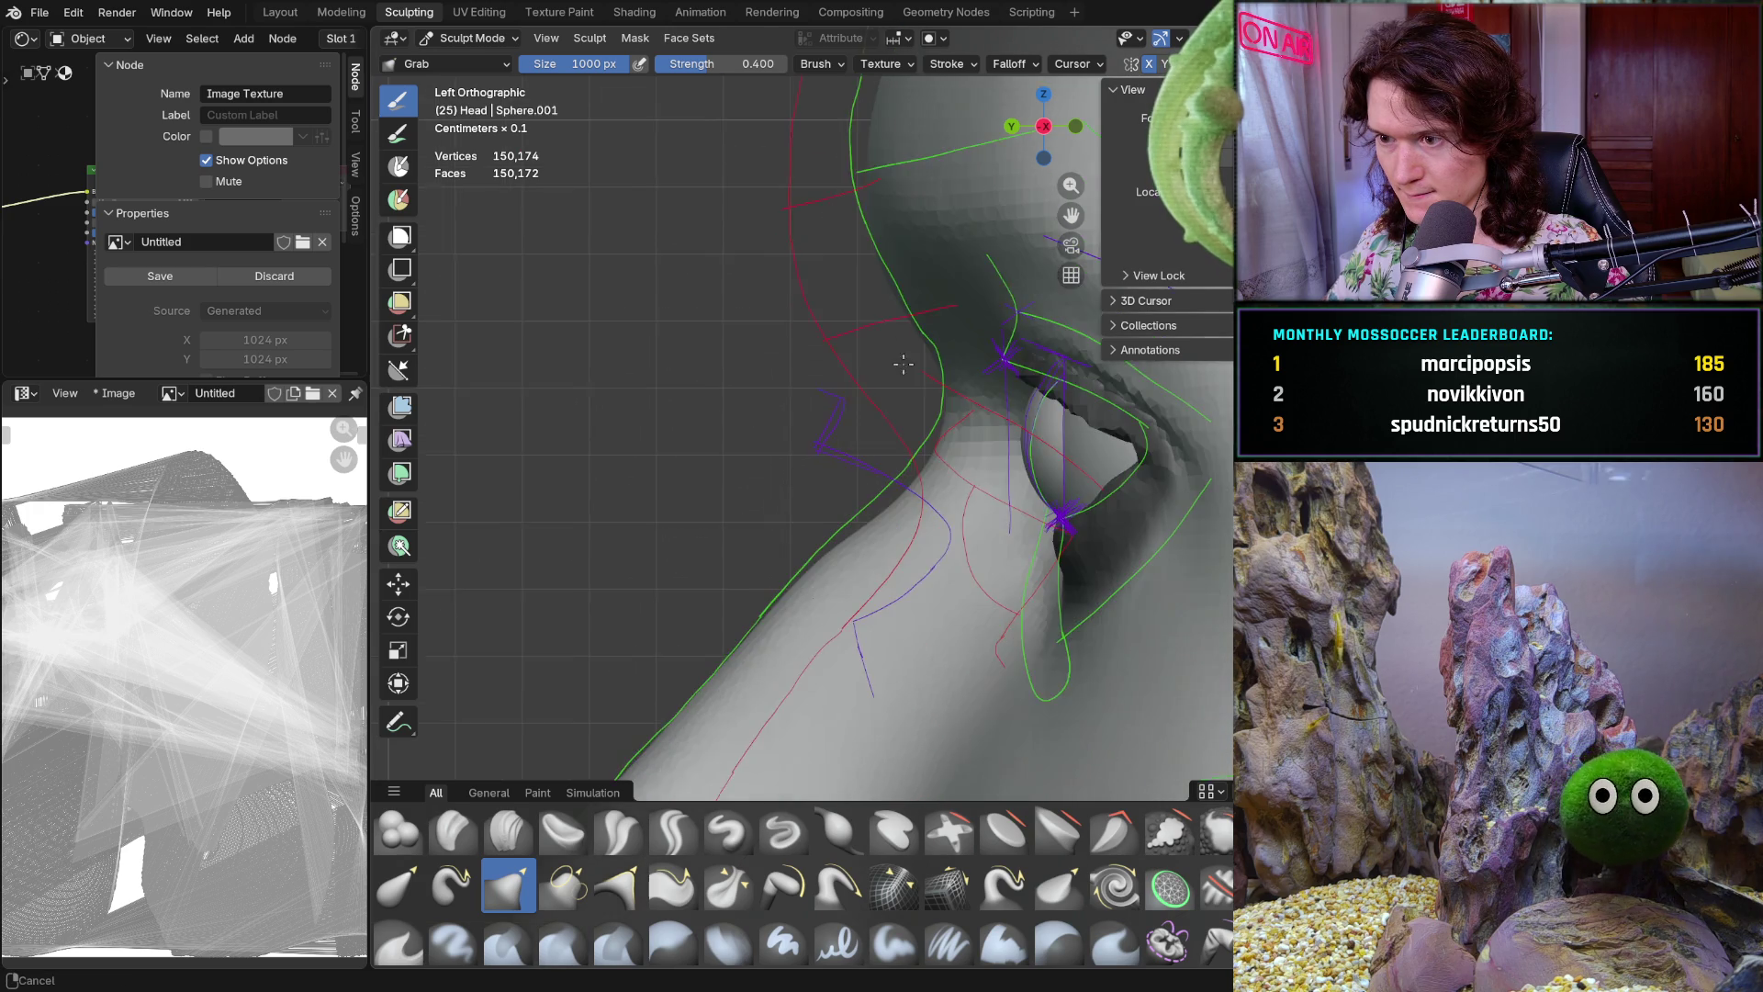
Shrink the Grab brush to 774 px and return to a perspective view of the eyes
key(f)
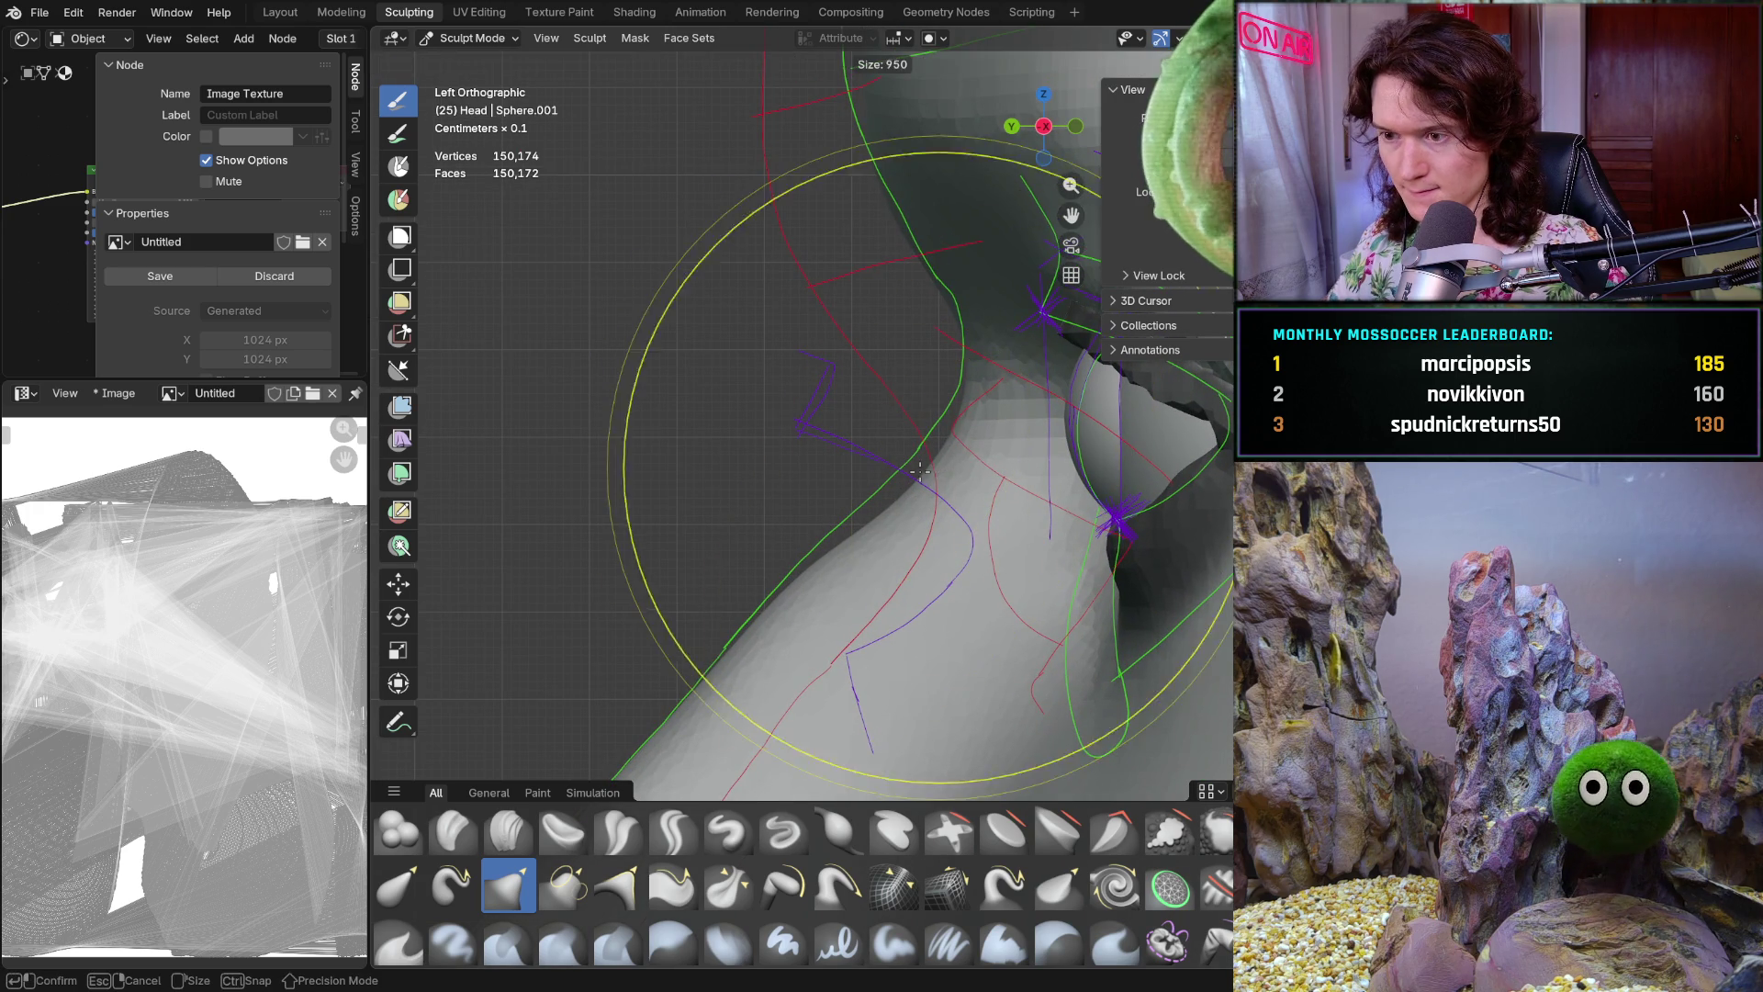
click(921, 489)
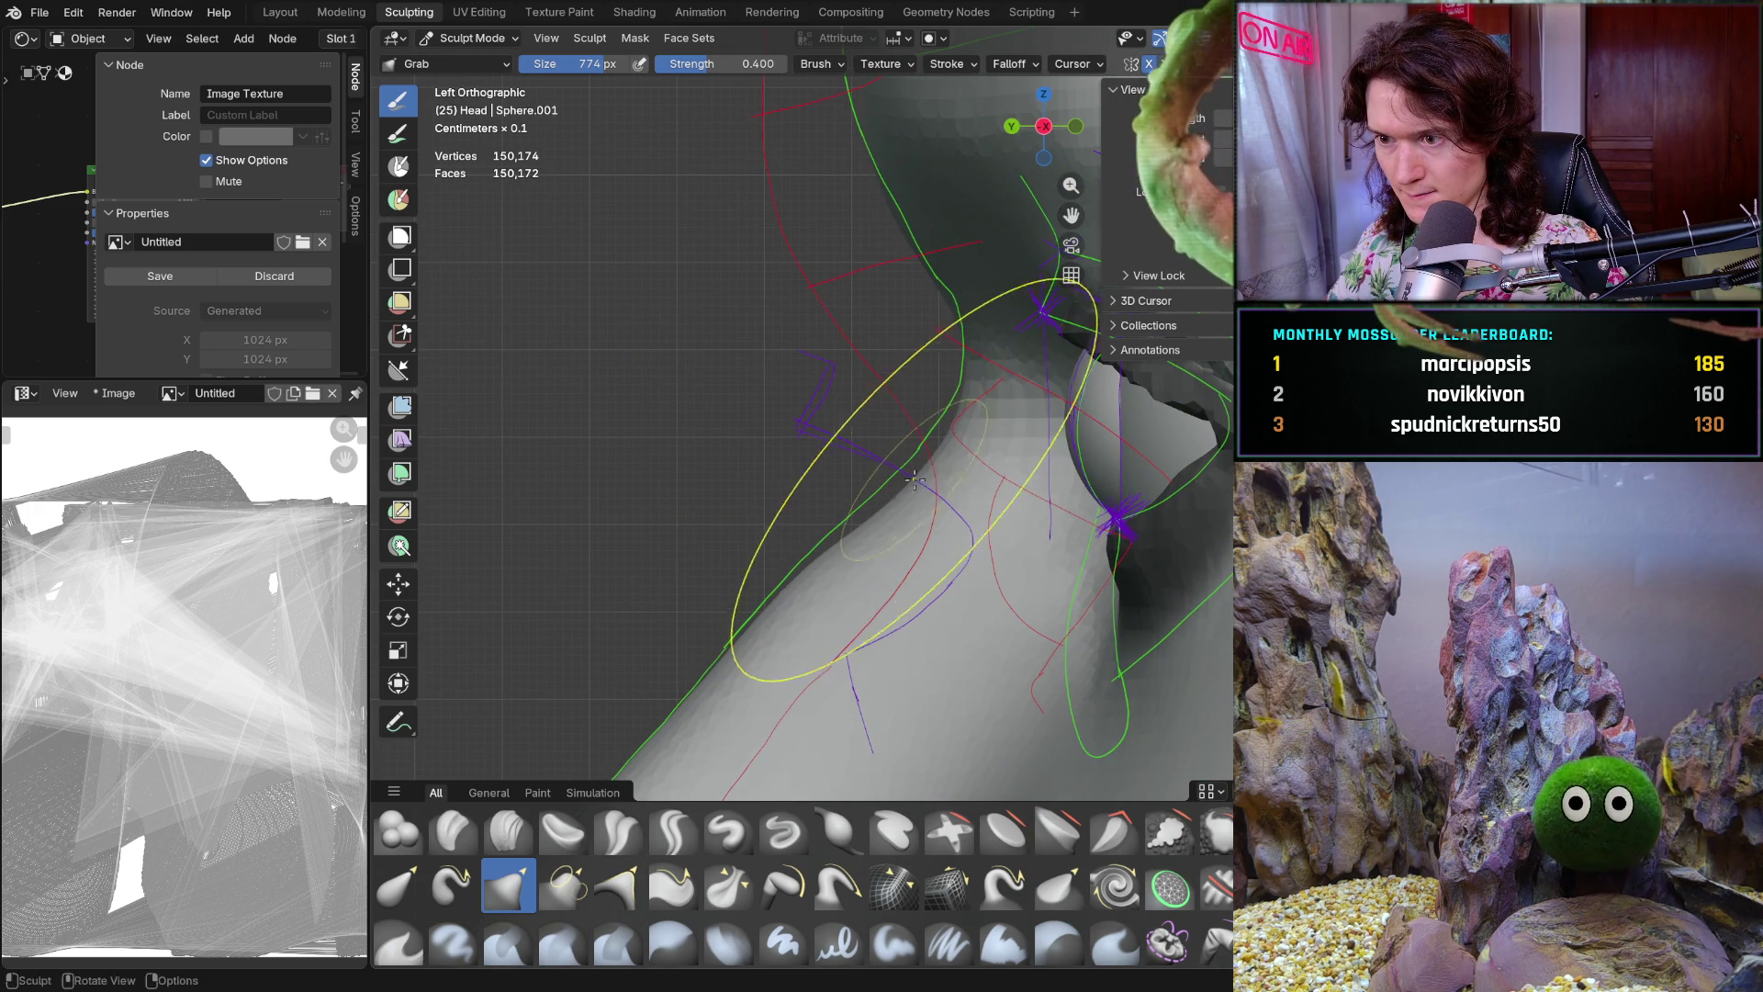
middle_drag(876, 471, 991, 486)
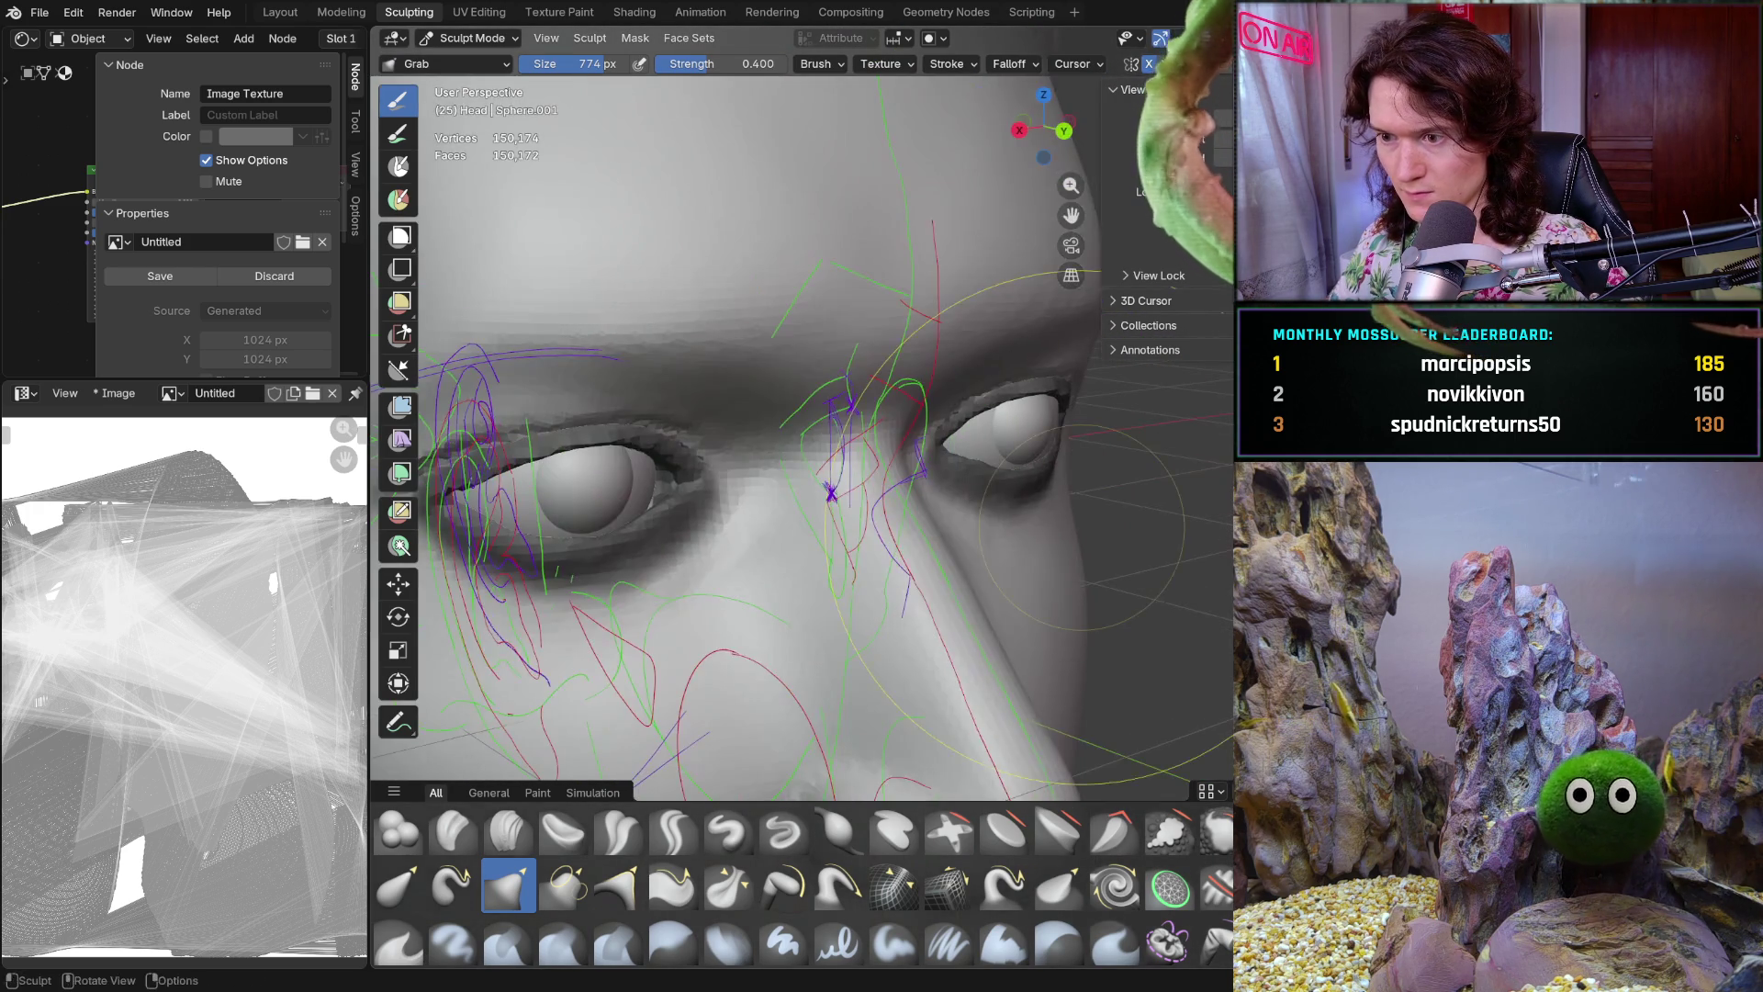
scroll(992, 485, down, 2)
scroll(964, 493, down, 3)
scroll(944, 498, down, 2)
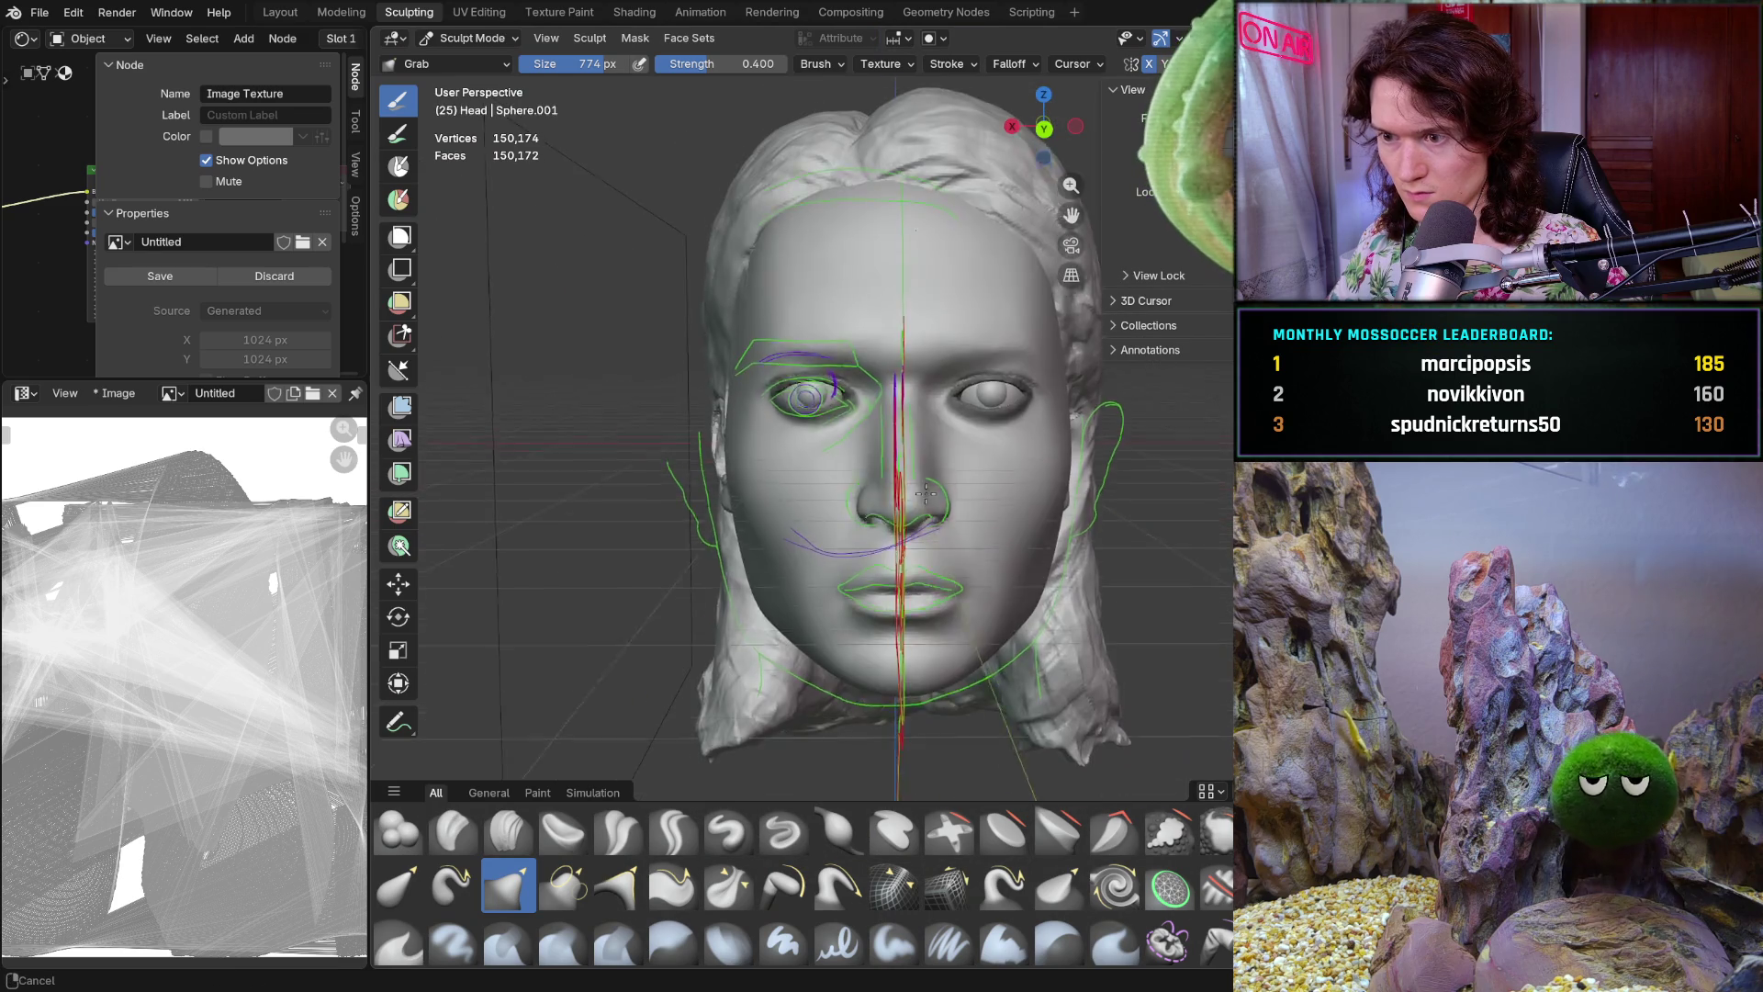
Check the brow and nose bridge from the sides and reduce the Grab brush to 528 px
mouse_move(927, 502)
middle_down()
mouse_move(944, 495)
mouse_move(954, 522)
mouse_move(1062, 496)
mouse_move(958, 552)
middle_up()
scroll(946, 499, up, 2)
scroll(949, 507, up, 3)
scroll(949, 515, up, 1)
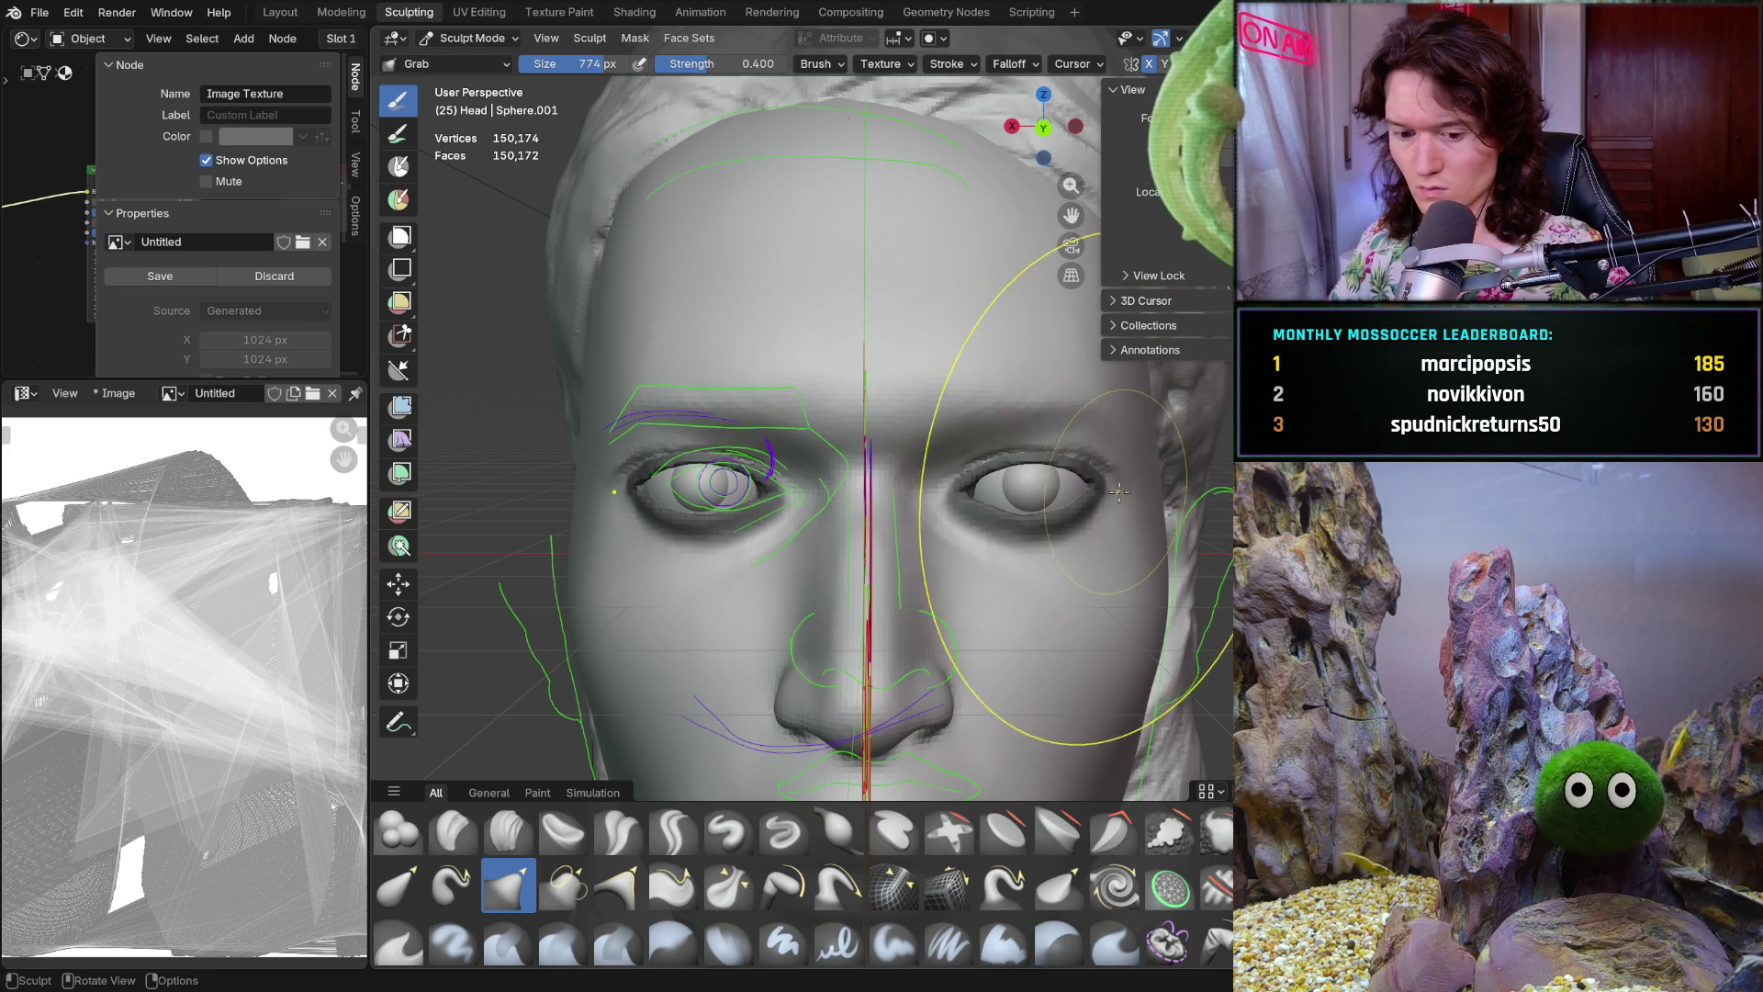
middle_drag(1002, 512, 1027, 502)
scroll(1027, 502, up, 3)
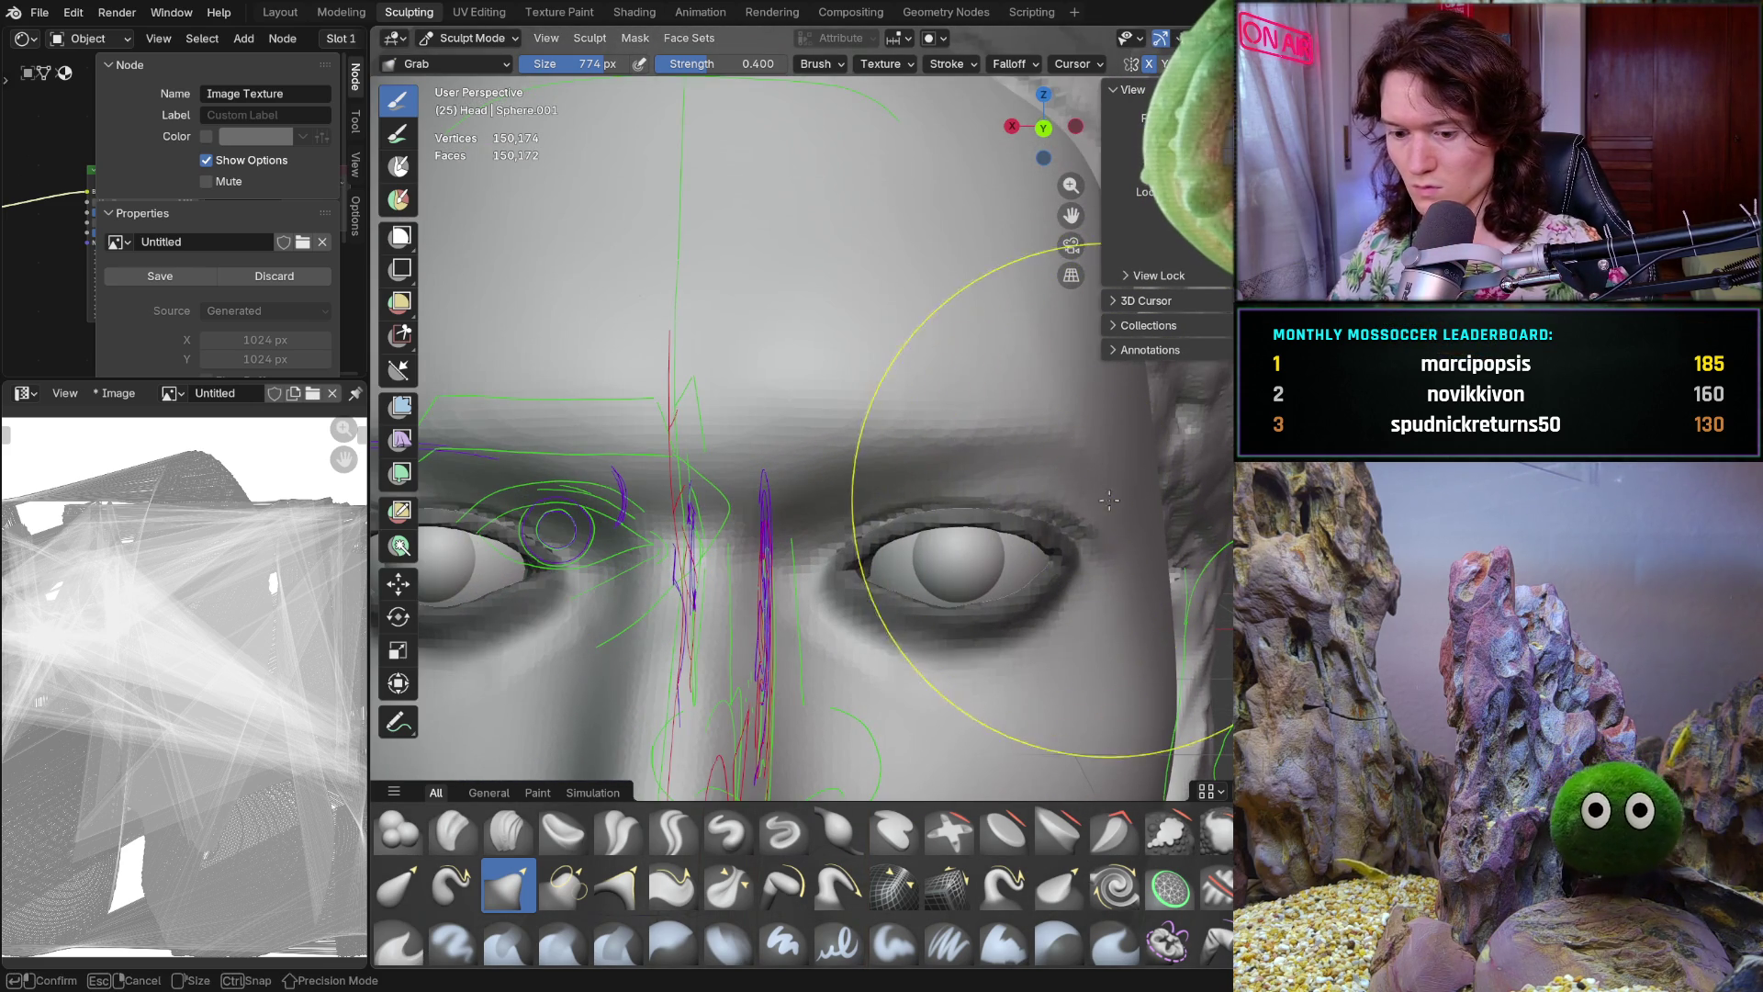
key(f)
click(1027, 513)
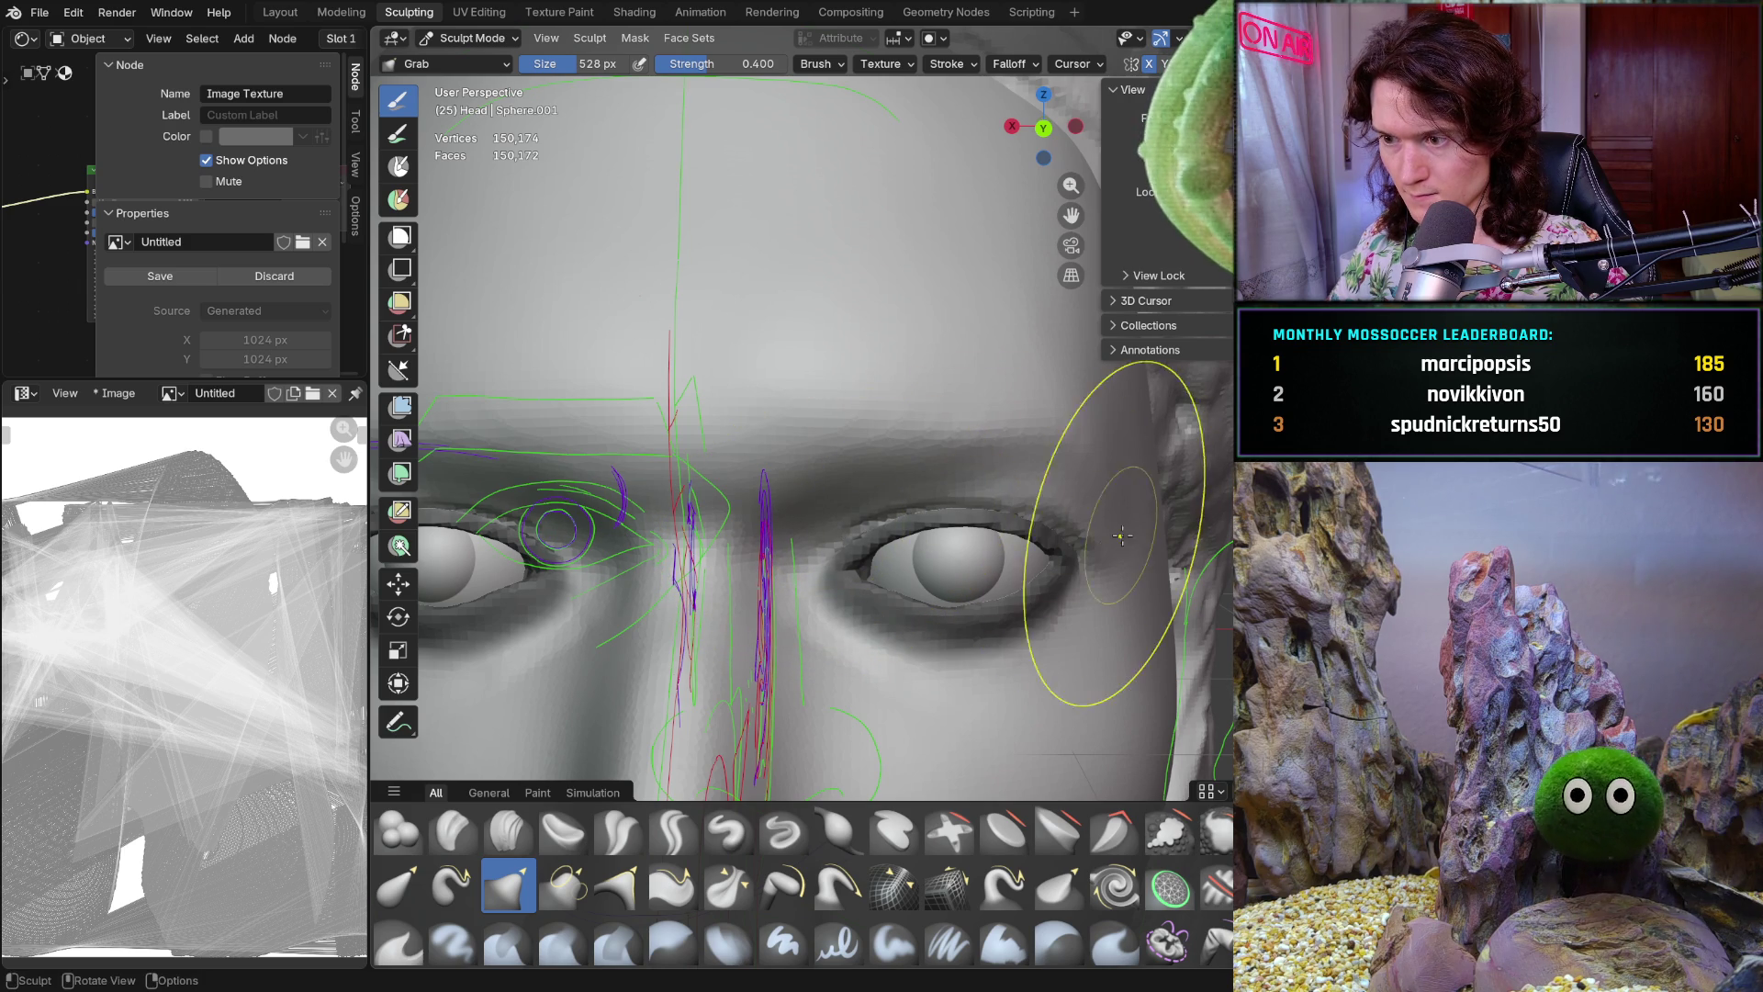
mouse_move(1116, 541)
middle_down()
mouse_move(773, 563)
mouse_move(1072, 539)
mouse_move(1055, 539)
mouse_move(1185, 302)
middle_up()
scroll(1055, 540, up, 3)
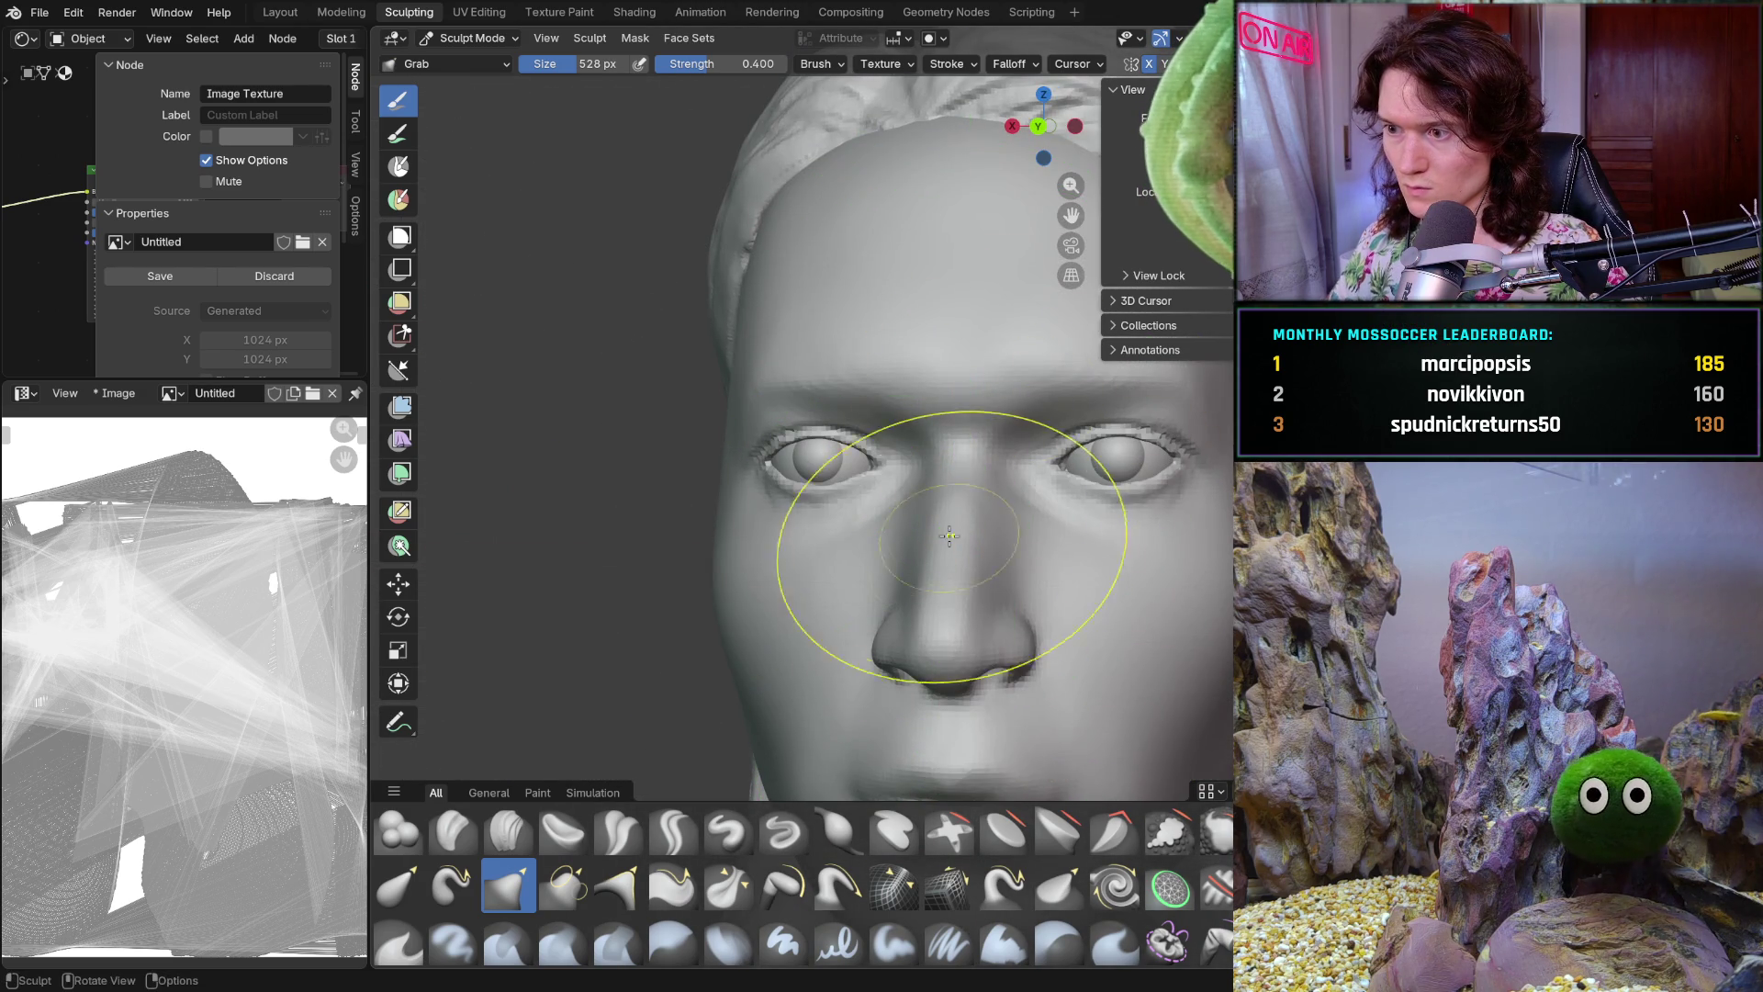
scroll(953, 534, down, 2)
scroll(1031, 590, down, 3)
mouse_move(988, 646)
middle_down()
mouse_move(937, 651)
mouse_move(976, 628)
middle_up()
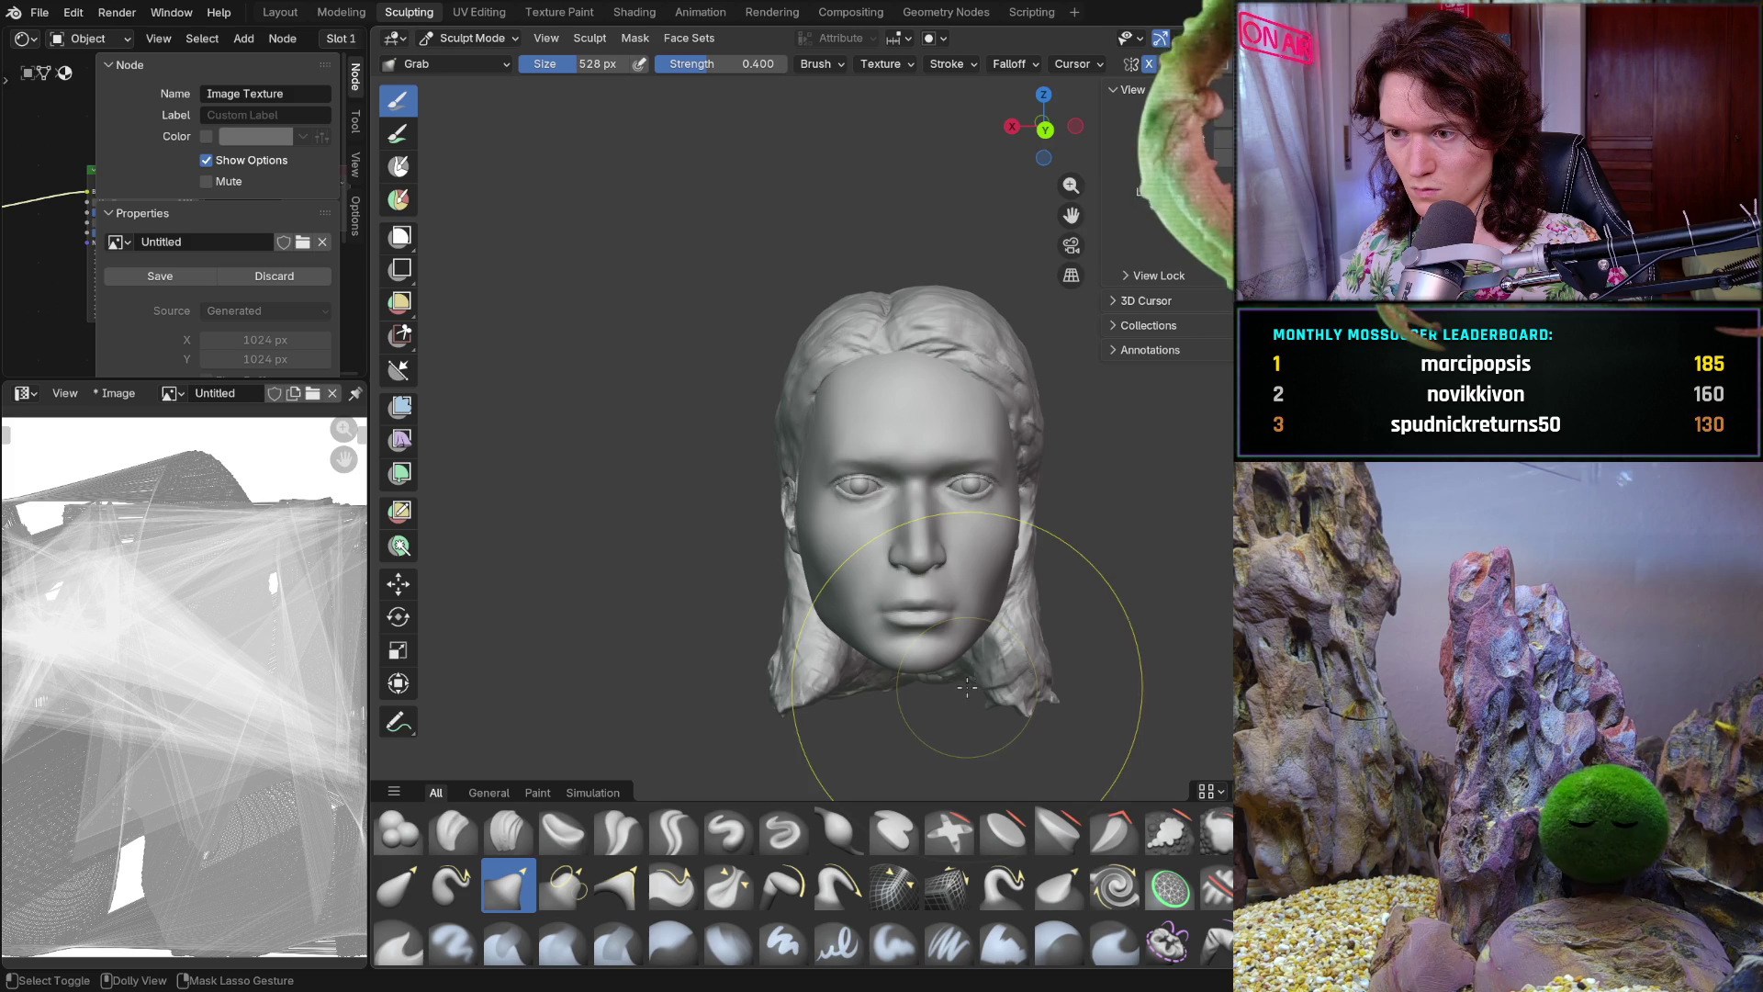
mouse_move(1031, 606)
ctrl+middle_down()
mouse_move(908, 558)
mouse_move(728, 551)
ctrl+middle_up()
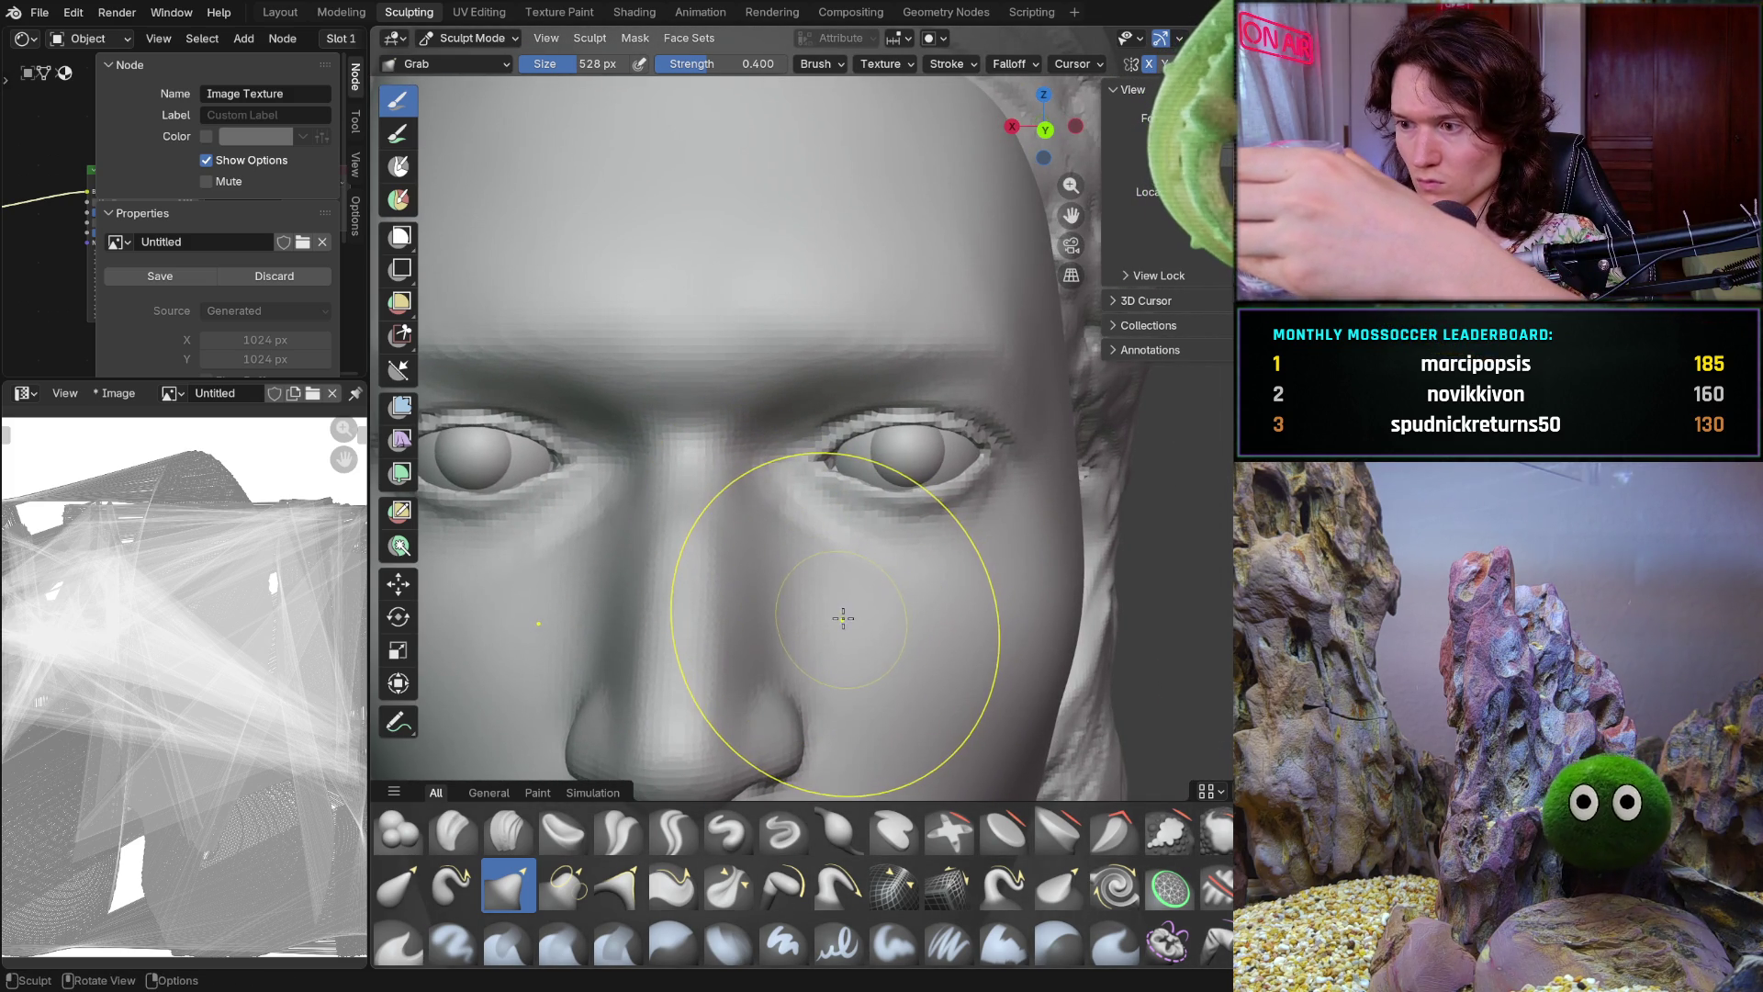
middle_drag(969, 555, 881, 590)
mouse_move(1016, 532)
middle_down()
mouse_move(1054, 468)
mouse_move(1021, 564)
mouse_move(1025, 545)
middle_up()
key(f)
Set the Grab brush to 300 px and orbit around the eye area from several angles
click(936, 521)
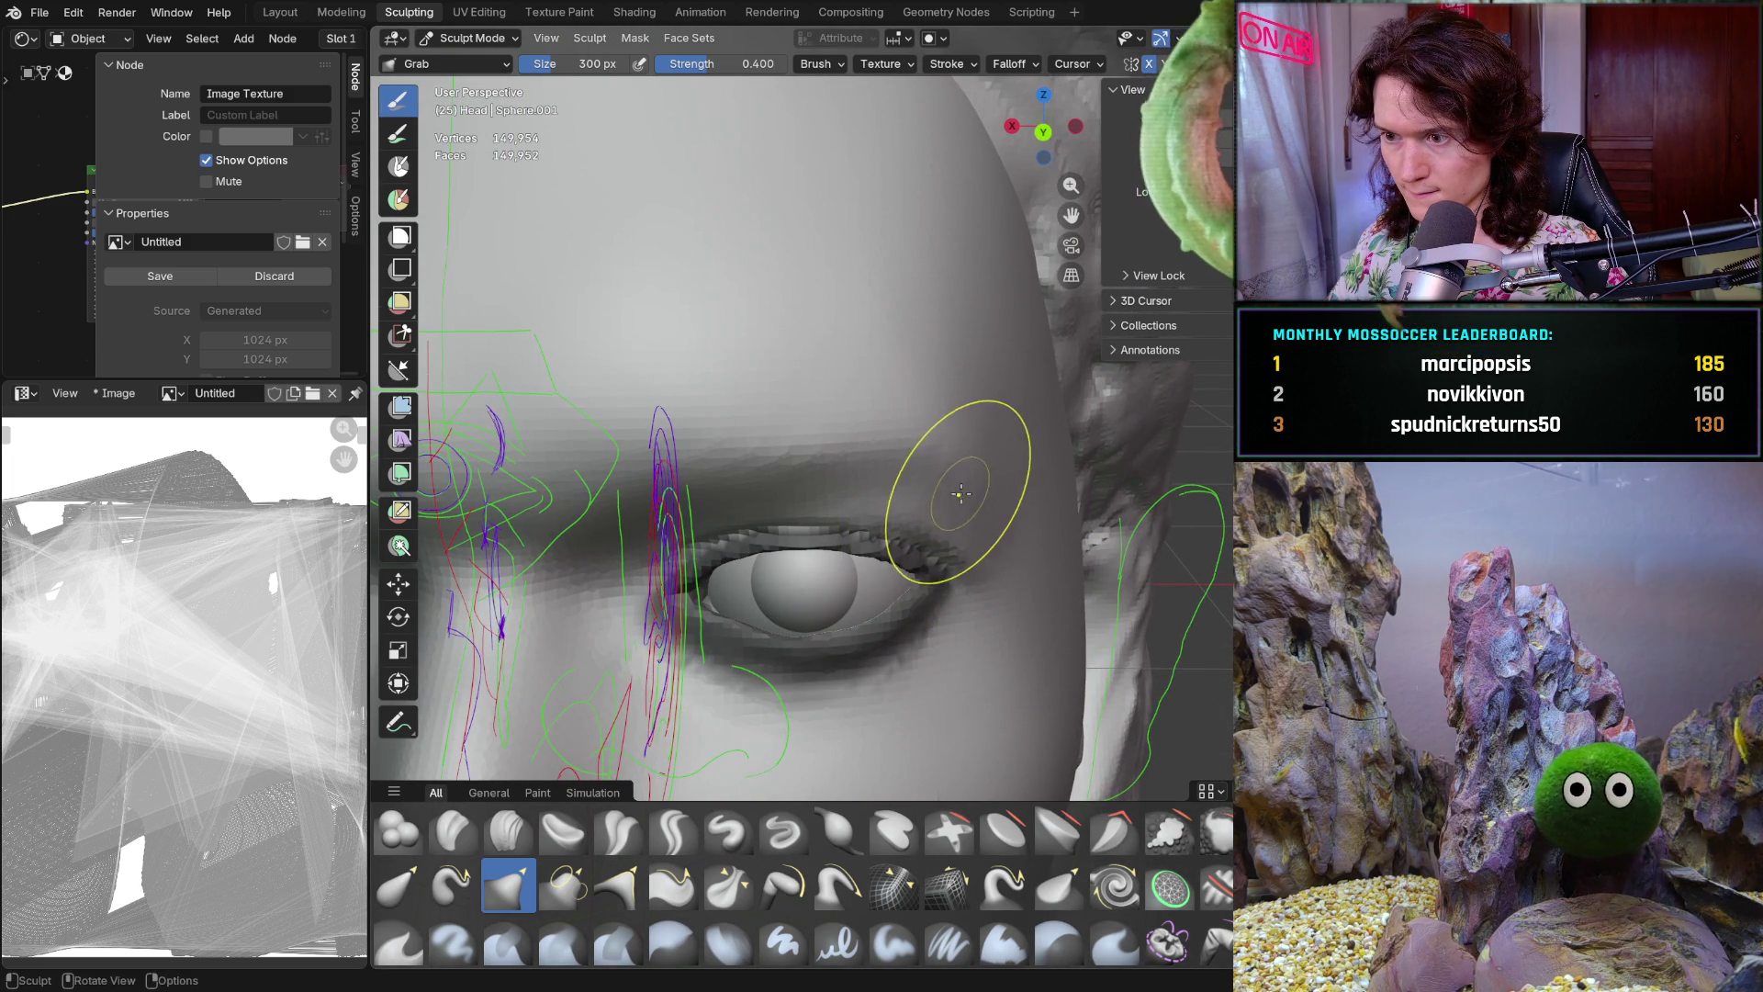
middle_drag(993, 501, 1014, 567)
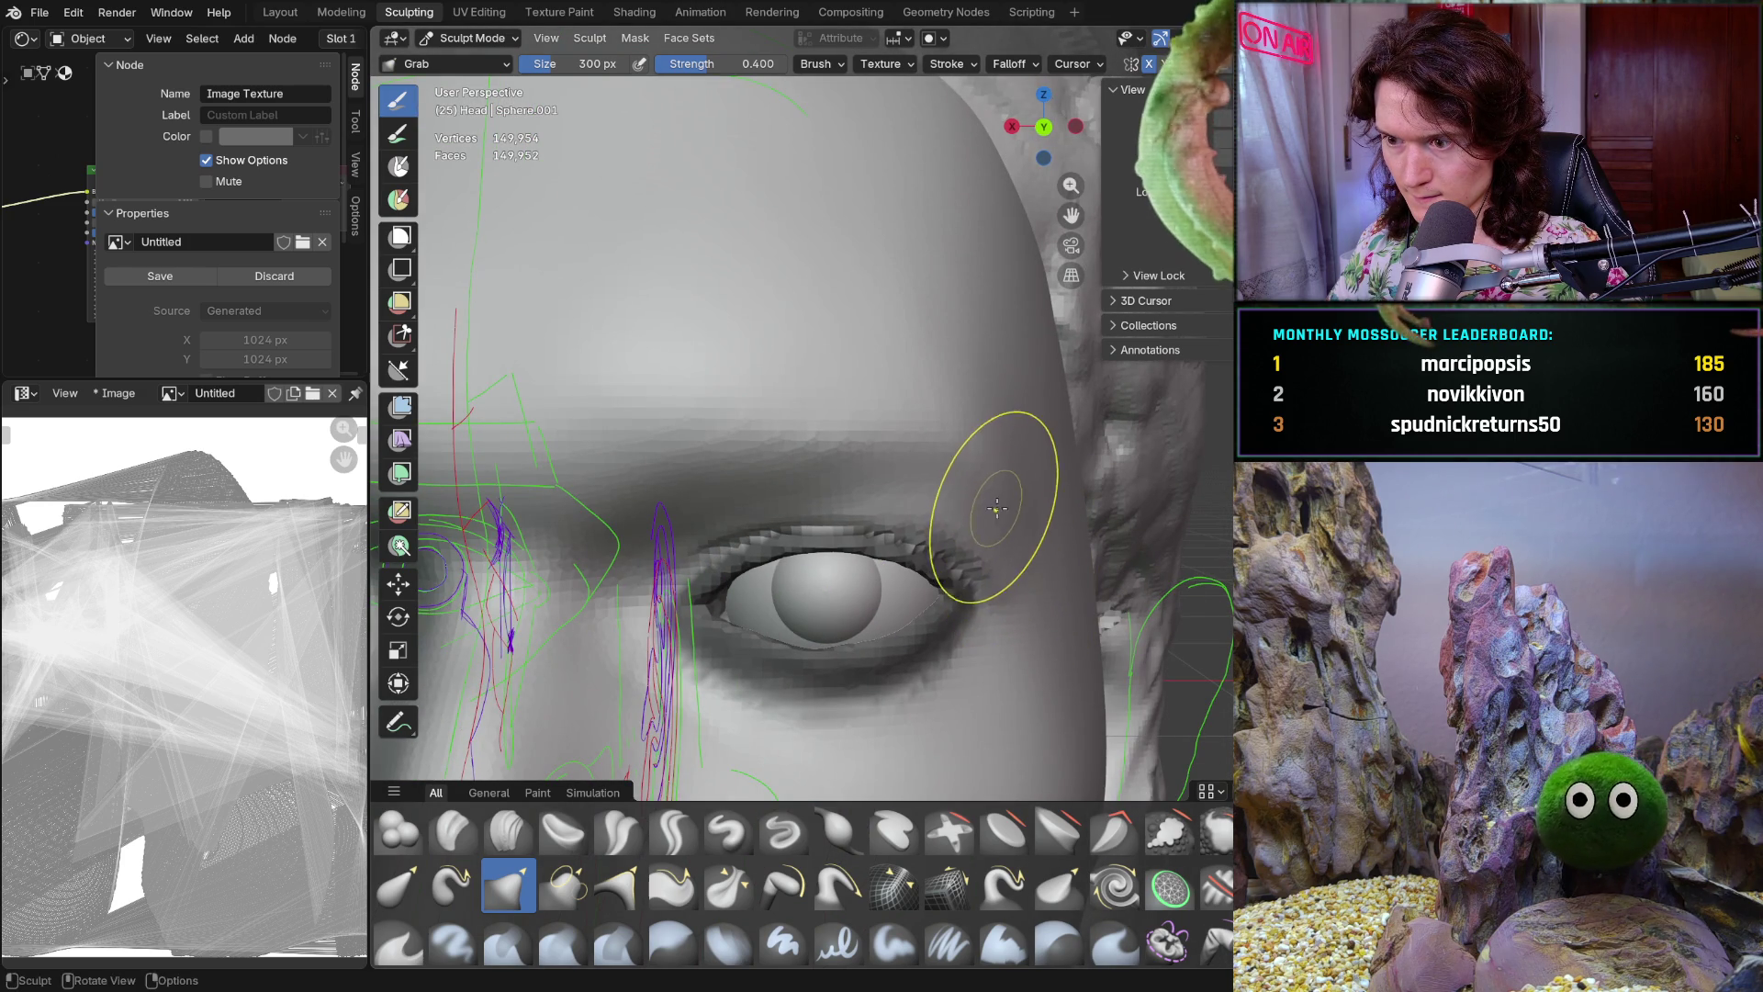
middle_drag(1129, 493, 1064, 537)
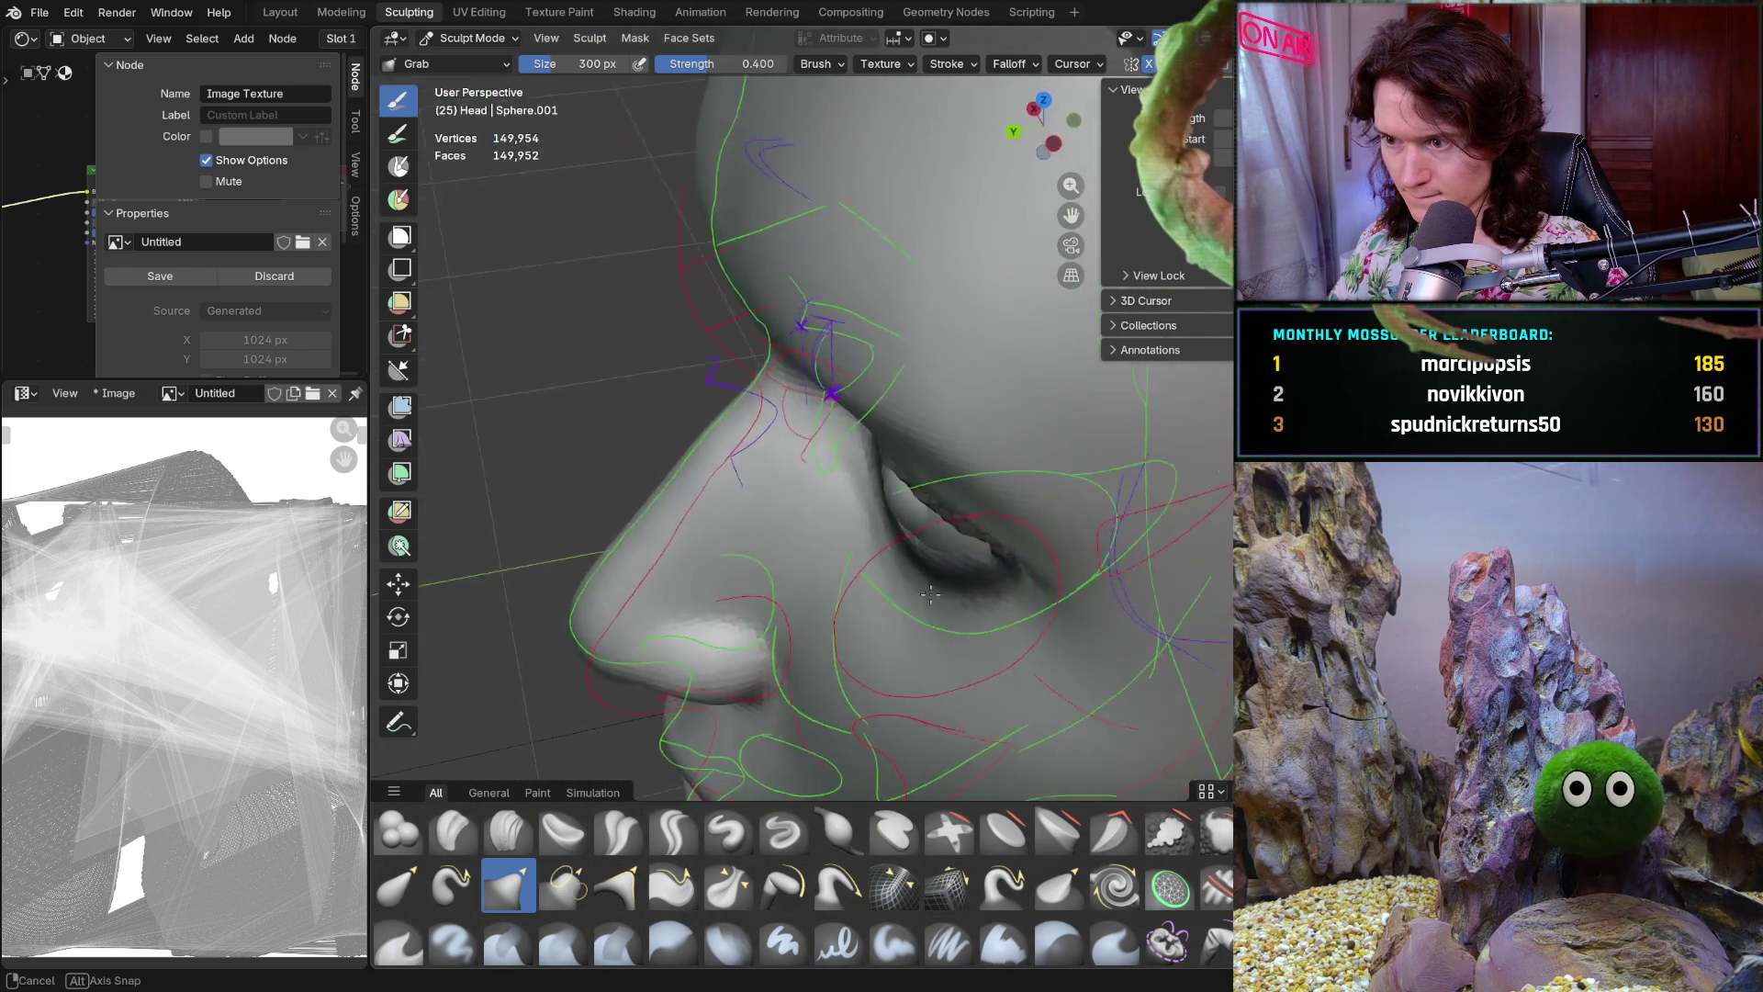
scroll(1063, 537, down, 5)
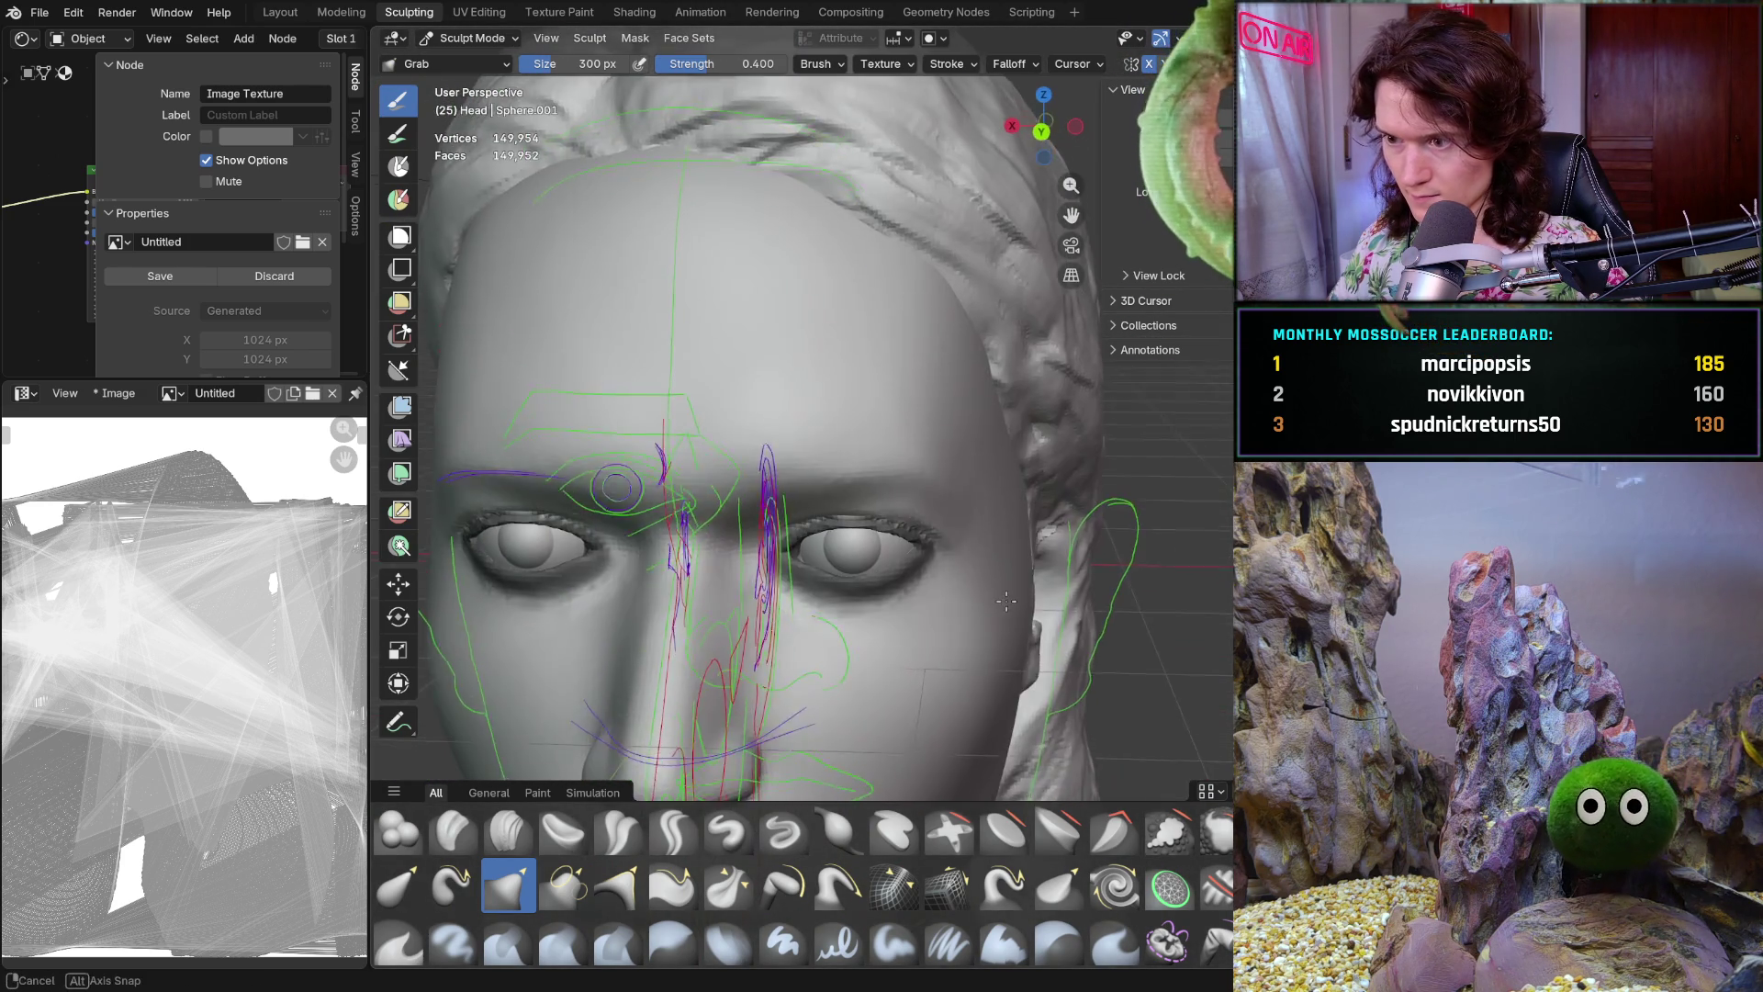
middle_drag(1063, 538, 1041, 526)
scroll(1042, 533, up, 2)
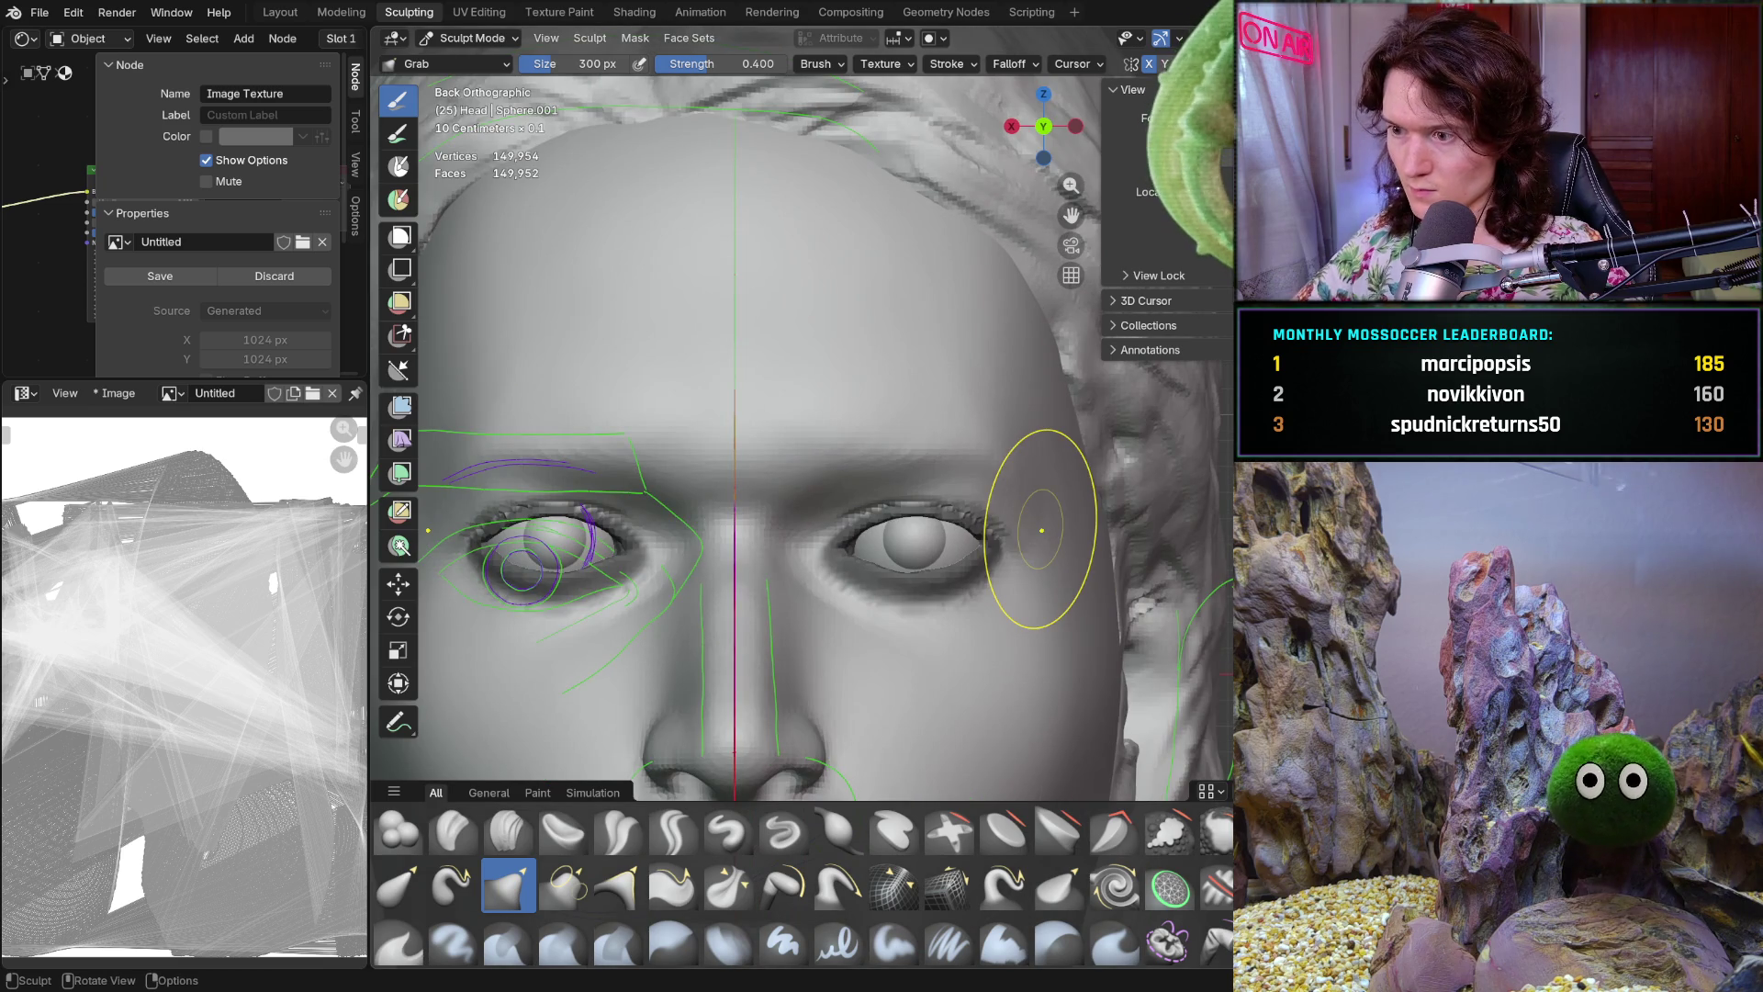
middle_drag(933, 464, 1012, 592)
scroll(1011, 593, up, 5)
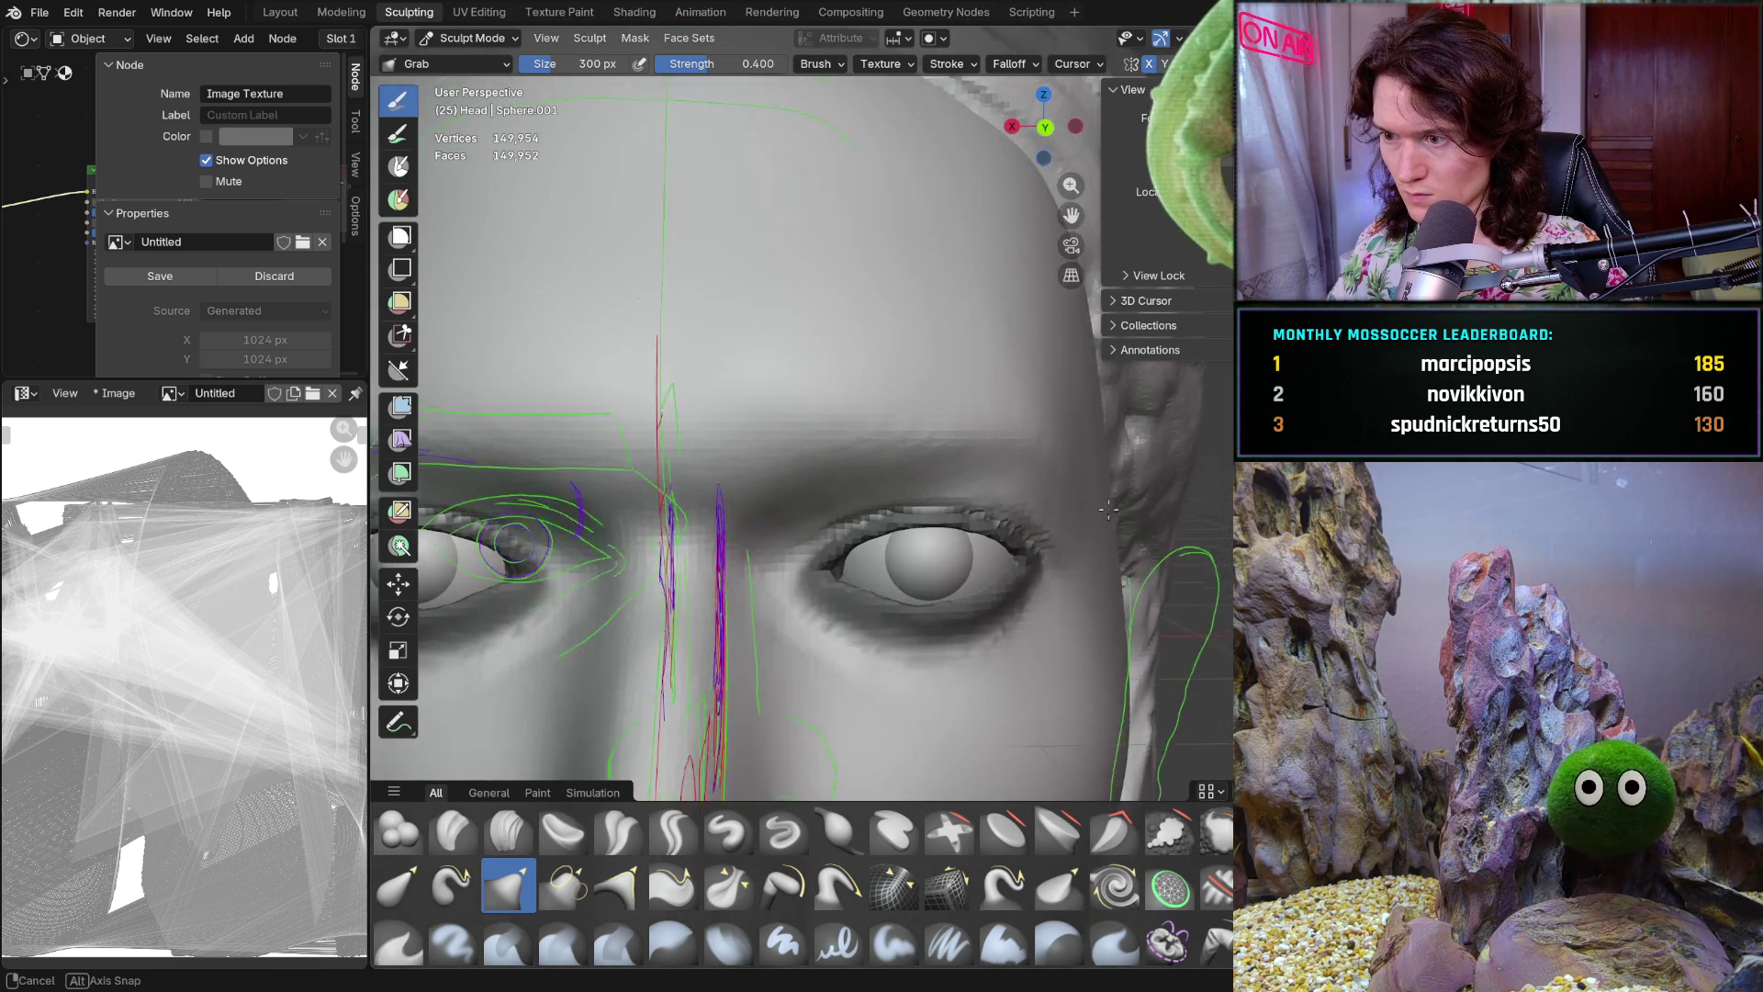
middle_drag(1117, 478, 1121, 447)
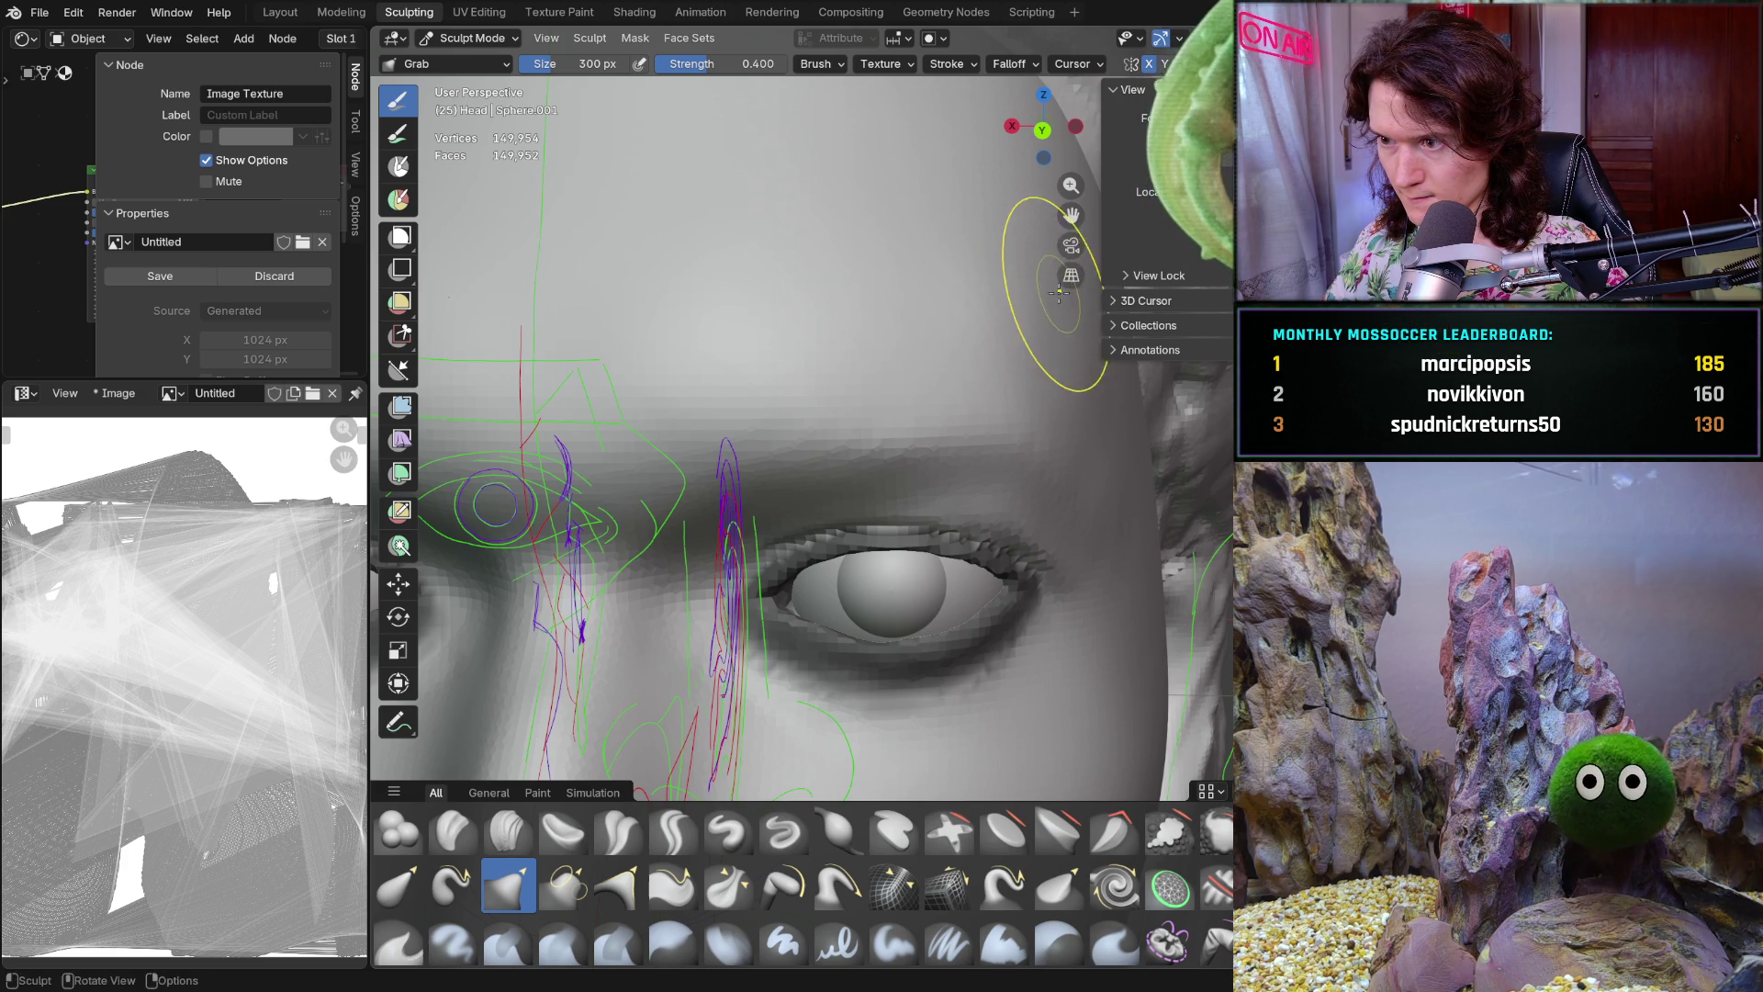
mouse_move(1227, 483)
middle_down()
mouse_move(1162, 524)
mouse_move(879, 346)
middle_up()
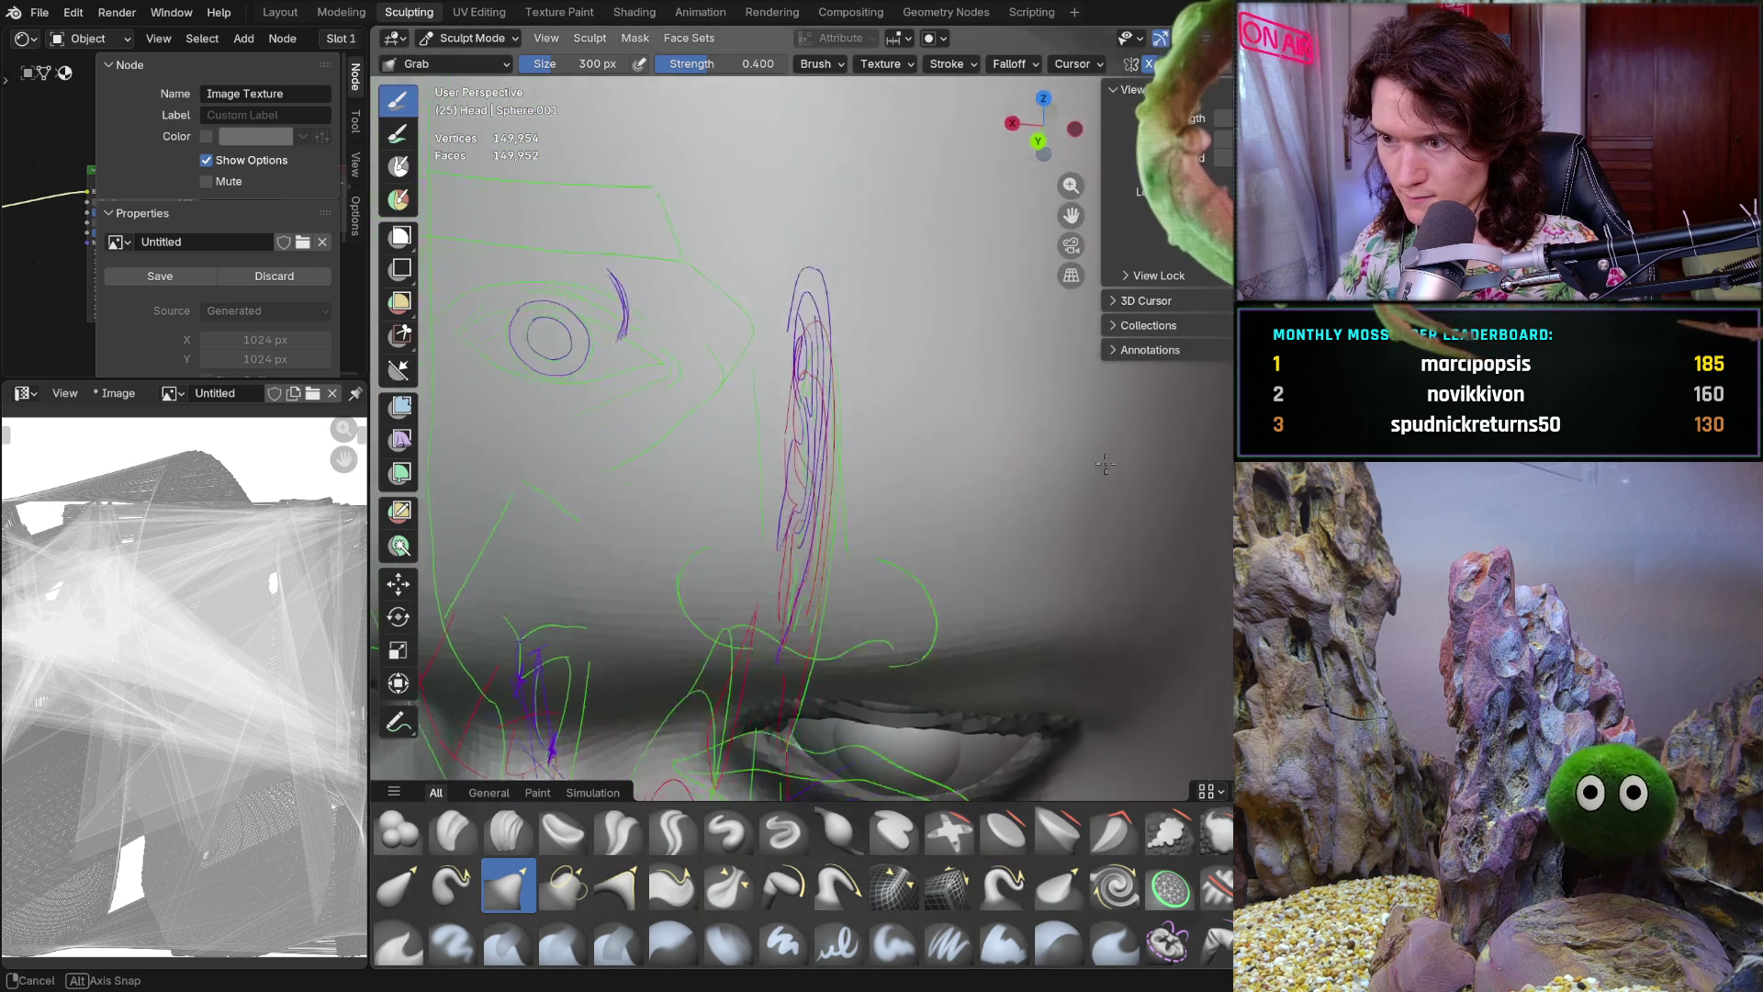
middle_drag(879, 344, 1124, 451)
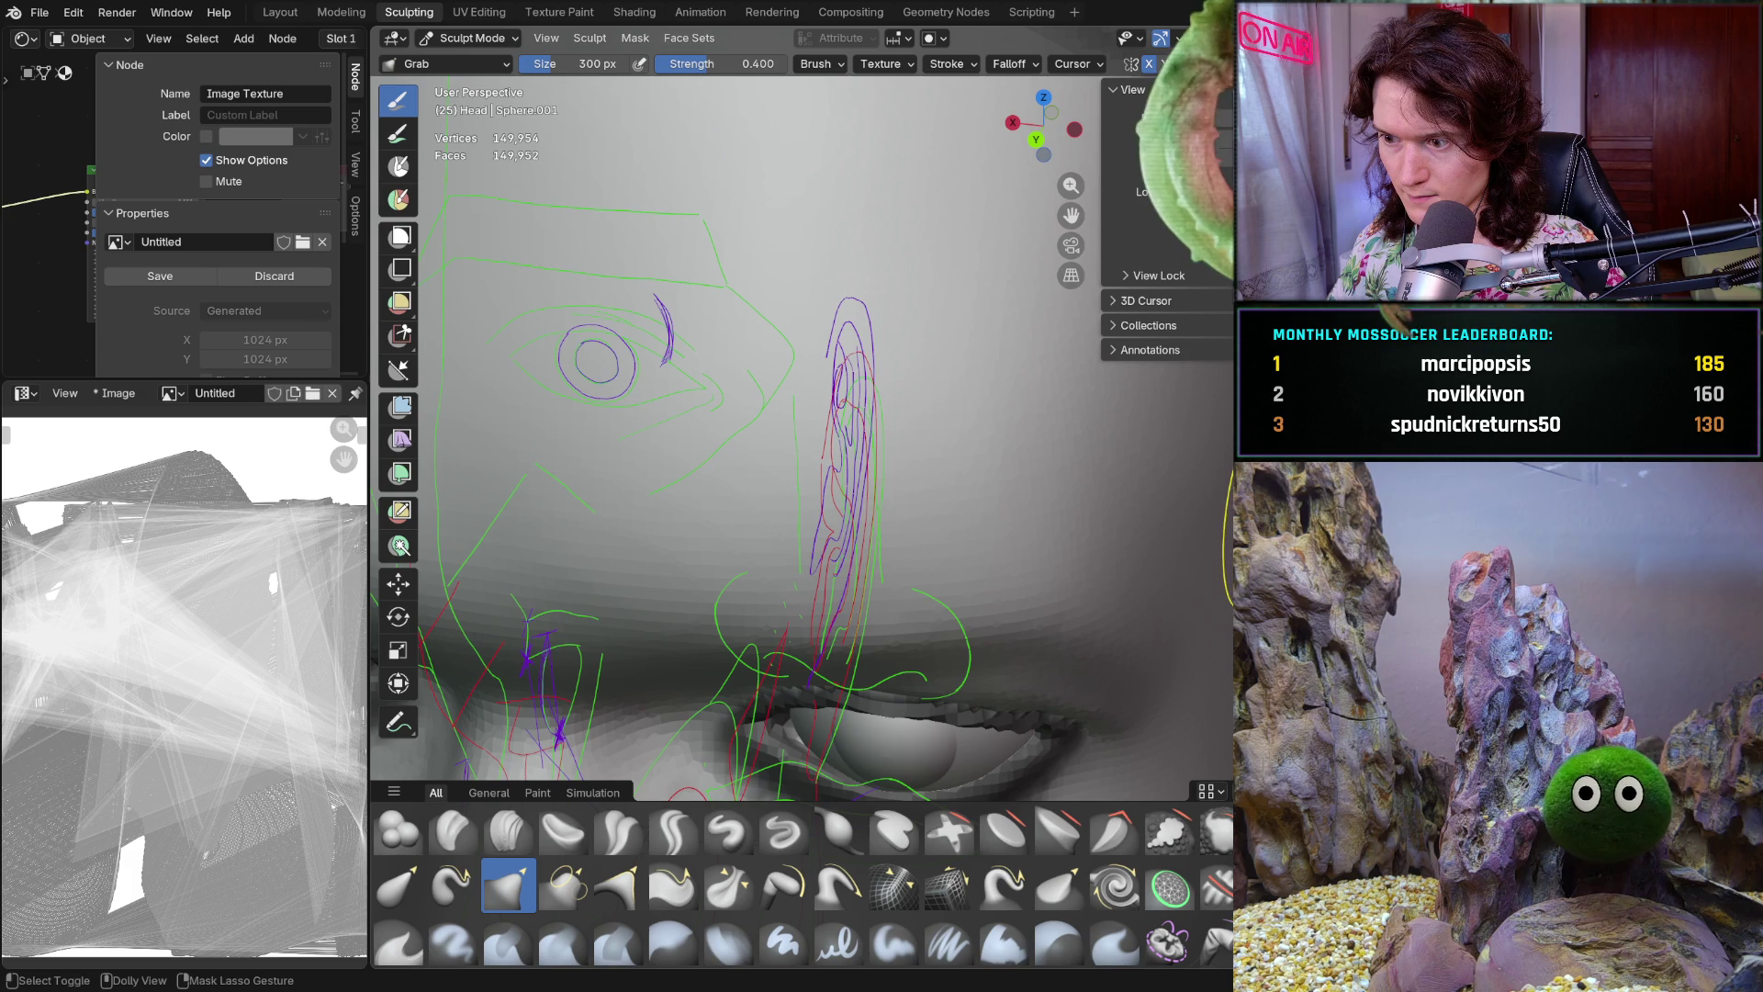
Pull the side of the head beside the eye into shape and smooth it, checking in profile
middle_drag(1178, 540, 1070, 414)
middle_drag(1094, 590, 1064, 510)
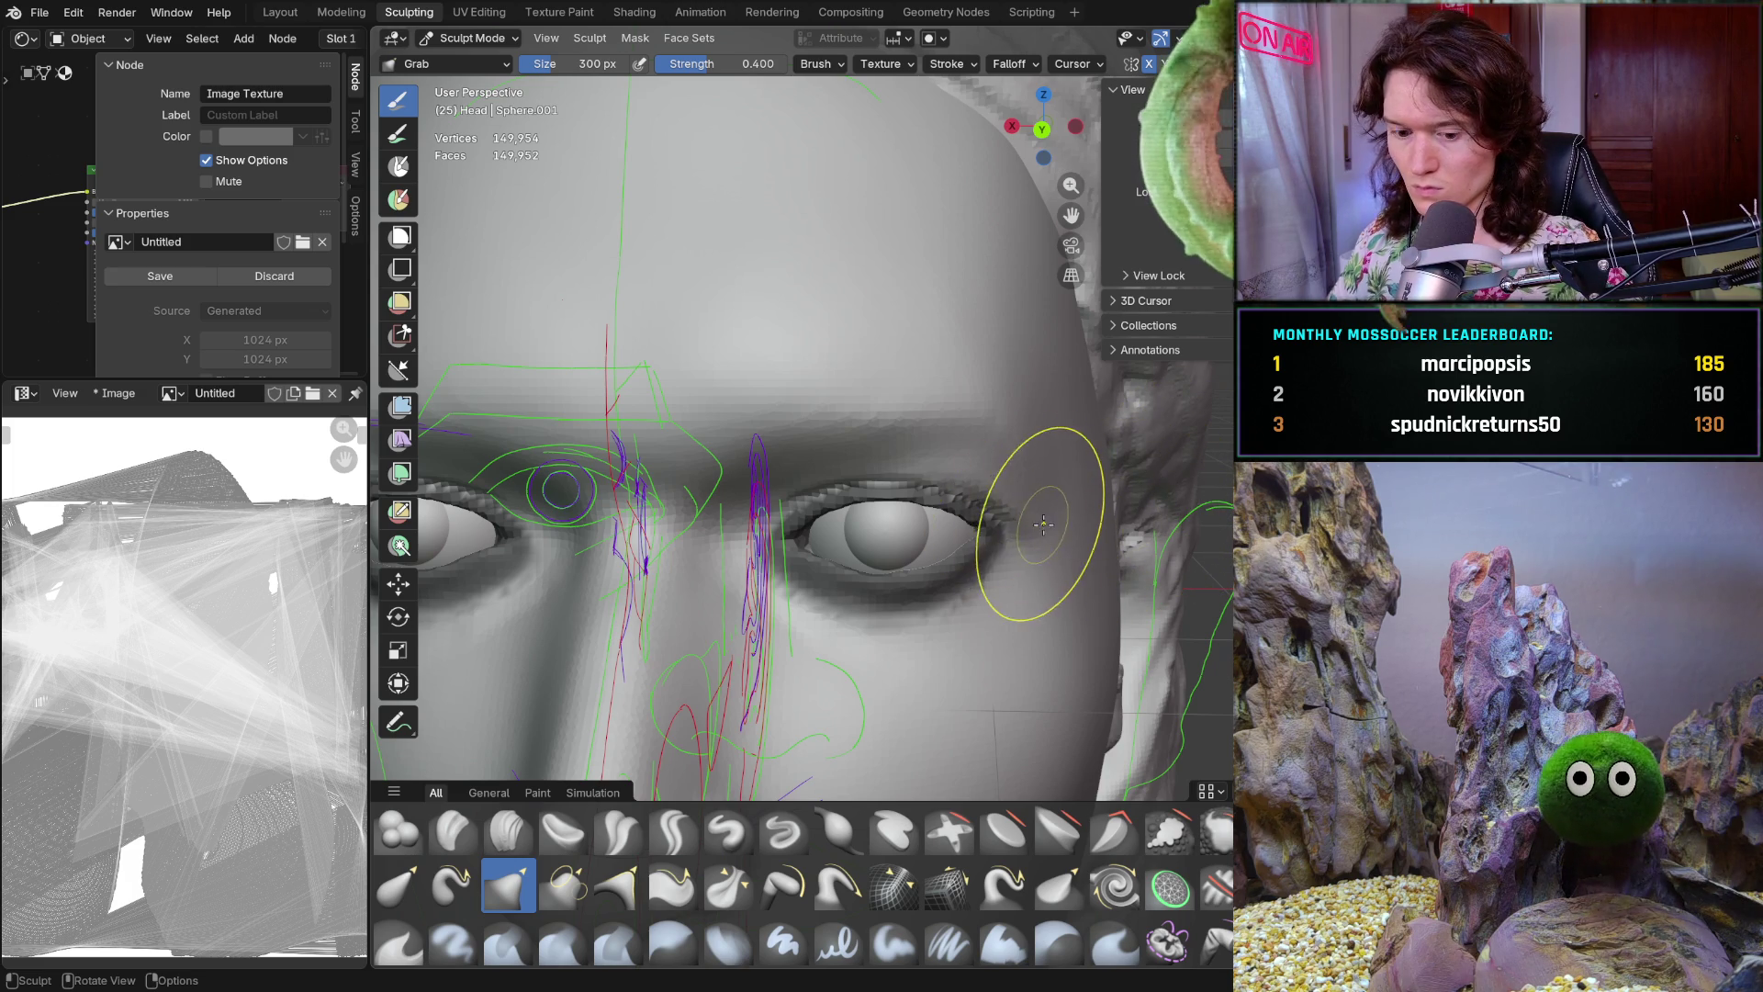
drag(1127, 477, 1183, 454)
key(shift)
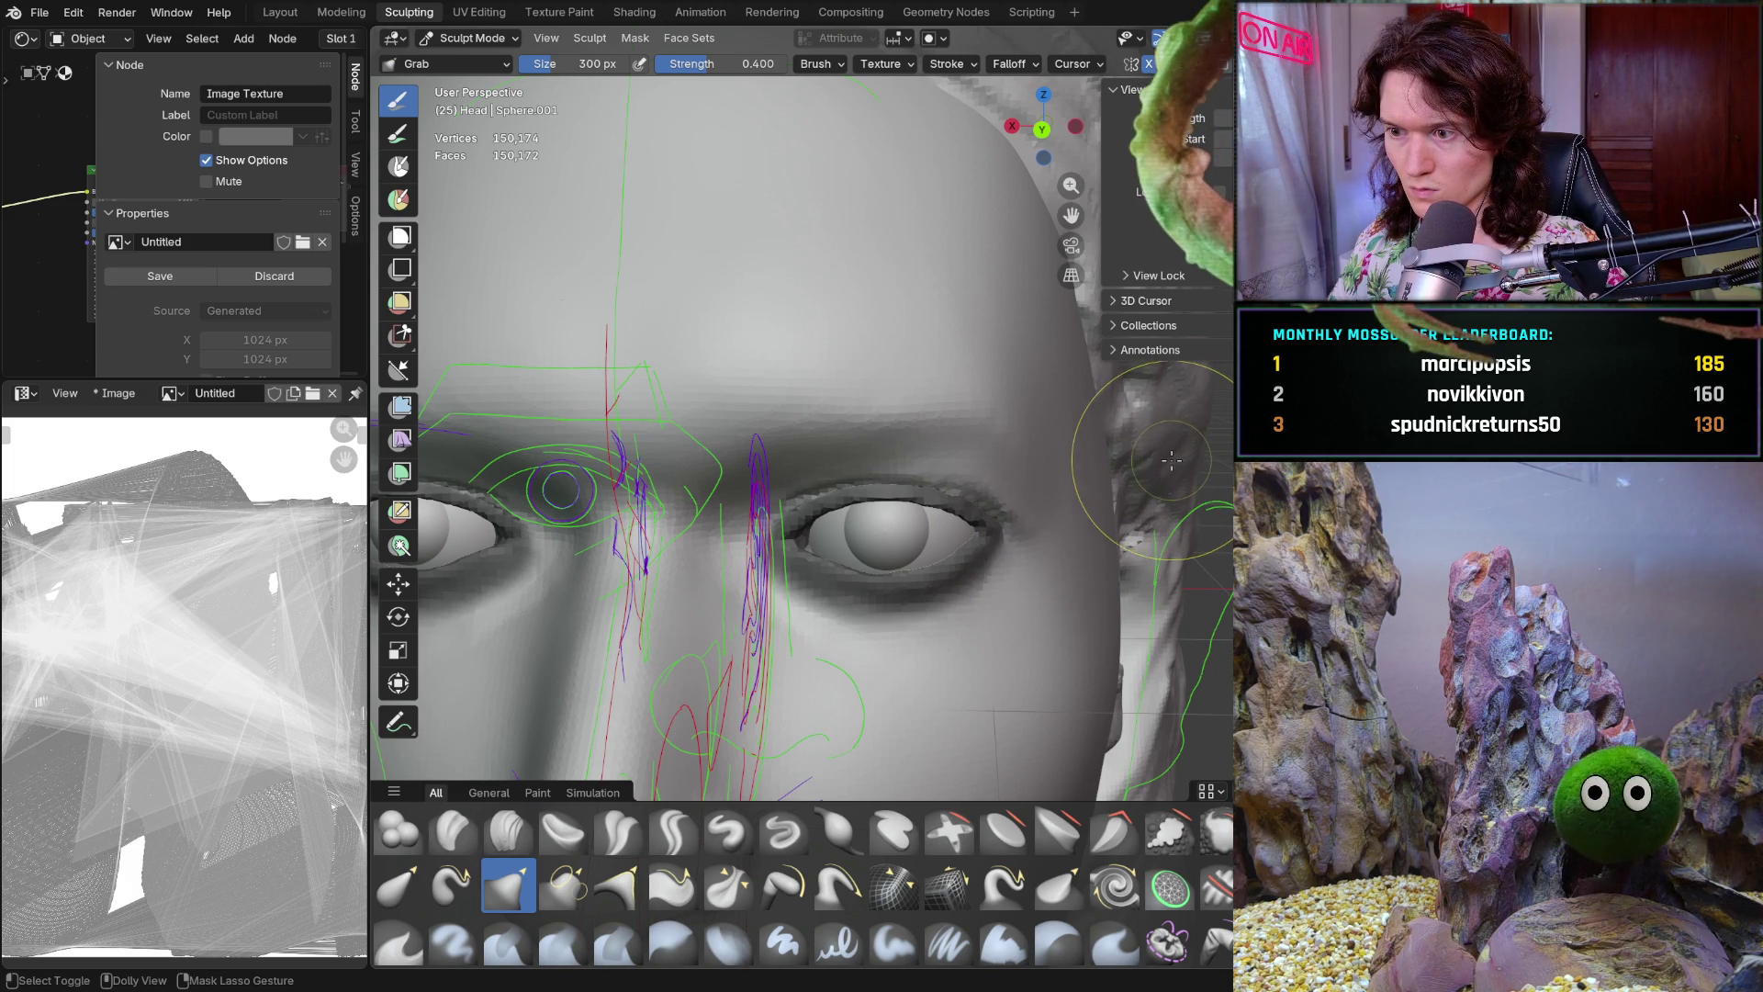
middle_drag(1169, 462, 1112, 476)
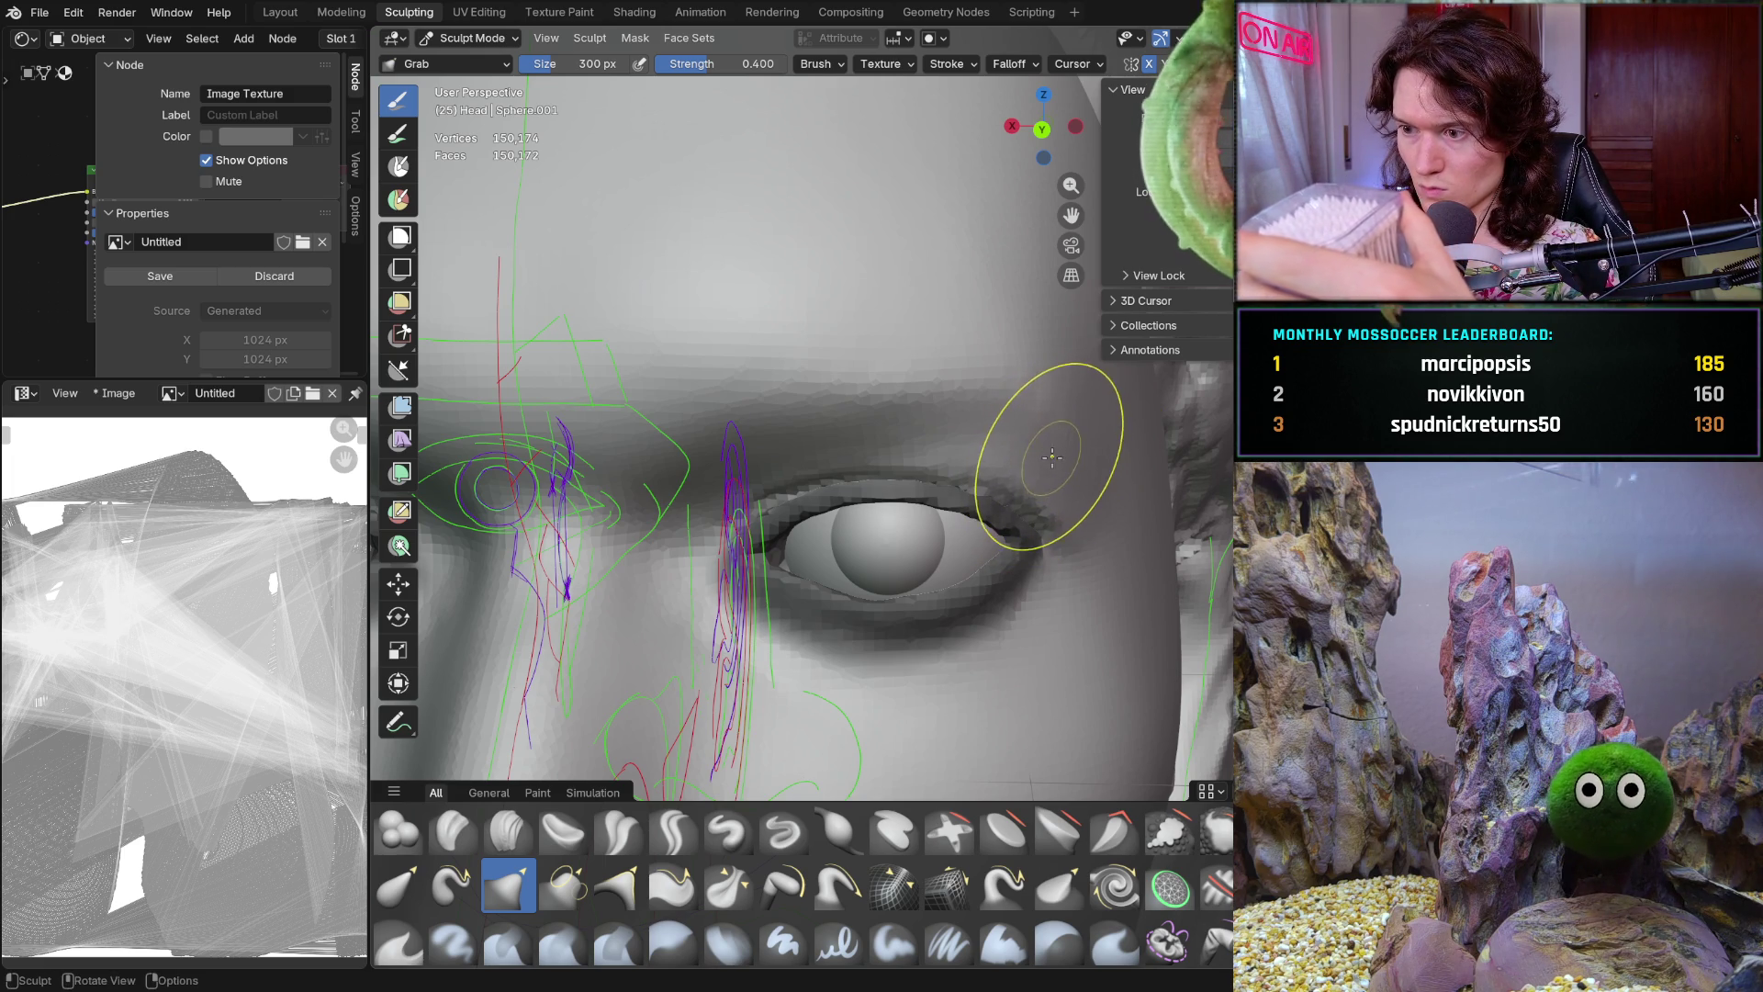
drag(1028, 453, 1031, 456)
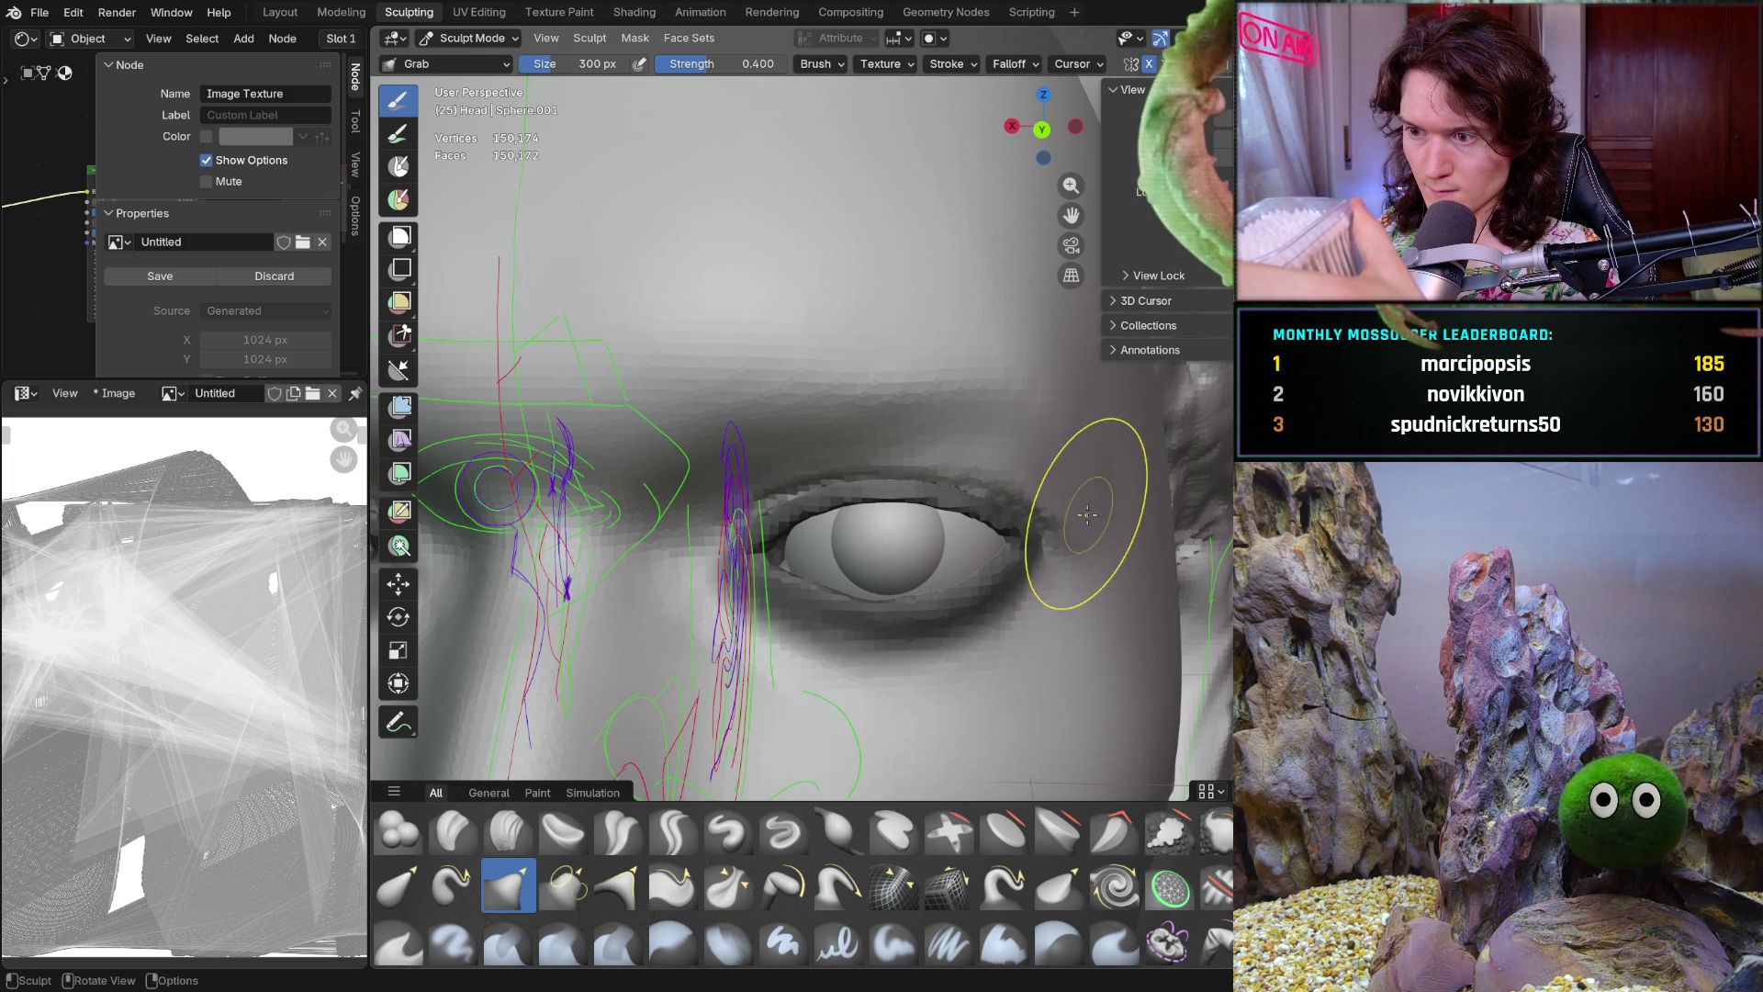
mouse_move(1089, 515)
middle_down()
mouse_move(961, 464)
mouse_move(1023, 555)
middle_up()
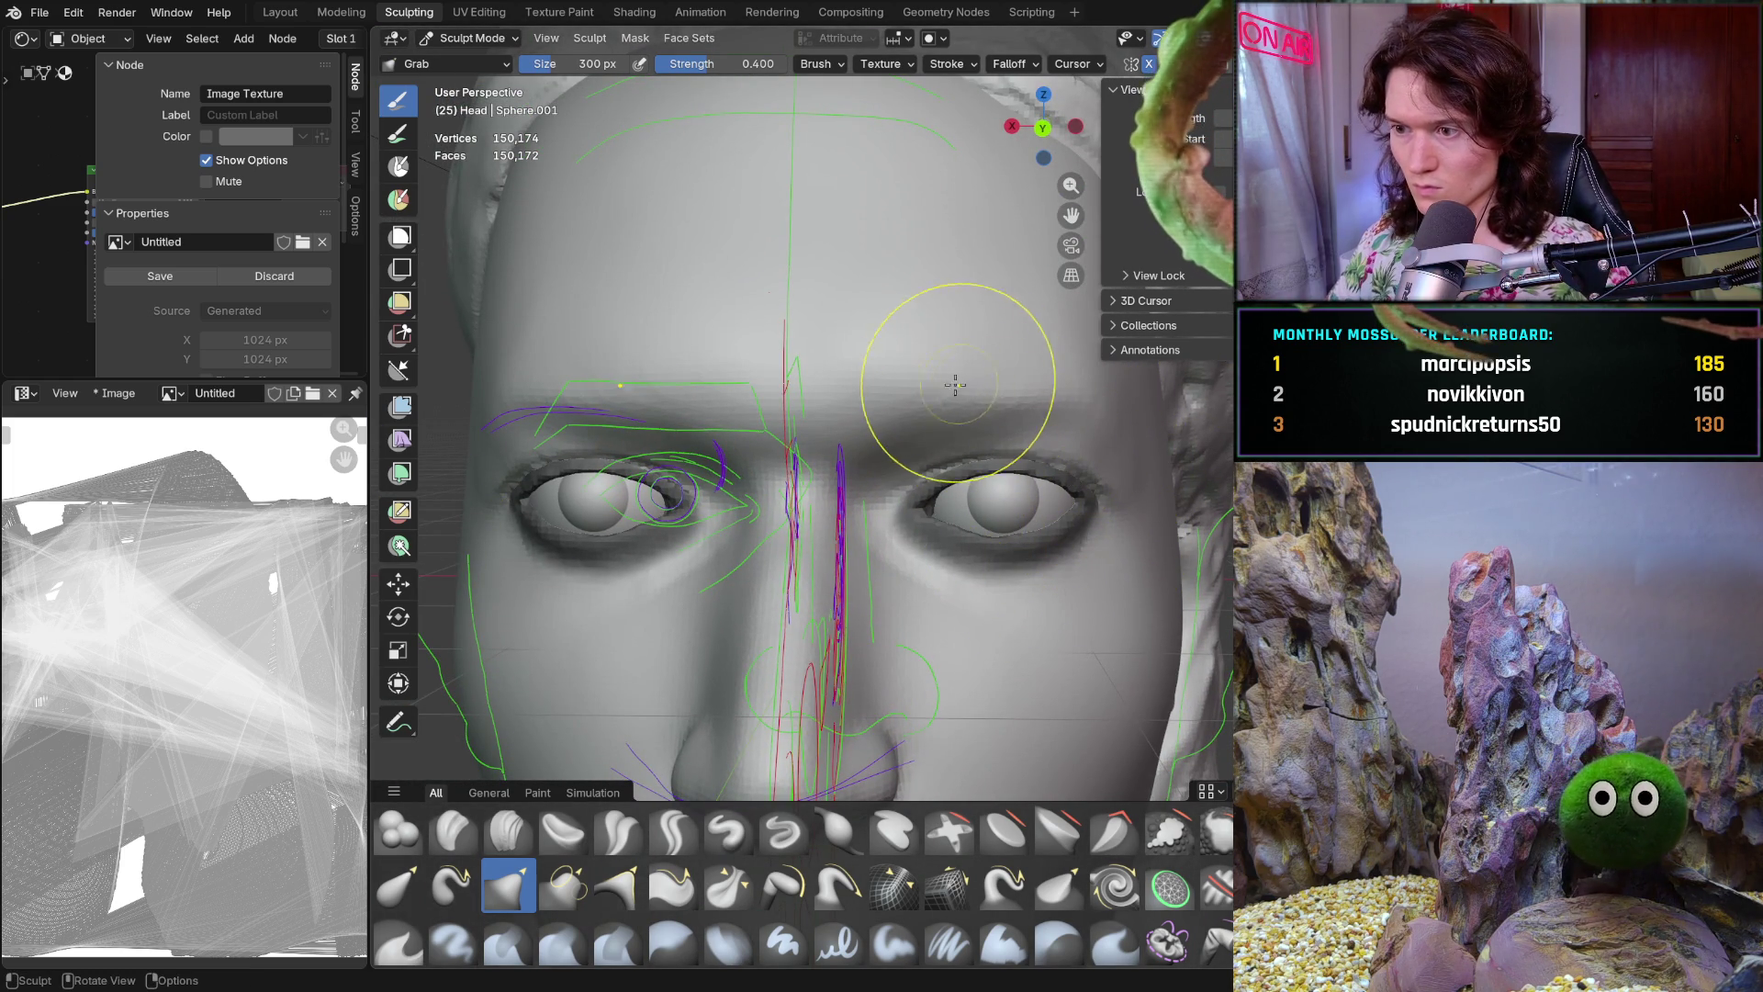
key(f)
Enlarge the Grab brush to 380 px and then 424 px while checking the nose profile from the side
click(1037, 415)
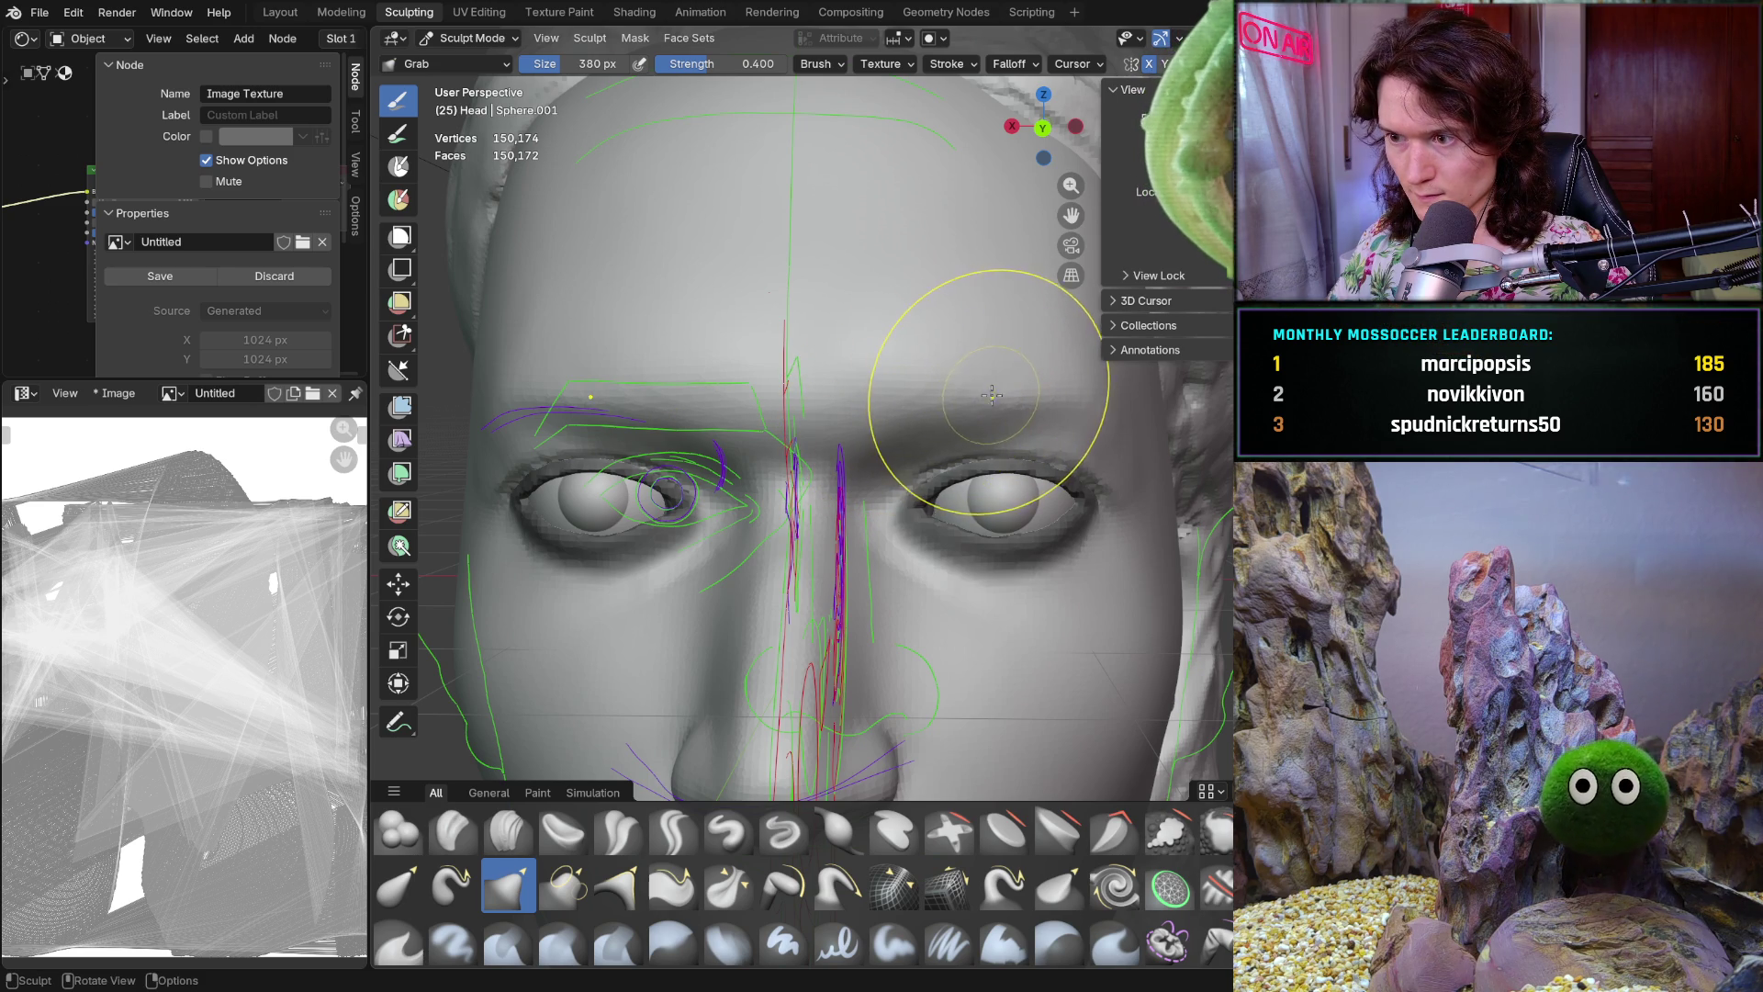
mouse_move(991, 395)
middle_down()
mouse_move(880, 661)
mouse_move(645, 486)
mouse_move(669, 400)
mouse_move(646, 484)
middle_up()
scroll(945, 551, up, 3)
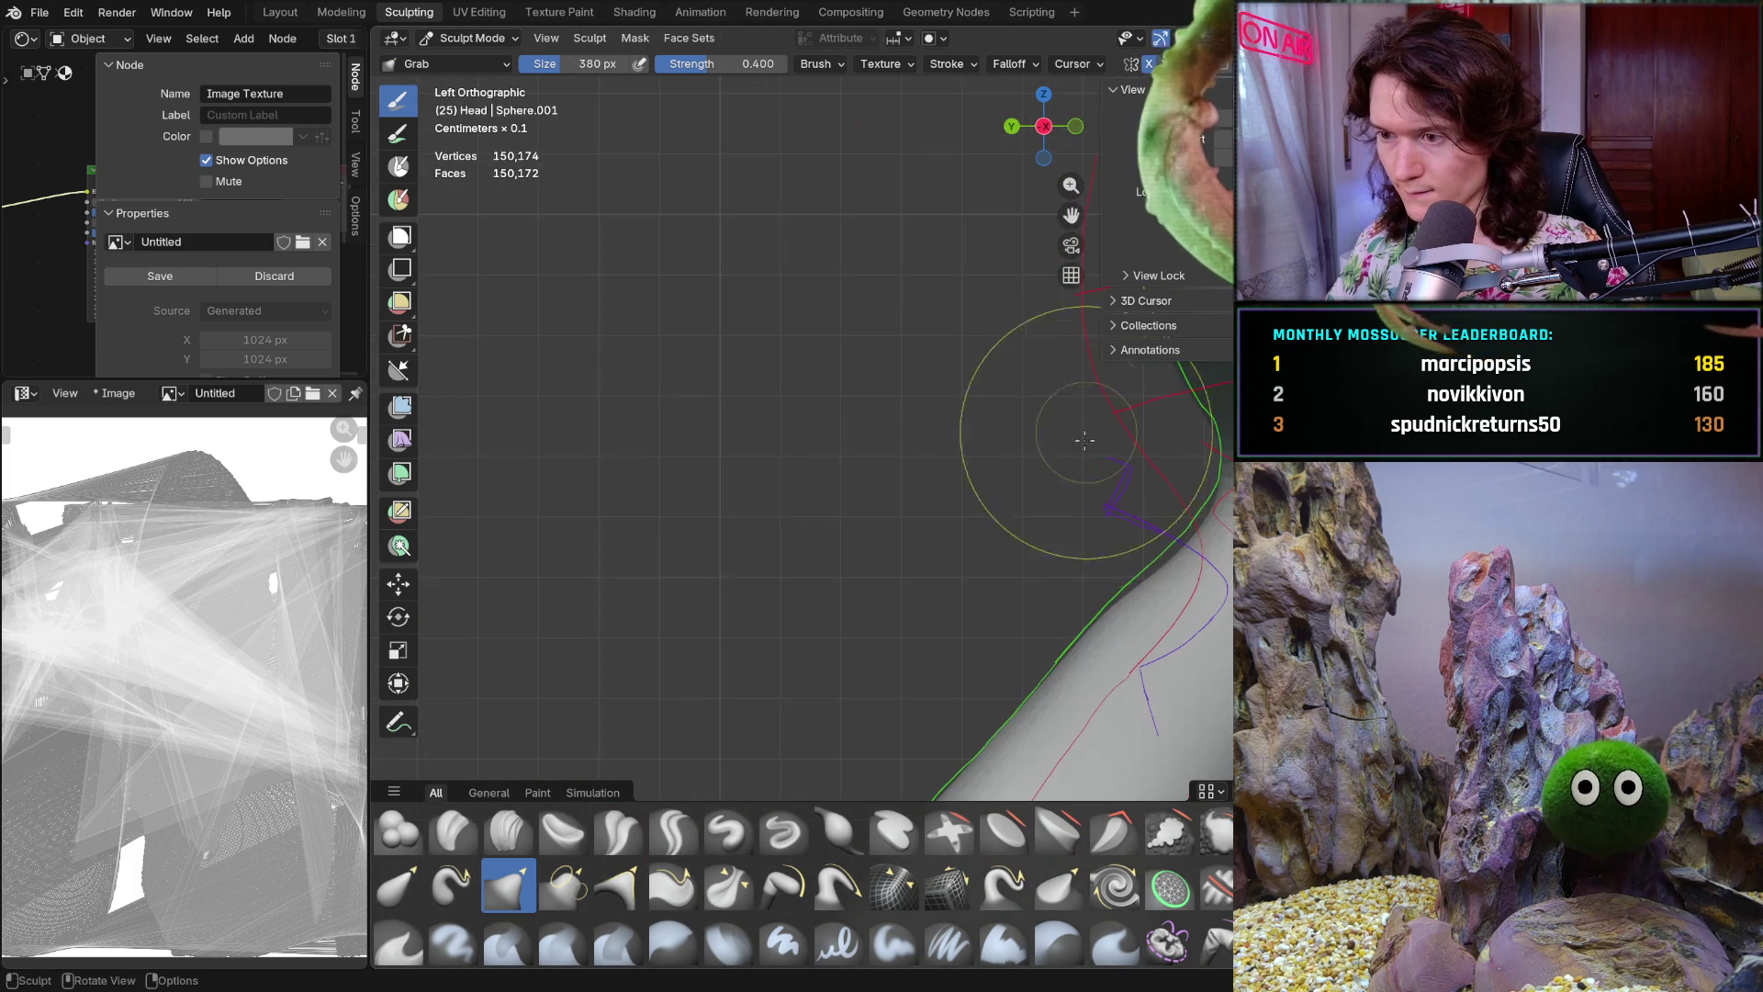
scroll(937, 541, up, 2)
scroll(929, 531, up, 2)
shift+middle_drag(929, 531, 950, 449)
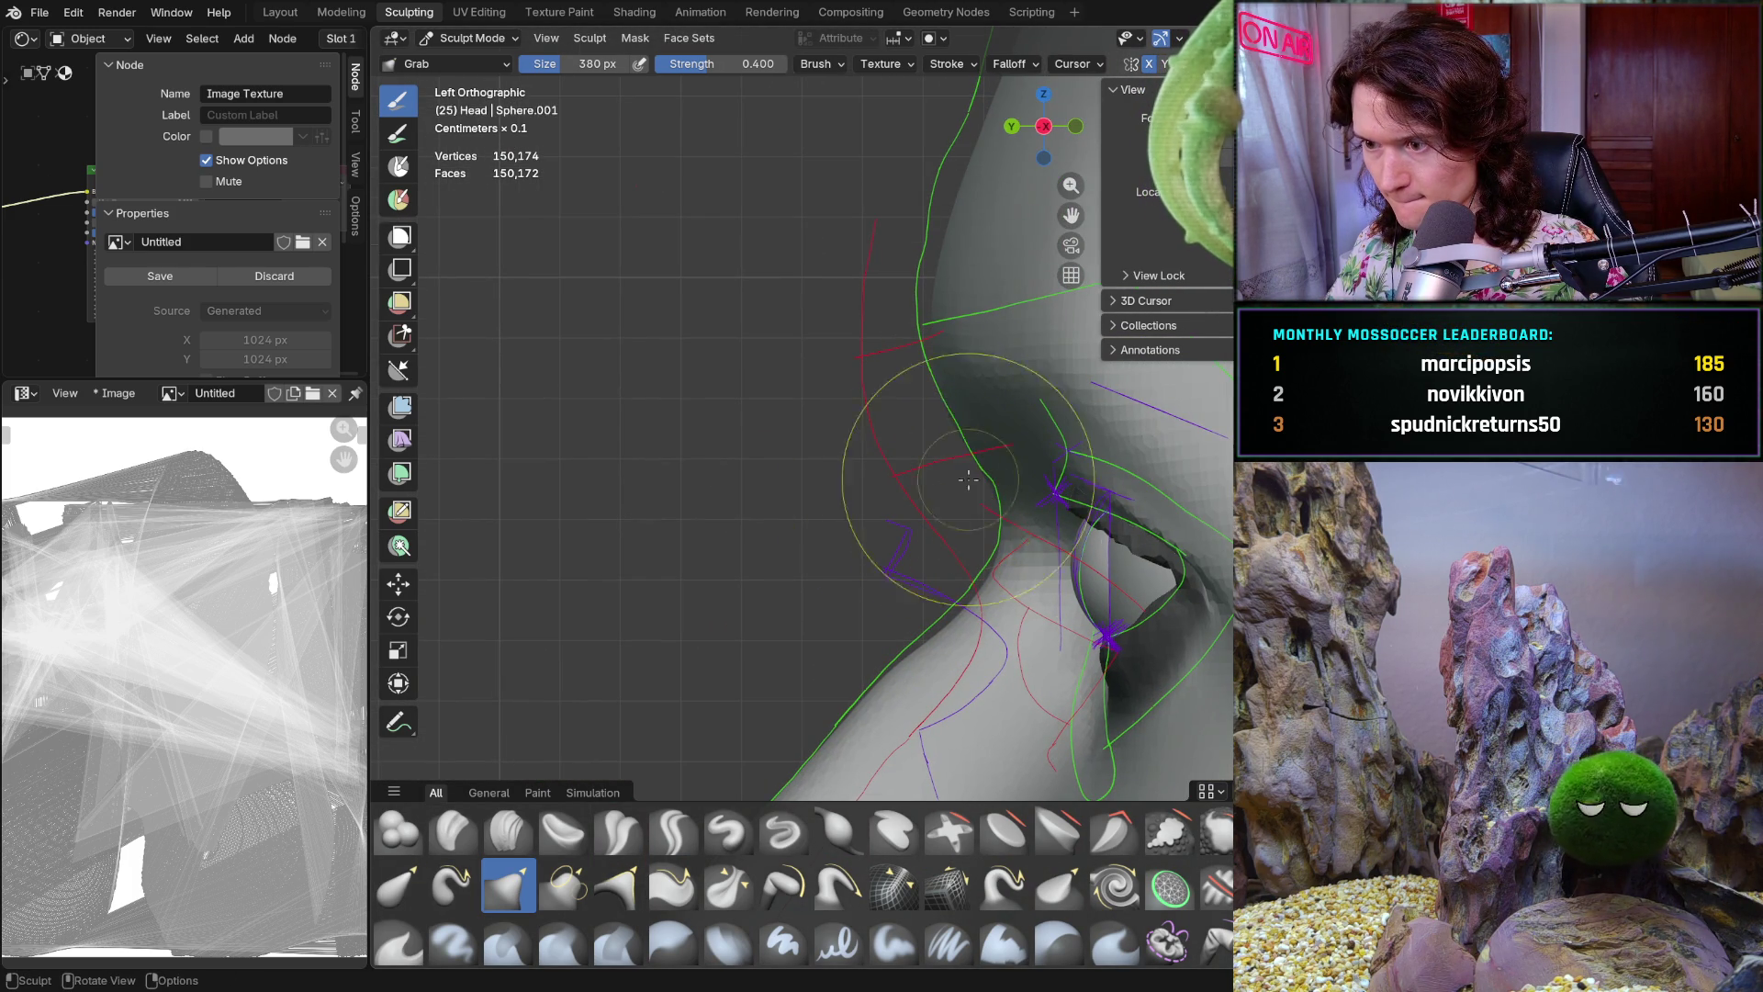
key(f)
click(969, 616)
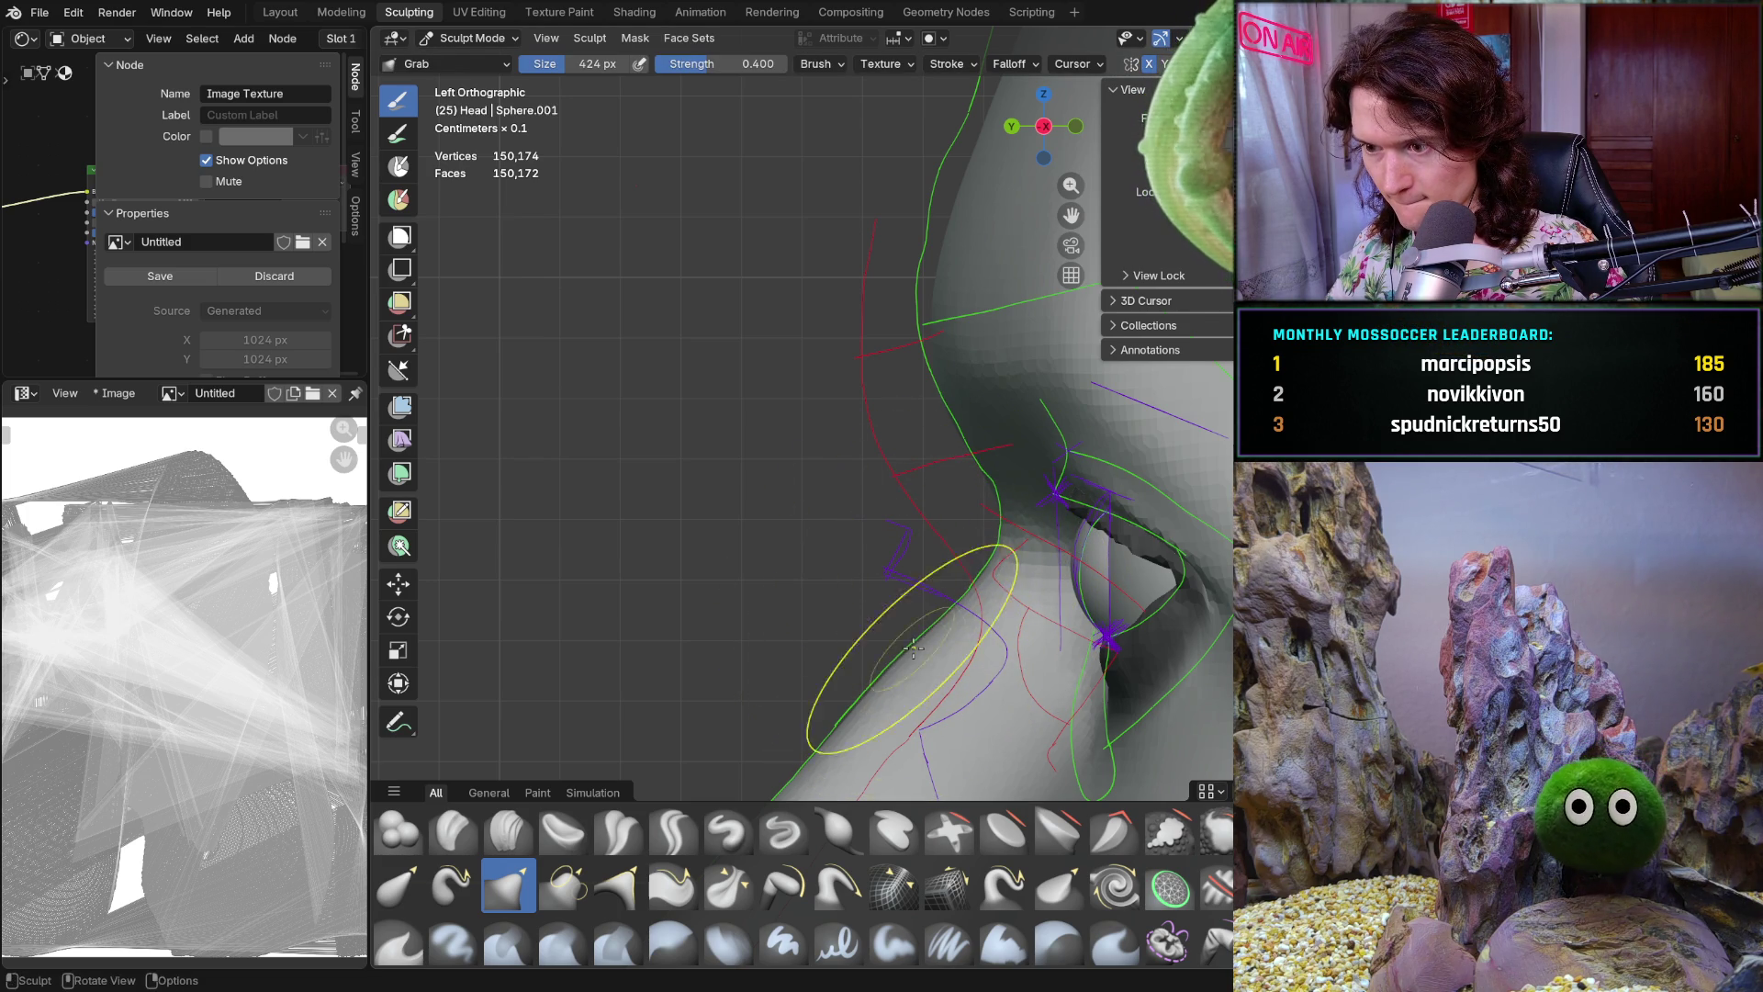
middle_drag(912, 646, 1083, 364)
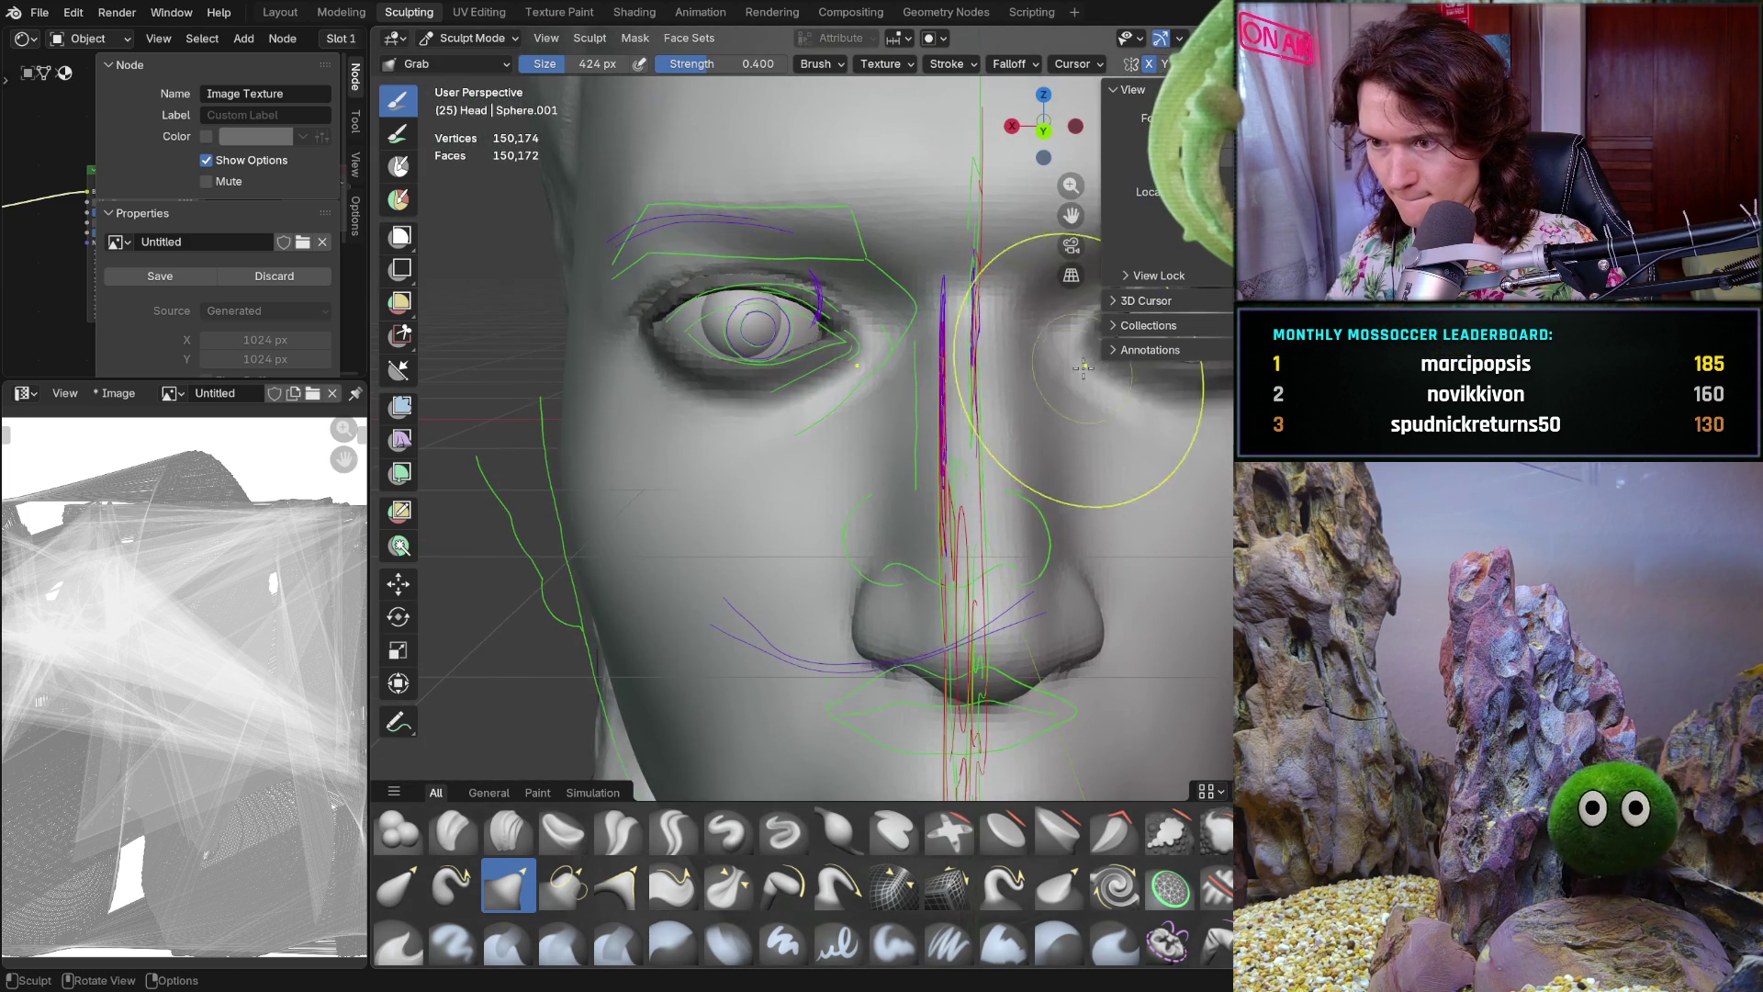
View the whole head front-on and switch it back to Object Mode
middle_drag(912, 596, 965, 551)
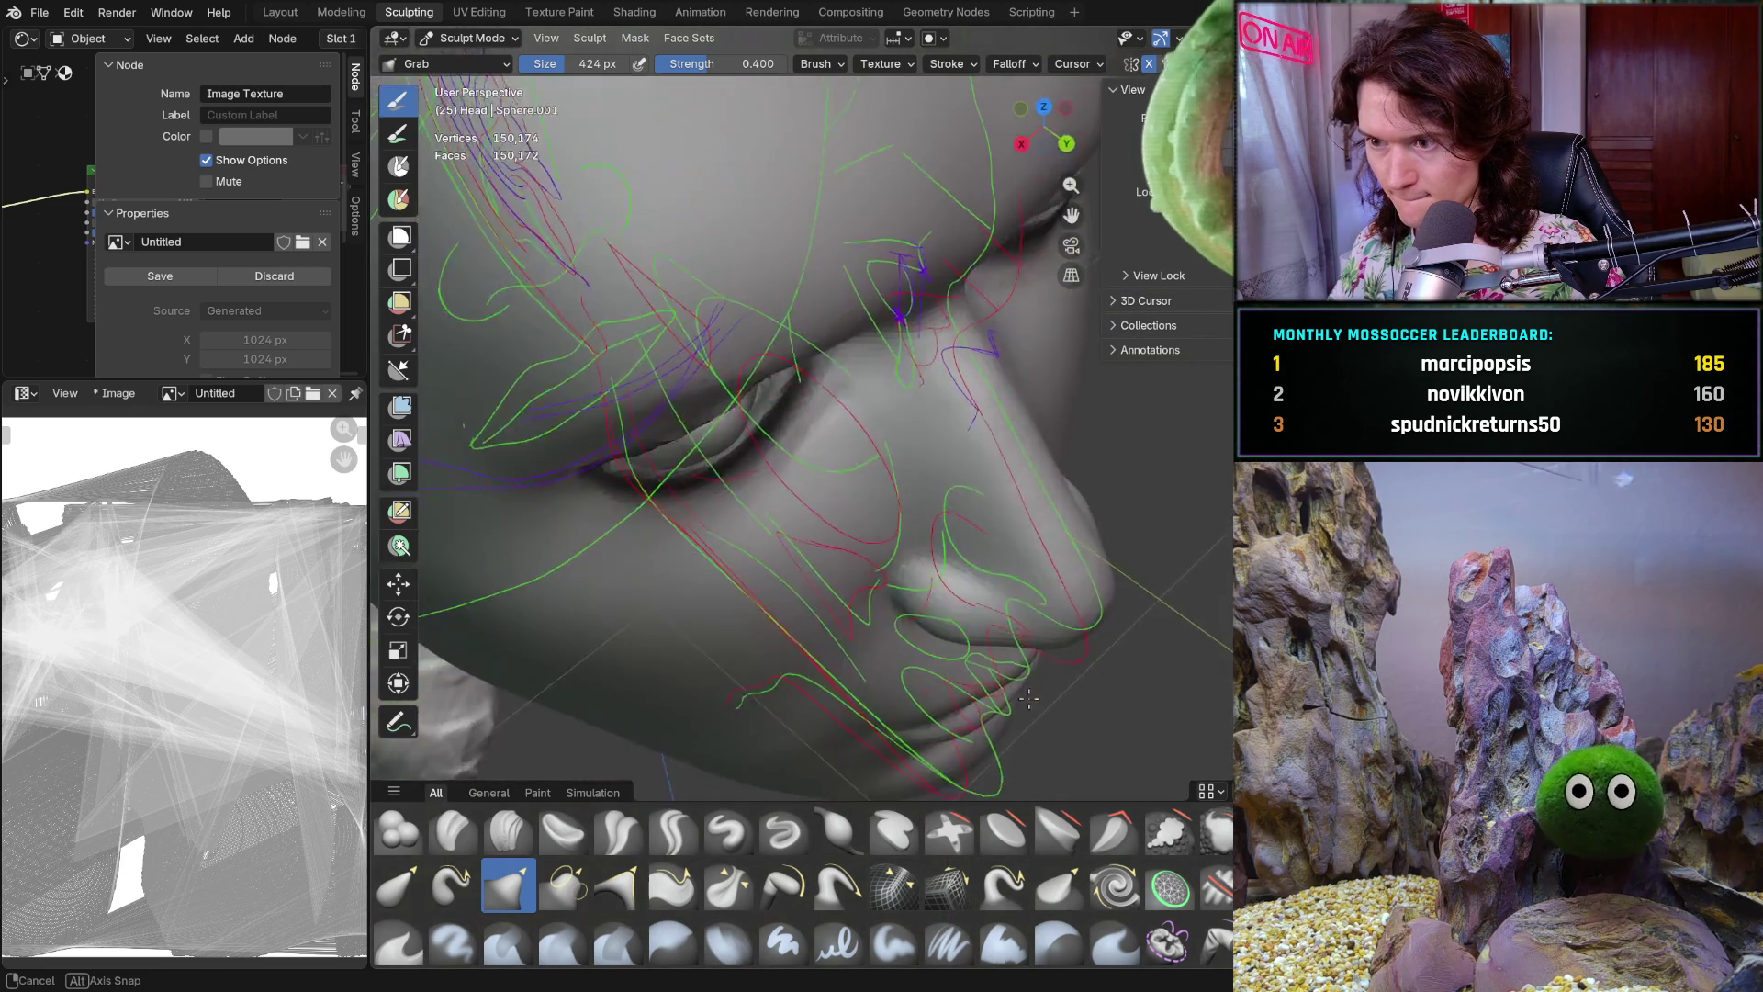
scroll(949, 550, down, 5)
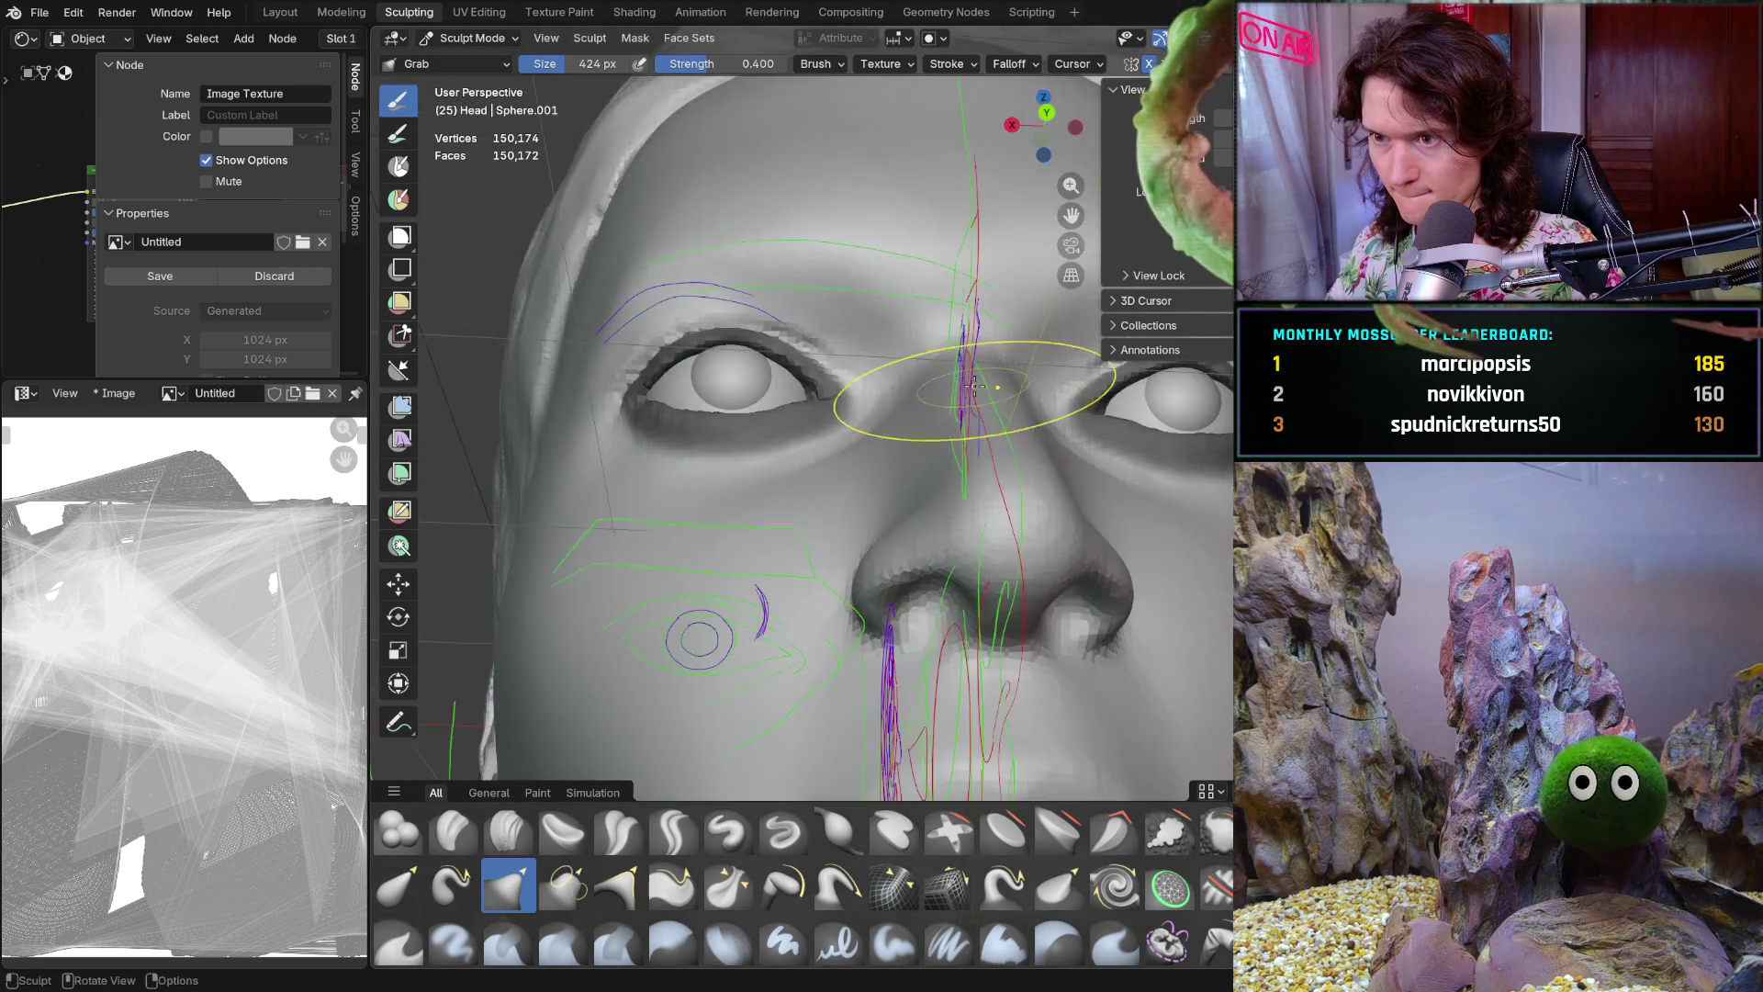
mouse_move(847, 590)
middle_down()
mouse_move(885, 578)
mouse_move(898, 603)
middle_up()
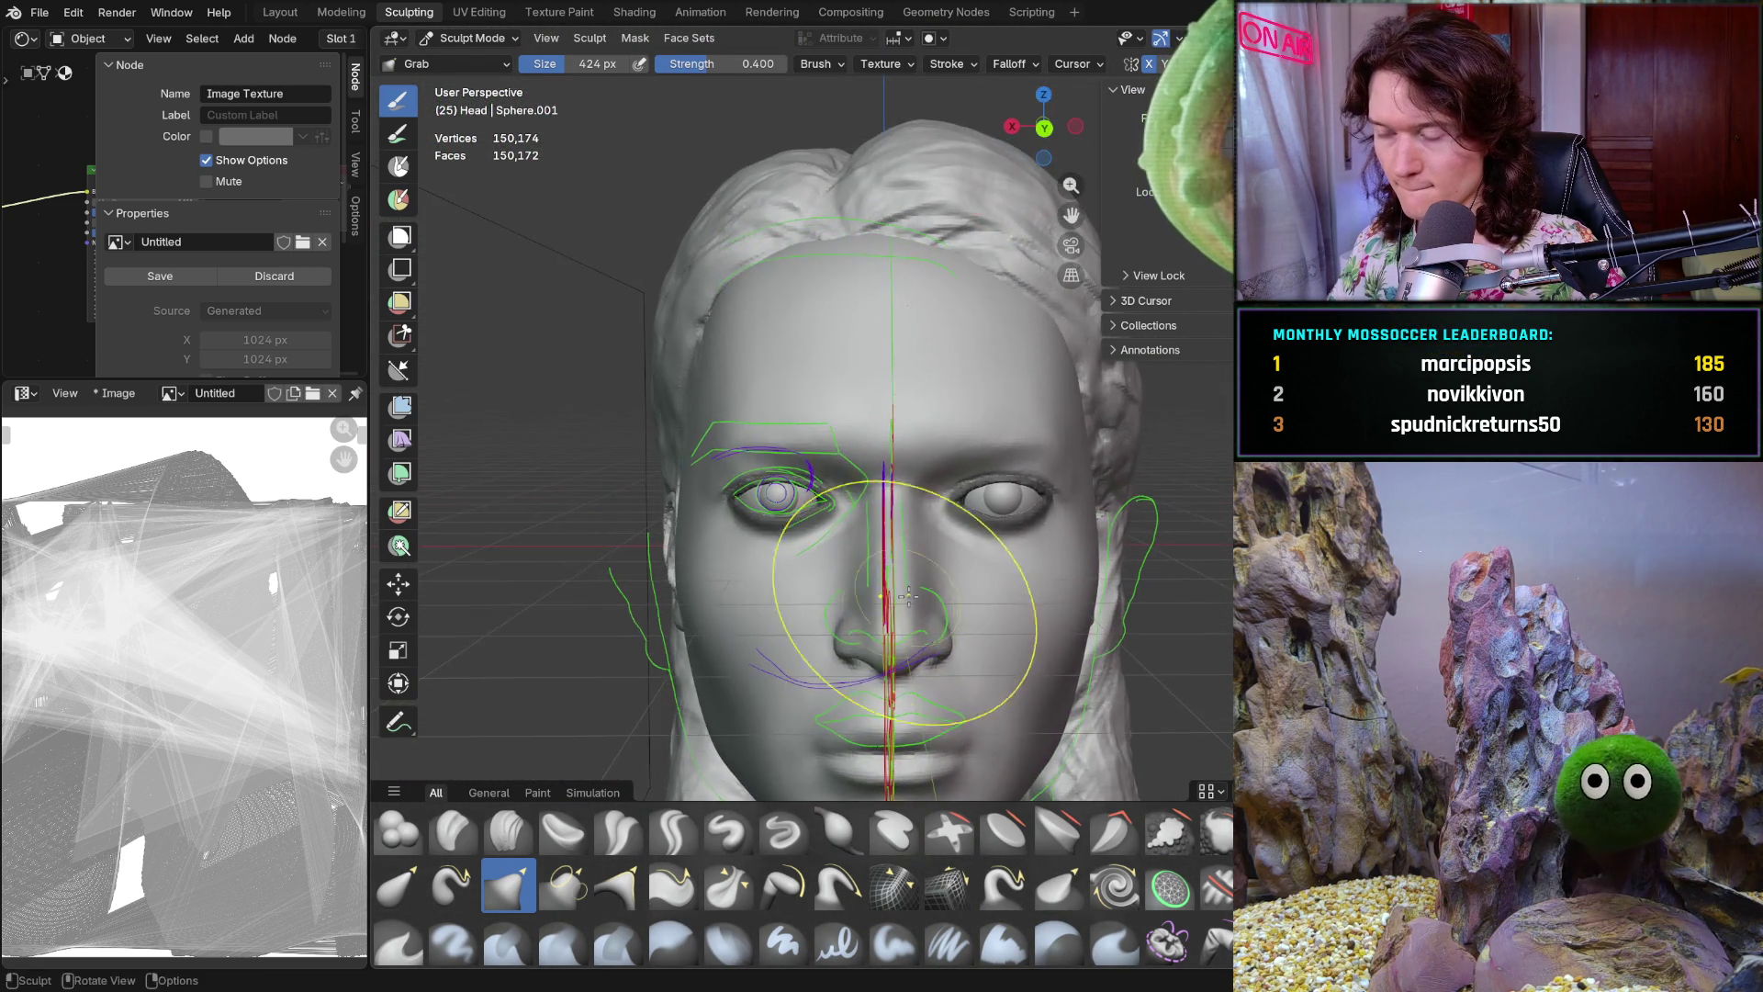
scroll(895, 608, up, 3)
mouse_move(895, 608)
middle_down()
mouse_move(1169, 599)
mouse_move(881, 538)
middle_up()
click(471, 37)
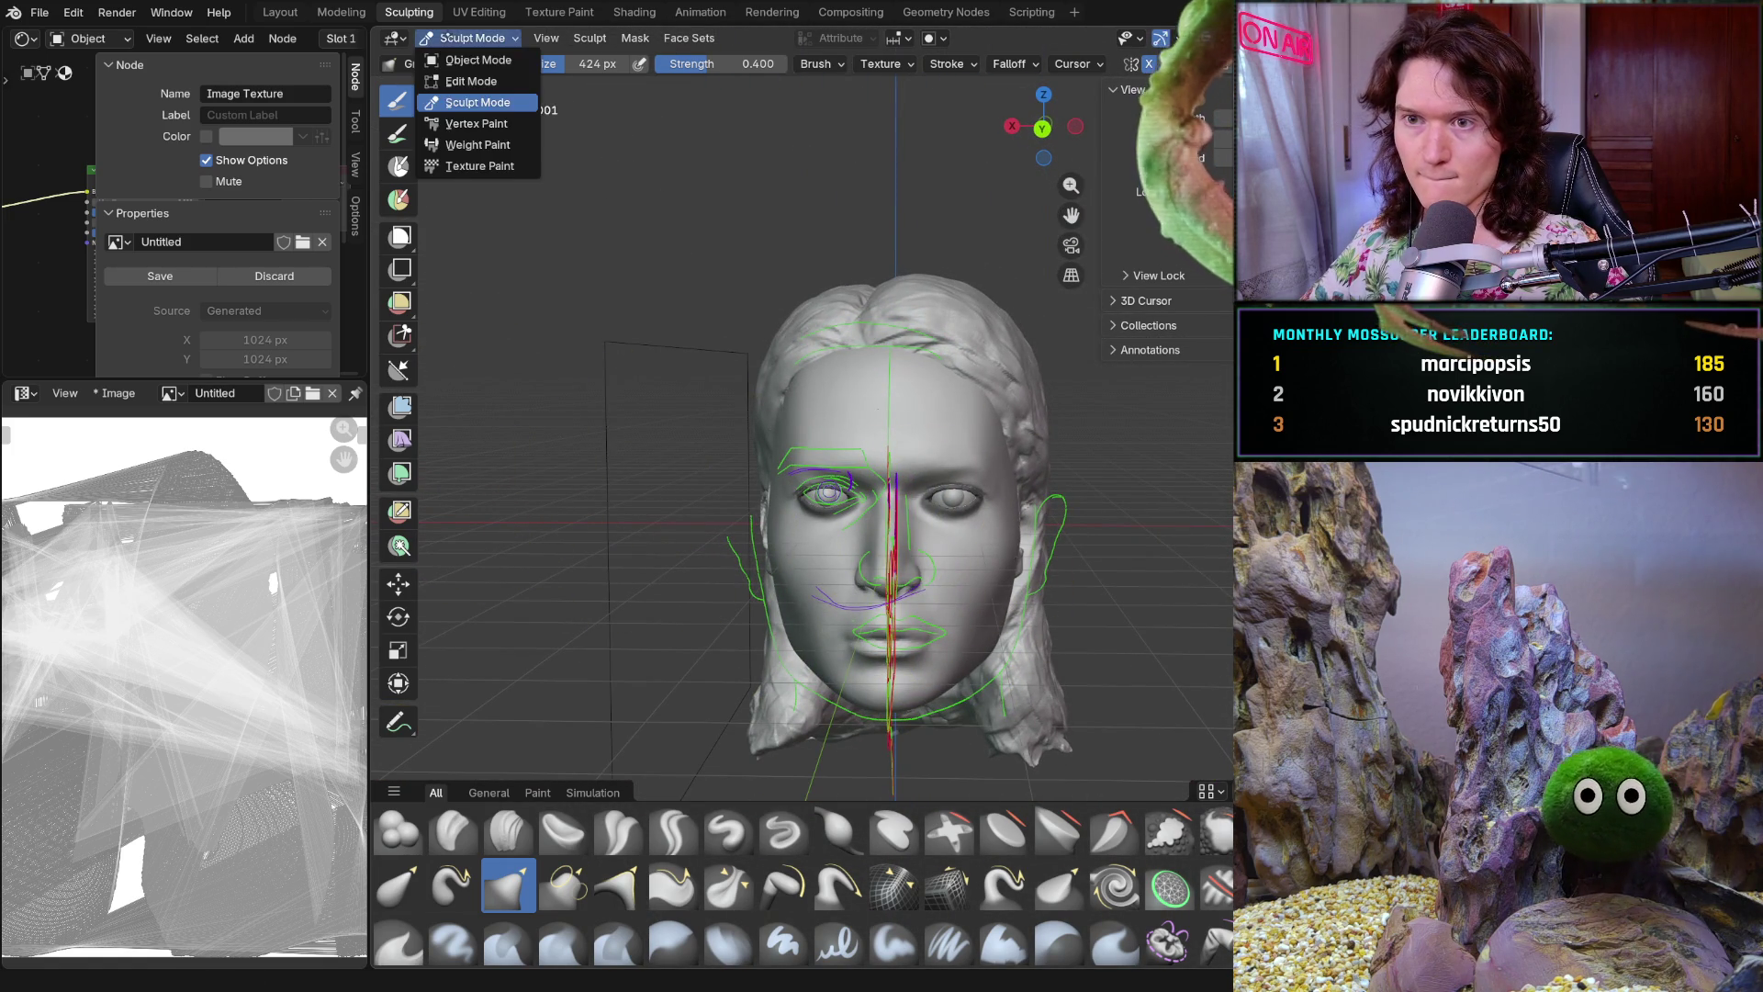